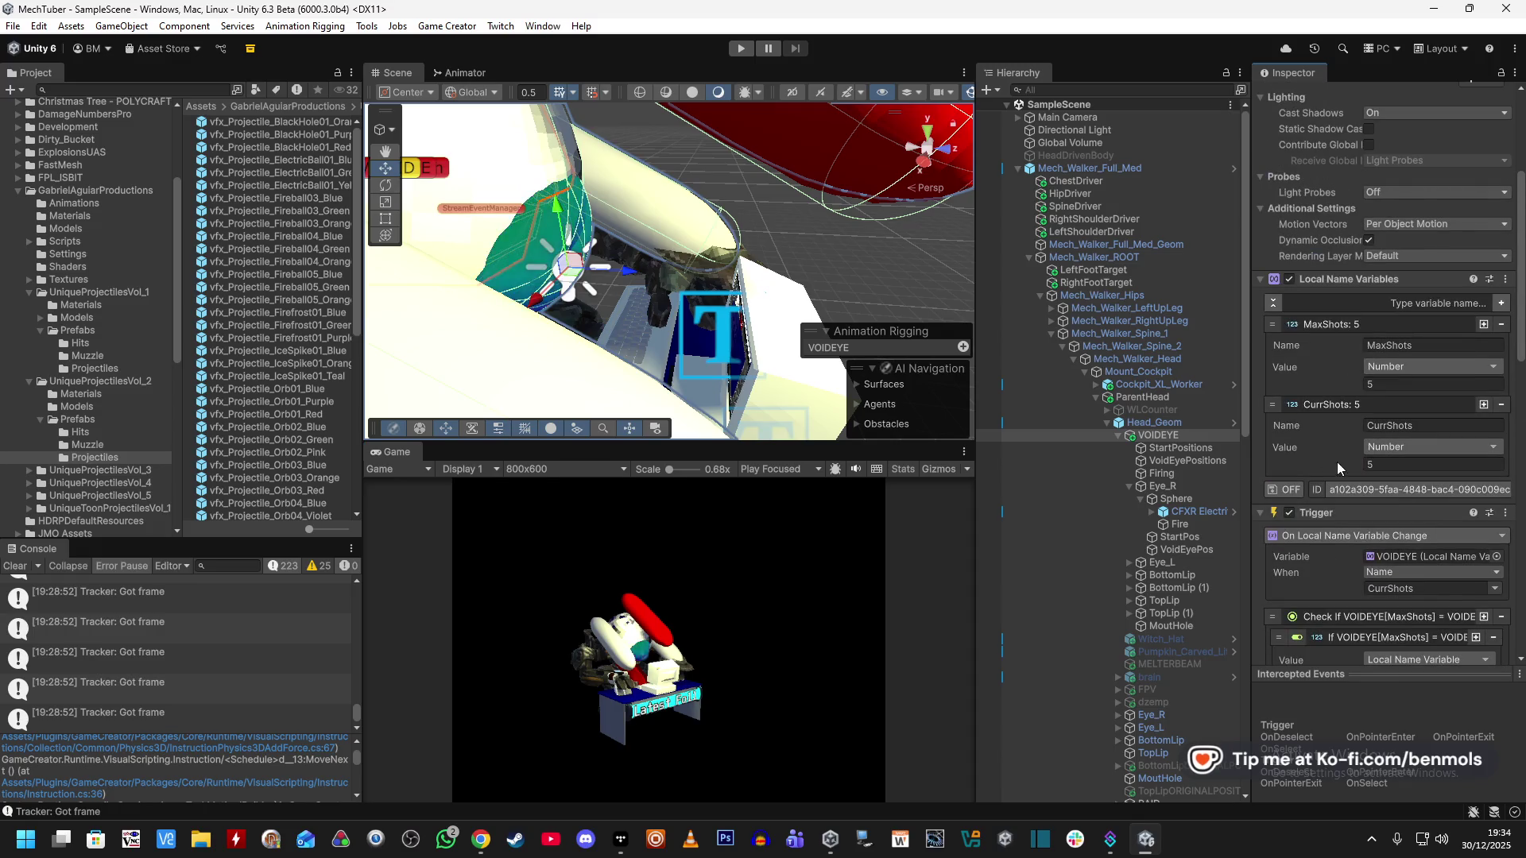
Reset VOIDEYE's CurrShots from 5 to 0 and expand the Firing object's actions list.
{"action": "left_click", "coordinate": [1389, 385]}
{"action": "type", "text": "0"}
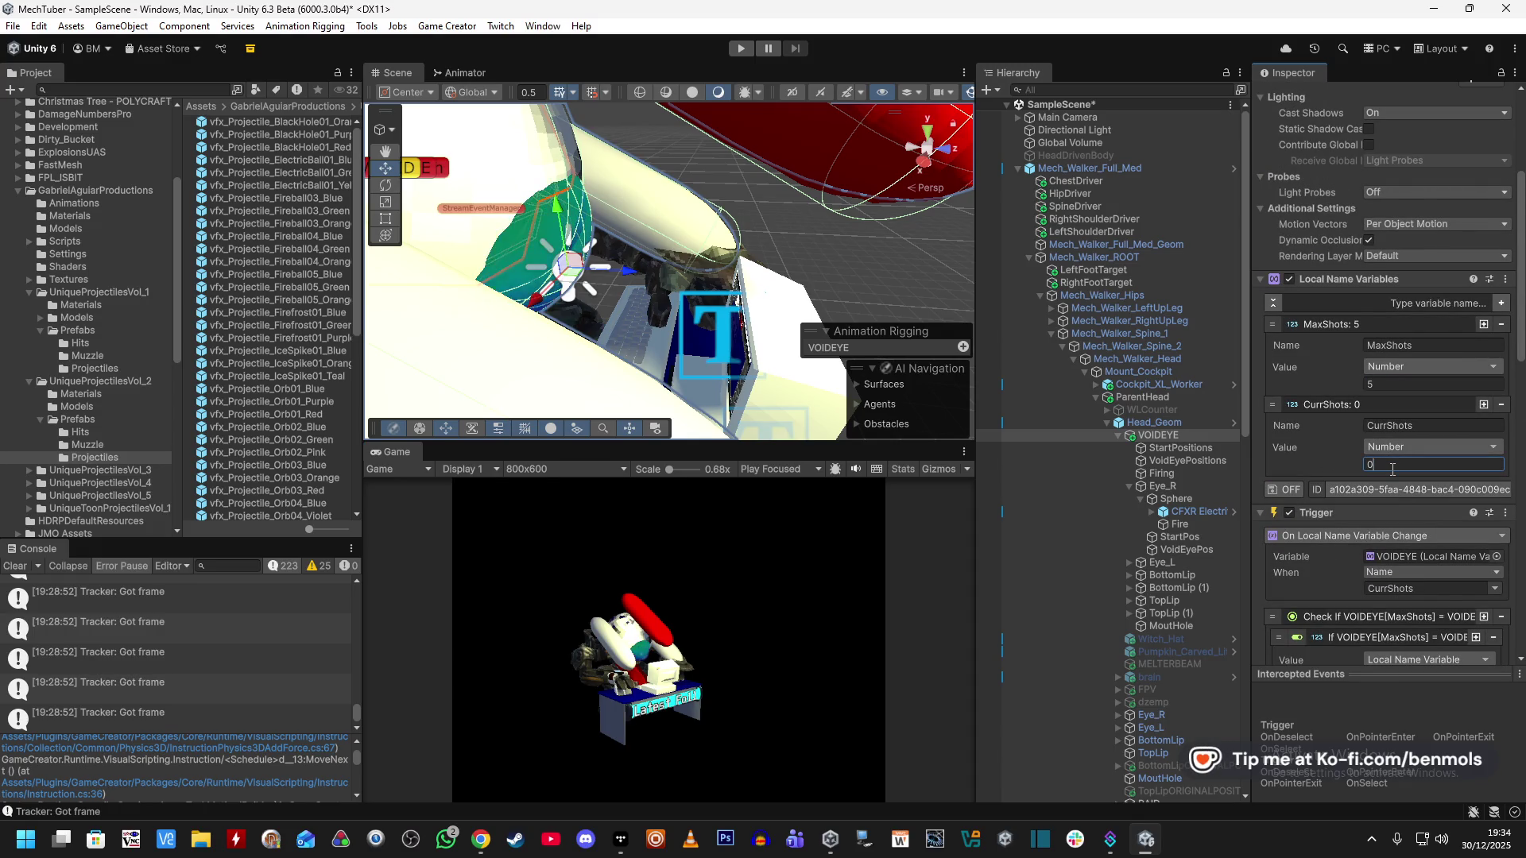
{"action": "left_click", "coordinate": [1188, 474]}
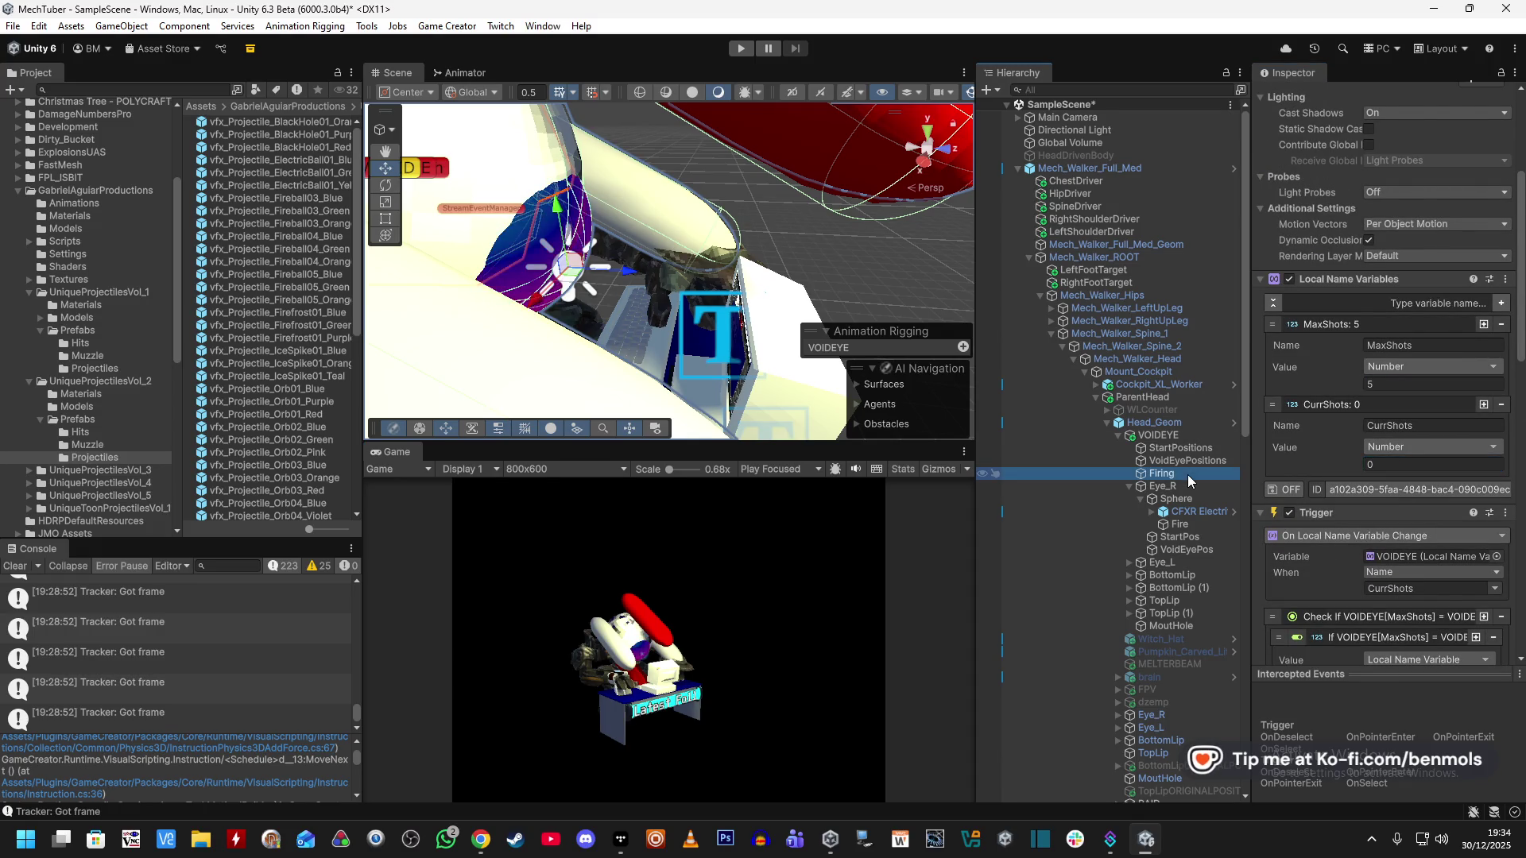
{"action": "left_click", "coordinate": [1261, 211]}
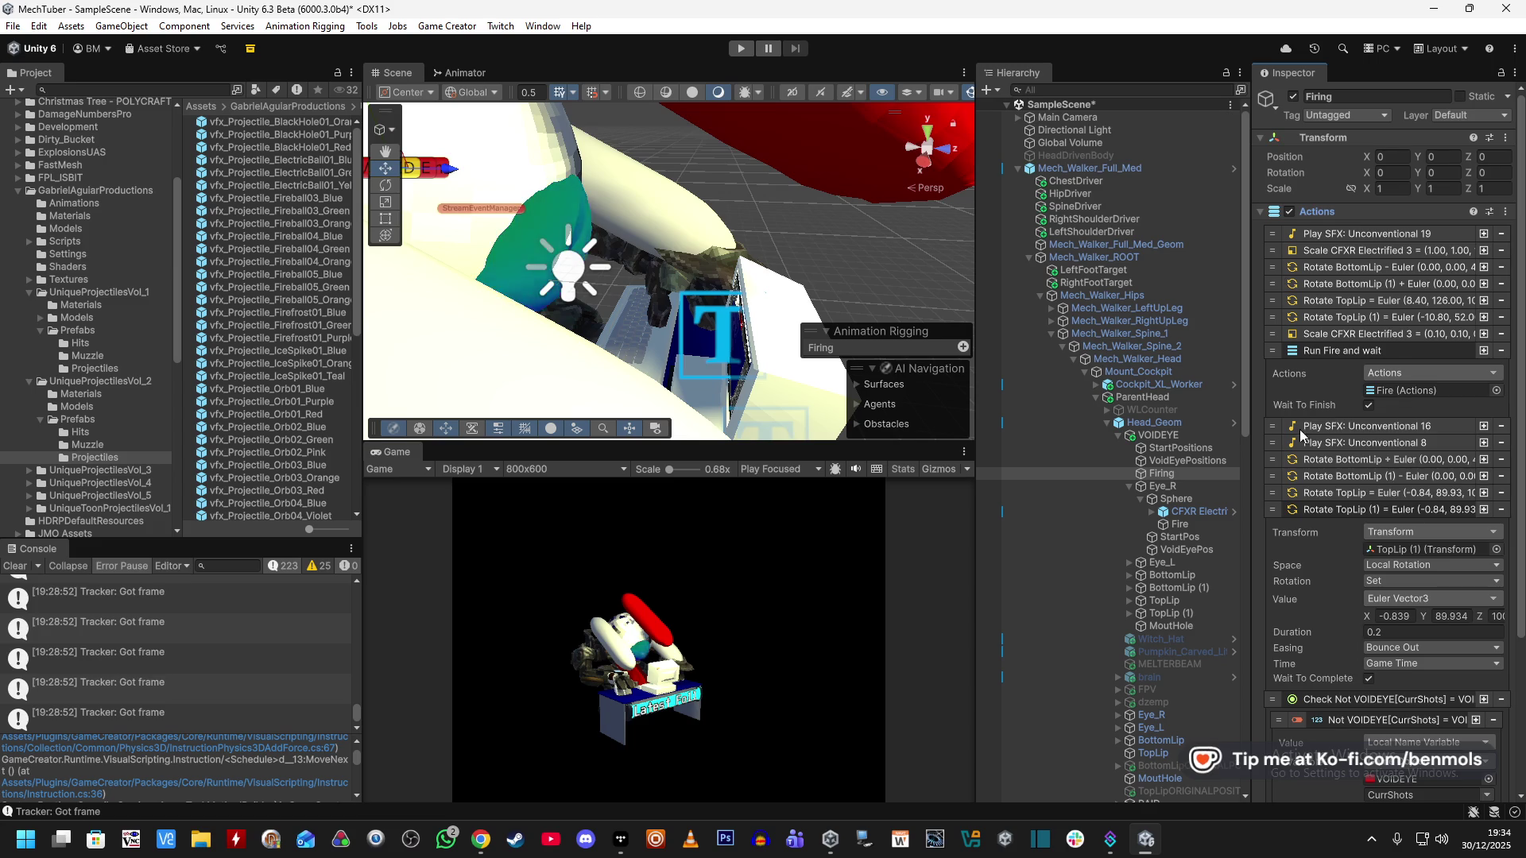
Orbit the Scene view to face the mech, then select StartPos under Eye_R.
{"action": "scroll", "coordinate": [1323, 451], "scroll_direction": "down", "scroll_amount": 5}
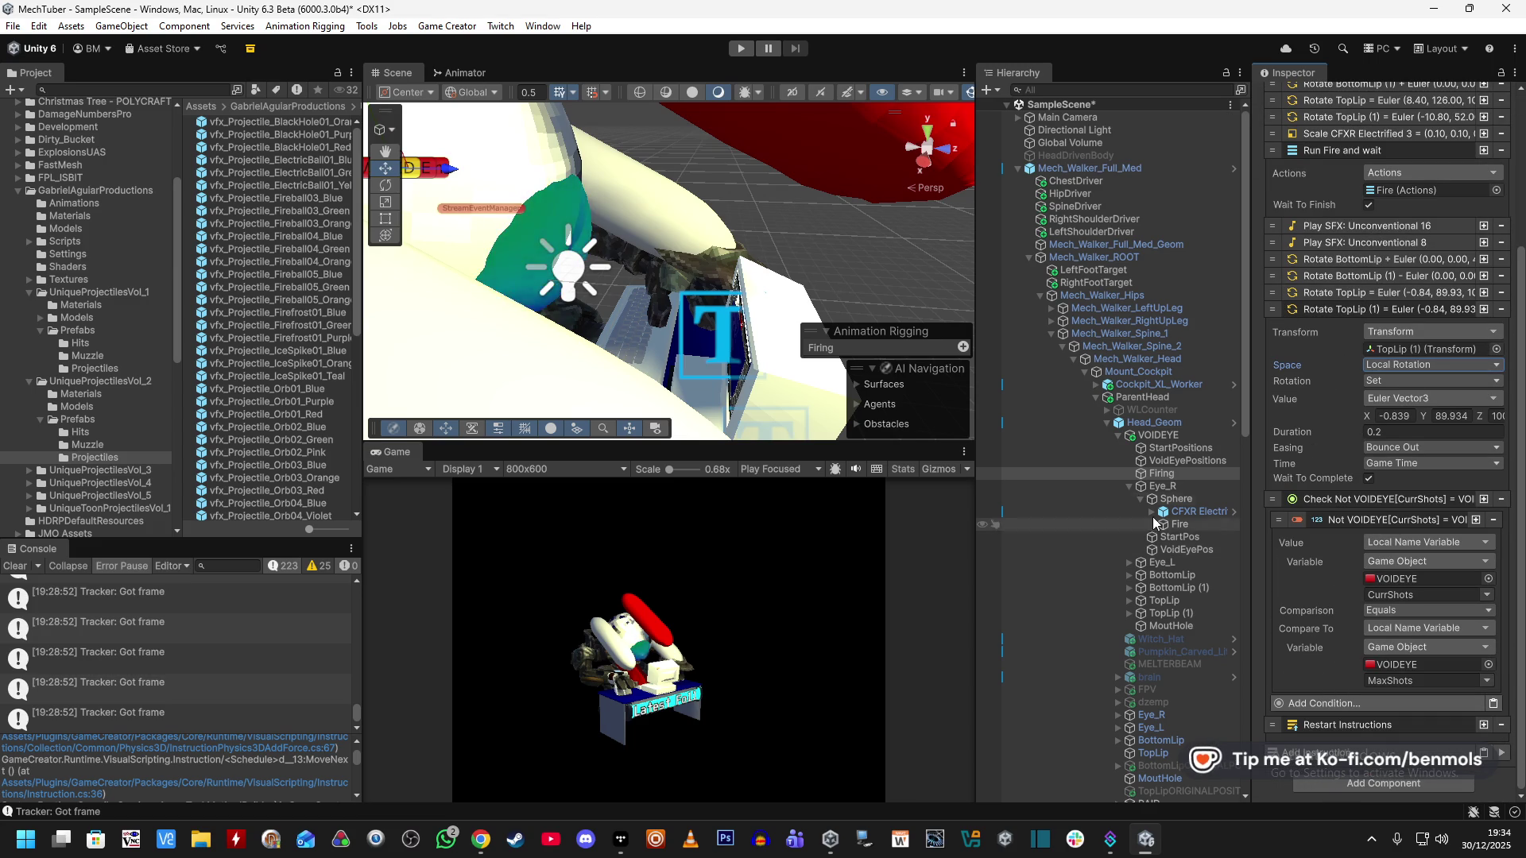
{"action": "left_click_drag", "start_coordinate": [932, 272], "coordinate": [540, 187], "text": "alt"}
{"action": "left_click", "coordinate": [1122, 469]}
{"action": "left_click", "coordinate": [1129, 487]}
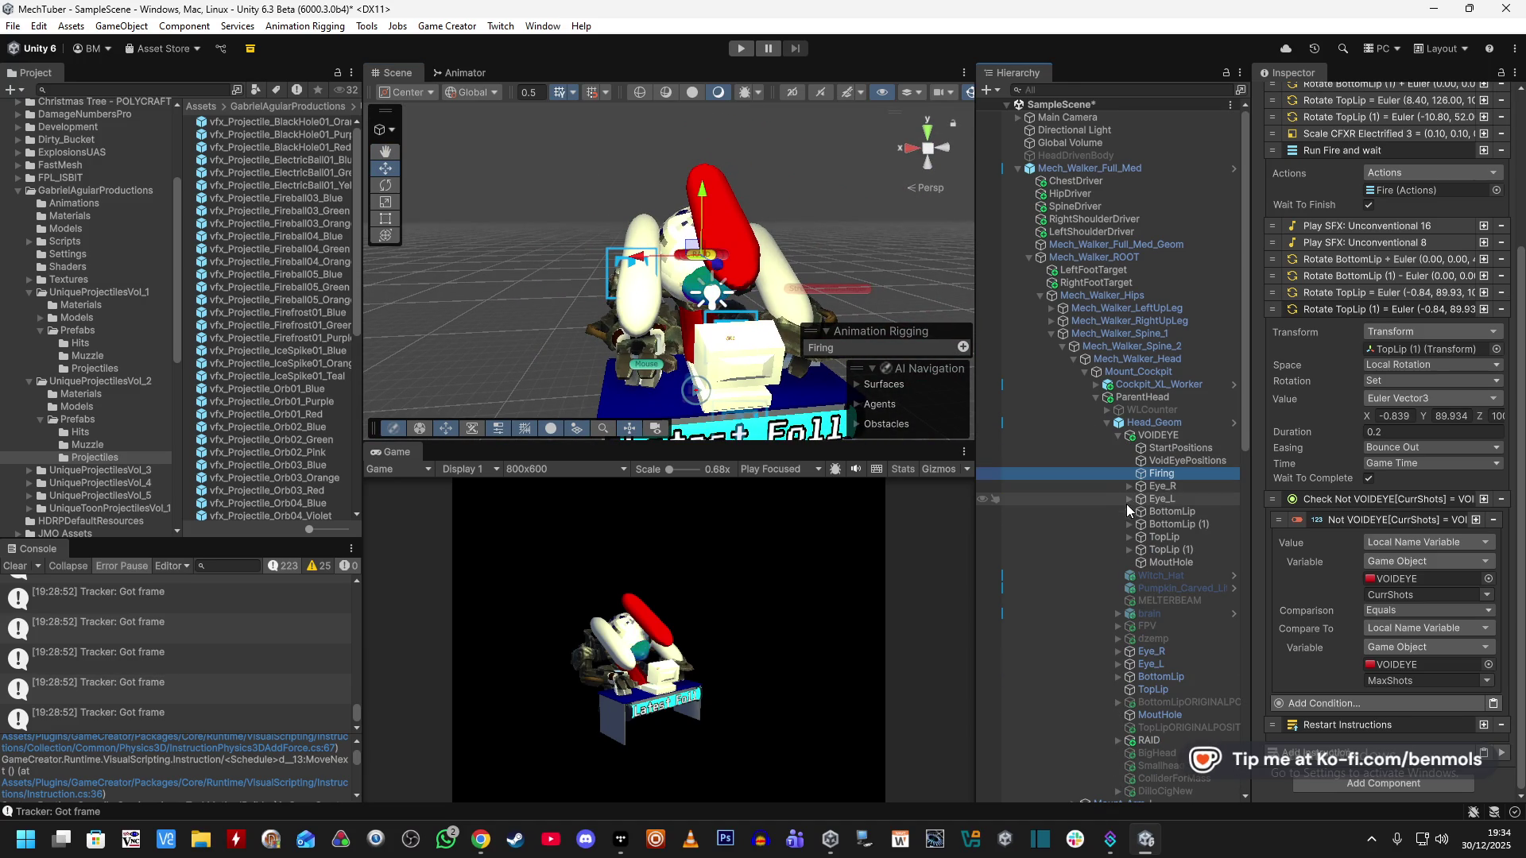
{"action": "left_click", "coordinate": [1126, 485]}
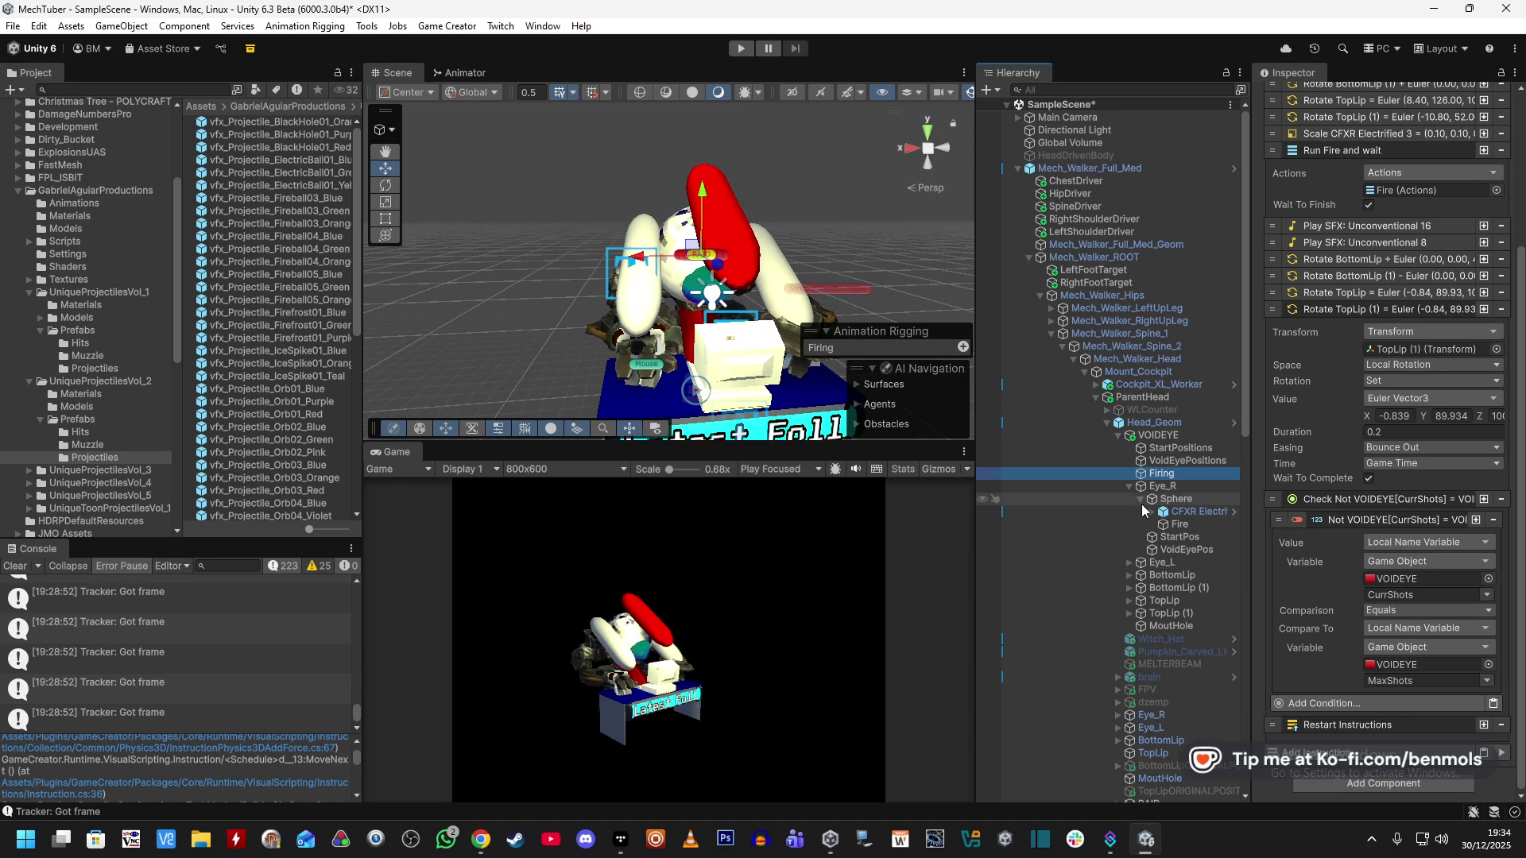
{"action": "left_click", "coordinate": [1139, 498]}
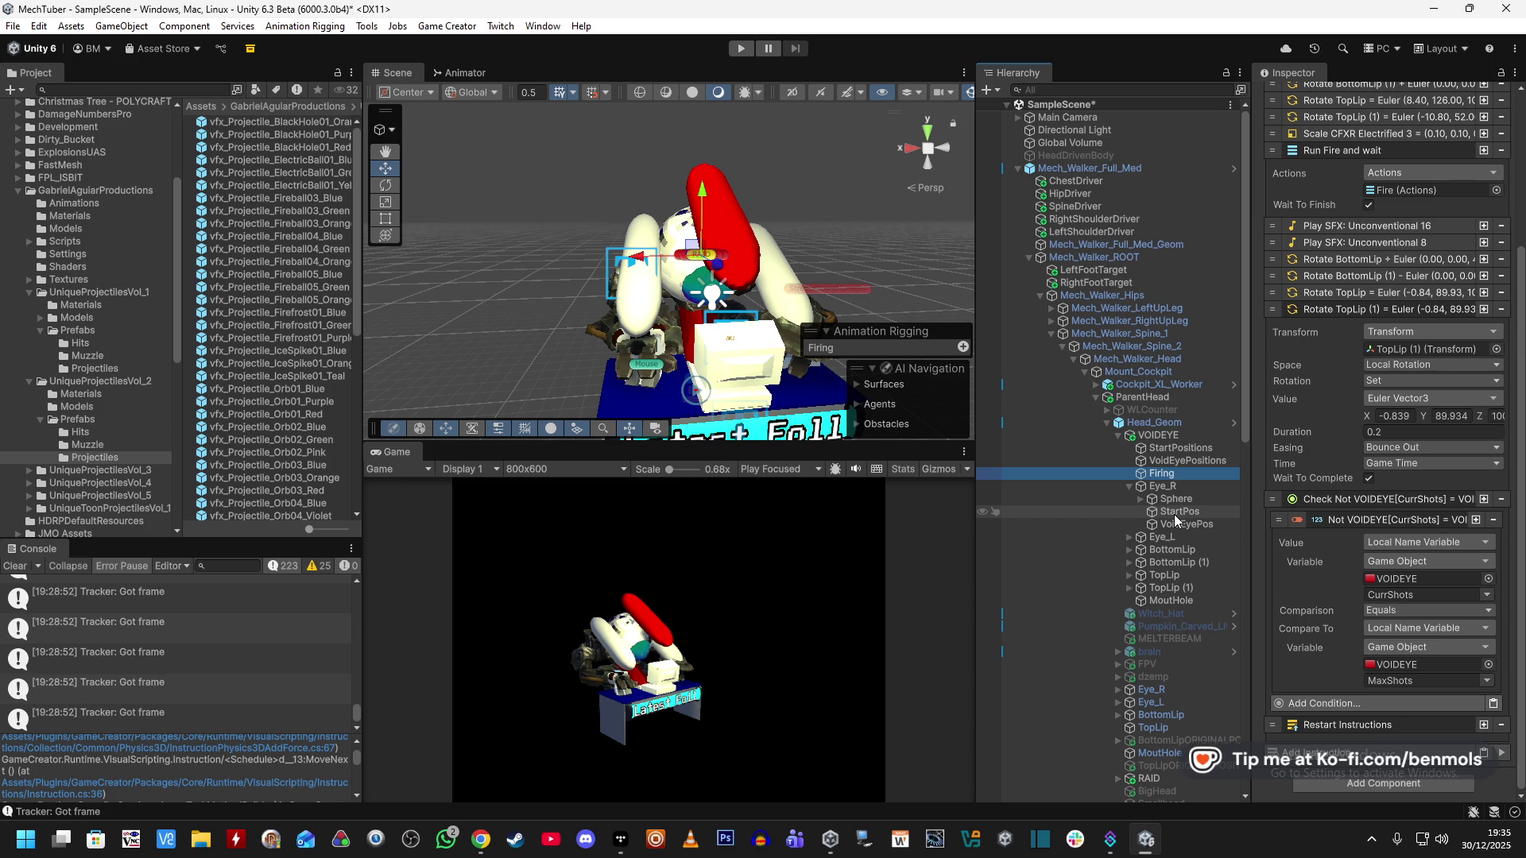
{"action": "left_click", "coordinate": [1174, 514]}
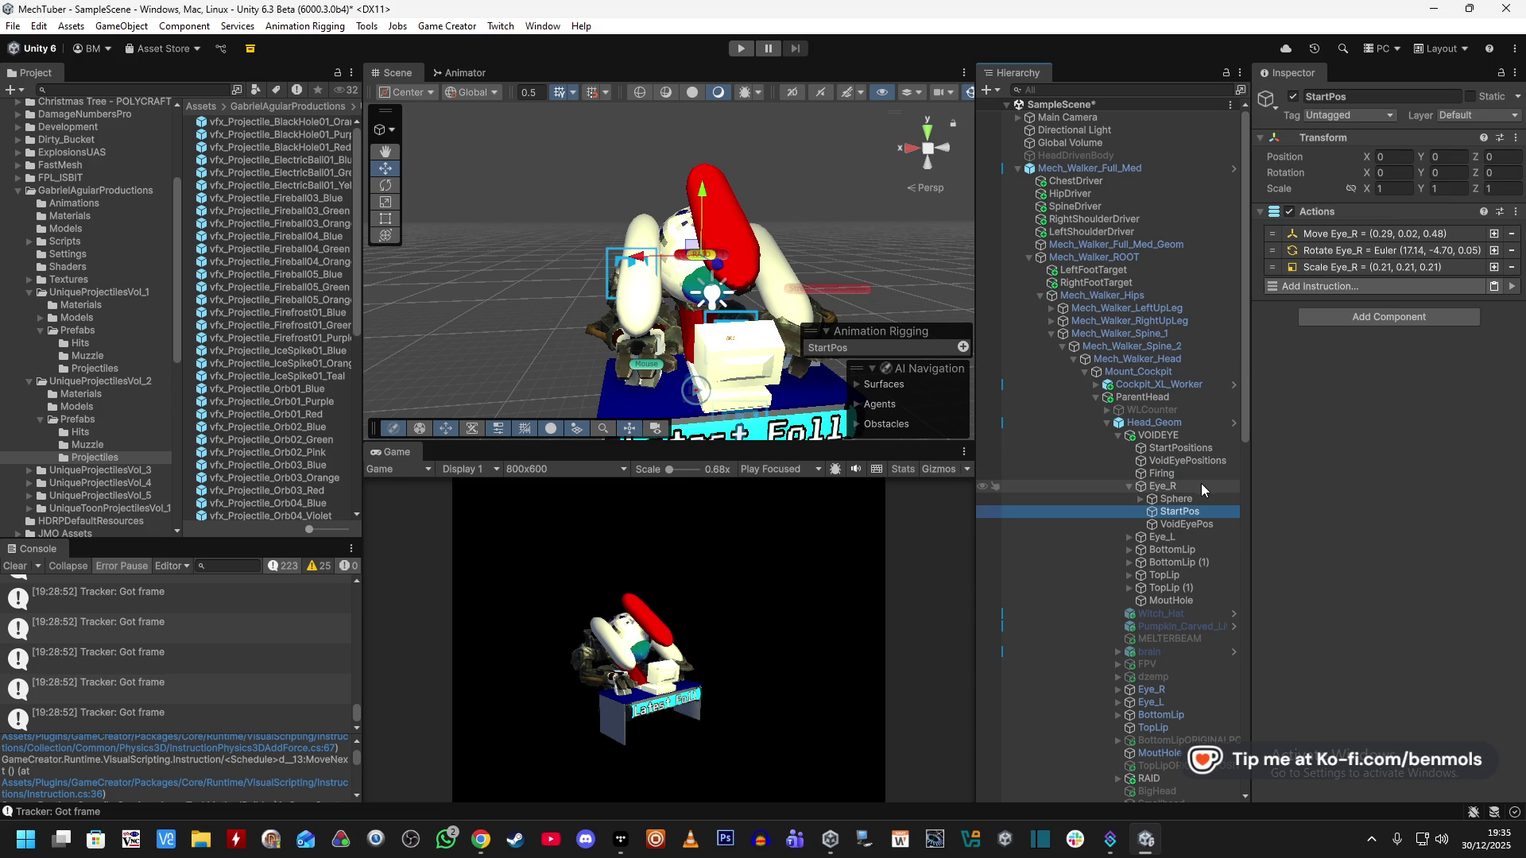
Copy StartPos's Move target into Eye_R's position: 0.29, 0.022, 0.478.
{"action": "left_click", "coordinate": [1332, 234]}
{"action": "left_click", "coordinate": [1403, 342]}
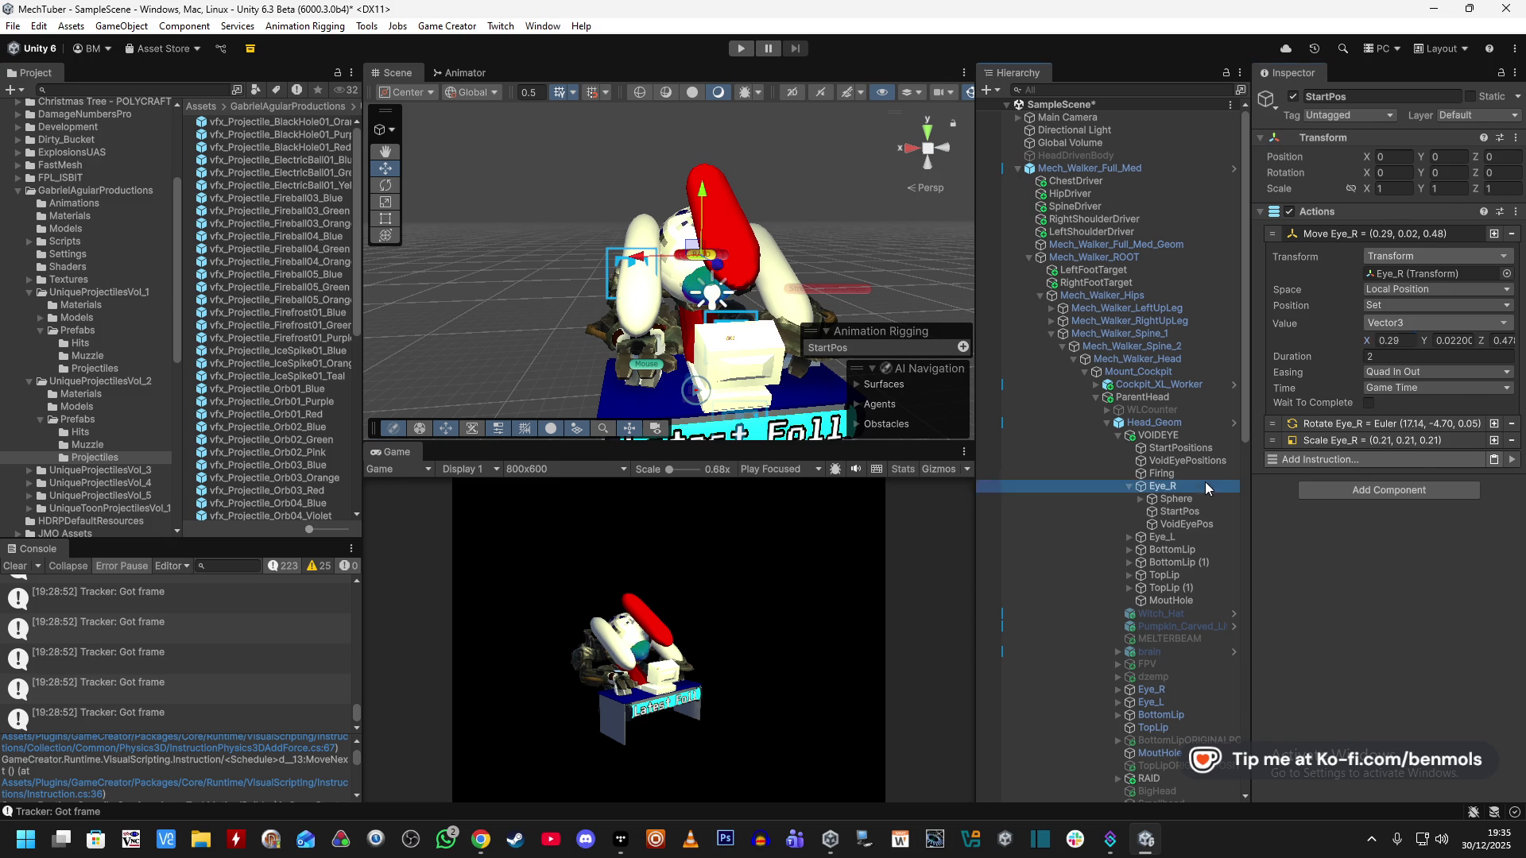
{"action": "left_click", "coordinate": [1205, 484]}
{"action": "left_click", "coordinate": [1186, 511]}
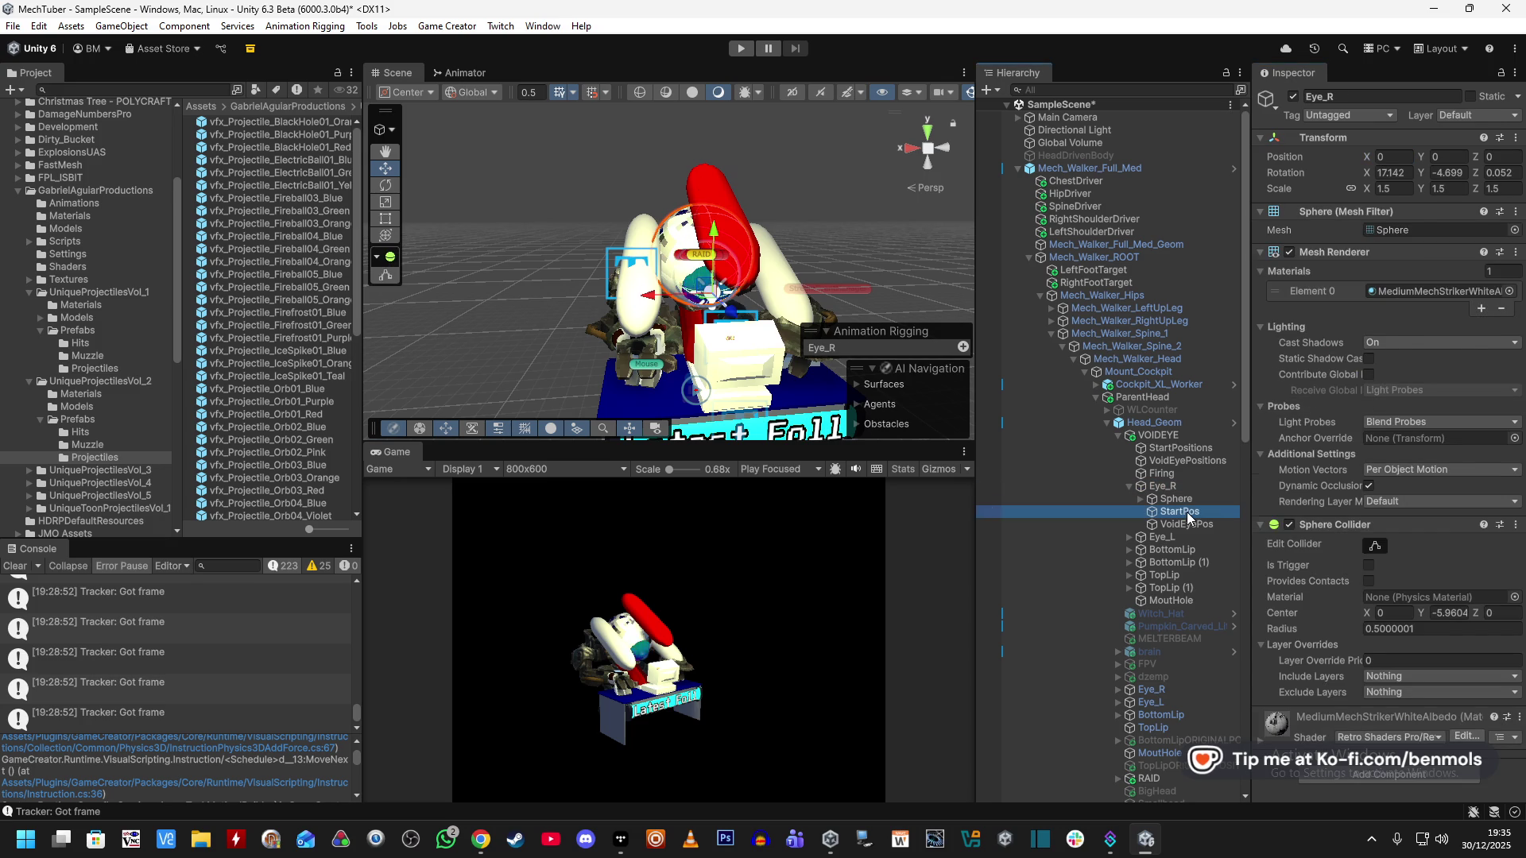
{"action": "right_click", "coordinate": [1363, 339]}
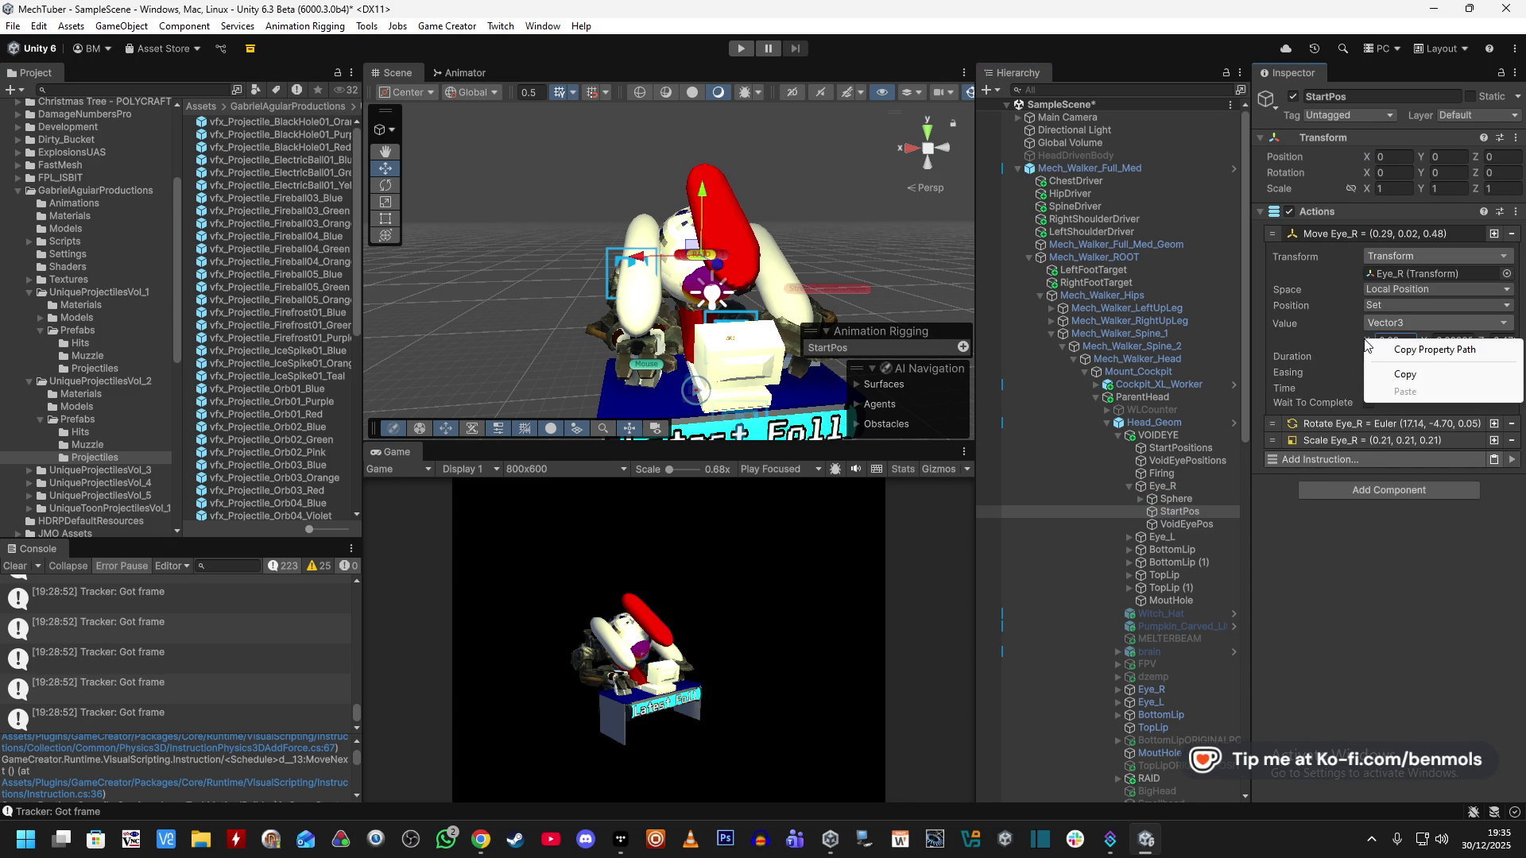
{"action": "left_click", "coordinate": [1381, 373]}
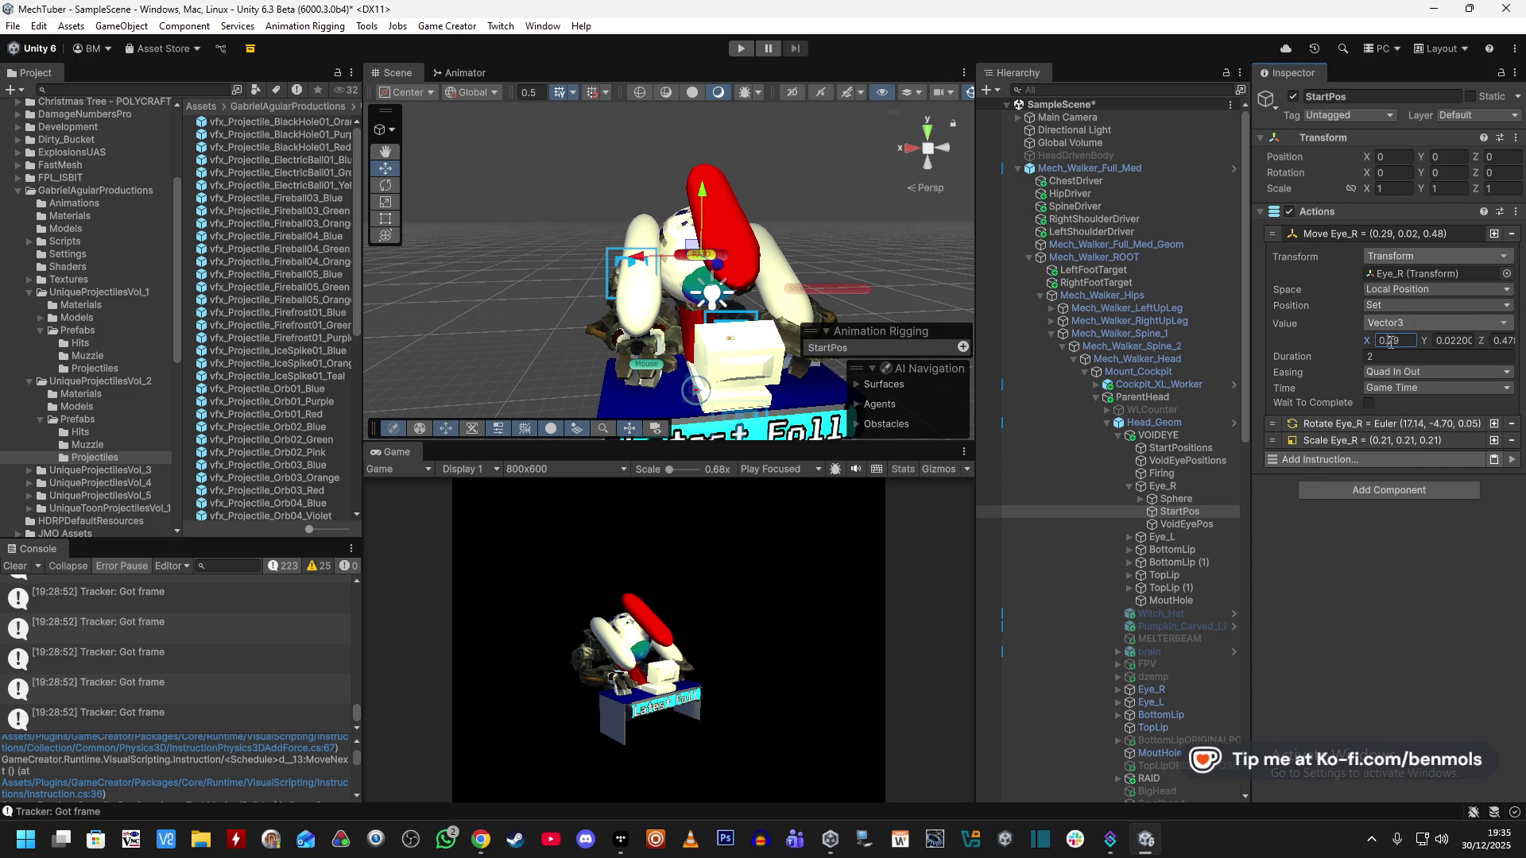
{"action": "left_click", "coordinate": [1191, 487]}
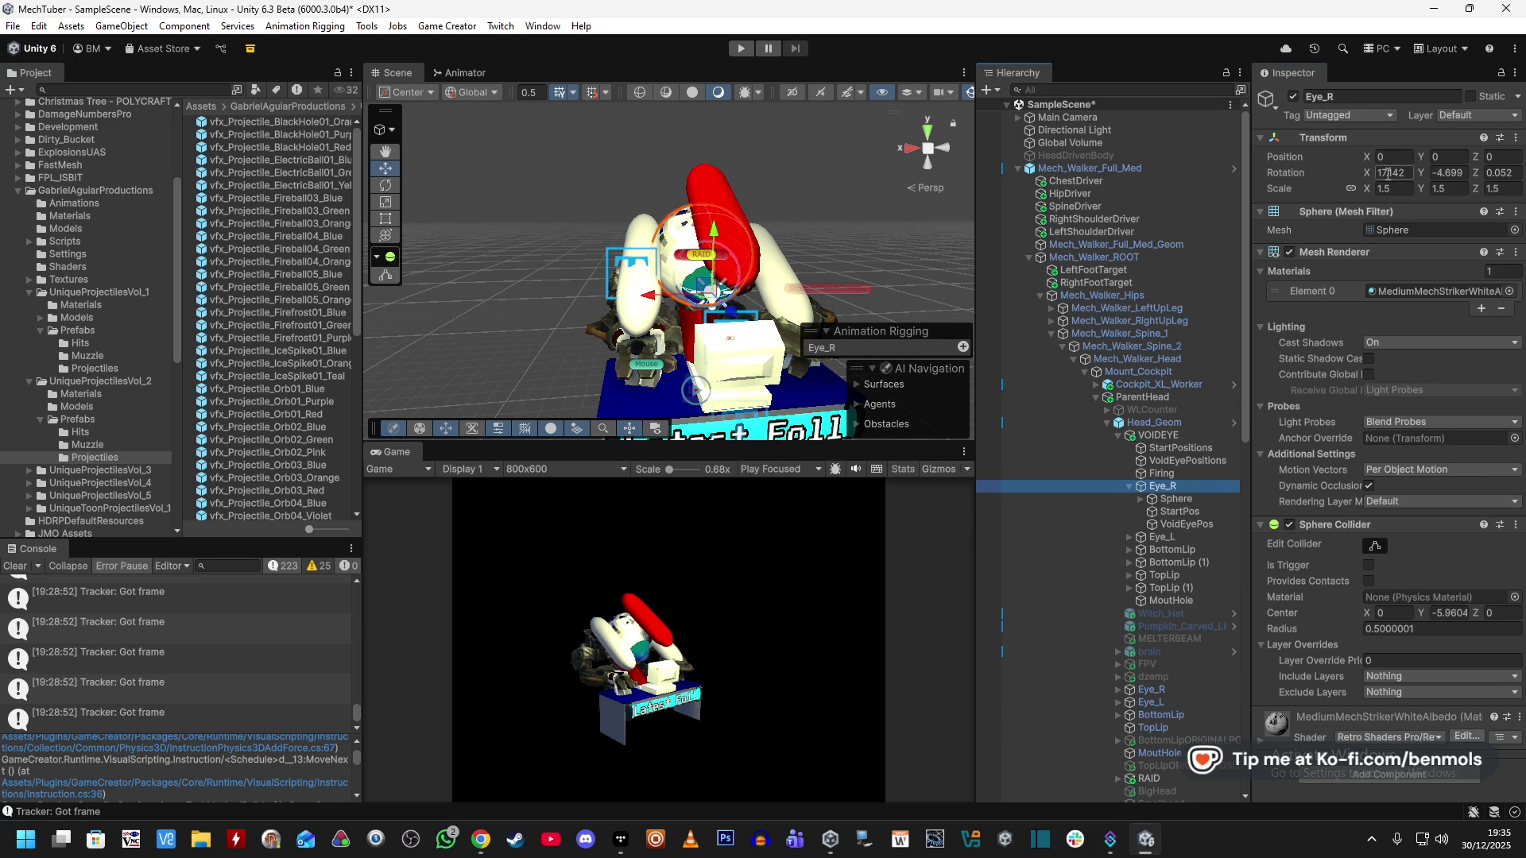
{"action": "left_click", "coordinate": [1184, 513]}
{"action": "double_click", "coordinate": [1426, 274]}
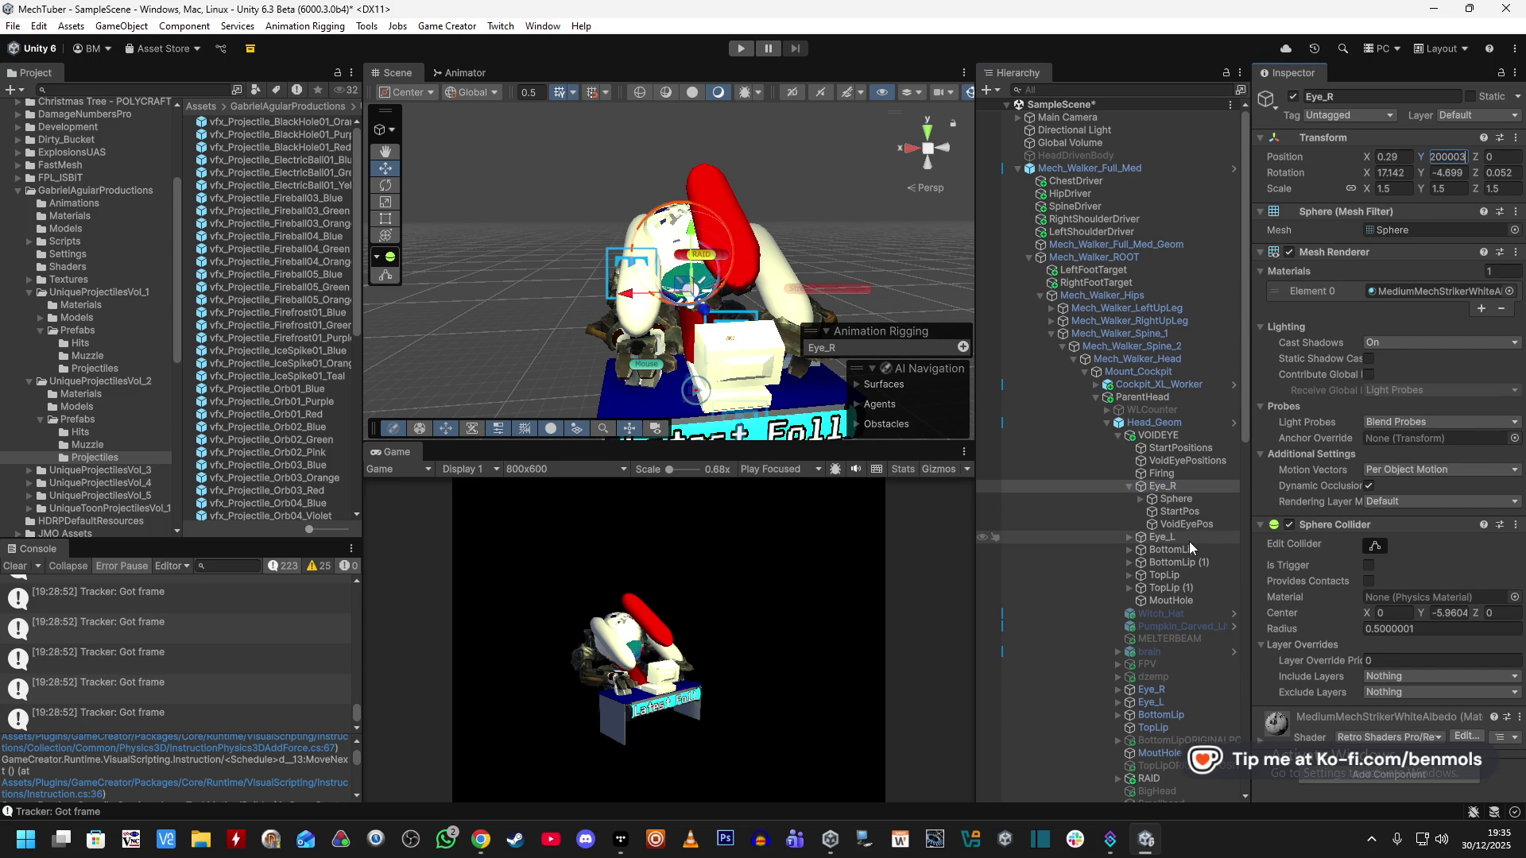
{"action": "left_click", "coordinate": [1182, 512]}
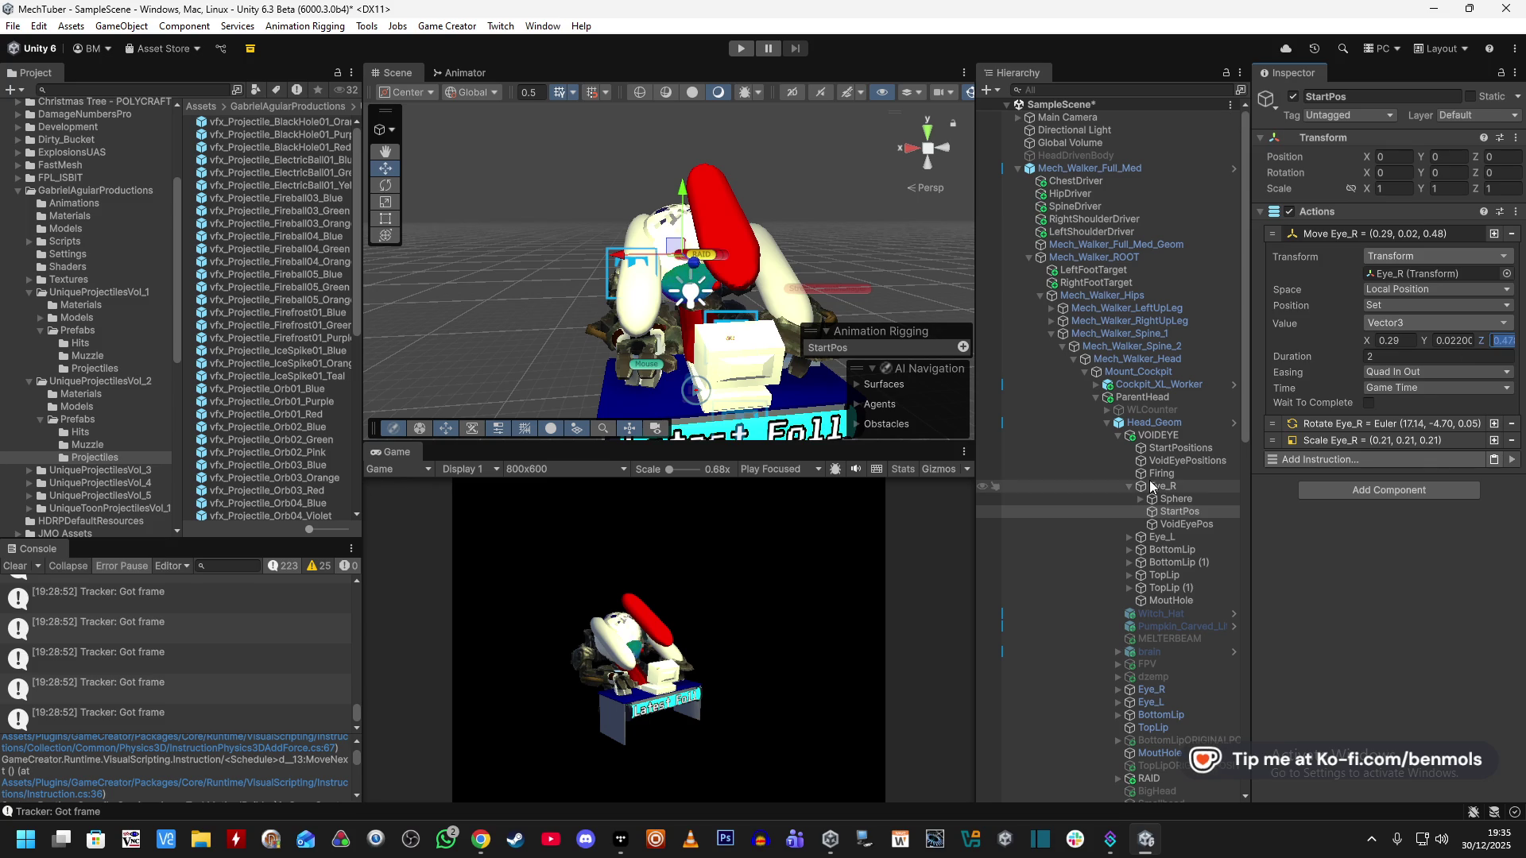
{"action": "left_click", "coordinate": [1182, 484]}
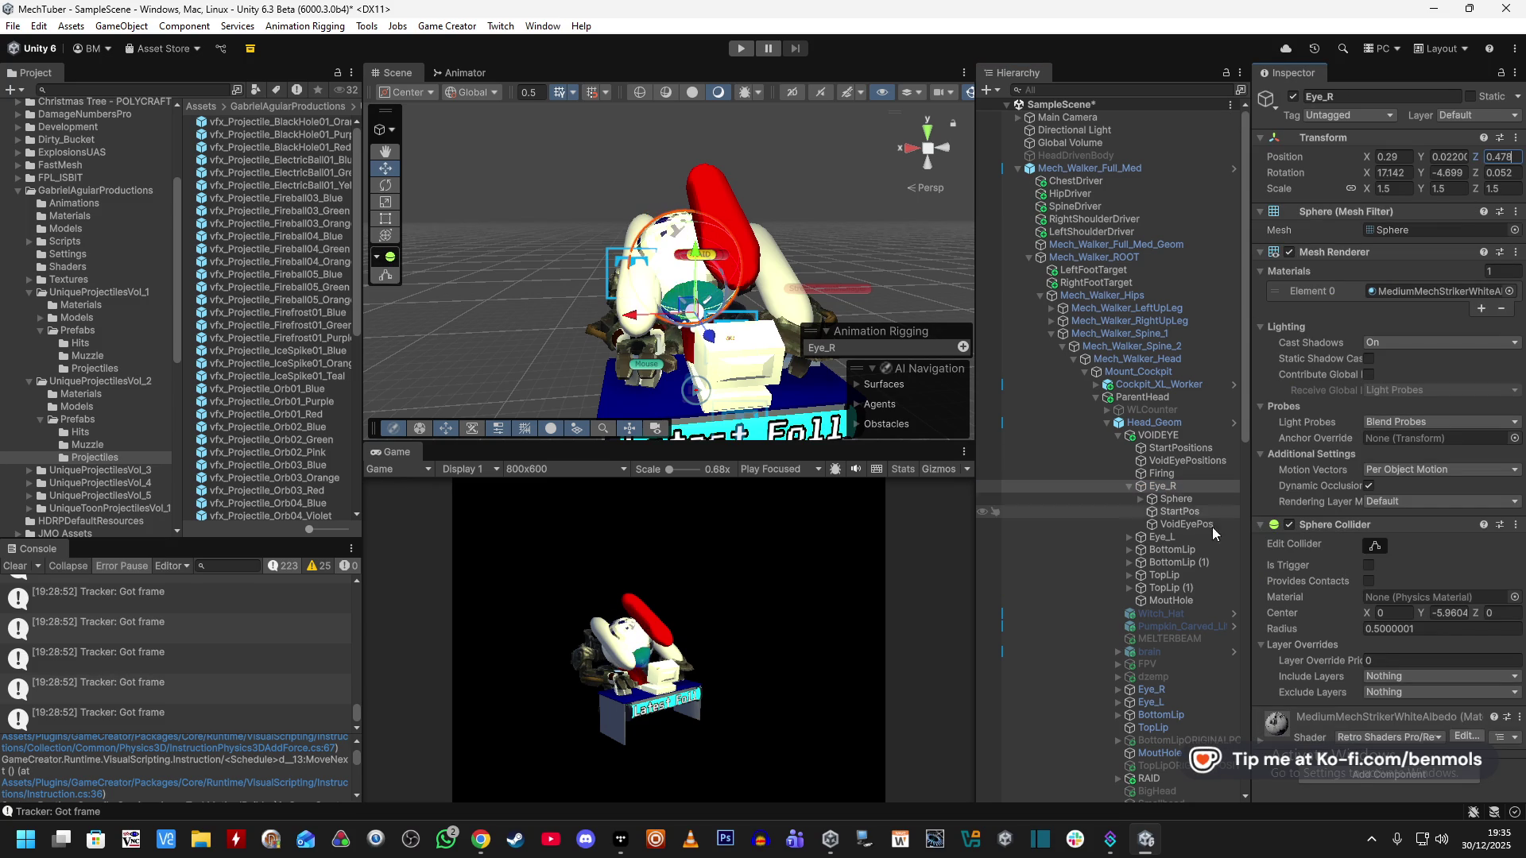
{"action": "left_click", "coordinate": [1185, 511]}
Compare the Rotate Eye_R action's values with Eye_R's current rotation.
{"action": "left_click", "coordinate": [1343, 424]}
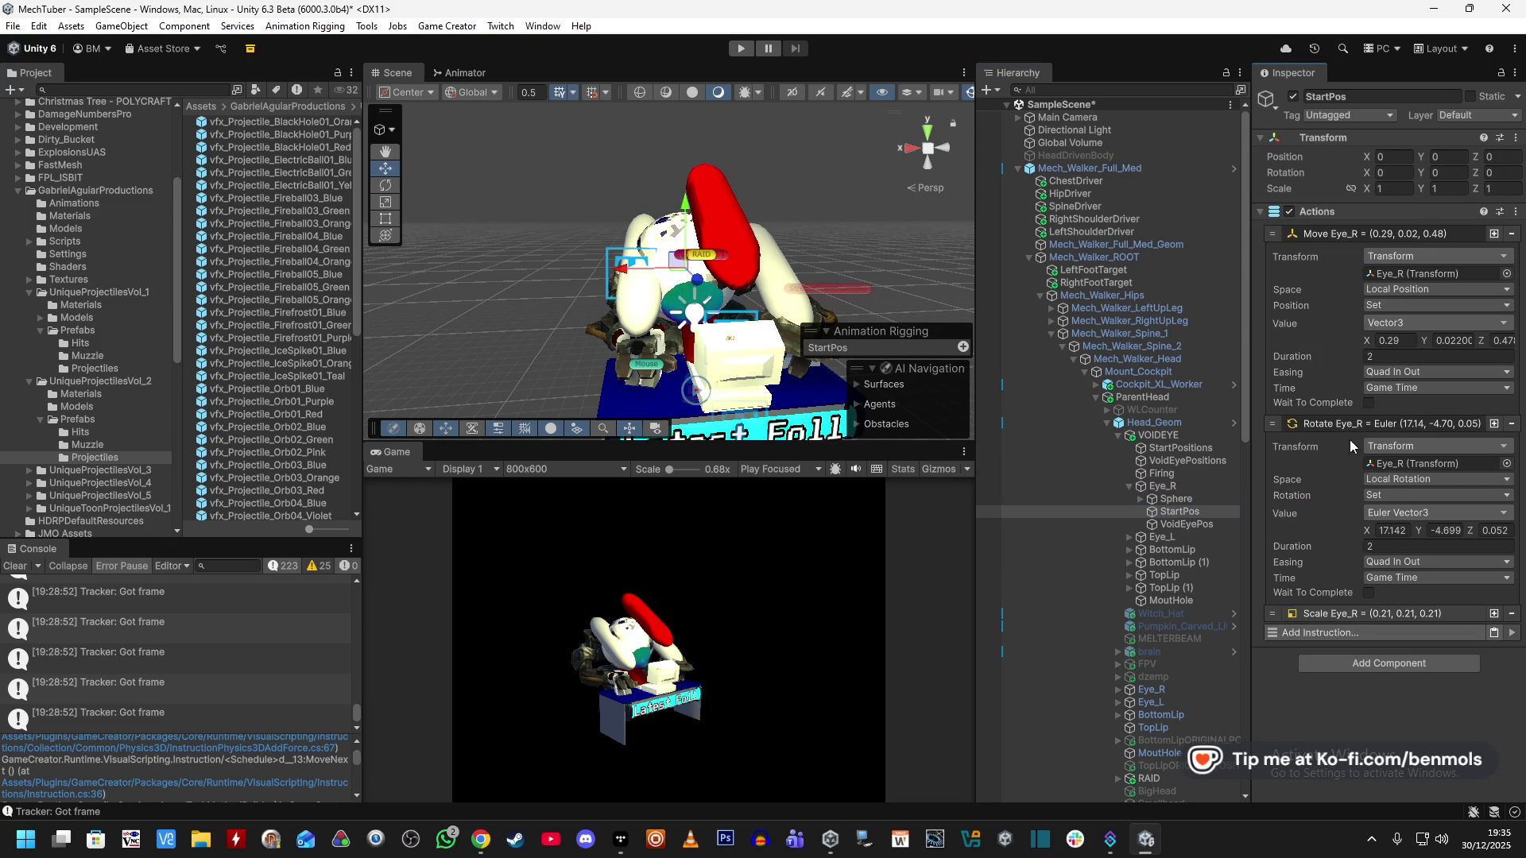
{"action": "left_click", "coordinate": [1392, 530]}
{"action": "left_click", "coordinate": [1180, 486]}
{"action": "left_click", "coordinate": [1406, 174]}
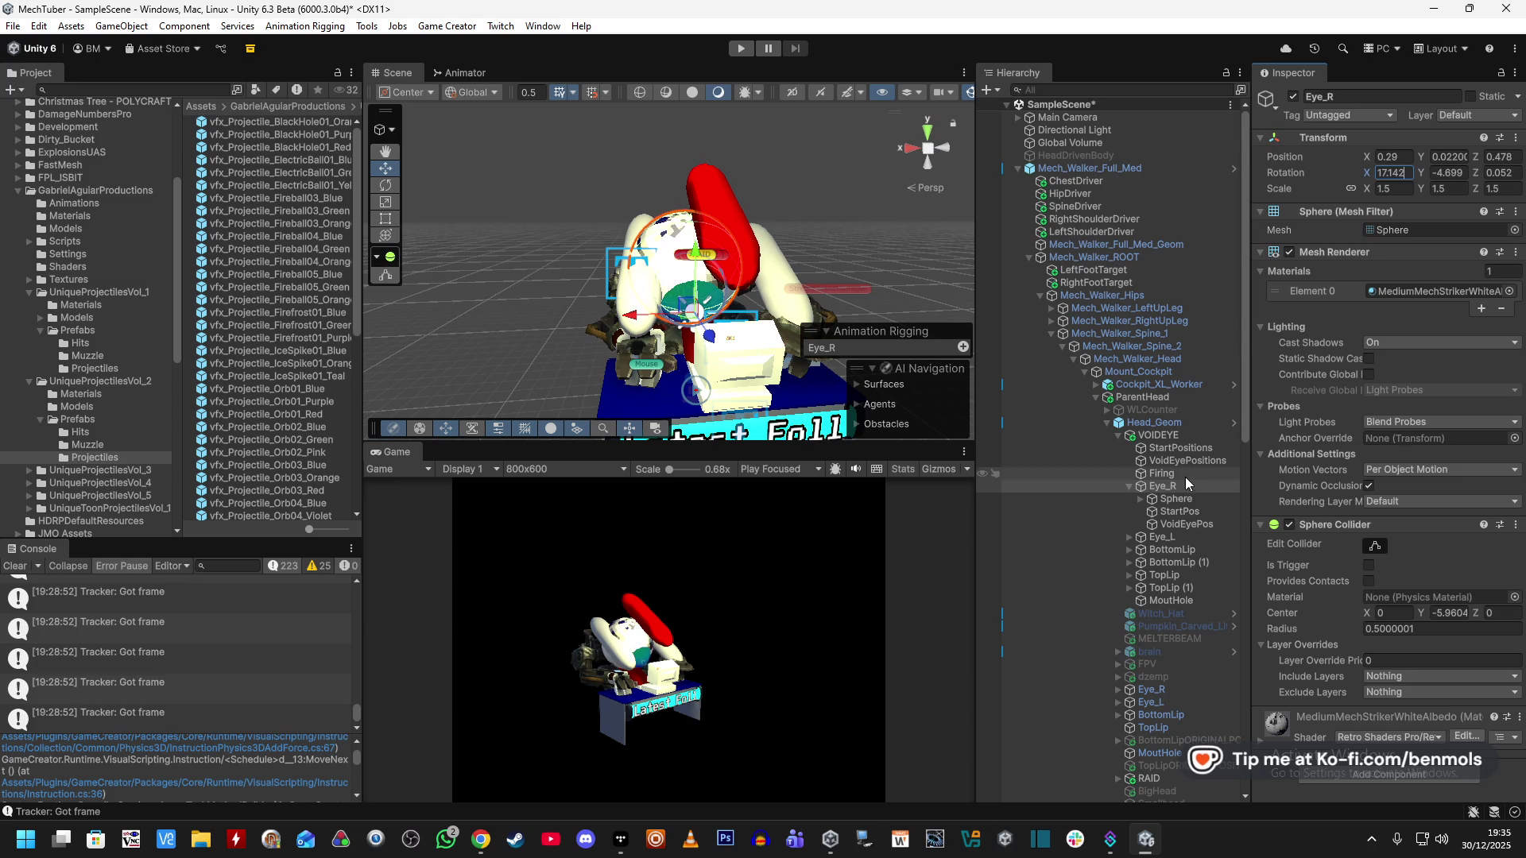
{"action": "left_click", "coordinate": [1166, 512]}
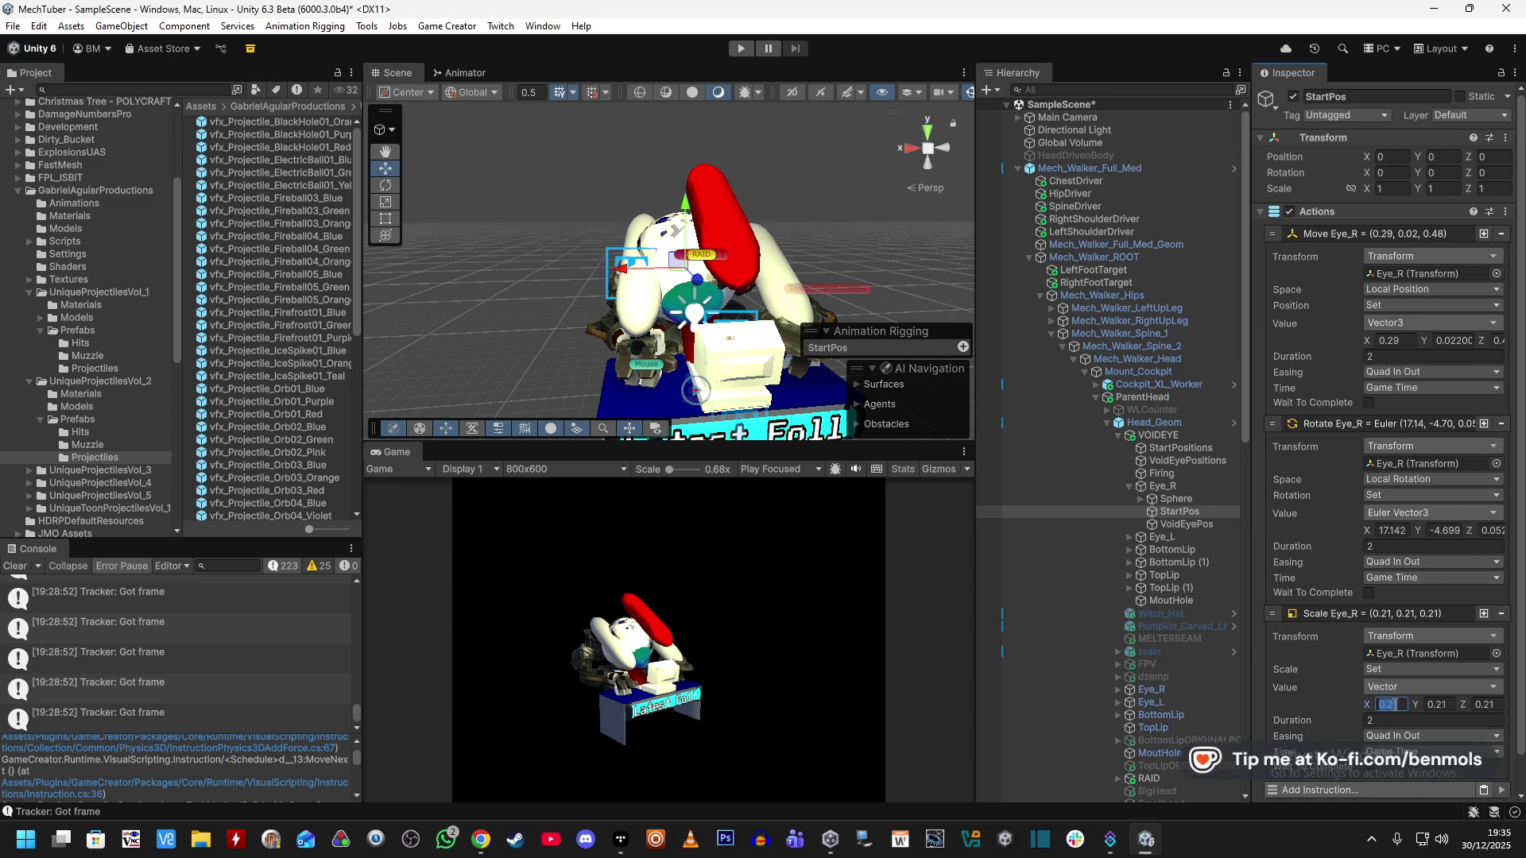
Set Eye_R's scale to 0.21 and collapse its children.
{"action": "left_click", "coordinate": [1223, 486]}
{"action": "left_click", "coordinate": [1389, 189]}
{"action": "type", "text": "0.21"}
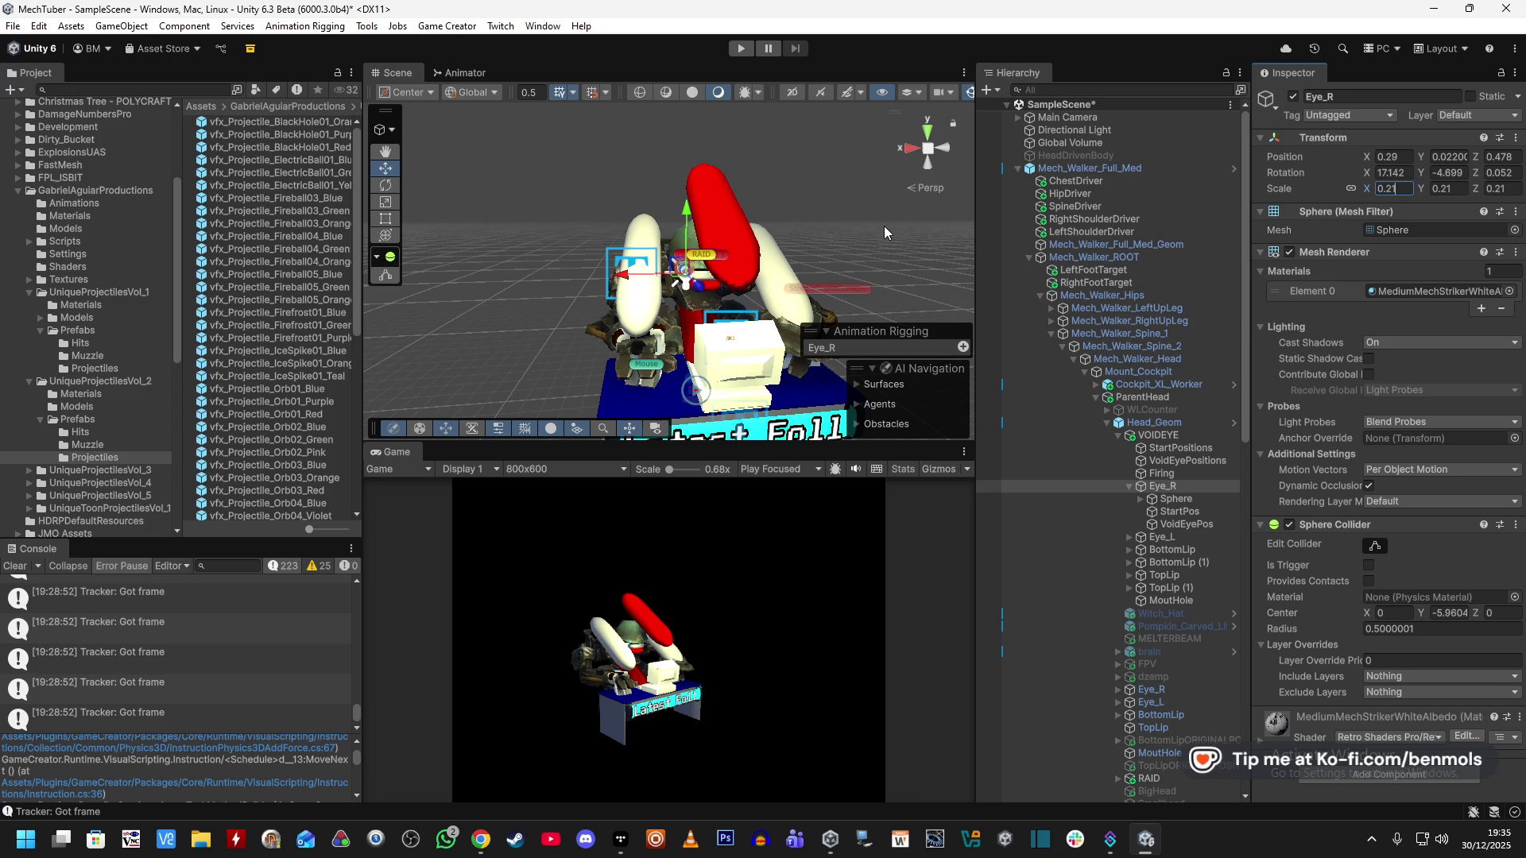
{"action": "left_click", "coordinate": [1128, 487]}
Open BottomLip's StartPos and expand its Move BottomLip action.
{"action": "left_click", "coordinate": [1128, 512]}
{"action": "scroll", "coordinate": [1166, 503], "scroll_direction": "down", "scroll_amount": 3}
{"action": "left_click", "coordinate": [1178, 477]}
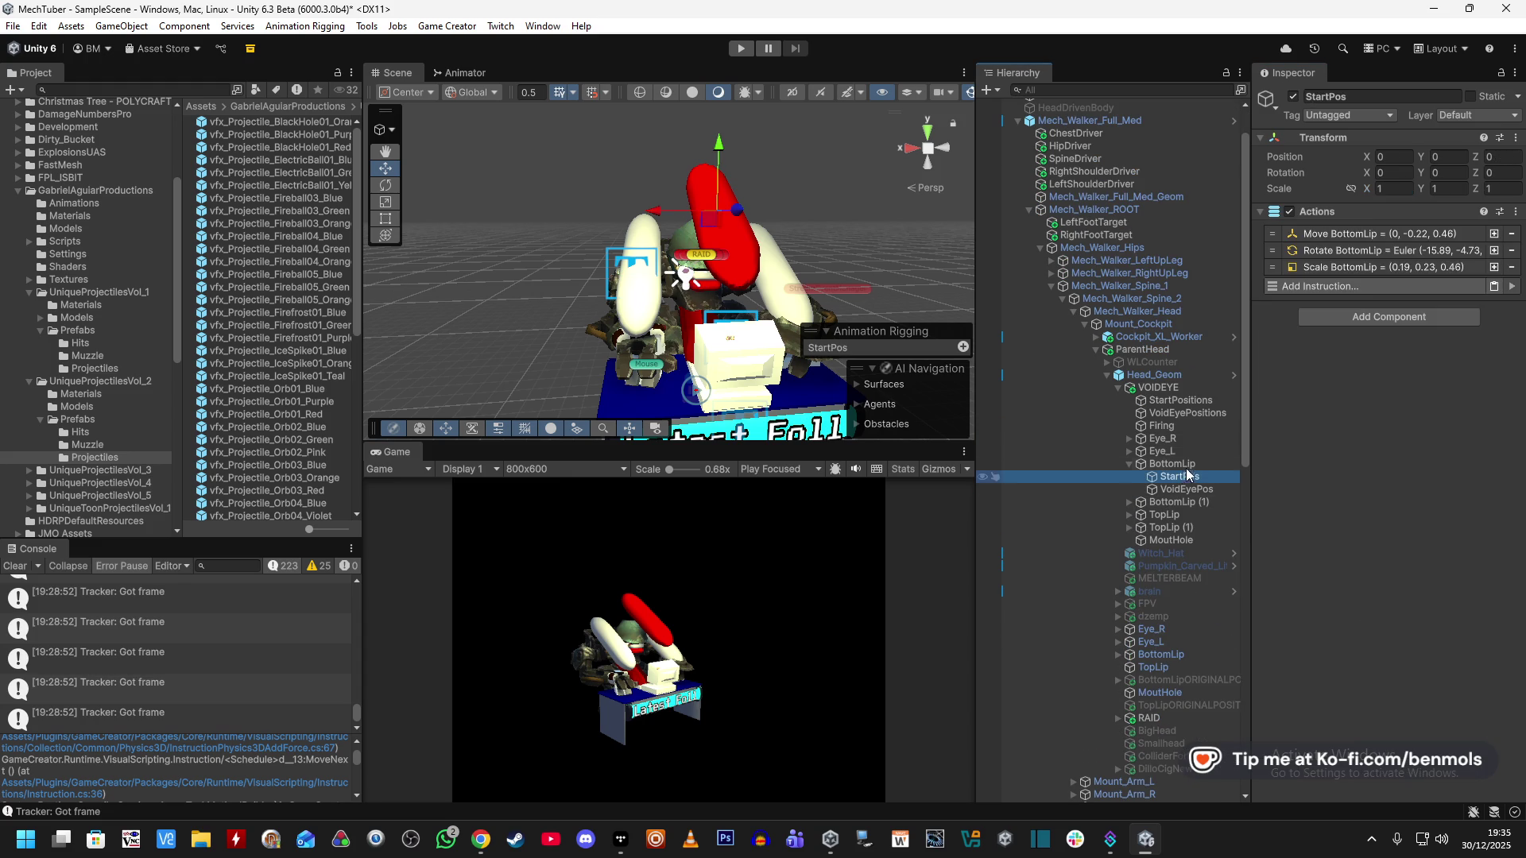
{"action": "left_click", "coordinate": [1379, 235]}
{"action": "left_click", "coordinate": [1398, 340]}
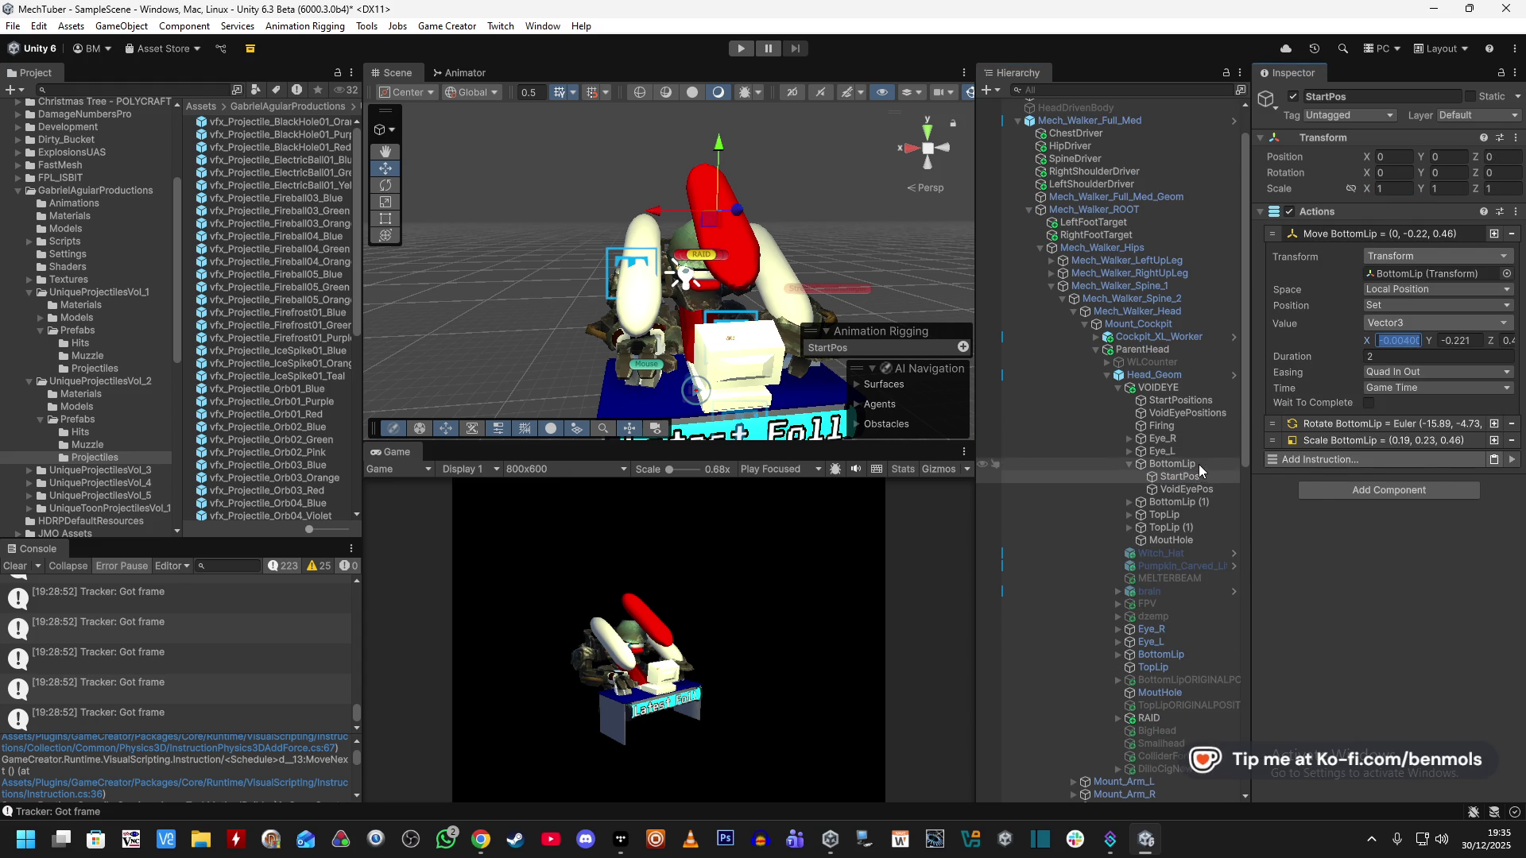
Match BottomLip's position to the Move target, setting Position Z to 0.46.
{"action": "left_click", "coordinate": [1198, 465]}
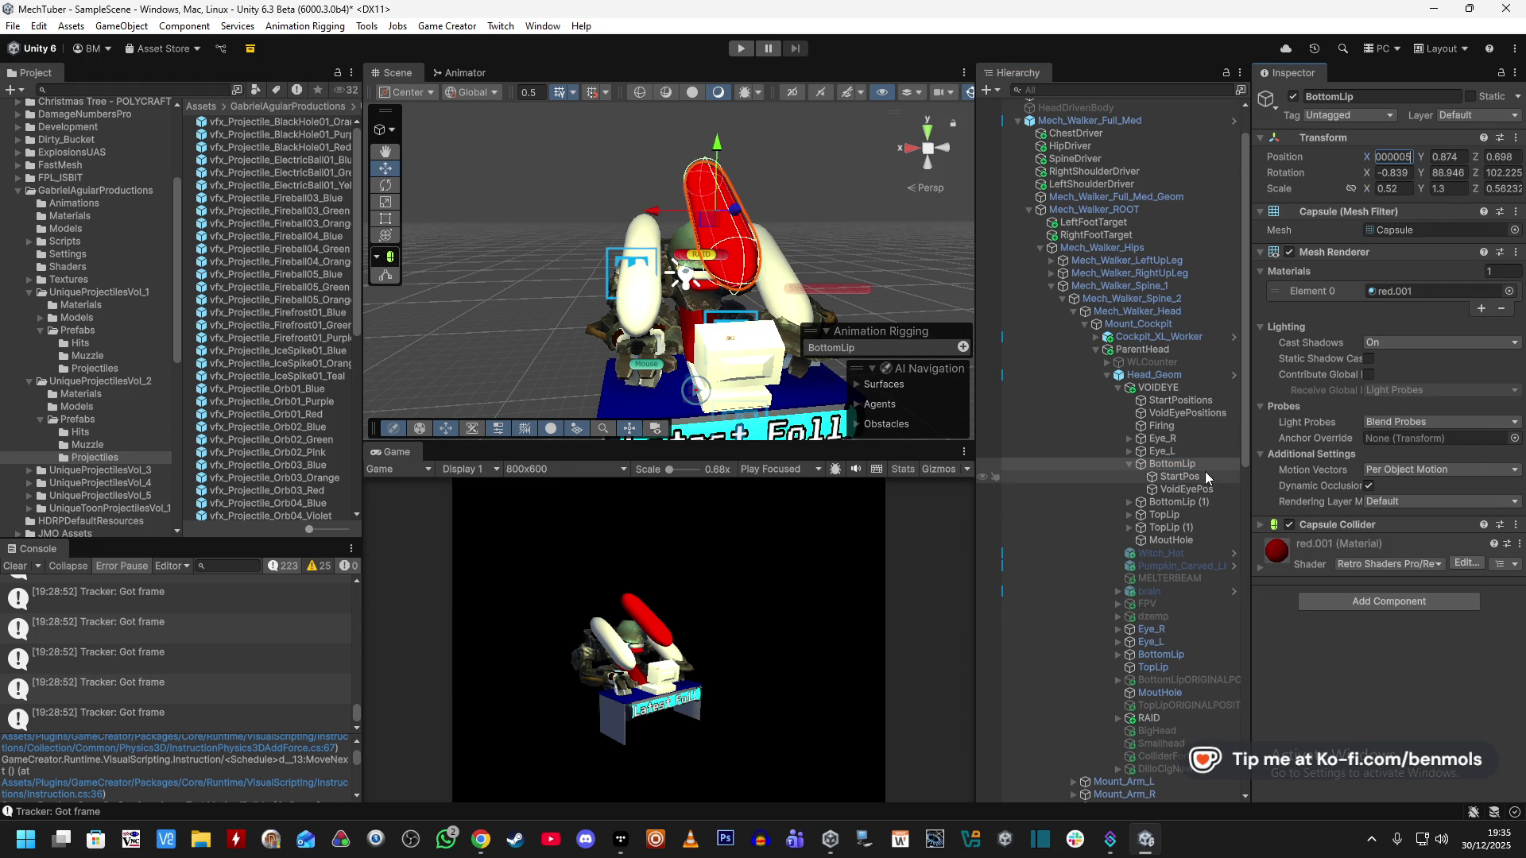
{"action": "left_click", "coordinate": [1179, 477]}
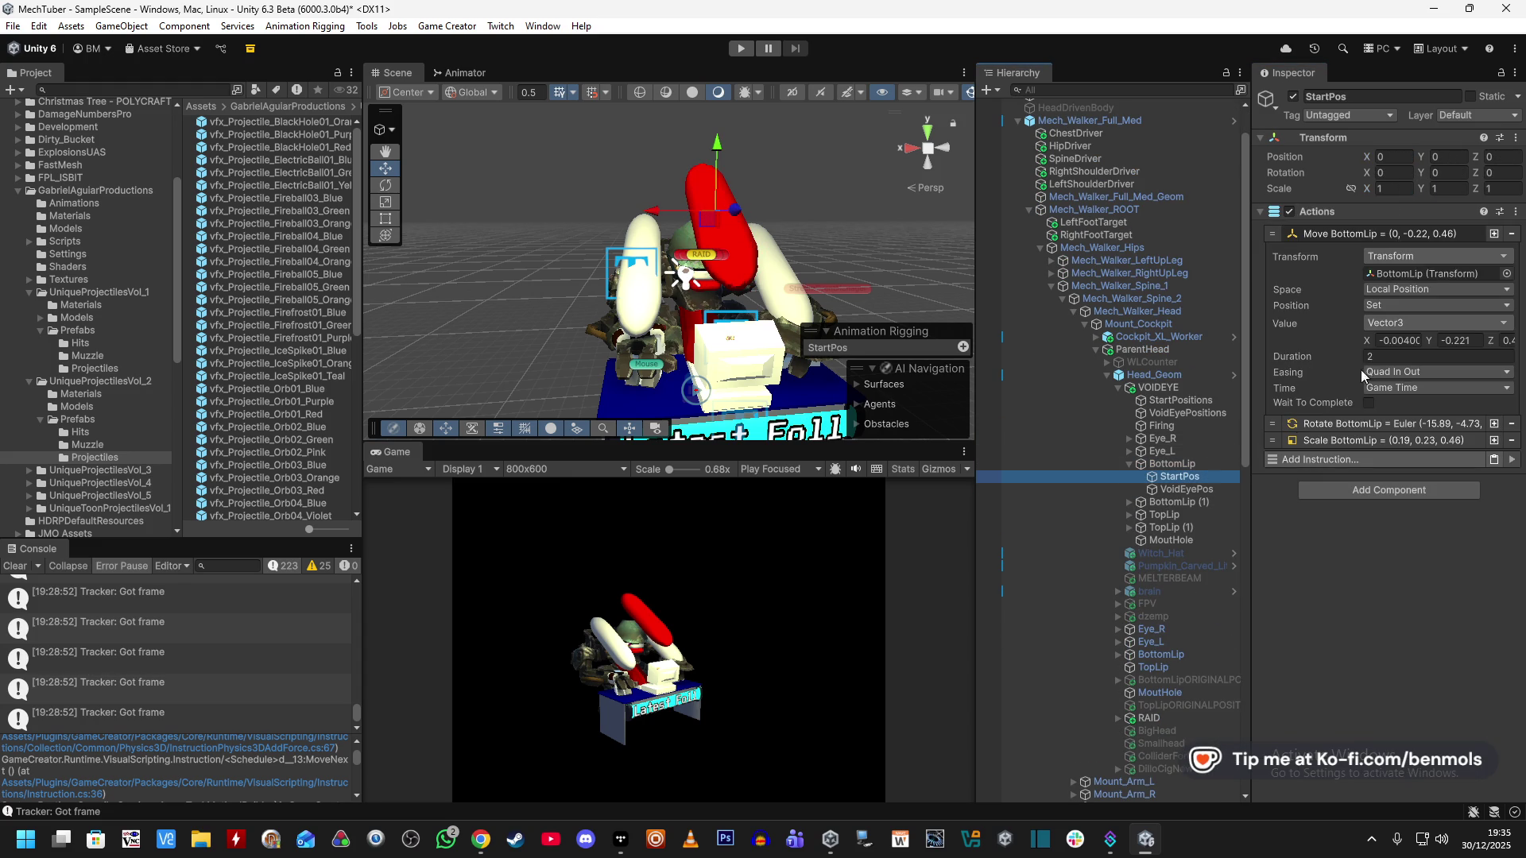
{"action": "left_click", "coordinate": [1196, 461]}
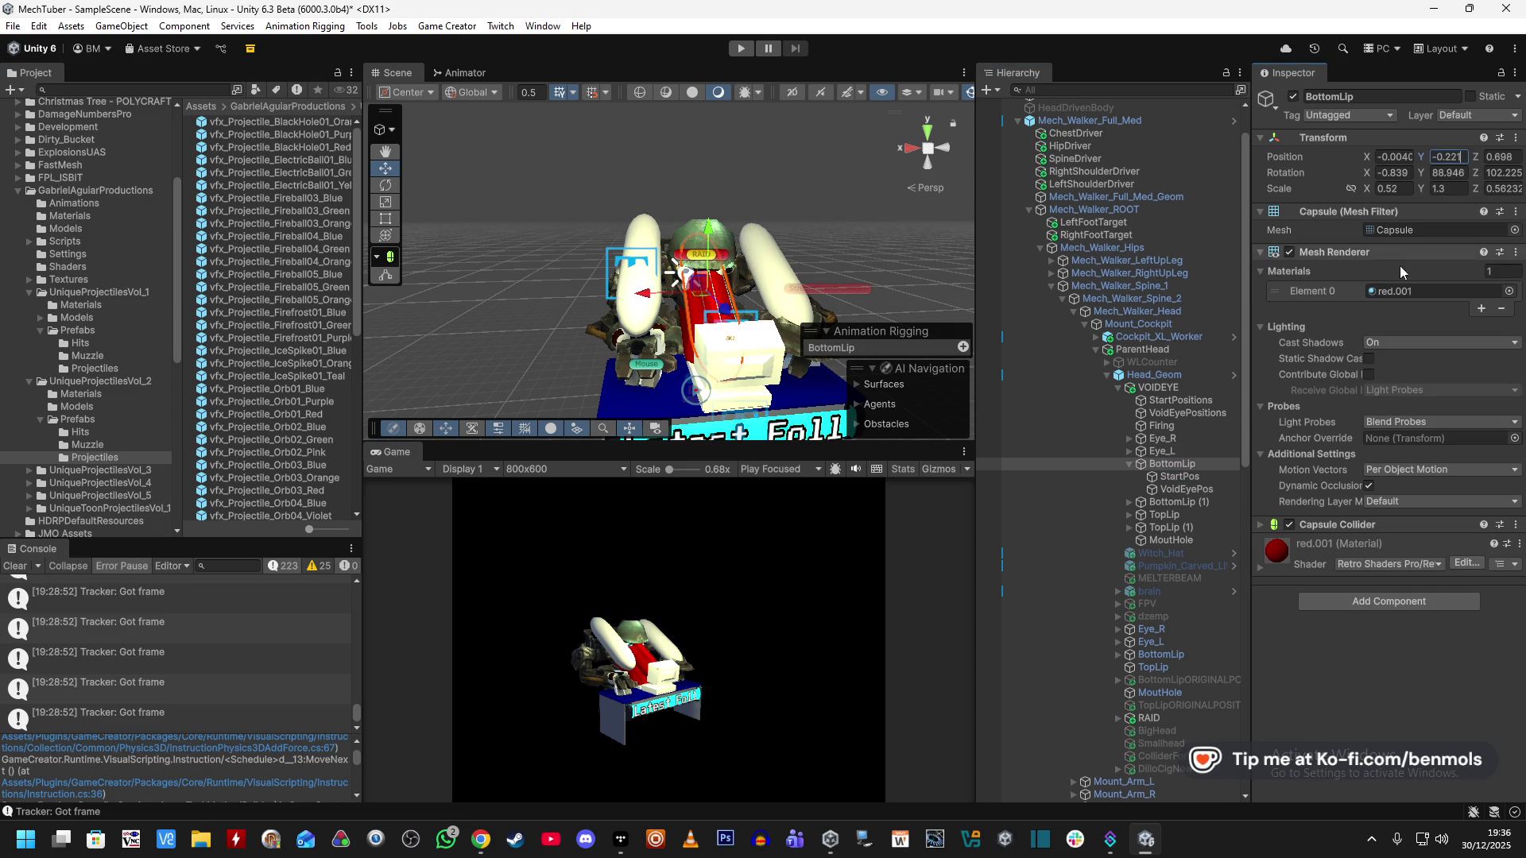
{"action": "left_click", "coordinate": [1206, 476]}
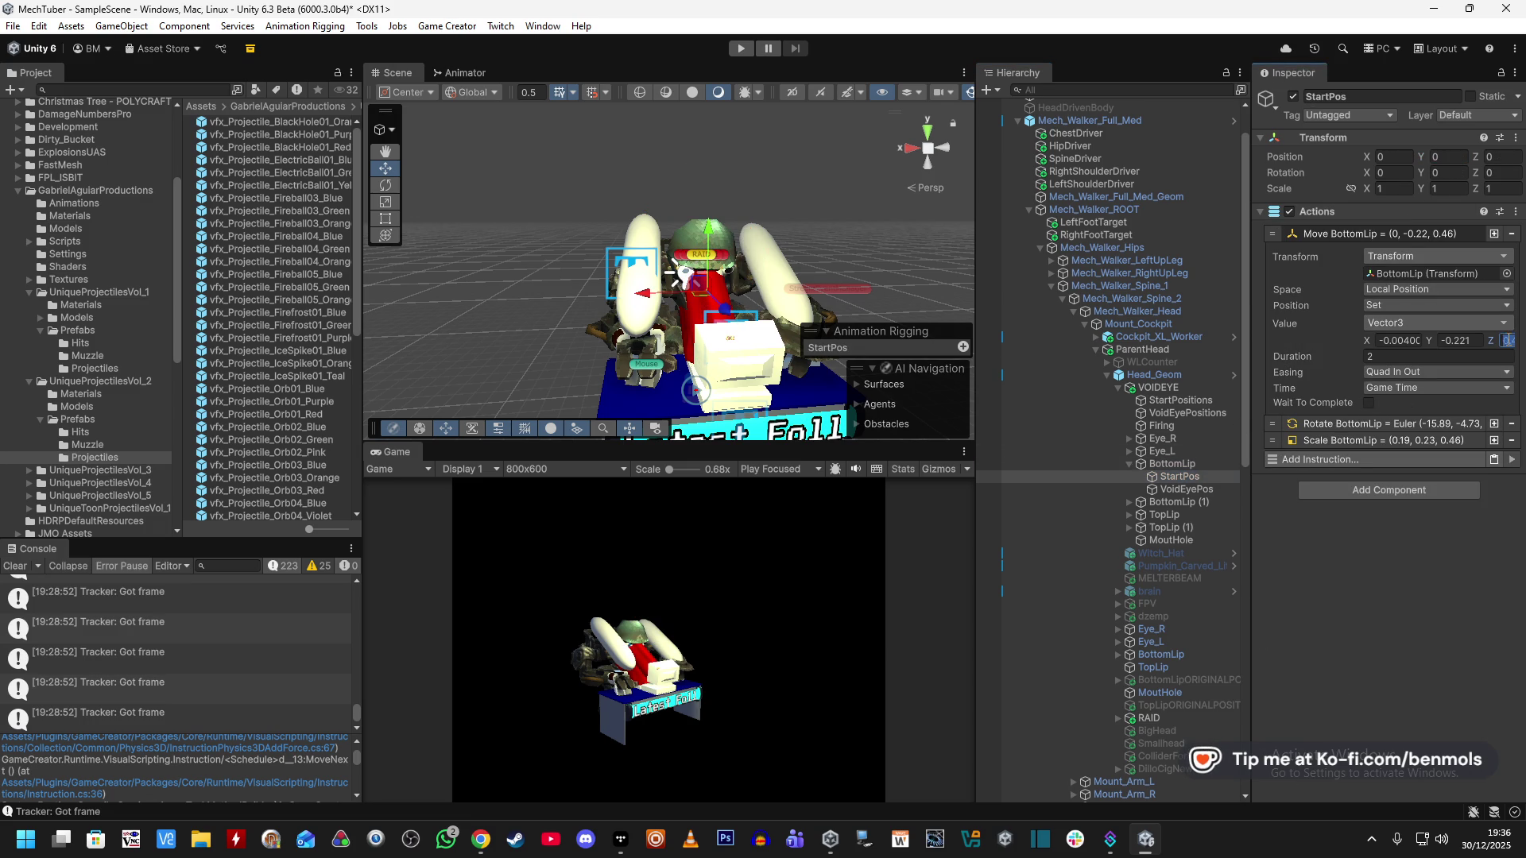
{"action": "left_click", "coordinate": [1184, 464]}
{"action": "left_click", "coordinate": [1501, 158]}
{"action": "type", "text": "0.46"}
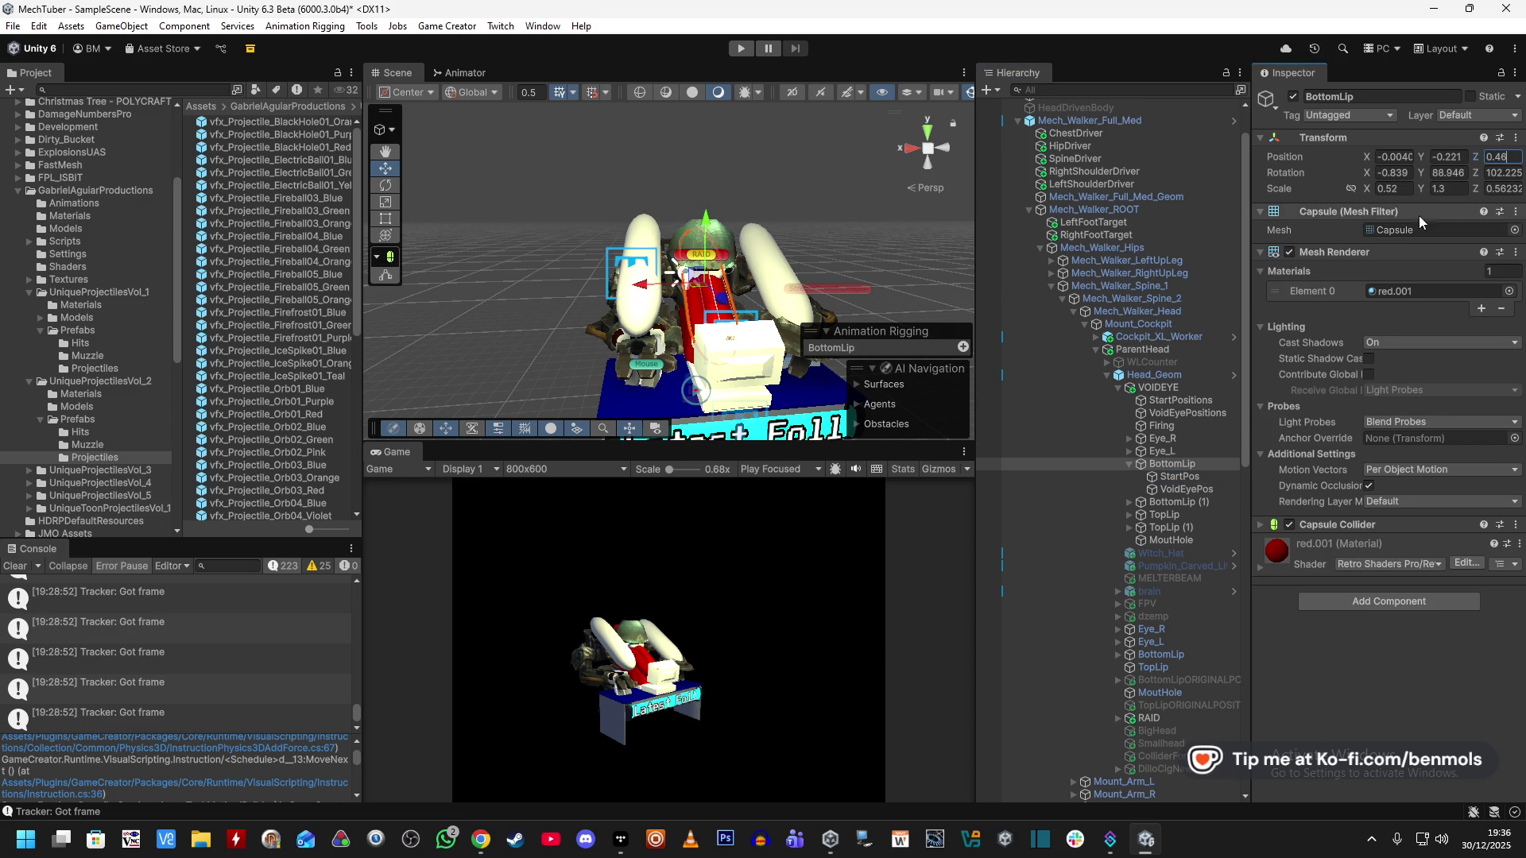
{"action": "left_click", "coordinate": [1191, 476]}
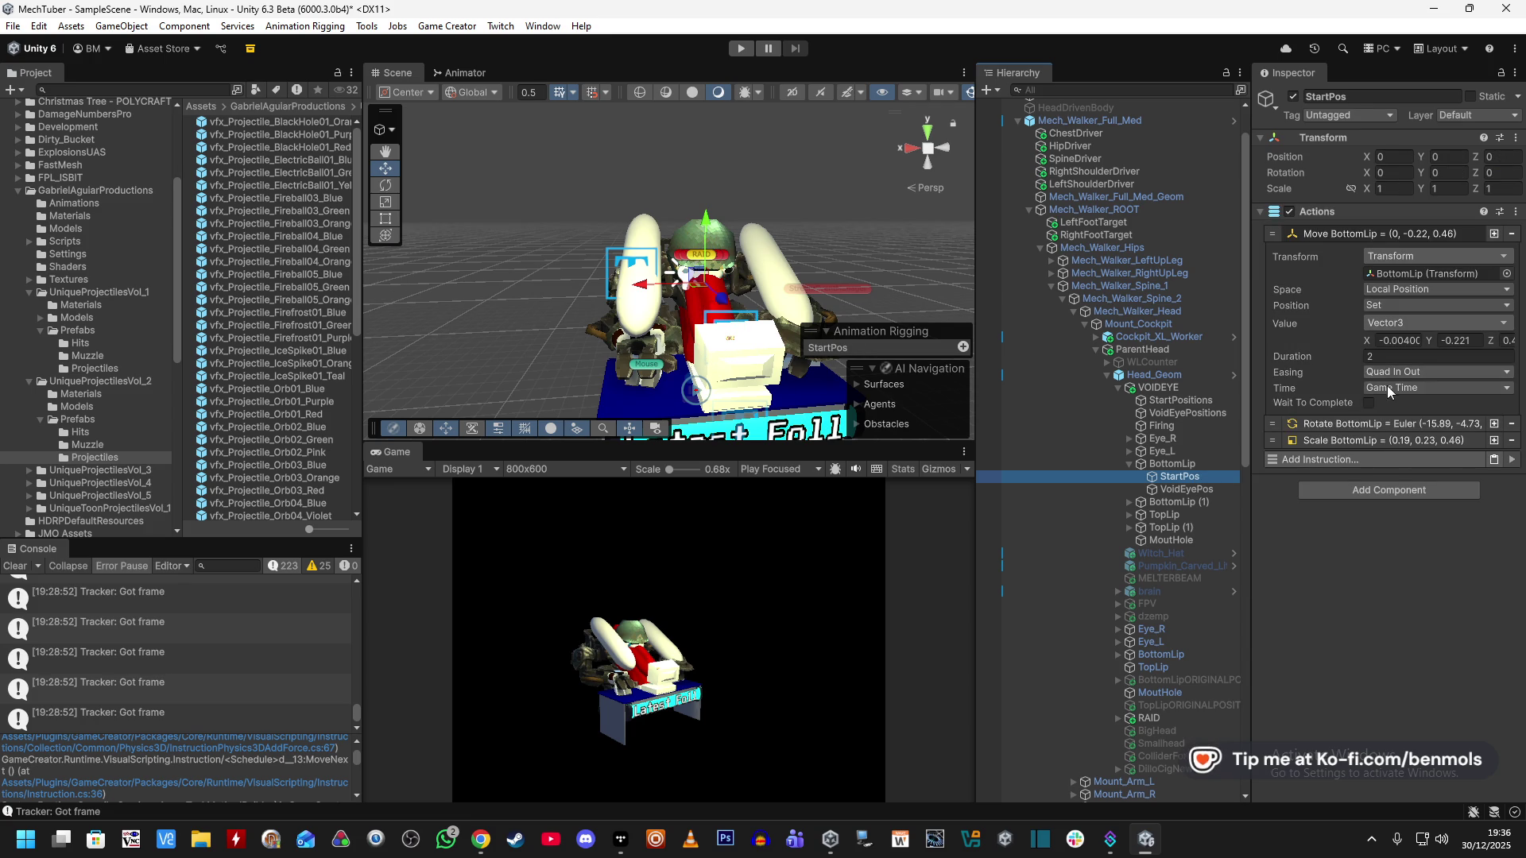
Drag BottomLip's Z rotation down from 102.225 to 90.116 to match the Rotate action.
{"action": "left_click", "coordinate": [1395, 424]}
{"action": "left_click", "coordinate": [1175, 464]}
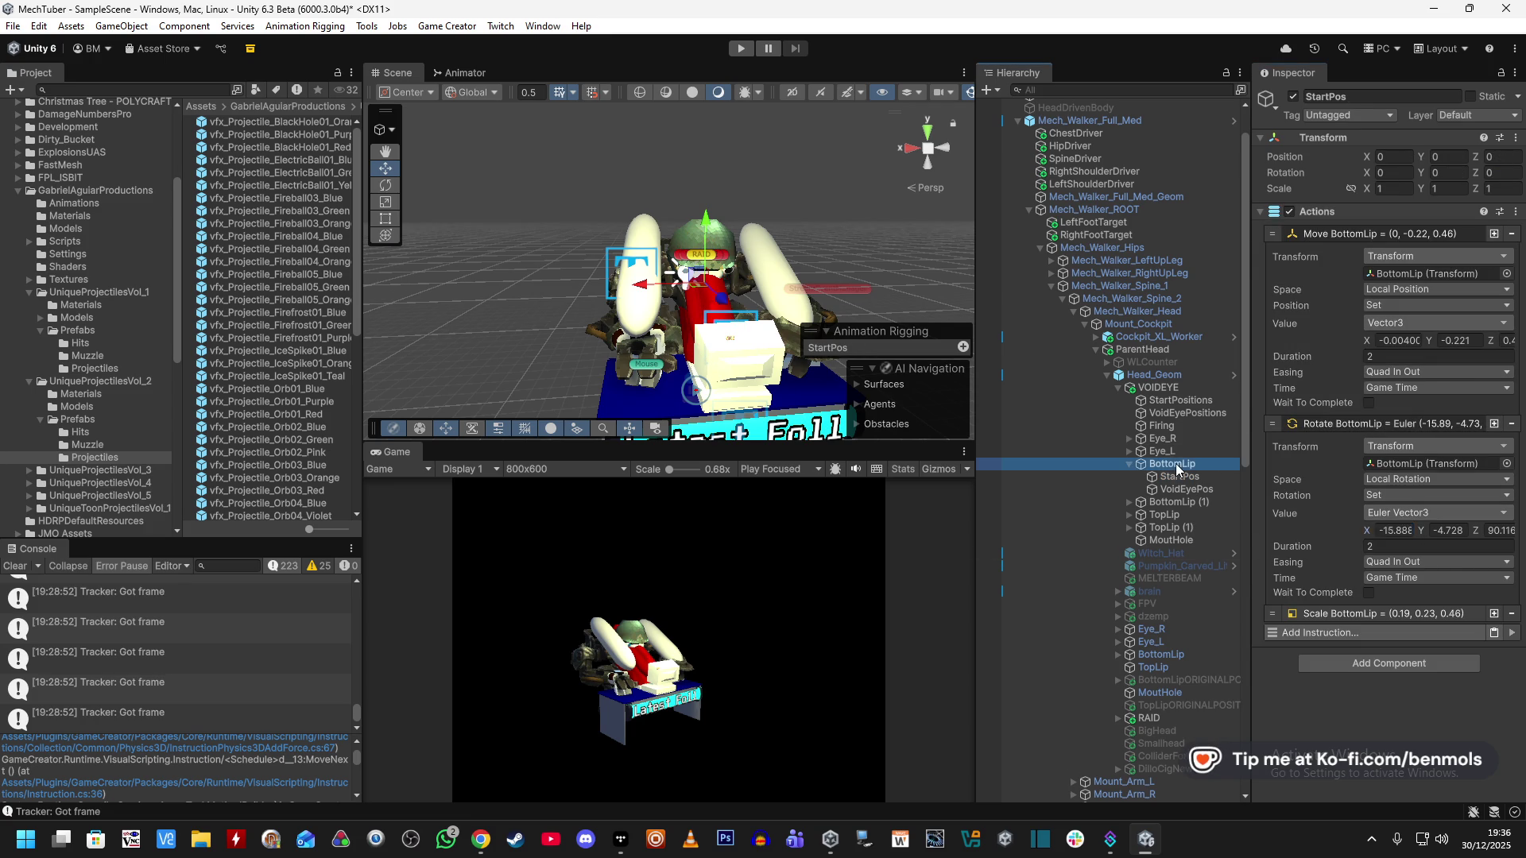
{"action": "left_click", "coordinate": [1217, 475]}
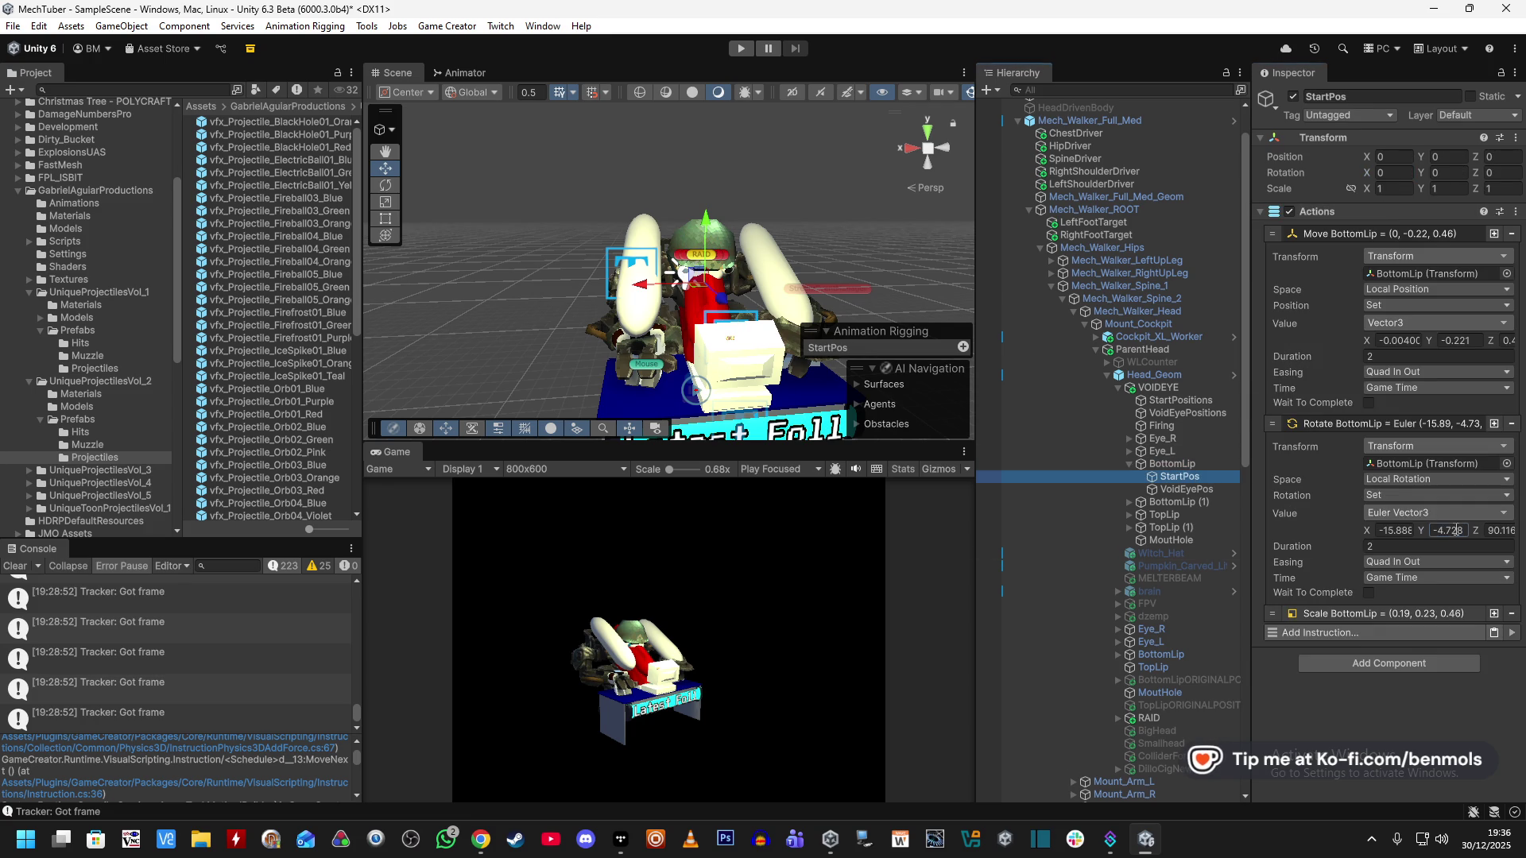
{"action": "left_click", "coordinate": [1170, 465]}
{"action": "left_click", "coordinate": [1199, 475]}
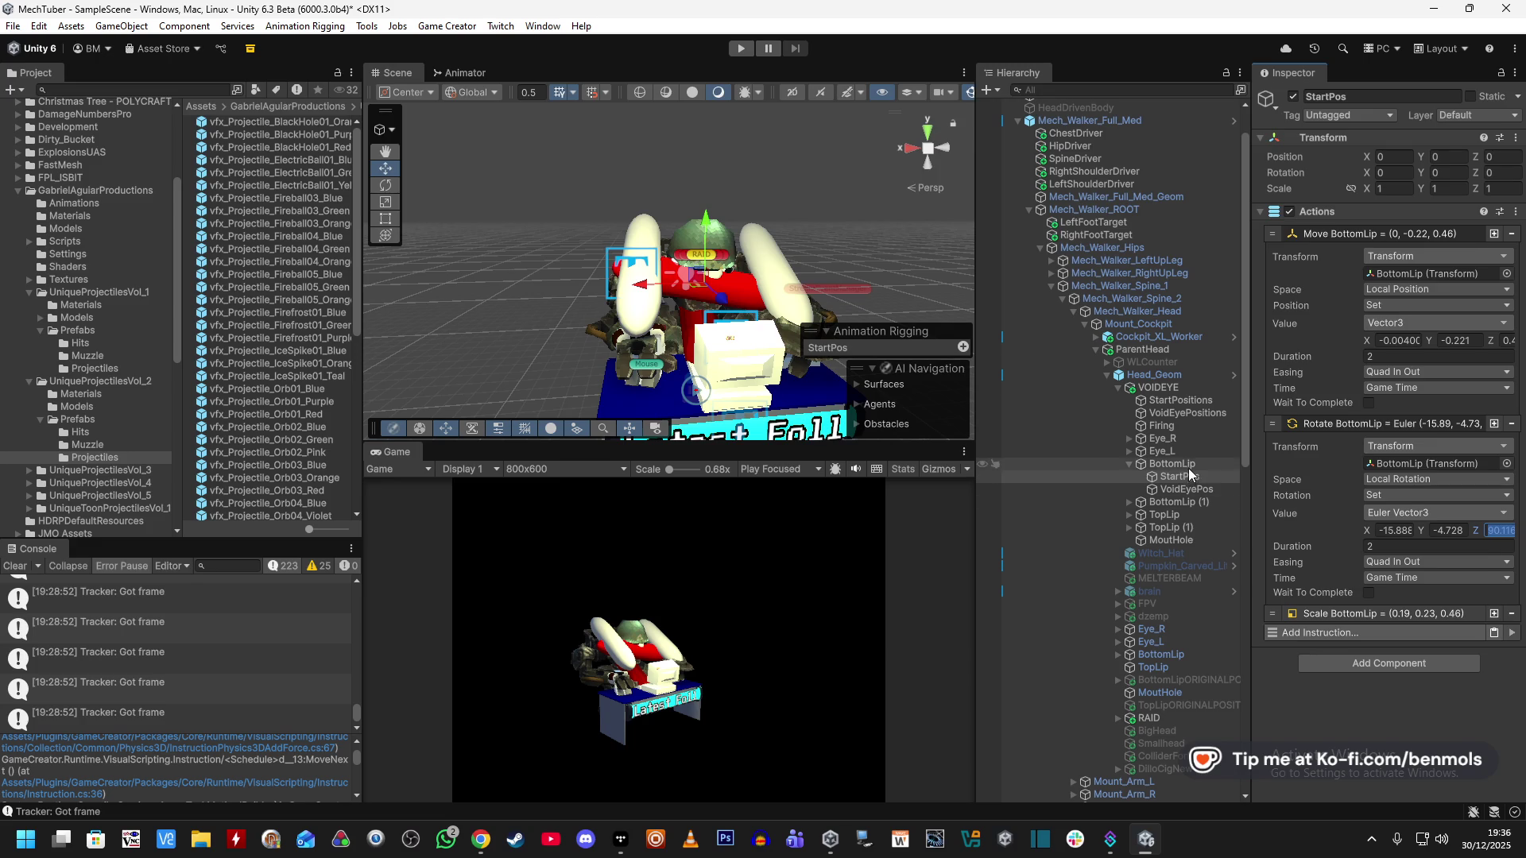
{"action": "left_click", "coordinate": [1187, 465]}
{"action": "left_click", "coordinate": [1504, 173]}
{"action": "left_click_drag", "start_coordinate": [1504, 165], "coordinate": [1380, 345]}
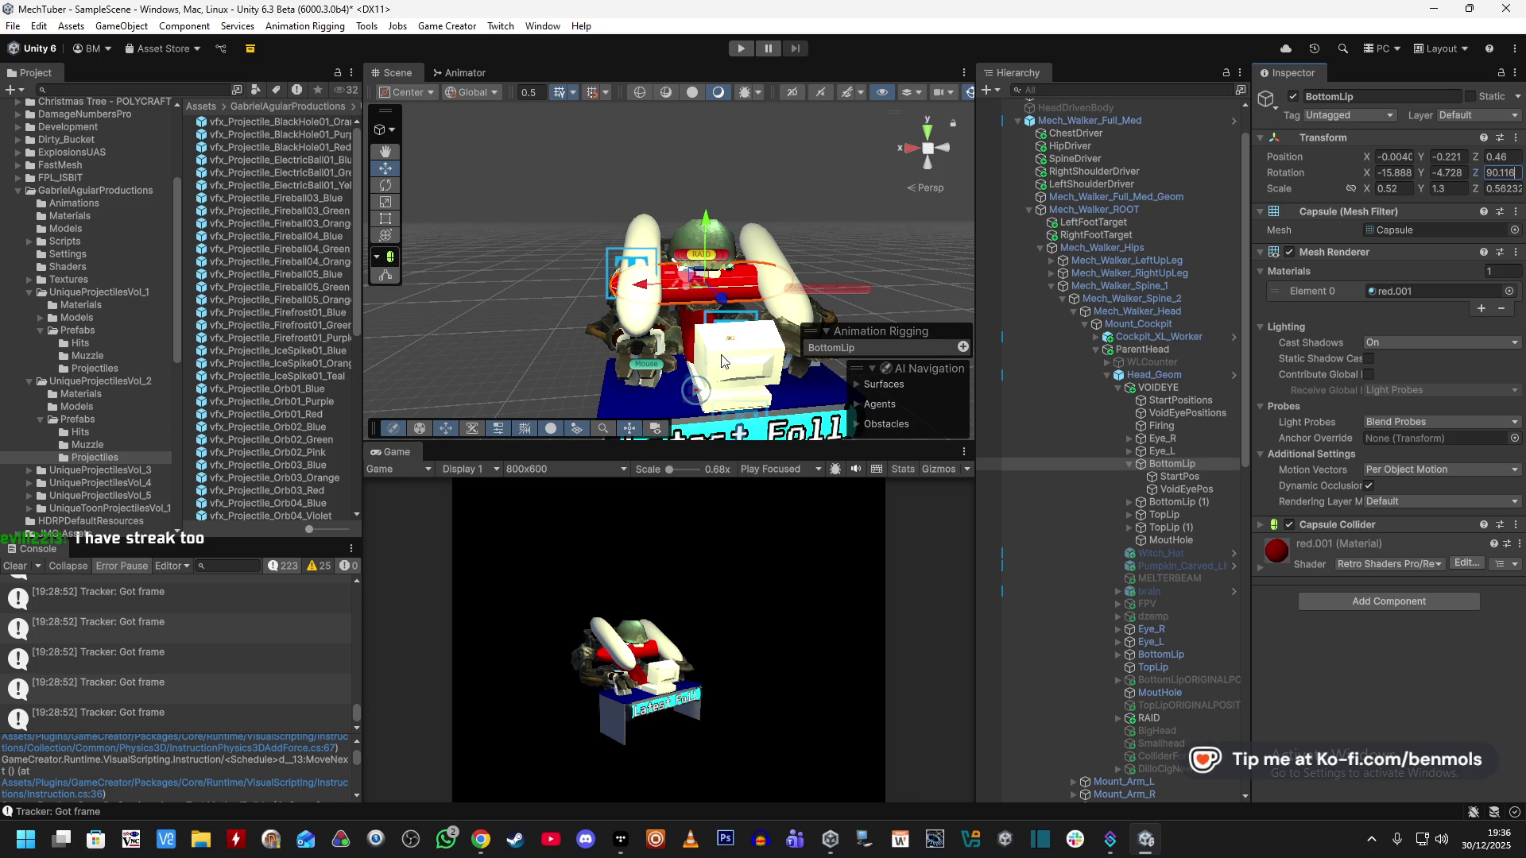
Deactivate VOIDEYE, enter Play mode, and scroll down to its trigger.
{"action": "left_click", "coordinate": [1149, 387]}
{"action": "left_click", "coordinate": [1293, 97]}
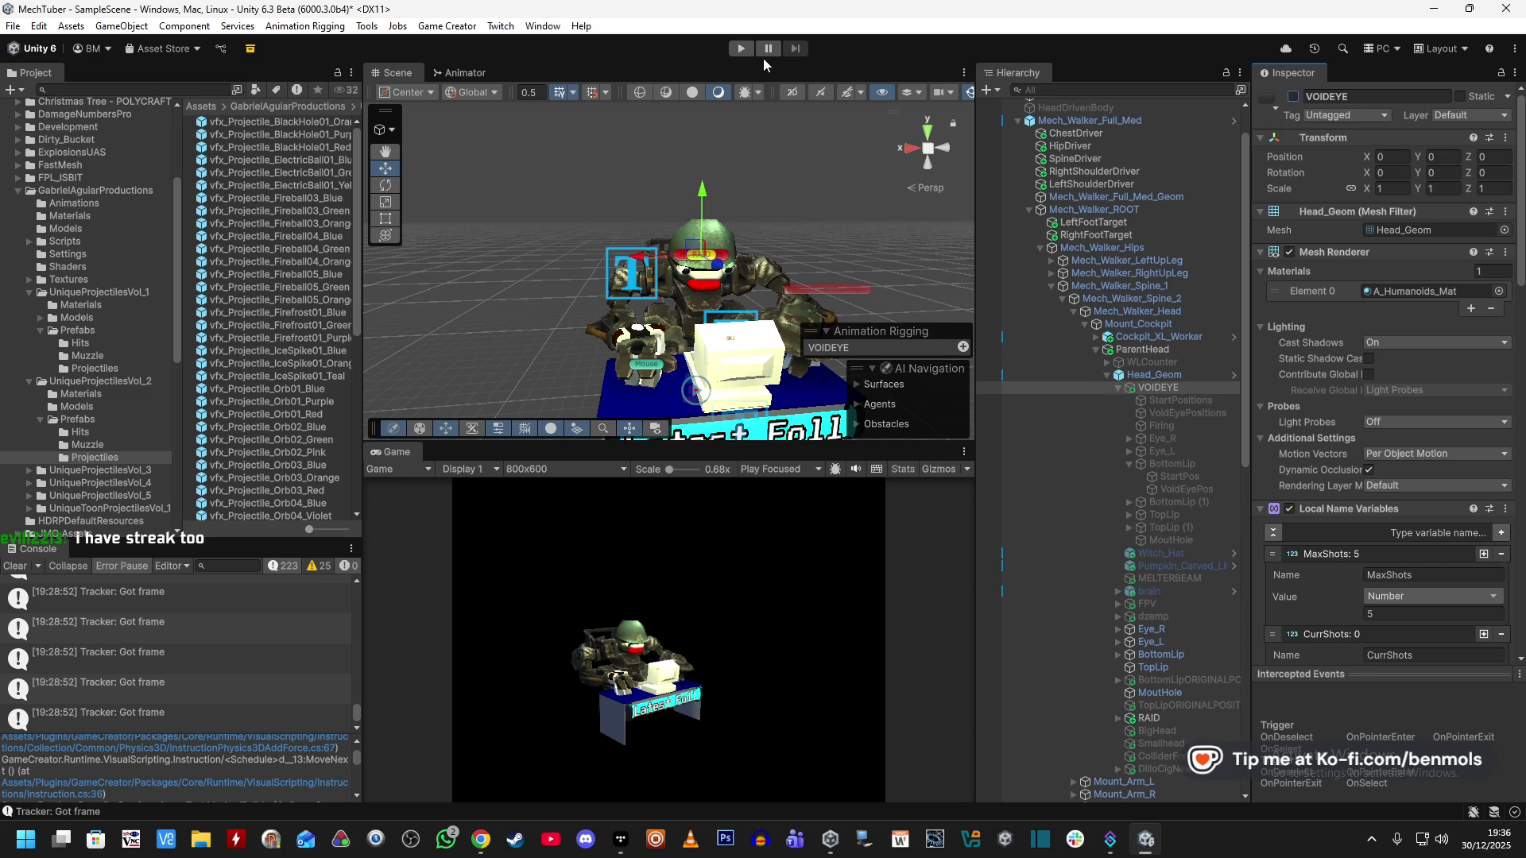
{"action": "left_click", "coordinate": [749, 50]}
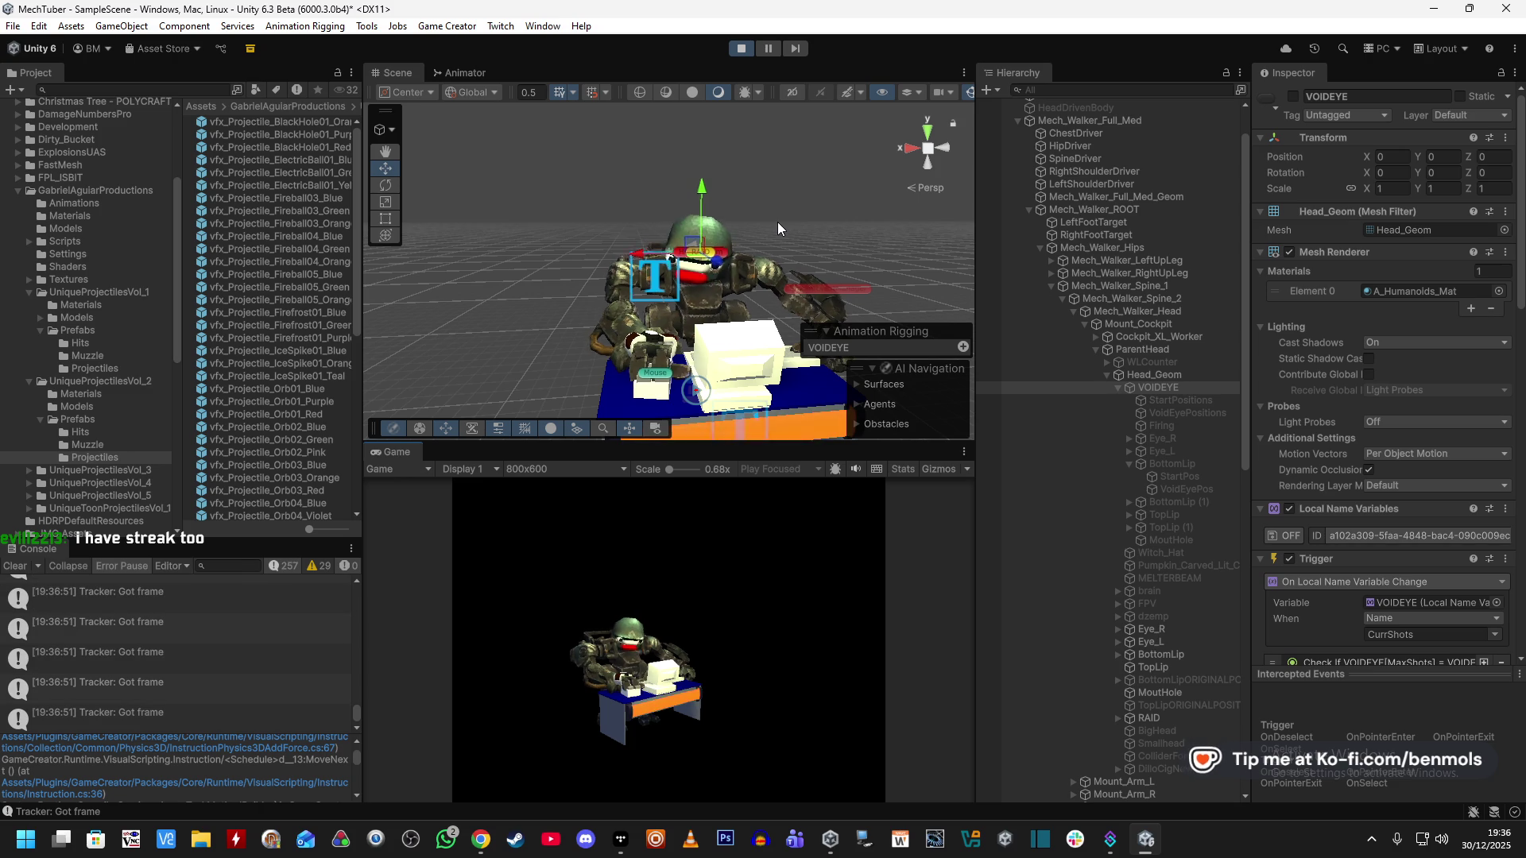
{"action": "scroll", "coordinate": [1114, 411], "scroll_direction": "down", "scroll_amount": 5}
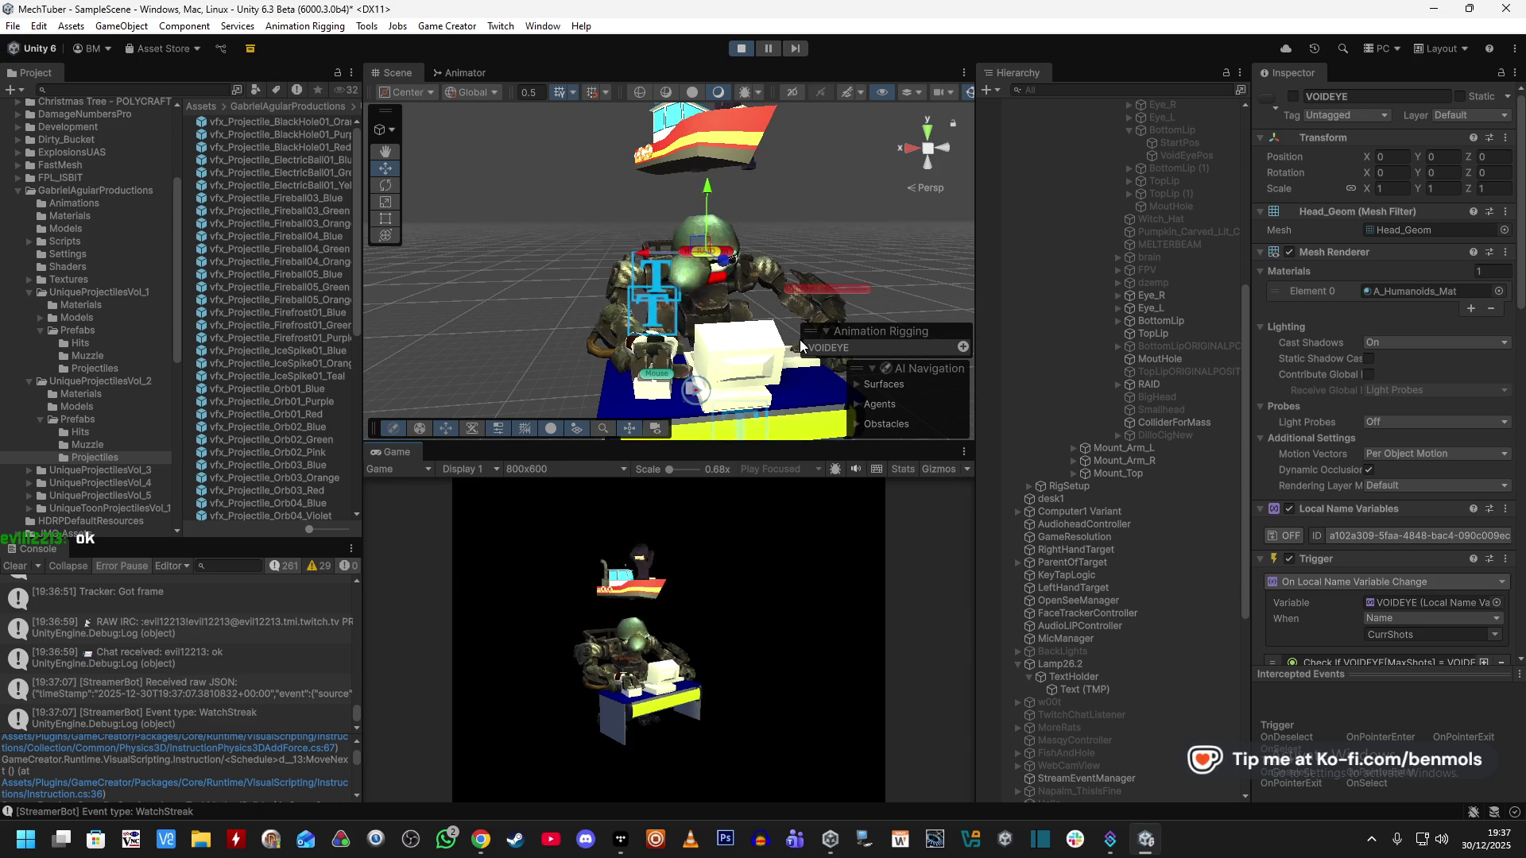
{"action": "scroll", "coordinate": [1266, 593], "scroll_direction": "down", "scroll_amount": 5}
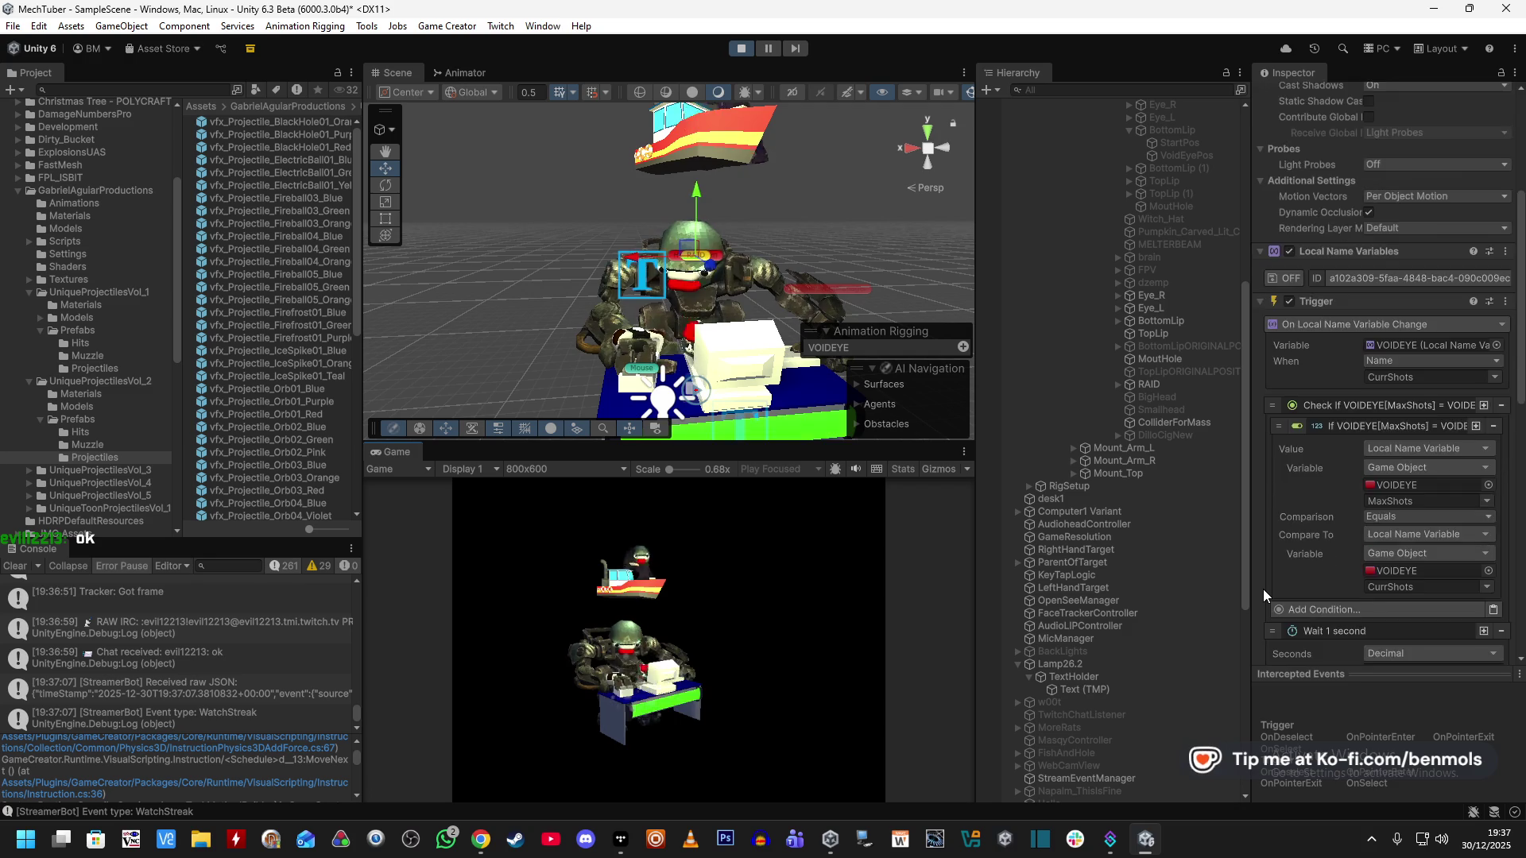
{"action": "scroll", "coordinate": [1262, 588], "scroll_direction": "down", "scroll_amount": 4}
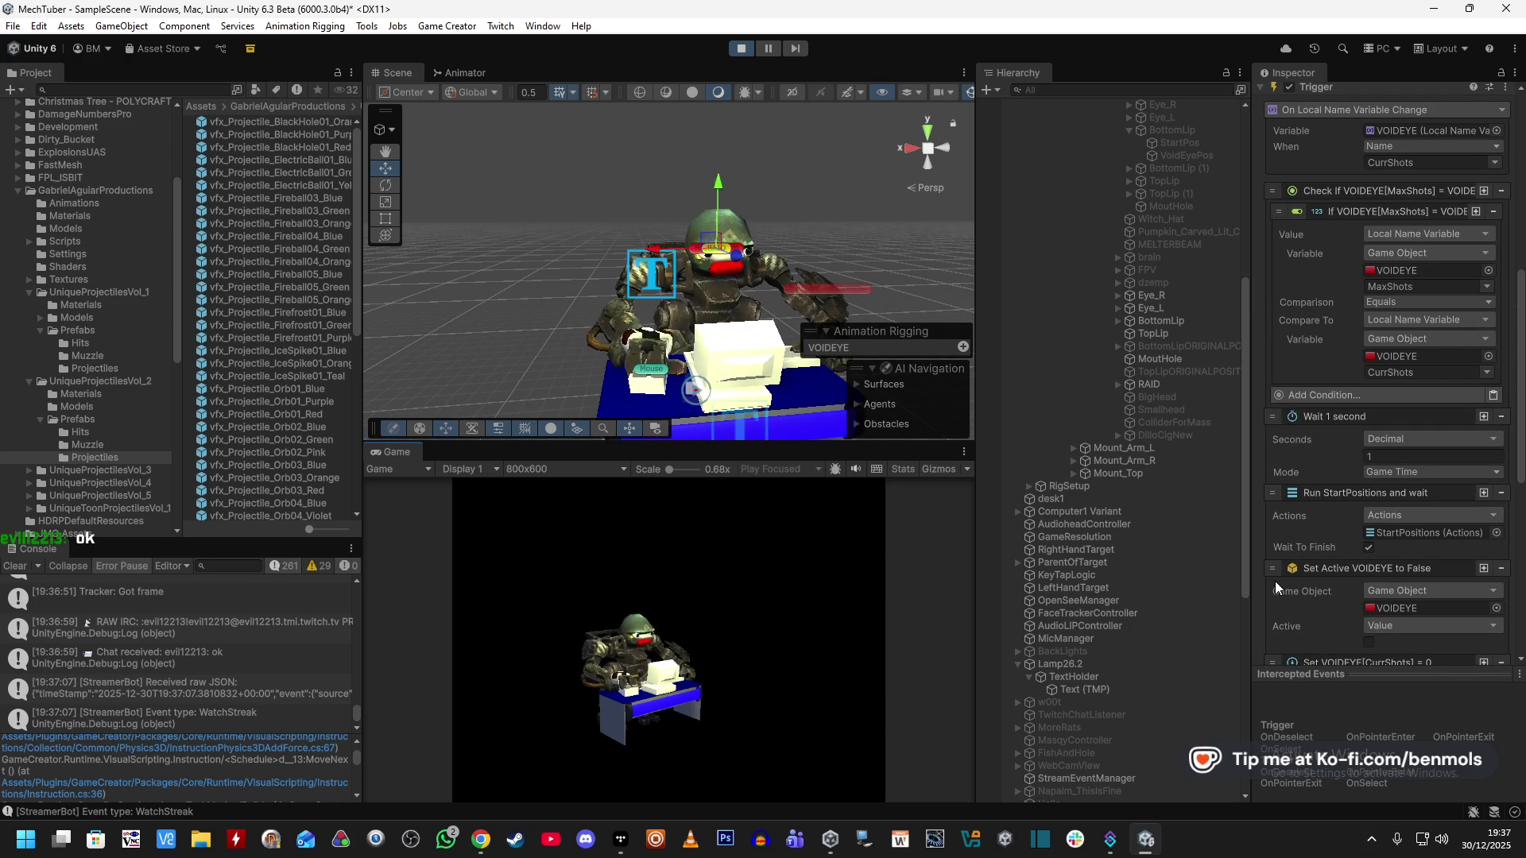
{"action": "scroll", "coordinate": [1108, 561], "scroll_direction": "up", "scroll_amount": 10}
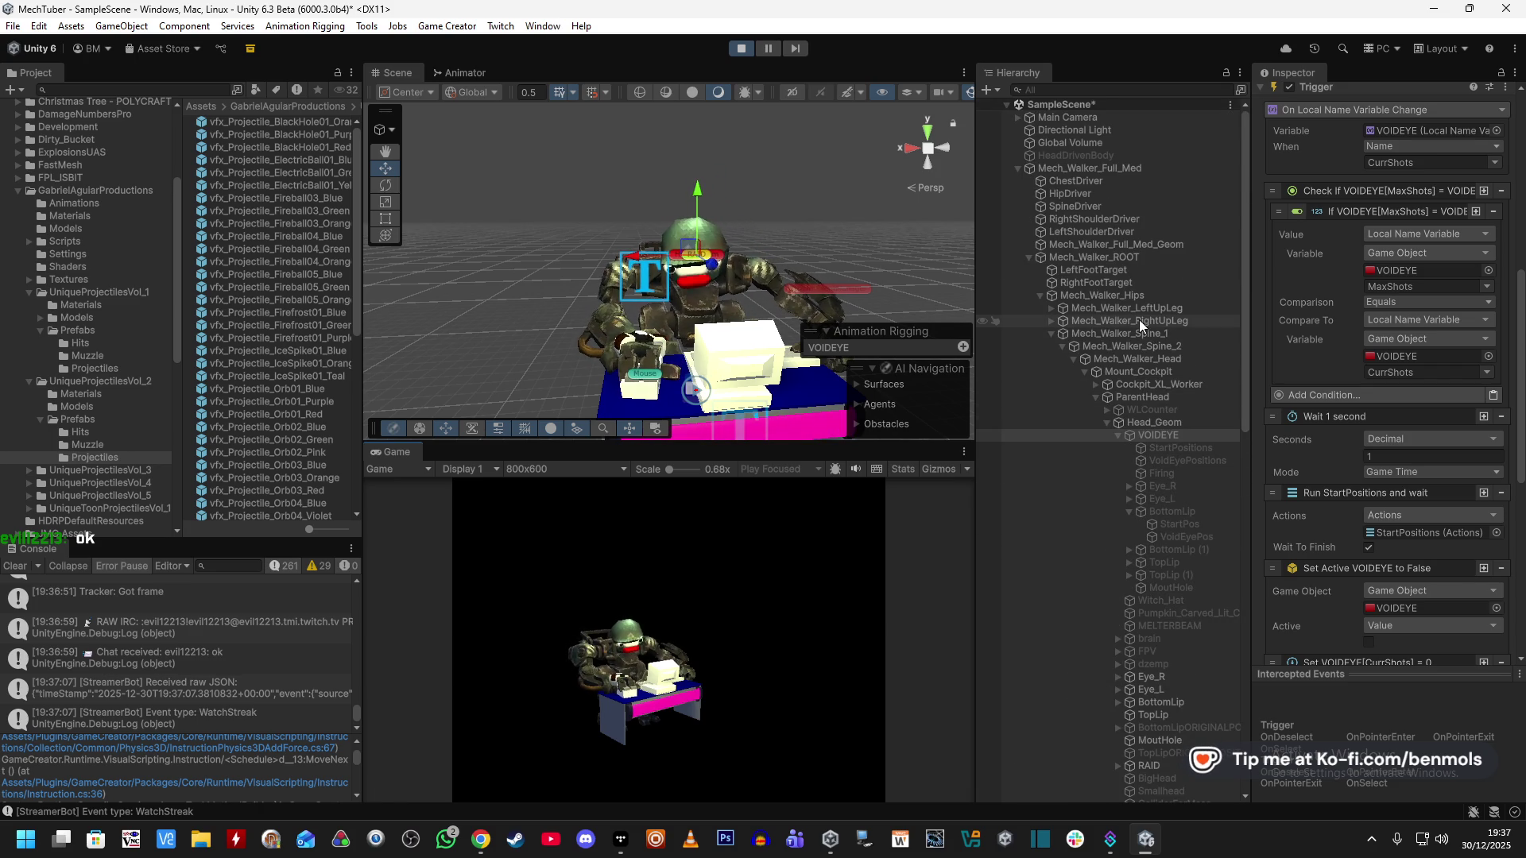
Select StreamEventManager and expand its WatchStreakUser (3) and TestVariable (7) local variables.
{"action": "left_click", "coordinate": [1026, 256]}
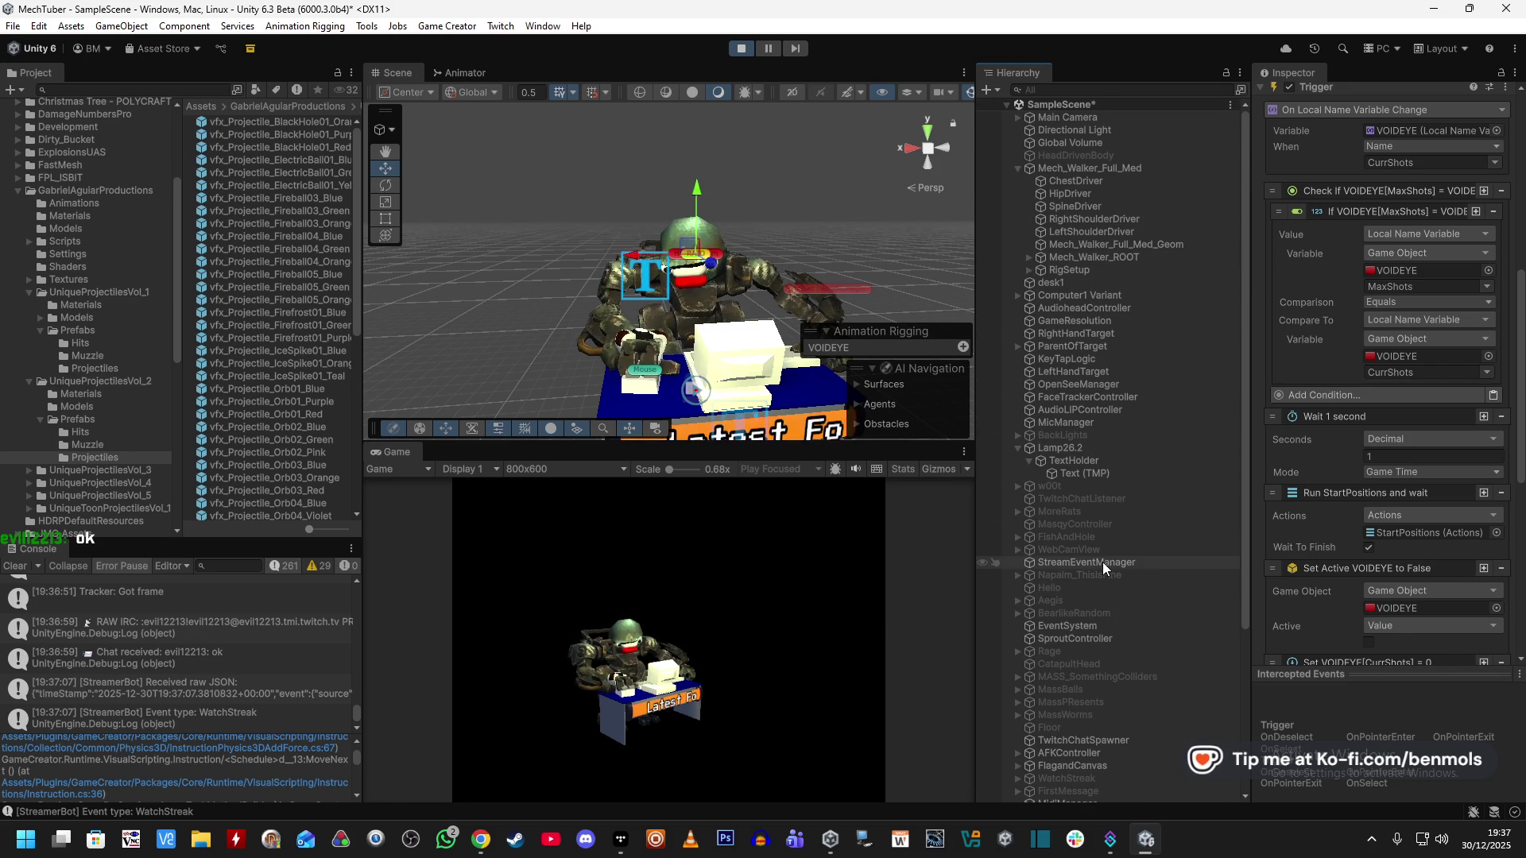
{"action": "left_click", "coordinate": [1103, 561]}
{"action": "scroll", "coordinate": [1355, 527], "scroll_direction": "down", "scroll_amount": 5}
{"action": "scroll", "coordinate": [1311, 572], "scroll_direction": "down", "scroll_amount": 3}
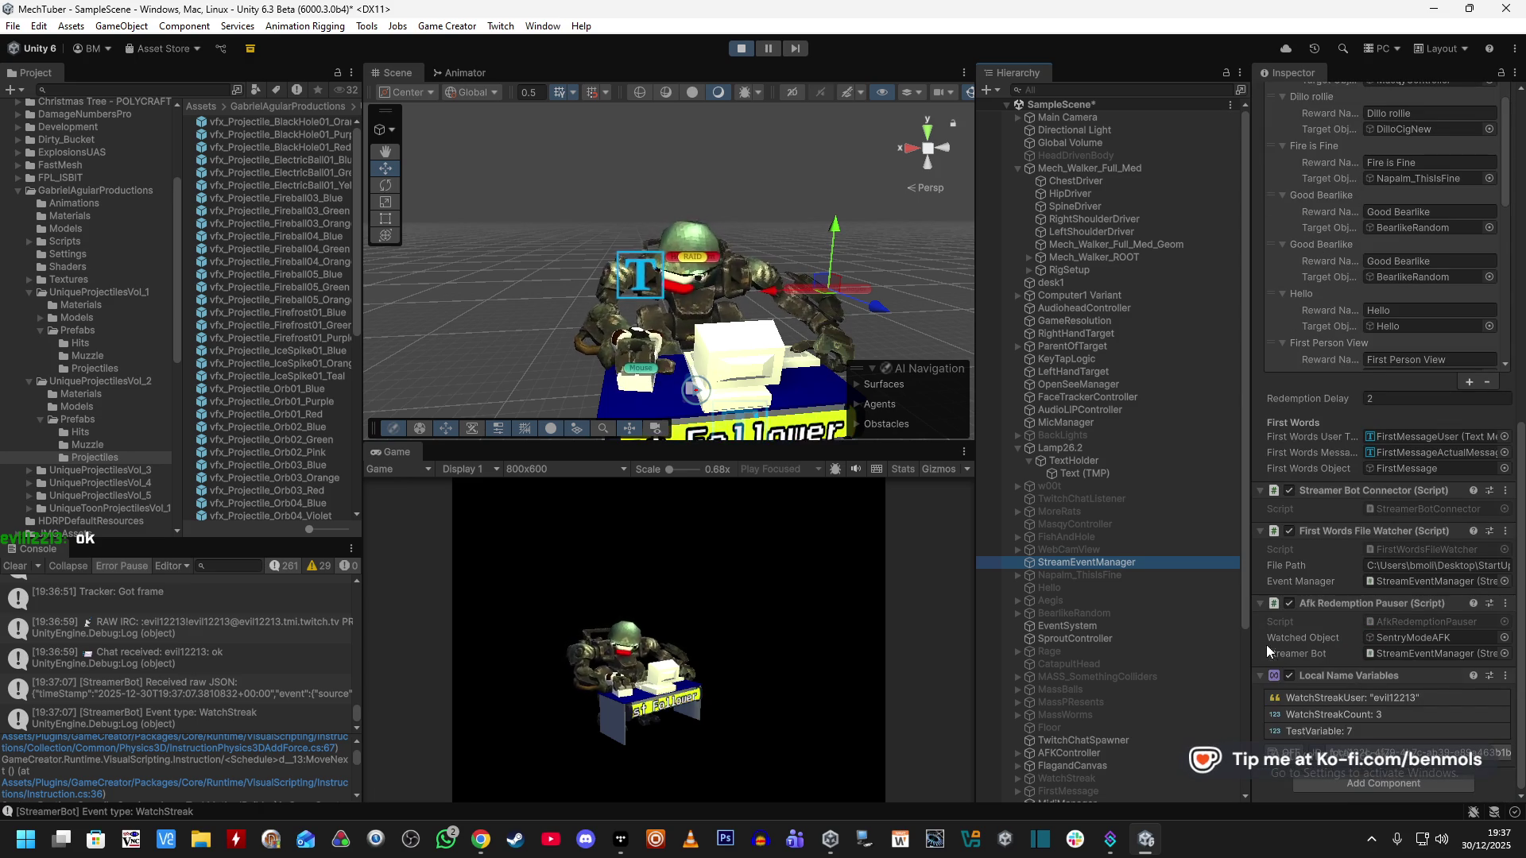
{"action": "left_click", "coordinate": [1400, 707]}
{"action": "scroll", "coordinate": [1357, 719], "scroll_direction": "down", "scroll_amount": 3}
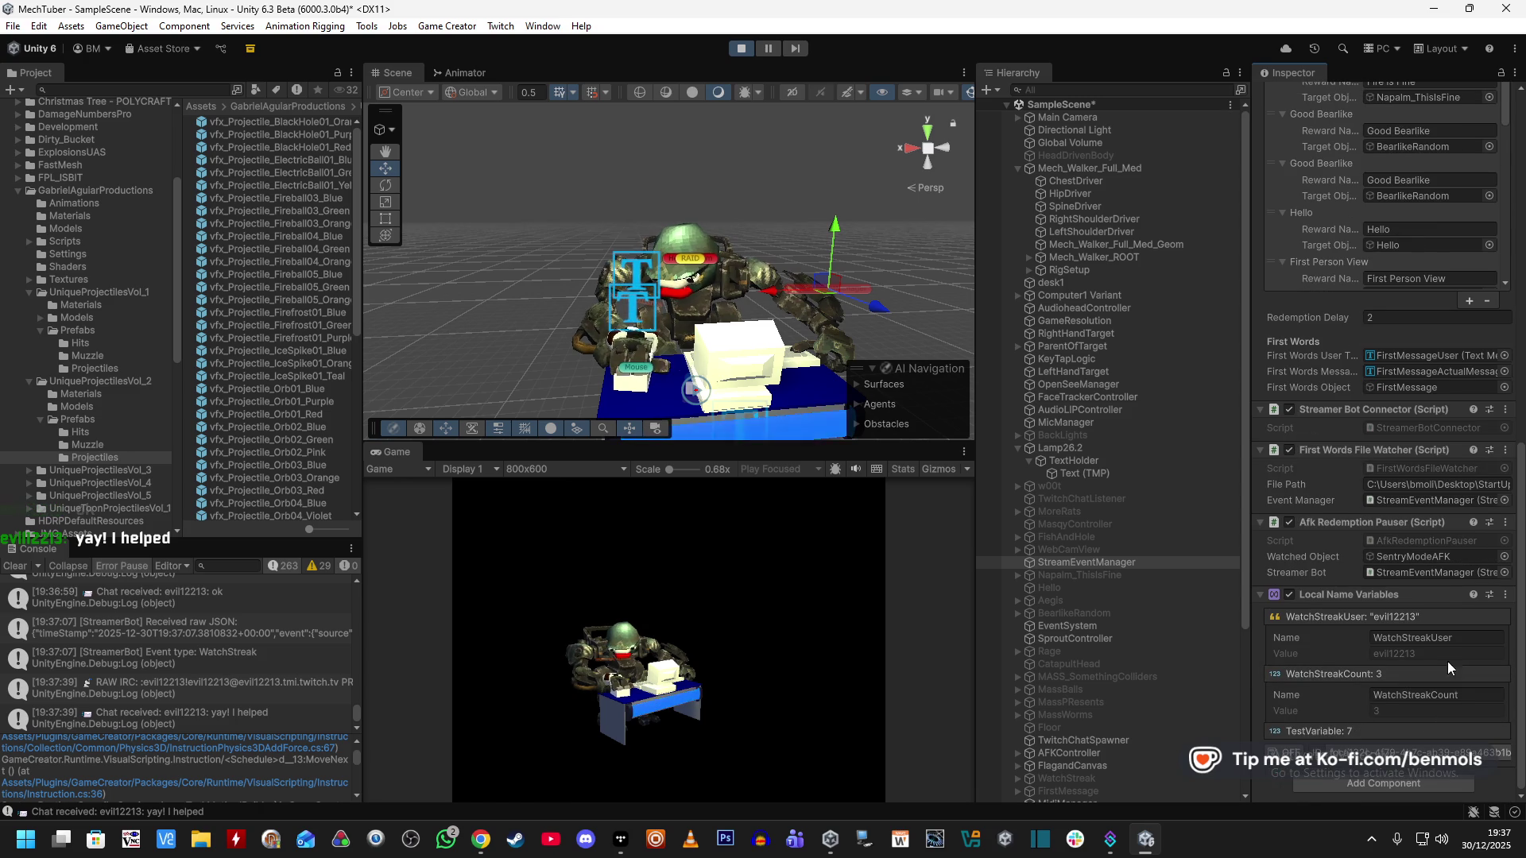
{"action": "left_click", "coordinate": [1346, 732]}
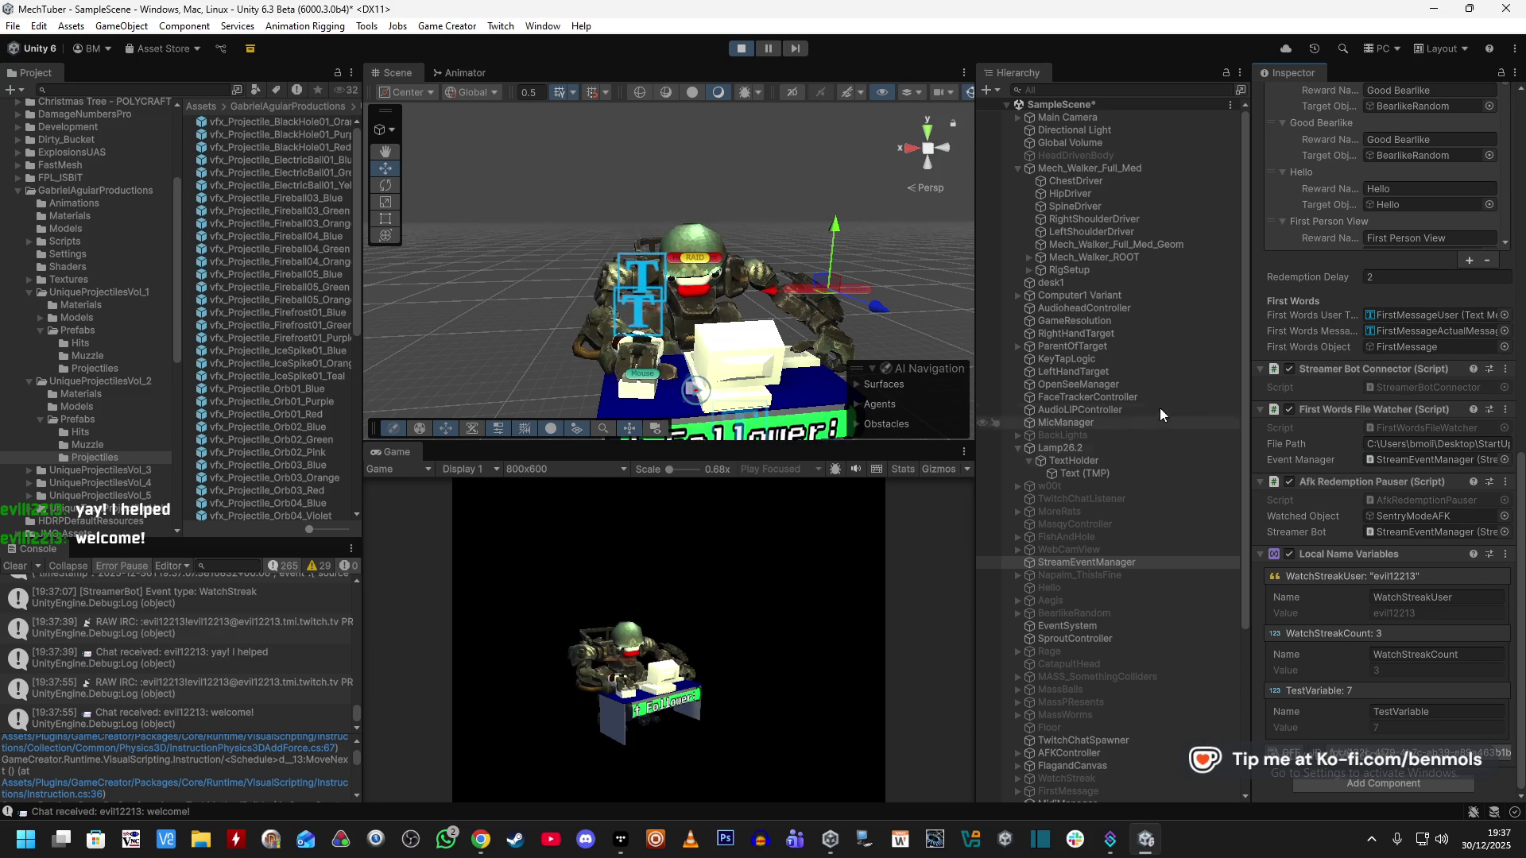
{"action": "scroll", "coordinate": [1156, 665], "scroll_direction": "down", "scroll_amount": 3}
{"action": "scroll", "coordinate": [1157, 679], "scroll_direction": "down", "scroll_amount": 2}
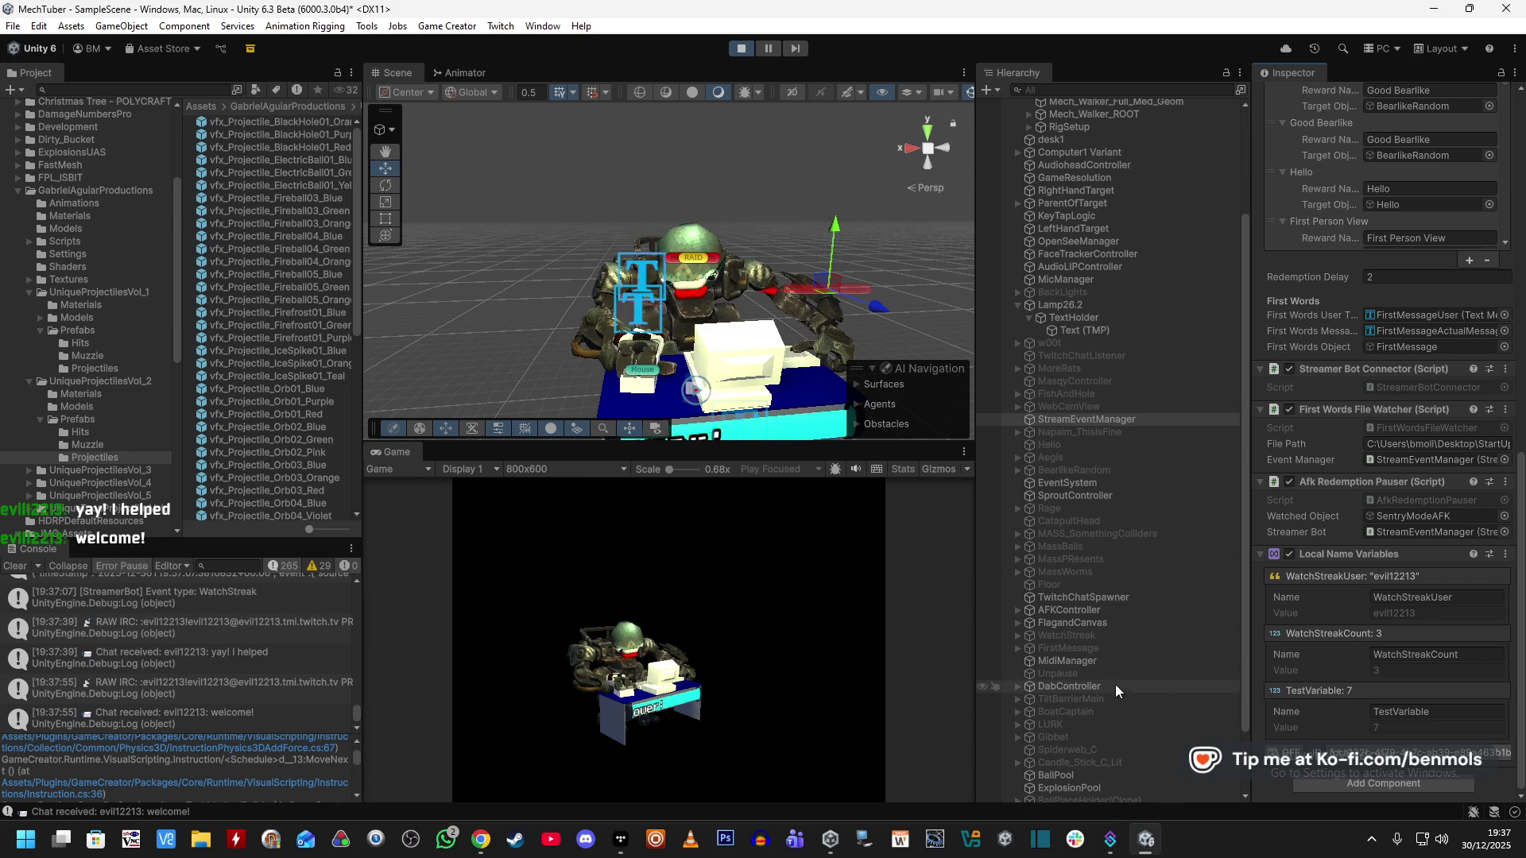
{"action": "left_click", "coordinate": [1122, 648]}
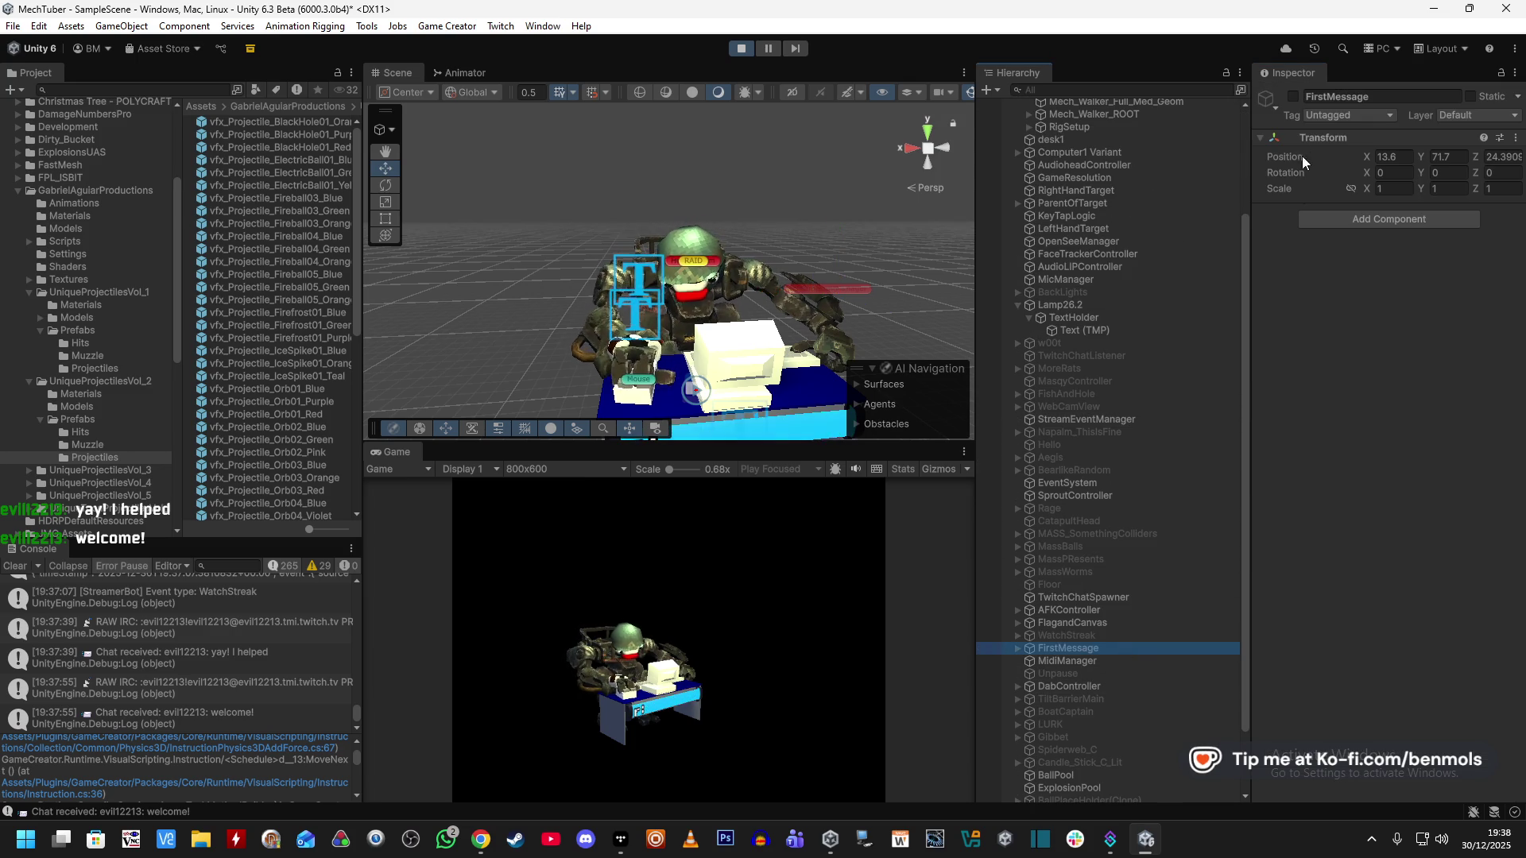
Activate FirstMessage, then WatchStreak, during Play mode to run their enable actions.
{"action": "left_click", "coordinate": [1292, 97]}
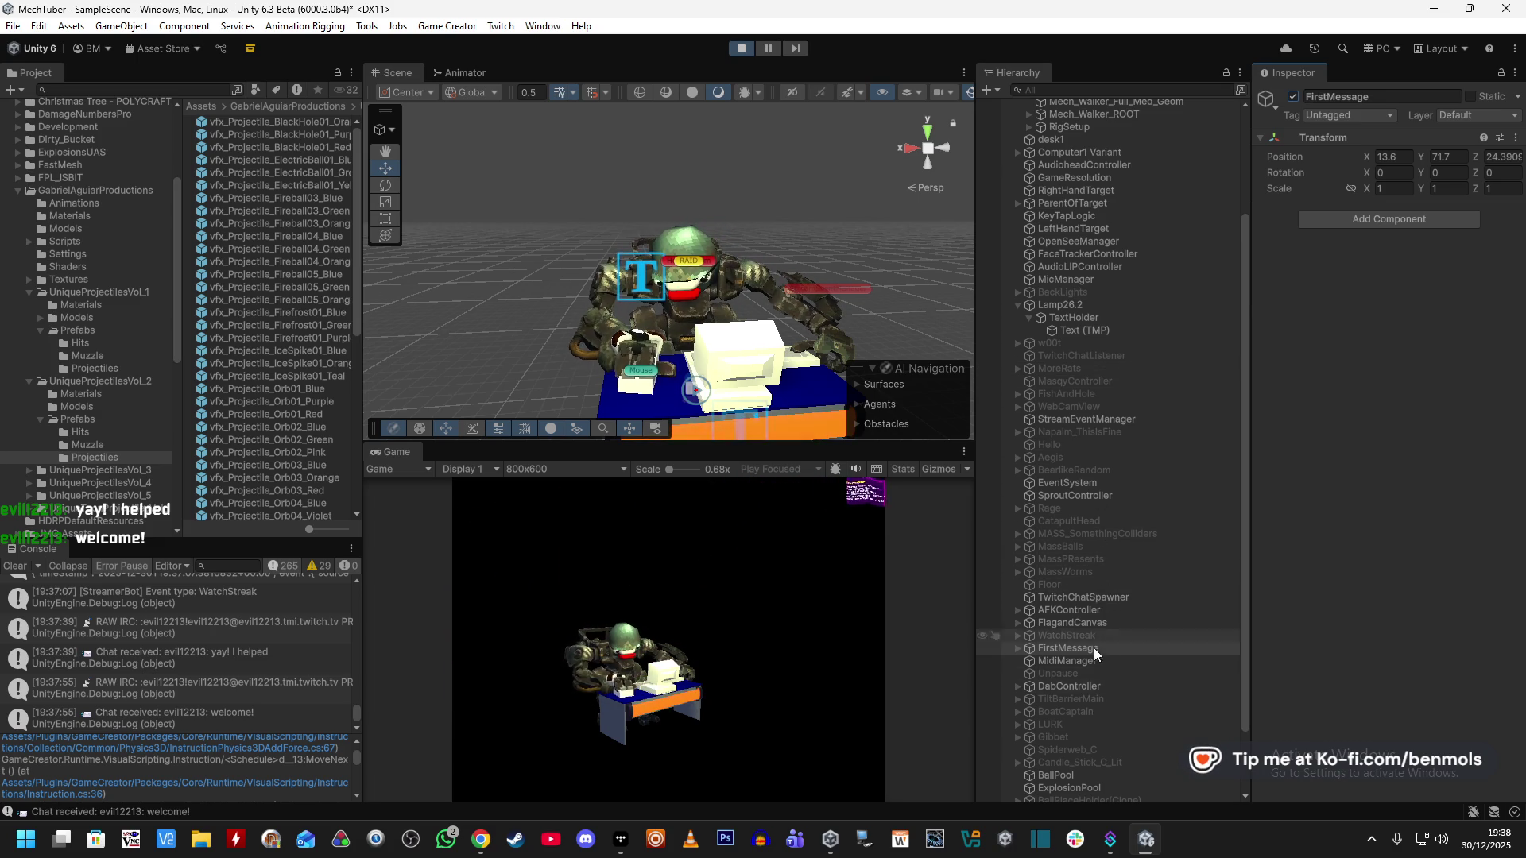
{"action": "scroll", "coordinate": [1092, 750], "scroll_direction": "down", "scroll_amount": 3}
{"action": "scroll", "coordinate": [1093, 719], "scroll_direction": "up", "scroll_amount": 2}
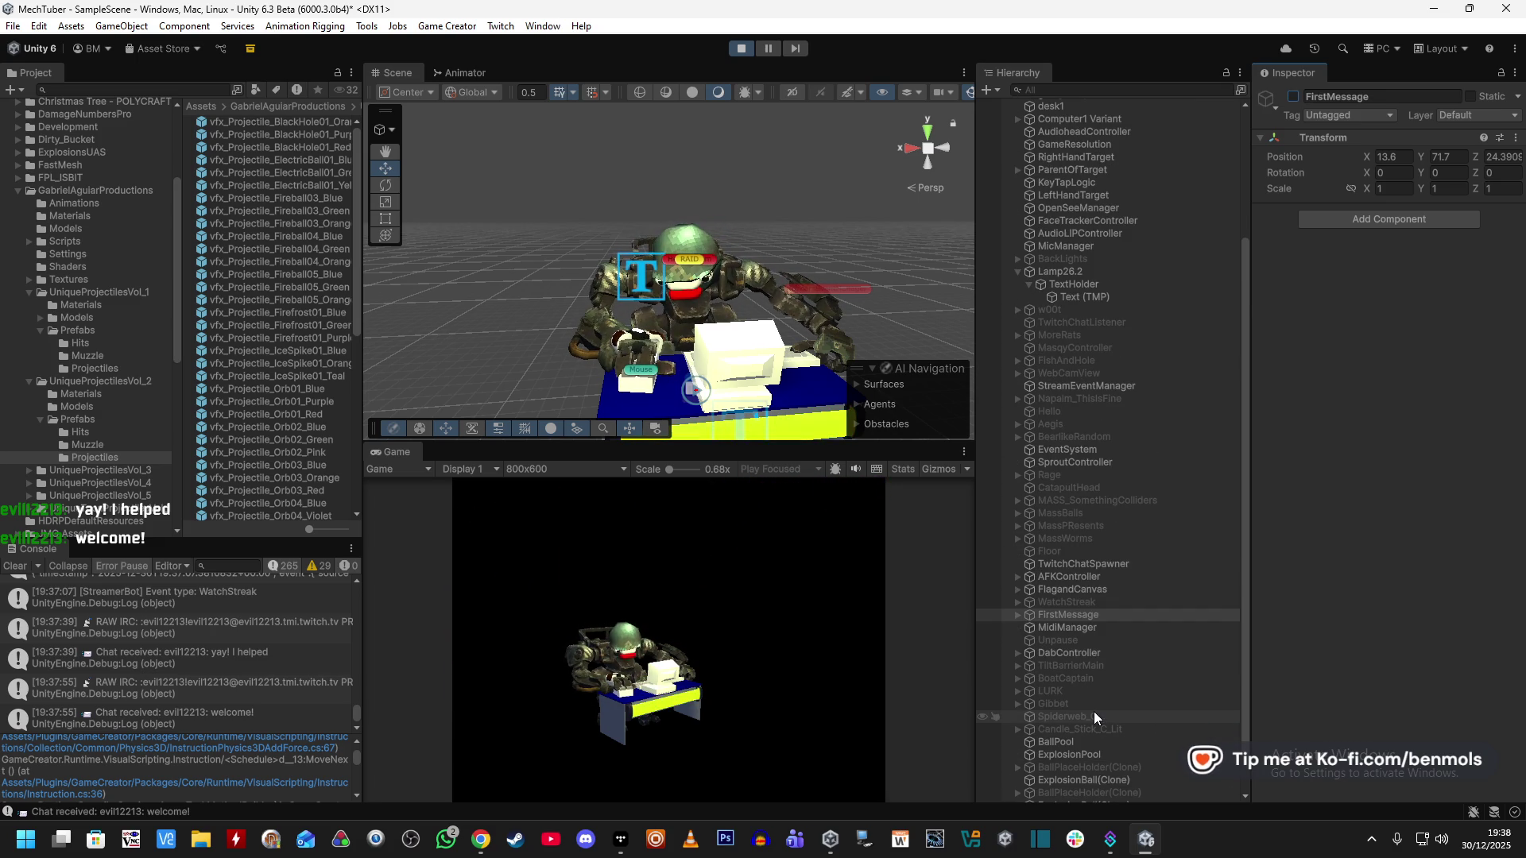
{"action": "left_click", "coordinate": [1093, 600]}
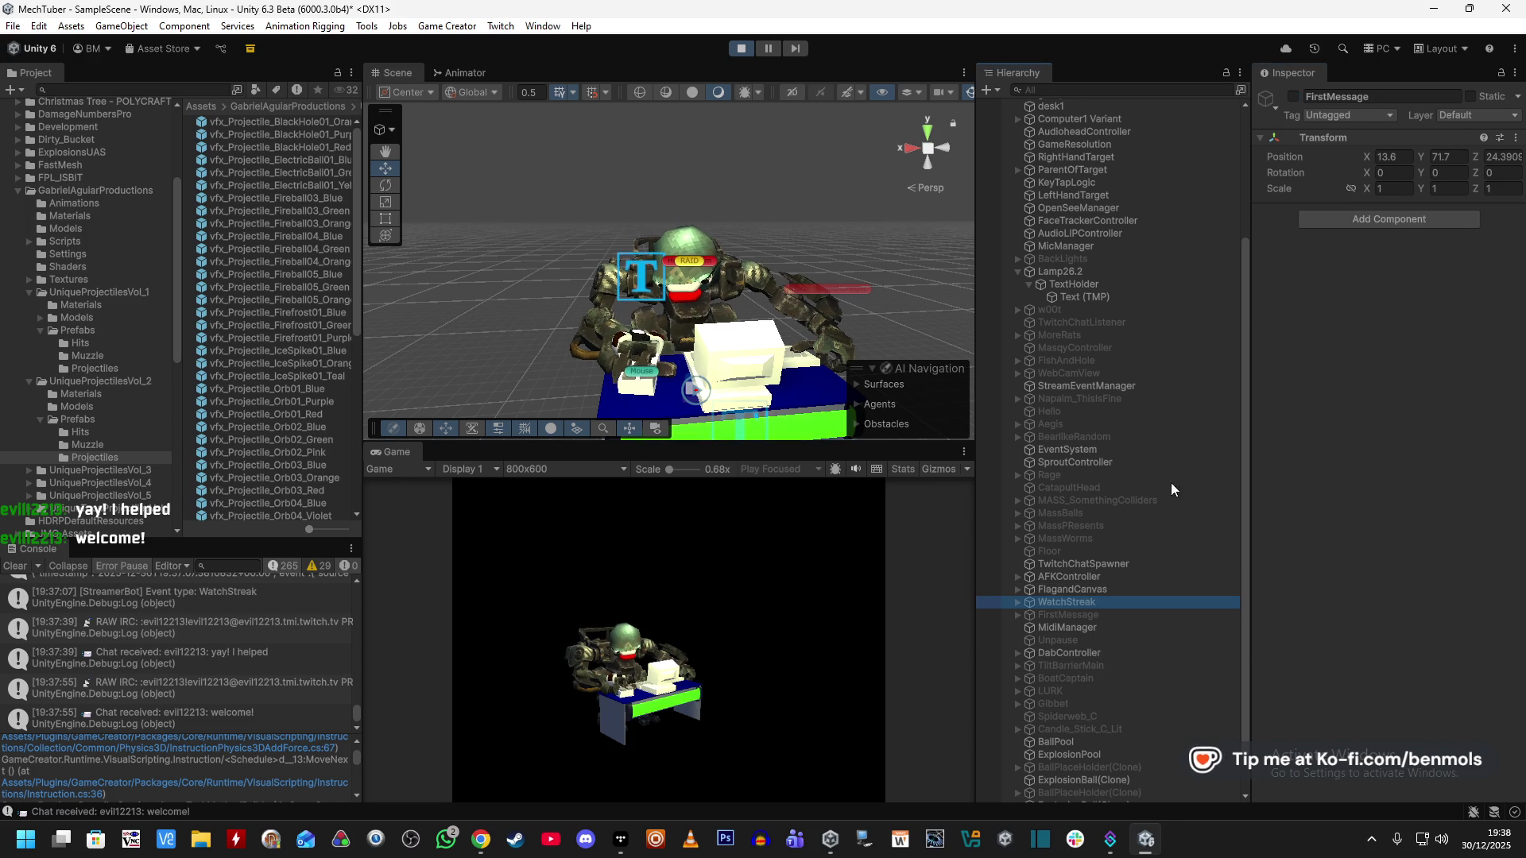
{"action": "left_click", "coordinate": [1294, 97]}
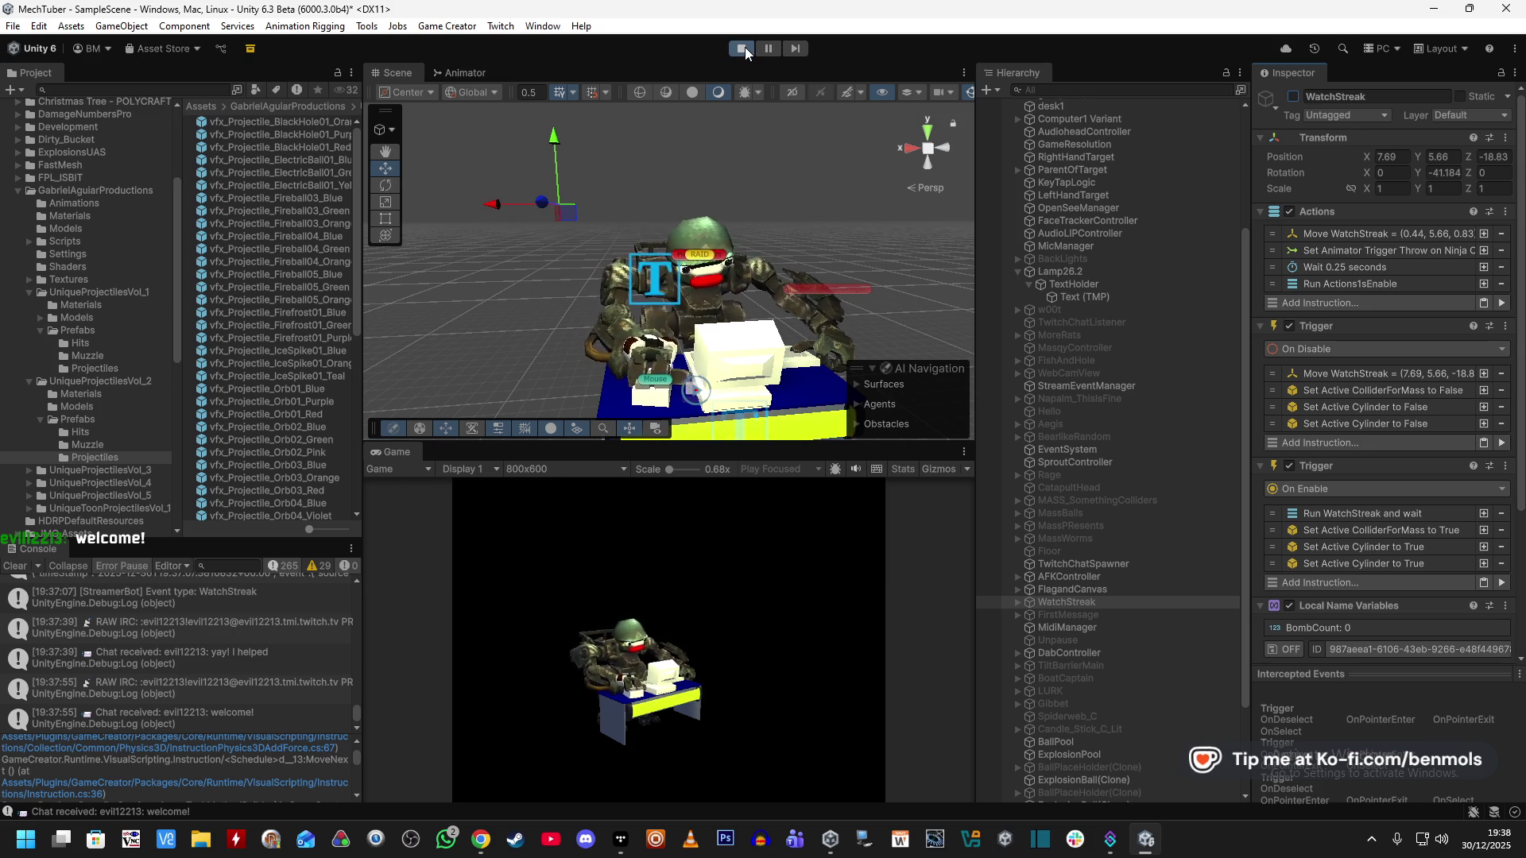
{"action": "scroll", "coordinate": [1154, 338], "scroll_direction": "up", "scroll_amount": 5}
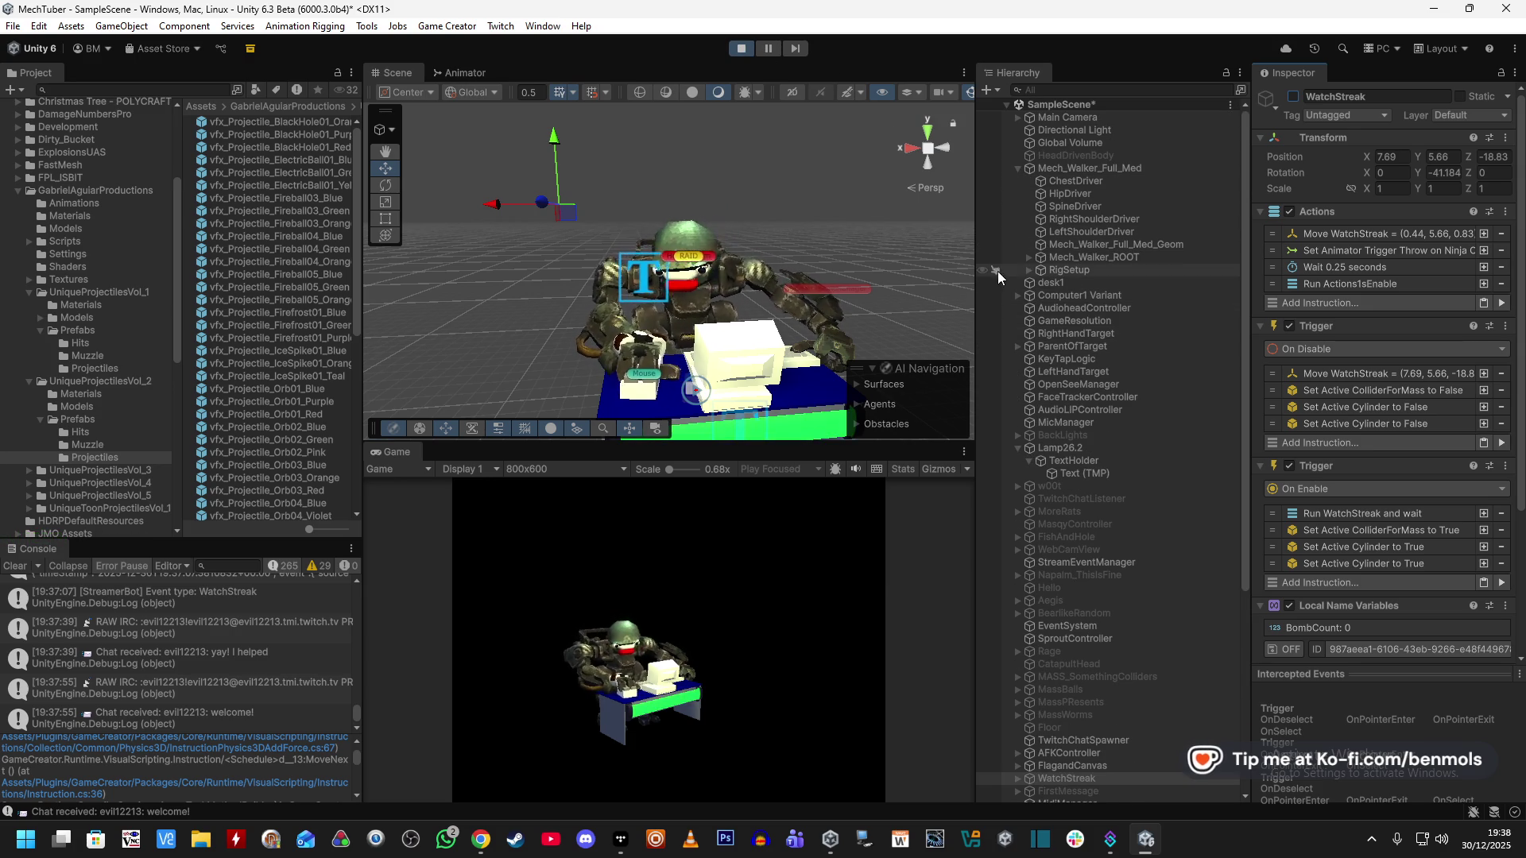
{"action": "left_click", "coordinate": [1028, 257]}
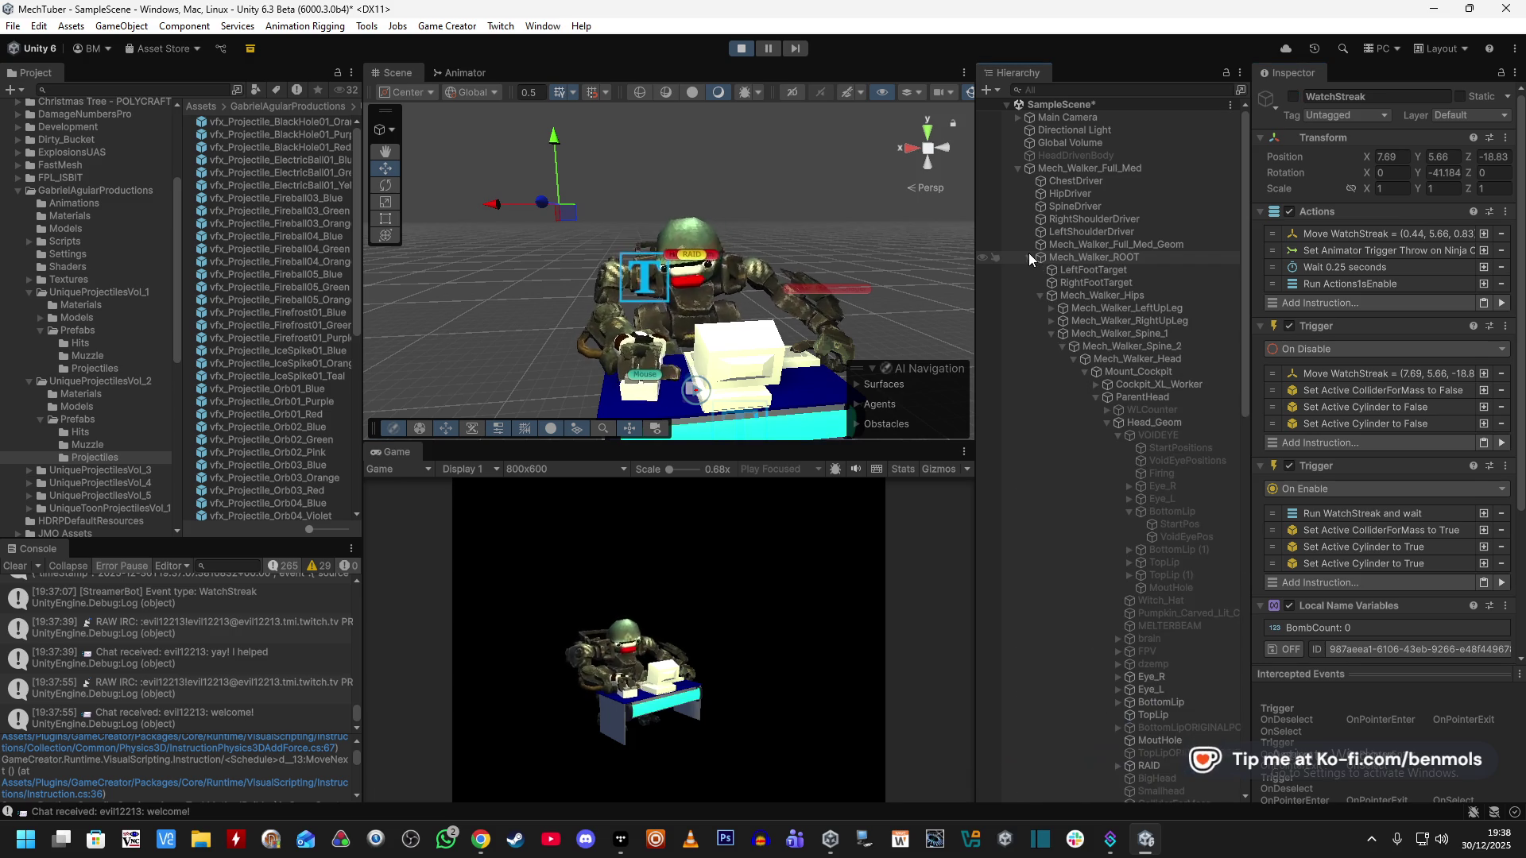
Toggle VOIDEYE on and off, then untick Wait To Finish on its Run Firing action.
{"action": "left_click", "coordinate": [1203, 434]}
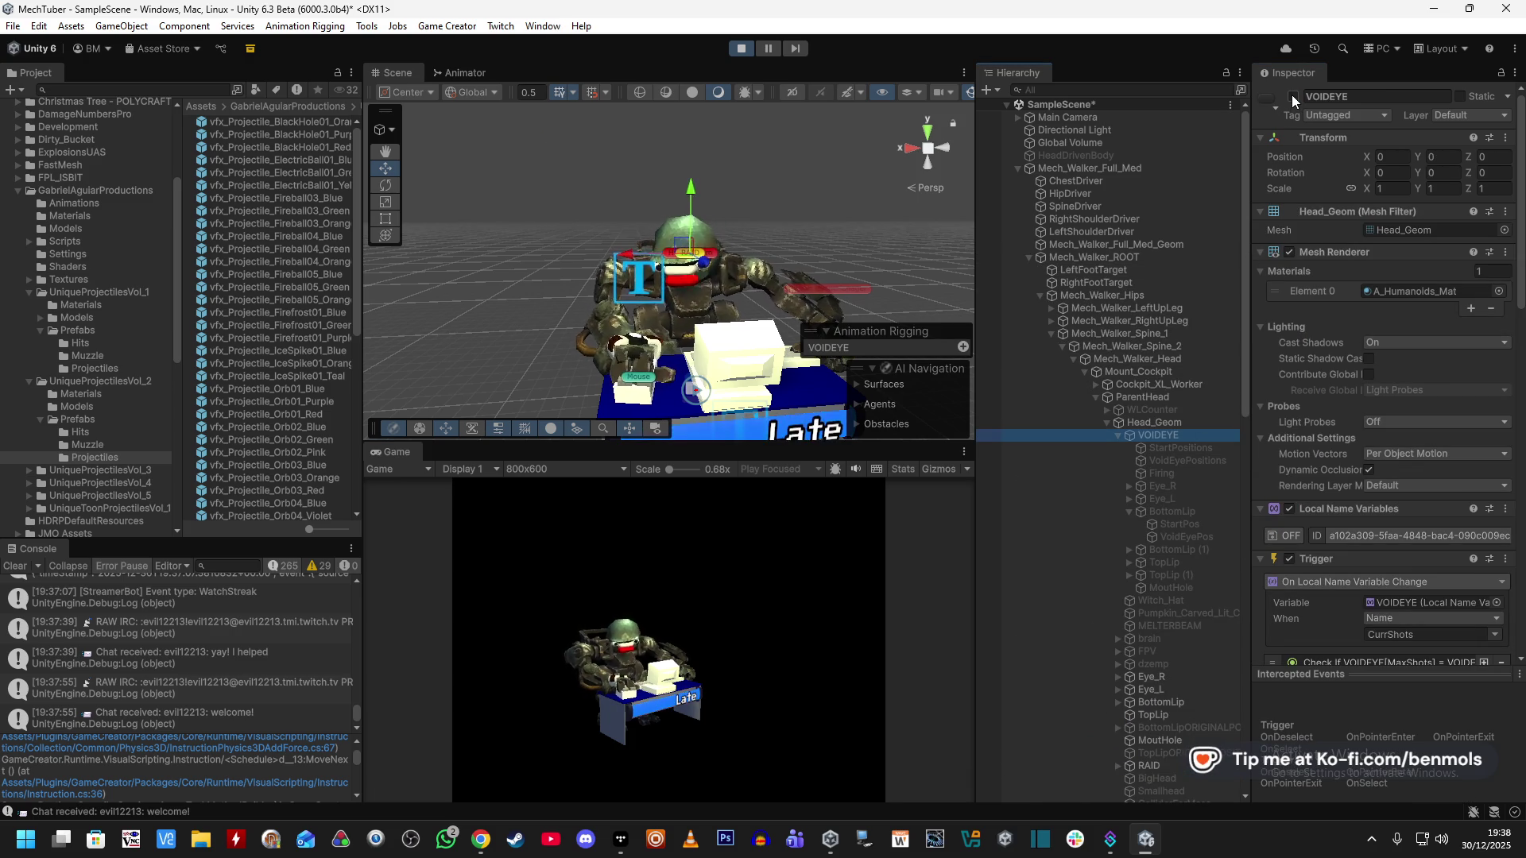
{"action": "left_click", "coordinate": [1292, 97]}
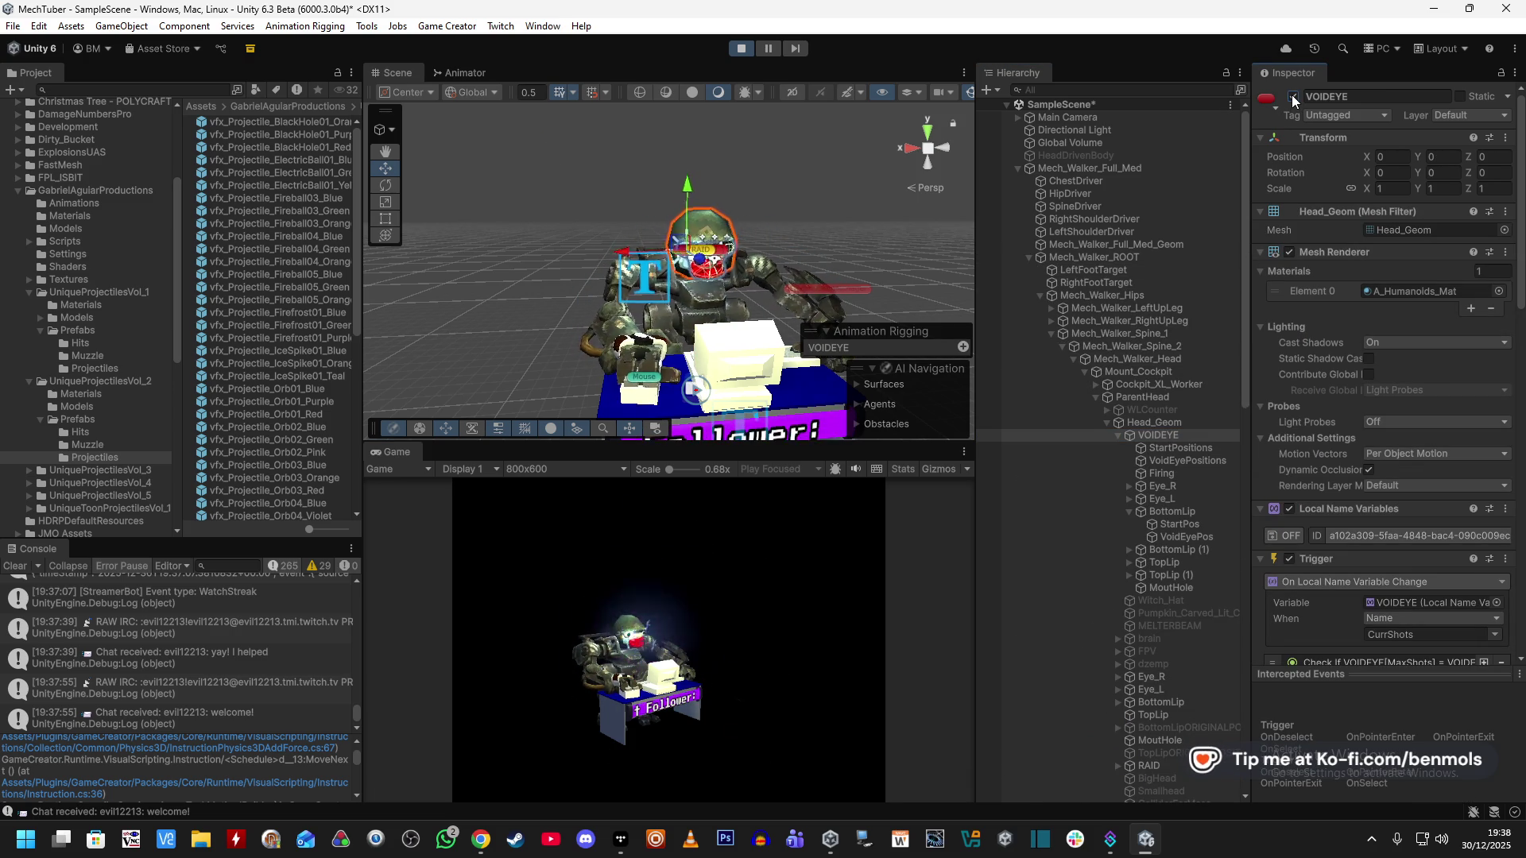
{"action": "left_click", "coordinate": [1293, 96]}
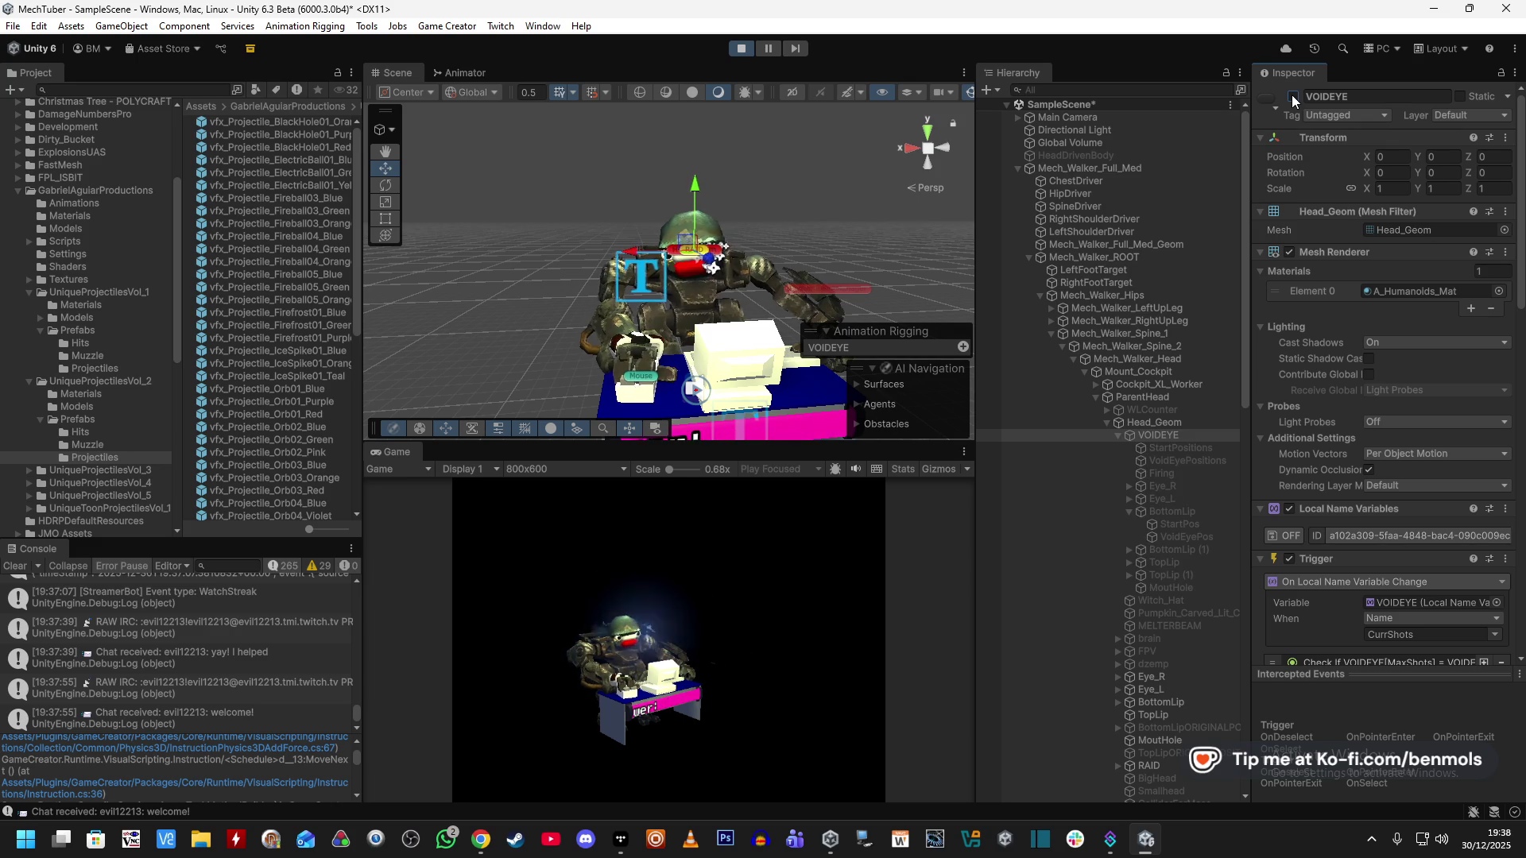
{"action": "scroll", "coordinate": [1279, 493], "scroll_direction": "down", "scroll_amount": 10}
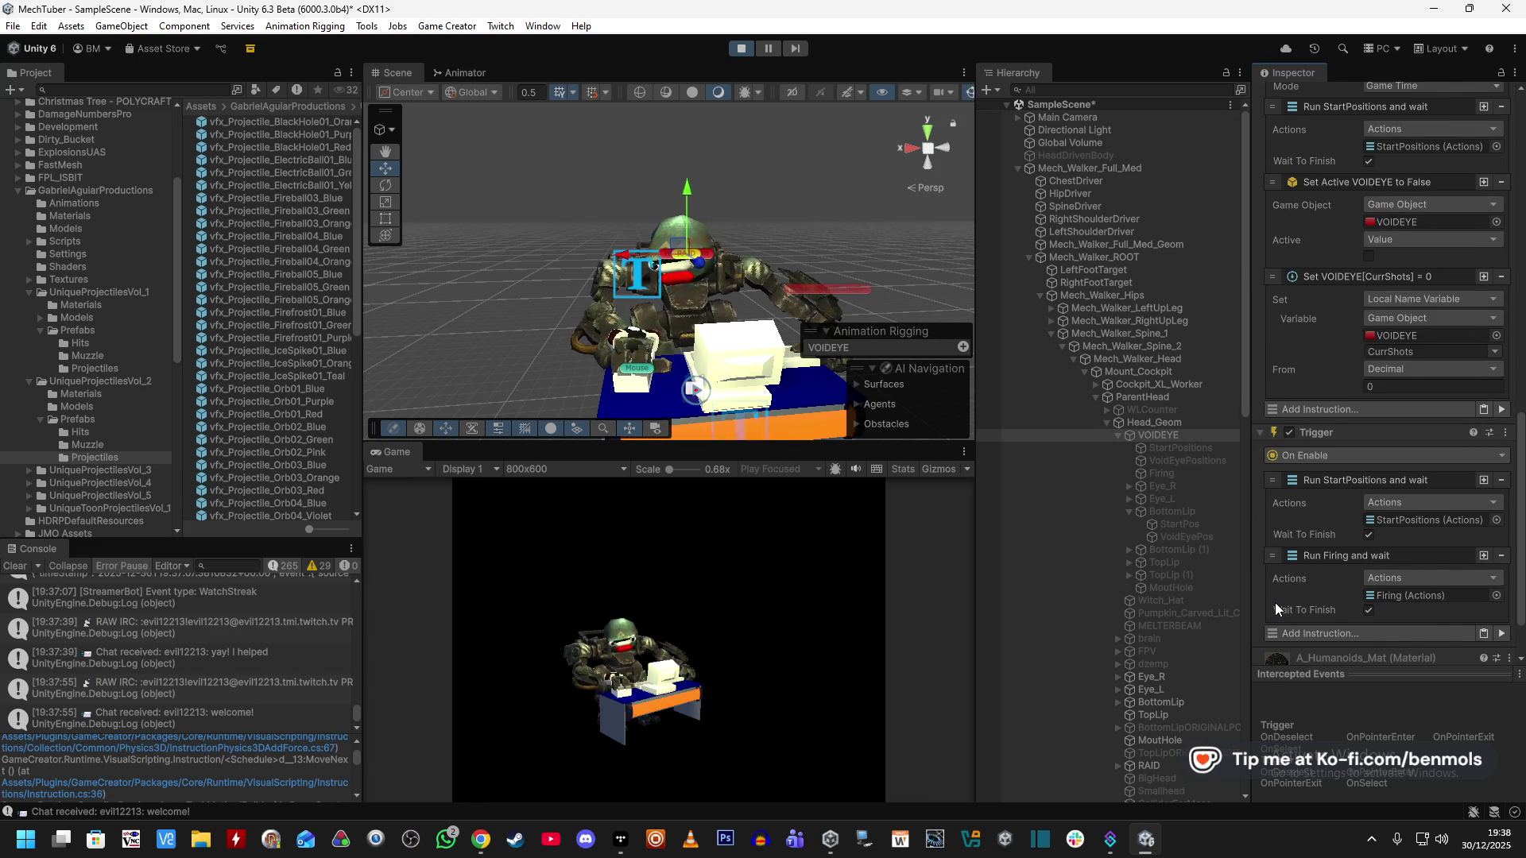
{"action": "scroll", "coordinate": [1275, 603], "scroll_direction": "down", "scroll_amount": 1}
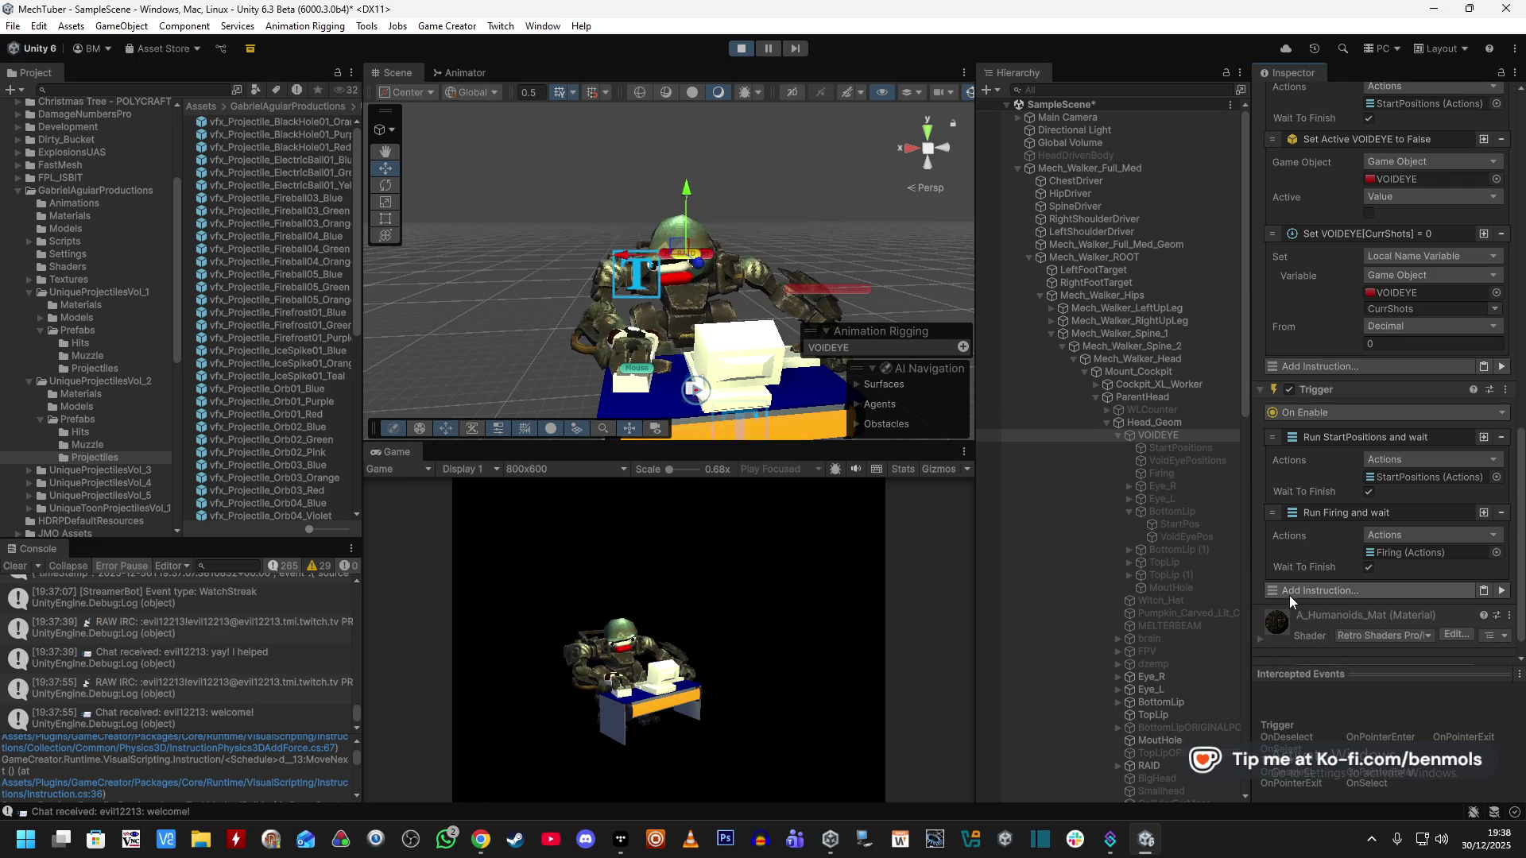
{"action": "left_click", "coordinate": [1364, 565]}
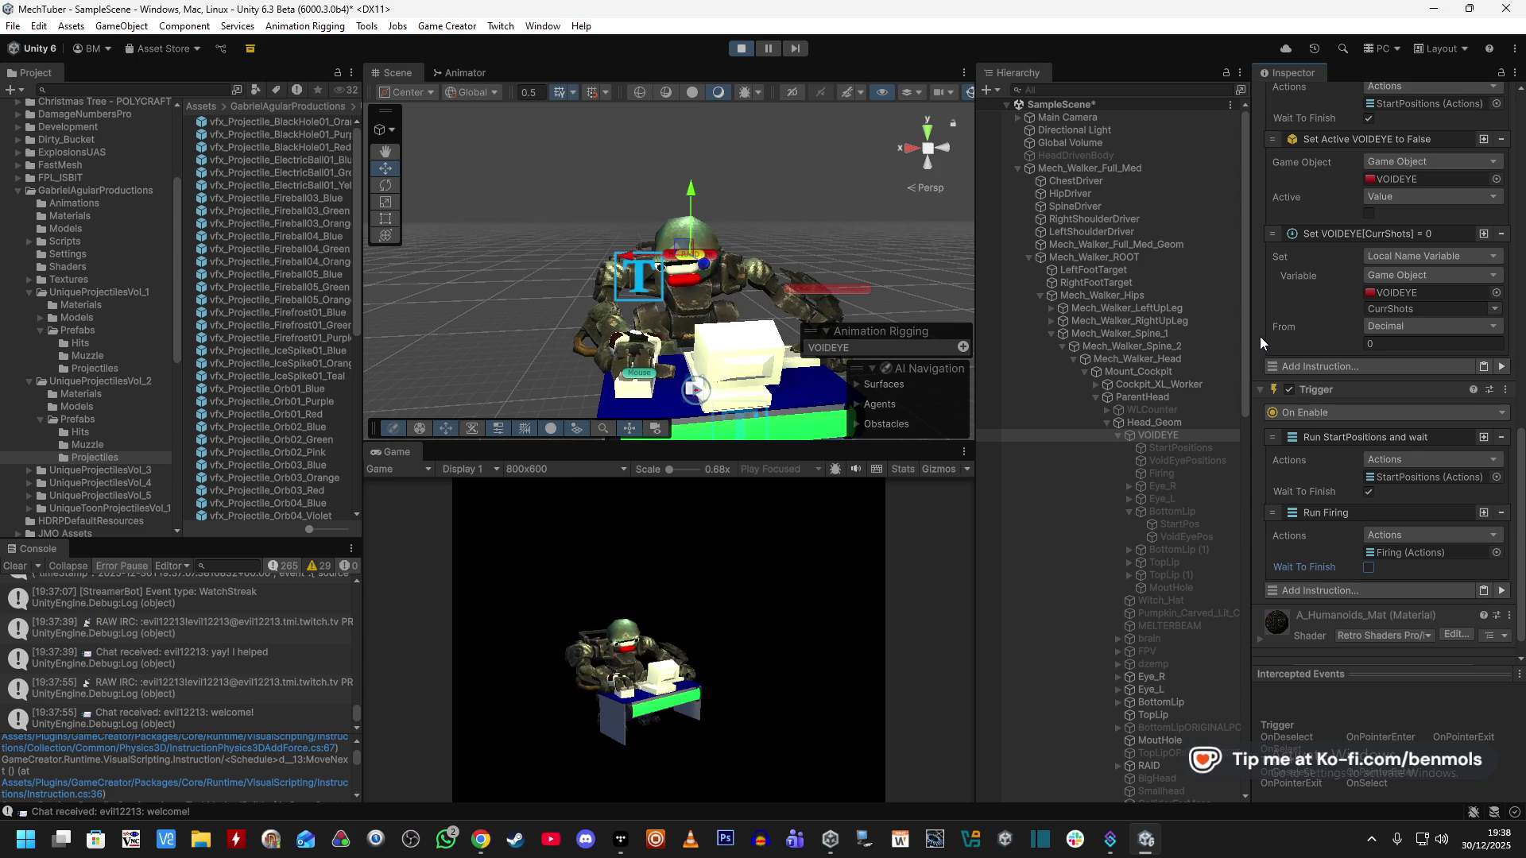
{"action": "left_click", "coordinate": [1192, 473]}
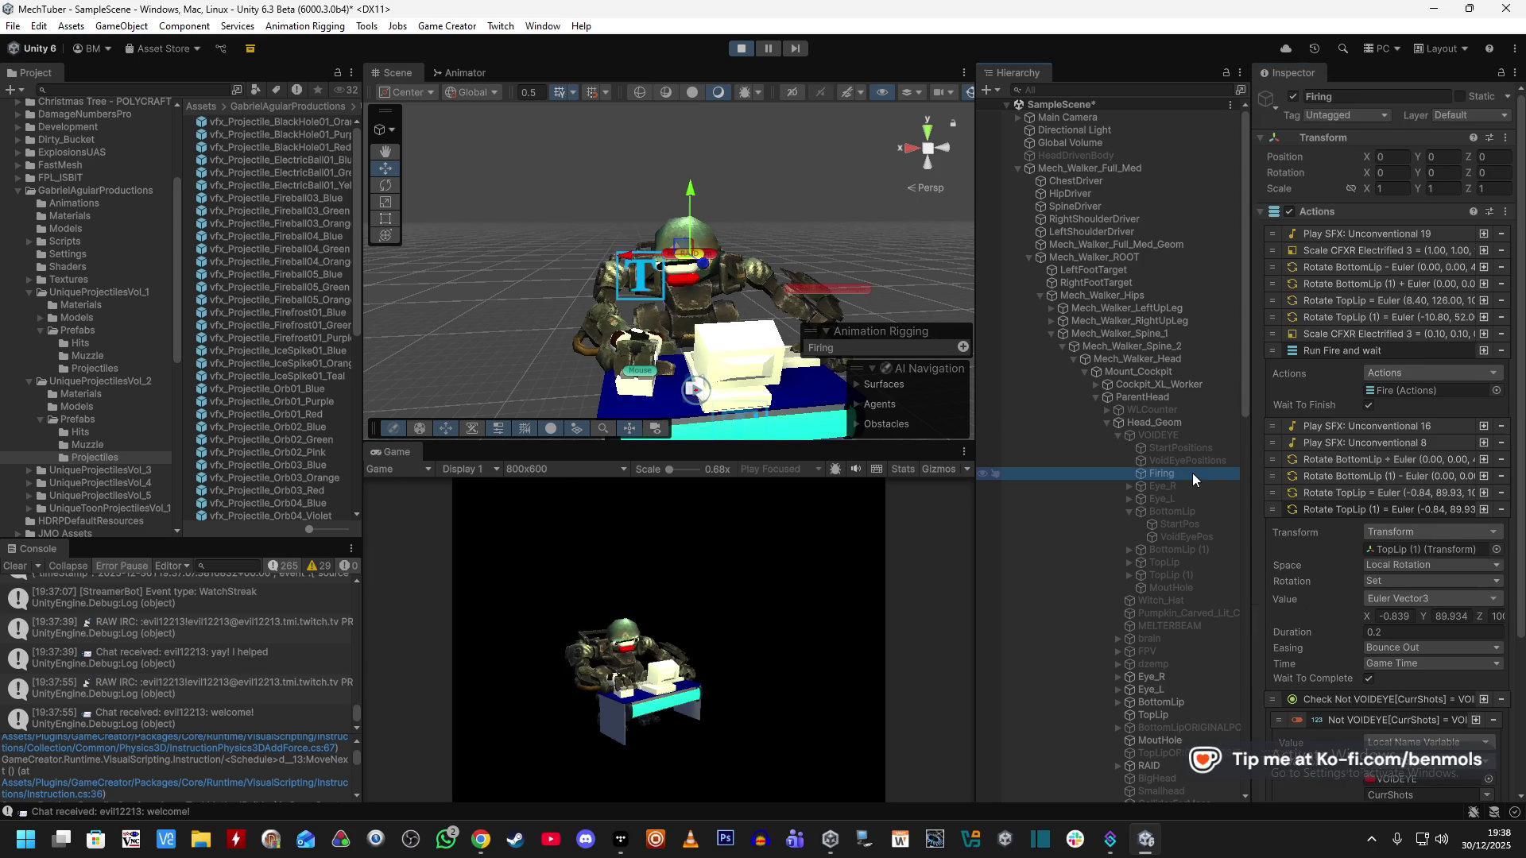
Test VOIDEYE on and off, then inspect Fire's ElectricBall instantiate action under Eye_R.
{"action": "left_click", "coordinate": [1174, 436]}
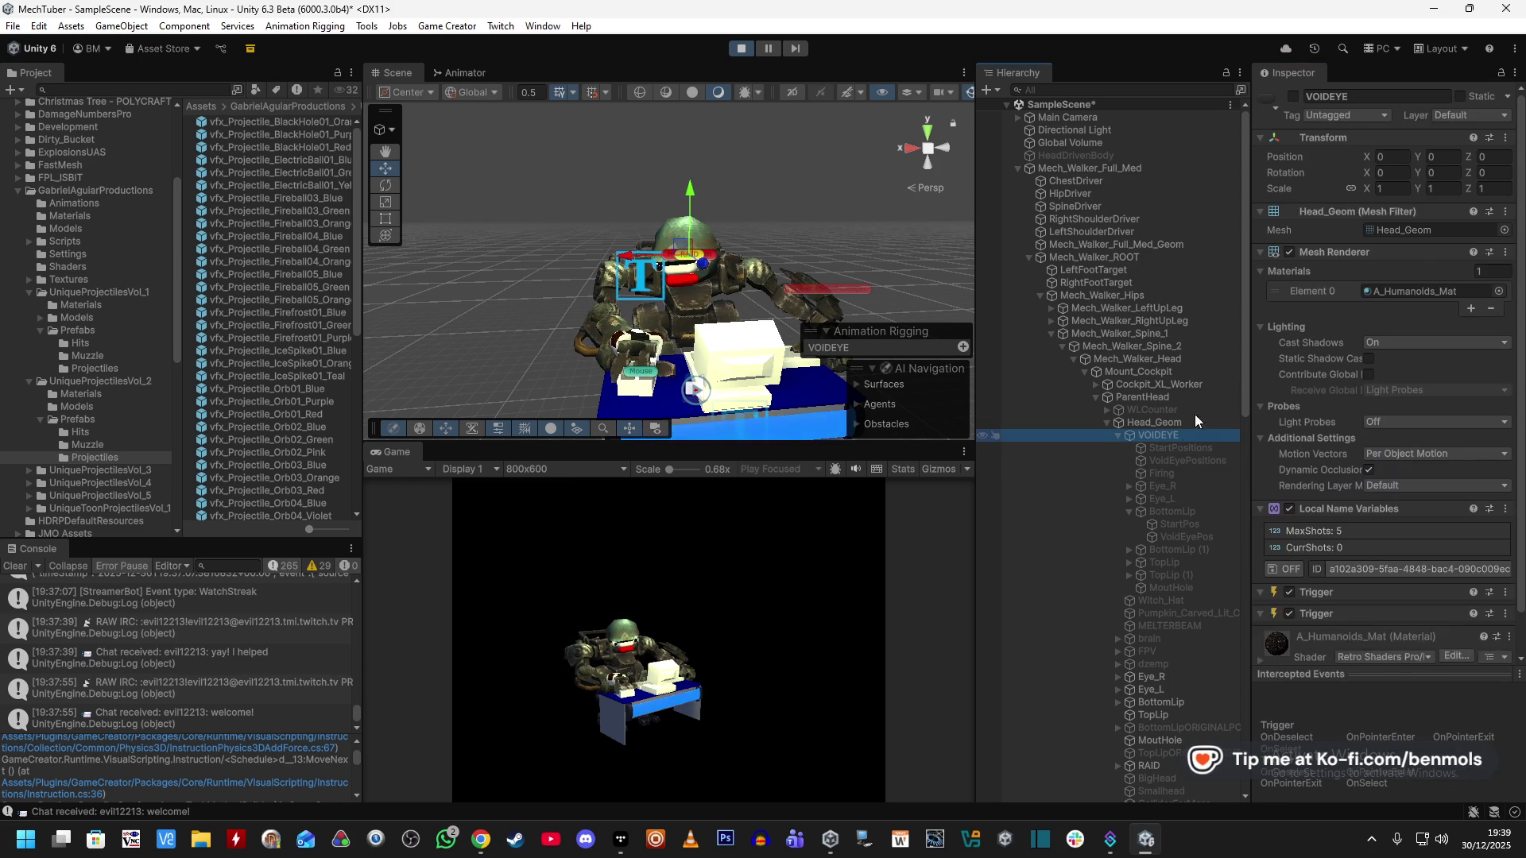
{"action": "left_click", "coordinate": [1294, 94]}
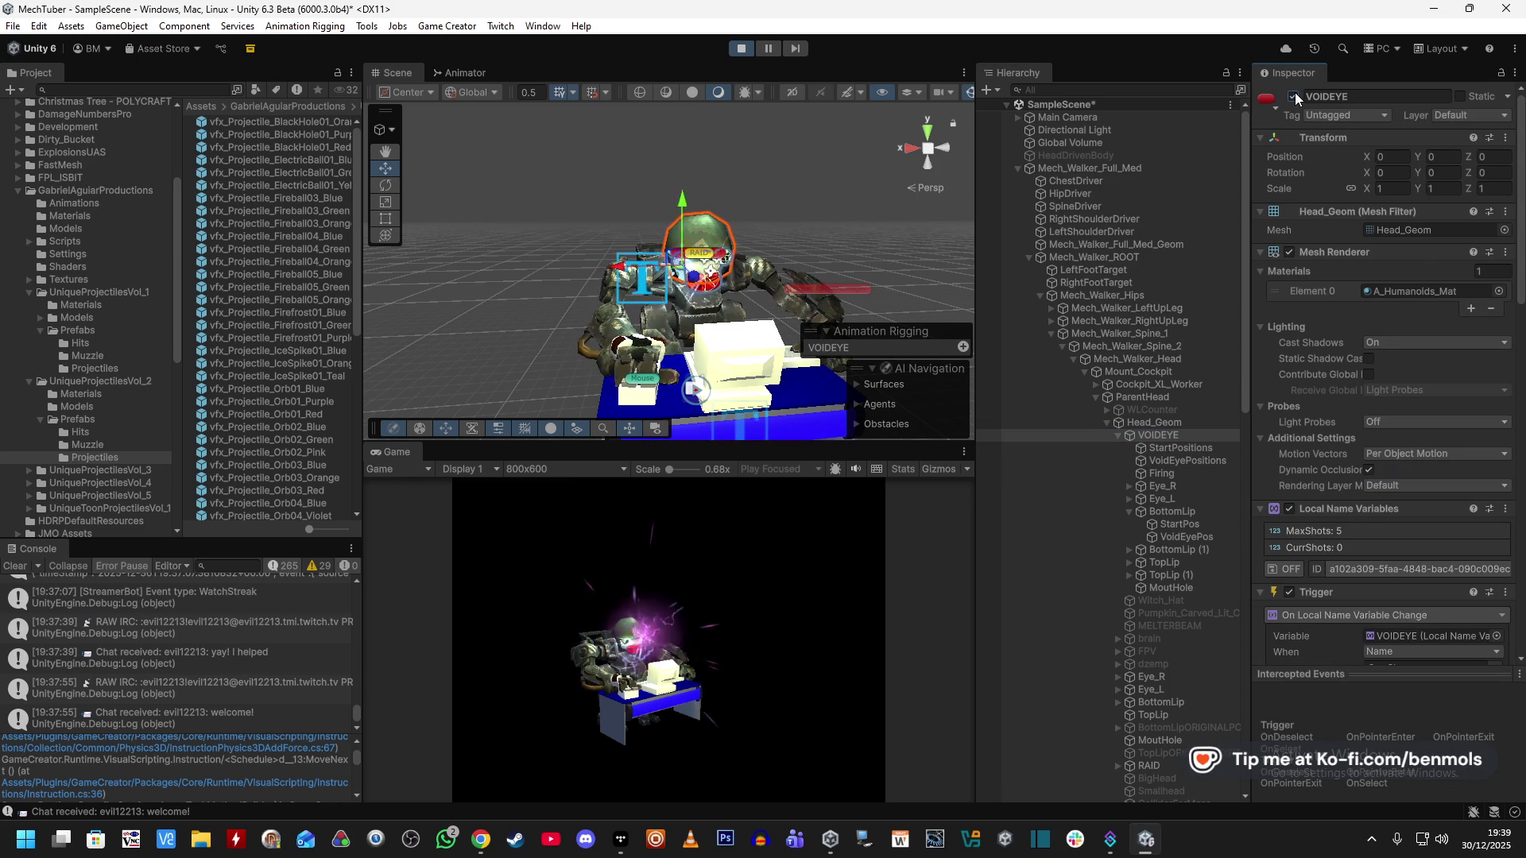
{"action": "left_click", "coordinate": [1294, 94]}
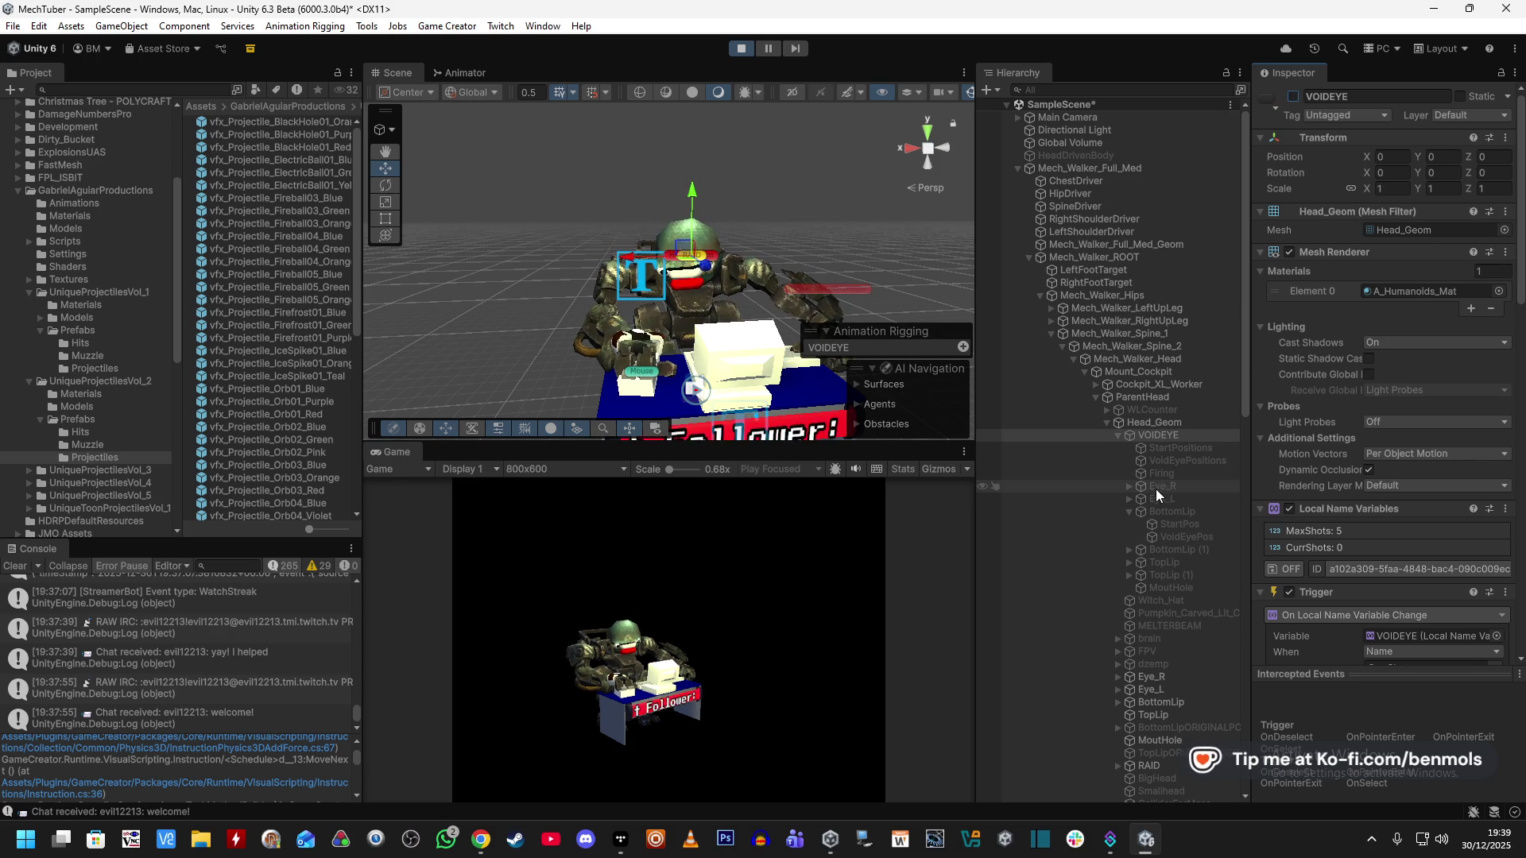
{"action": "left_click", "coordinate": [1128, 485]}
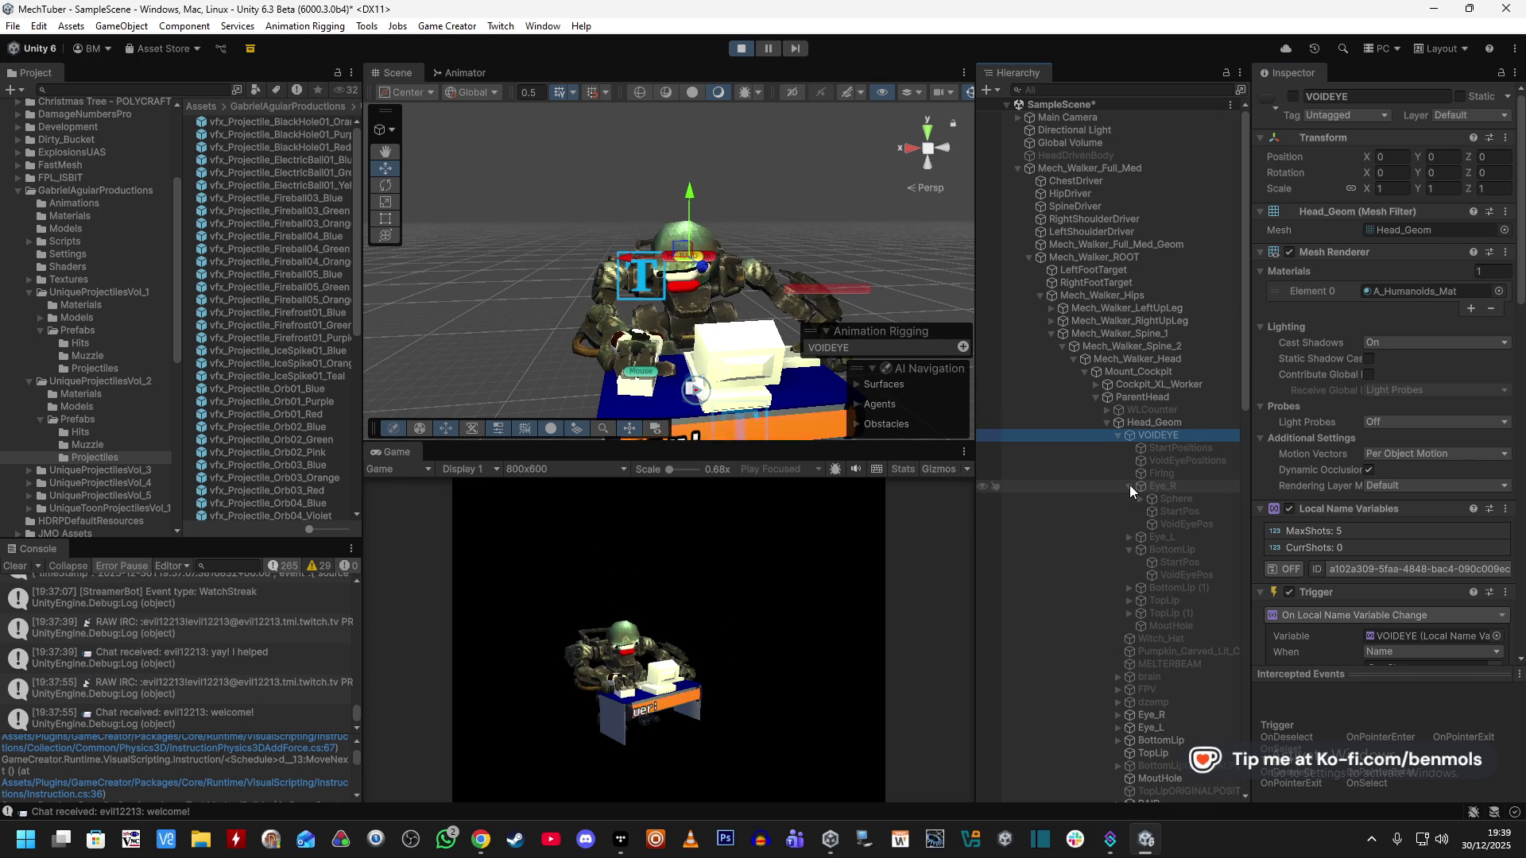
{"action": "left_click", "coordinate": [1160, 474]}
{"action": "left_click", "coordinate": [1389, 390]}
{"action": "left_click", "coordinate": [1189, 524]}
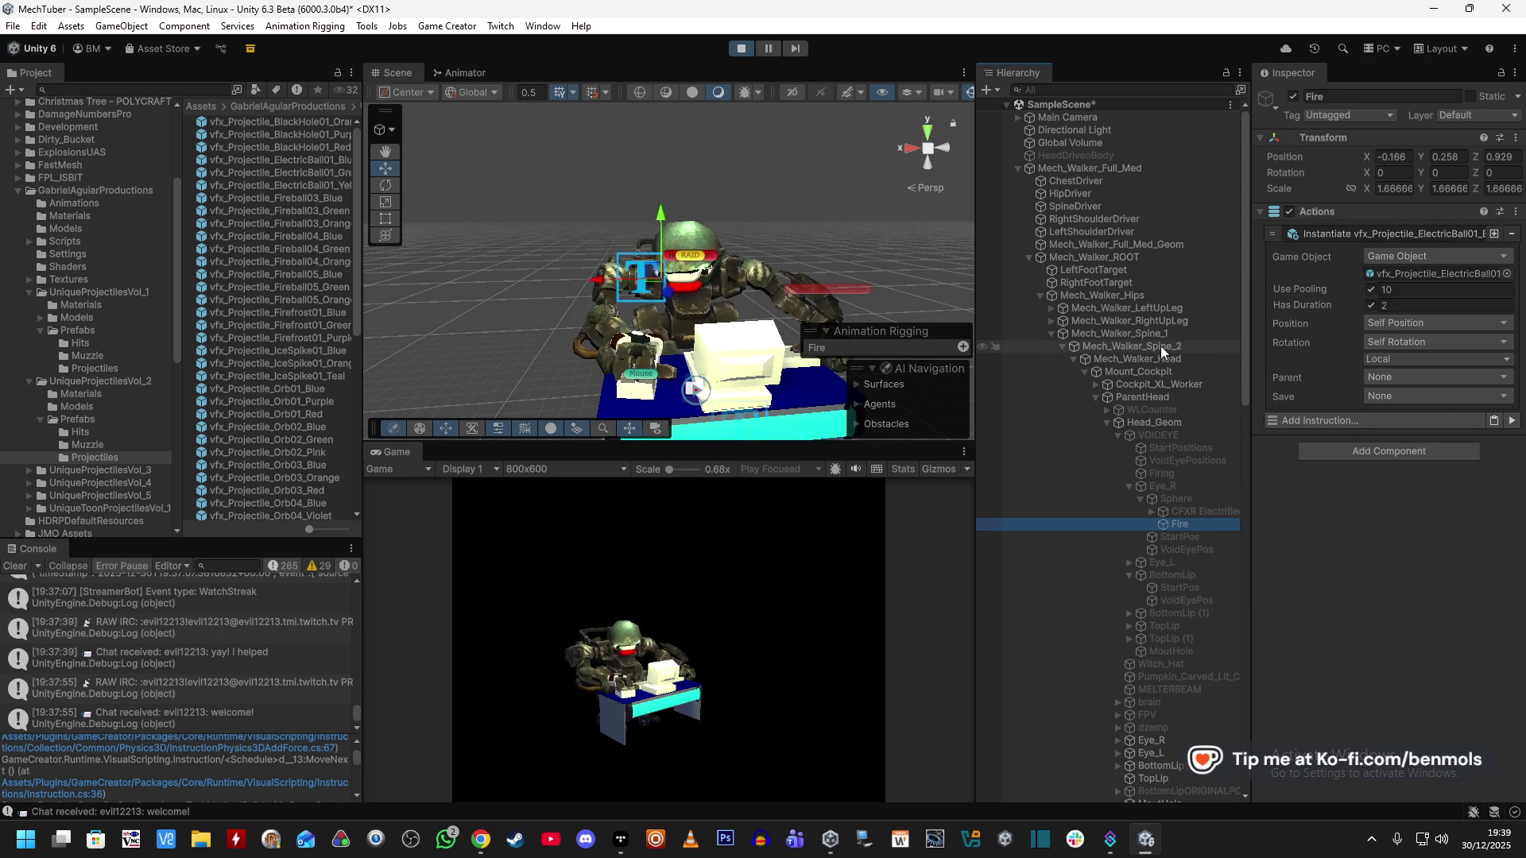
Reactivate VOIDEYE so a projectile fires in the Game view.
{"action": "left_click", "coordinate": [1152, 433]}
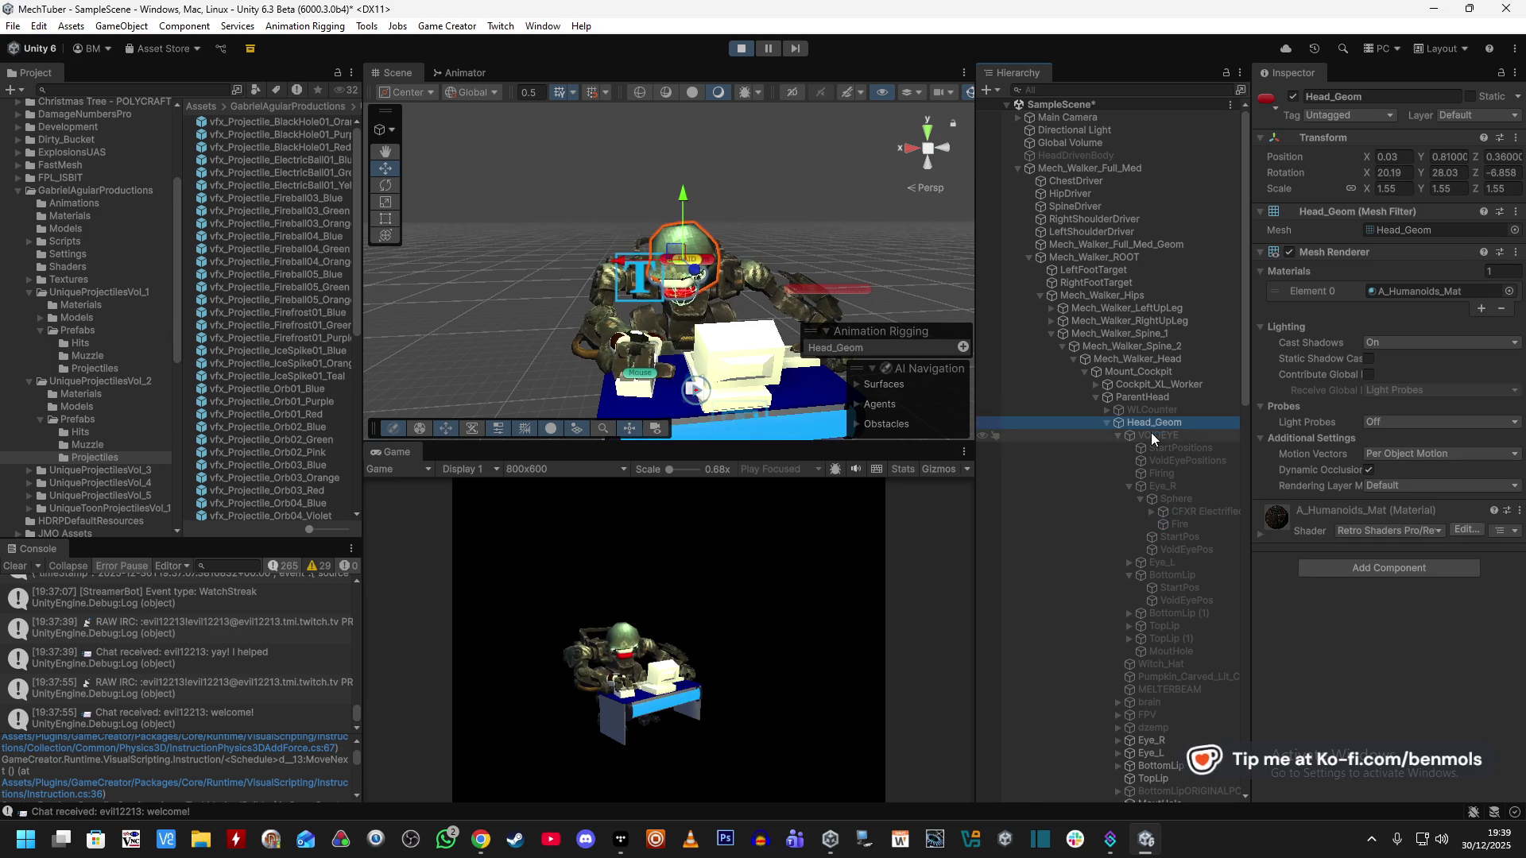
{"action": "left_click", "coordinate": [1293, 96]}
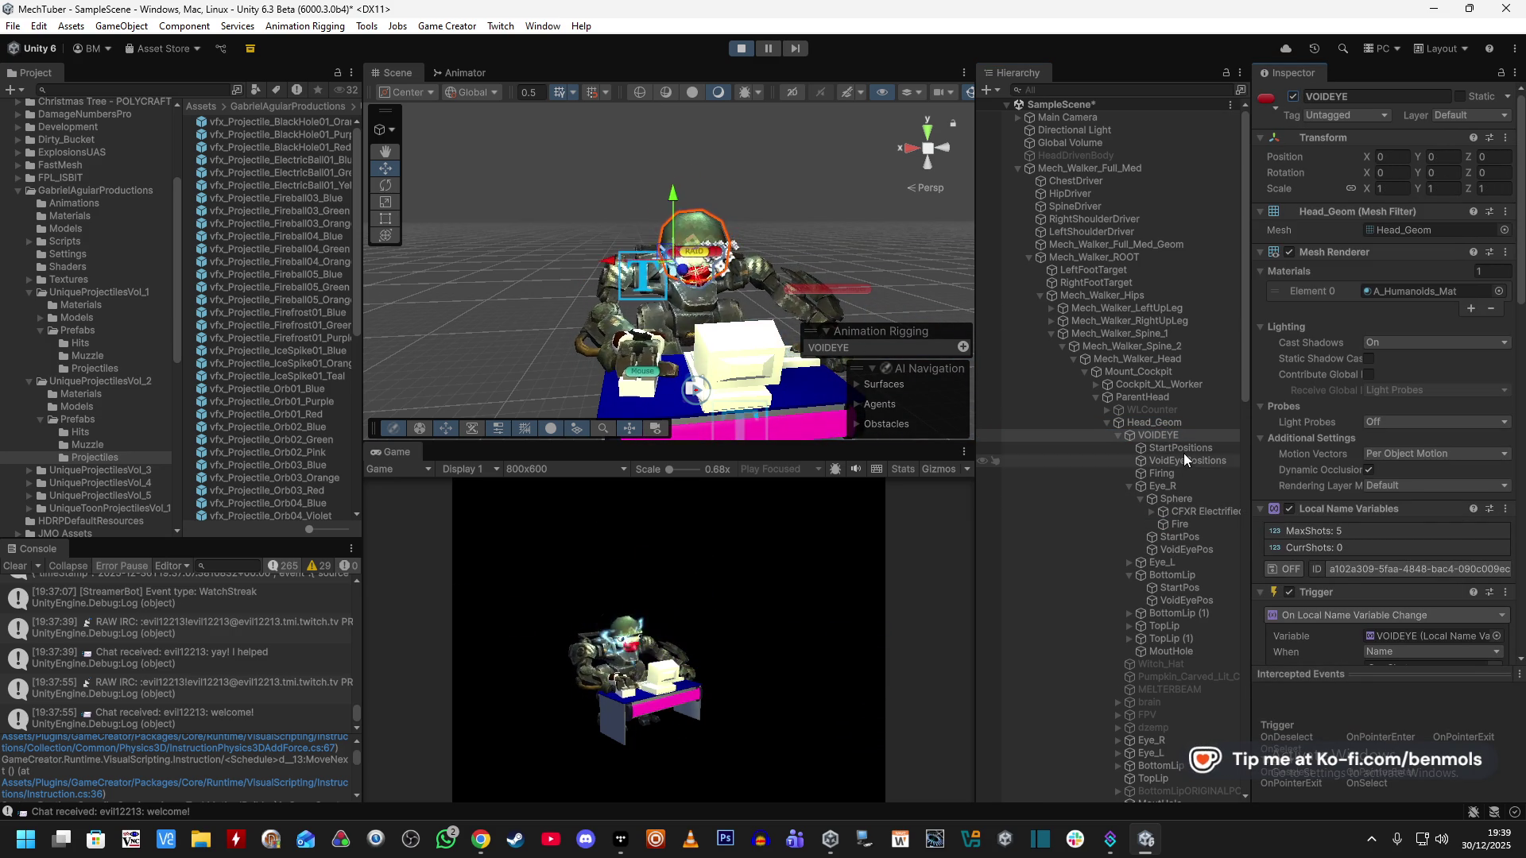
{"action": "left_click", "coordinate": [1182, 450]}
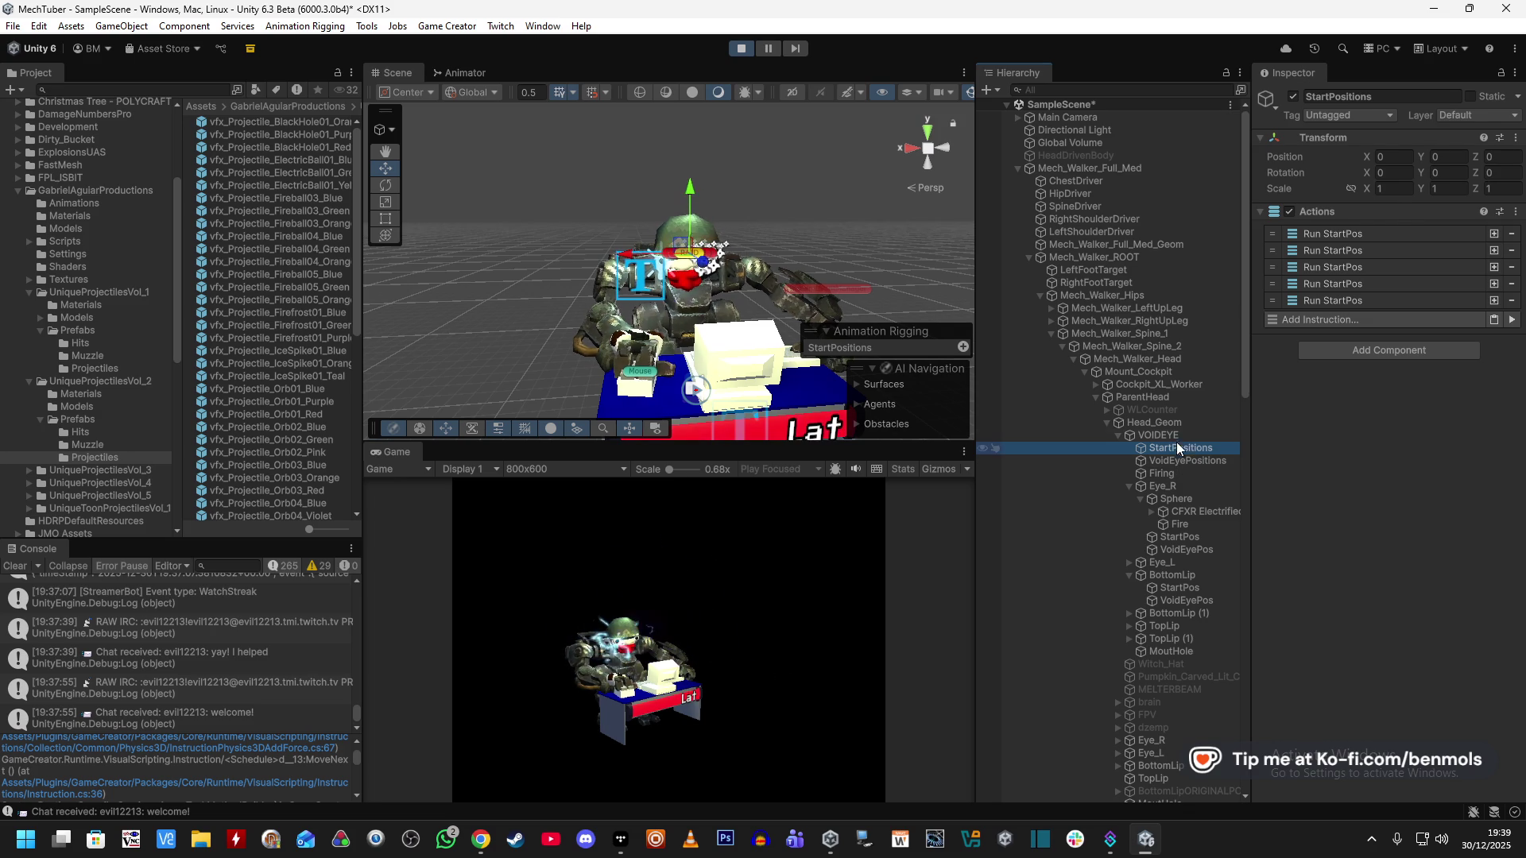
Run VOIDEYE's On Enable trigger instructions from its Trigger component.
{"action": "left_click", "coordinate": [1168, 436]}
{"action": "scroll", "coordinate": [1280, 480], "scroll_direction": "down", "scroll_amount": 3}
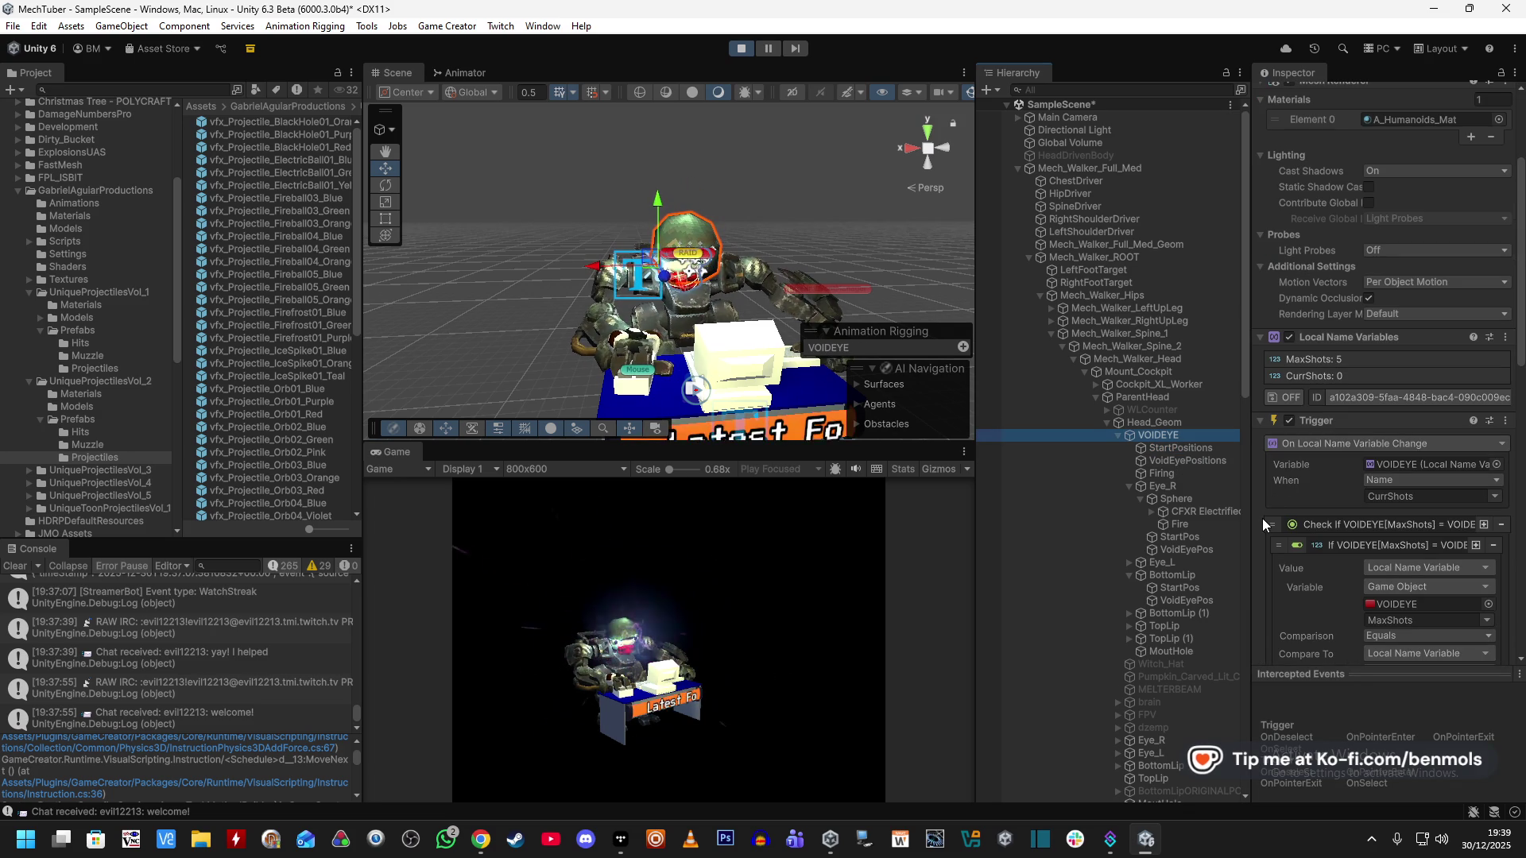
{"action": "scroll", "coordinate": [1261, 518], "scroll_direction": "down", "scroll_amount": 10}
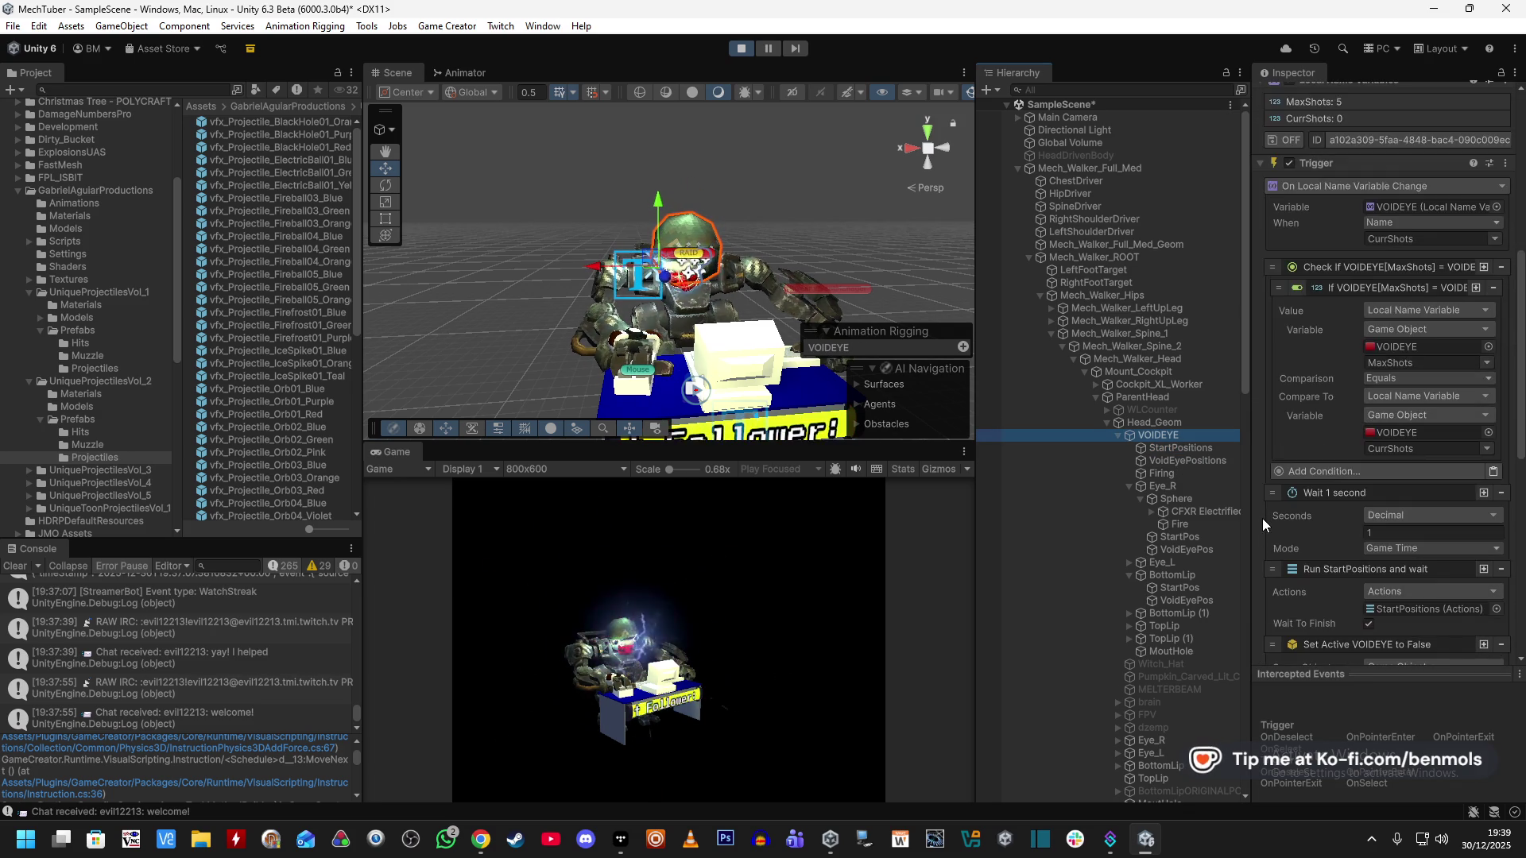
{"action": "scroll", "coordinate": [1262, 518], "scroll_direction": "down", "scroll_amount": 4}
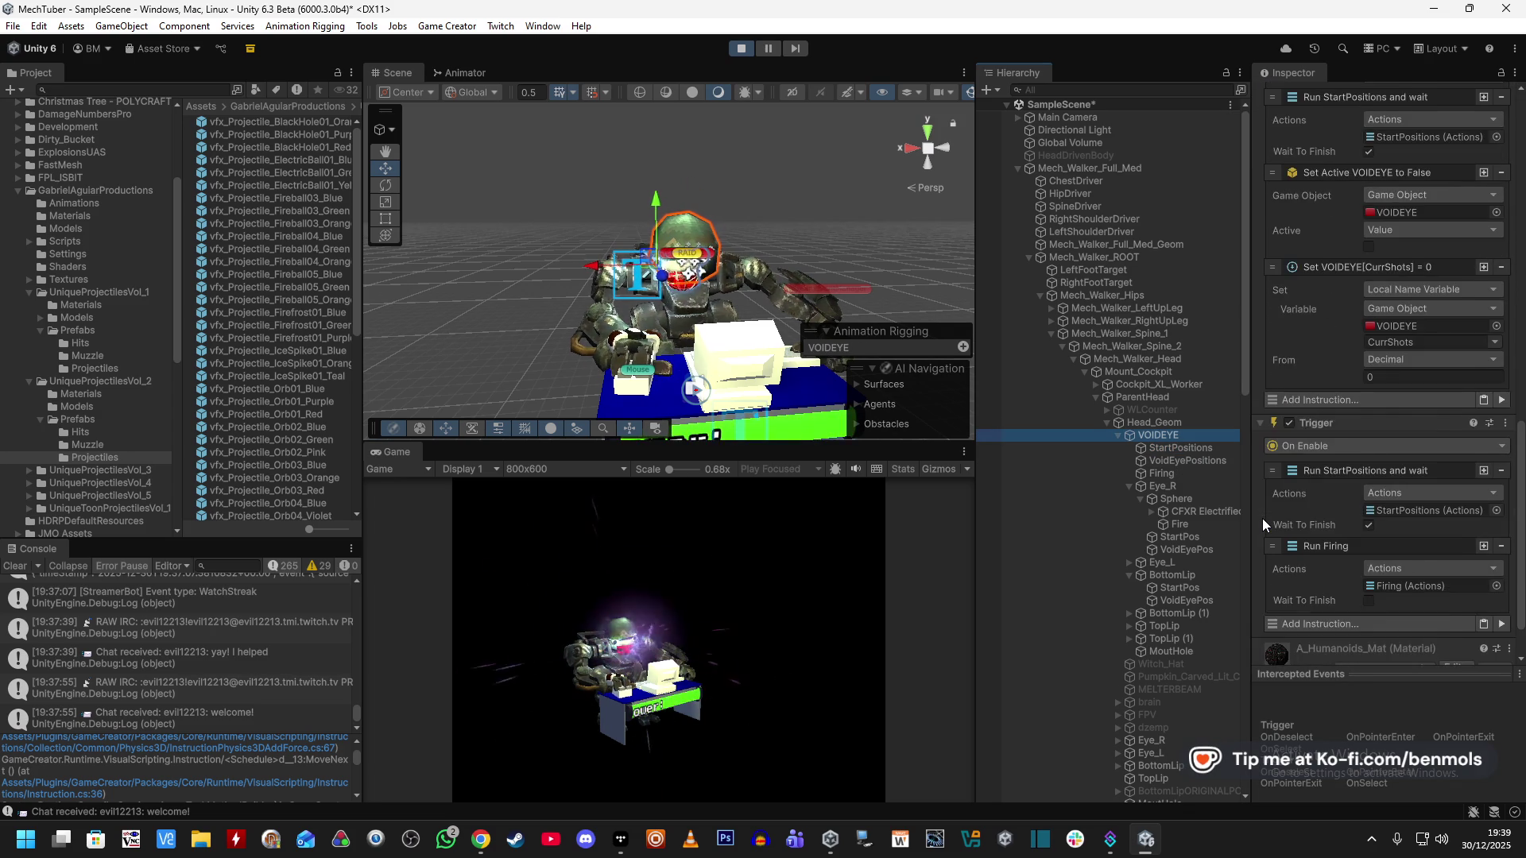
{"action": "left_click", "coordinate": [1499, 562]}
Expand StartPositions' five Run StartPos instructions, then exit Play mode.
{"action": "left_click", "coordinate": [1203, 449]}
{"action": "left_click", "coordinate": [1384, 232]}
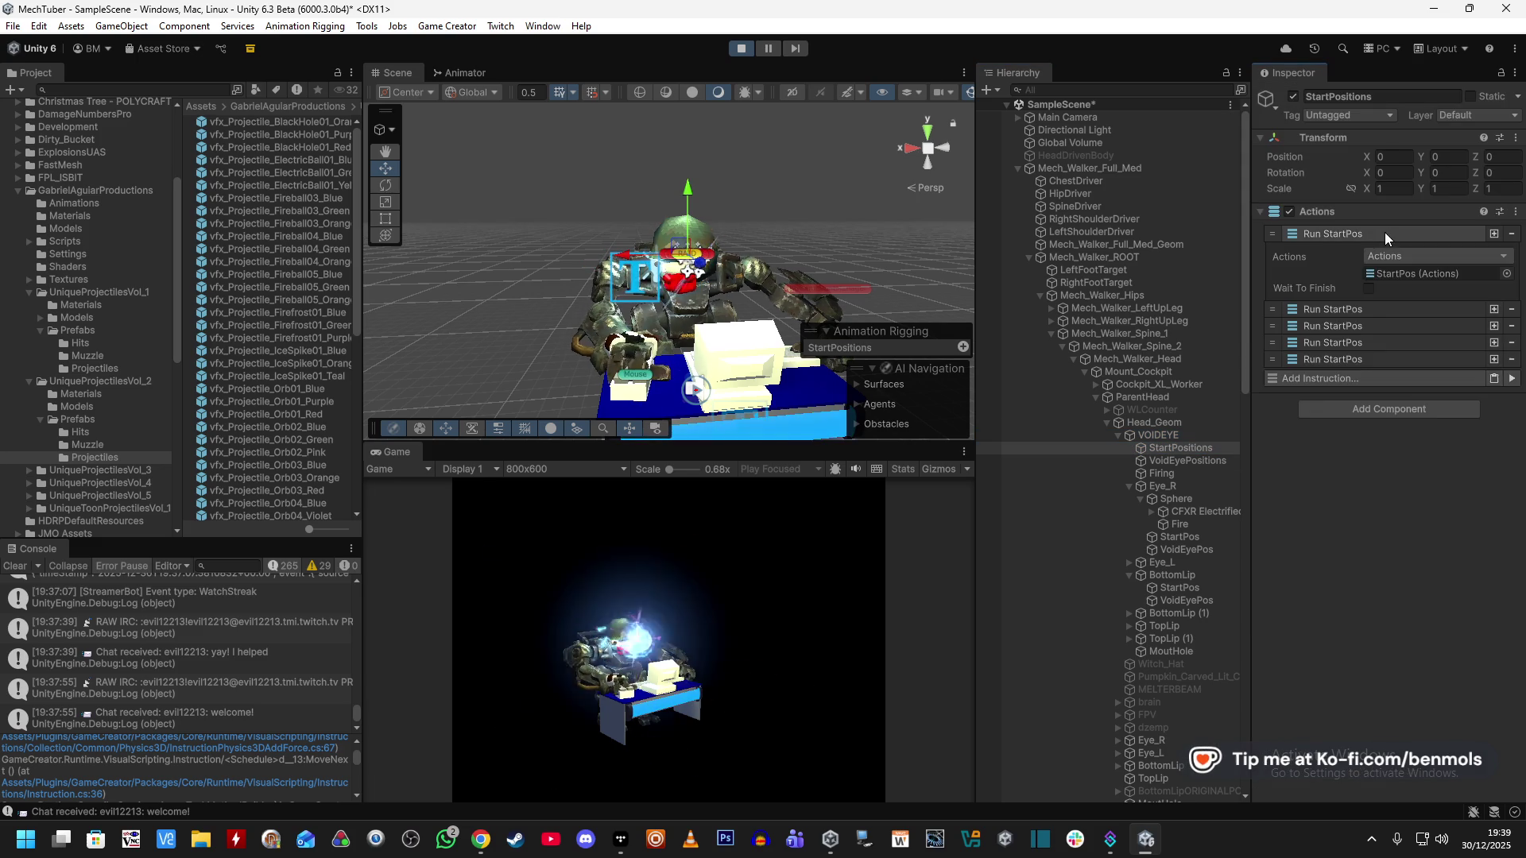
{"action": "left_click", "coordinate": [1355, 309]}
{"action": "left_click", "coordinate": [1362, 383]}
{"action": "left_click", "coordinate": [1371, 459]}
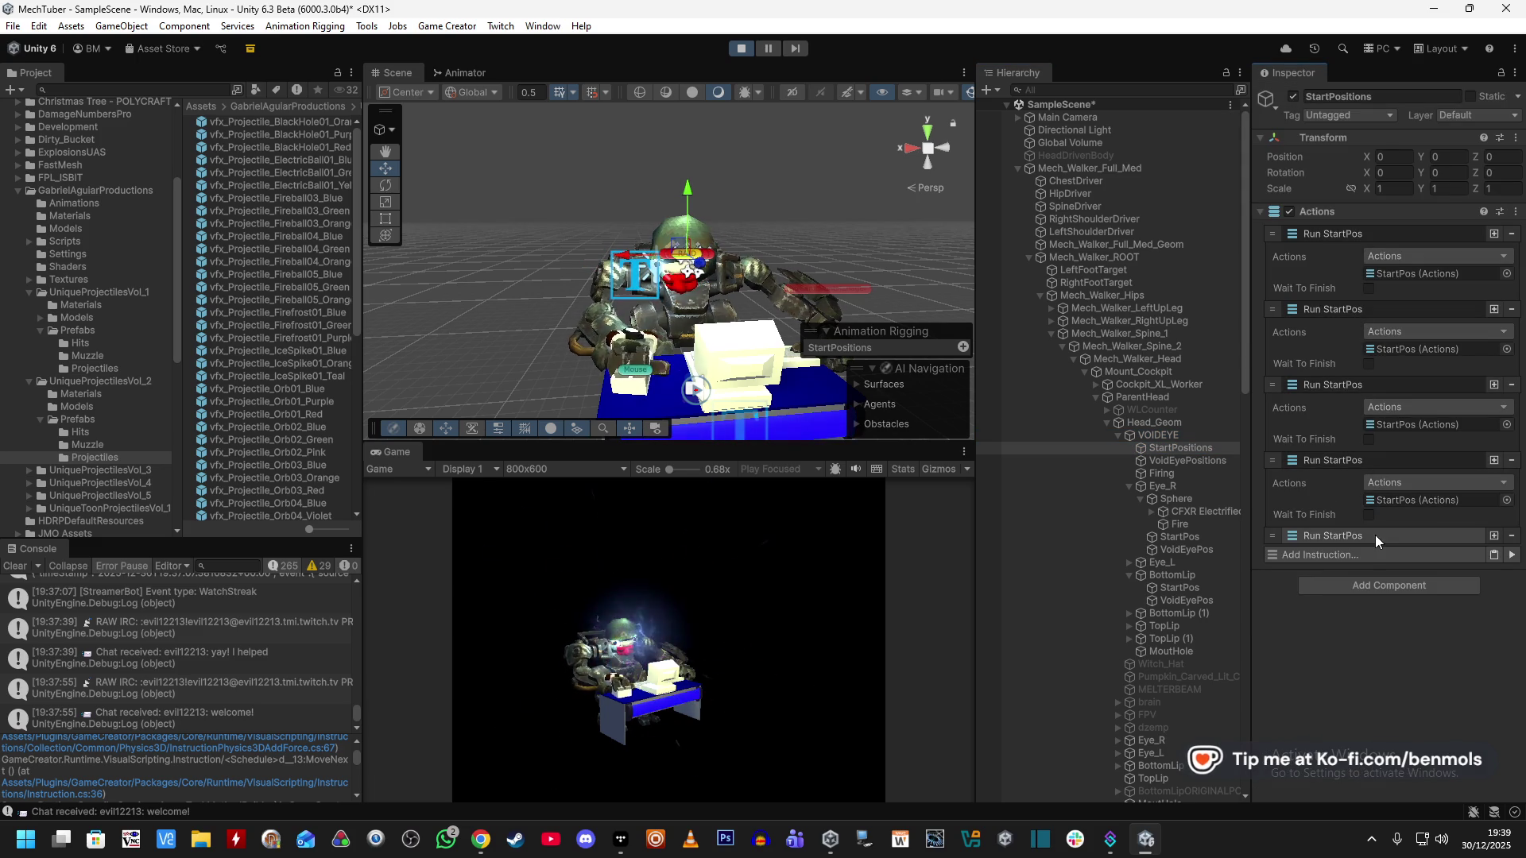
{"action": "left_click", "coordinate": [1375, 535]}
{"action": "left_click", "coordinate": [1420, 273]}
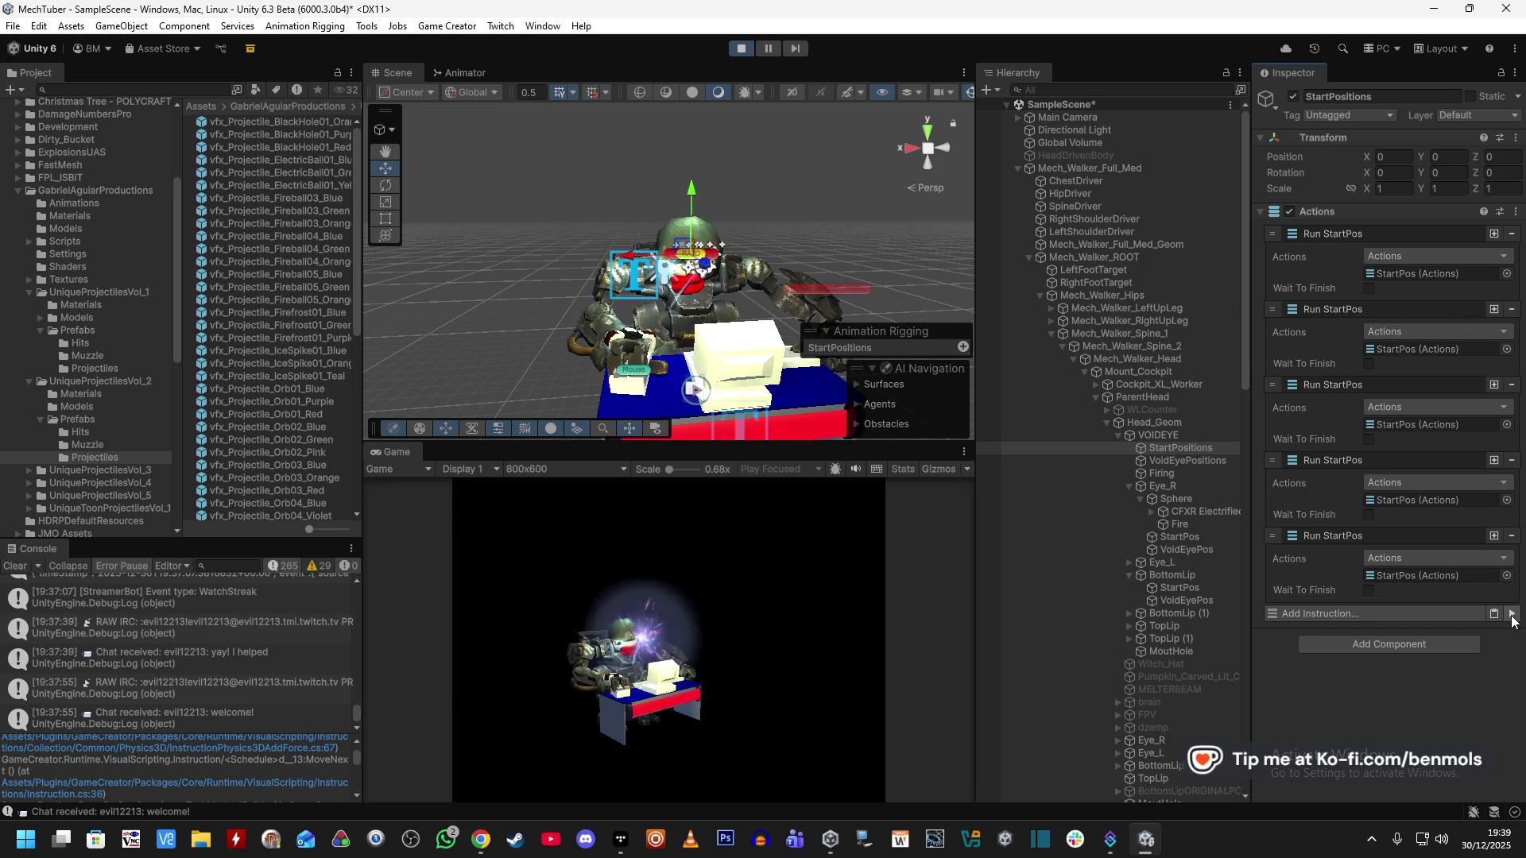
{"action": "left_click", "coordinate": [741, 47]}
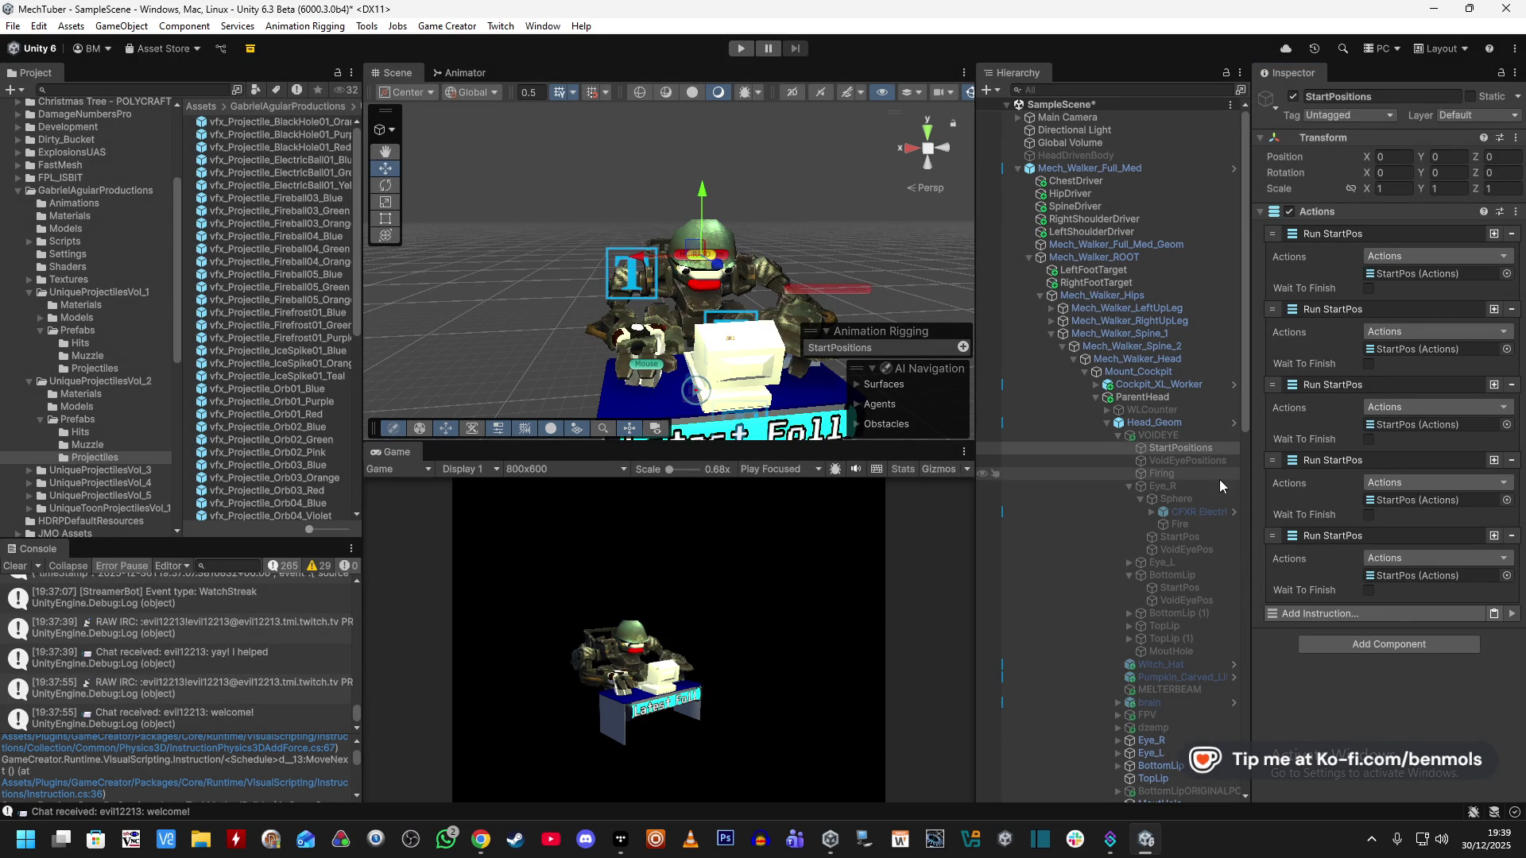
Drop VoidEyePositions into VOIDEYE's On Enable Run action so it runs first.
{"action": "left_click", "coordinate": [1198, 459]}
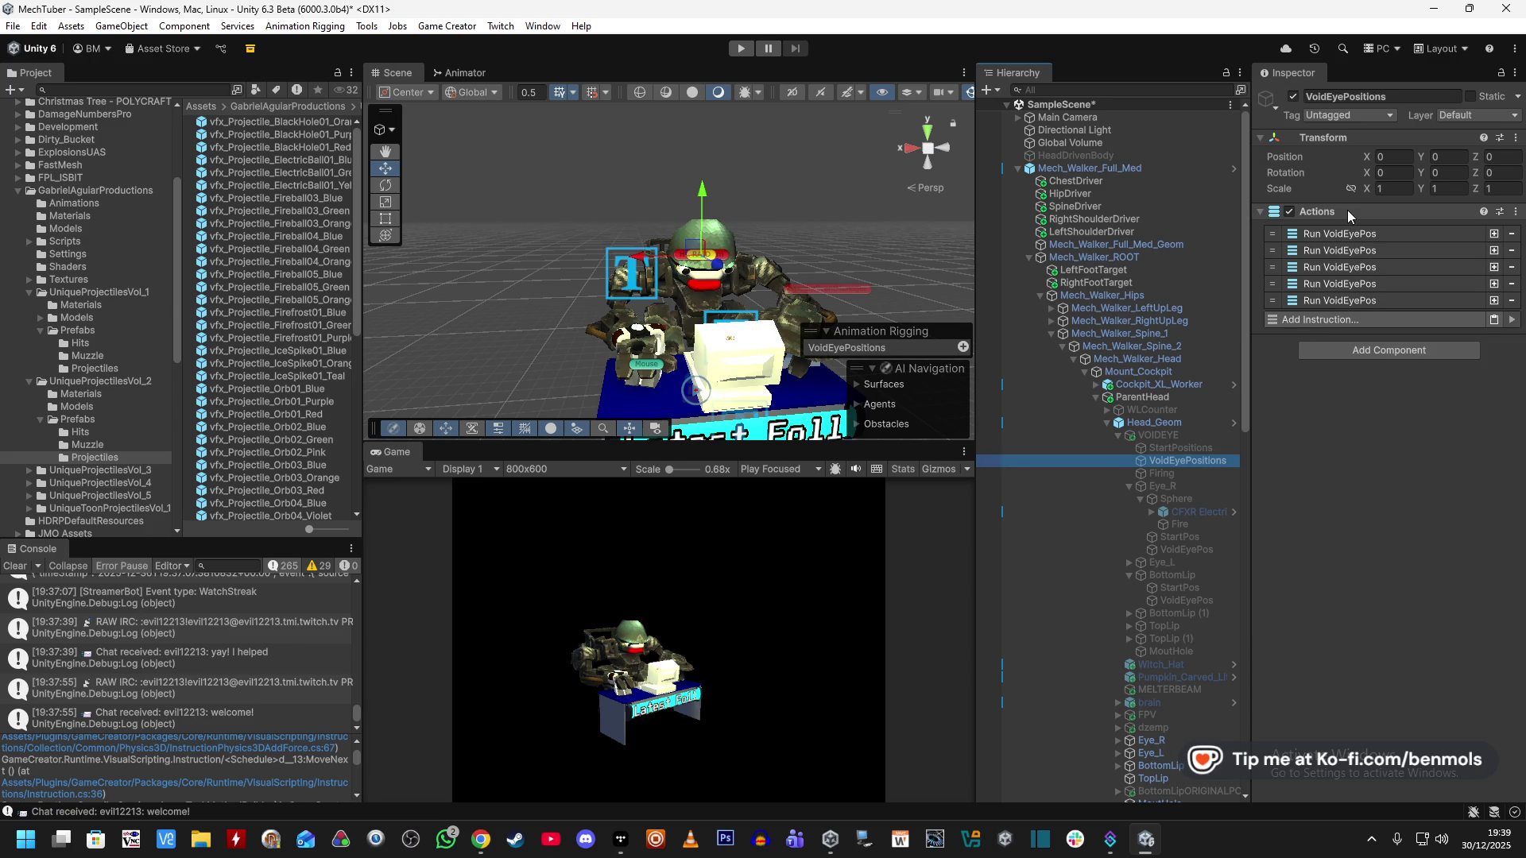
{"action": "left_click", "coordinate": [1200, 436]}
{"action": "scroll", "coordinate": [1371, 551], "scroll_direction": "down", "scroll_amount": 5}
{"action": "scroll", "coordinate": [1372, 551], "scroll_direction": "down", "scroll_amount": 10}
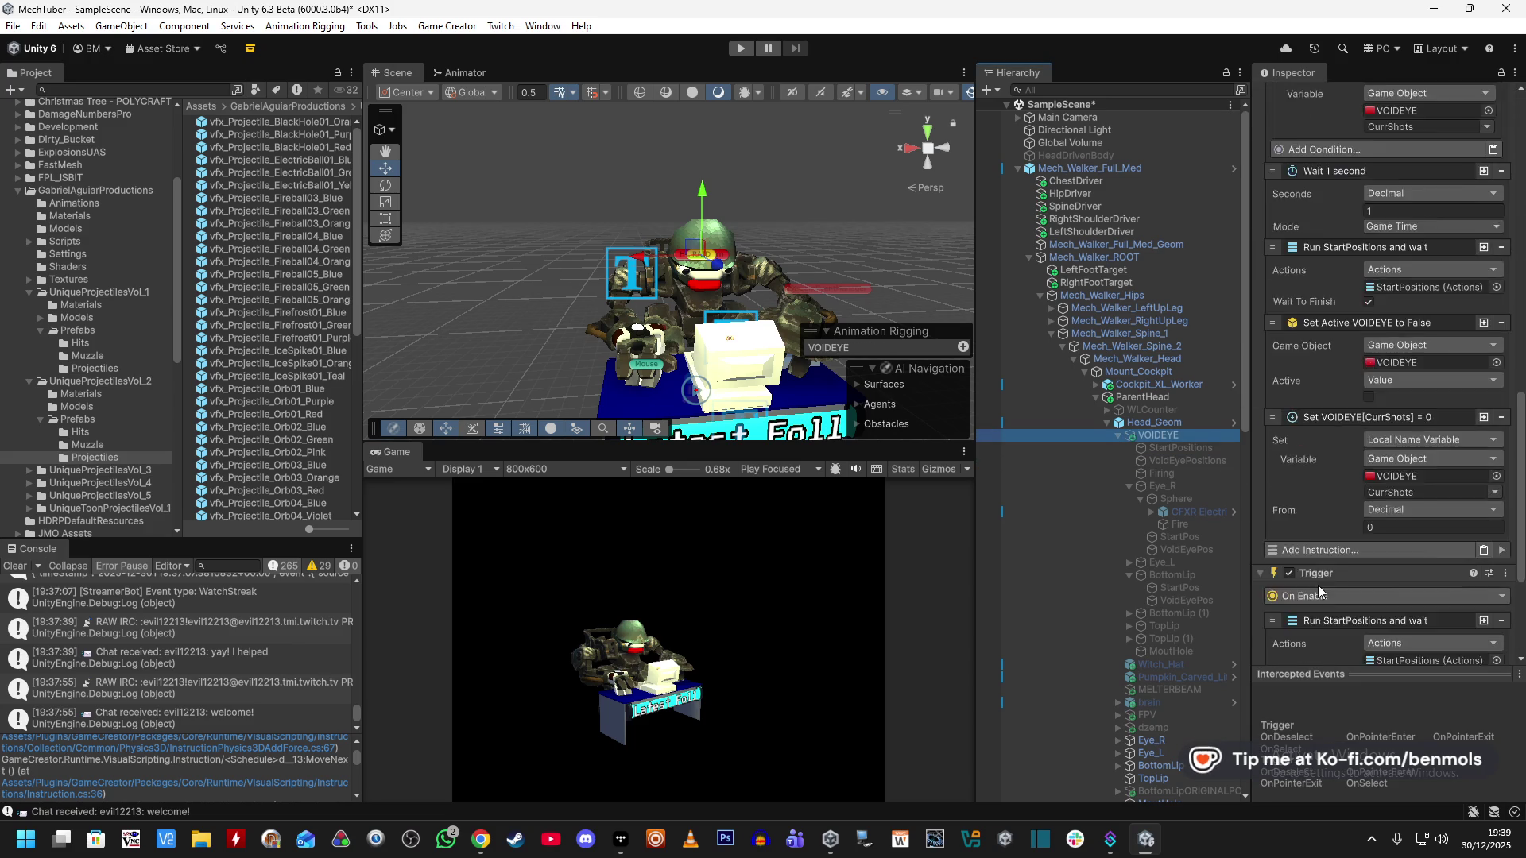
{"action": "left_click_drag", "start_coordinate": [1179, 462], "coordinate": [1415, 450]}
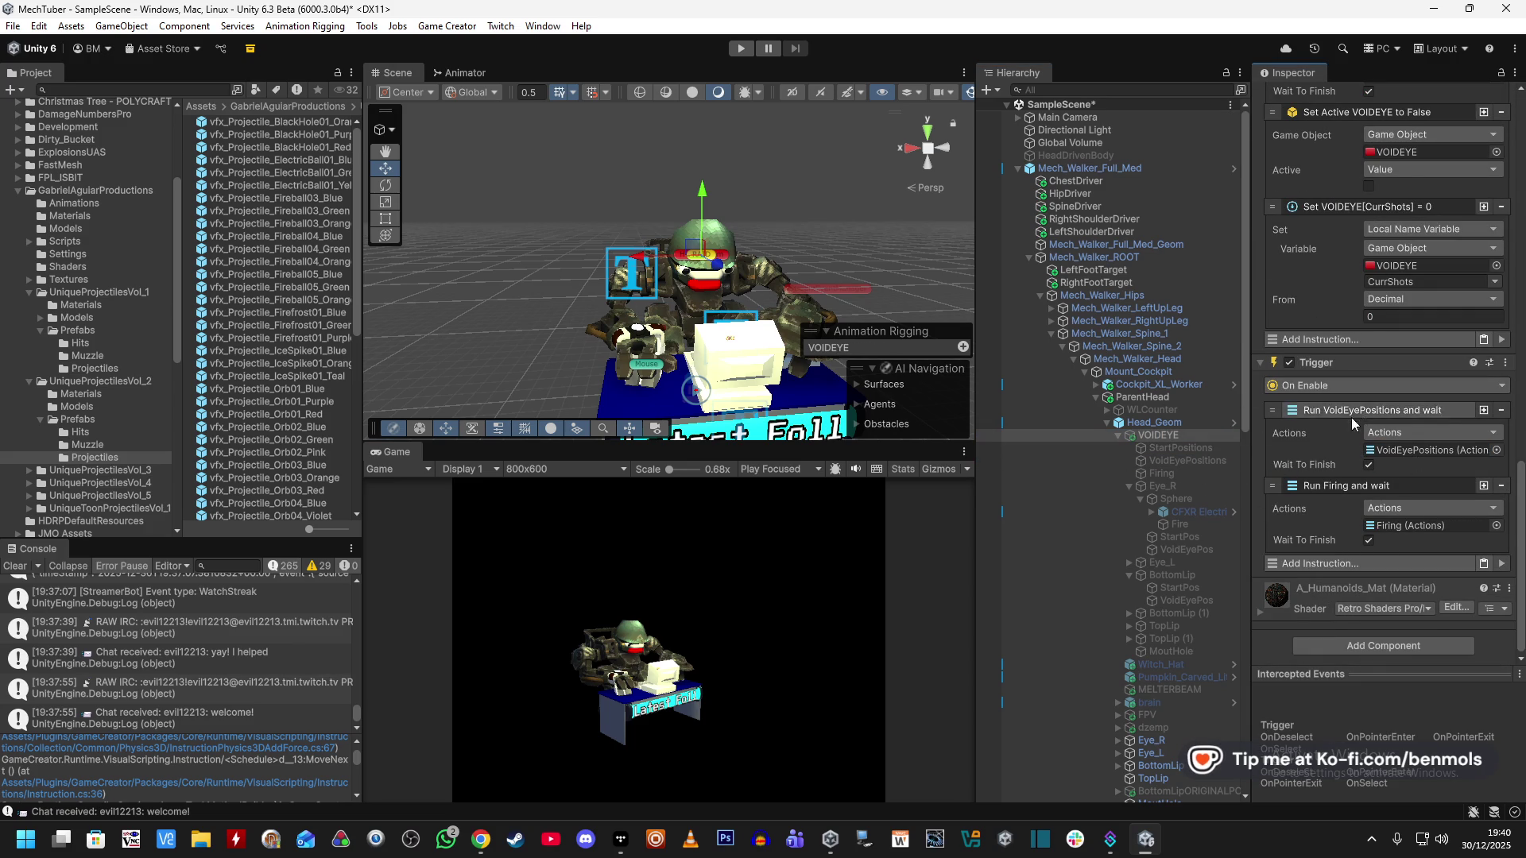
Untick Wait To Finish on Run Firing and save the scene.
{"action": "scroll", "coordinate": [1342, 423], "scroll_direction": "up", "scroll_amount": 4}
{"action": "scroll", "coordinate": [1341, 423], "scroll_direction": "down", "scroll_amount": 4}
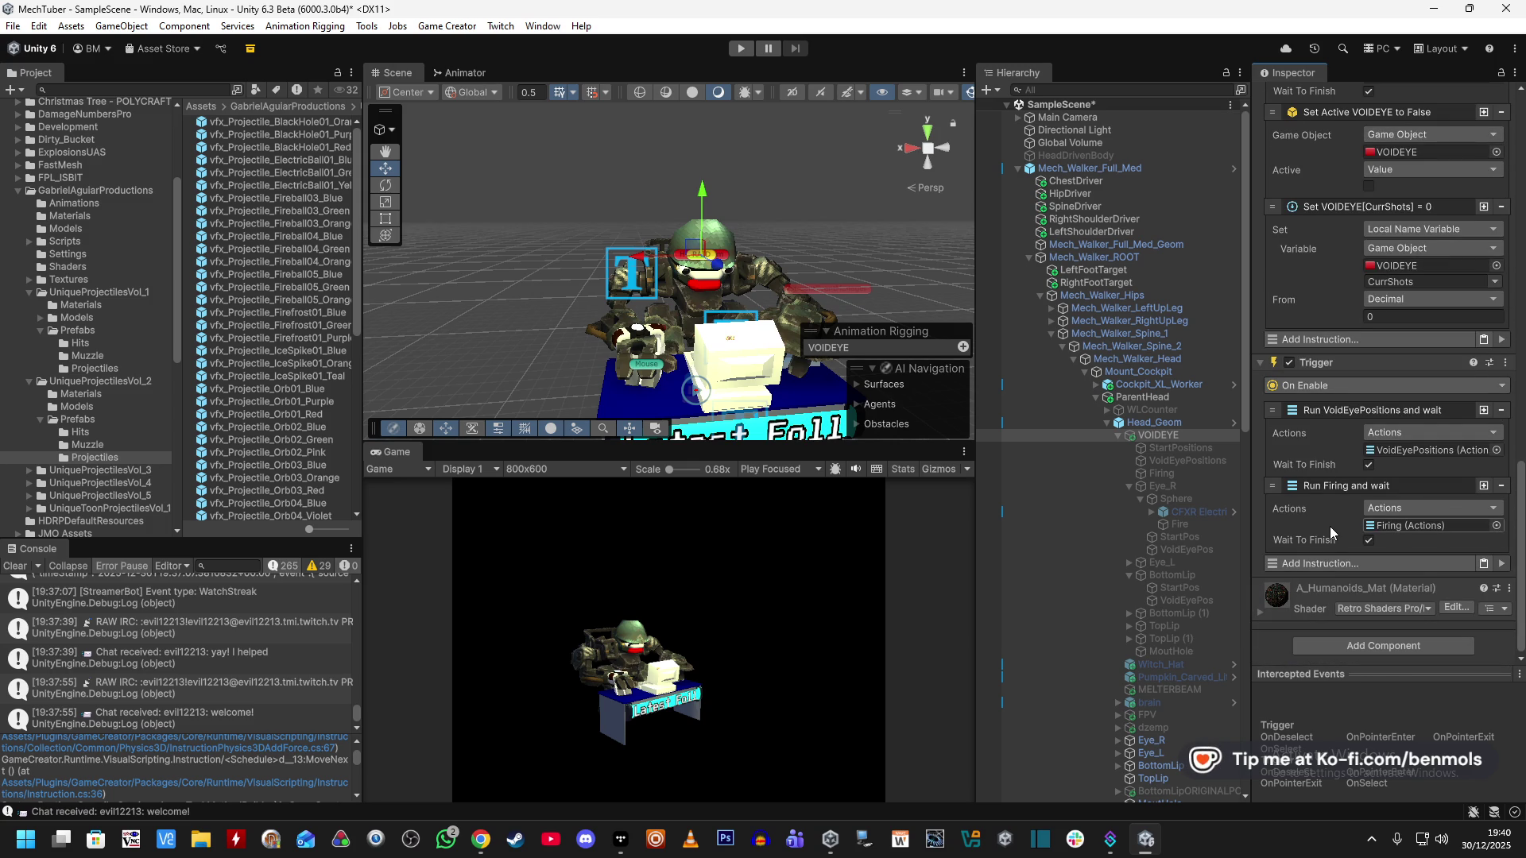
{"action": "left_click", "coordinate": [1368, 540]}
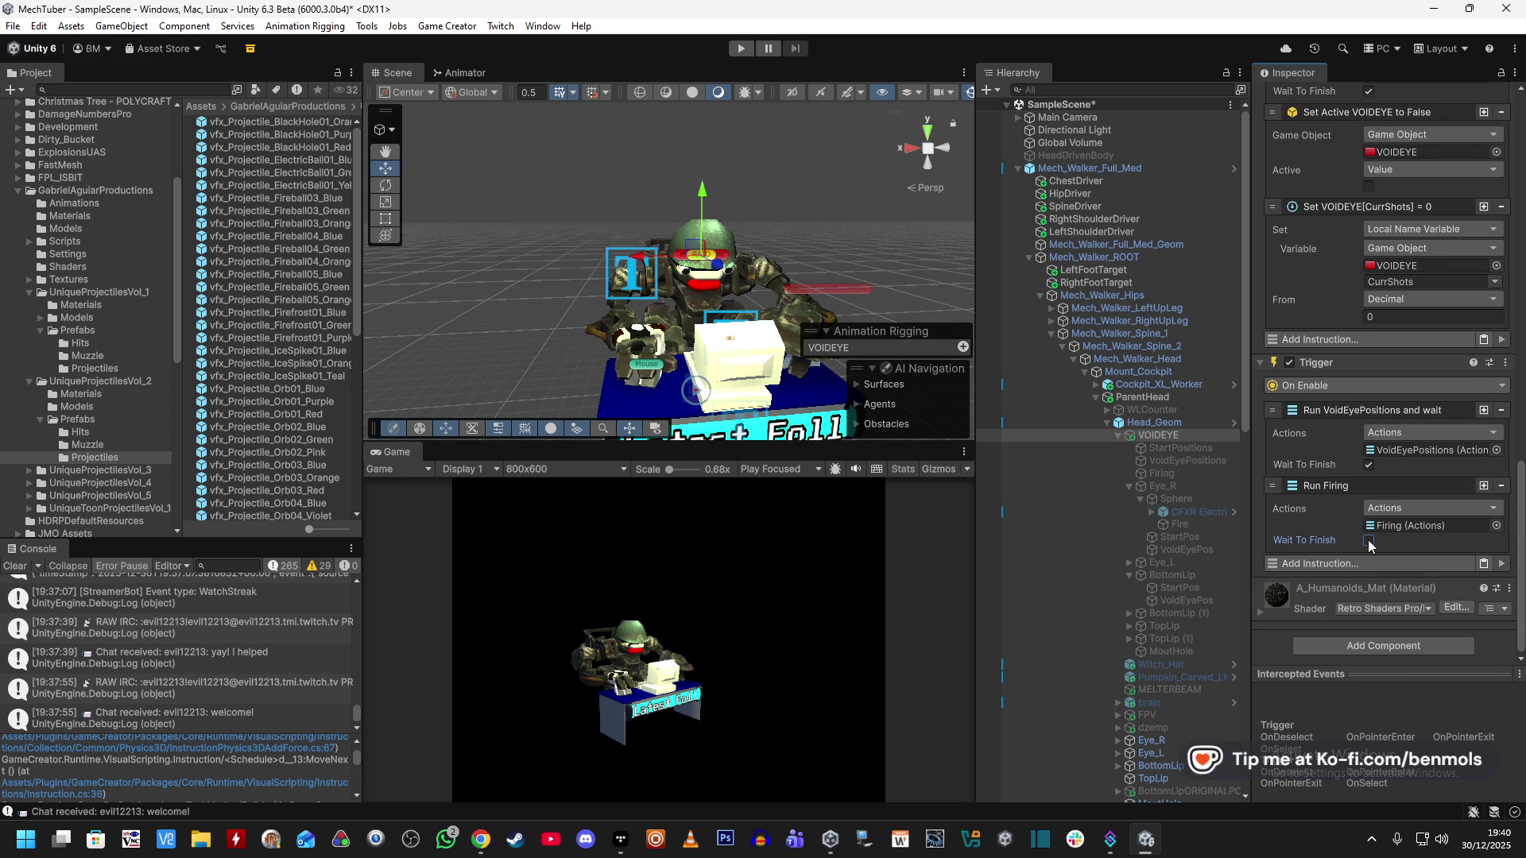
{"action": "key", "text": "ctrl+s"}
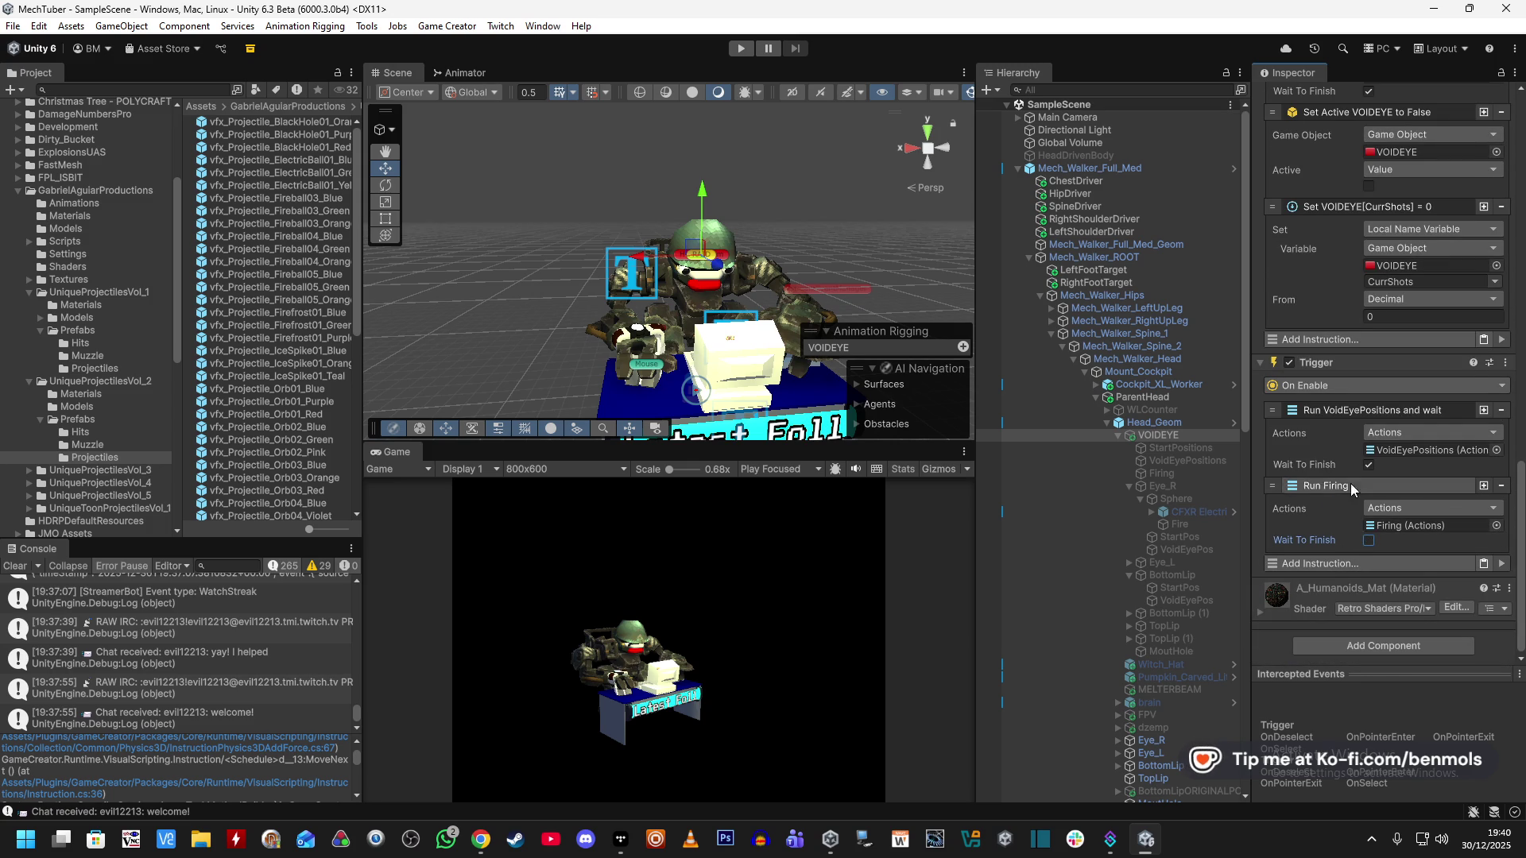
Play-test with VOIDEYE activated, watching the red-and-white eyes fire, then stop play.
{"action": "left_click", "coordinate": [735, 49]}
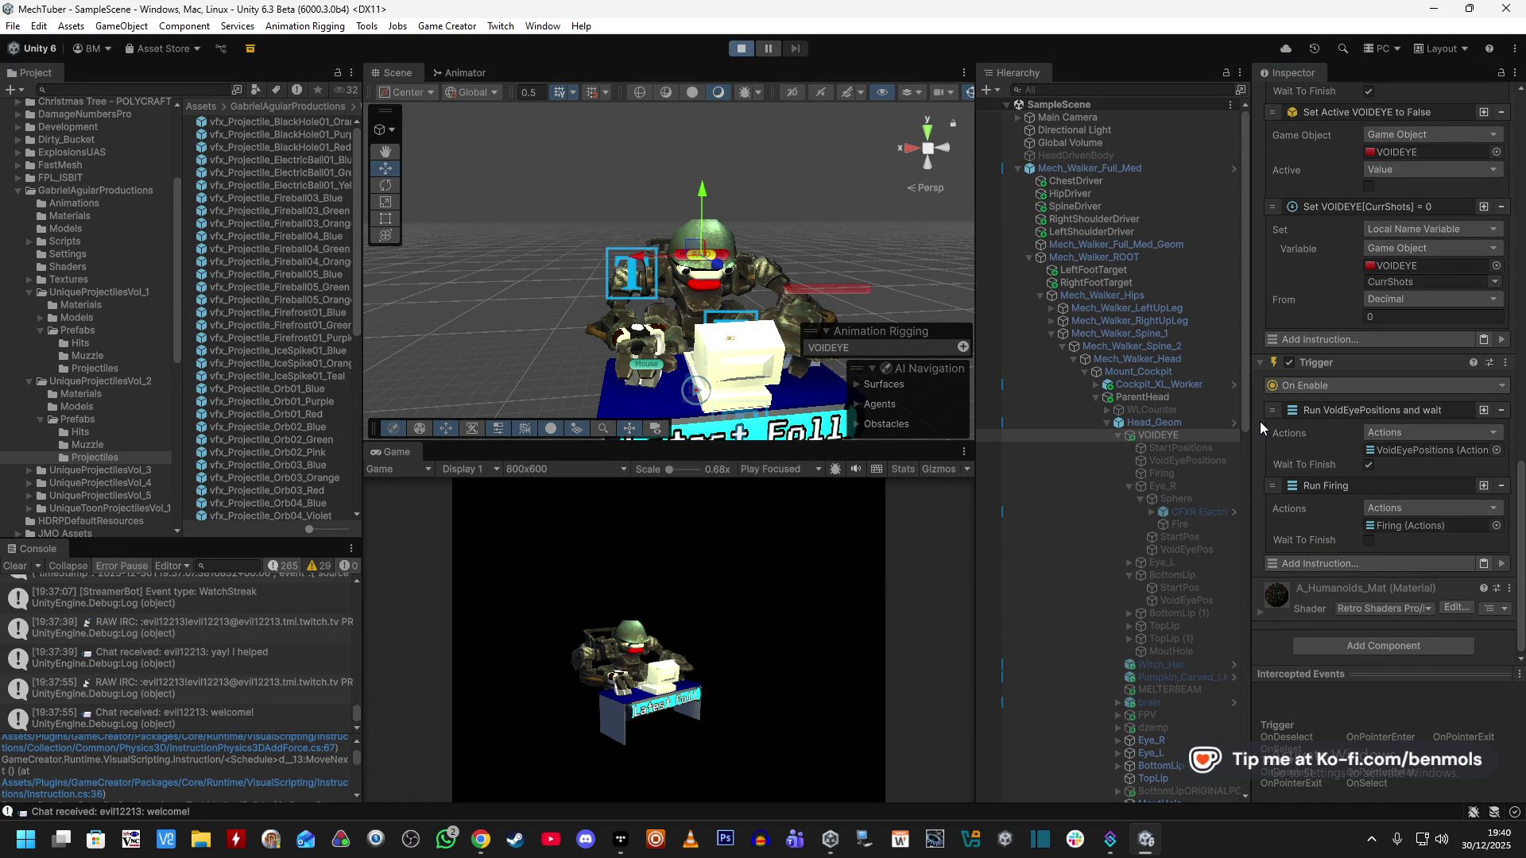
{"action": "scroll", "coordinate": [1260, 421], "scroll_direction": "up", "scroll_amount": 10}
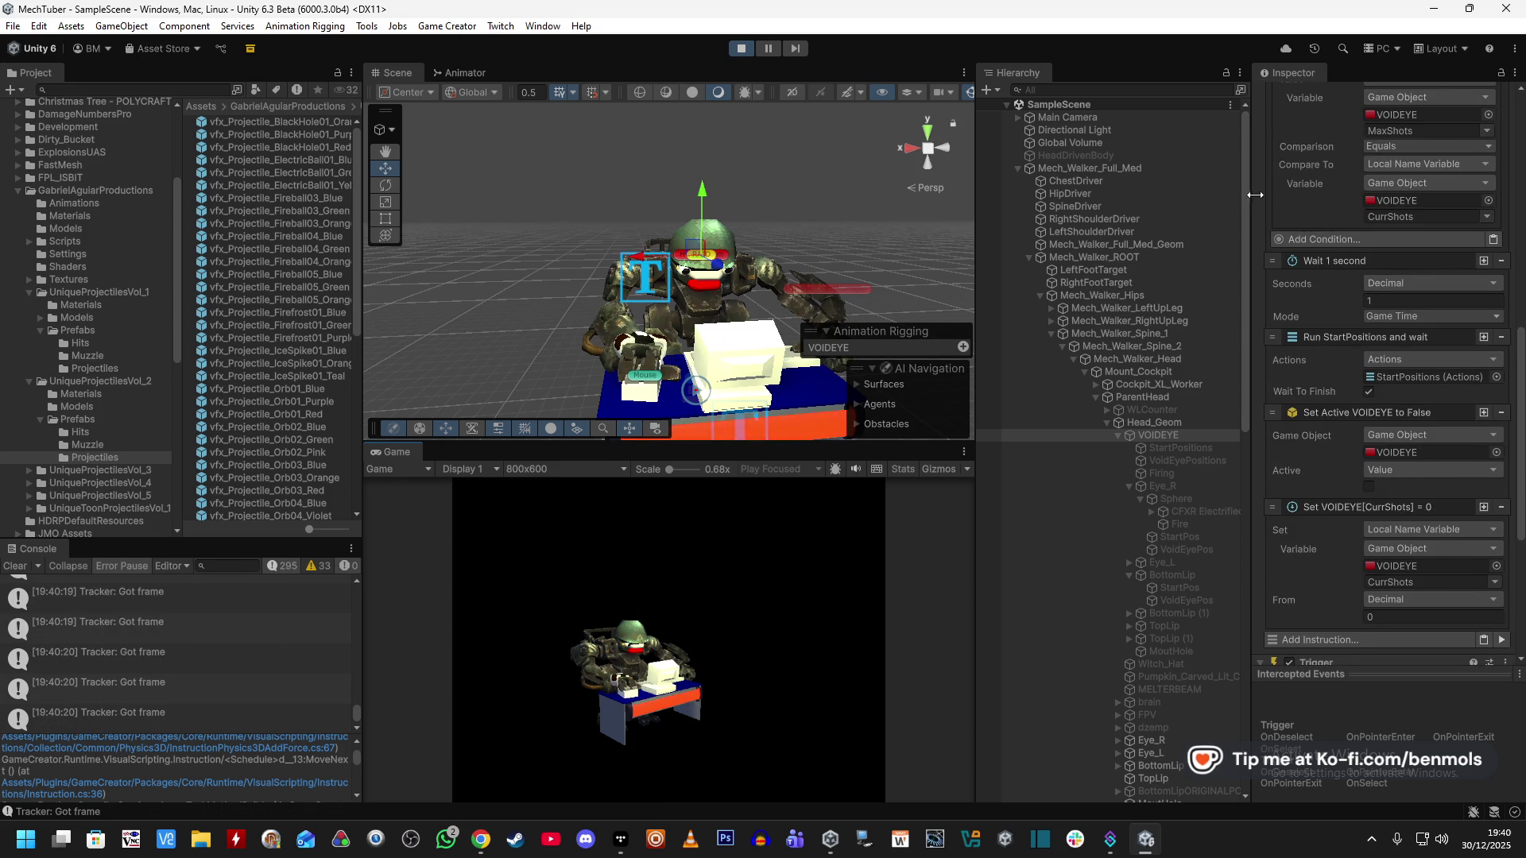
{"action": "scroll", "coordinate": [1271, 144], "scroll_direction": "up", "scroll_amount": 5}
{"action": "left_click", "coordinate": [1292, 97]}
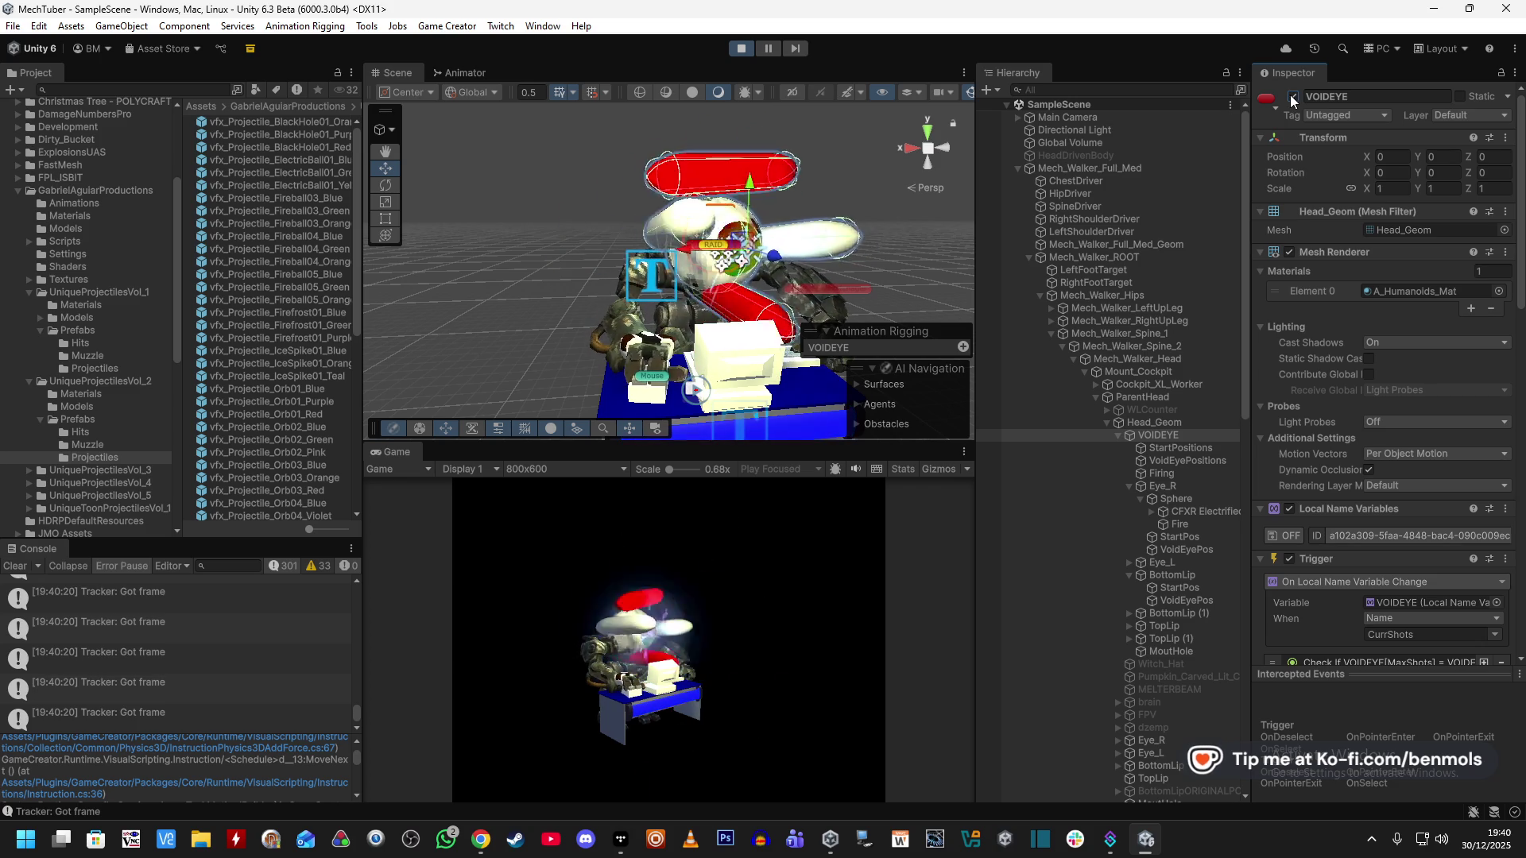
{"action": "left_click", "coordinate": [745, 49]}
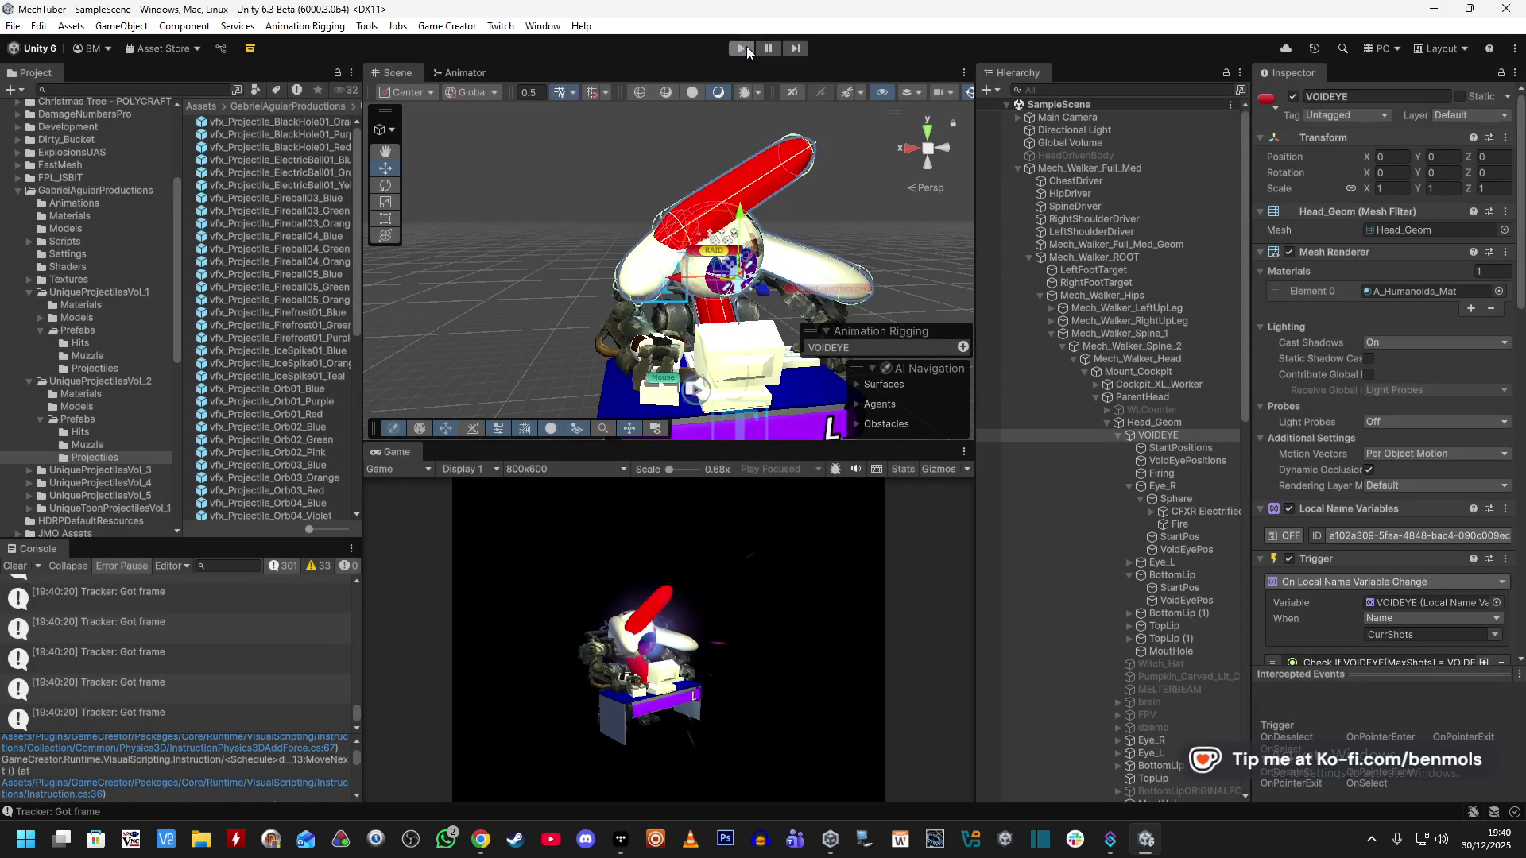
Review the Firing actions and the Fire object's instantiate action.
{"action": "left_click", "coordinate": [1194, 475]}
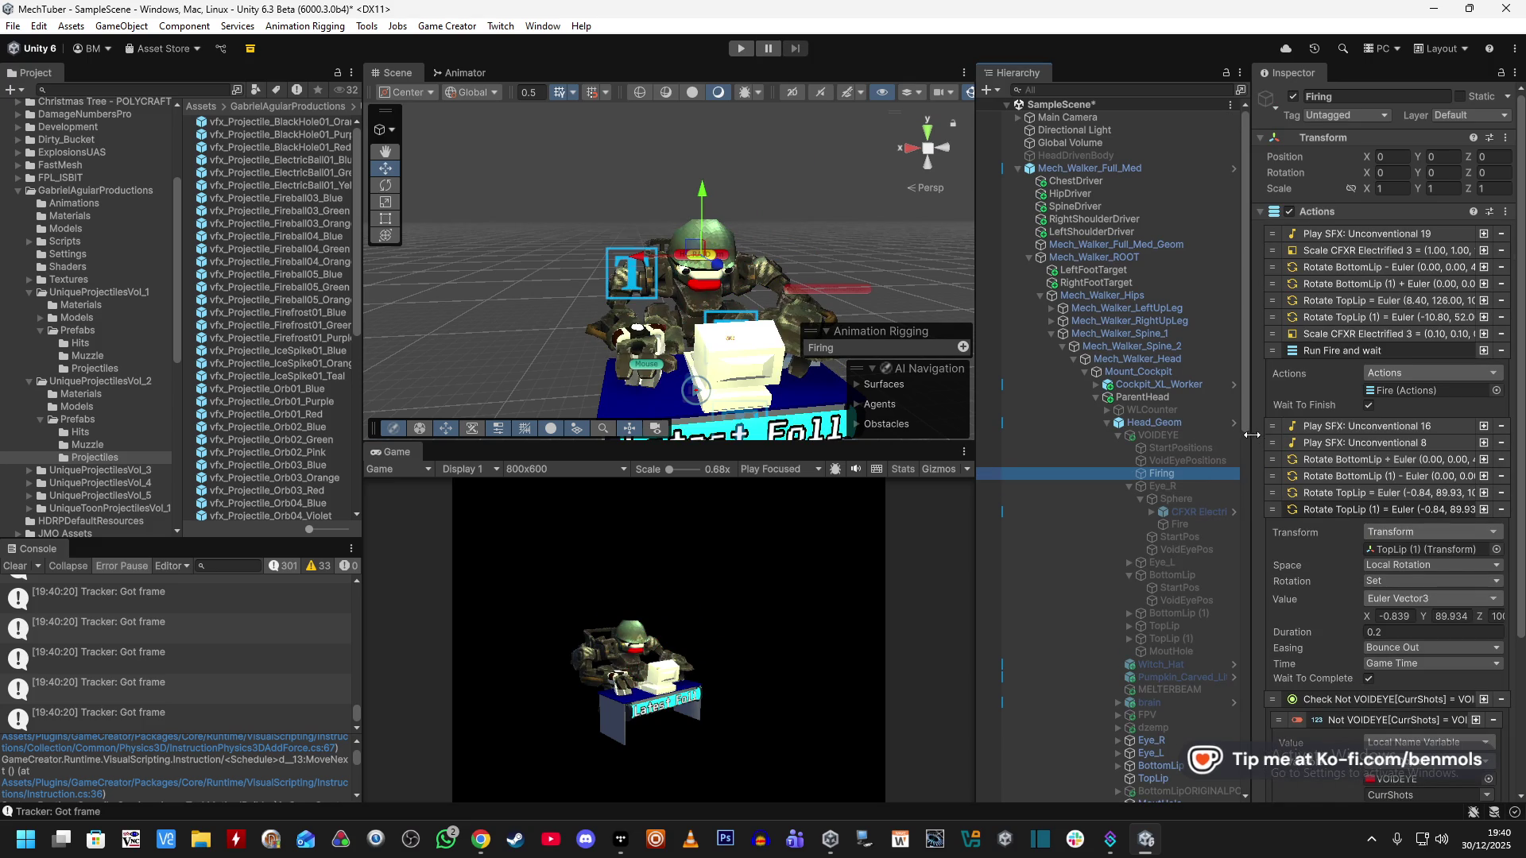
{"action": "scroll", "coordinate": [1261, 410], "scroll_direction": "down", "scroll_amount": 5}
{"action": "scroll", "coordinate": [1260, 418], "scroll_direction": "up", "scroll_amount": 4}
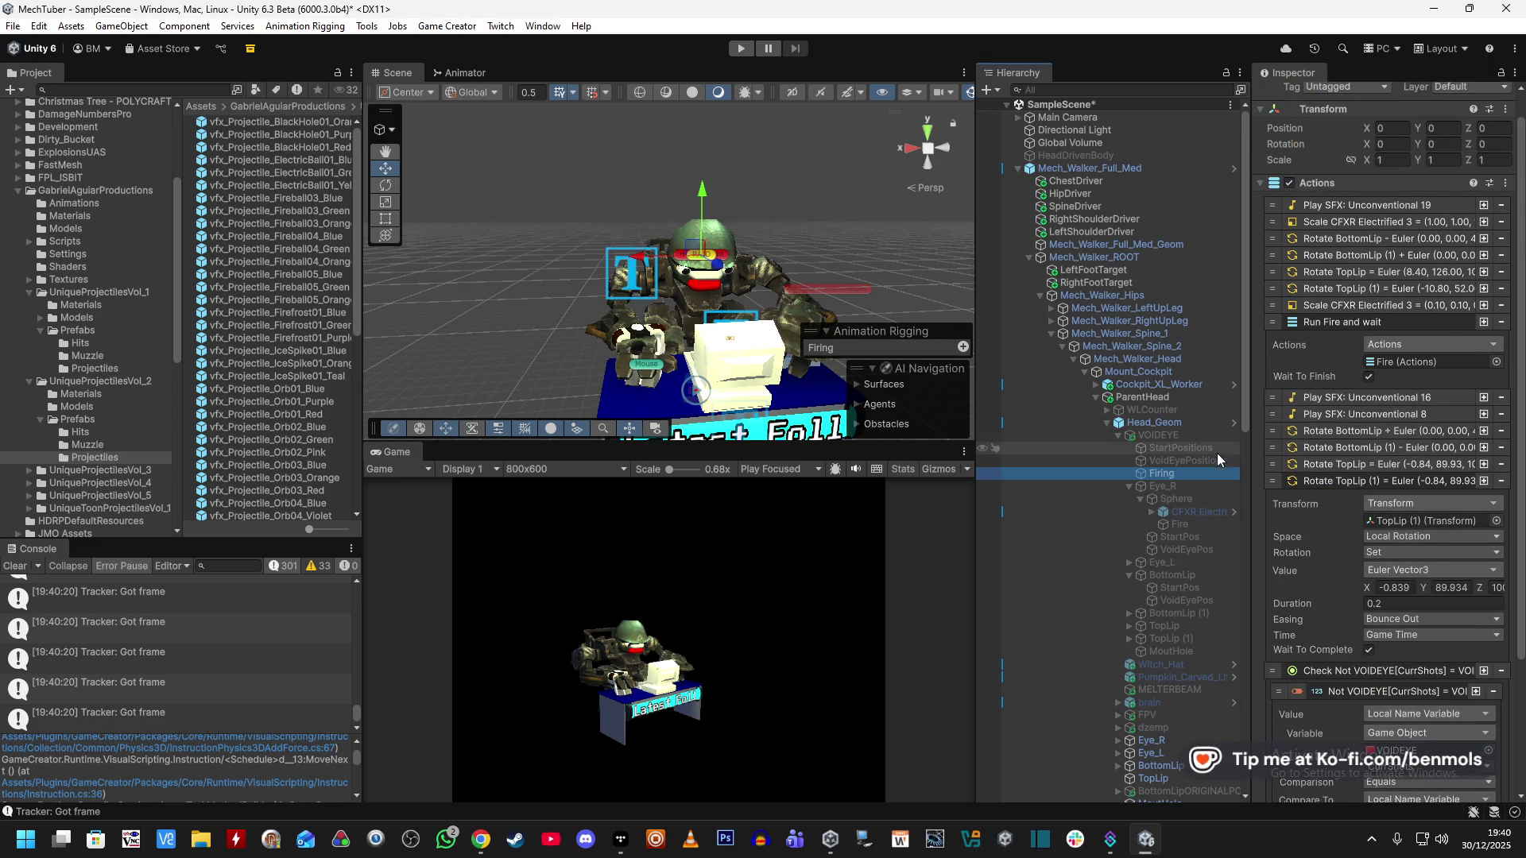
{"action": "scroll", "coordinate": [1257, 467], "scroll_direction": "up", "scroll_amount": 1}
{"action": "left_click", "coordinate": [1196, 524]}
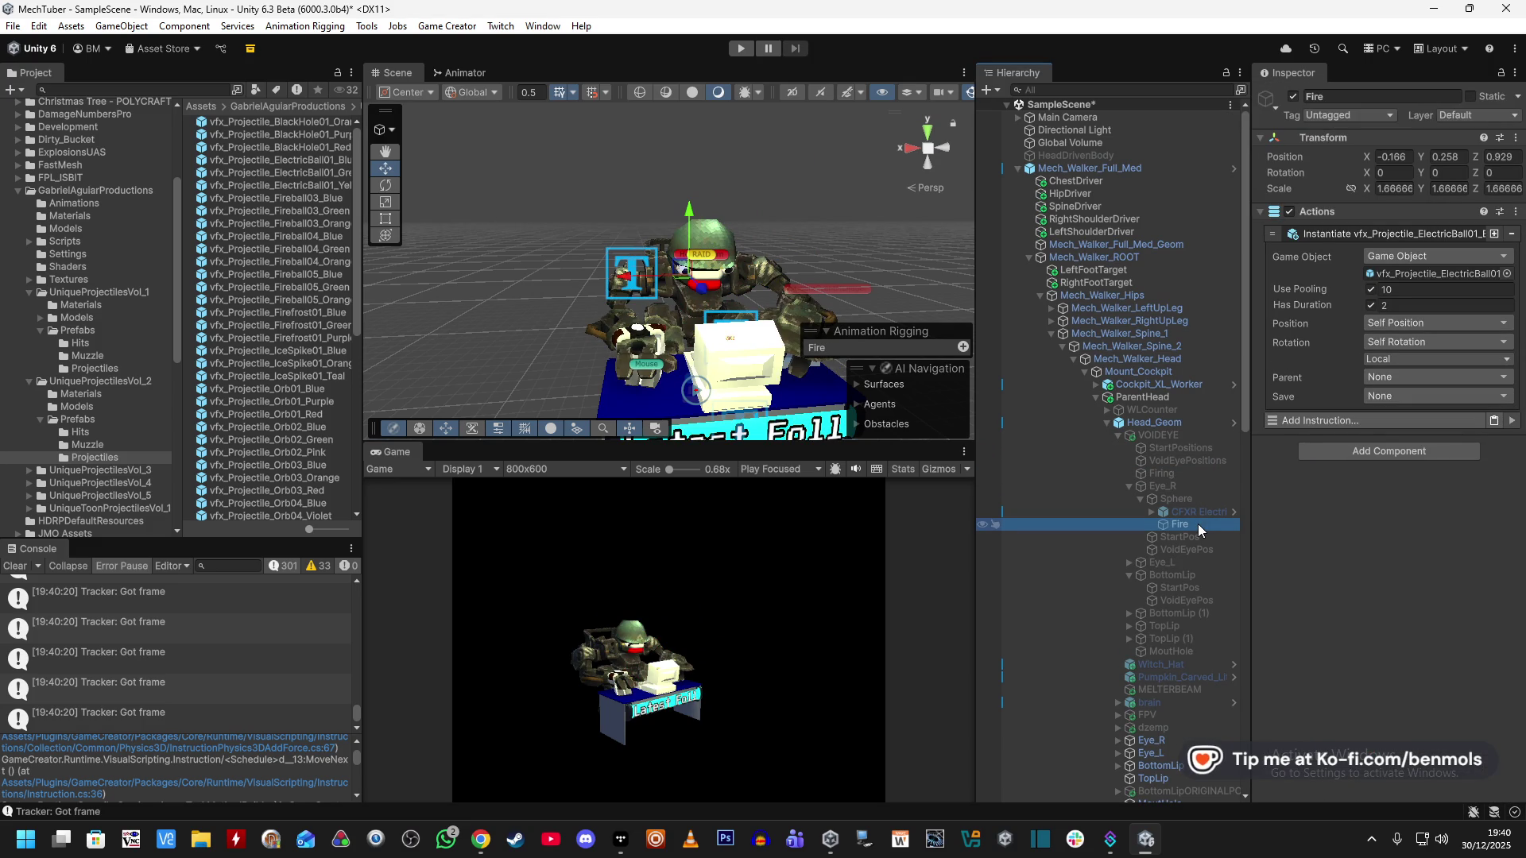
{"action": "left_click", "coordinate": [1160, 434]}
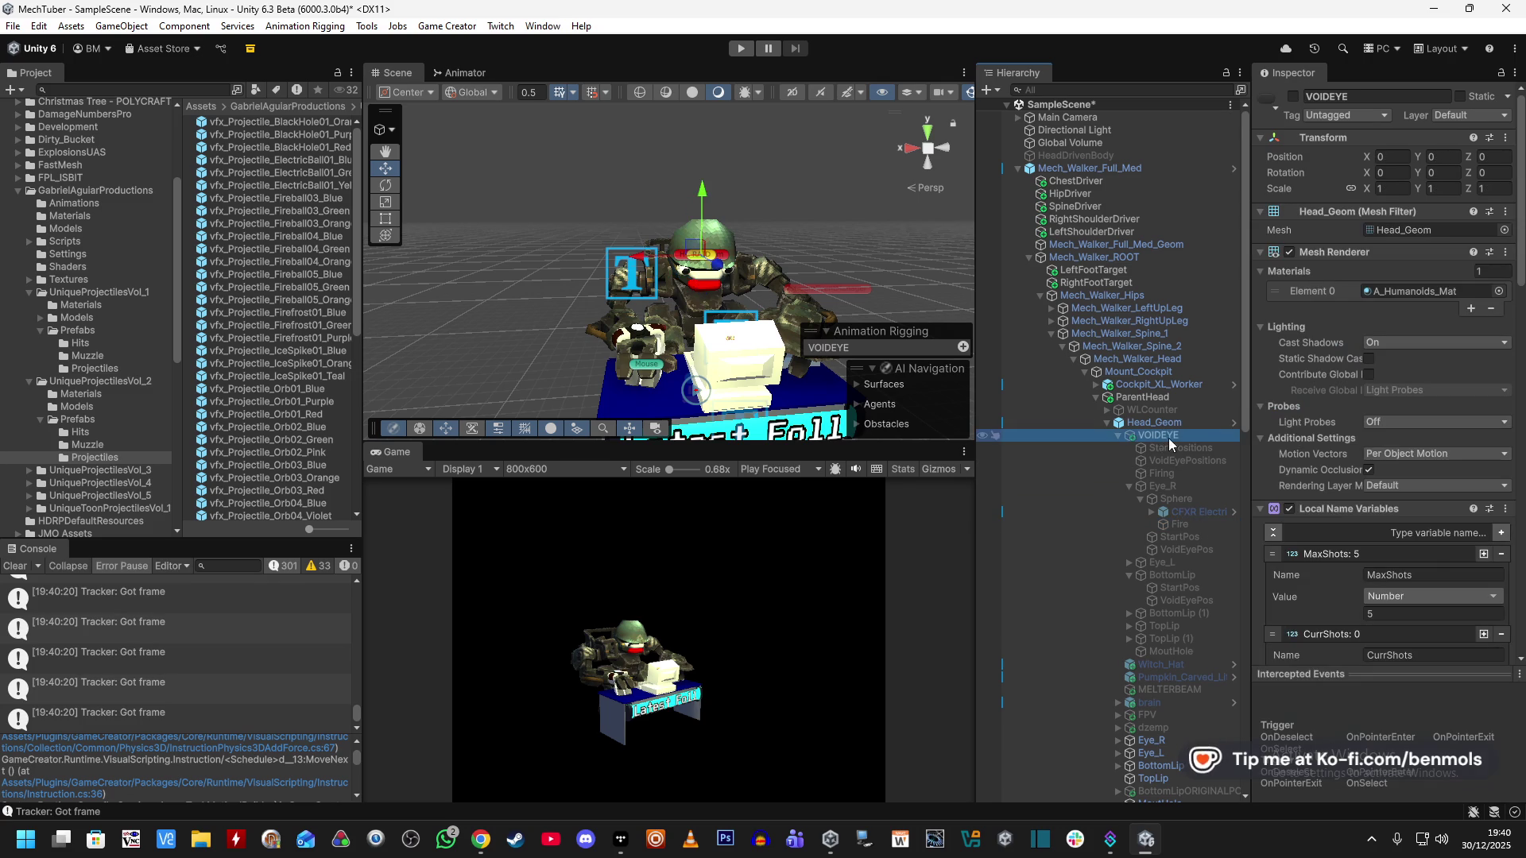
{"action": "scroll", "coordinate": [1257, 536], "scroll_direction": "down", "scroll_amount": 3}
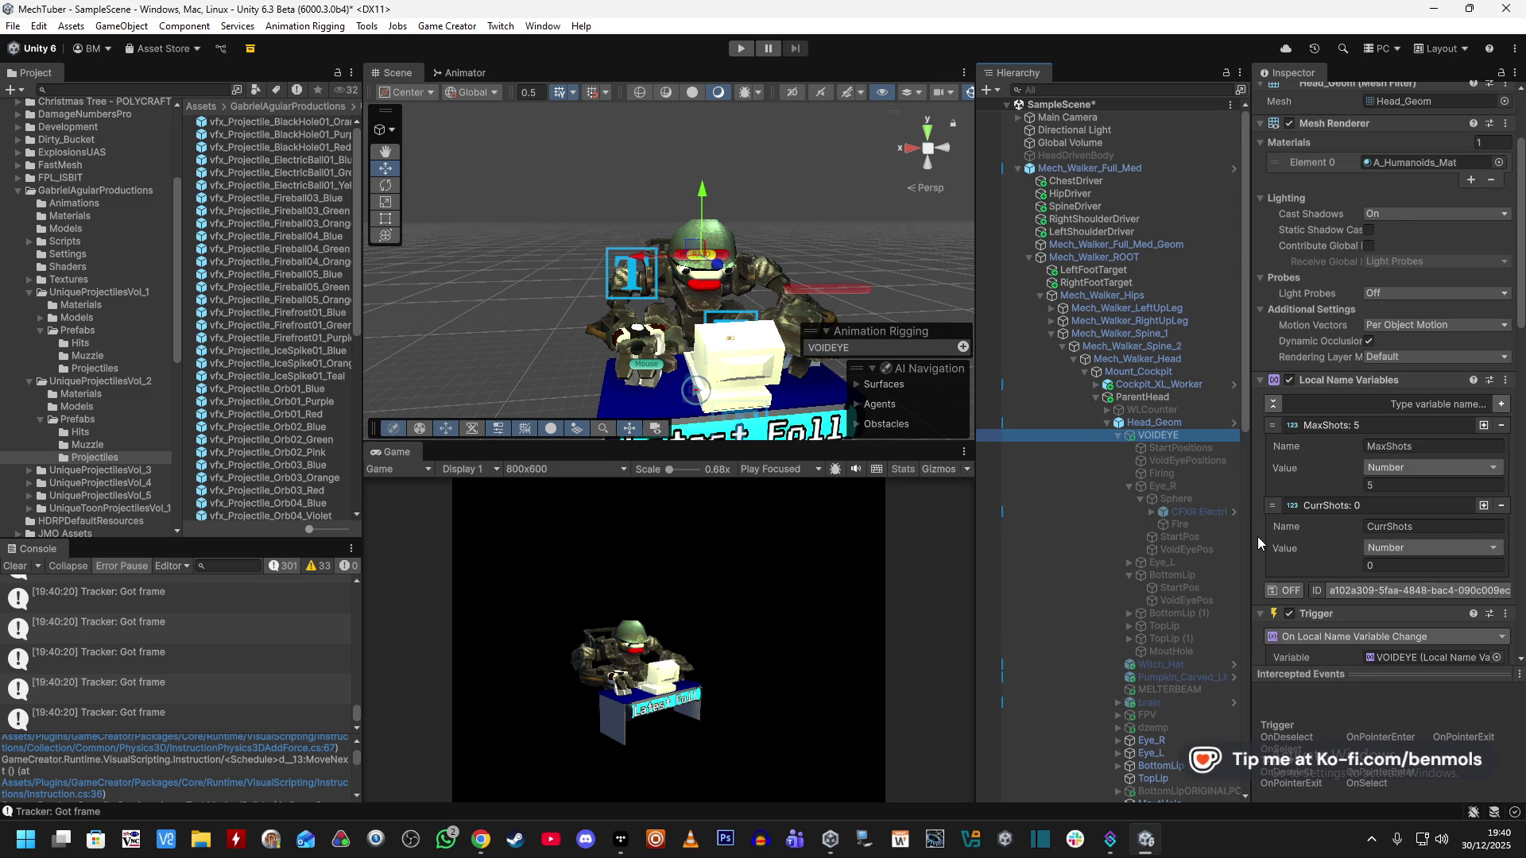
{"action": "scroll", "coordinate": [1257, 536], "scroll_direction": "down", "scroll_amount": 5}
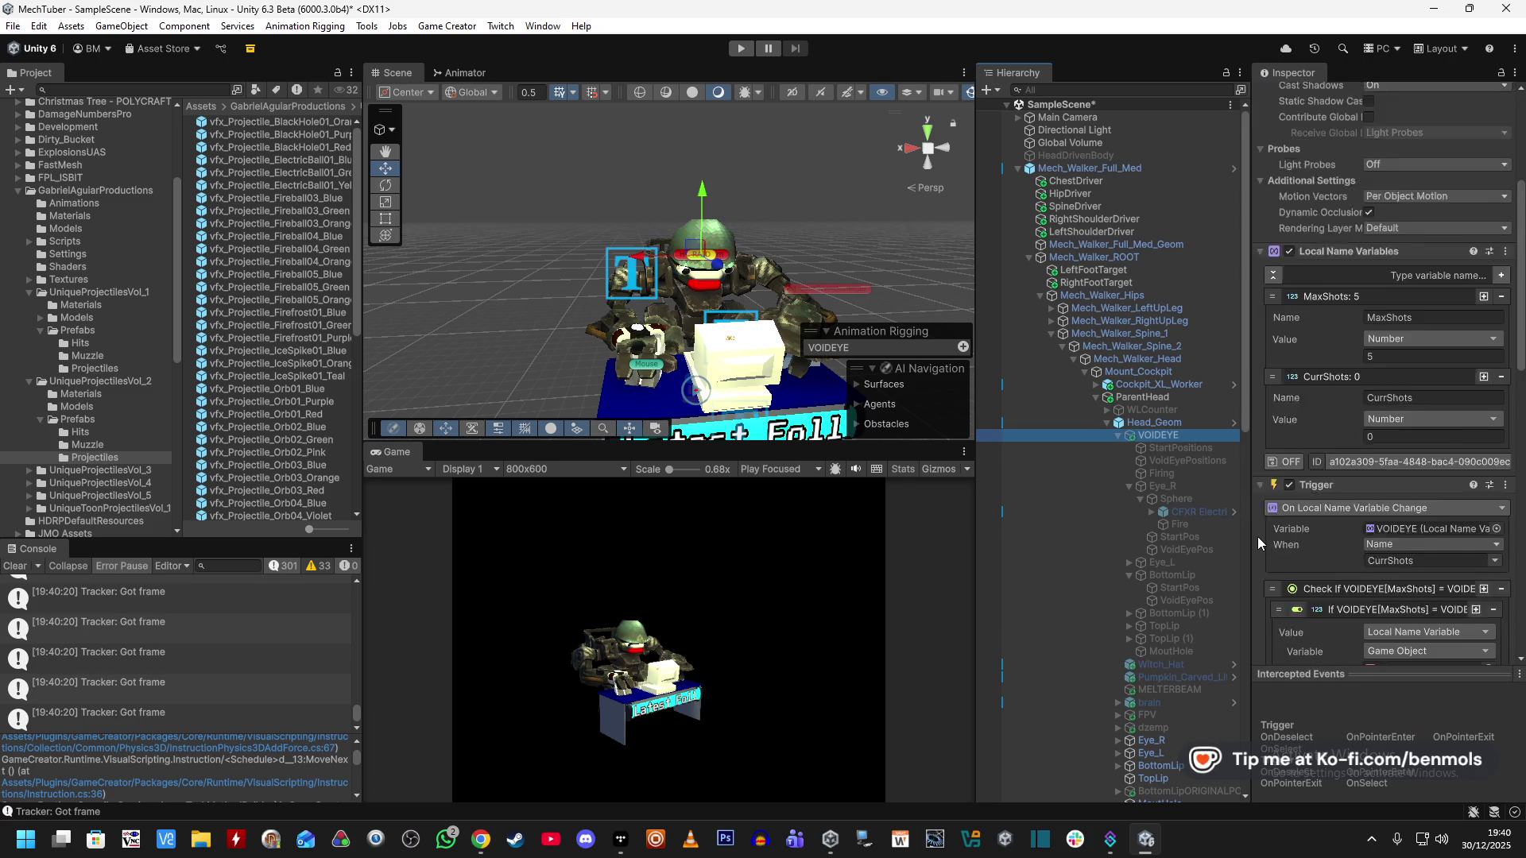
Untick Wait To Finish on Firing's Run Fire step.
{"action": "left_click", "coordinate": [1194, 450]}
{"action": "left_click", "coordinate": [1185, 478]}
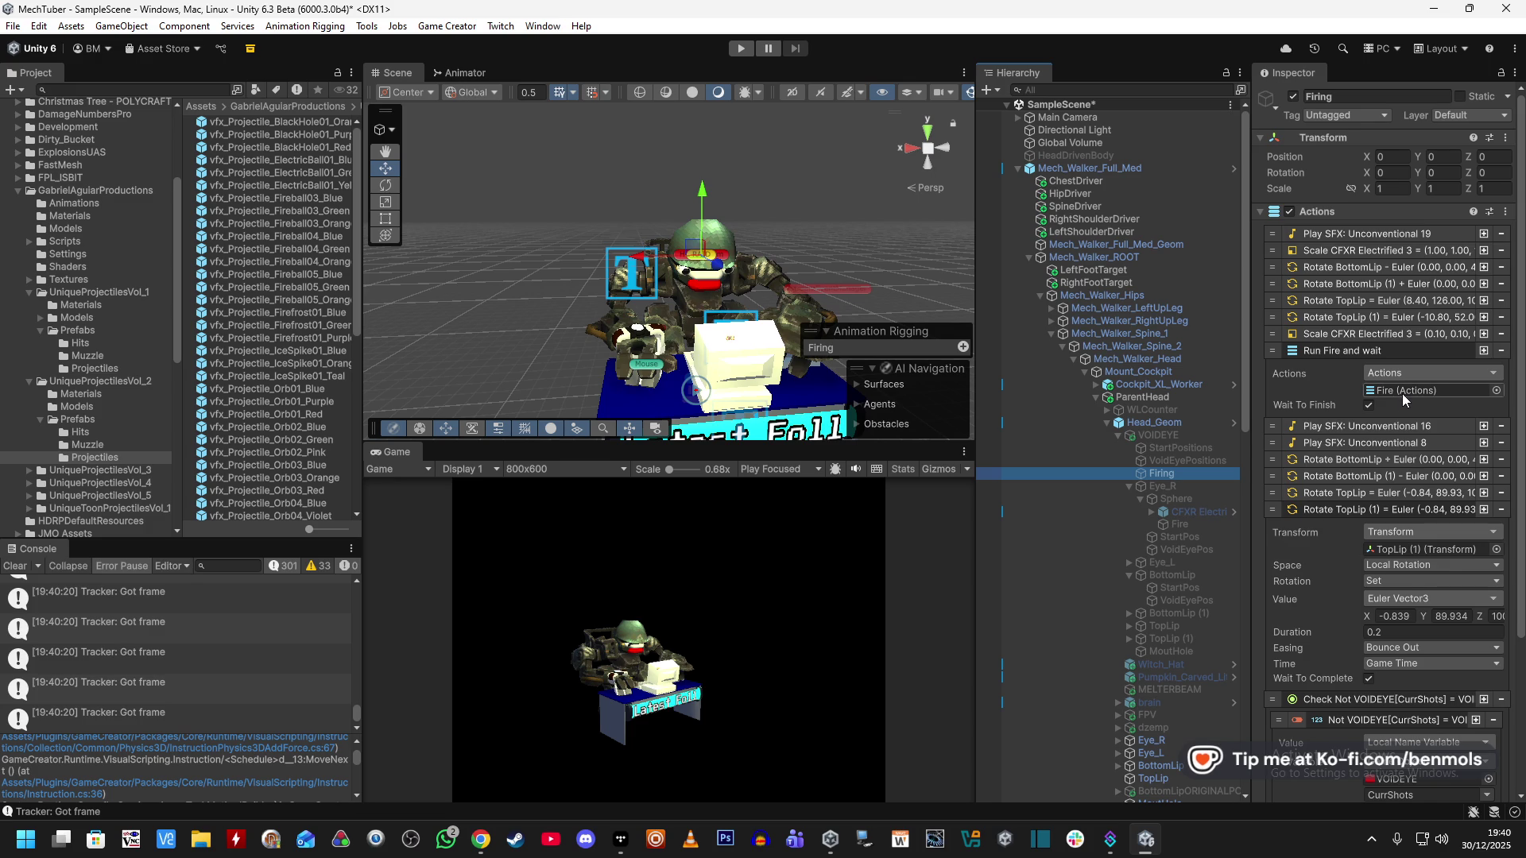
{"action": "left_click", "coordinate": [1368, 405]}
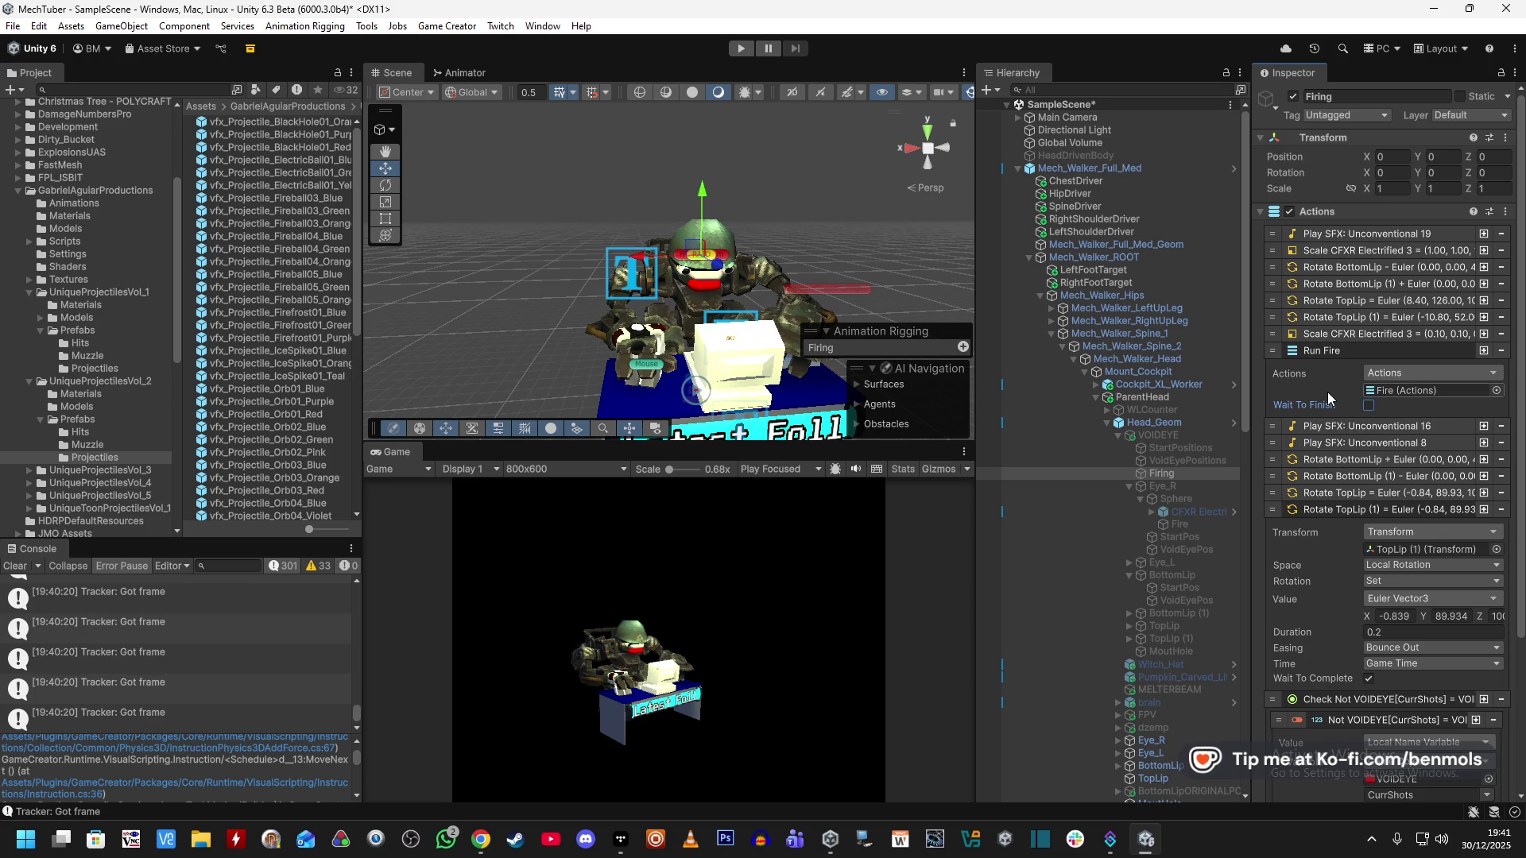
{"action": "scroll", "coordinate": [1327, 393], "scroll_direction": "down", "scroll_amount": 5}
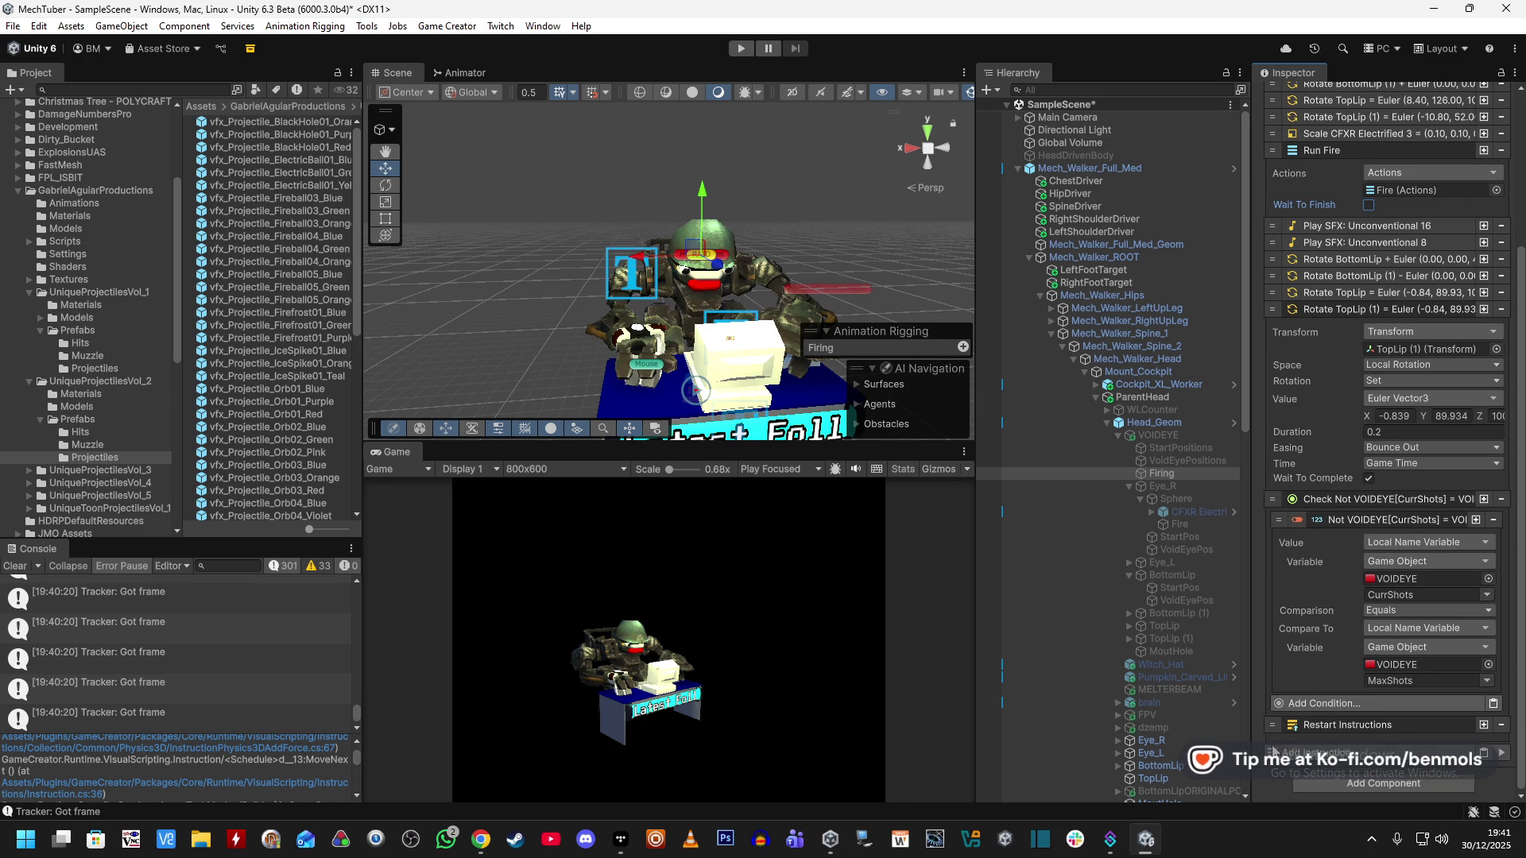
Add a disabled Add Numbers step (Set (none) = 0 + 0) right below Run Fire in Firing.
{"action": "left_click", "coordinate": [1284, 751]}
{"action": "type", "text": "local"}
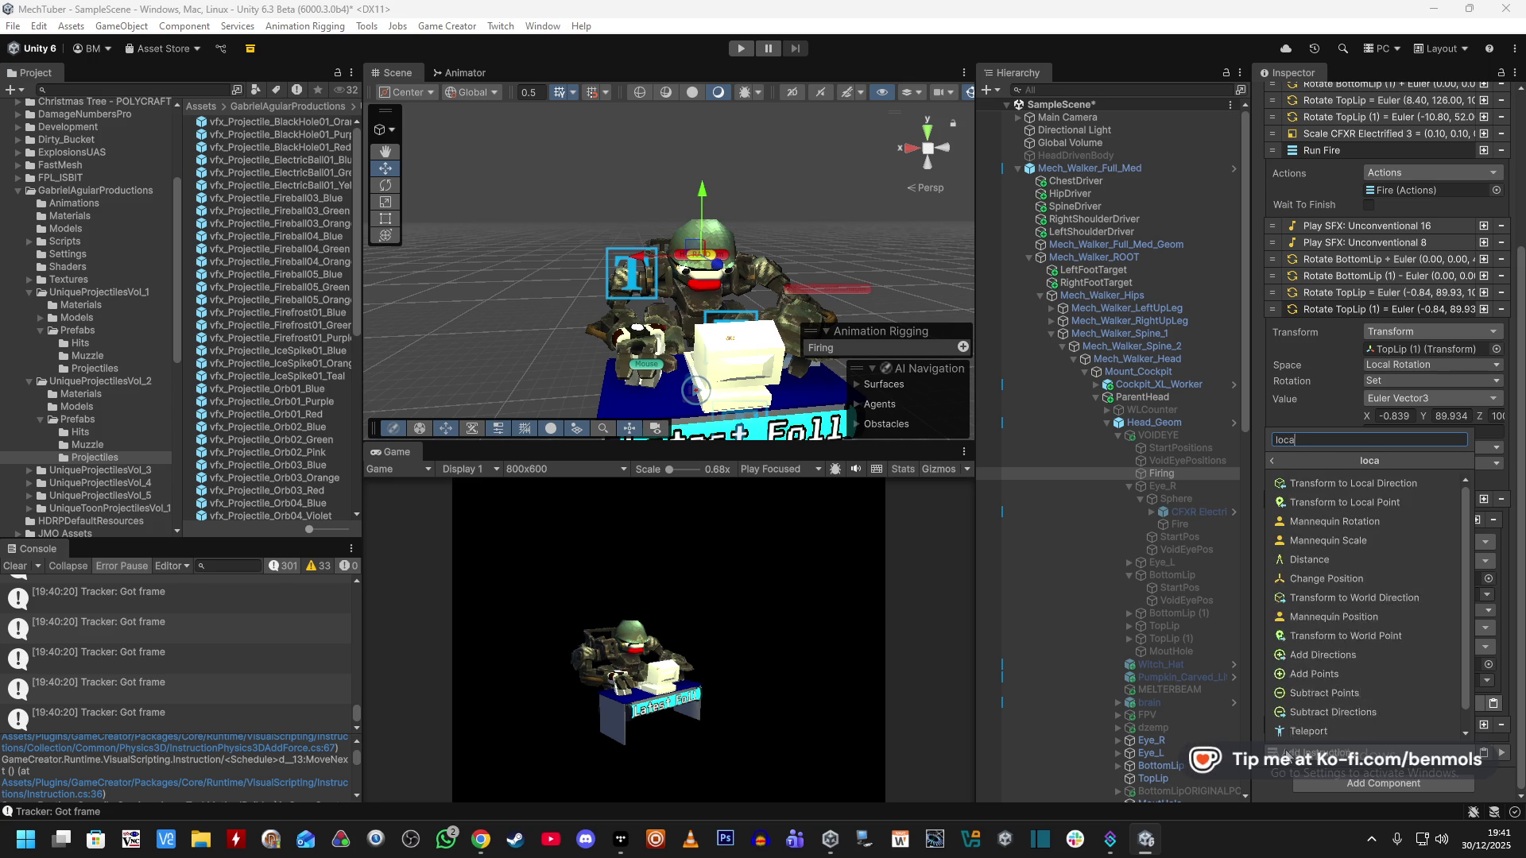
{"action": "key", "text": "BackSpace"}
{"action": "key", "text": "BackSpace"}
{"action": "key", "text": "BackSpace"}
{"action": "type", "text": "add"}
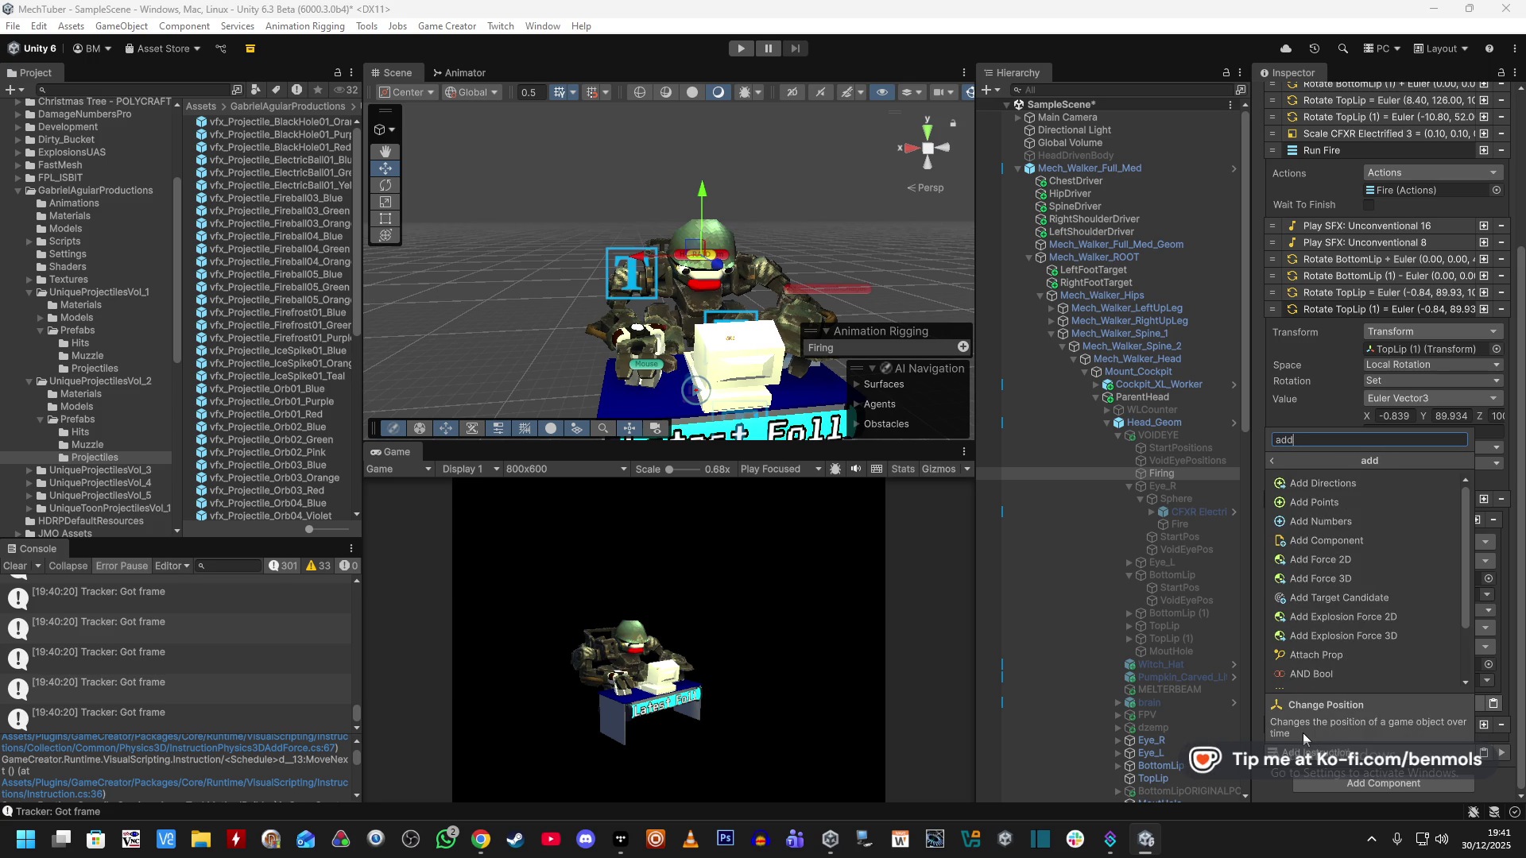
{"action": "left_click", "coordinate": [1351, 521]}
{"action": "scroll", "coordinate": [1325, 626], "scroll_direction": "down", "scroll_amount": 3}
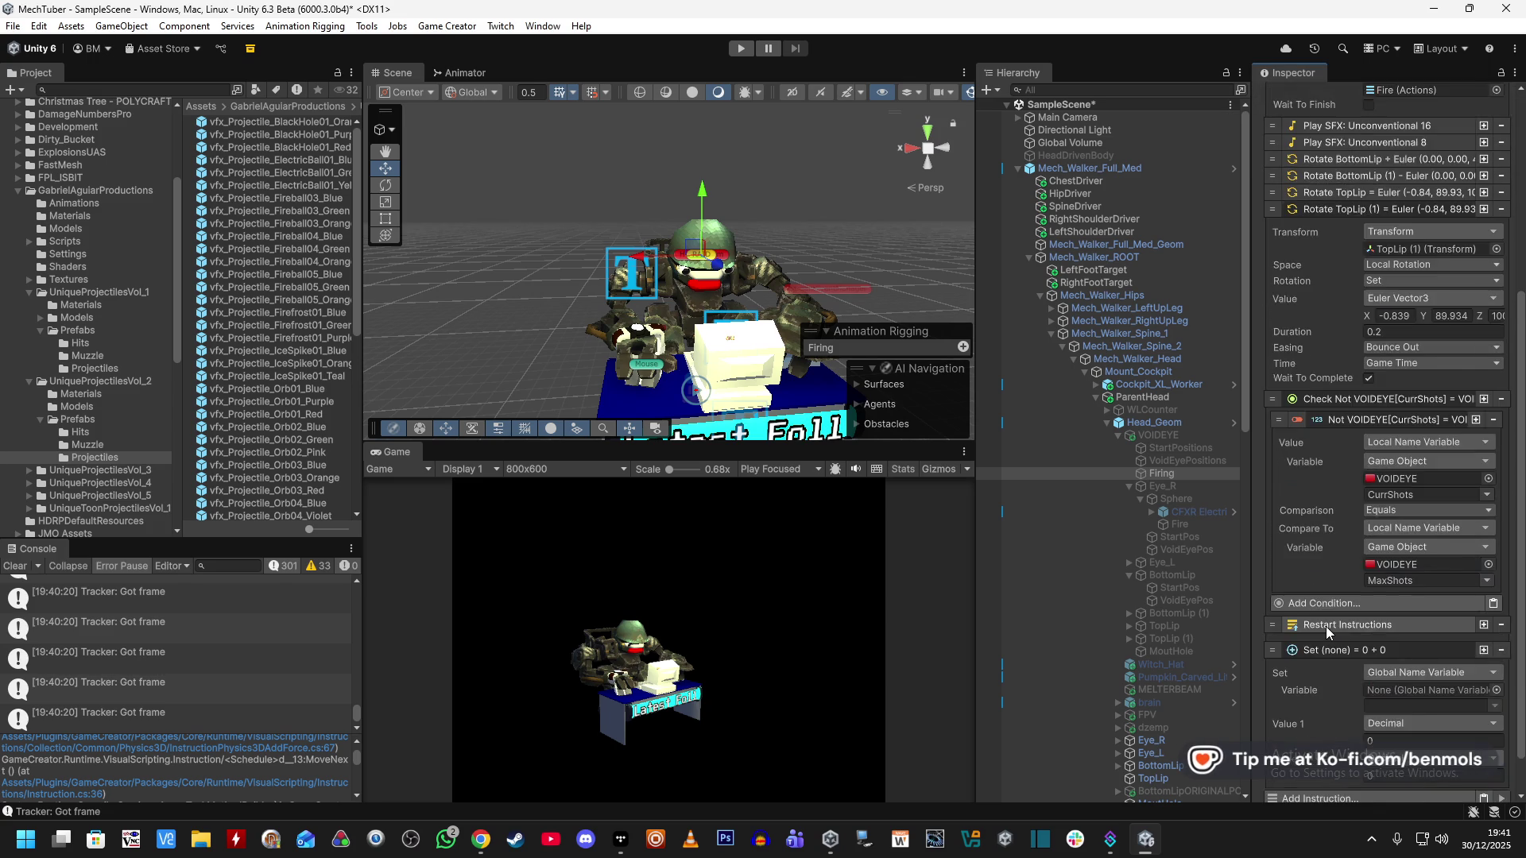
{"action": "left_click", "coordinate": [1281, 606]}
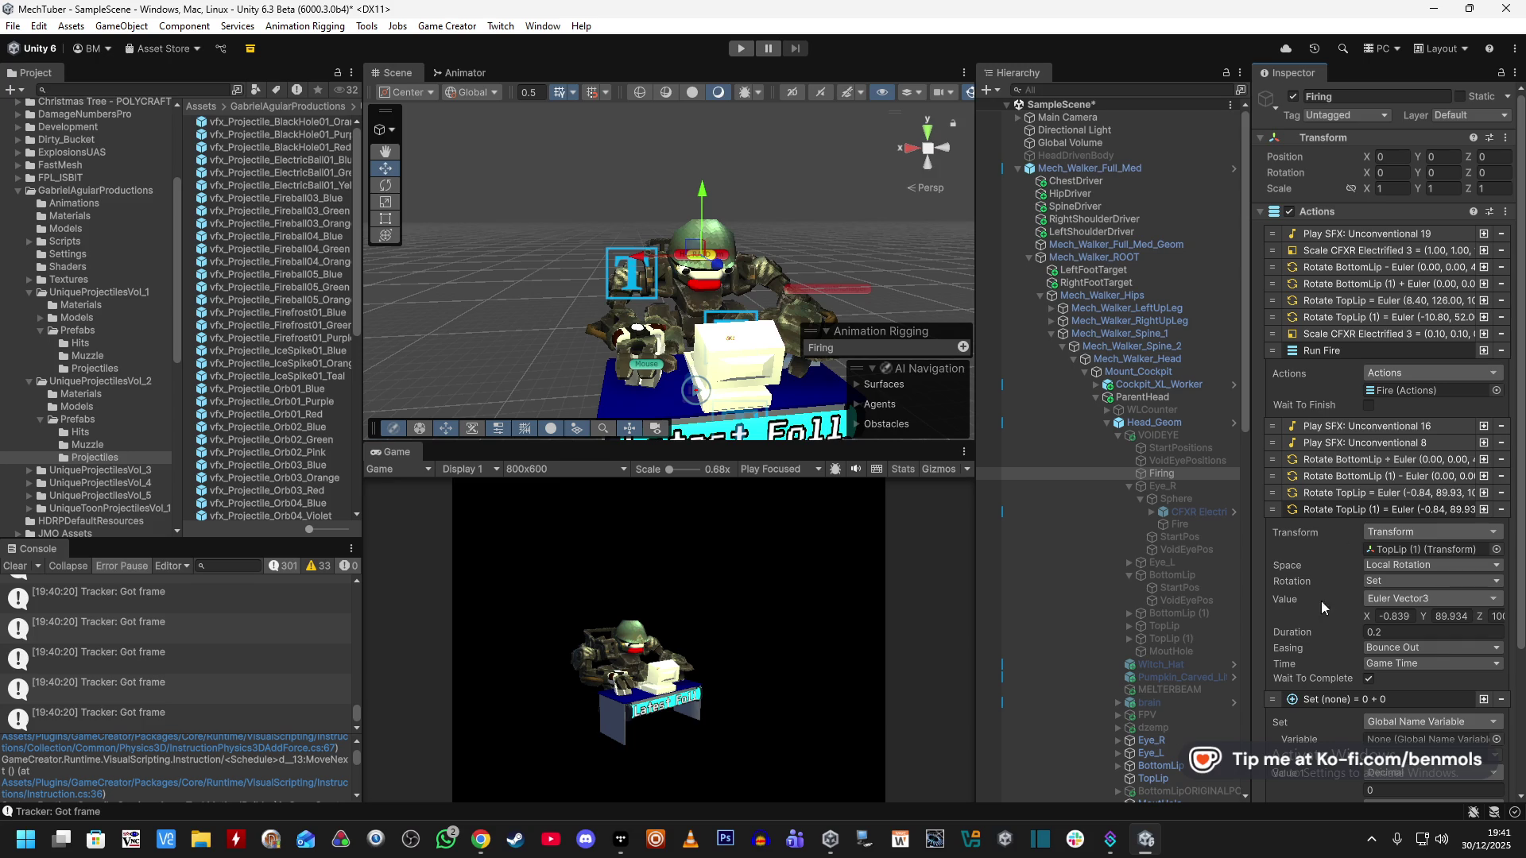
{"action": "left_click_drag", "start_coordinate": [1271, 701], "coordinate": [1279, 393]}
{"action": "left_click", "coordinate": [1178, 523]}
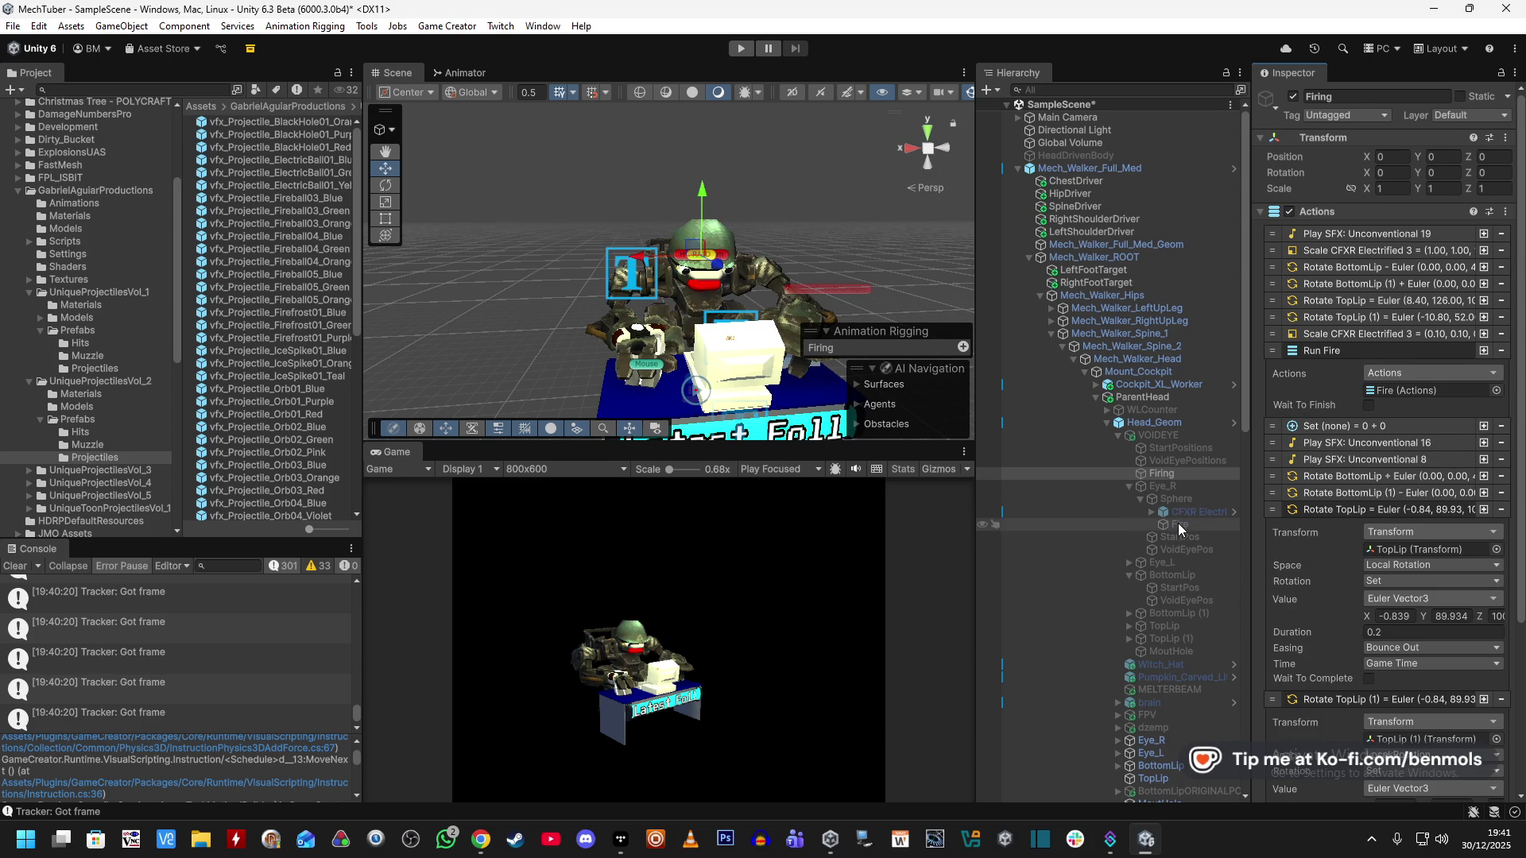
{"action": "left_click", "coordinate": [1190, 474]}
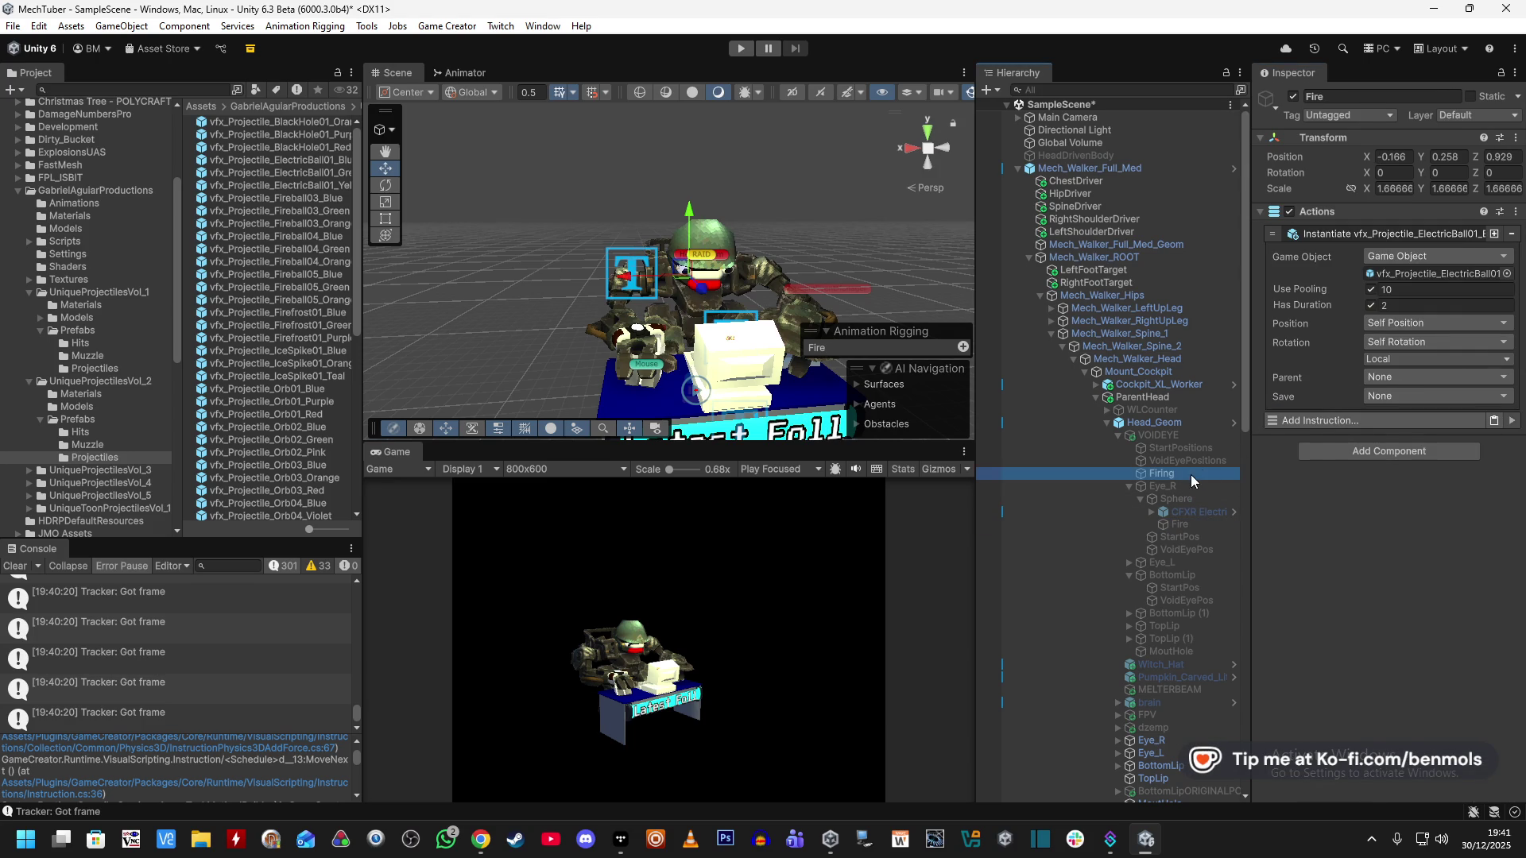
Delete the stray Set step from Firing and add a Set number instruction to Fire.
{"action": "key", "text": "Delete"}
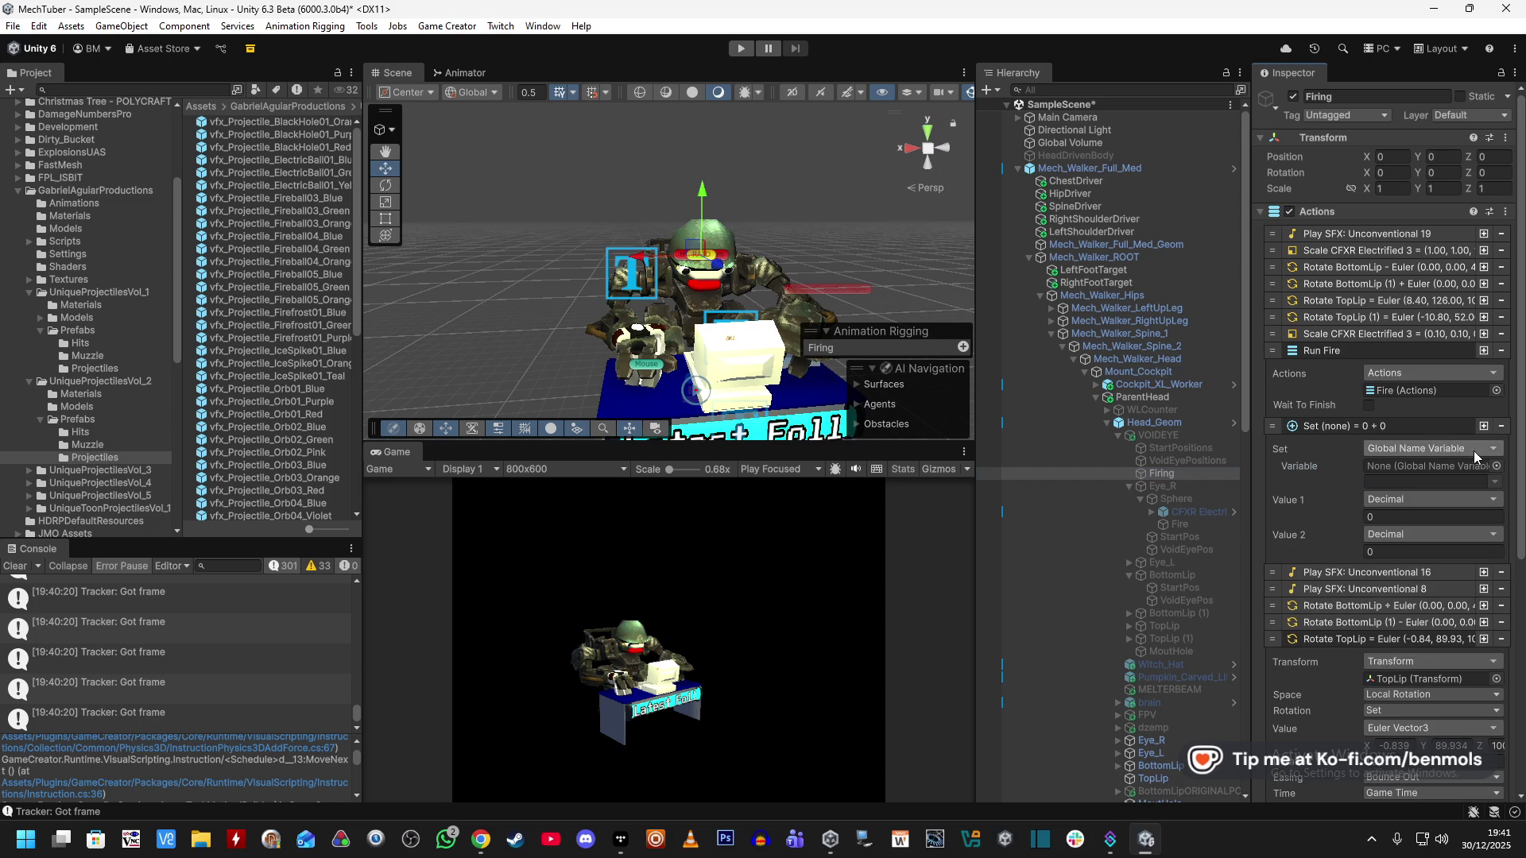
{"action": "left_click", "coordinate": [1179, 524]}
{"action": "left_click", "coordinate": [1362, 420]}
{"action": "type", "text": "set"}
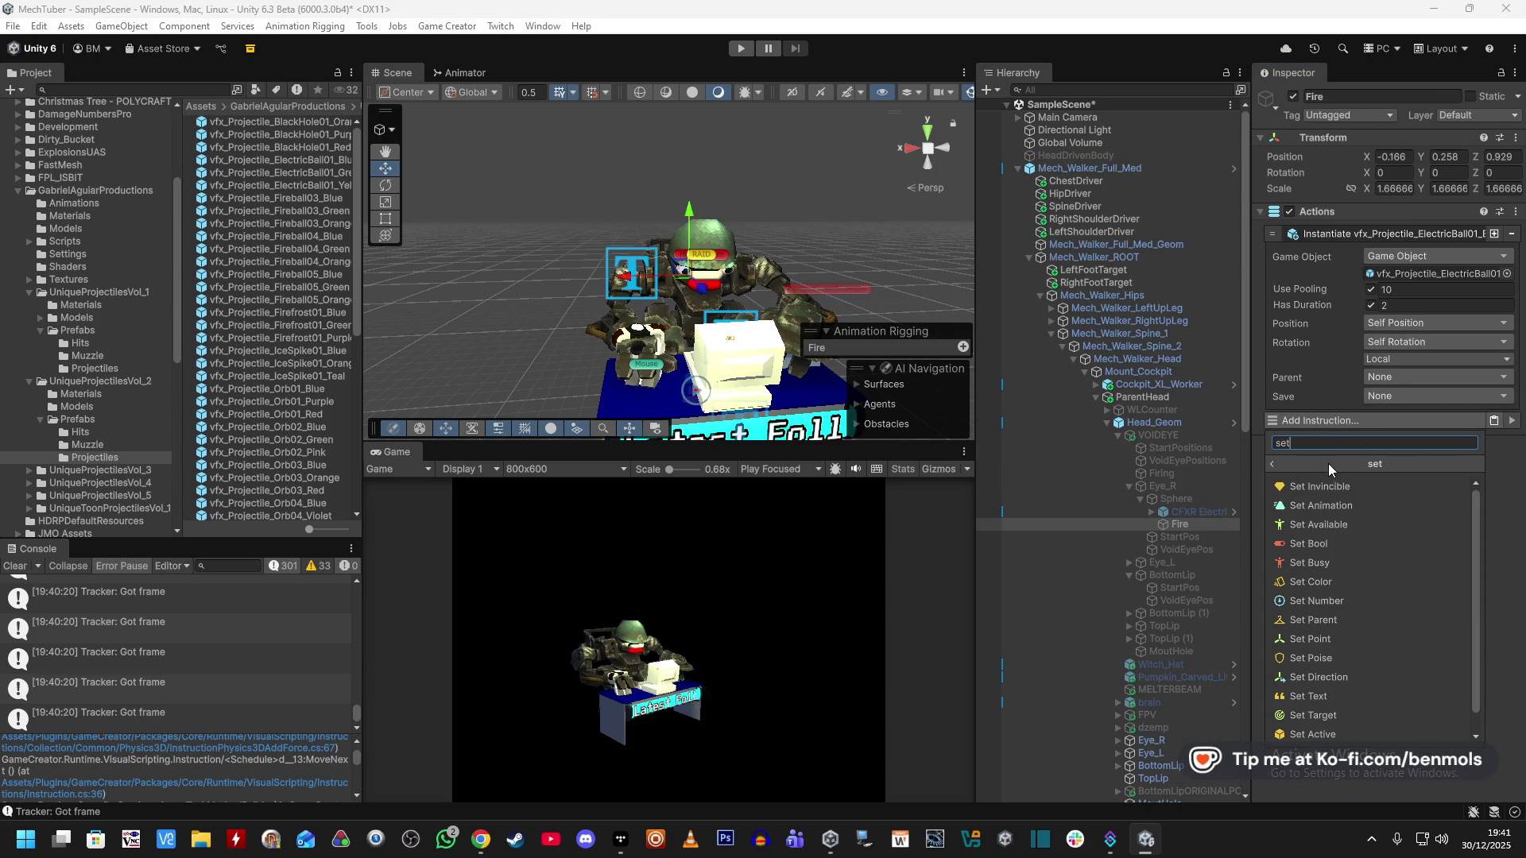
{"action": "left_click", "coordinate": [1327, 600]}
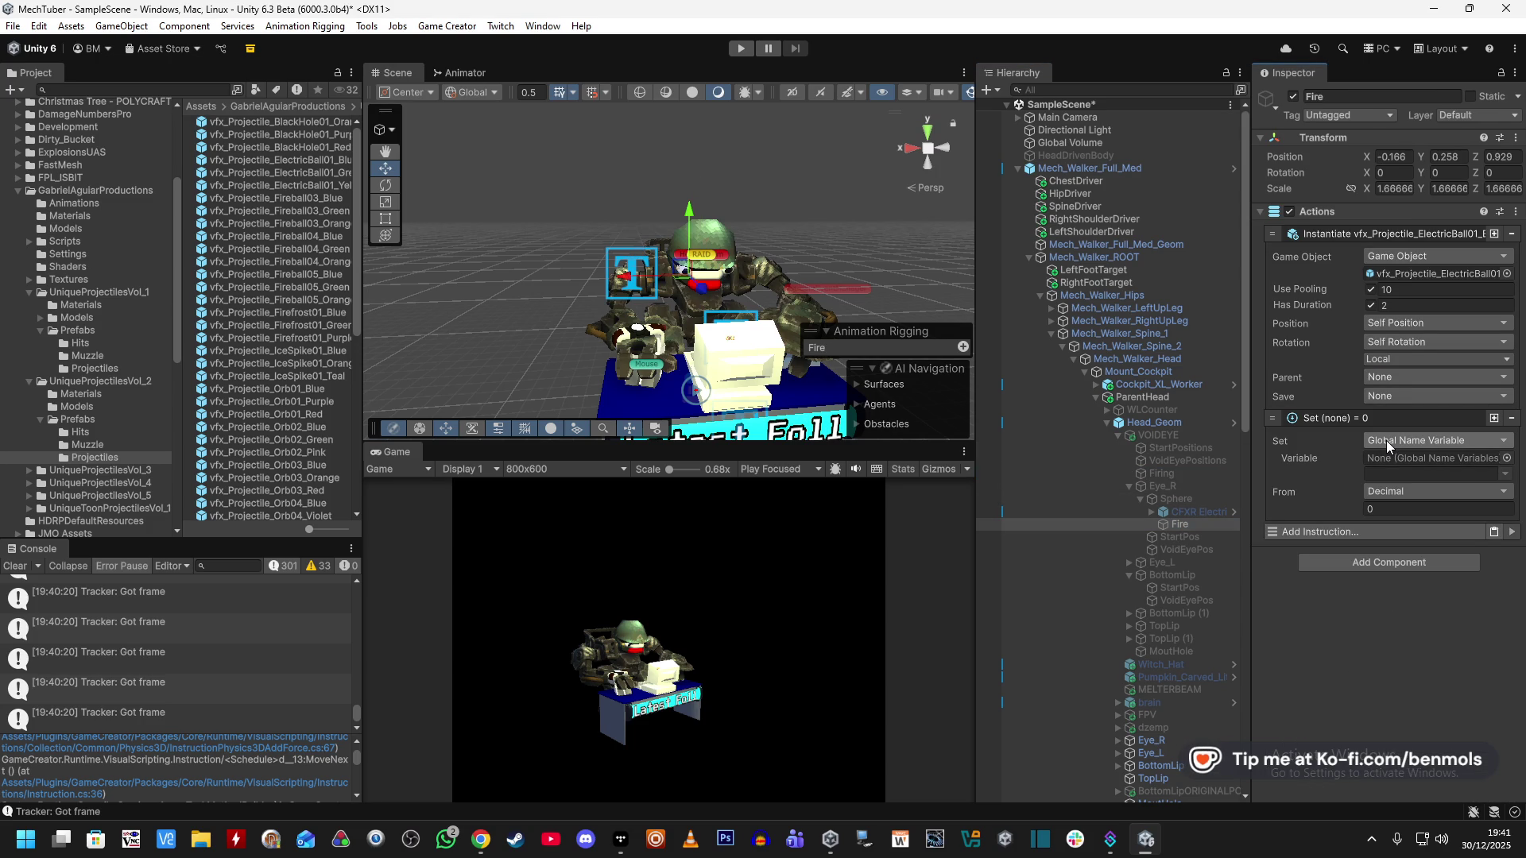
Make the Set use Add Decimals, with local name variables for the target and Number 1.
{"action": "left_click", "coordinate": [1393, 493]}
{"action": "type", "text": "add"}
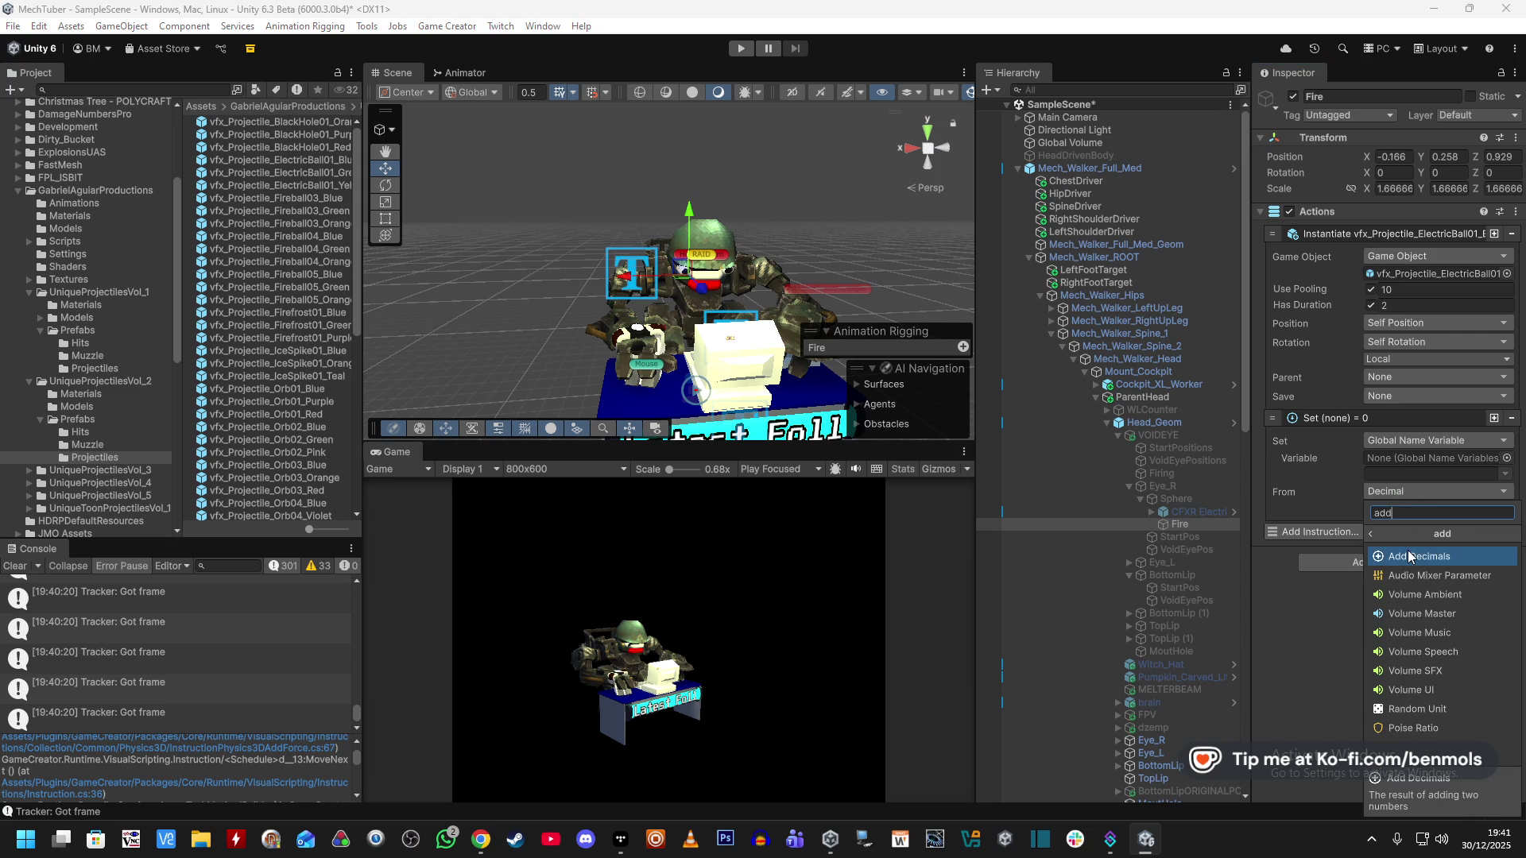
{"action": "left_click", "coordinate": [1408, 555]}
{"action": "left_click", "coordinate": [1406, 506]}
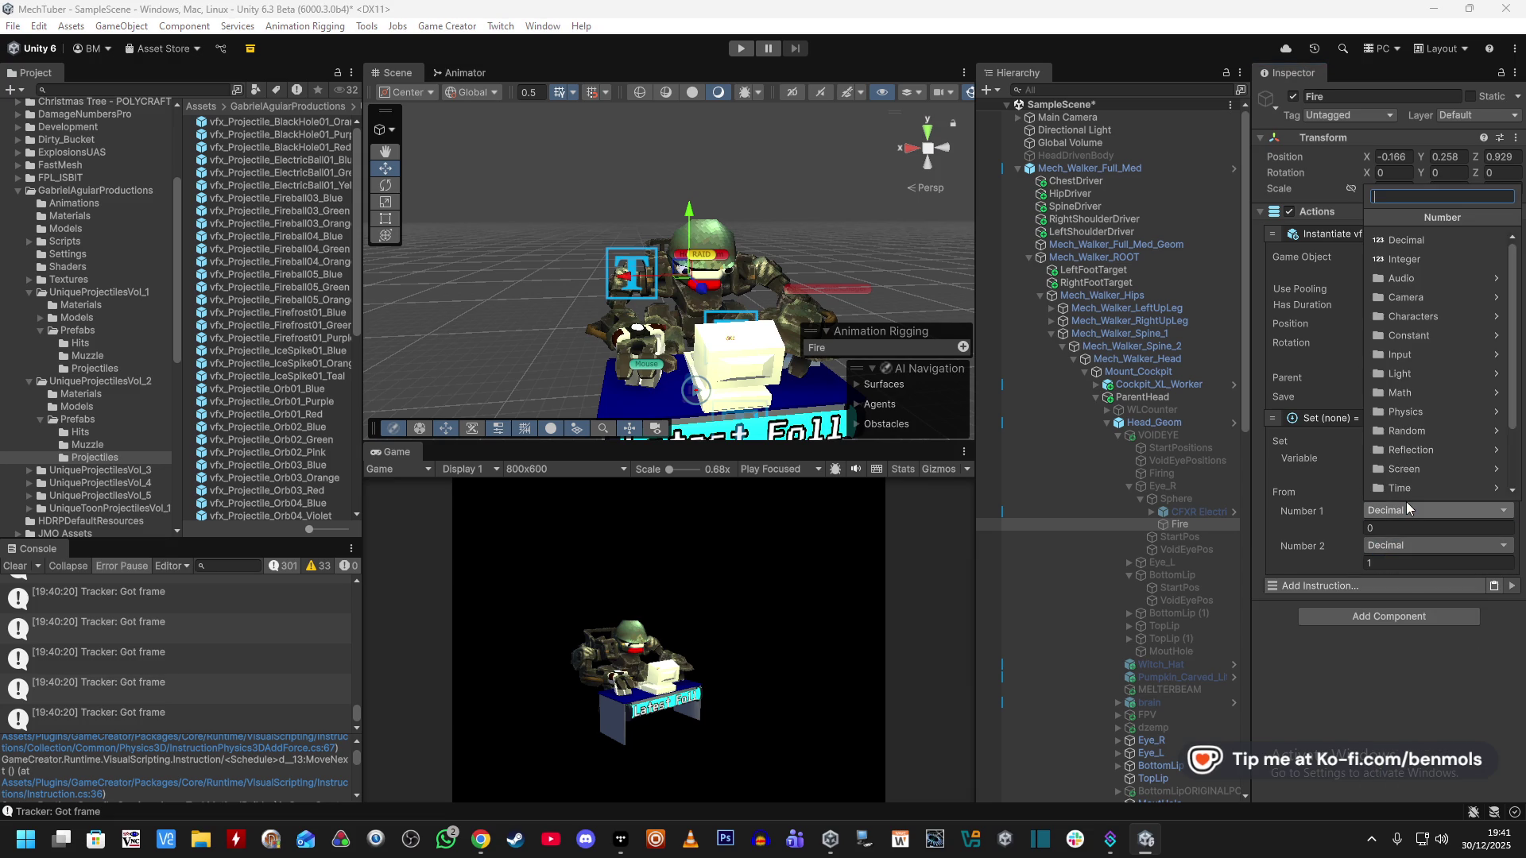
{"action": "type", "text": "local"}
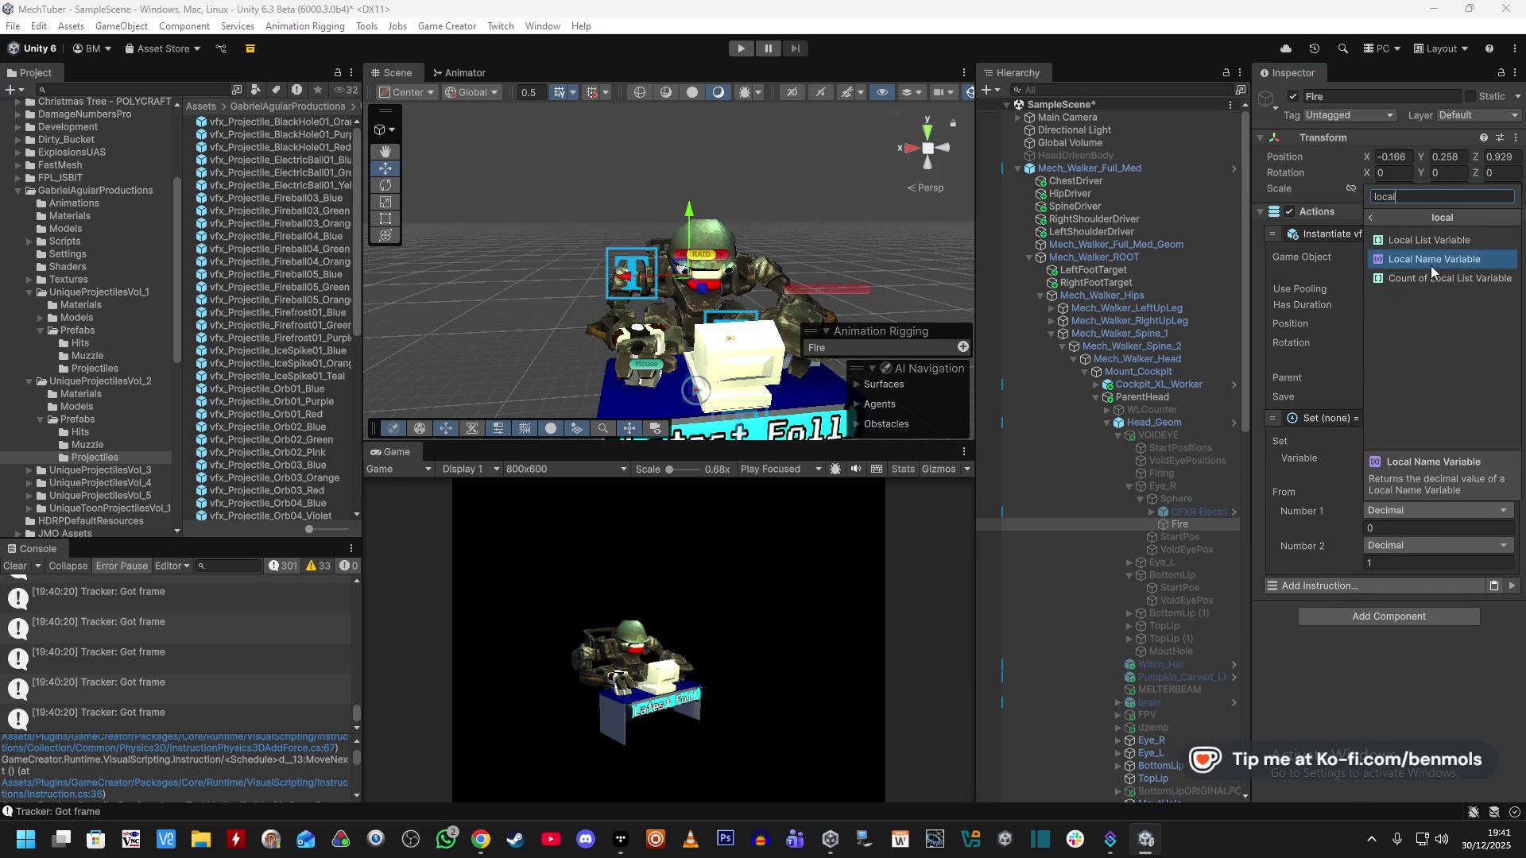
{"action": "left_click", "coordinate": [1430, 266]}
{"action": "left_click", "coordinate": [1403, 442]}
{"action": "type", "text": "local"}
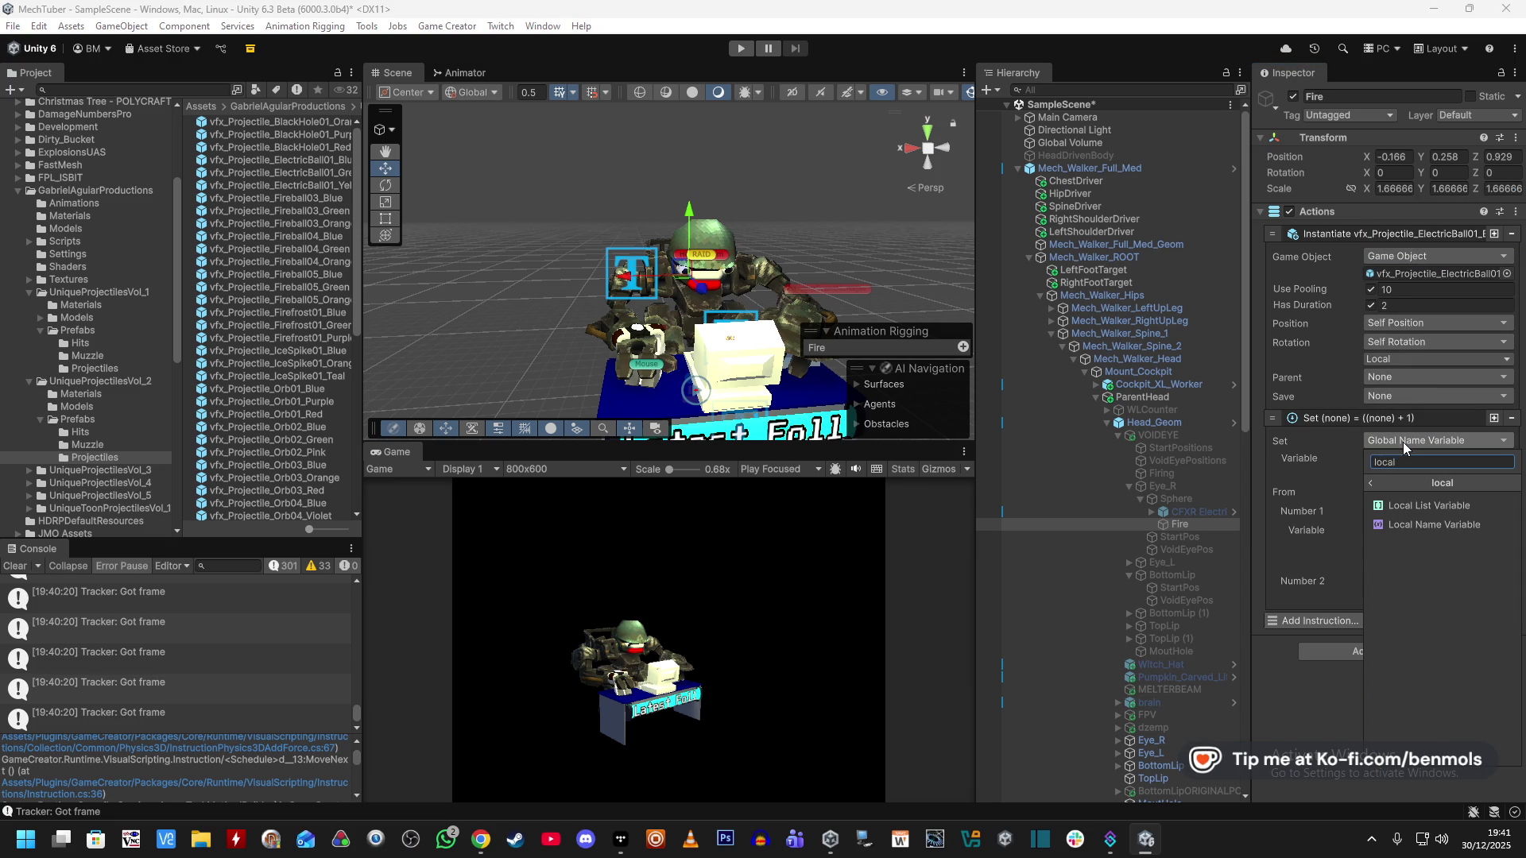
{"action": "left_click", "coordinate": [1416, 528]}
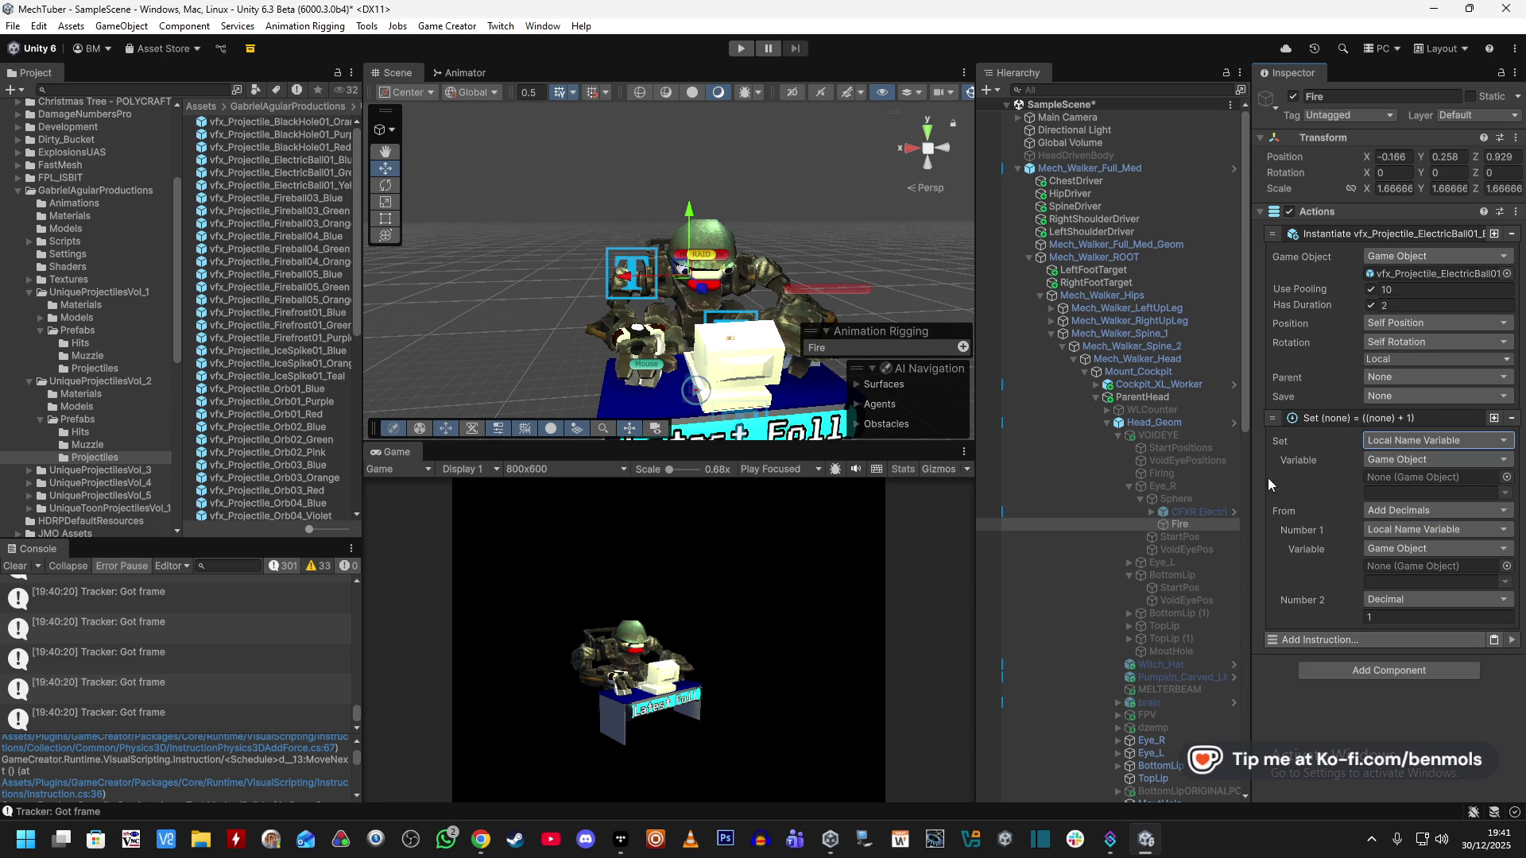
Point the target and Number 1 at VOIDEYE's CurrShots, giving CurrShots = CurrShots + 1.
{"action": "left_click_drag", "start_coordinate": [1158, 434], "coordinate": [1434, 477]}
{"action": "left_click", "coordinate": [1505, 493]}
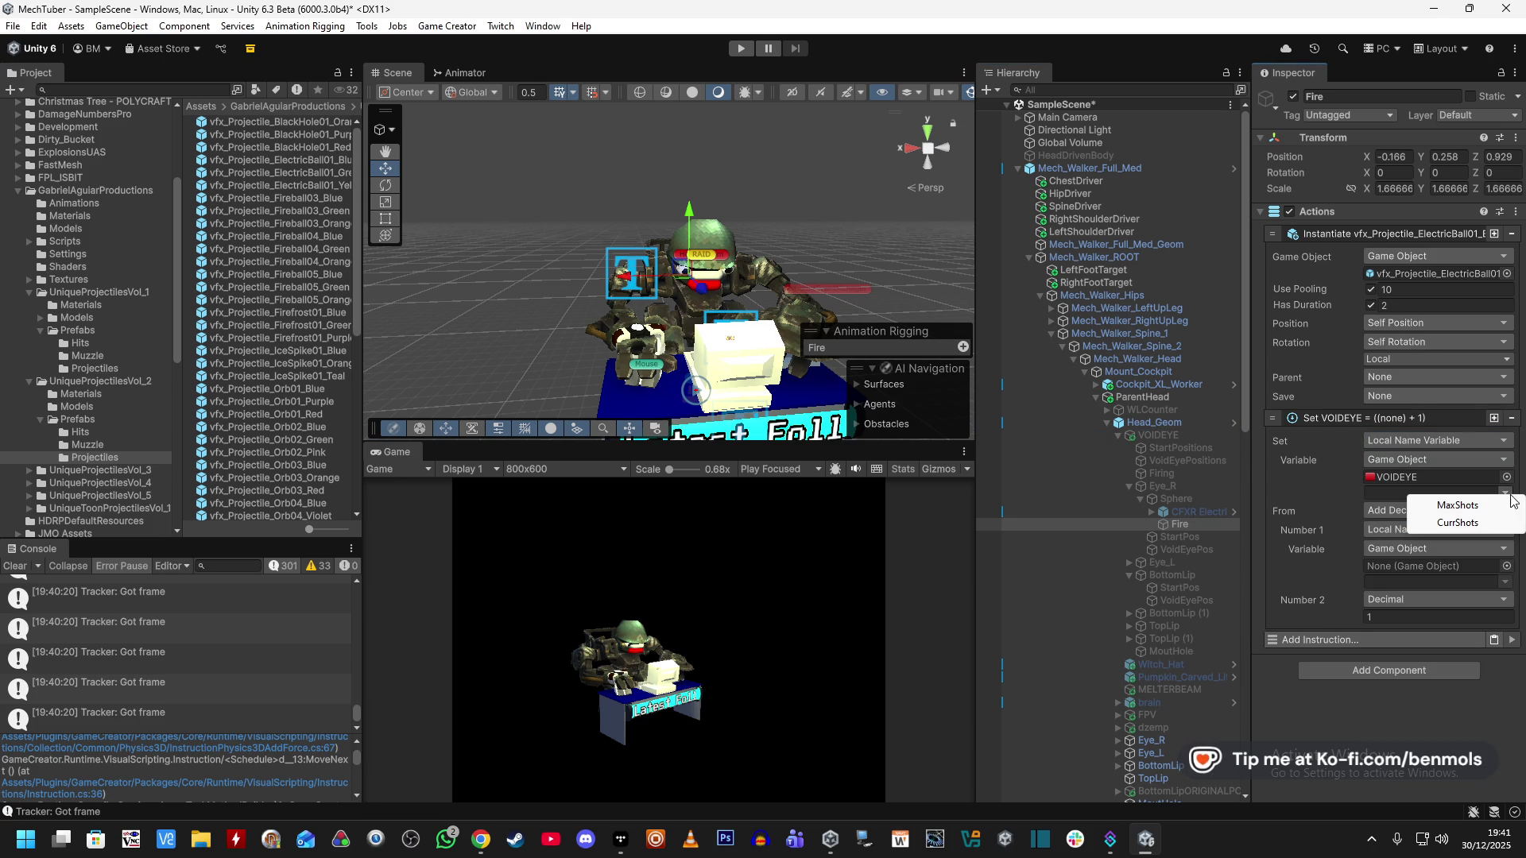
{"action": "left_click", "coordinate": [1457, 522]}
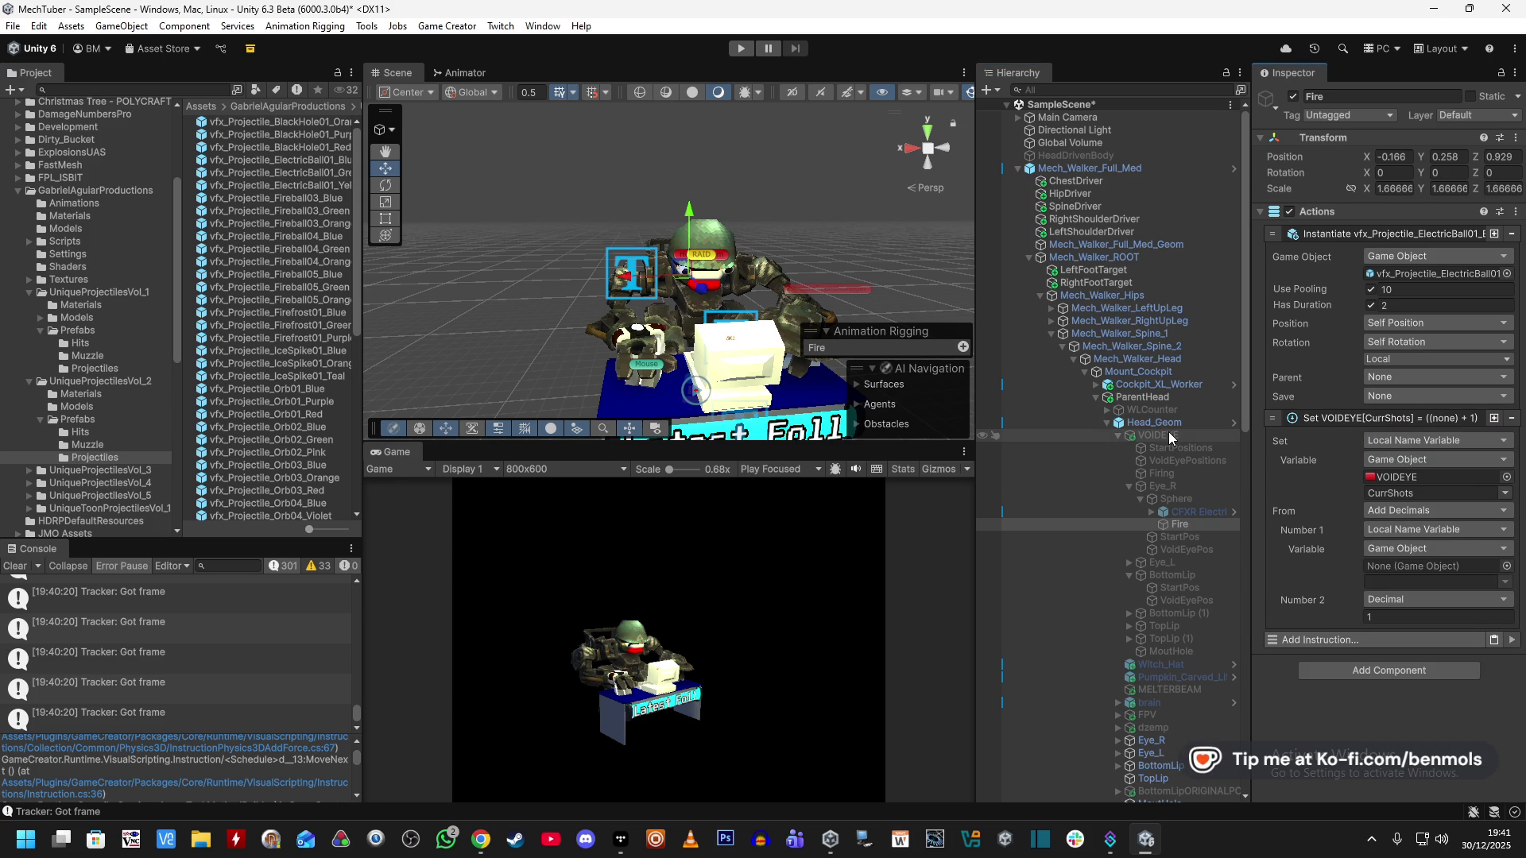
{"action": "mouse_move", "coordinate": [1160, 436]}
{"action": "left_mouse_down"}
{"action": "mouse_move", "coordinate": [1351, 540]}
{"action": "mouse_move", "coordinate": [1434, 566]}
{"action": "left_mouse_up"}
{"action": "left_click", "coordinate": [1504, 581]}
{"action": "left_click", "coordinate": [1469, 622]}
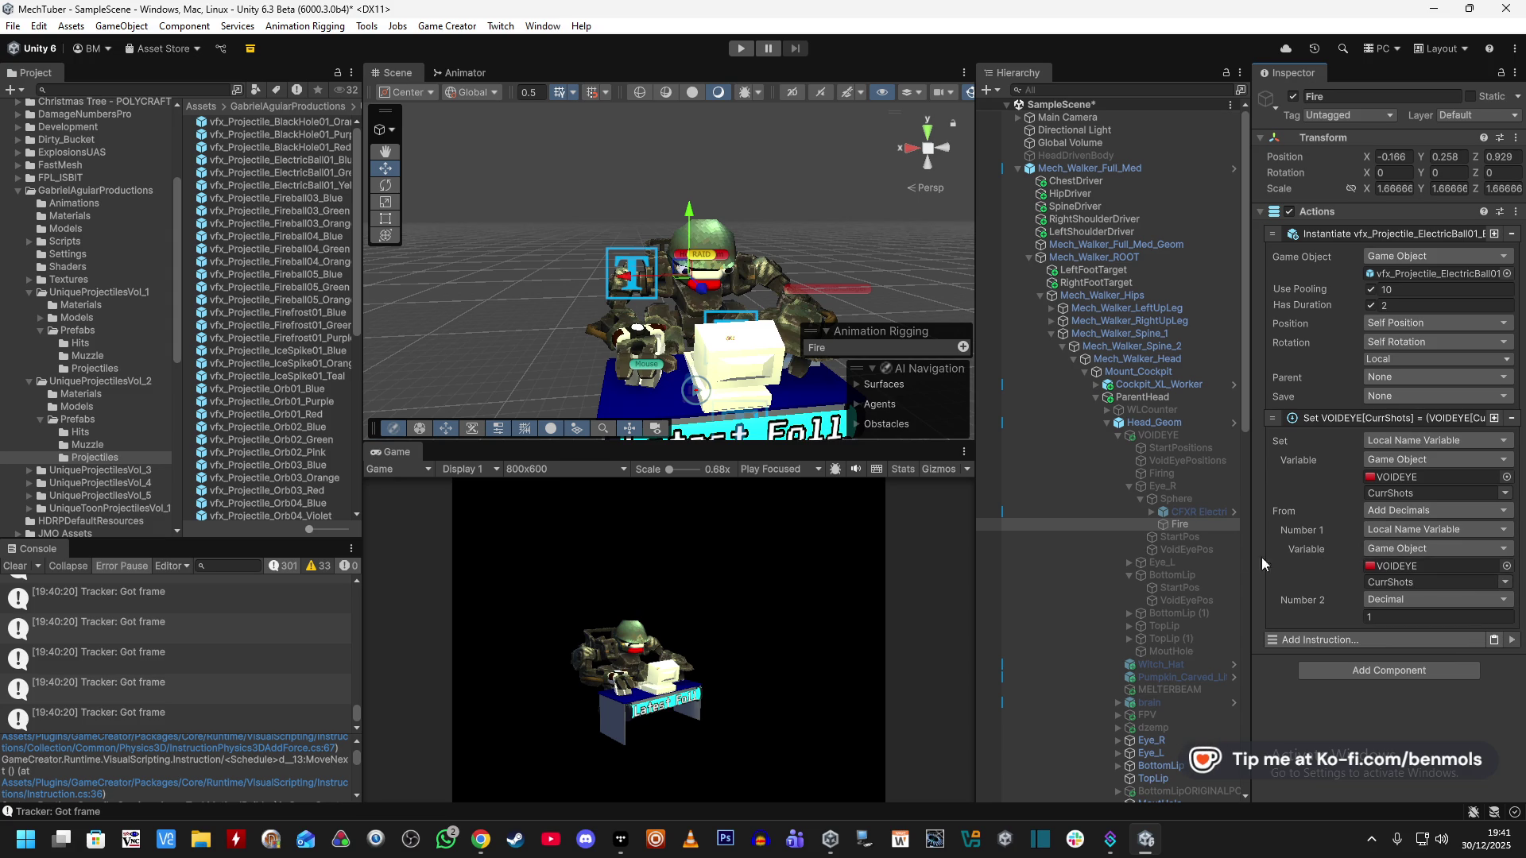
Move VOIDEYE's Set CurrShots = 0 step above its Set Active step.
{"action": "left_click", "coordinate": [1168, 437]}
{"action": "scroll", "coordinate": [1271, 608], "scroll_direction": "down", "scroll_amount": 5}
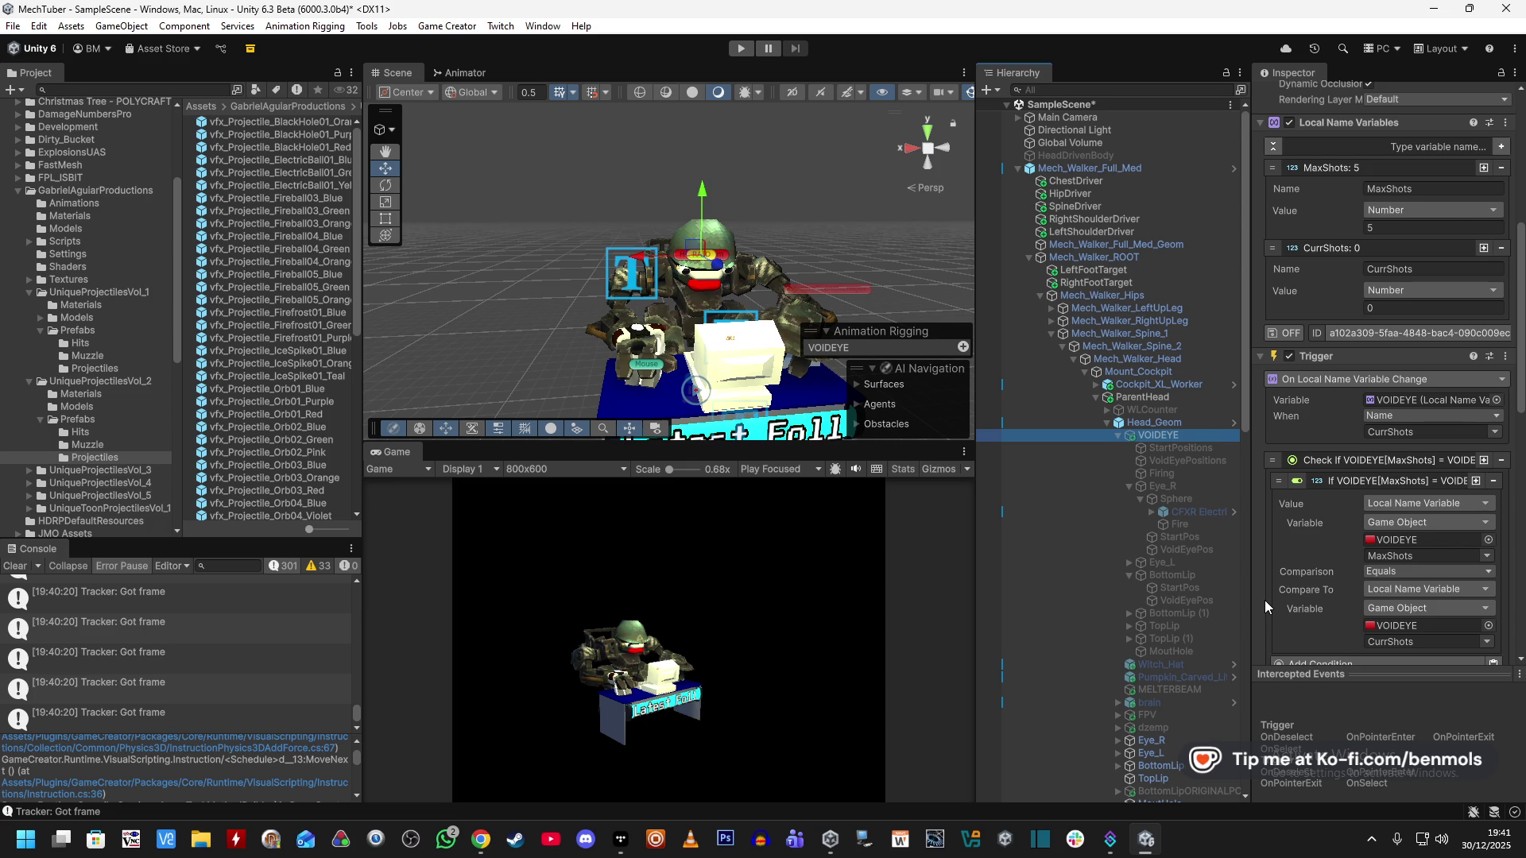
{"action": "scroll", "coordinate": [1265, 599], "scroll_direction": "down", "scroll_amount": 5}
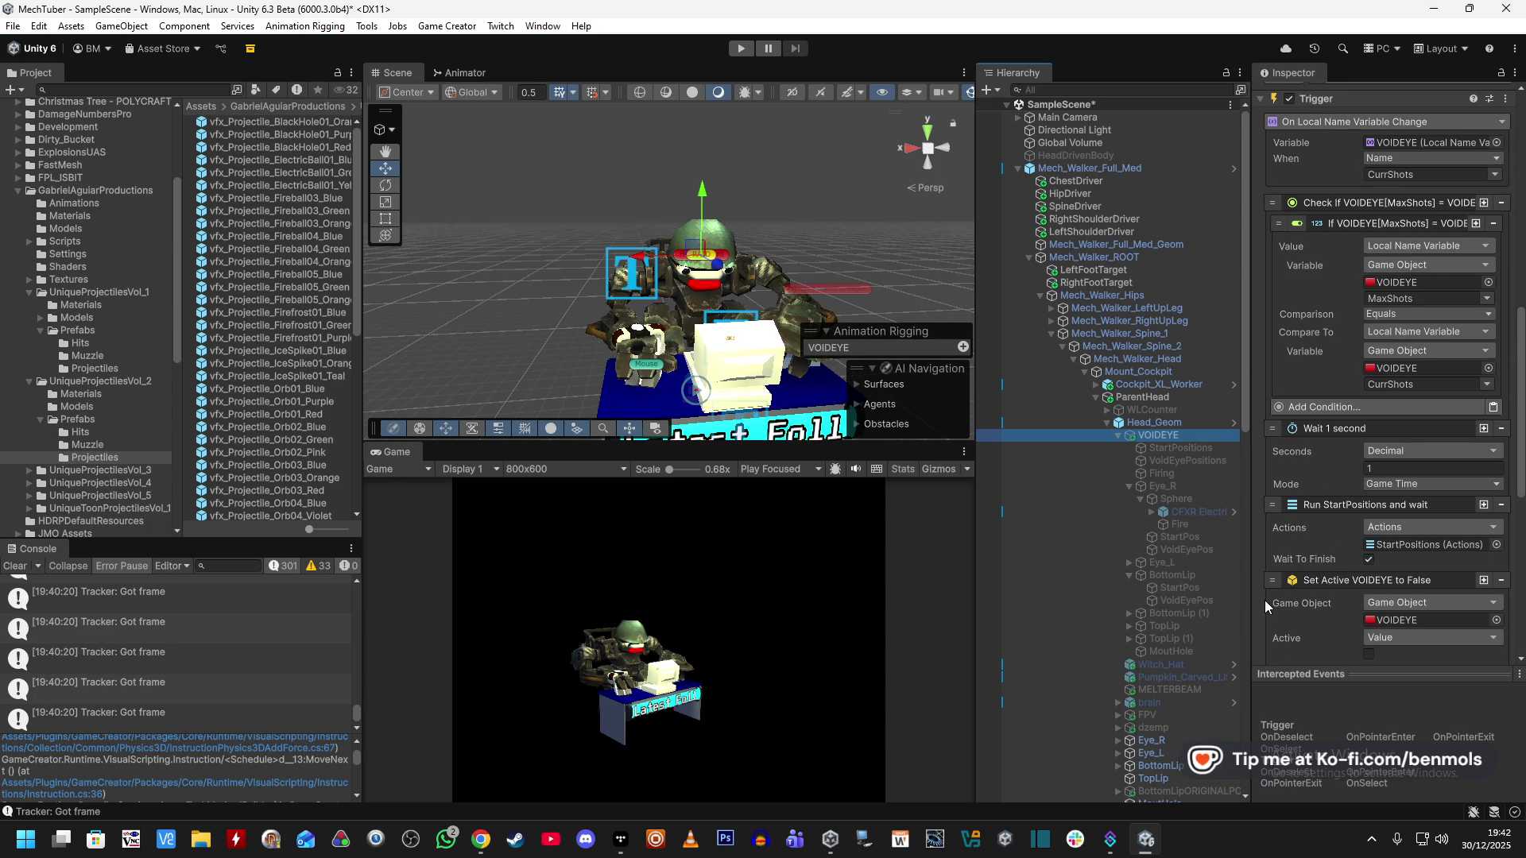
{"action": "scroll", "coordinate": [1265, 599], "scroll_direction": "down", "scroll_amount": 1}
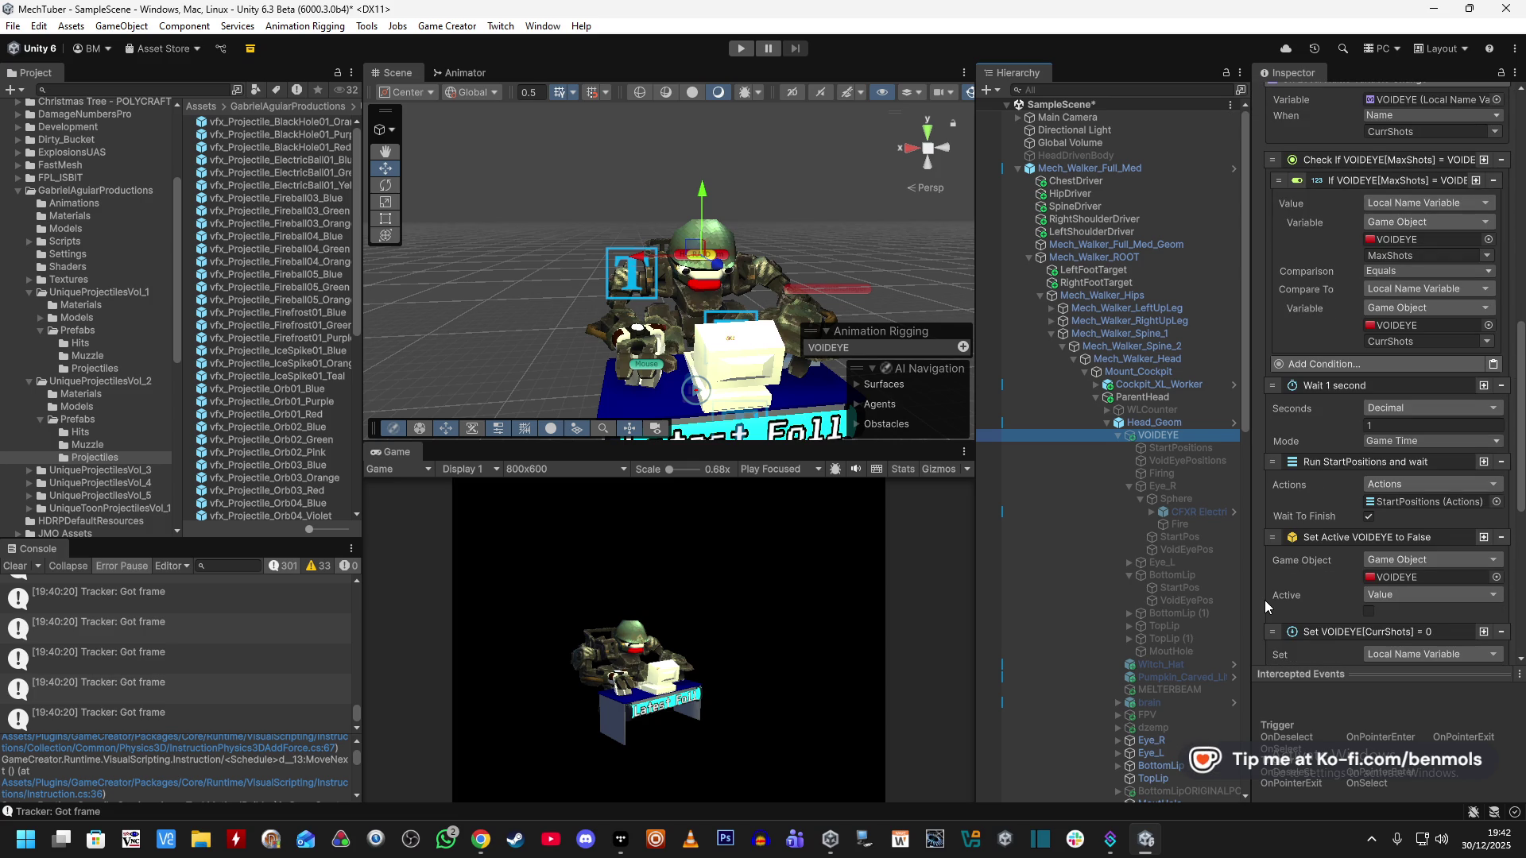
{"action": "scroll", "coordinate": [1265, 599], "scroll_direction": "down", "scroll_amount": 4}
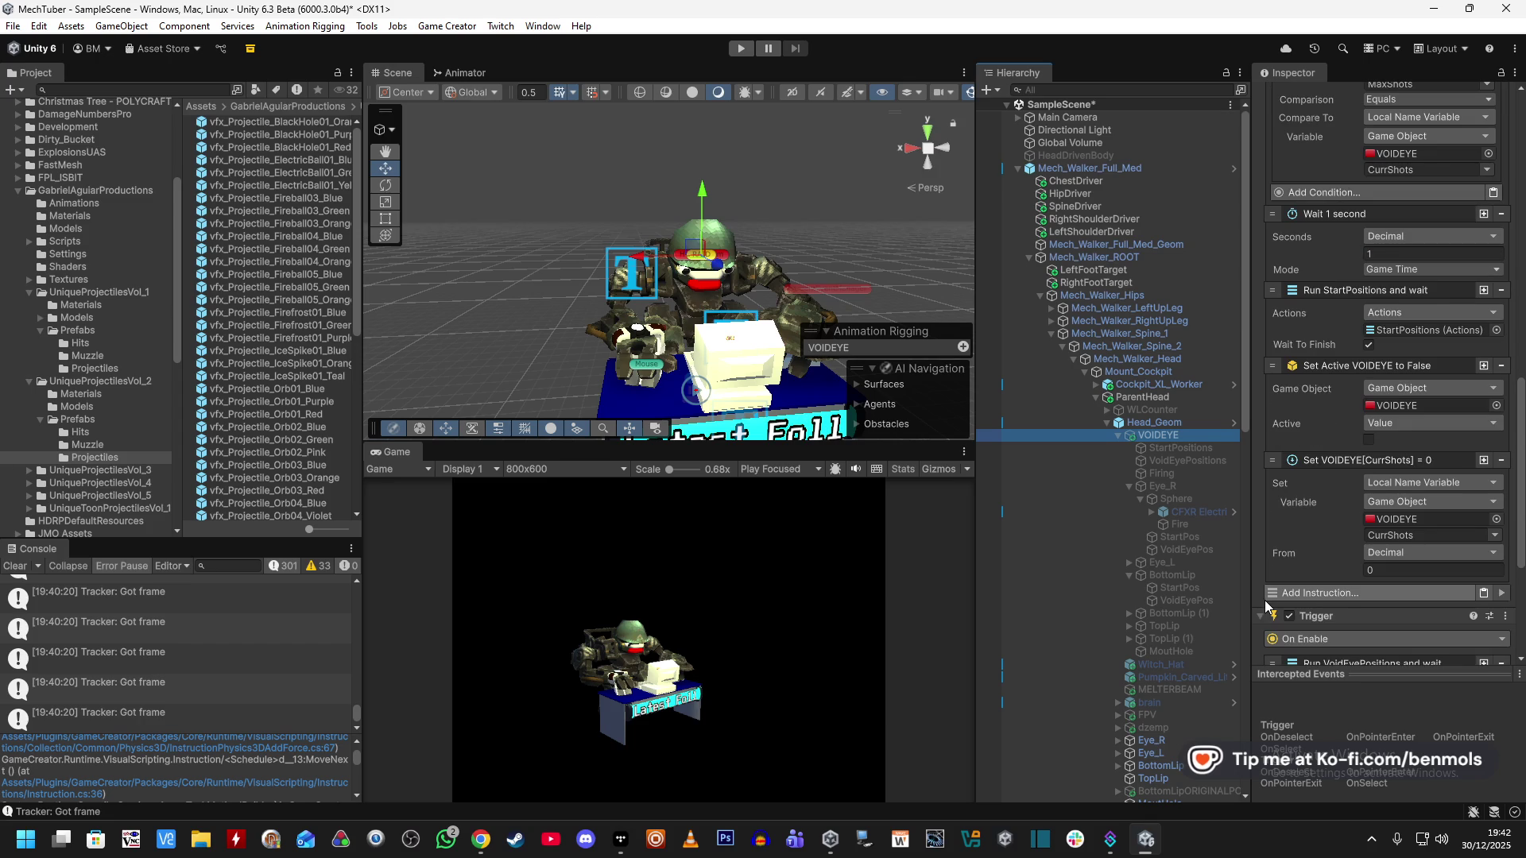
{"action": "mouse_move", "coordinate": [1267, 462]}
{"action": "left_mouse_down"}
{"action": "mouse_move", "coordinate": [1270, 367]}
{"action": "mouse_move", "coordinate": [1271, 424]}
{"action": "left_mouse_up"}
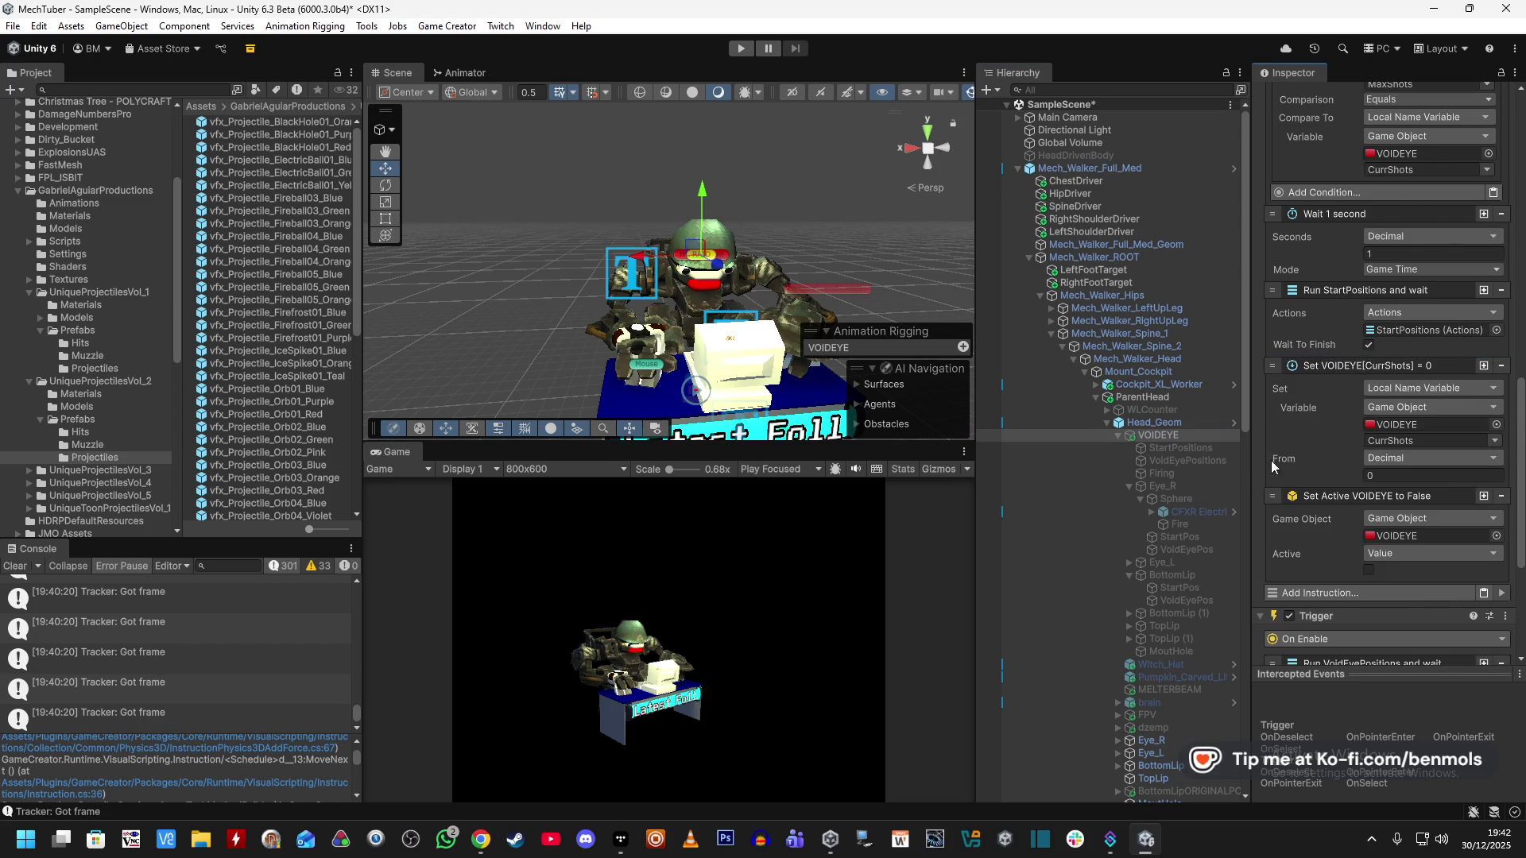
{"action": "scroll", "coordinate": [1260, 526], "scroll_direction": "down", "scroll_amount": 3}
{"action": "scroll", "coordinate": [1260, 526], "scroll_direction": "down", "scroll_amount": 2}
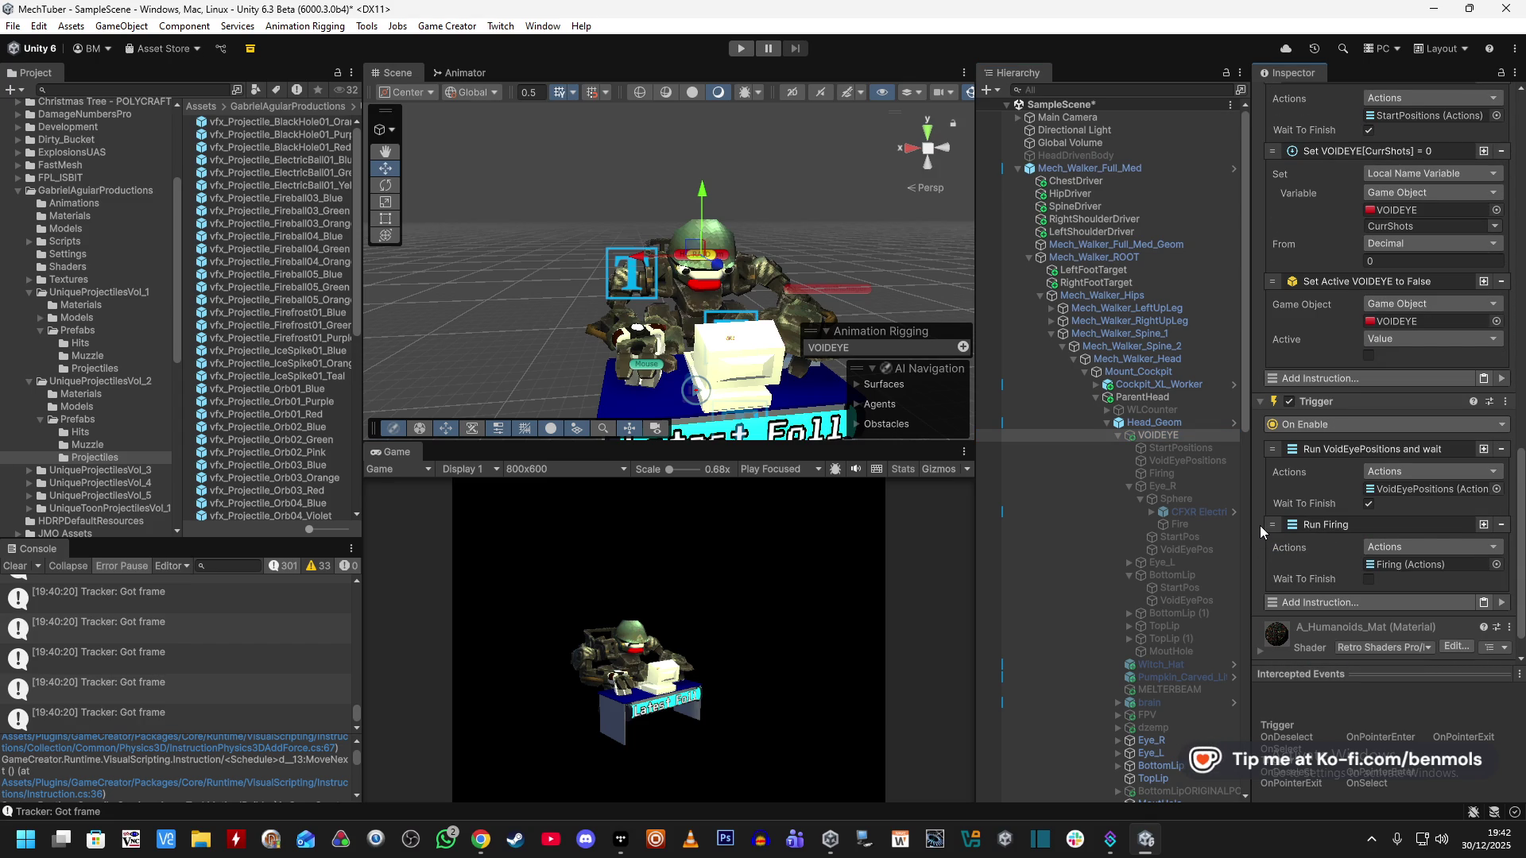
{"action": "scroll", "coordinate": [1257, 528], "scroll_direction": "down", "scroll_amount": 1}
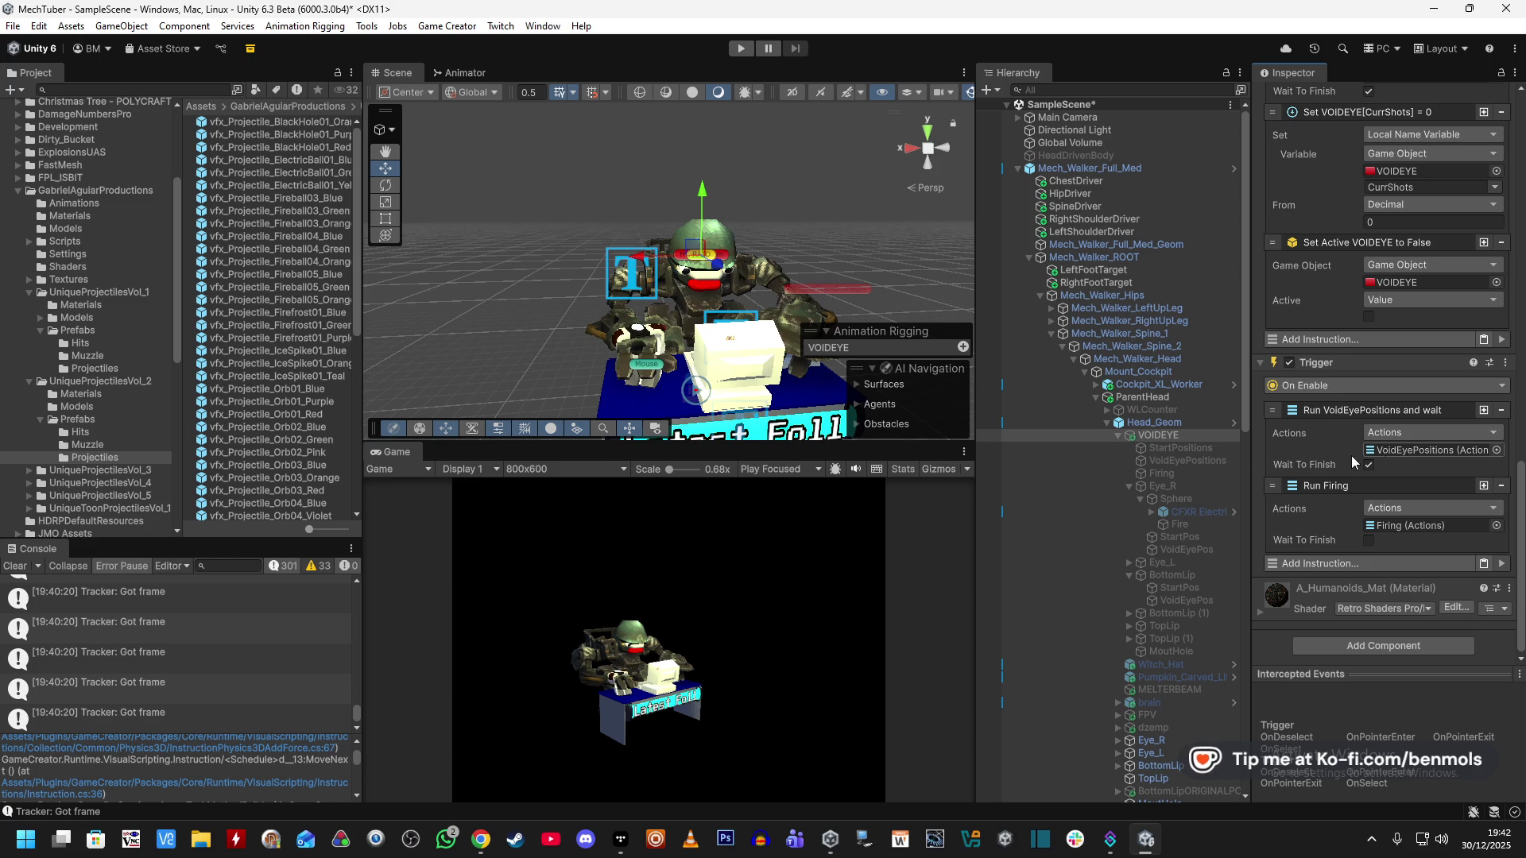
Make the last Run StartPos in StartPositions wait to finish.
{"action": "left_click", "coordinate": [1193, 459]}
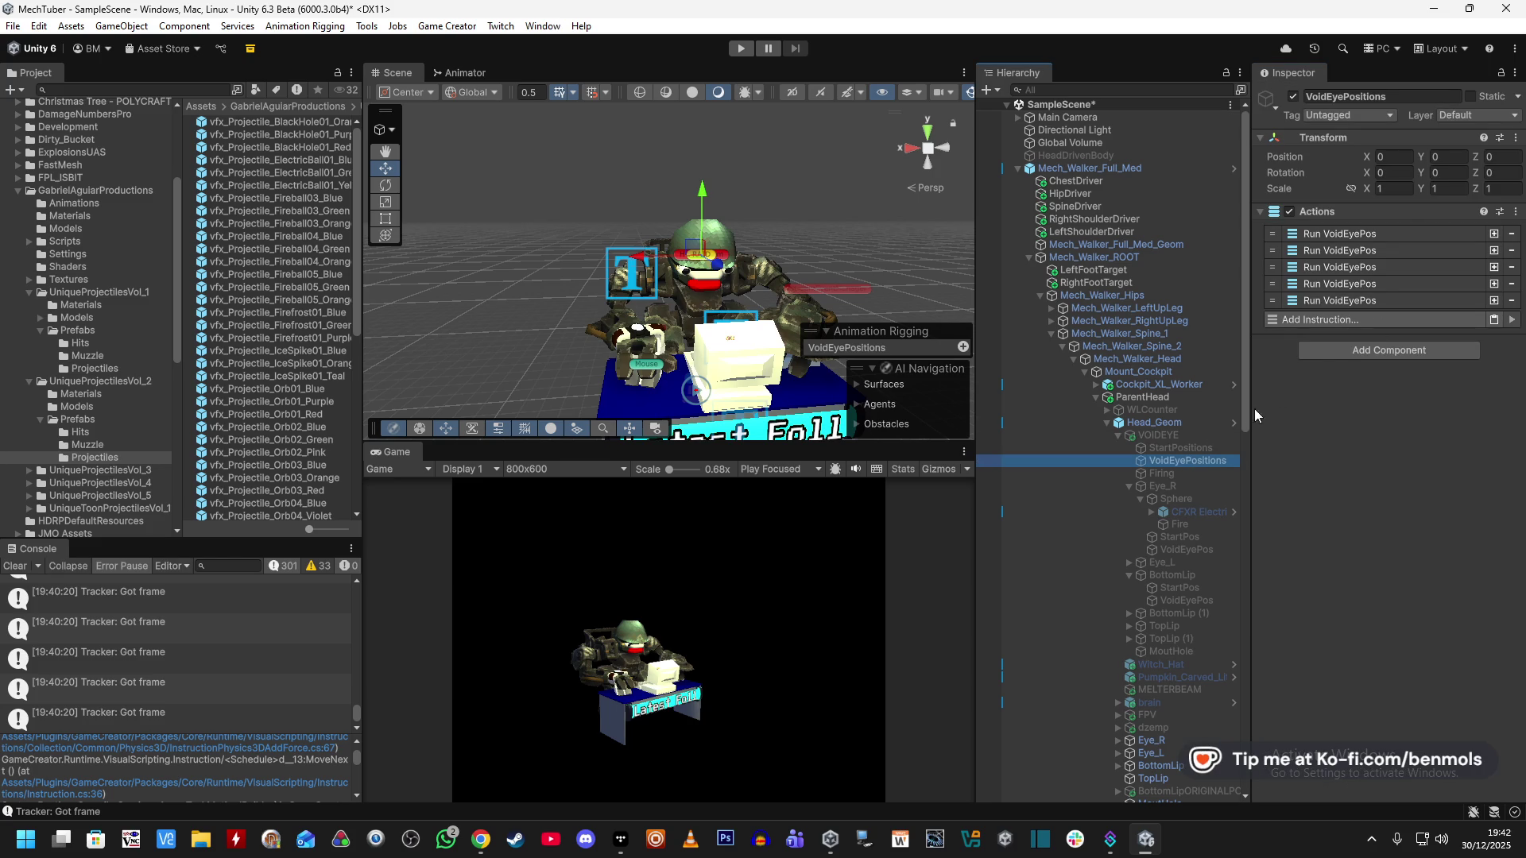
{"action": "left_click", "coordinate": [1175, 435]}
{"action": "scroll", "coordinate": [1294, 504], "scroll_direction": "down", "scroll_amount": 10}
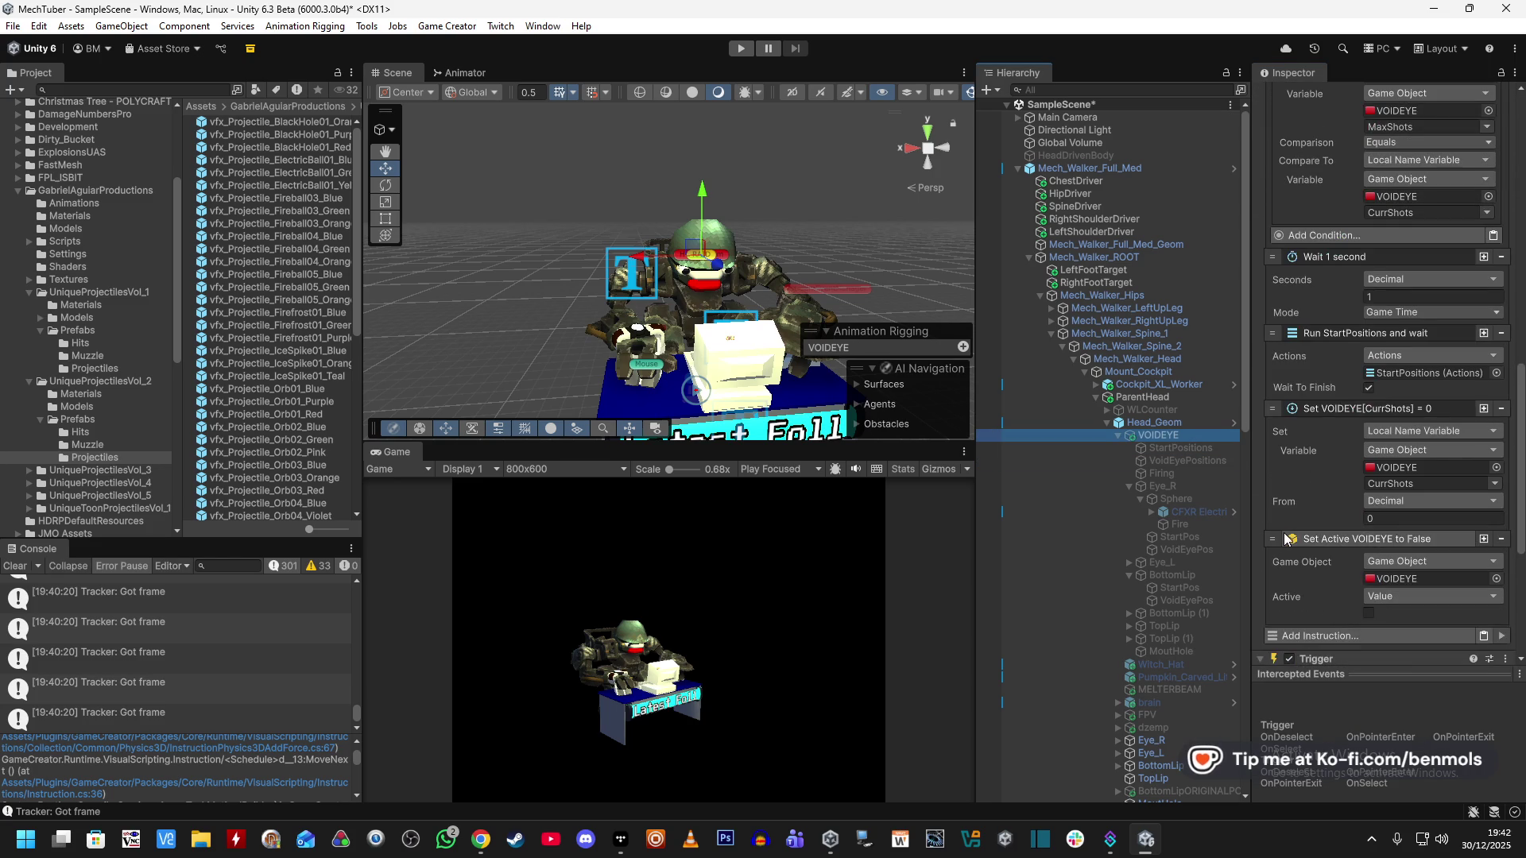
{"action": "scroll", "coordinate": [1267, 503], "scroll_direction": "down", "scroll_amount": 3}
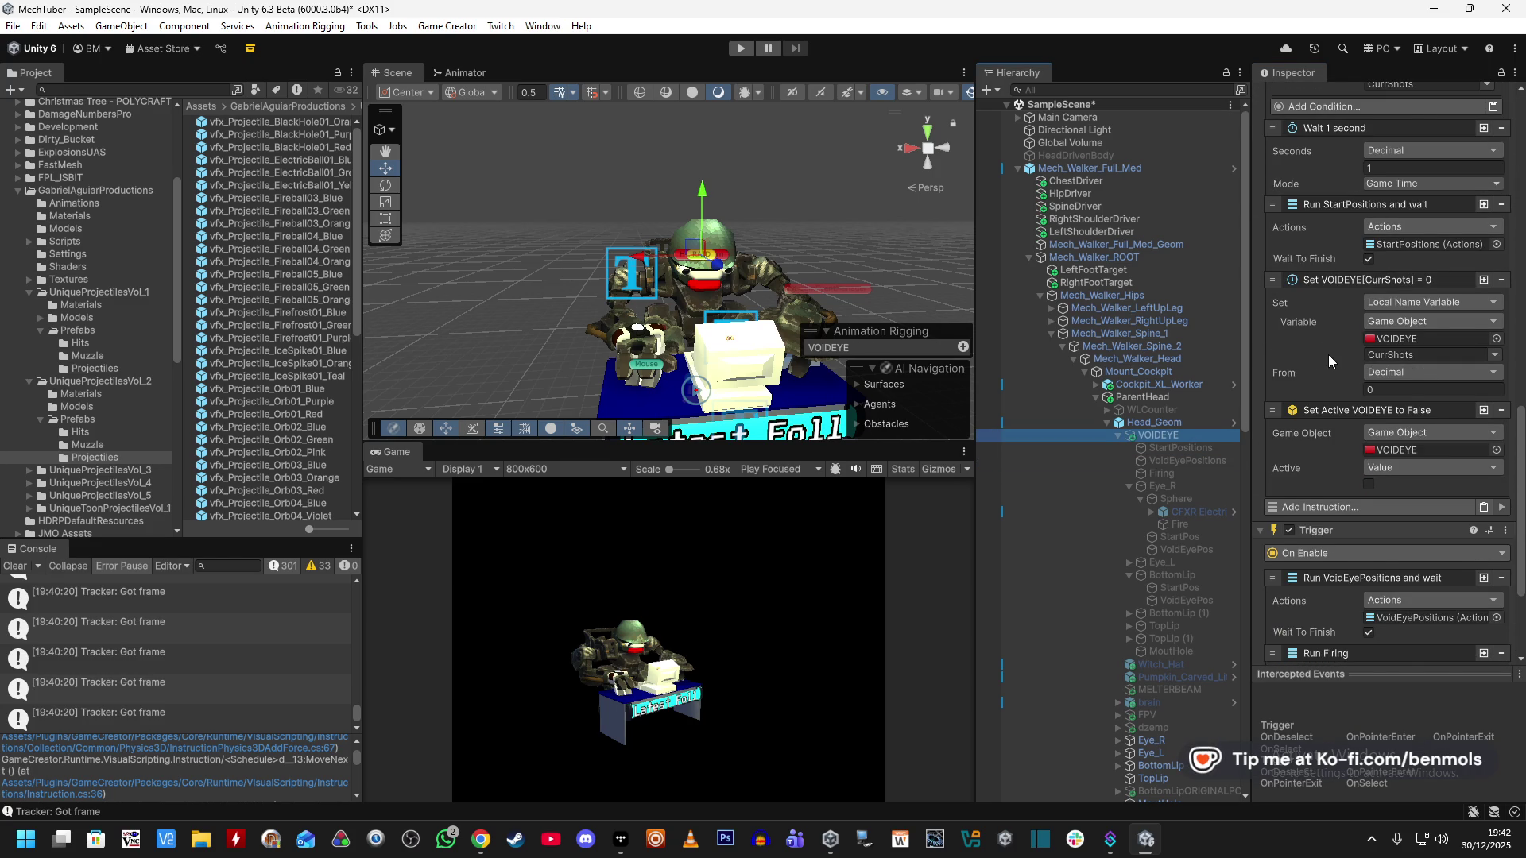
{"action": "scroll", "coordinate": [1322, 354], "scroll_direction": "up", "scroll_amount": 1}
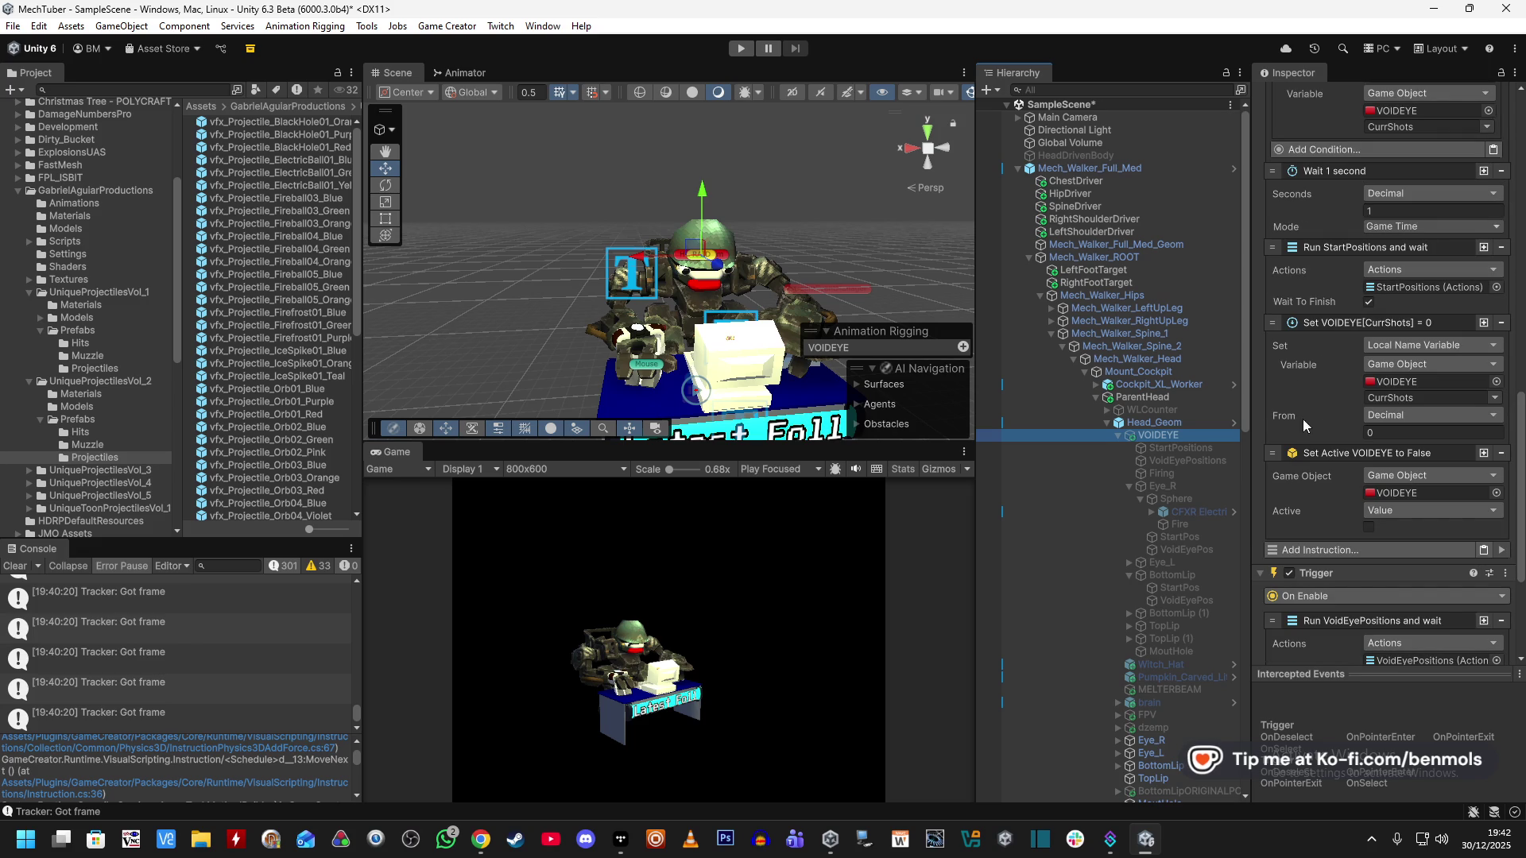
{"action": "left_click", "coordinate": [1199, 449]}
{"action": "left_click", "coordinate": [1368, 590]}
{"action": "left_click", "coordinate": [1214, 462]}
{"action": "left_click", "coordinate": [1375, 299]}
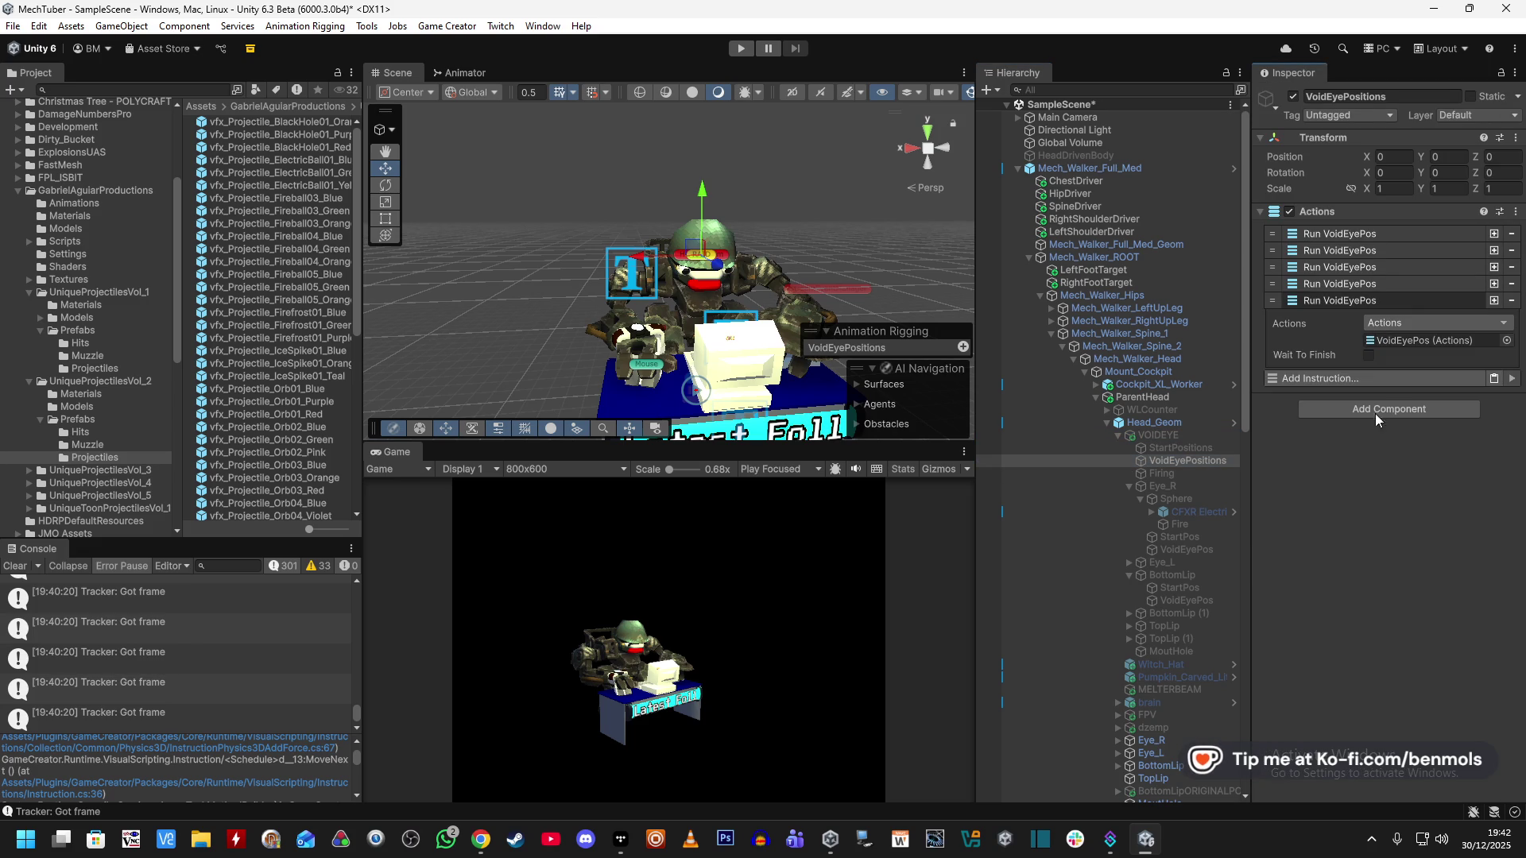
Tick Wait To Finish on the fifth Run VoidEyePos, then start Play mode.
{"action": "left_click", "coordinate": [1368, 355]}
{"action": "left_click", "coordinate": [768, 48]}
{"action": "left_click", "coordinate": [742, 49]}
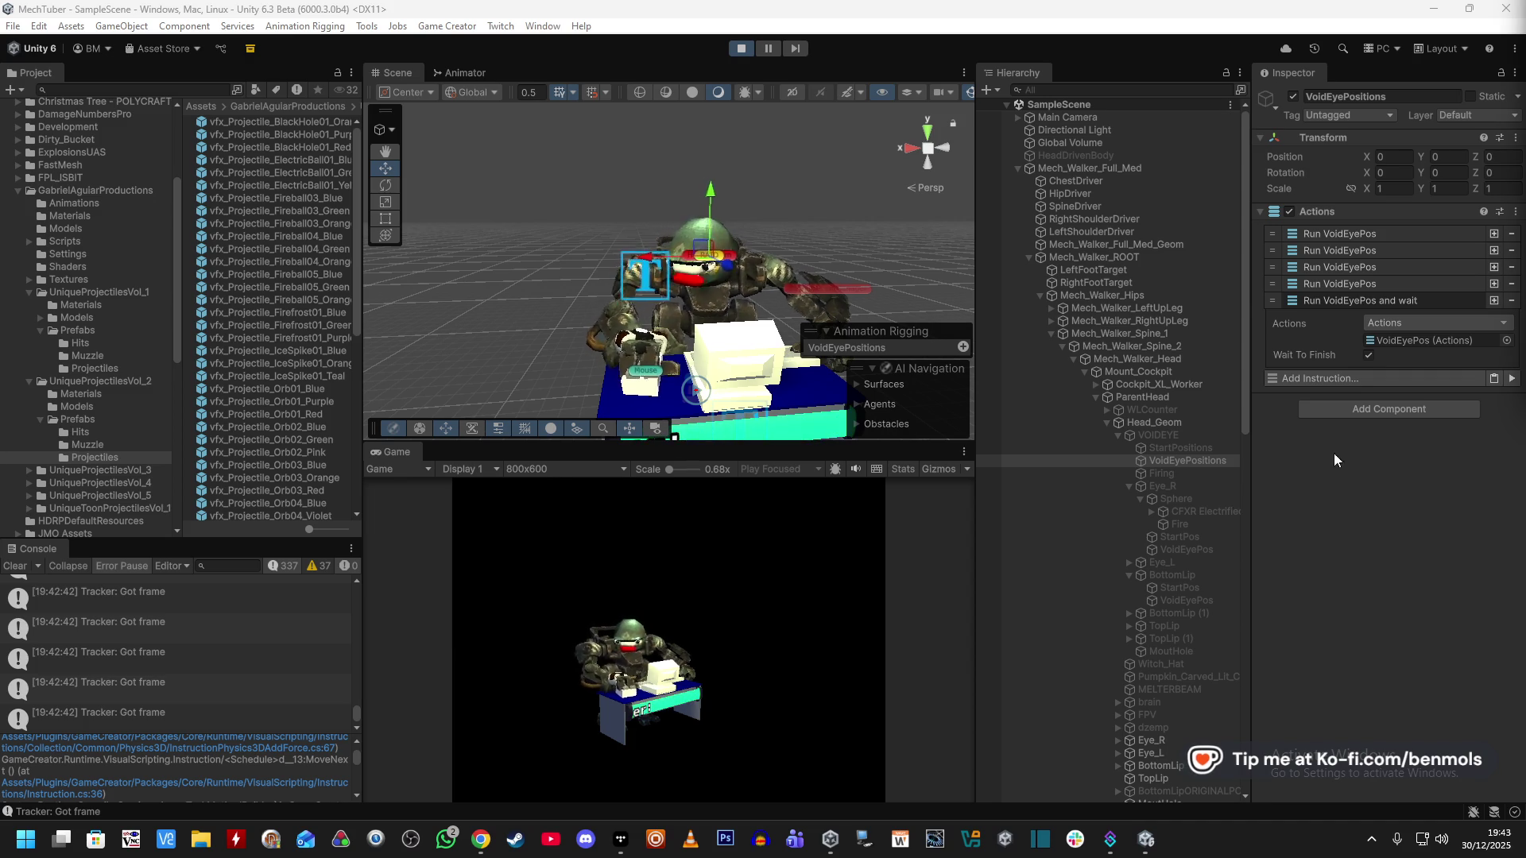
Switch VOIDEYE off during play and inspect StartPositions.
{"action": "left_click", "coordinate": [1176, 436]}
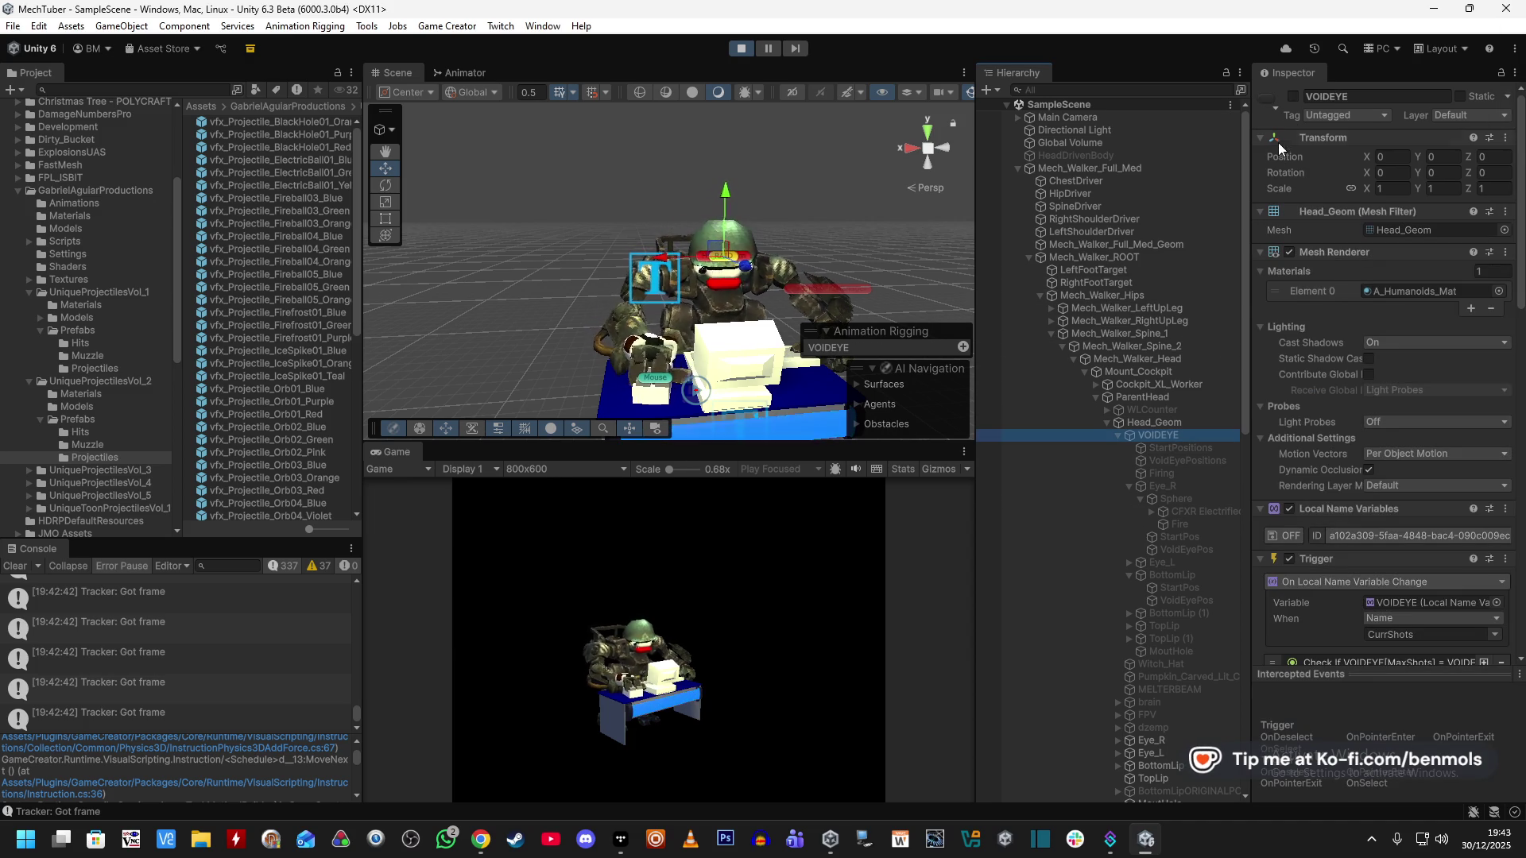
{"action": "left_click", "coordinate": [1293, 96]}
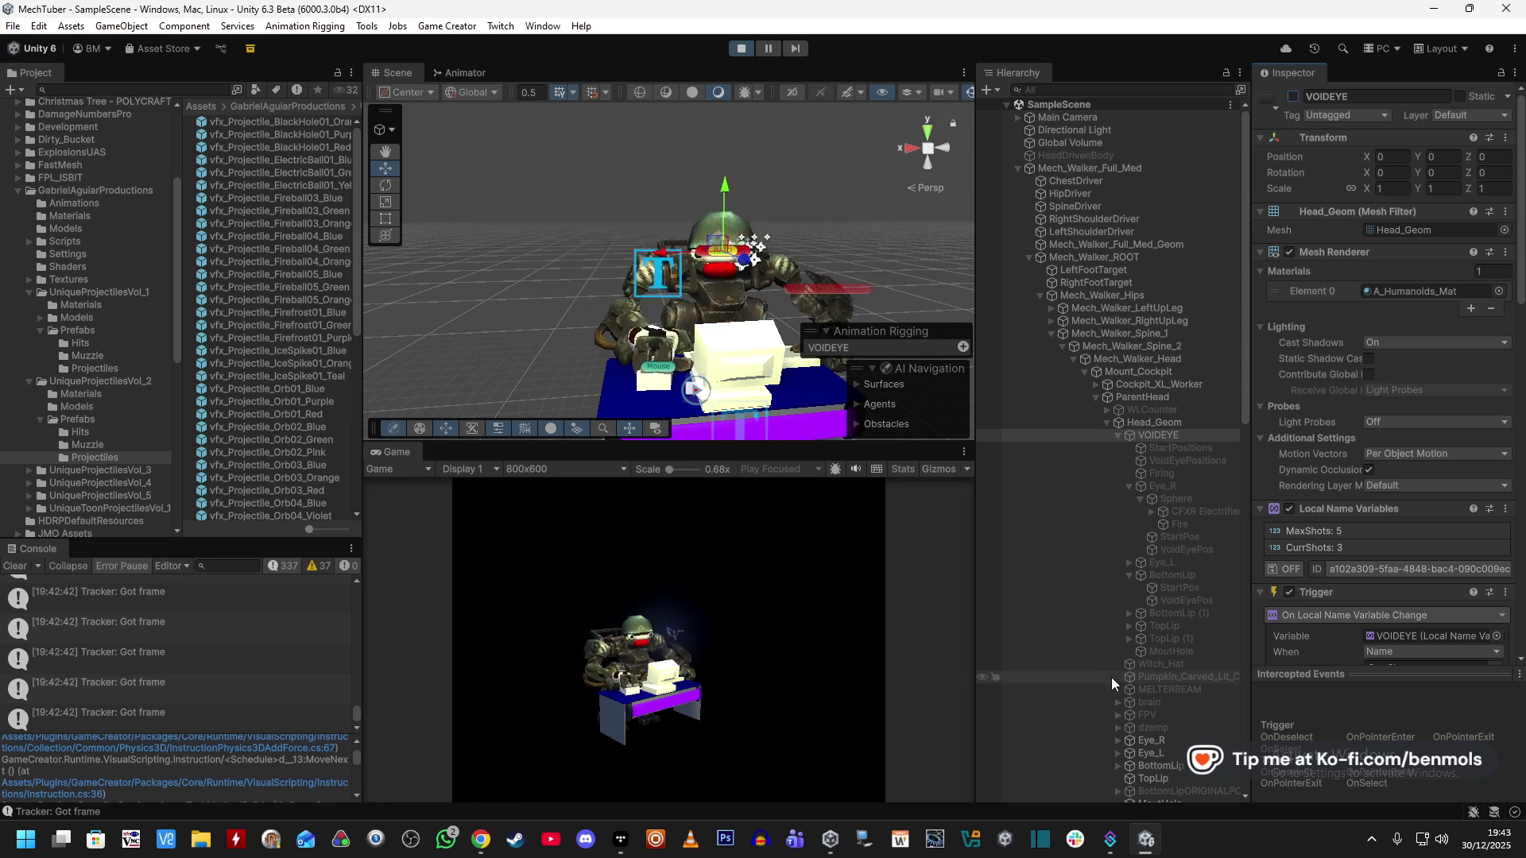
{"action": "left_click", "coordinate": [1166, 447]}
Check VoidEyePositions' first VoidEyePos run, then return to VOIDEYE's On Enable trigger.
{"action": "left_click", "coordinate": [1194, 437]}
{"action": "left_click", "coordinate": [1188, 448]}
{"action": "left_click", "coordinate": [1185, 460]}
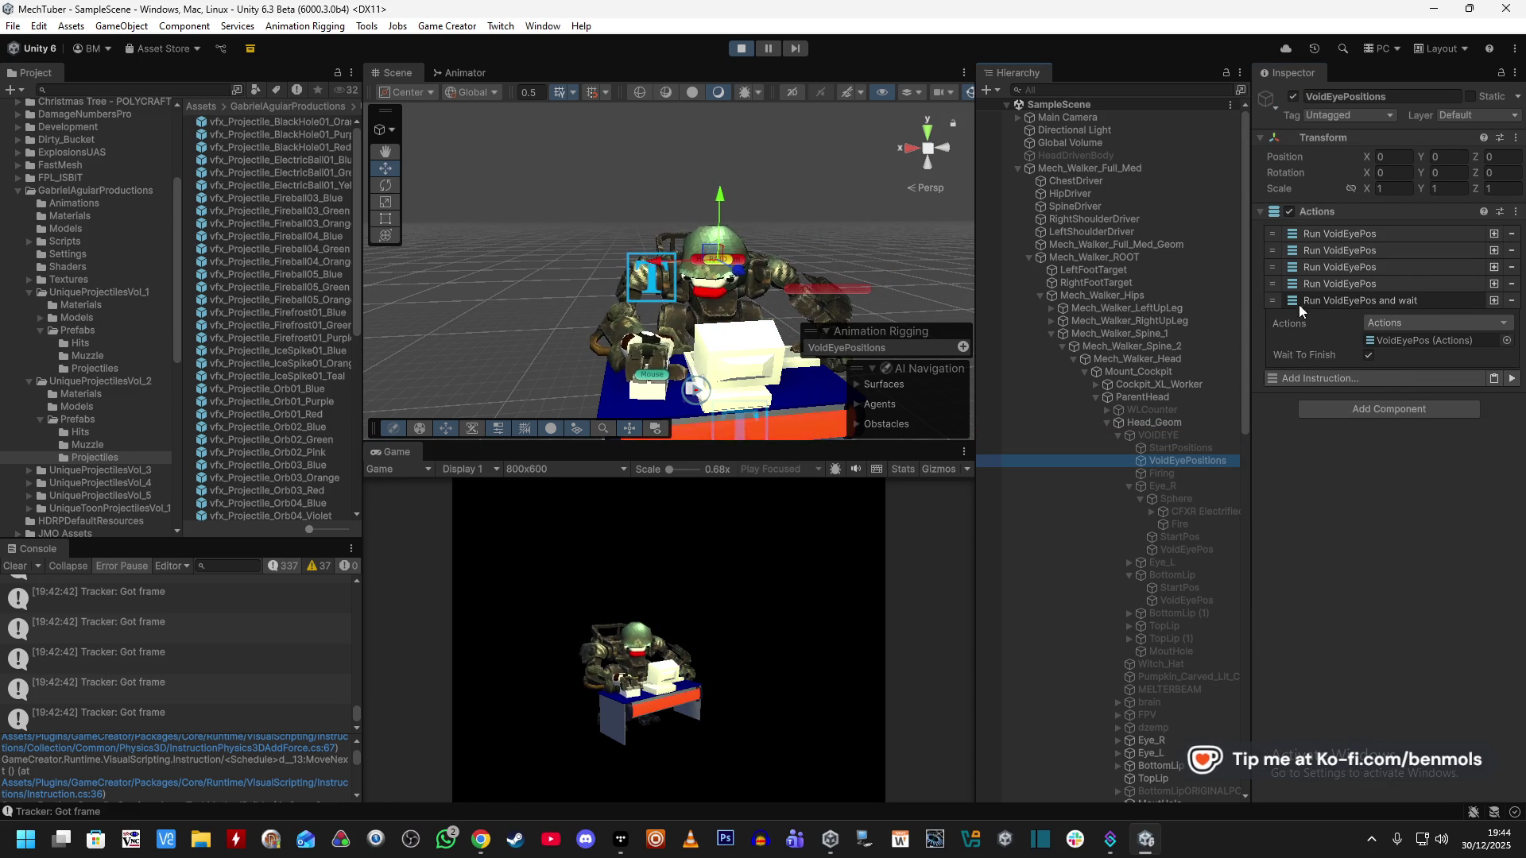
{"action": "left_click", "coordinate": [1328, 232]}
{"action": "left_click", "coordinate": [1328, 232]}
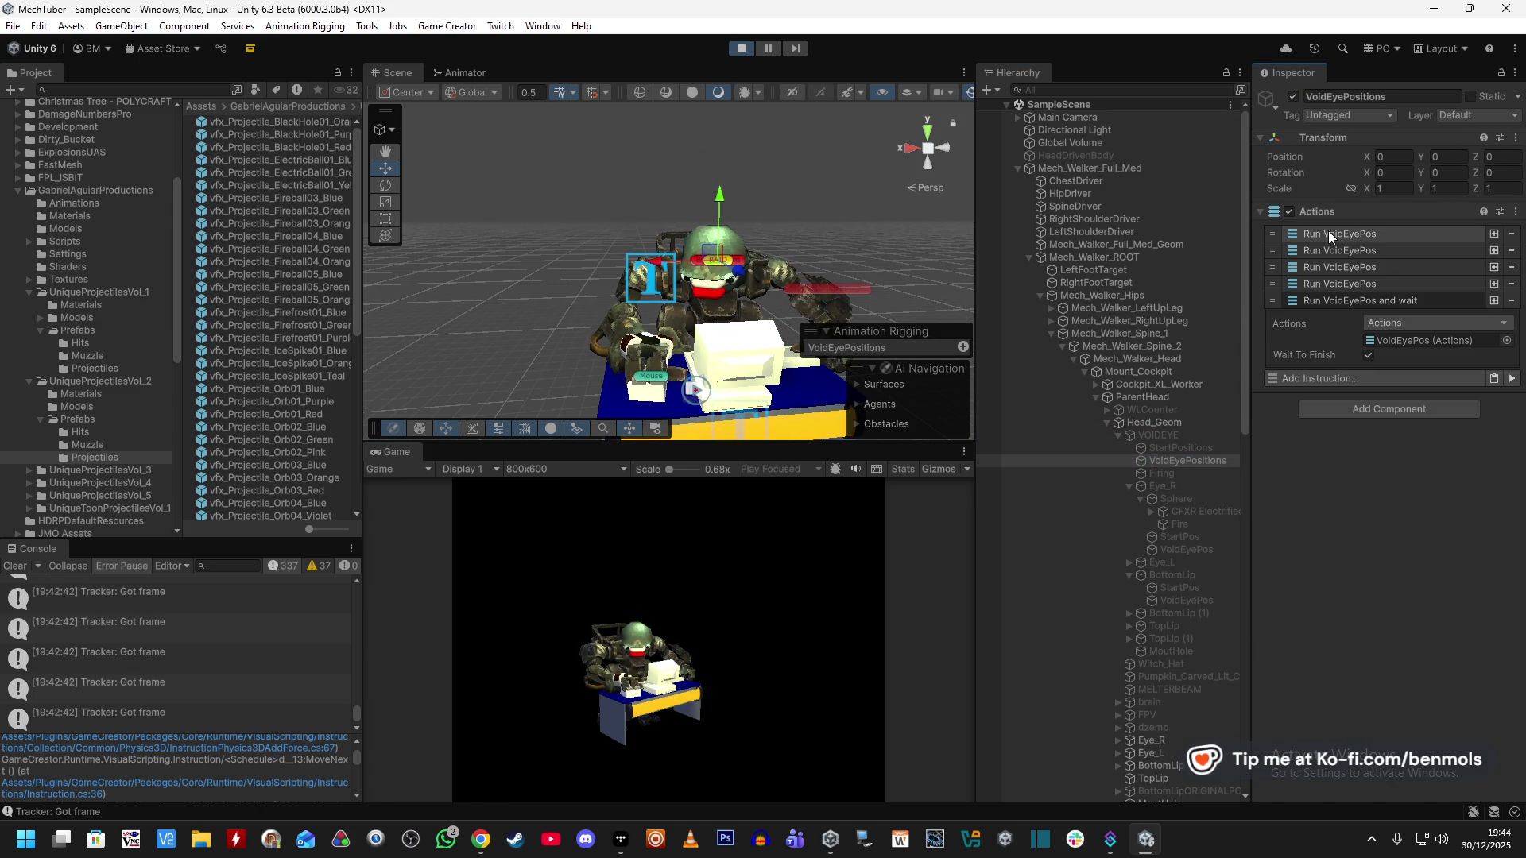
{"action": "left_click", "coordinate": [1187, 448]}
{"action": "left_click", "coordinate": [1190, 436]}
{"action": "scroll", "coordinate": [1281, 569], "scroll_direction": "down", "scroll_amount": 10}
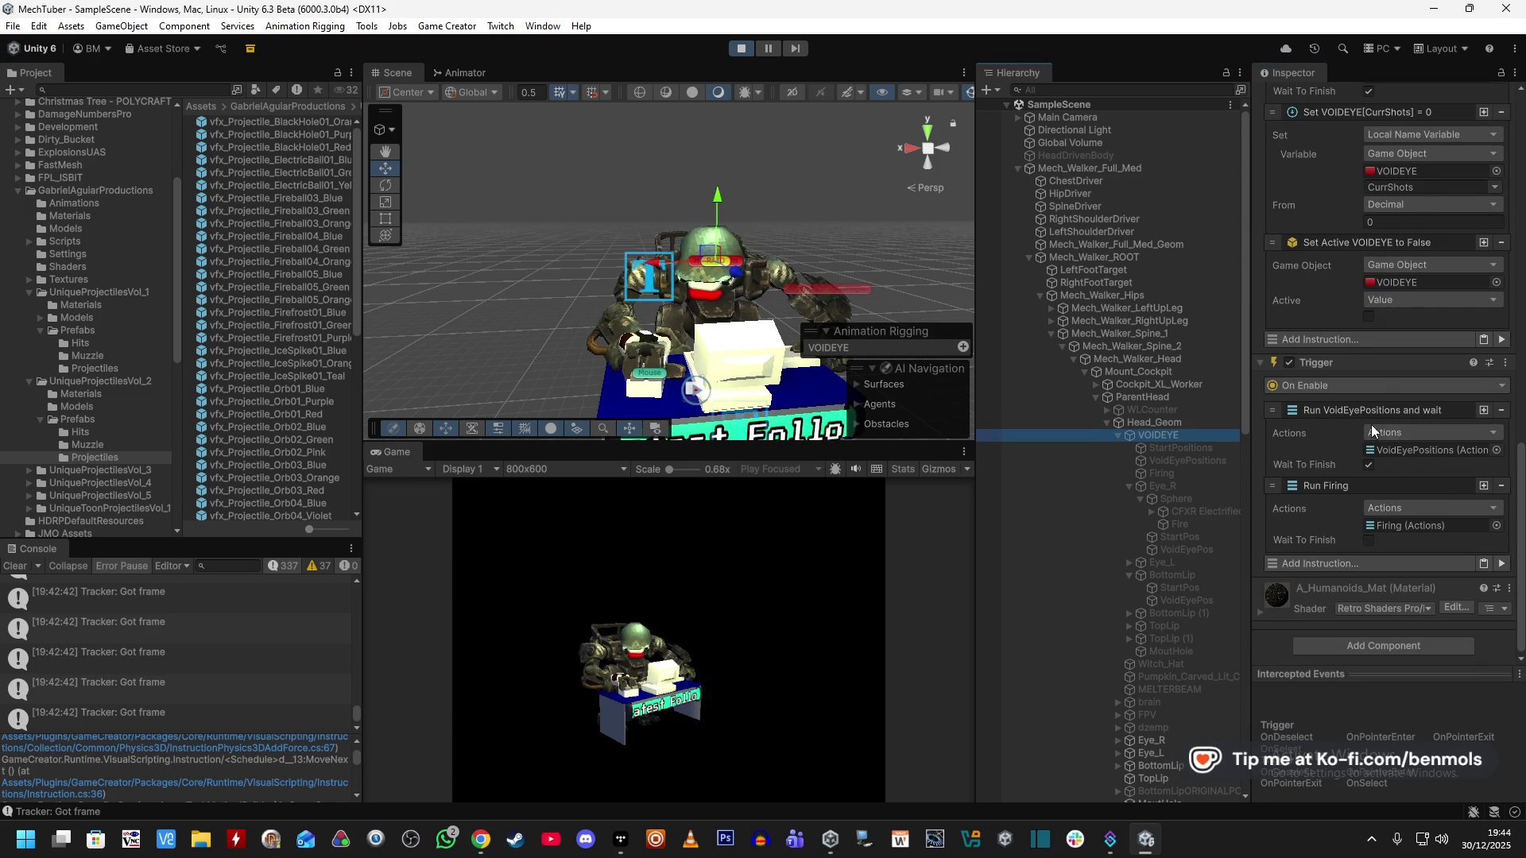
Insert a 2-second Wait Seconds before Run Firing in On Enable and reactivate VOIDEYE.
{"action": "left_click", "coordinate": [1300, 567]}
{"action": "type", "text": "timer"}
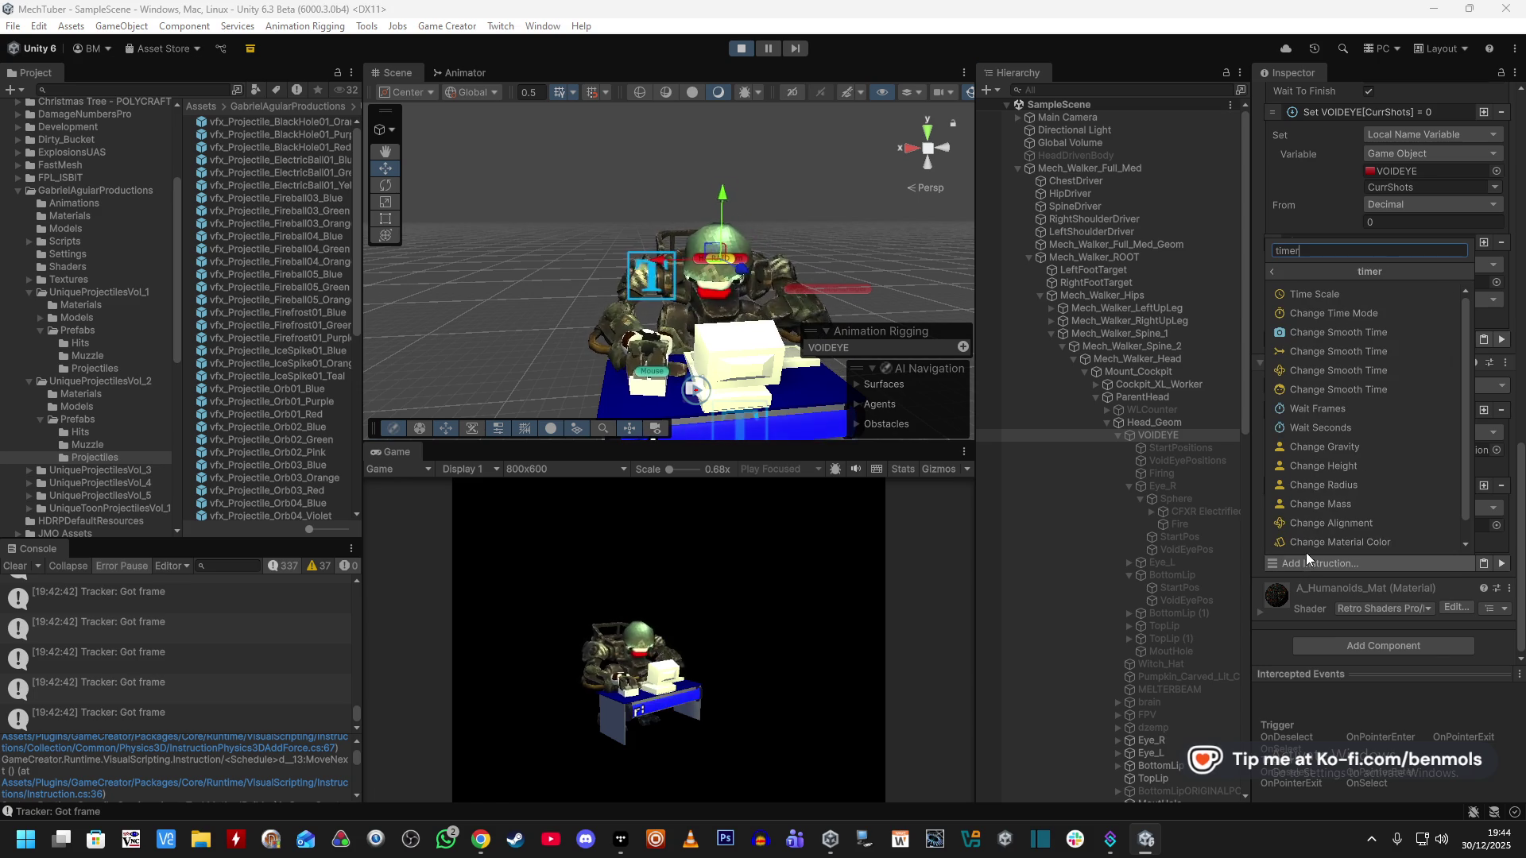
{"action": "left_click", "coordinate": [1321, 433]}
{"action": "mouse_move", "coordinate": [1284, 494]}
{"action": "left_mouse_down"}
{"action": "mouse_move", "coordinate": [1278, 418]}
{"action": "mouse_move", "coordinate": [1343, 431]}
{"action": "left_mouse_up"}
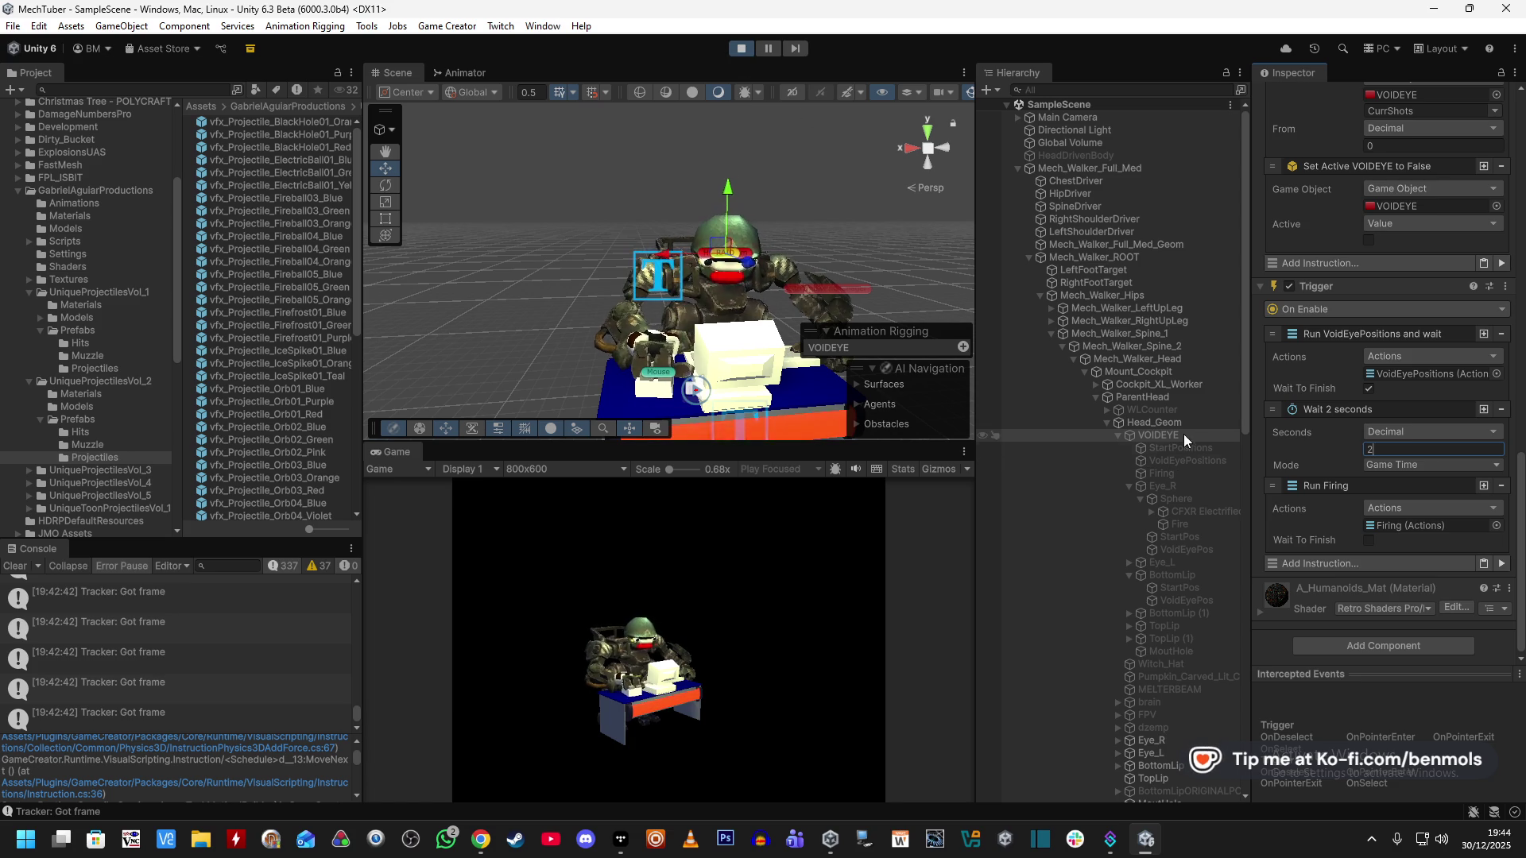
{"action": "scroll", "coordinate": [1271, 175], "scroll_direction": "up", "scroll_amount": 10}
{"action": "scroll", "coordinate": [1268, 135], "scroll_direction": "up", "scroll_amount": 5}
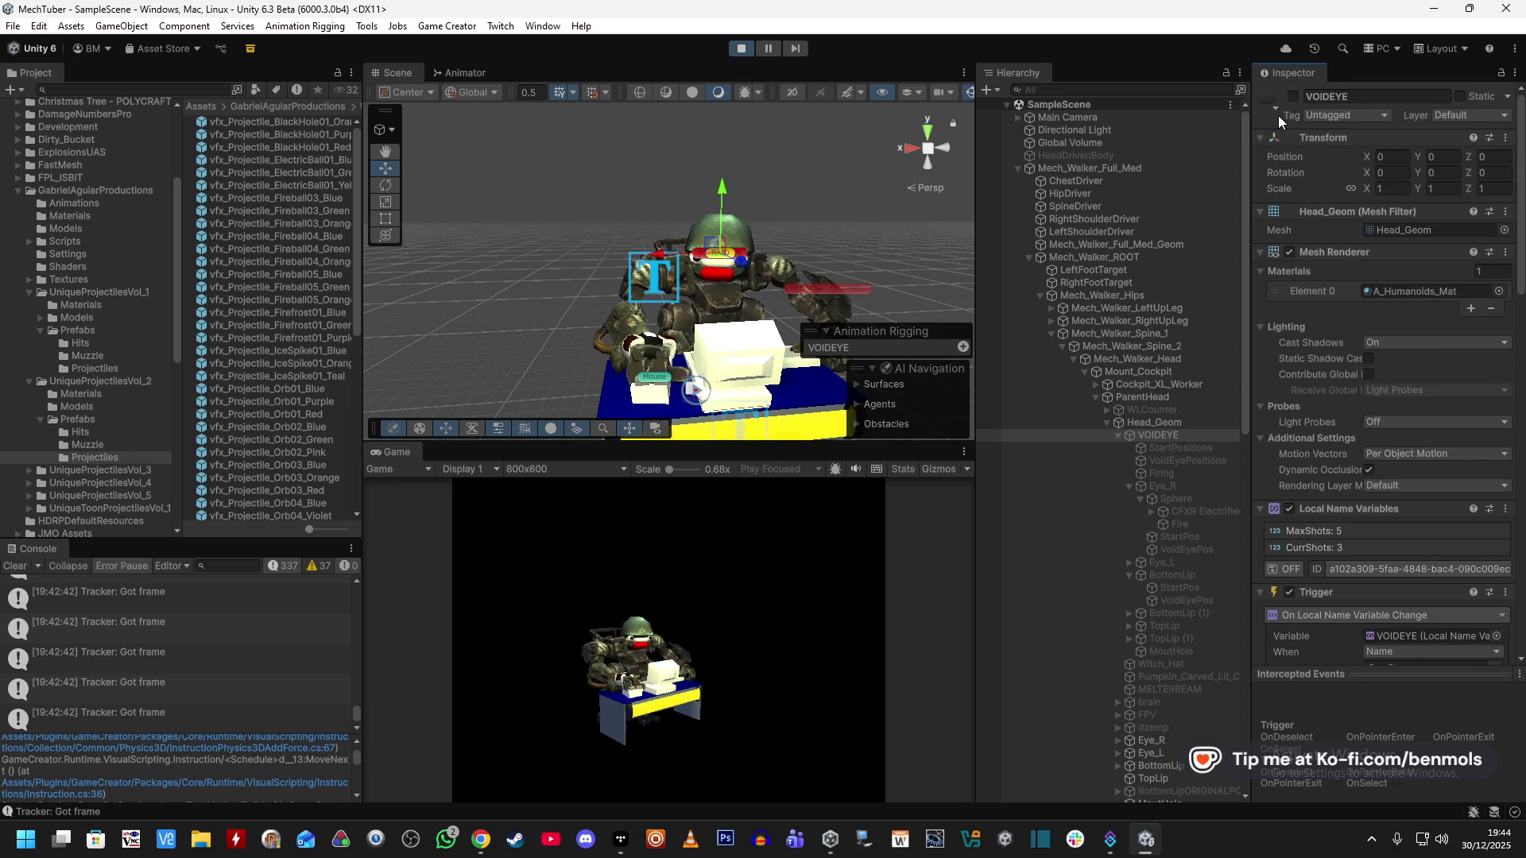
{"action": "left_click", "coordinate": [1293, 97]}
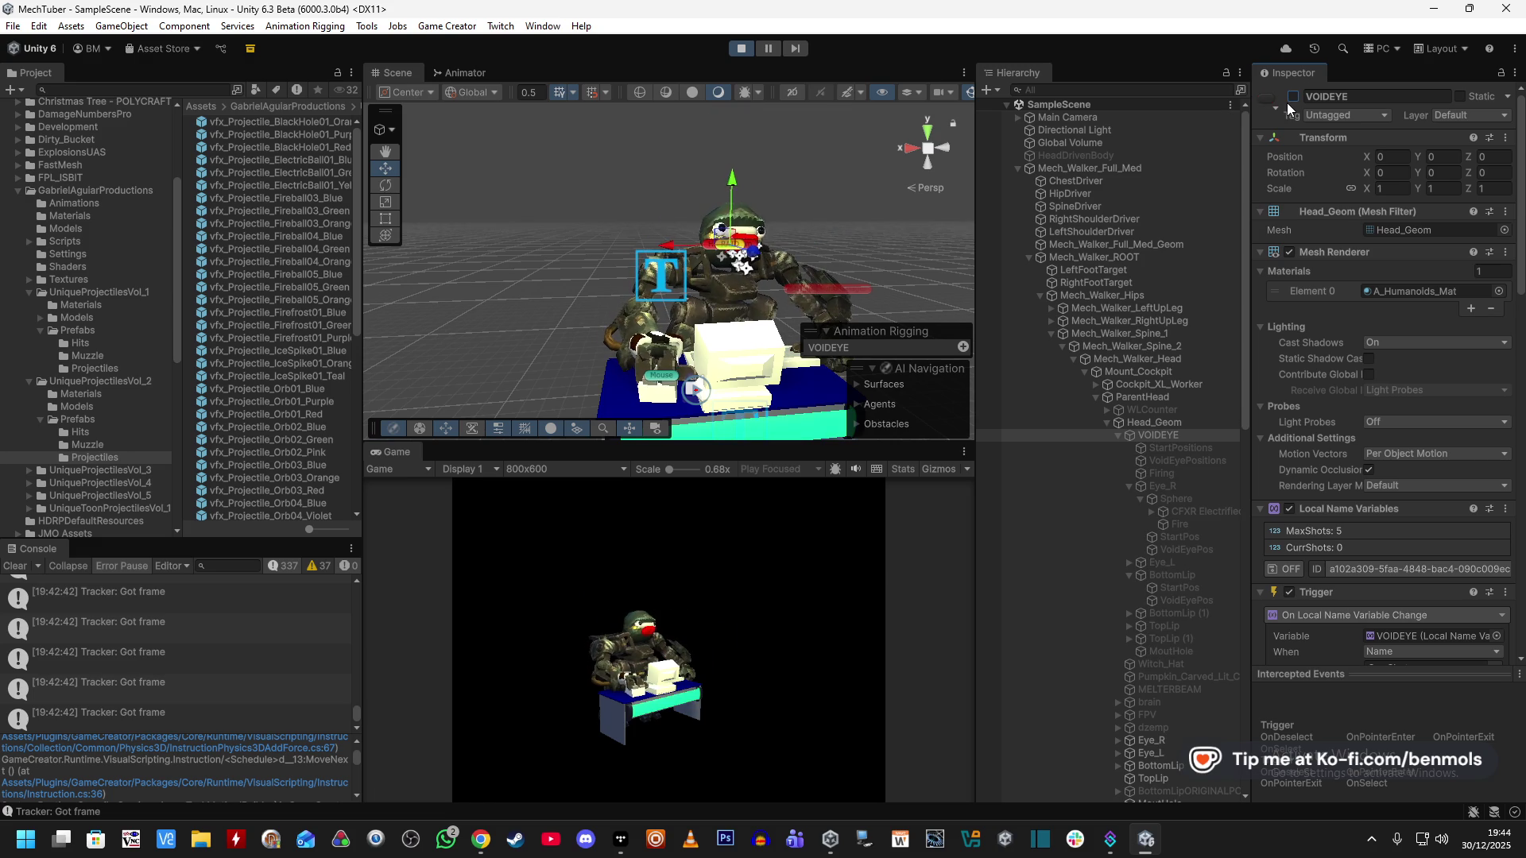
Toggle VOIDEYE on and off repeatedly, watching CurrShots climb and reset to 0, then stop play.
{"action": "left_click", "coordinate": [1294, 99]}
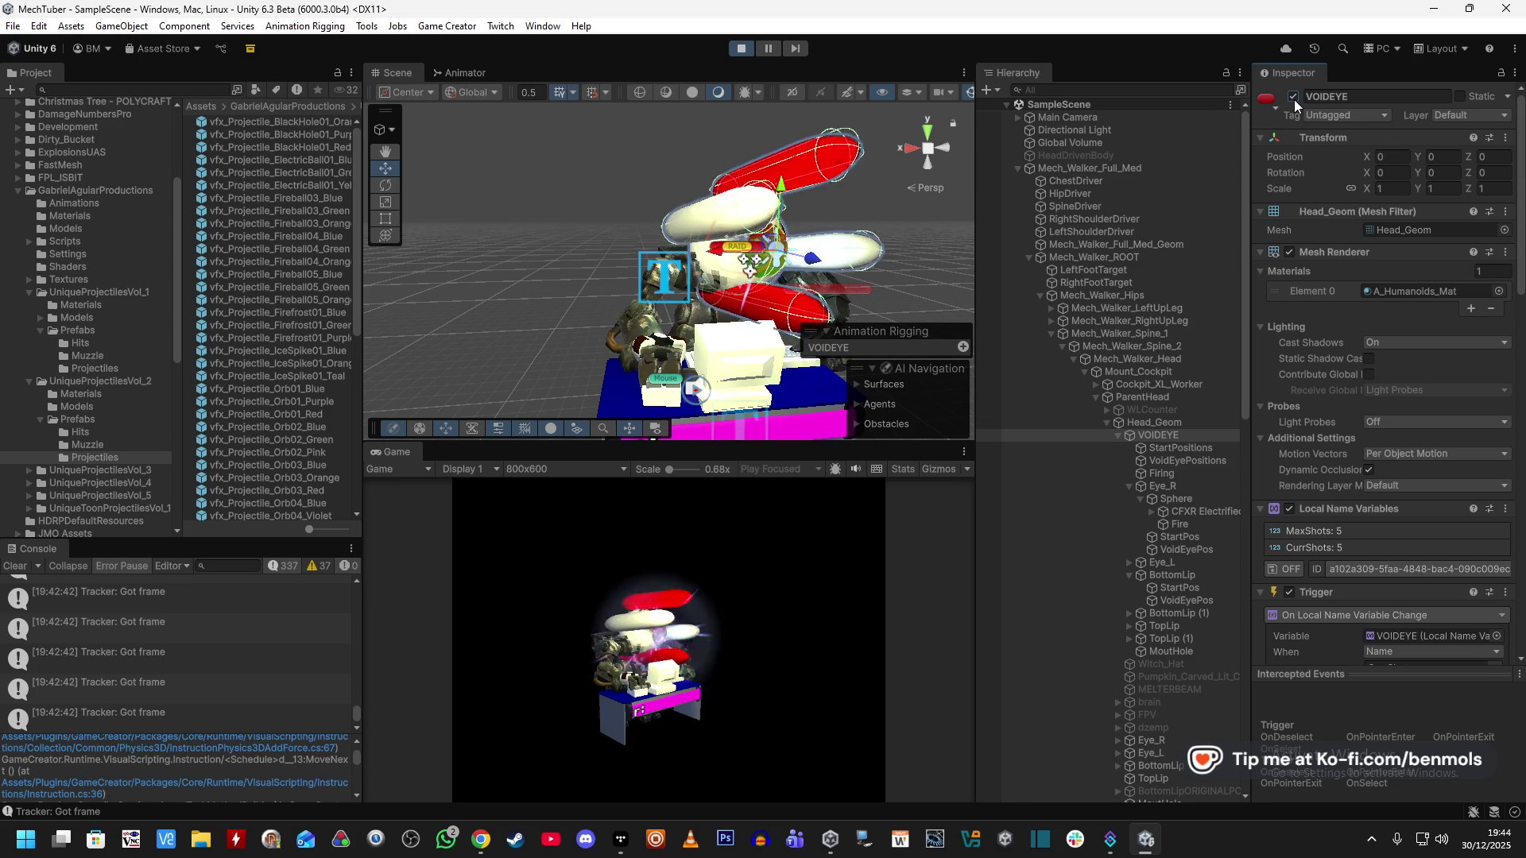
{"action": "left_click", "coordinate": [1292, 97]}
{"action": "left_click", "coordinate": [1191, 524]}
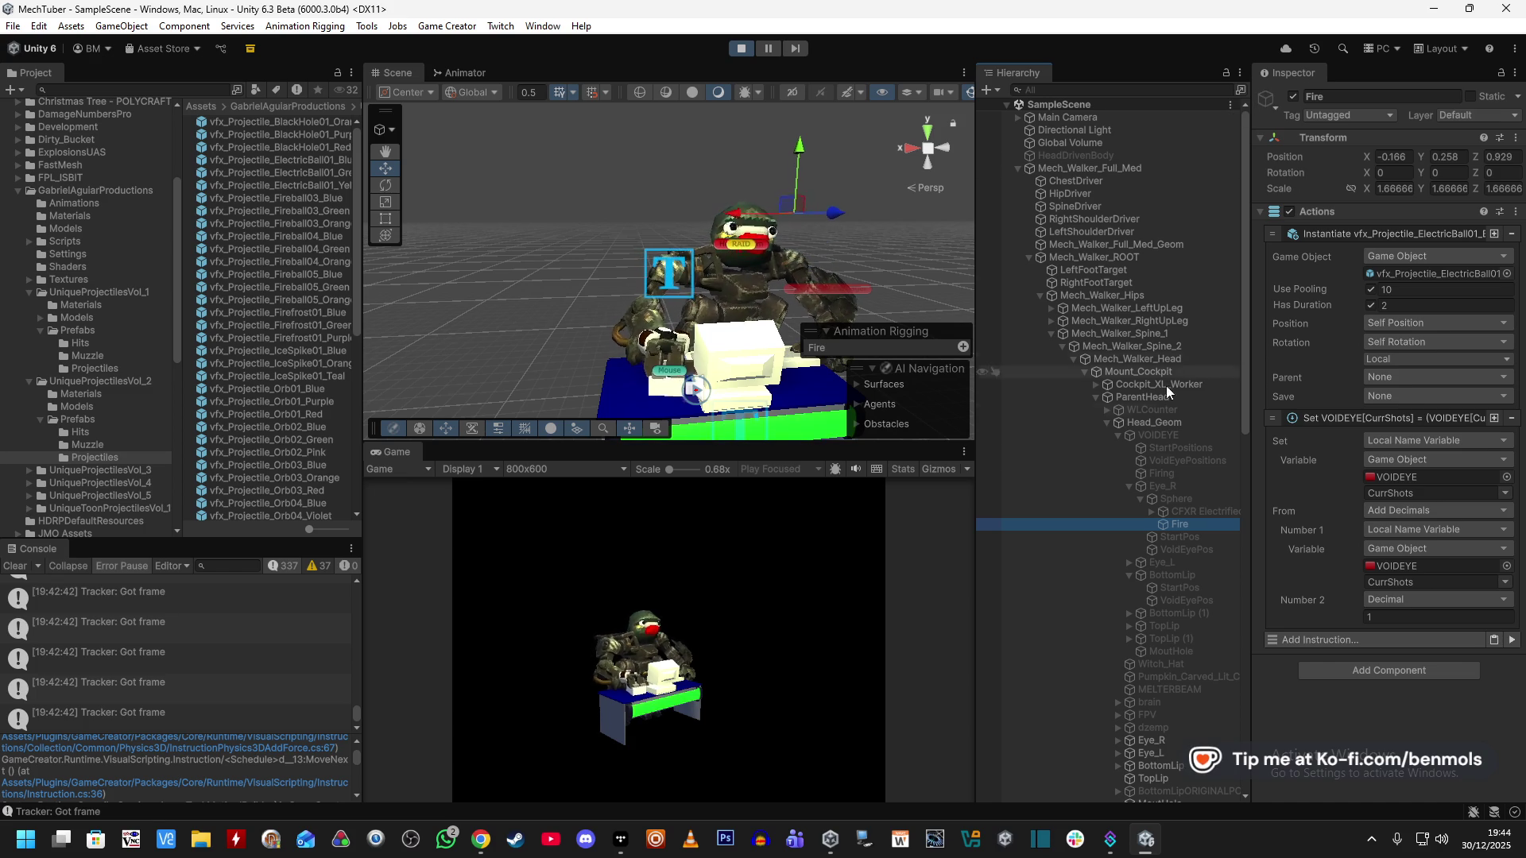
{"action": "left_click", "coordinate": [1176, 436]}
{"action": "left_click", "coordinate": [1292, 97]}
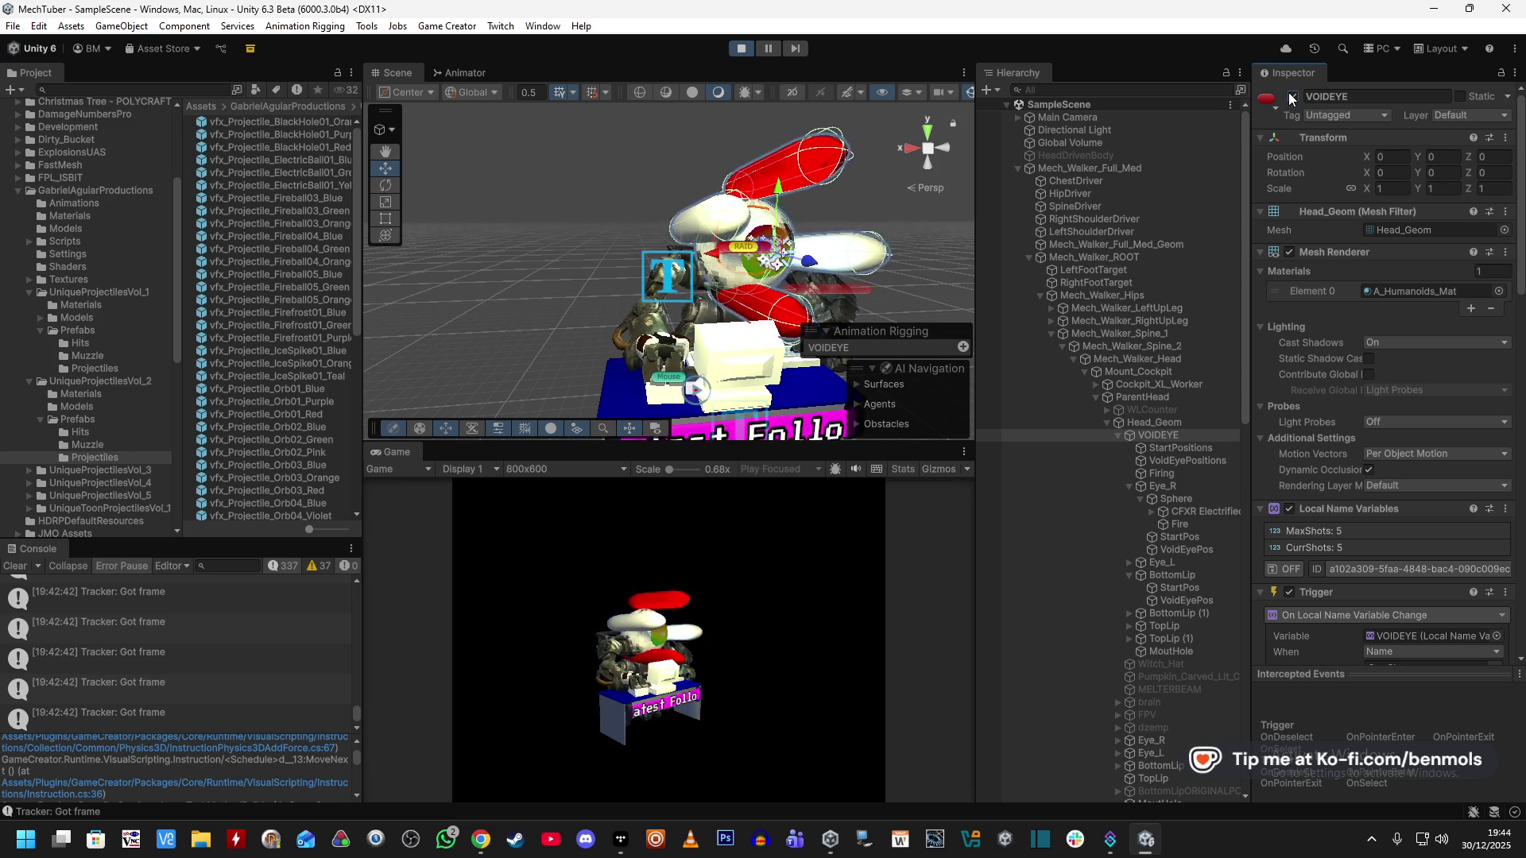
{"action": "left_click", "coordinate": [1291, 97]}
{"action": "left_click", "coordinate": [1291, 97]}
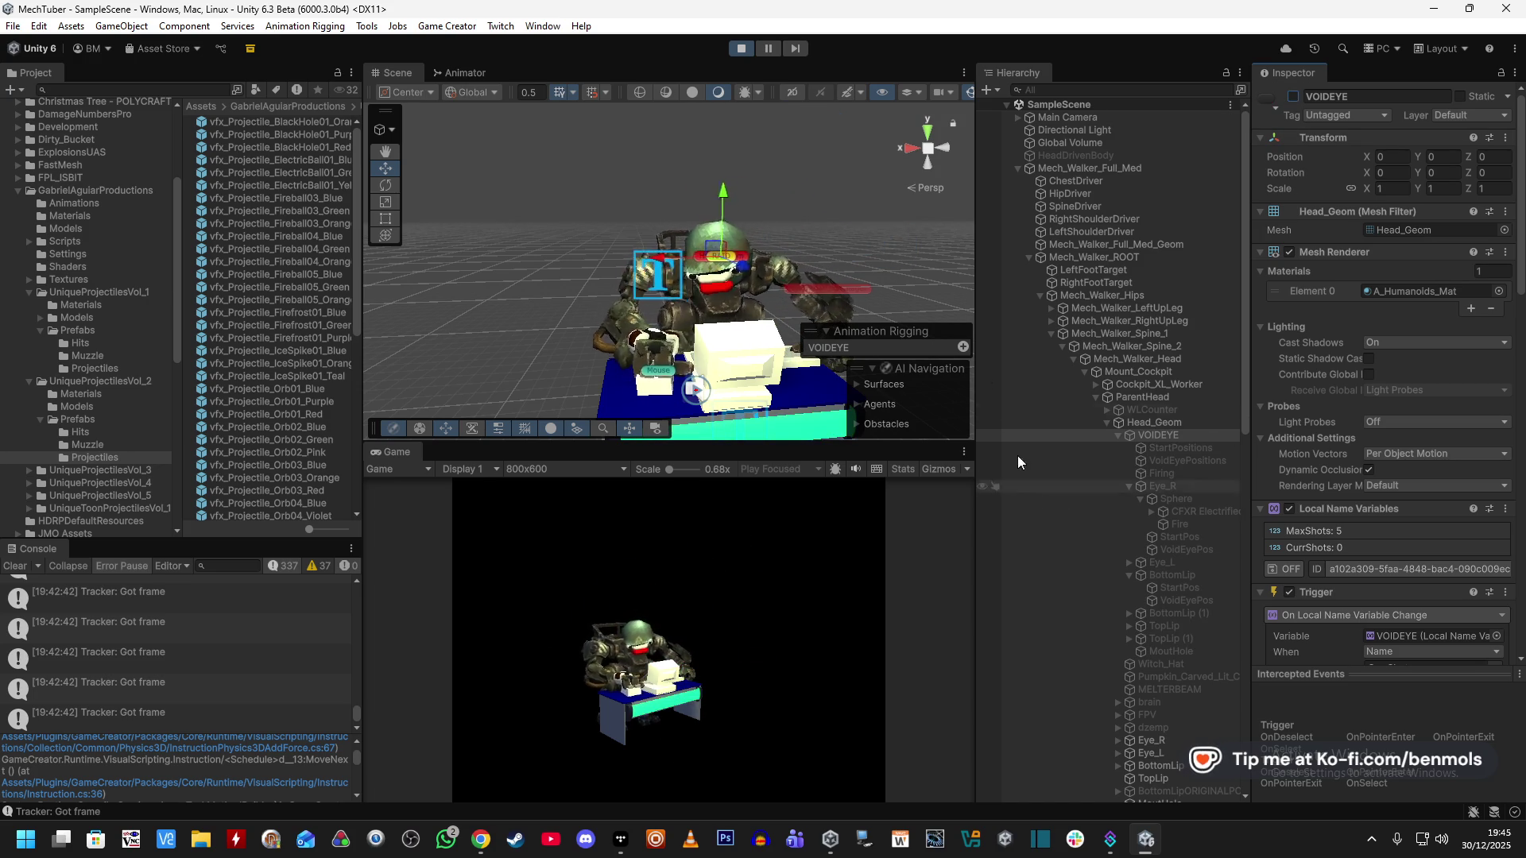
{"action": "left_click", "coordinate": [741, 50]}
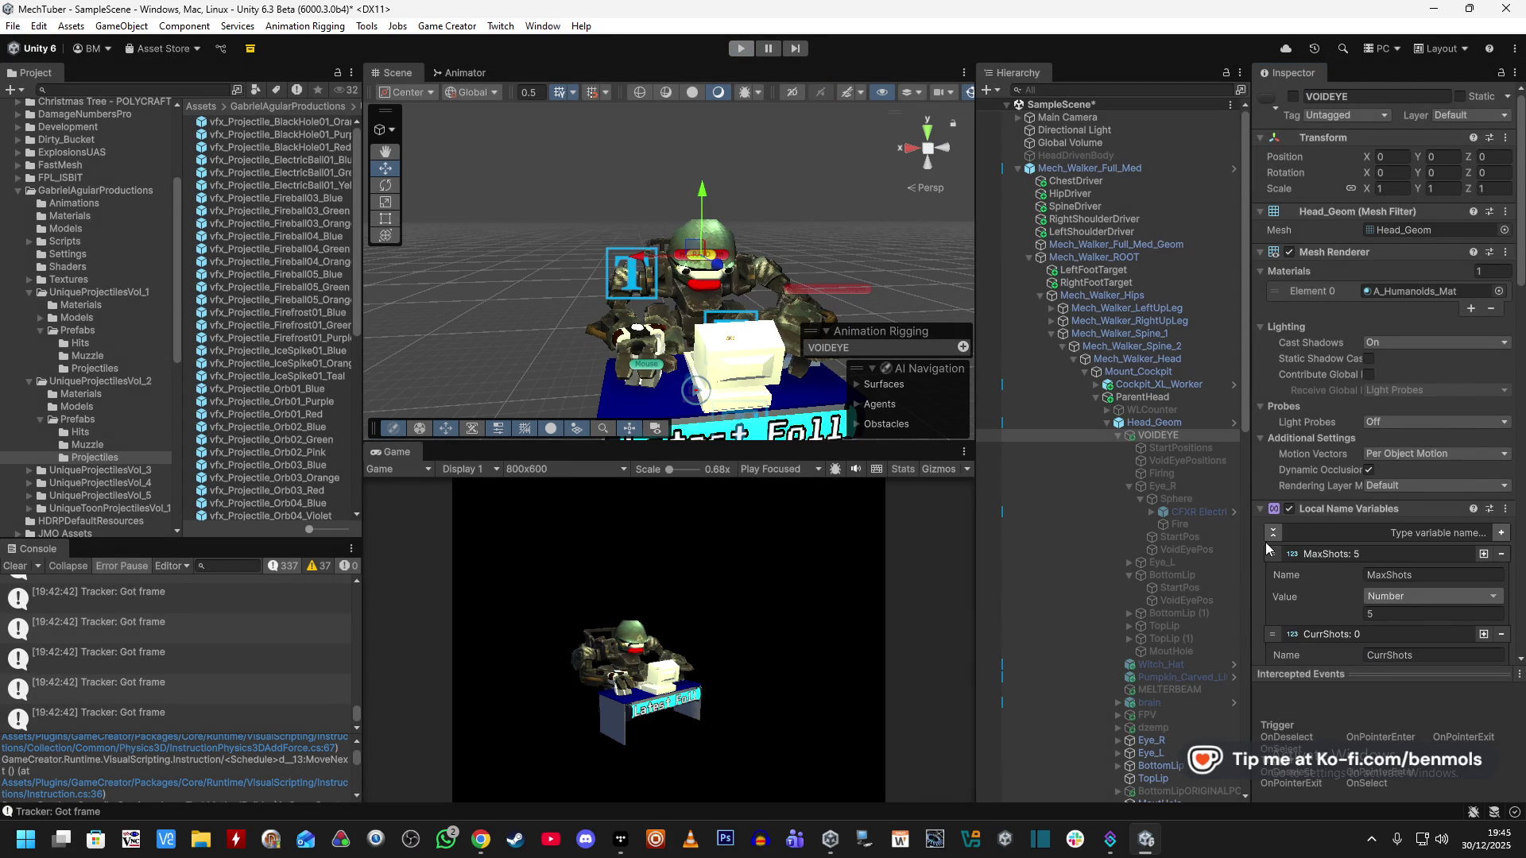
Add a 2-second Wait Seconds instruction just before Run Firing in VOIDEYE's On Enable trigger.
{"action": "scroll", "coordinate": [1263, 548], "scroll_direction": "down", "scroll_amount": 5}
{"action": "scroll", "coordinate": [1262, 551], "scroll_direction": "down", "scroll_amount": 4}
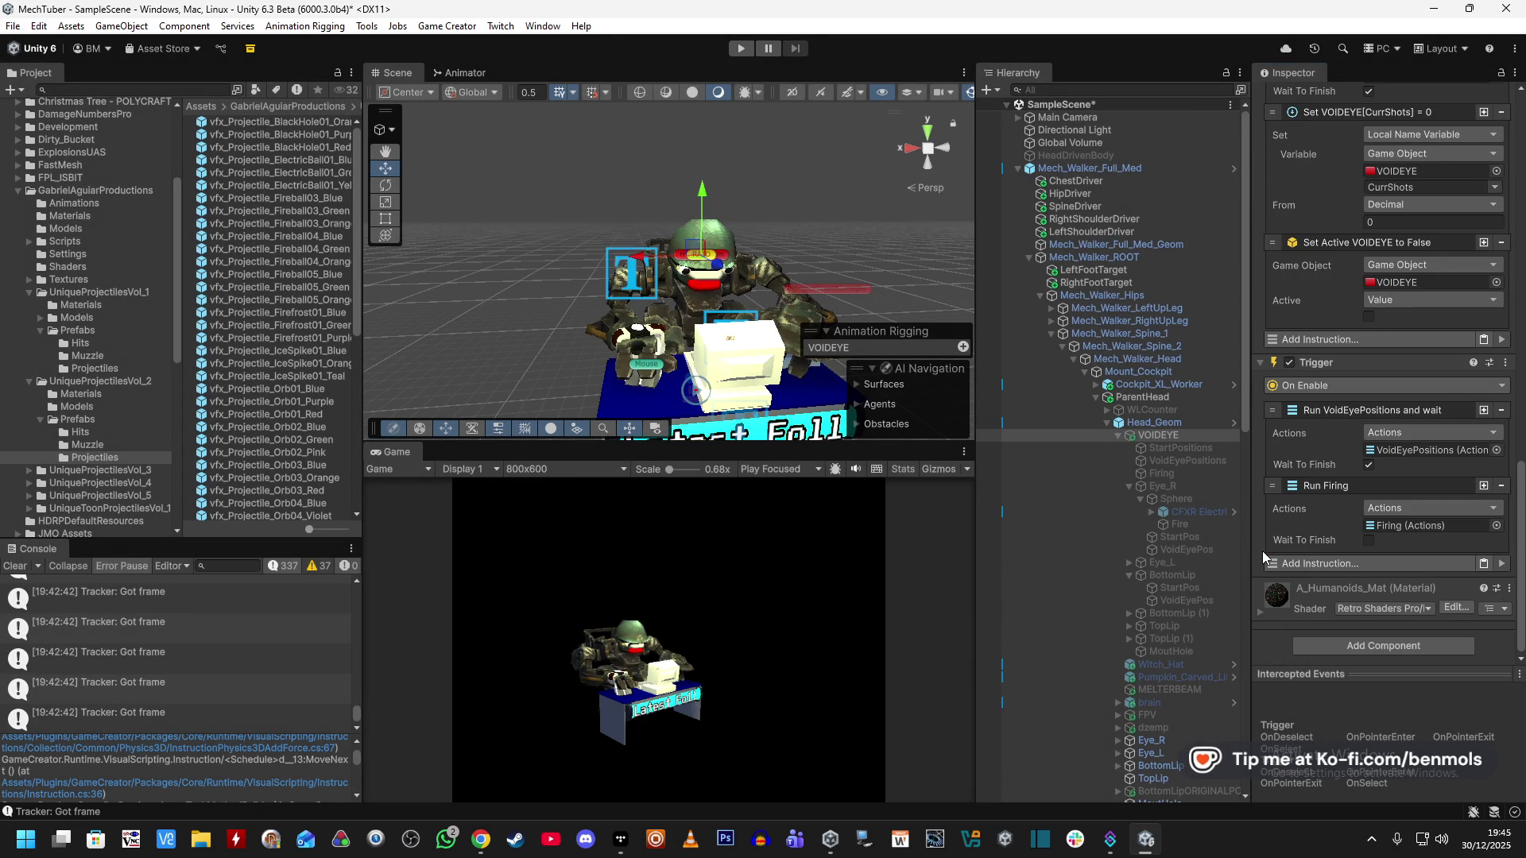
{"action": "left_click", "coordinate": [1334, 569]}
{"action": "type", "text": "timer"}
{"action": "left_click", "coordinate": [1342, 428]}
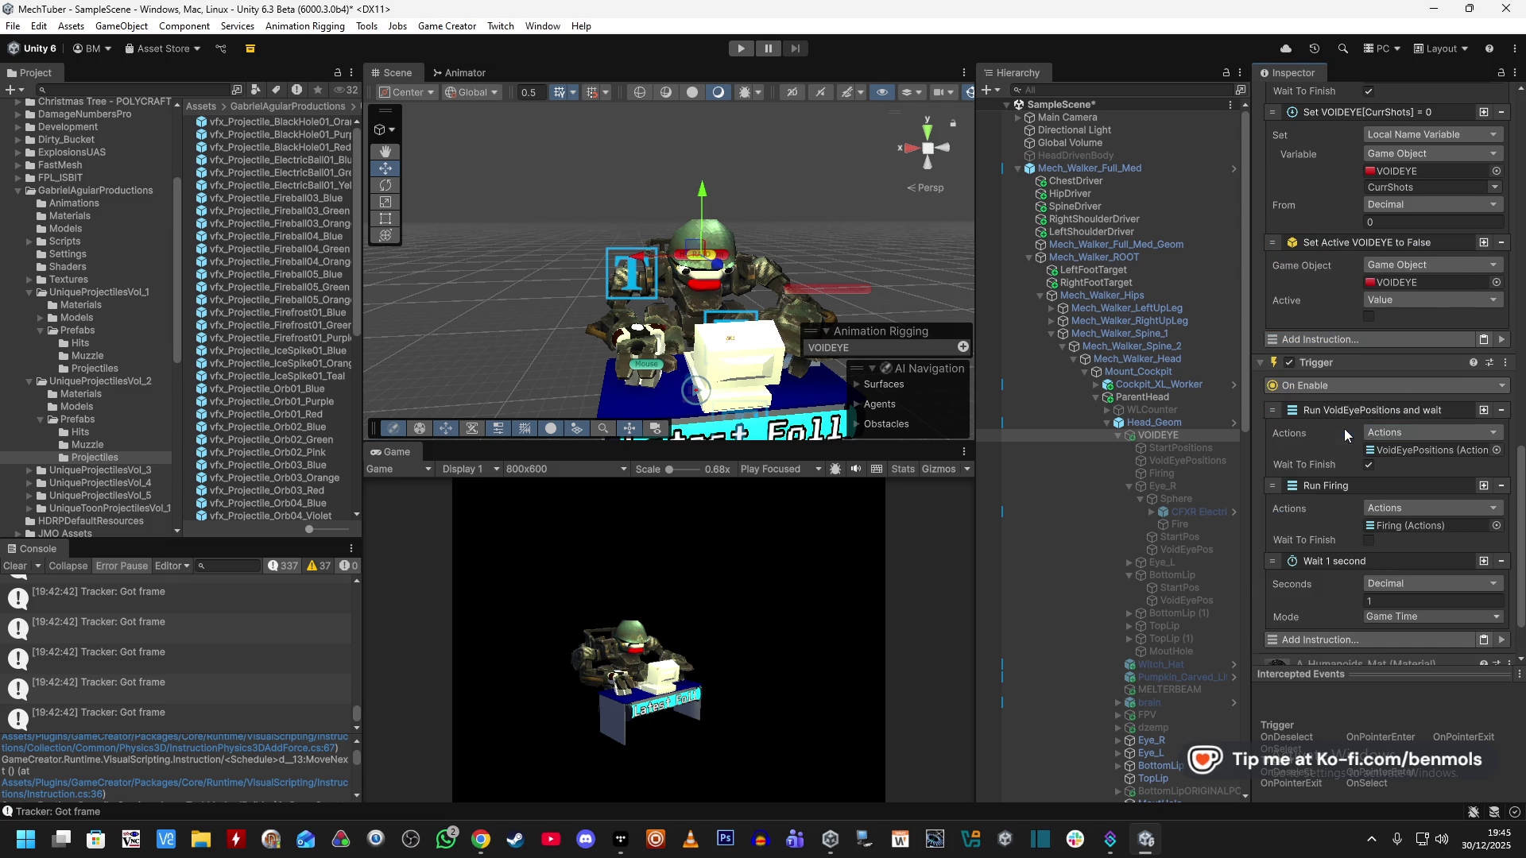
{"action": "left_click_drag", "start_coordinate": [1274, 561], "coordinate": [1275, 489]}
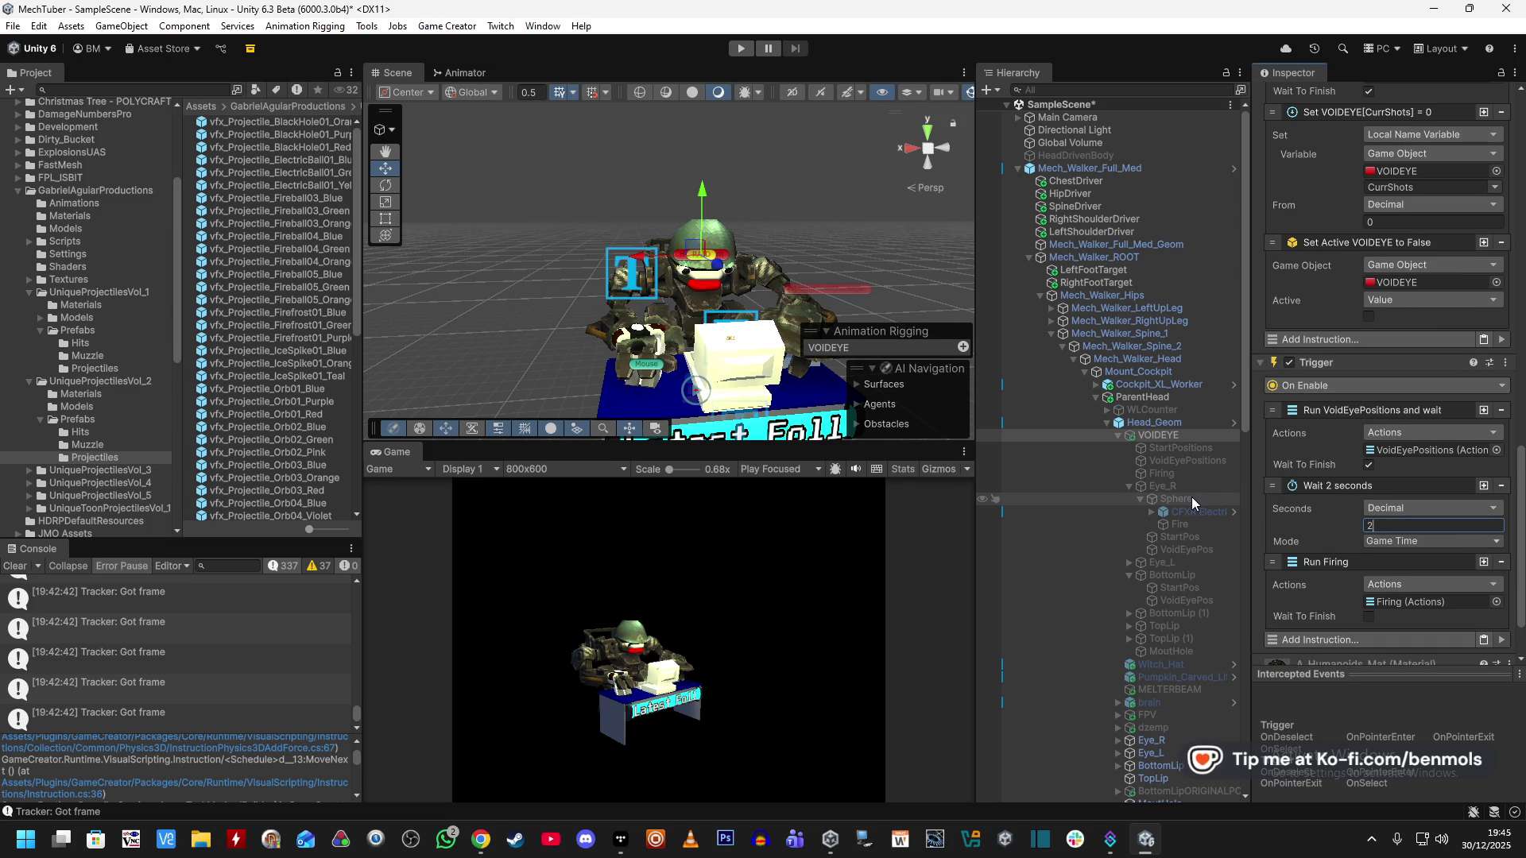
{"action": "scroll", "coordinate": [1190, 497], "scroll_direction": "down", "scroll_amount": 3}
{"action": "scroll", "coordinate": [1191, 497], "scroll_direction": "down", "scroll_amount": 6}
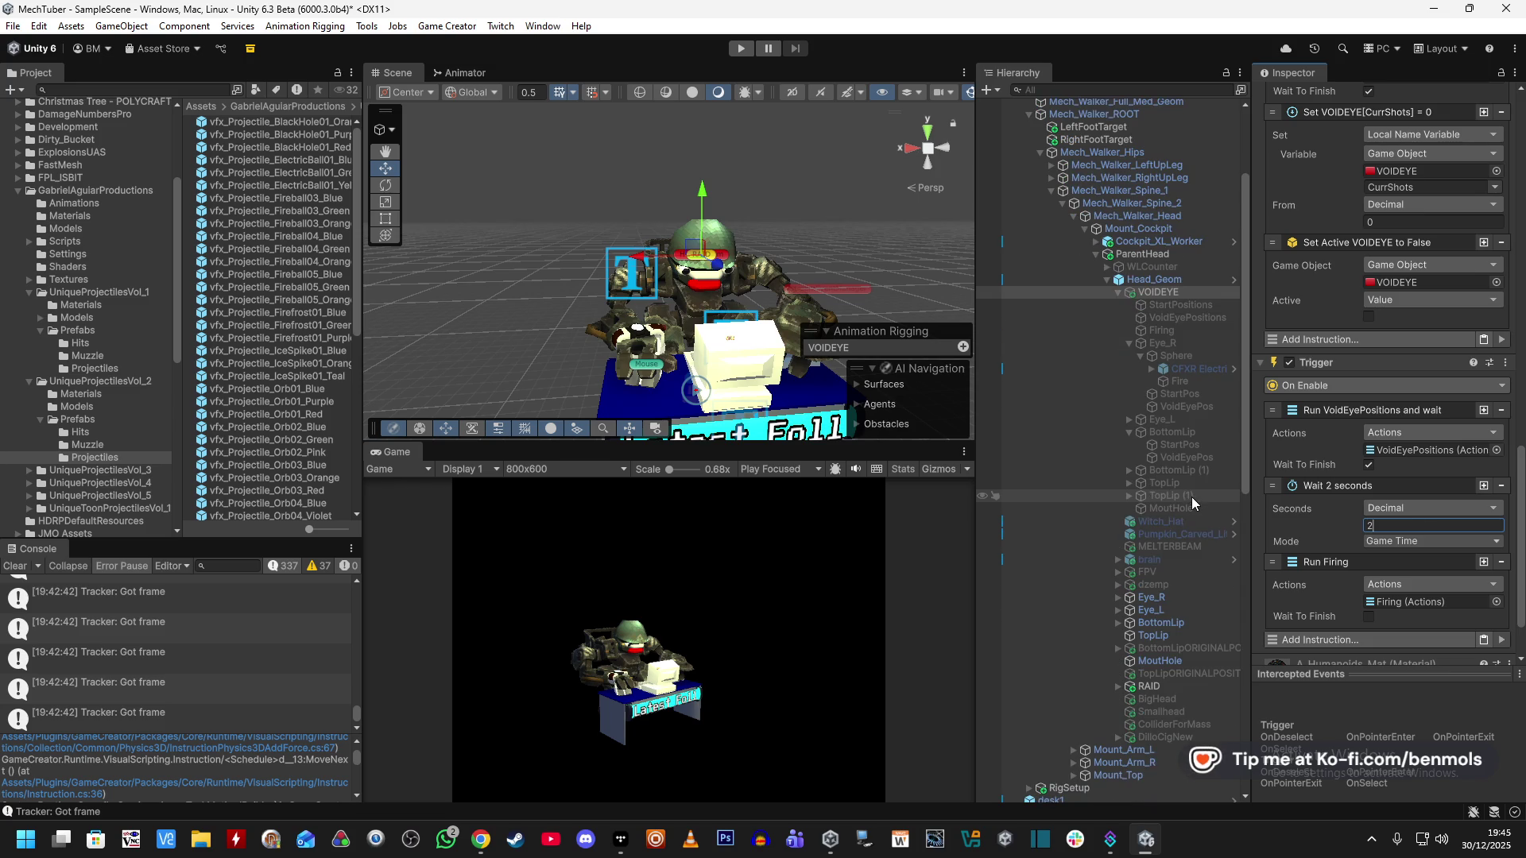
{"action": "scroll", "coordinate": [1191, 497], "scroll_direction": "up", "scroll_amount": 3}
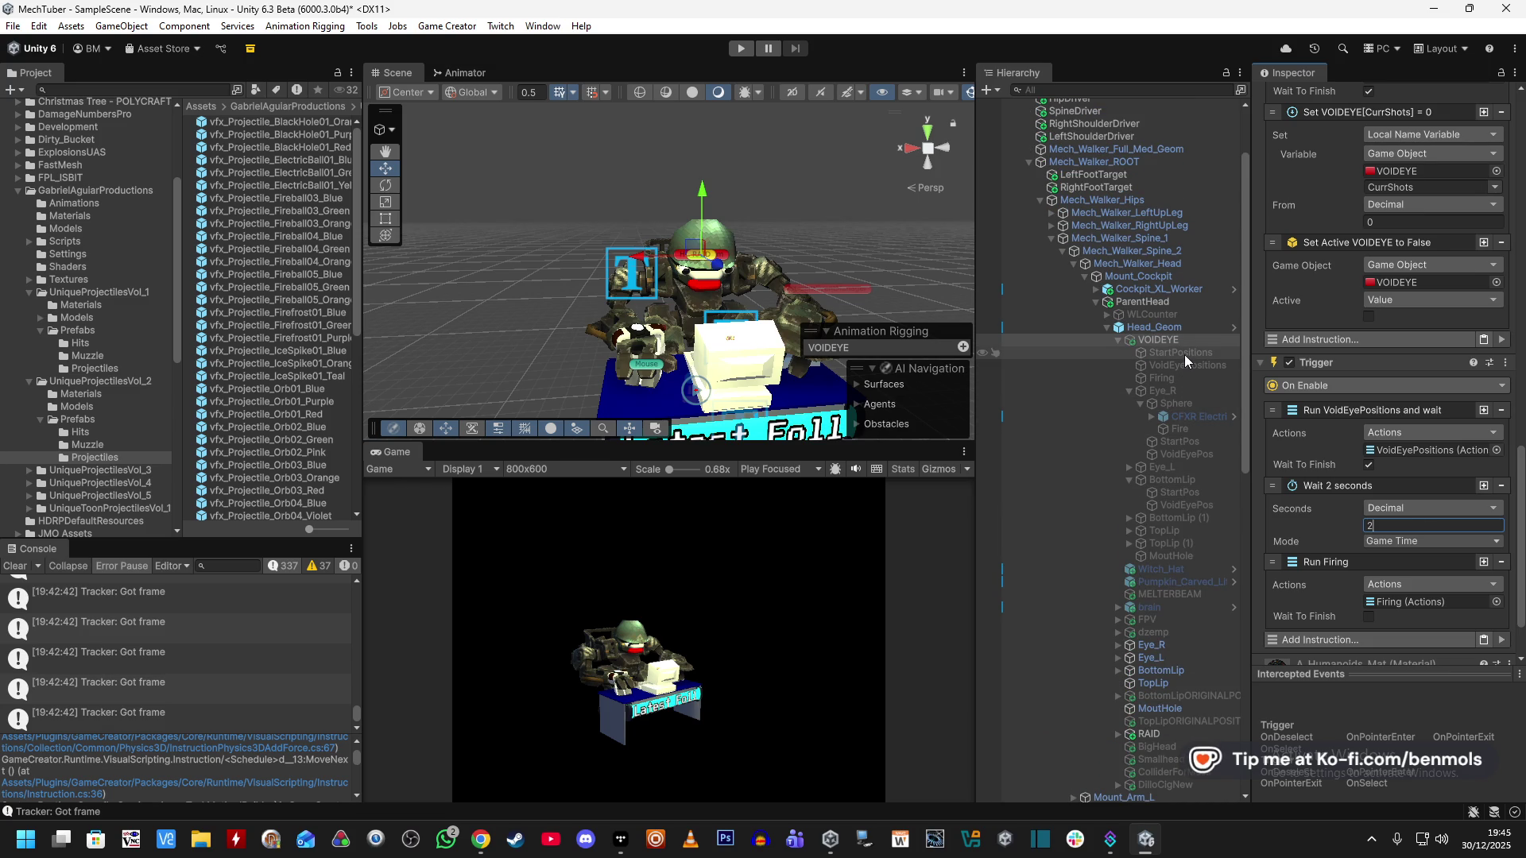
{"action": "scroll", "coordinate": [1265, 498], "scroll_direction": "up", "scroll_amount": 3}
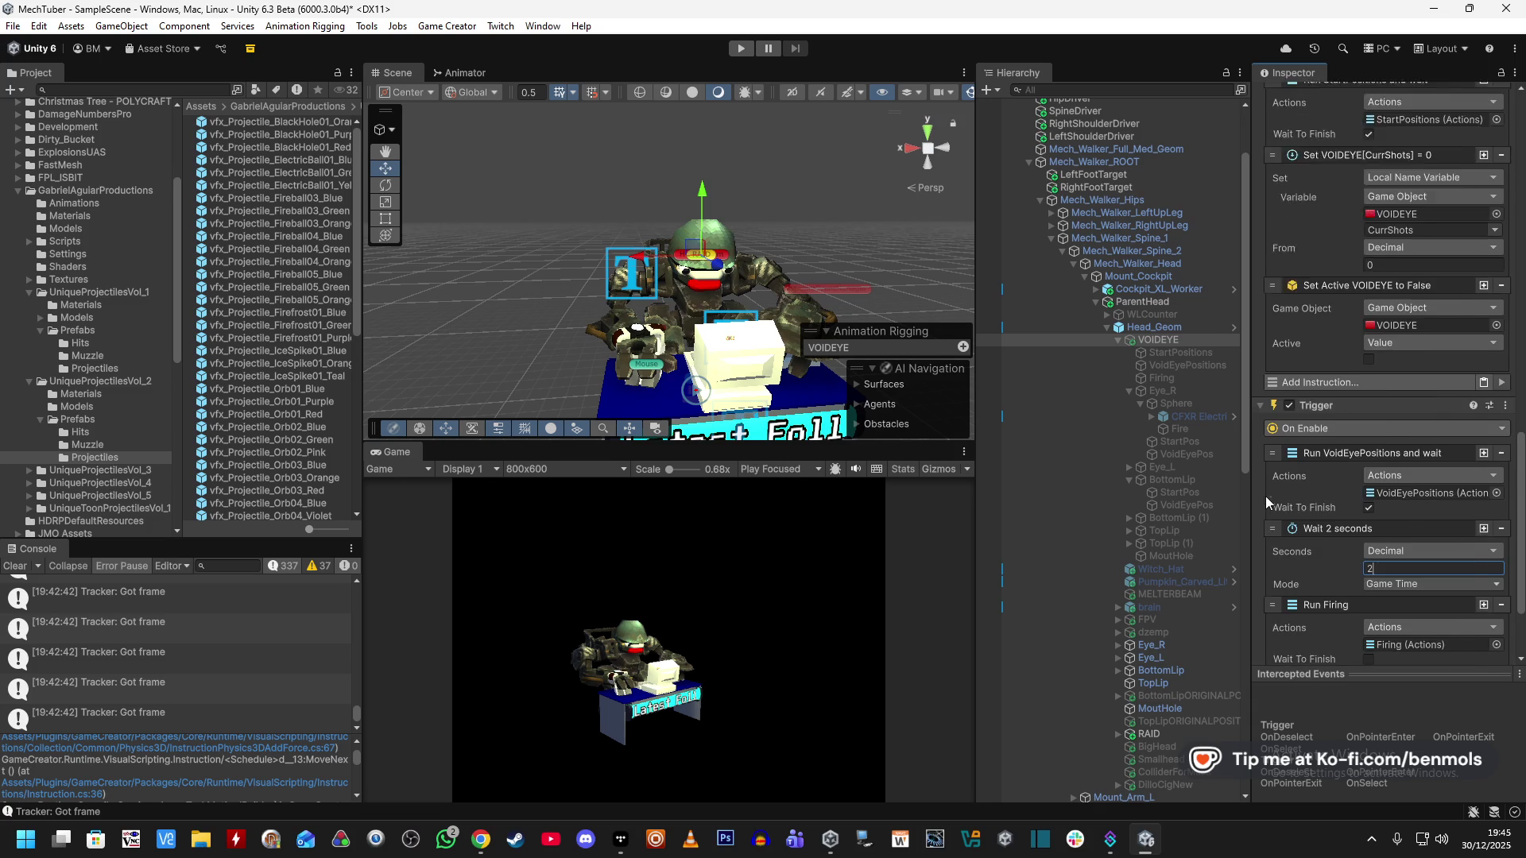
{"action": "scroll", "coordinate": [1265, 496], "scroll_direction": "up", "scroll_amount": 1}
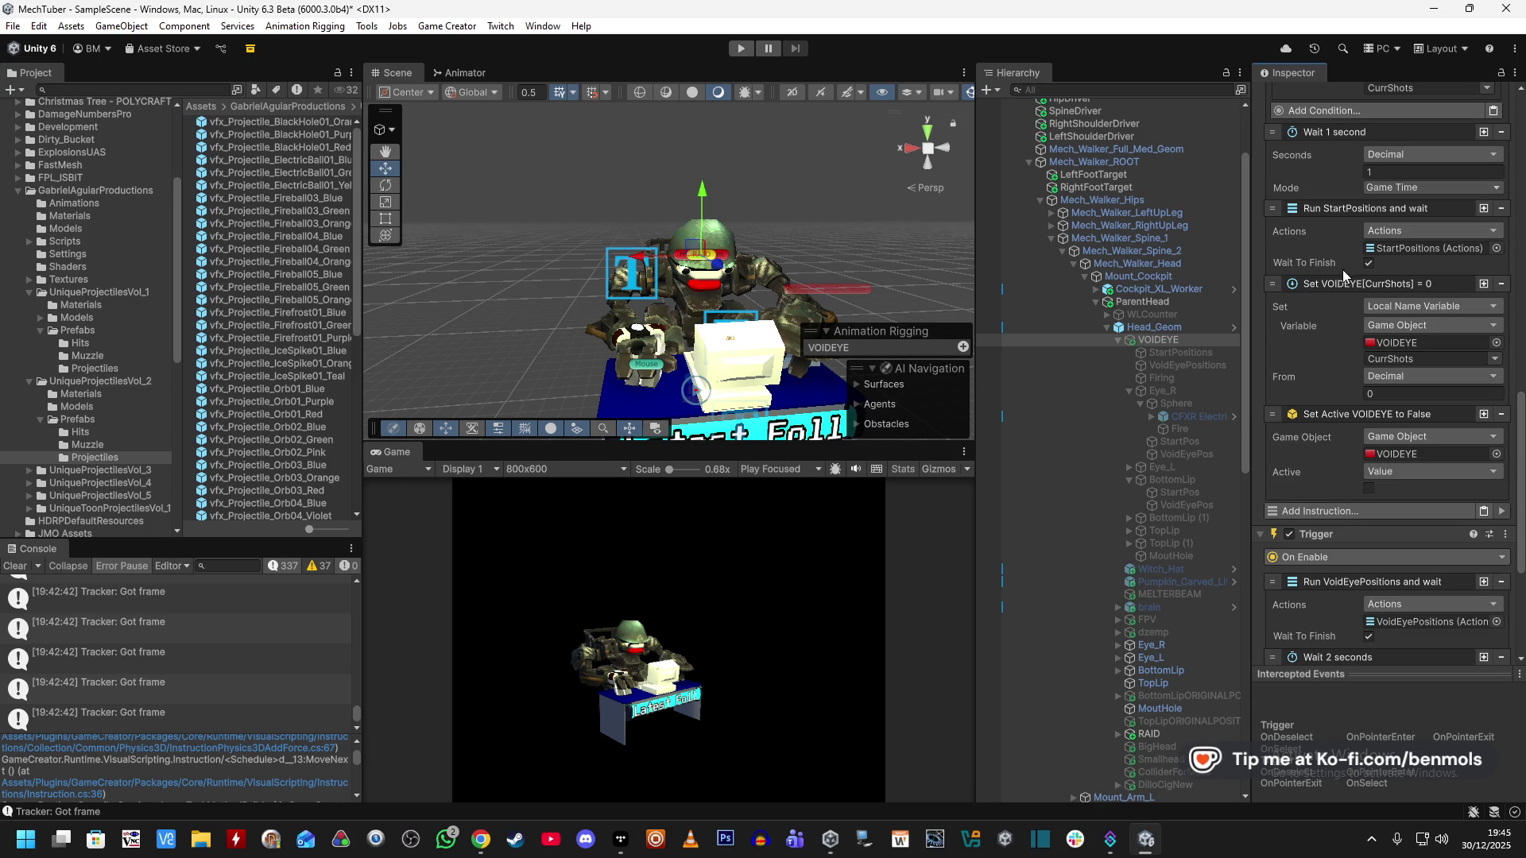
Insert a 2-second Wait Seconds between StartPositions and the CurrShots reset in VOIDEYE's trigger.
{"action": "left_click", "coordinate": [1308, 510]}
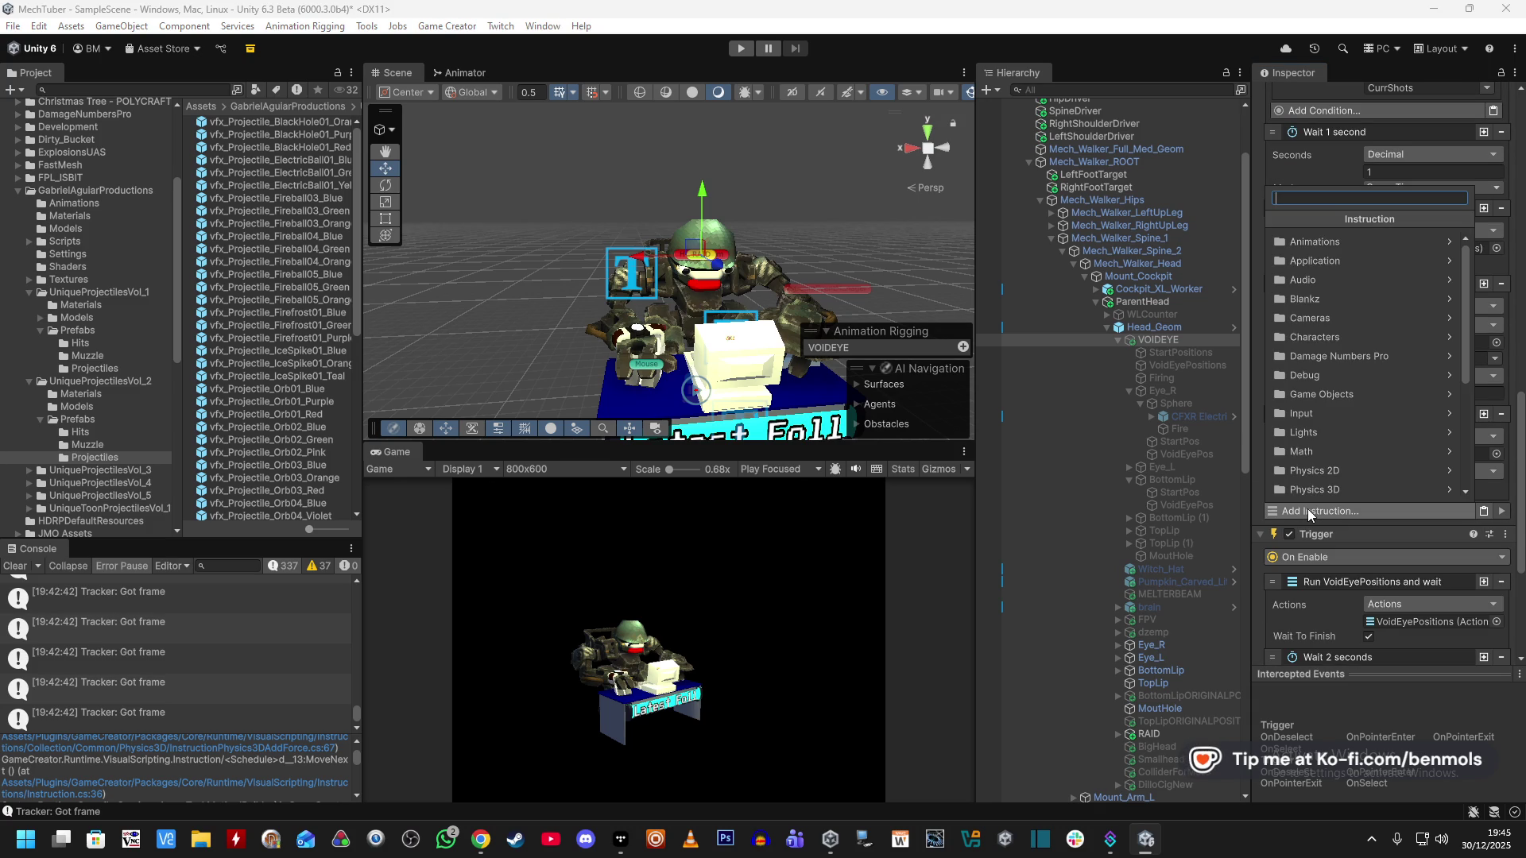
{"action": "type", "text": "active"}
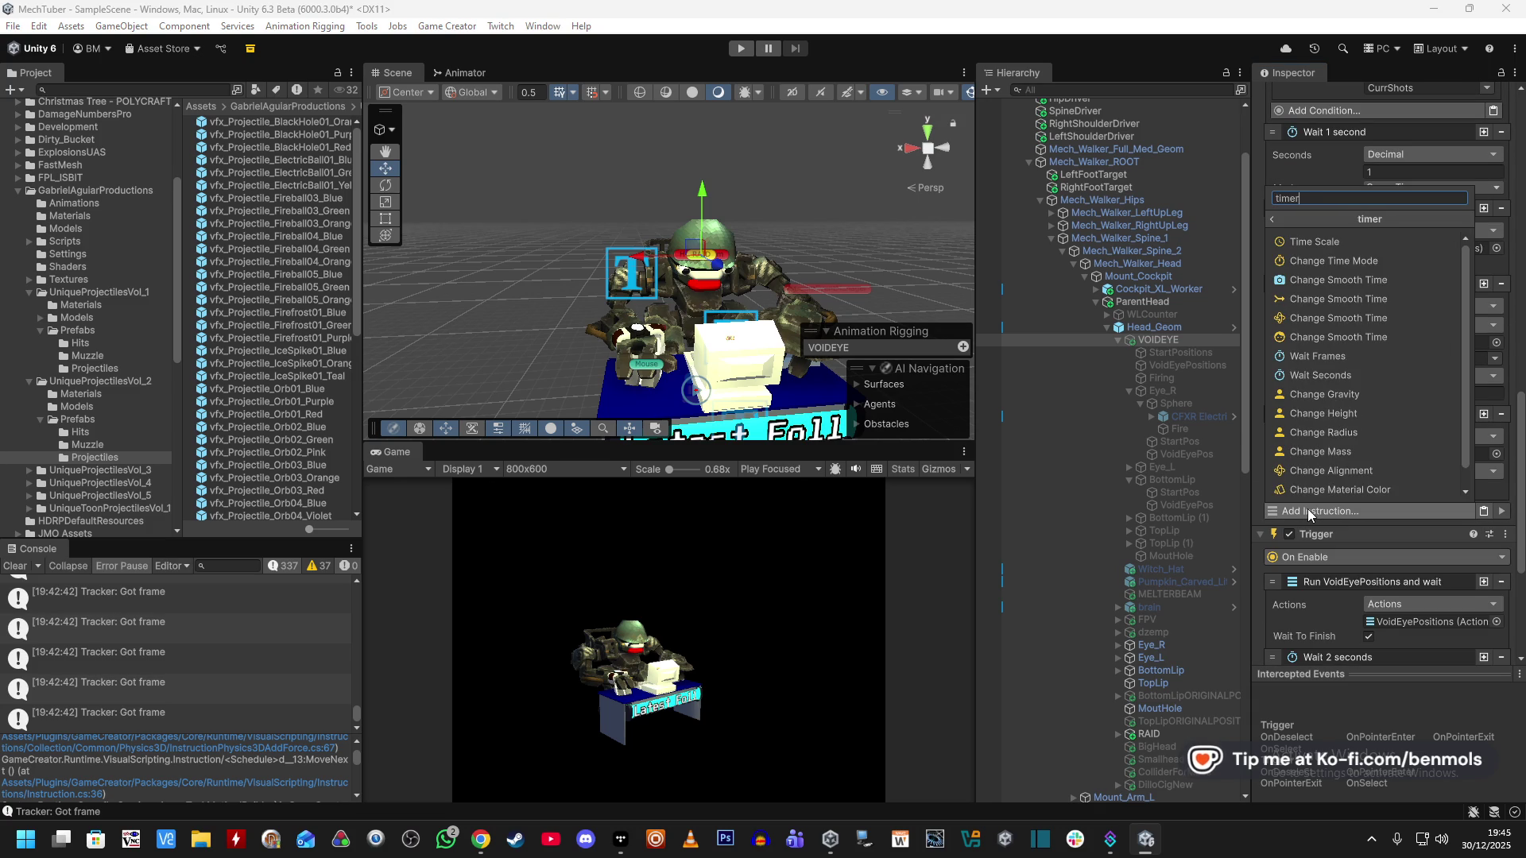
{"action": "left_click", "coordinate": [1373, 412]}
{"action": "key", "text": "ctrl+v"}
{"action": "left_click_drag", "start_coordinate": [1275, 507], "coordinate": [1283, 285]}
{"action": "left_click", "coordinate": [1370, 324]}
{"action": "type", "text": "2"}
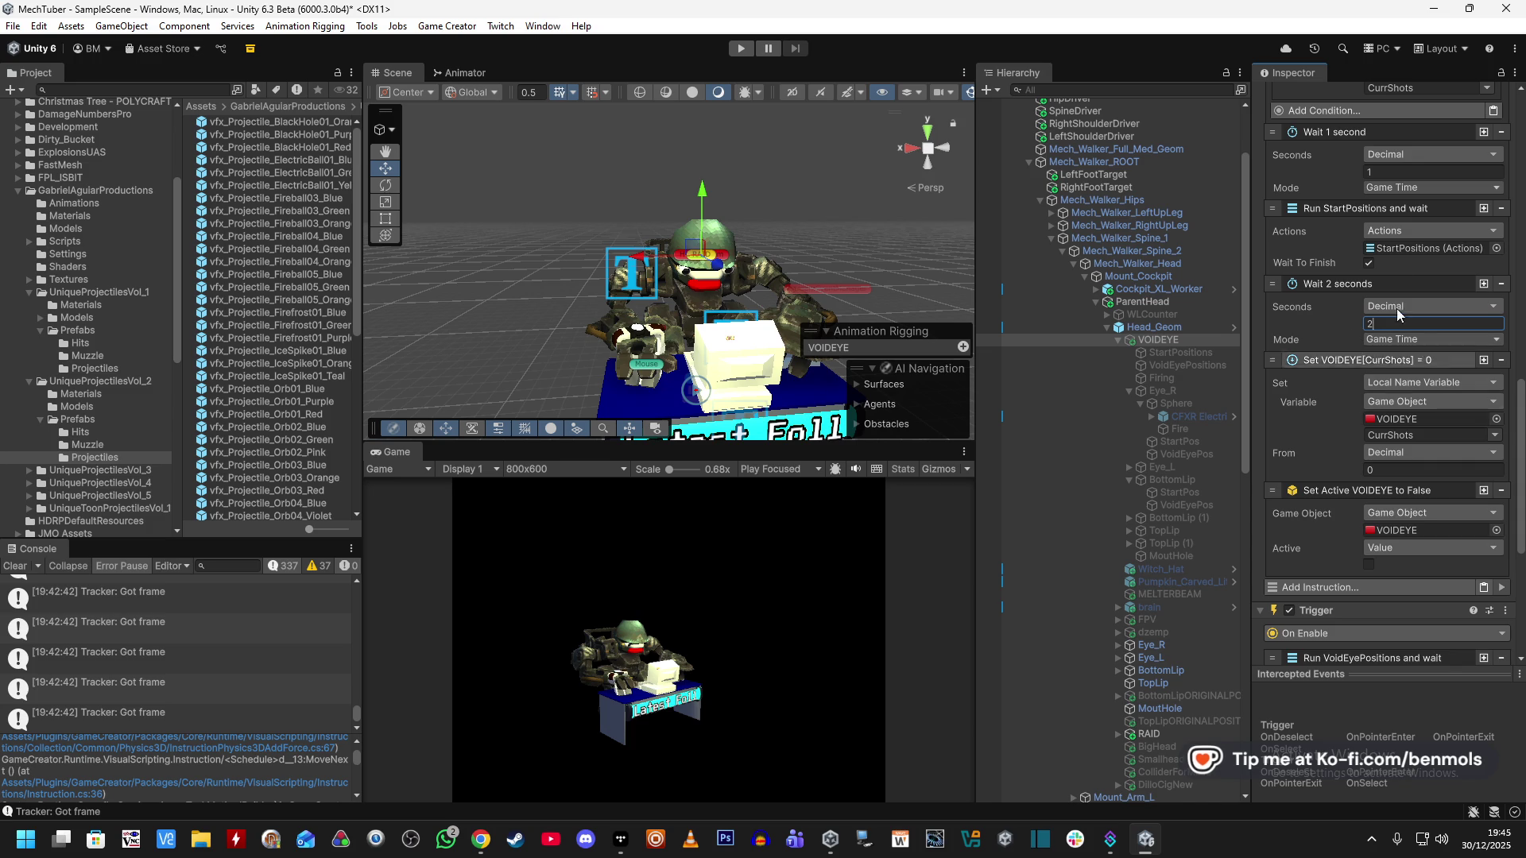
{"action": "left_click", "coordinate": [1368, 263]}
{"action": "left_click", "coordinate": [1367, 264]}
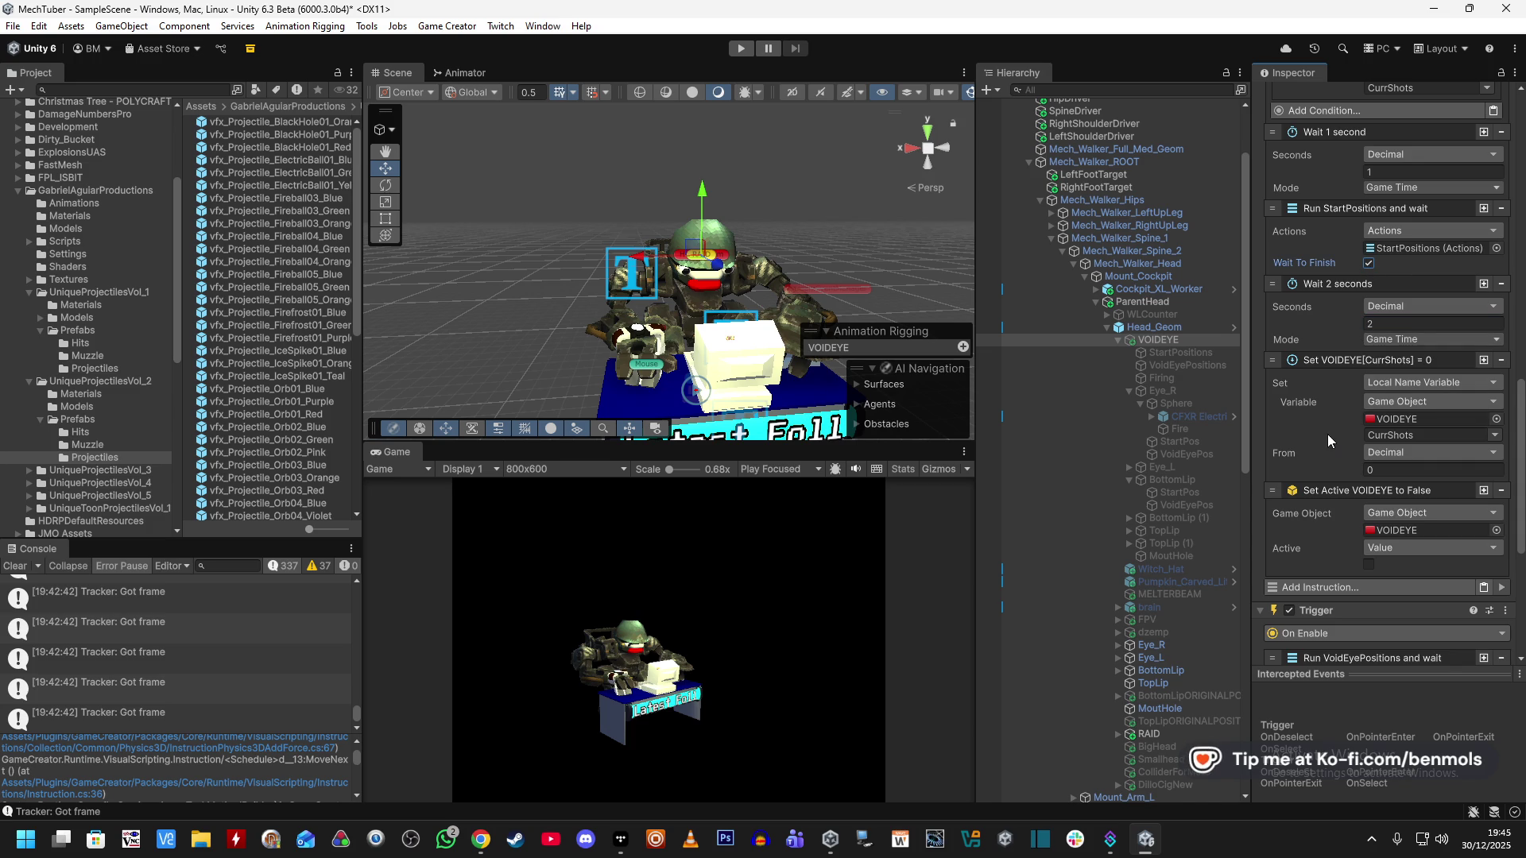
{"action": "scroll", "coordinate": [1327, 445], "scroll_direction": "down", "scroll_amount": 5}
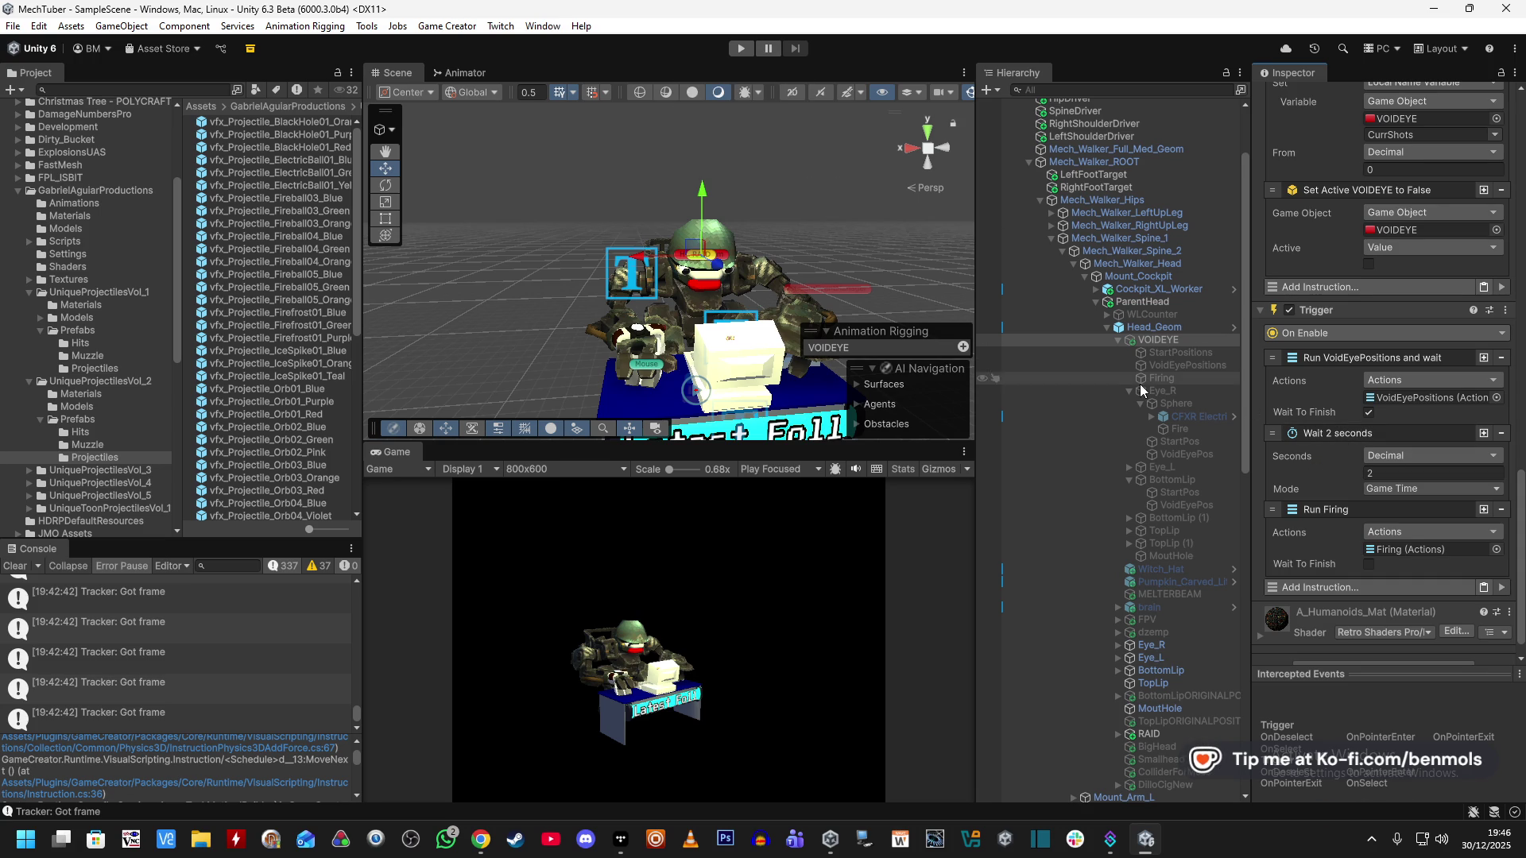
Switch the Fire object's ElectricBall Instantiate Self Rotation space from Global to Local.
{"action": "left_click", "coordinate": [1192, 433]}
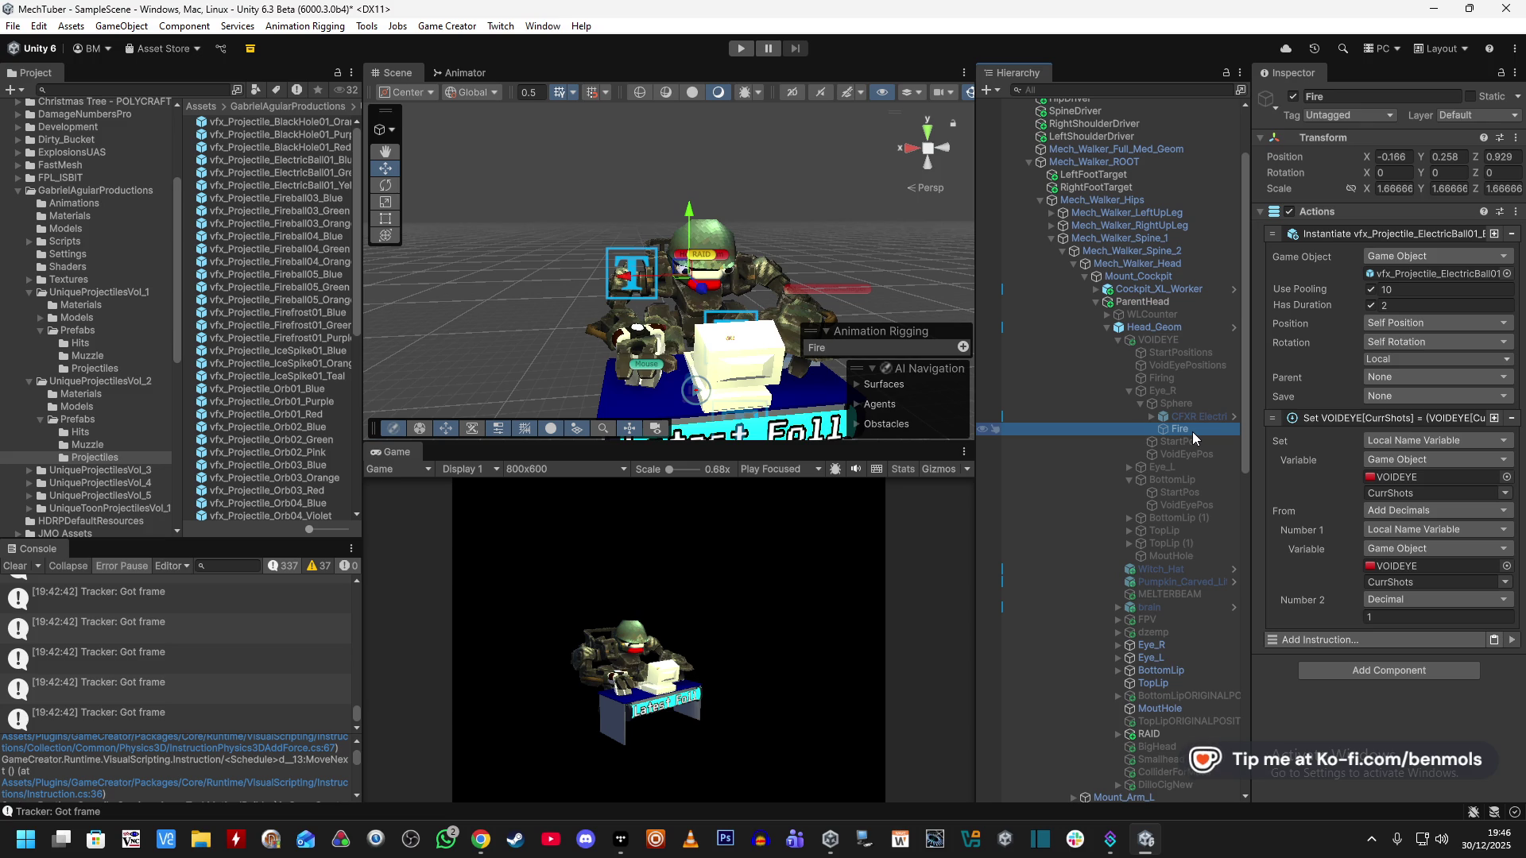
{"action": "left_click", "coordinate": [1403, 359]}
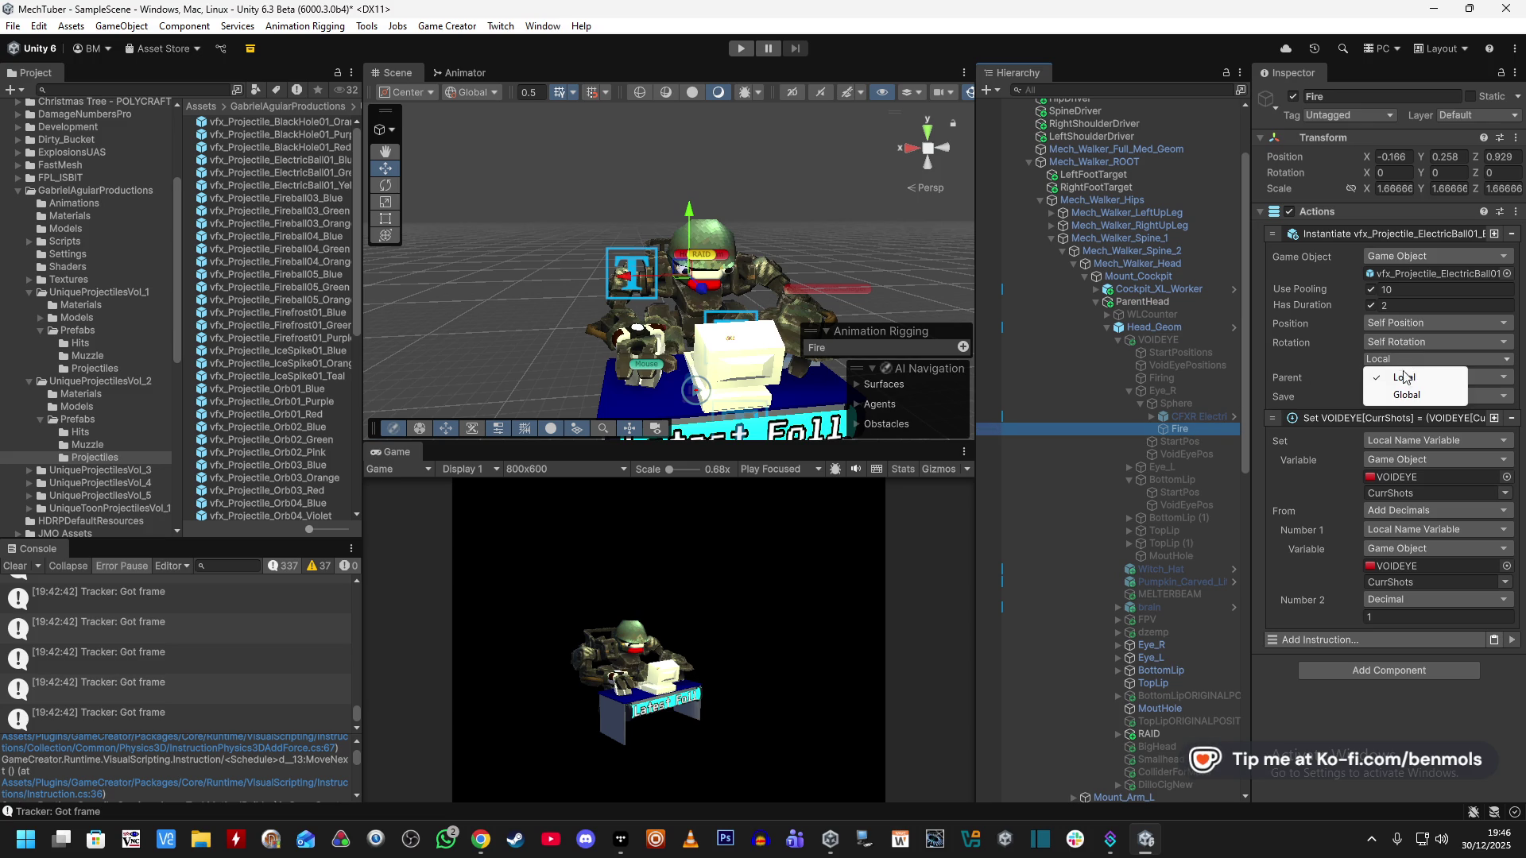
{"action": "left_click", "coordinate": [1400, 393]}
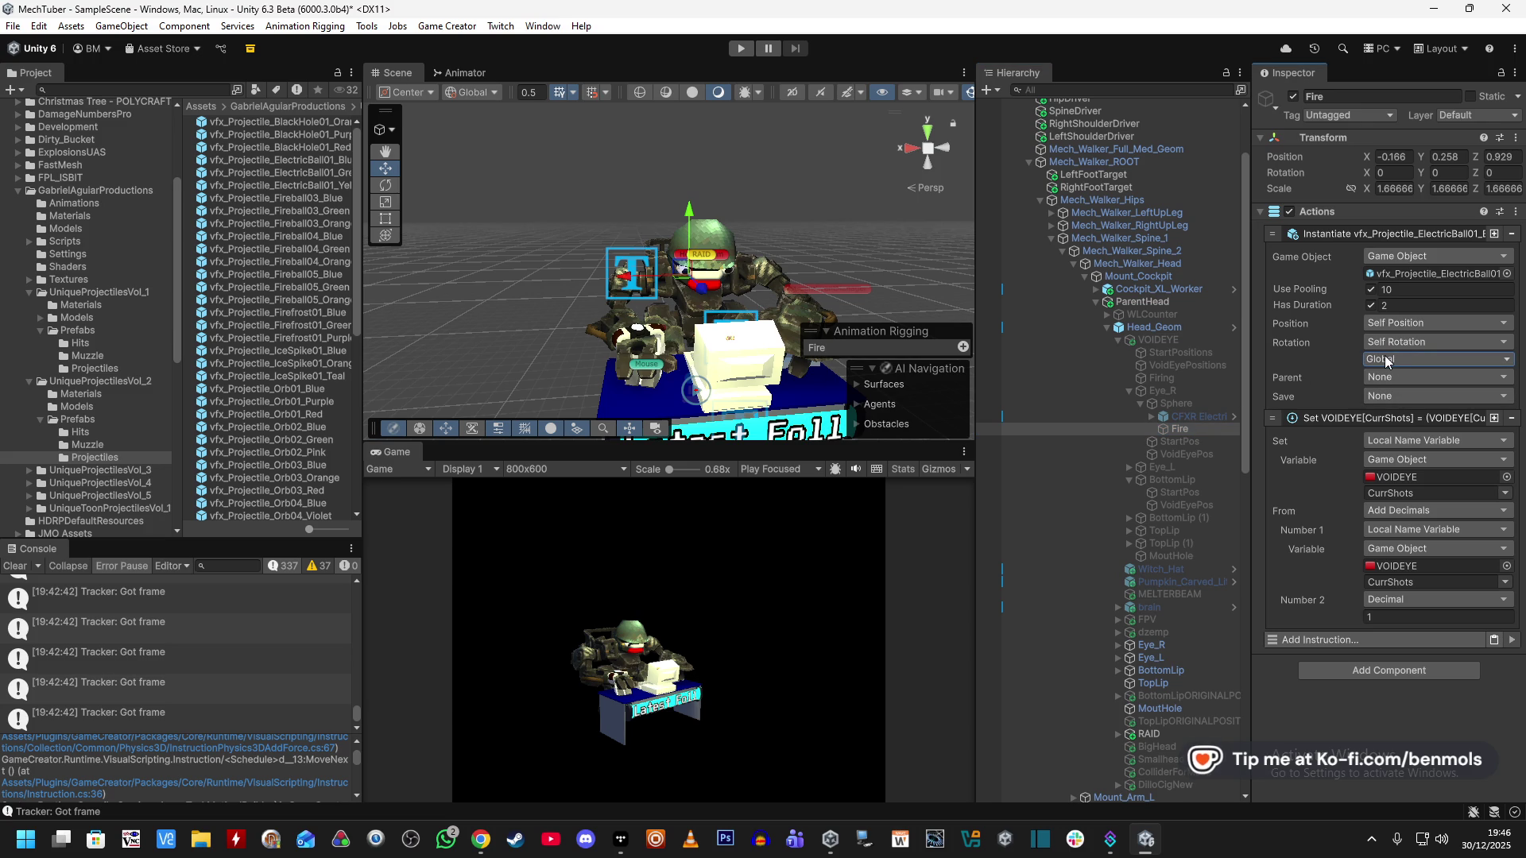
{"action": "left_click", "coordinate": [1385, 360]}
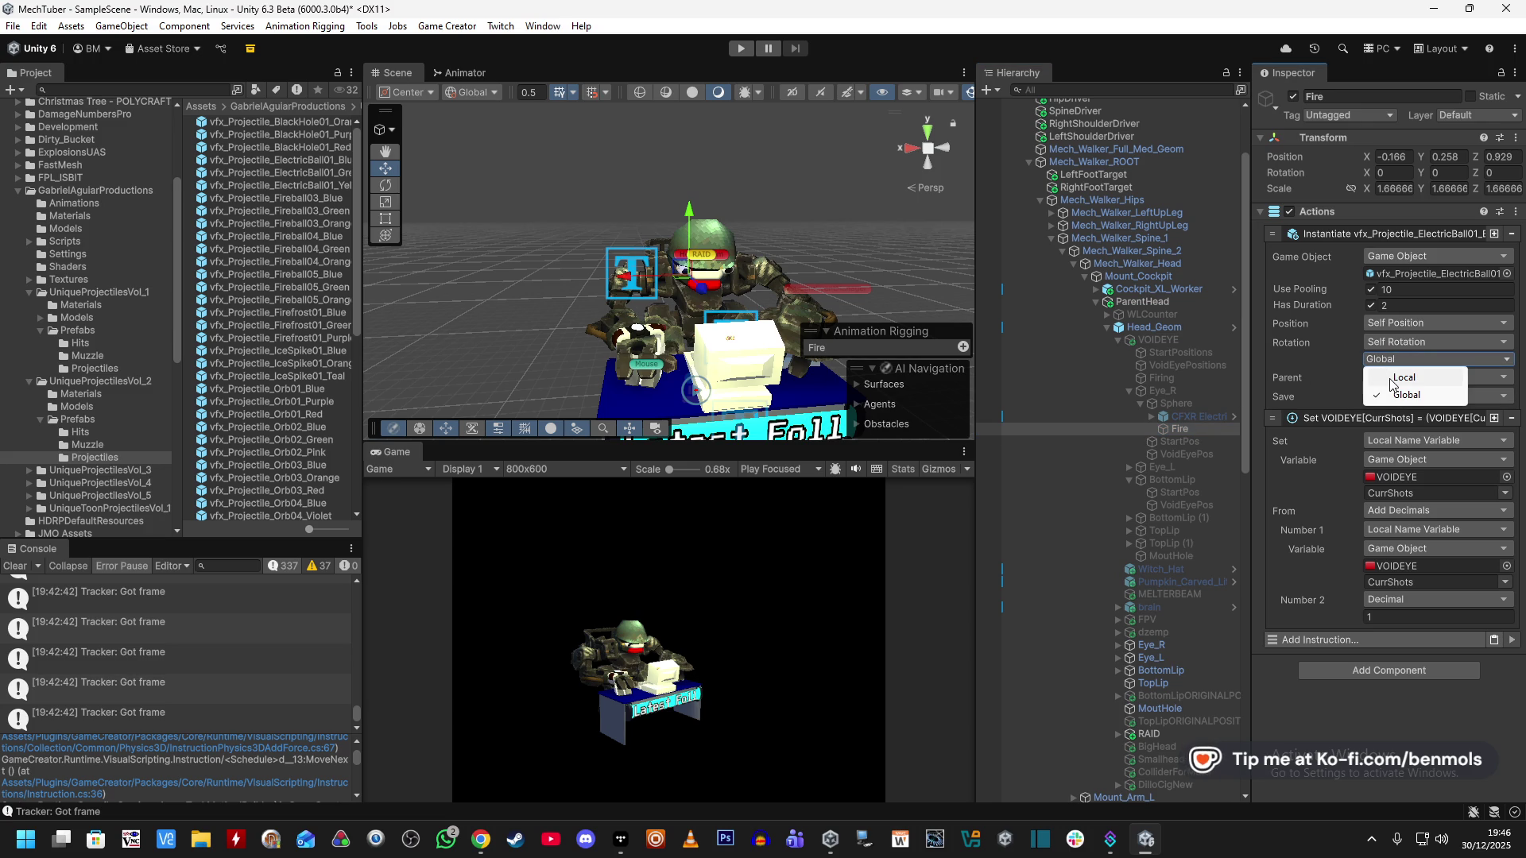
{"action": "left_click", "coordinate": [1397, 380]}
{"action": "left_click", "coordinate": [1322, 375]}
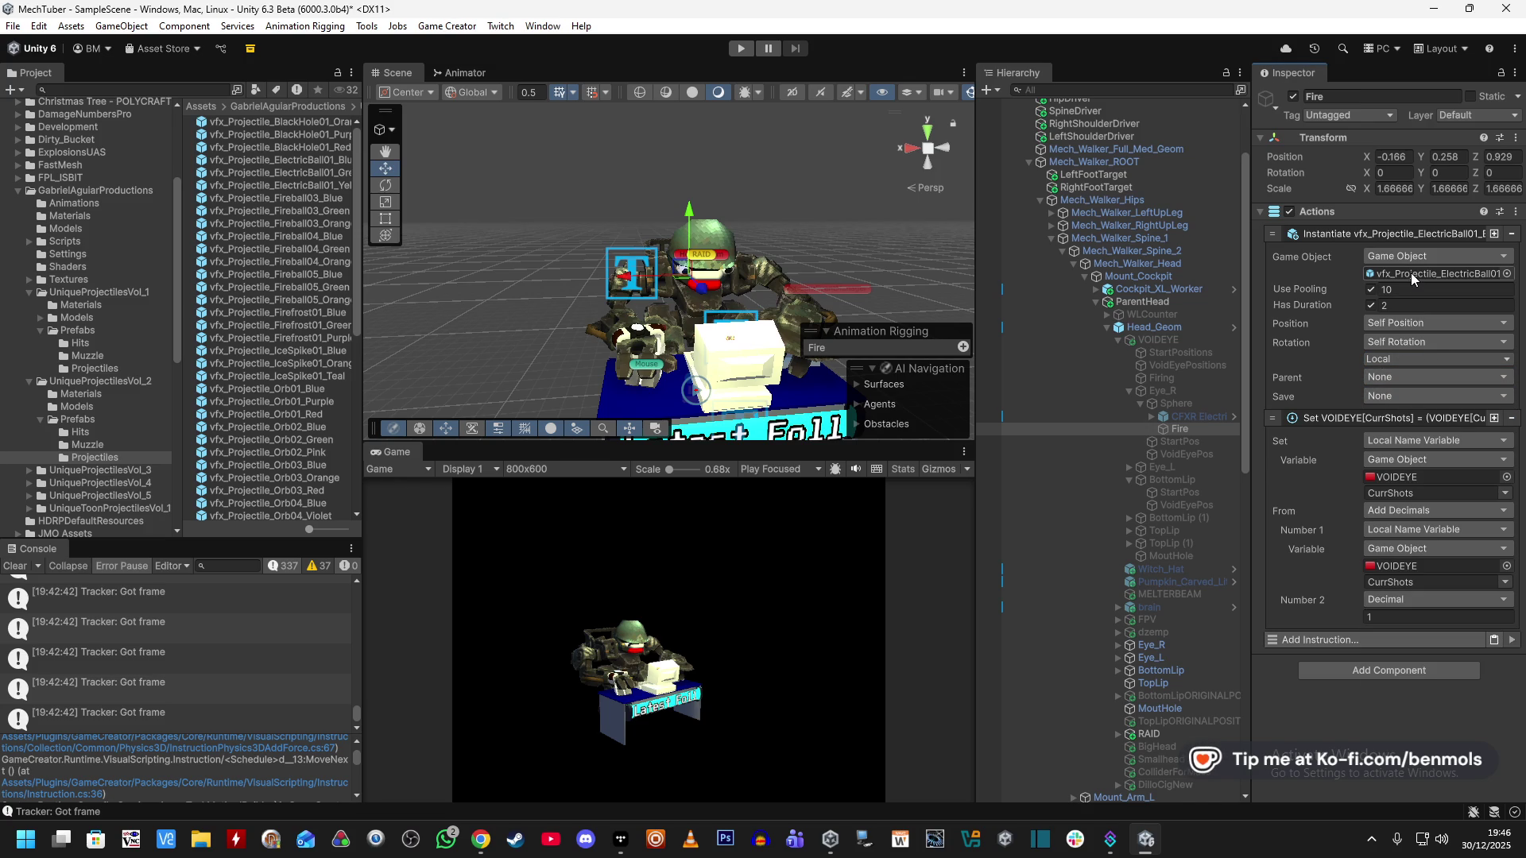
Move the Fire spawn point forward from the mech's face to about Position Z 1.36.
{"action": "scroll", "coordinate": [852, 322], "scroll_direction": "down", "scroll_amount": 5}
{"action": "mouse_move", "coordinate": [801, 296]}
{"action": "left_mouse_down"}
{"action": "mouse_move", "coordinate": [1123, 365]}
{"action": "mouse_move", "coordinate": [1134, 328]}
{"action": "left_mouse_up"}
{"action": "mouse_move", "coordinate": [792, 143]}
{"action": "left_mouse_down"}
{"action": "mouse_move", "coordinate": [838, 139]}
{"action": "mouse_move", "coordinate": [877, 227]}
{"action": "mouse_move", "coordinate": [918, 245]}
{"action": "left_mouse_up"}
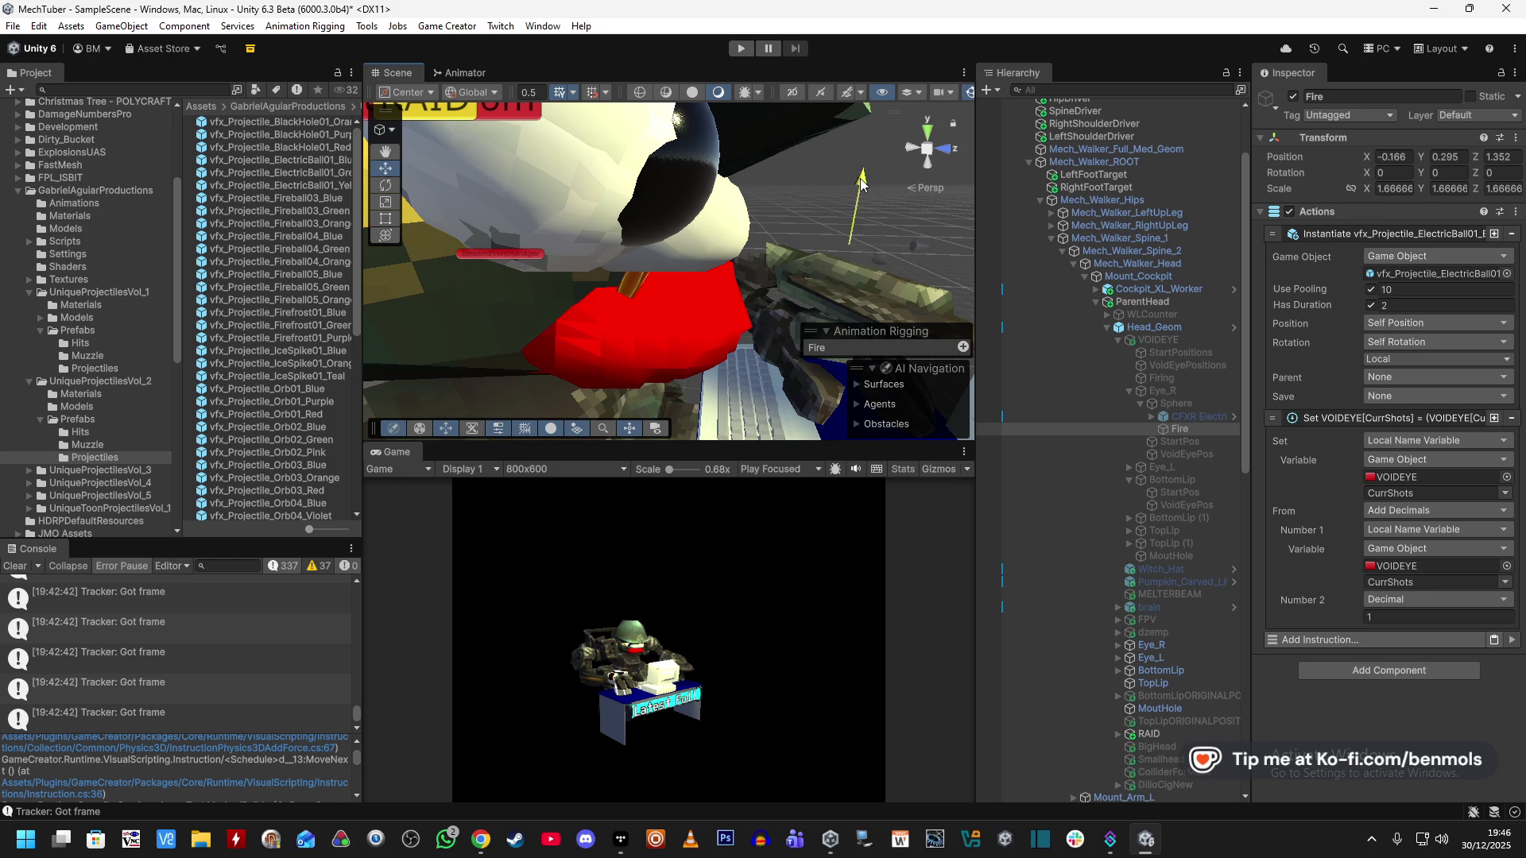
Play-test by enabling VOIDEYE, stop, and select the ElectricBall01_Blue projectile prefab.
{"action": "left_click", "coordinate": [742, 50]}
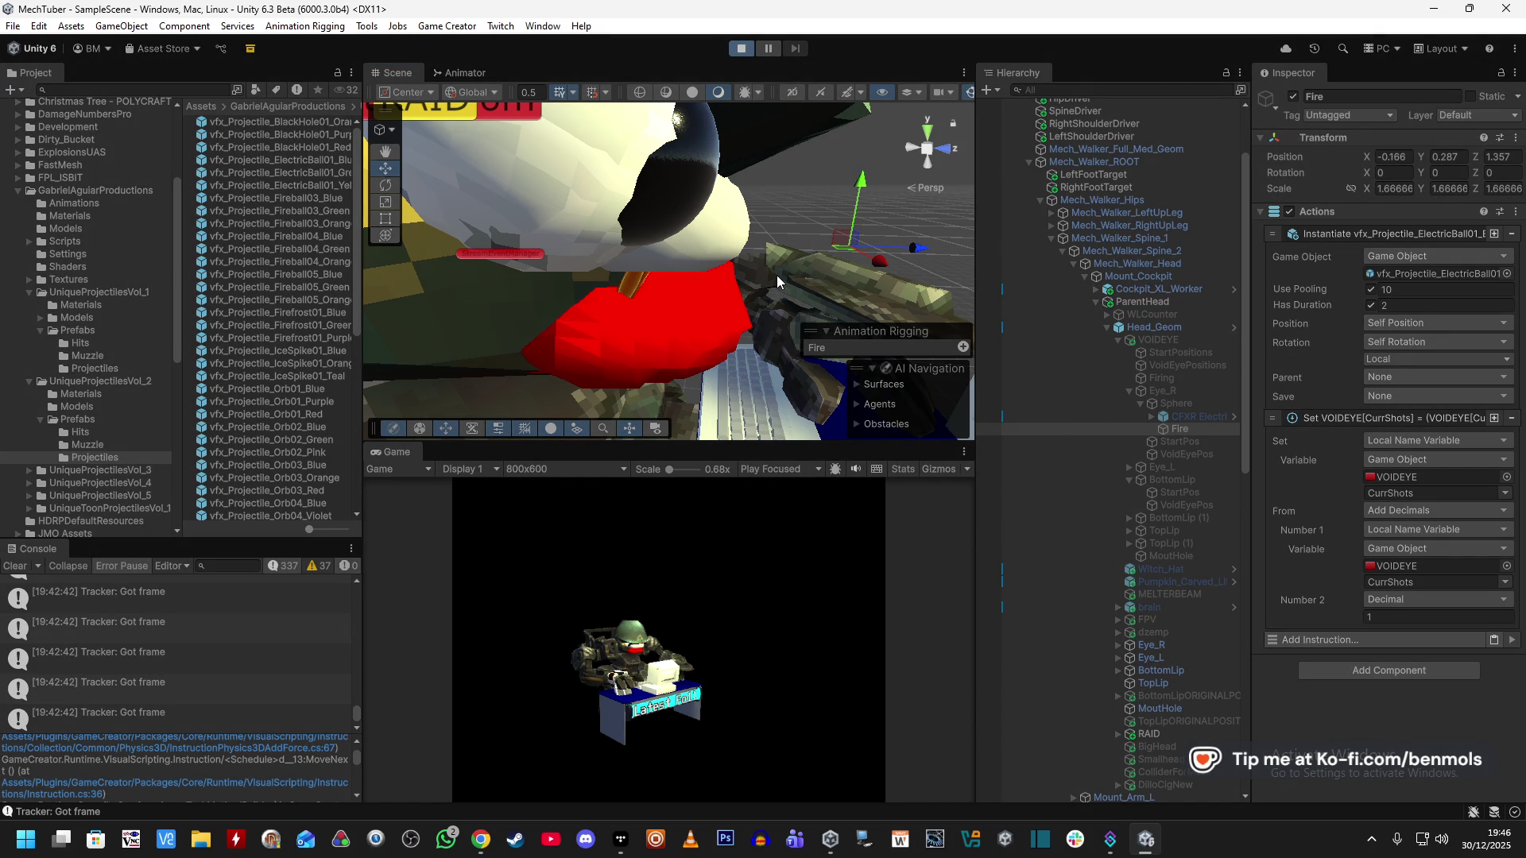
{"action": "left_click_drag", "start_coordinate": [841, 269], "coordinate": [686, 228]}
{"action": "left_click", "coordinate": [1156, 339]}
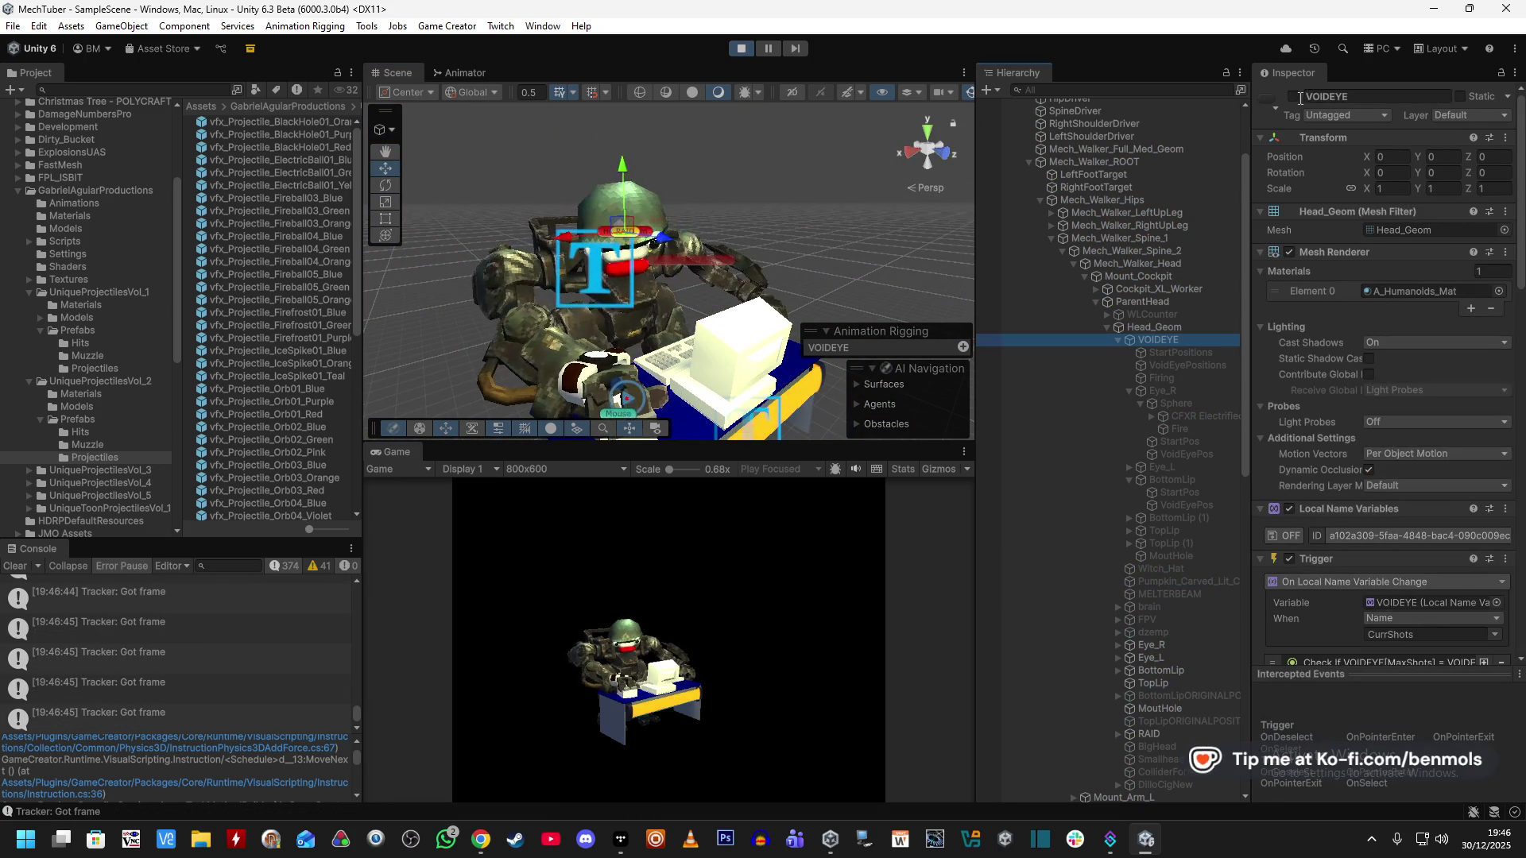
{"action": "left_click", "coordinate": [1292, 99]}
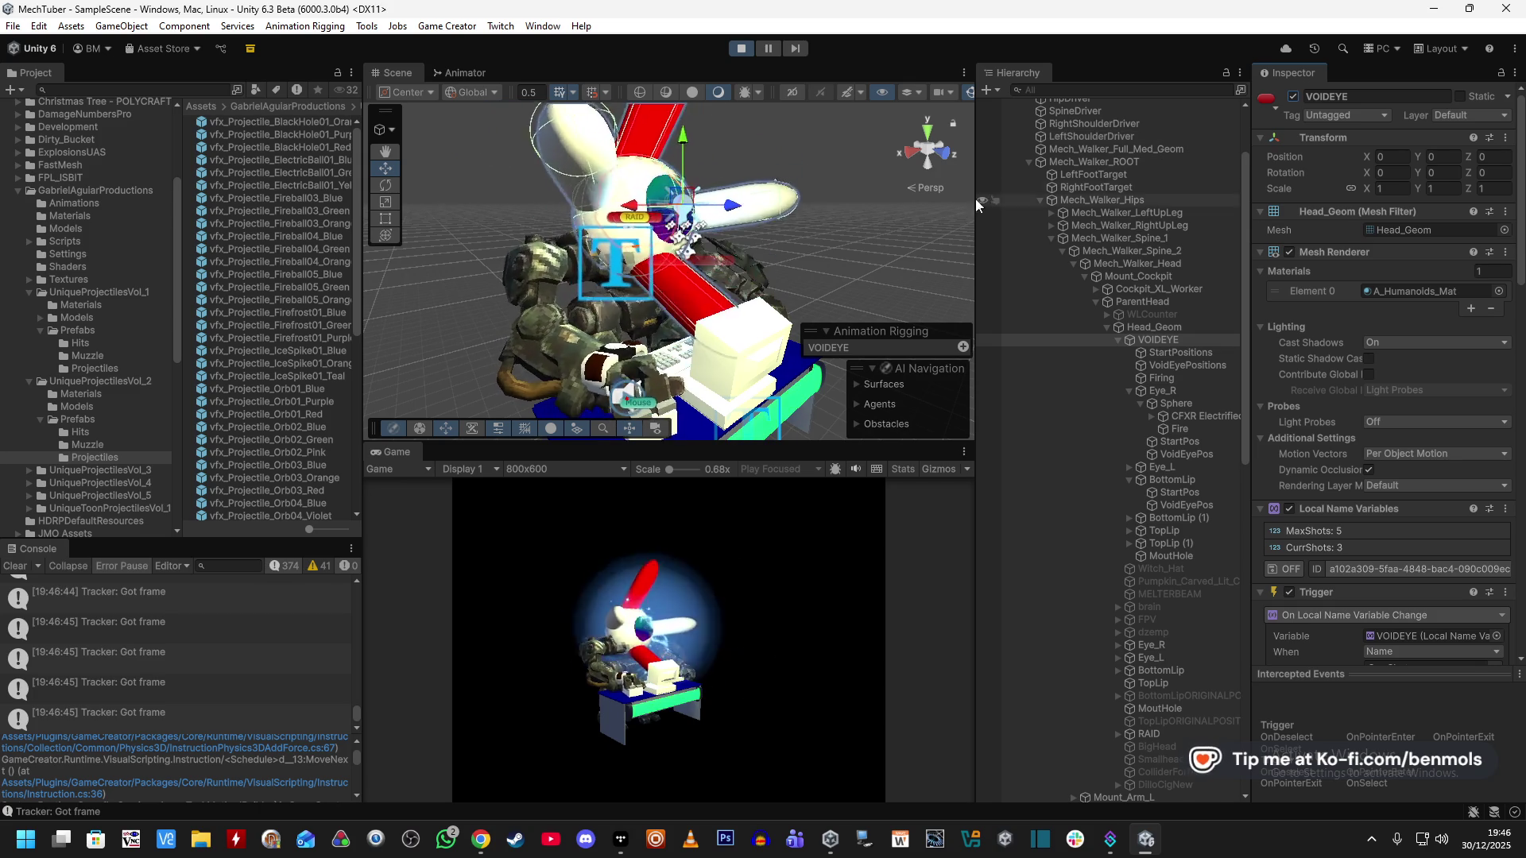
{"action": "left_click", "coordinate": [742, 48]}
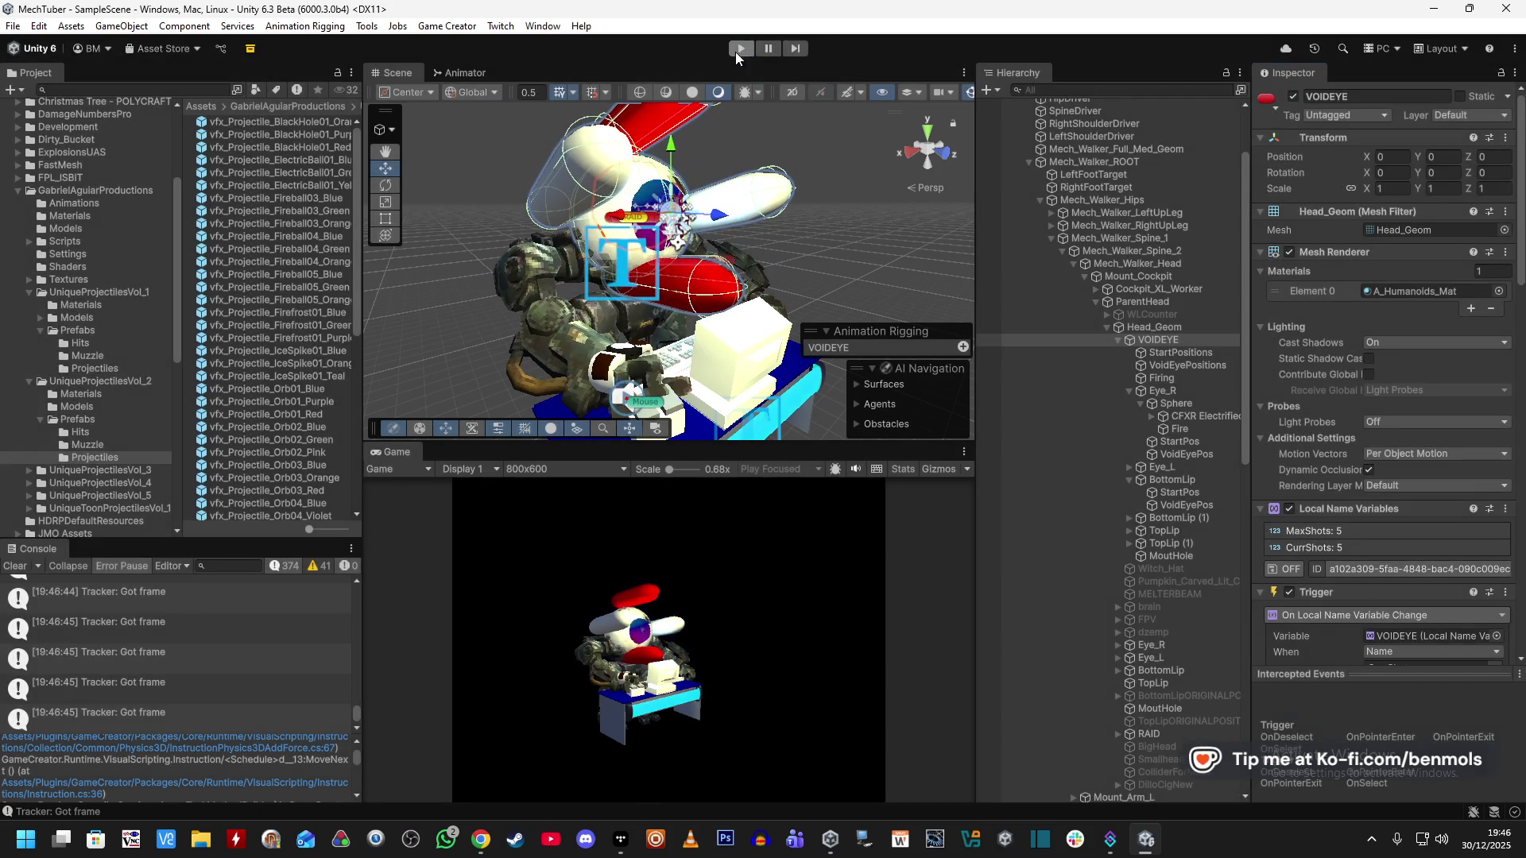
{"action": "left_click", "coordinate": [321, 160]}
Open the ElectricBall01_Blue prefab and scroll down to its On Enable trigger.
{"action": "key", "text": "Return"}
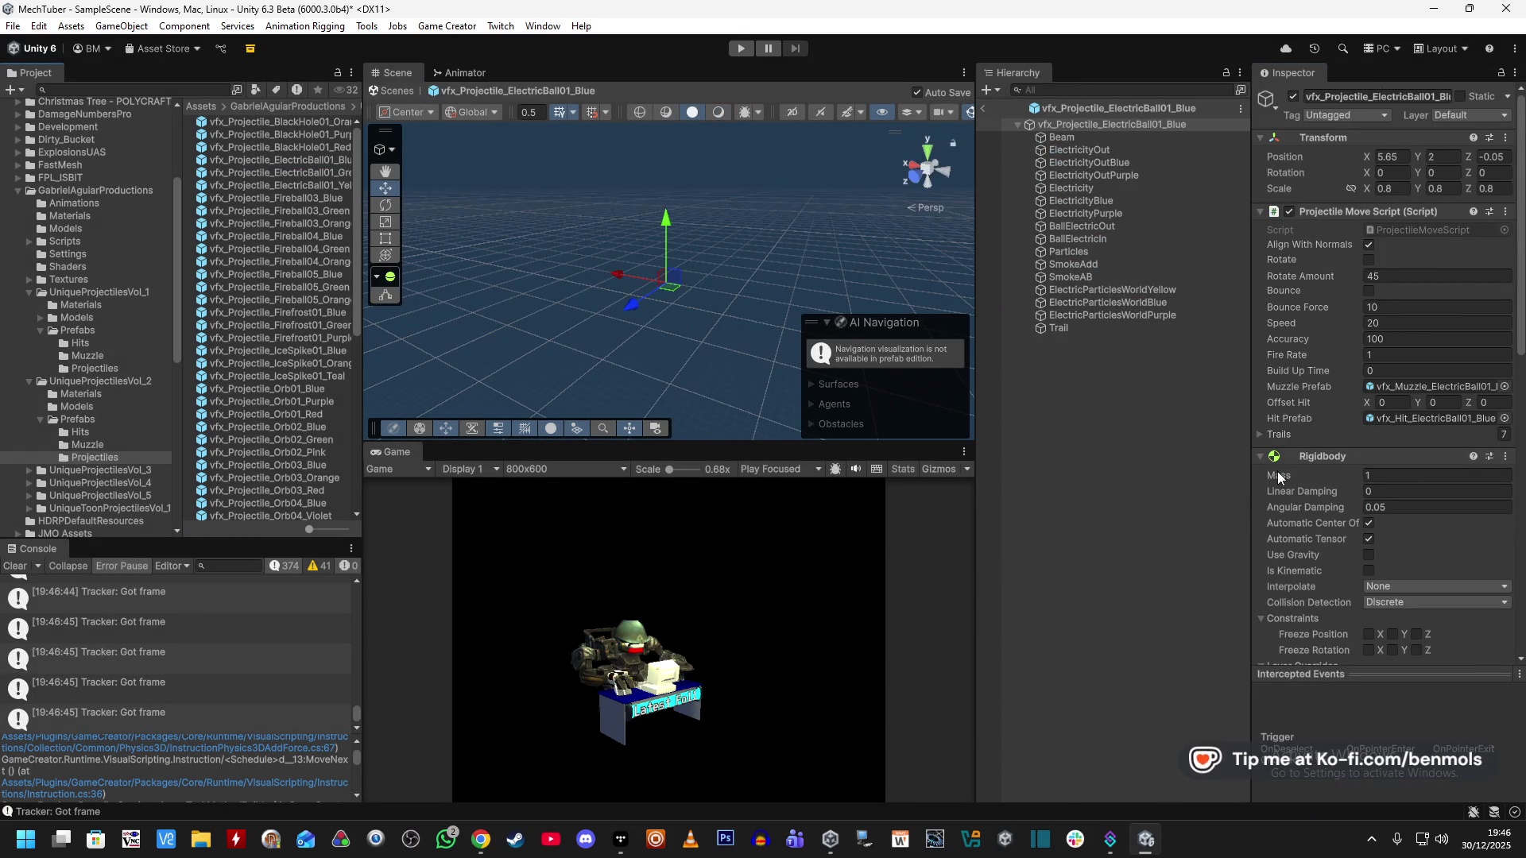
{"action": "scroll", "coordinate": [1276, 476], "scroll_direction": "down", "scroll_amount": 5}
{"action": "scroll", "coordinate": [1275, 532], "scroll_direction": "down", "scroll_amount": 5}
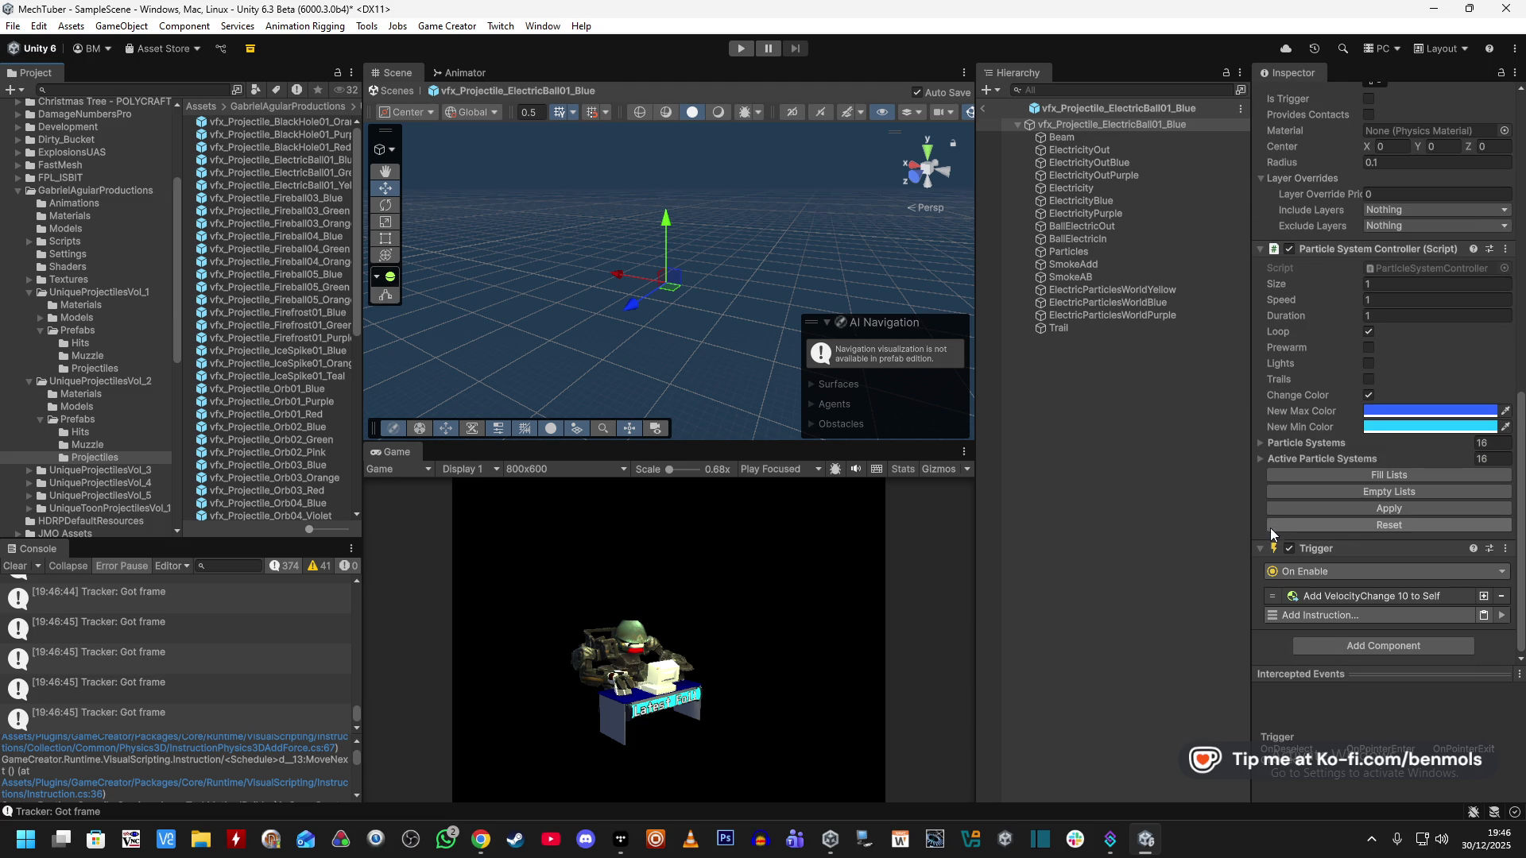
{"action": "scroll", "coordinate": [1334, 592], "scroll_direction": "down", "scroll_amount": 2}
{"action": "scroll", "coordinate": [1337, 584], "scroll_direction": "down", "scroll_amount": 2}
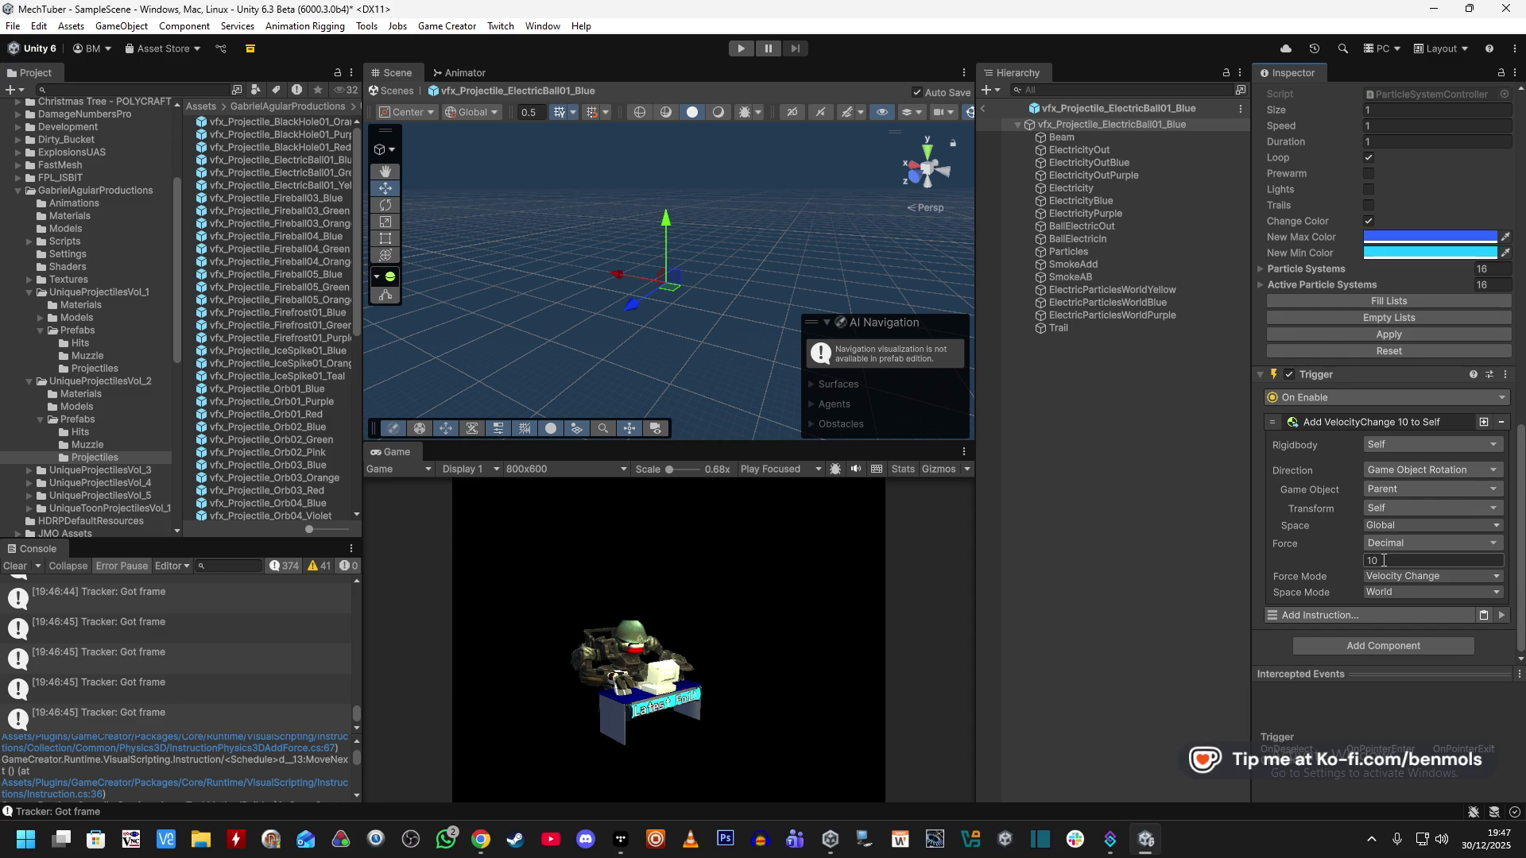
Make the velocity change push along Away Direction from a normalized Self Direction.
{"action": "left_click", "coordinate": [1430, 471]}
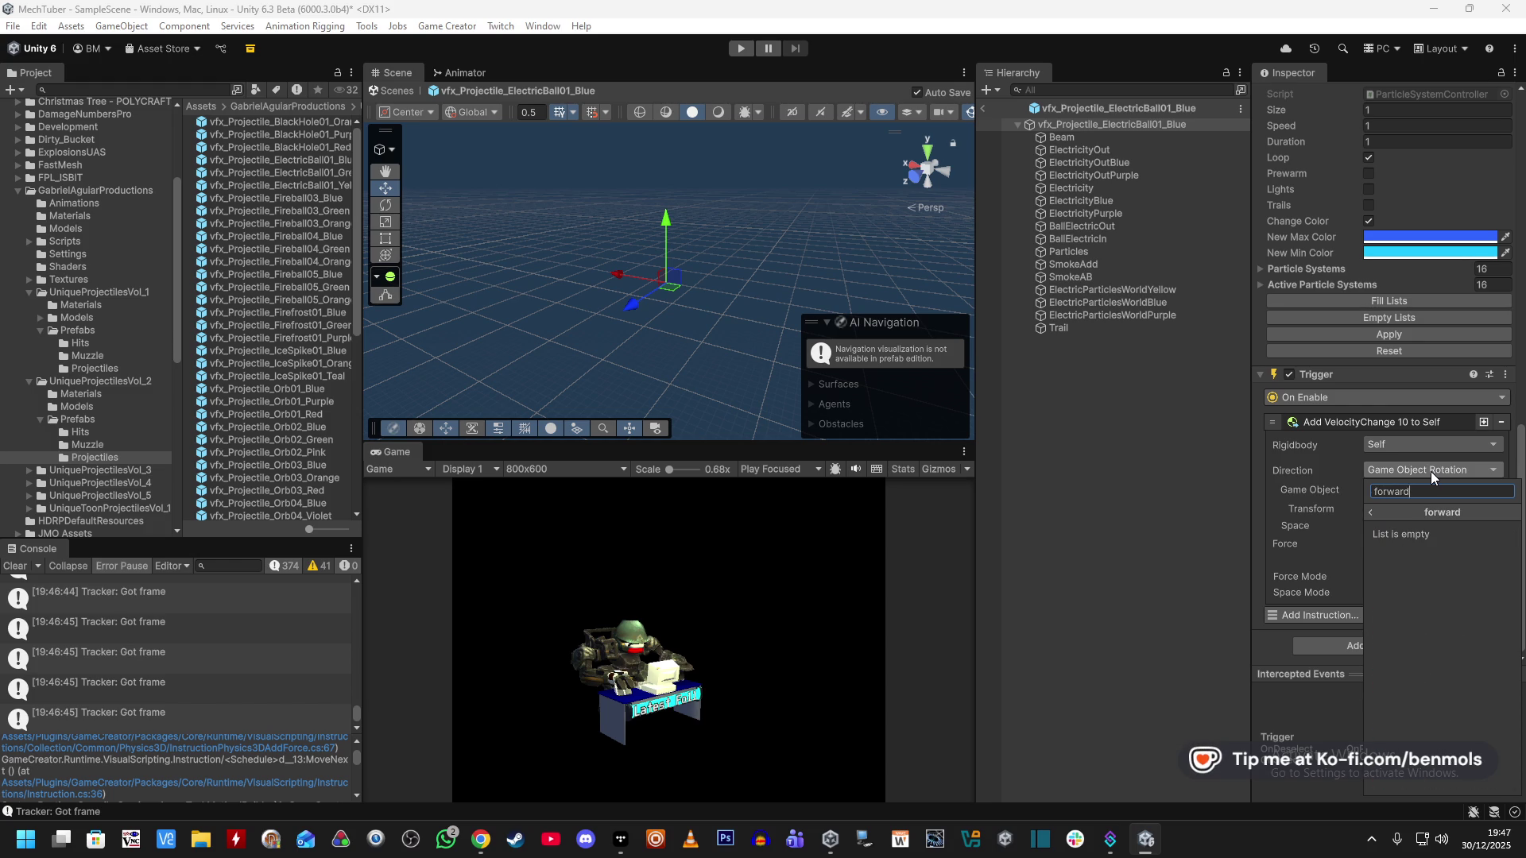
{"action": "type", "text": "d"}
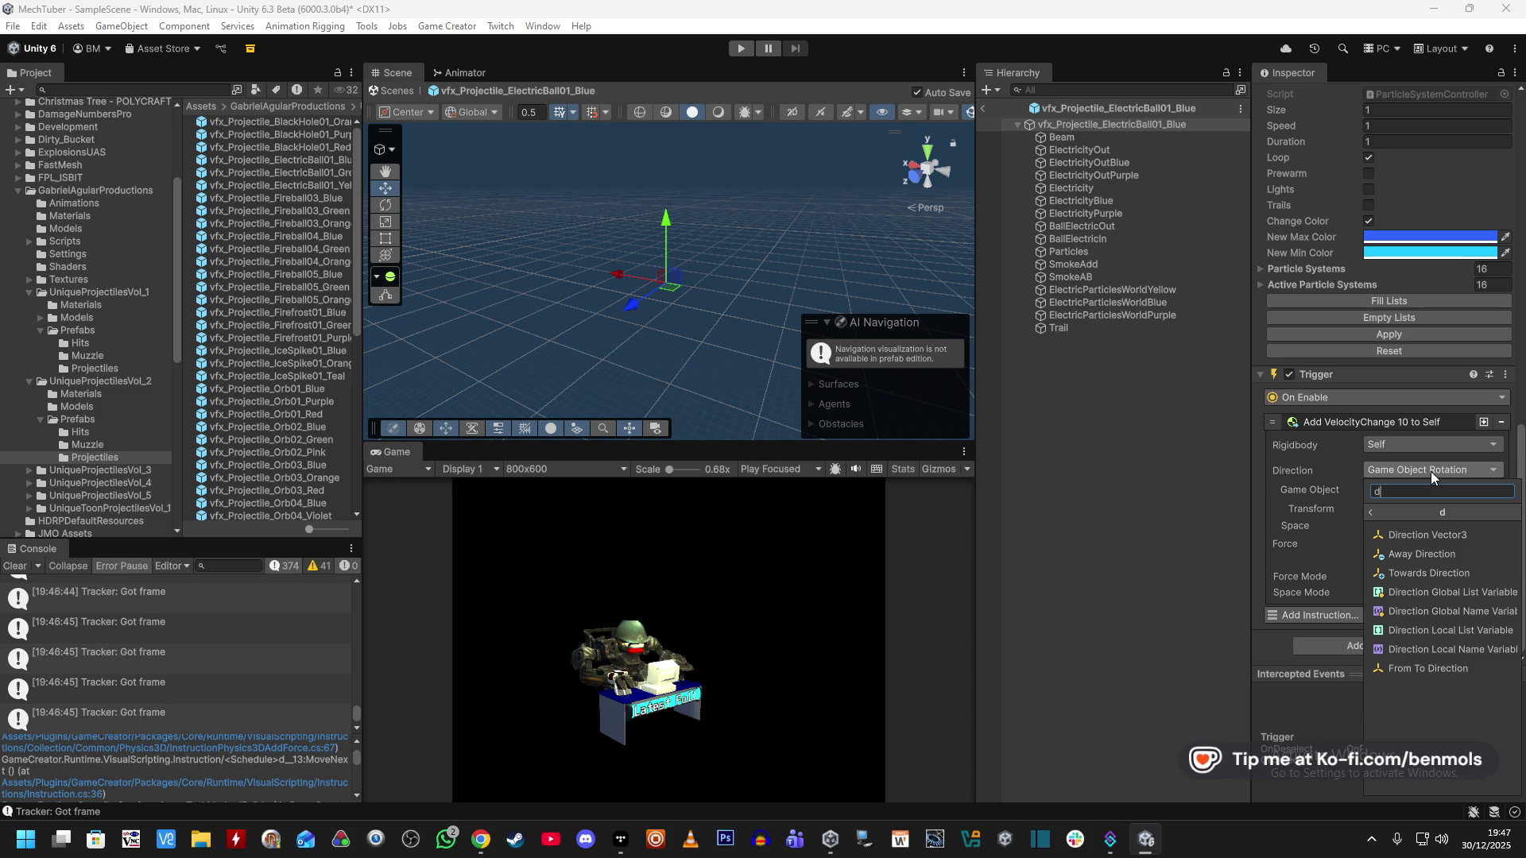
{"action": "left_click", "coordinate": [1438, 552]}
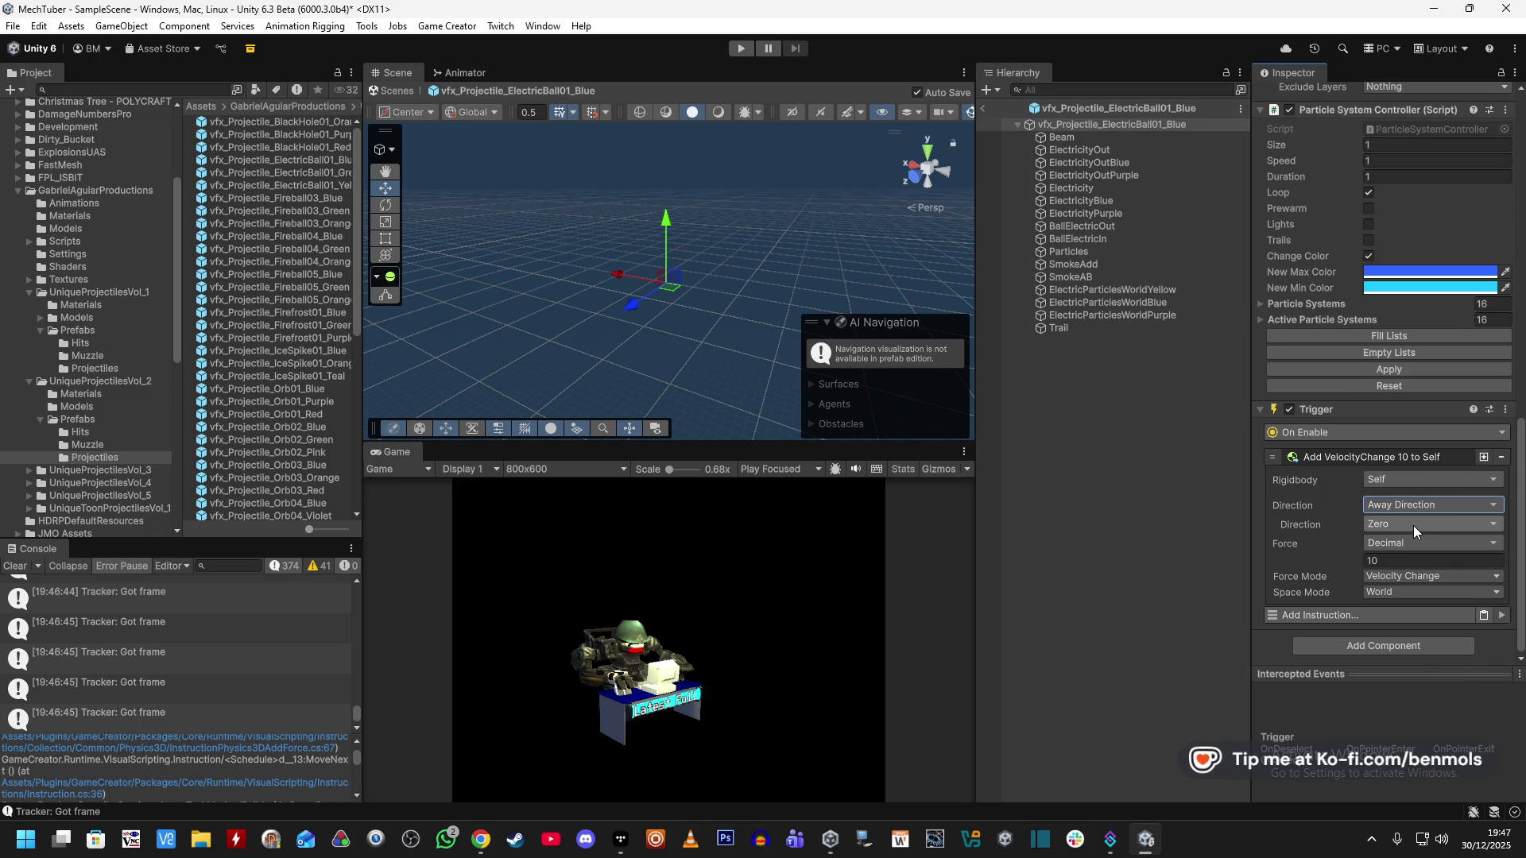
{"action": "left_click", "coordinate": [1413, 525]}
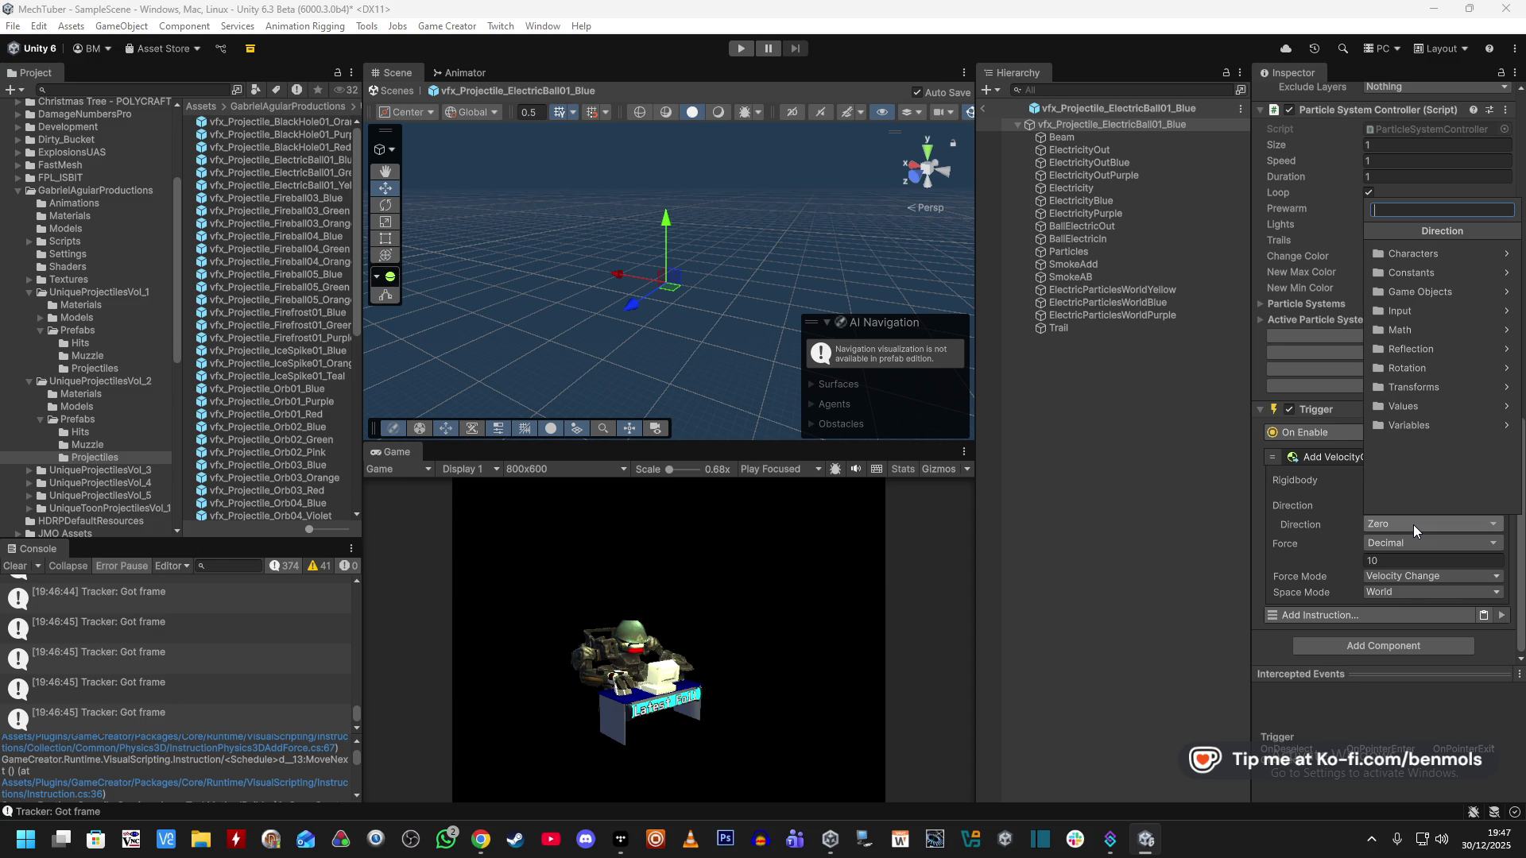
{"action": "type", "text": "none"}
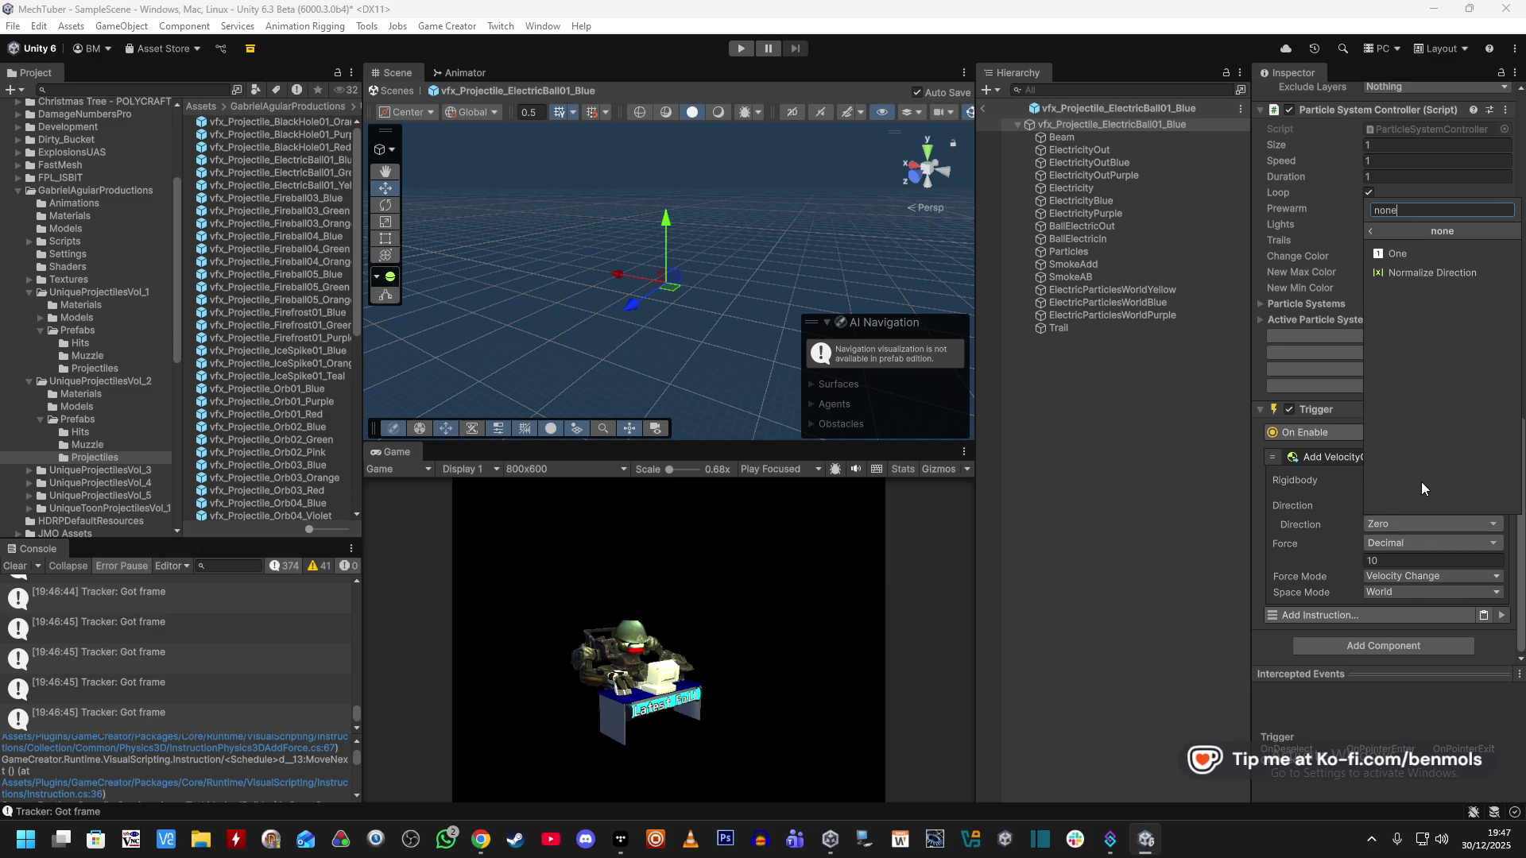
{"action": "left_click", "coordinate": [1433, 272]}
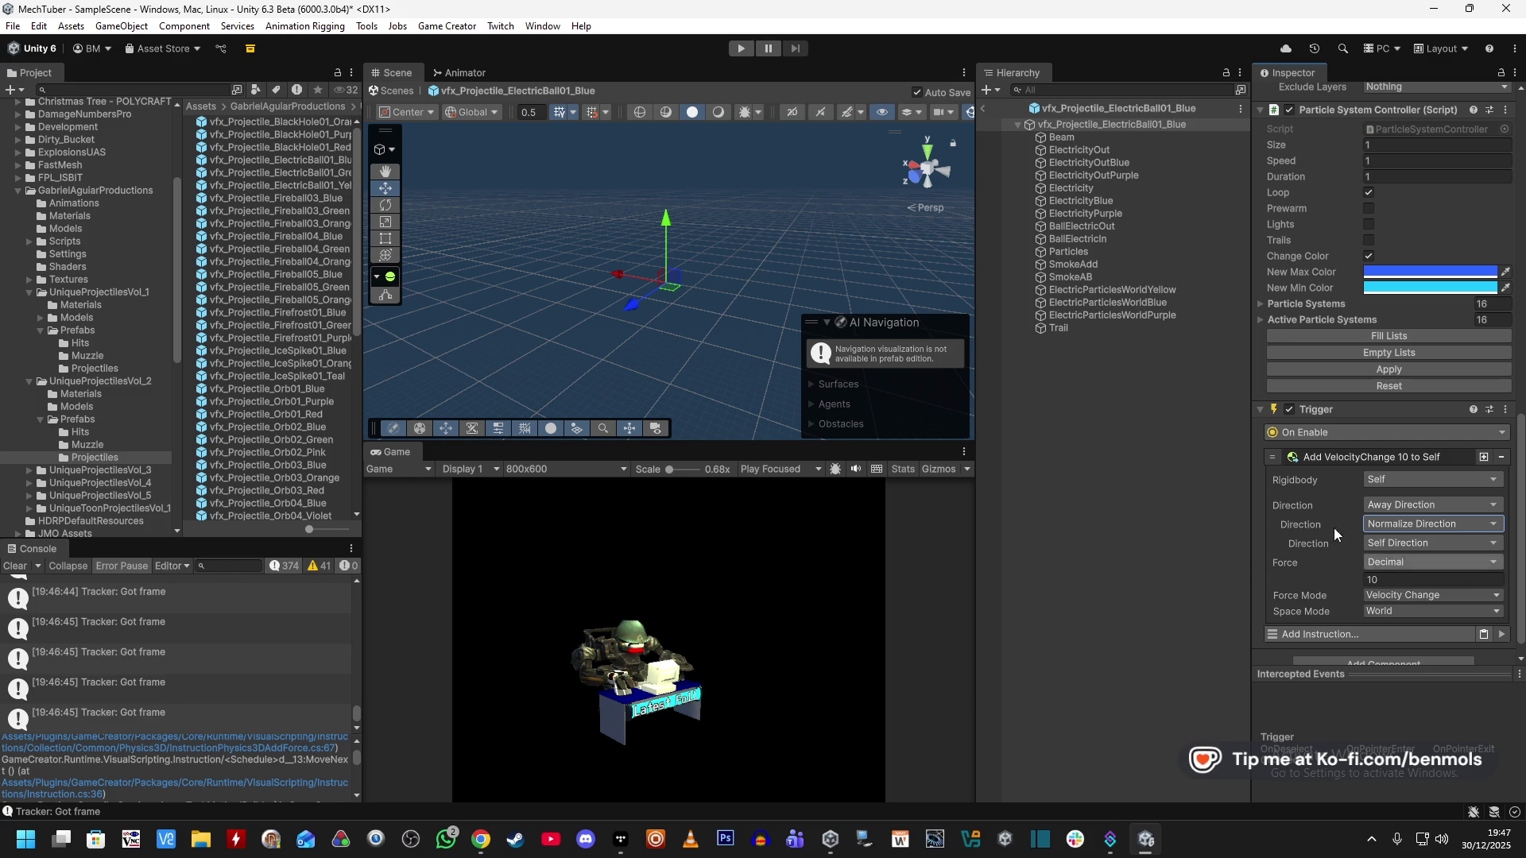
{"action": "left_click", "coordinate": [745, 50]}
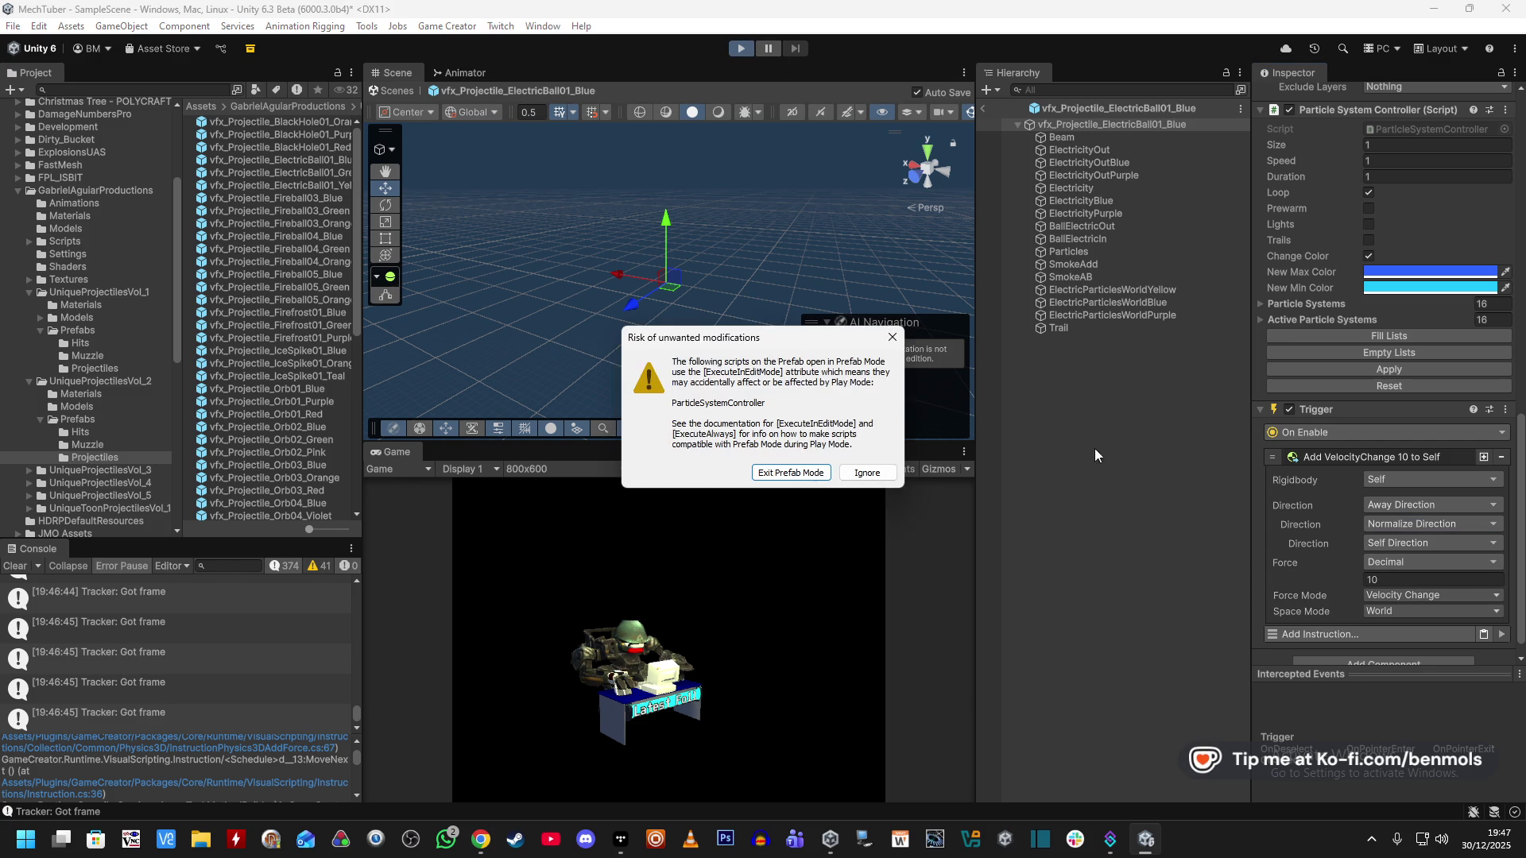
Exit Prefab Mode, enable VOIDEYE in Play mode to fire five projectiles, then stop.
{"action": "left_click", "coordinate": [792, 474]}
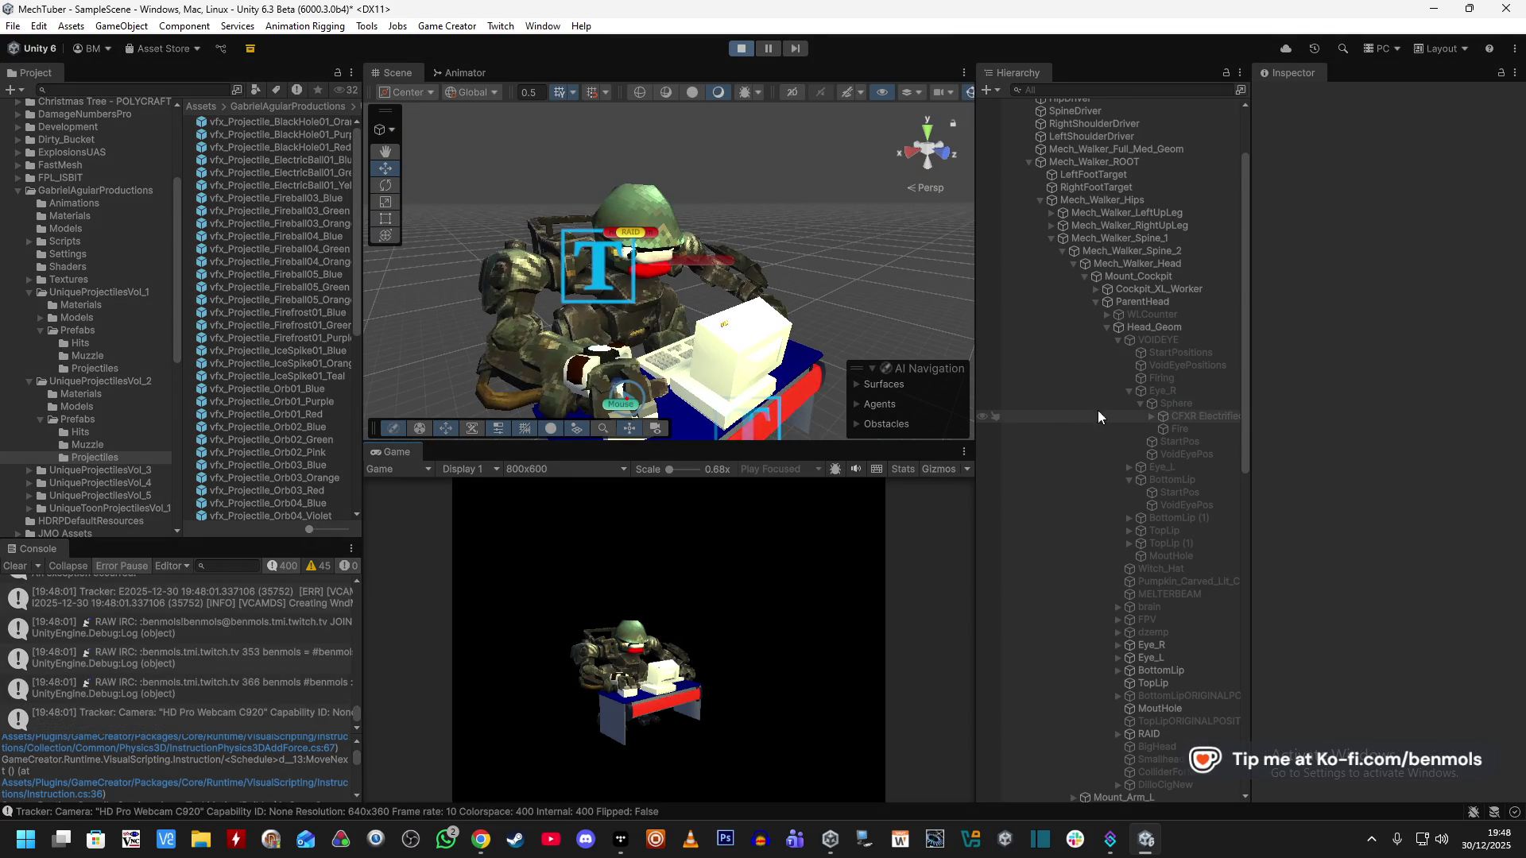
{"action": "left_click", "coordinate": [1146, 341]}
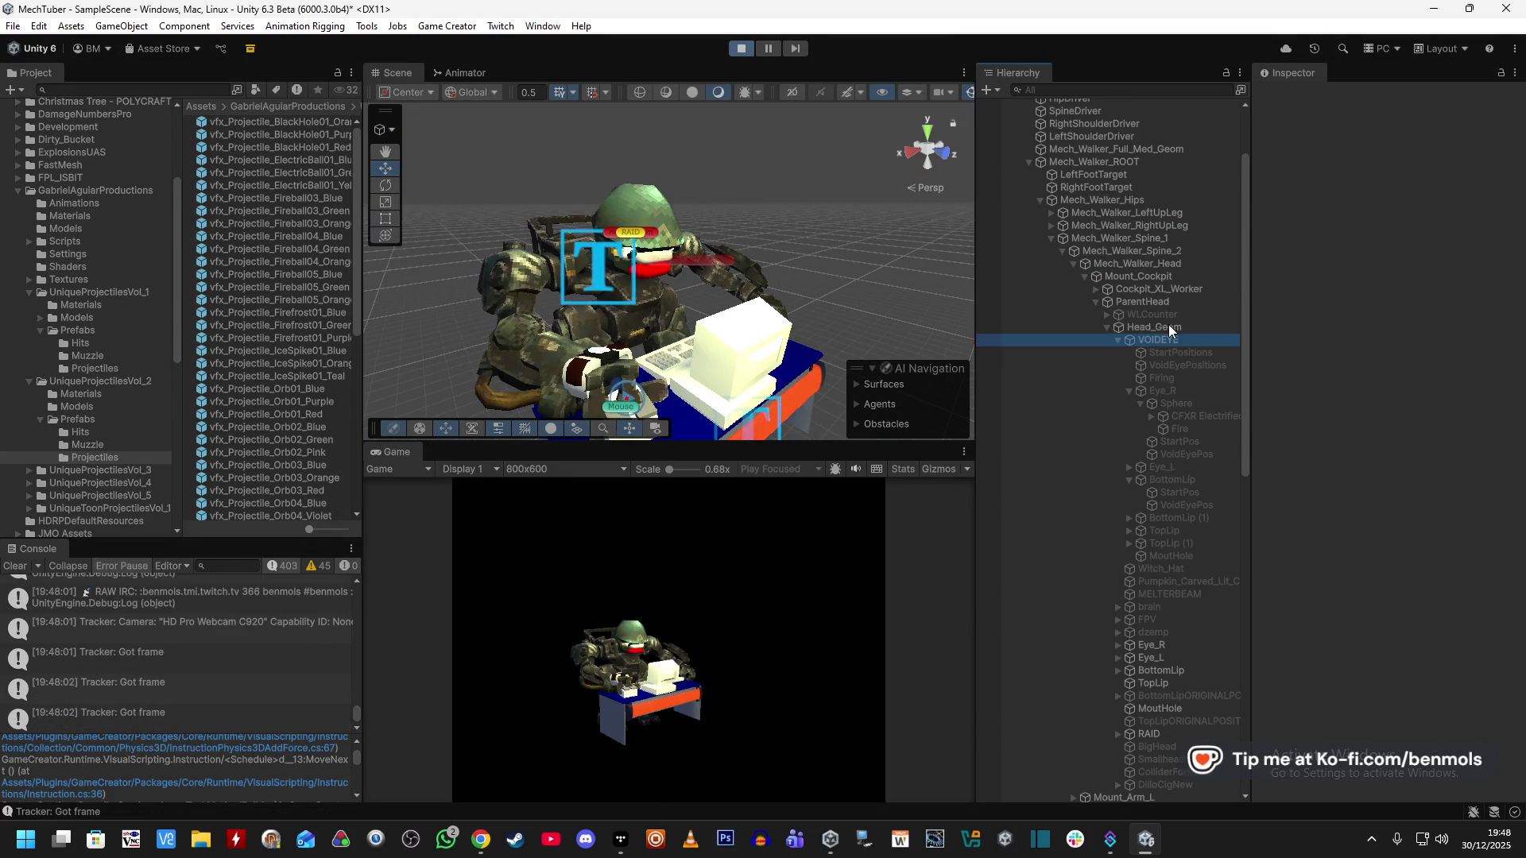
{"action": "left_click", "coordinate": [1295, 94]}
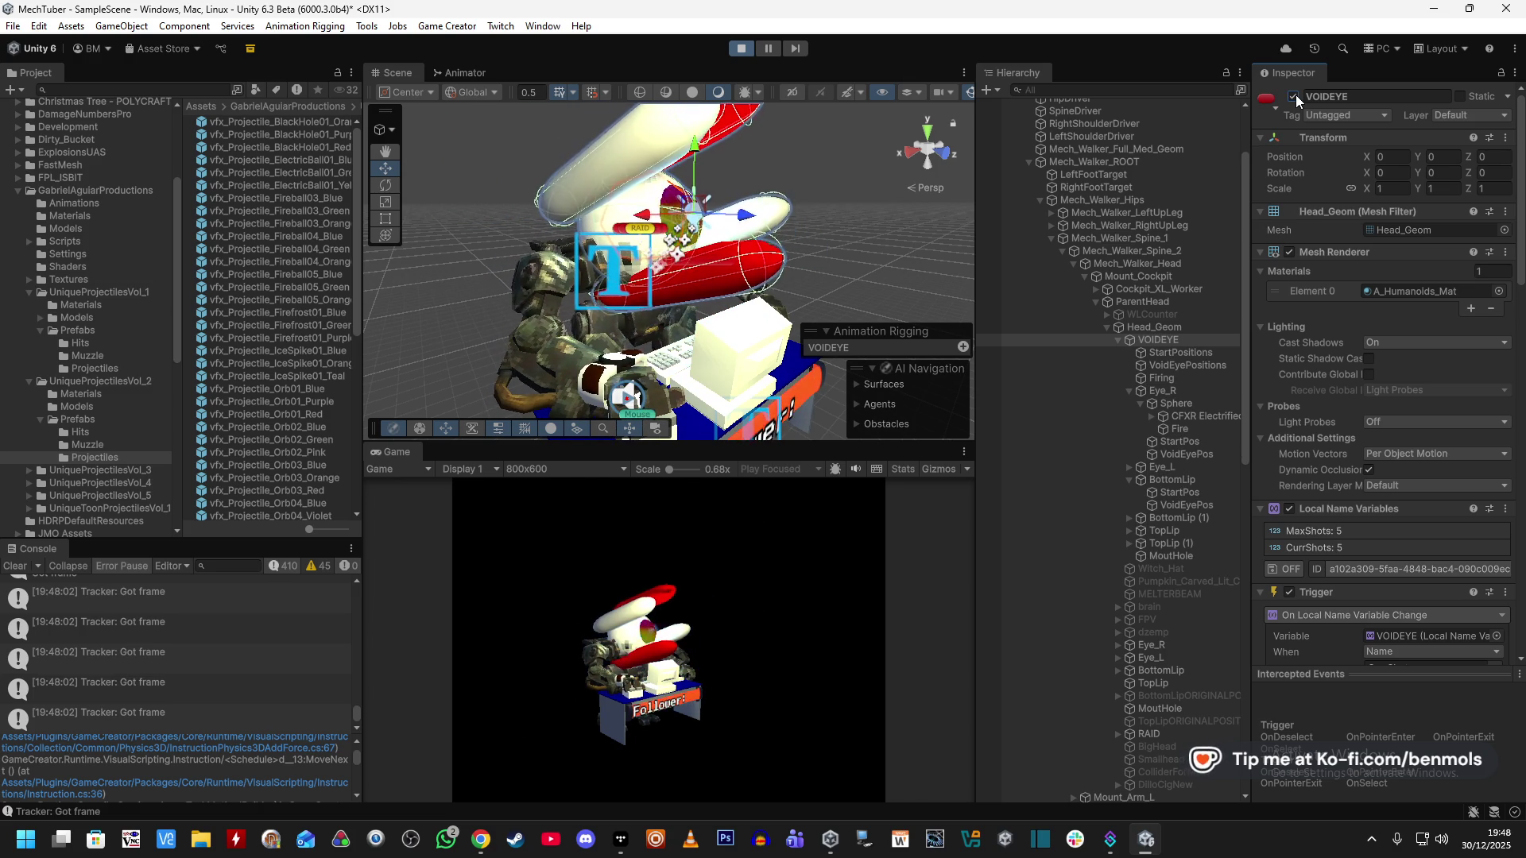
{"action": "scroll", "coordinate": [1323, 569], "scroll_direction": "down", "scroll_amount": 4}
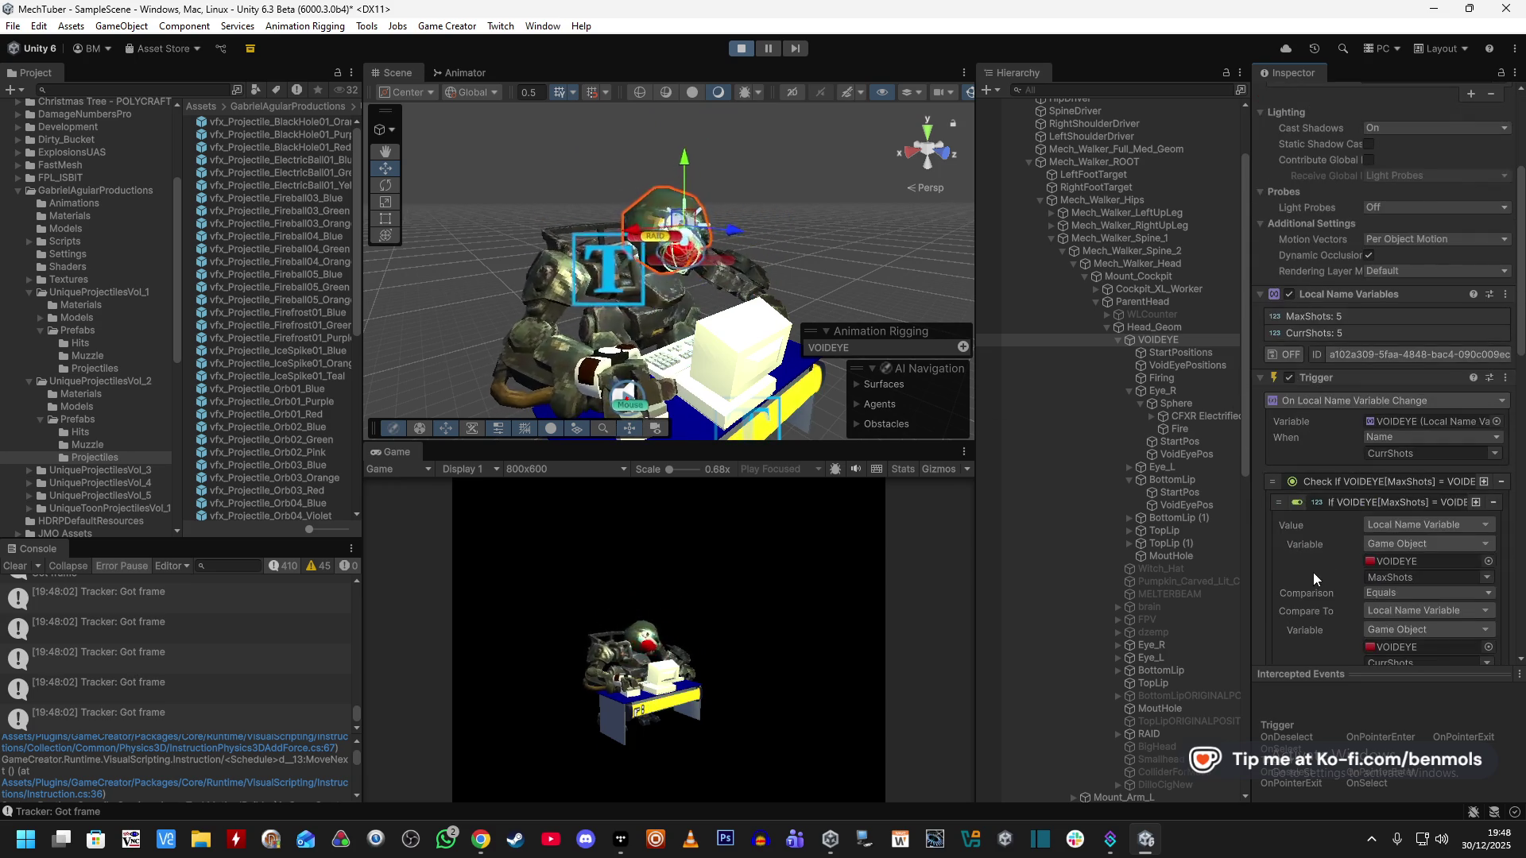
{"action": "scroll", "coordinate": [1280, 567], "scroll_direction": "down", "scroll_amount": 5}
{"action": "scroll", "coordinate": [1279, 567], "scroll_direction": "down", "scroll_amount": 5}
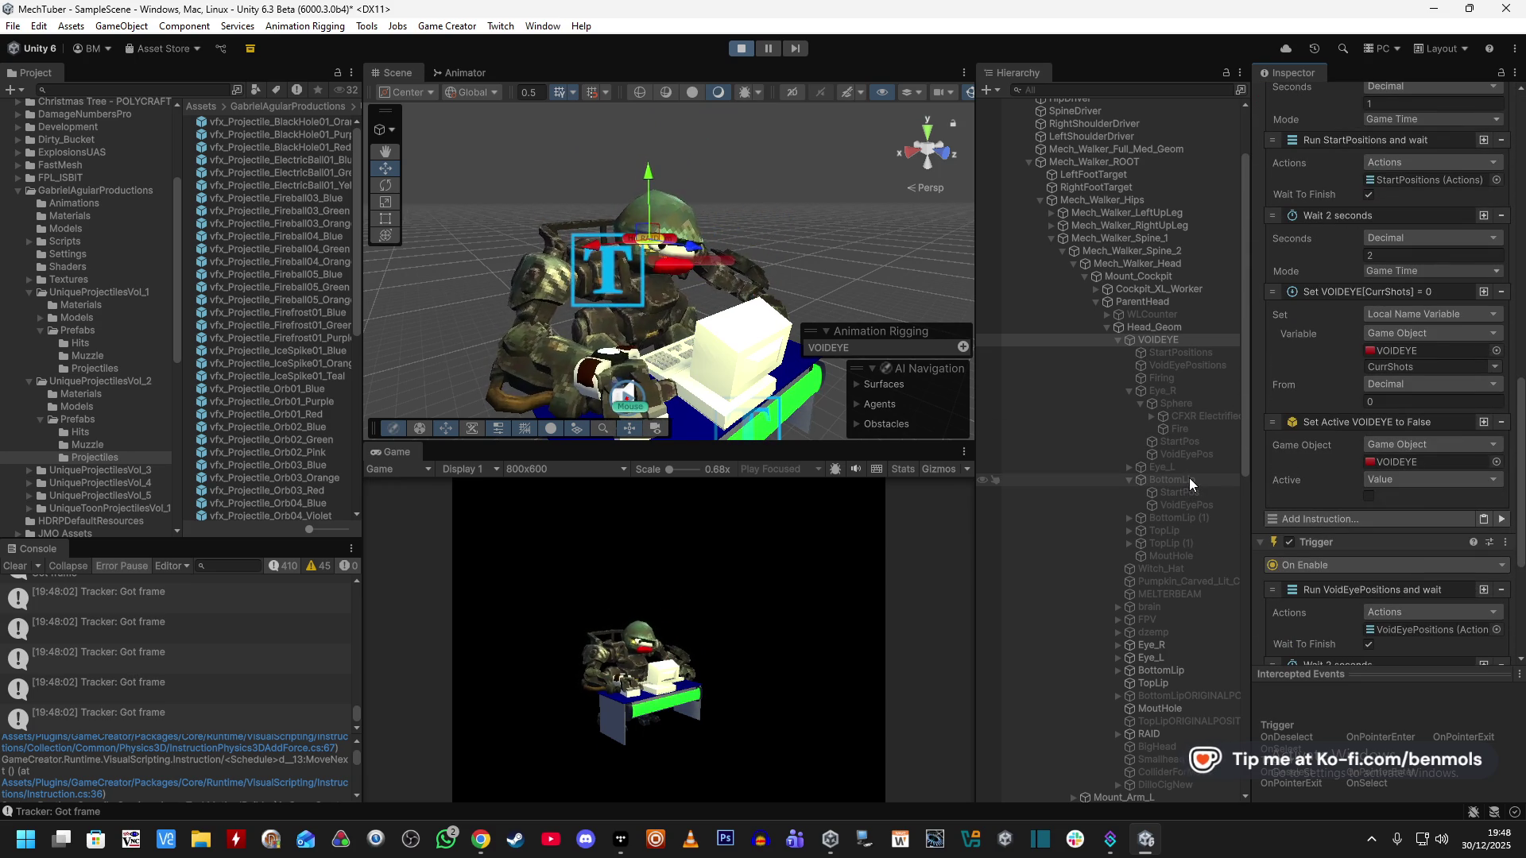
{"action": "scroll", "coordinate": [1188, 478], "scroll_direction": "down", "scroll_amount": 5}
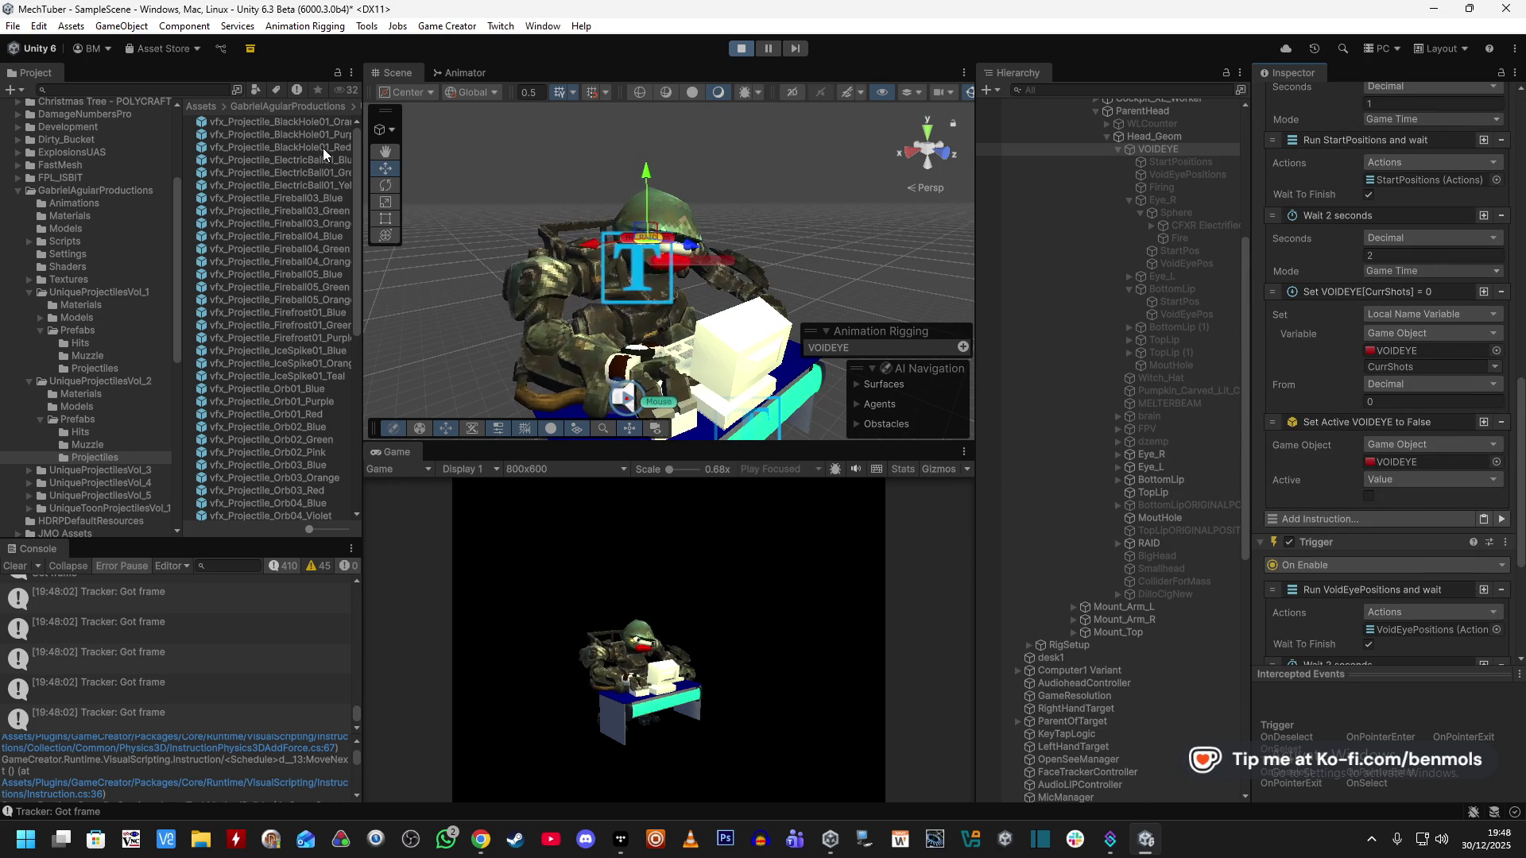
{"action": "left_click", "coordinate": [739, 48]}
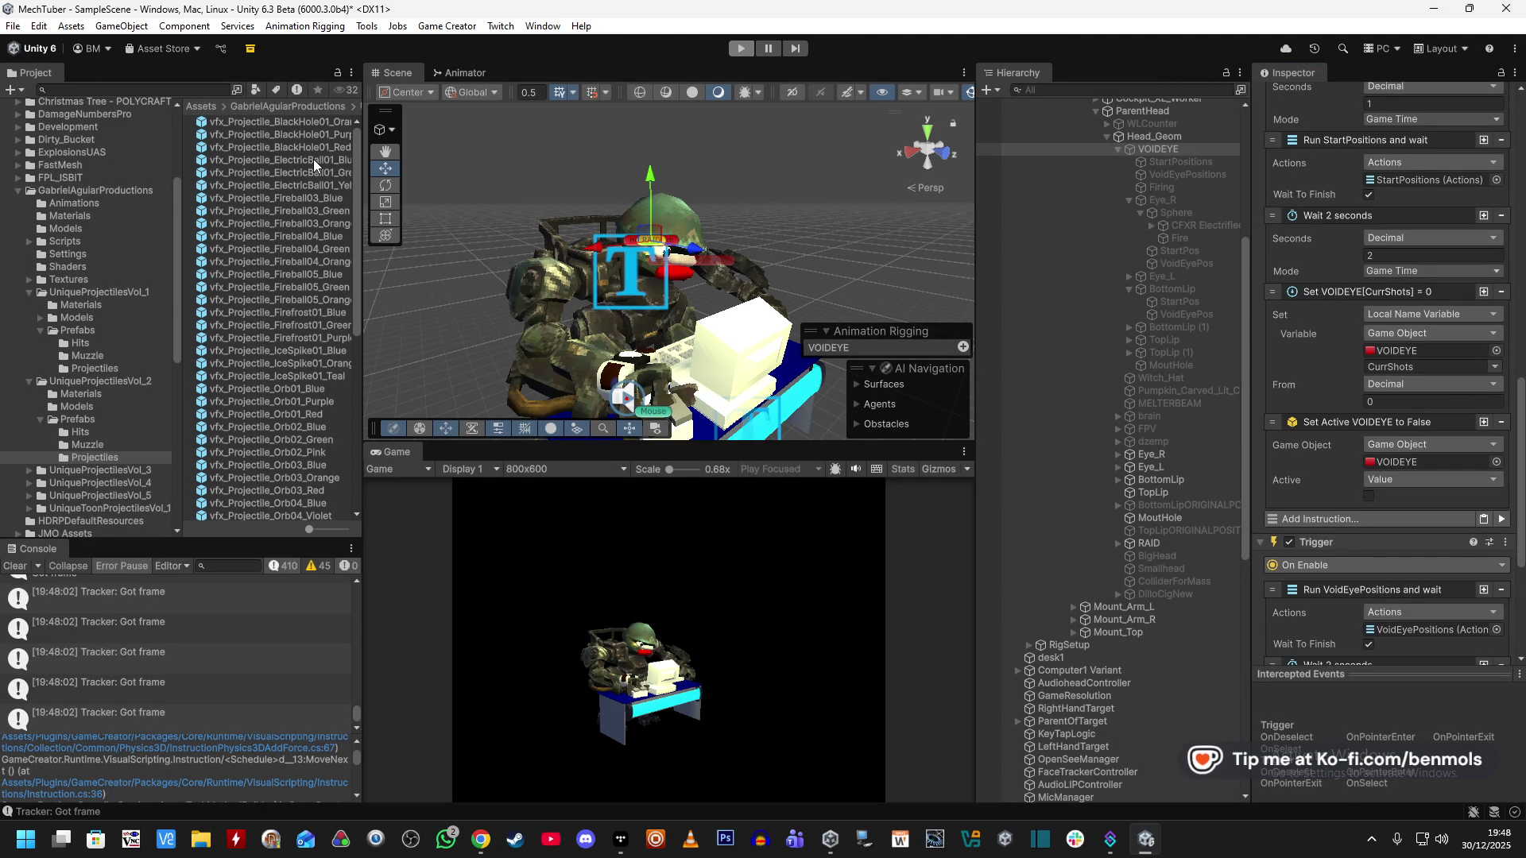
Change the ElectricBall prefab's force direction to Towards Direction and run the scene past the Prefab Mode warning.
{"action": "left_click", "coordinate": [313, 159]}
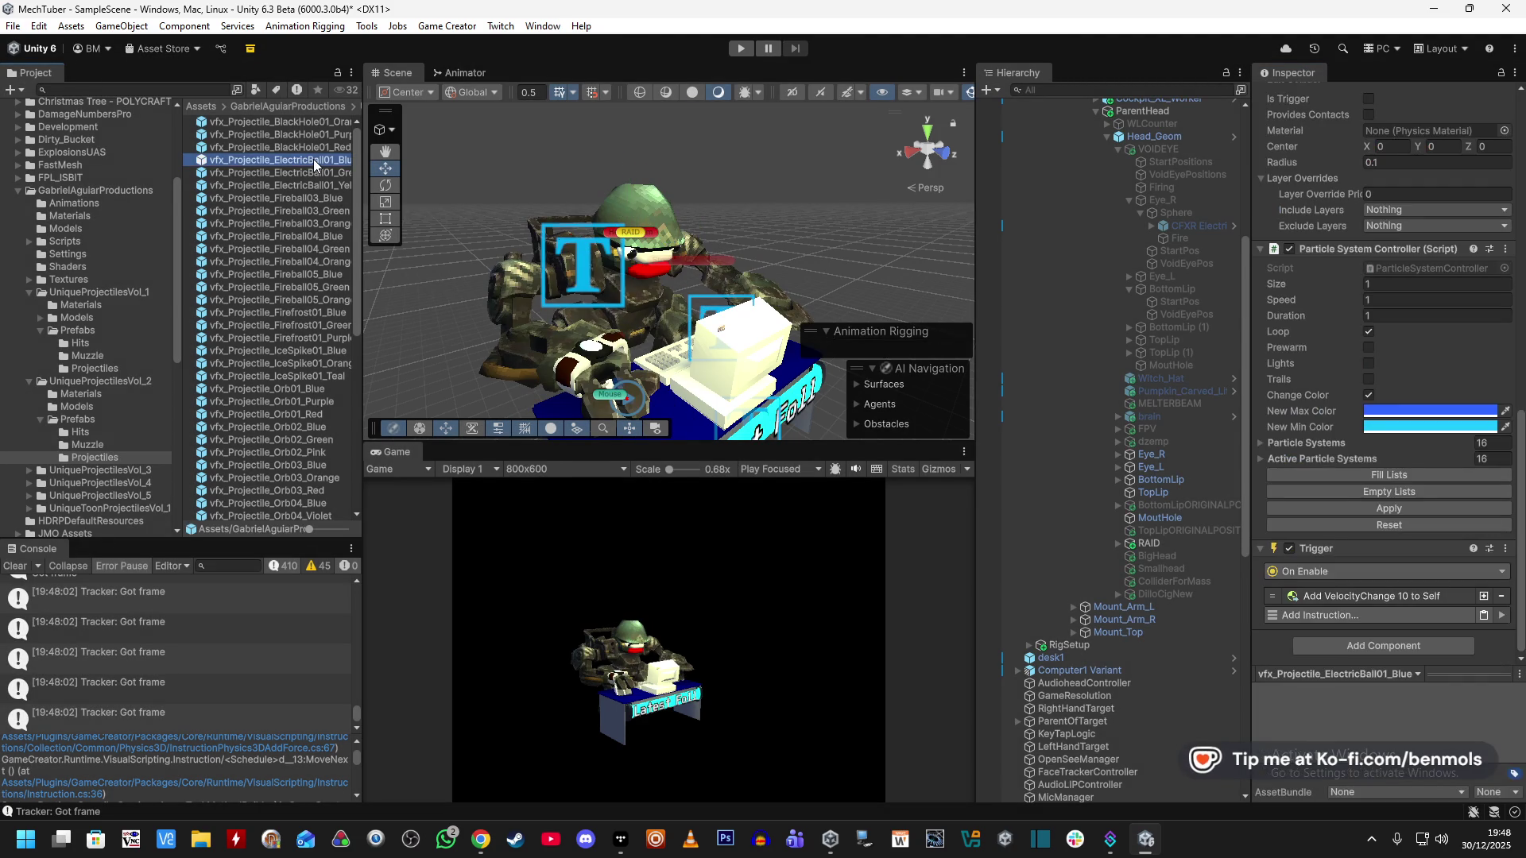
{"action": "double_click", "coordinate": [313, 158]}
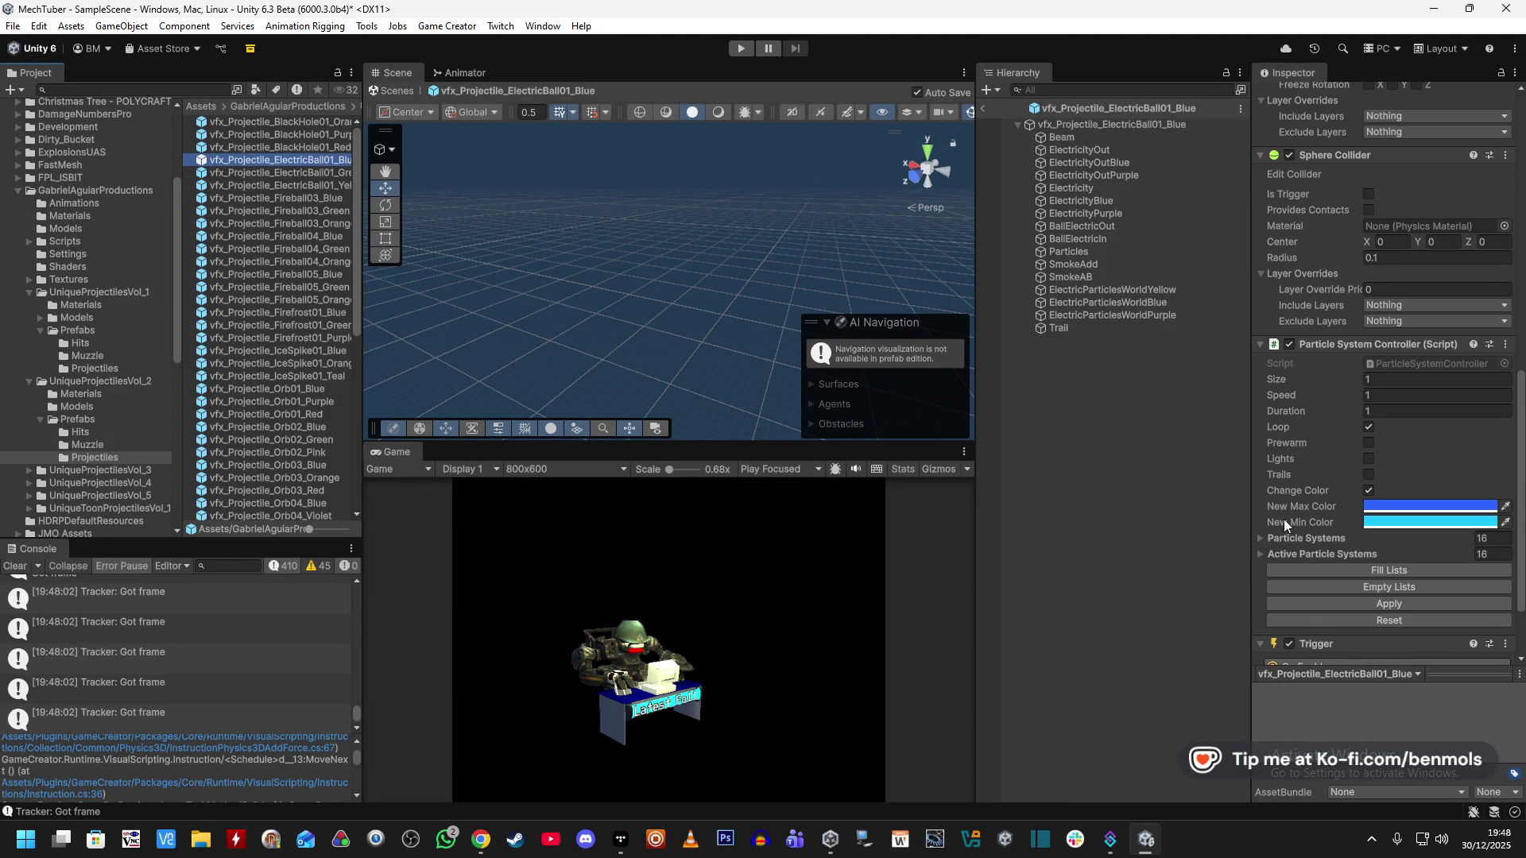
{"action": "scroll", "coordinate": [1295, 527], "scroll_direction": "down", "scroll_amount": 1}
{"action": "scroll", "coordinate": [1309, 598], "scroll_direction": "down", "scroll_amount": 4}
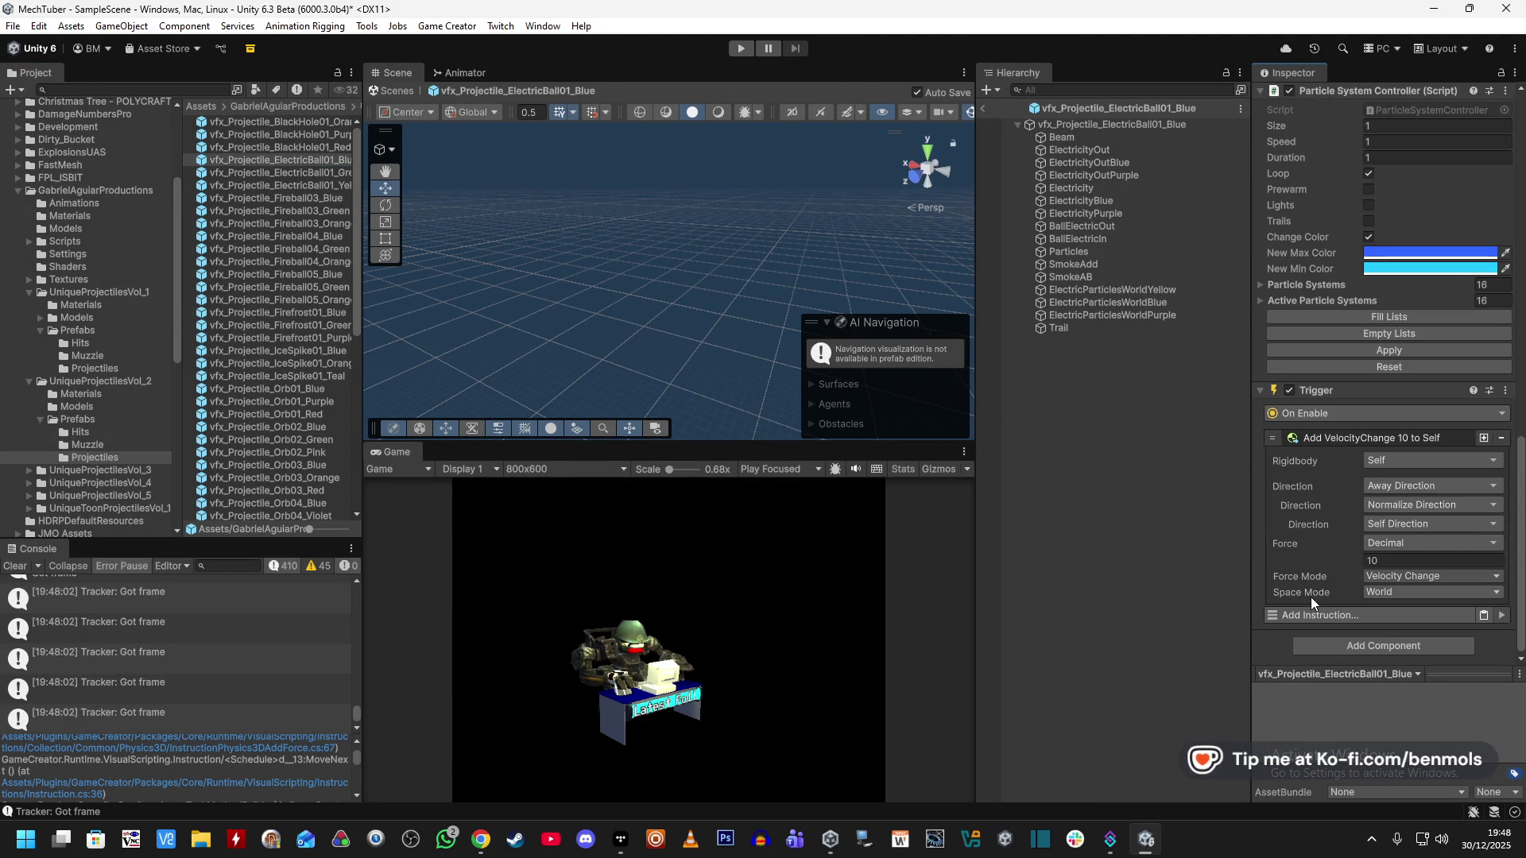
{"action": "left_click", "coordinate": [1396, 489]}
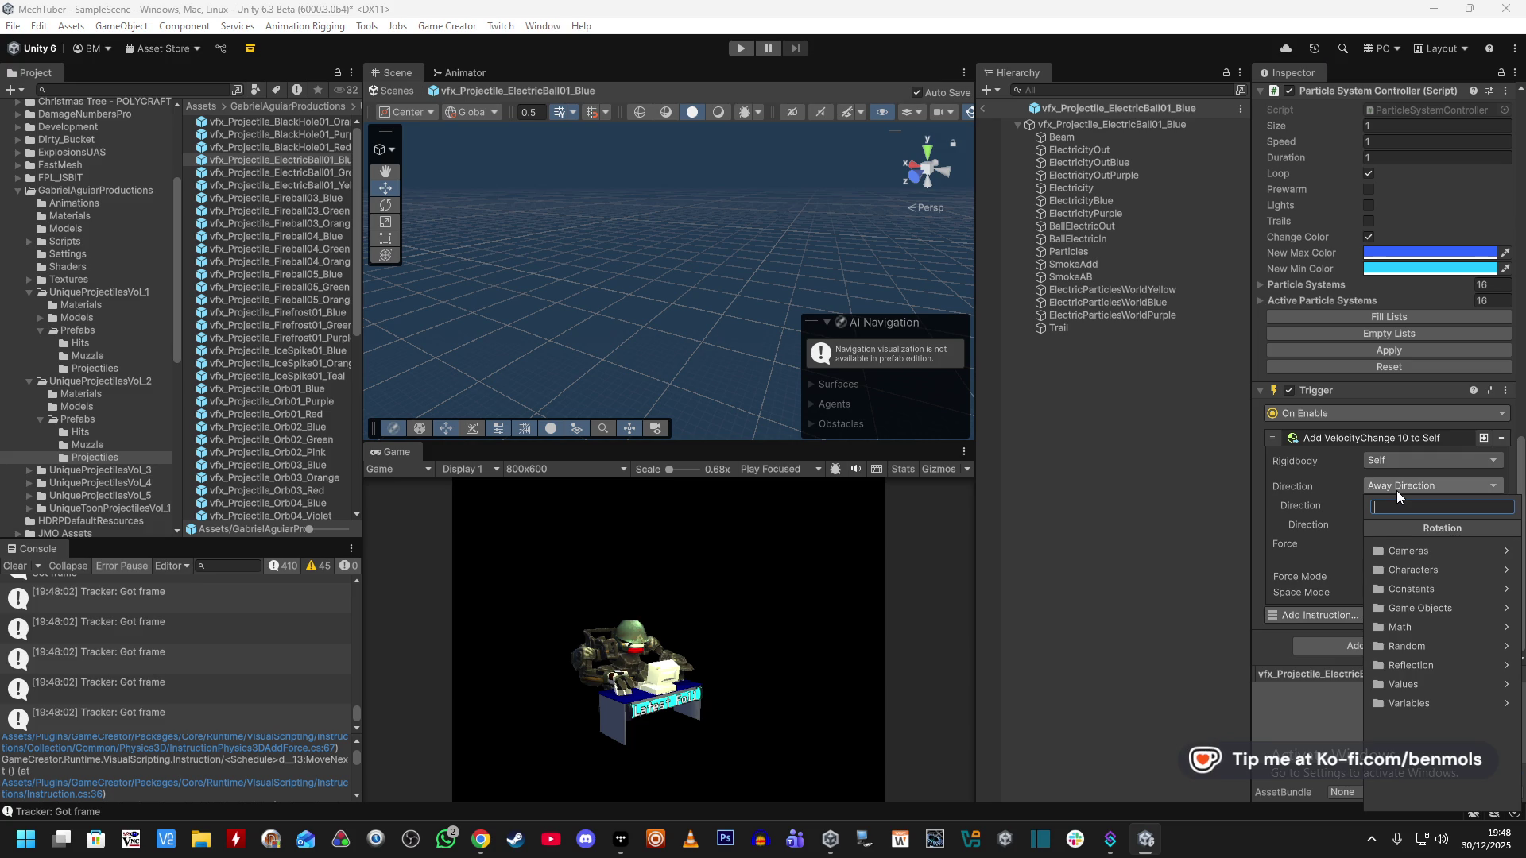
{"action": "type", "text": "for"}
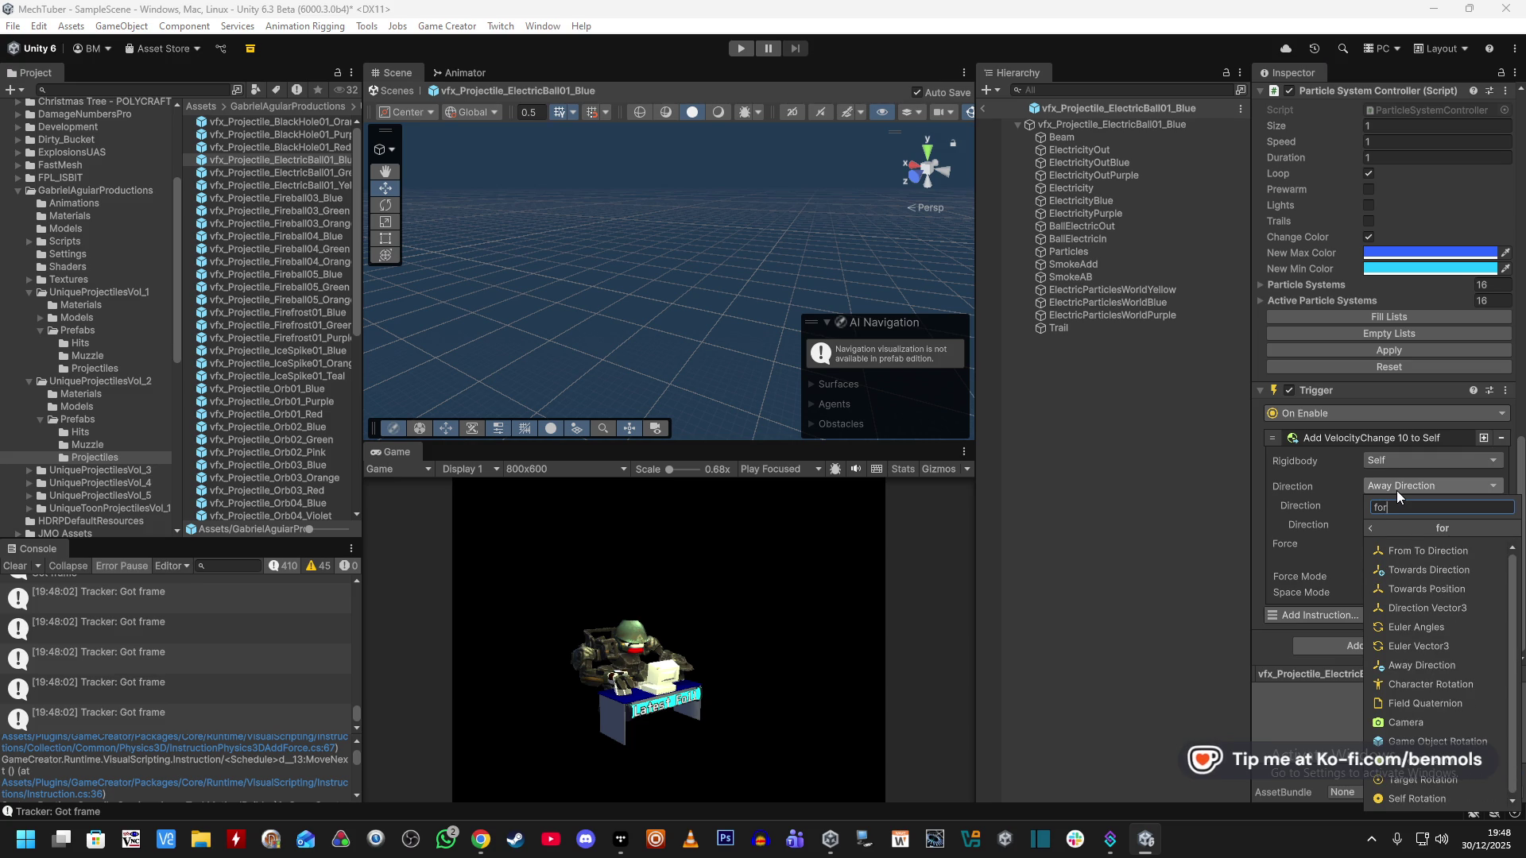
{"action": "left_click", "coordinate": [1408, 569]}
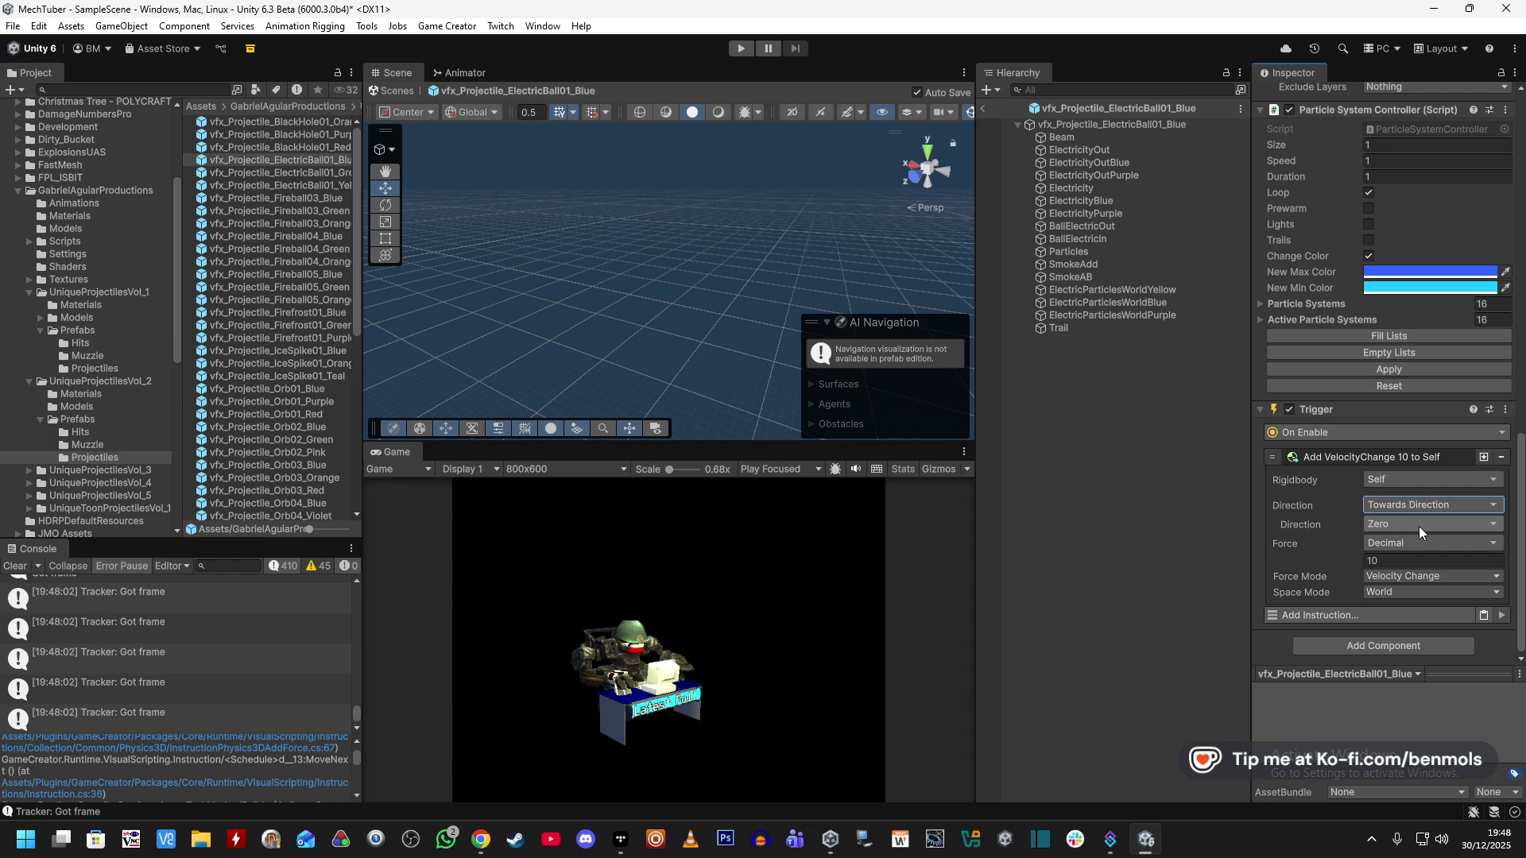
{"action": "left_click", "coordinate": [746, 50]}
{"action": "left_click", "coordinate": [782, 472]}
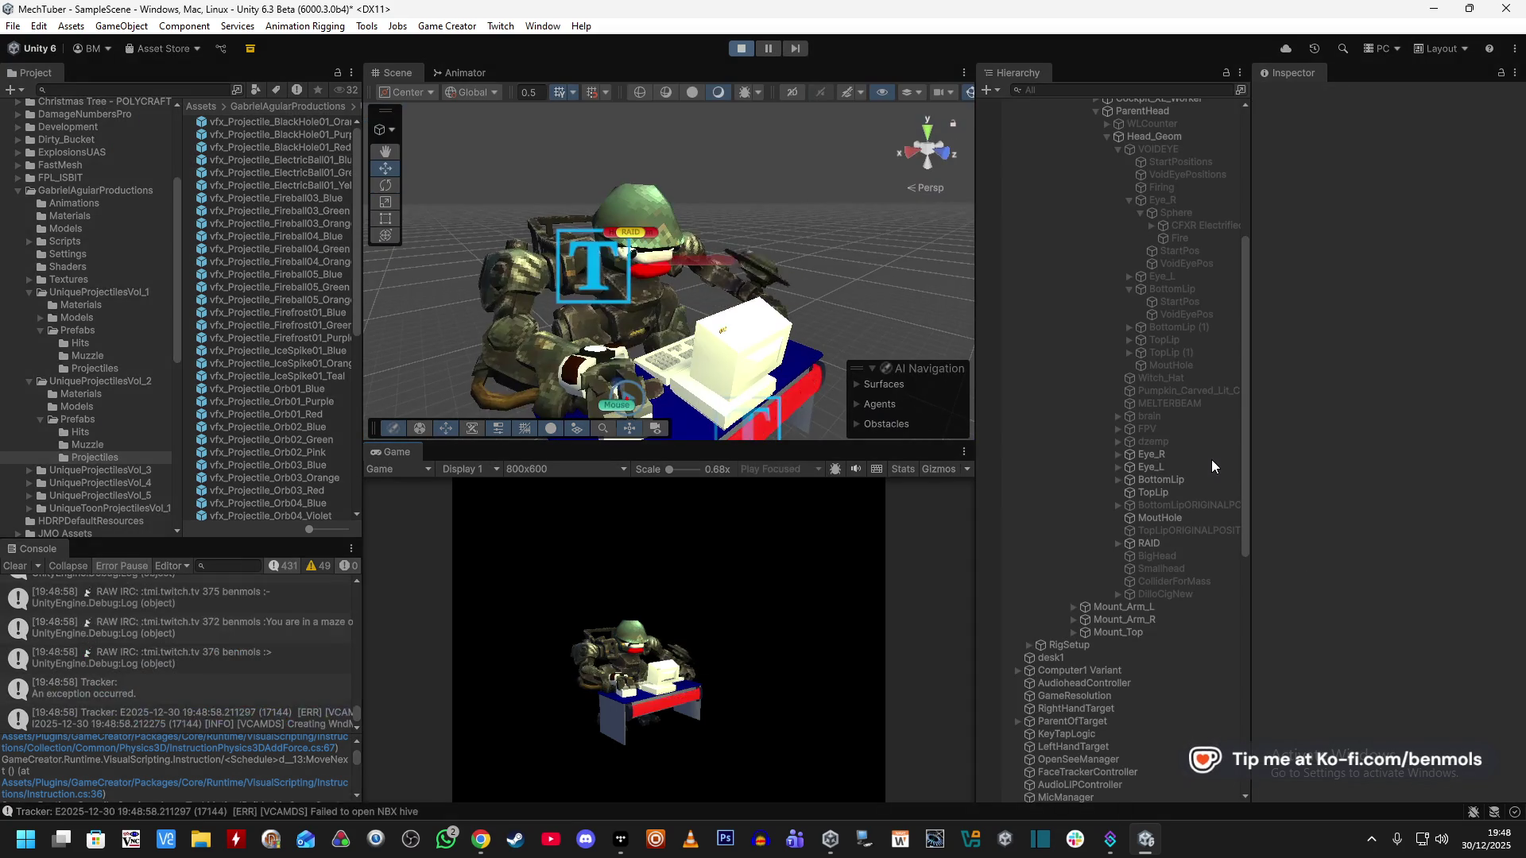
Enable VOIDEYE to watch the effect, stop Play, and reopen the ElectricBall01_Blue prefab.
{"action": "scroll", "coordinate": [1174, 394], "scroll_direction": "up", "scroll_amount": 6}
{"action": "left_click", "coordinate": [1170, 409]}
{"action": "left_click", "coordinate": [1170, 436]}
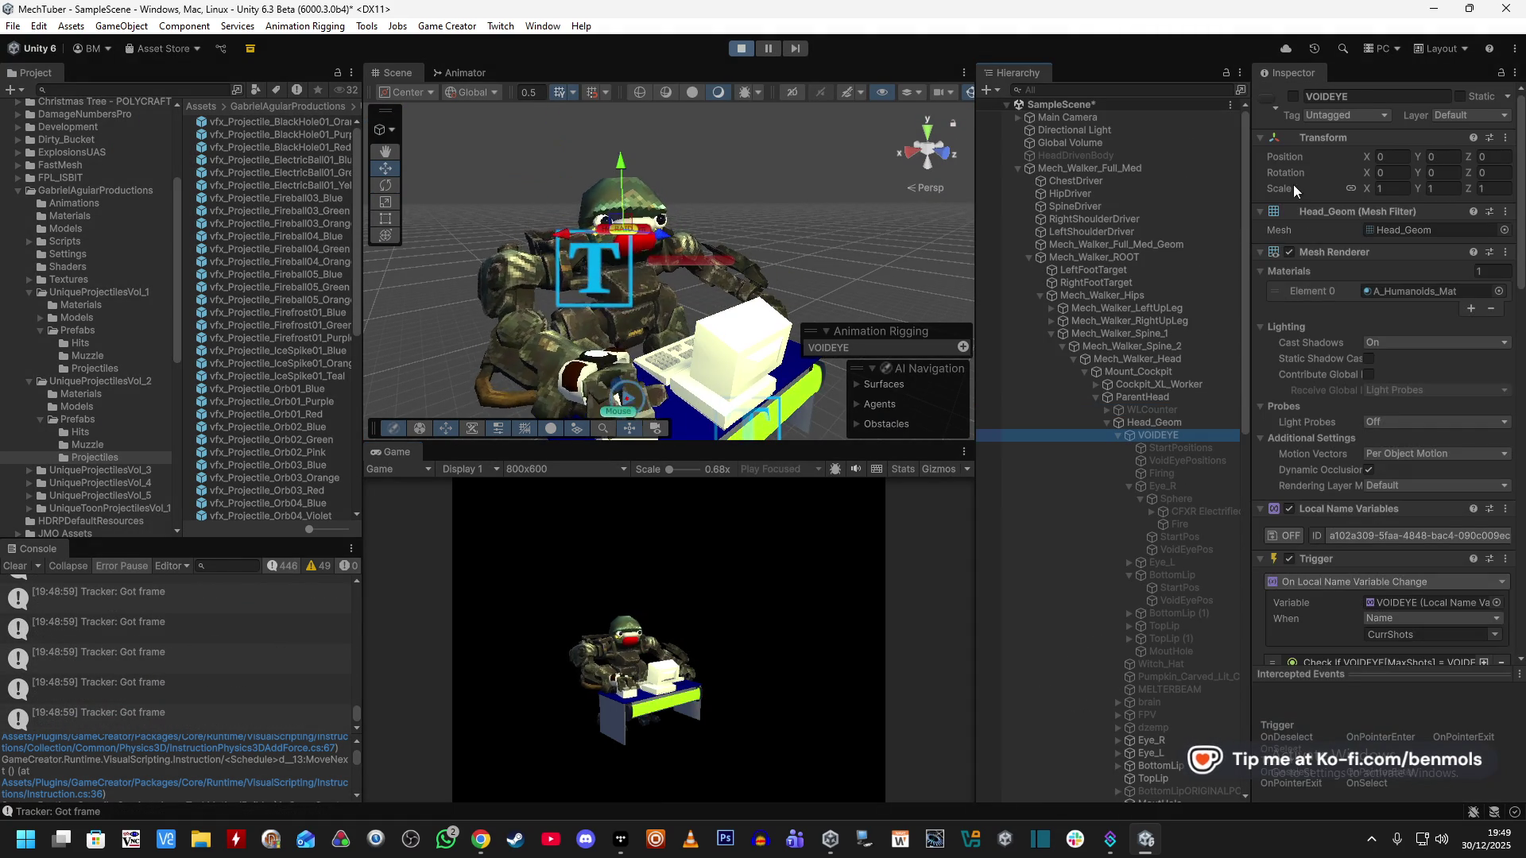
{"action": "left_click", "coordinate": [1300, 97]}
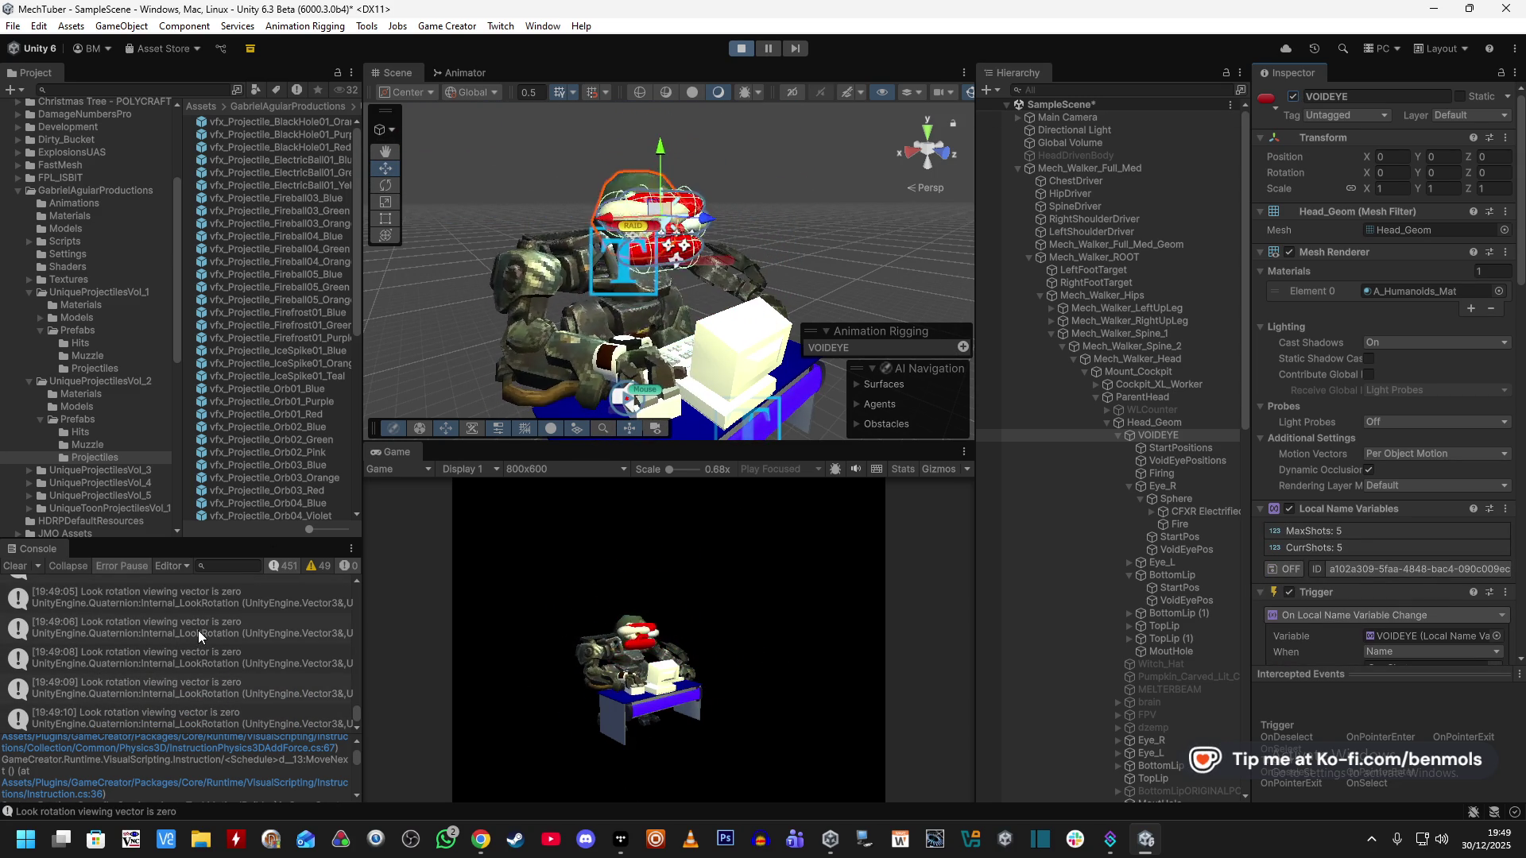
{"action": "left_click", "coordinate": [739, 49]}
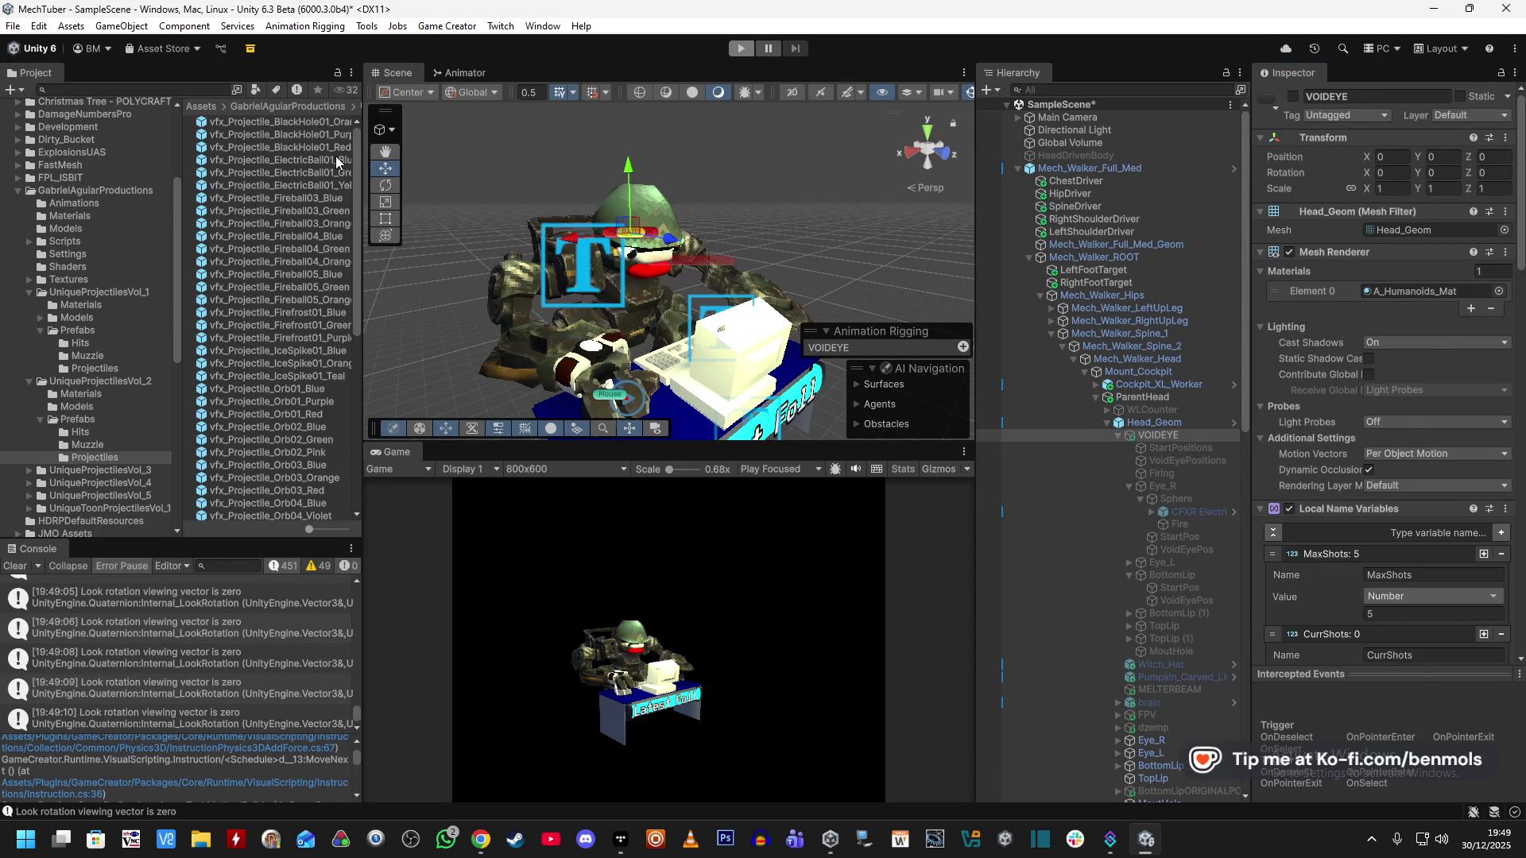
{"action": "left_click", "coordinate": [335, 160]}
{"action": "double_click", "coordinate": [312, 162]}
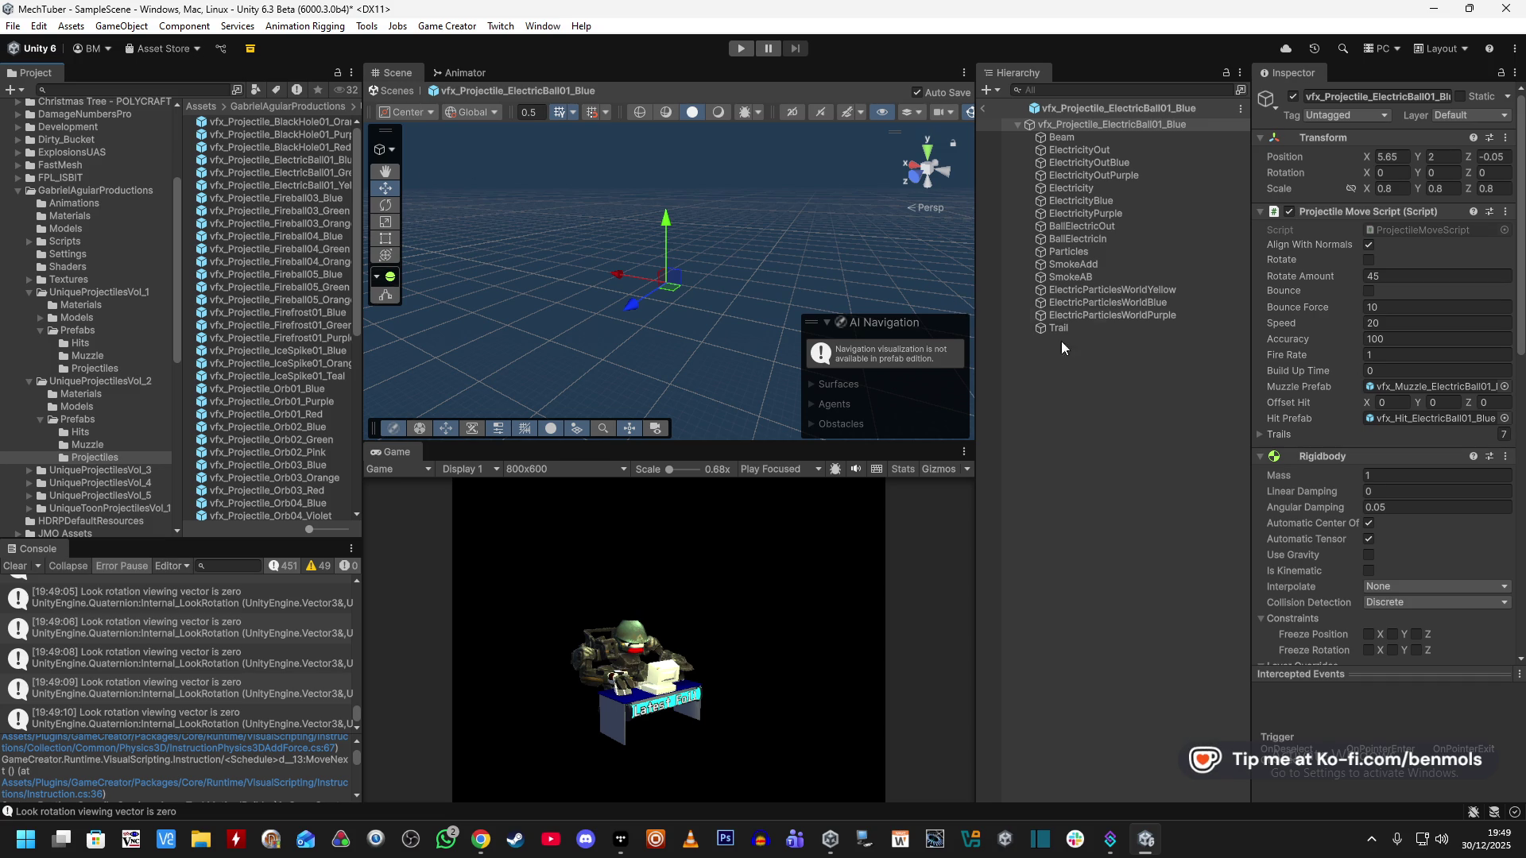
Keep the force direction on Towards Direction and search the instruction list for 'veloci'.
{"action": "scroll", "coordinate": [1282, 396], "scroll_direction": "down", "scroll_amount": 10}
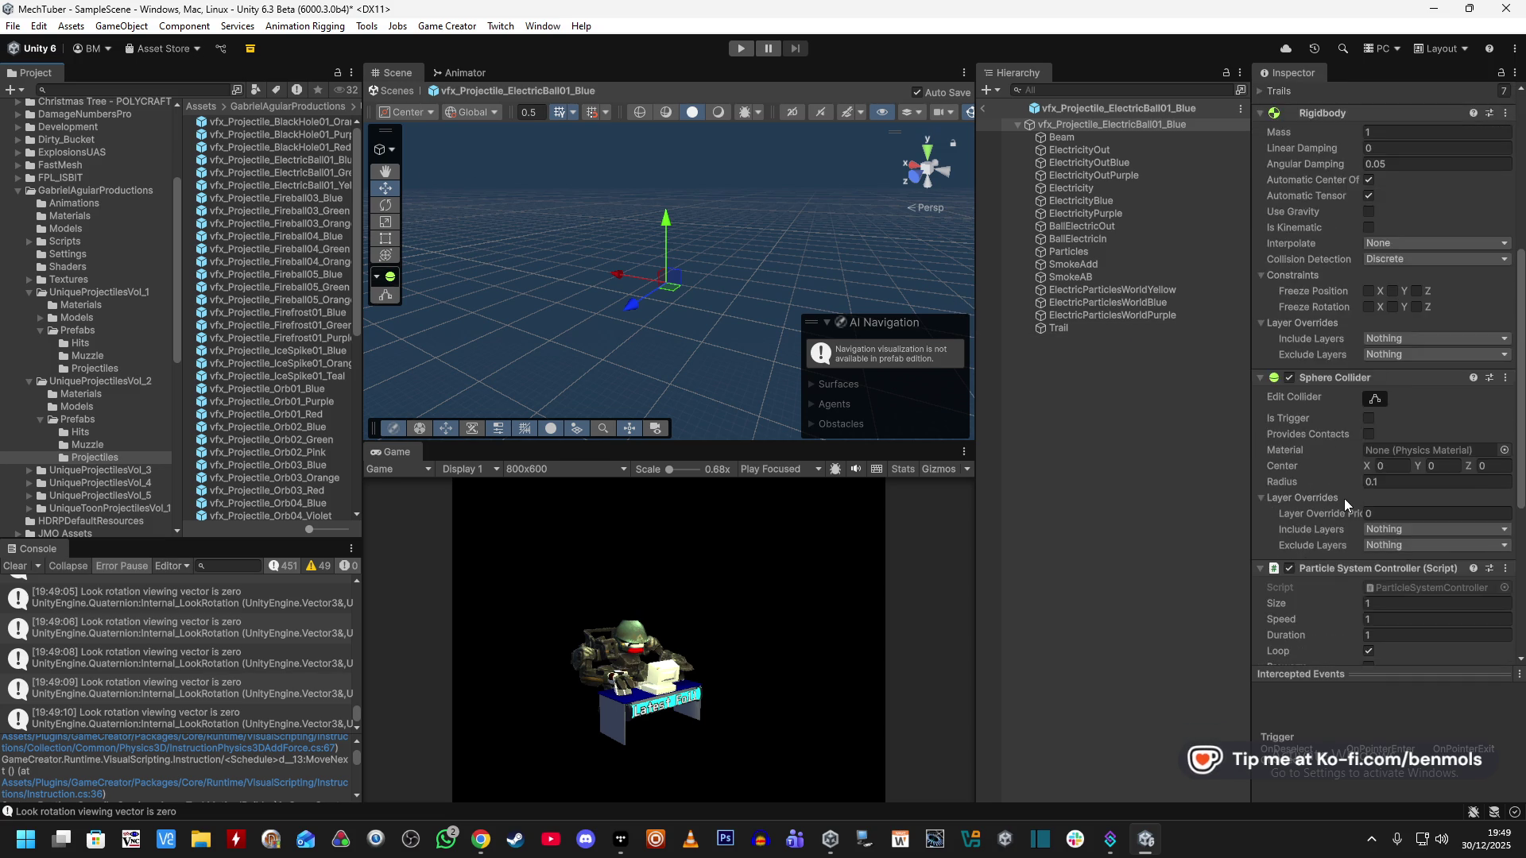
{"action": "scroll", "coordinate": [1340, 592], "scroll_direction": "down", "scroll_amount": 4}
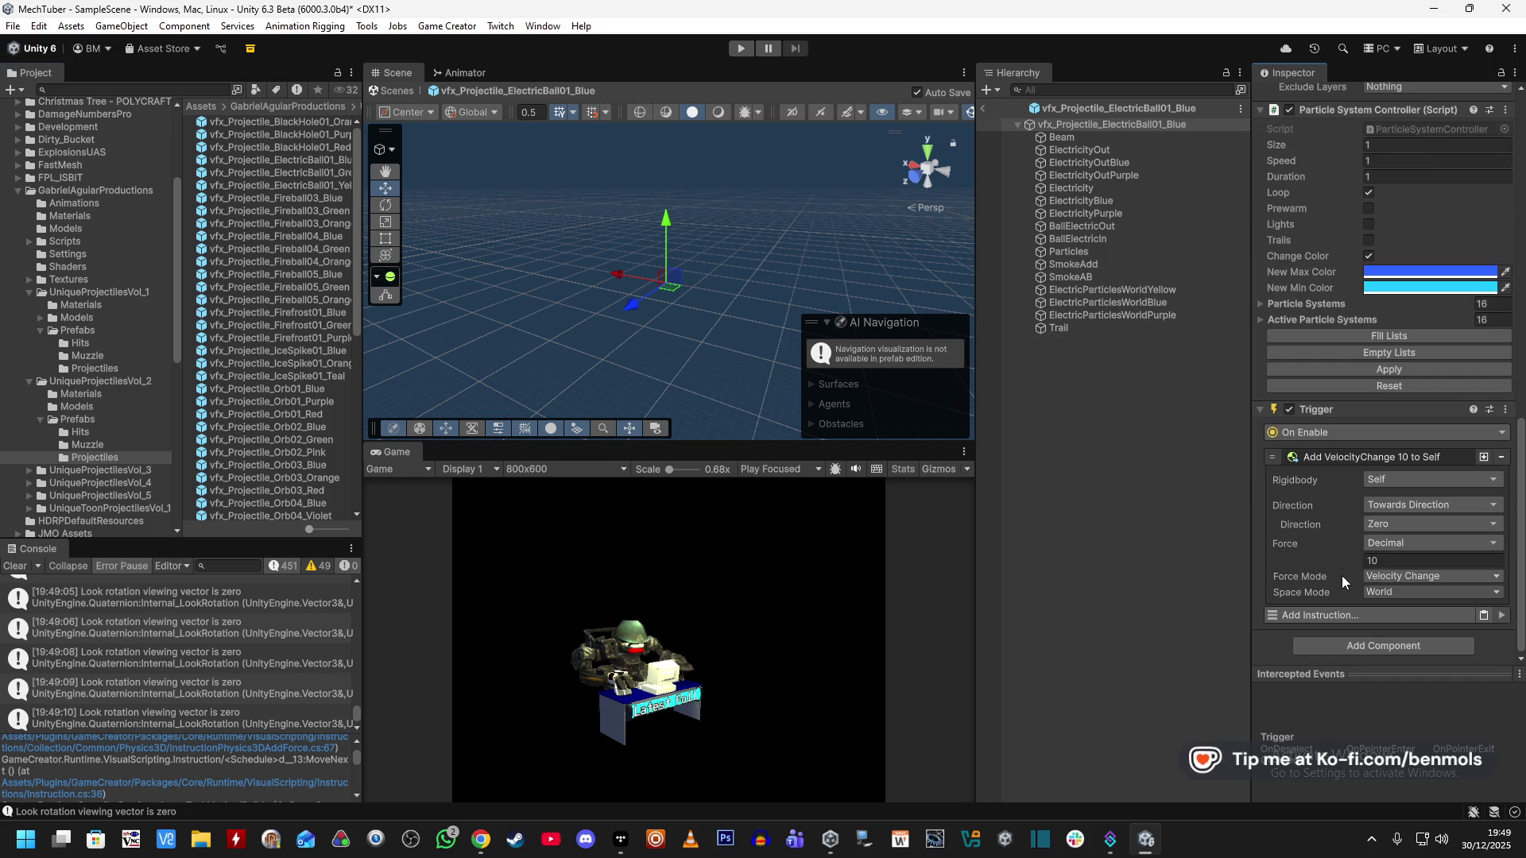
{"action": "left_click", "coordinate": [1400, 505]}
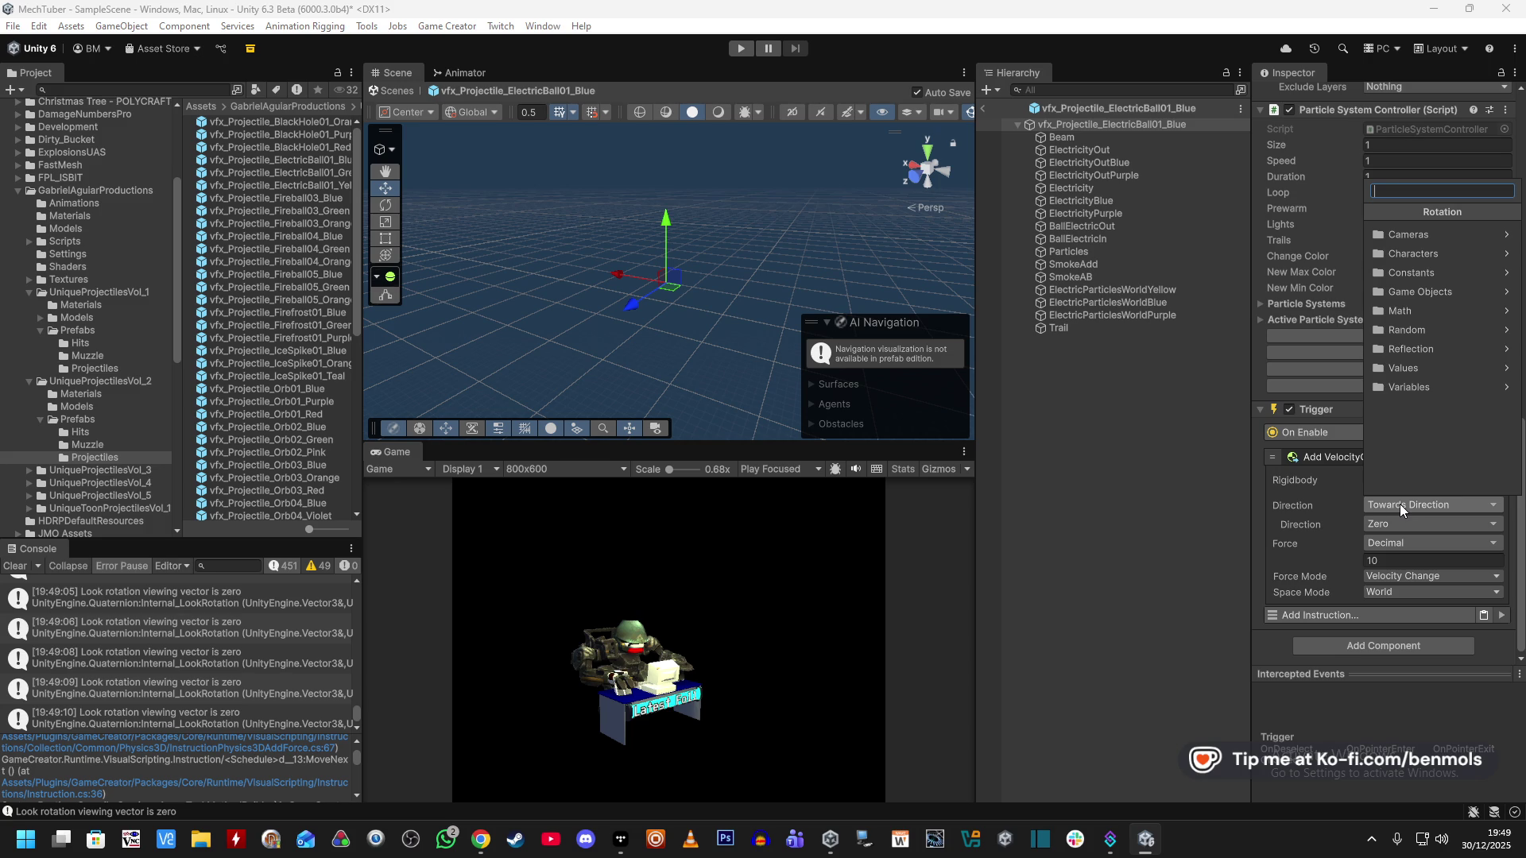
{"action": "type", "text": "loo"}
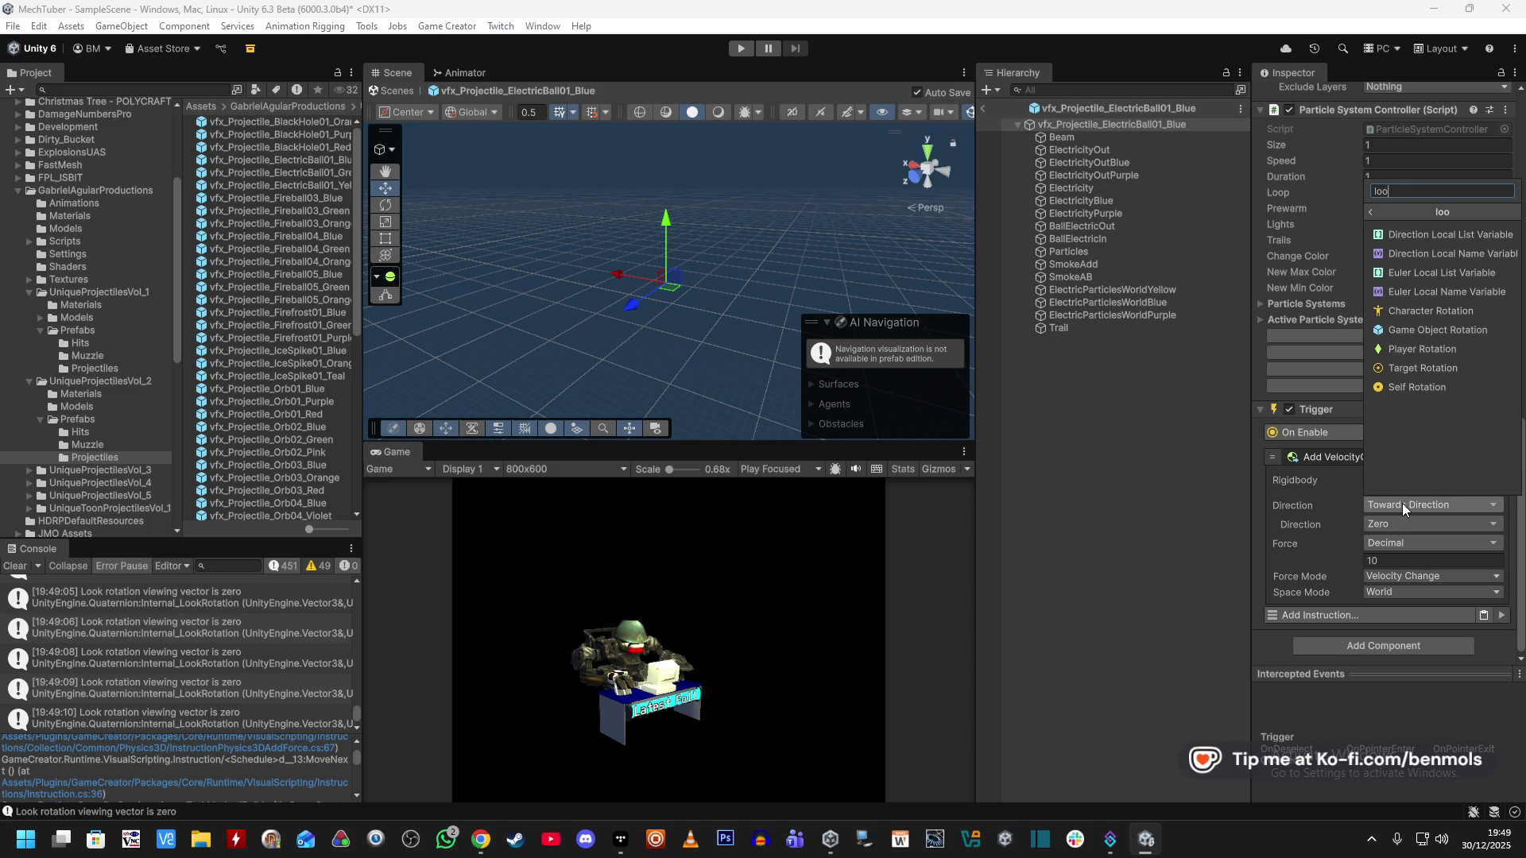
{"action": "type", "text": "rotat"}
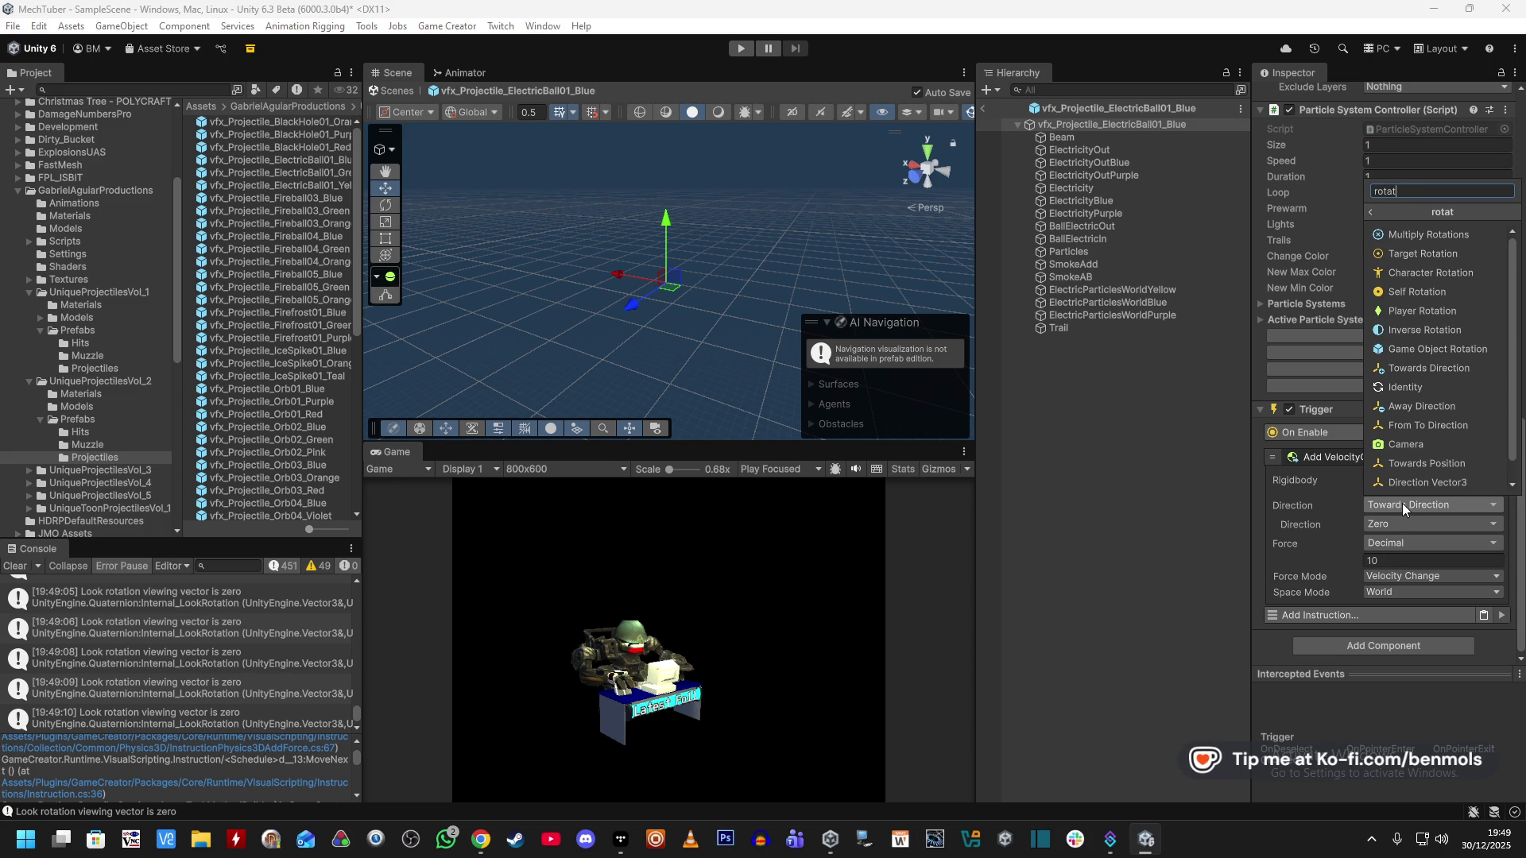
{"action": "key", "text": "Escape"}
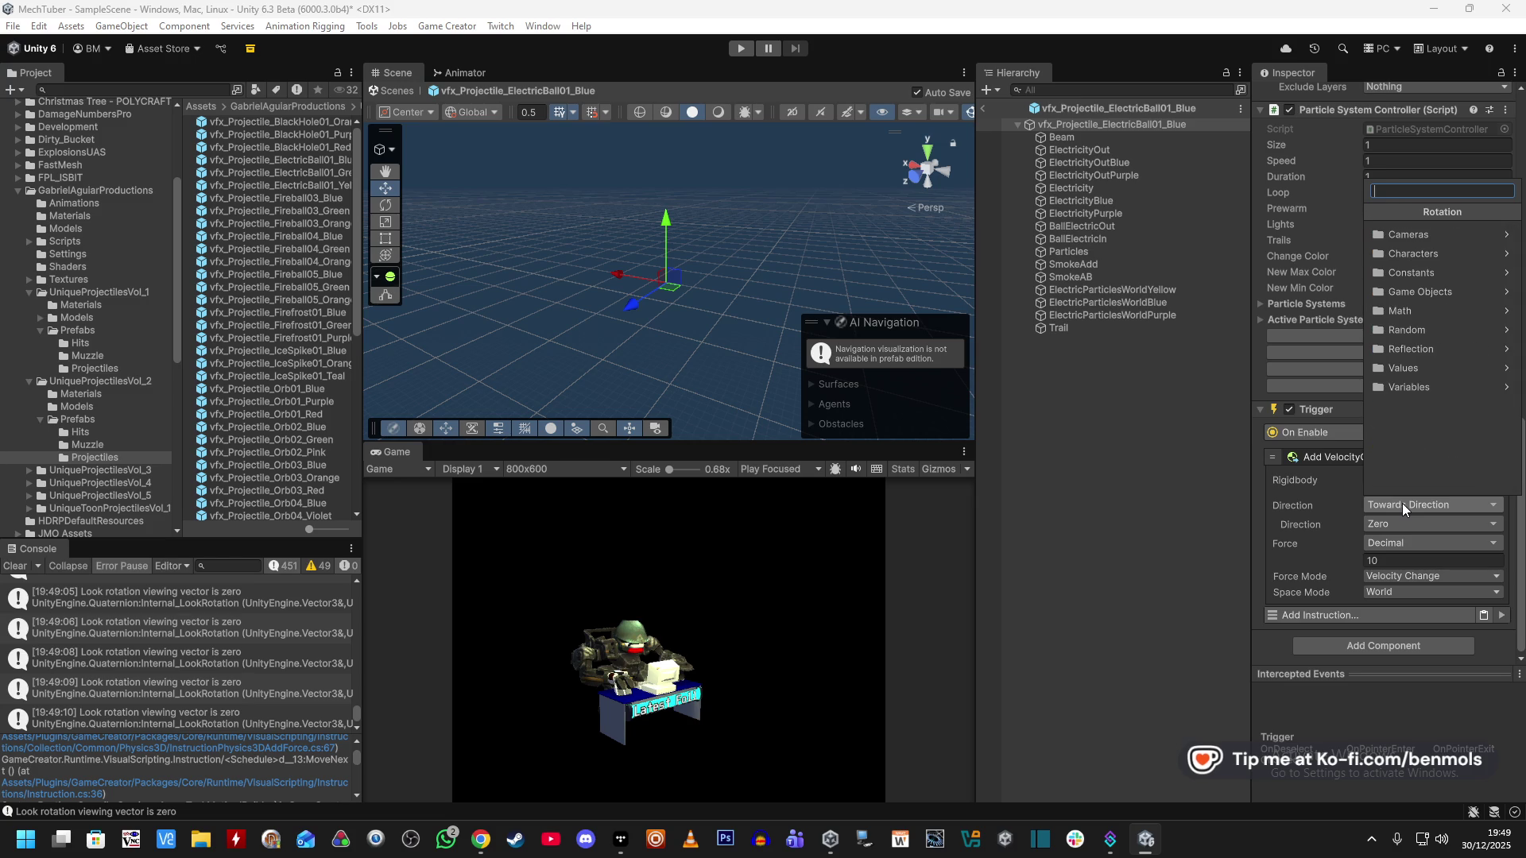
{"action": "left_click", "coordinate": [1370, 513]}
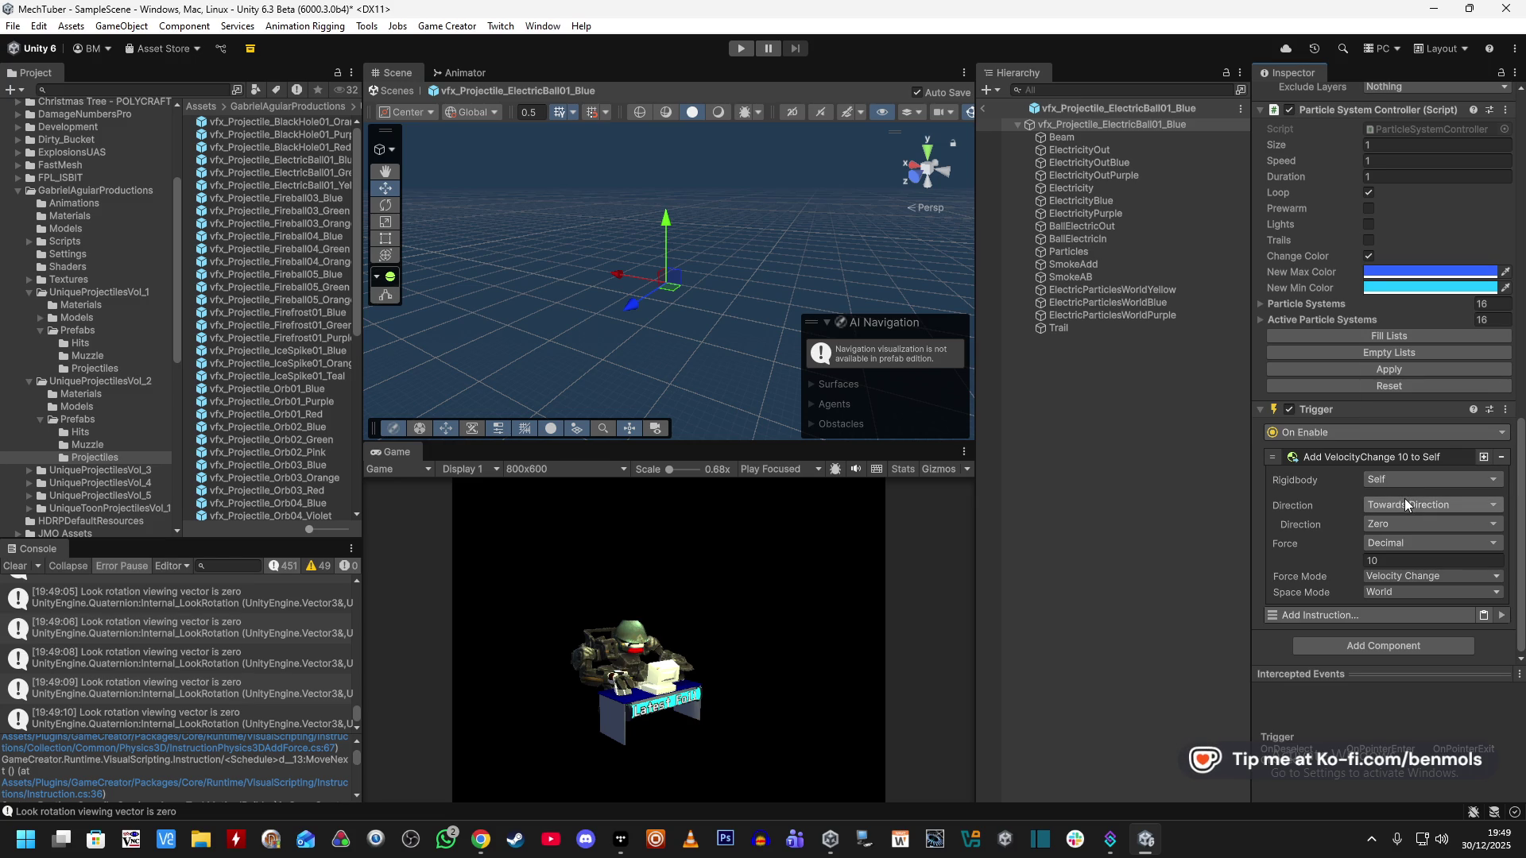
{"action": "left_click", "coordinate": [1419, 615]}
{"action": "type", "text": "veloci"}
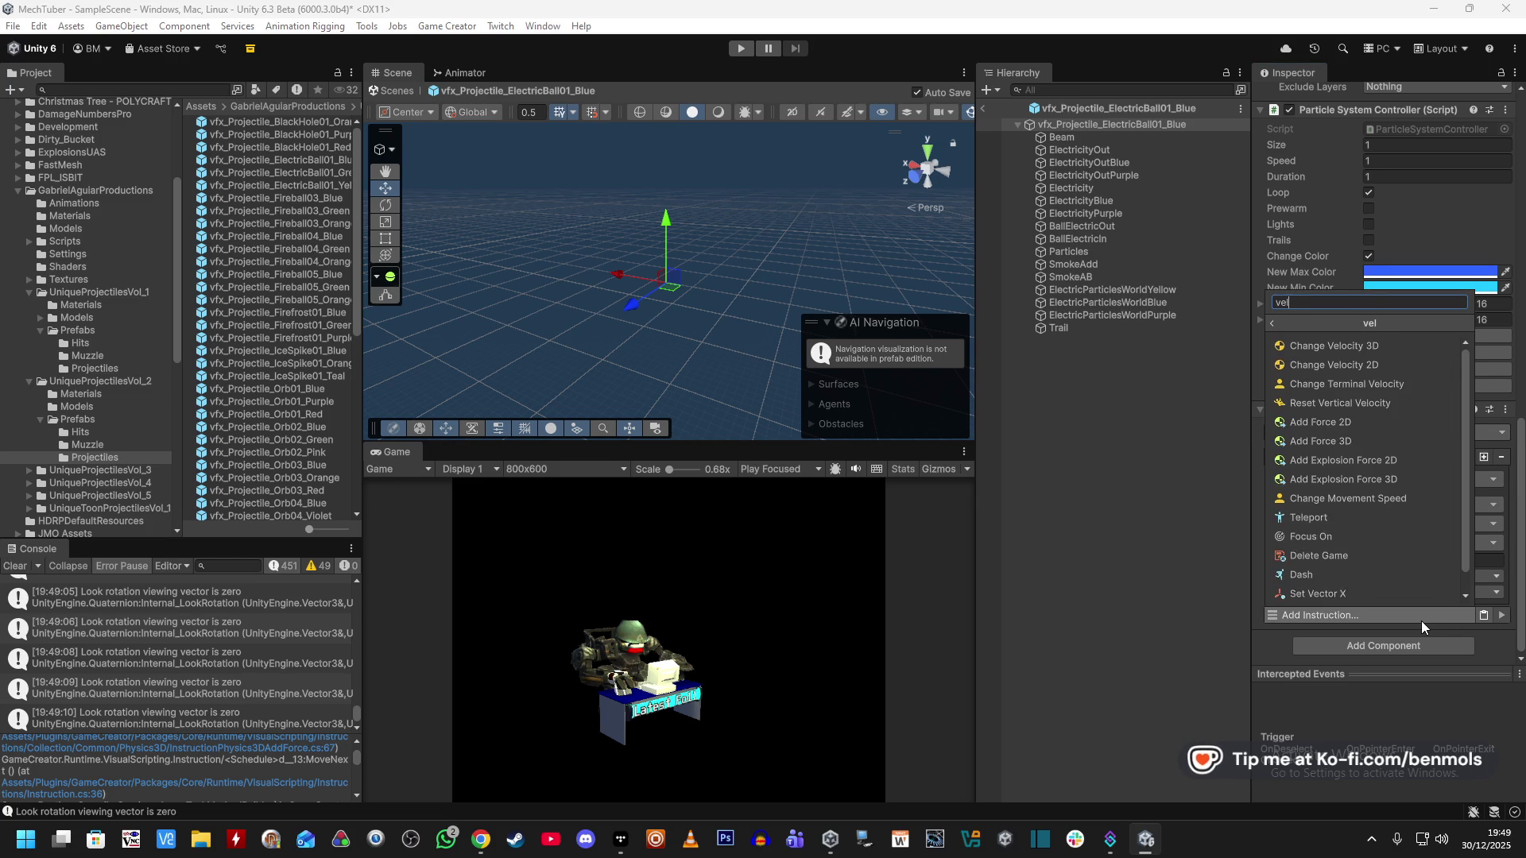
Add an Add Force 3D impulse of 10 to the Trigger, then delete it again.
{"action": "left_click", "coordinate": [1370, 440]}
{"action": "scroll", "coordinate": [1331, 526], "scroll_direction": "down", "scroll_amount": 3}
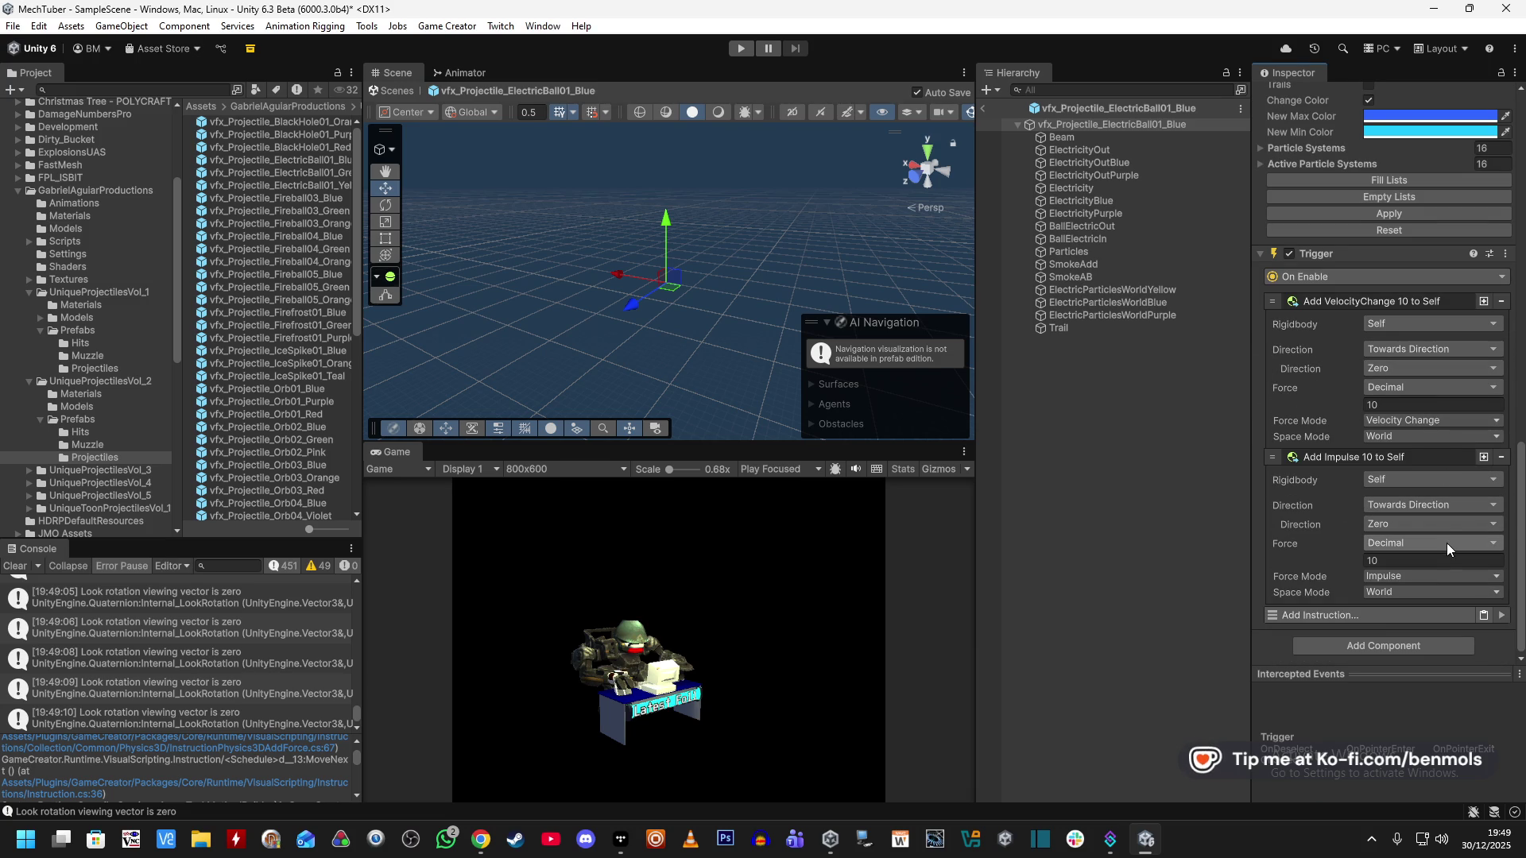
{"action": "left_click", "coordinate": [1501, 459]}
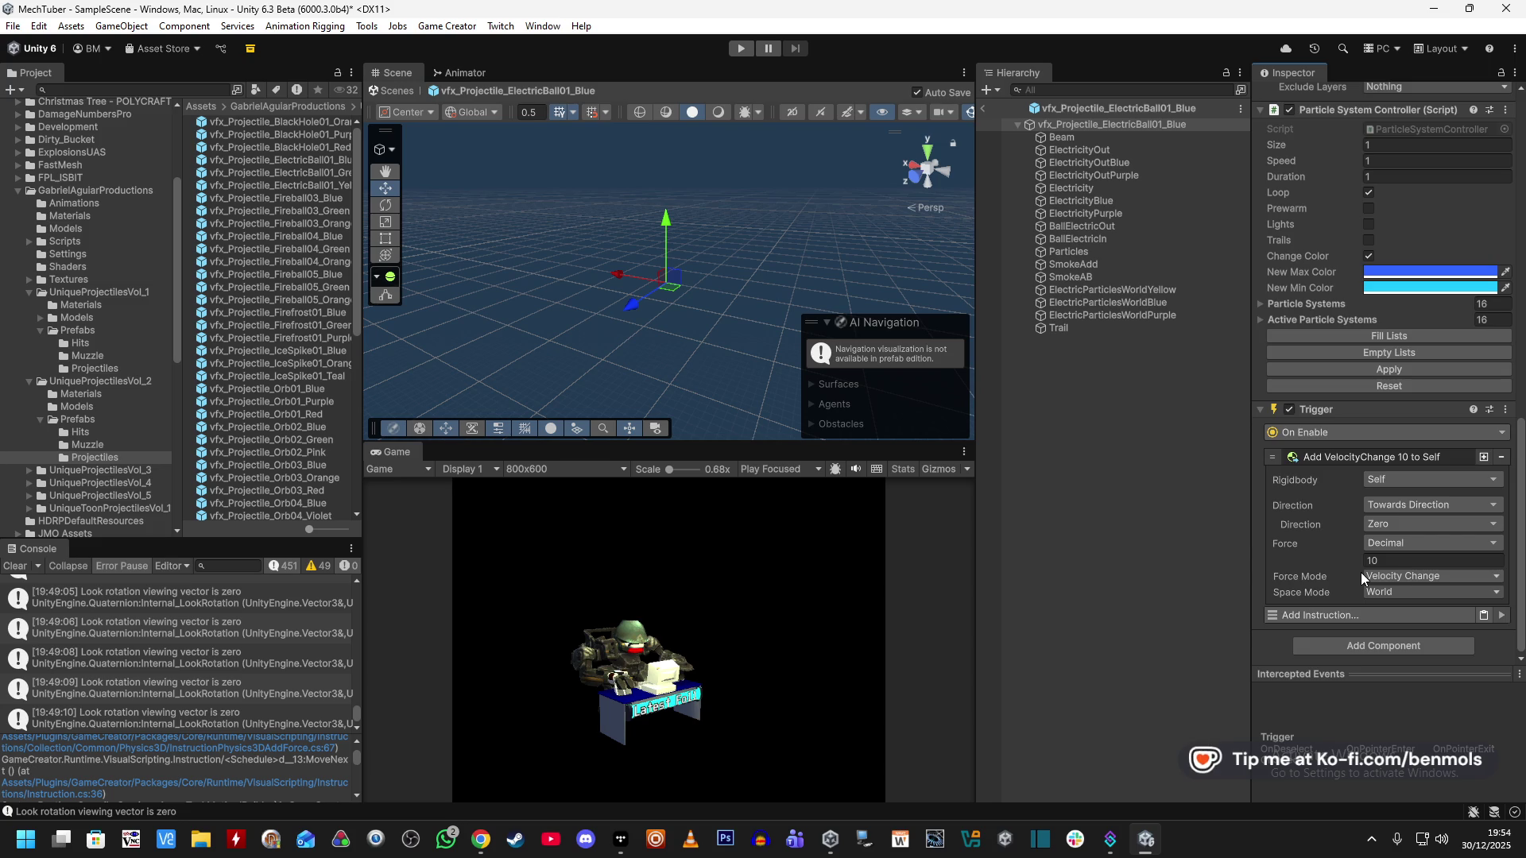
Scroll through the ElectricBall01_Blue Inspector to check that only Add VelocityChange 10 remains.
{"action": "scroll", "coordinate": [1332, 569], "scroll_direction": "up", "scroll_amount": 10}
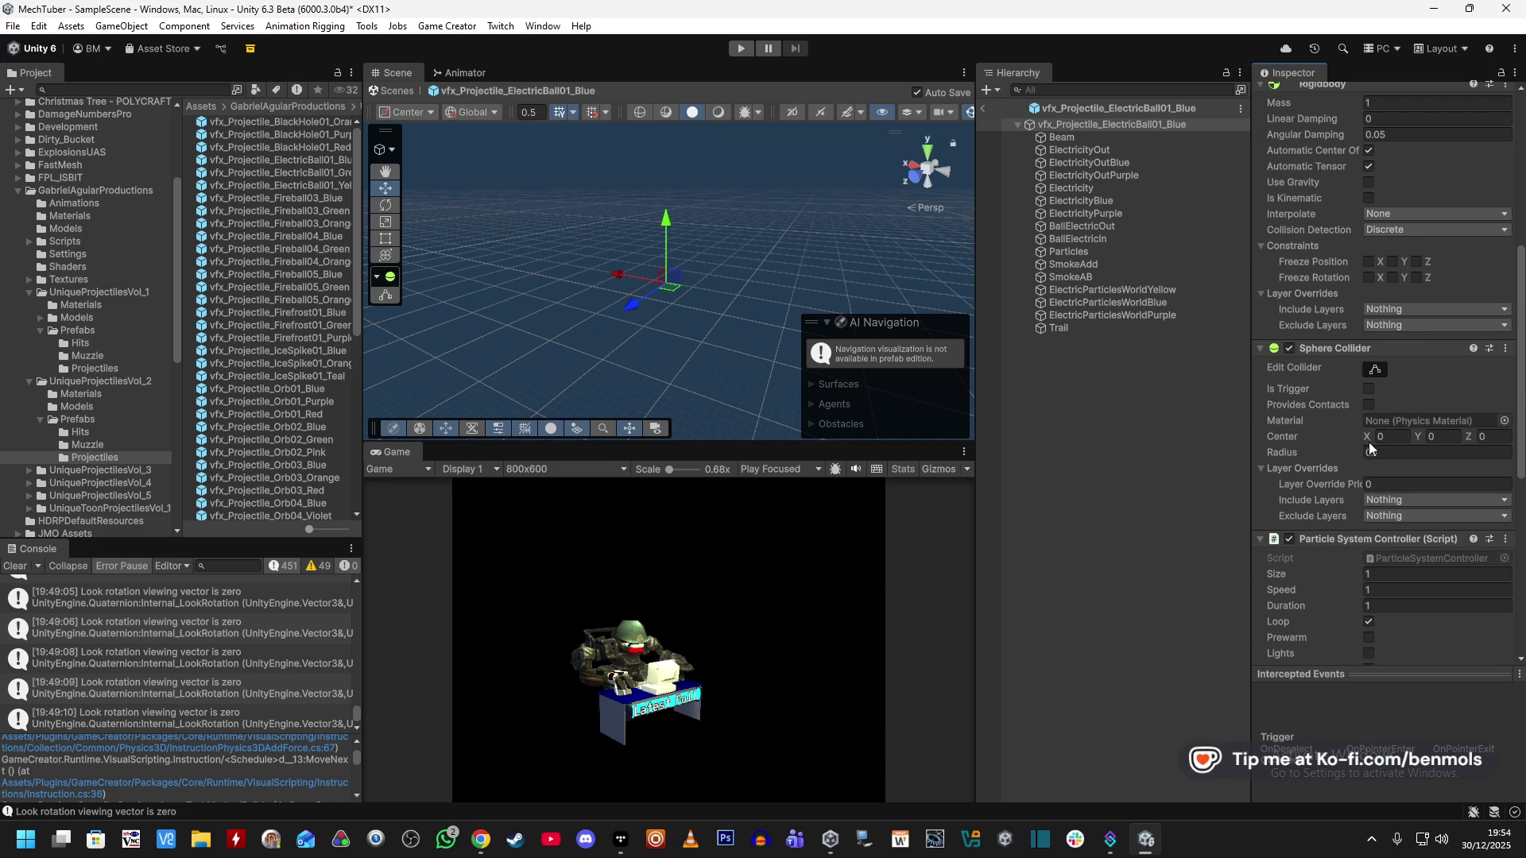
{"action": "scroll", "coordinate": [1365, 441], "scroll_direction": "up", "scroll_amount": 5}
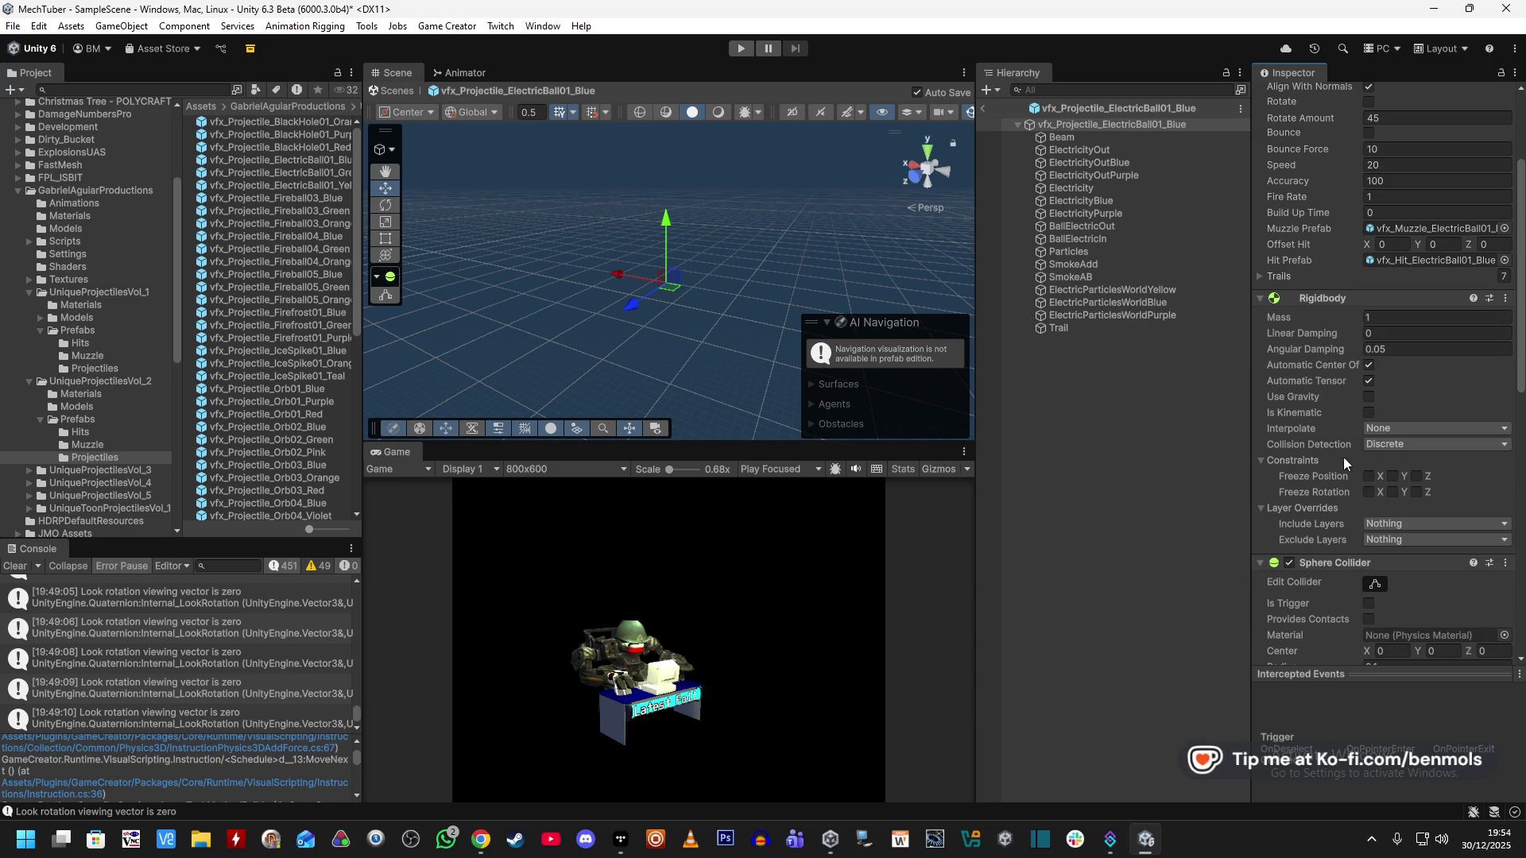
{"action": "scroll", "coordinate": [1337, 493], "scroll_direction": "up", "scroll_amount": 5}
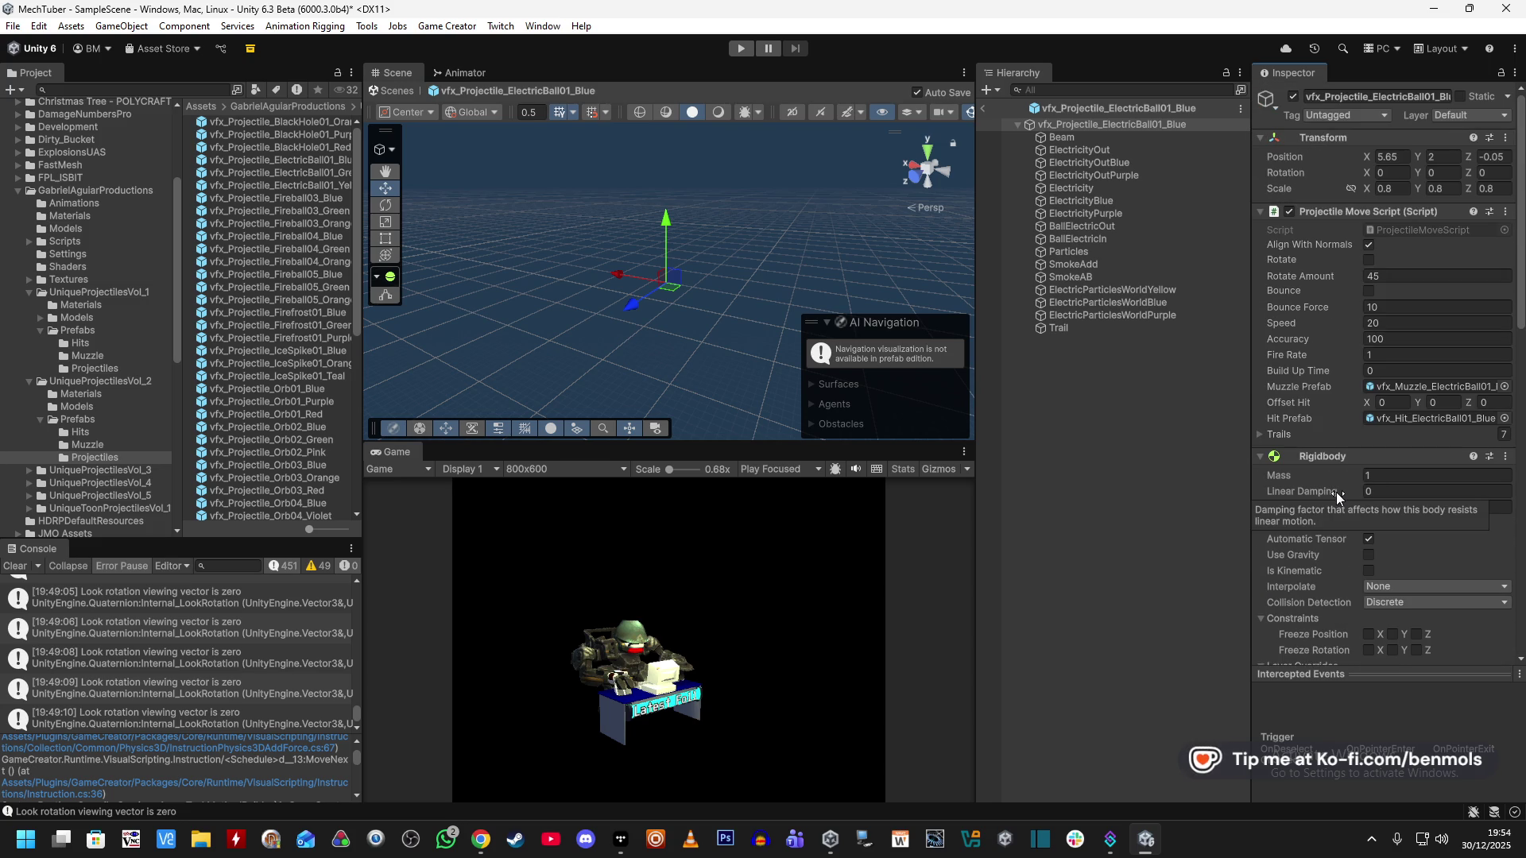
{"action": "scroll", "coordinate": [1337, 492], "scroll_direction": "down", "scroll_amount": 20}
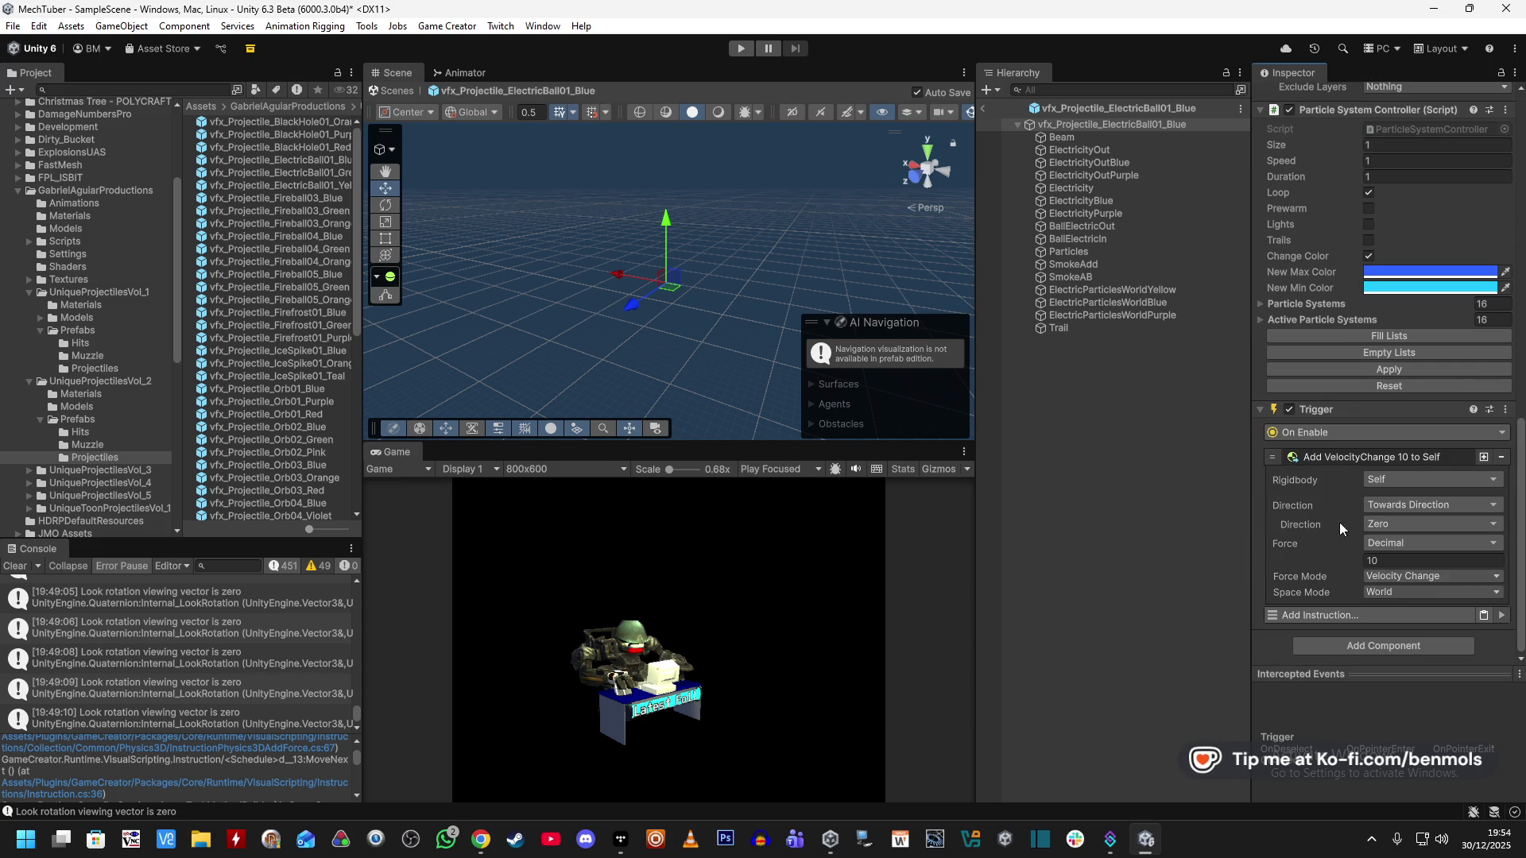
Switch the trigger's force mode from Velocity Change to Force and start a play test.
{"action": "left_click", "coordinate": [1419, 578]}
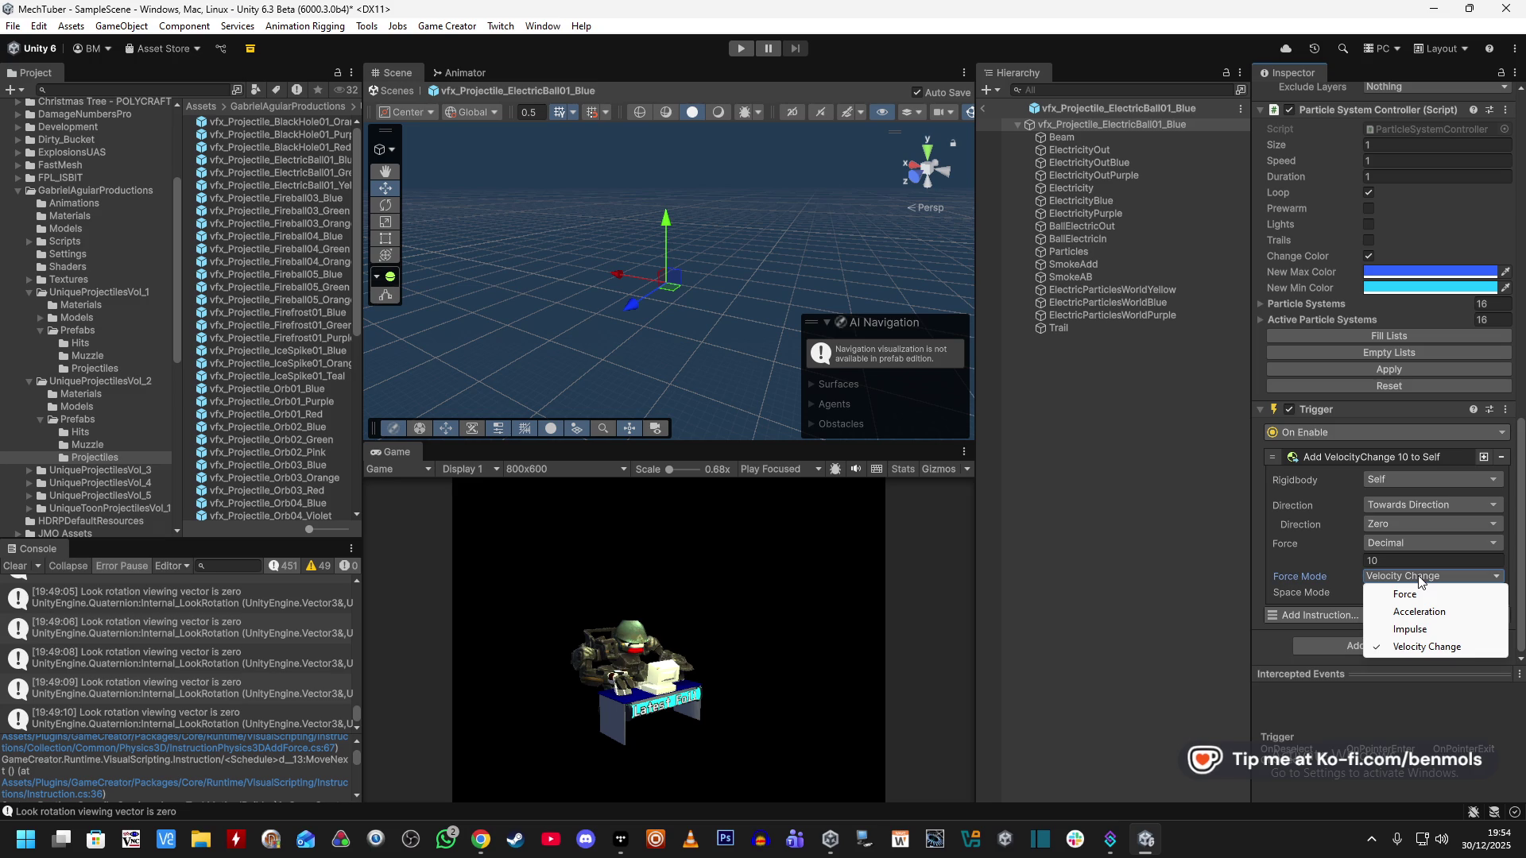
{"action": "left_click", "coordinate": [1420, 594]}
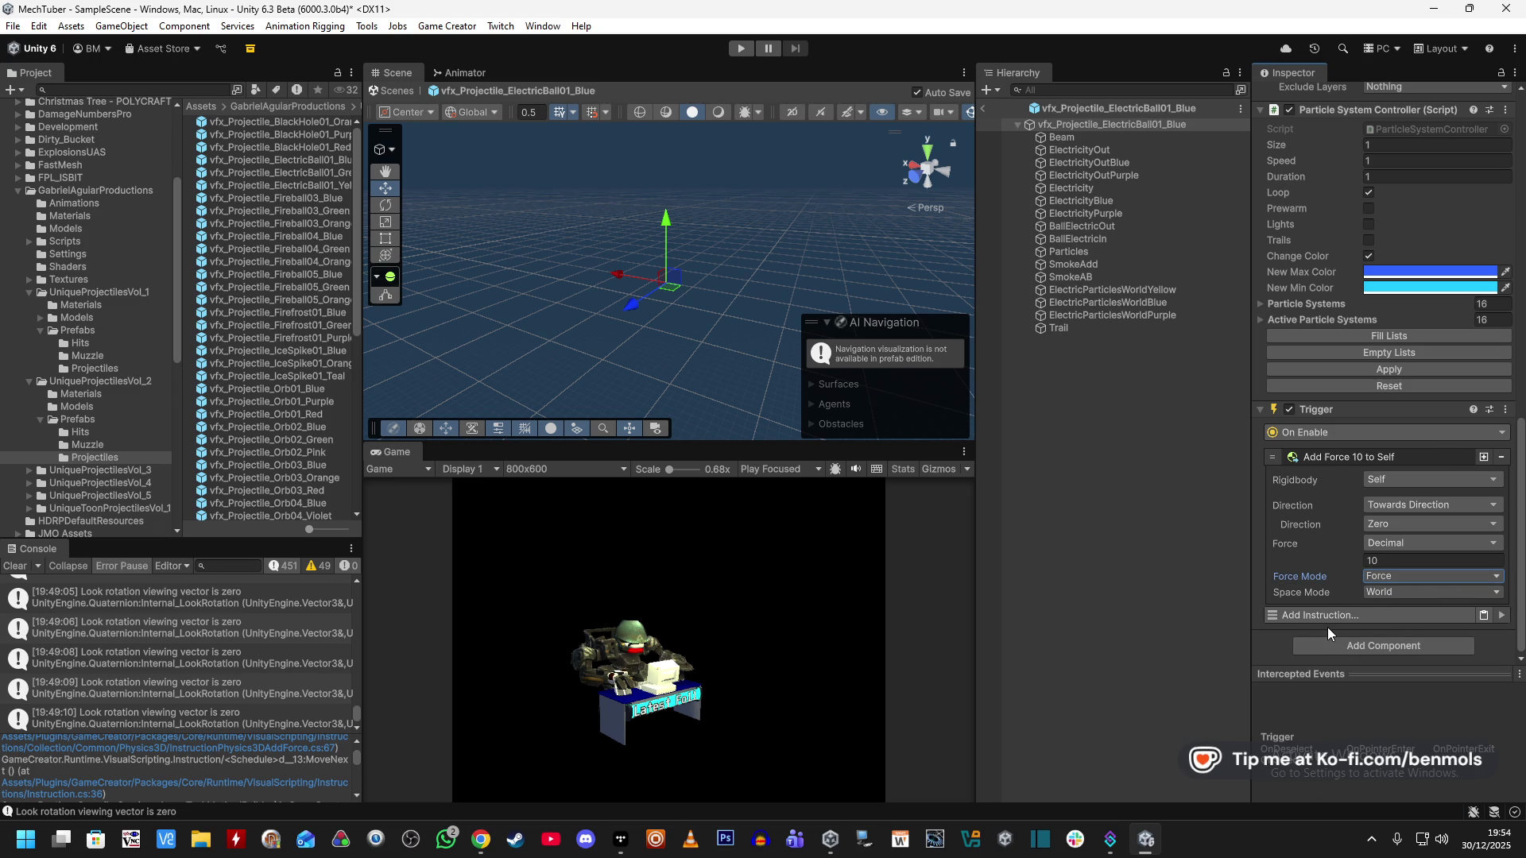
{"action": "left_click", "coordinate": [749, 54]}
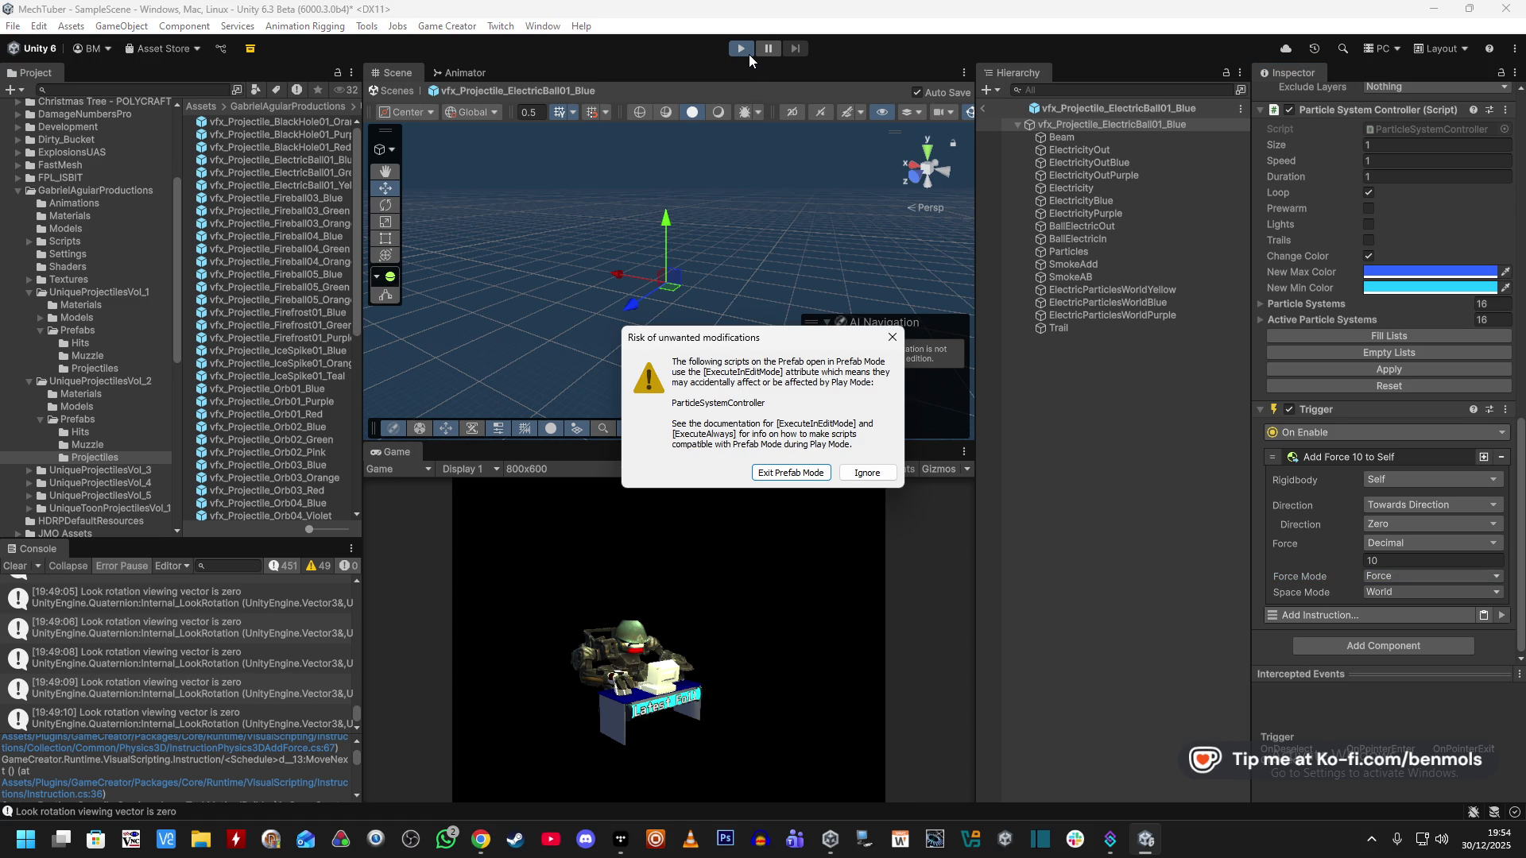
Ignore the prefab warning and switch VOIDEYE on so it fires ElectricBall shots.
{"action": "left_click", "coordinate": [854, 474]}
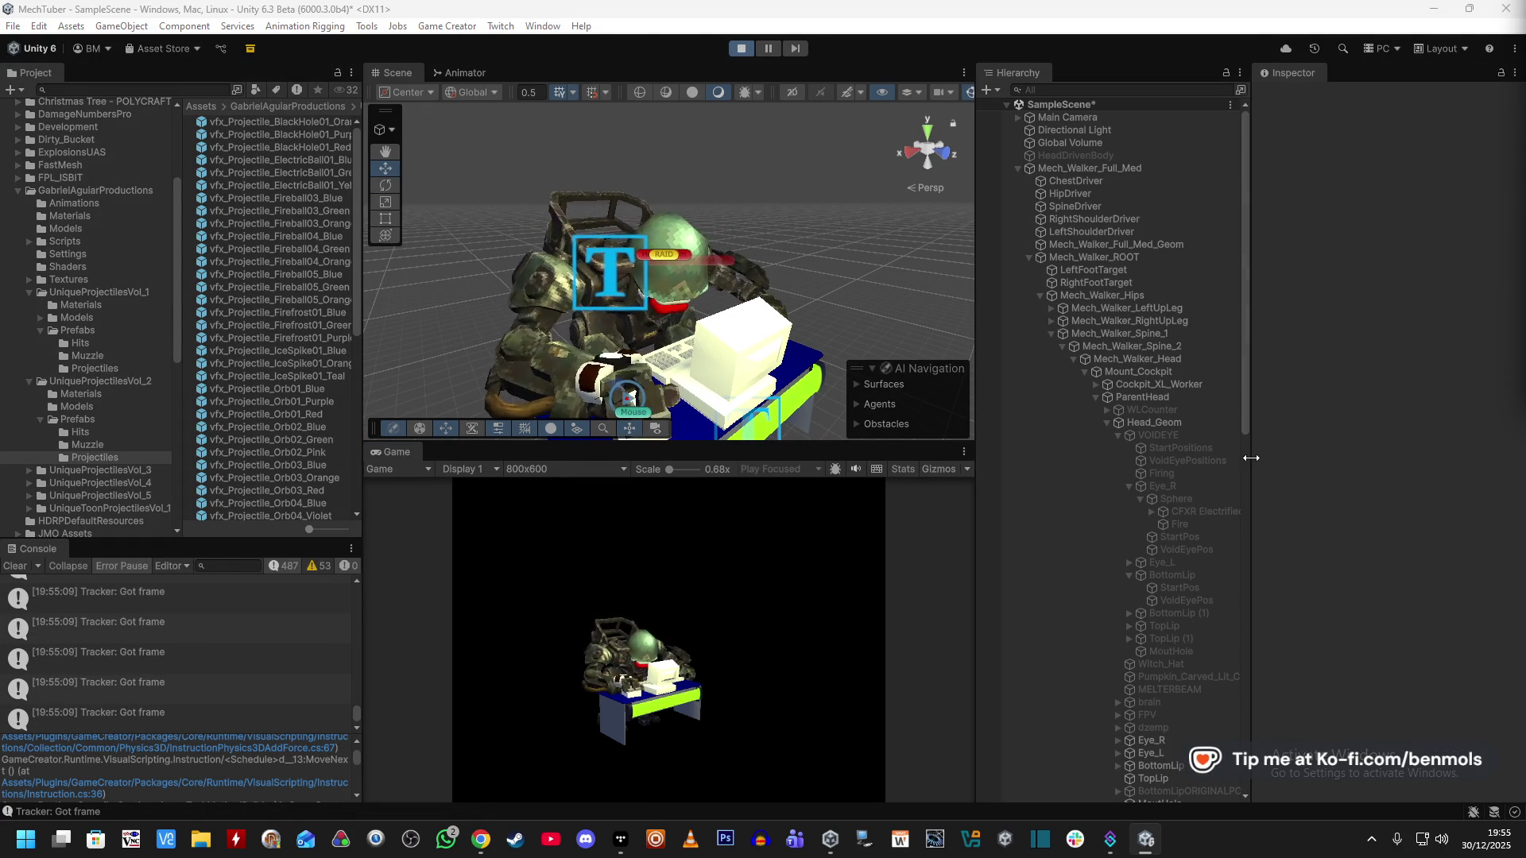
{"action": "left_click", "coordinate": [1191, 435]}
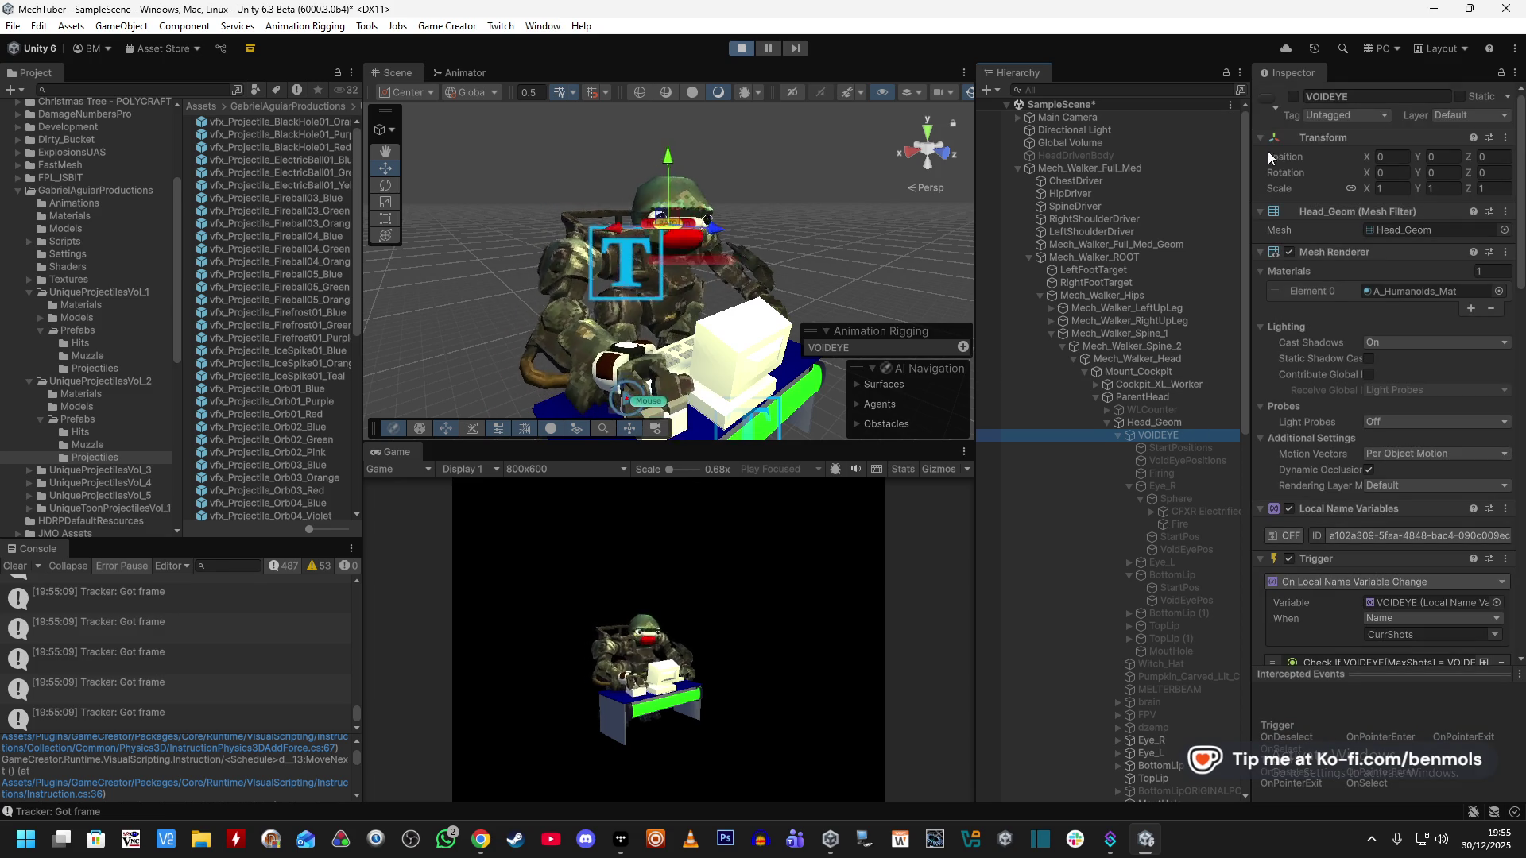
{"action": "left_click", "coordinate": [1293, 97]}
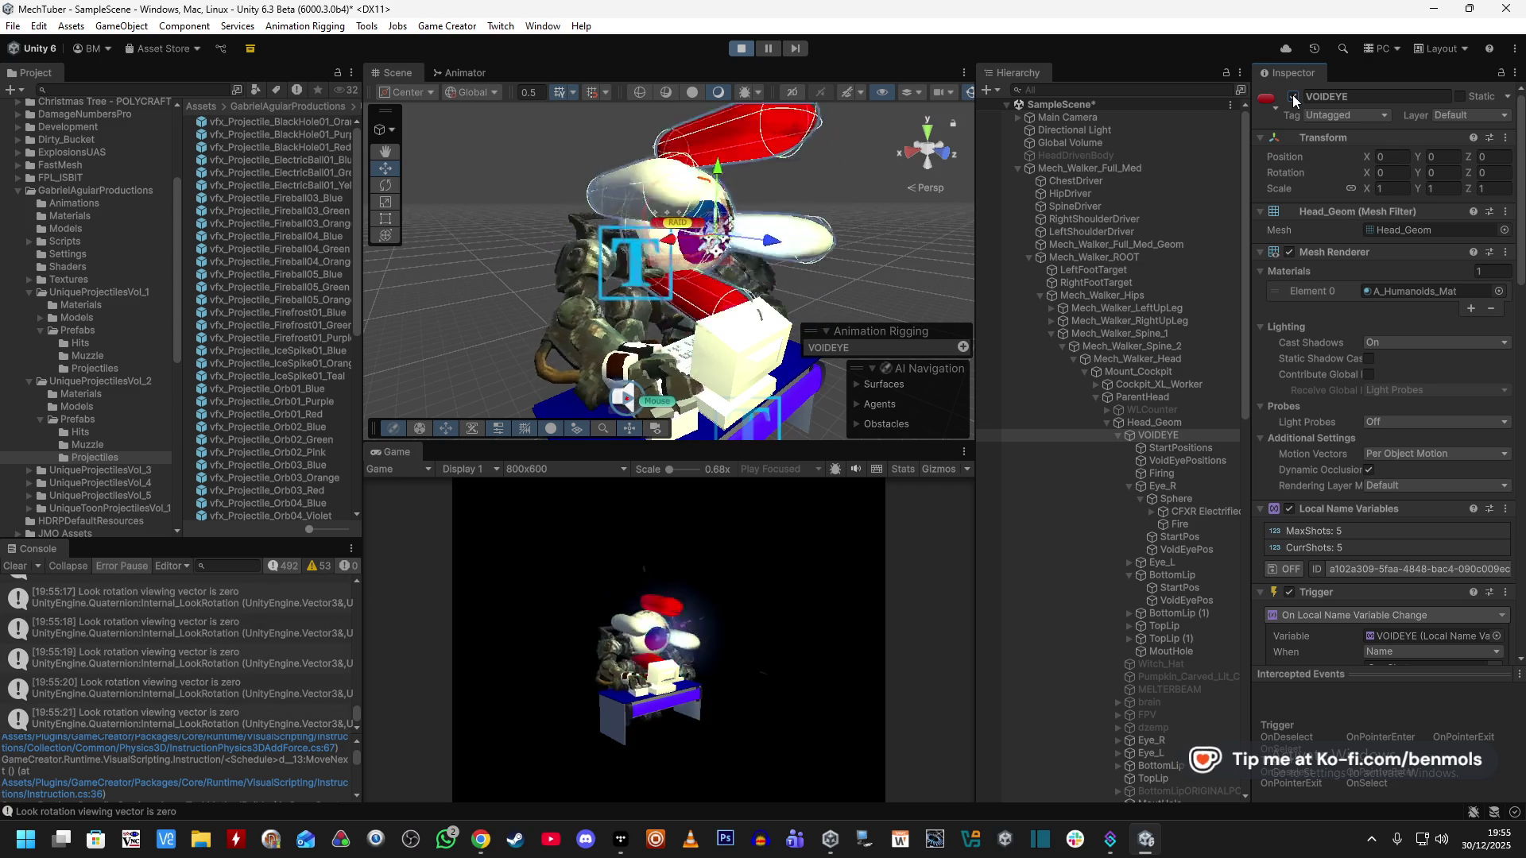
{"action": "scroll", "coordinate": [1265, 573], "scroll_direction": "down", "scroll_amount": 15}
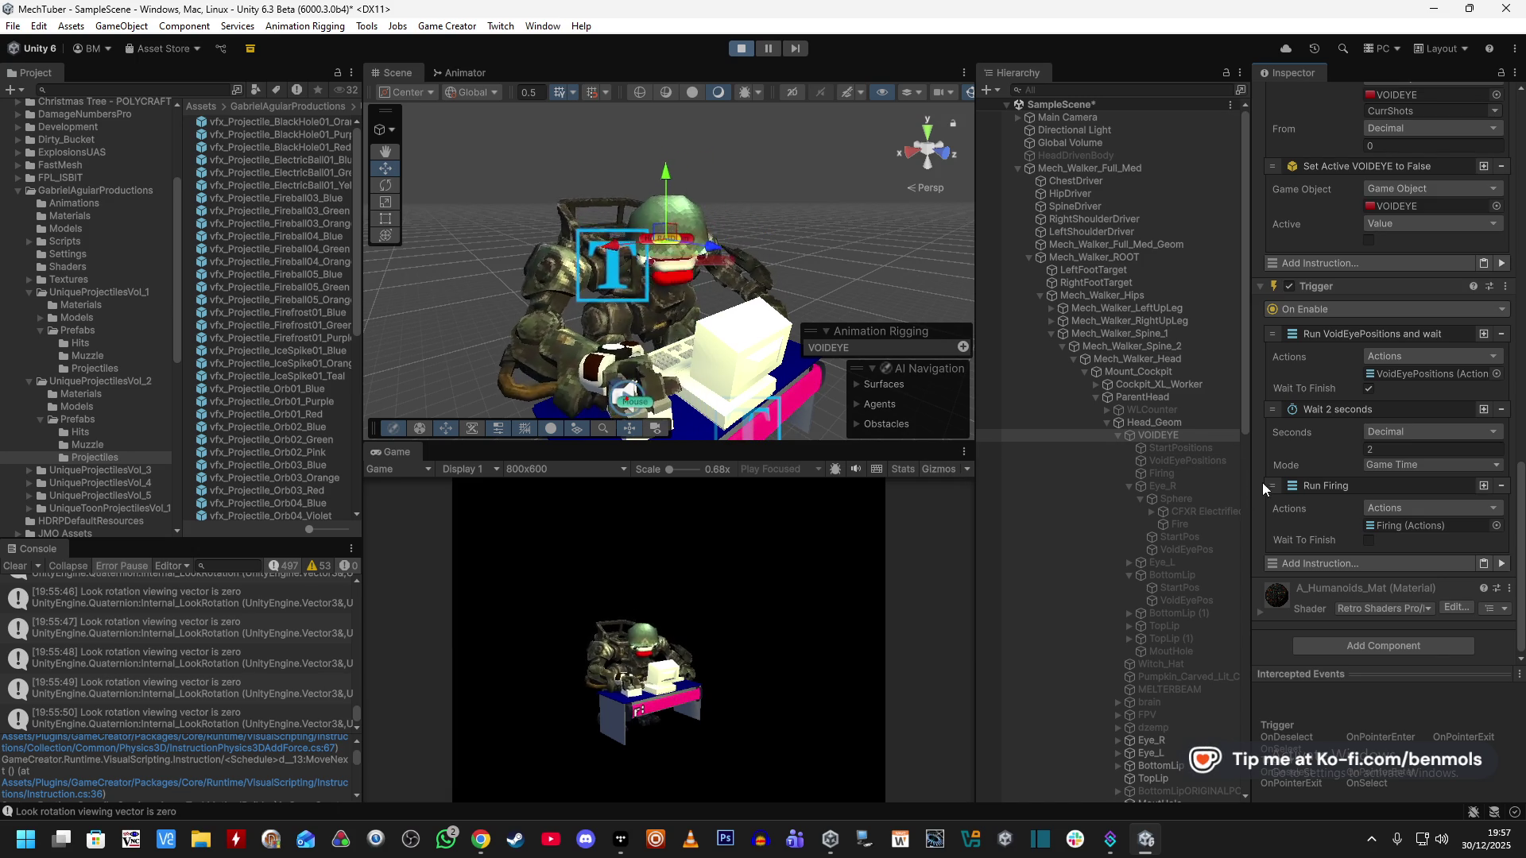
{"action": "left_click", "coordinate": [1503, 564]}
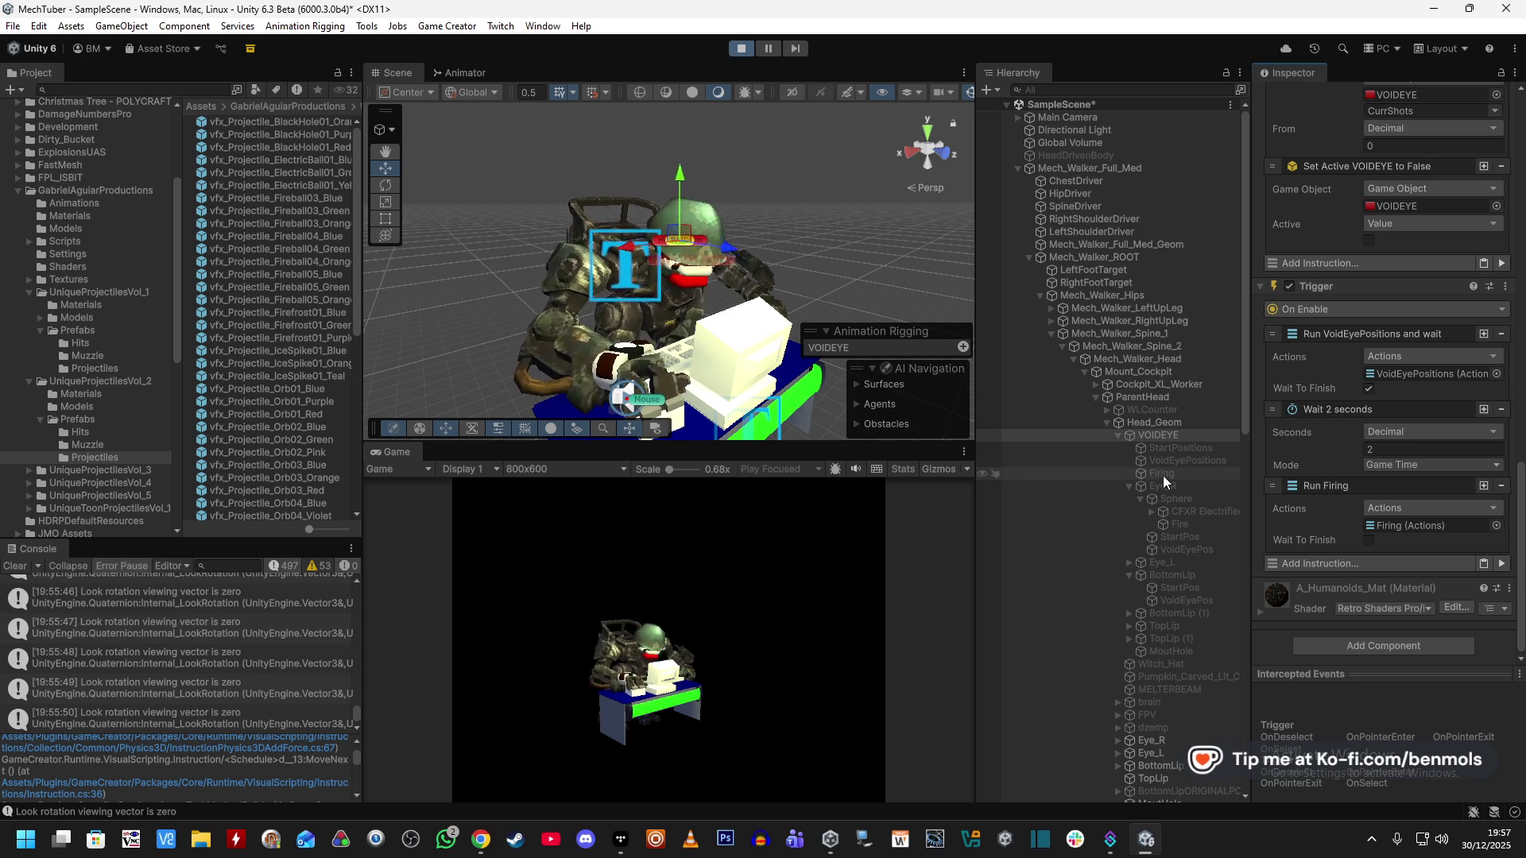
{"action": "scroll", "coordinate": [1263, 264], "scroll_direction": "up", "scroll_amount": 10}
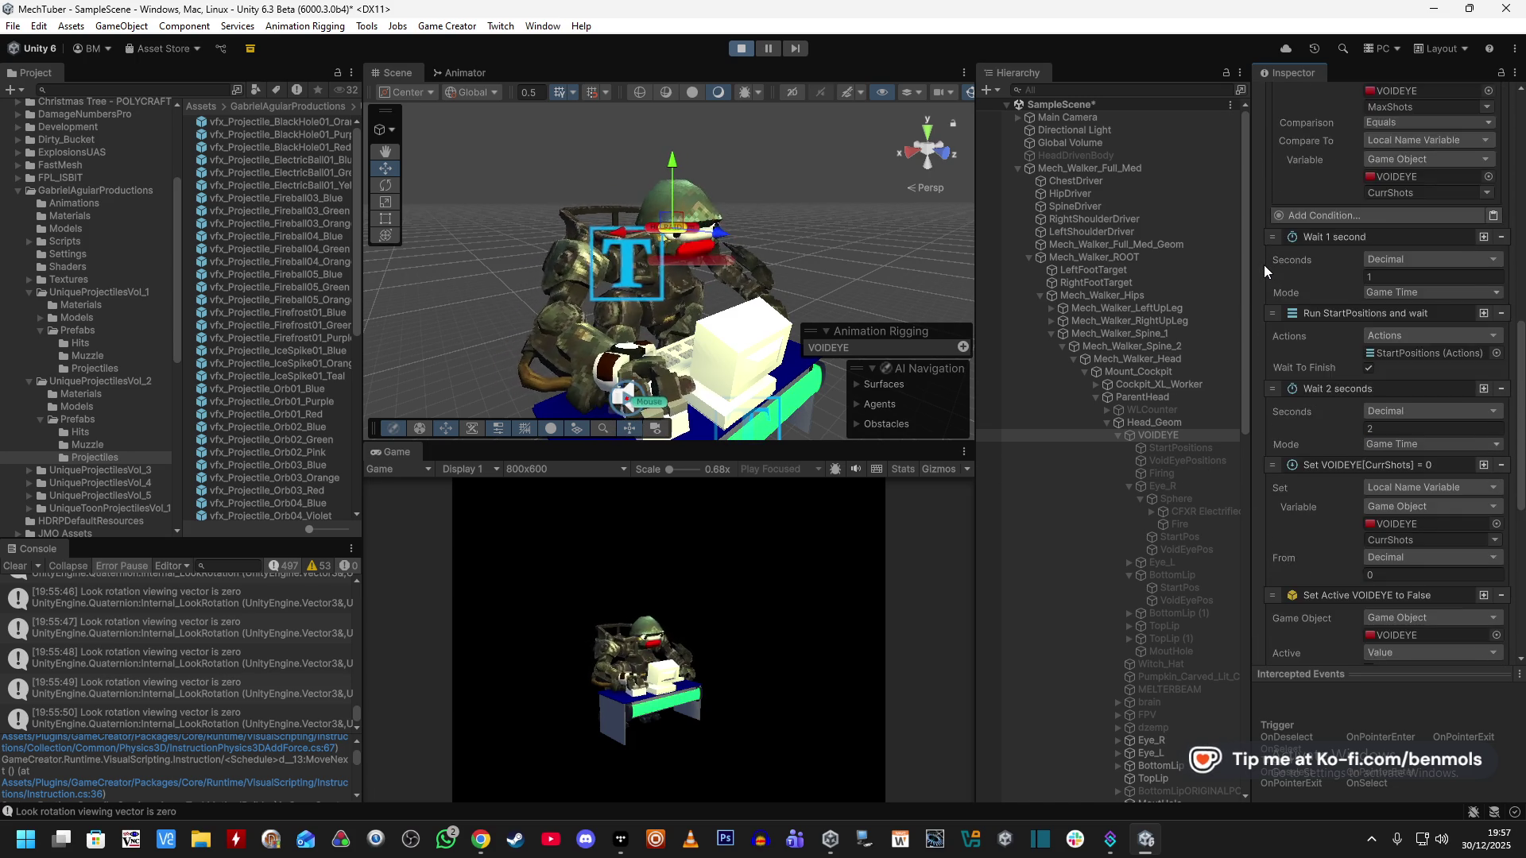
{"action": "scroll", "coordinate": [1263, 265], "scroll_direction": "up", "scroll_amount": 6}
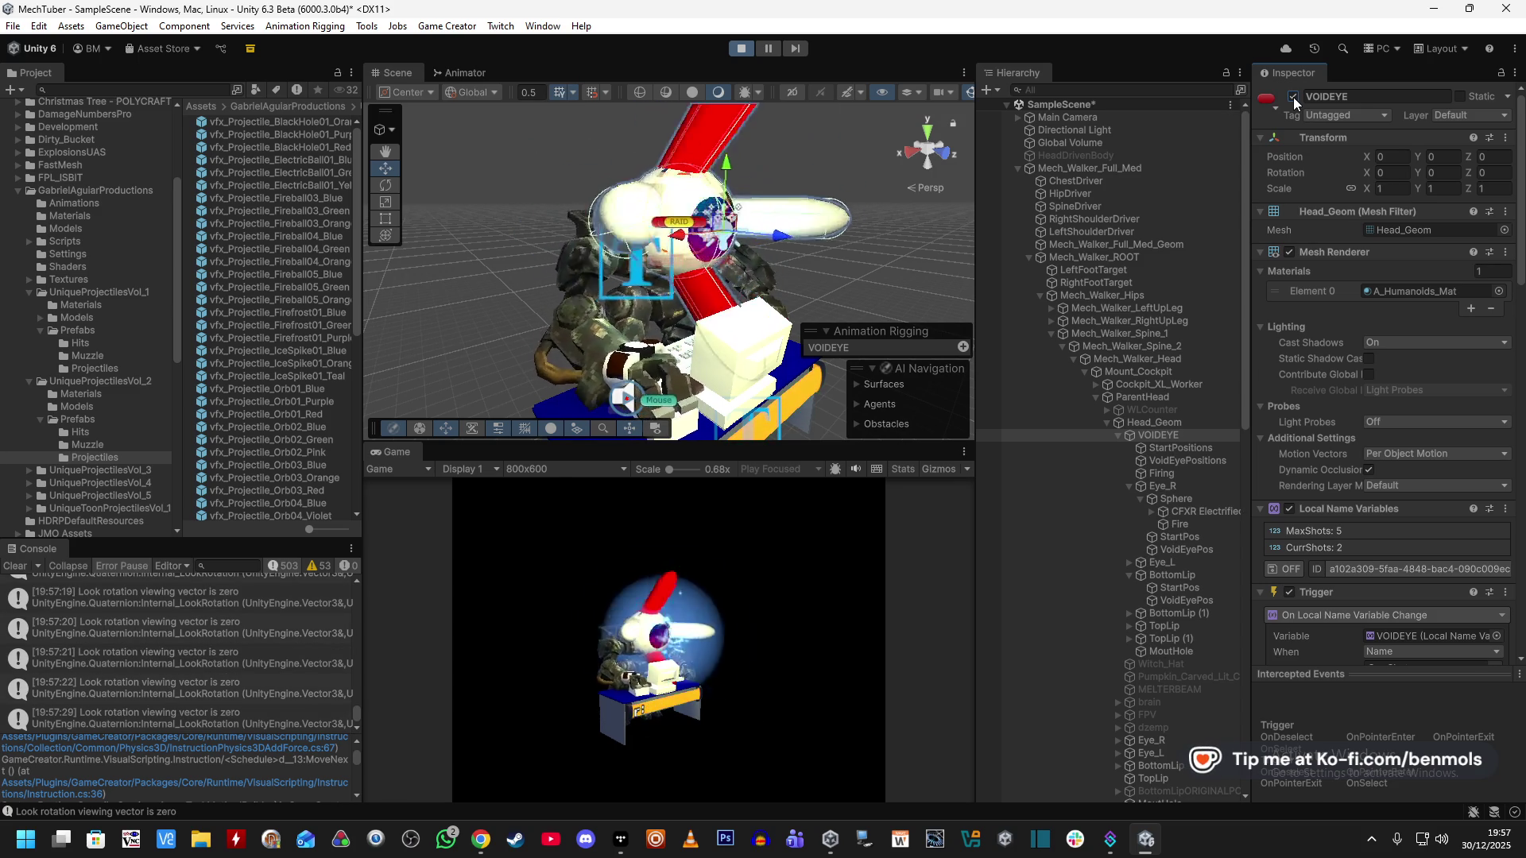
Read the latest 'Look rotation viewing vector is zero' warning and stop play mode.
{"action": "left_click", "coordinate": [136, 704]}
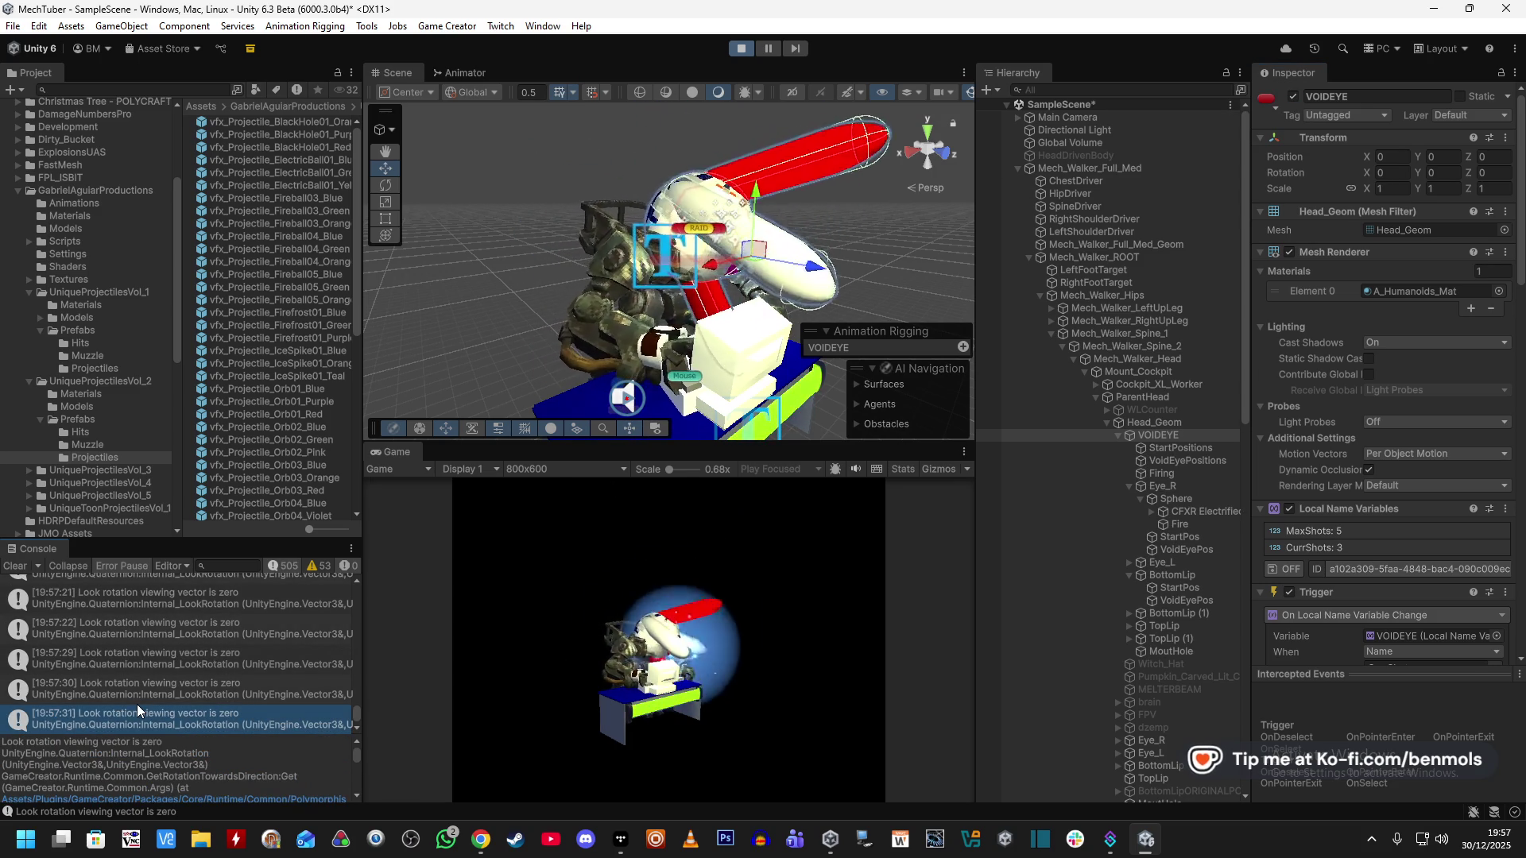
{"action": "scroll", "coordinate": [175, 766], "scroll_direction": "down", "scroll_amount": 5}
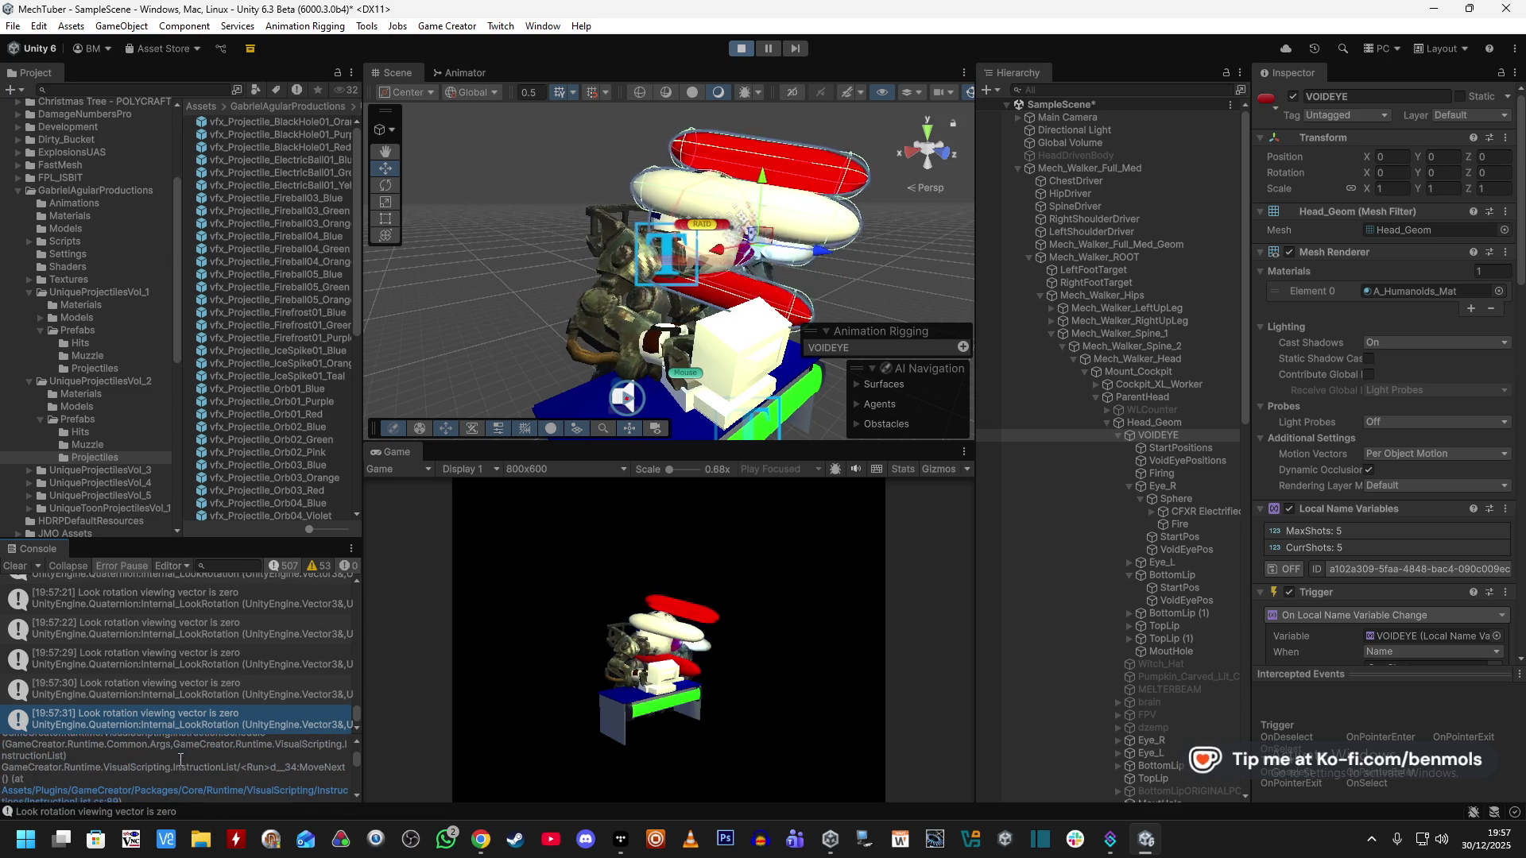
{"action": "key", "text": "ctrl+p"}
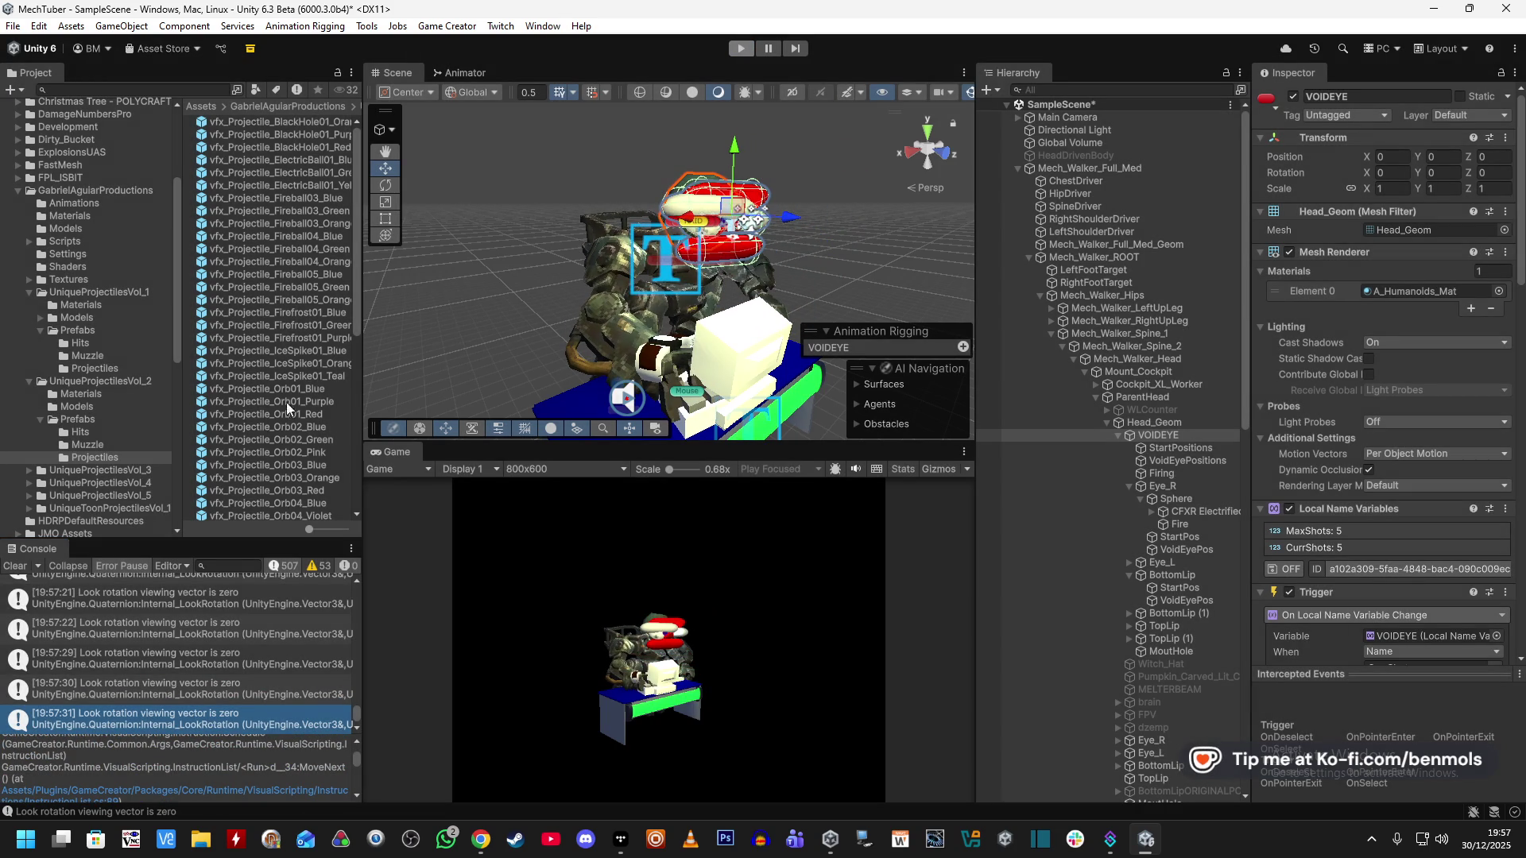
{"action": "left_click", "coordinate": [328, 160]}
Make the ElectricBall01_Blue force push along Direction Vector3 (0, 0, 1), then play-test it.
{"action": "double_click", "coordinate": [329, 162]}
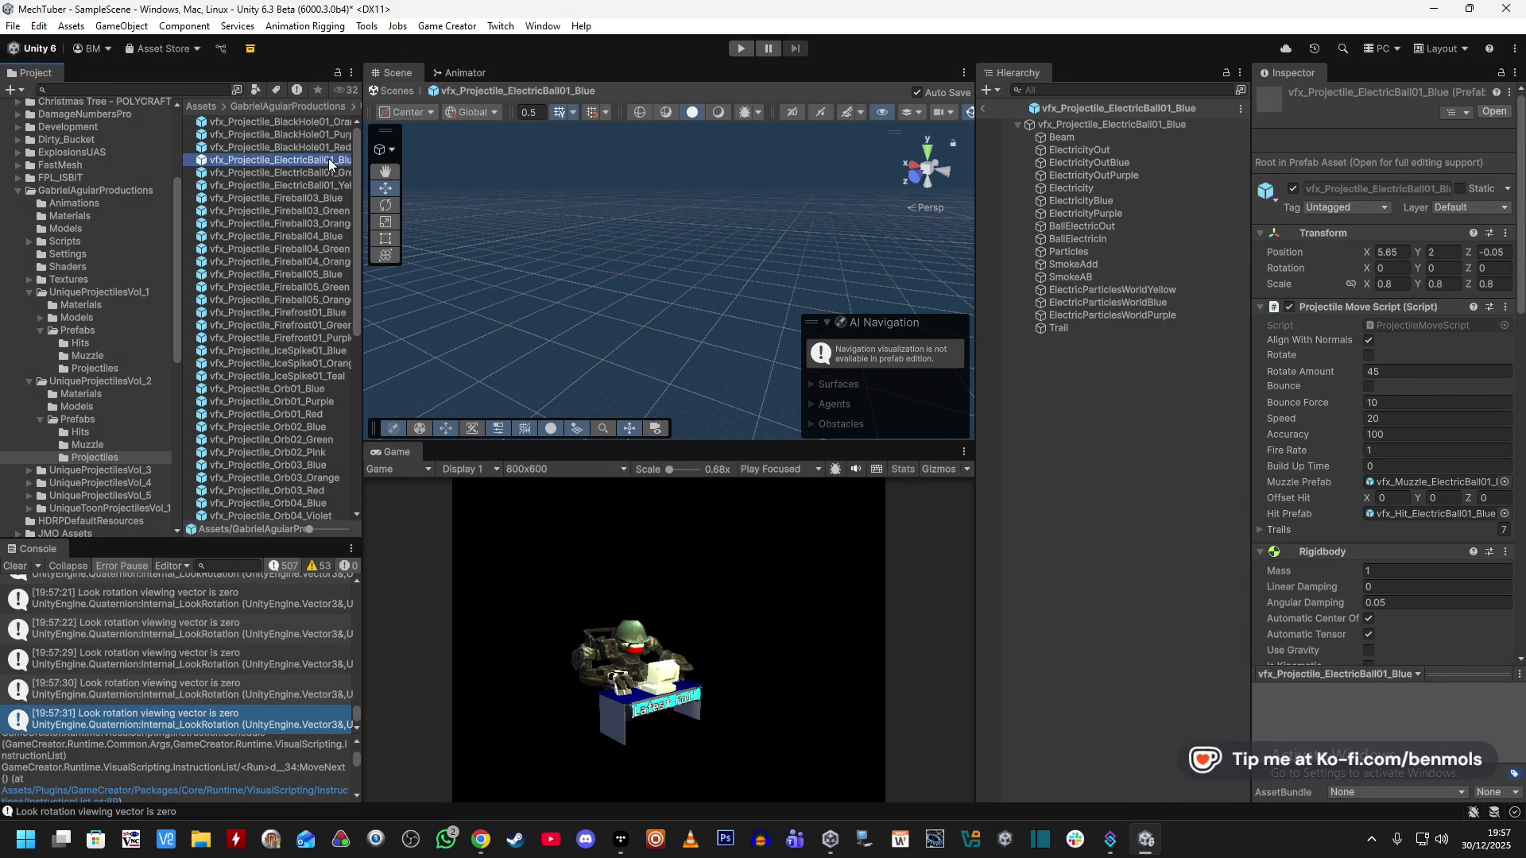
{"action": "scroll", "coordinate": [1317, 588], "scroll_direction": "down", "scroll_amount": 15}
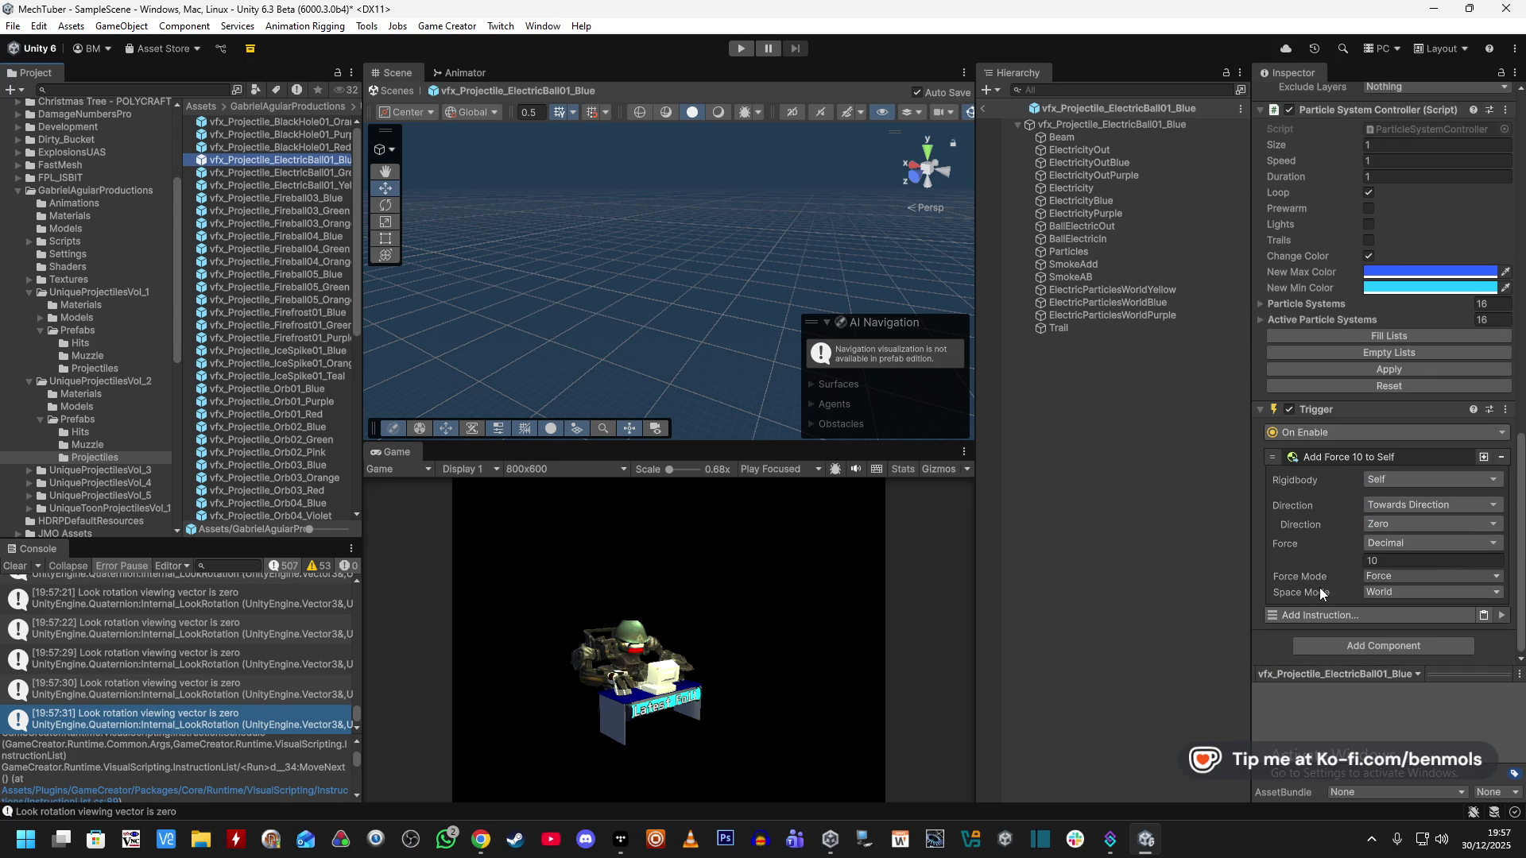
{"action": "left_click", "coordinate": [1423, 505]}
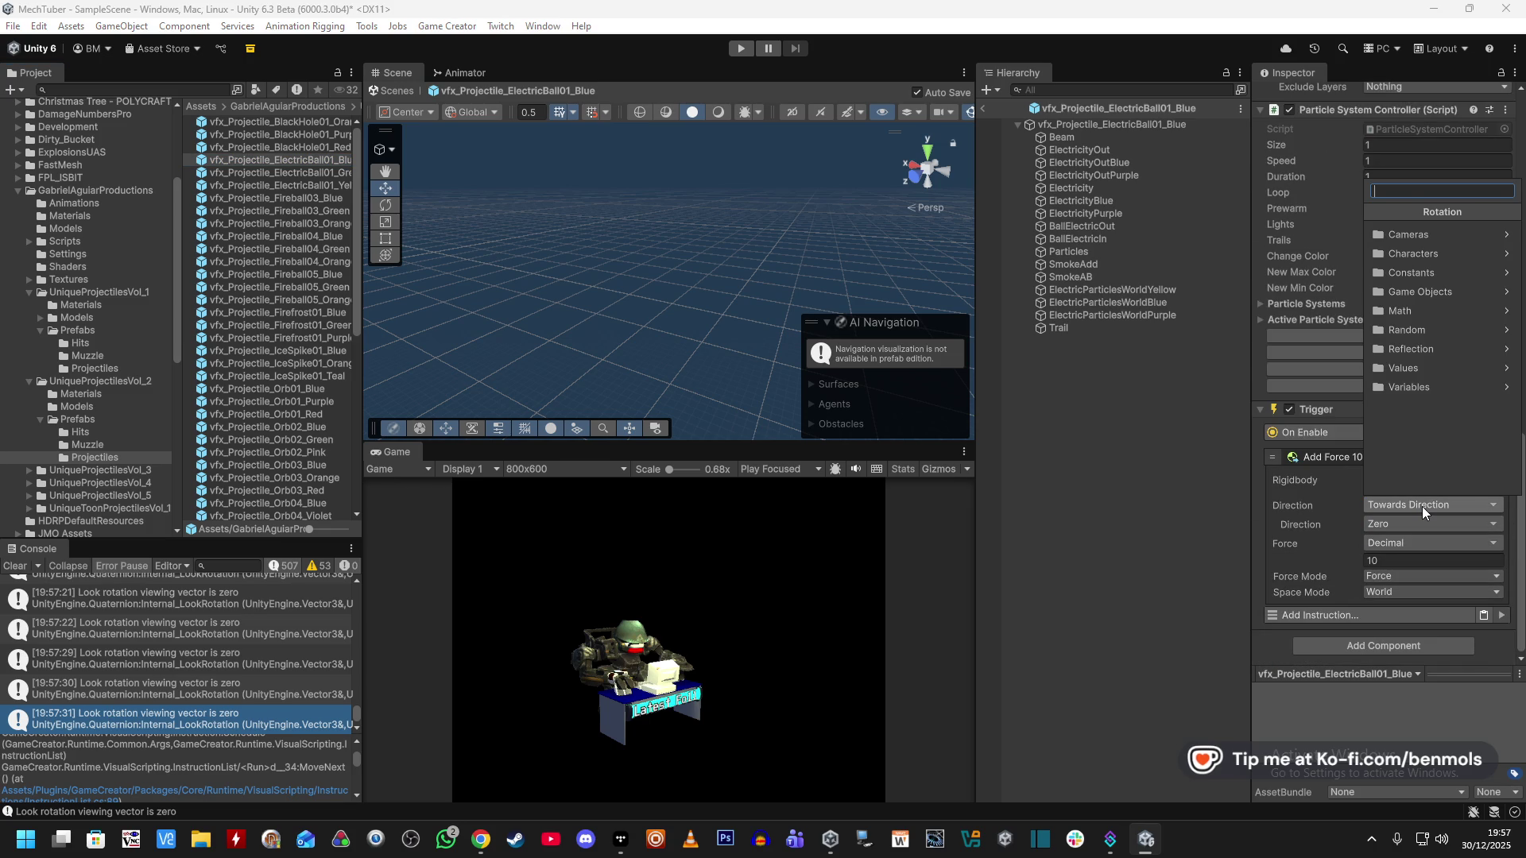
{"action": "type", "text": "direc"}
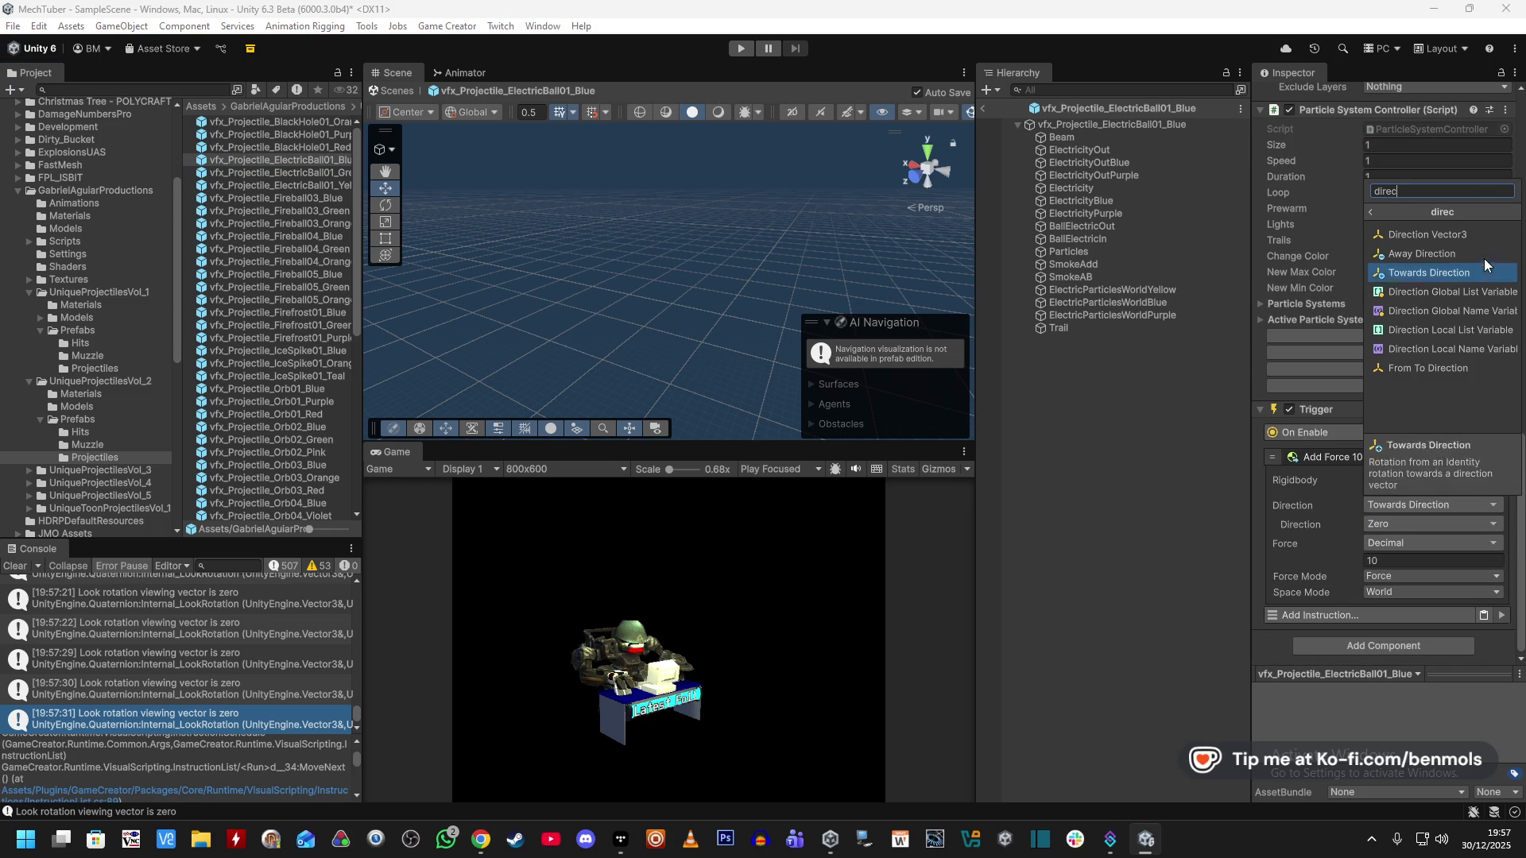
{"action": "left_click", "coordinate": [1485, 238]}
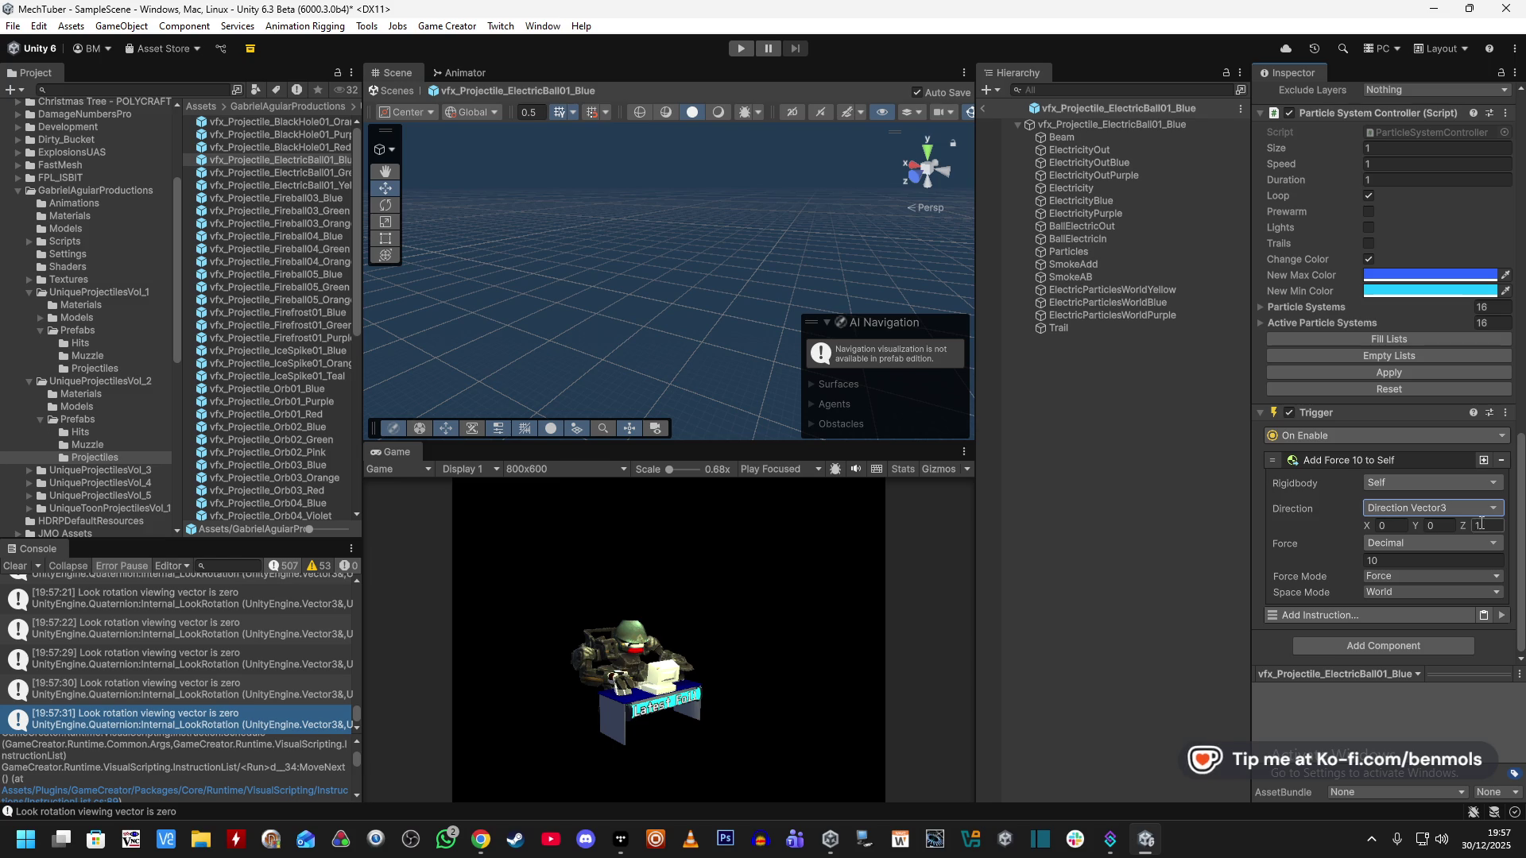
{"action": "left_click", "coordinate": [747, 51]}
Exit prefab mode, switch VOIDEYE on during play, then stop the game.
{"action": "left_click", "coordinate": [785, 471]}
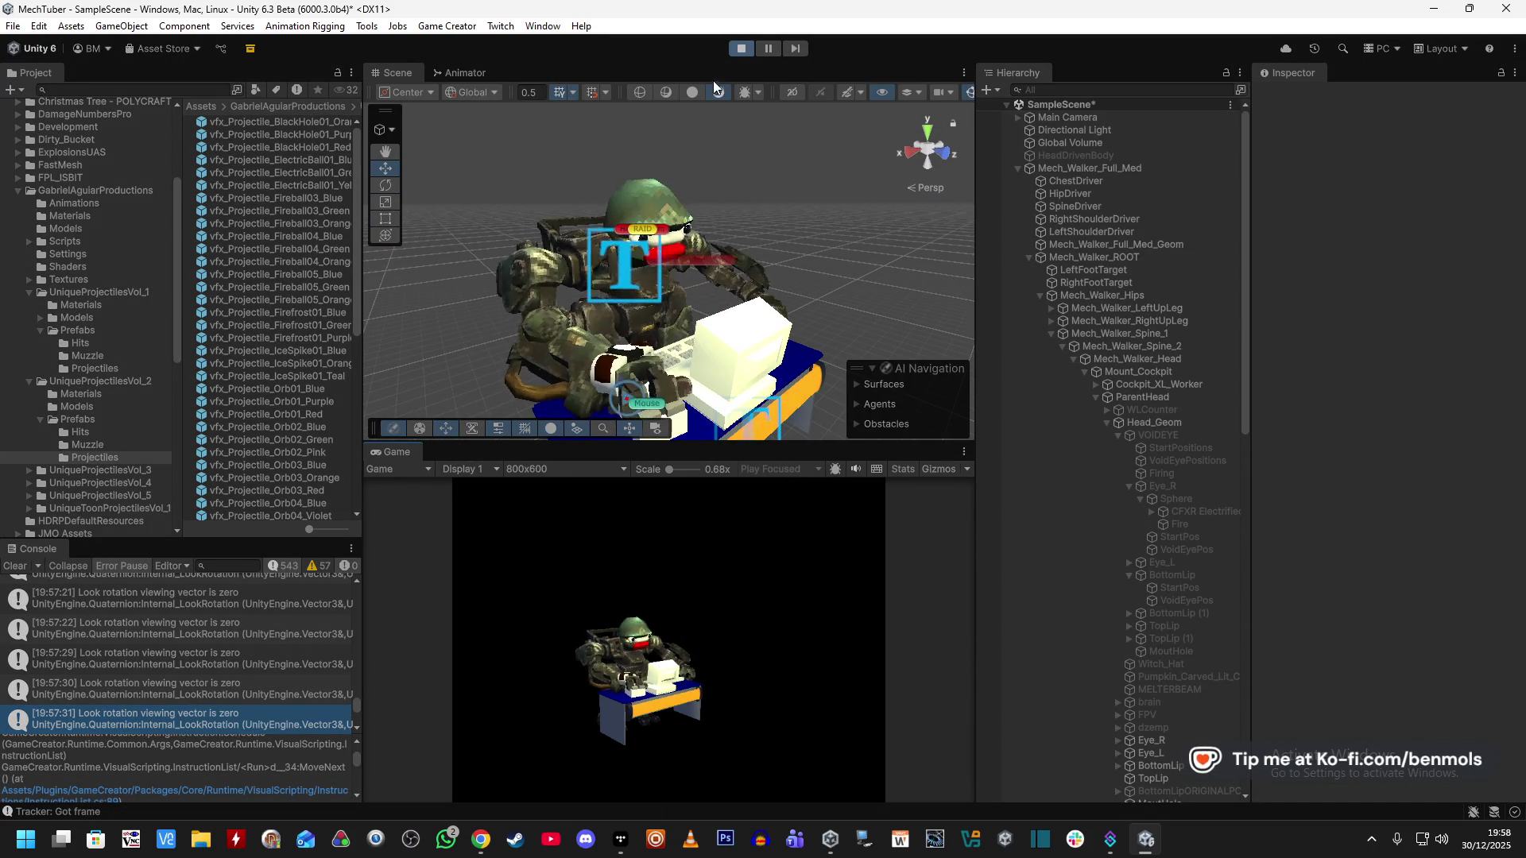
{"action": "left_click", "coordinate": [1152, 433]}
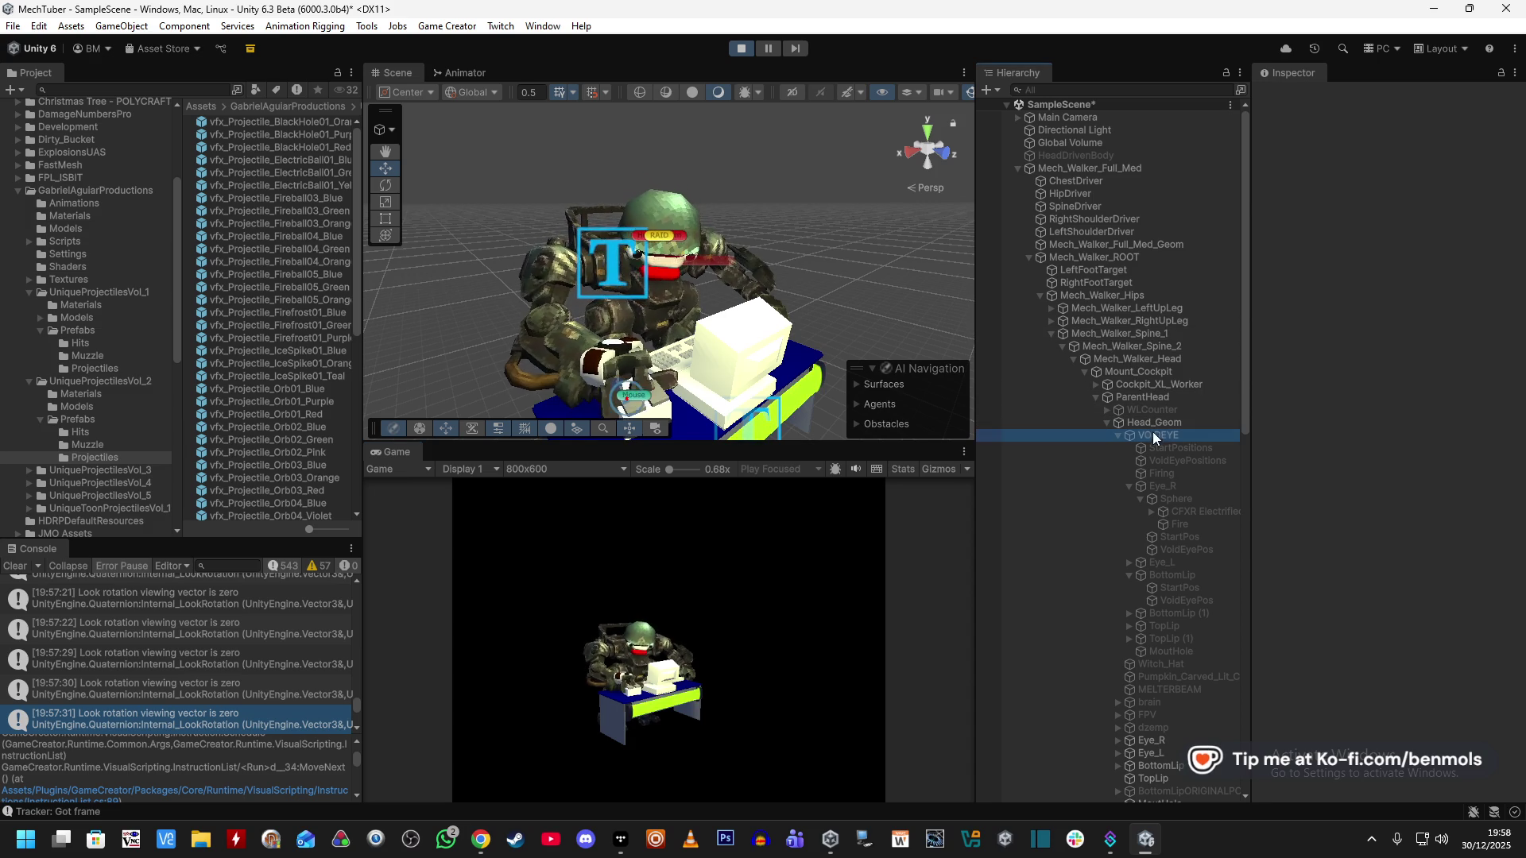
{"action": "left_click", "coordinate": [1297, 95]}
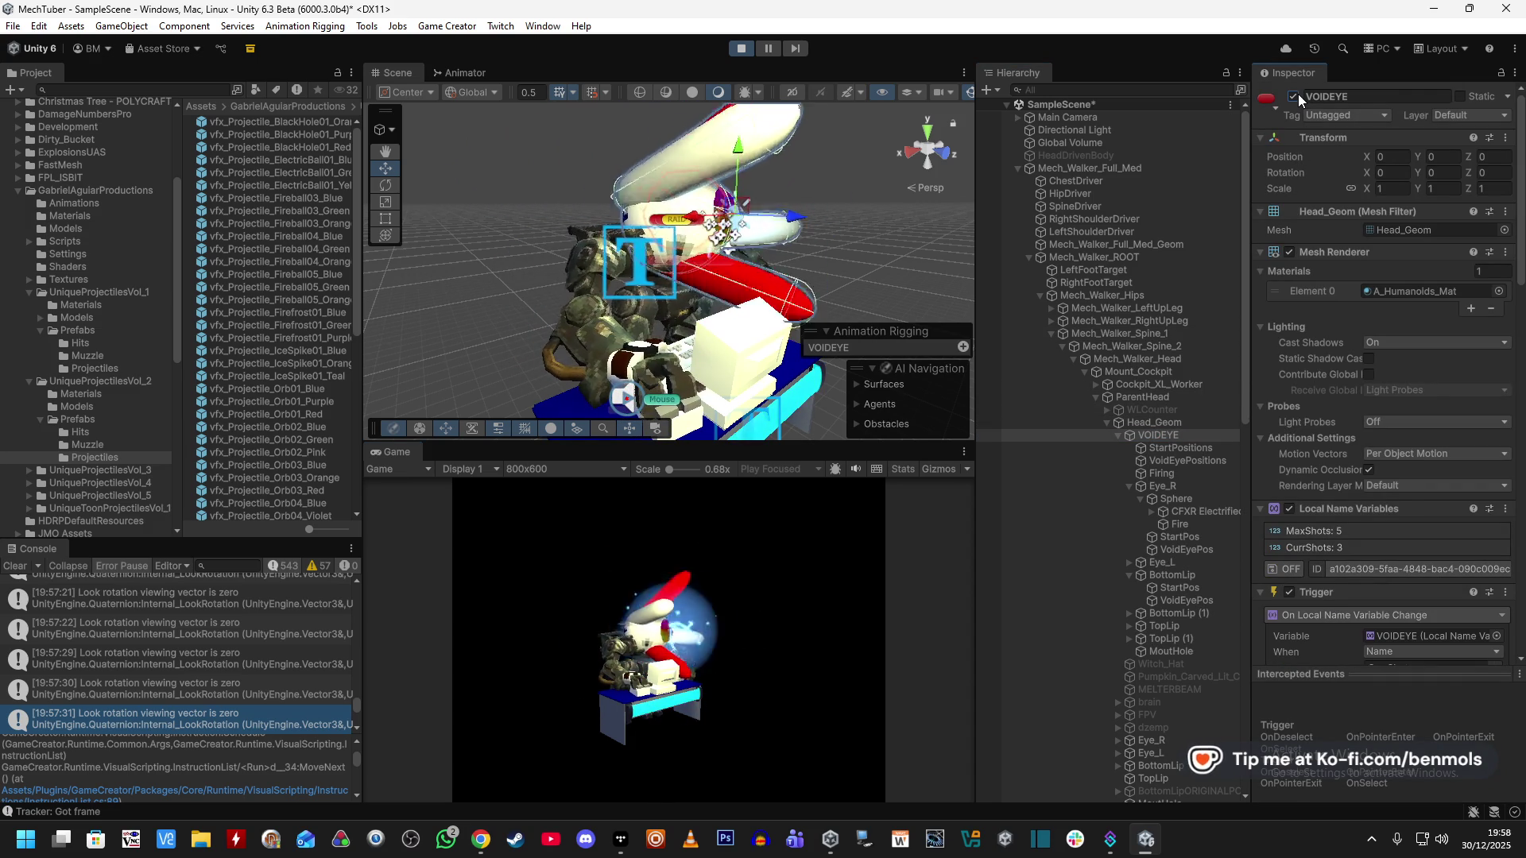
{"action": "key", "text": "ctrl+p"}
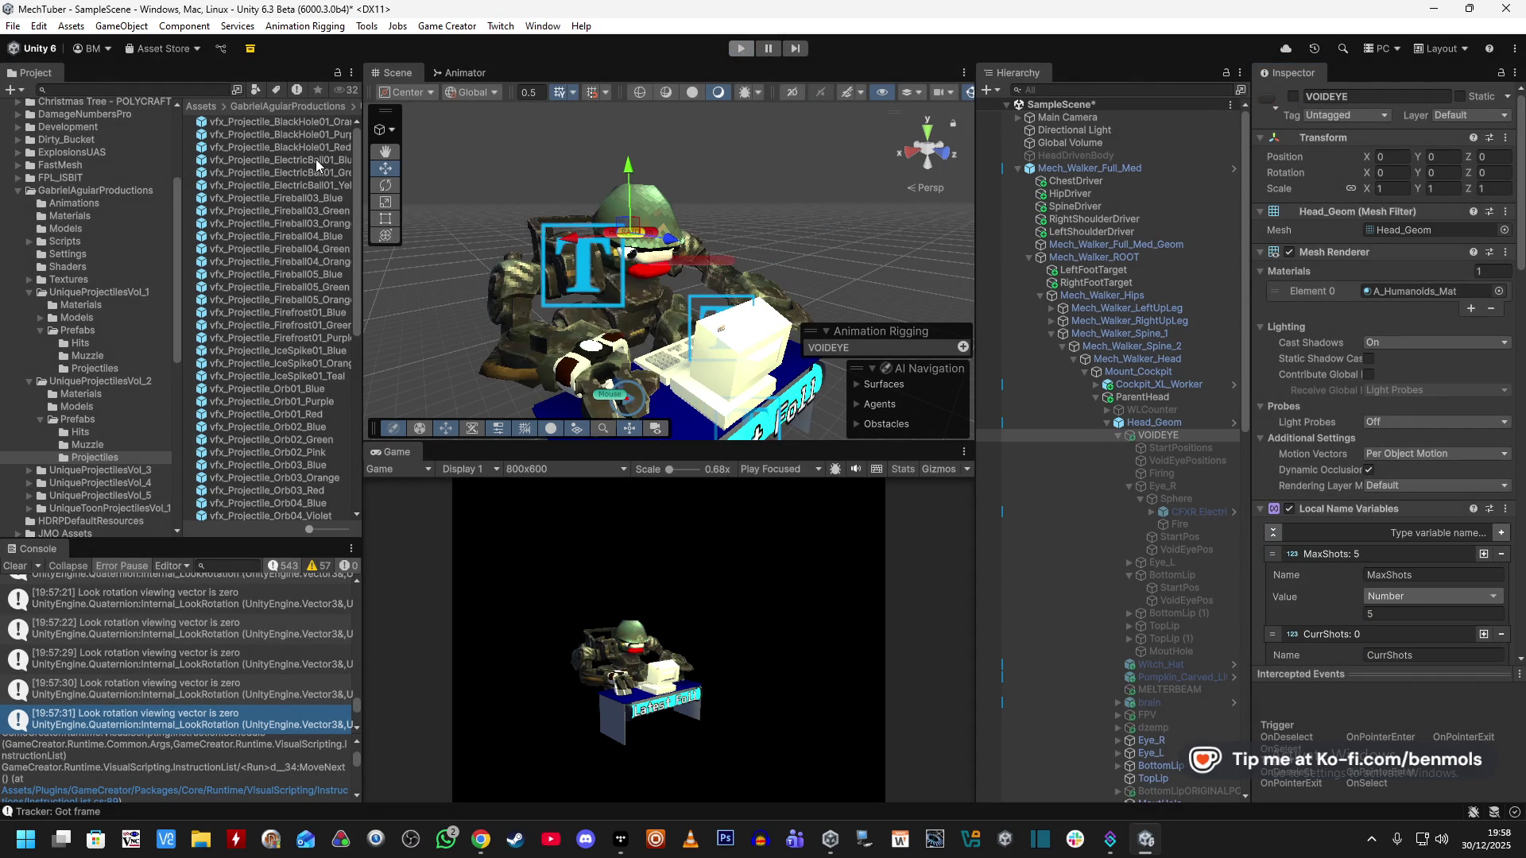
{"action": "left_click", "coordinate": [316, 159]}
Return the ElectricBall01_Blue force mode to Velocity Change and start another play test.
{"action": "double_click", "coordinate": [316, 159]}
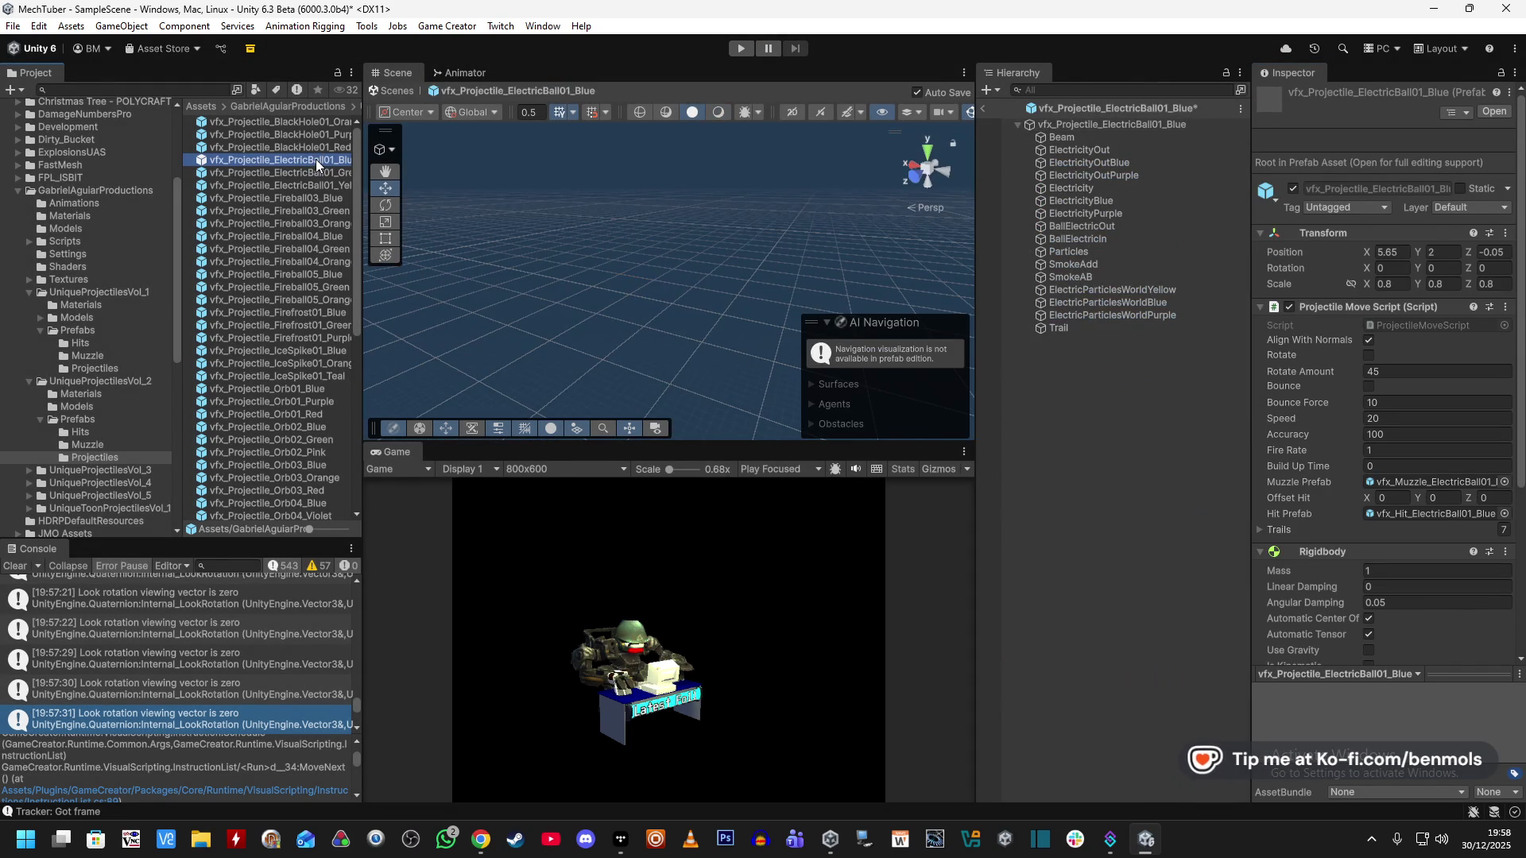
{"action": "scroll", "coordinate": [1321, 603], "scroll_direction": "down", "scroll_amount": 3}
{"action": "scroll", "coordinate": [1321, 602], "scroll_direction": "down", "scroll_amount": 5}
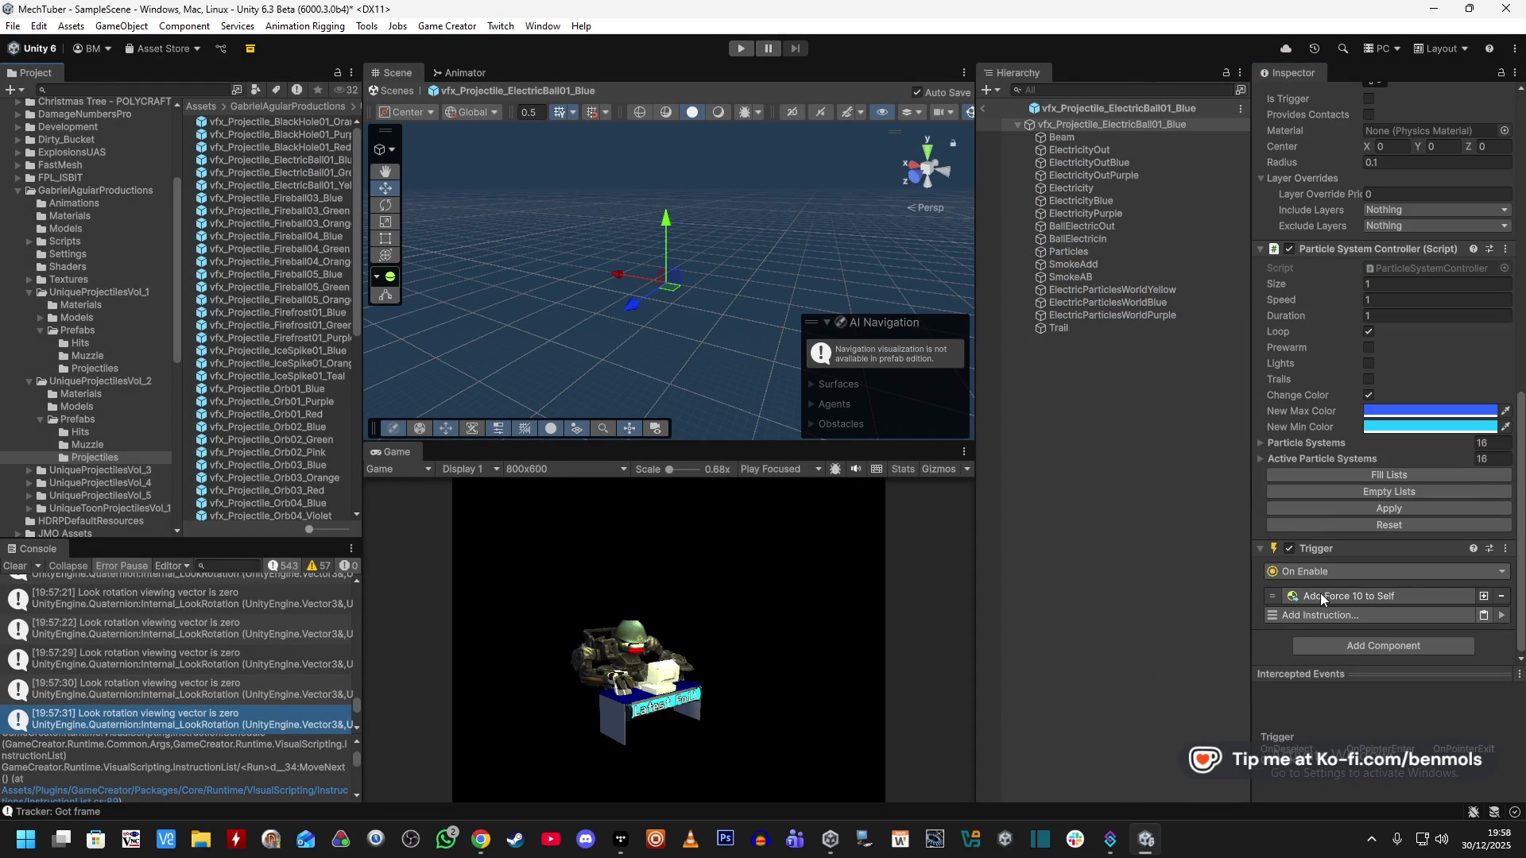
{"action": "scroll", "coordinate": [1370, 590], "scroll_direction": "down", "scroll_amount": 2}
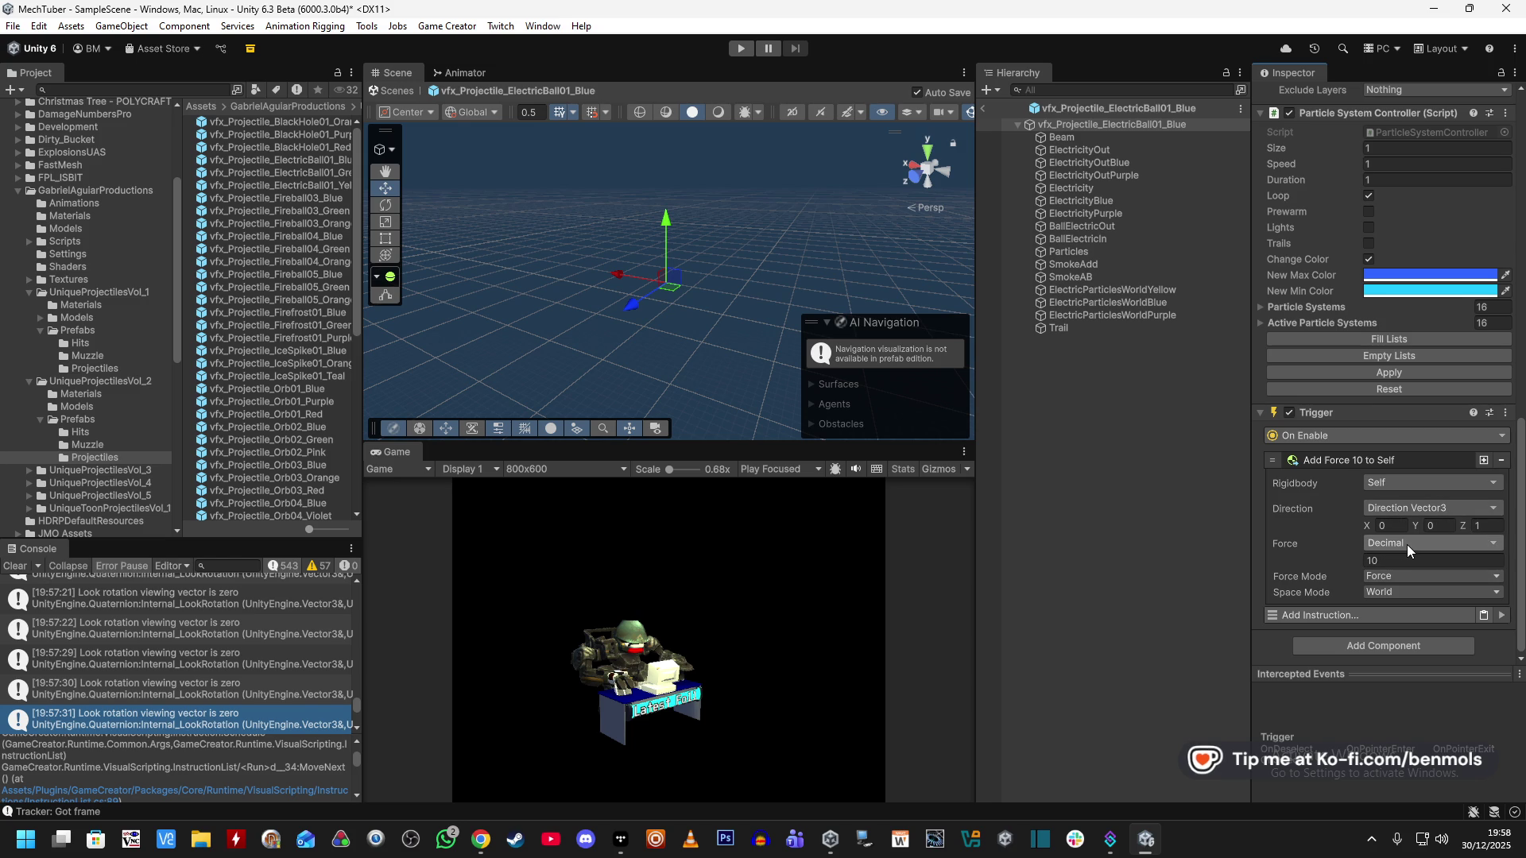
{"action": "left_click", "coordinate": [1402, 578]}
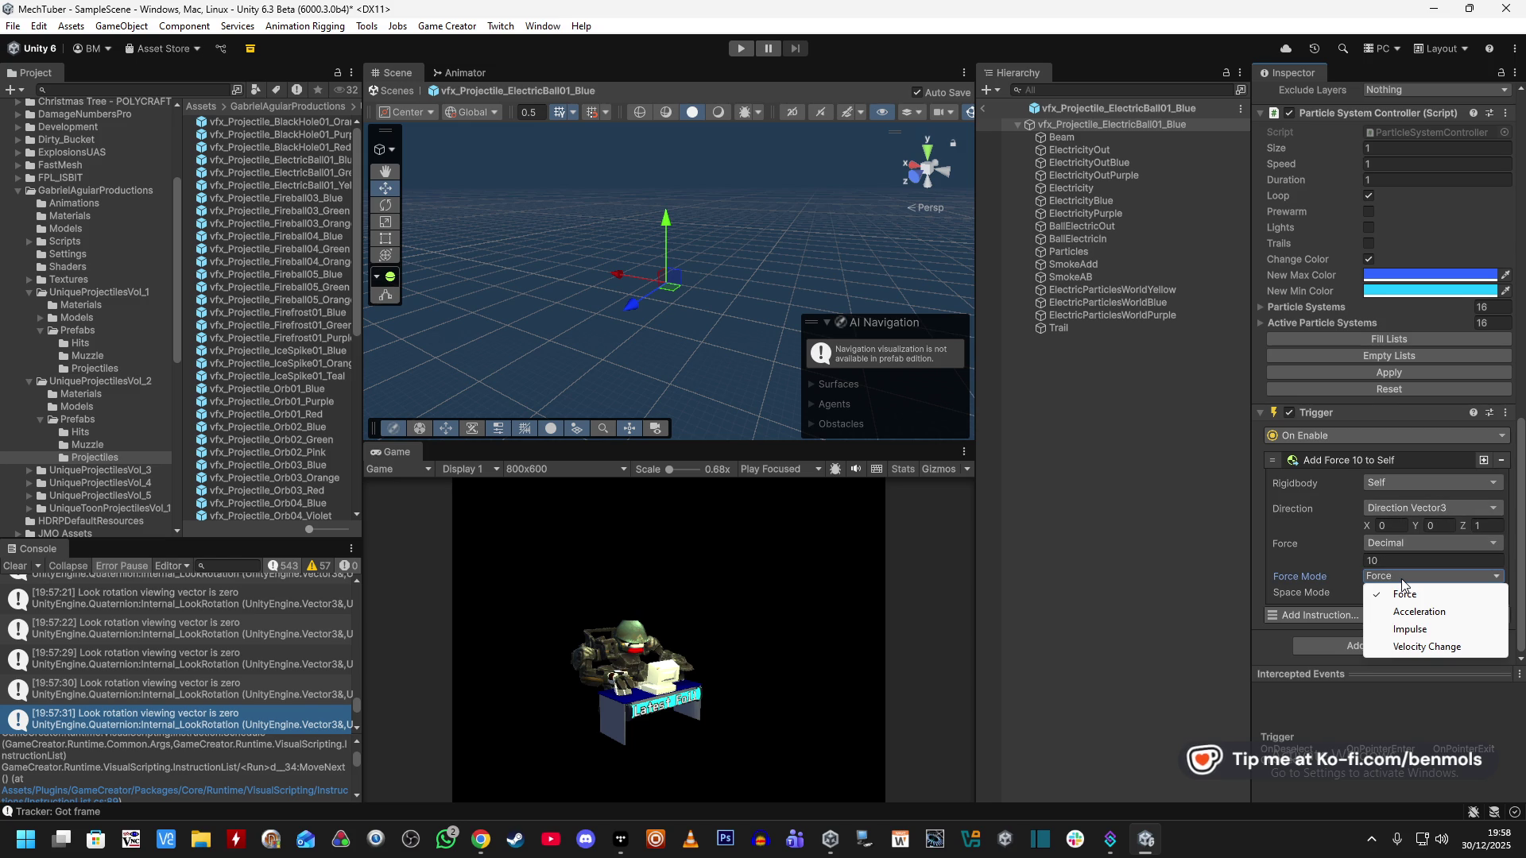
{"action": "left_click", "coordinate": [1432, 650]}
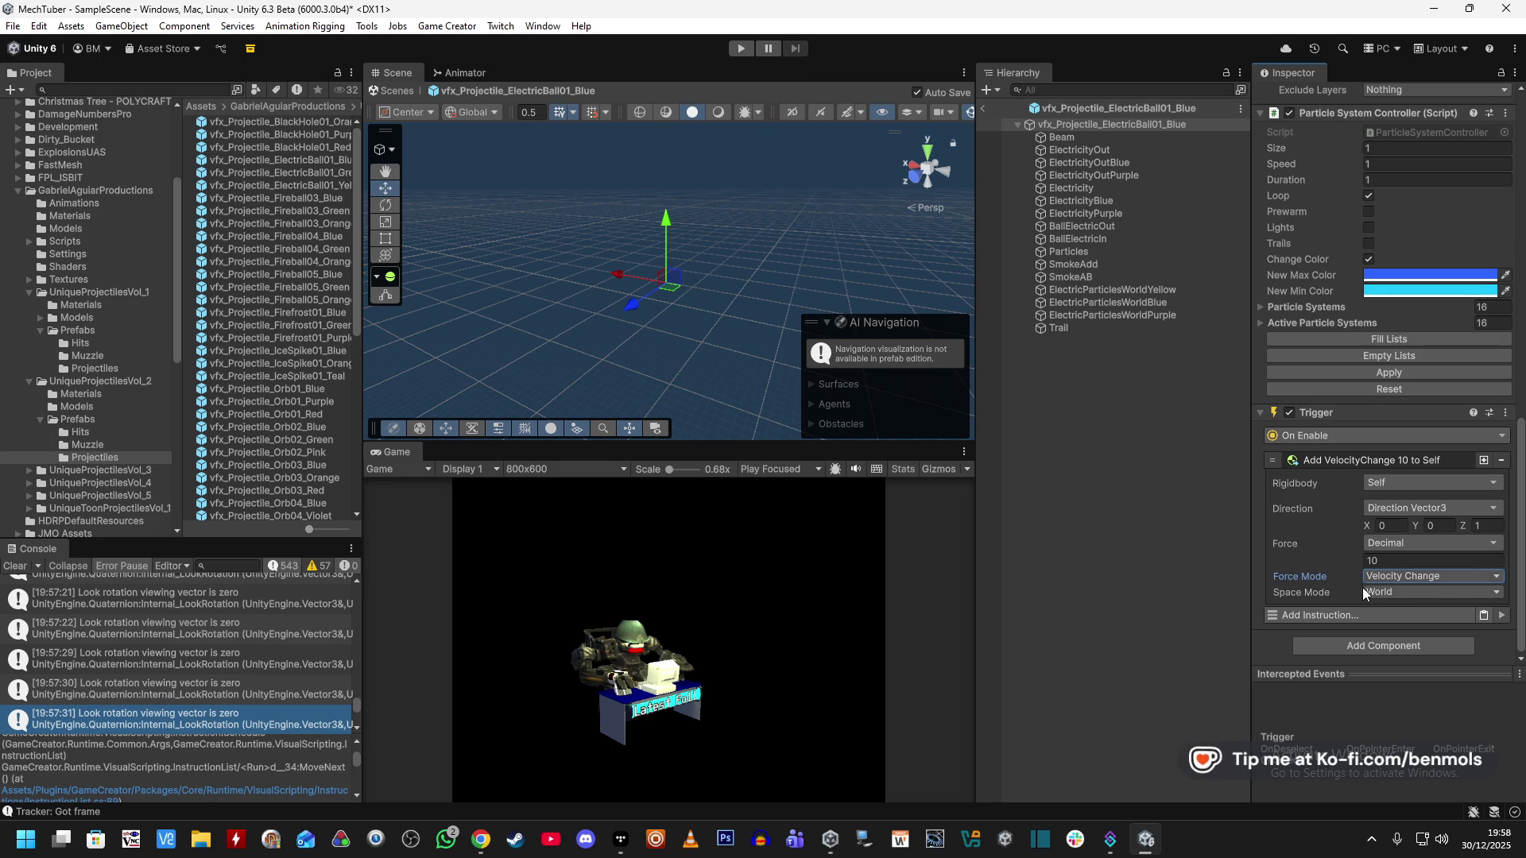
{"action": "scroll", "coordinate": [1301, 580], "scroll_direction": "up", "scroll_amount": 5}
{"action": "scroll", "coordinate": [1343, 278], "scroll_direction": "up", "scroll_amount": 5}
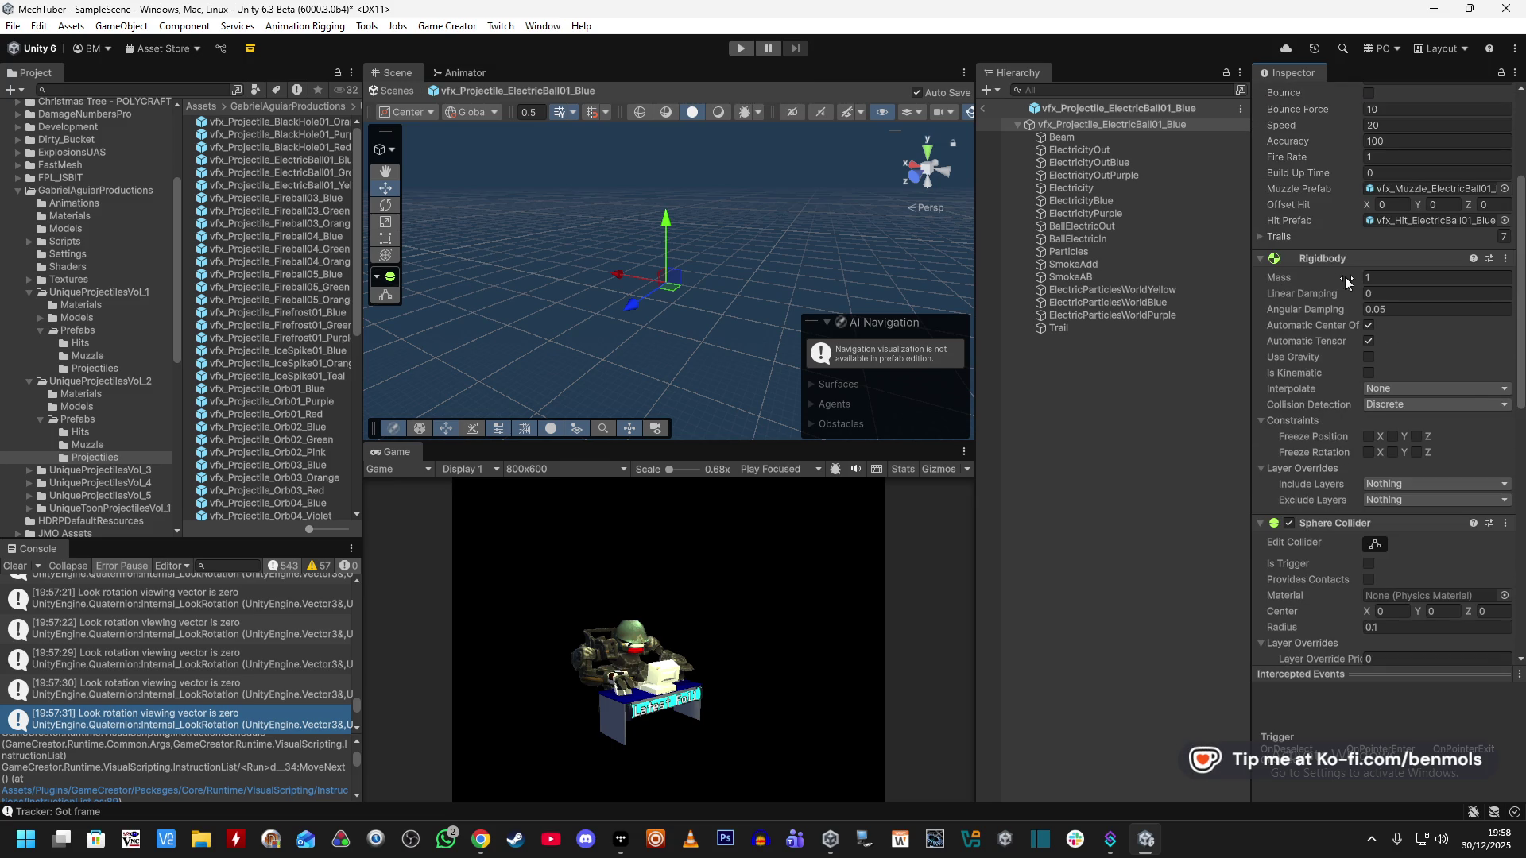
{"action": "scroll", "coordinate": [1341, 461], "scroll_direction": "down", "scroll_amount": 4}
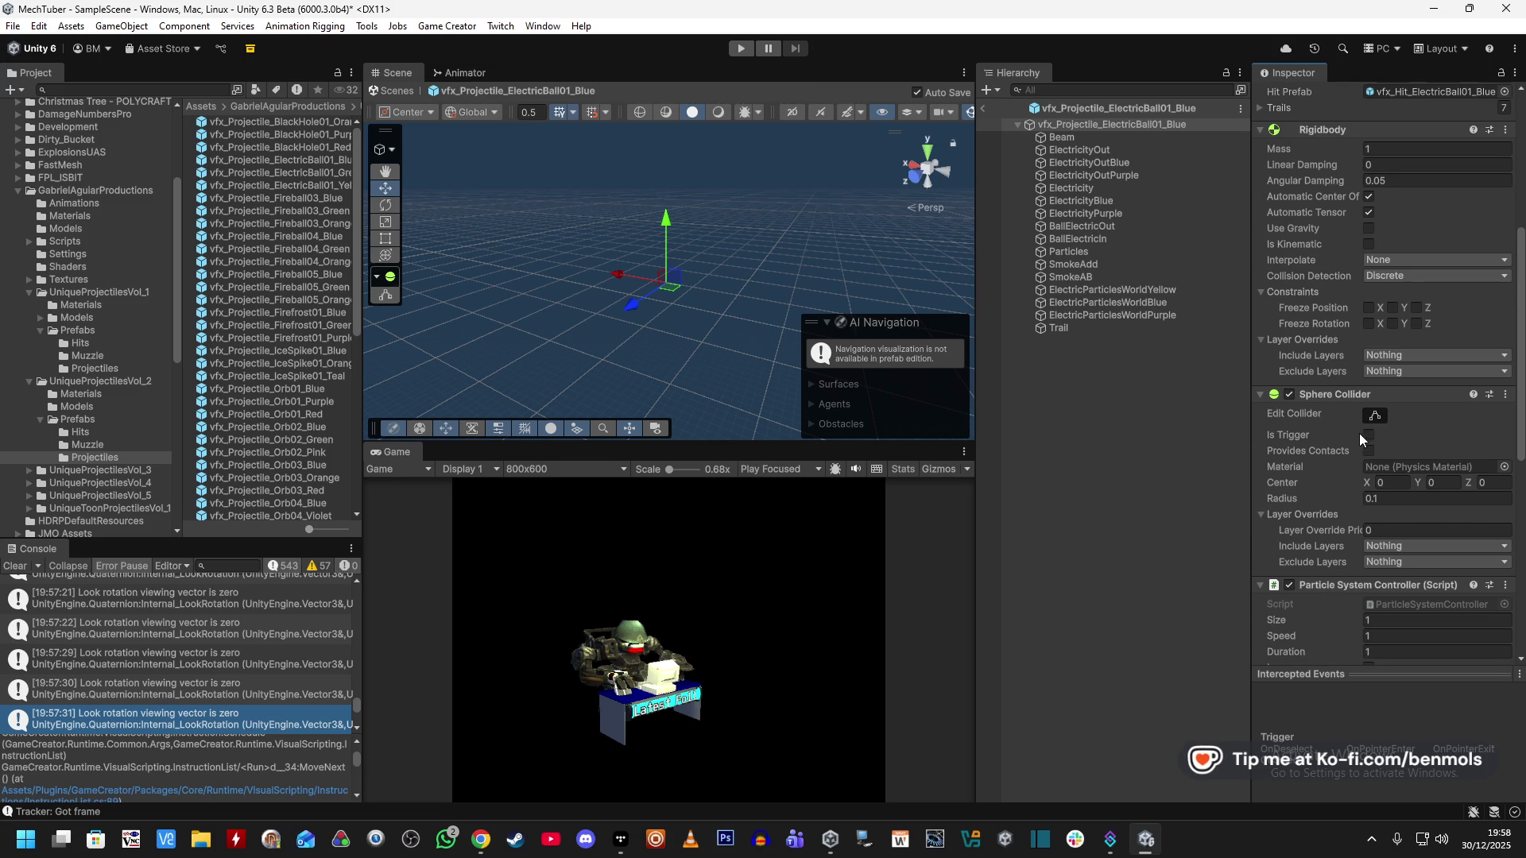
{"action": "scroll", "coordinate": [1303, 521], "scroll_direction": "down", "scroll_amount": 15}
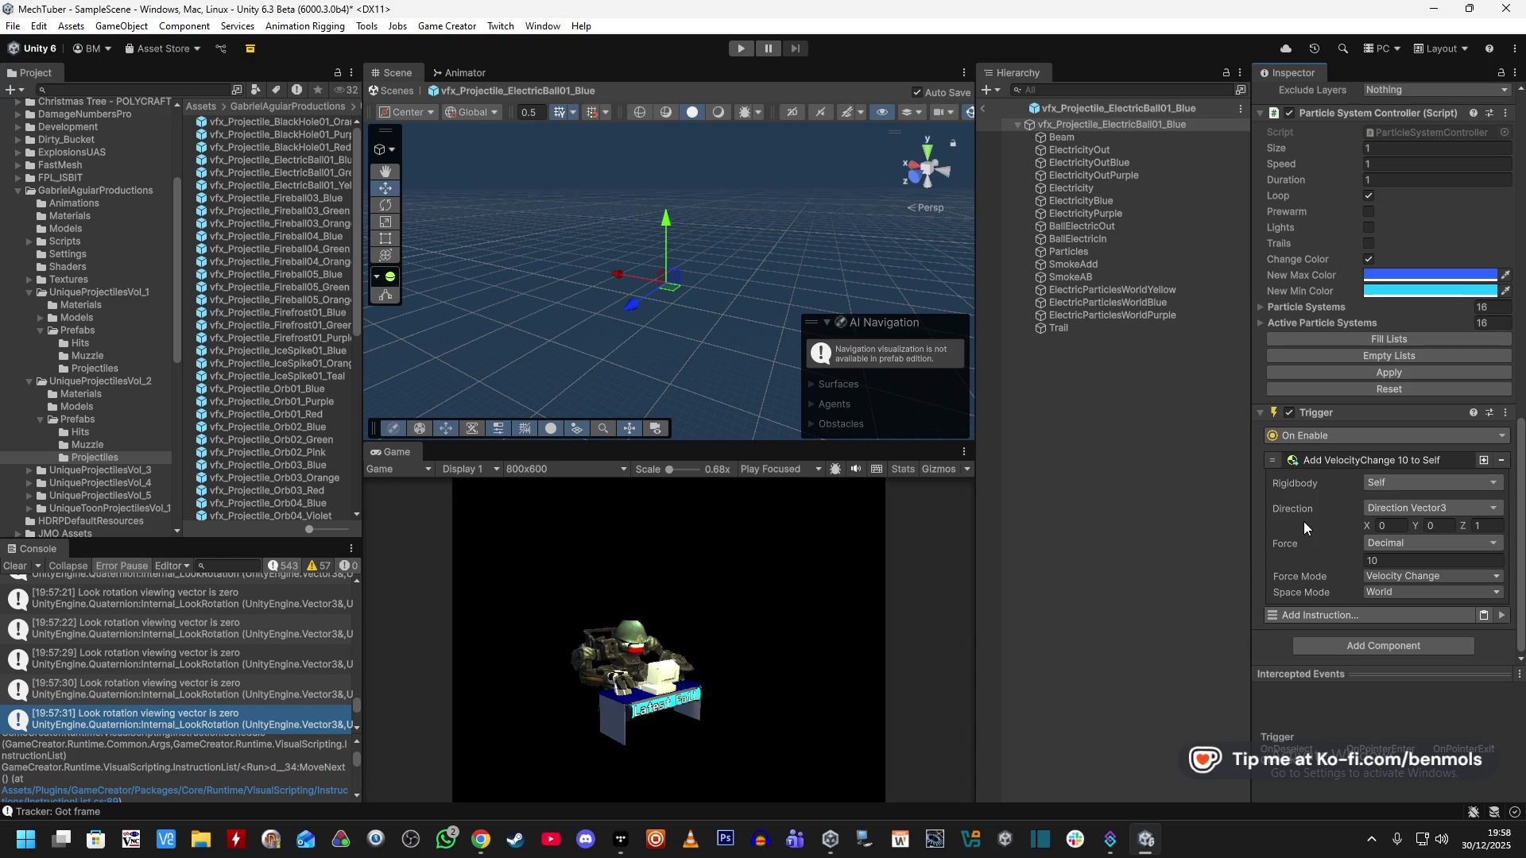
{"action": "left_click", "coordinate": [739, 50]}
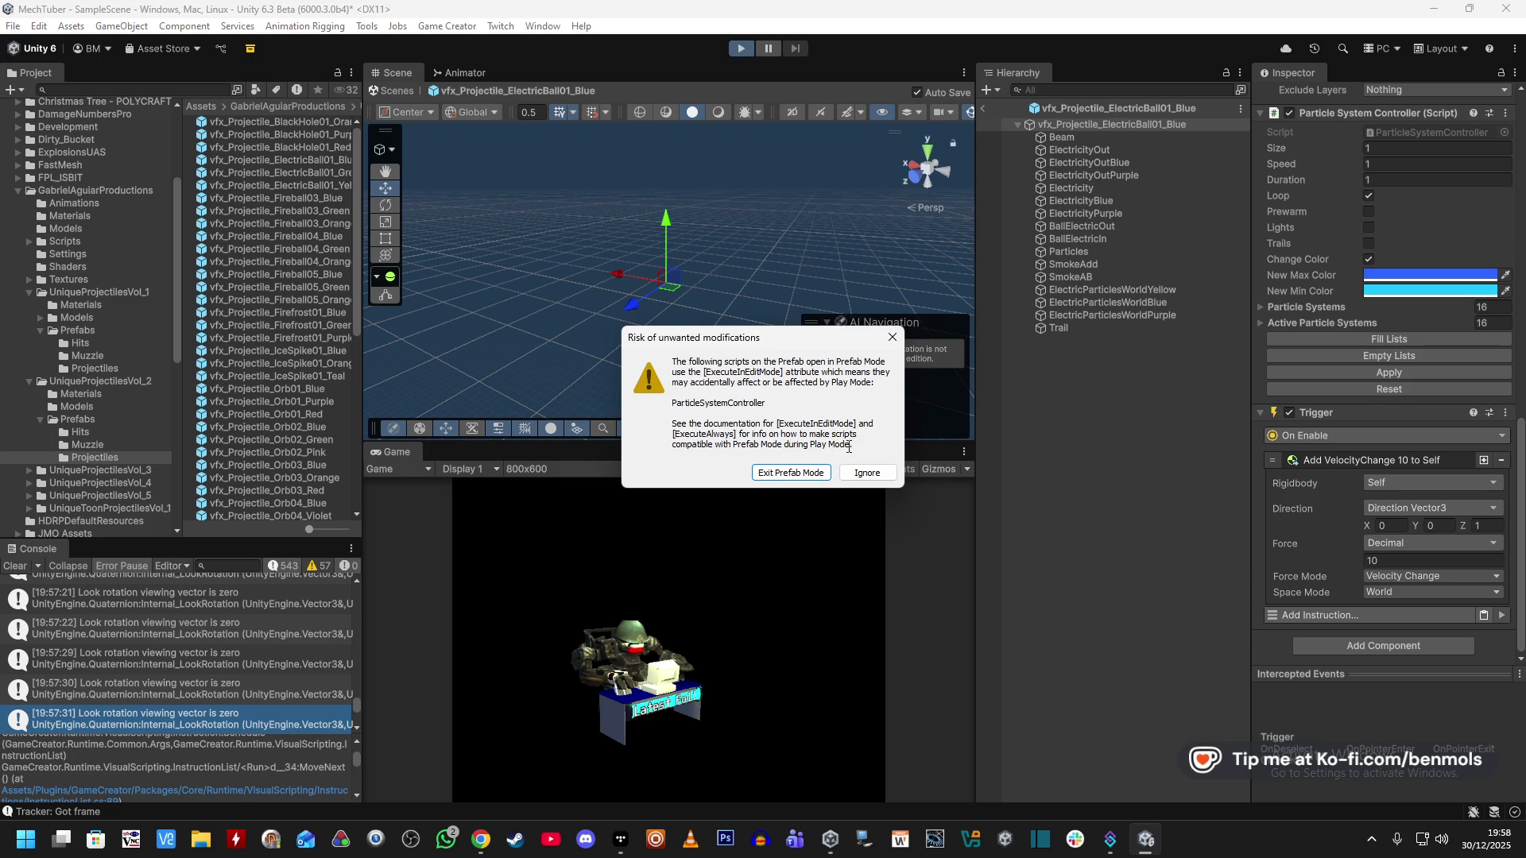
Leave prefab mode and switch VOIDEYE on to show its red-and-white eye effect.
{"action": "left_click", "coordinate": [814, 474]}
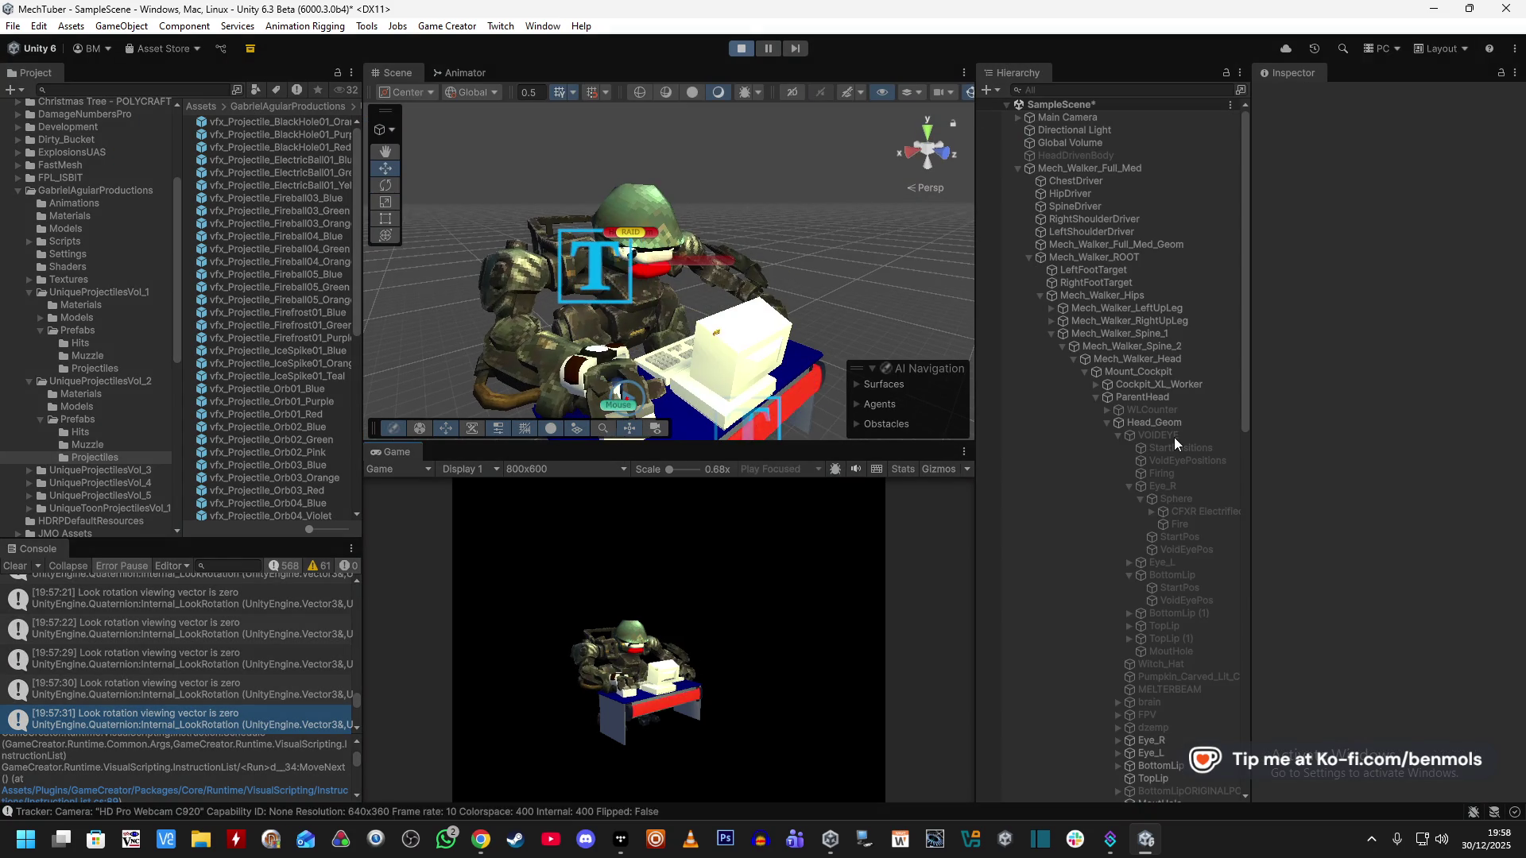
{"action": "left_click", "coordinate": [1174, 435]}
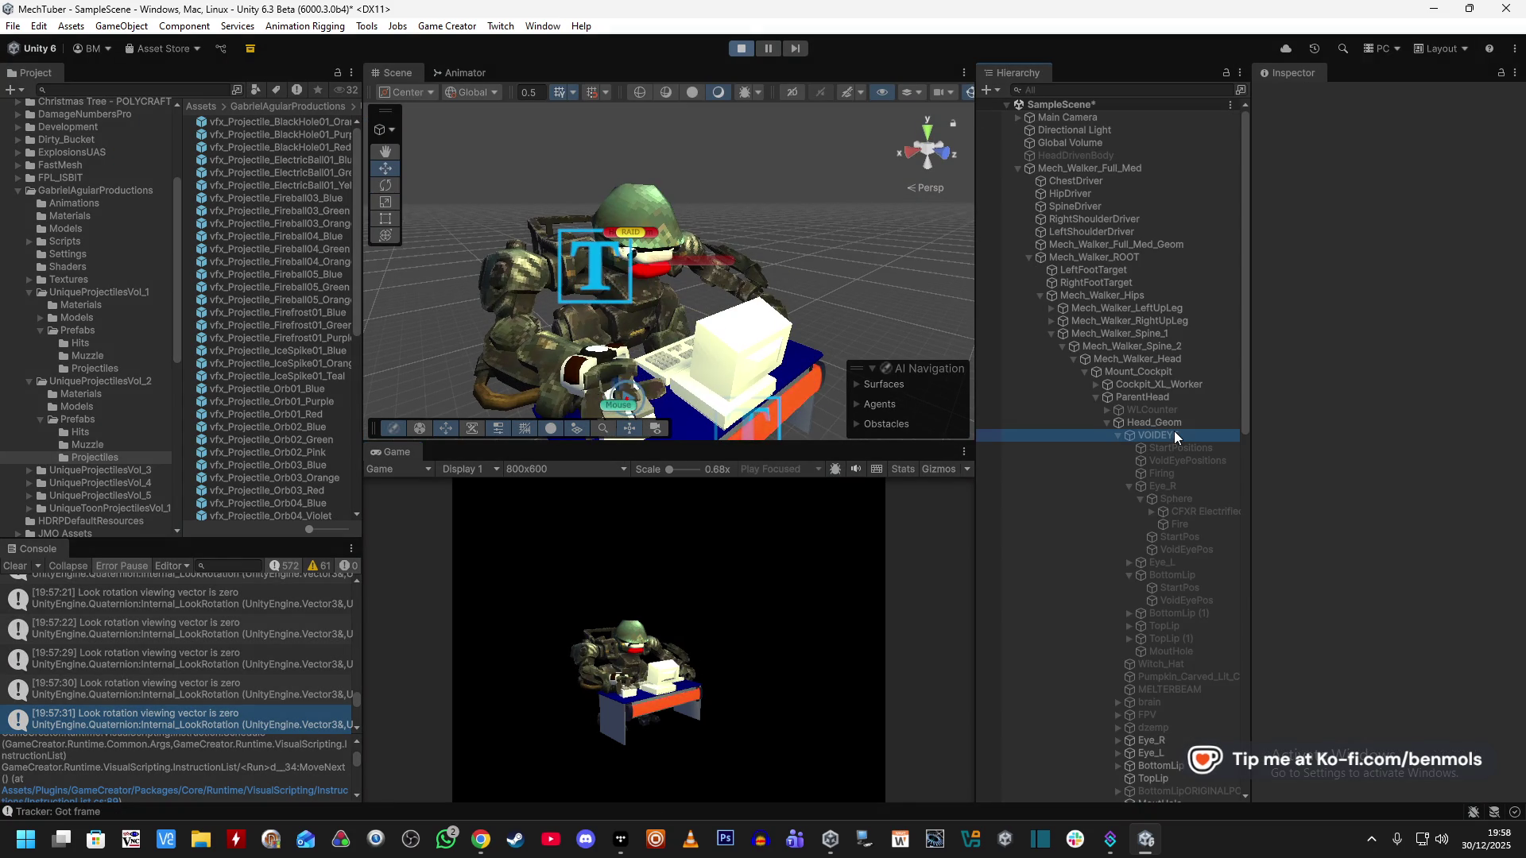
{"action": "left_click", "coordinate": [1292, 97]}
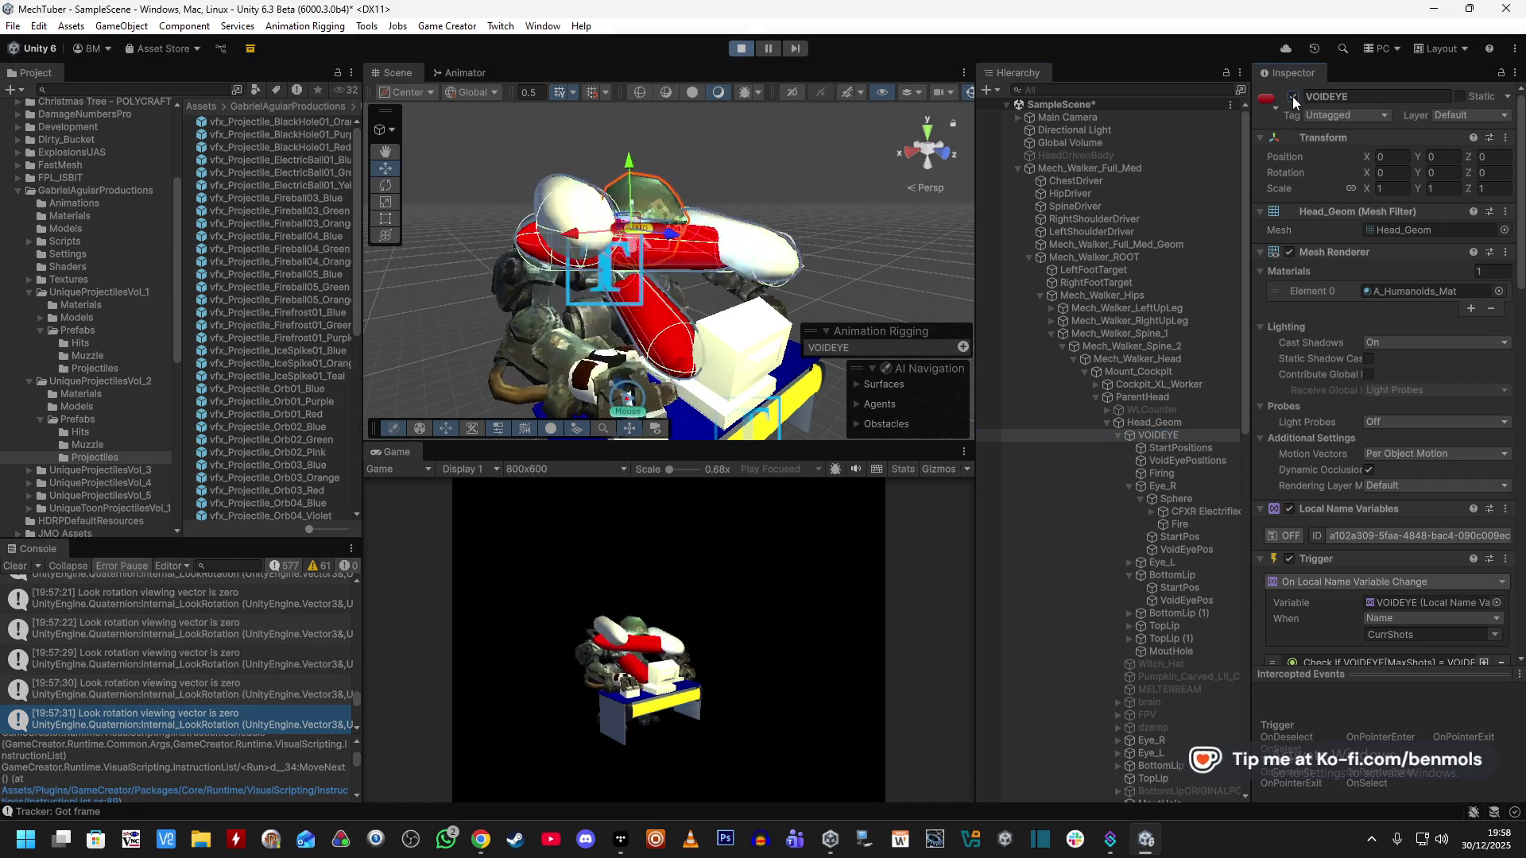
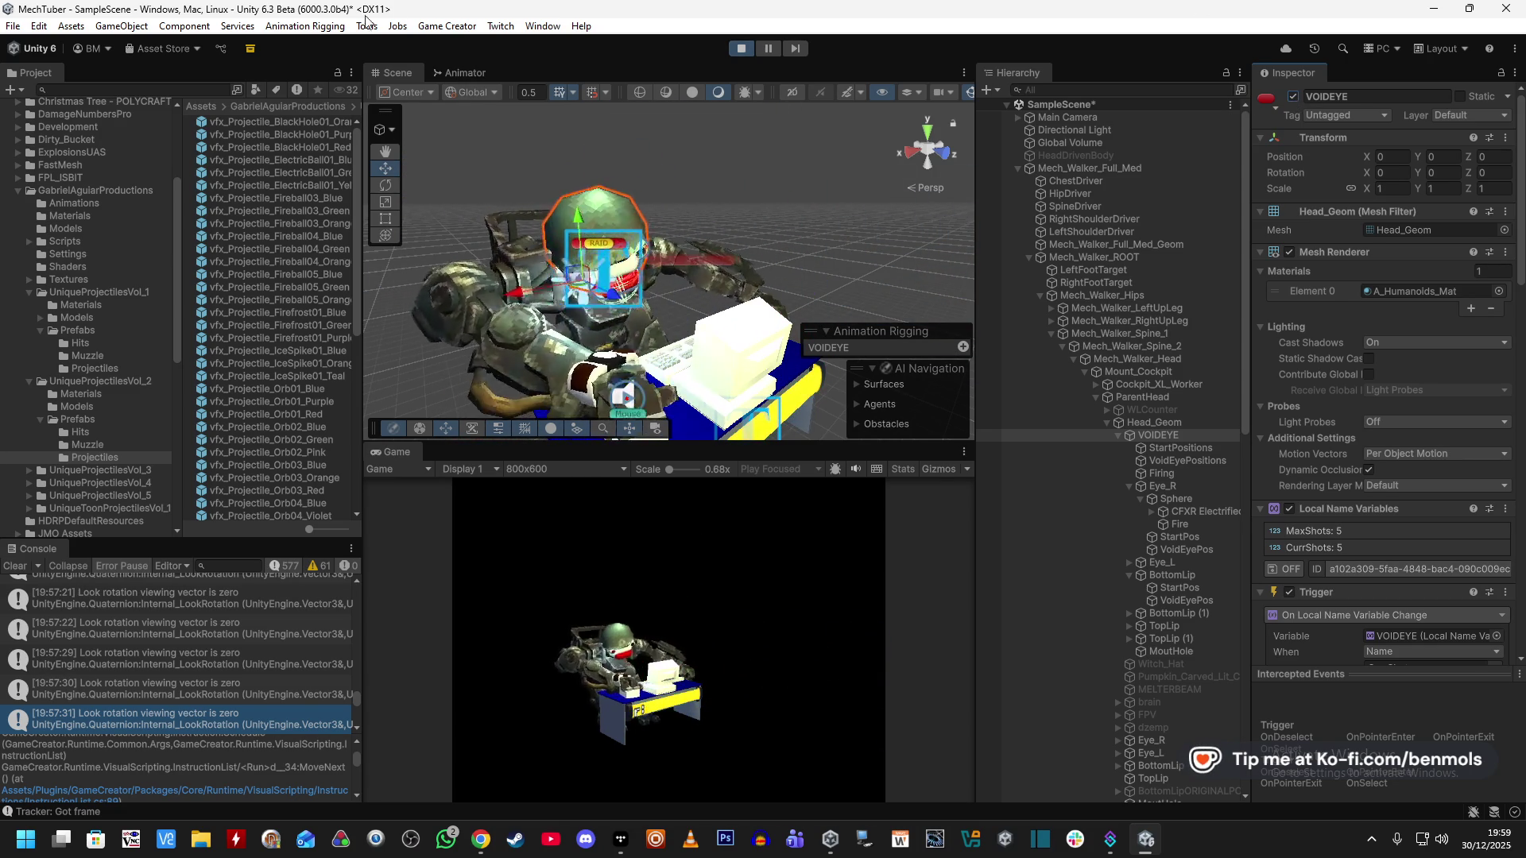
Stop play mode and open the vfx_Projectile_ElectricBall01_Blue prefab for editing.
{"action": "left_click", "coordinate": [739, 49]}
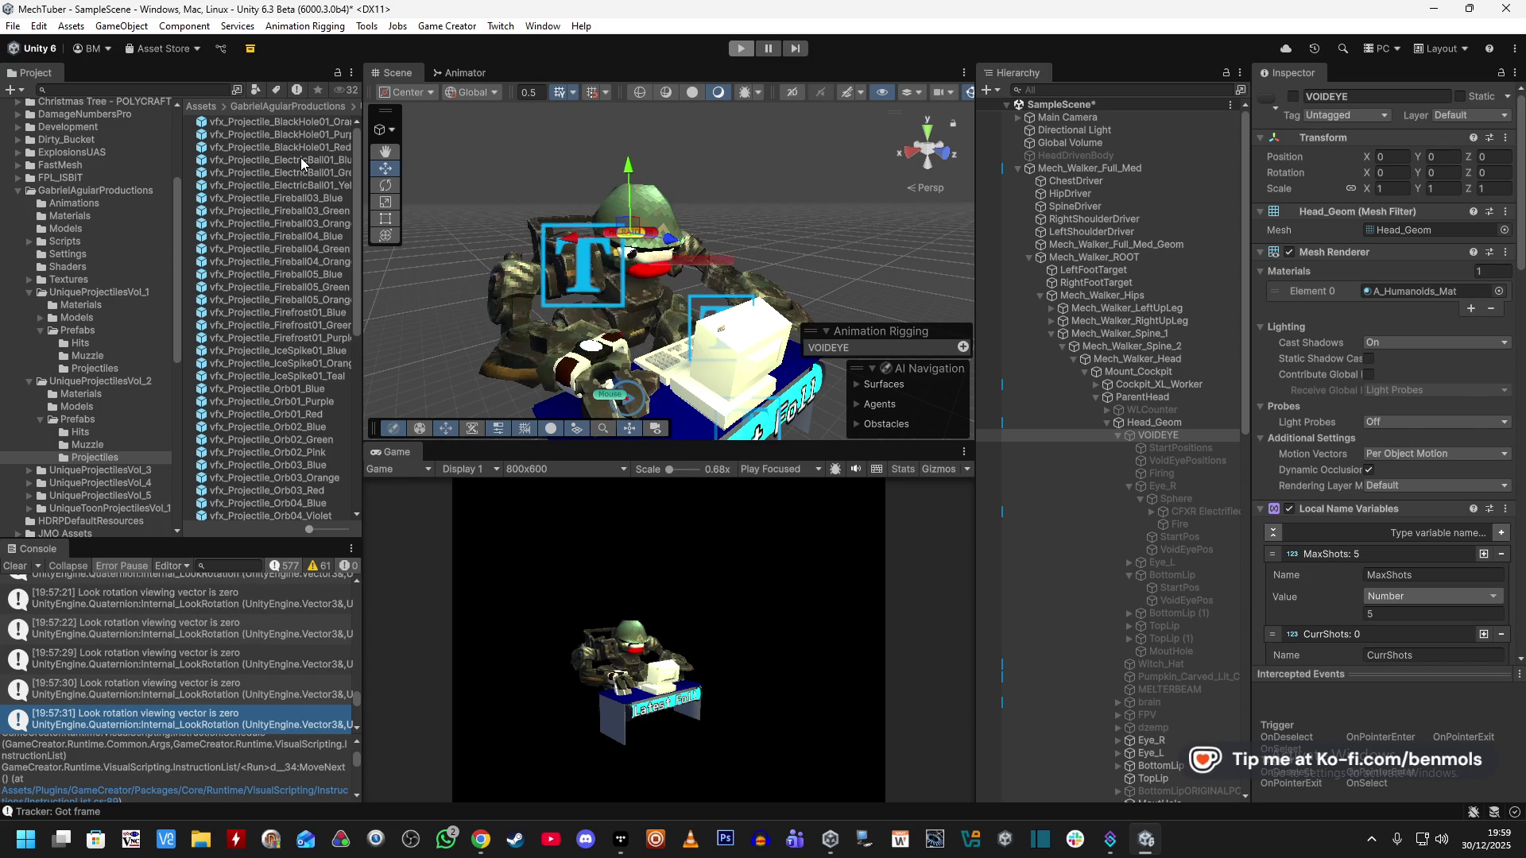
{"action": "double_click", "coordinate": [301, 157]}
{"action": "left_click", "coordinate": [299, 162]}
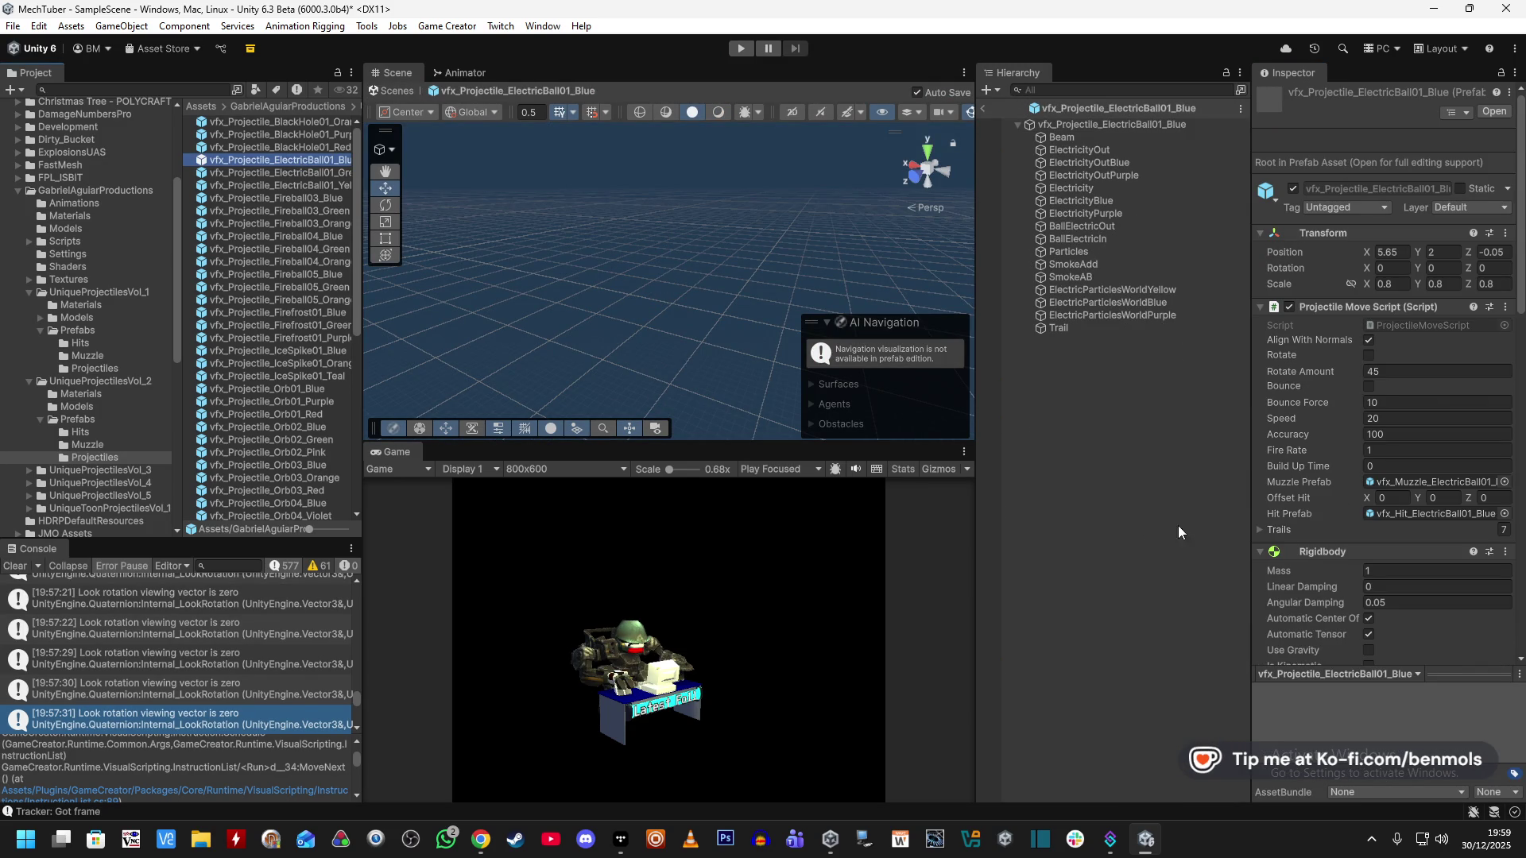
{"action": "scroll", "coordinate": [1308, 608], "scroll_direction": "down", "scroll_amount": 10}
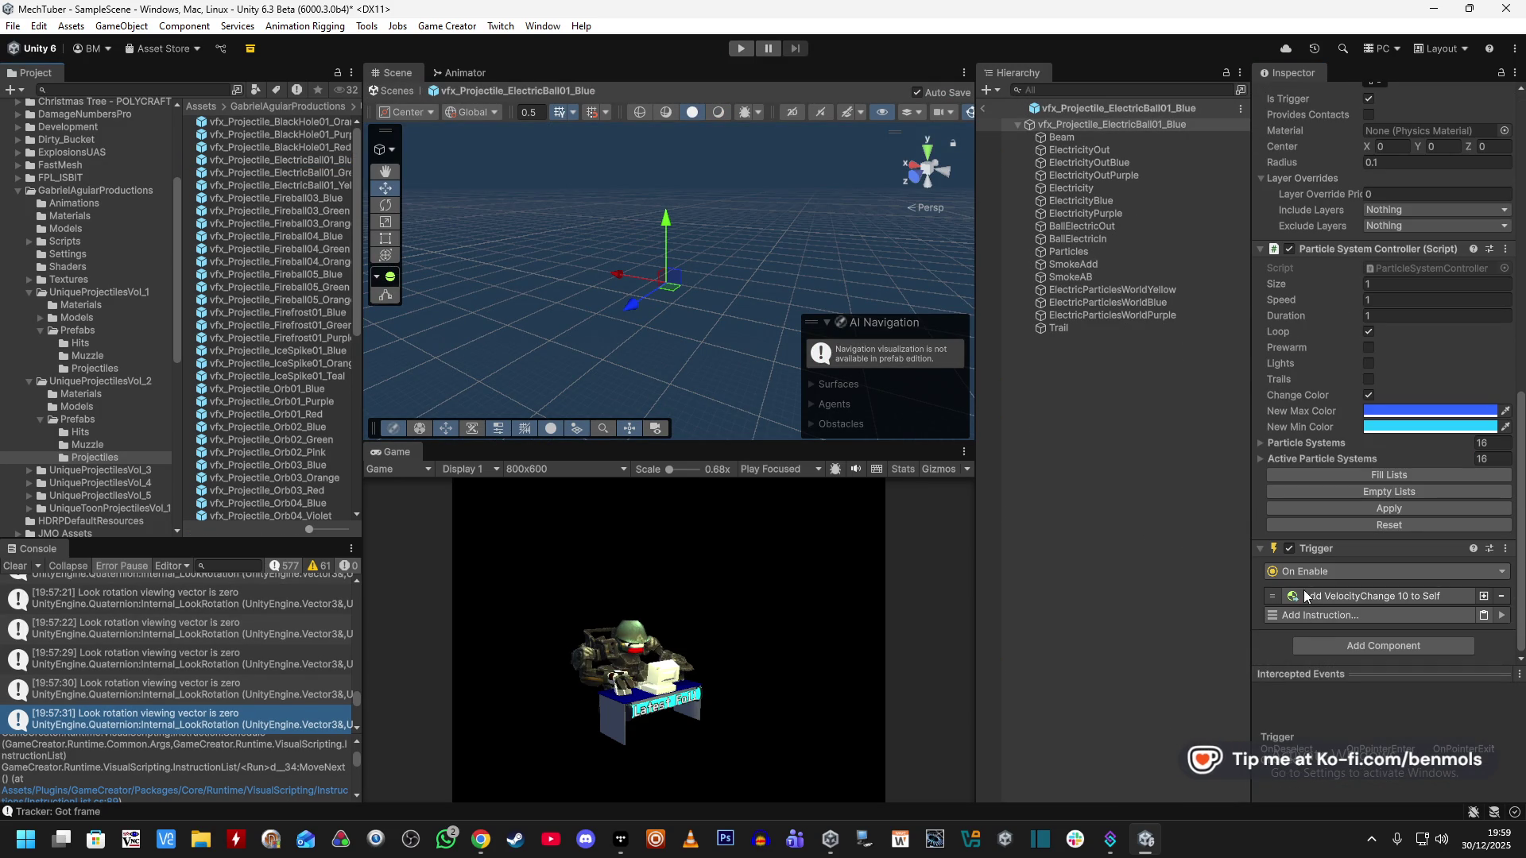
Switch Add VelocityChange 10 to Self space, then restart play and leave prefab mode.
{"action": "left_click", "coordinate": [1343, 595]}
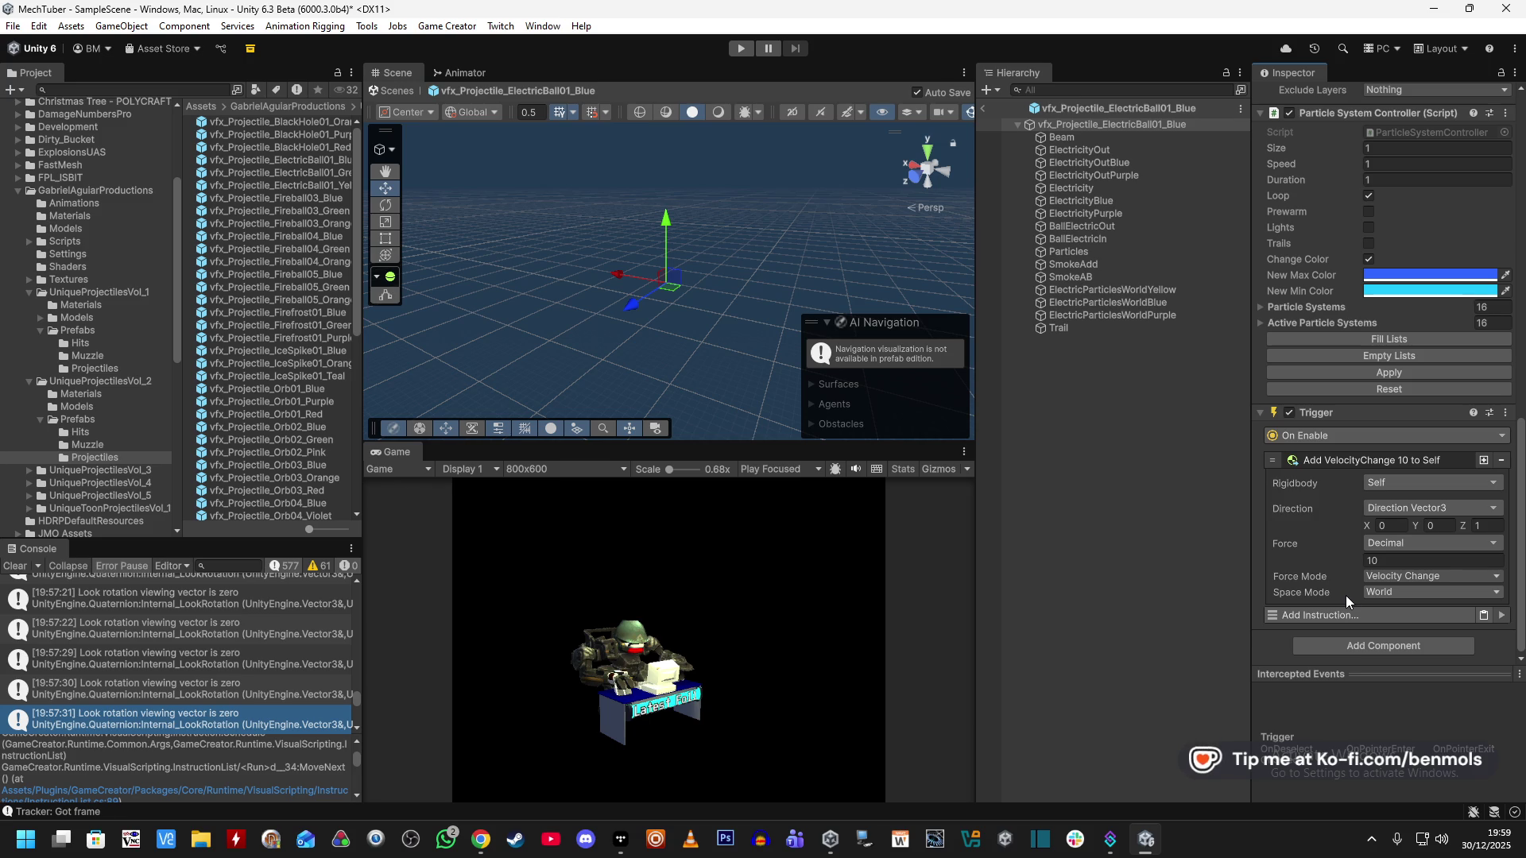
{"action": "left_click", "coordinate": [1381, 593]}
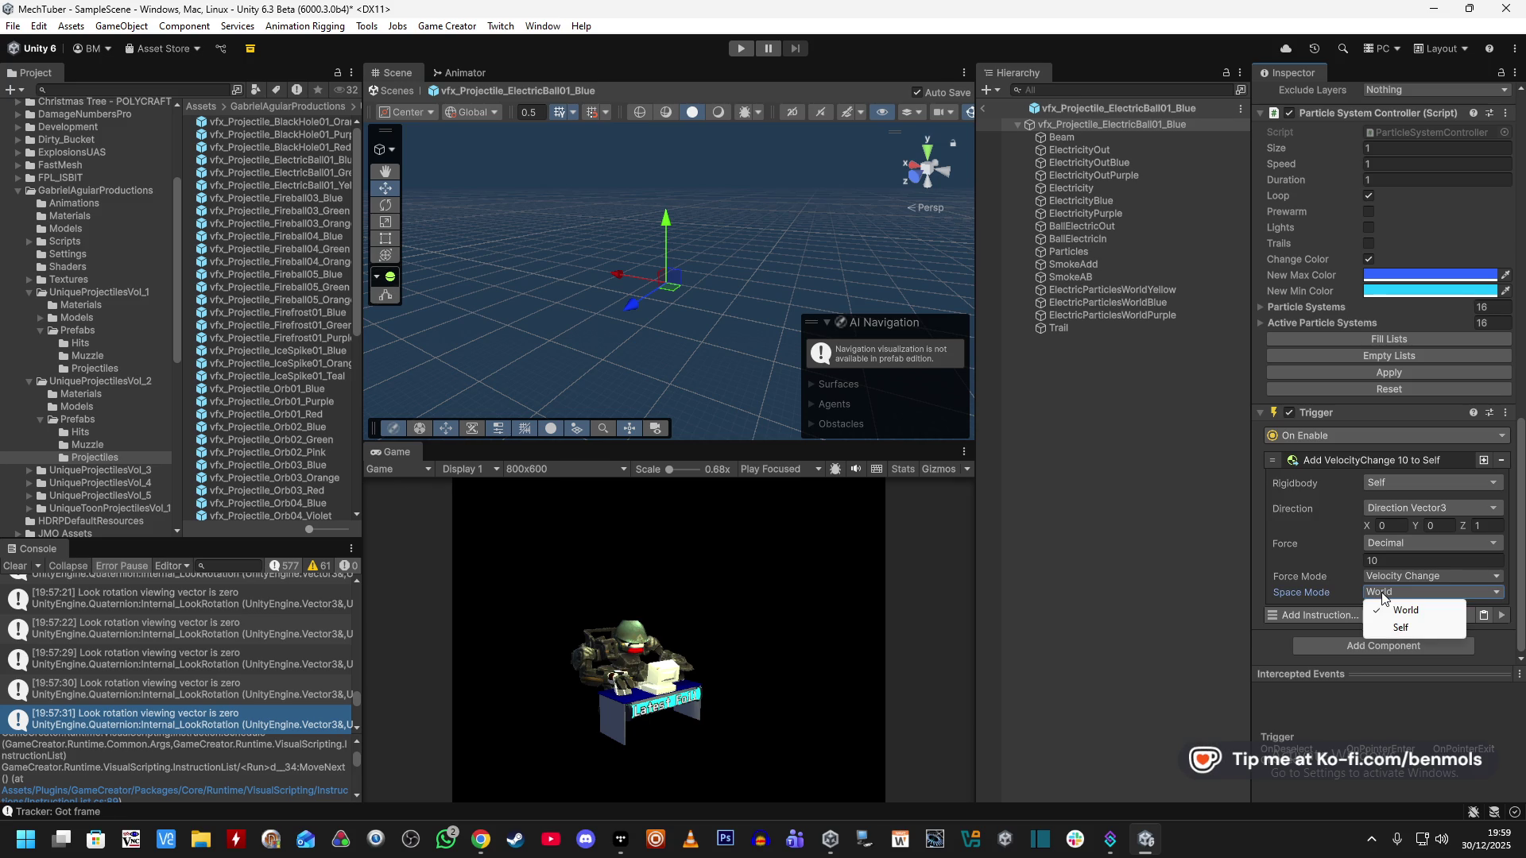
{"action": "left_click", "coordinate": [1383, 621]}
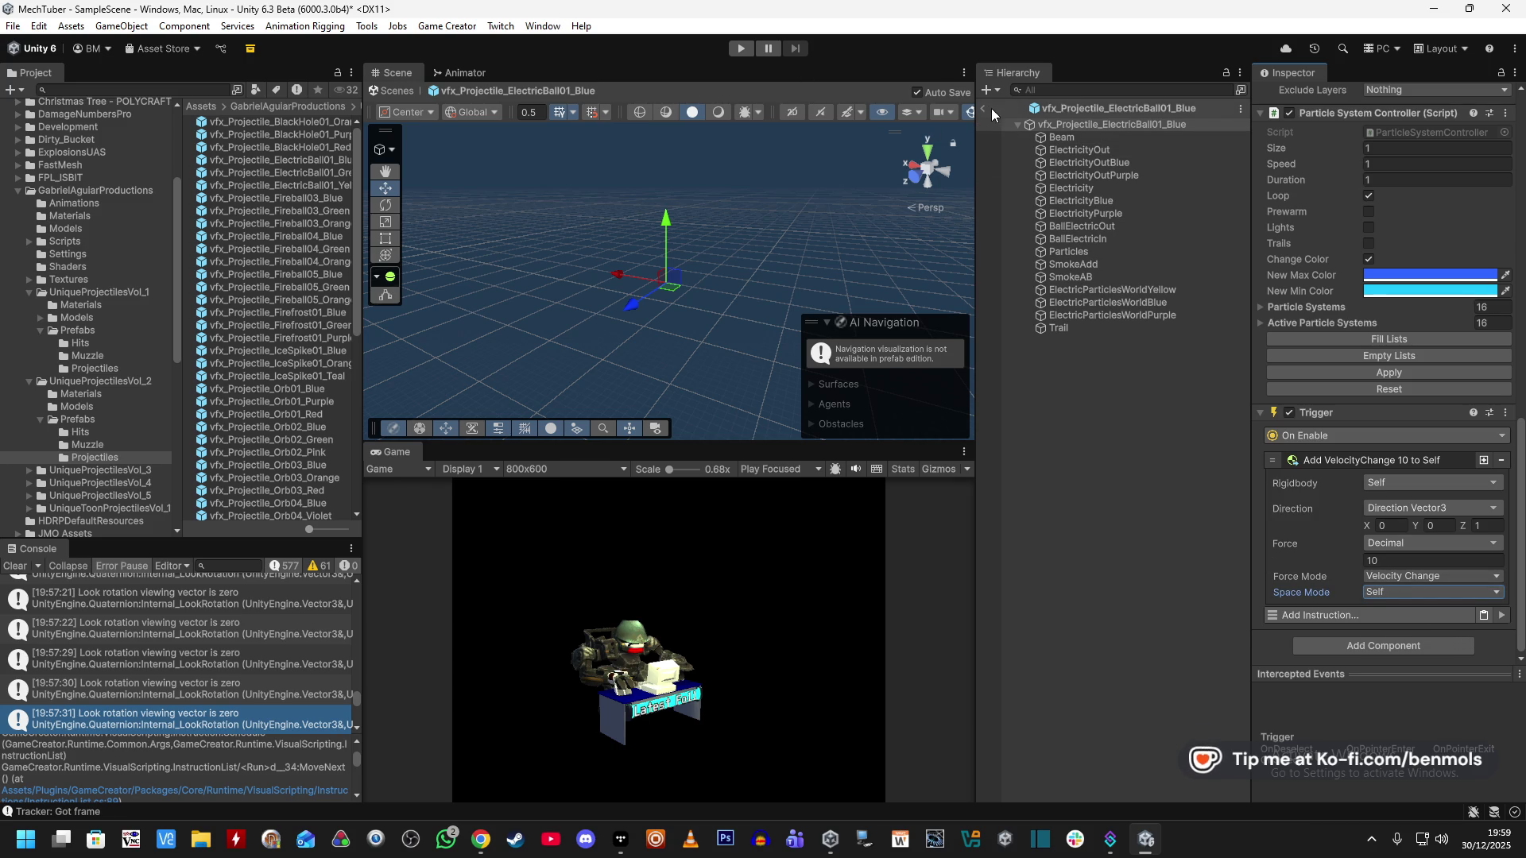
{"action": "left_click", "coordinate": [738, 49]}
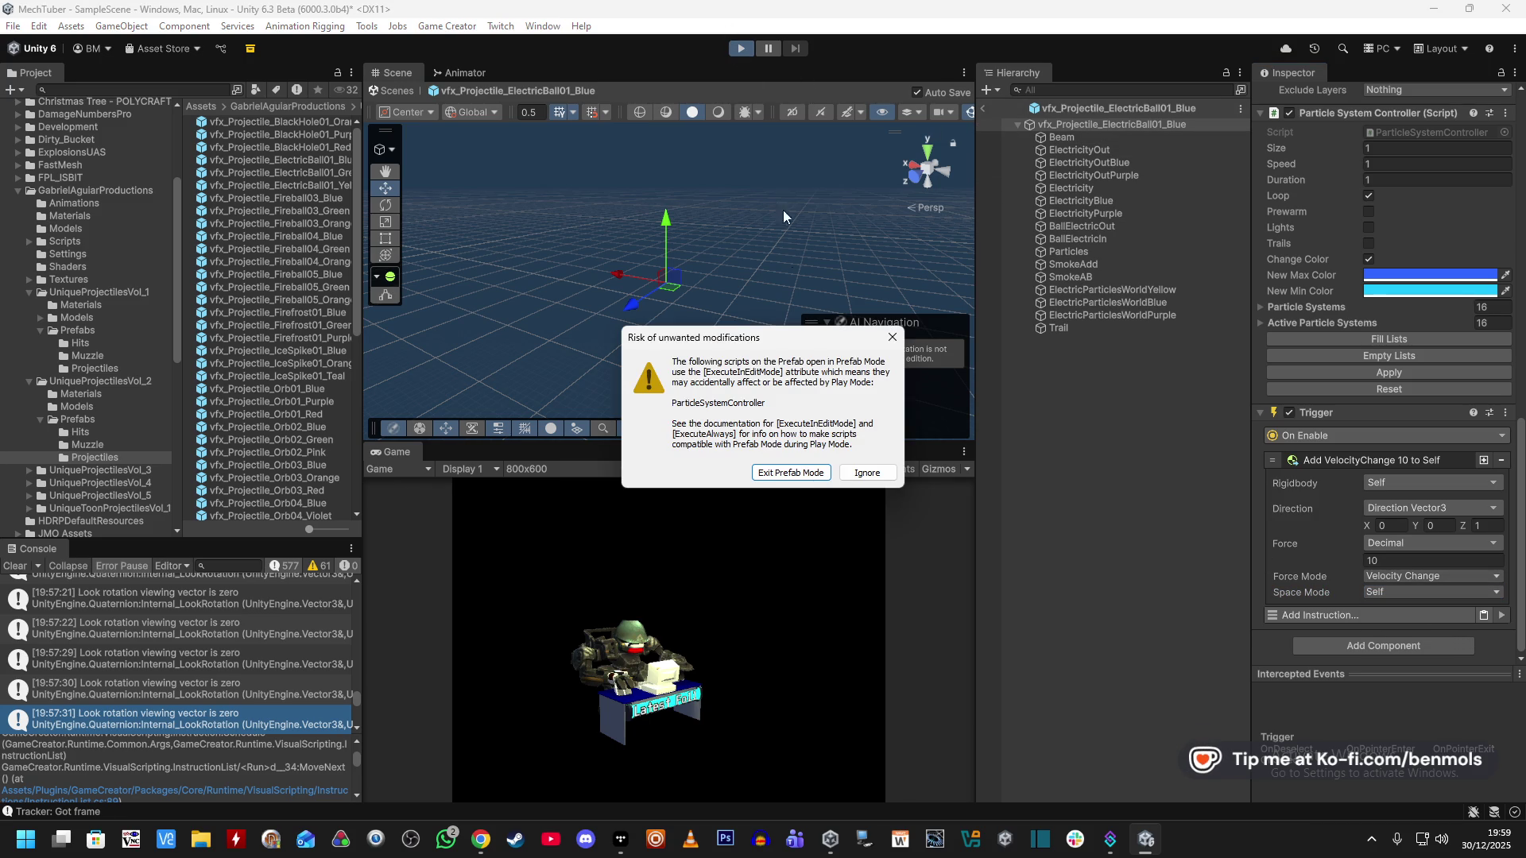
{"action": "left_click", "coordinate": [798, 476]}
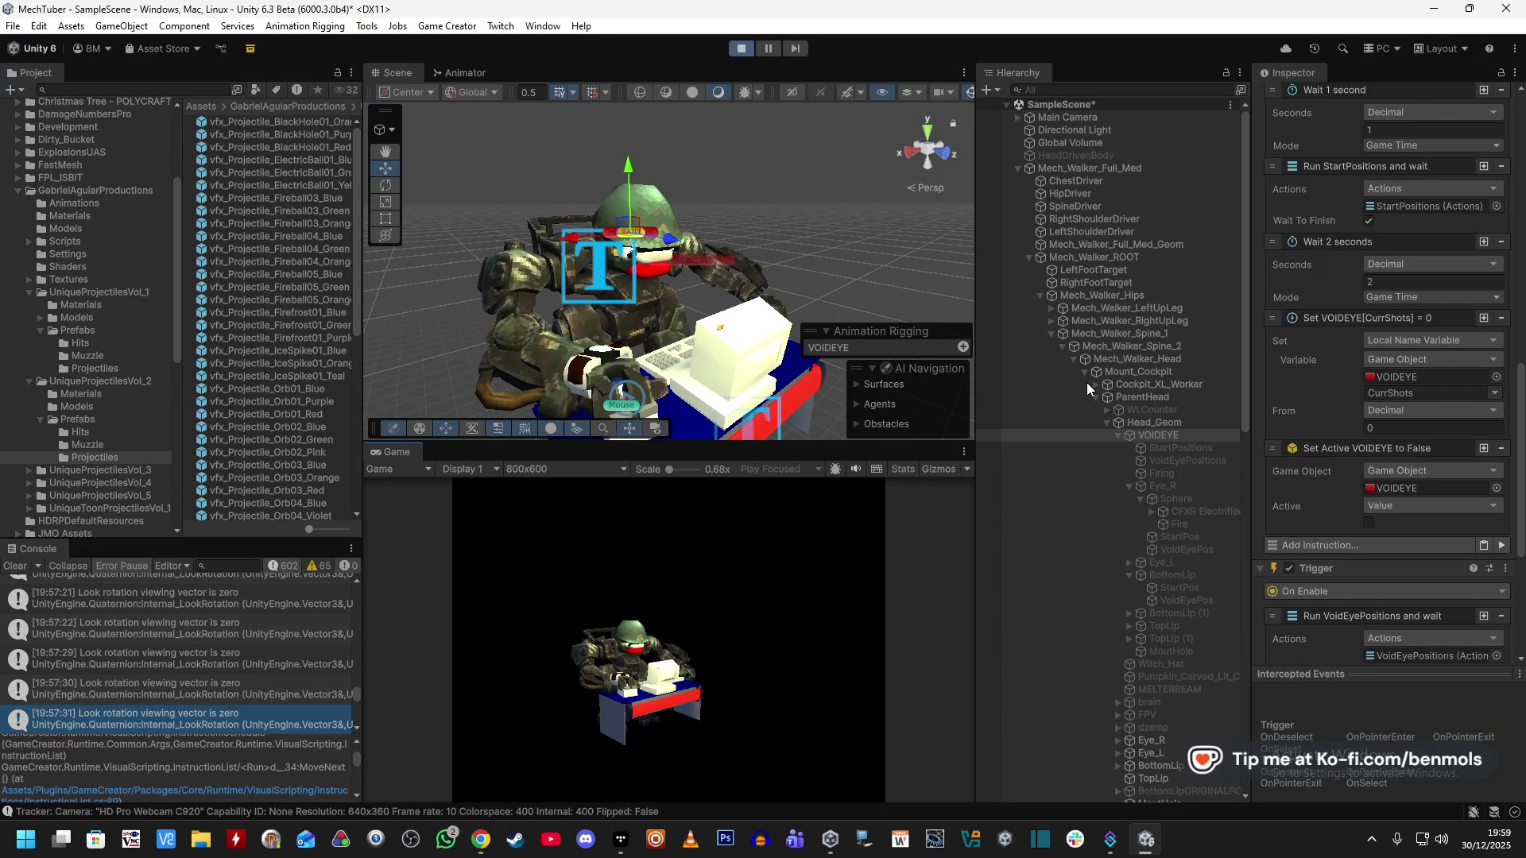
Scroll the Inspector up to review VOIDEYE while the game runs.
{"action": "scroll", "coordinate": [1260, 164], "scroll_direction": "up", "scroll_amount": 10}
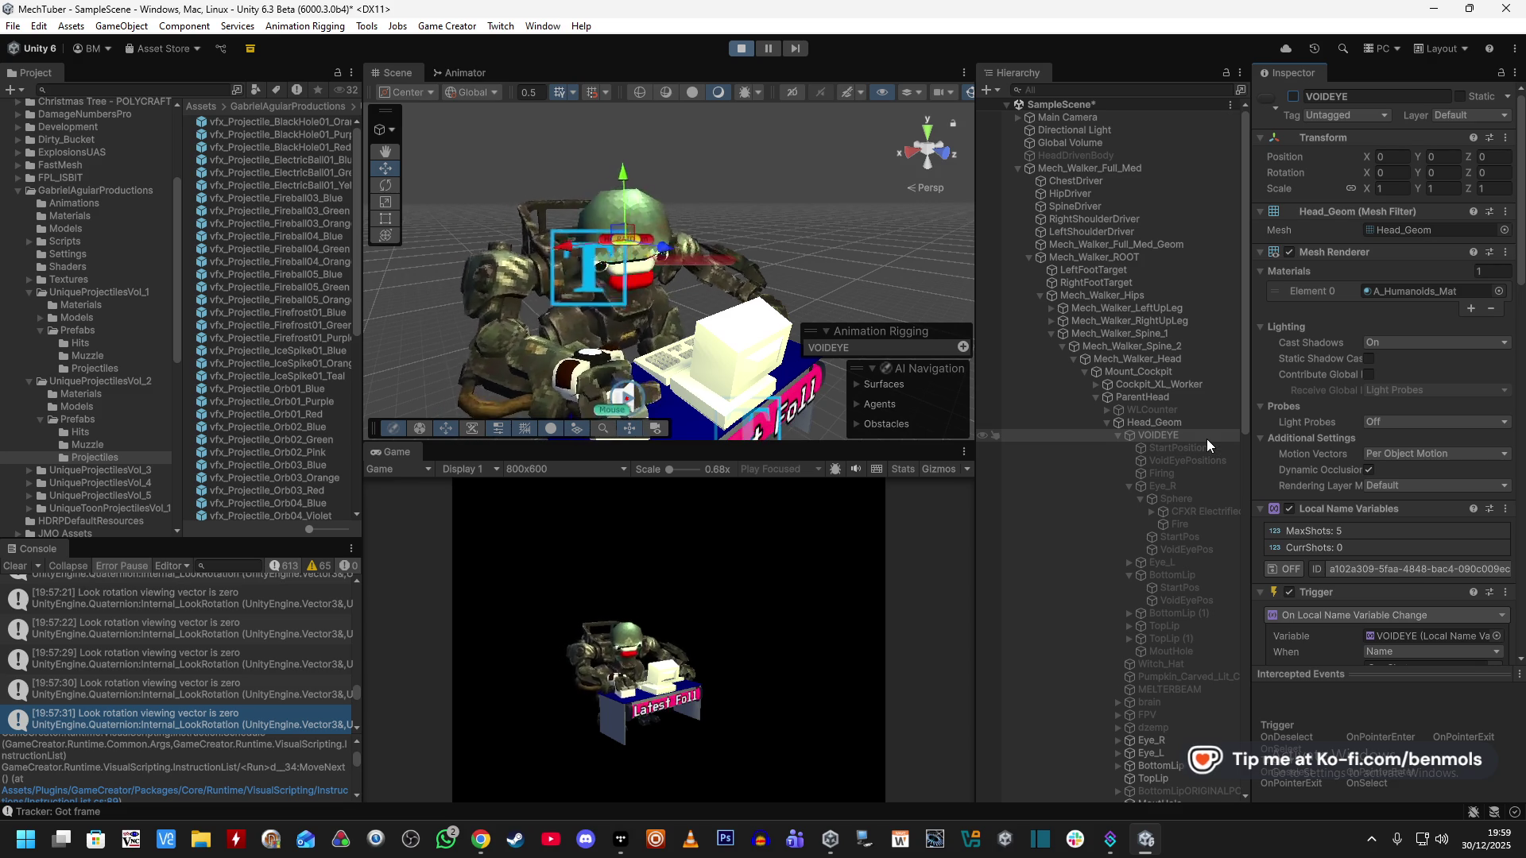
Set the Fire object's Instantiate Parent to Self.
{"action": "left_click", "coordinate": [1184, 475]}
{"action": "scroll", "coordinate": [1343, 461], "scroll_direction": "down", "scroll_amount": 5}
{"action": "scroll", "coordinate": [1335, 499], "scroll_direction": "down", "scroll_amount": 3}
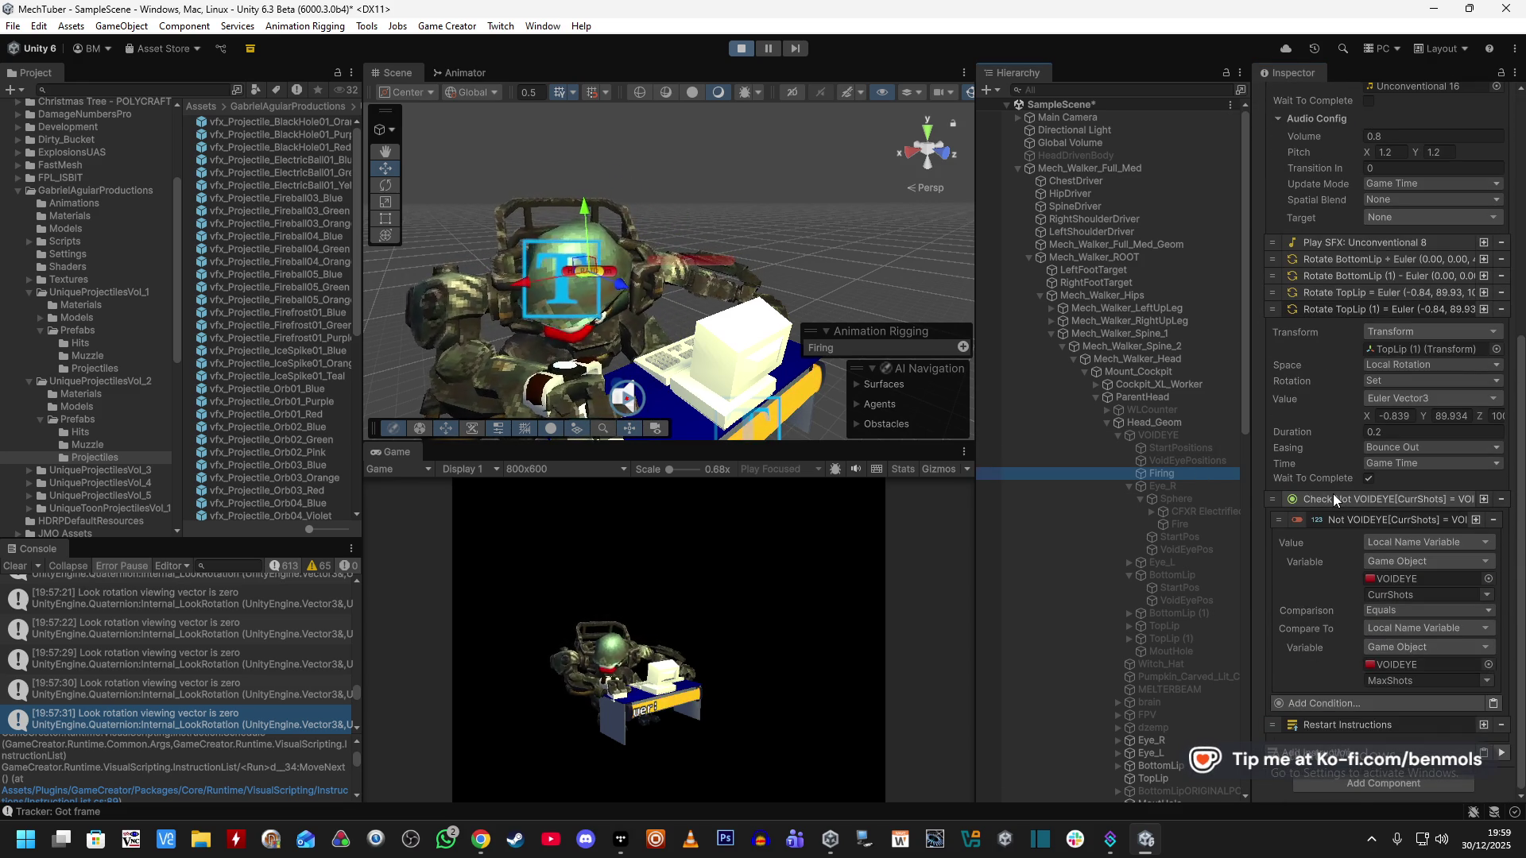
{"action": "scroll", "coordinate": [1333, 493], "scroll_direction": "up", "scroll_amount": 4}
{"action": "left_click", "coordinate": [1180, 525]}
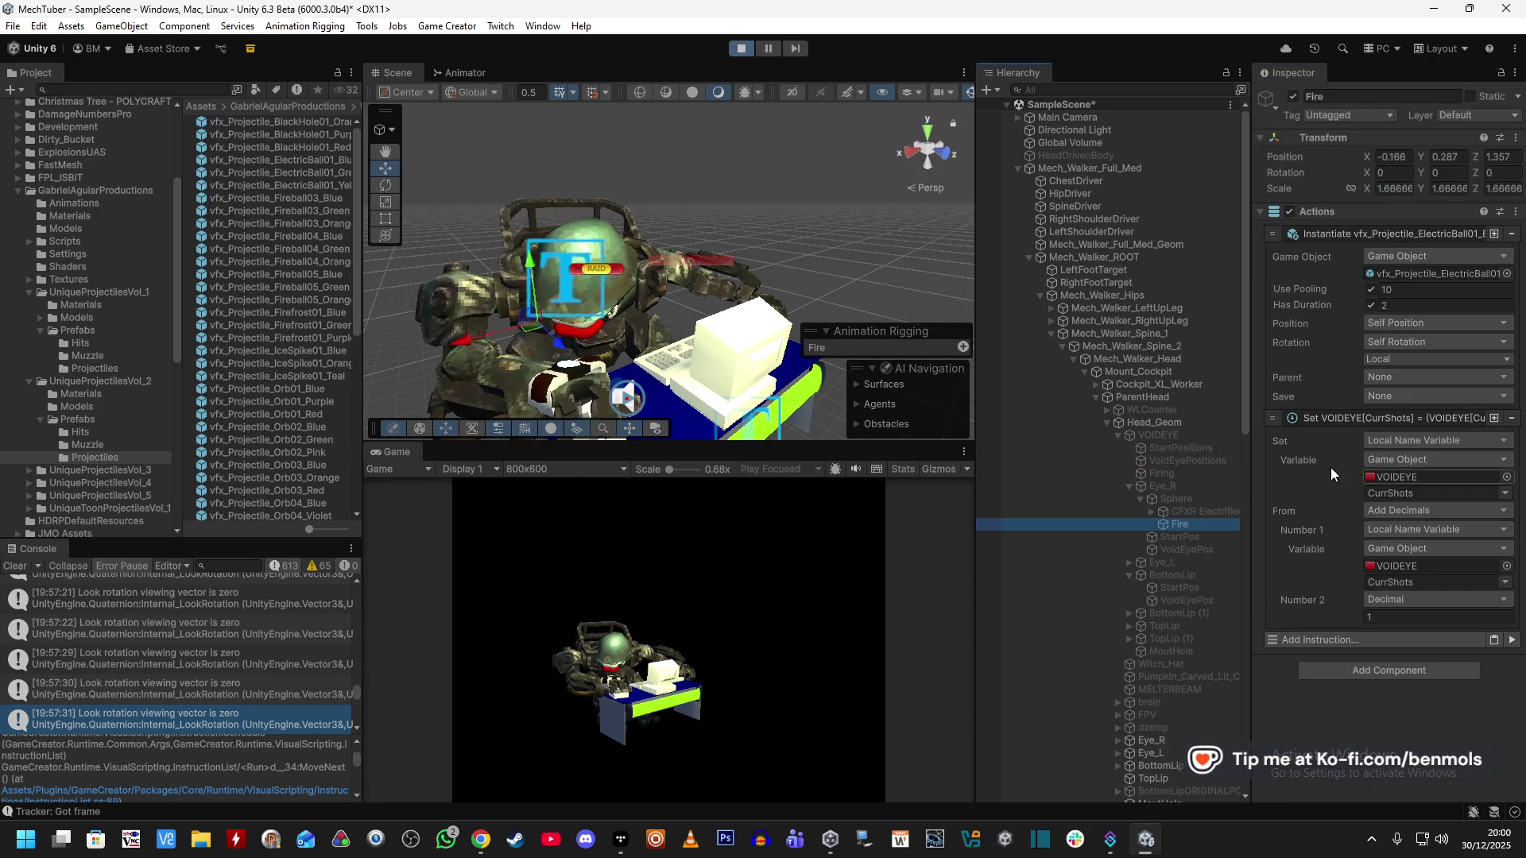
{"action": "left_click", "coordinate": [1422, 378]}
{"action": "left_click", "coordinate": [1409, 439]}
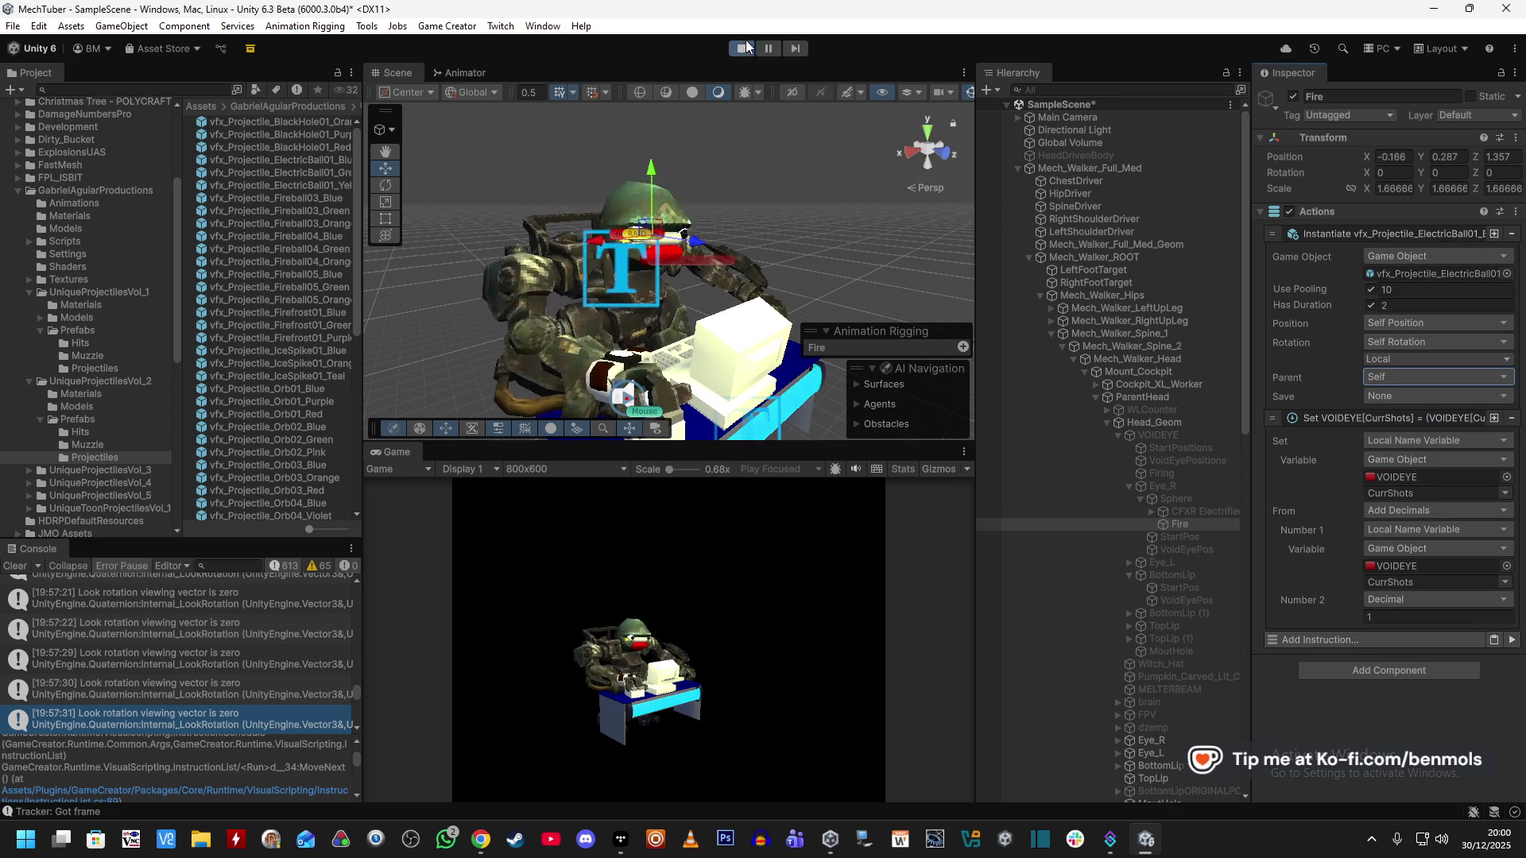
Toggle VOIDEYE on and off to test-fire electric balls, then stop the game.
{"action": "left_click", "coordinate": [1163, 438]}
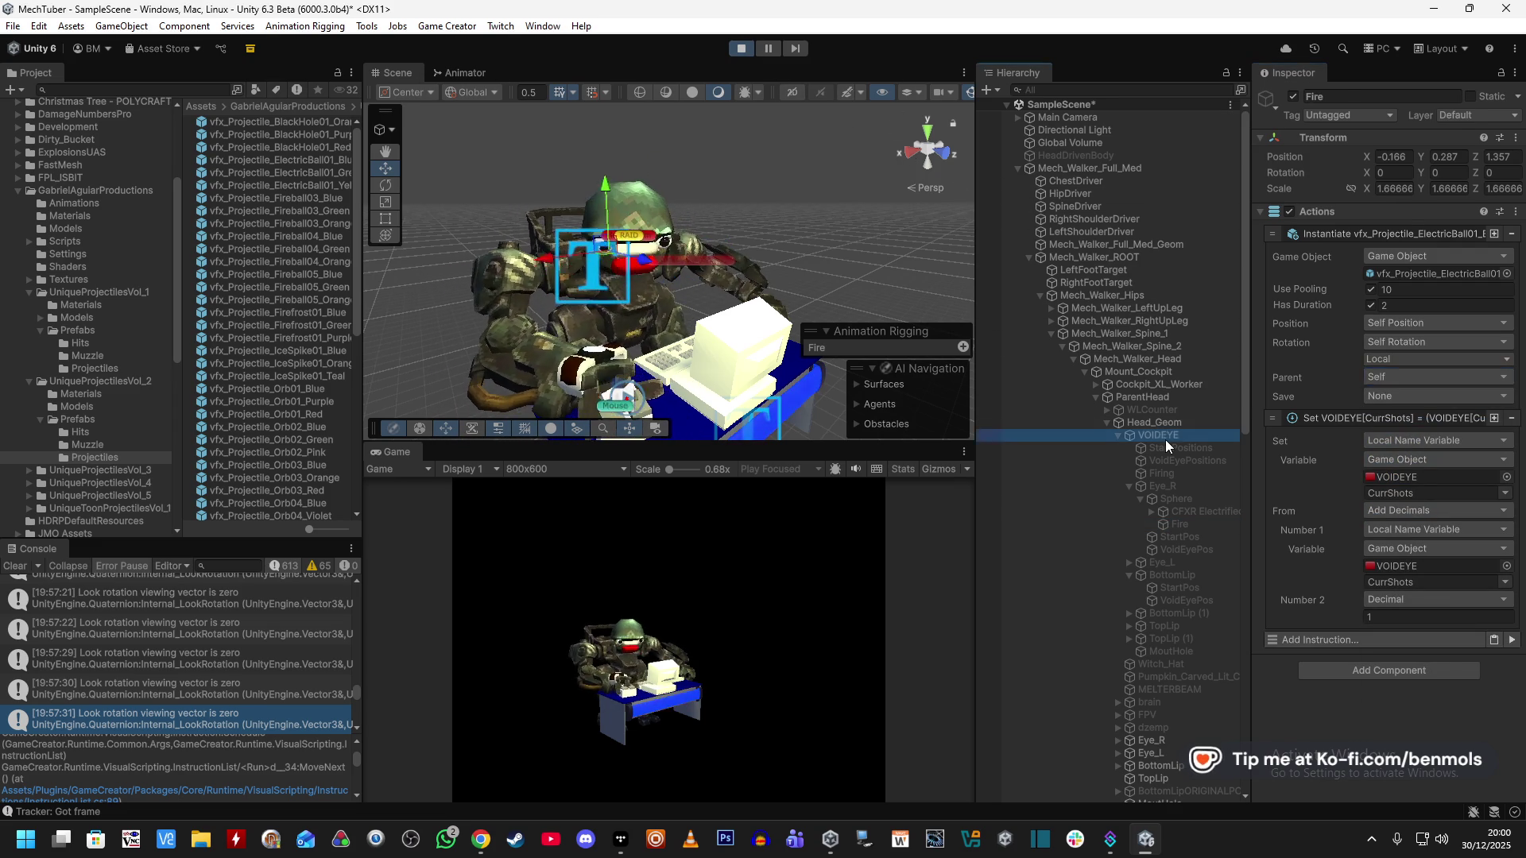
{"action": "left_click", "coordinate": [1293, 97]}
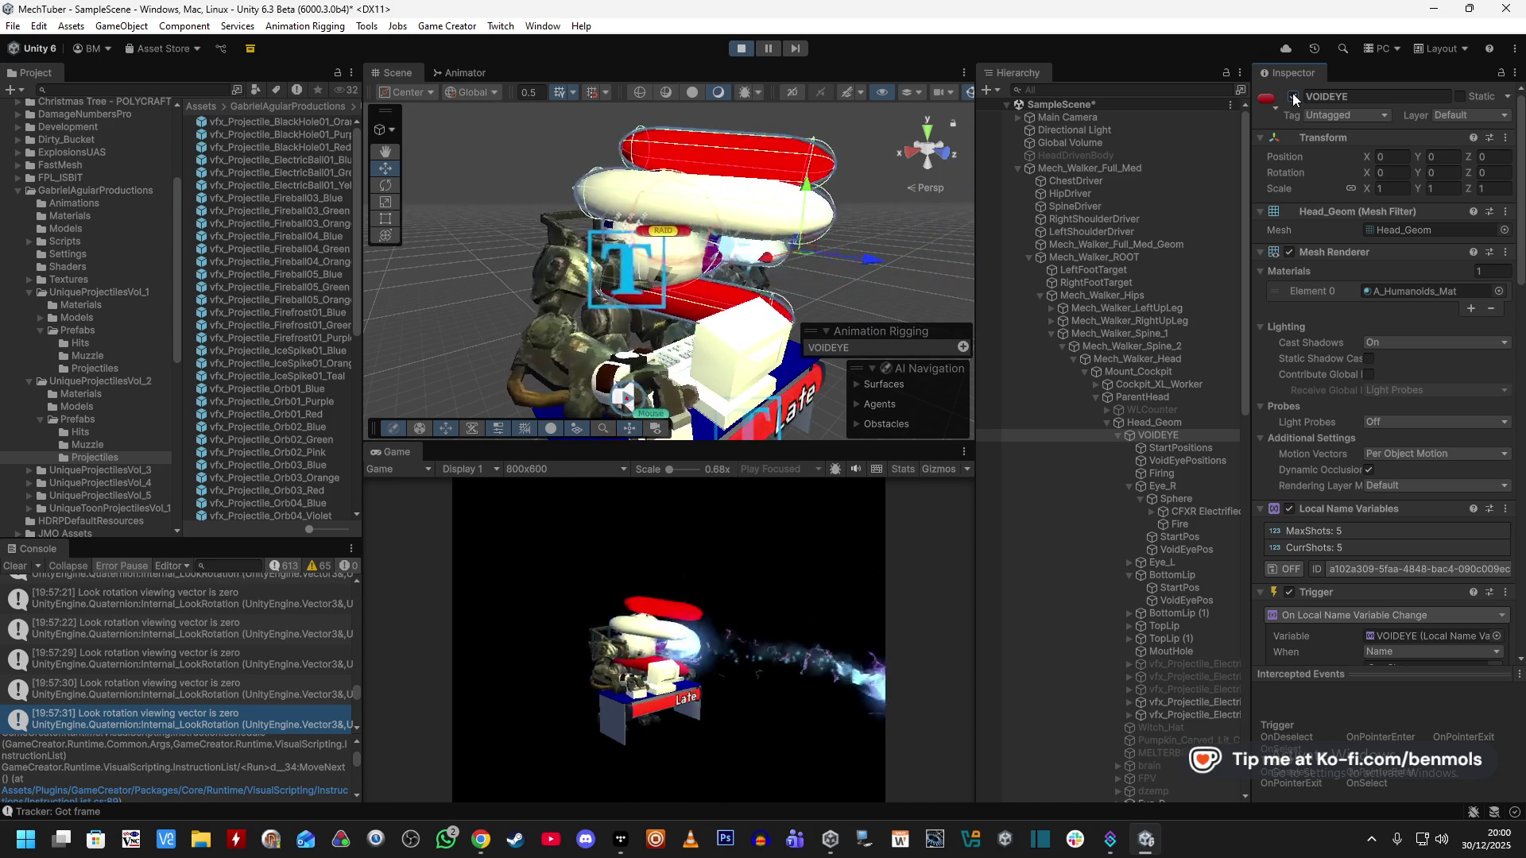
{"action": "left_click", "coordinate": [1293, 97]}
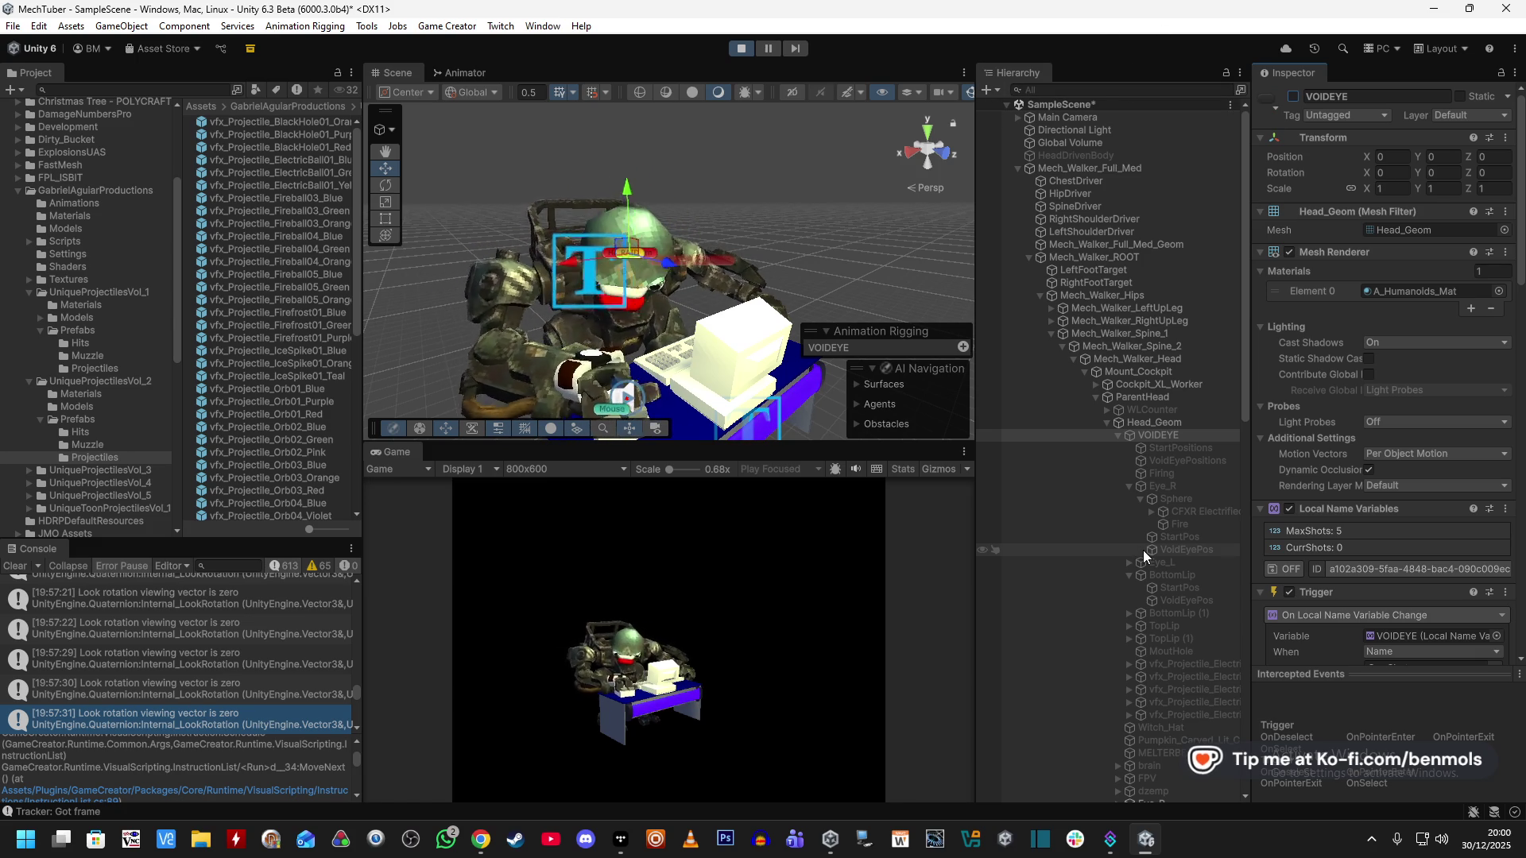
{"action": "scroll", "coordinate": [1298, 619], "scroll_direction": "down", "scroll_amount": 3}
{"action": "scroll", "coordinate": [1298, 620], "scroll_direction": "down", "scroll_amount": 8}
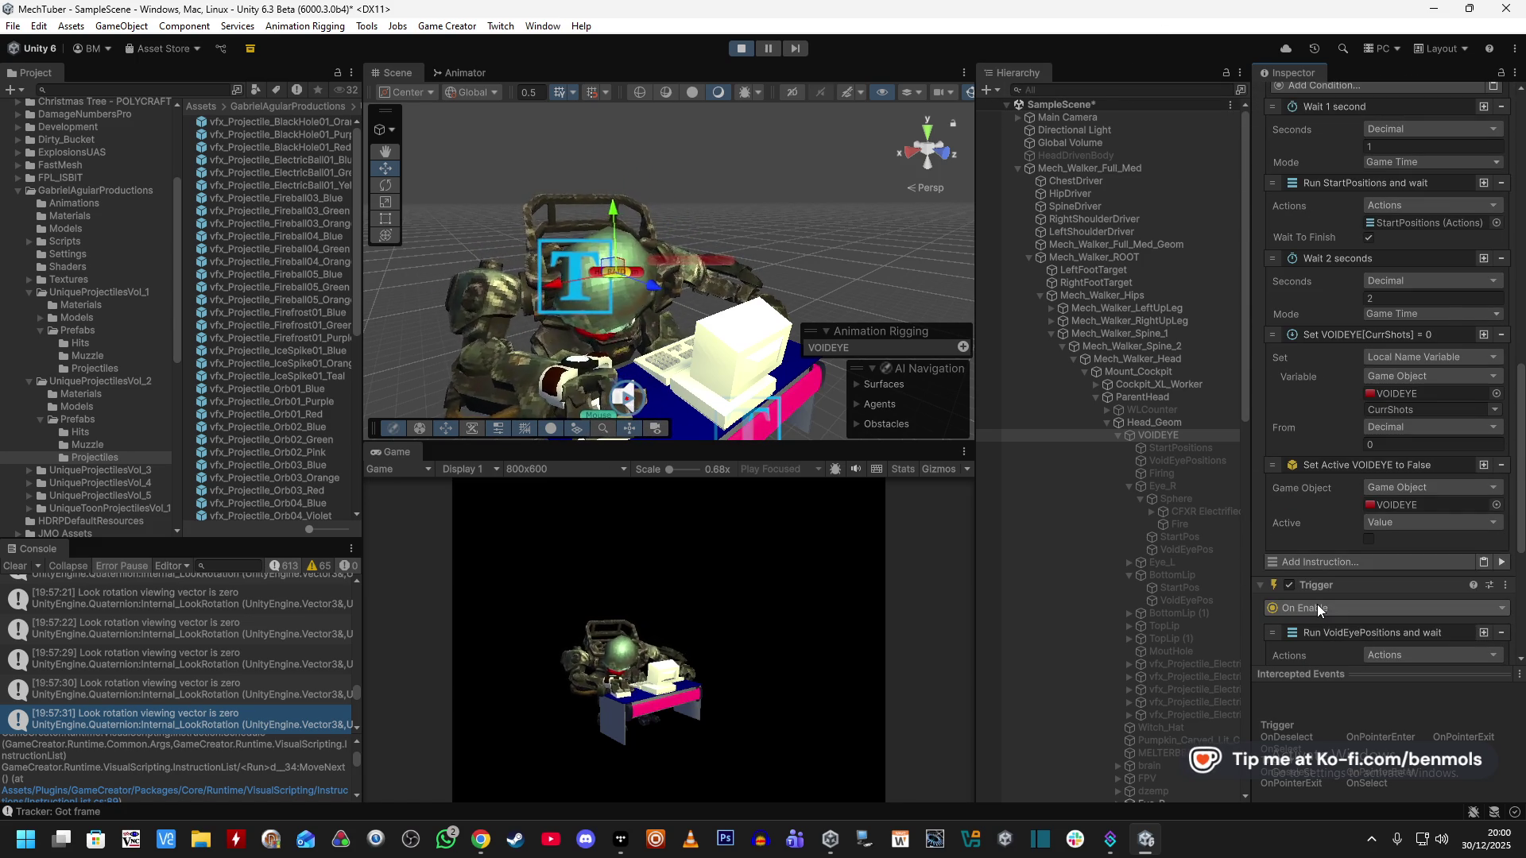
{"action": "scroll", "coordinate": [1318, 604], "scroll_direction": "up", "scroll_amount": 4}
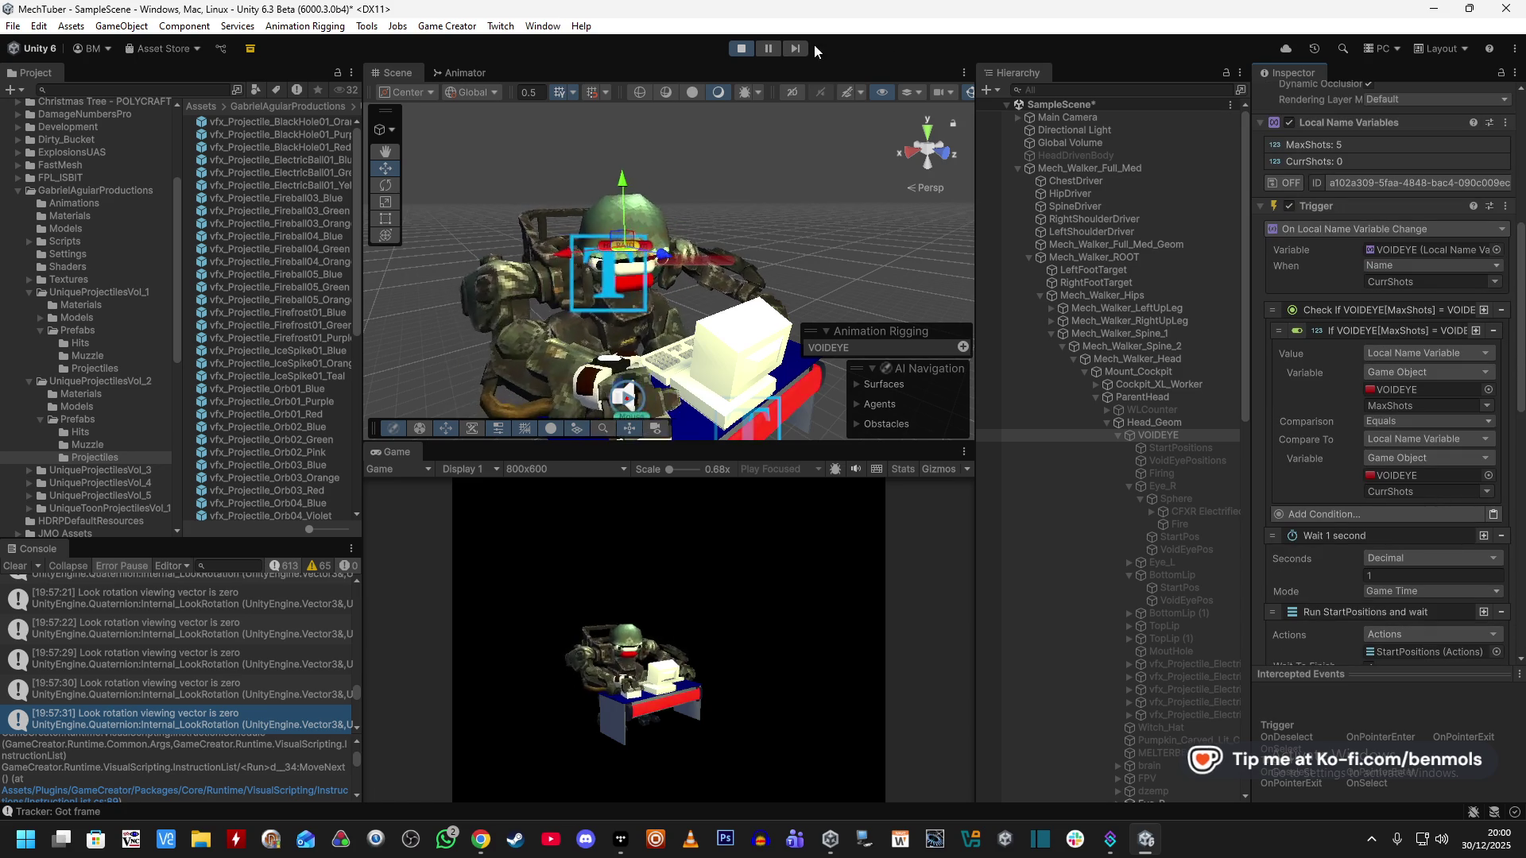
{"action": "left_click", "coordinate": [740, 48]}
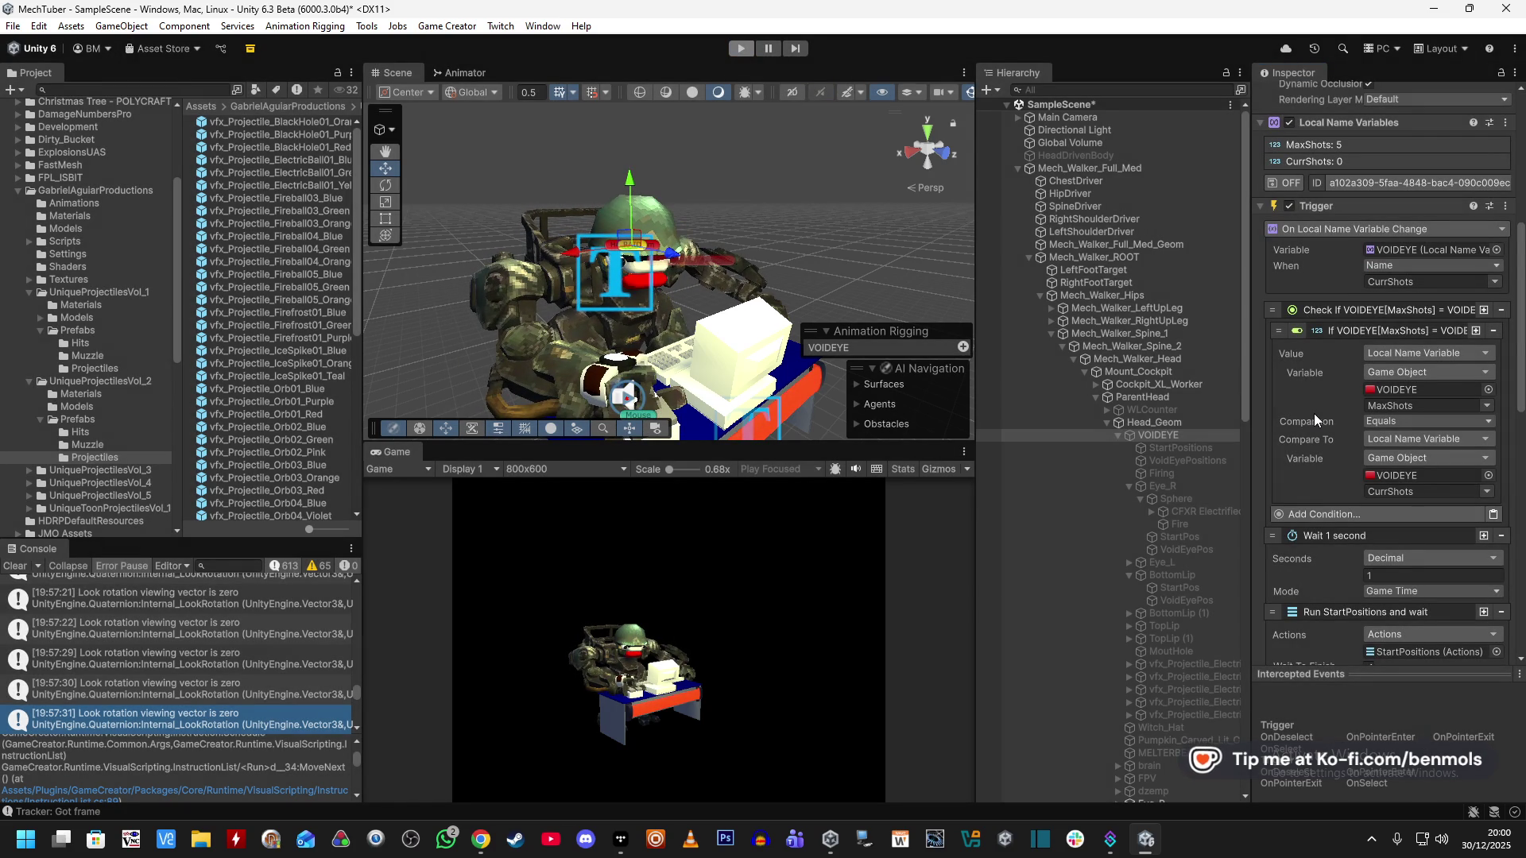
{"action": "left_click", "coordinate": [1214, 524]}
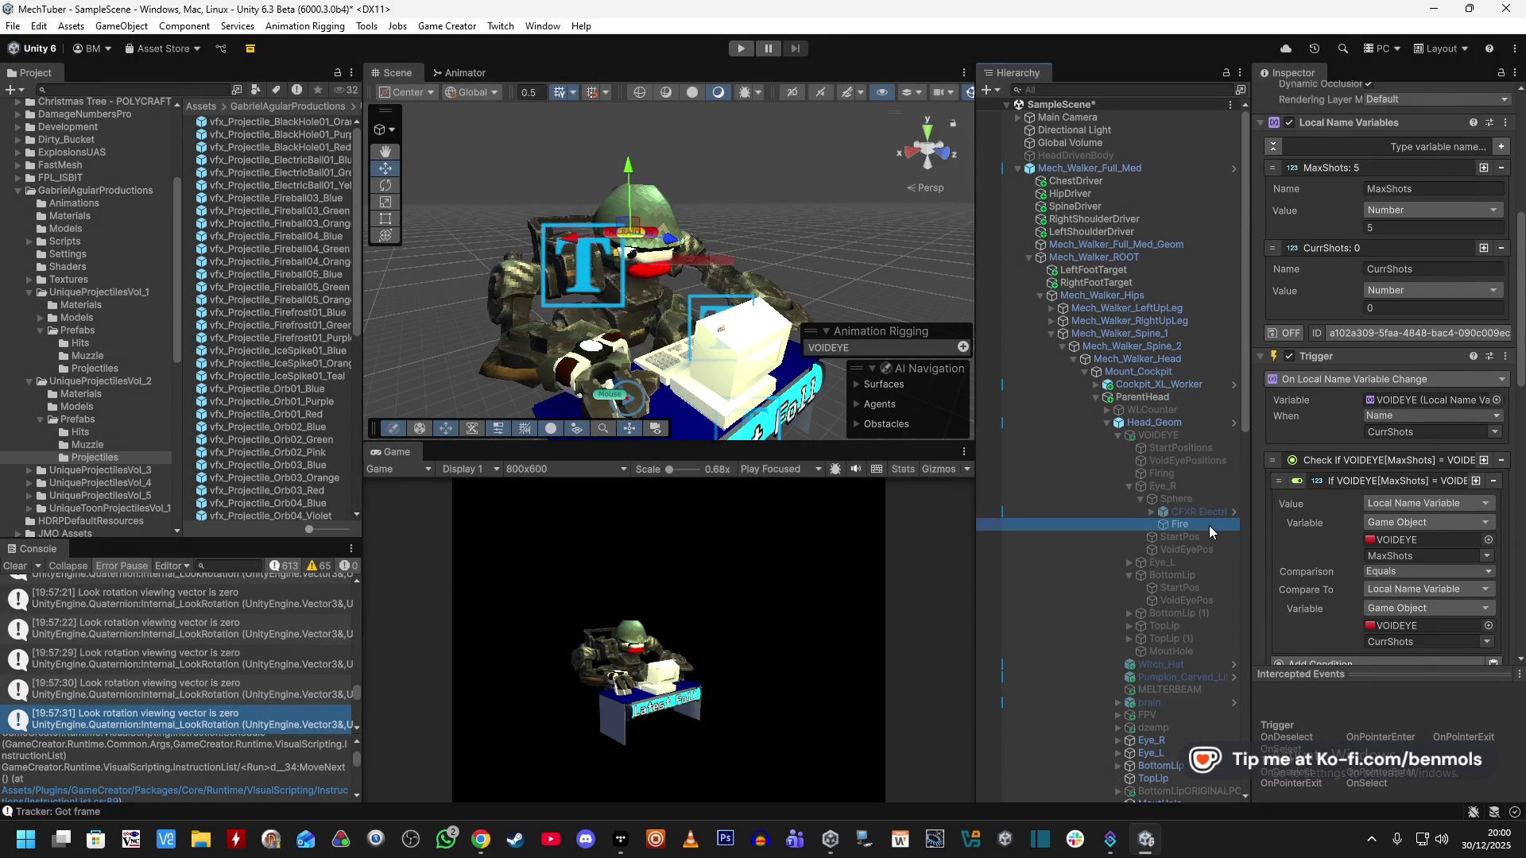
Duplicate Fire as FireTowards and remove its Actions component.
{"action": "key", "text": "ctrl+d"}
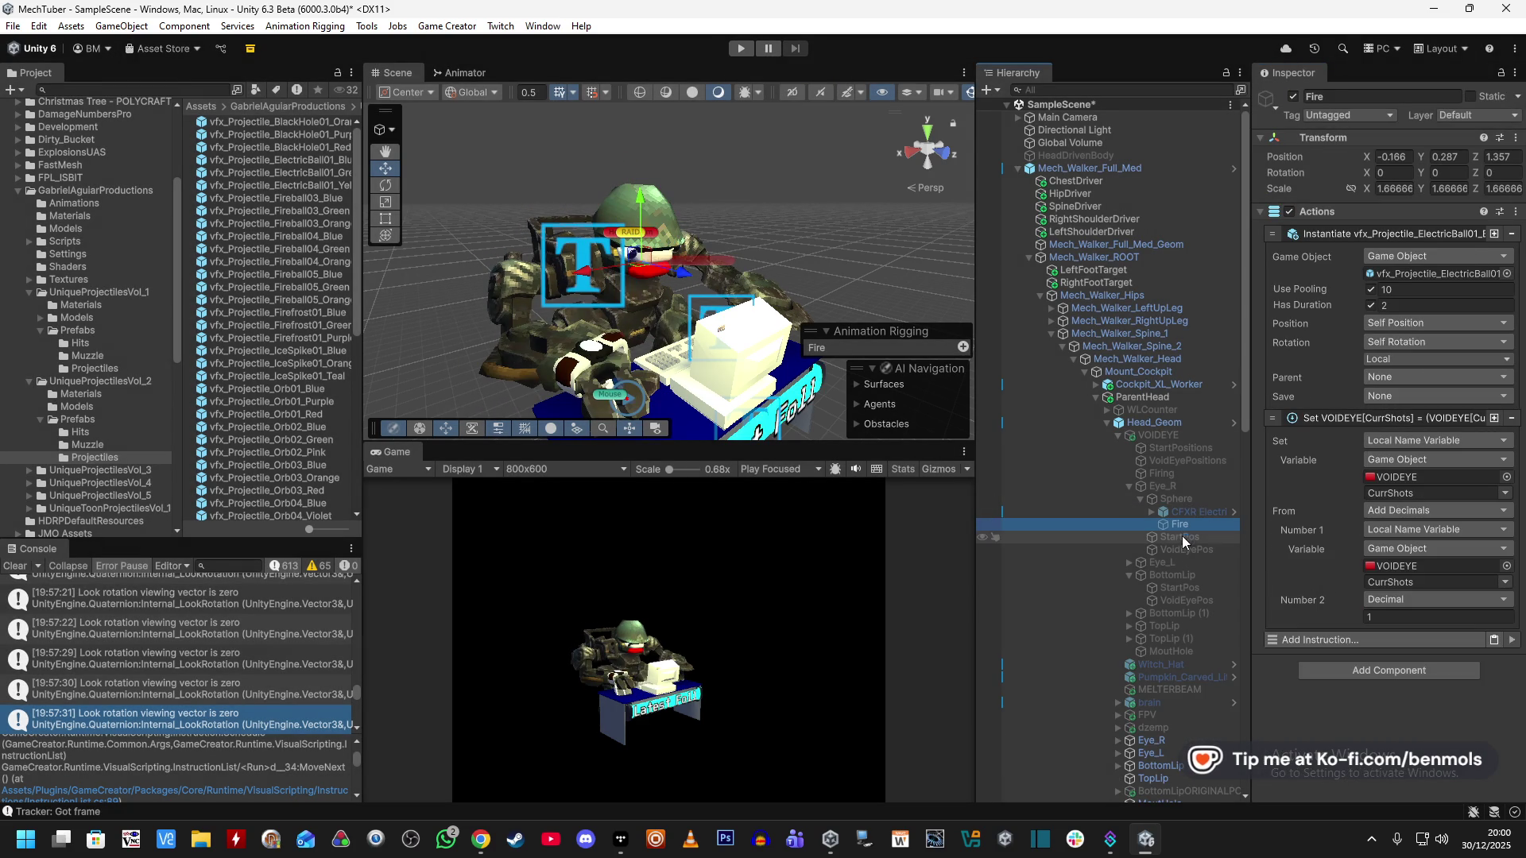
{"action": "left_click", "coordinate": [1386, 96]}
{"action": "type", "text": "Fi"}
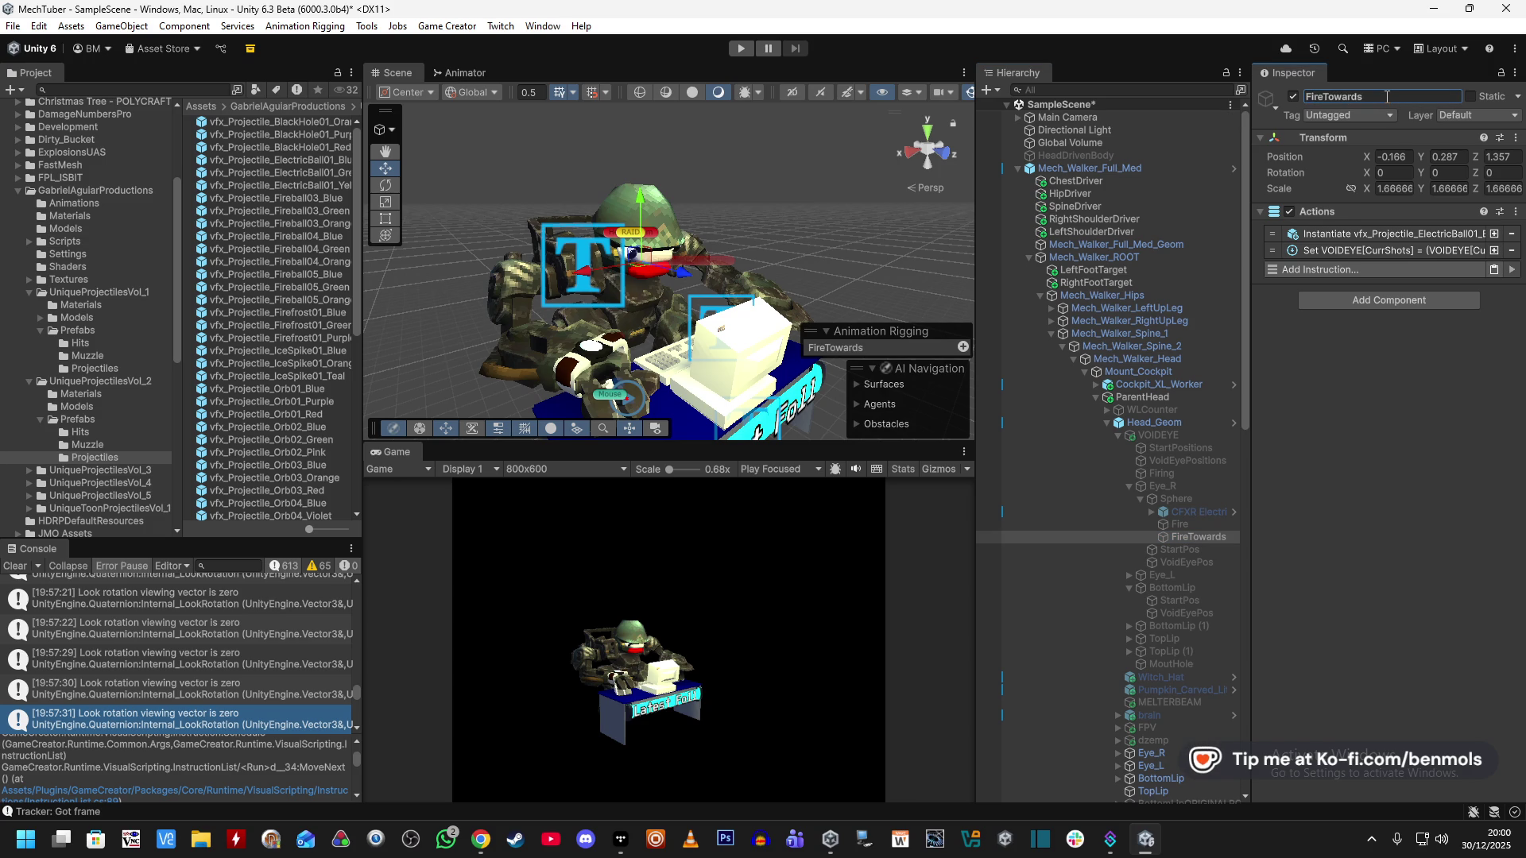
{"action": "left_click", "coordinate": [1515, 211]}
{"action": "left_click", "coordinate": [1454, 289]}
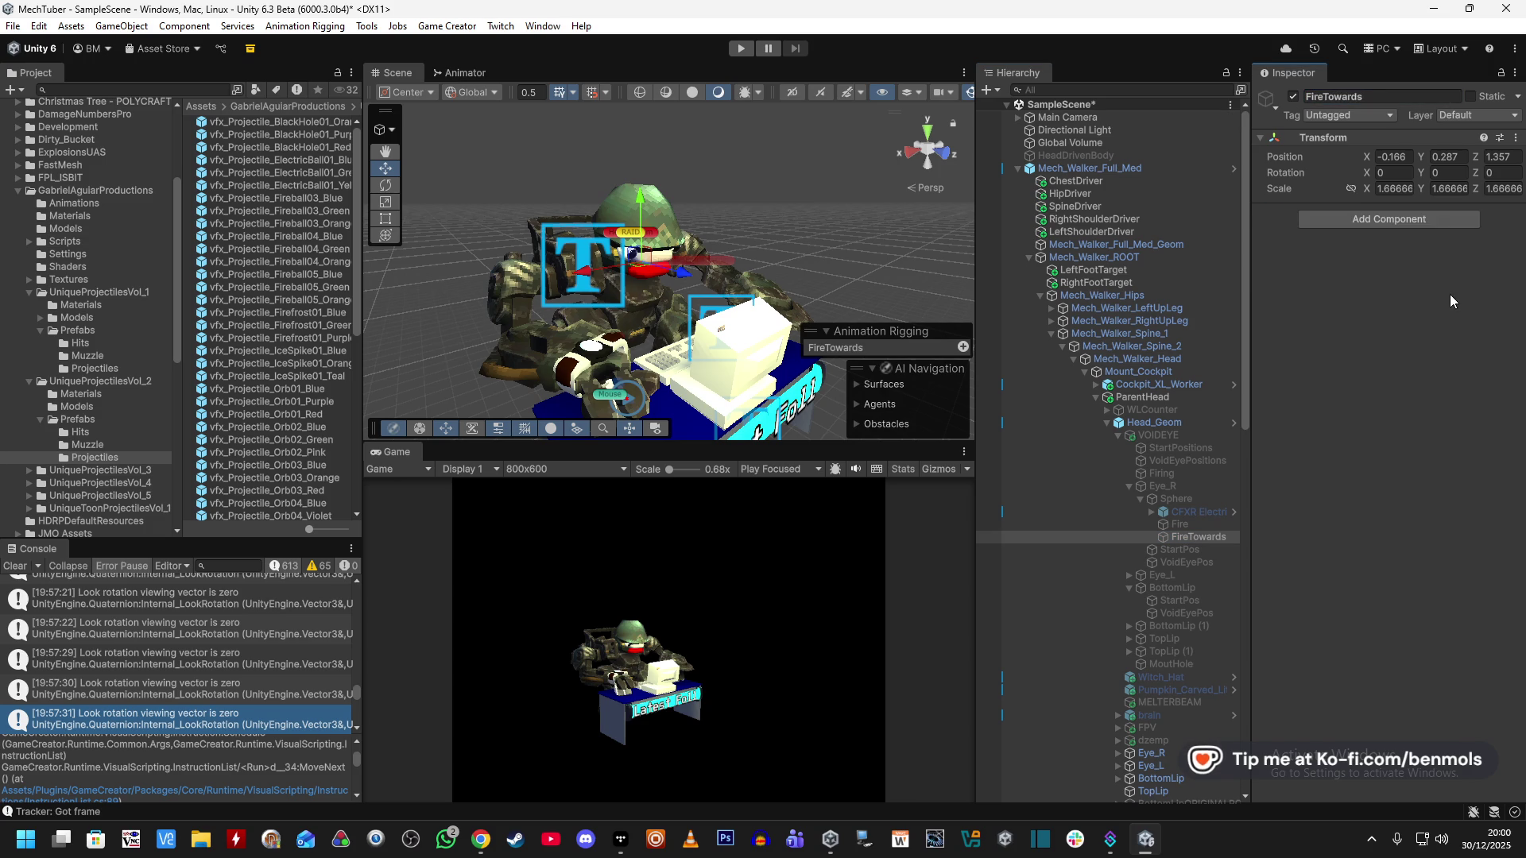
Move FireTowards forward in front of the eye to X -0.17, Y 1.05, Z 3.78.
{"action": "scroll", "coordinate": [846, 198], "scroll_direction": "up", "scroll_amount": 6}
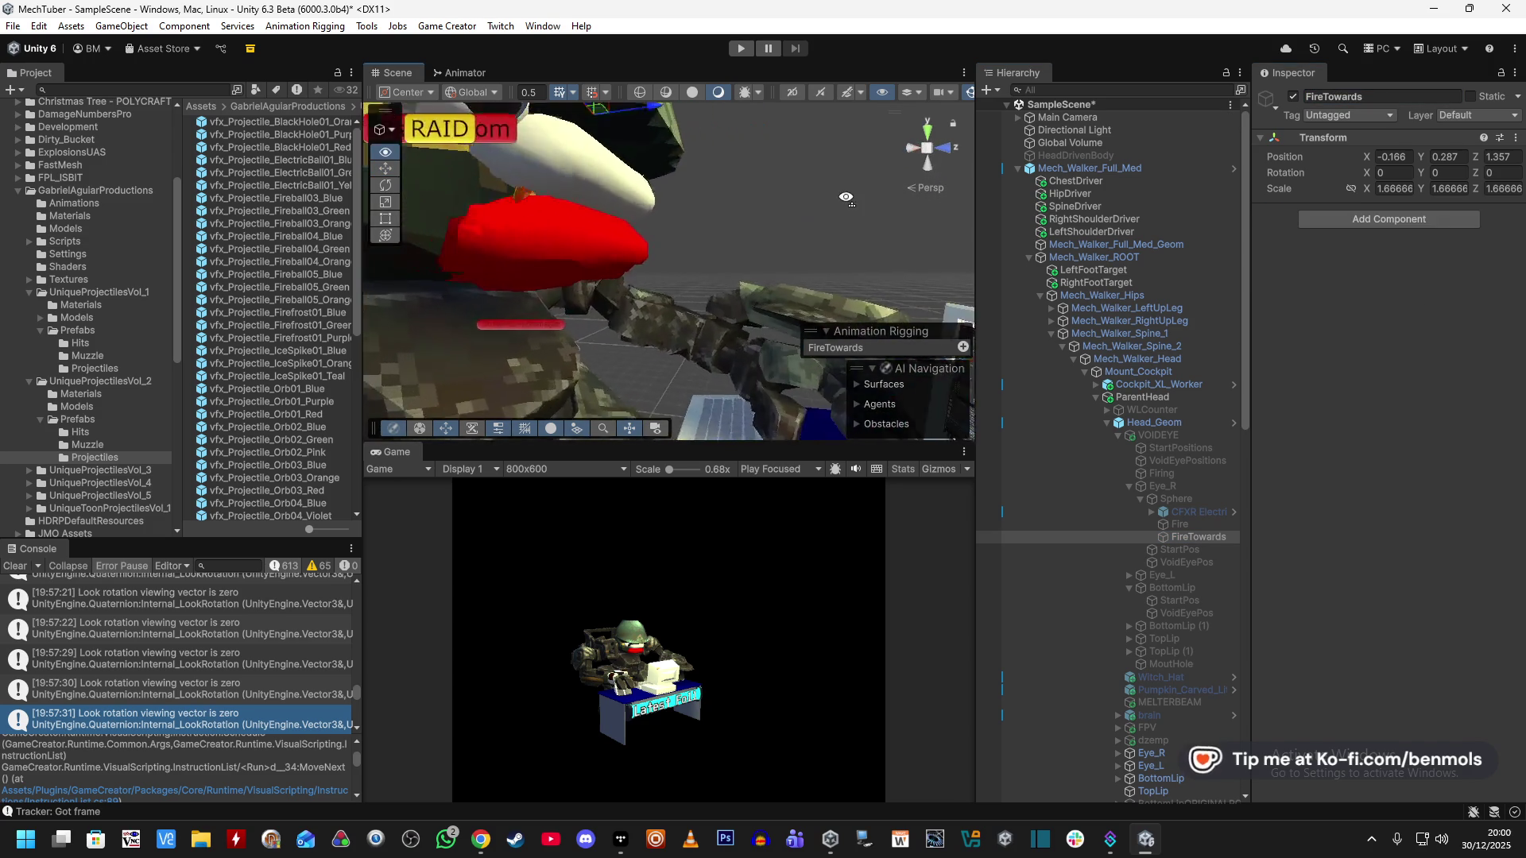
{"action": "mouse_move", "coordinate": [846, 198]}
{"action": "left_mouse_down"}
{"action": "mouse_move", "coordinate": [908, 162]}
{"action": "mouse_move", "coordinate": [912, 198]}
{"action": "mouse_move", "coordinate": [685, 203]}
{"action": "mouse_move", "coordinate": [703, 200]}
{"action": "left_mouse_up"}
{"action": "mouse_move", "coordinate": [766, 141]}
{"action": "left_mouse_down"}
{"action": "mouse_move", "coordinate": [765, 194]}
{"action": "mouse_move", "coordinate": [768, 178]}
{"action": "left_mouse_up"}
{"action": "scroll", "coordinate": [767, 247], "scroll_direction": "down", "scroll_amount": 5}
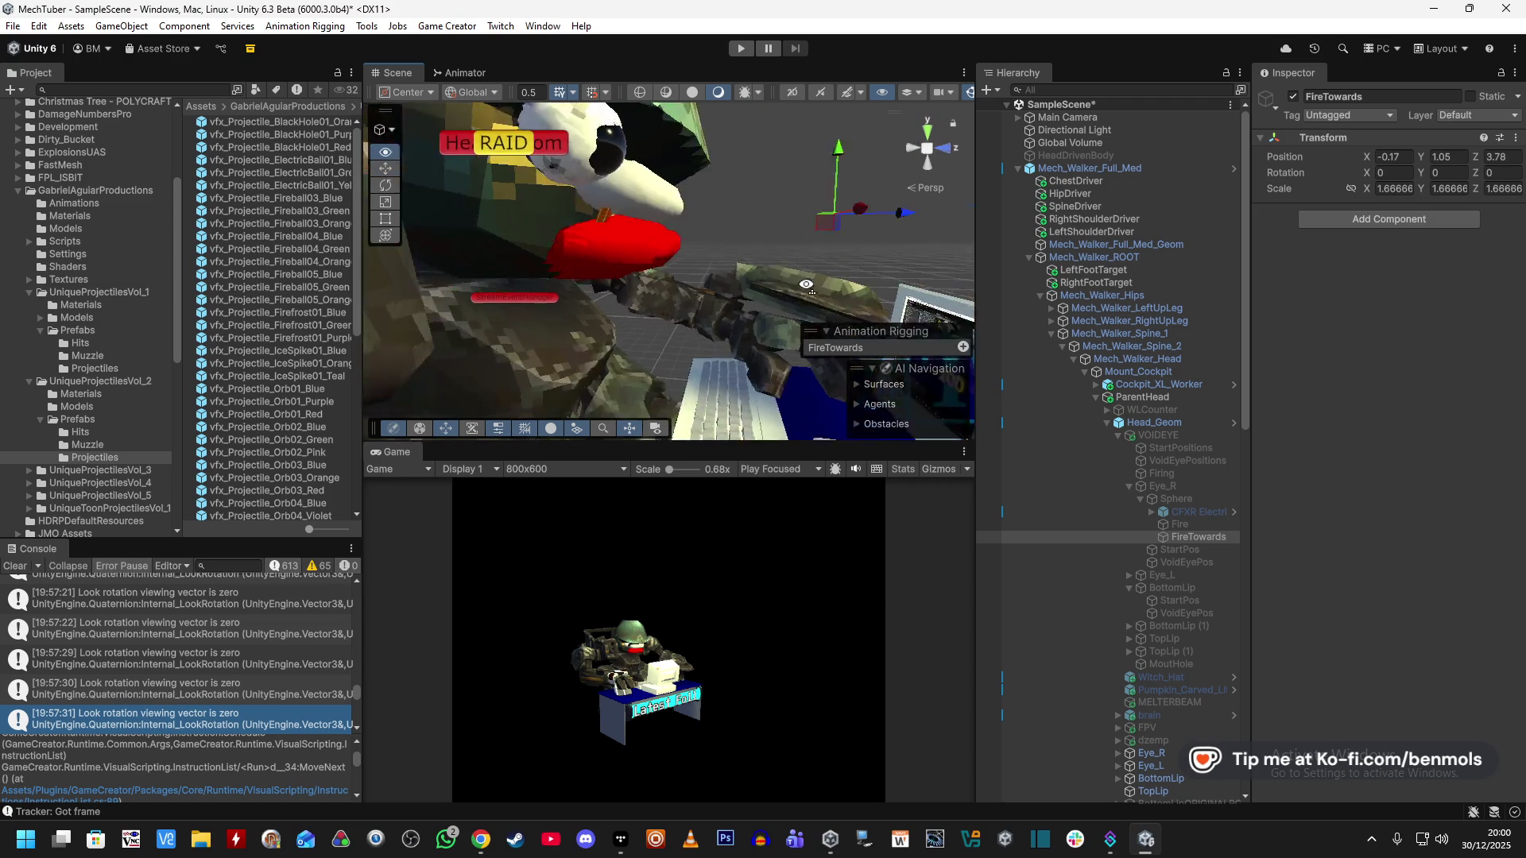
{"action": "left_click_drag", "start_coordinate": [699, 298], "coordinate": [615, 354]}
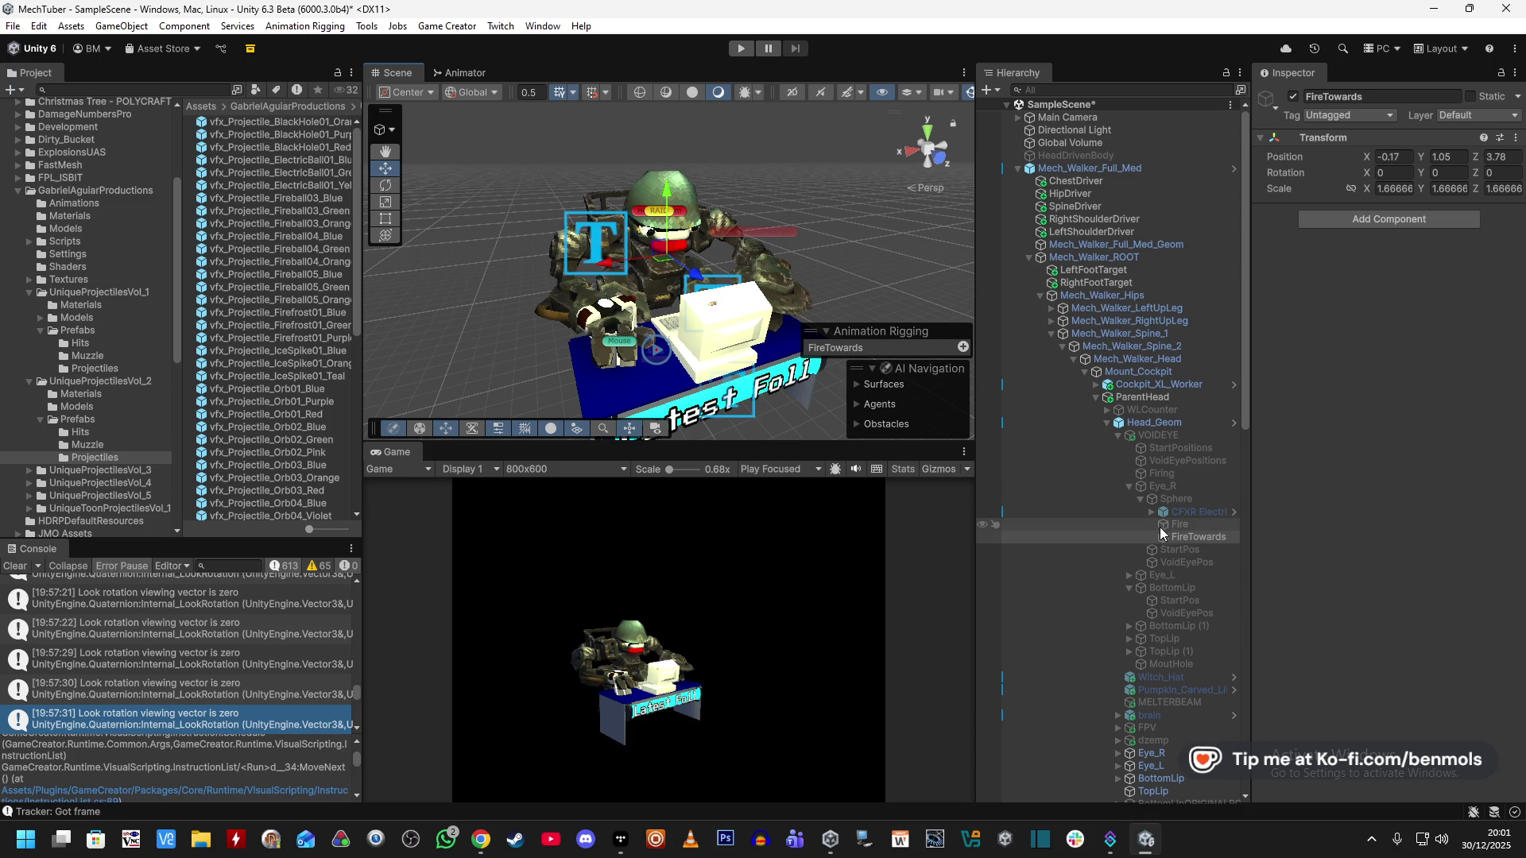
{"action": "left_click", "coordinate": [1179, 524]}
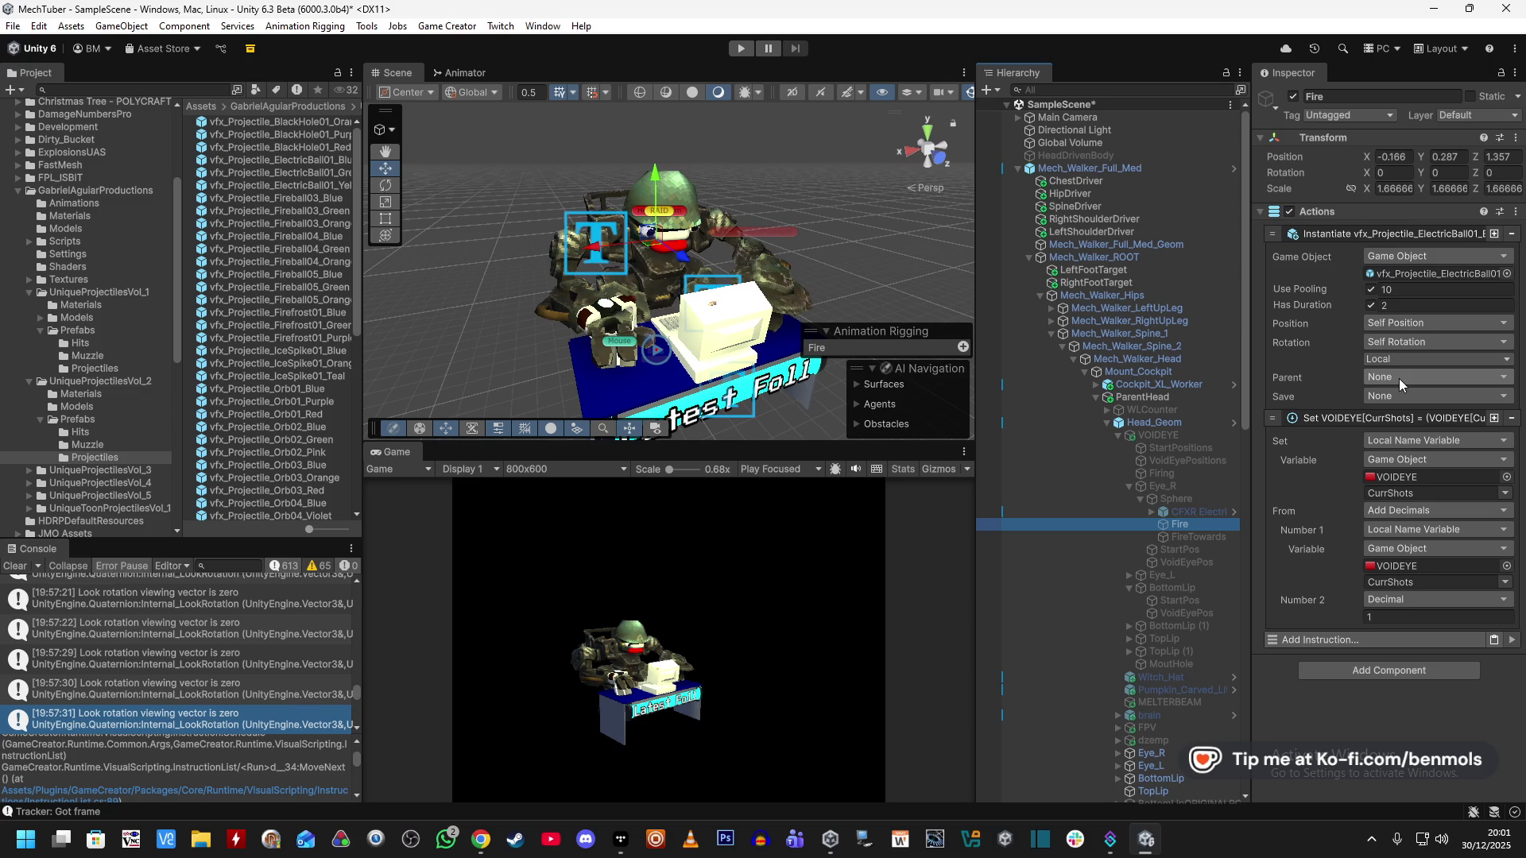
Open the electric ball prefab and change the Add VelocityChange force to 13.
{"action": "left_click", "coordinate": [321, 148]}
{"action": "left_click", "coordinate": [316, 159]}
{"action": "double_click", "coordinate": [316, 159]}
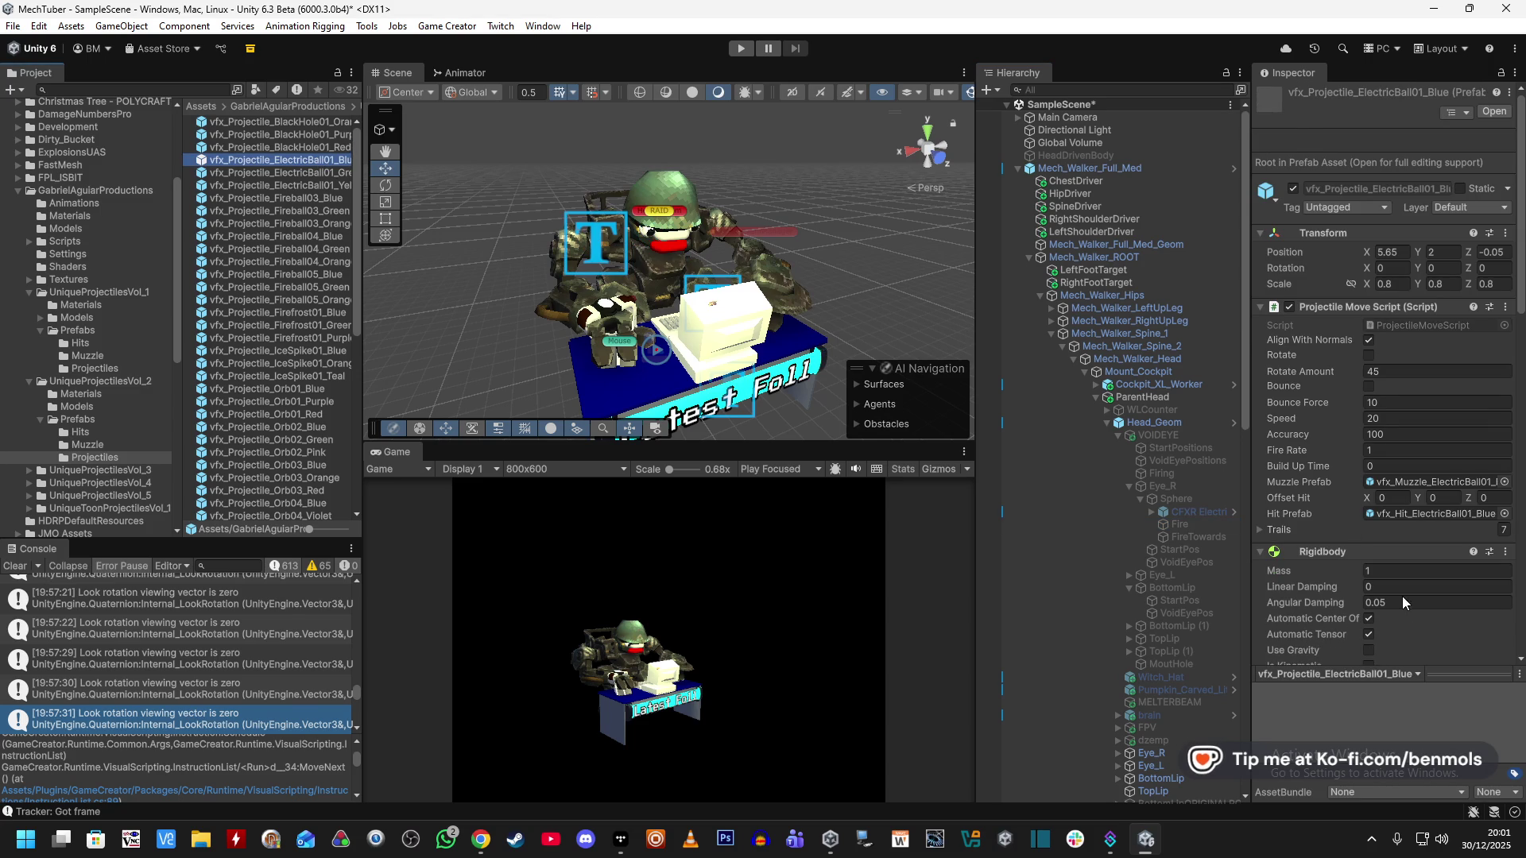
{"action": "left_click", "coordinate": [1380, 592]}
{"action": "left_click", "coordinate": [1390, 559]}
{"action": "type", "text": "12"}
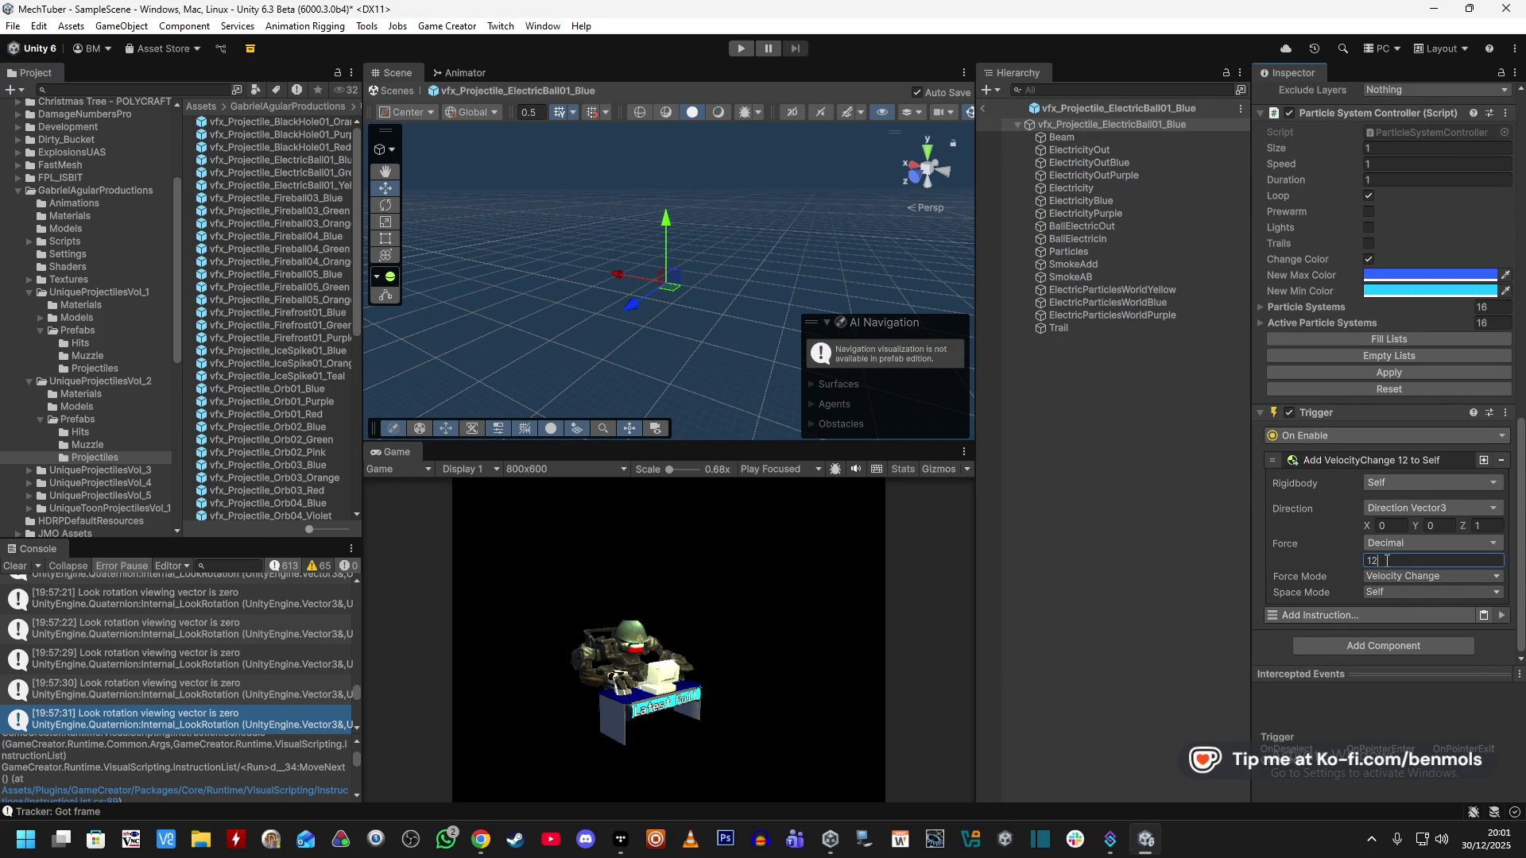
{"action": "key", "text": "BackSpace"}
{"action": "type", "text": "3"}
Set the impulse direction to Towards Position.
{"action": "scroll", "coordinate": [1320, 572], "scroll_direction": "up", "scroll_amount": 10}
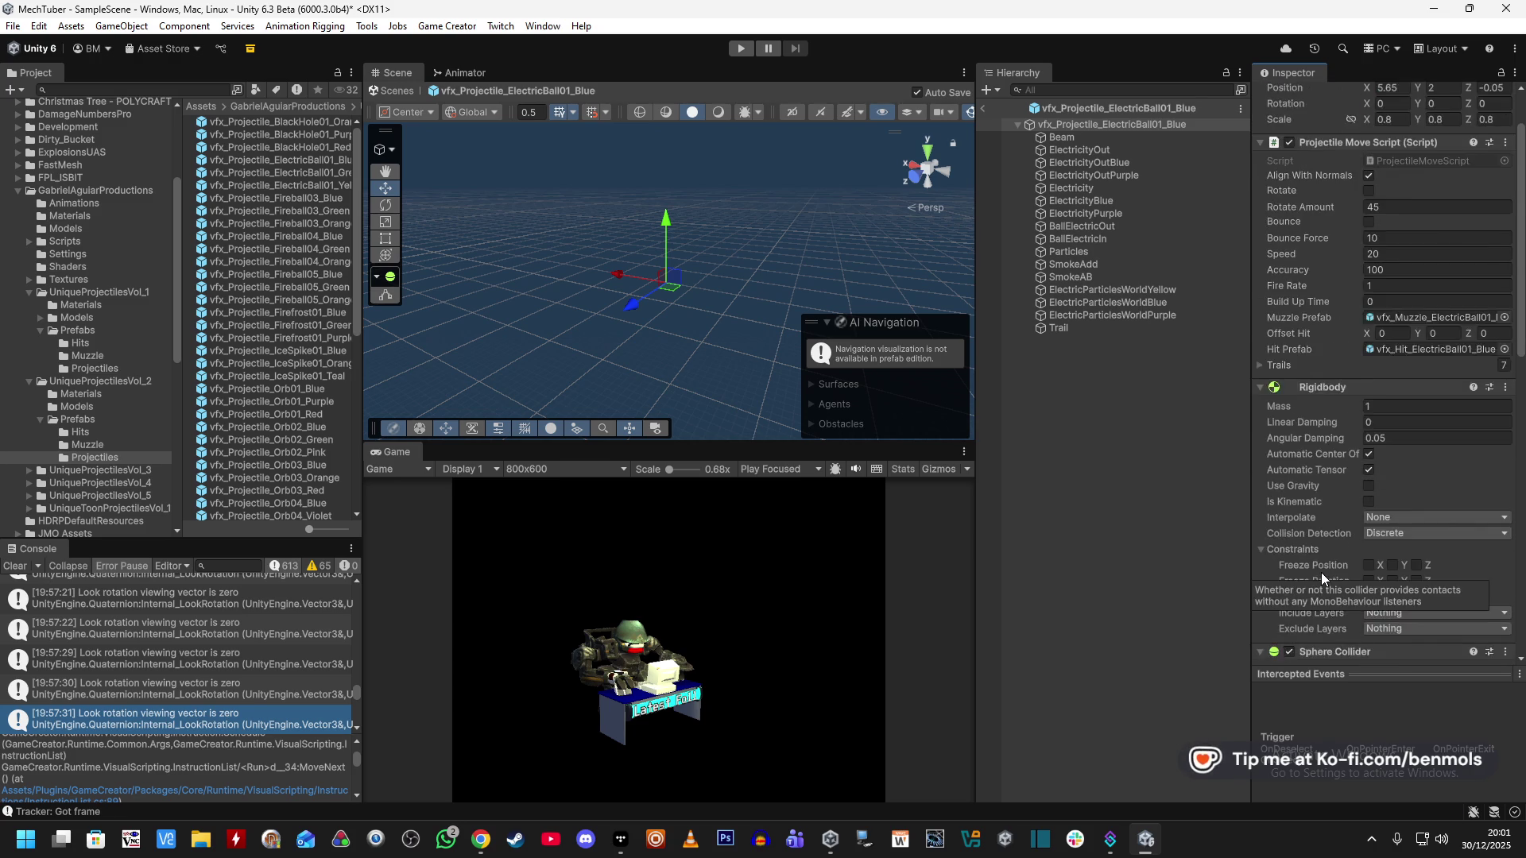
{"action": "scroll", "coordinate": [1337, 563], "scroll_direction": "down", "scroll_amount": 10}
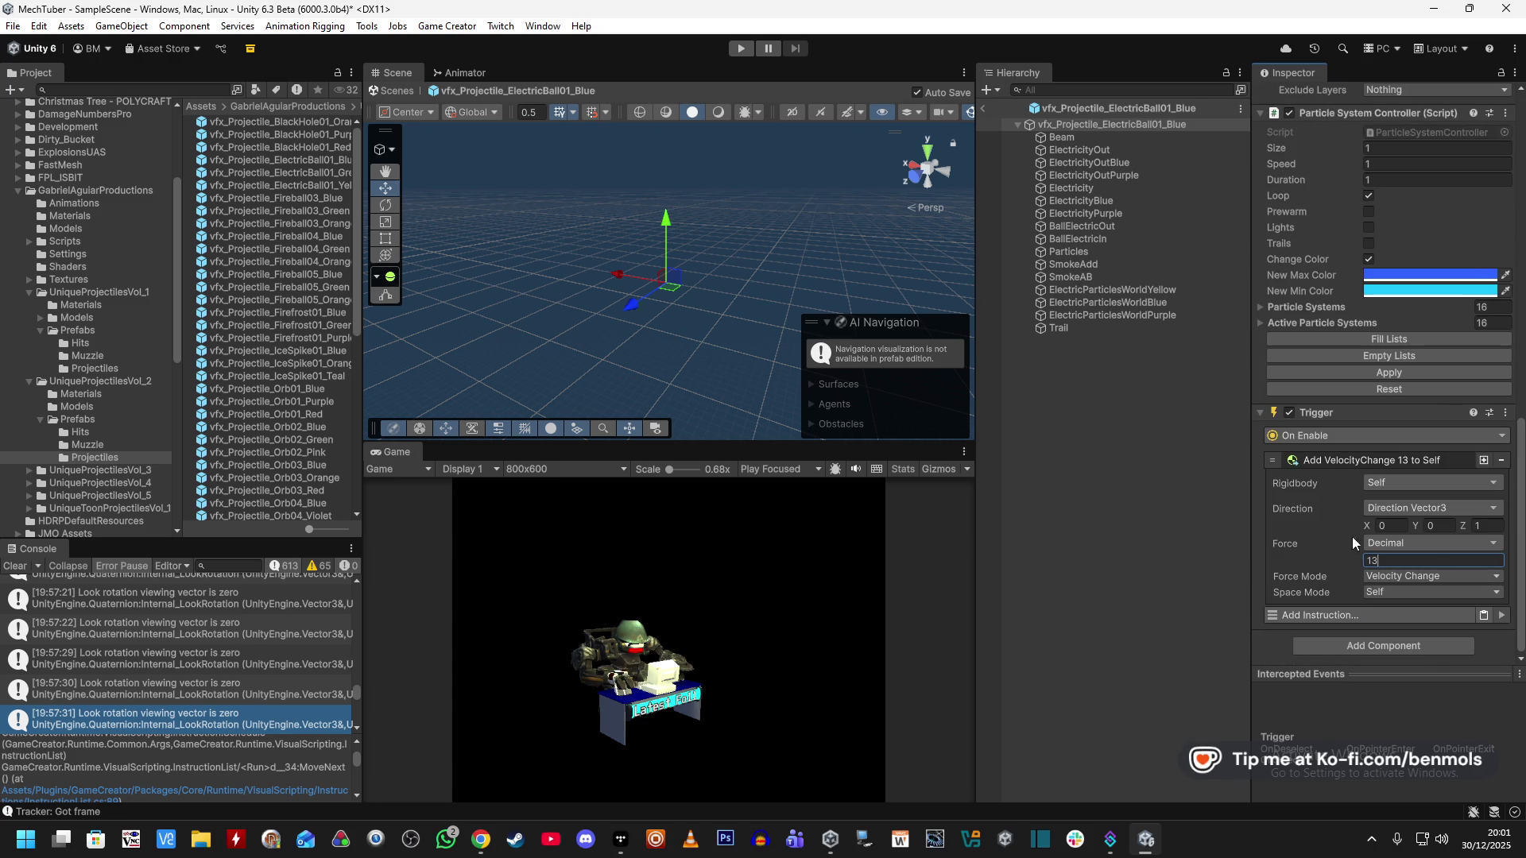
{"action": "left_click", "coordinate": [1424, 509]}
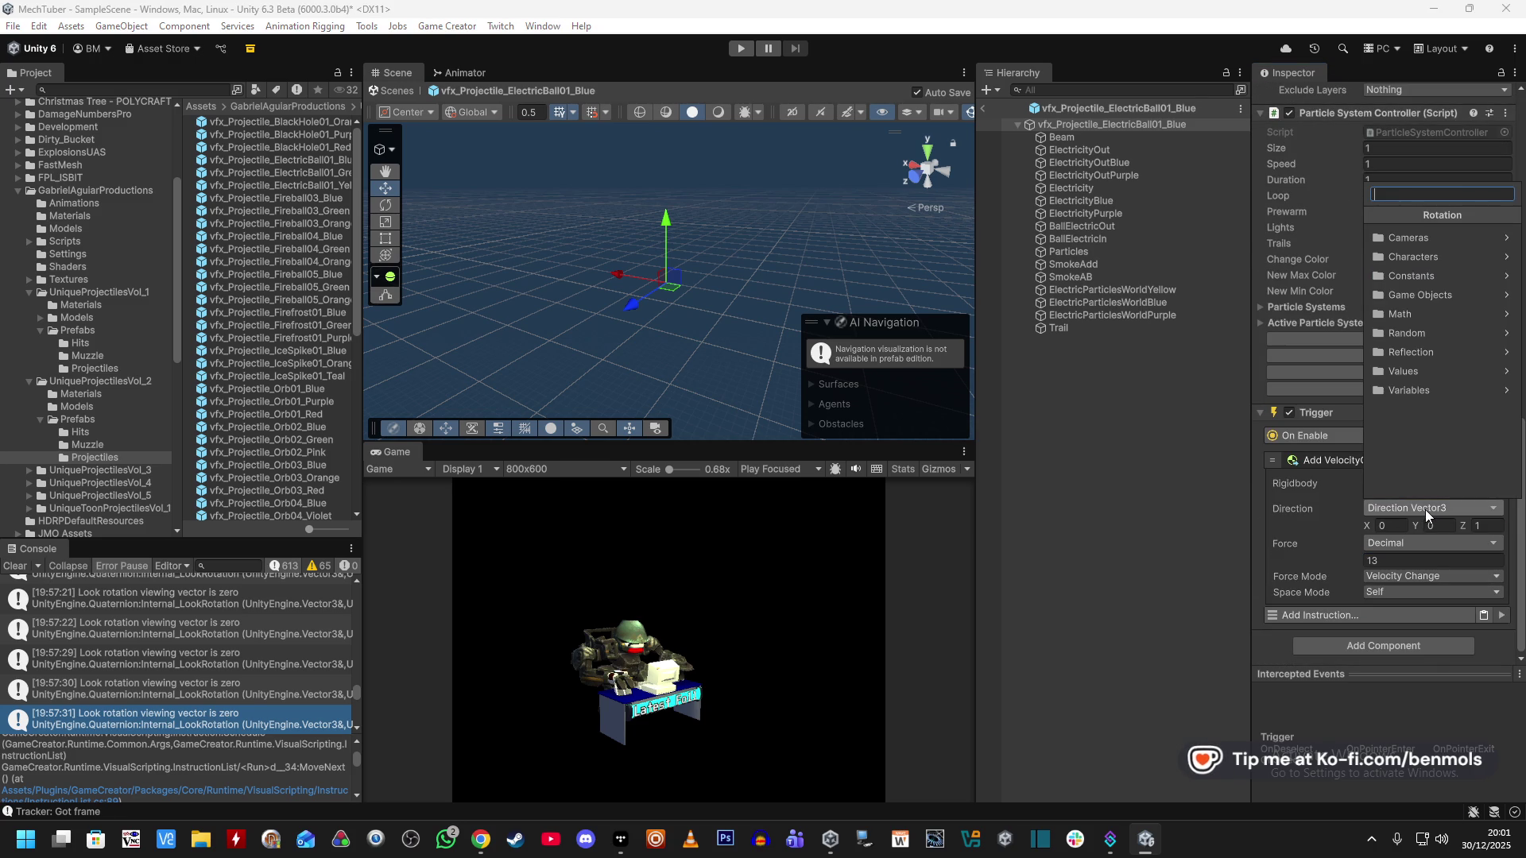
{"action": "left_click", "coordinate": [1446, 297]}
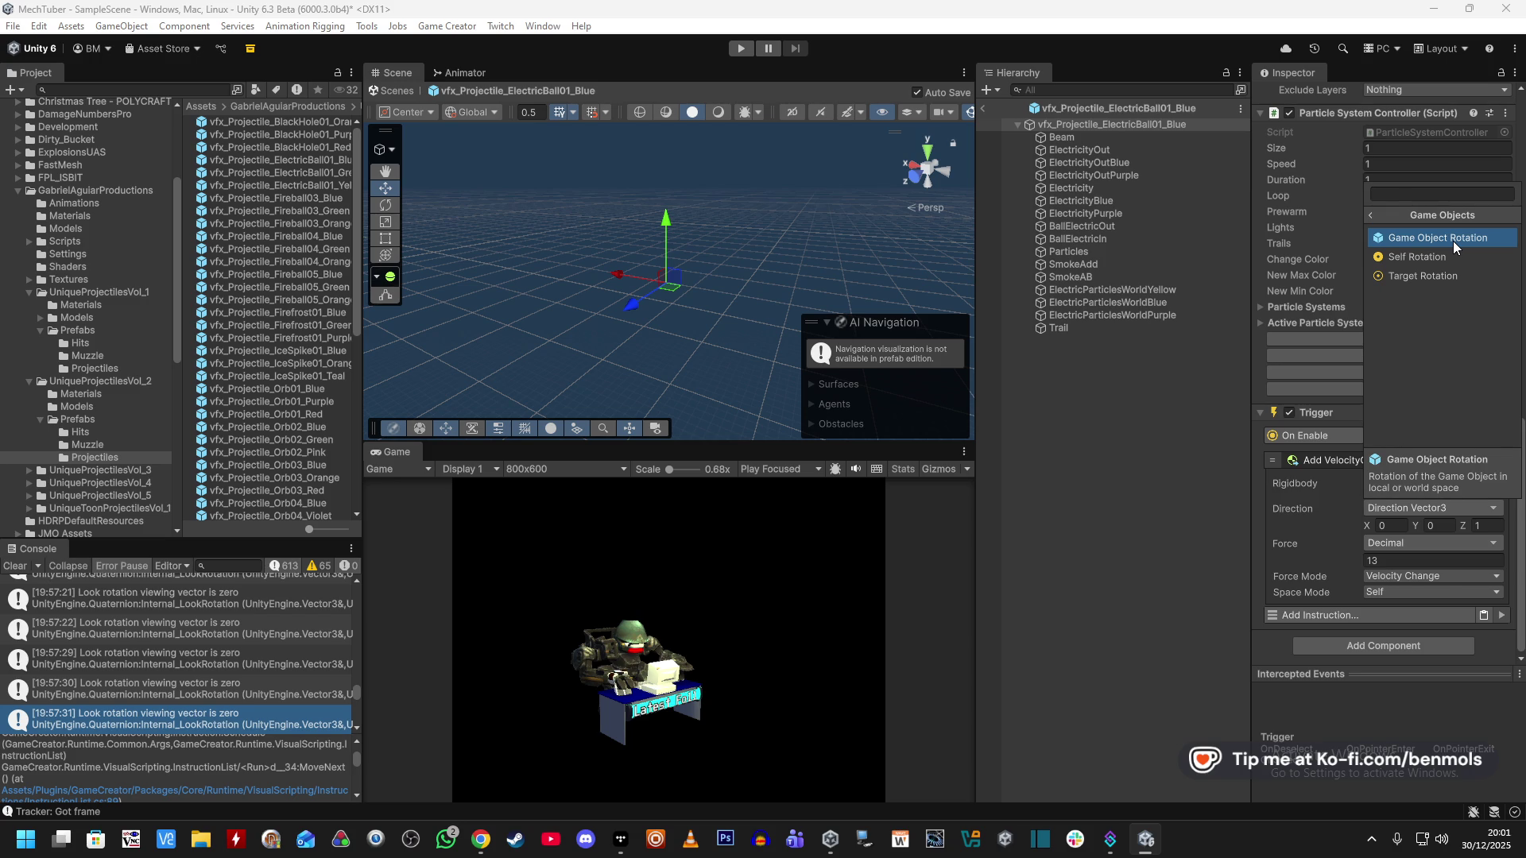
{"action": "left_click", "coordinate": [1444, 195]}
{"action": "type", "text": "tow"}
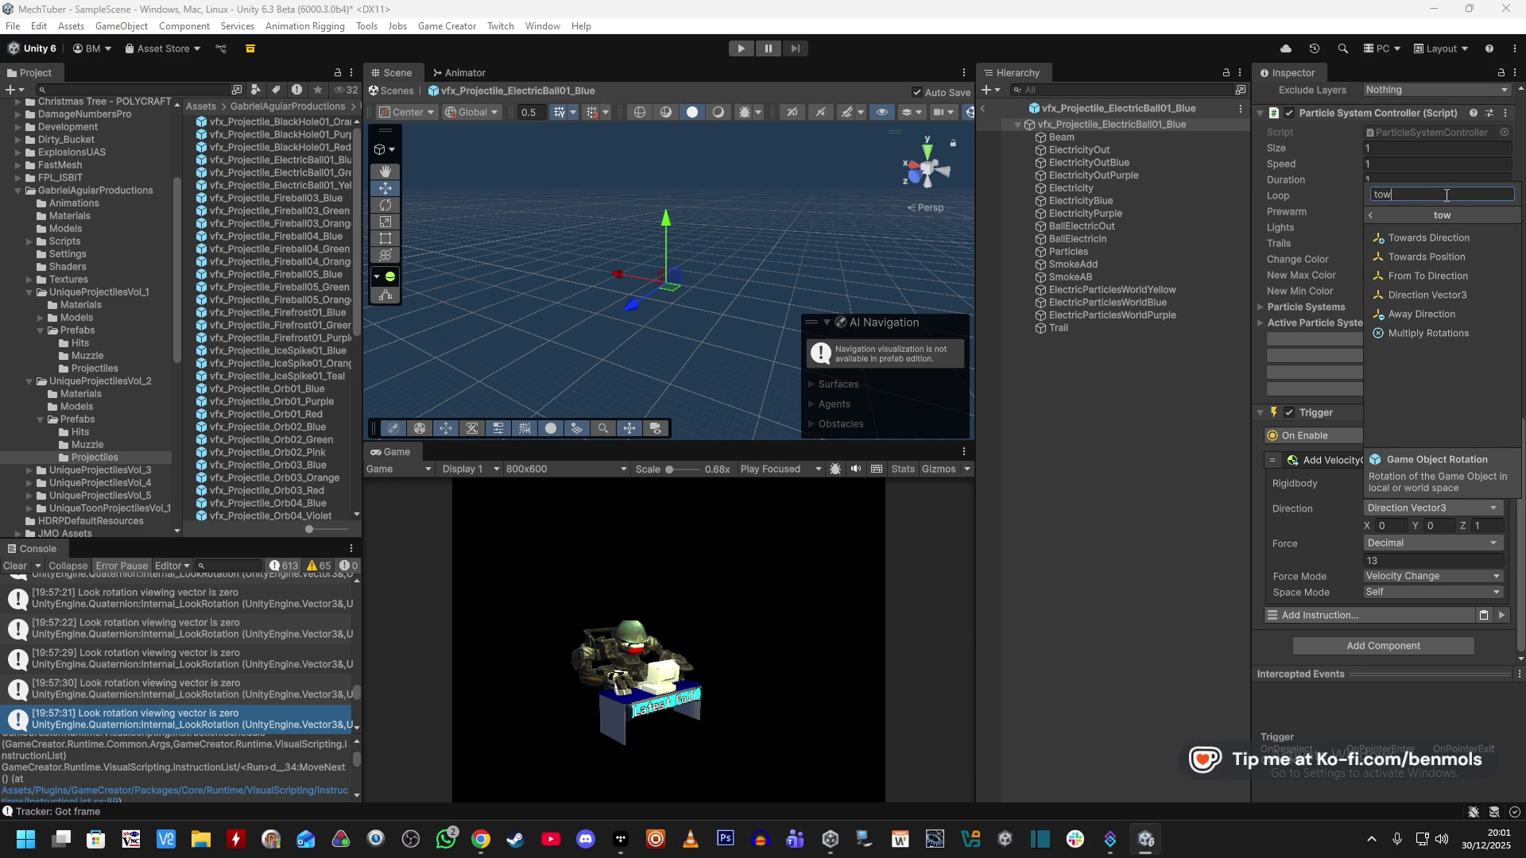
{"action": "left_click", "coordinate": [1443, 255]}
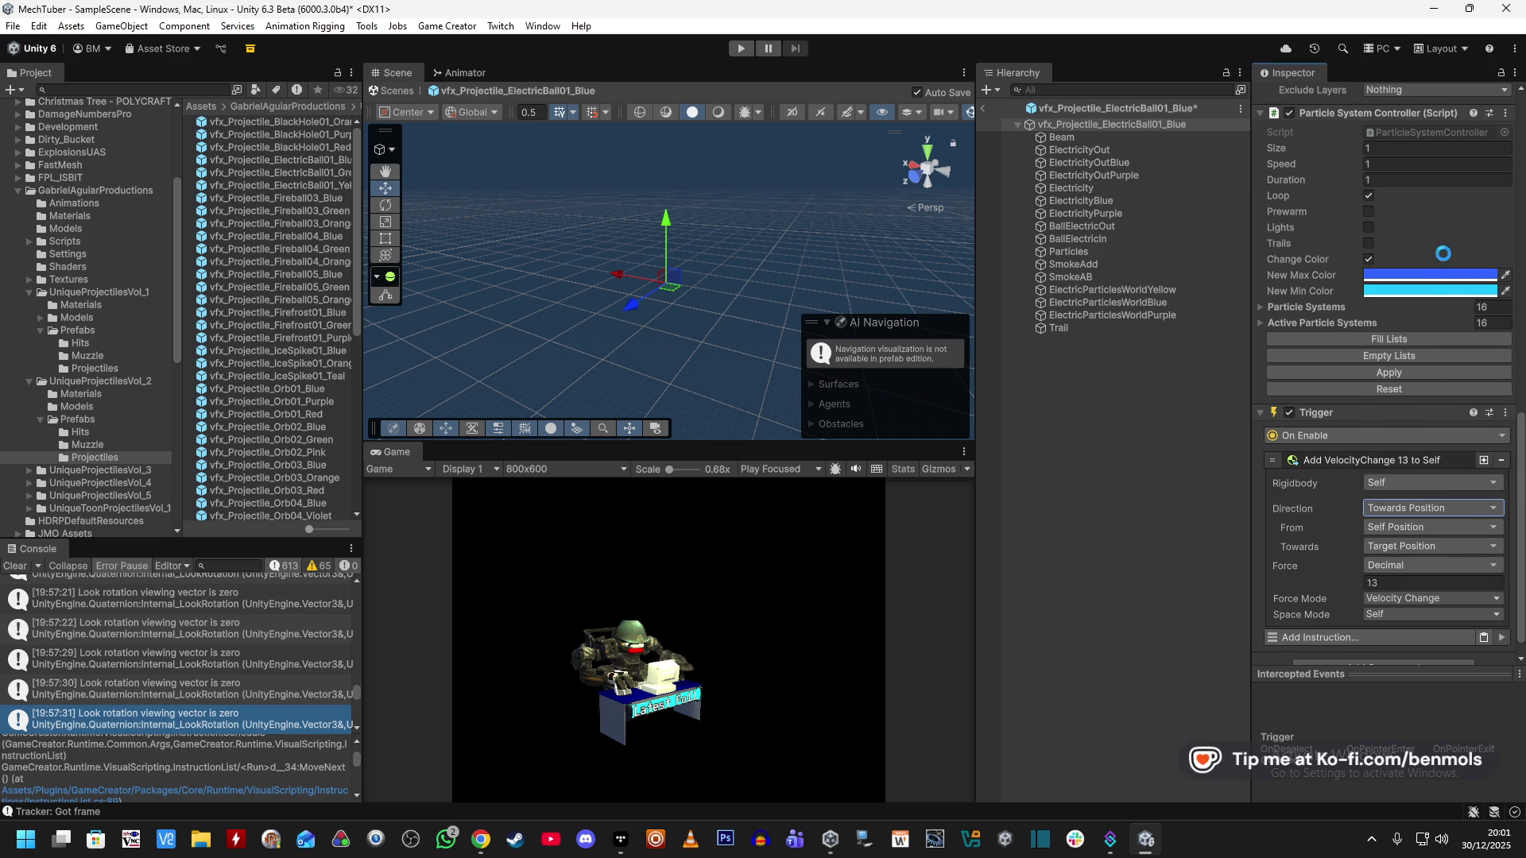
Set the direction's From to Game Object Position.
{"action": "left_click", "coordinate": [1394, 526]}
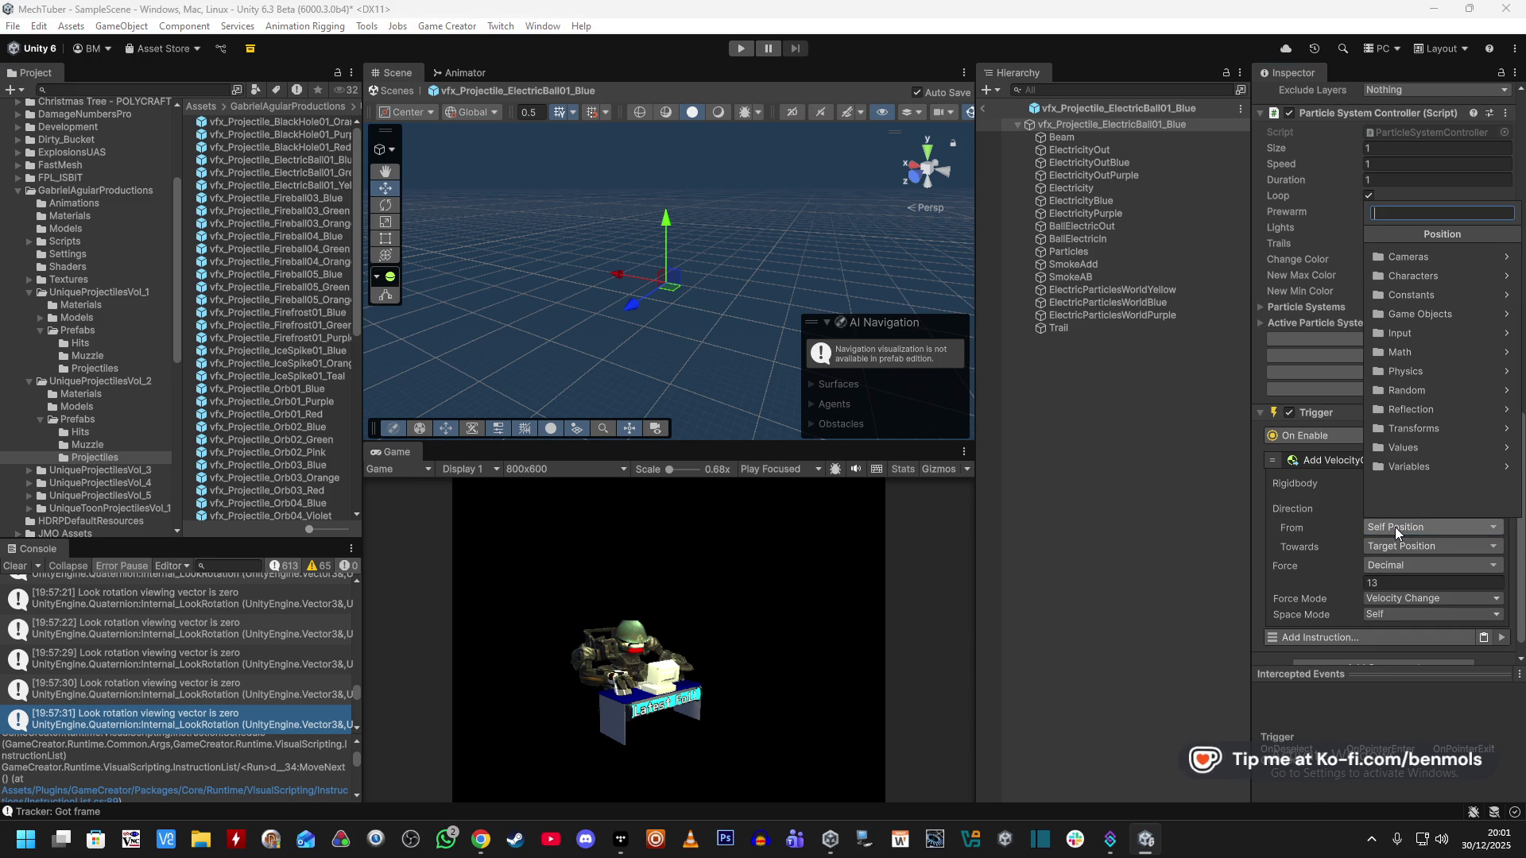
{"action": "type", "text": "chil"}
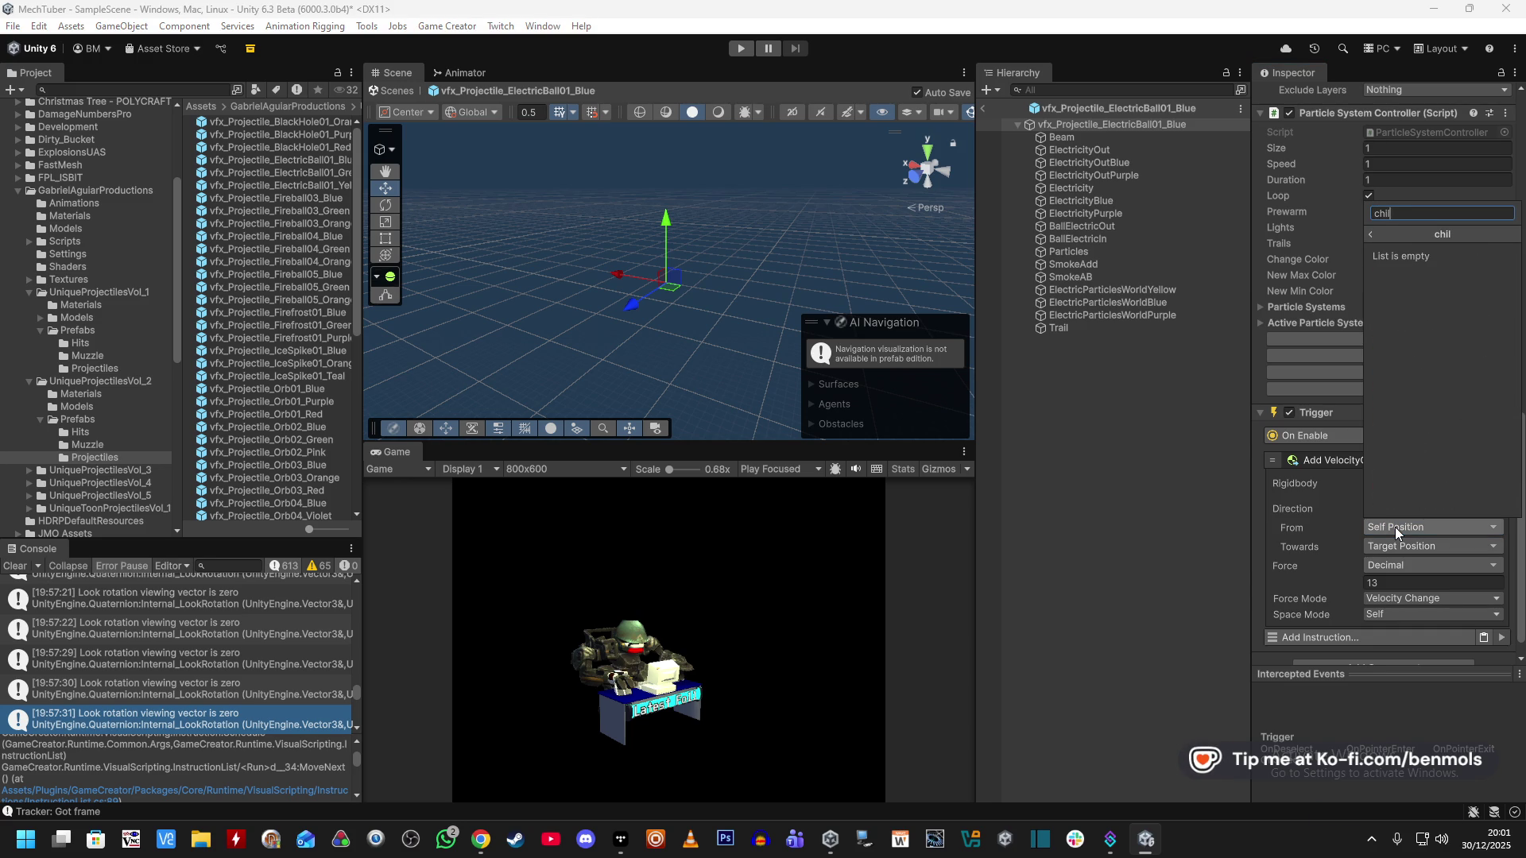
{"action": "key", "text": "BackSpace"}
{"action": "key", "text": "BackSpace"}
{"action": "key", "text": "BackSpace"}
{"action": "type", "text": "pare"}
{"action": "key", "text": "BackSpace"}
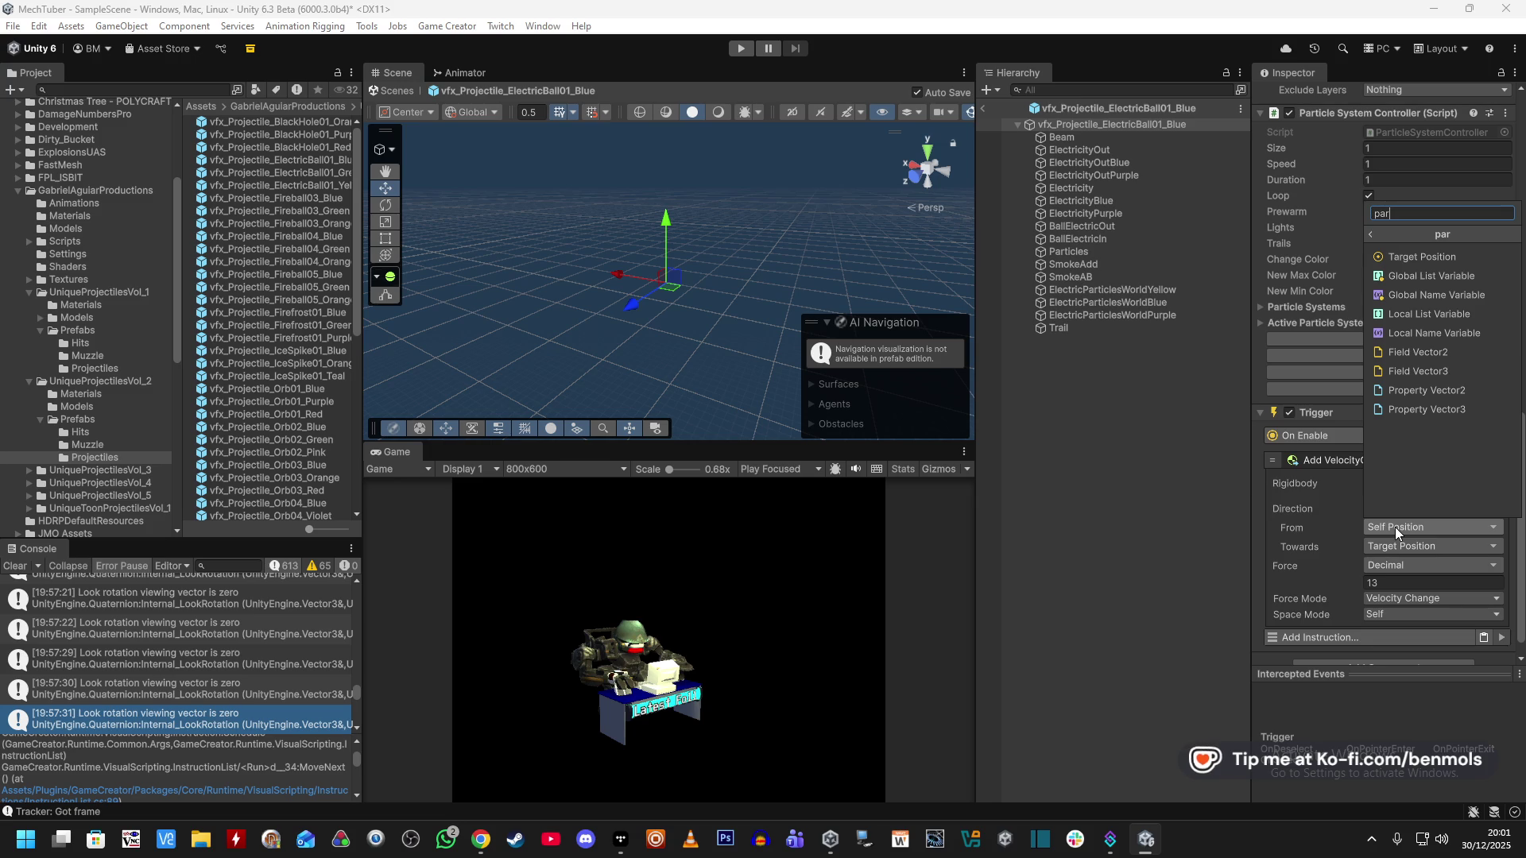
{"action": "key", "text": "BackSpace"}
{"action": "key", "text": "BackSpace"}
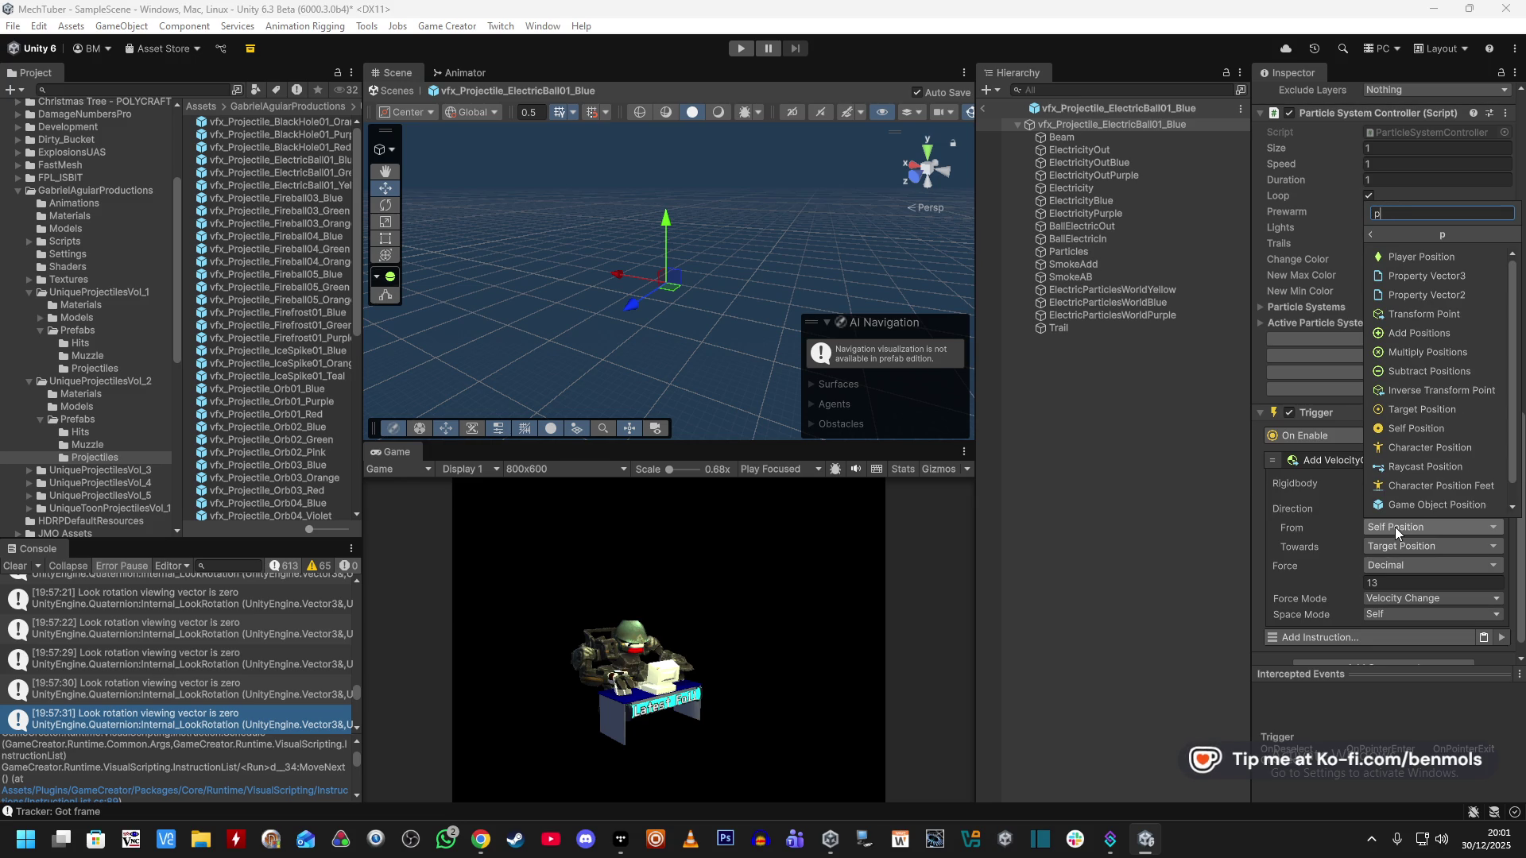
{"action": "scroll", "coordinate": [1427, 472], "scroll_direction": "down", "scroll_amount": 2}
{"action": "left_click", "coordinate": [1437, 434]}
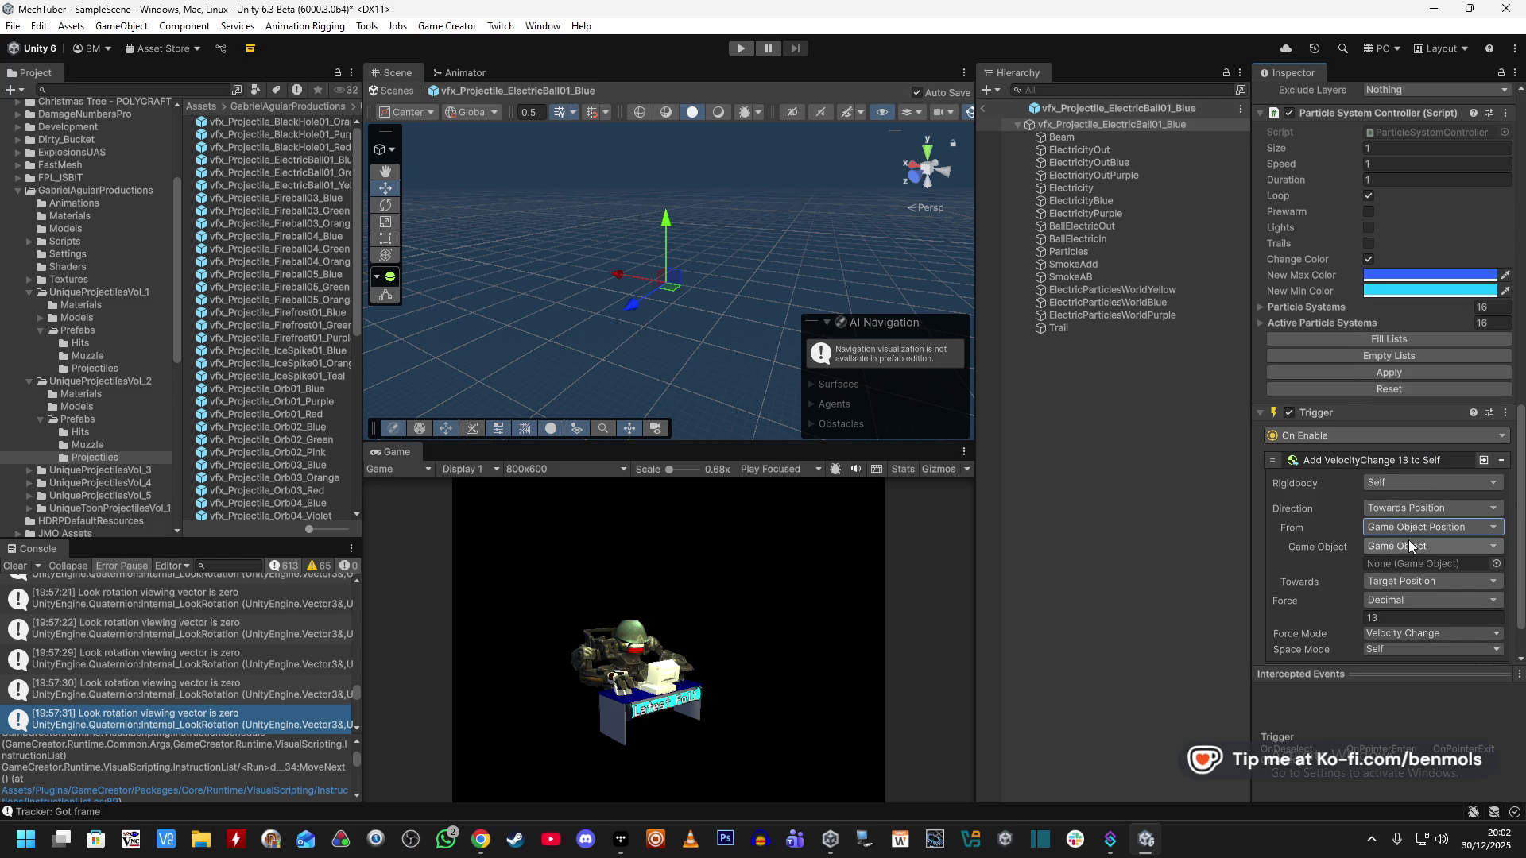
Choose Parent as the From position's game object.
{"action": "left_click", "coordinate": [1448, 546]}
{"action": "type", "text": "pare"}
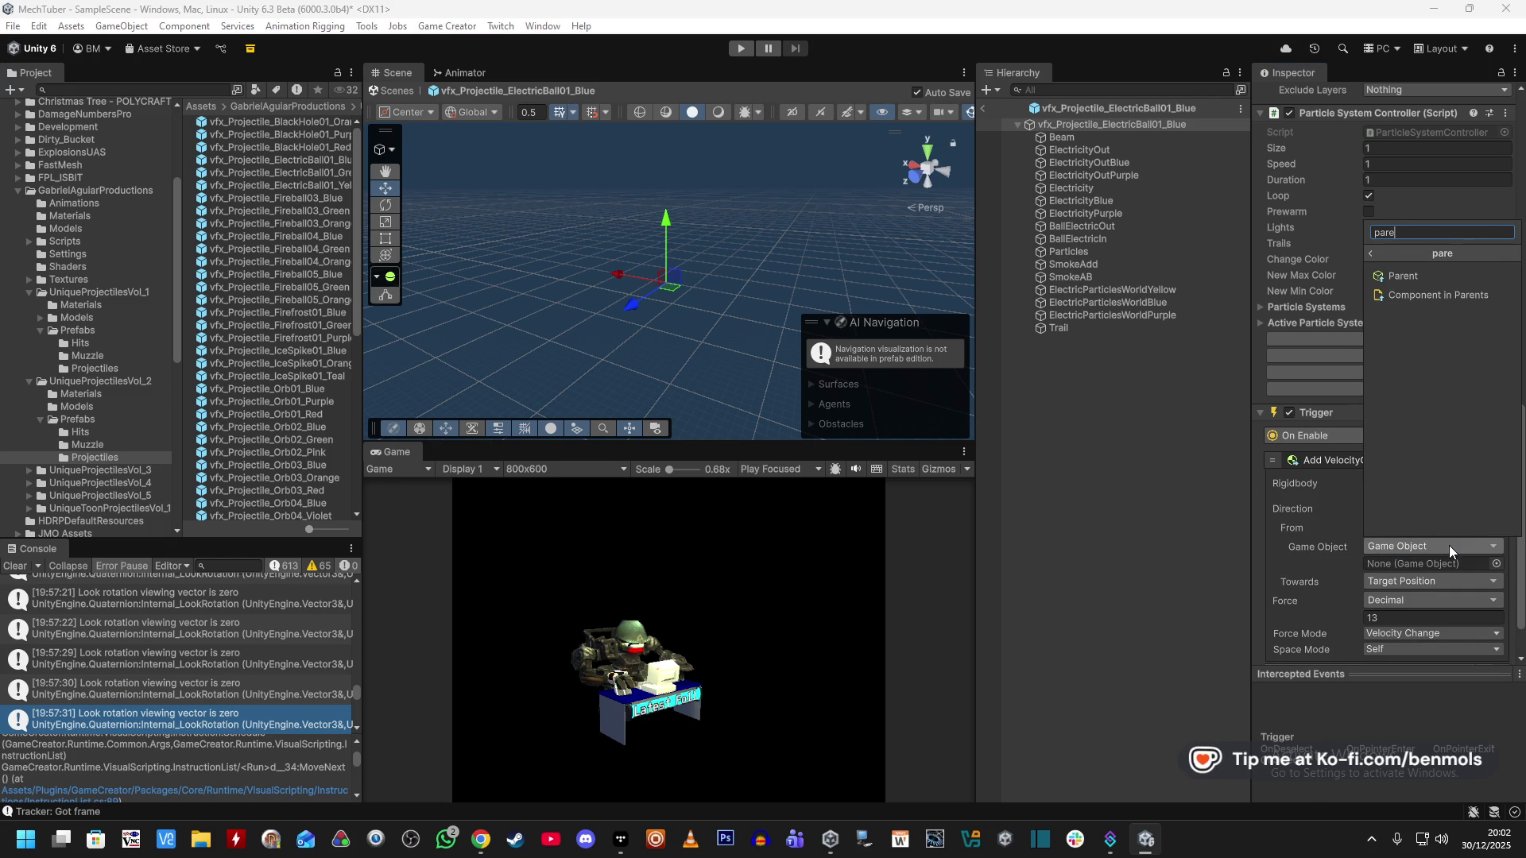
{"action": "left_click", "coordinate": [1426, 275]}
{"action": "scroll", "coordinate": [1418, 541], "scroll_direction": "down", "scroll_amount": 2}
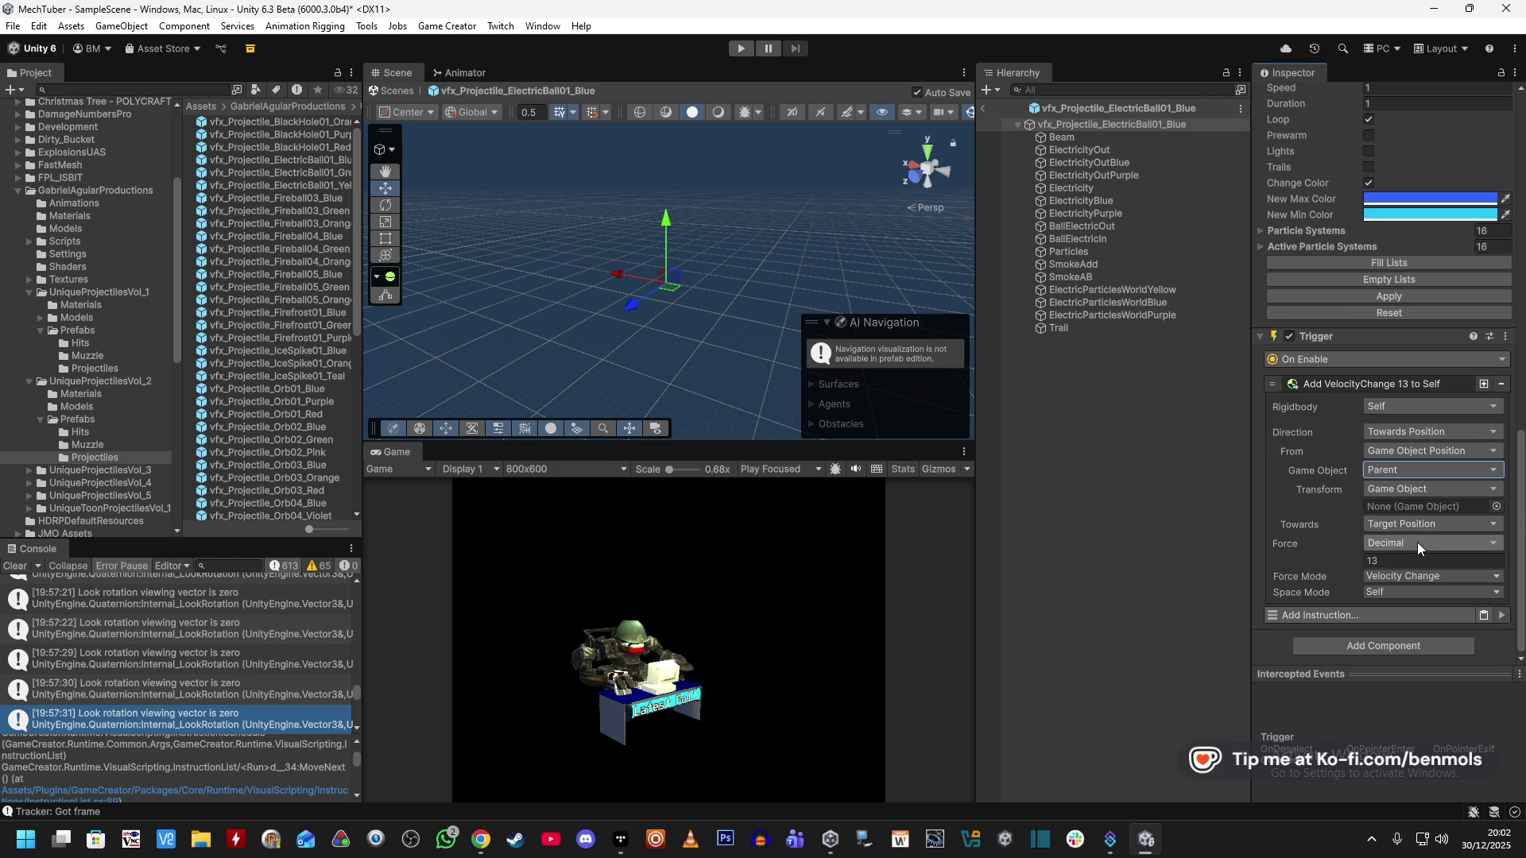
{"action": "left_click", "coordinate": [1405, 465]}
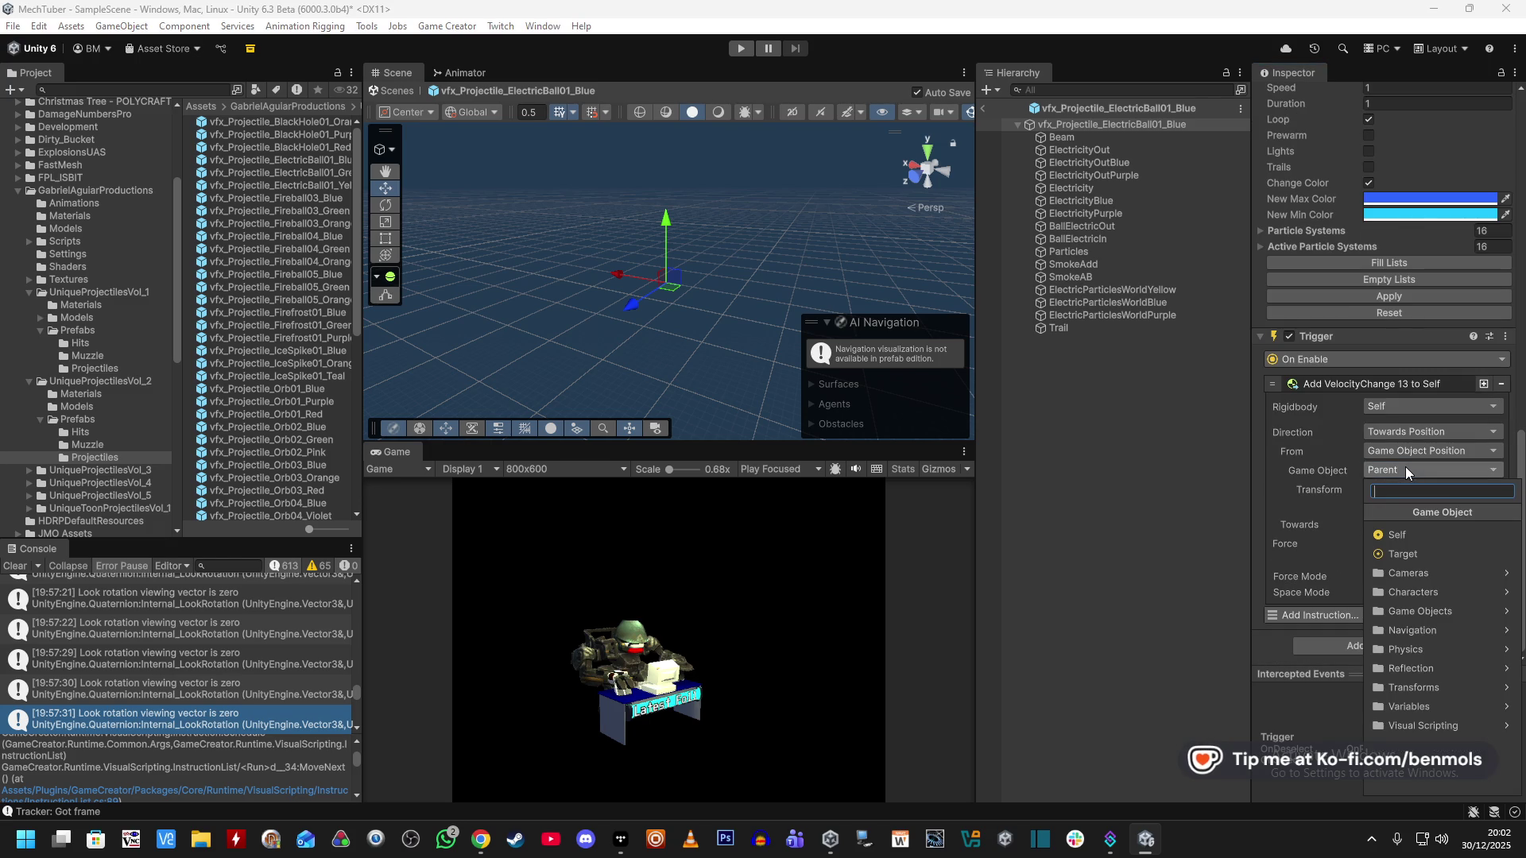
{"action": "type", "text": "pare"}
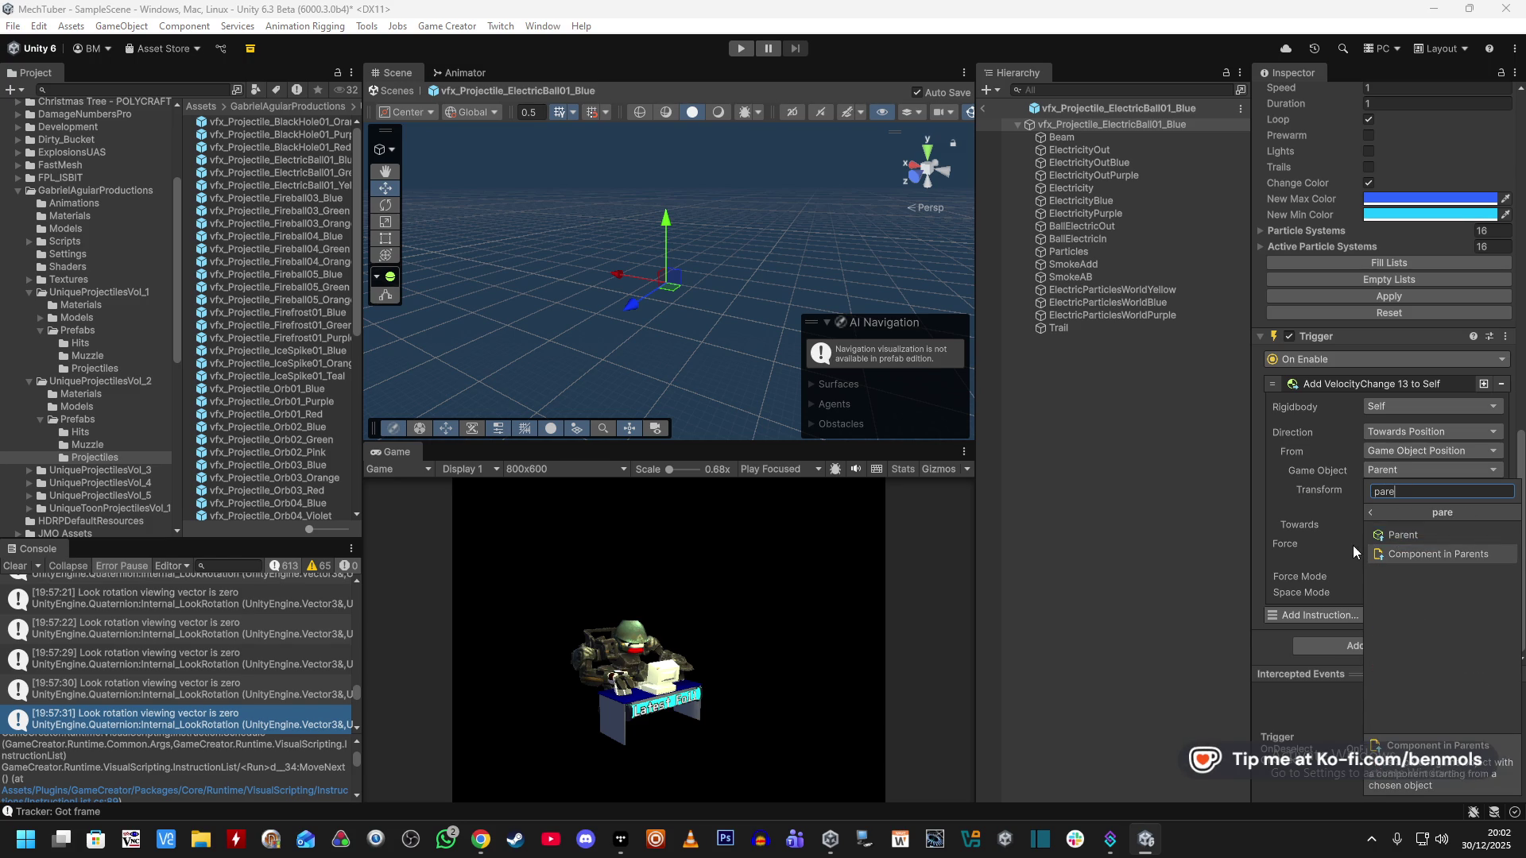
{"action": "left_click", "coordinate": [1335, 529]}
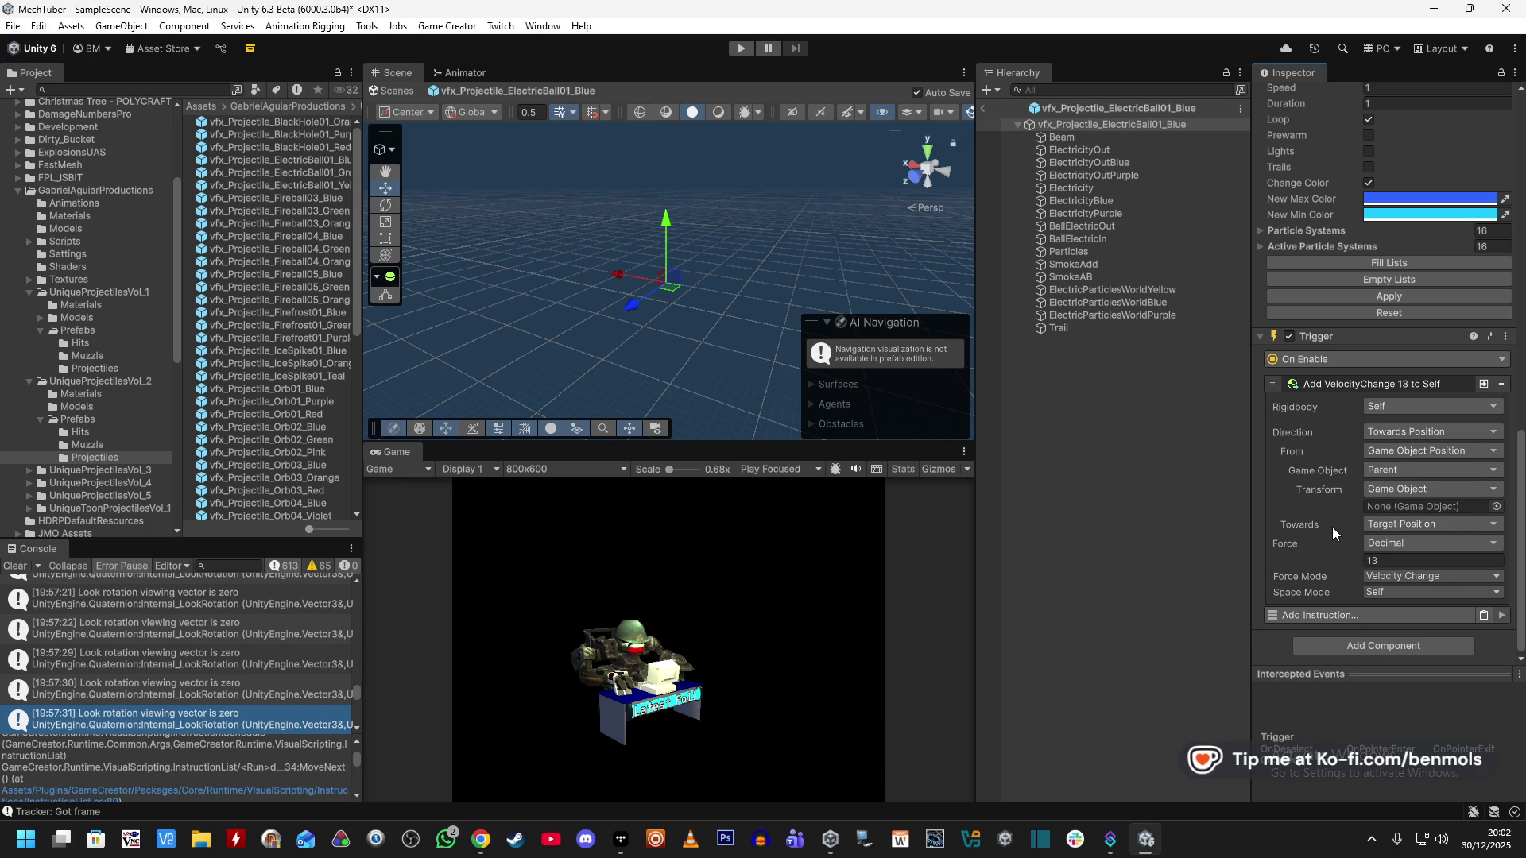
Set the From Transform to Find by Name and return to SampleScene.
{"action": "left_click", "coordinate": [1415, 488]}
{"action": "type", "text": "name"}
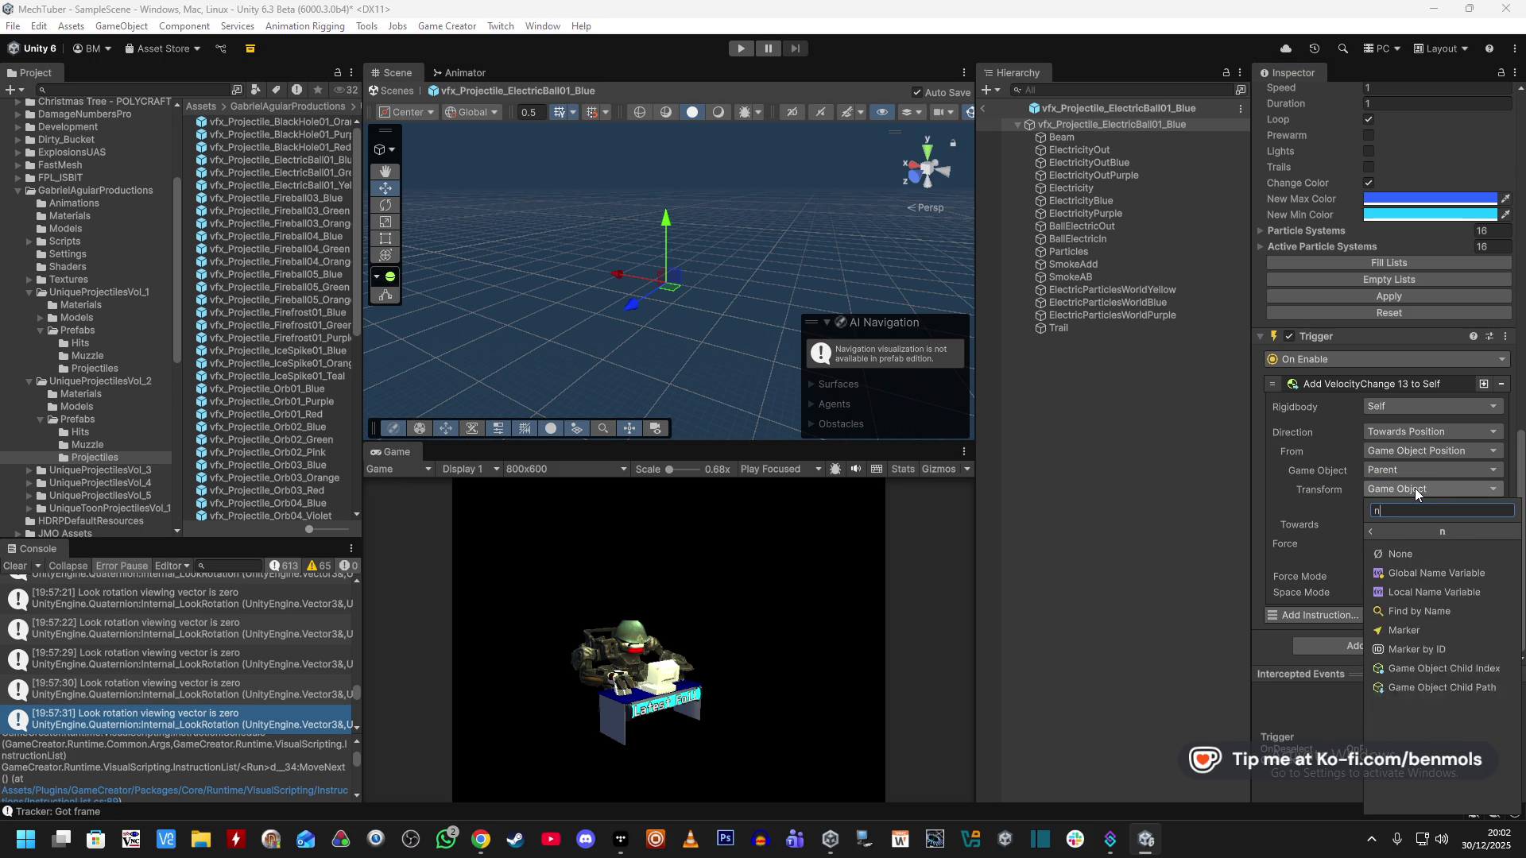
{"action": "left_click", "coordinate": [1438, 593]}
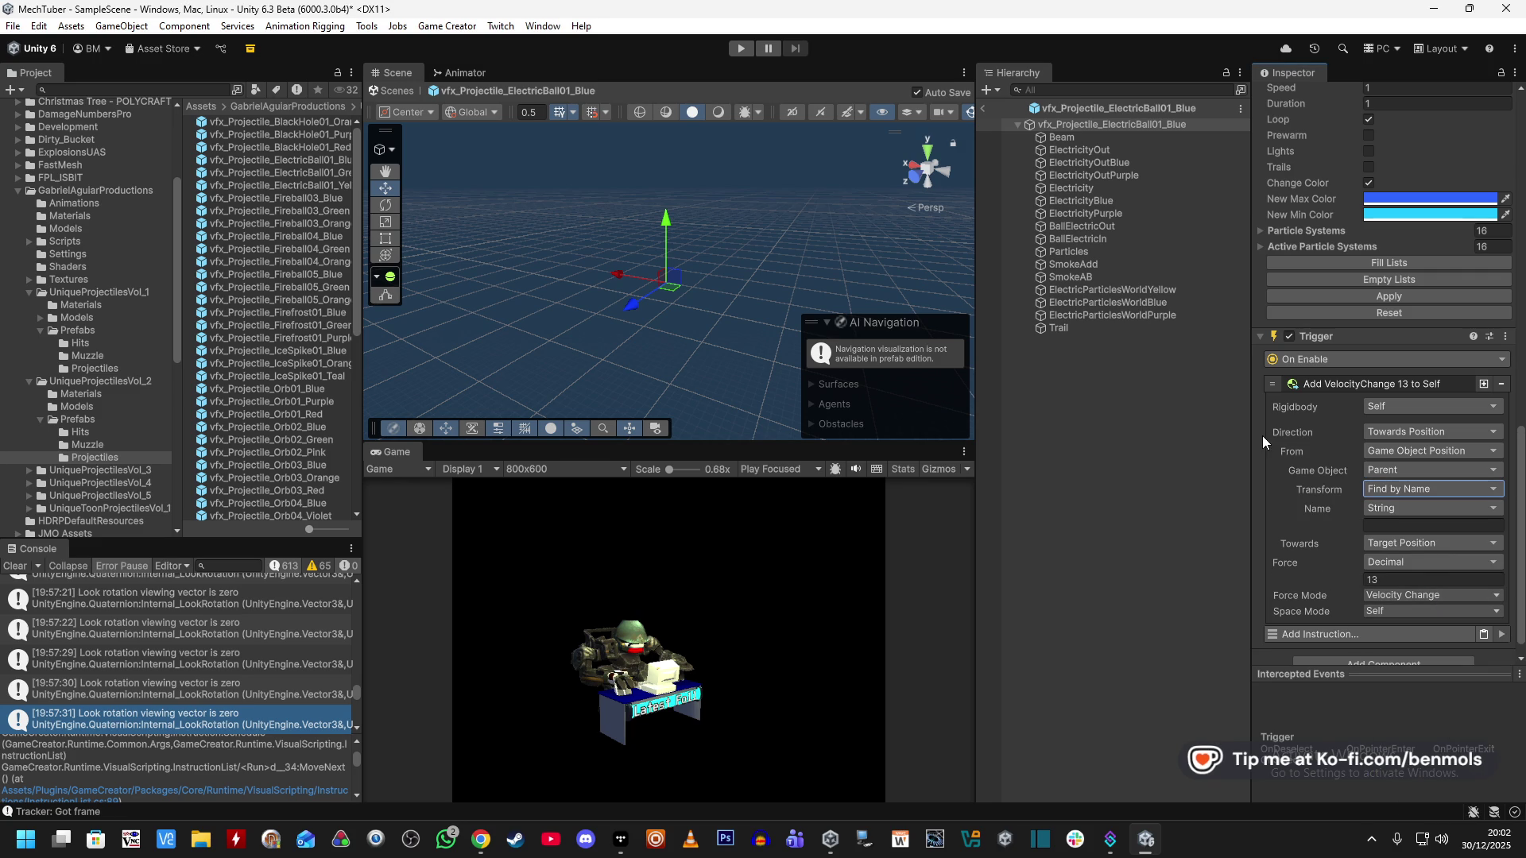
{"action": "left_click", "coordinate": [1003, 124]}
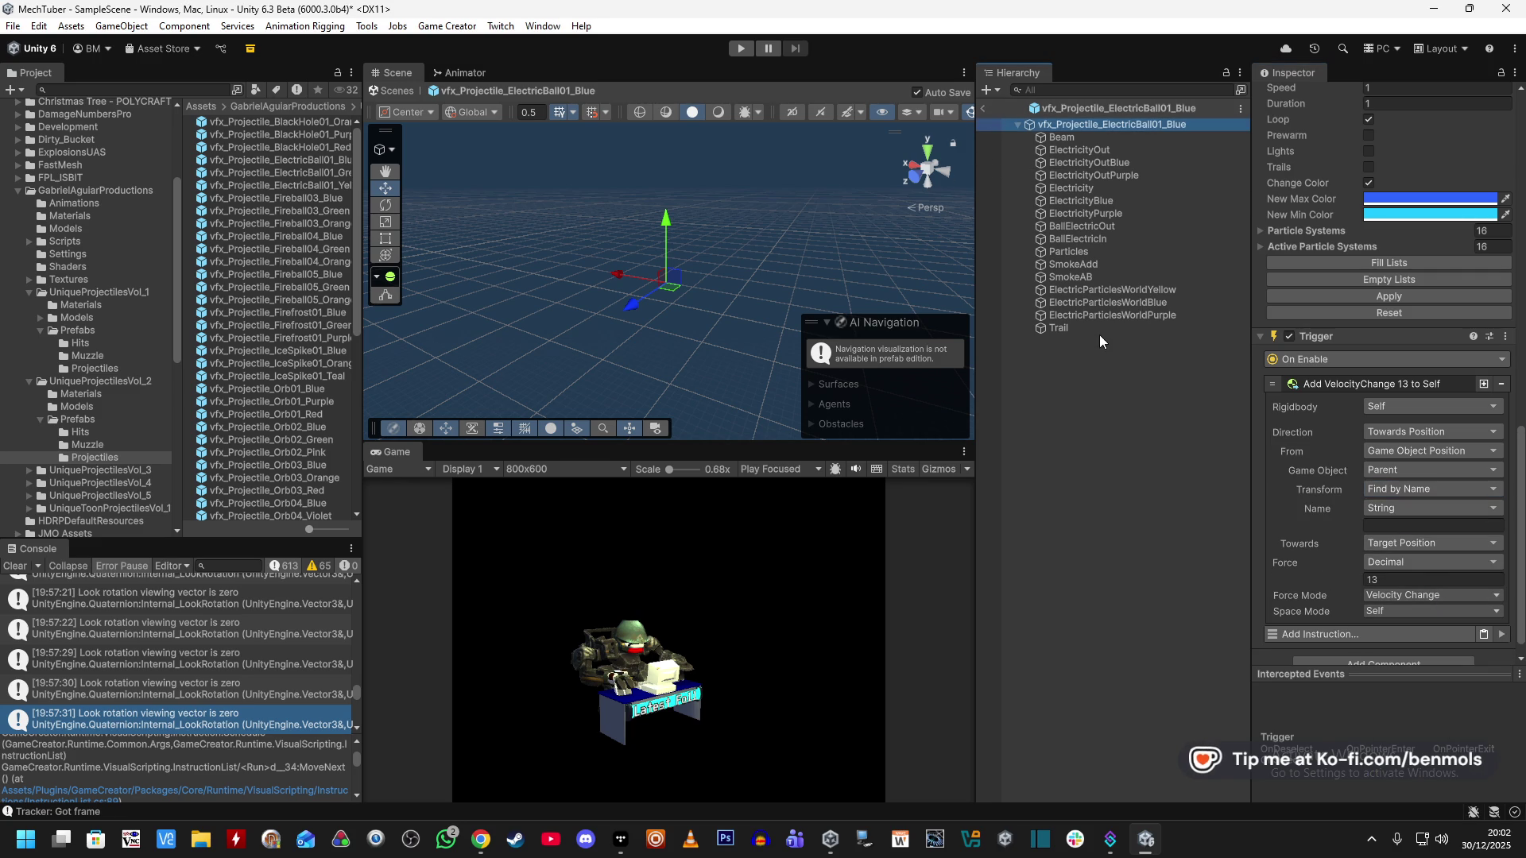
{"action": "left_click", "coordinate": [983, 108]}
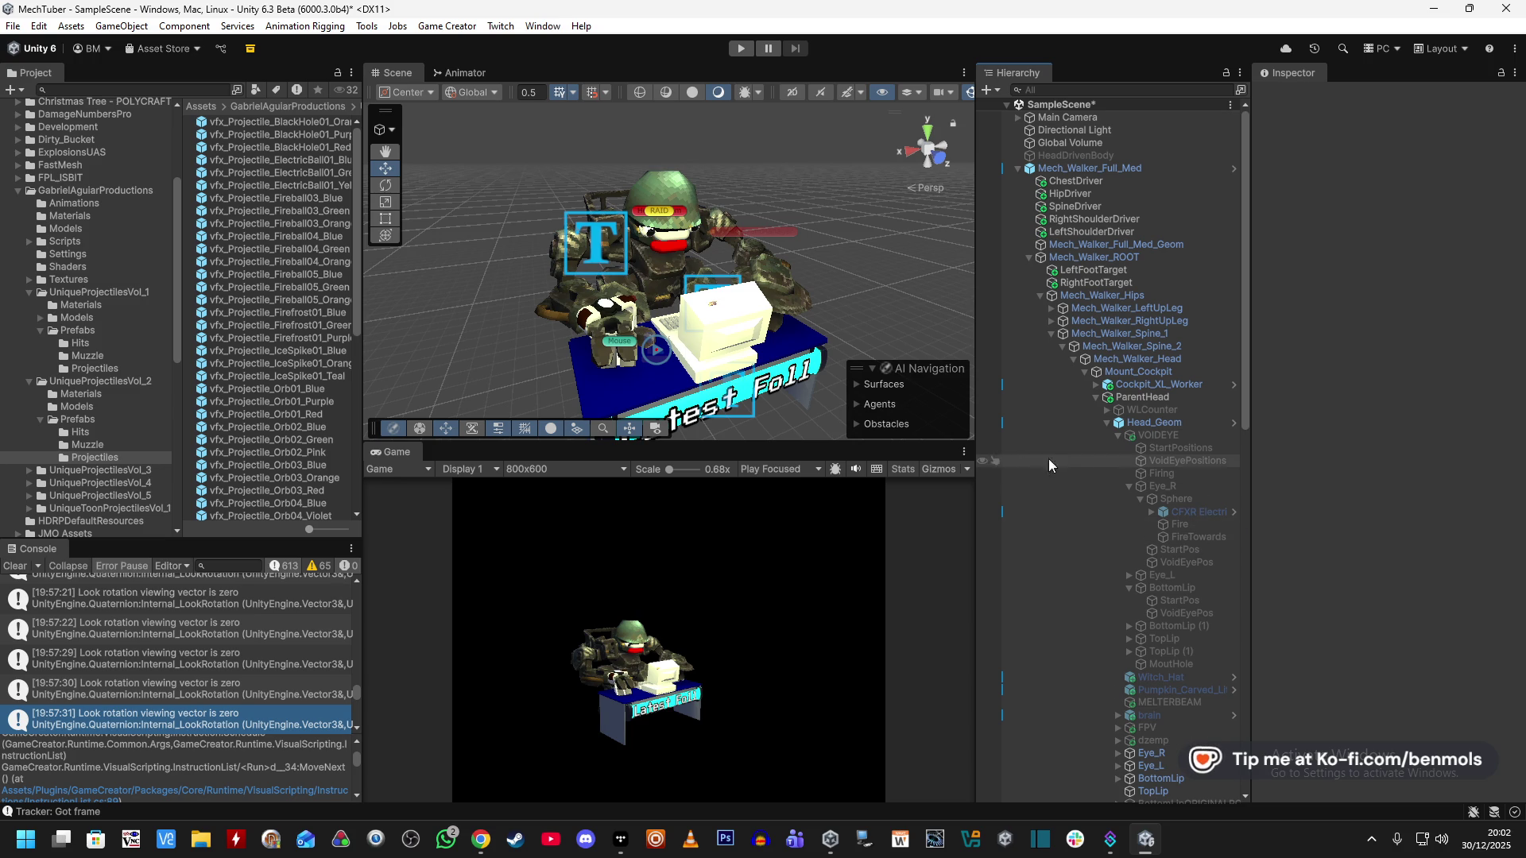
Reopen the ElectricBall01_Blue prefab and expand its Add VelocityChange instruction.
{"action": "left_click", "coordinate": [339, 162]}
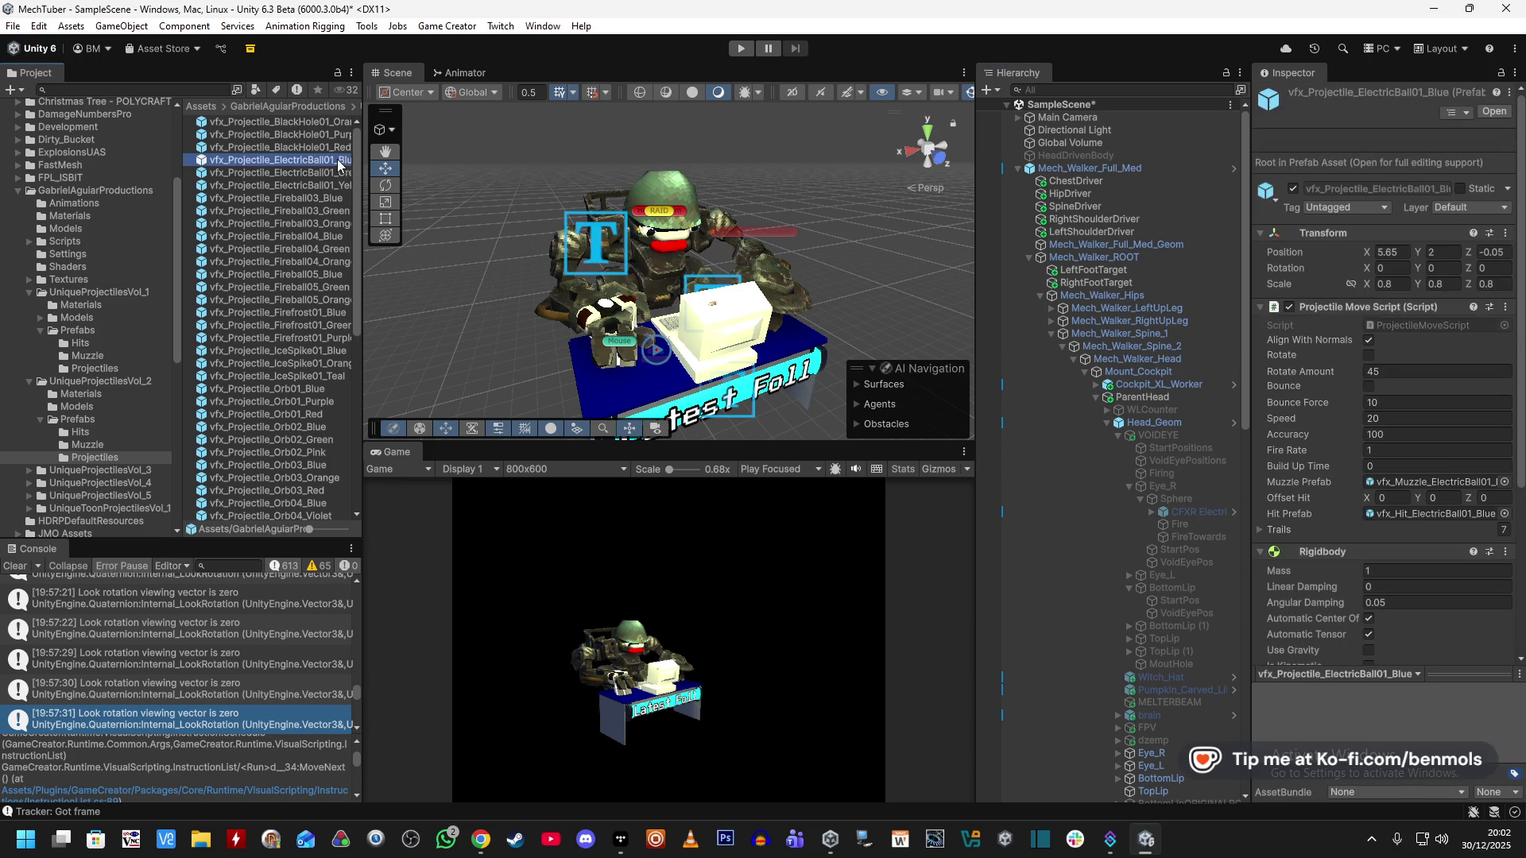
{"action": "key", "text": "Return"}
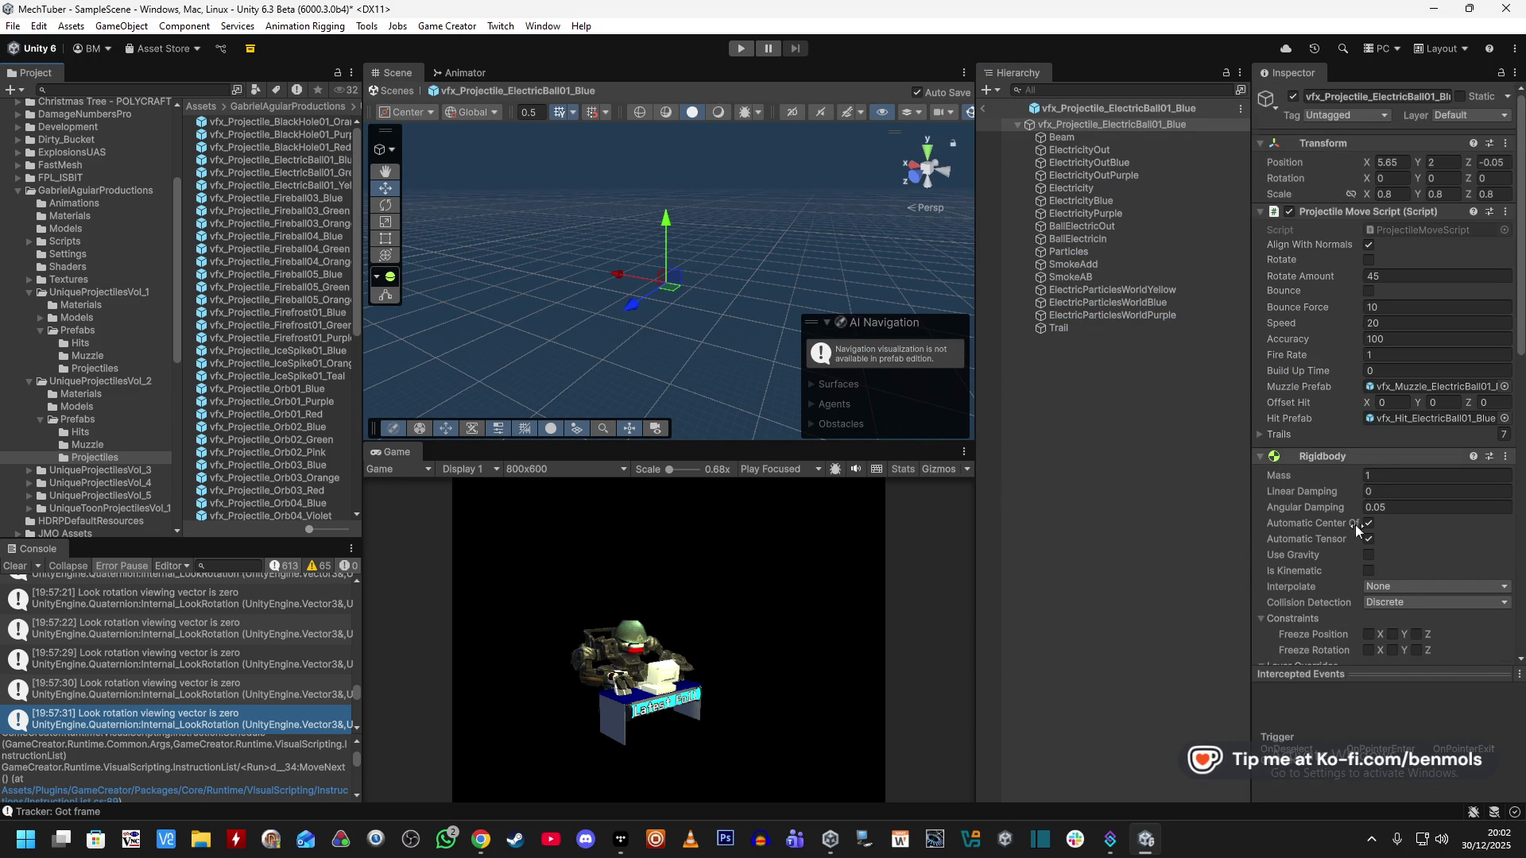
{"action": "scroll", "coordinate": [1379, 572], "scroll_direction": "down", "scroll_amount": 10}
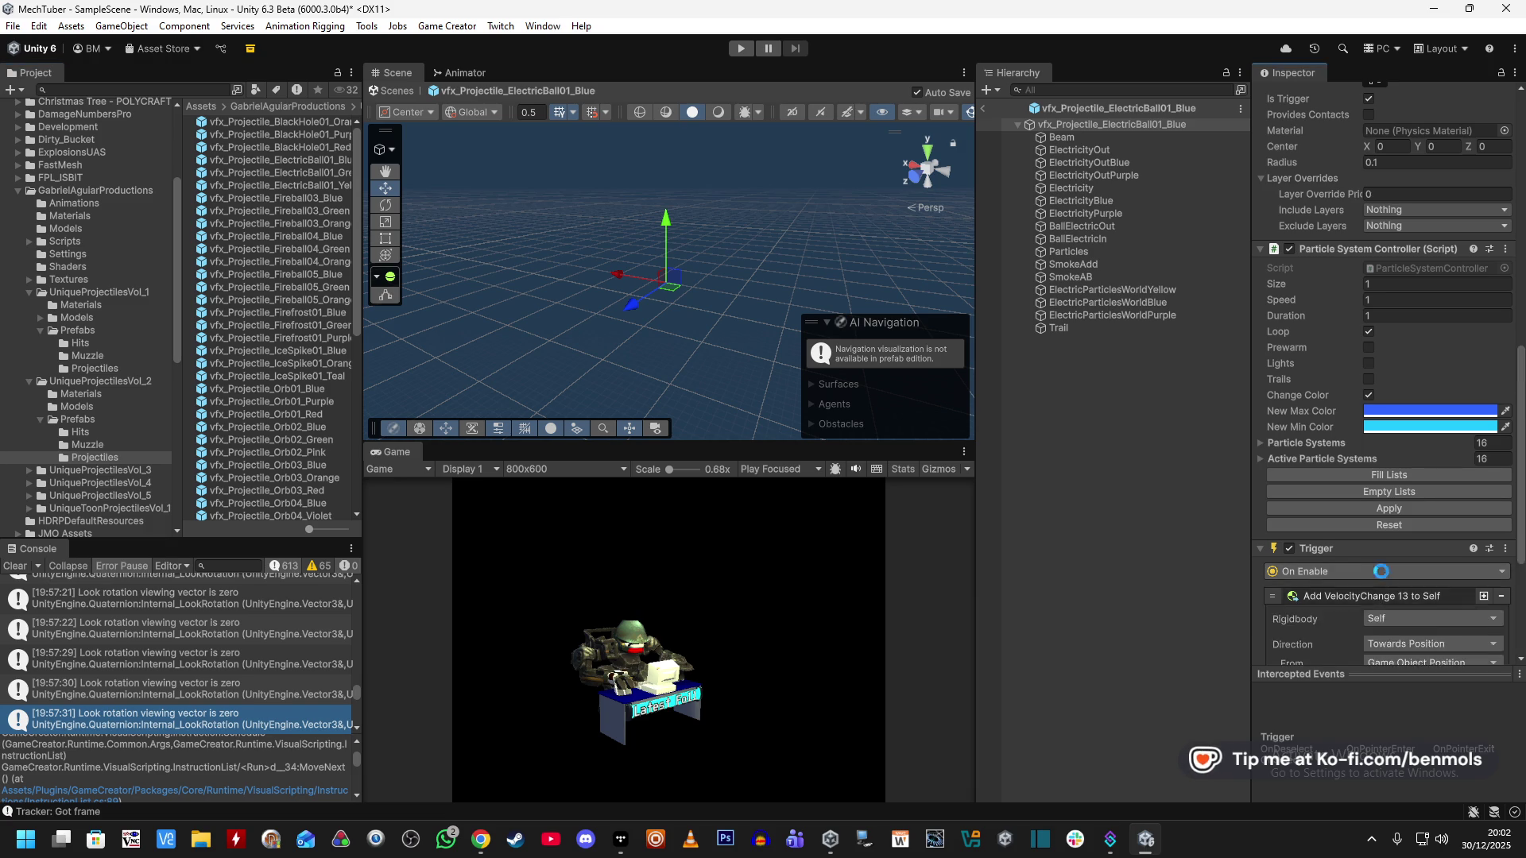
{"action": "left_click", "coordinate": [1381, 595]}
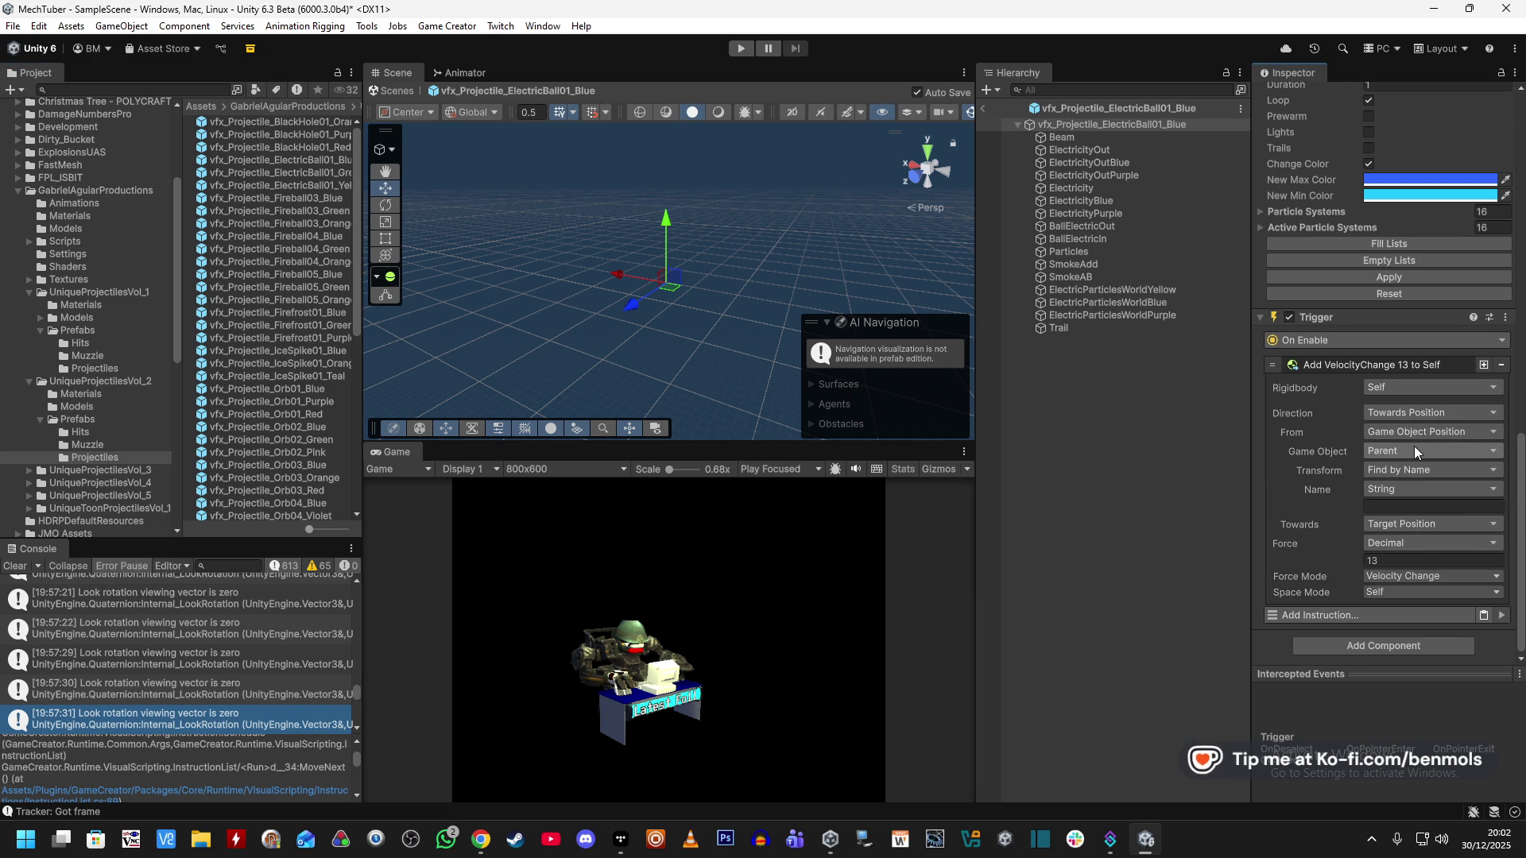
Change the From position's Transform from Find by Name to Self.
{"action": "left_click", "coordinate": [1437, 455]}
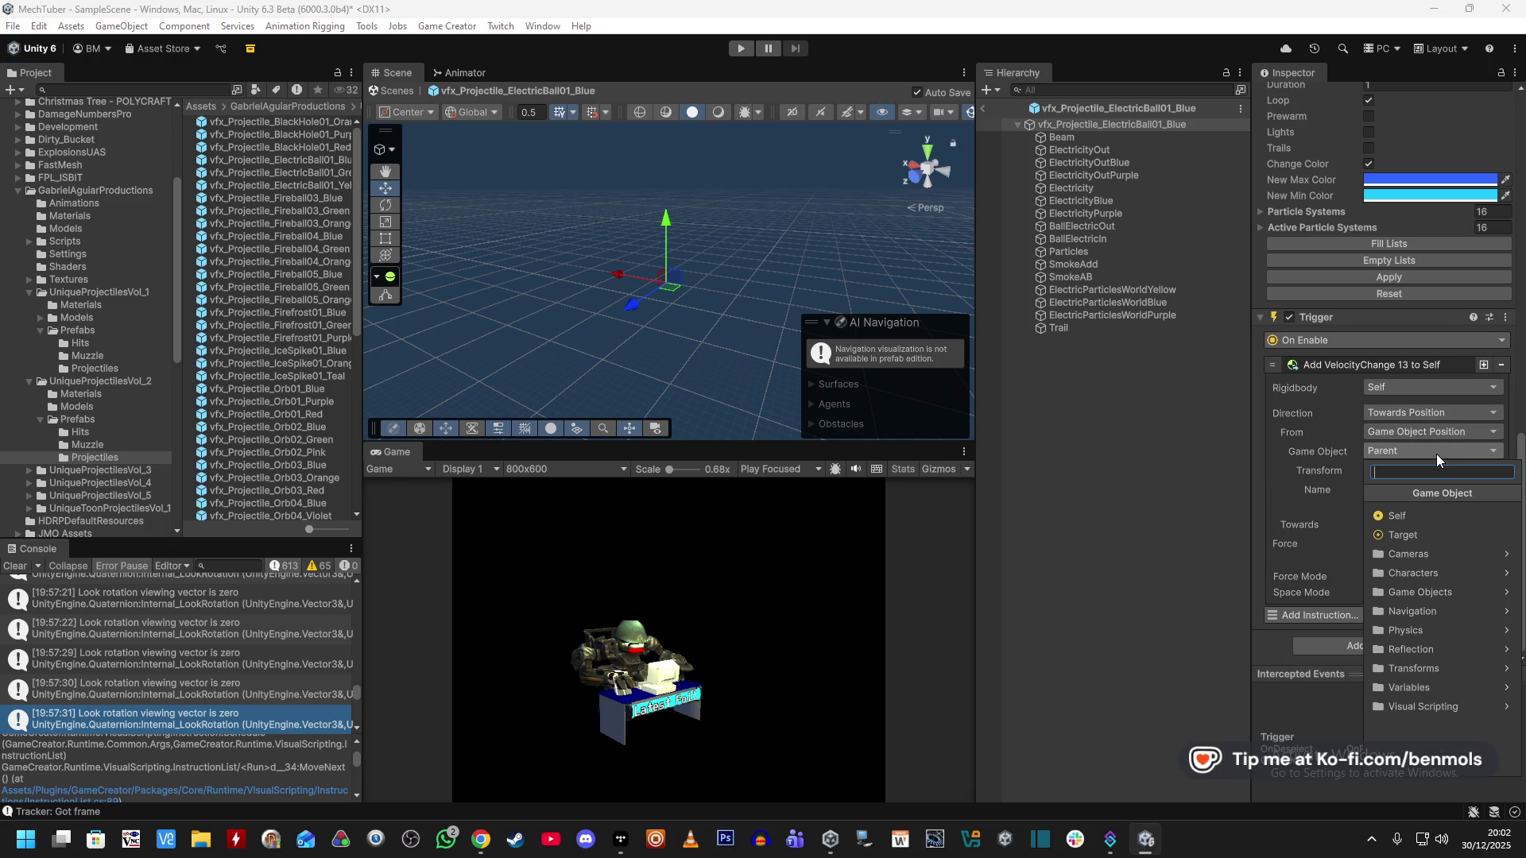
{"action": "type", "text": "Chil"}
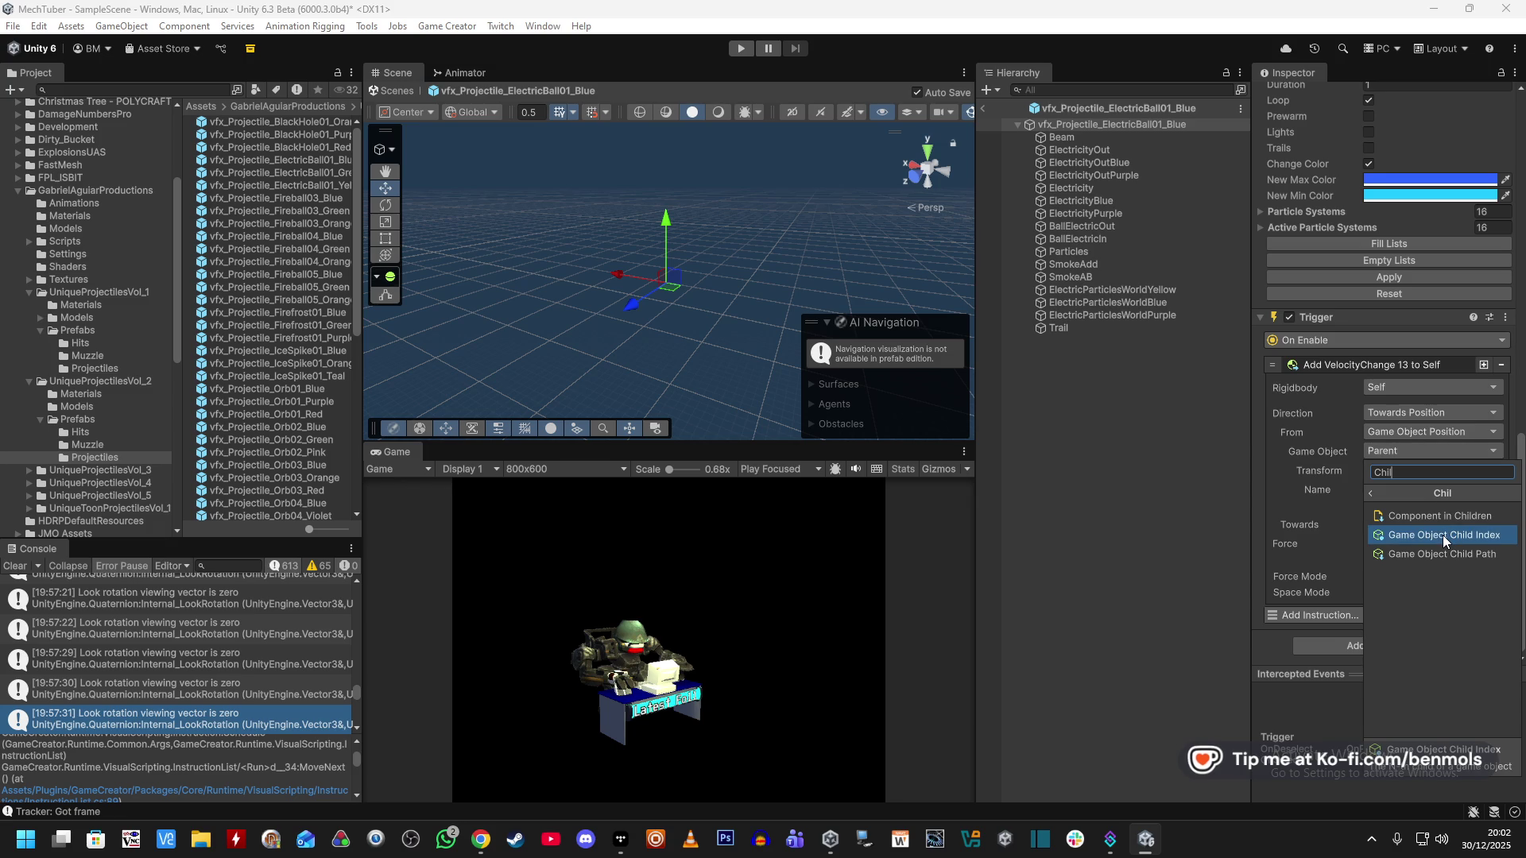
{"action": "left_click", "coordinate": [1434, 555]}
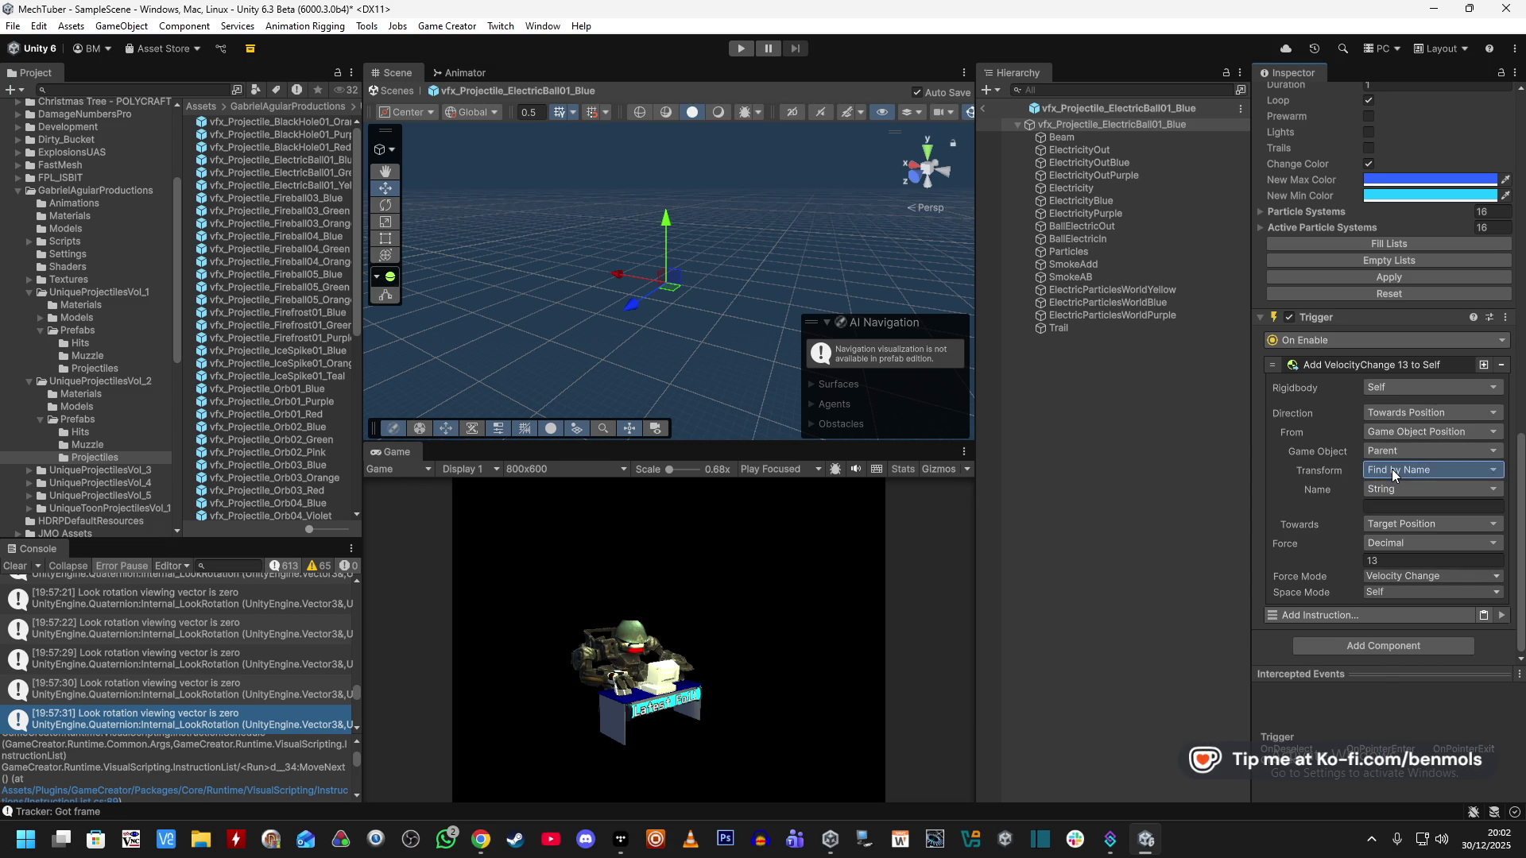
{"action": "left_click", "coordinate": [1391, 469]}
{"action": "type", "text": "seld"}
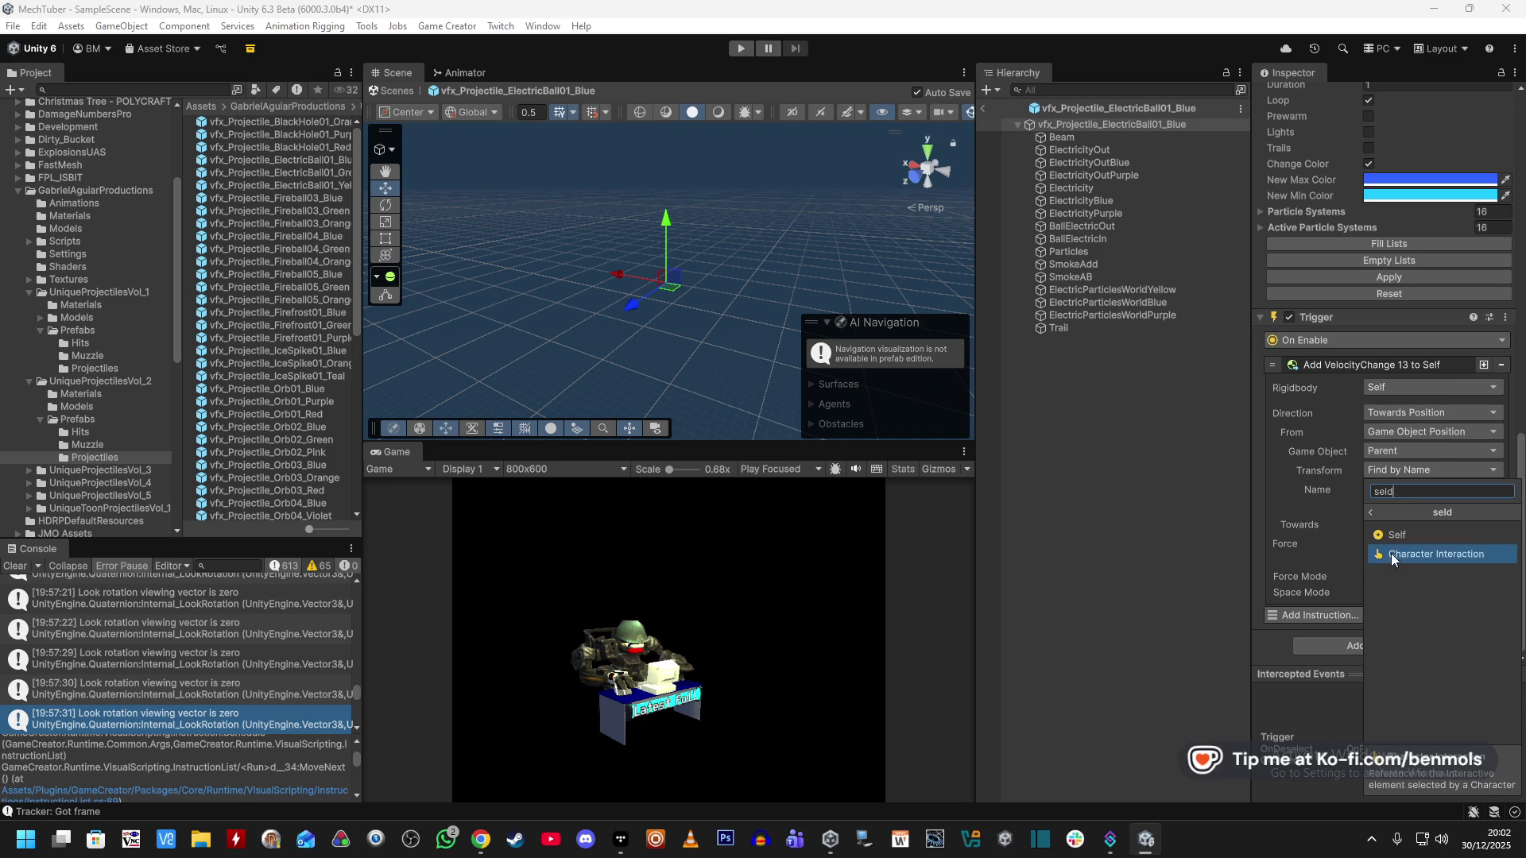
{"action": "left_click", "coordinate": [1406, 535]}
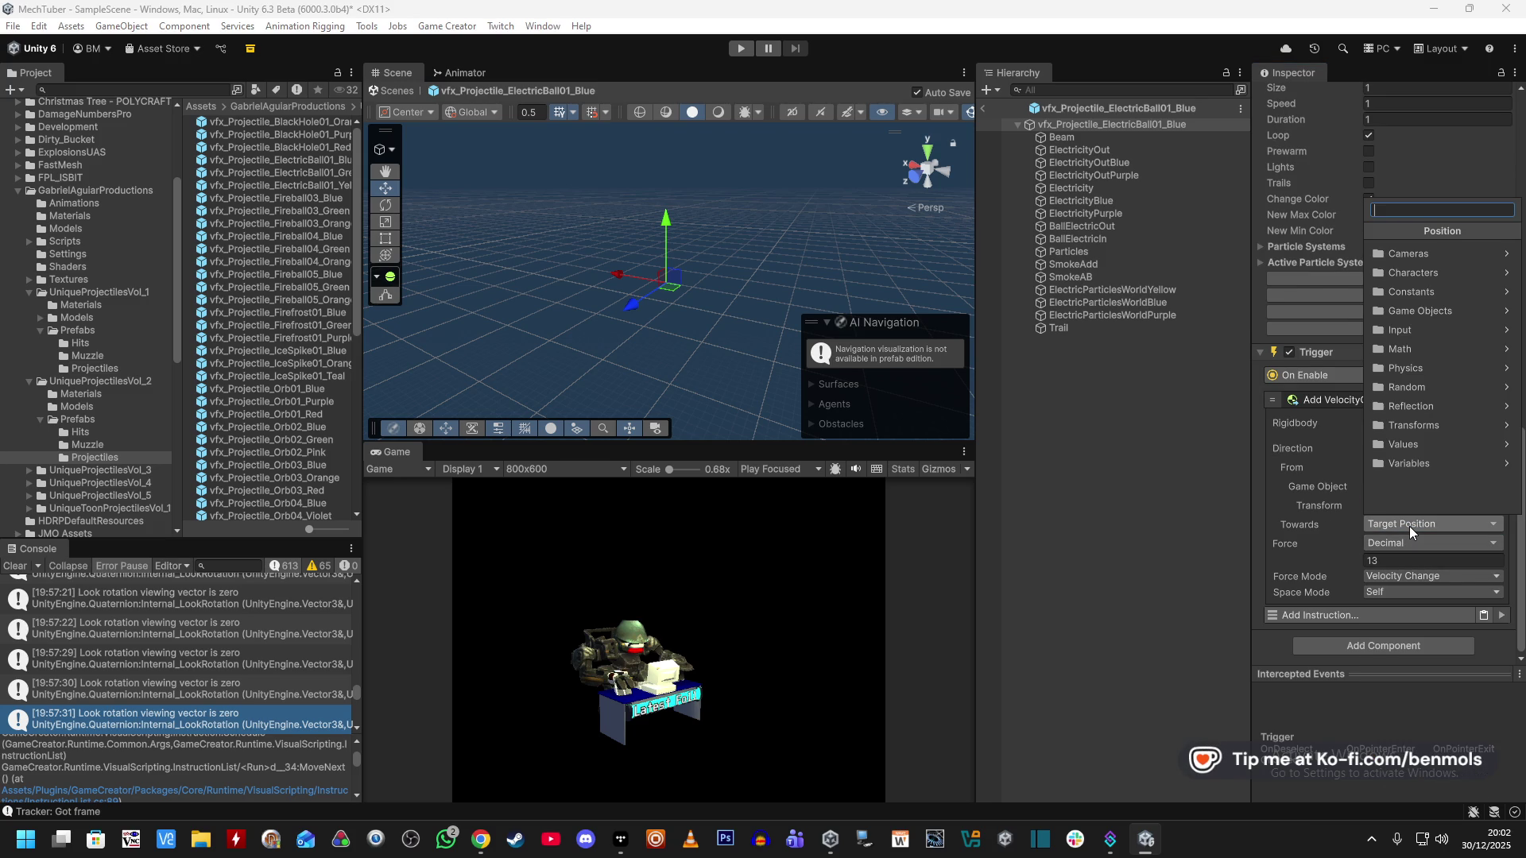
Set the Towards target to Game Object Position.
{"action": "type", "text": "child"}
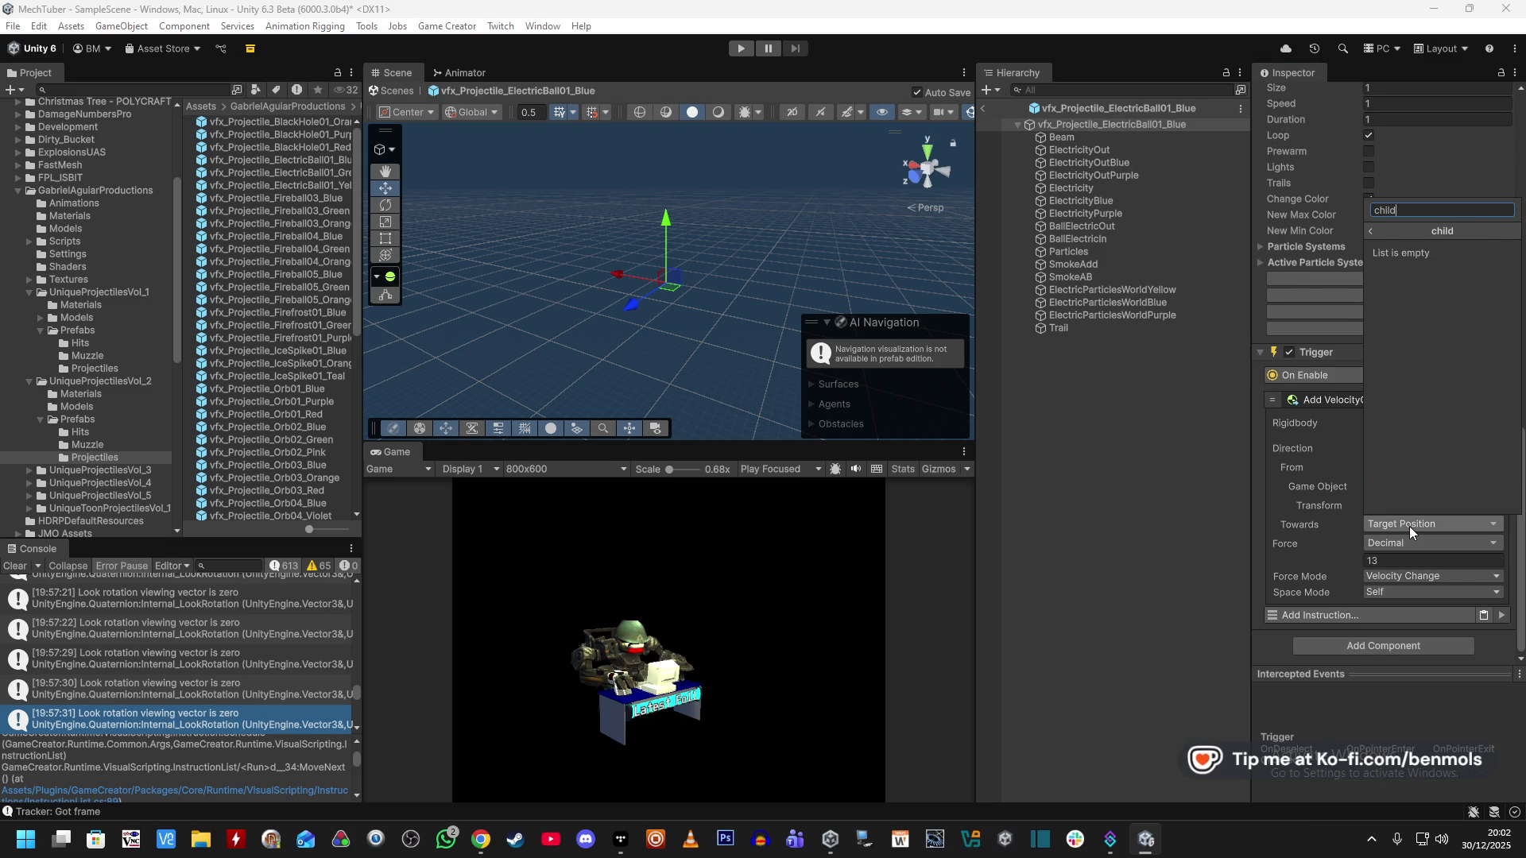
{"action": "type", "text": "pare"}
{"action": "type", "text": "chi"}
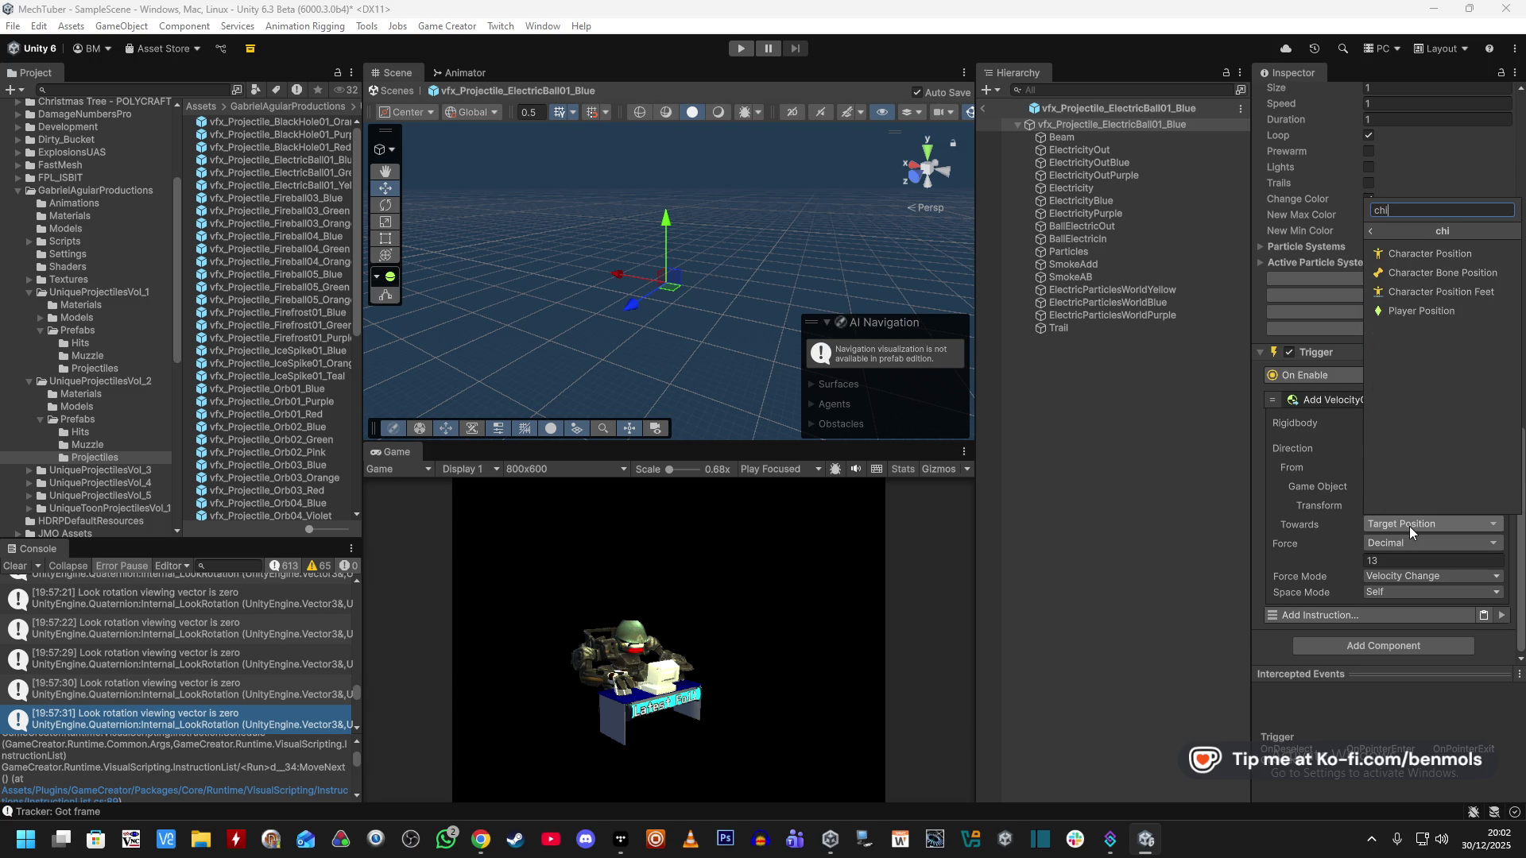
{"action": "key", "text": "ctrl+a"}
{"action": "type", "text": "gameo"}
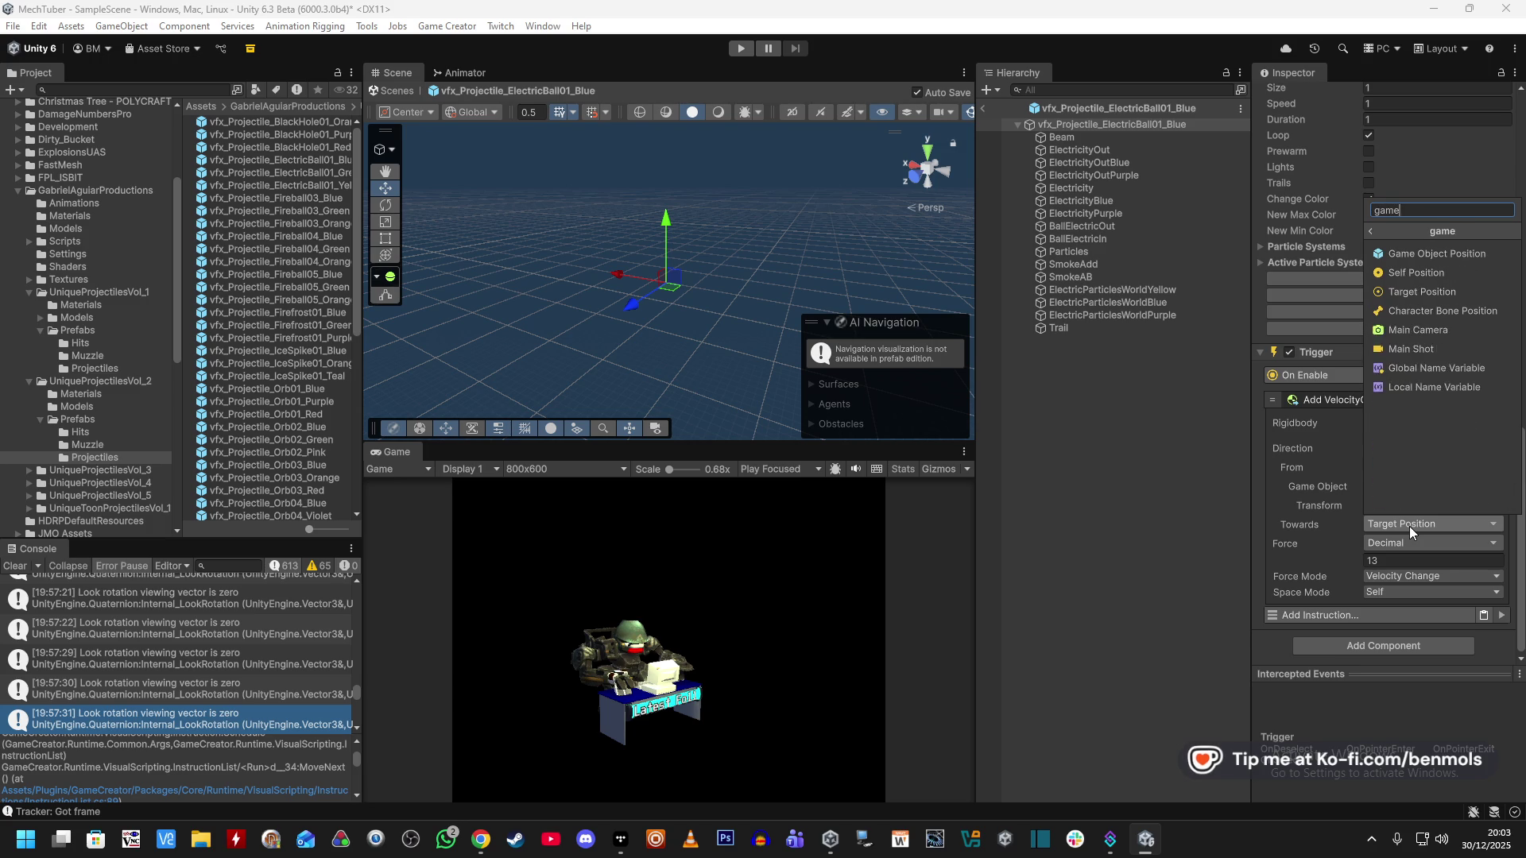
{"action": "left_click", "coordinate": [1461, 255]}
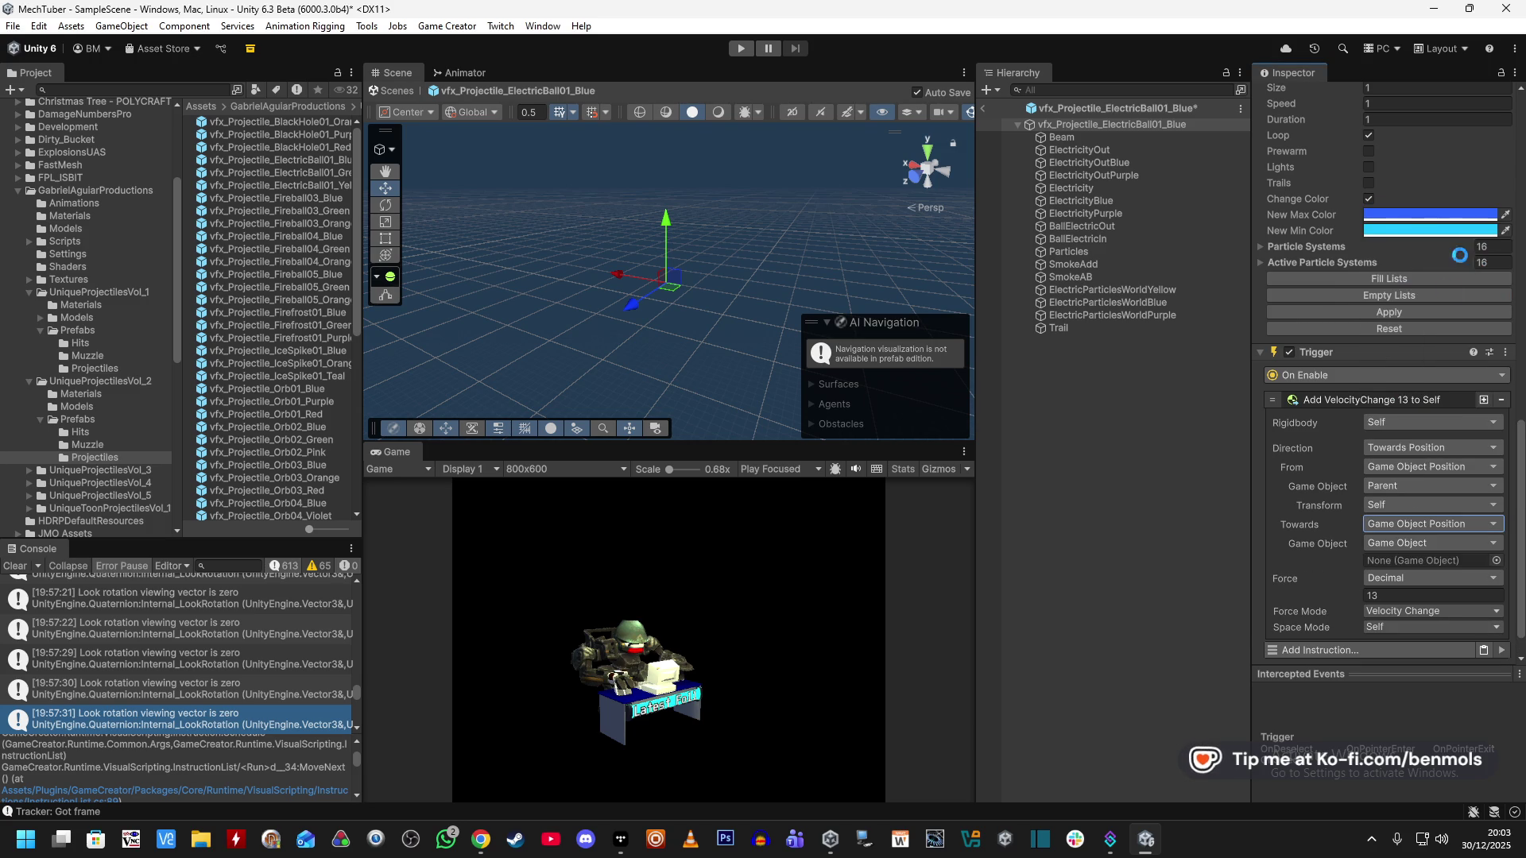
Aim Towards at Game Object Child Path on the Player, with path FireTowards.
{"action": "left_click", "coordinate": [1432, 543]}
{"action": "type", "text": "child"}
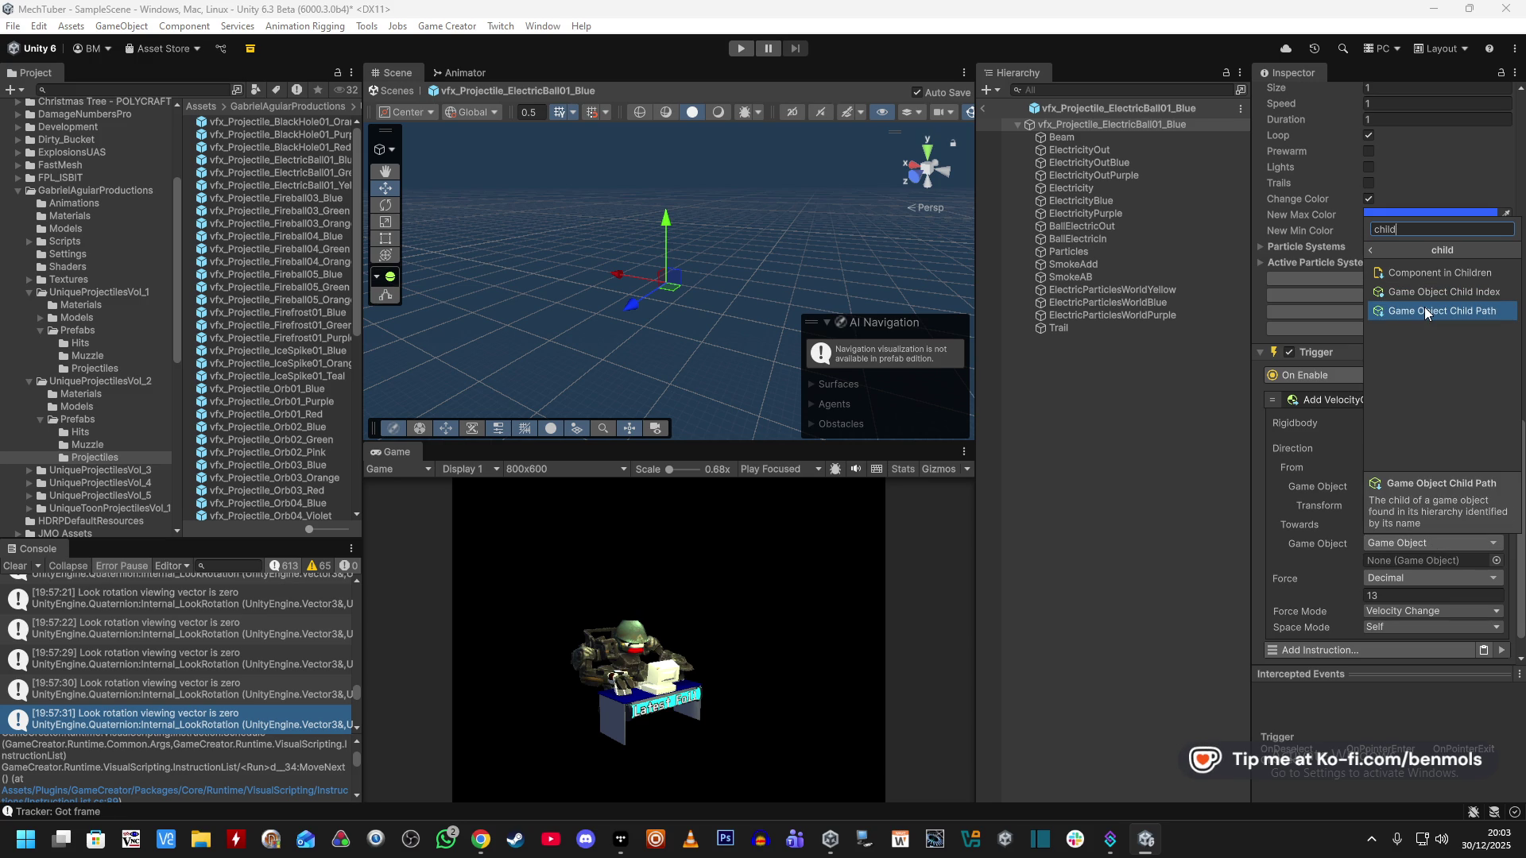
{"action": "left_click", "coordinate": [1424, 311]}
{"action": "scroll", "coordinate": [1426, 589], "scroll_direction": "down", "scroll_amount": 2}
{"action": "left_click", "coordinate": [1423, 526]}
{"action": "type", "text": "FireTowards"}
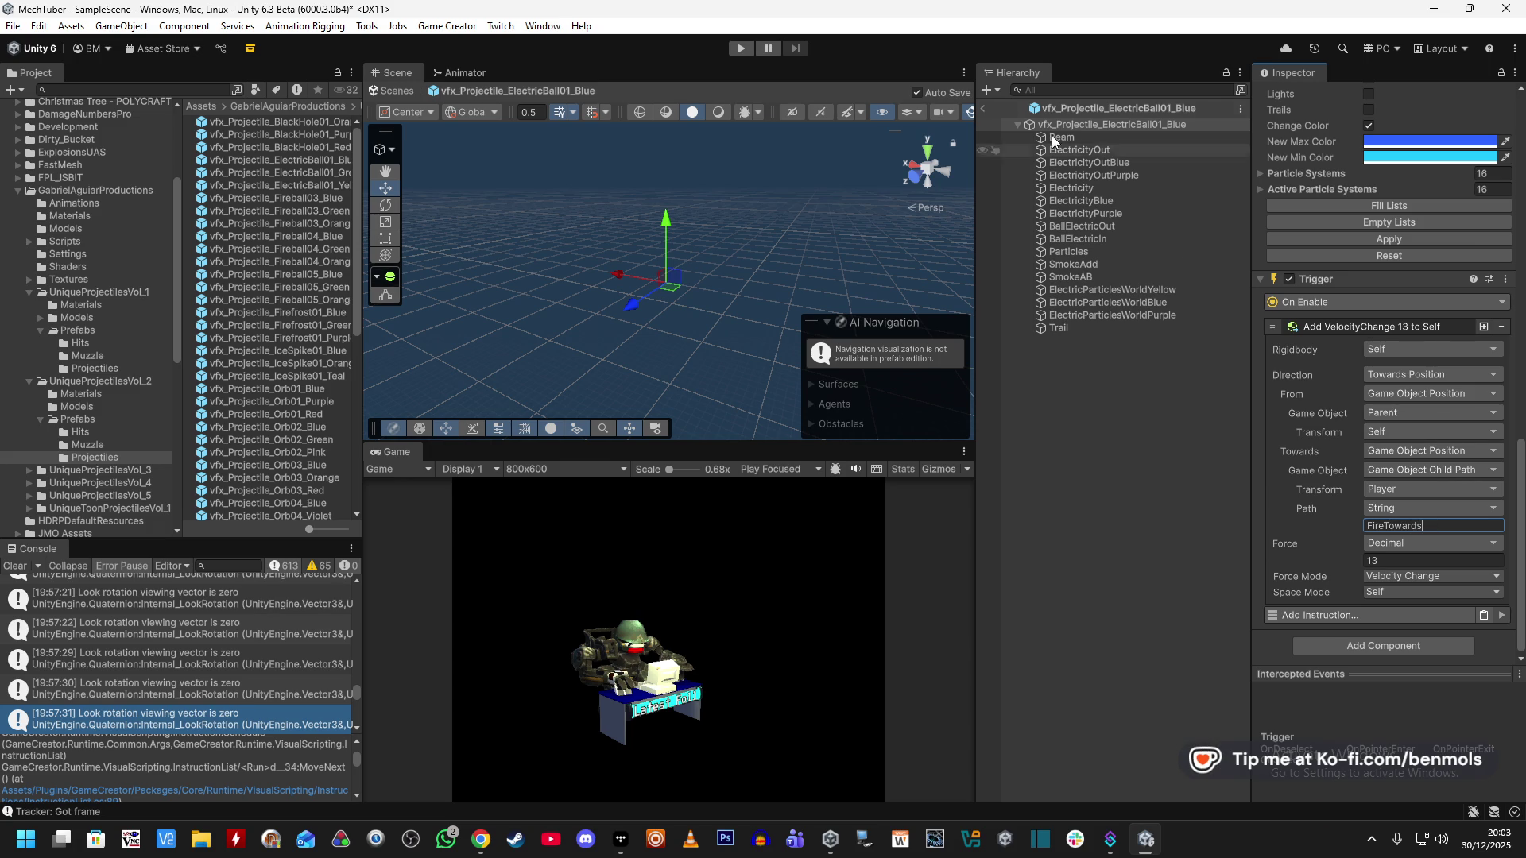
{"action": "left_click", "coordinate": [985, 117]}
Exit prefab editing, select the ElectricBall01_Blue prefab, and start play mode.
{"action": "left_click", "coordinate": [984, 116]}
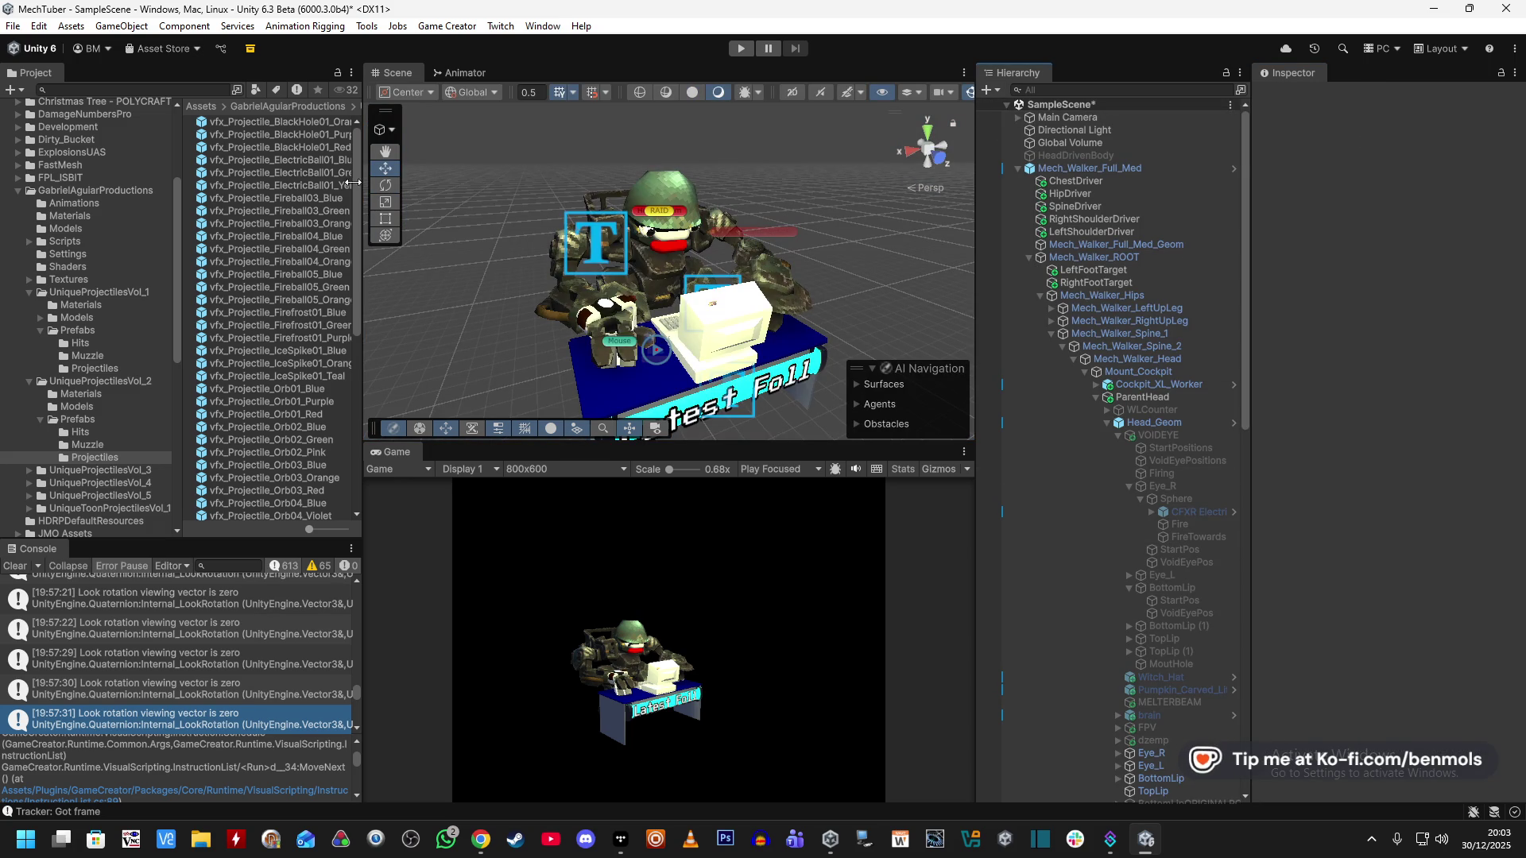
{"action": "left_click", "coordinate": [278, 160]}
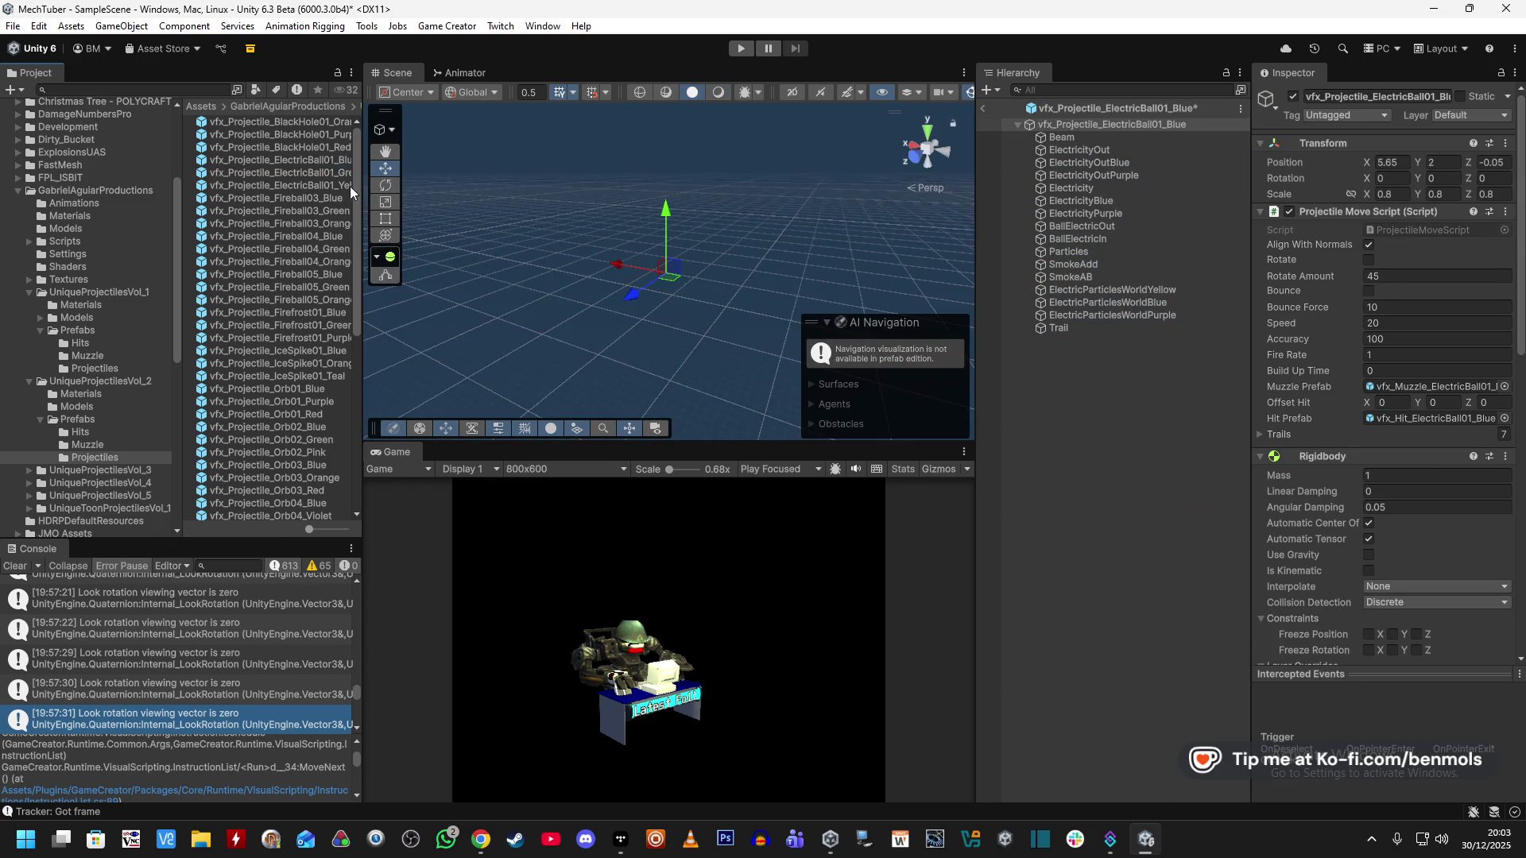
{"action": "scroll", "coordinate": [1316, 556], "scroll_direction": "down", "scroll_amount": 15}
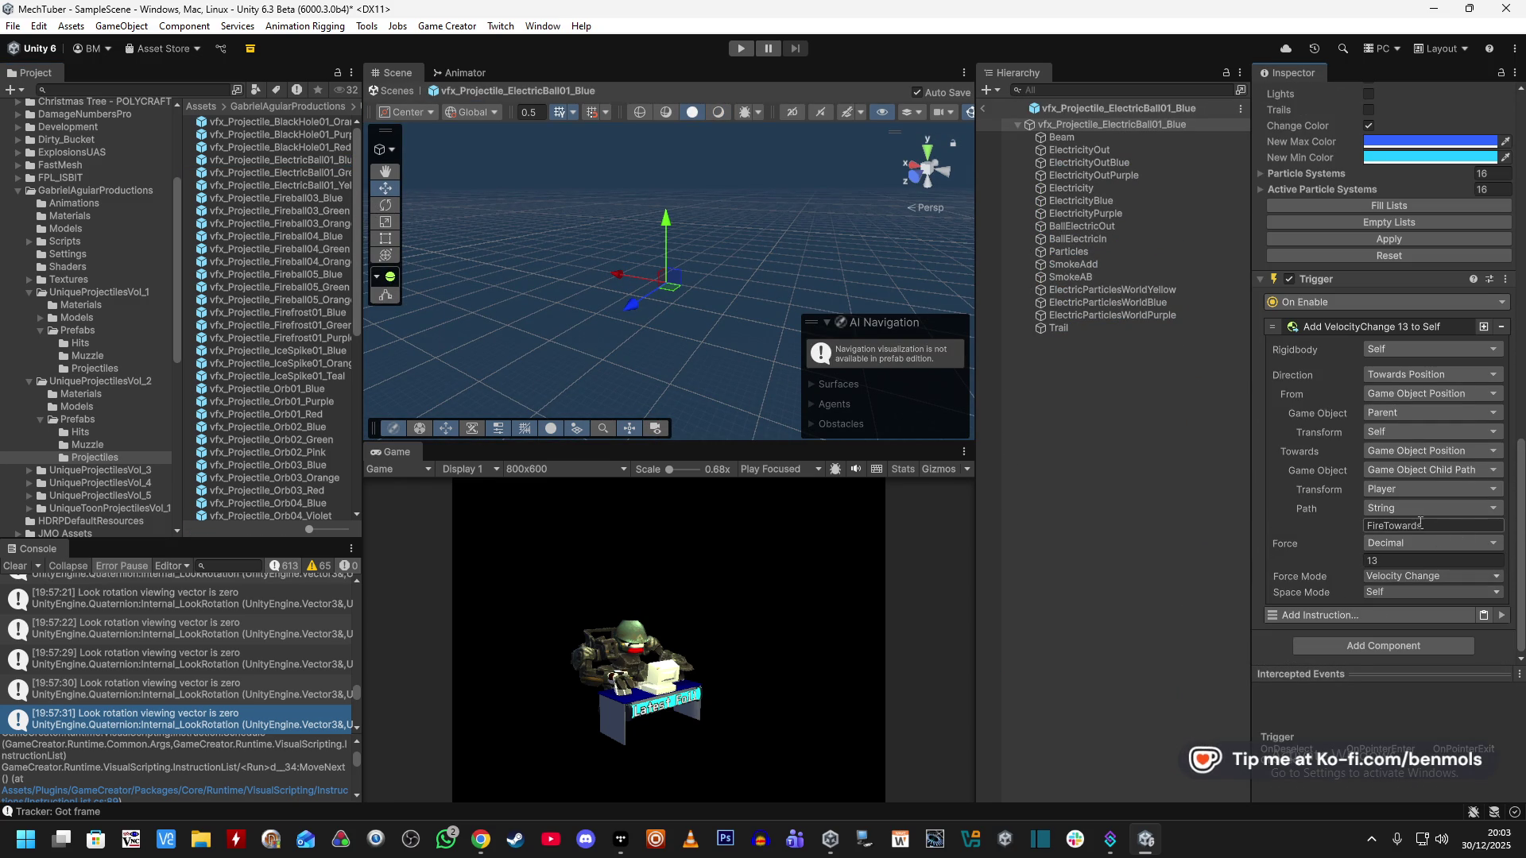
{"action": "left_click", "coordinate": [738, 49]}
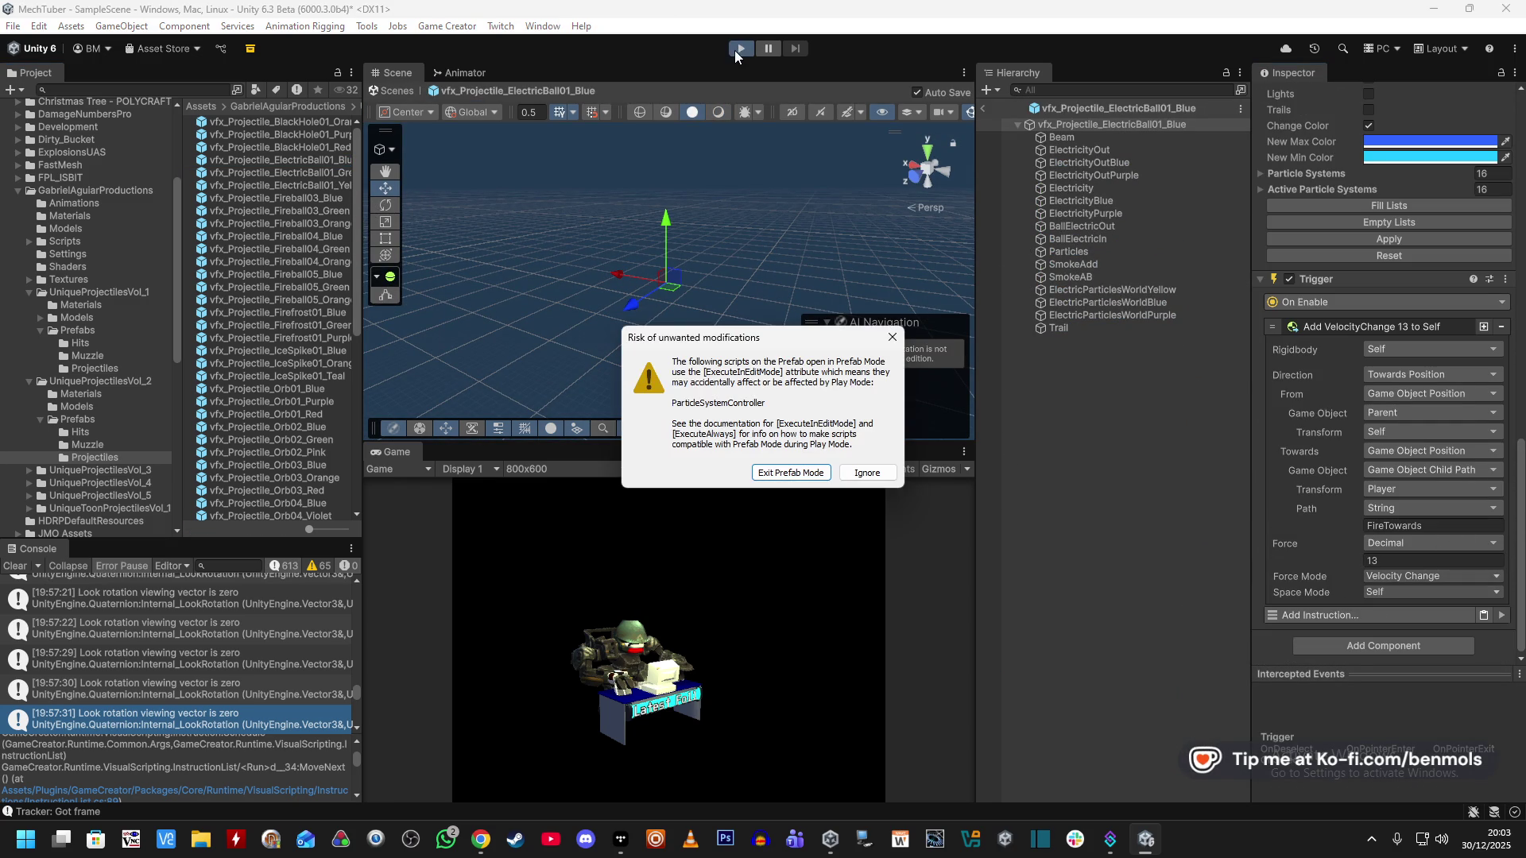
Exit Prefab Mode and switch VOIDEYE on during play to fire.
{"action": "left_click", "coordinate": [797, 472]}
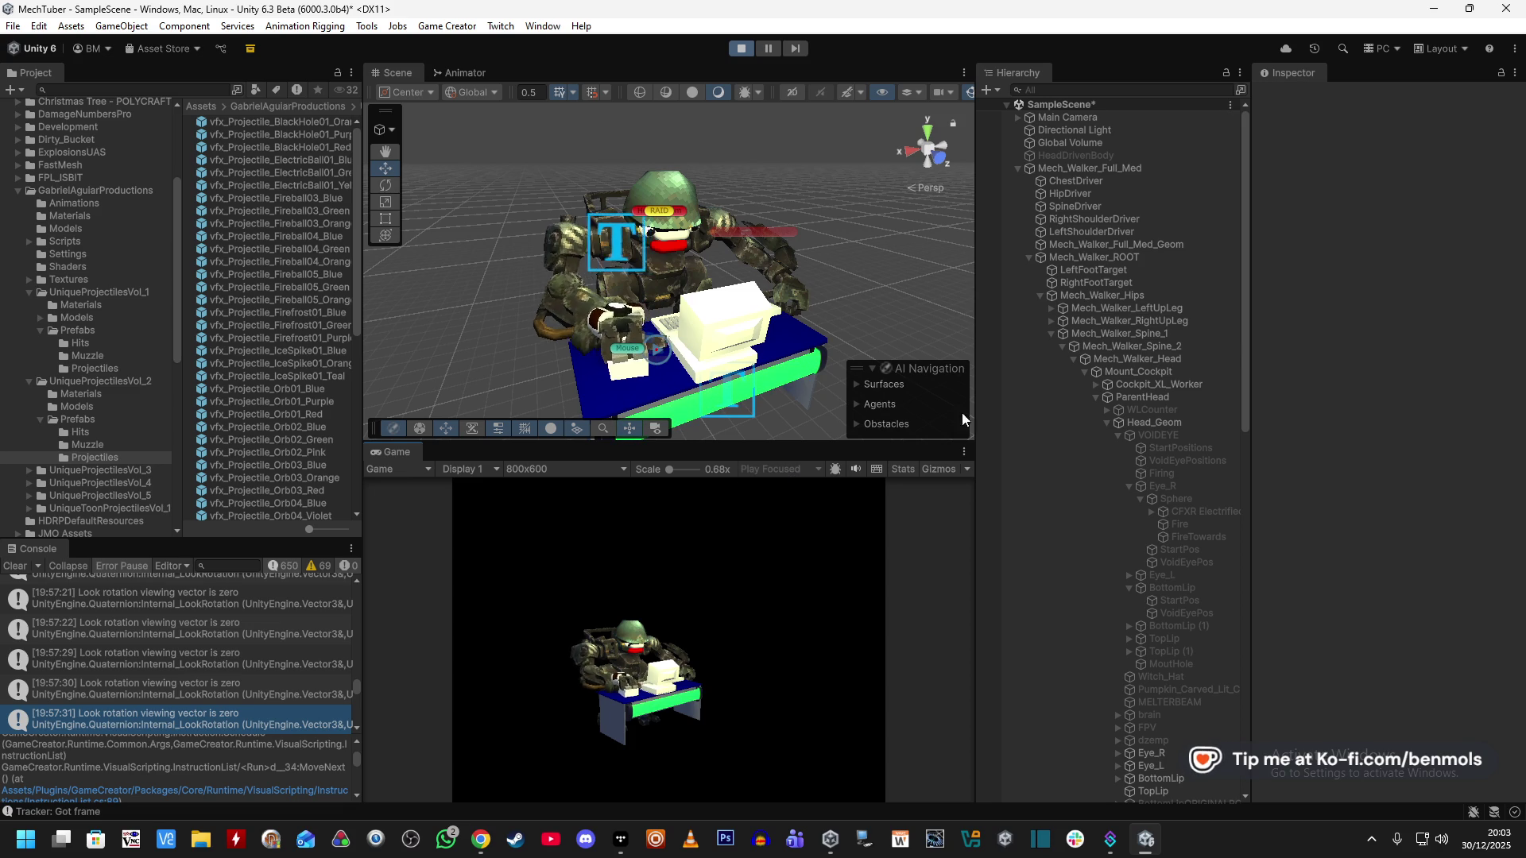
{"action": "left_click", "coordinate": [1149, 425]}
{"action": "left_click", "coordinate": [1153, 436]}
{"action": "left_click", "coordinate": [1292, 96]}
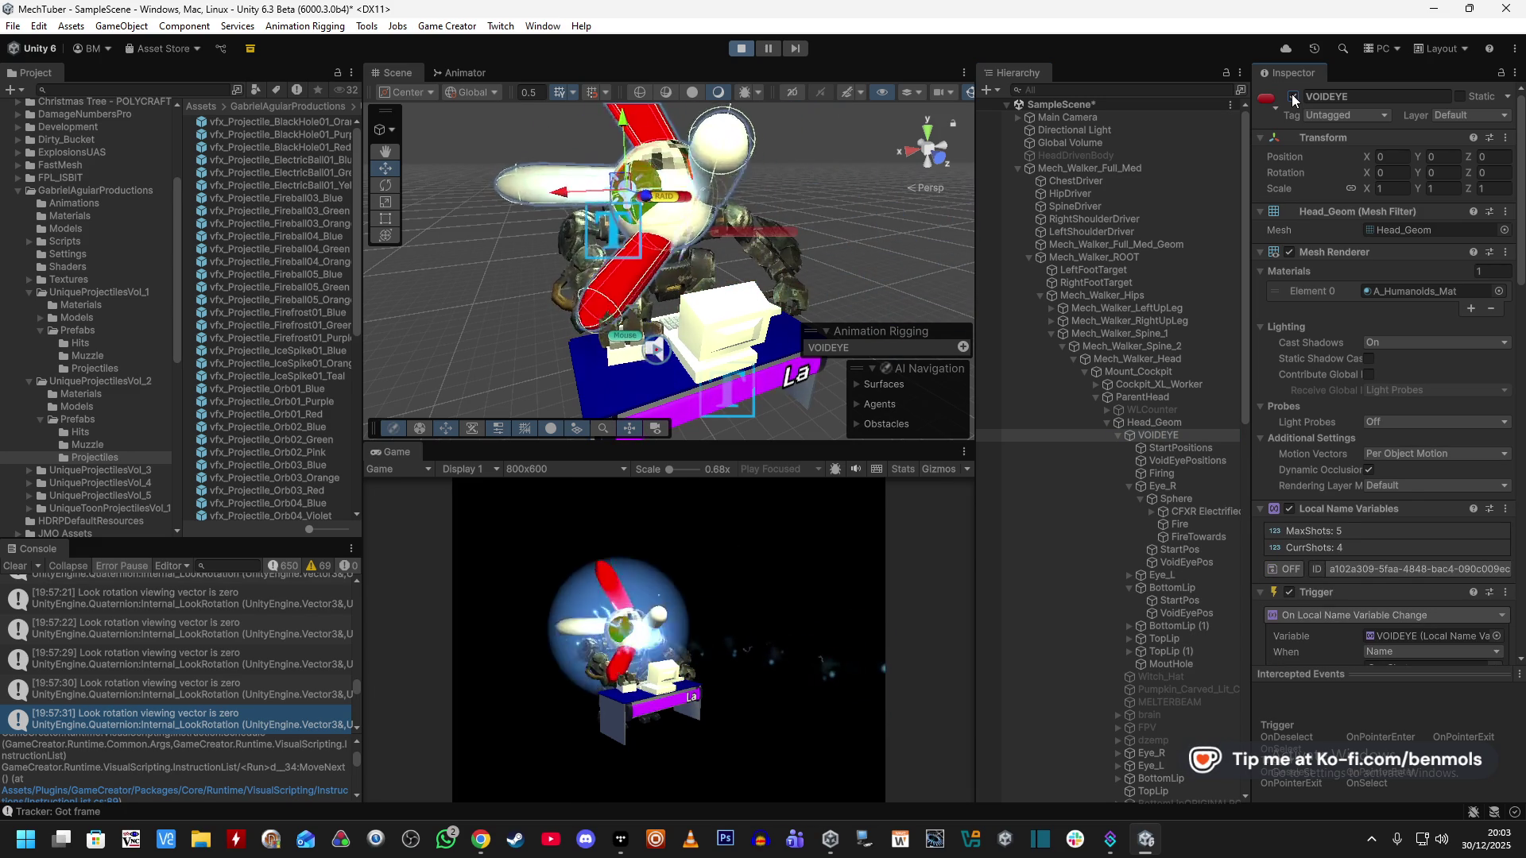
Inspect the FireTowards and Fire objects' placement and actions during the test.
{"action": "left_click", "coordinate": [1191, 534]}
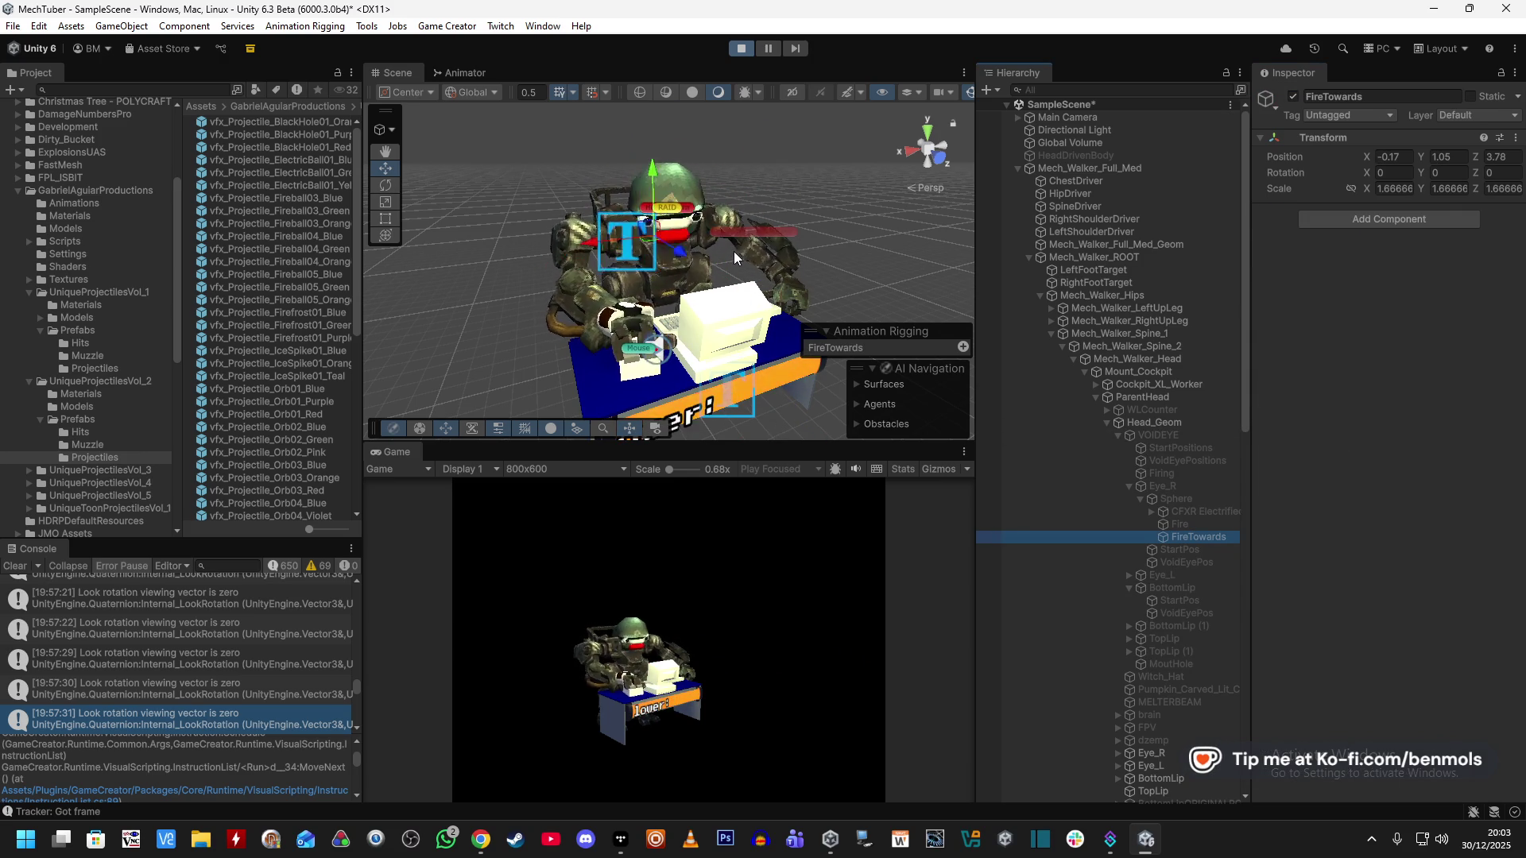
{"action": "mouse_move", "coordinate": [732, 251]}
{"action": "left_mouse_down"}
{"action": "mouse_move", "coordinate": [740, 282]}
{"action": "mouse_move", "coordinate": [864, 262]}
{"action": "mouse_move", "coordinate": [758, 108]}
{"action": "left_mouse_up"}
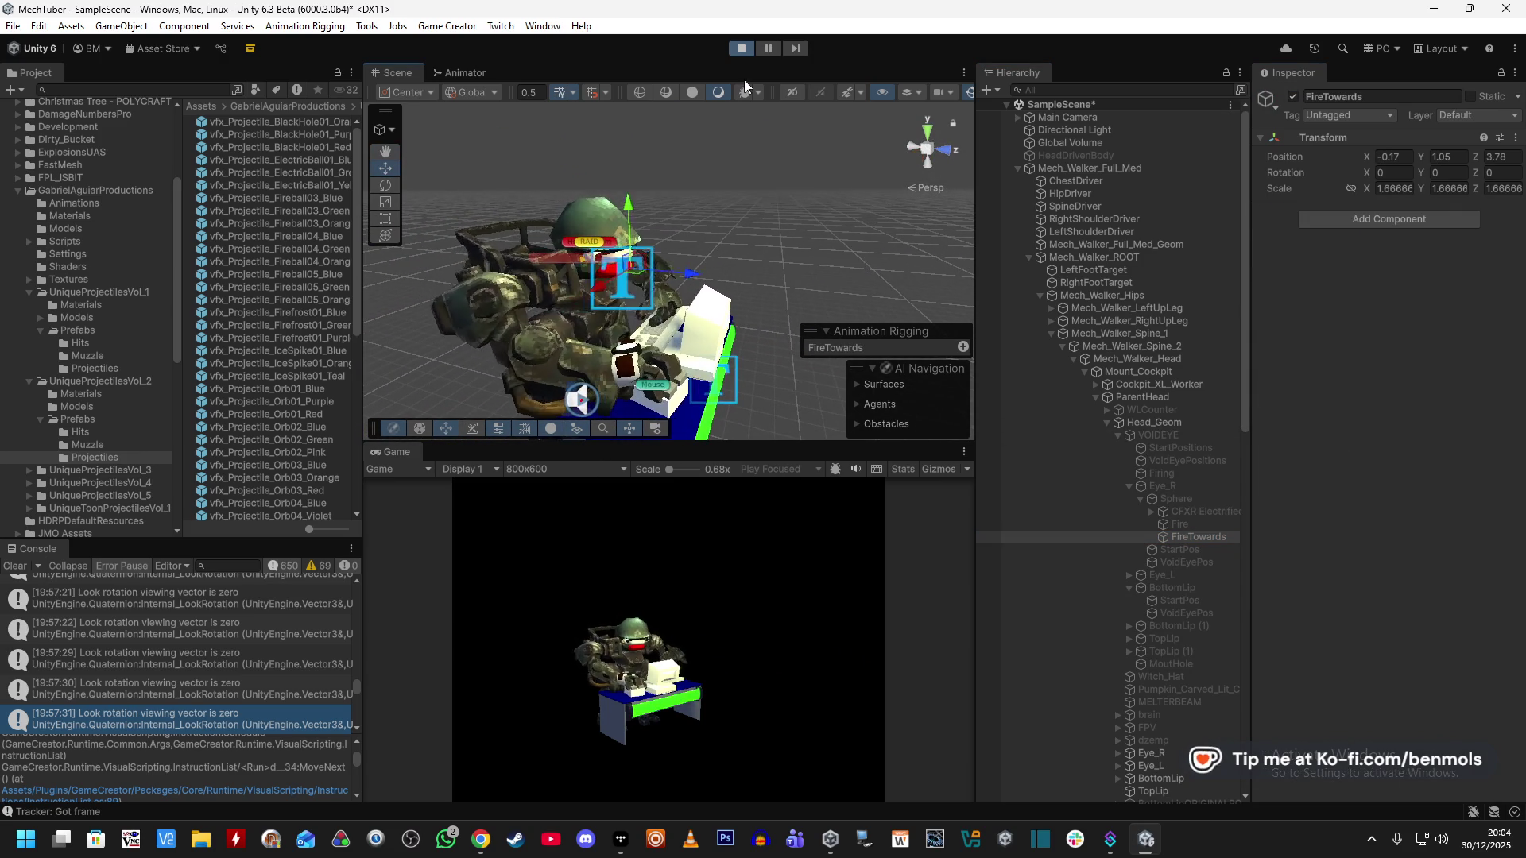
{"action": "left_click", "coordinate": [1180, 435]}
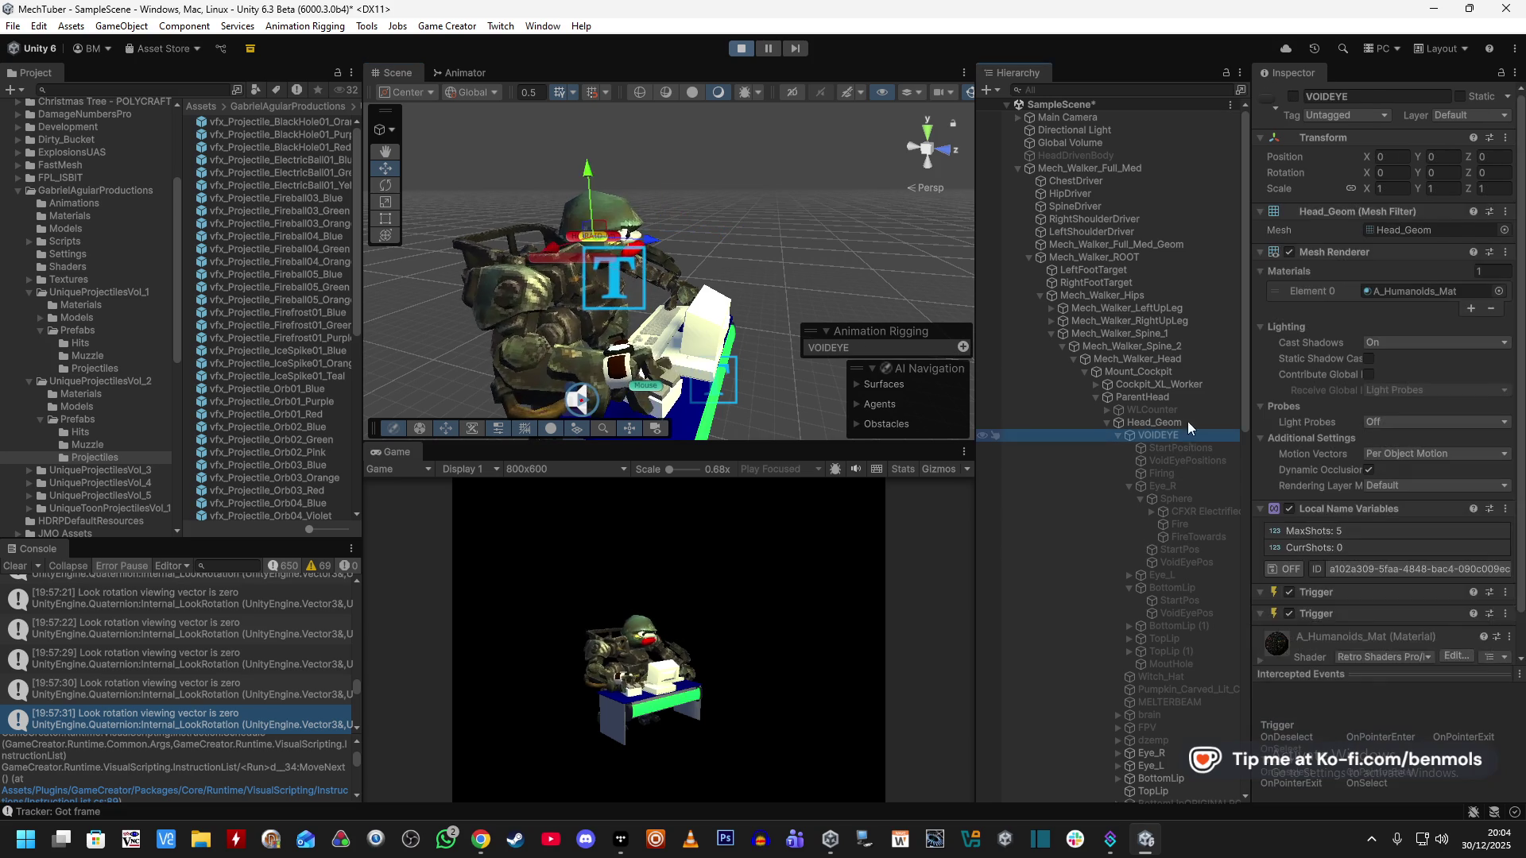
{"action": "left_click", "coordinate": [1197, 538]}
{"action": "left_click", "coordinate": [1199, 518]}
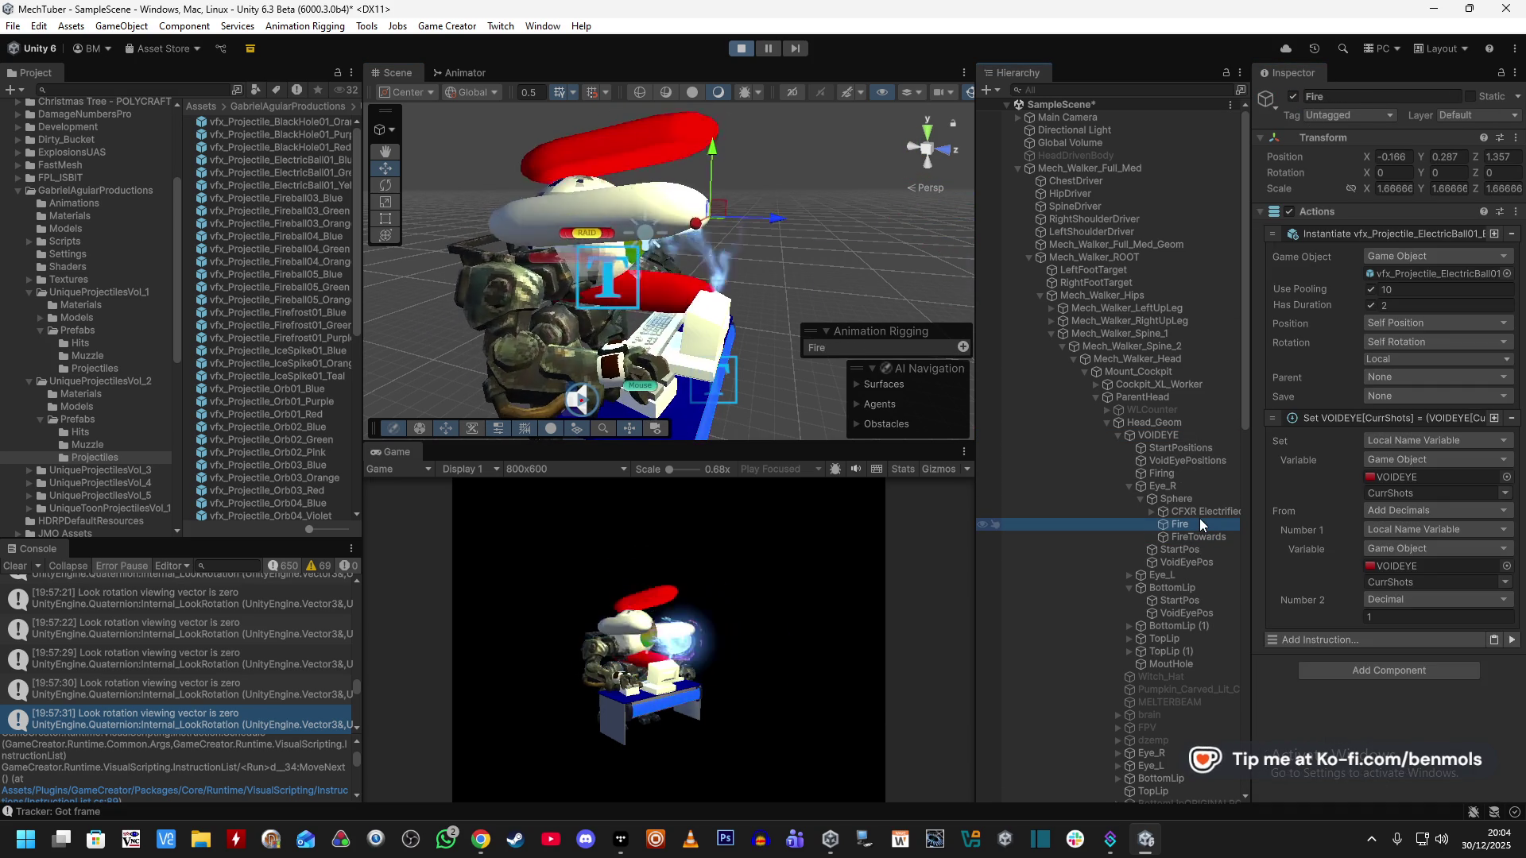
{"action": "left_click", "coordinate": [1196, 533]}
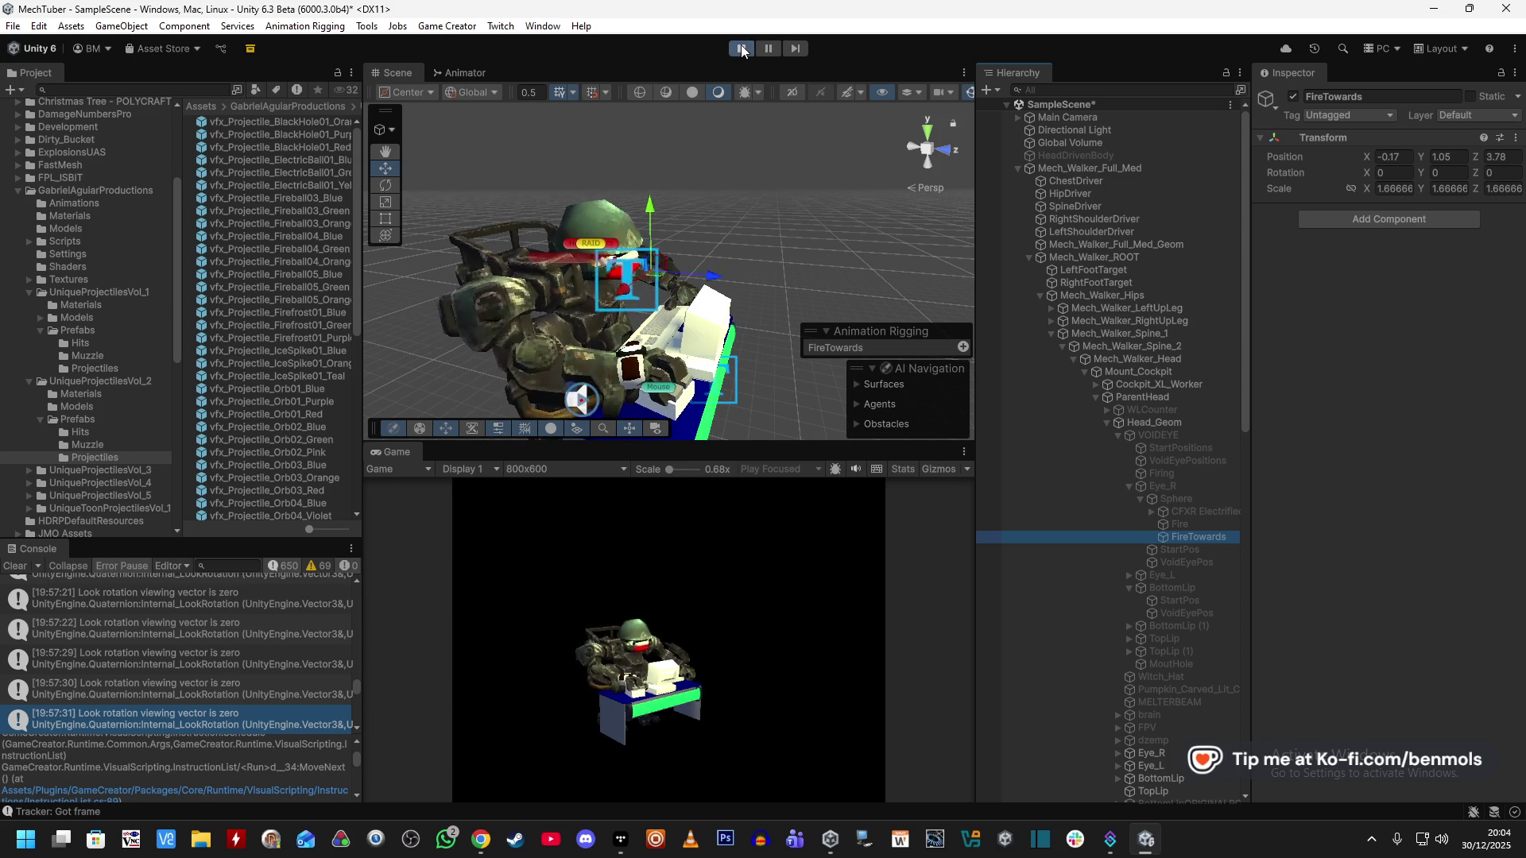
Toggle VOIDEYE on then off to fire, then stop play mode with Ctrl+P.
{"action": "left_click", "coordinate": [1152, 422]}
{"action": "left_click", "coordinate": [1157, 432]}
{"action": "left_click", "coordinate": [1294, 97]}
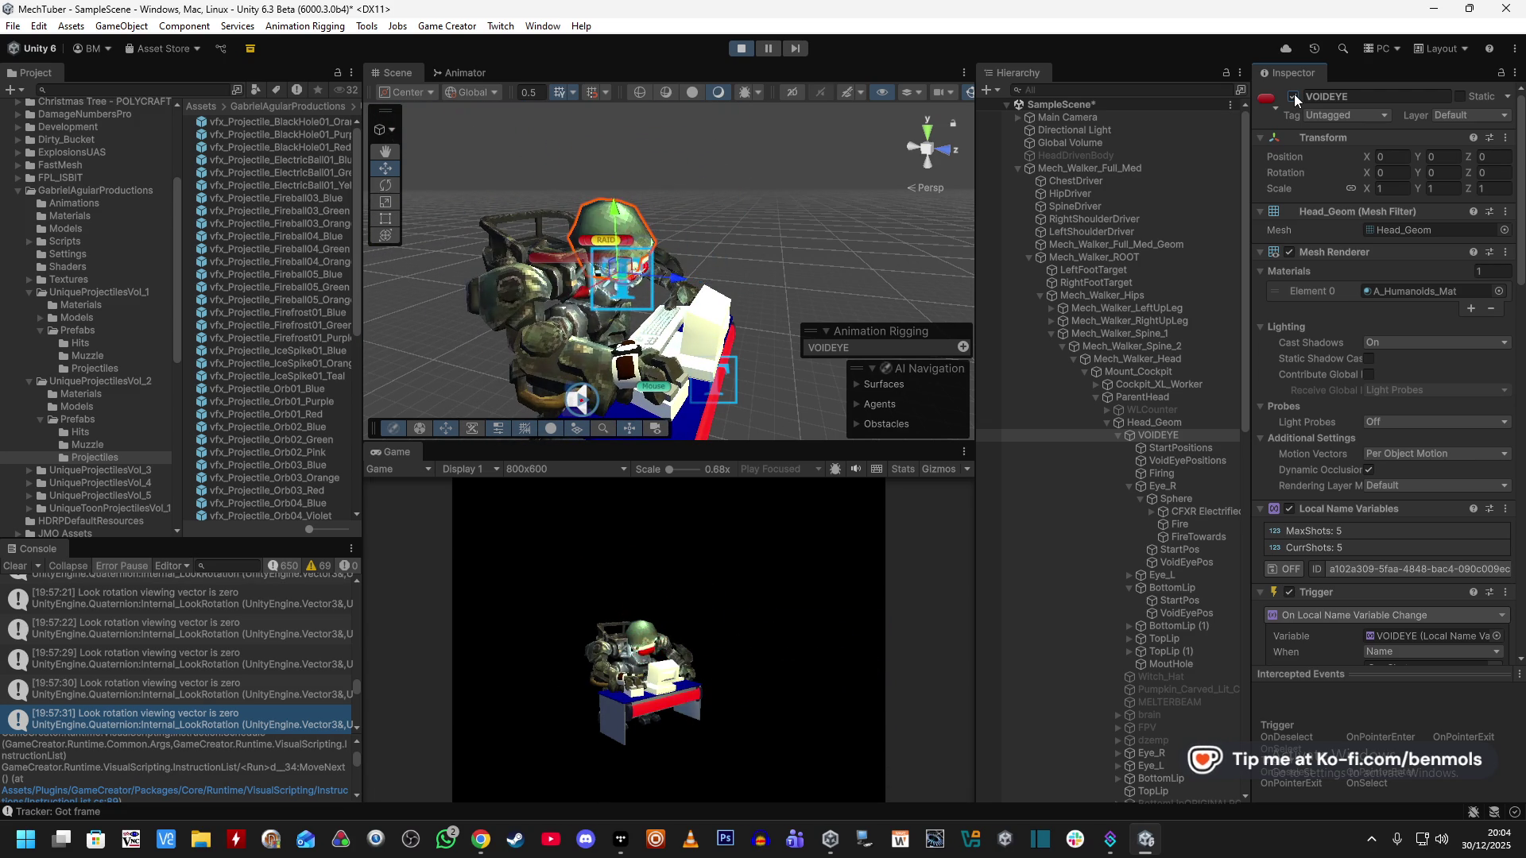
{"action": "left_click", "coordinate": [1293, 96]}
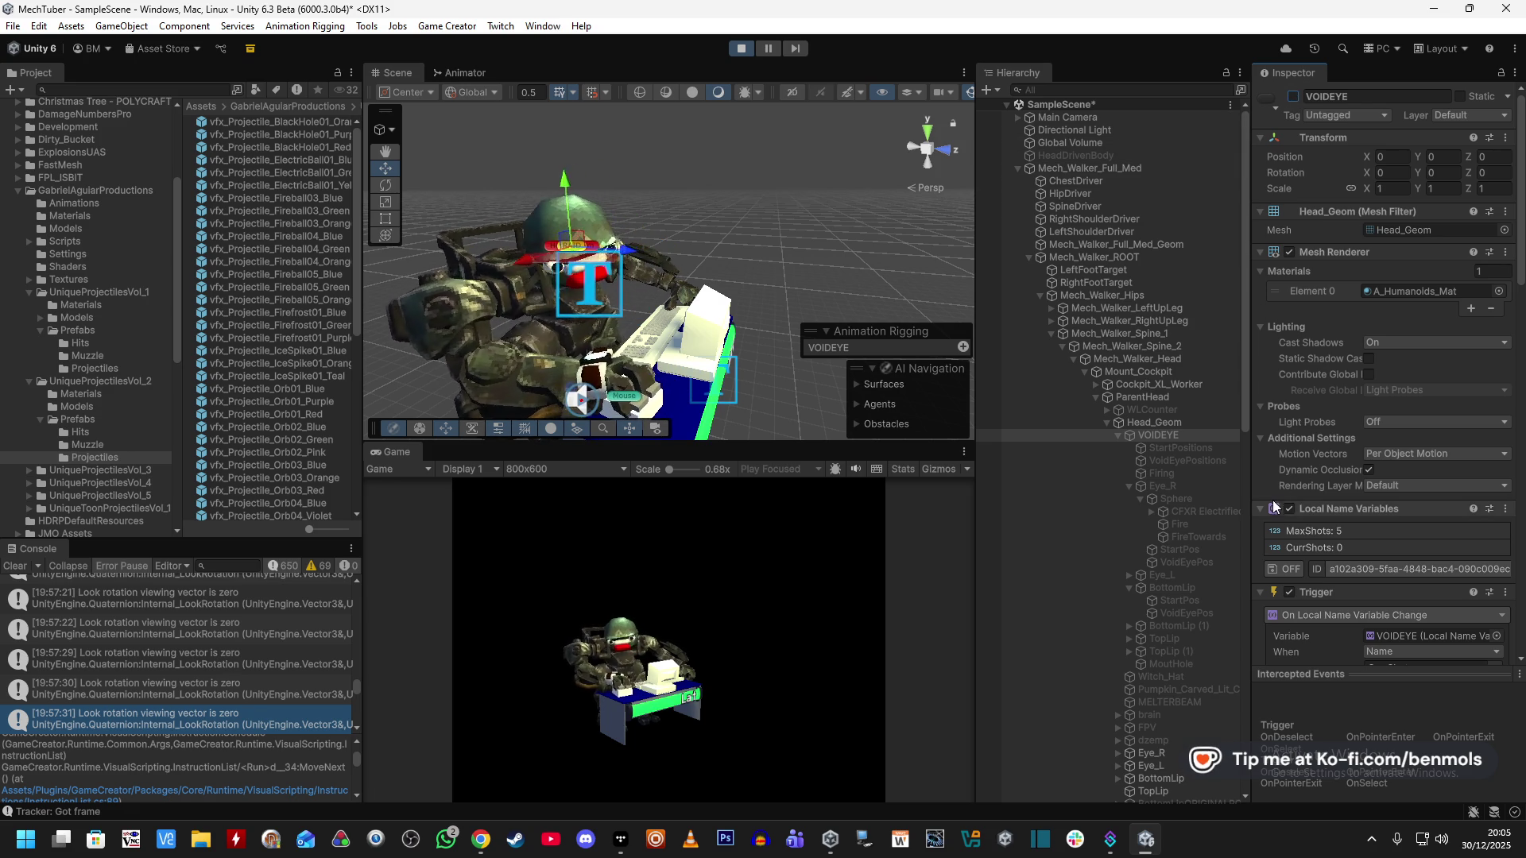
{"action": "scroll", "coordinate": [1256, 538], "scroll_direction": "down", "scroll_amount": 5}
{"action": "scroll", "coordinate": [1256, 538], "scroll_direction": "down", "scroll_amount": 4}
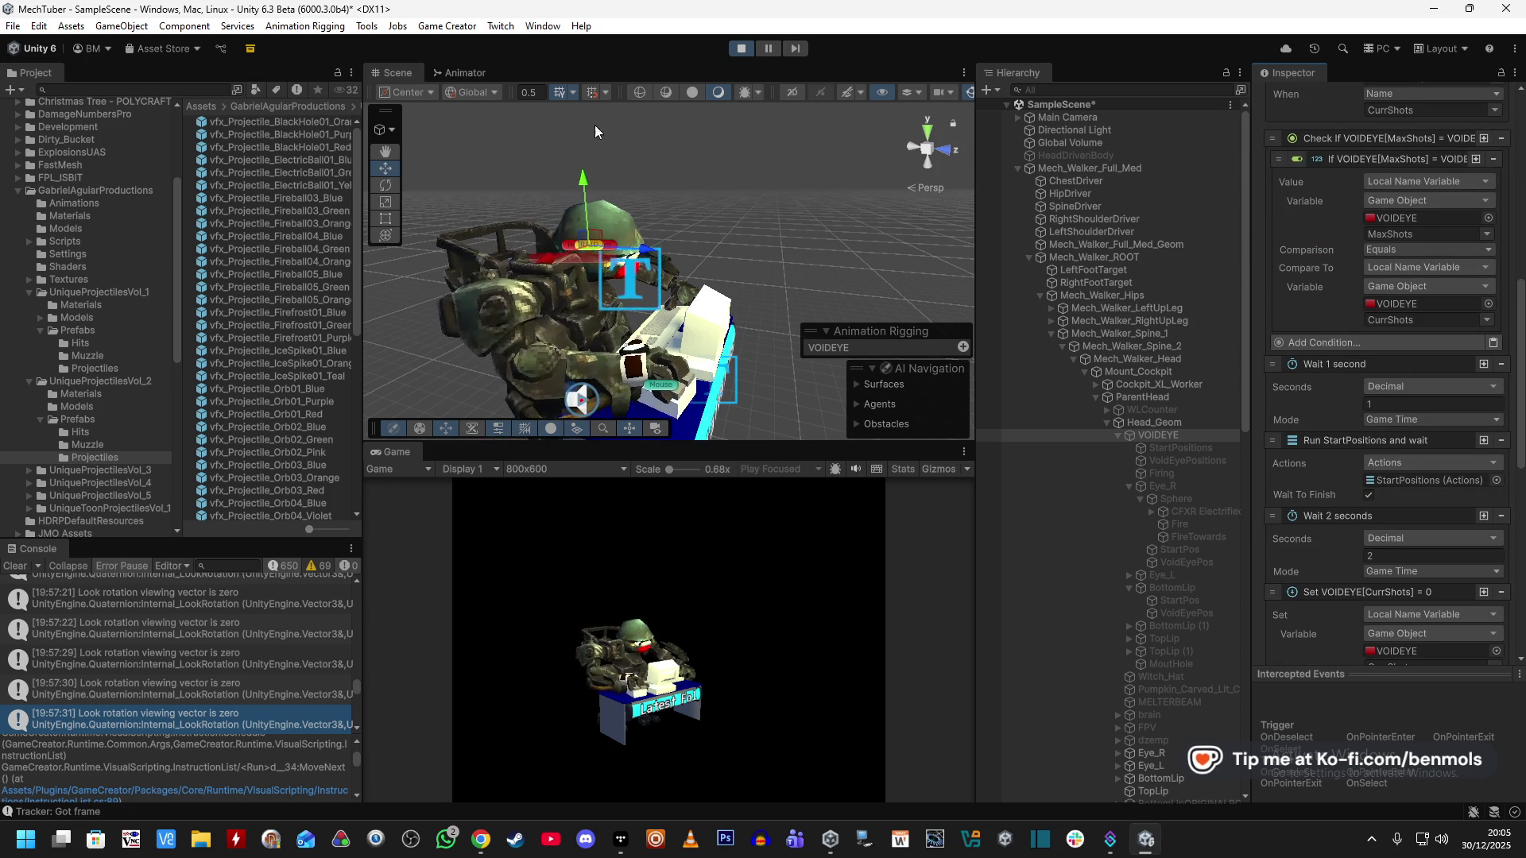
{"action": "key", "text": "ctrl+p"}
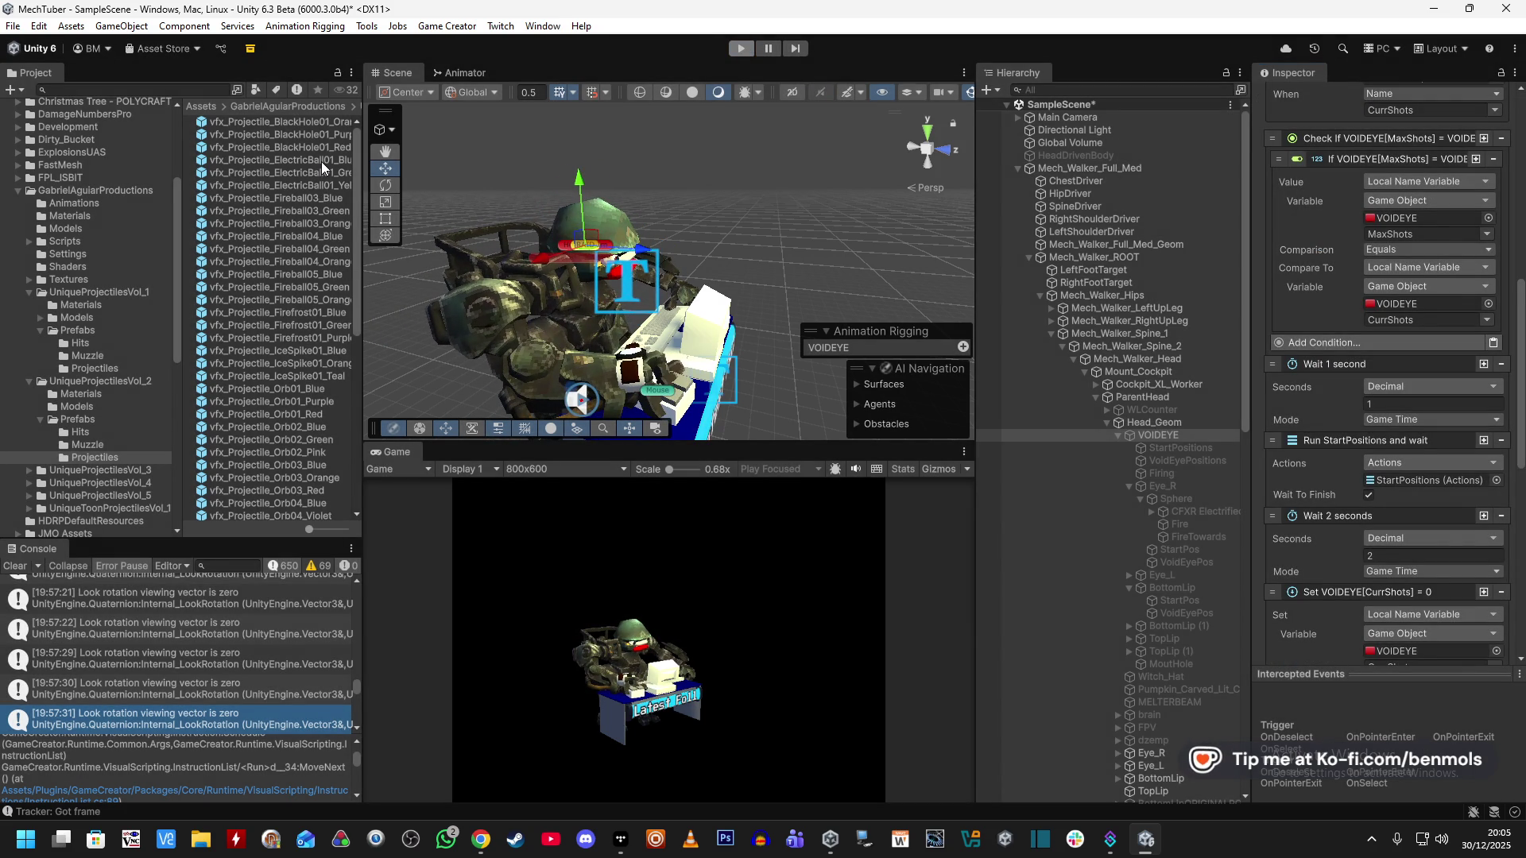
Open the ElectricBall01_Blue prefab and expand its Add VelocityChange instruction.
{"action": "left_click", "coordinate": [327, 160]}
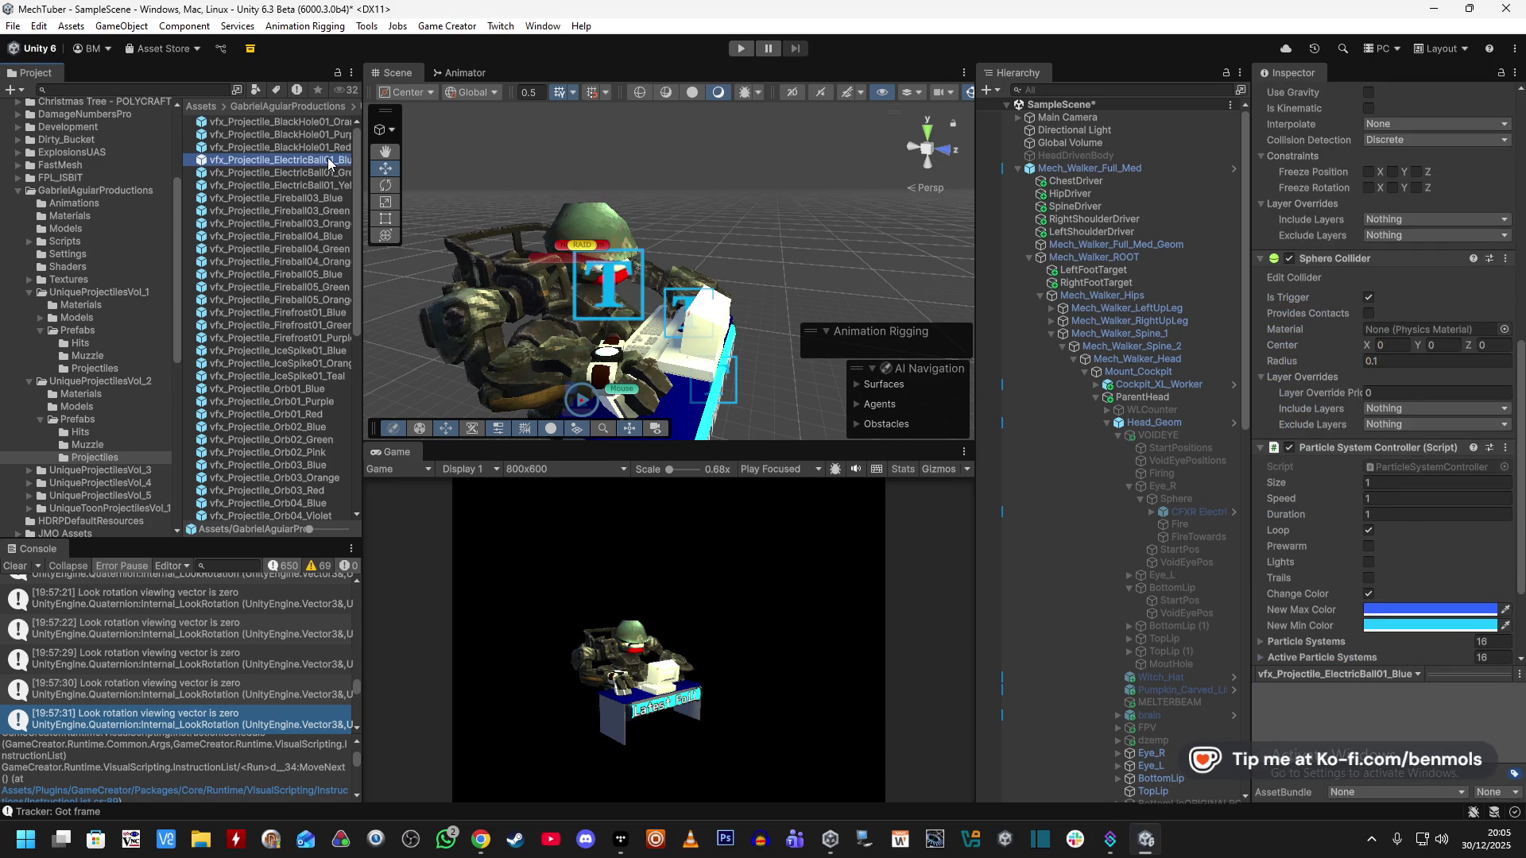
{"action": "double_click", "coordinate": [327, 160]}
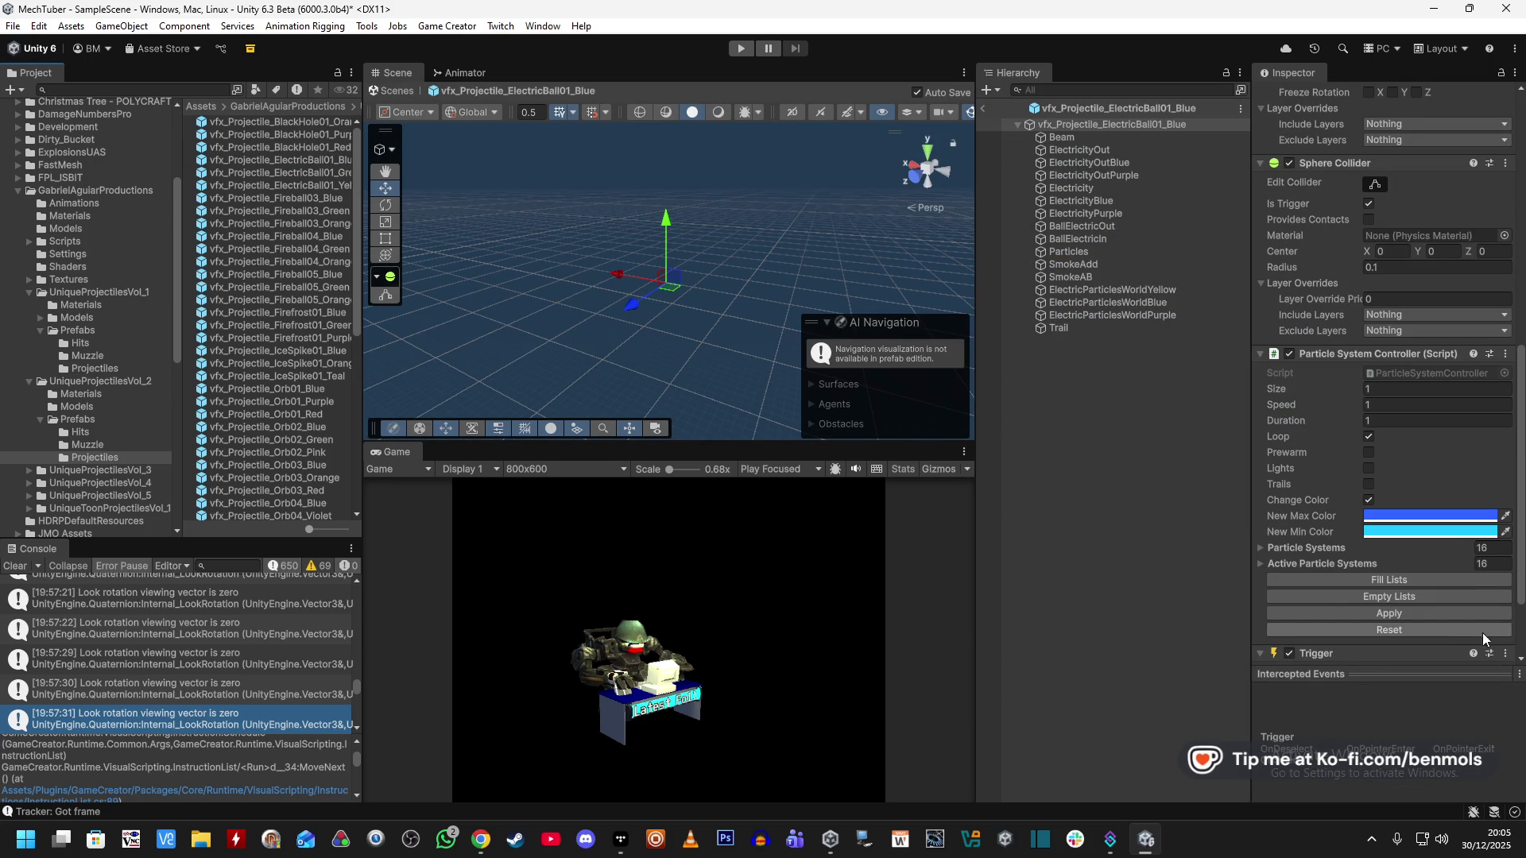
{"action": "scroll", "coordinate": [1293, 499], "scroll_direction": "down", "scroll_amount": 4}
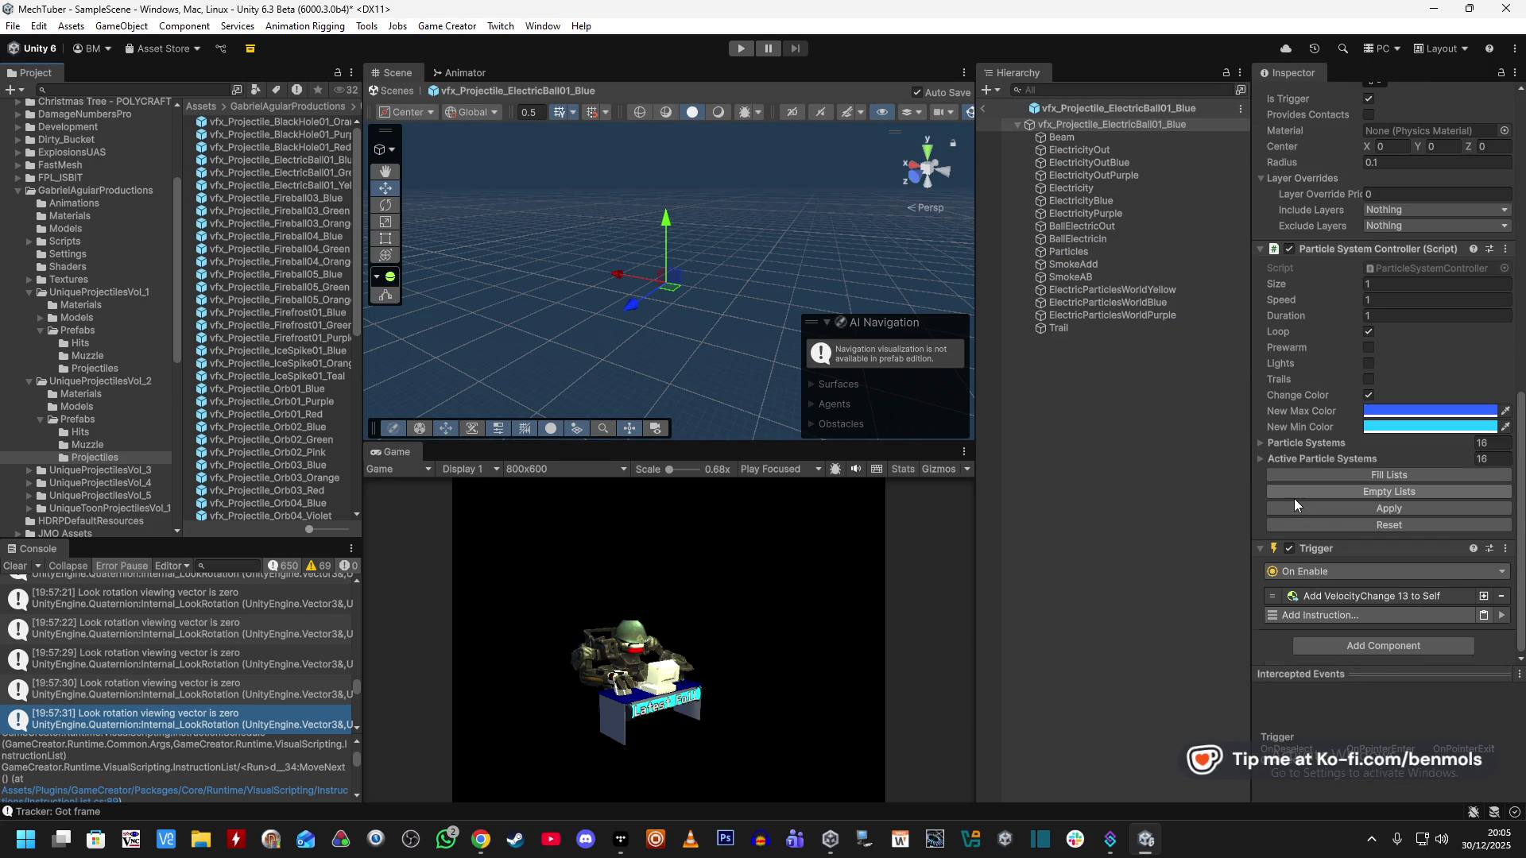
{"action": "left_click", "coordinate": [1384, 597]}
{"action": "scroll", "coordinate": [1346, 622], "scroll_direction": "down", "scroll_amount": 5}
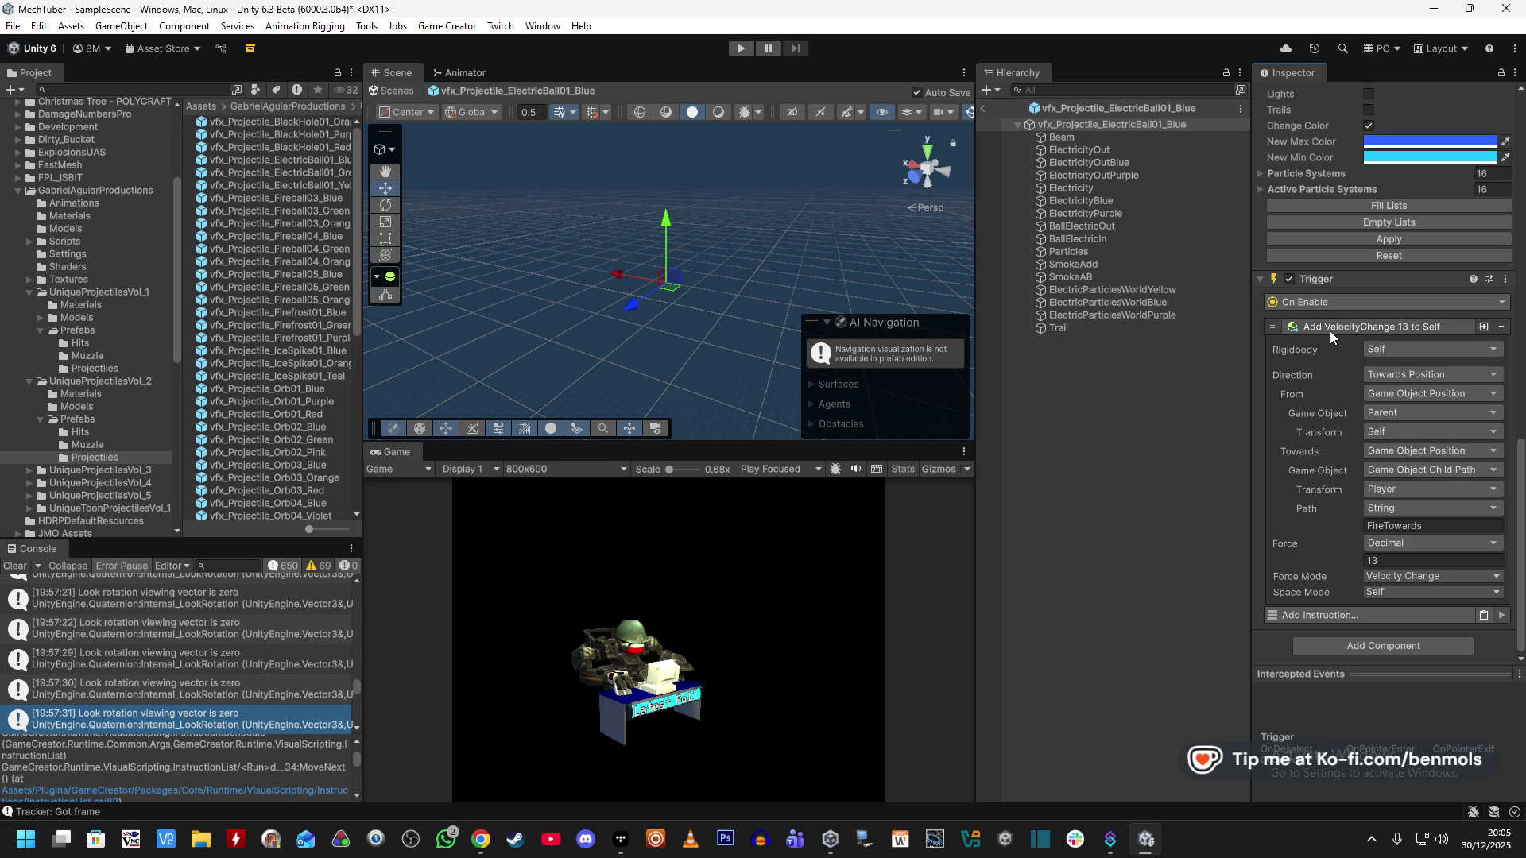
Base the force direction on the rotation of the object found by name 'FireTow'.
{"action": "left_click", "coordinate": [1402, 370]}
{"action": "left_click", "coordinate": [1443, 494]}
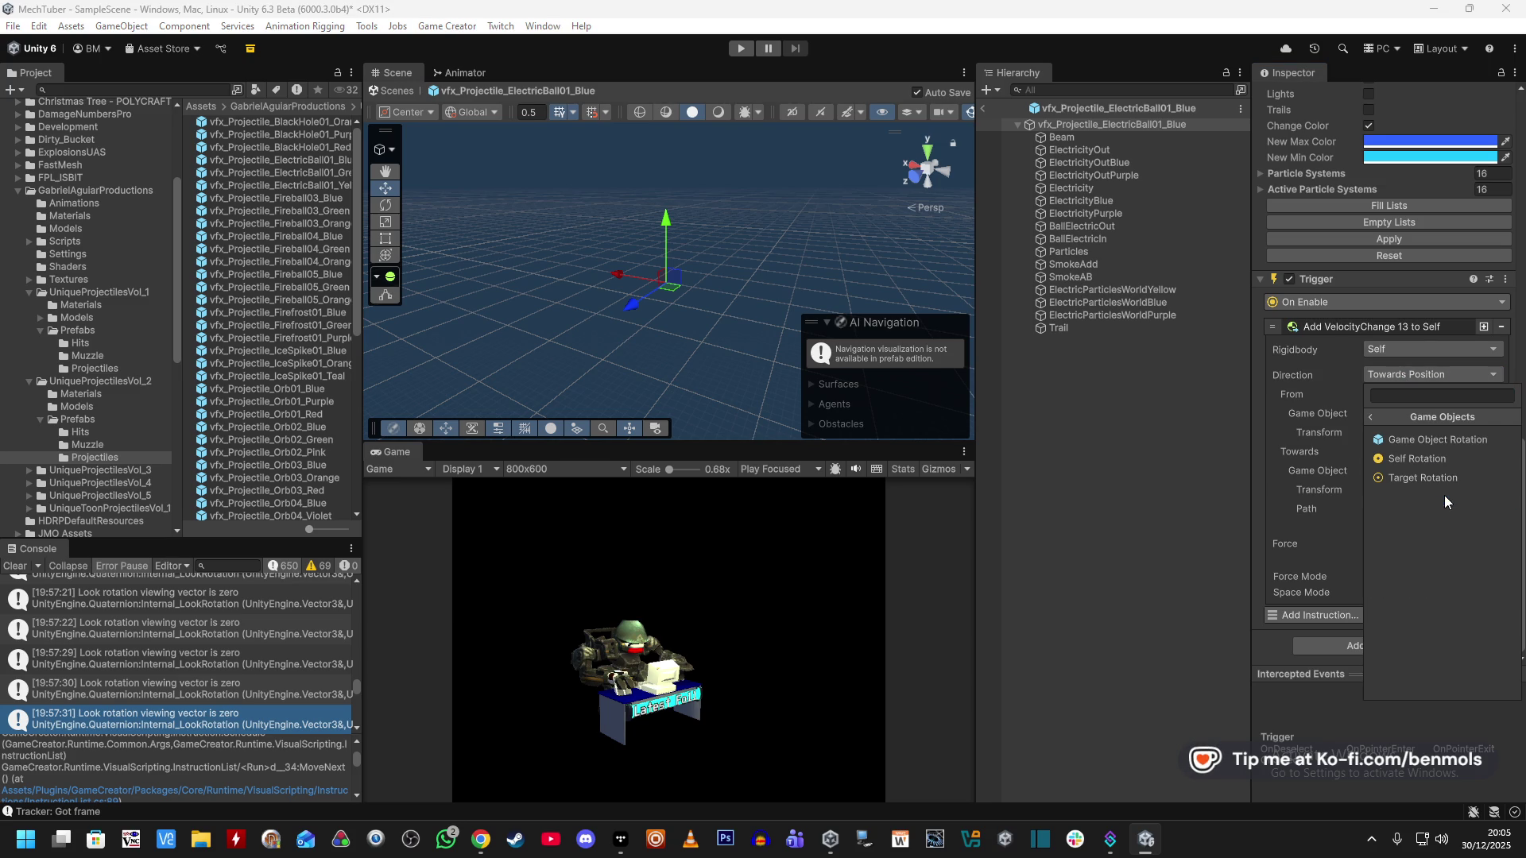
{"action": "left_click", "coordinate": [1448, 438]}
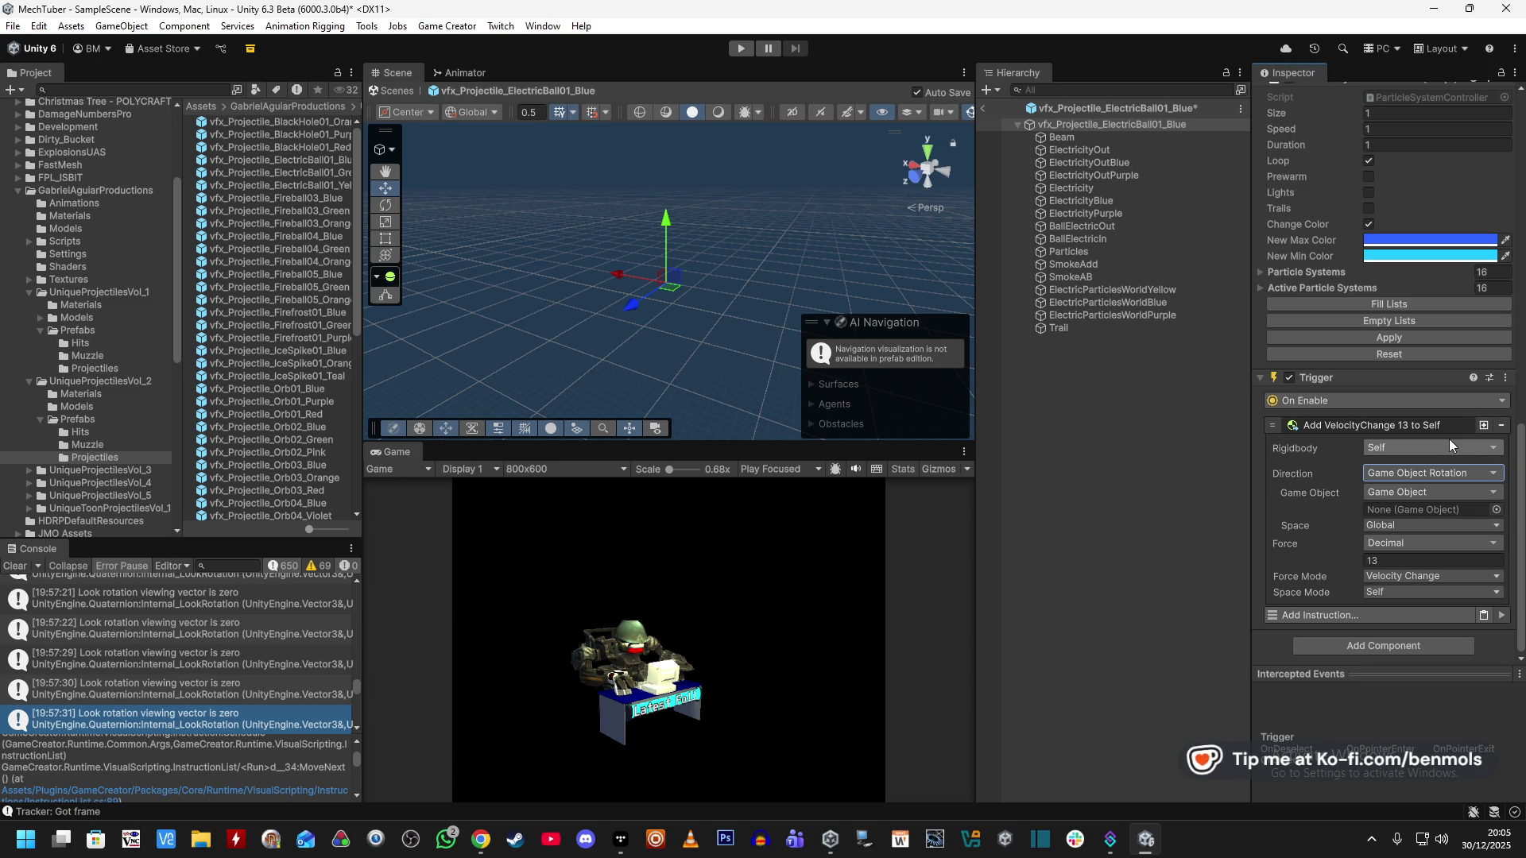
{"action": "left_click", "coordinate": [1422, 491]}
{"action": "type", "text": "Find"}
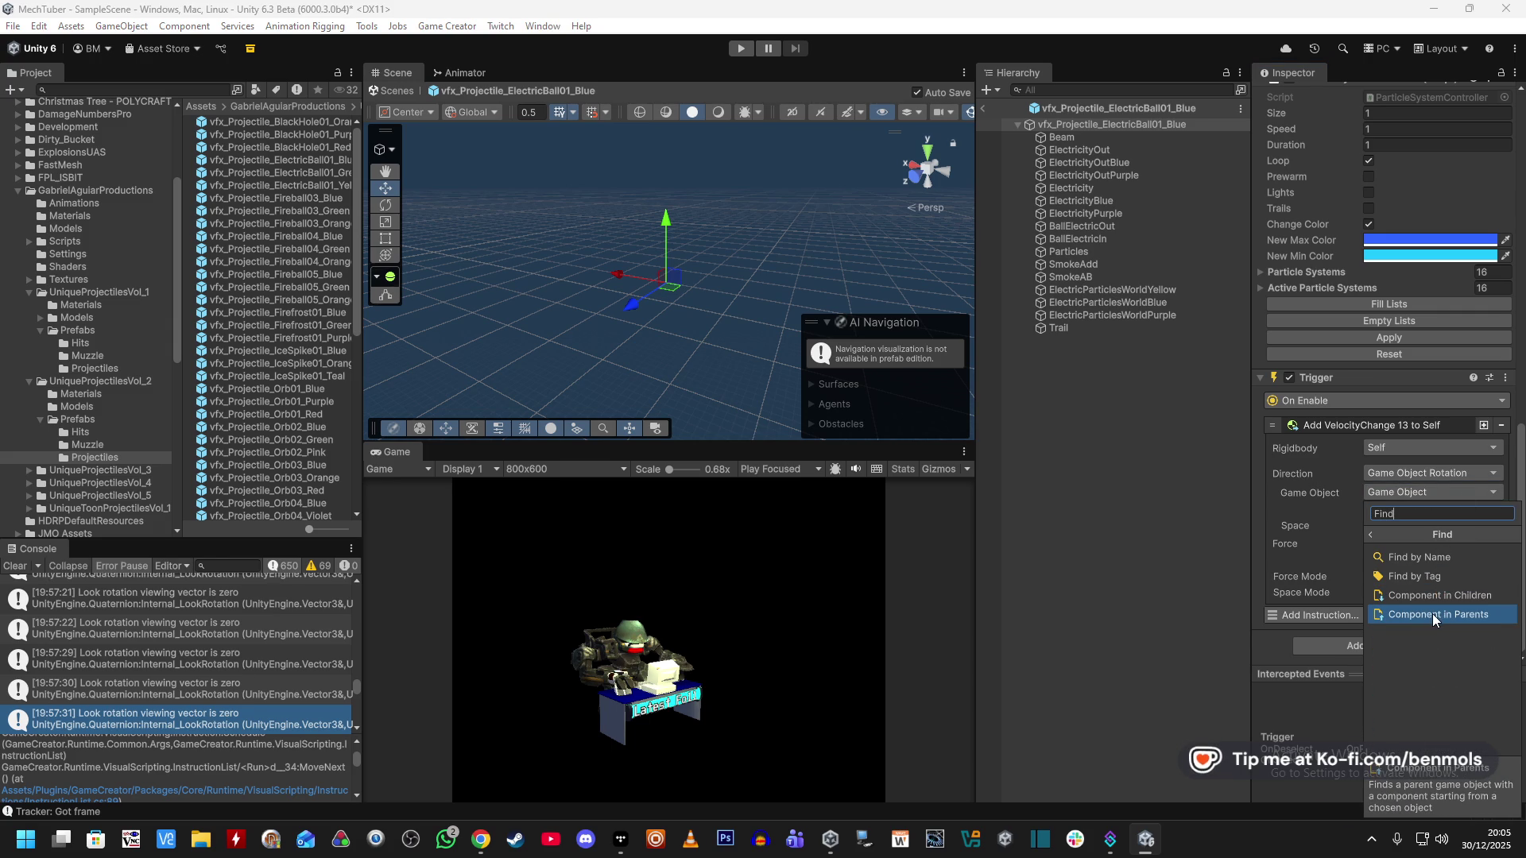
{"action": "left_click", "coordinate": [1443, 556]}
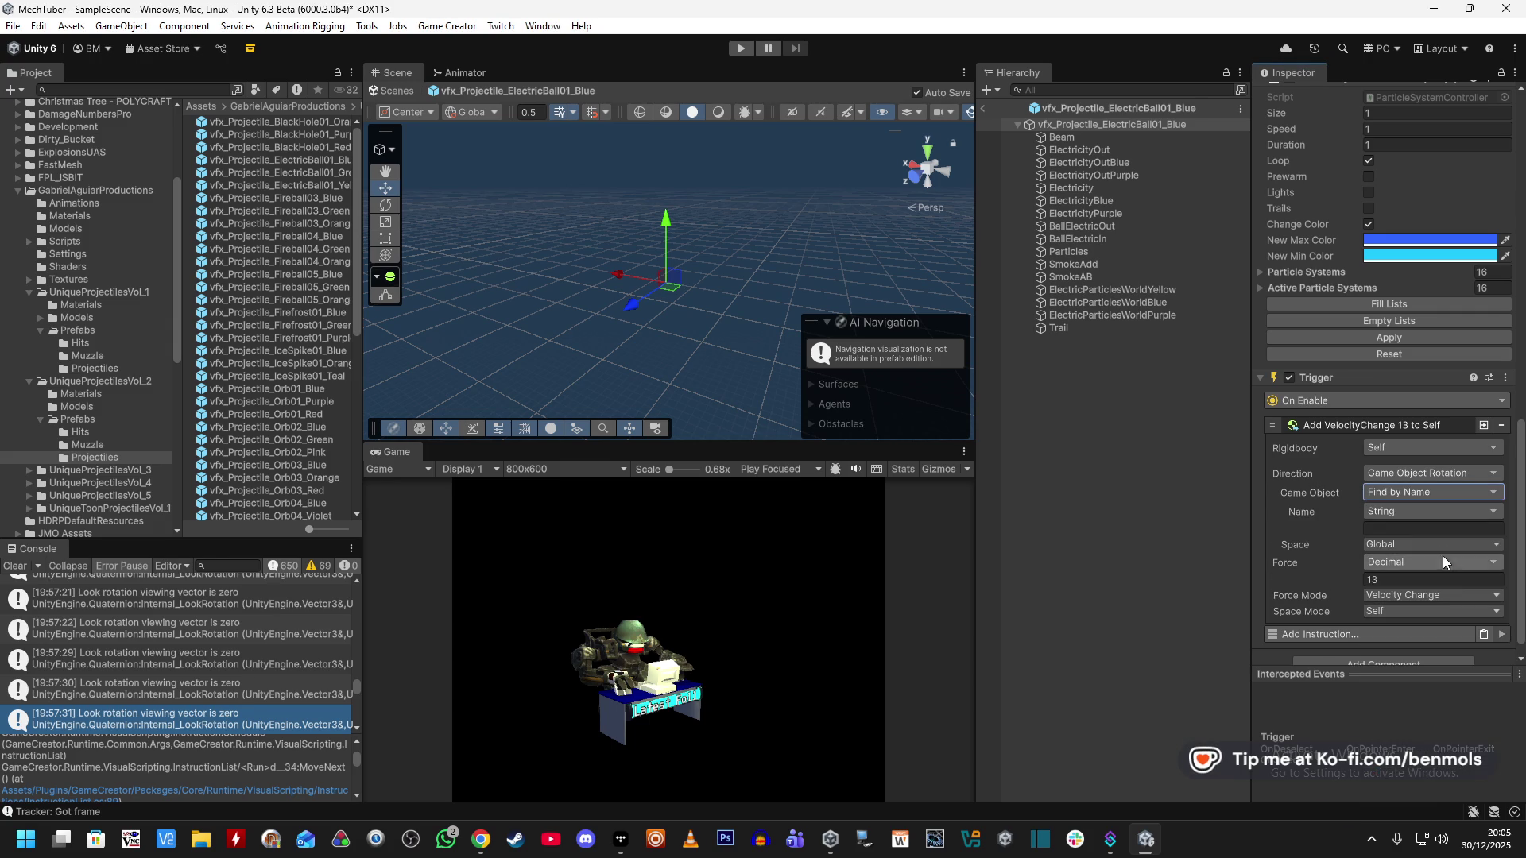
{"action": "type", "text": "F"}
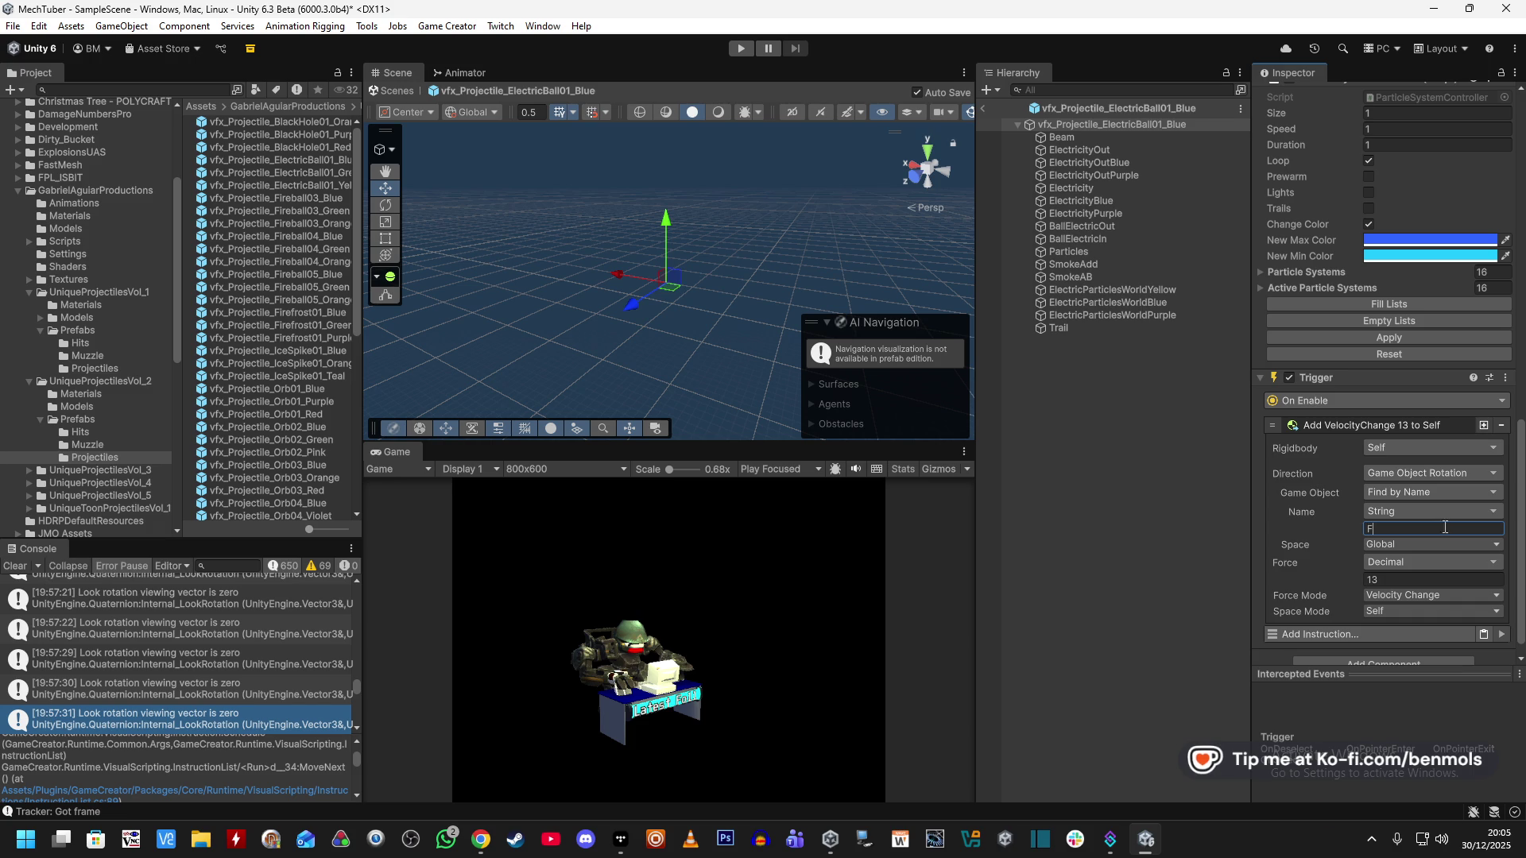
{"action": "type", "text": "ireTow"}
Set the rotation space to Global after briefly trying Local.
{"action": "left_click", "coordinate": [1428, 543]}
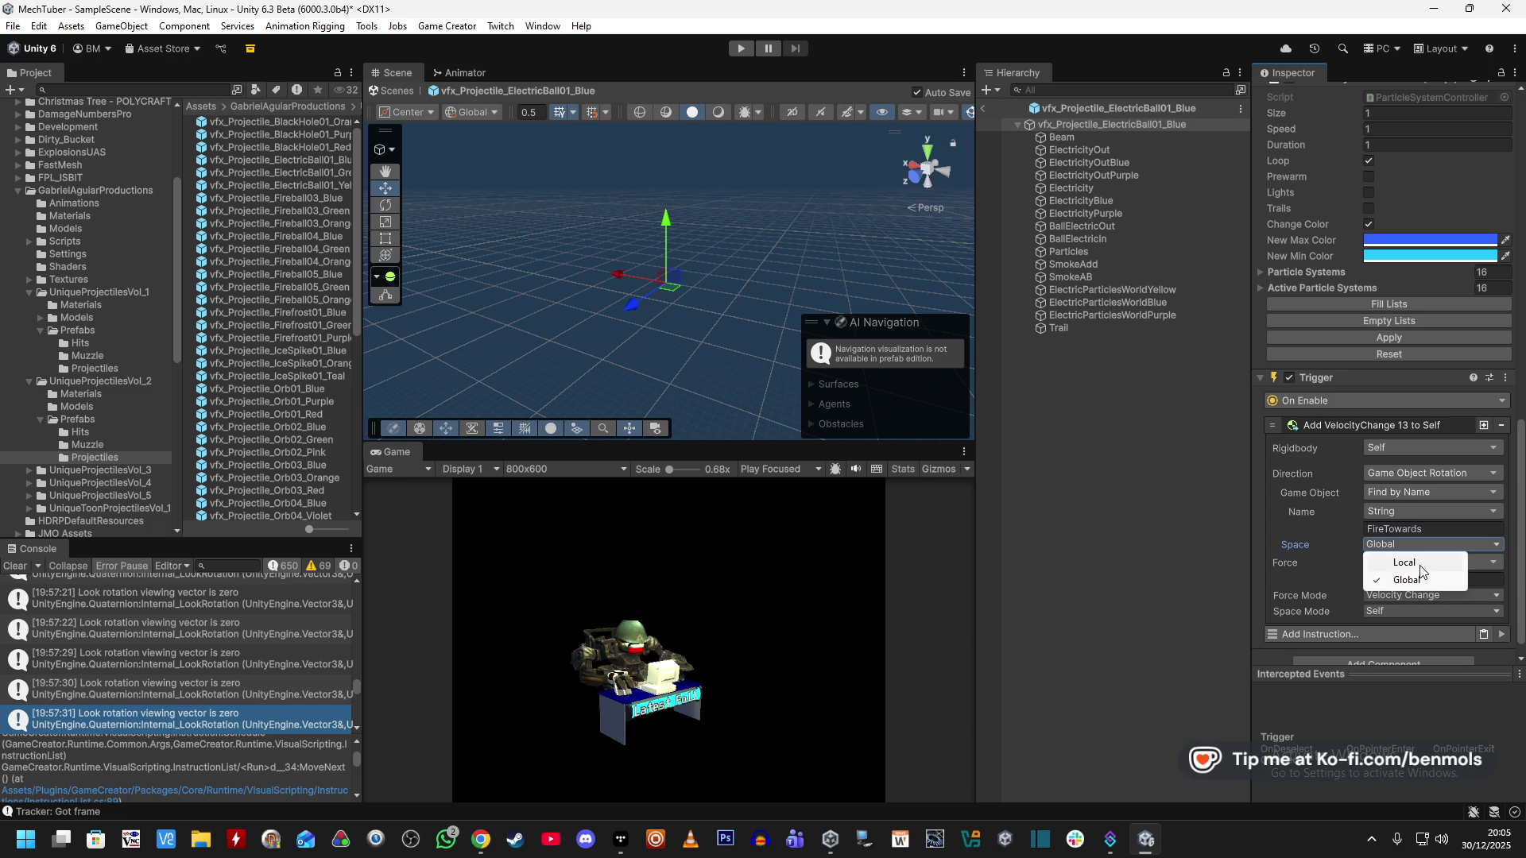
{"action": "left_click", "coordinate": [1400, 578]}
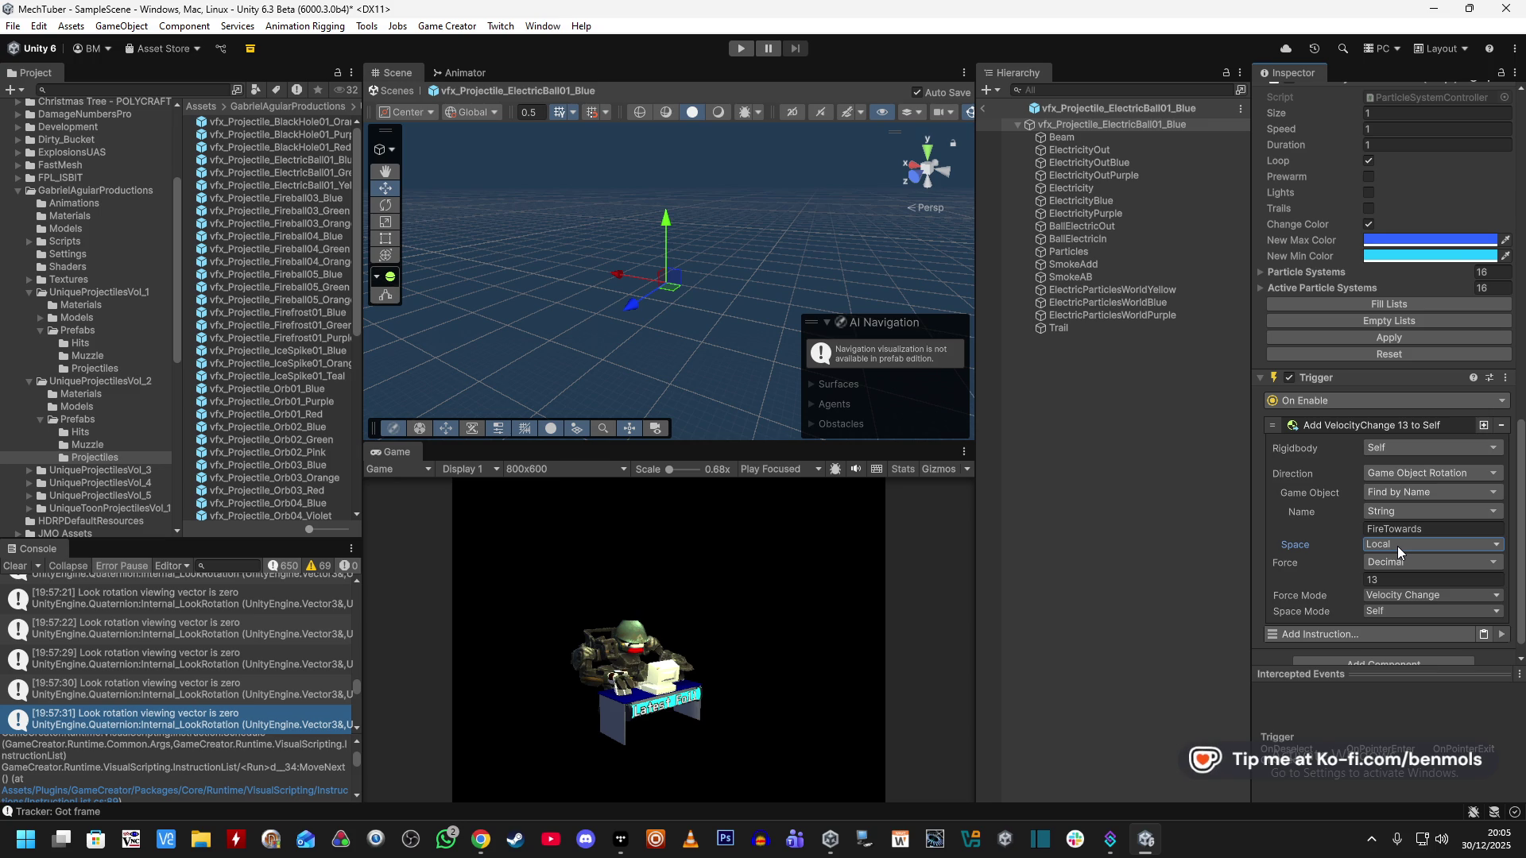
{"action": "left_click", "coordinate": [1397, 545]}
{"action": "left_click", "coordinate": [1404, 582]}
Test the projectile in Play mode, review VOIDEYE's Trigger instructions, then stop the game.
{"action": "left_click", "coordinate": [743, 49]}
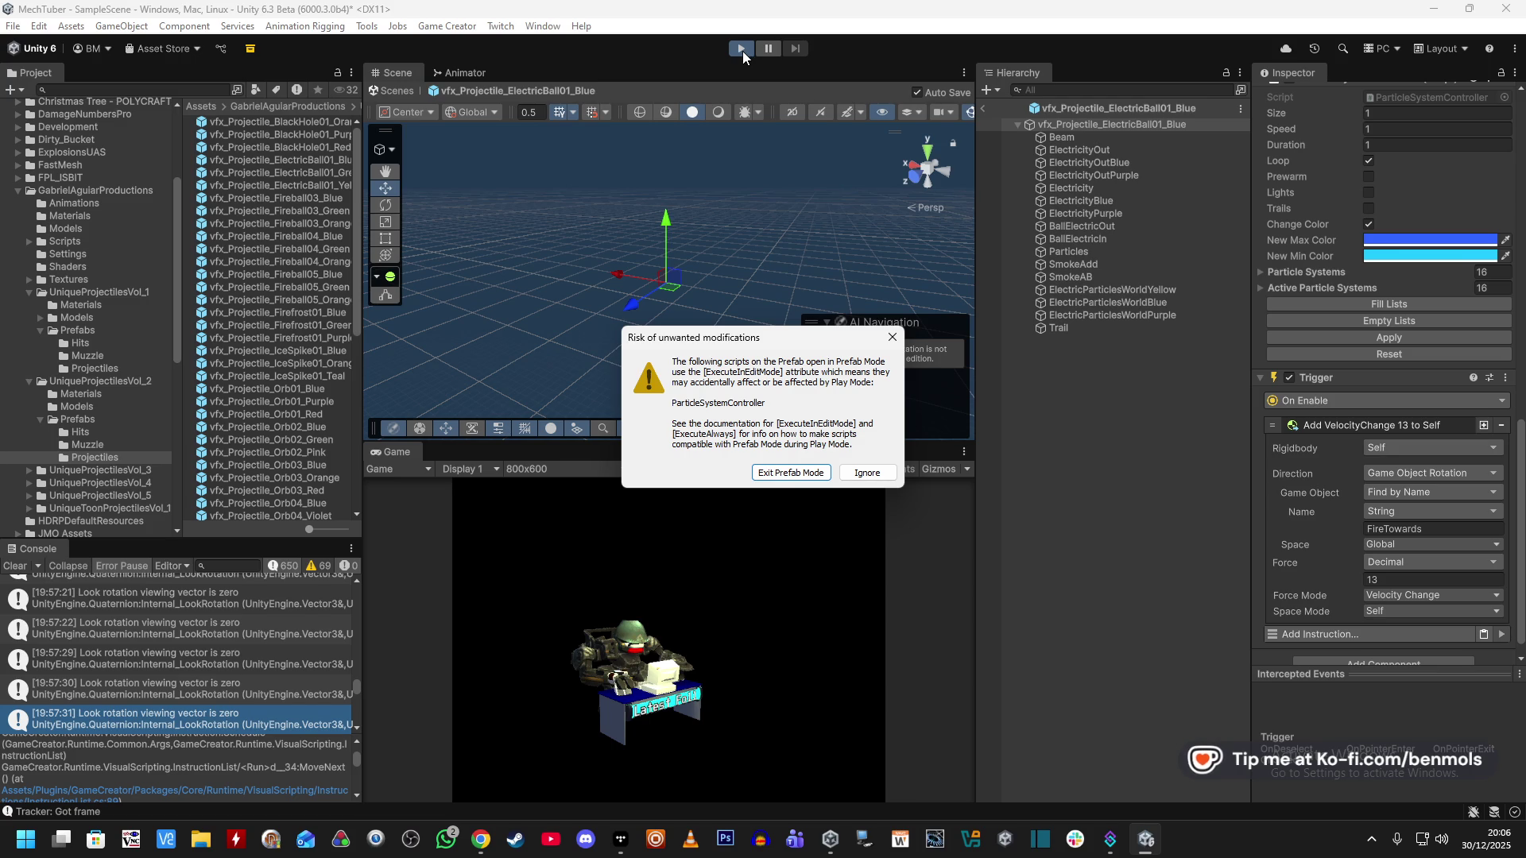
{"action": "left_click", "coordinate": [787, 474]}
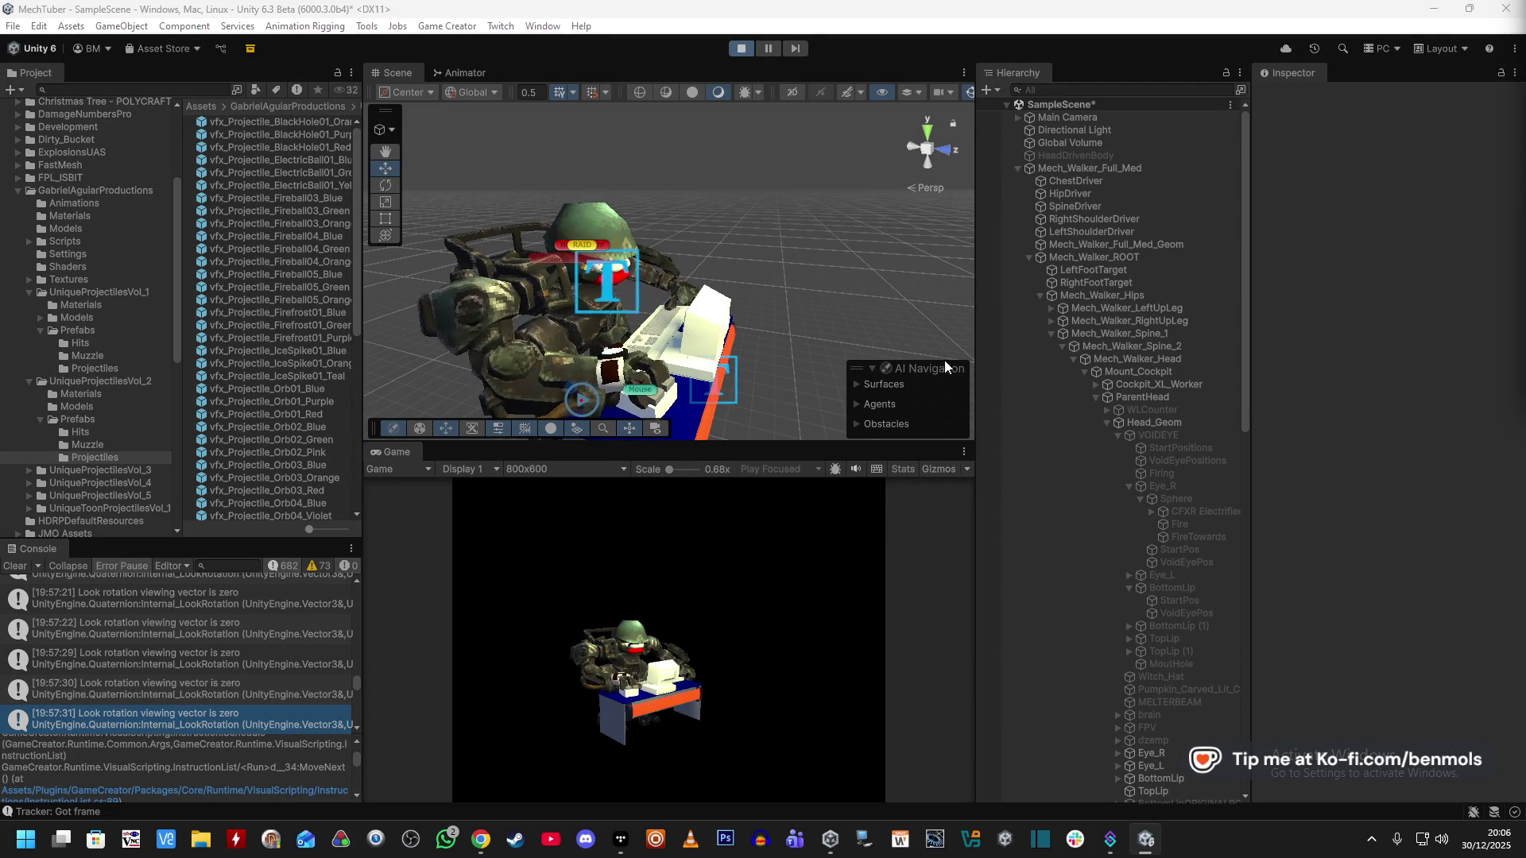
{"action": "left_click", "coordinate": [1157, 434]}
{"action": "scroll", "coordinate": [1304, 538], "scroll_direction": "down", "scroll_amount": 5}
{"action": "scroll", "coordinate": [1287, 540], "scroll_direction": "down", "scroll_amount": 10}
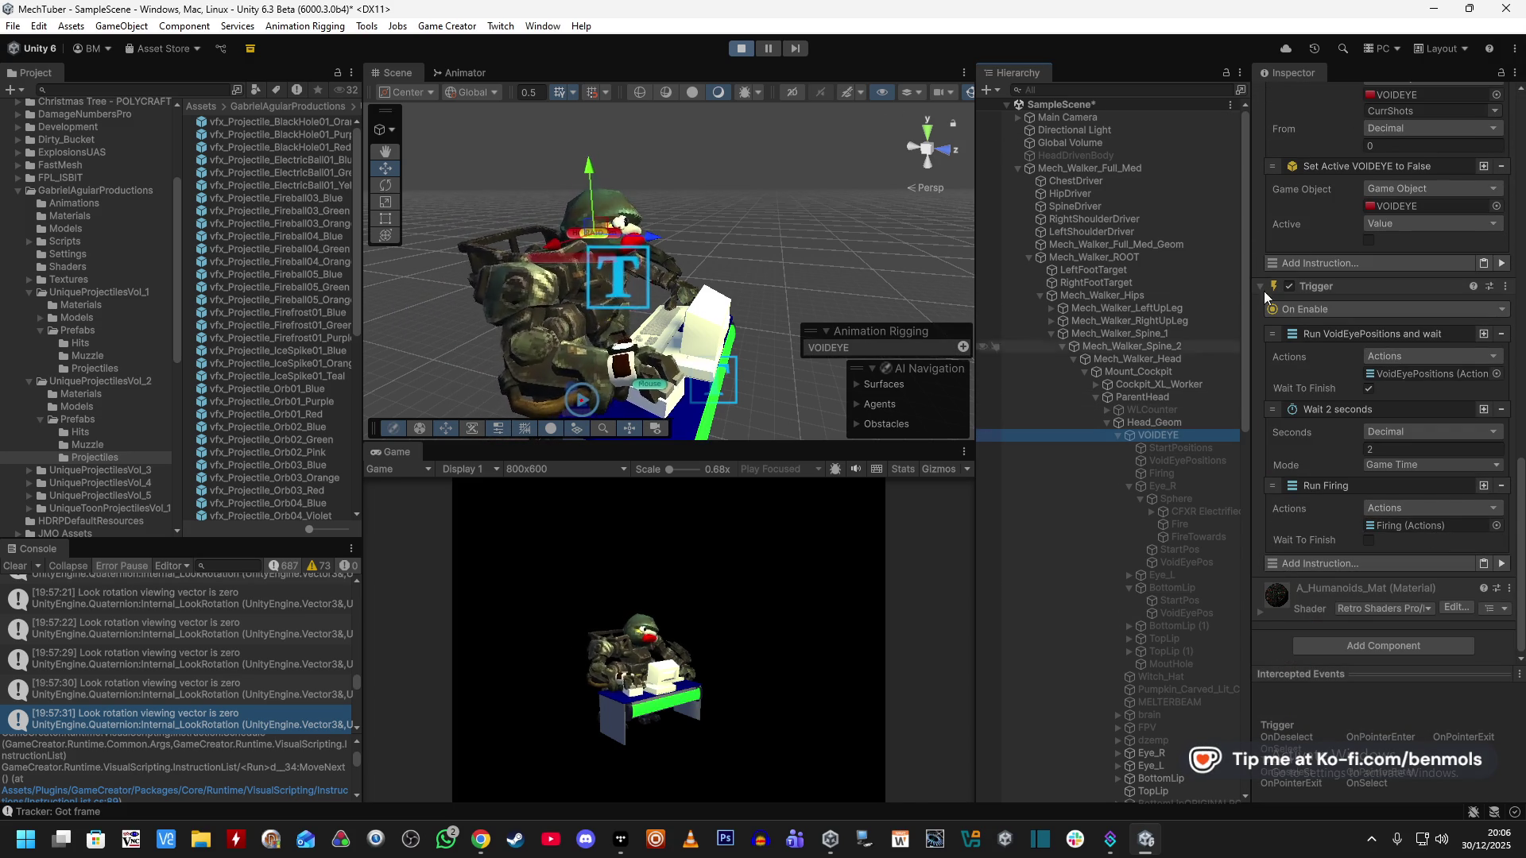
{"action": "scroll", "coordinate": [1283, 217], "scroll_direction": "up", "scroll_amount": 5}
{"action": "scroll", "coordinate": [1282, 217], "scroll_direction": "up", "scroll_amount": 15}
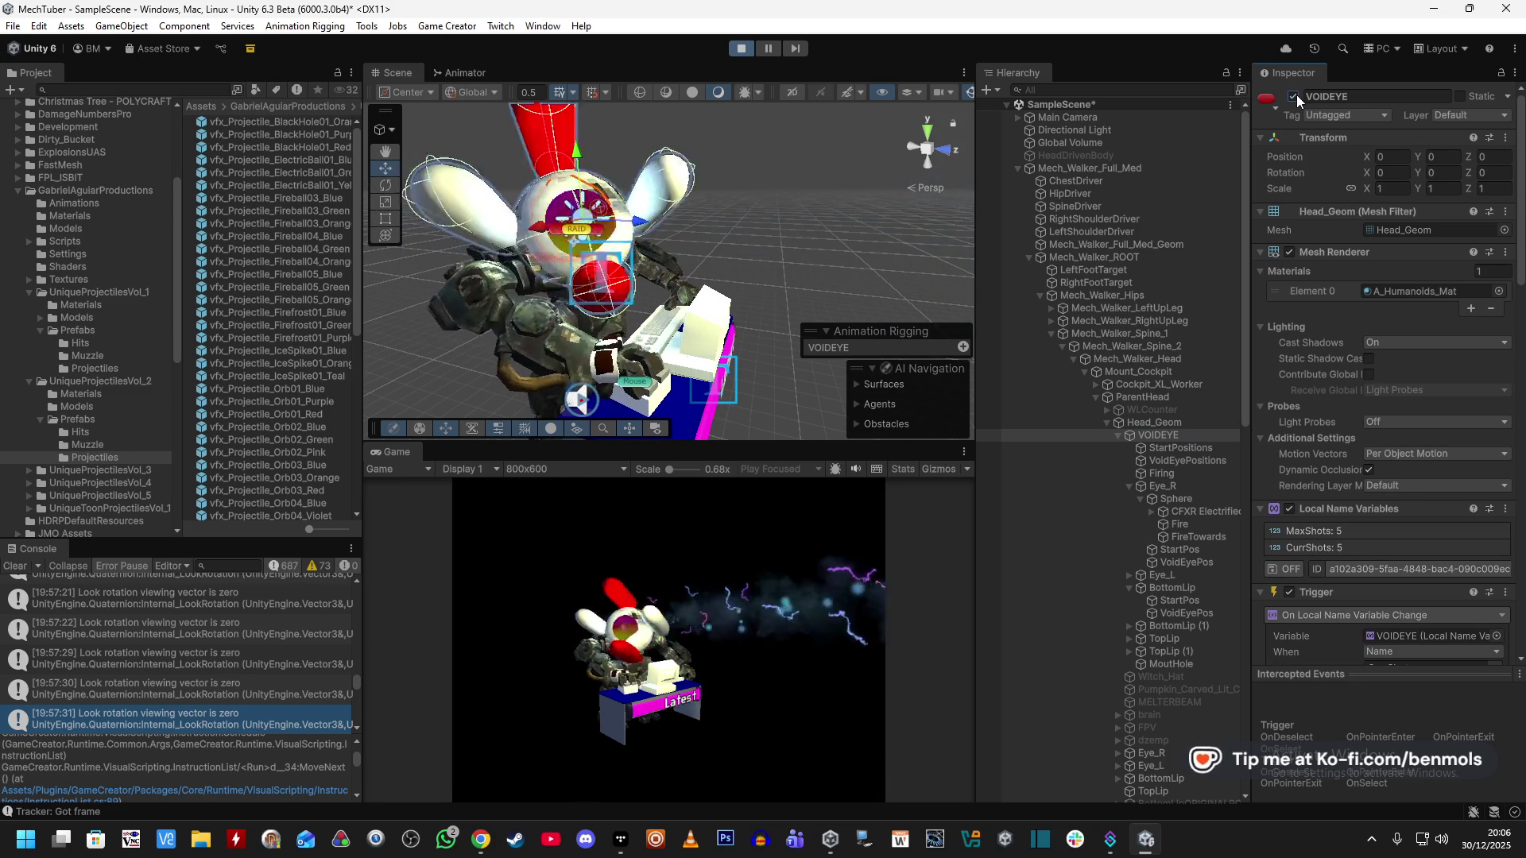
{"action": "left_click", "coordinate": [741, 49]}
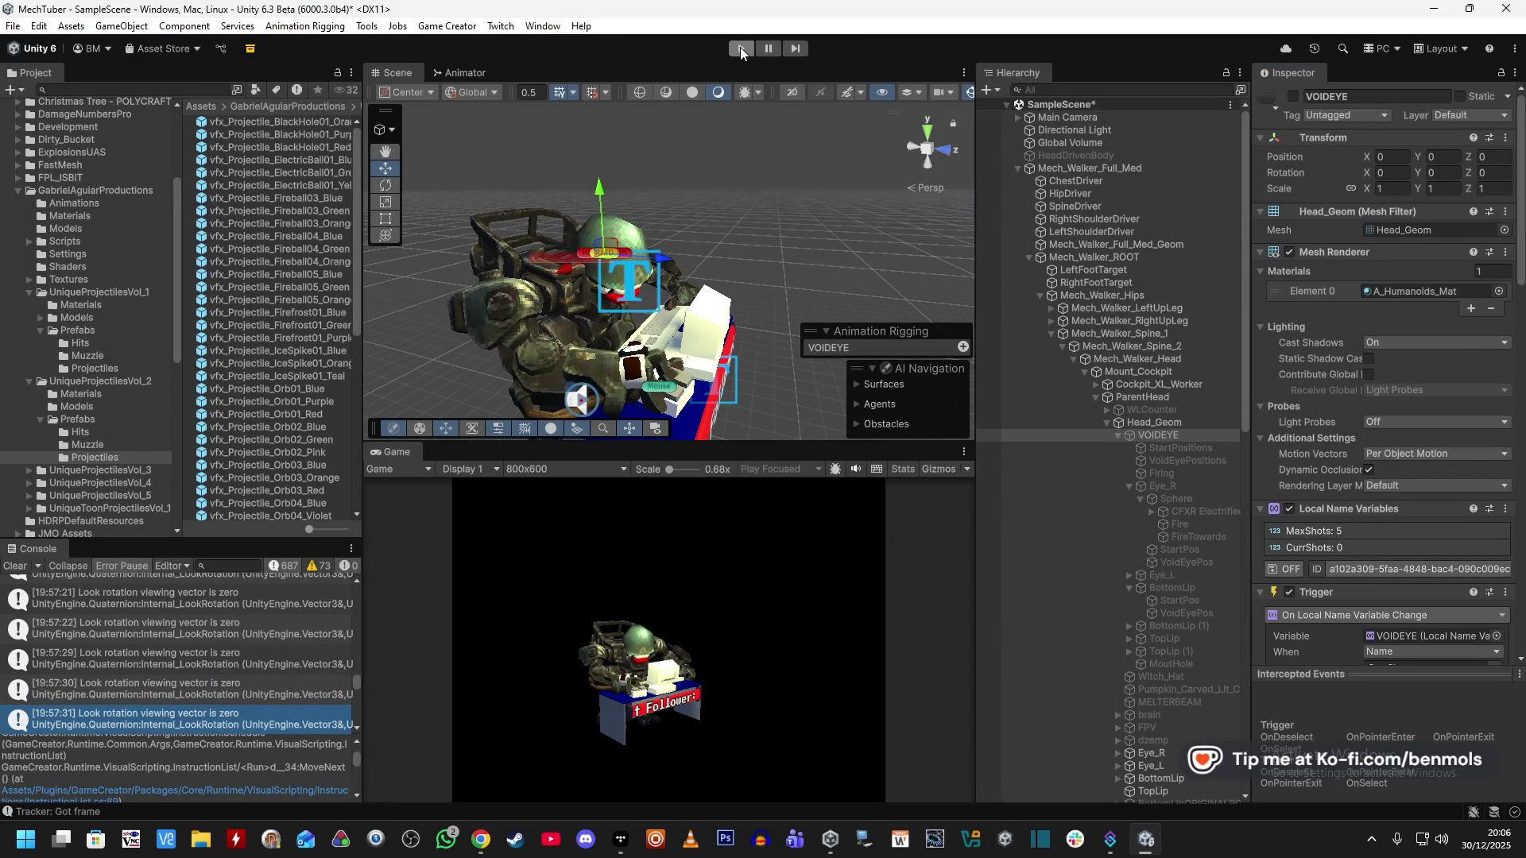
Open the ElectricBall01_Blue prefab and add a Change Position instruction found by searching 'position'.
{"action": "double_click", "coordinate": [323, 161]}
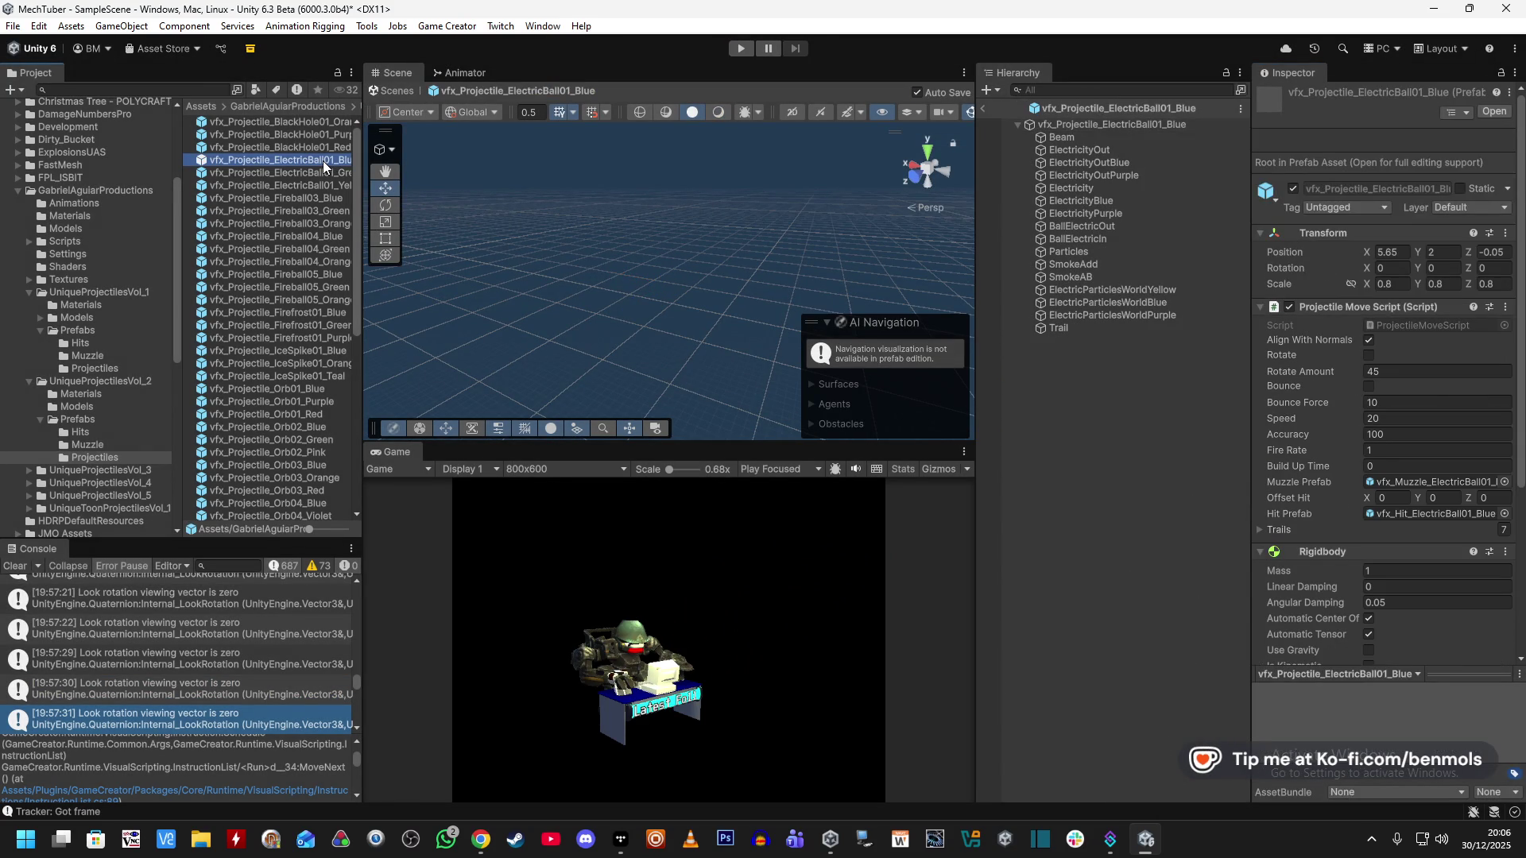
{"action": "scroll", "coordinate": [1349, 629], "scroll_direction": "down", "scroll_amount": 10}
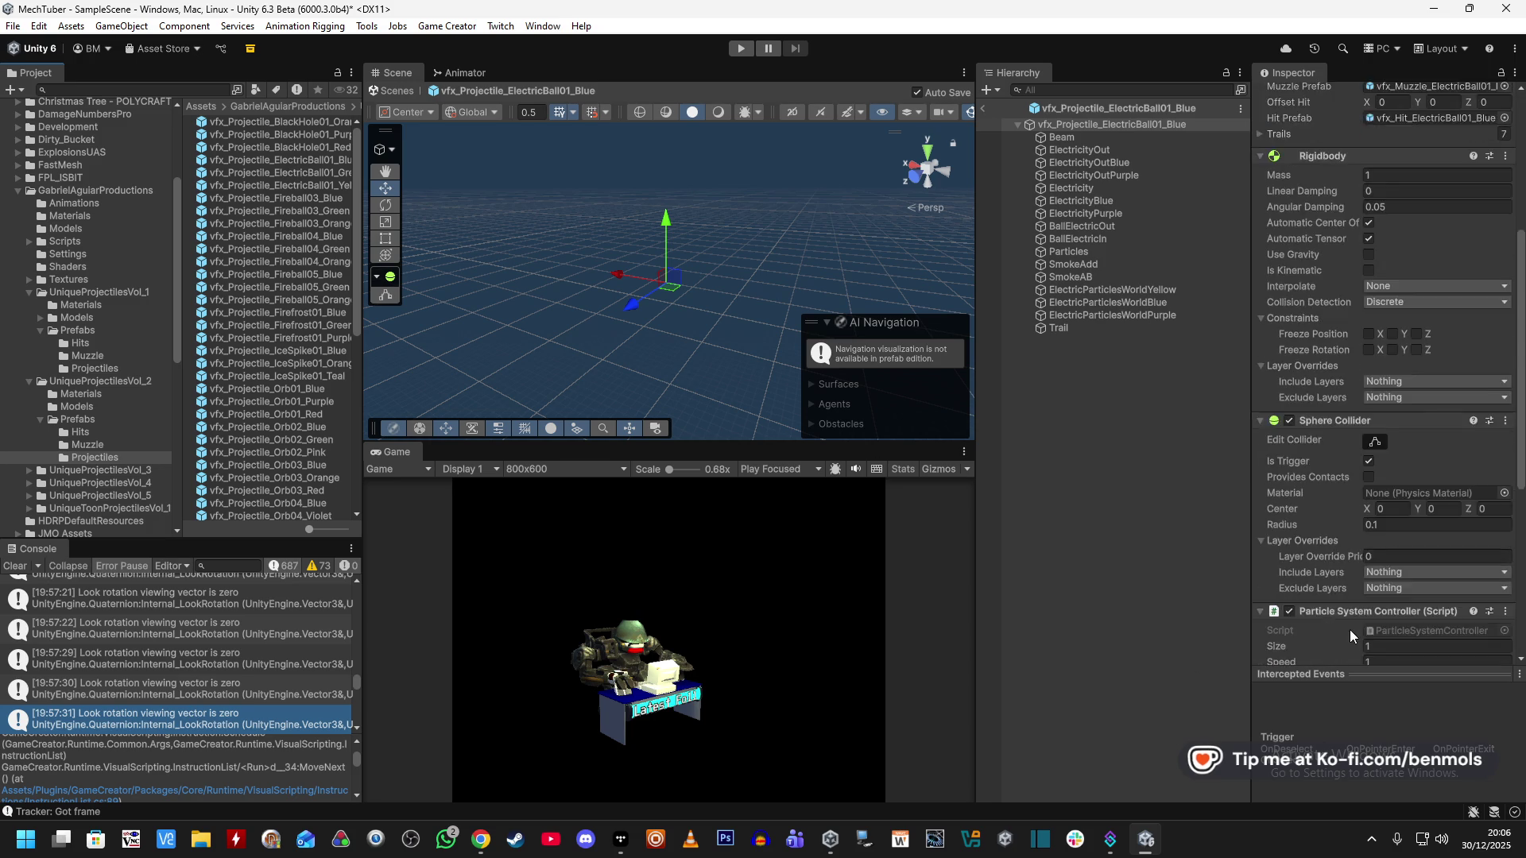
{"action": "scroll", "coordinate": [1350, 627], "scroll_direction": "down", "scroll_amount": 3}
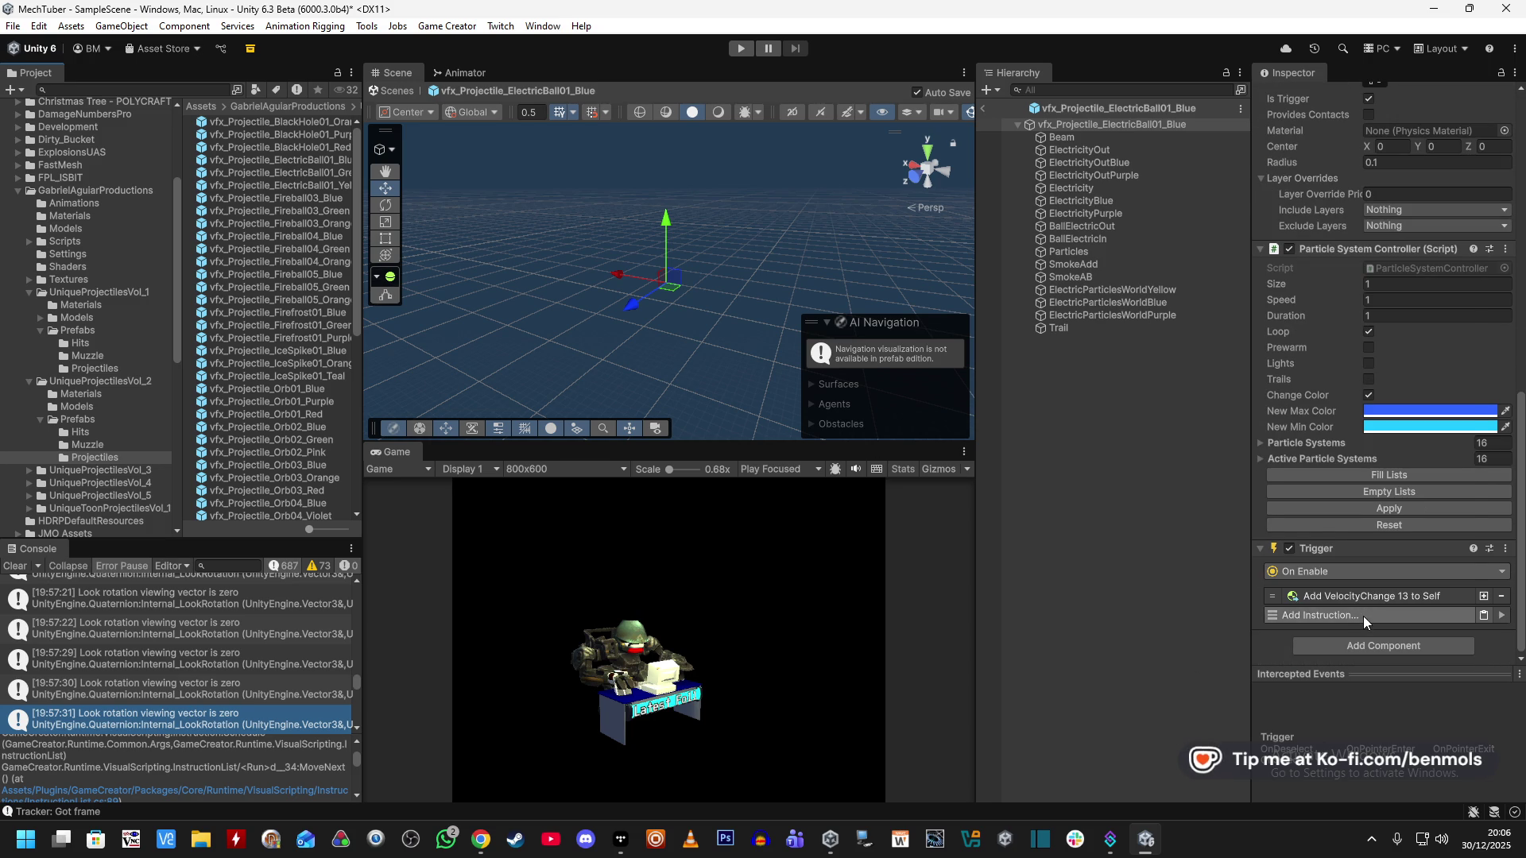
{"action": "left_click", "coordinate": [1362, 617]}
{"action": "type", "text": "position"}
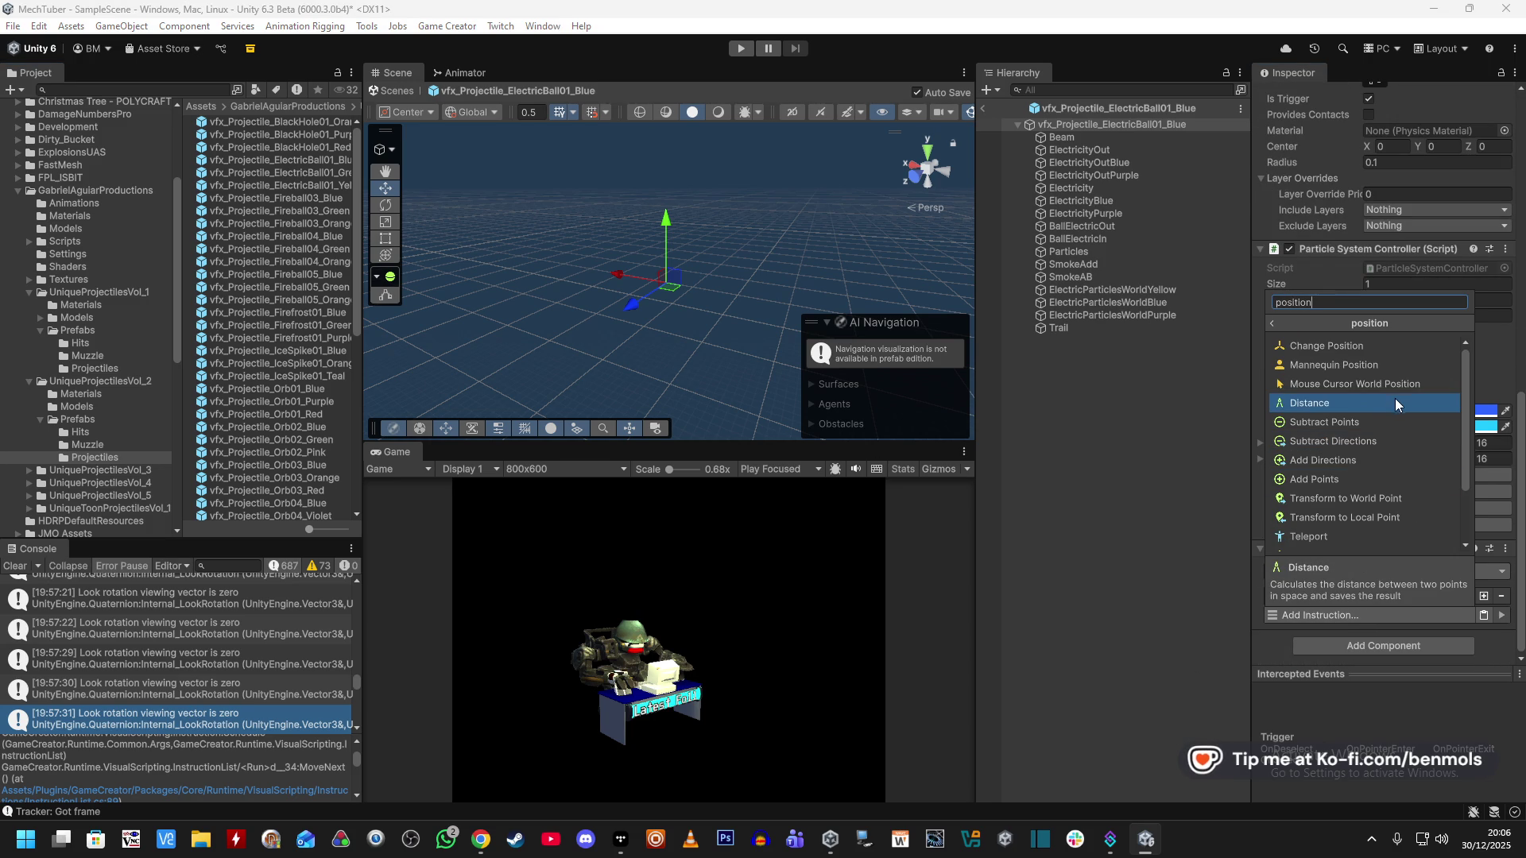
{"action": "scroll", "coordinate": [1398, 398], "scroll_direction": "down", "scroll_amount": 2}
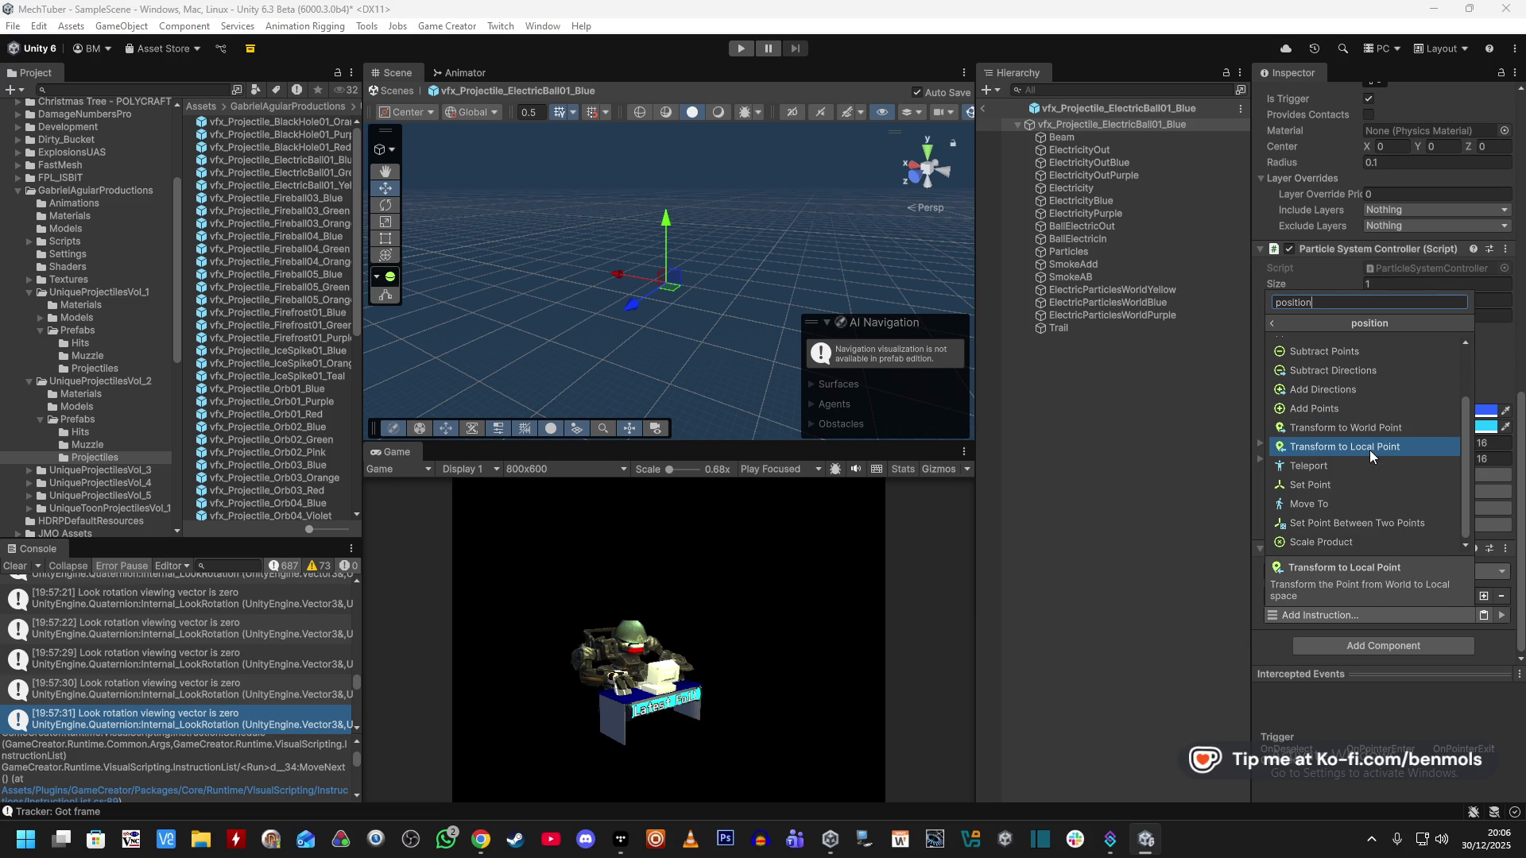
{"action": "scroll", "coordinate": [1391, 432], "scroll_direction": "up", "scroll_amount": 2}
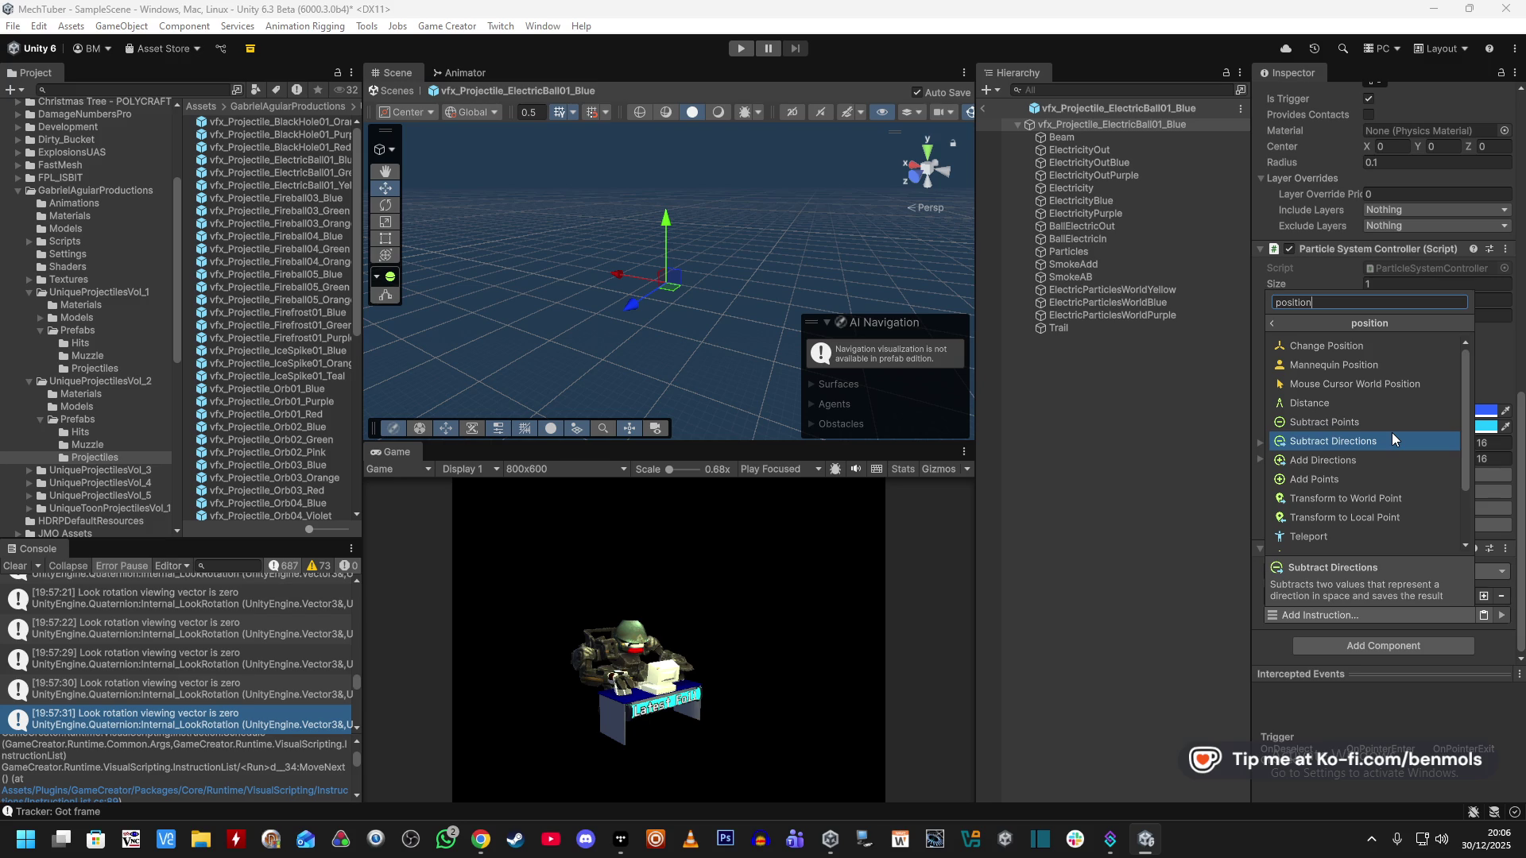
{"action": "left_click", "coordinate": [1326, 346]}
Make the move apply to Self over a Duration of 2, and disable the Sphere Collider.
{"action": "scroll", "coordinate": [1351, 576], "scroll_direction": "down", "scroll_amount": 3}
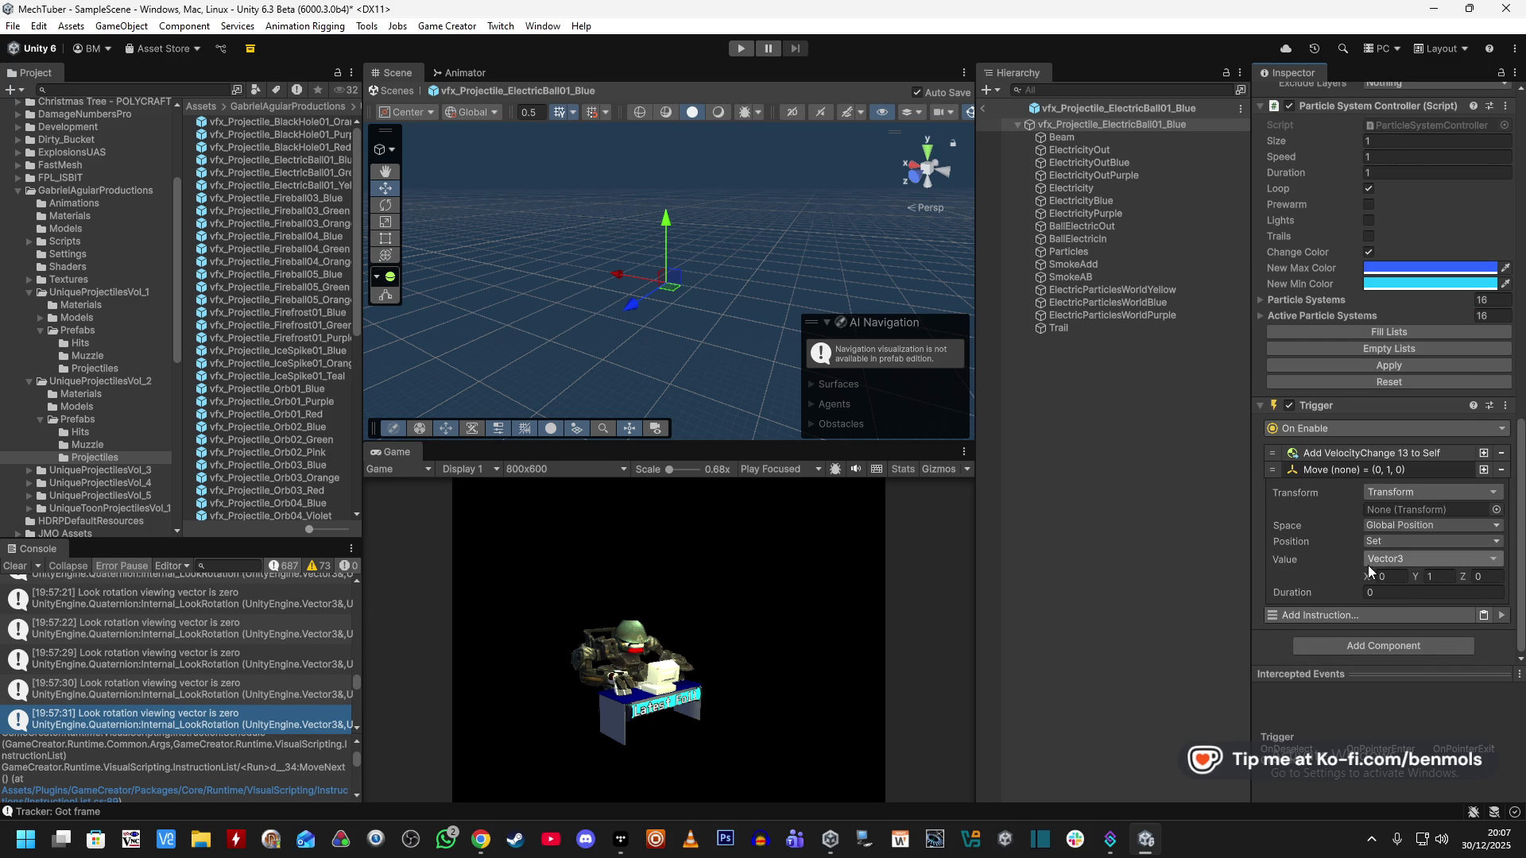
{"action": "left_click", "coordinate": [1400, 592]}
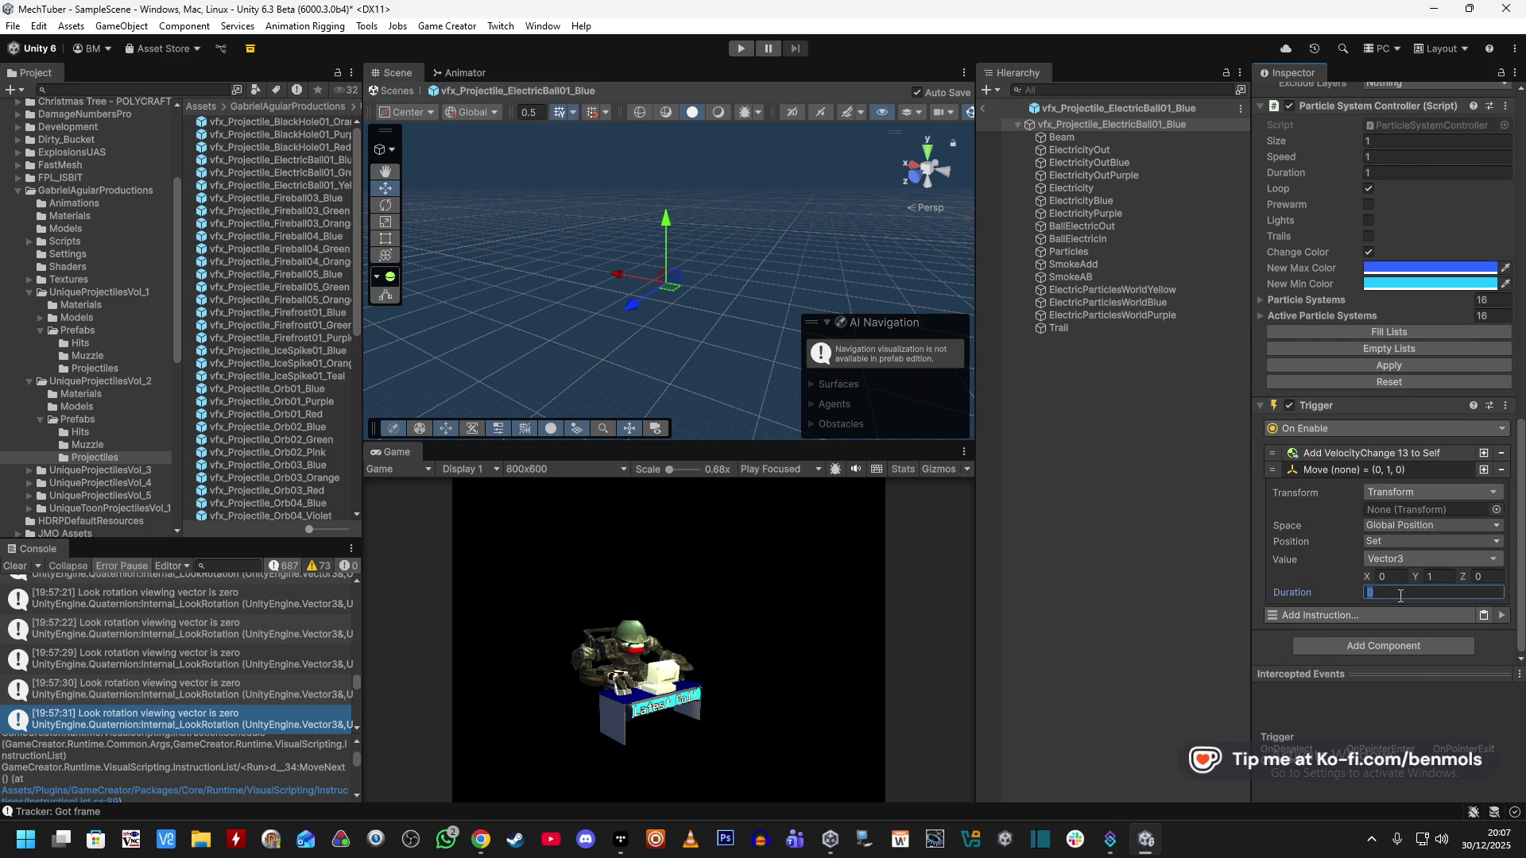
{"action": "type", "text": "2"}
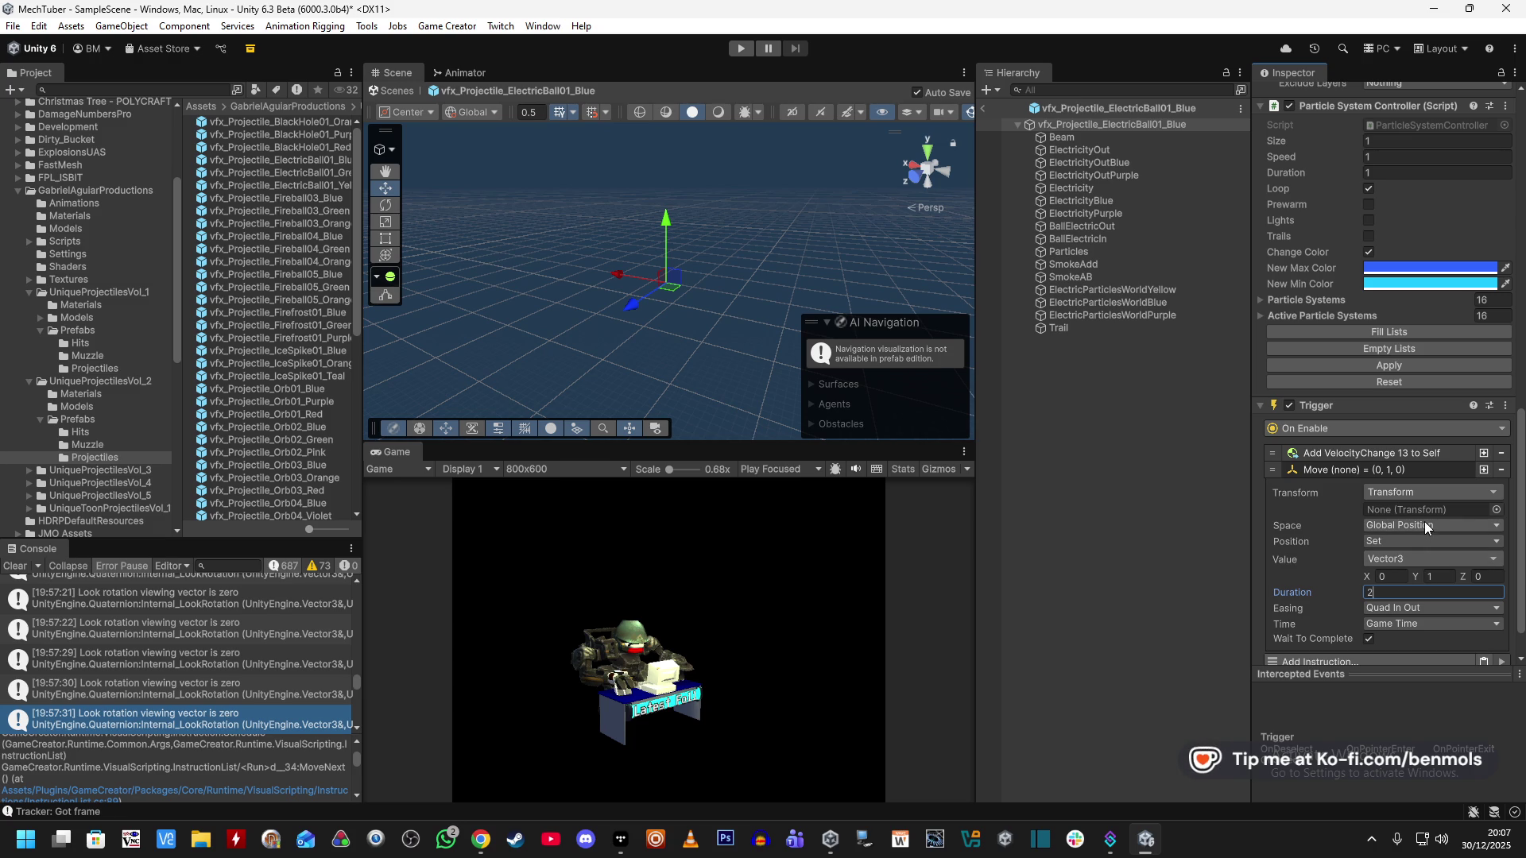
{"action": "left_click", "coordinate": [1428, 491]}
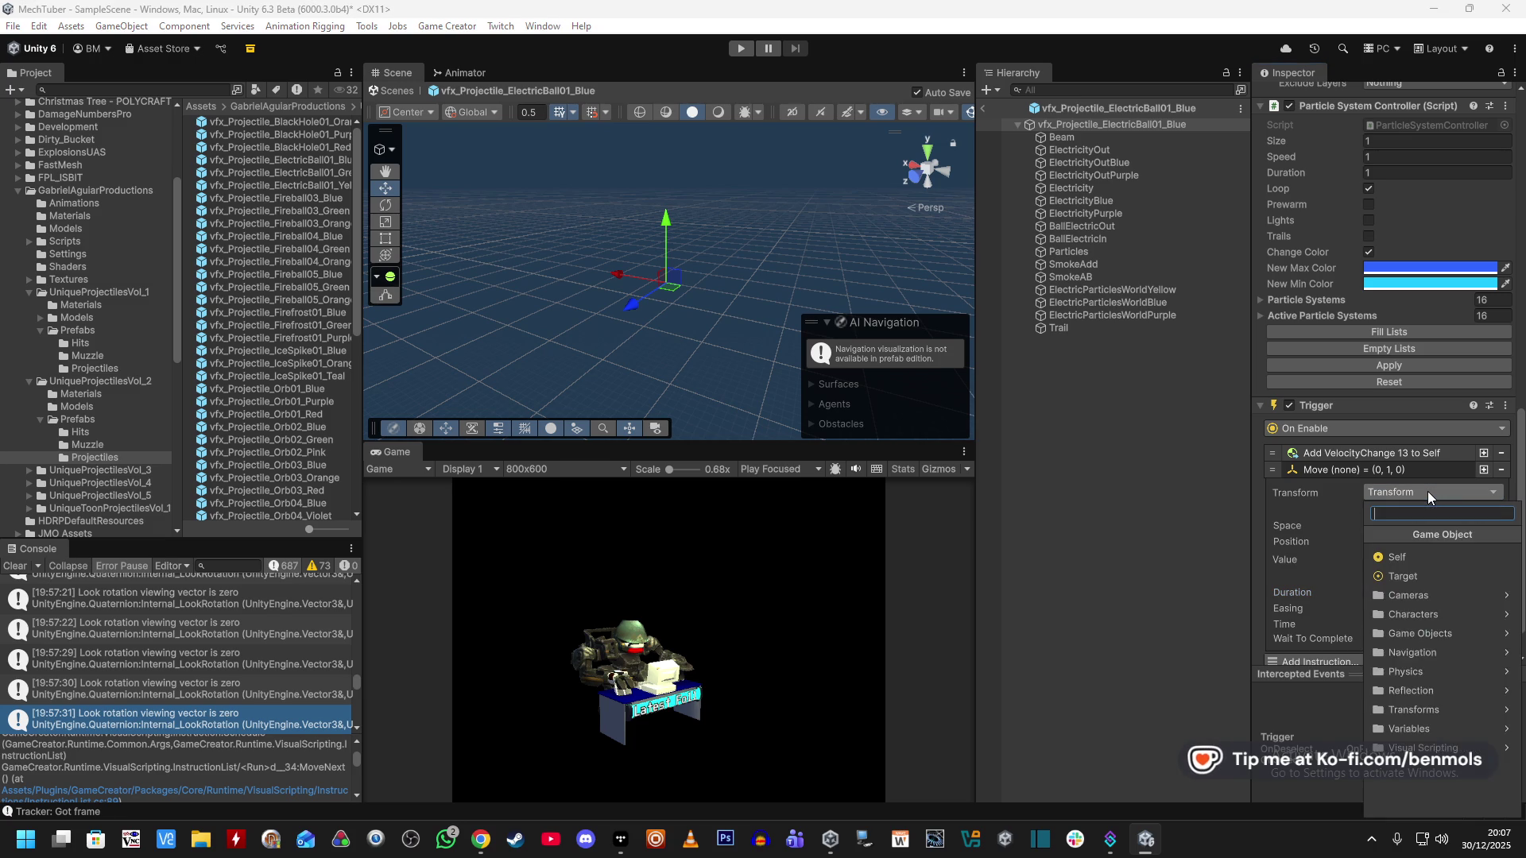
{"action": "type", "text": "self"}
{"action": "left_click", "coordinate": [1408, 557]}
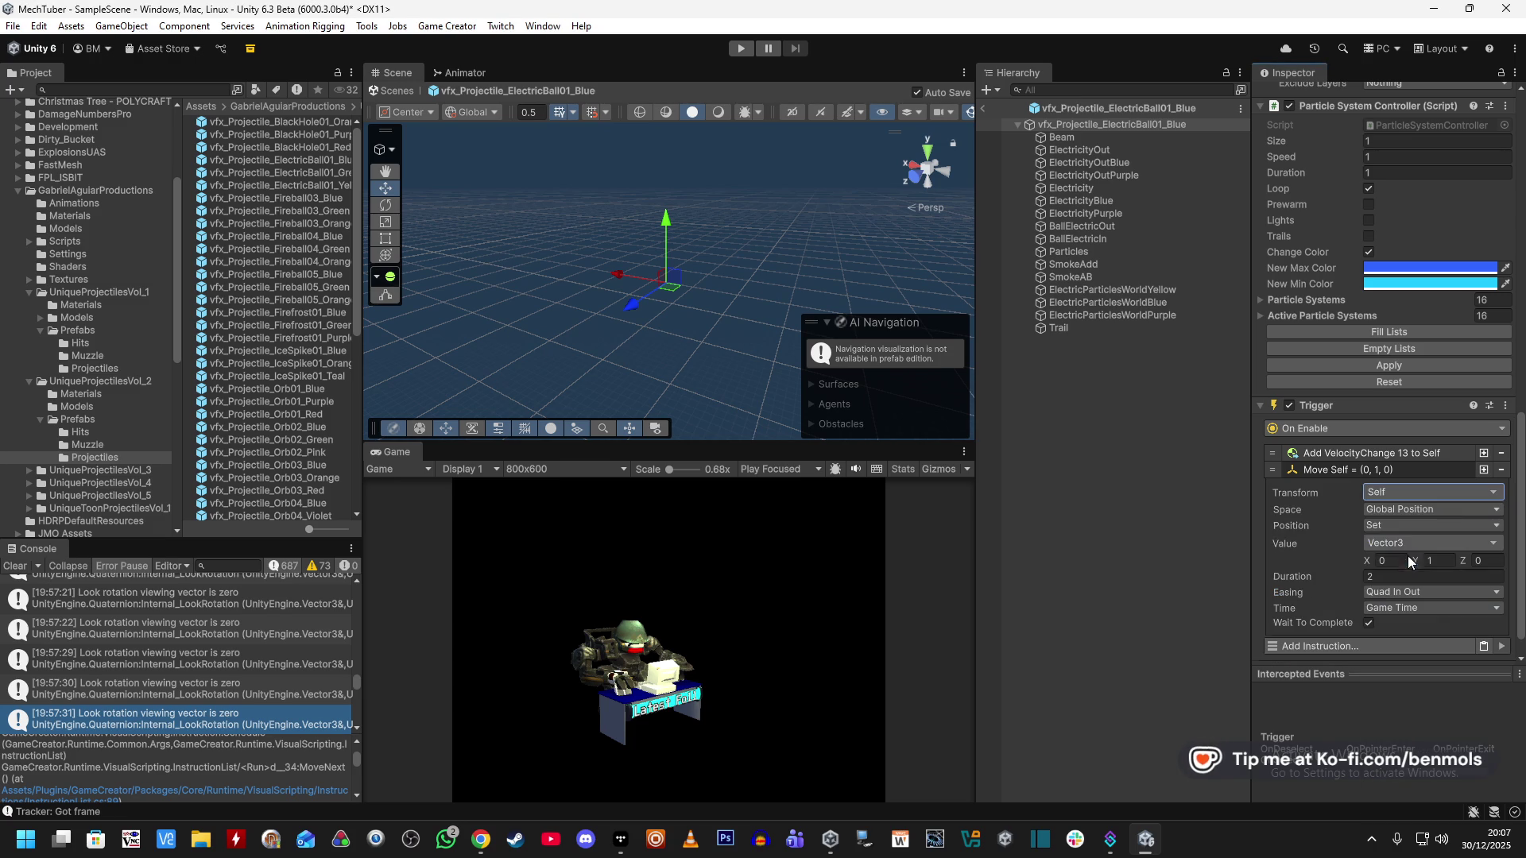
{"action": "scroll", "coordinate": [1368, 386], "scroll_direction": "up", "scroll_amount": 8}
{"action": "left_click", "coordinate": [1289, 344]}
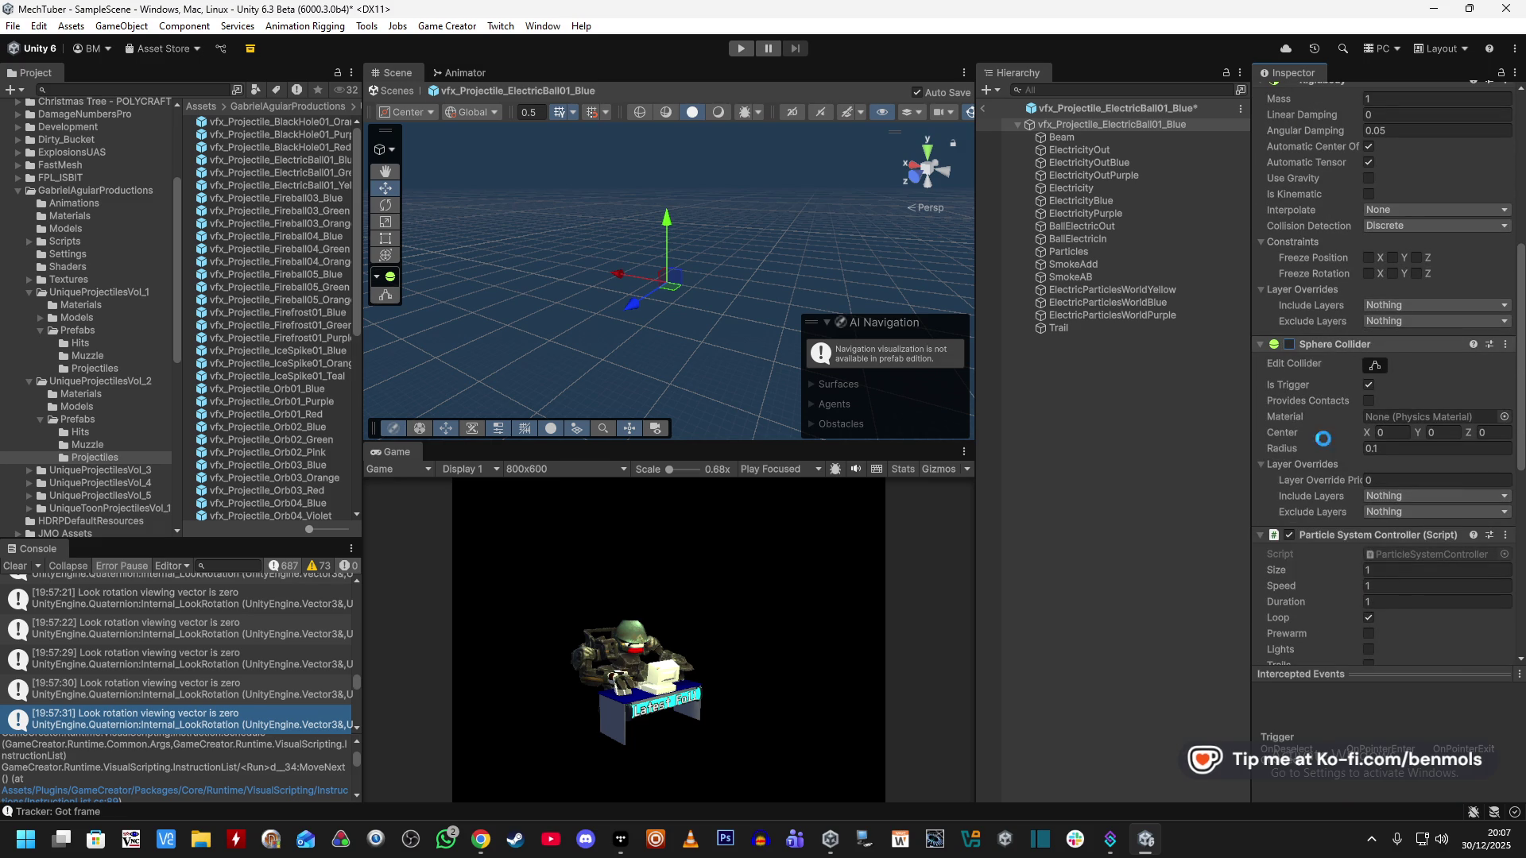
Remove the Rigidbody and Sphere Collider components from the projectile.
{"action": "scroll", "coordinate": [1287, 218], "scroll_direction": "up", "scroll_amount": 6}
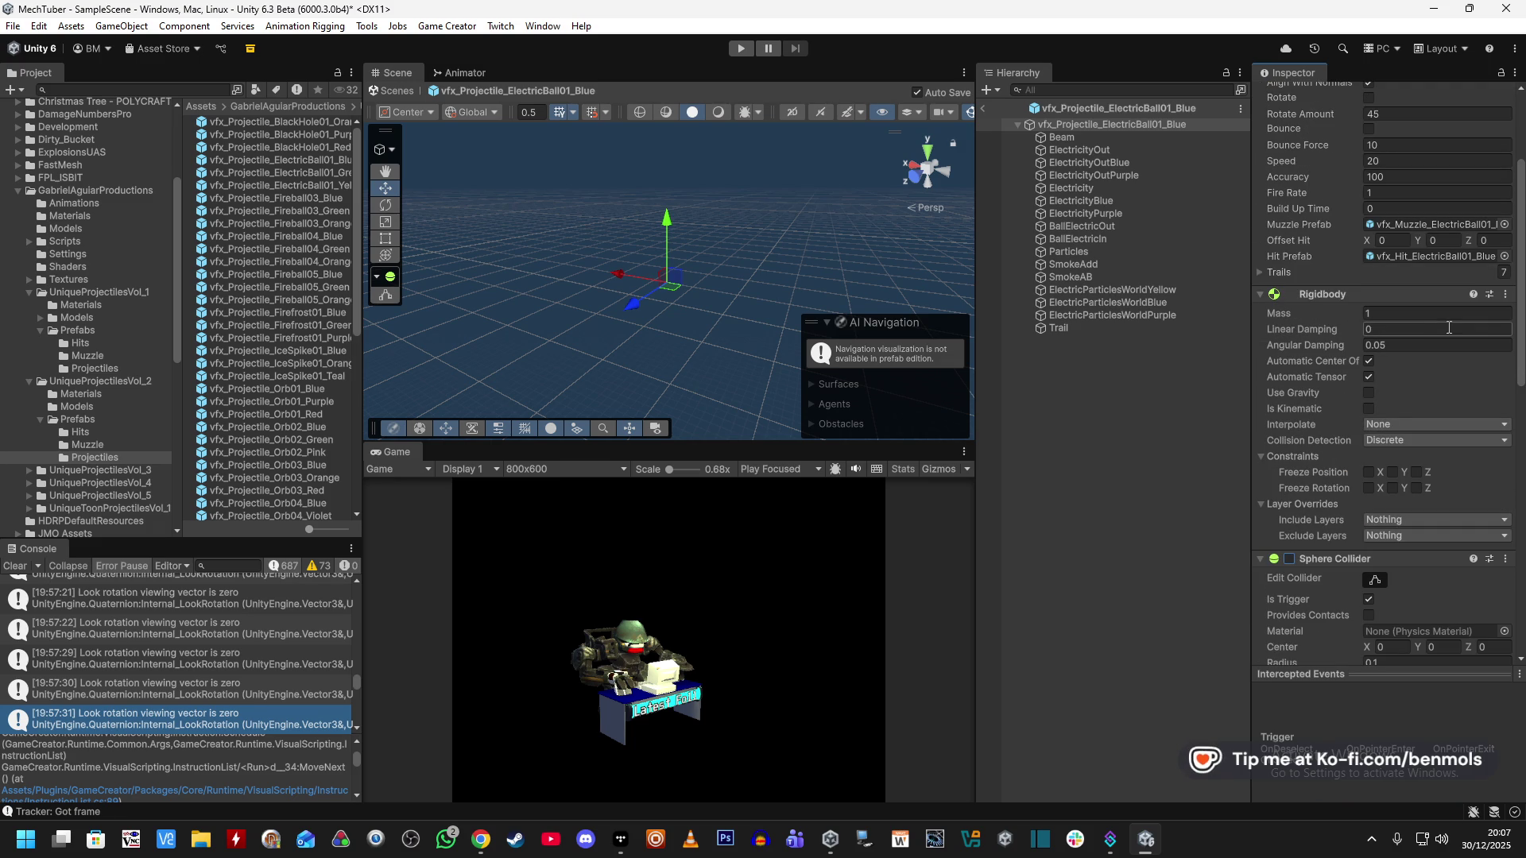
{"action": "left_click", "coordinate": [1505, 294]}
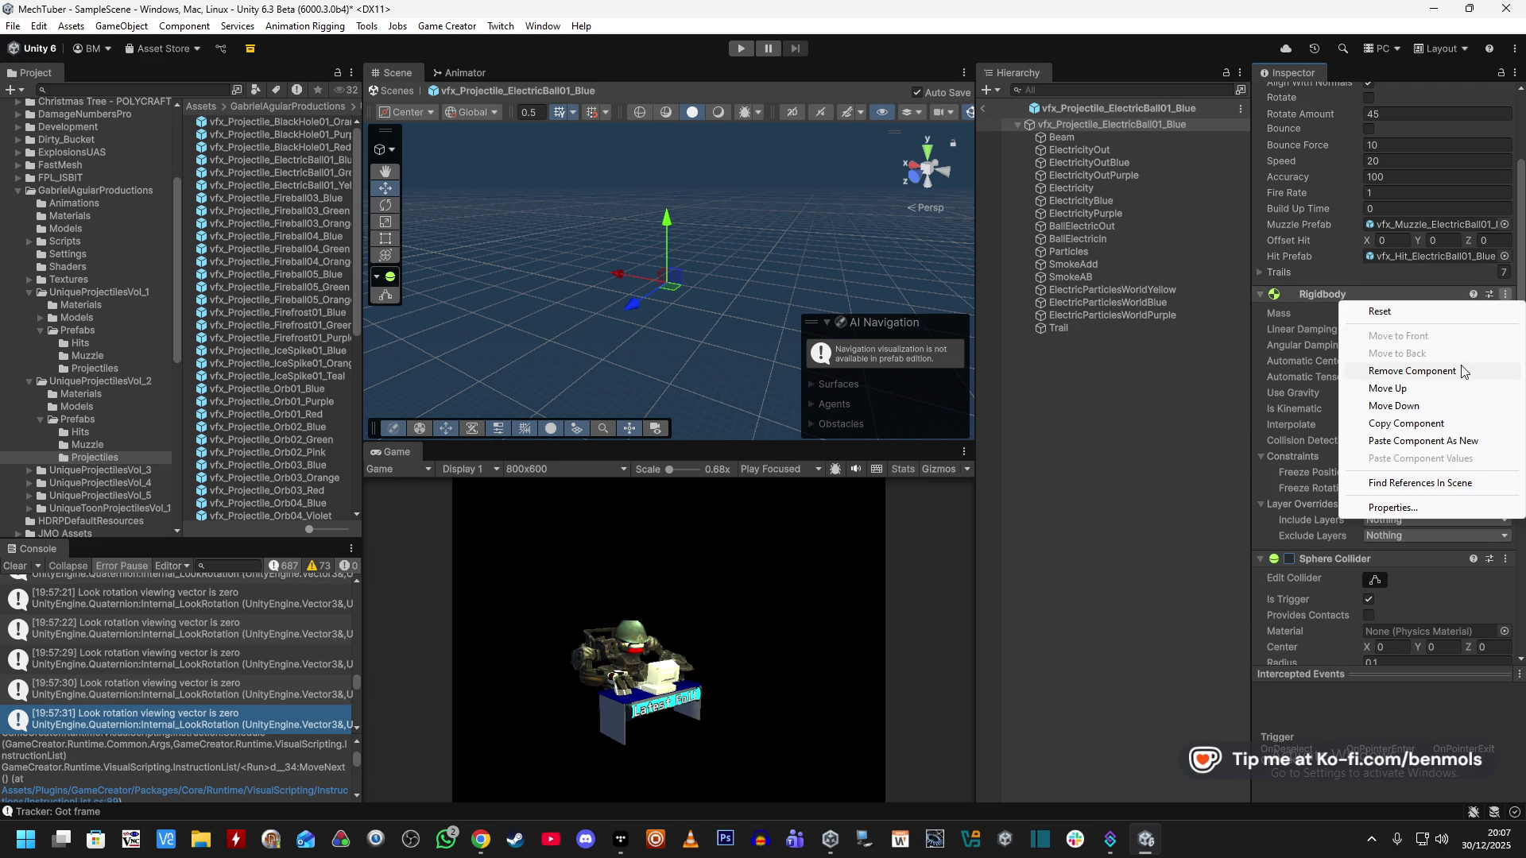
{"action": "left_click", "coordinate": [1407, 371]}
{"action": "left_click", "coordinate": [1505, 294]}
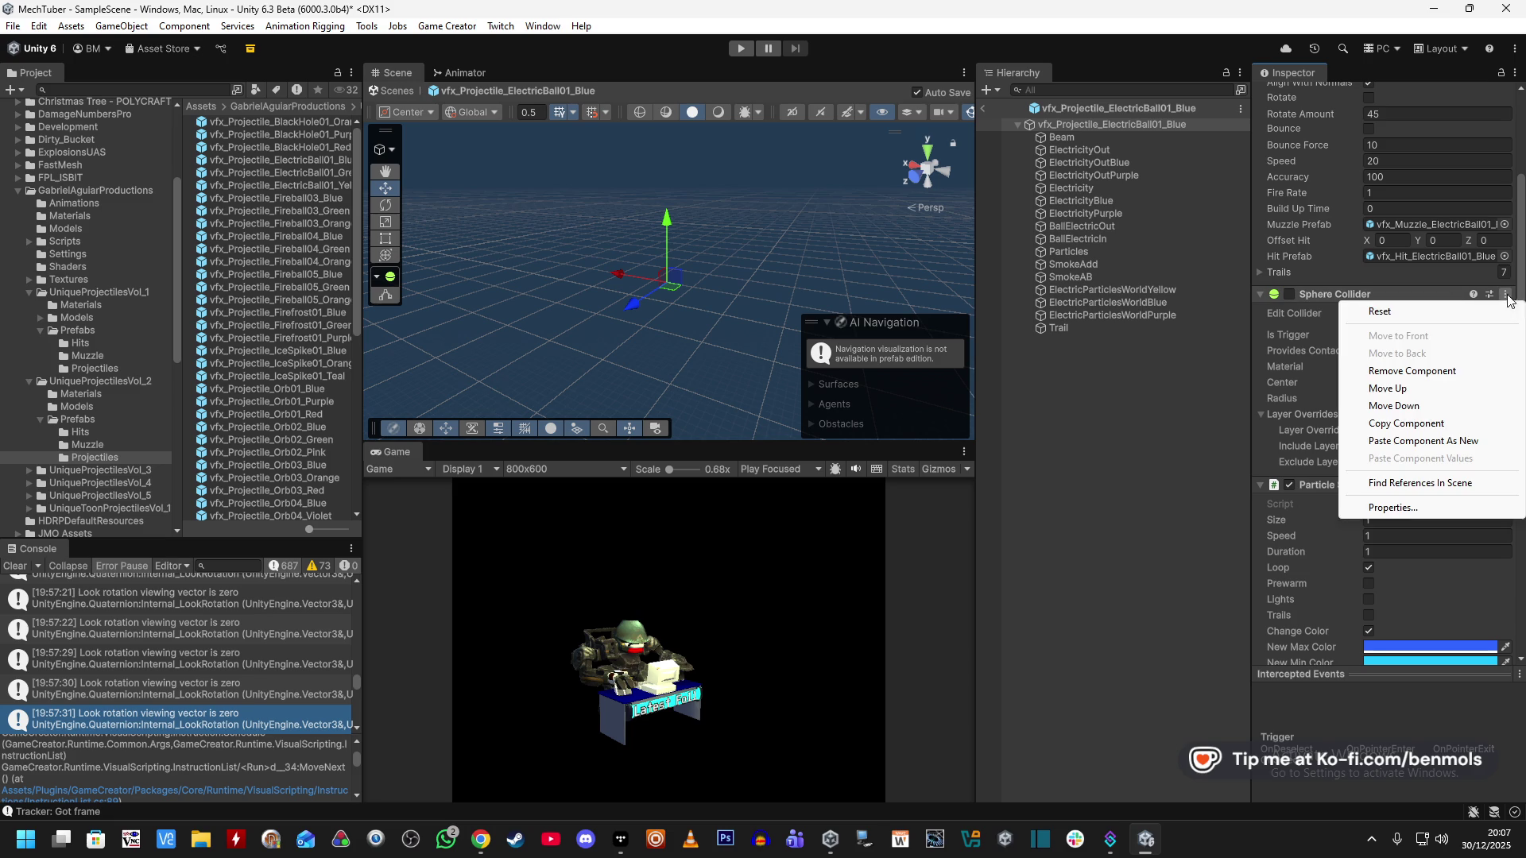
{"action": "left_click", "coordinate": [1462, 366]}
Delete the Add VelocityChange 13 instruction and expand Move Self's settings.
{"action": "scroll", "coordinate": [1424, 383], "scroll_direction": "up", "scroll_amount": 5}
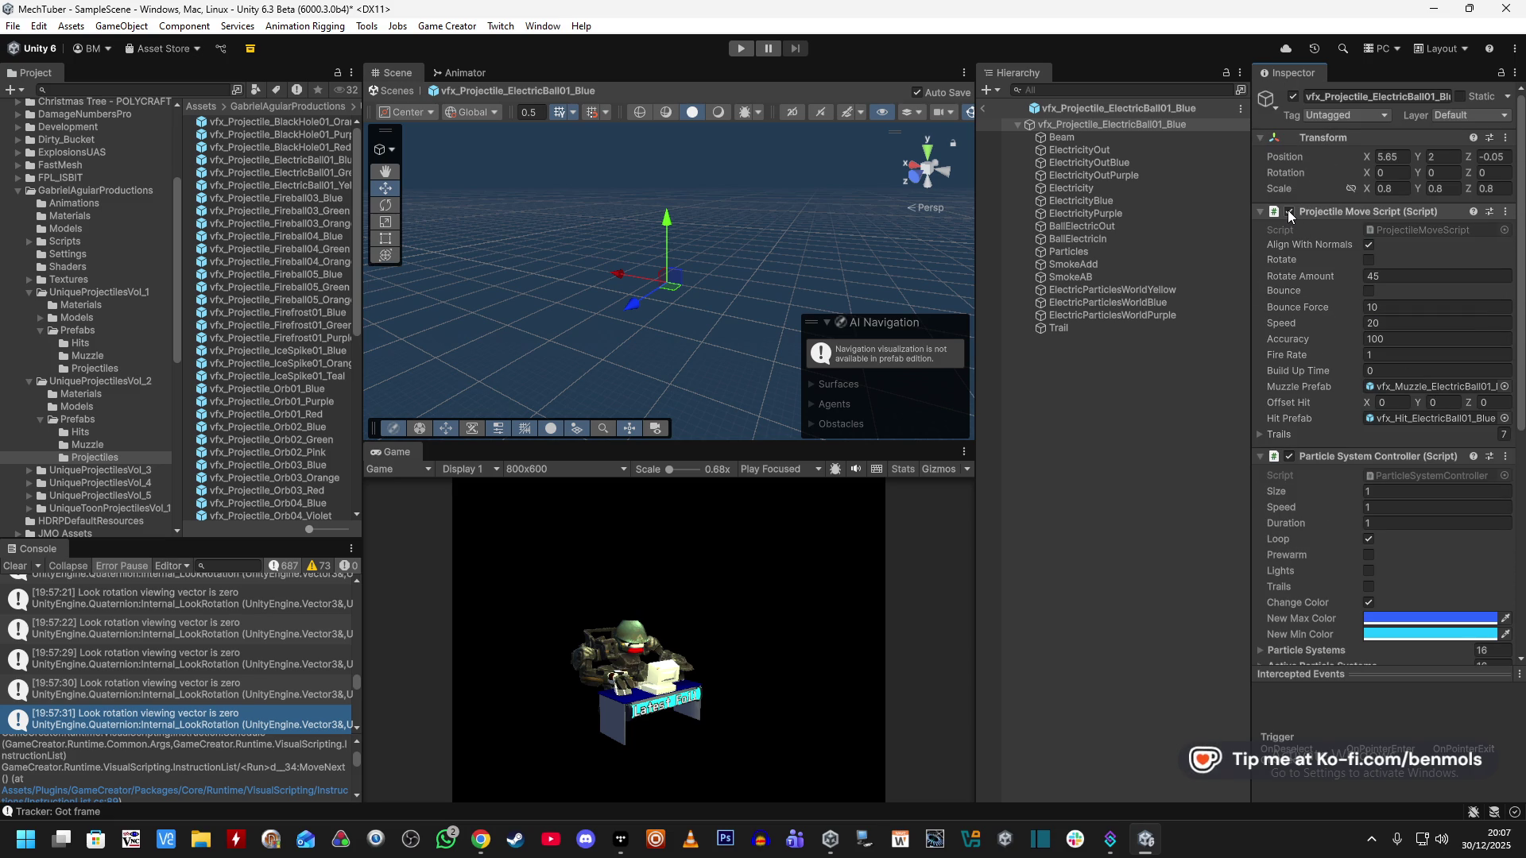
{"action": "scroll", "coordinate": [1304, 477], "scroll_direction": "down", "scroll_amount": 10}
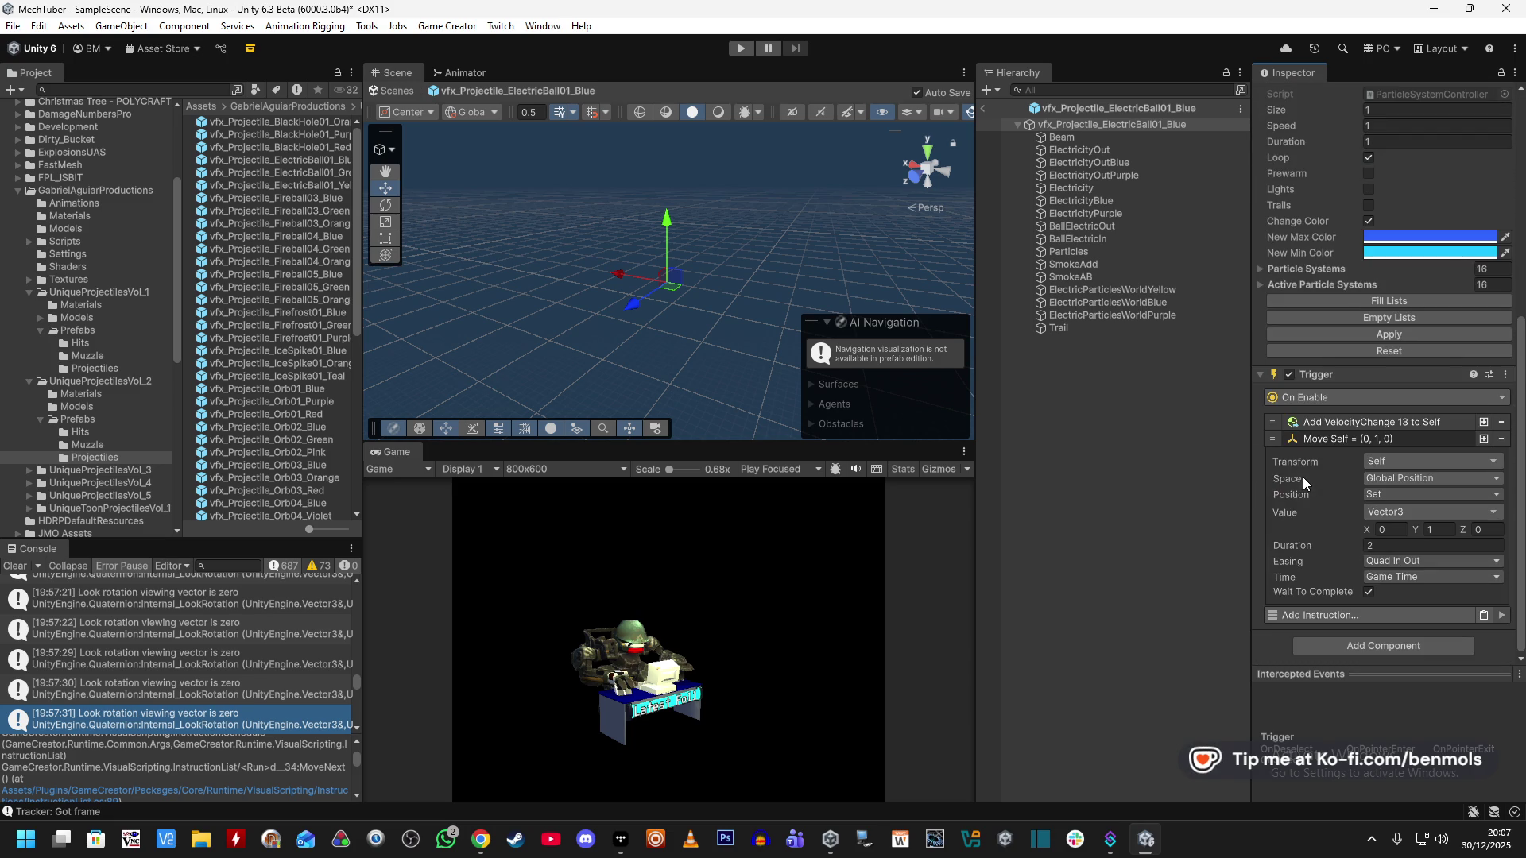
{"action": "left_click", "coordinate": [1501, 422]}
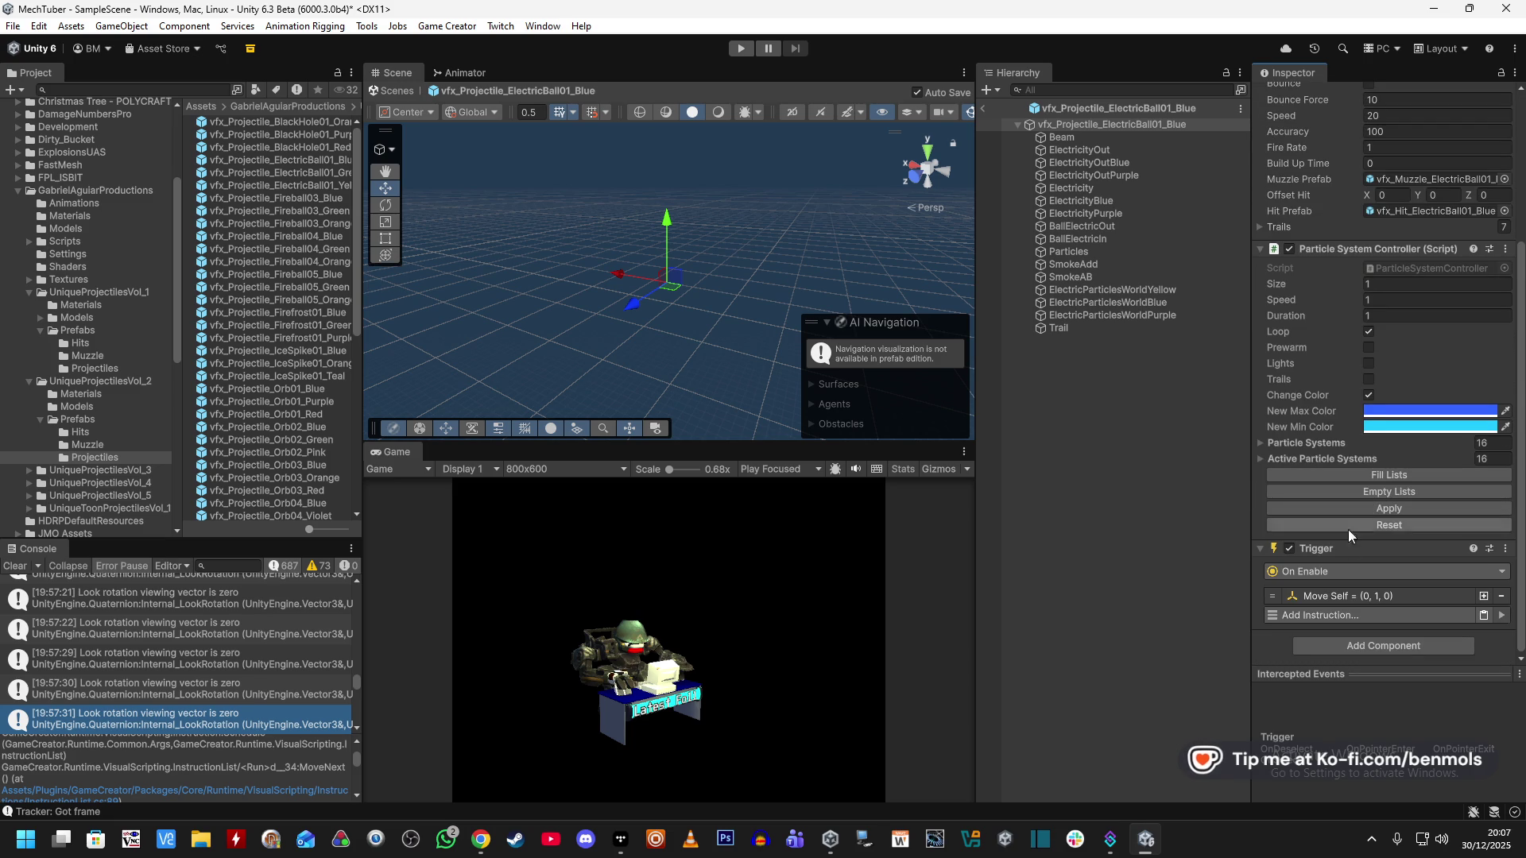
{"action": "left_click", "coordinate": [1342, 597]}
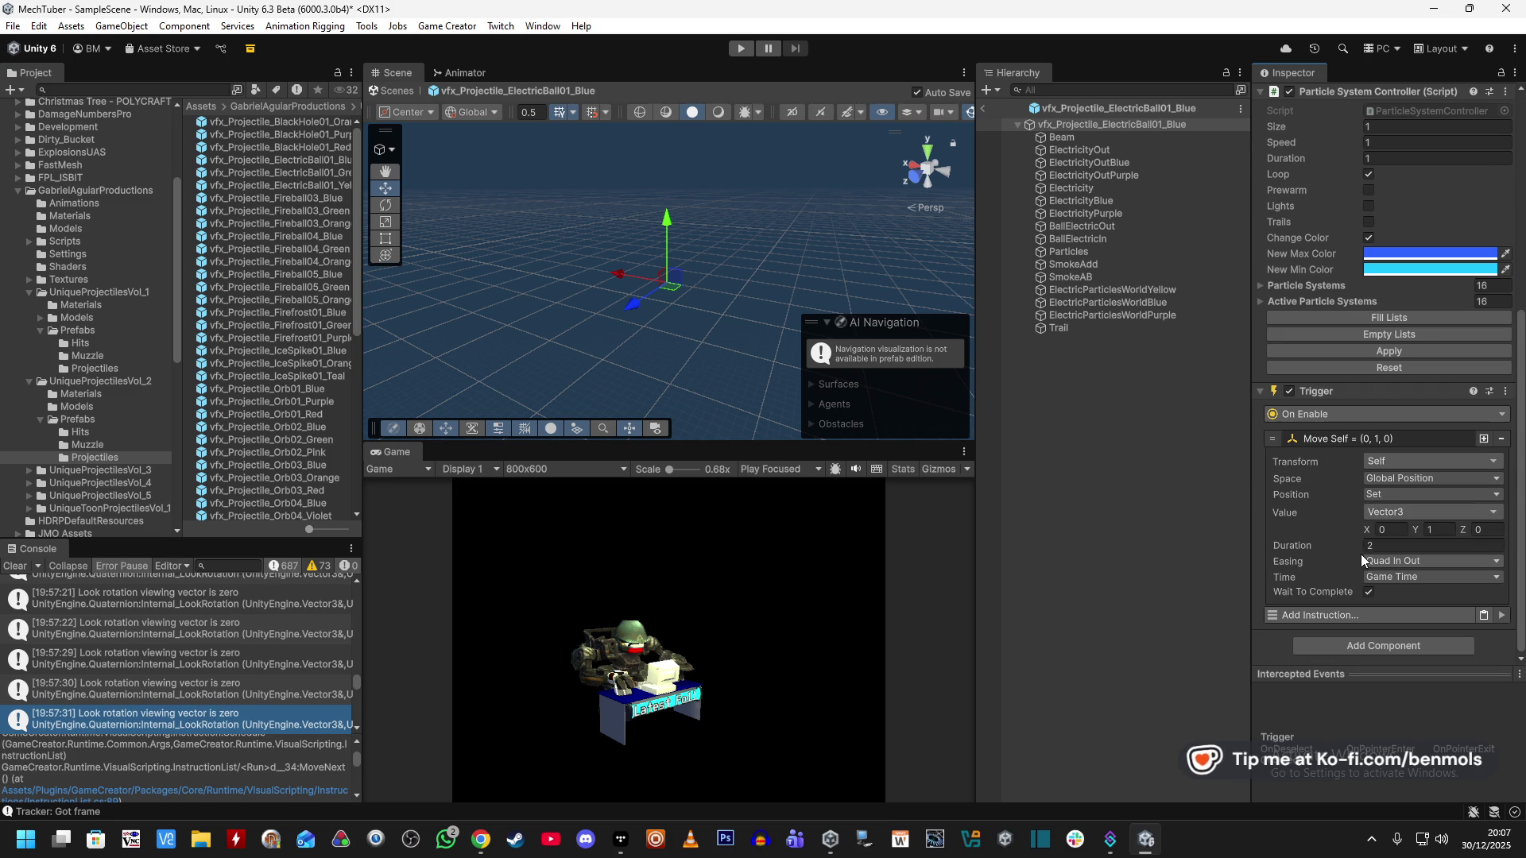
{"action": "left_click", "coordinate": [1390, 494]}
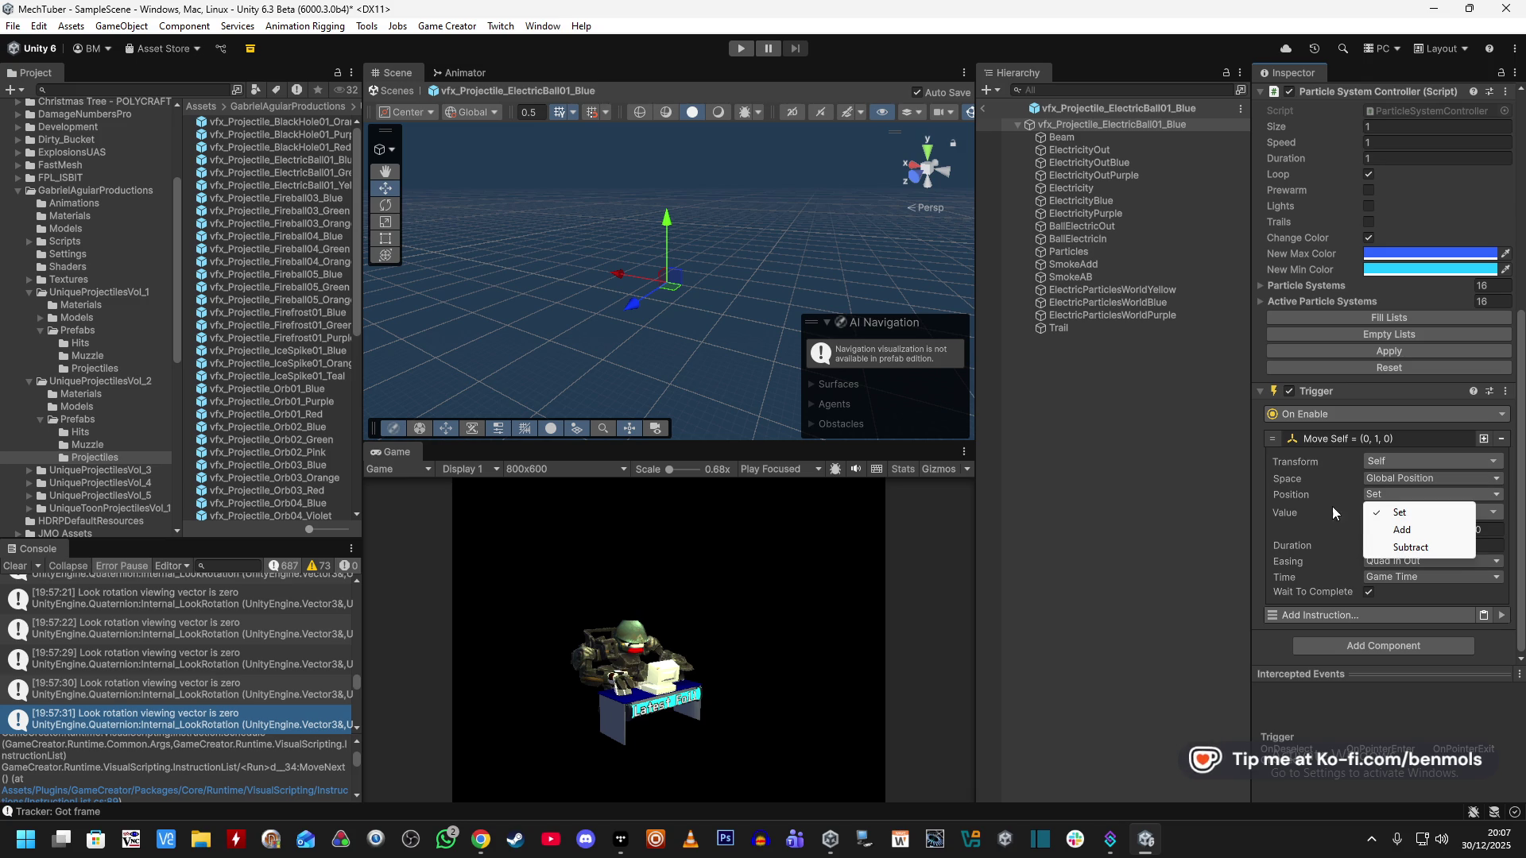
Keep Set mode and target a Game Object Position taken from the Parent.
{"action": "left_click", "coordinate": [1343, 509]}
{"action": "left_click", "coordinate": [1375, 515]}
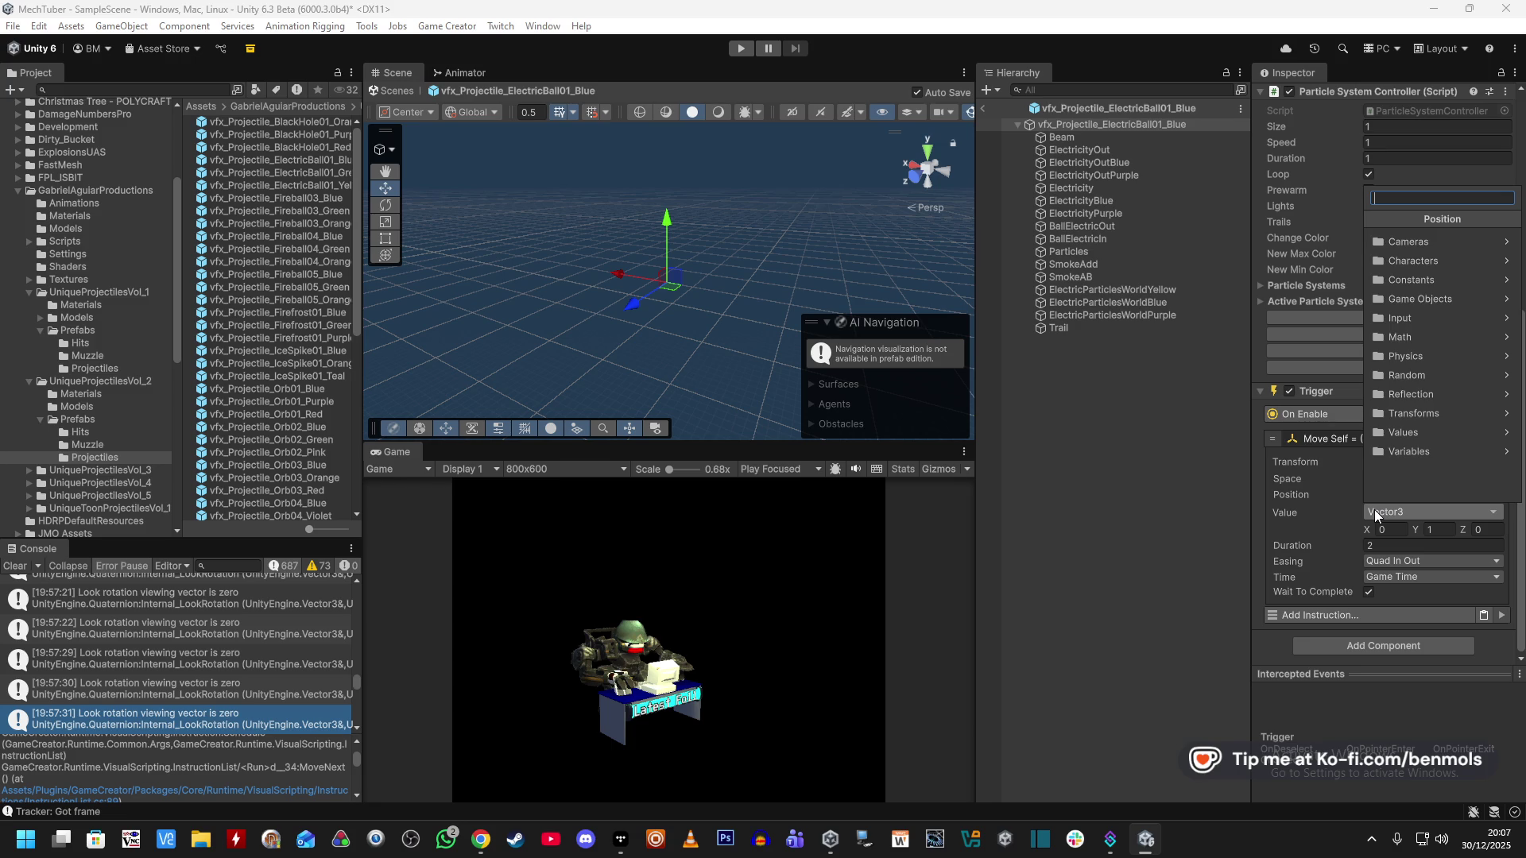
{"action": "type", "text": "pagame"}
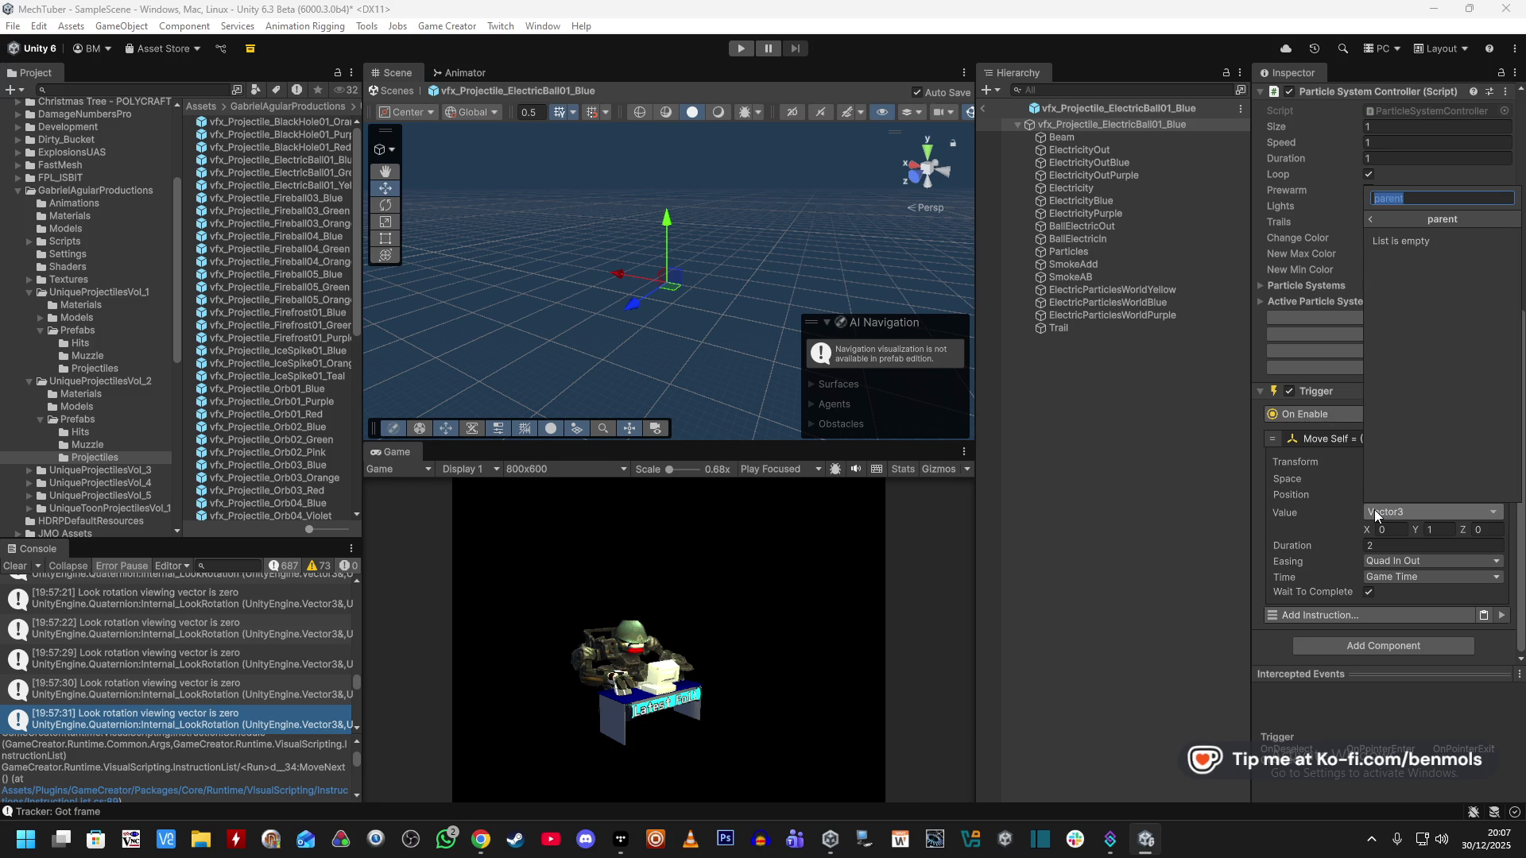
{"action": "key", "text": "Down"}
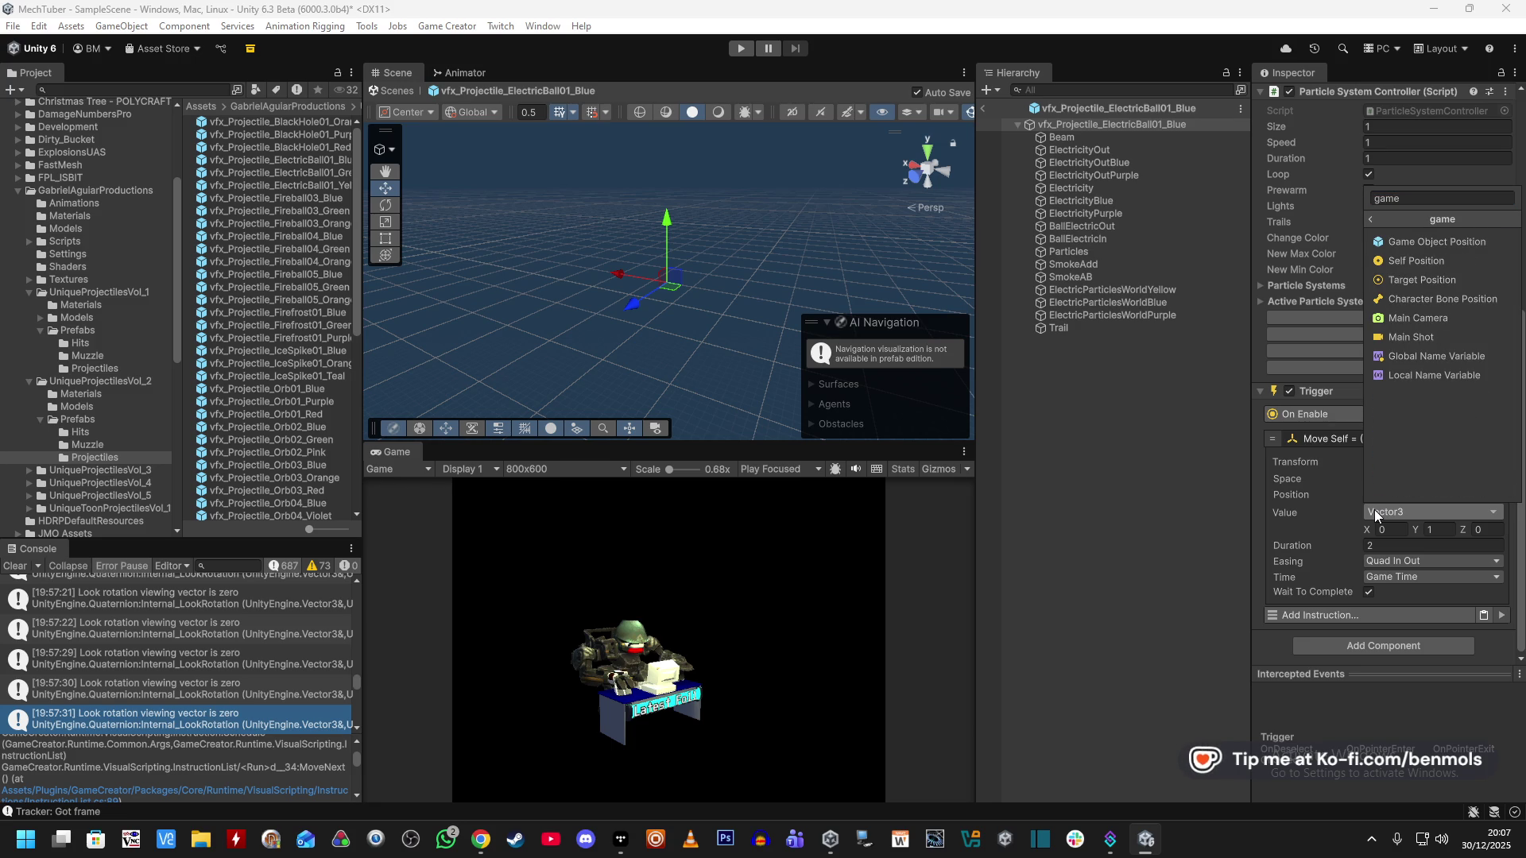
{"action": "key", "text": "Return"}
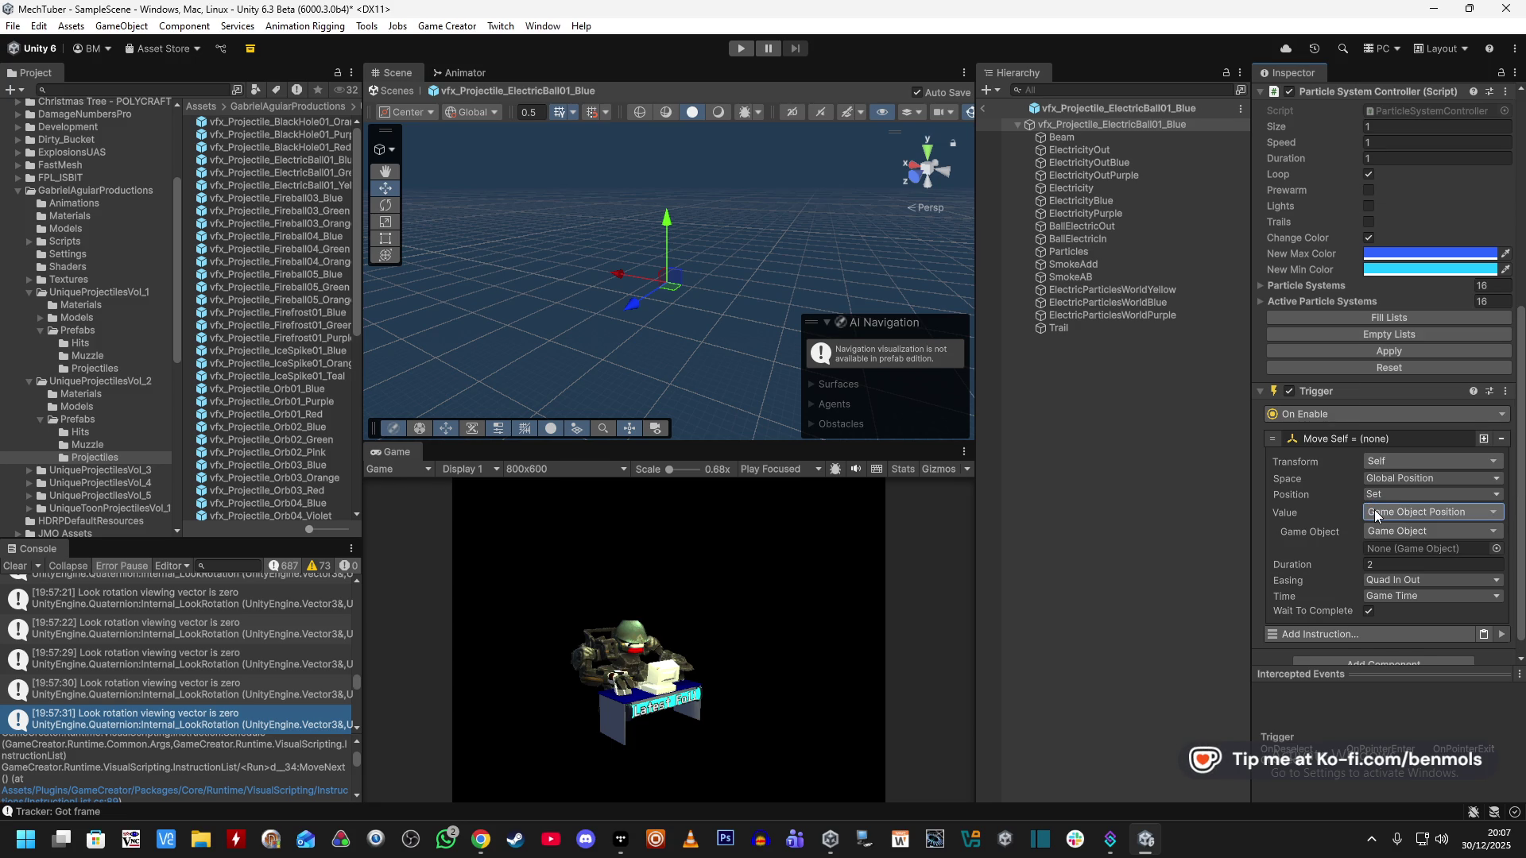
{"action": "left_click", "coordinate": [1446, 534]}
{"action": "type", "text": "parent"}
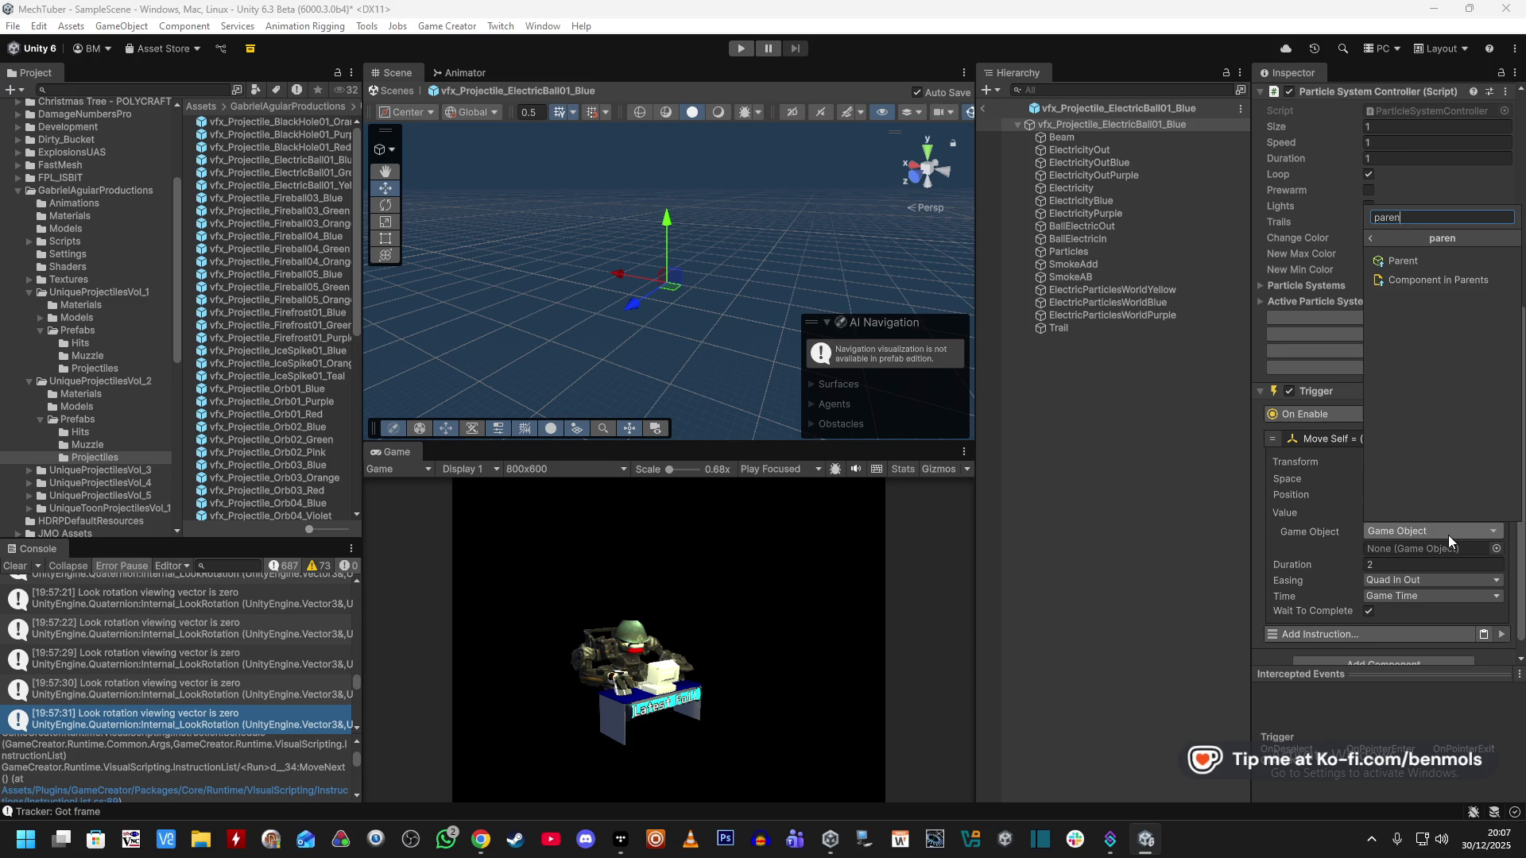
{"action": "left_click", "coordinate": [1423, 251]}
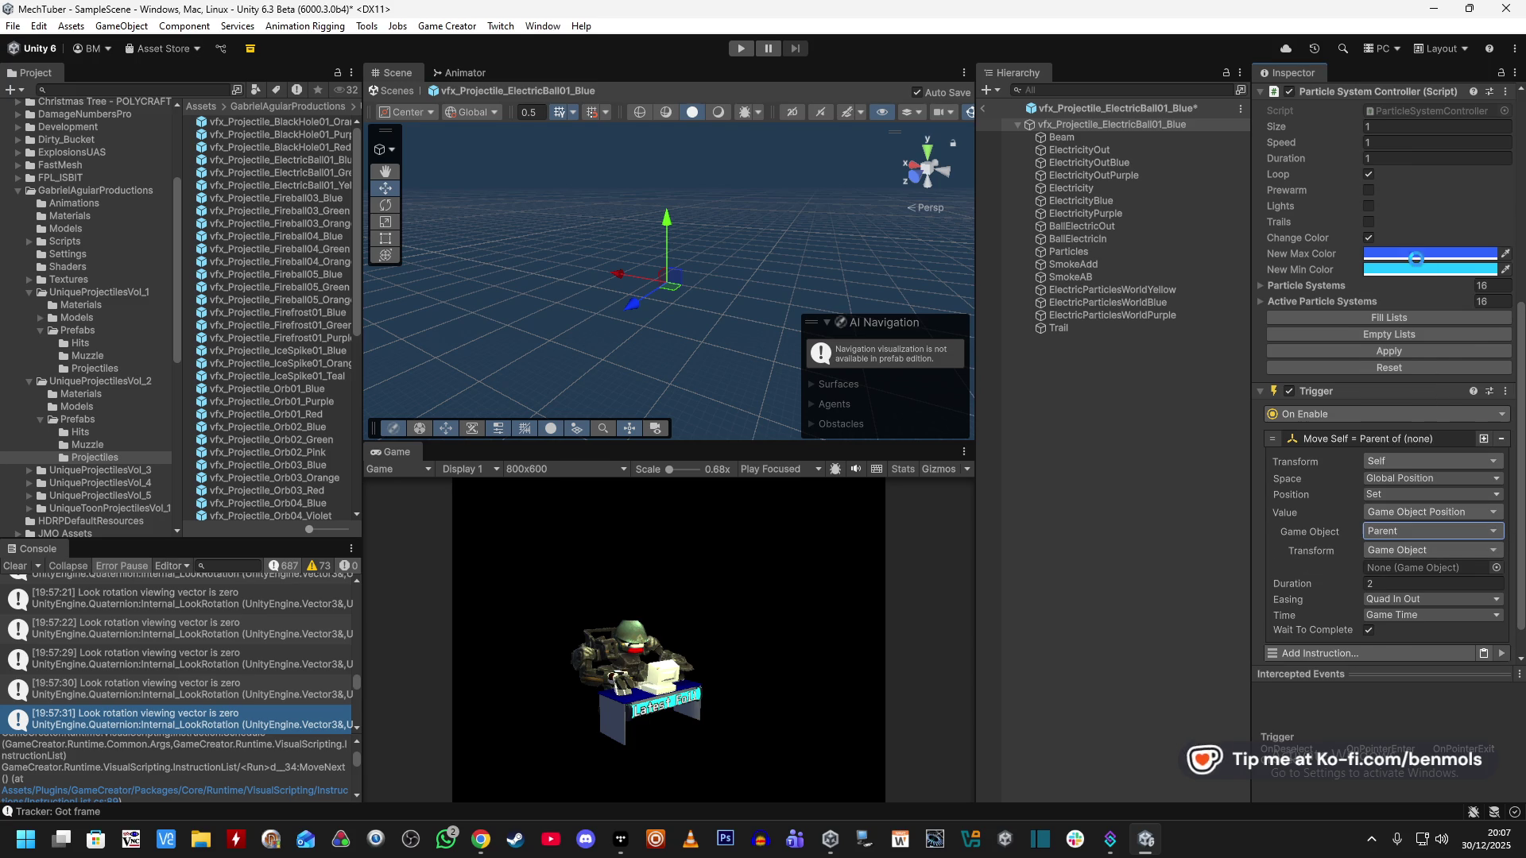
Target the Parent's child by path, with its Transform found by name.
{"action": "left_click", "coordinate": [1416, 546]}
{"action": "type", "text": "child"}
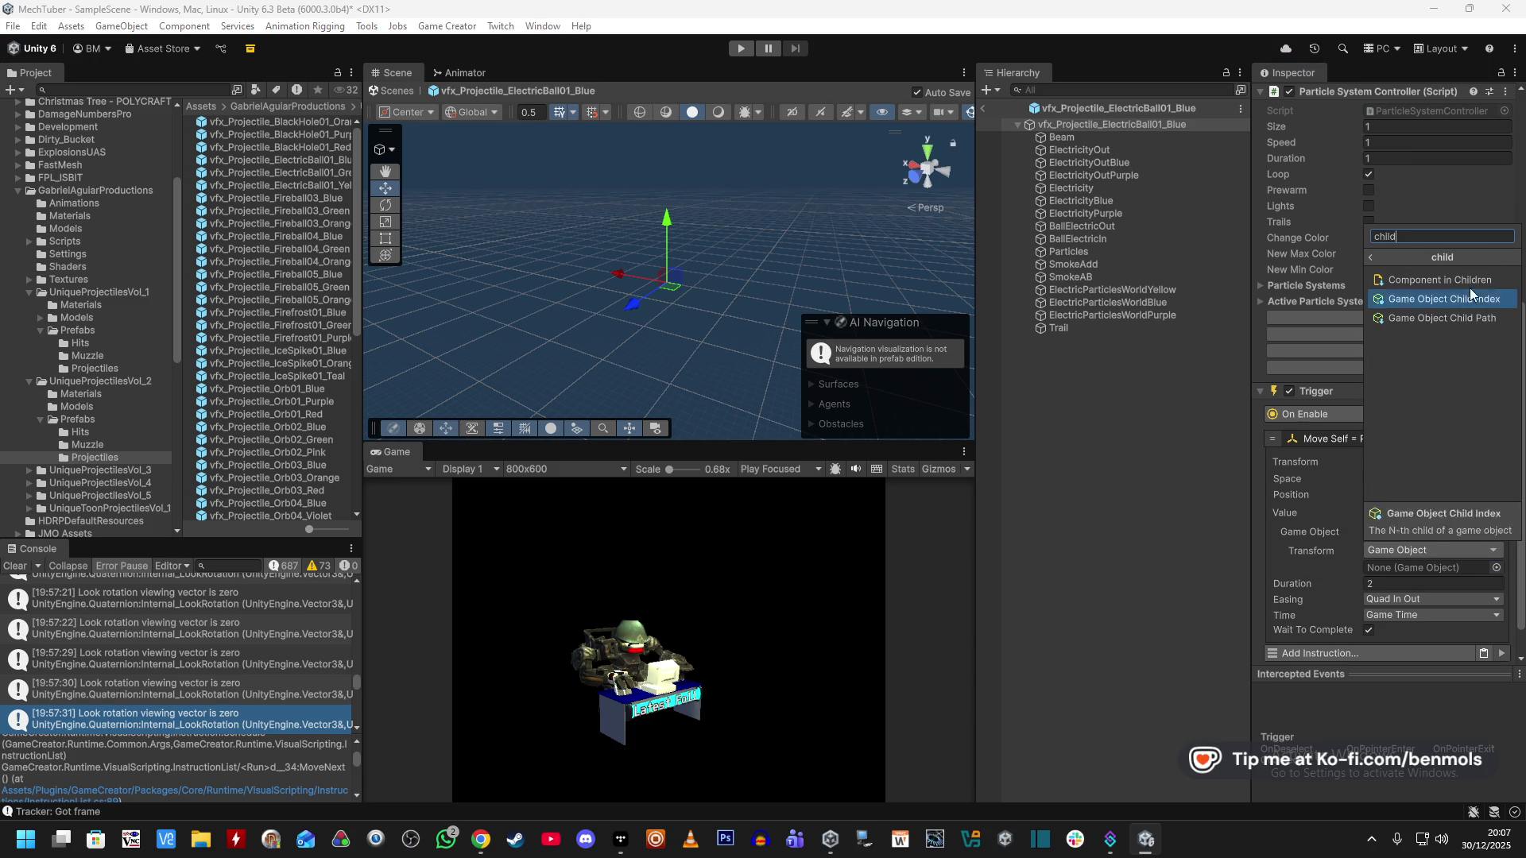
{"action": "left_click", "coordinate": [1446, 318]}
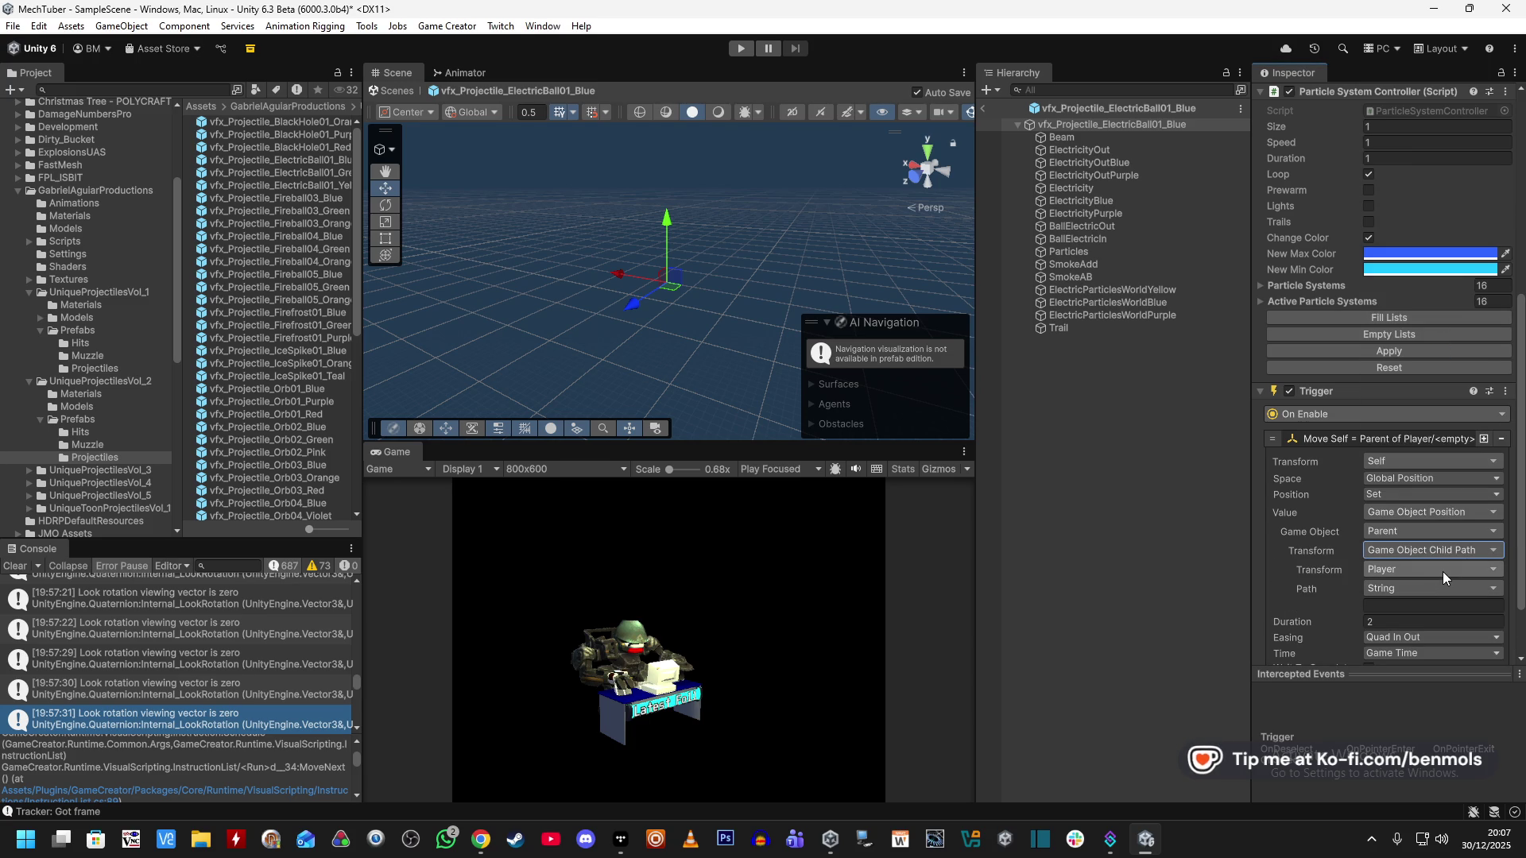
{"action": "left_click", "coordinate": [1442, 570]}
{"action": "type", "text": "name"}
{"action": "left_click", "coordinate": [1432, 336]}
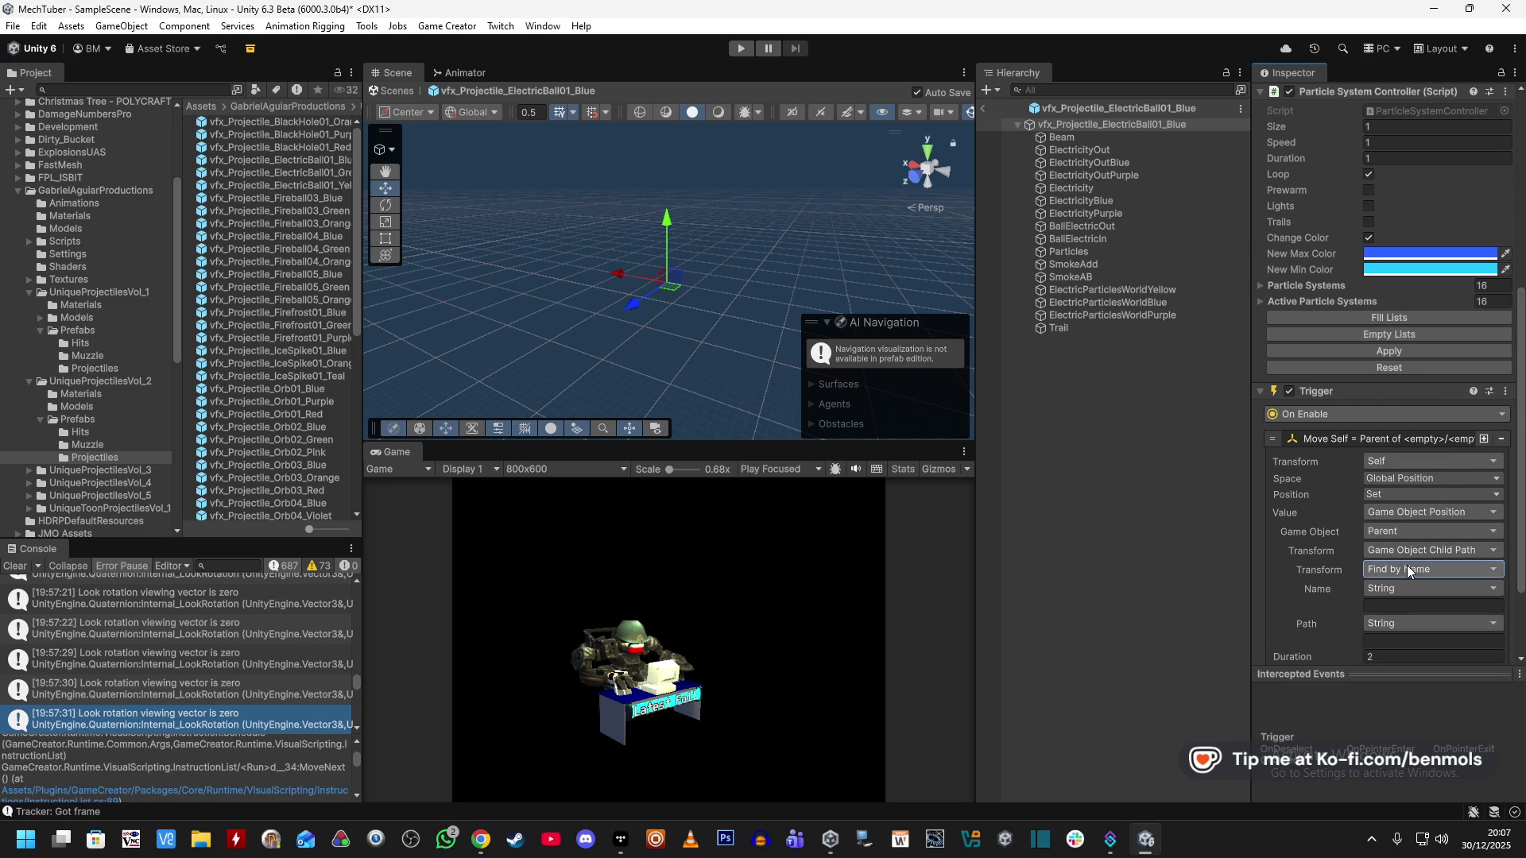
{"action": "scroll", "coordinate": [1404, 575], "scroll_direction": "down", "scroll_amount": 1}
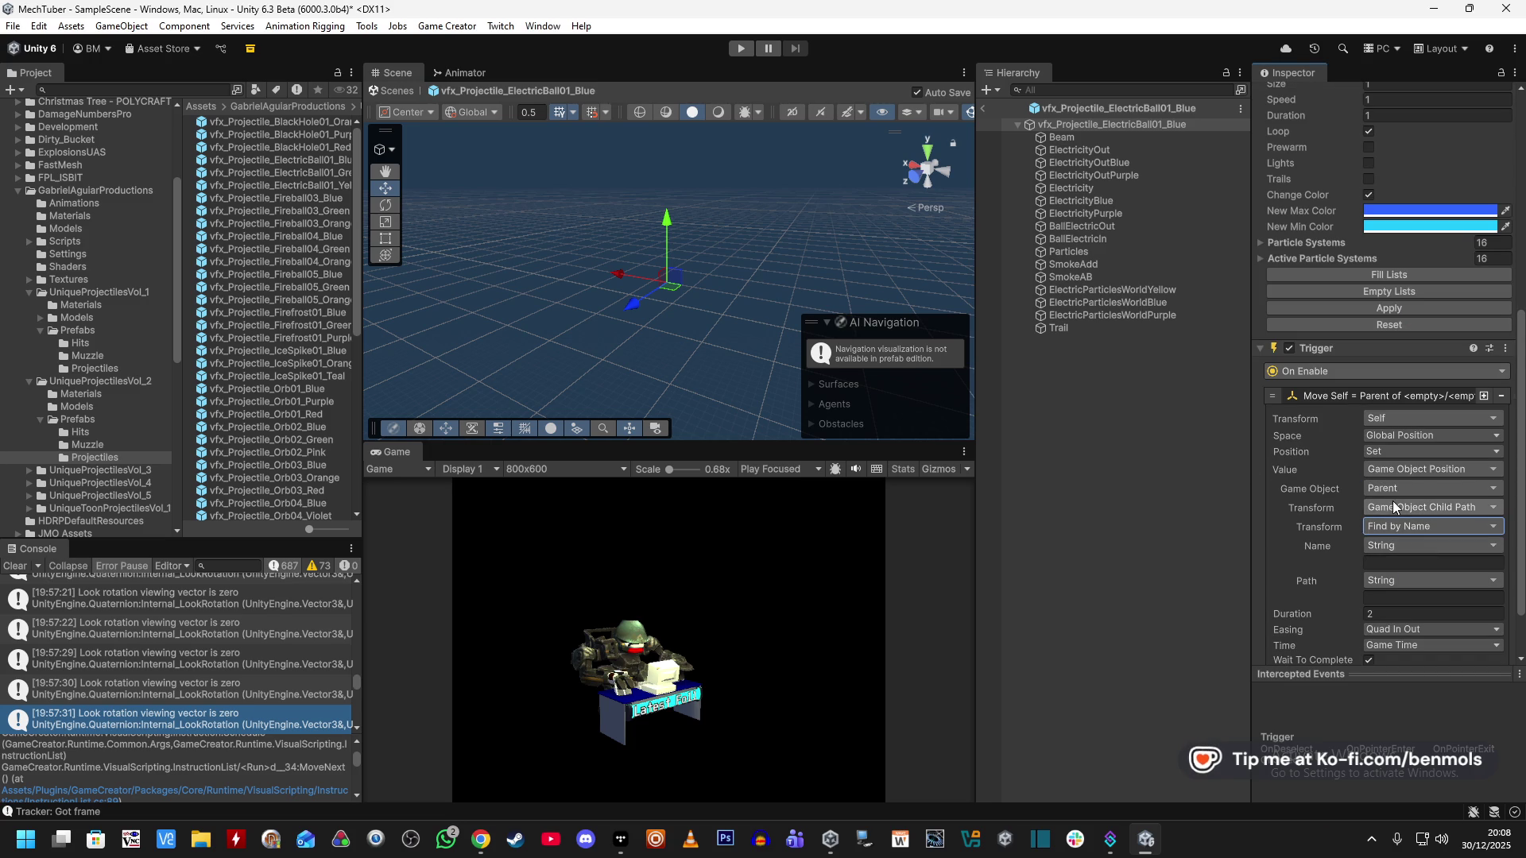
{"action": "left_click", "coordinate": [1411, 508]}
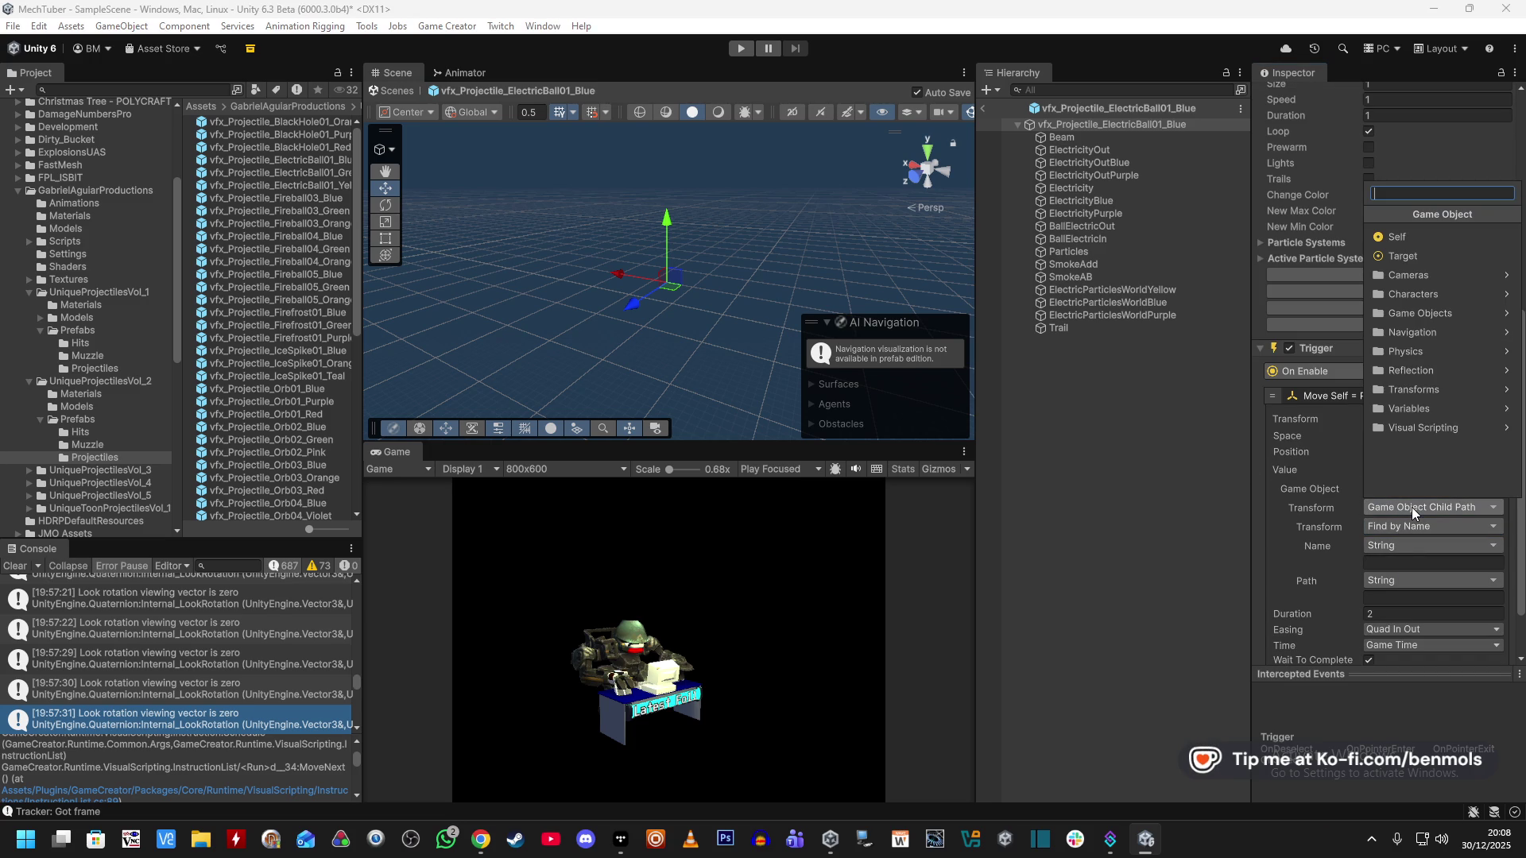
{"action": "left_click", "coordinate": [1456, 312]}
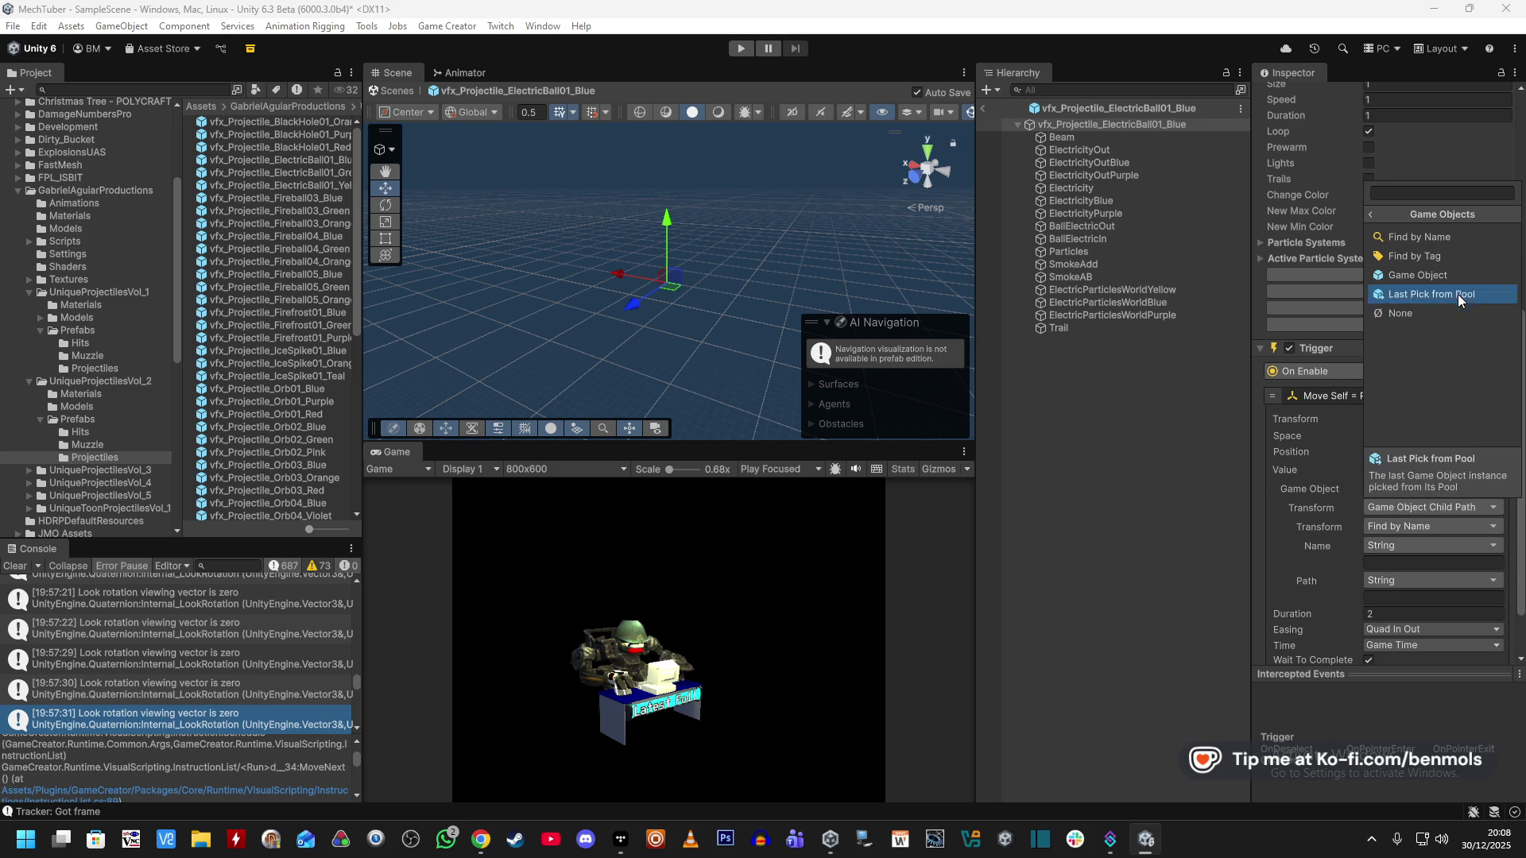
{"action": "left_click", "coordinate": [1433, 232]}
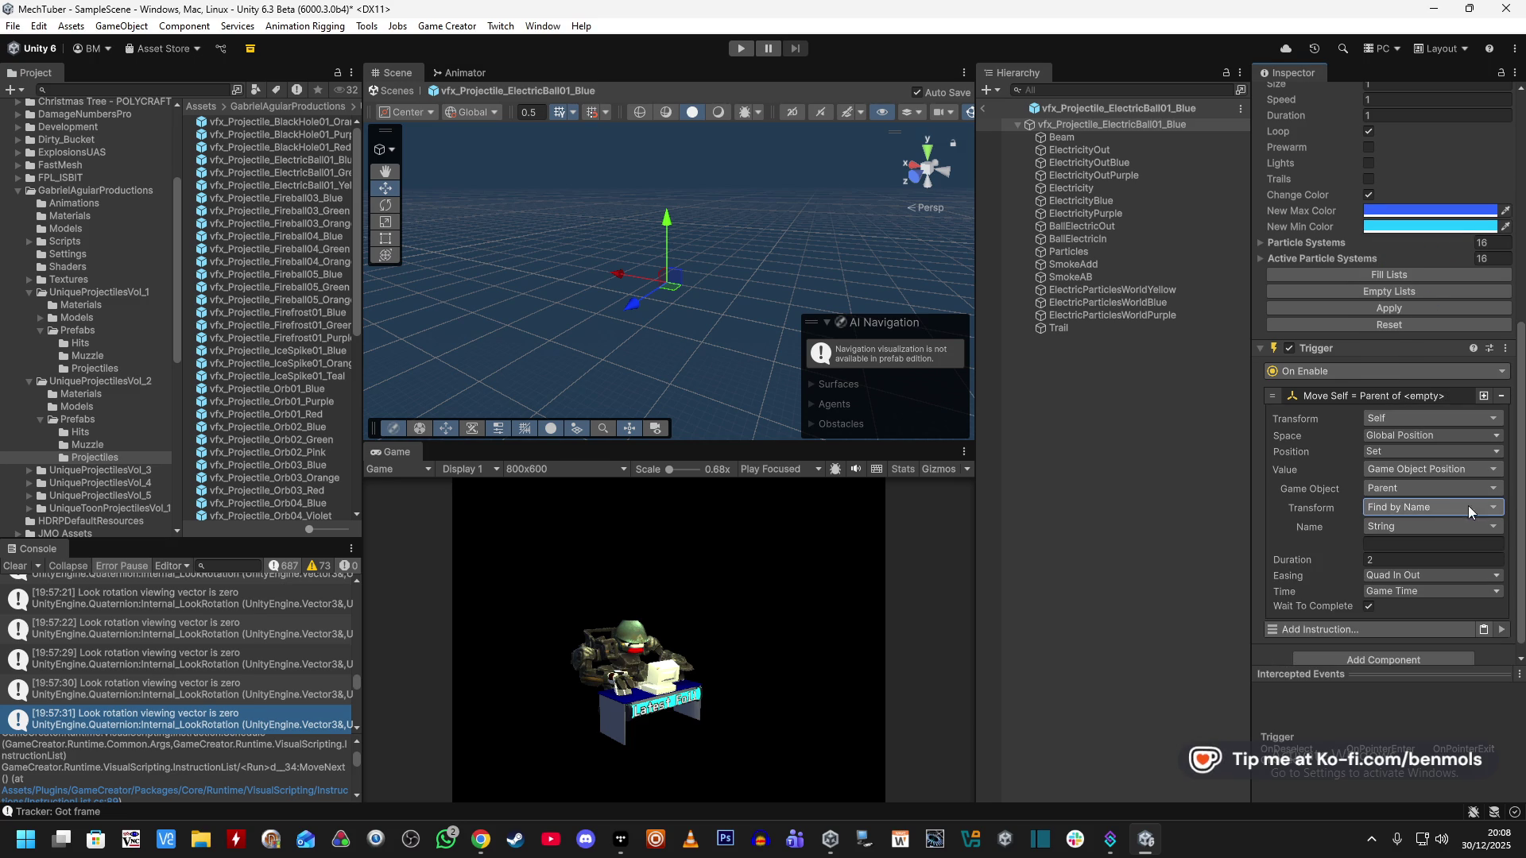
{"action": "left_click", "coordinate": [1422, 508]}
{"action": "type", "text": "child"}
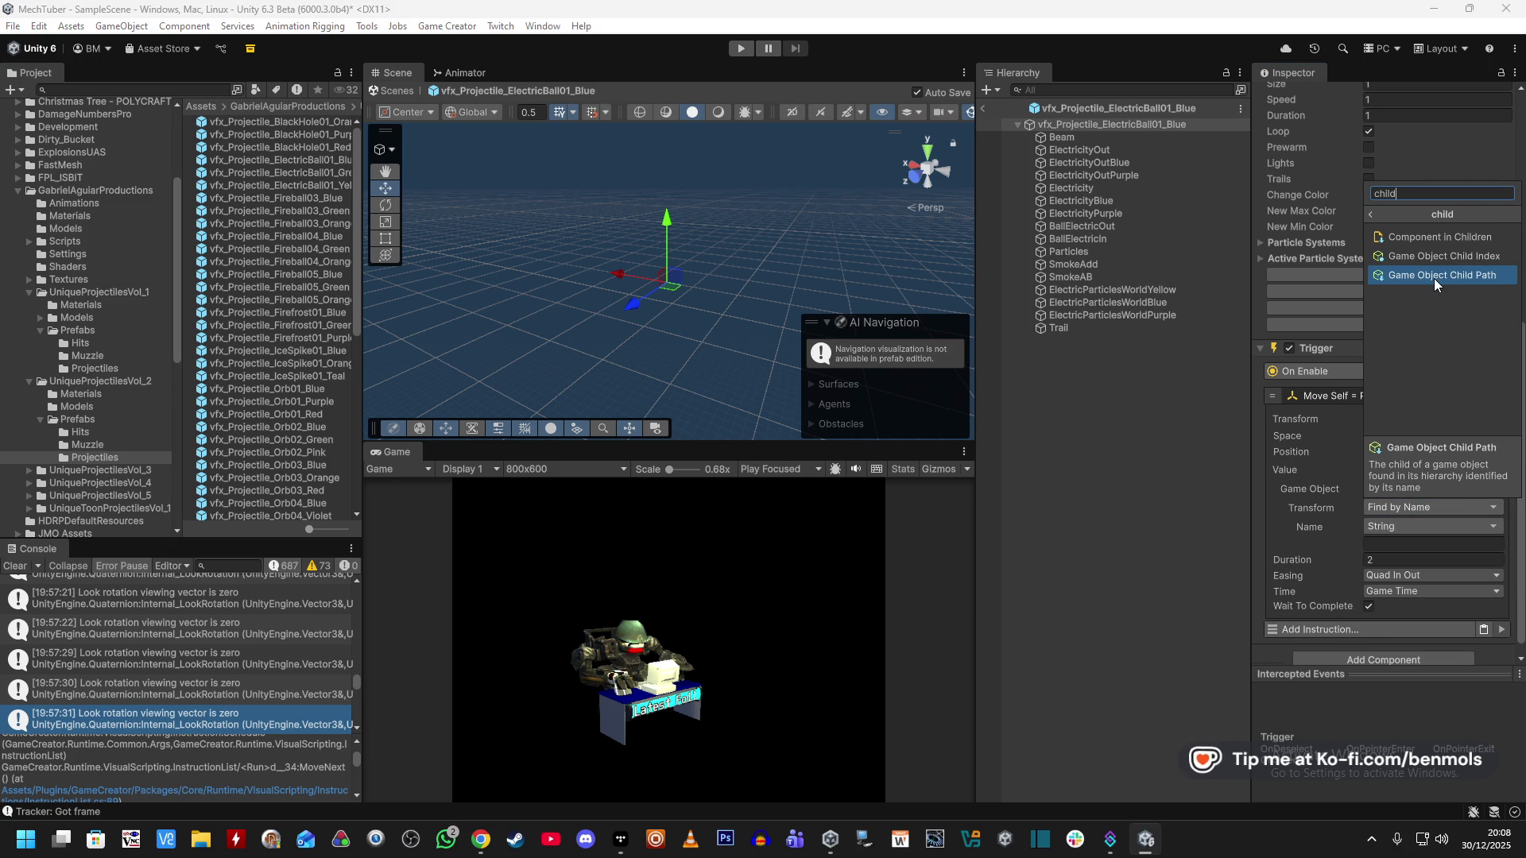
{"action": "left_click", "coordinate": [1433, 278]}
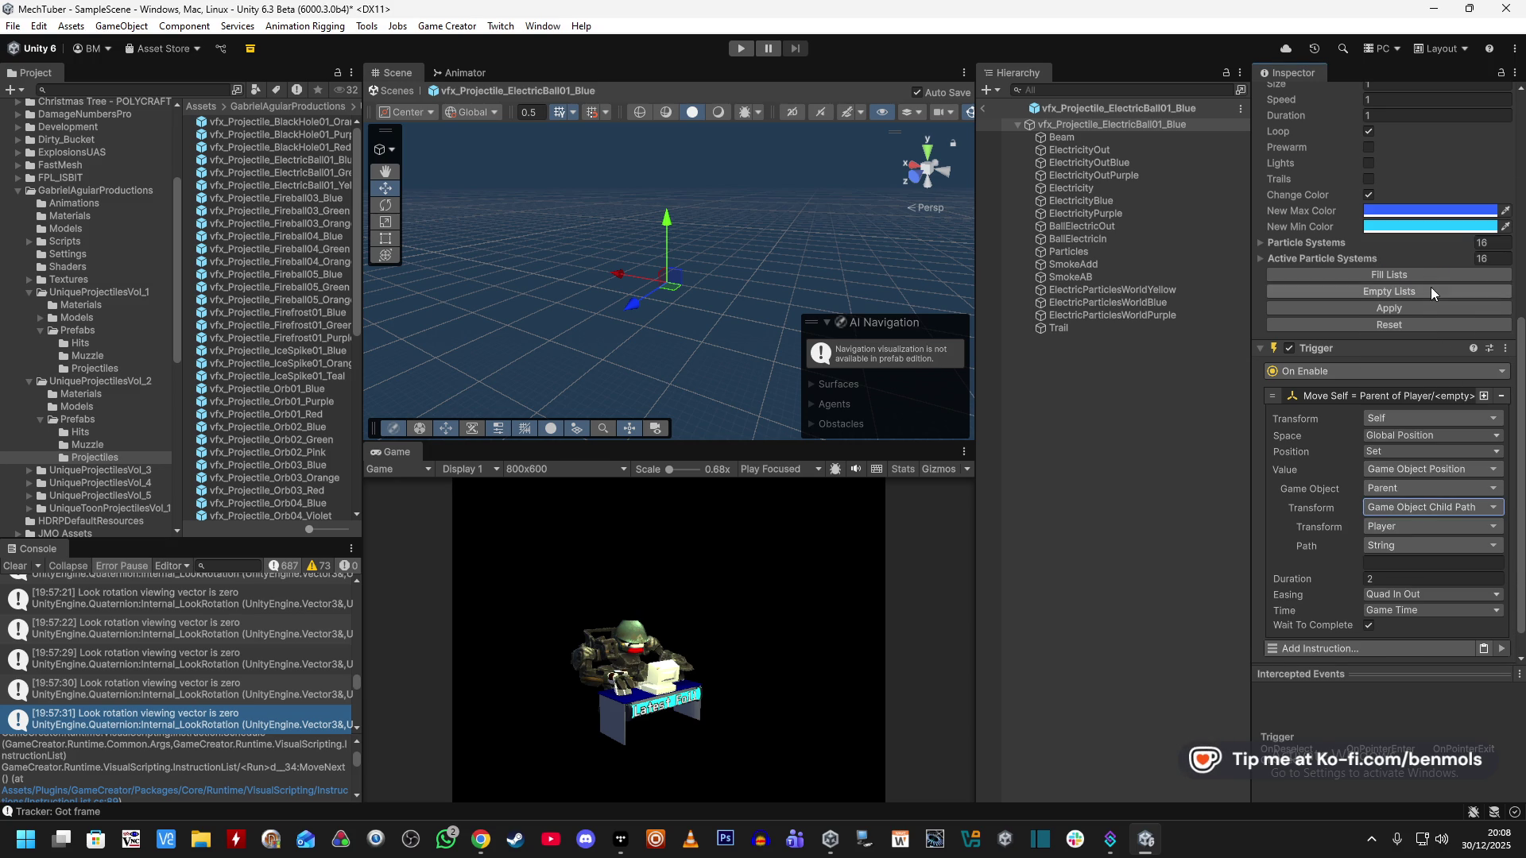
{"action": "left_click", "coordinate": [1410, 527]}
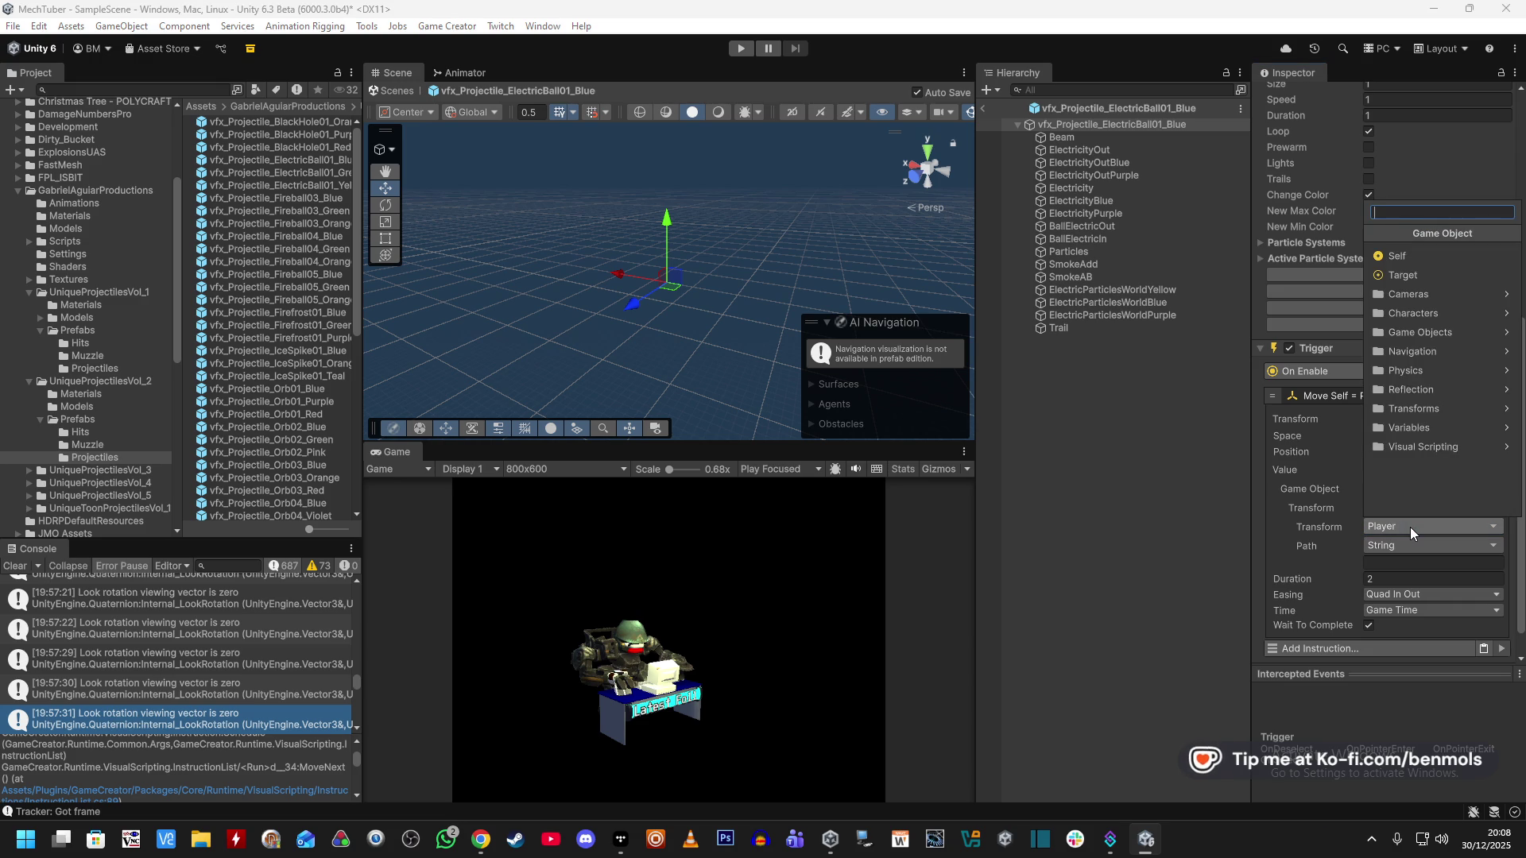
{"action": "left_click", "coordinate": [1430, 330]}
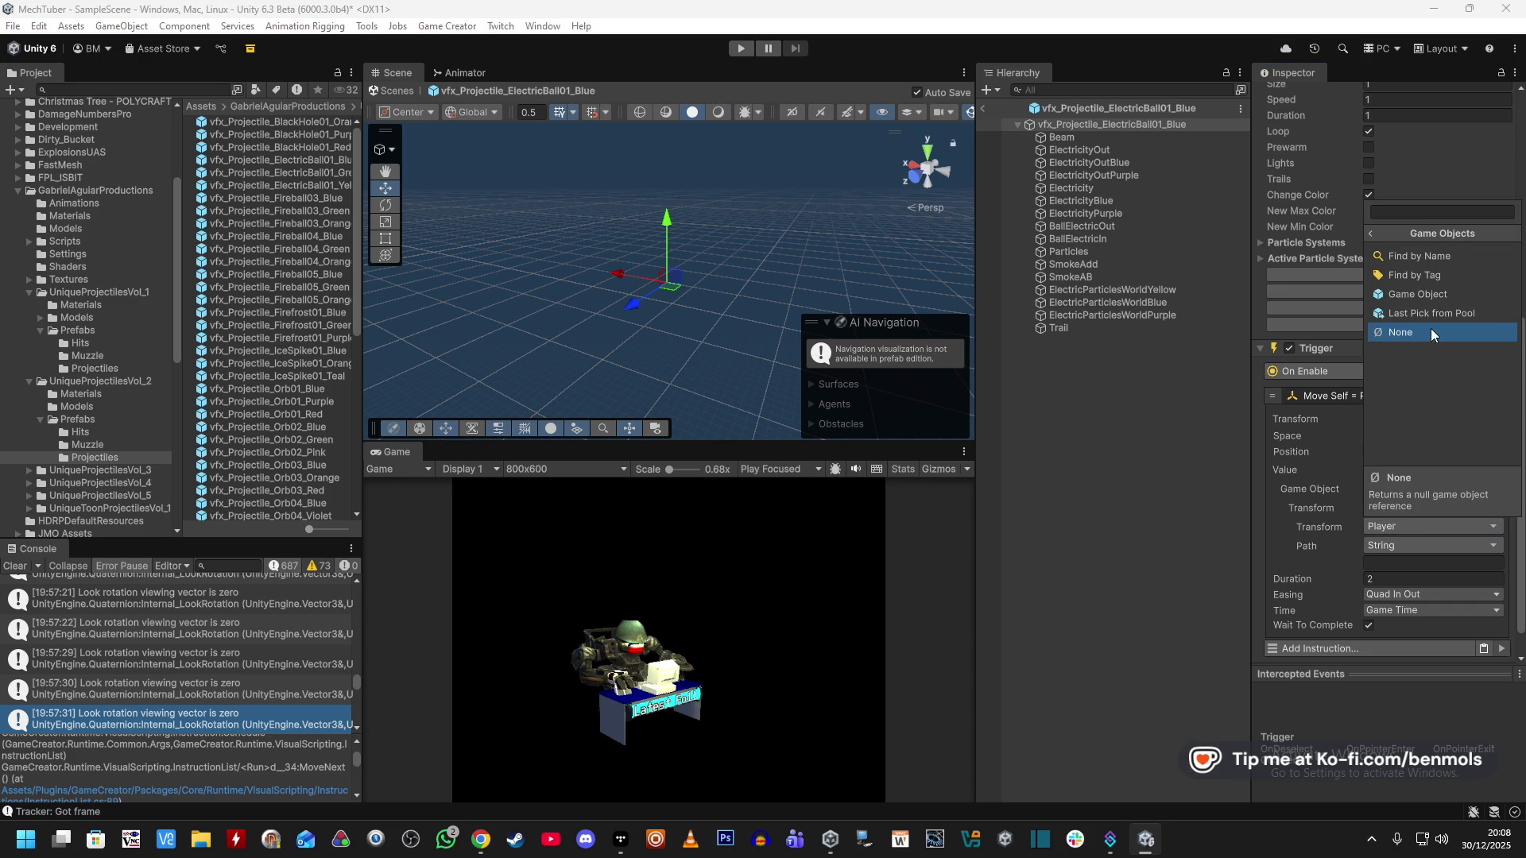
{"action": "left_click", "coordinate": [1451, 257]}
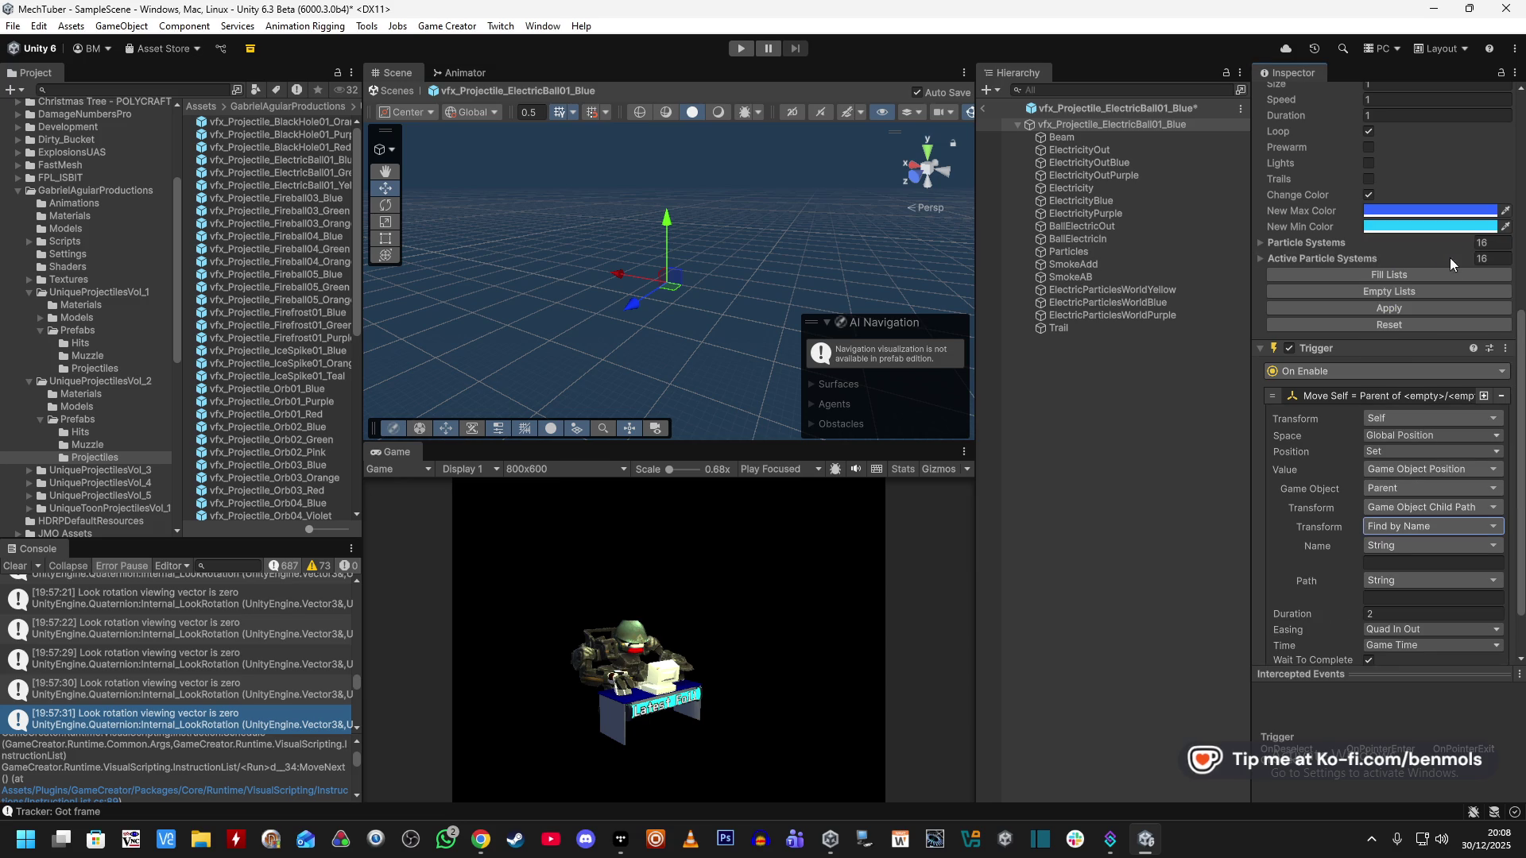
Enter 'FireFo' as the child's name and keep the path as plain text.
{"action": "left_click", "coordinate": [1385, 562]}
{"action": "type", "text": "Fi"}
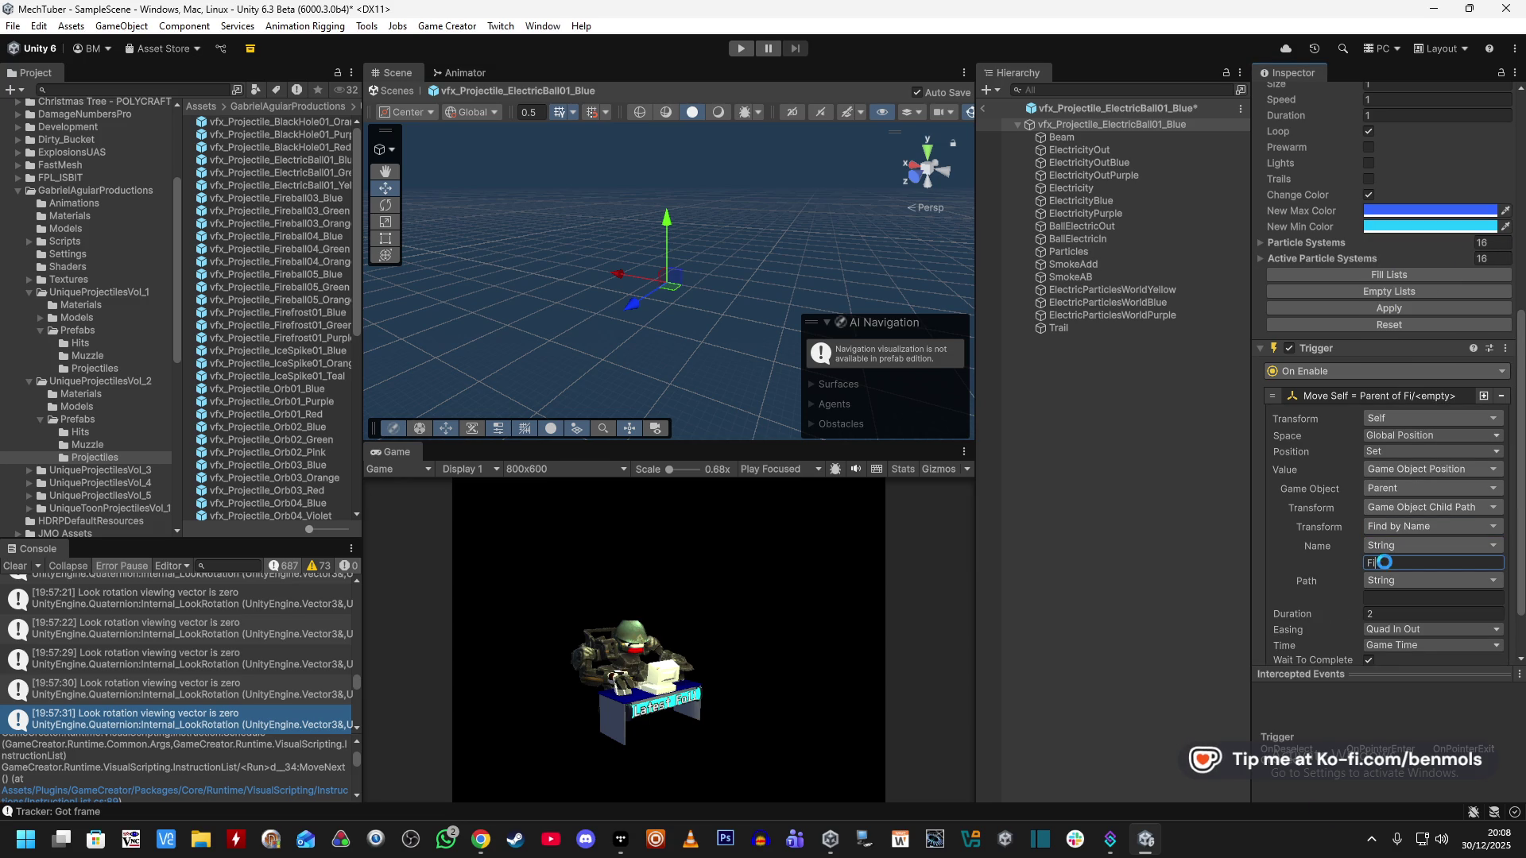
{"action": "type", "text": "reForward"}
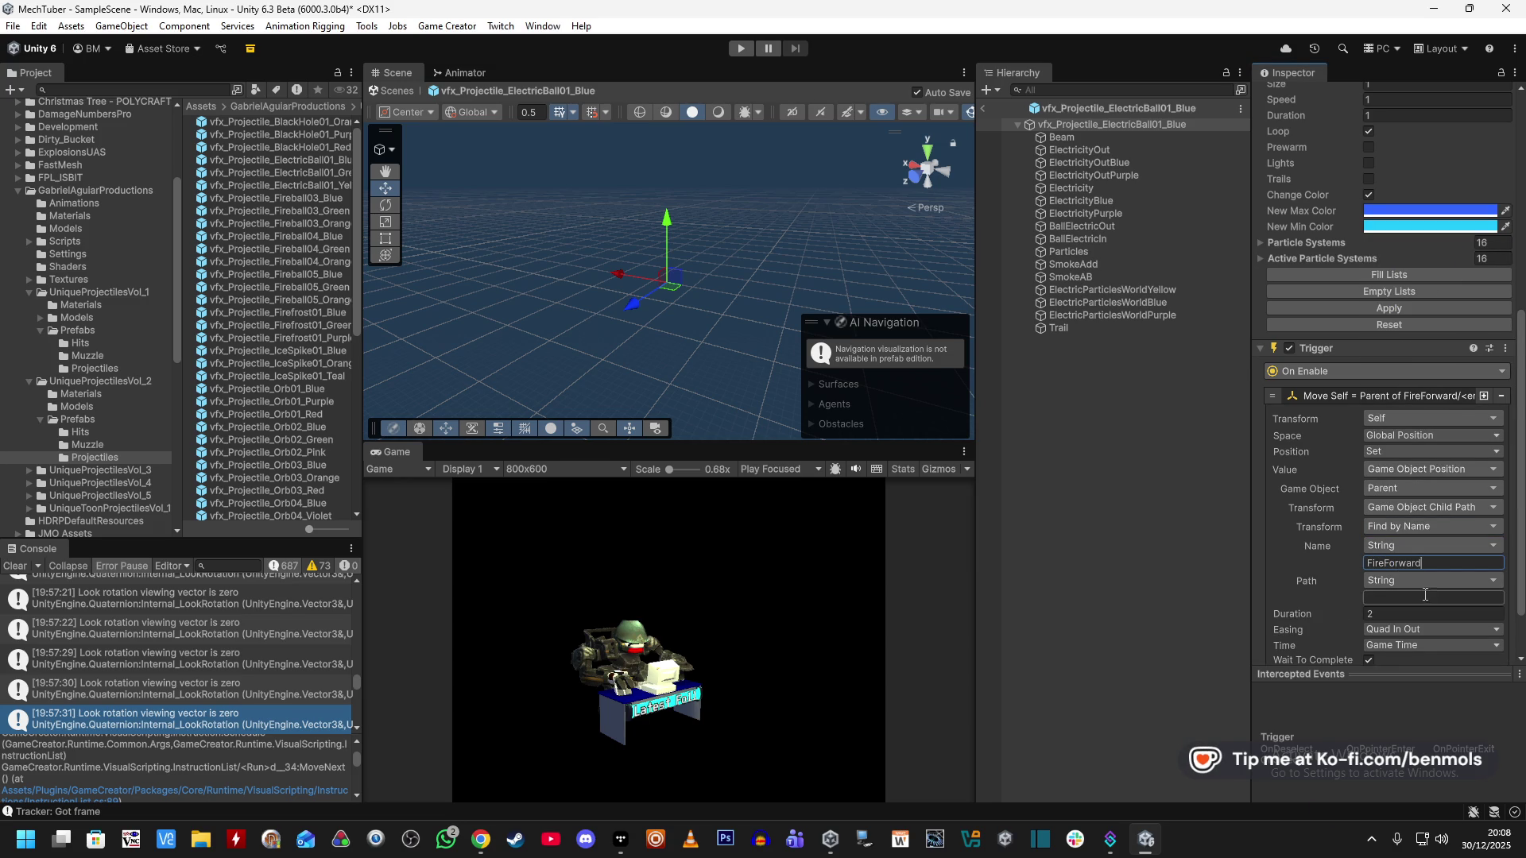
{"action": "left_click", "coordinate": [1424, 580]}
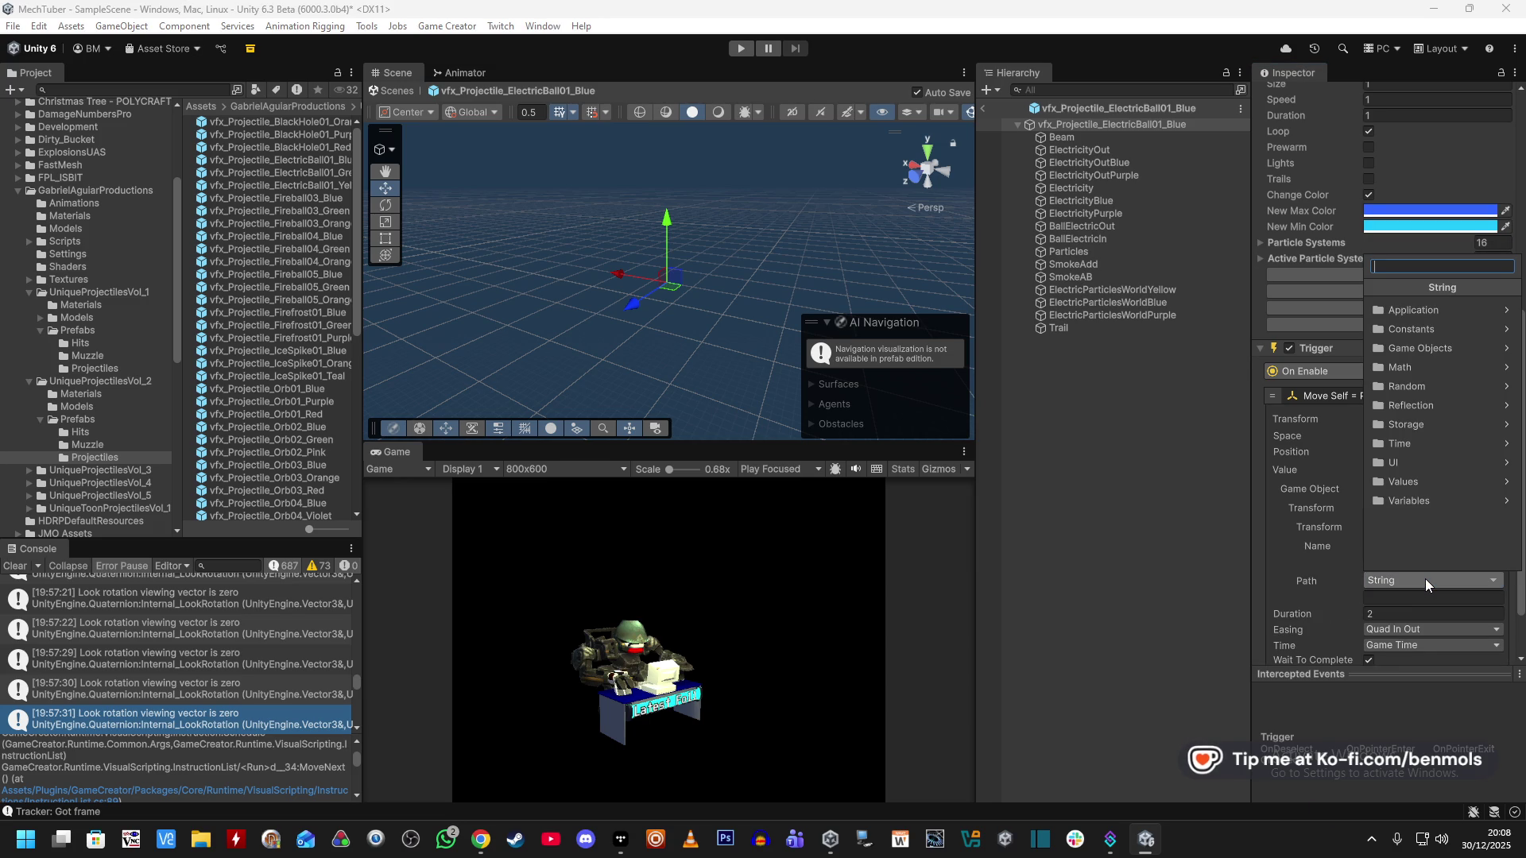
{"action": "type", "text": "paren"}
{"action": "key", "text": "BackSpace"}
{"action": "key", "text": "BackSpace"}
{"action": "key", "text": "BackSpace"}
{"action": "type", "text": "chi"}
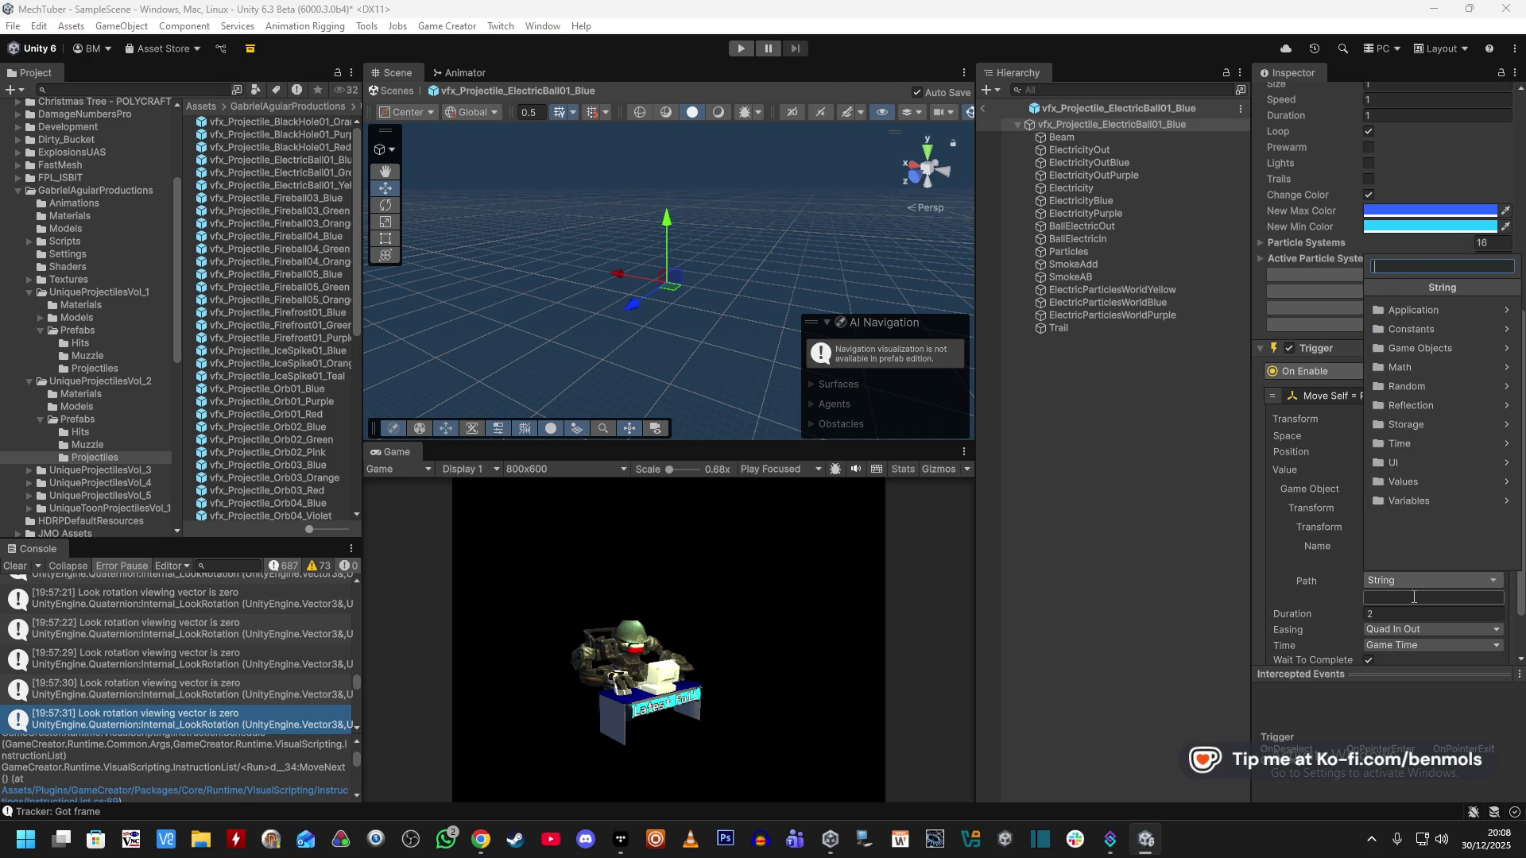
{"action": "left_click", "coordinate": [1414, 597]}
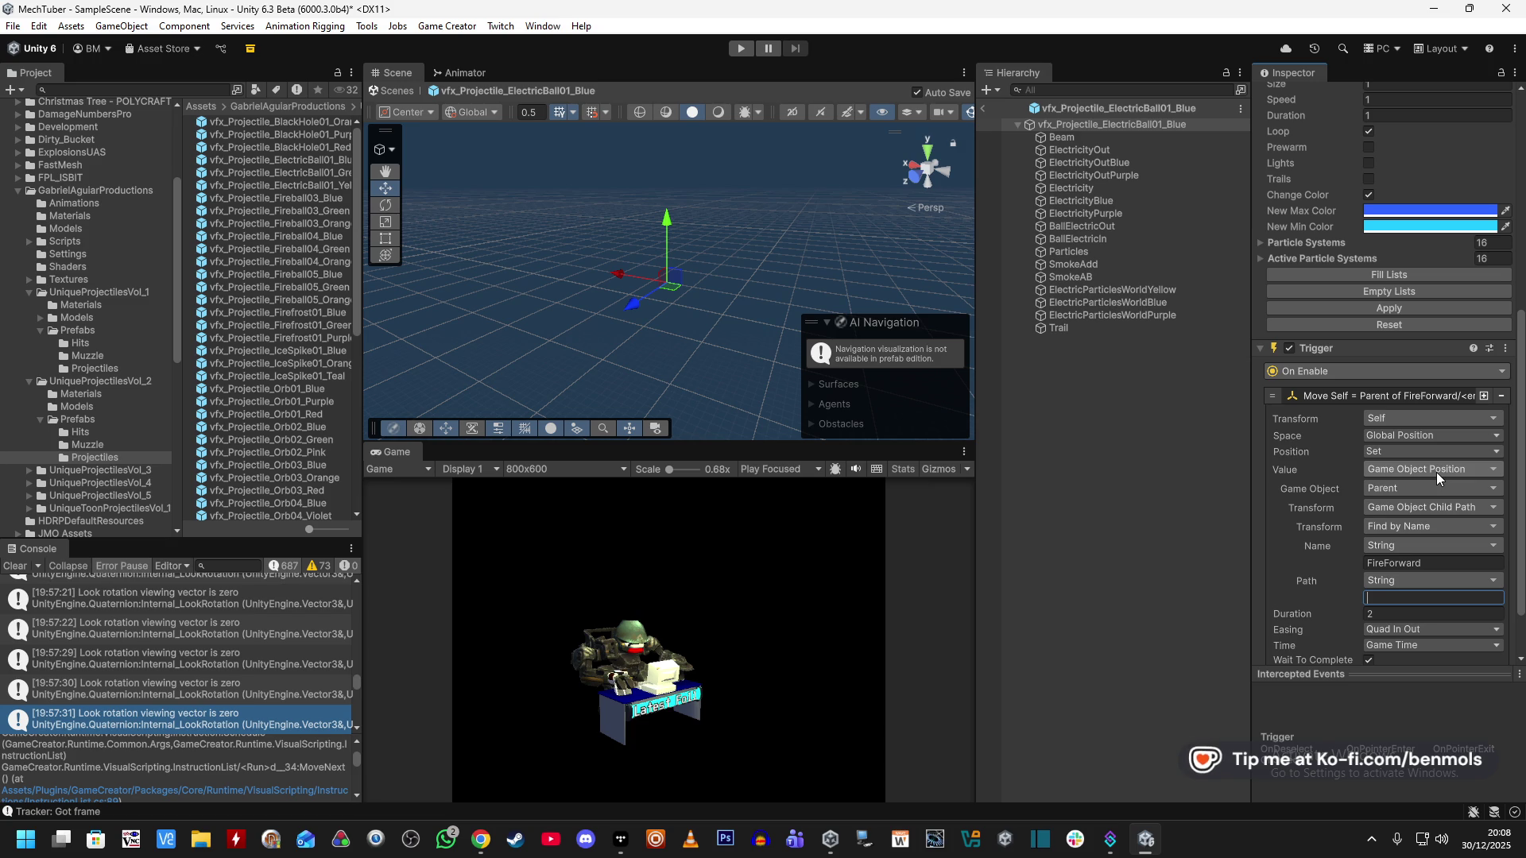
Switch the move target to a Local List Variable sourced from the Parent.
{"action": "left_click", "coordinate": [1411, 510]}
{"action": "type", "text": "local"}
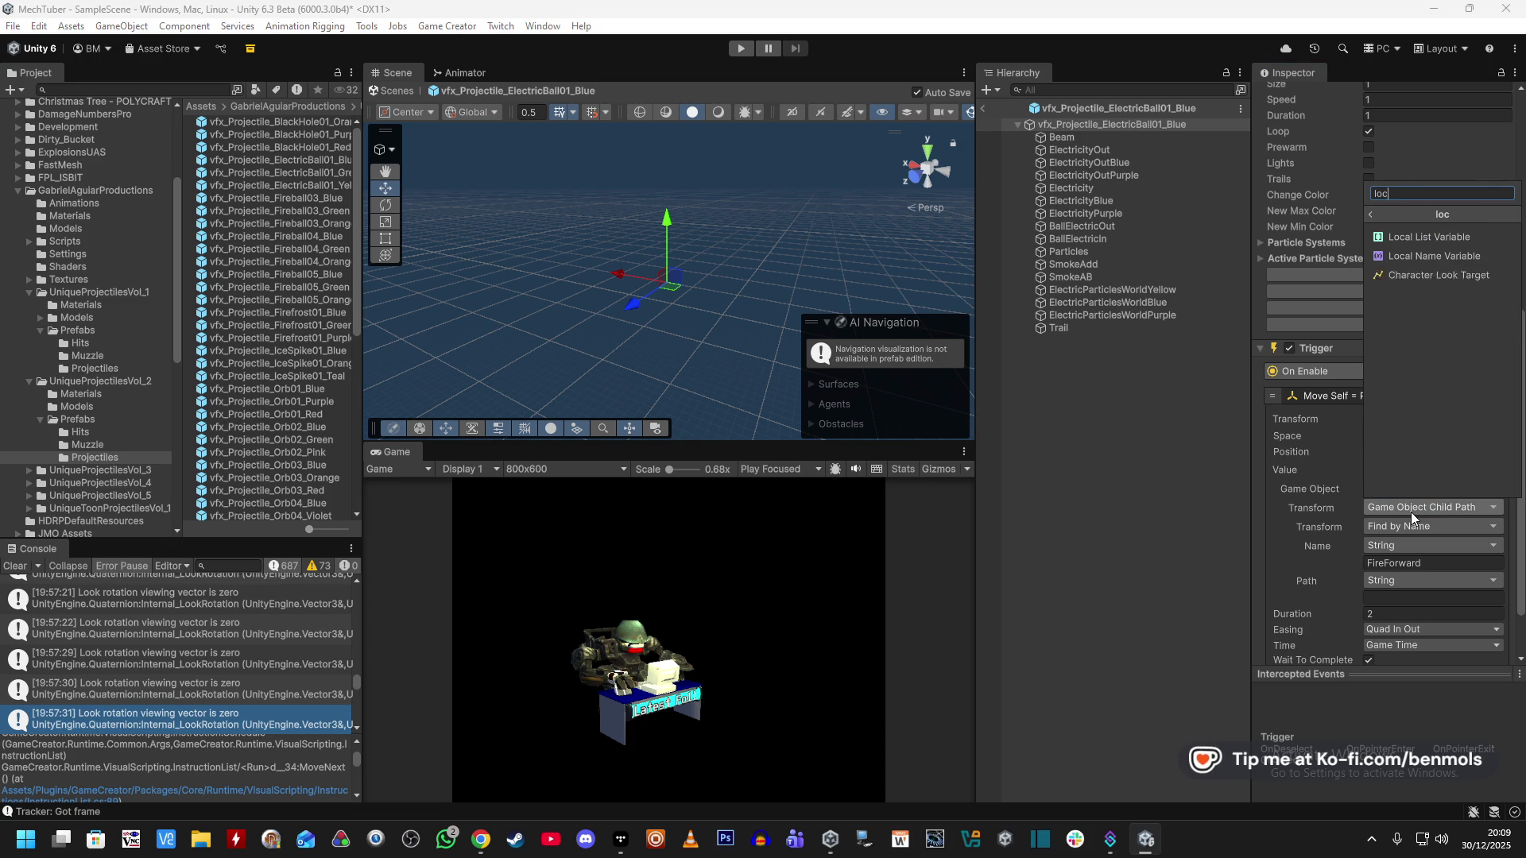
{"action": "left_click", "coordinate": [1446, 238]}
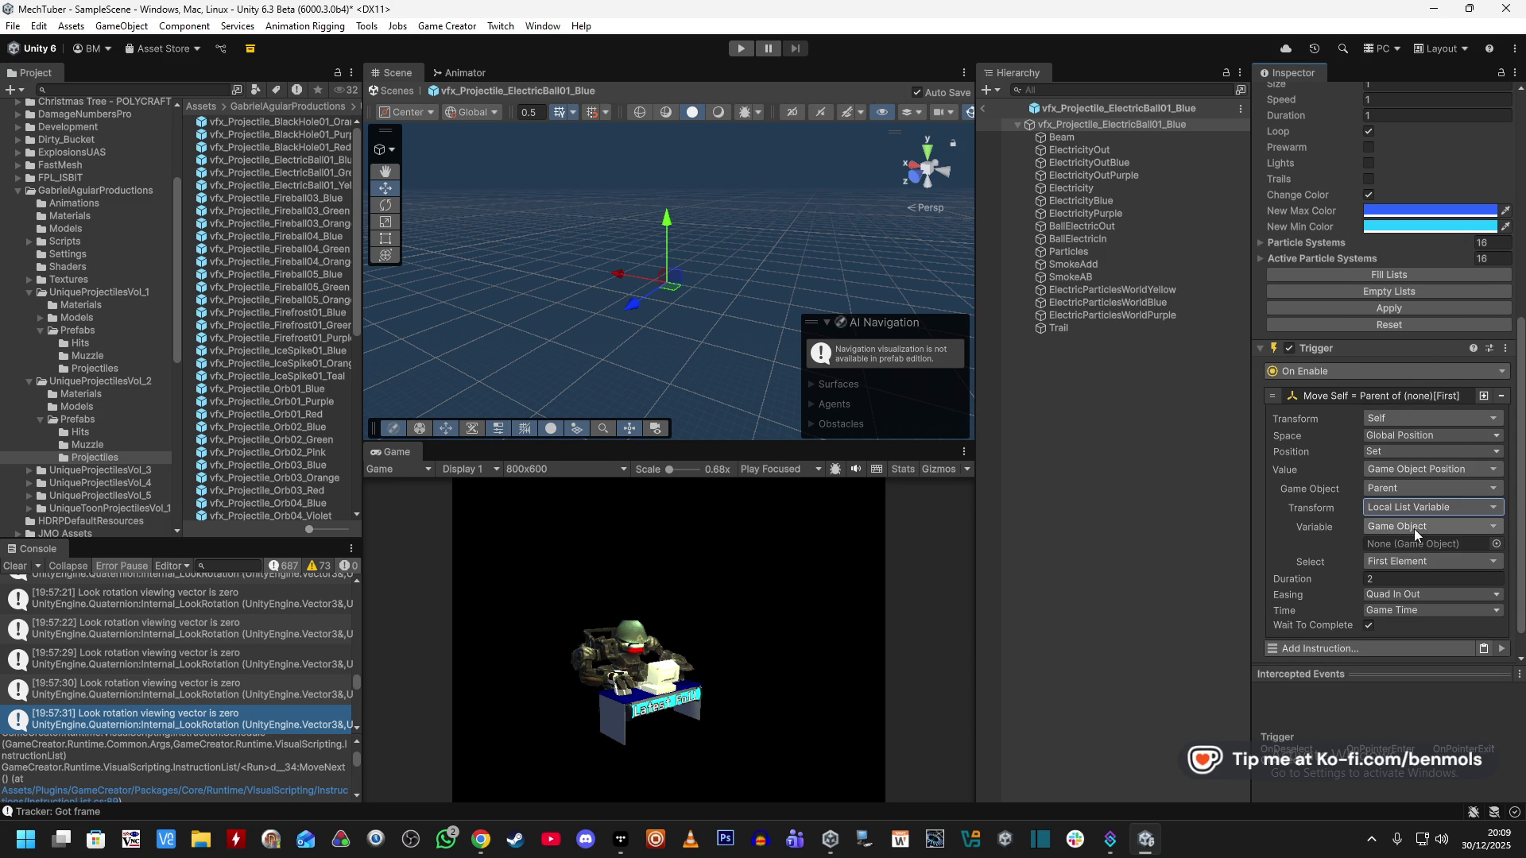
{"action": "left_click", "coordinate": [1418, 526]}
{"action": "type", "text": "pare"}
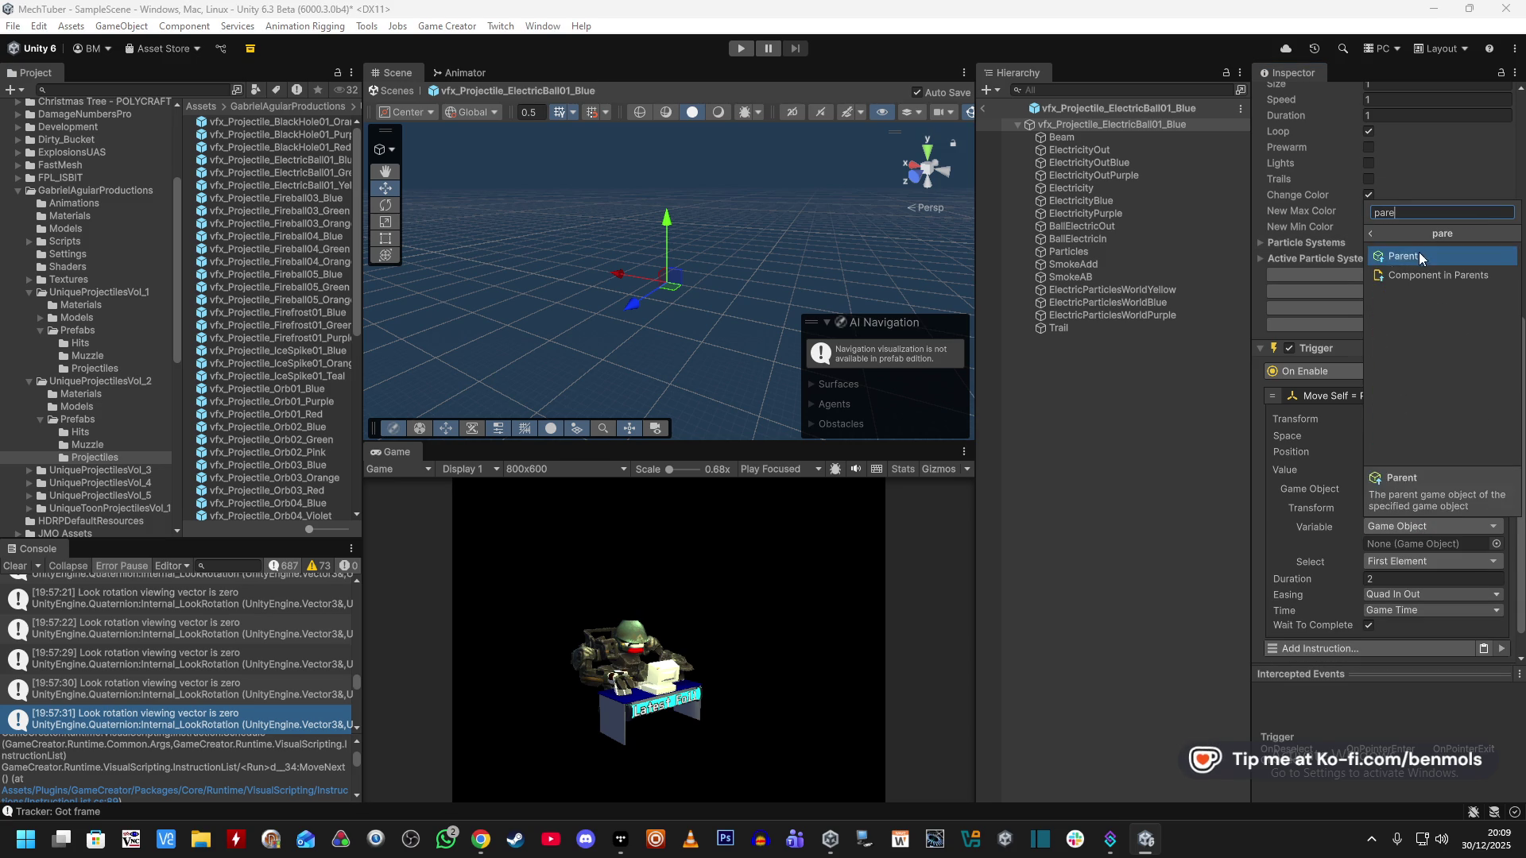
{"action": "left_click", "coordinate": [1418, 252]}
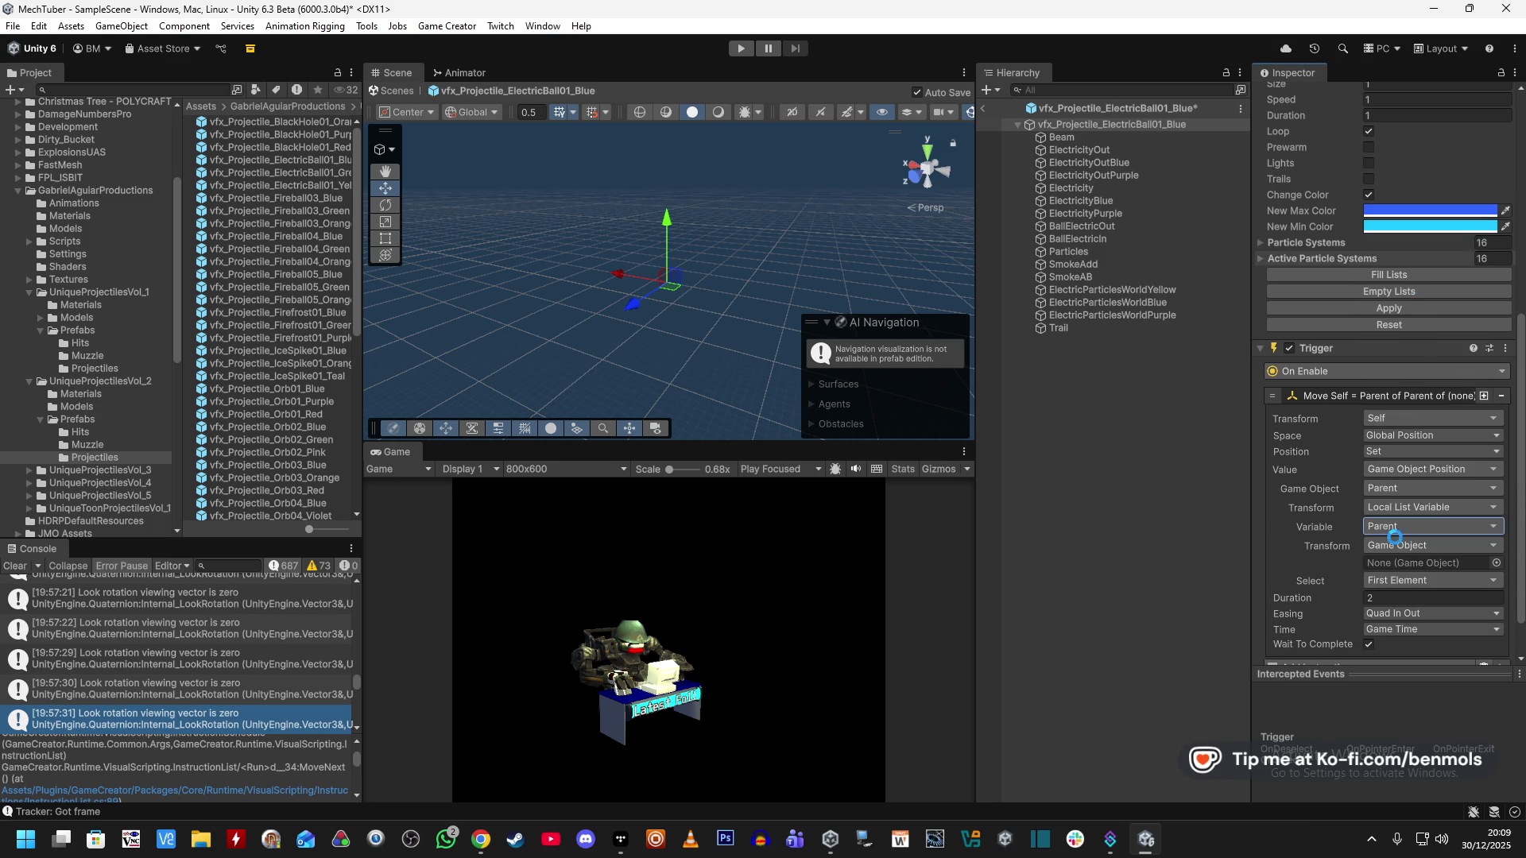
{"action": "left_click", "coordinate": [1414, 491]}
{"action": "type", "text": "local"}
{"action": "left_click", "coordinate": [1428, 591]}
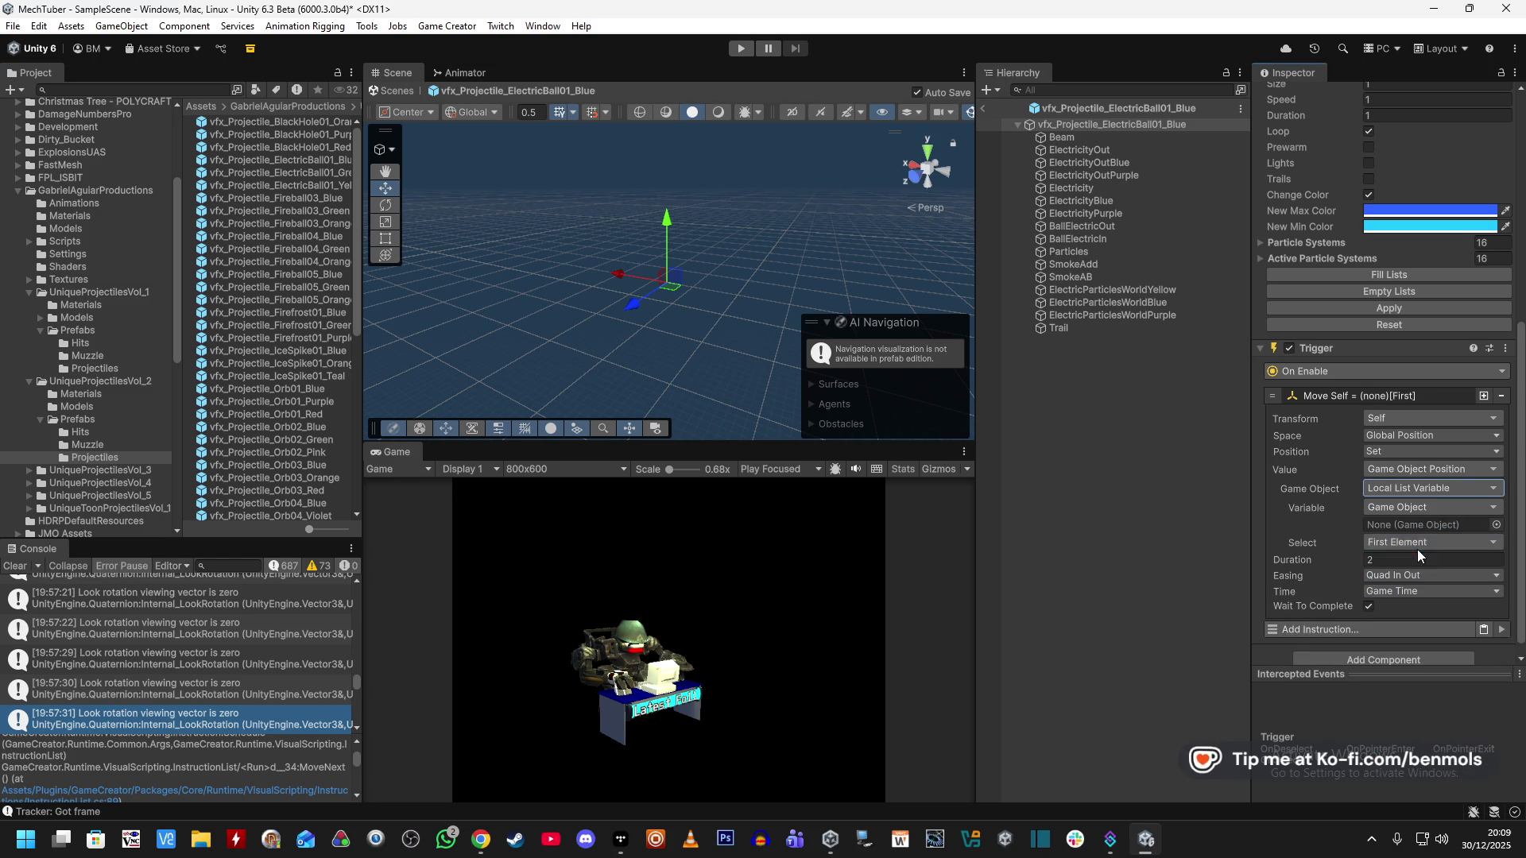
{"action": "left_click", "coordinate": [1430, 510]}
{"action": "type", "text": "pare"}
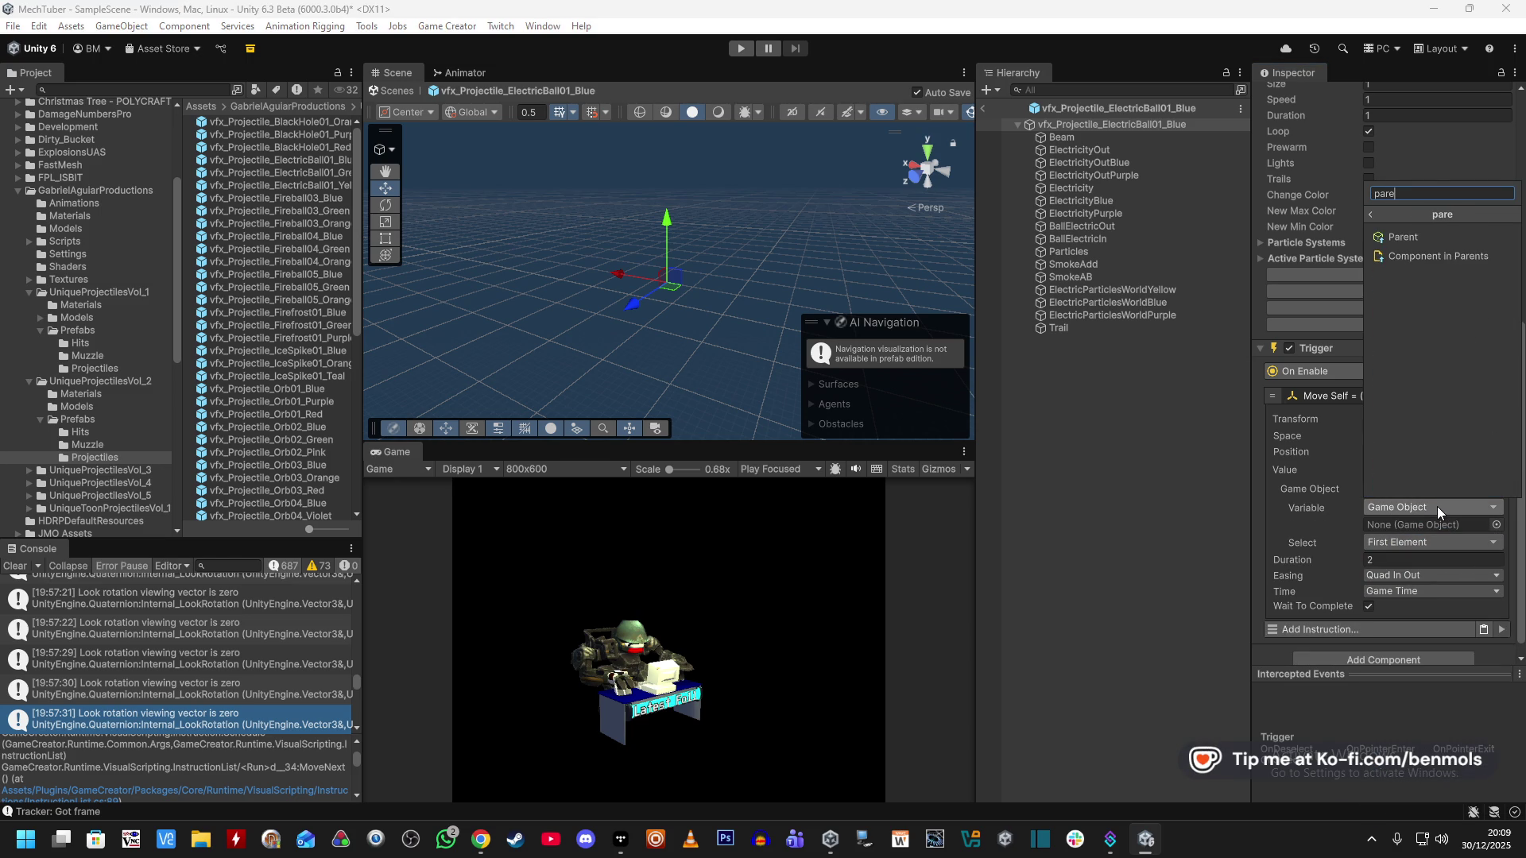
{"action": "key", "text": "Return"}
Take the Parent's transform from a local list, with the inner transform set to None.
{"action": "left_click", "coordinate": [1422, 526]}
{"action": "type", "text": "local"}
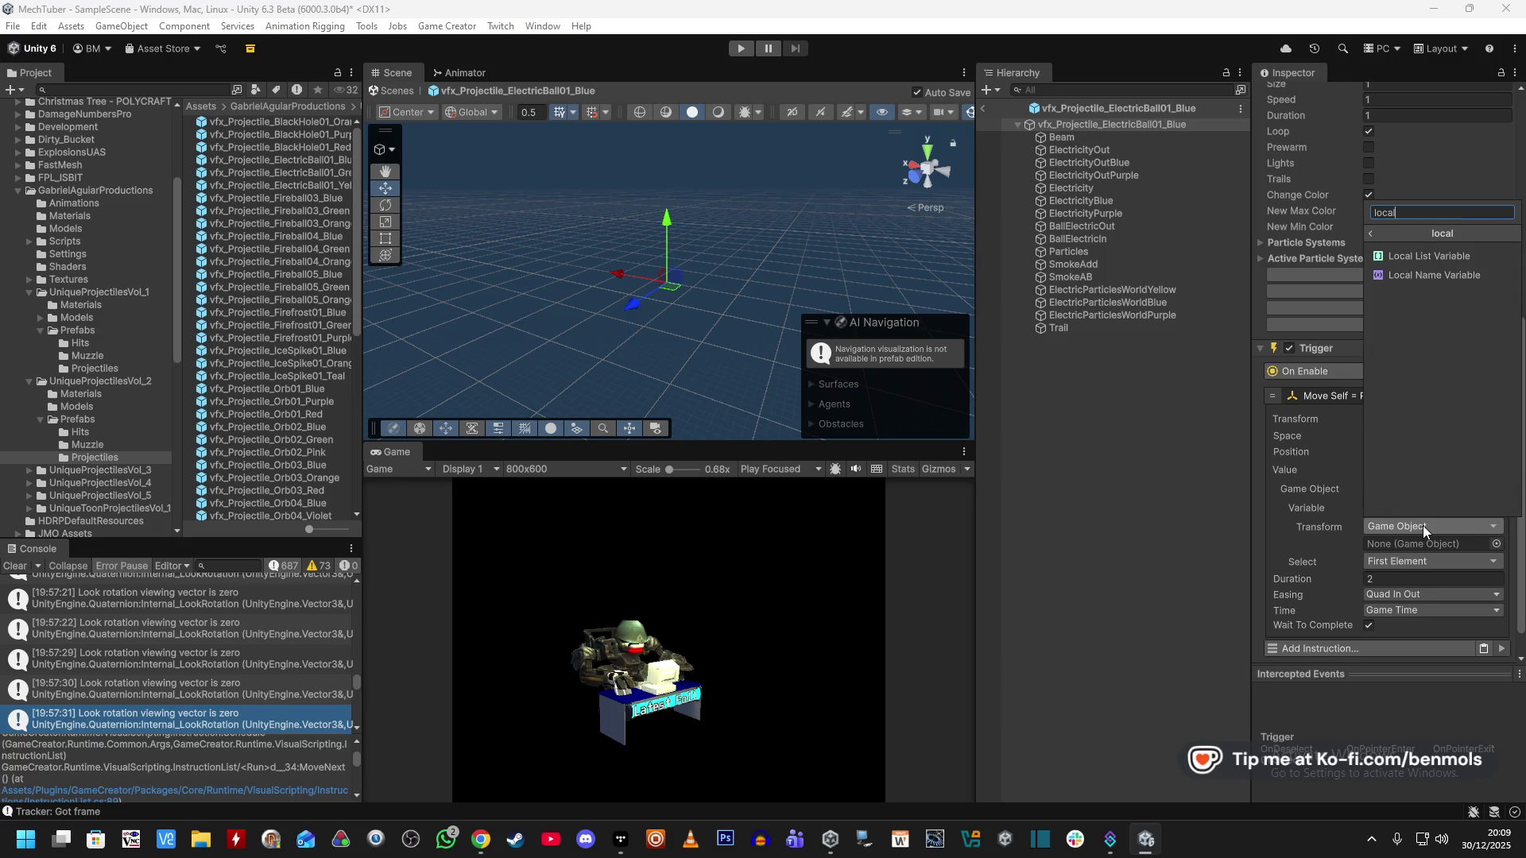
{"action": "left_click", "coordinate": [1429, 255]}
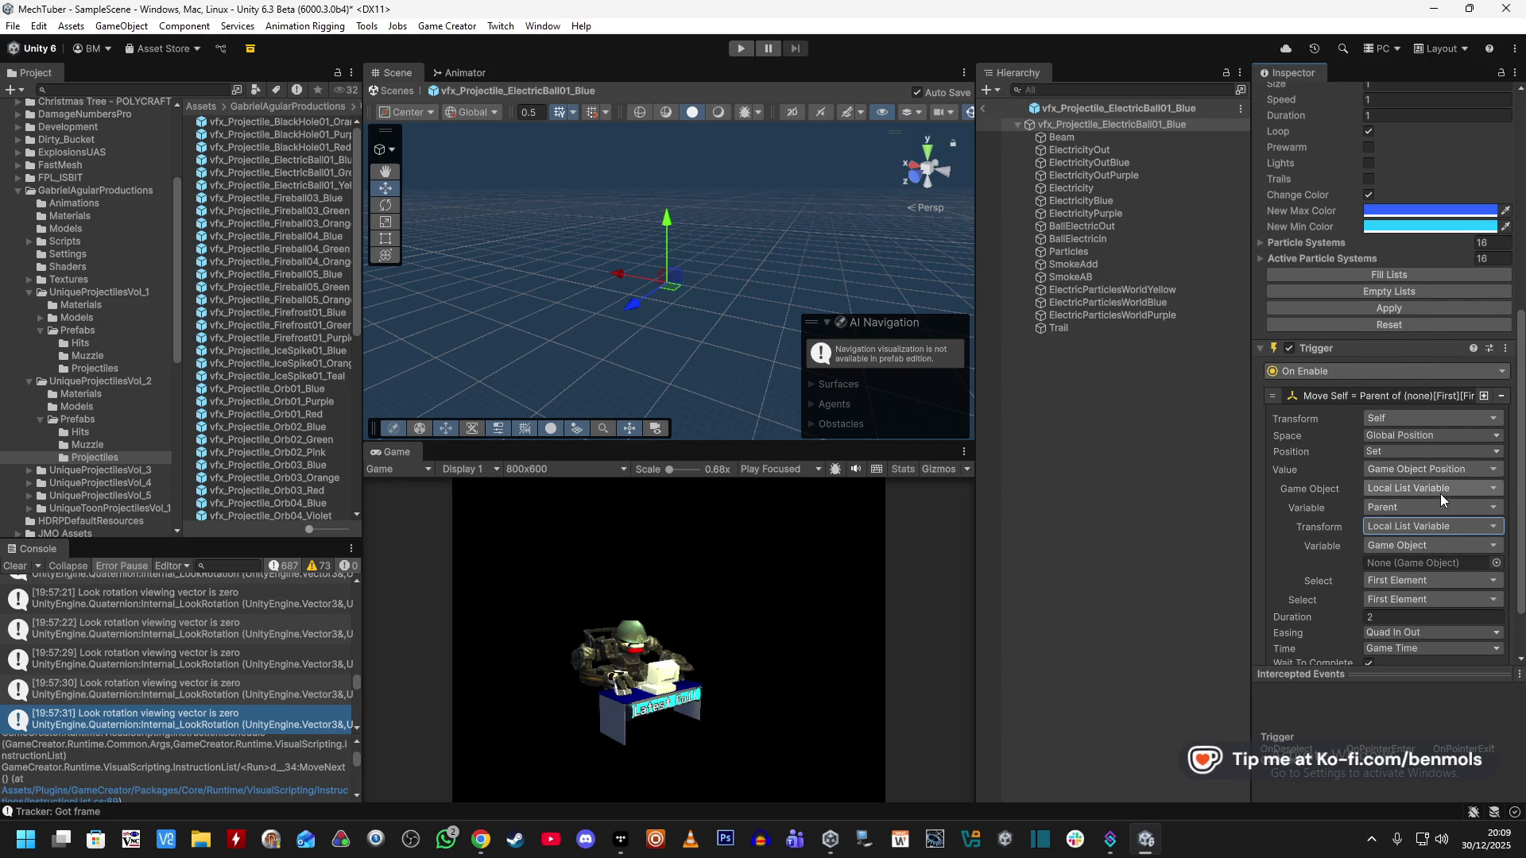
{"action": "left_click", "coordinate": [1469, 522]}
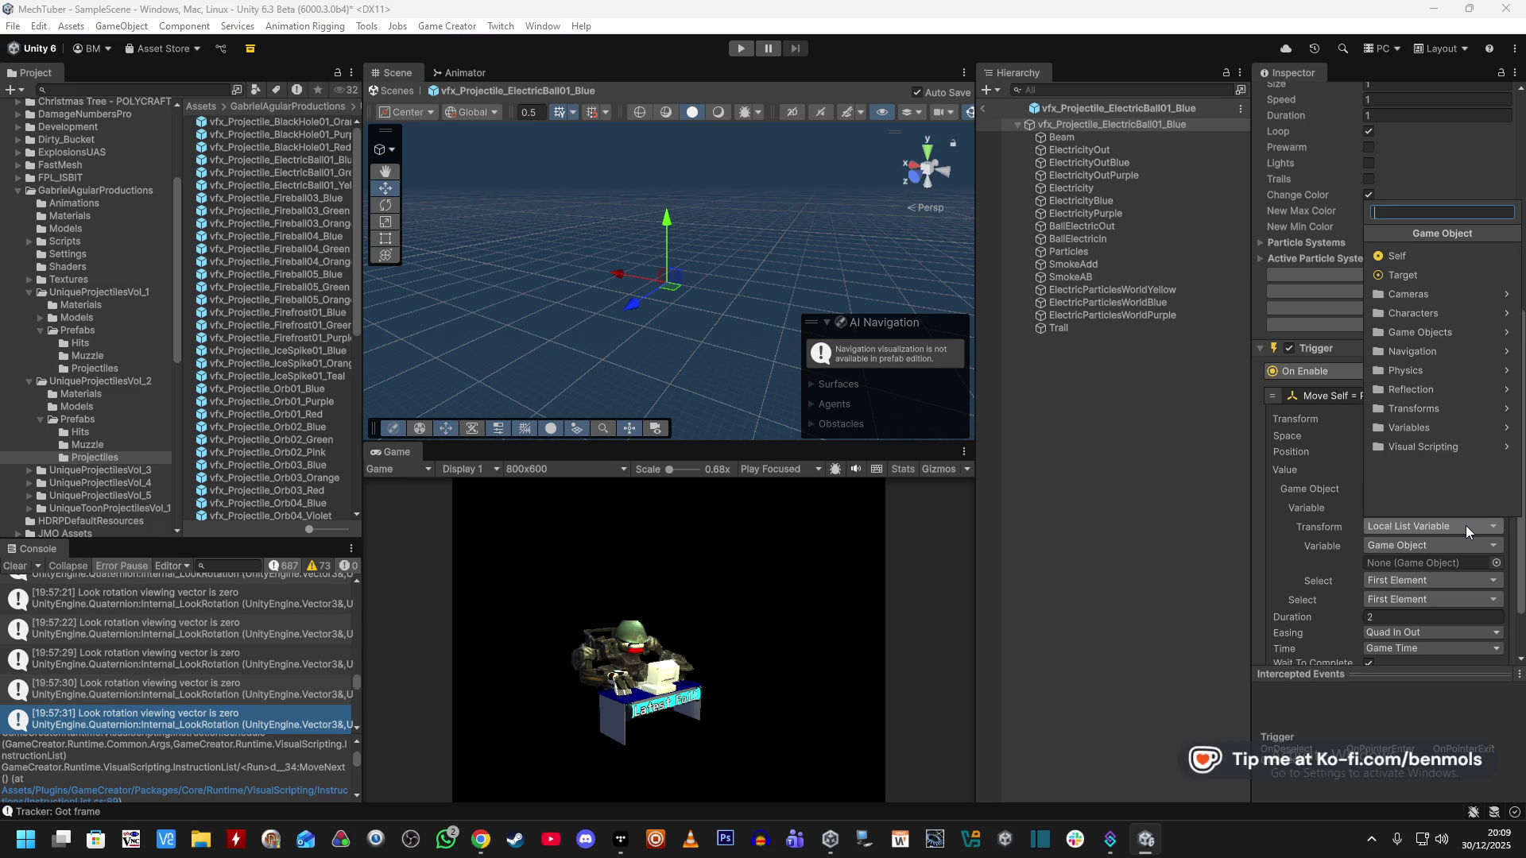
{"action": "type", "text": "none"}
{"action": "key", "text": "Down"}
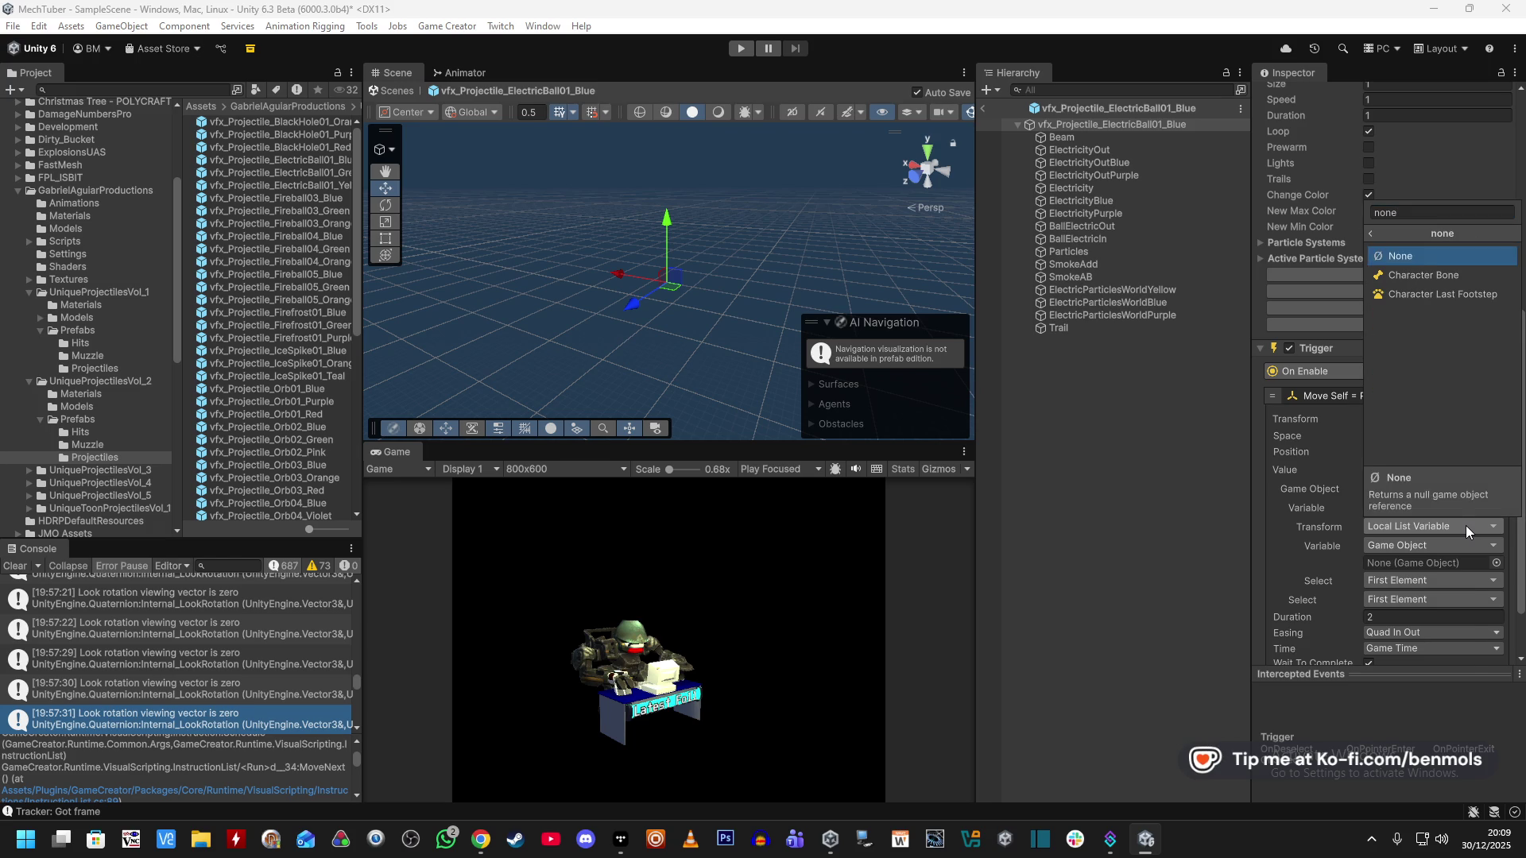
{"action": "key", "text": "Return"}
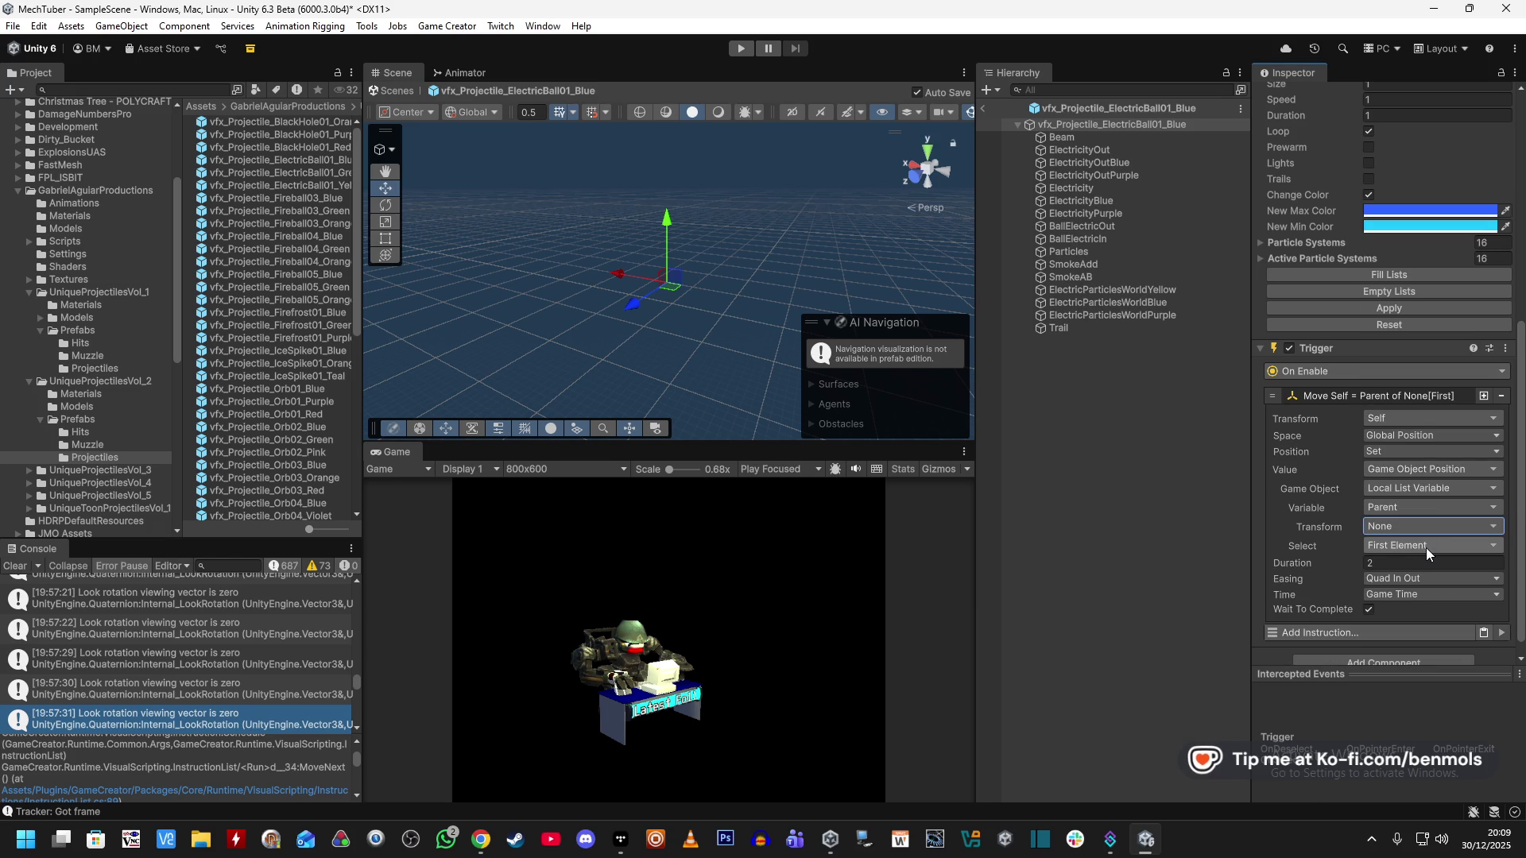
{"action": "left_click", "coordinate": [1426, 547]}
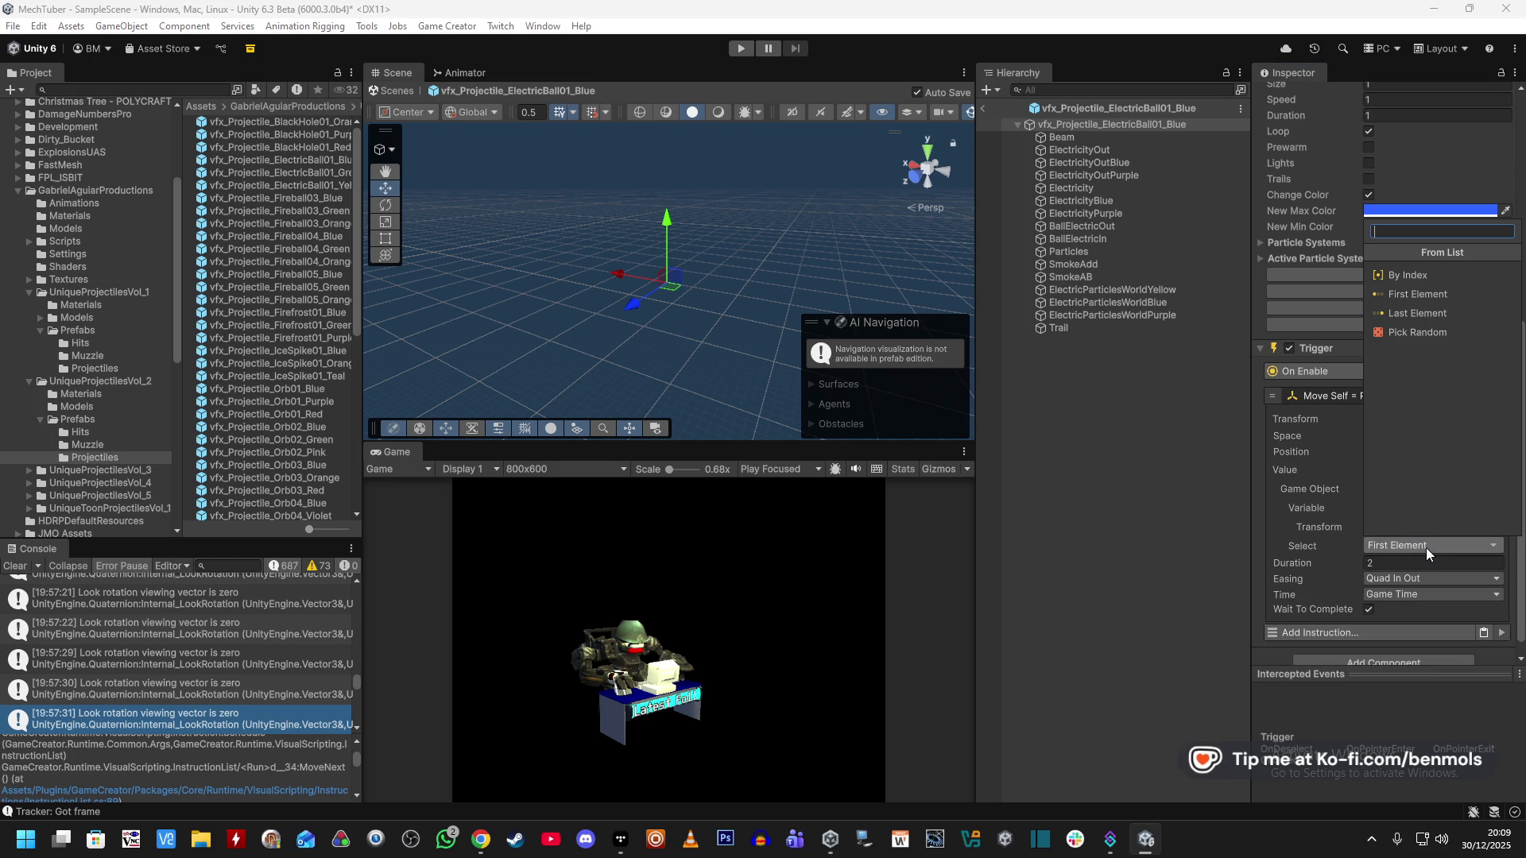
{"action": "left_click", "coordinate": [1323, 545]}
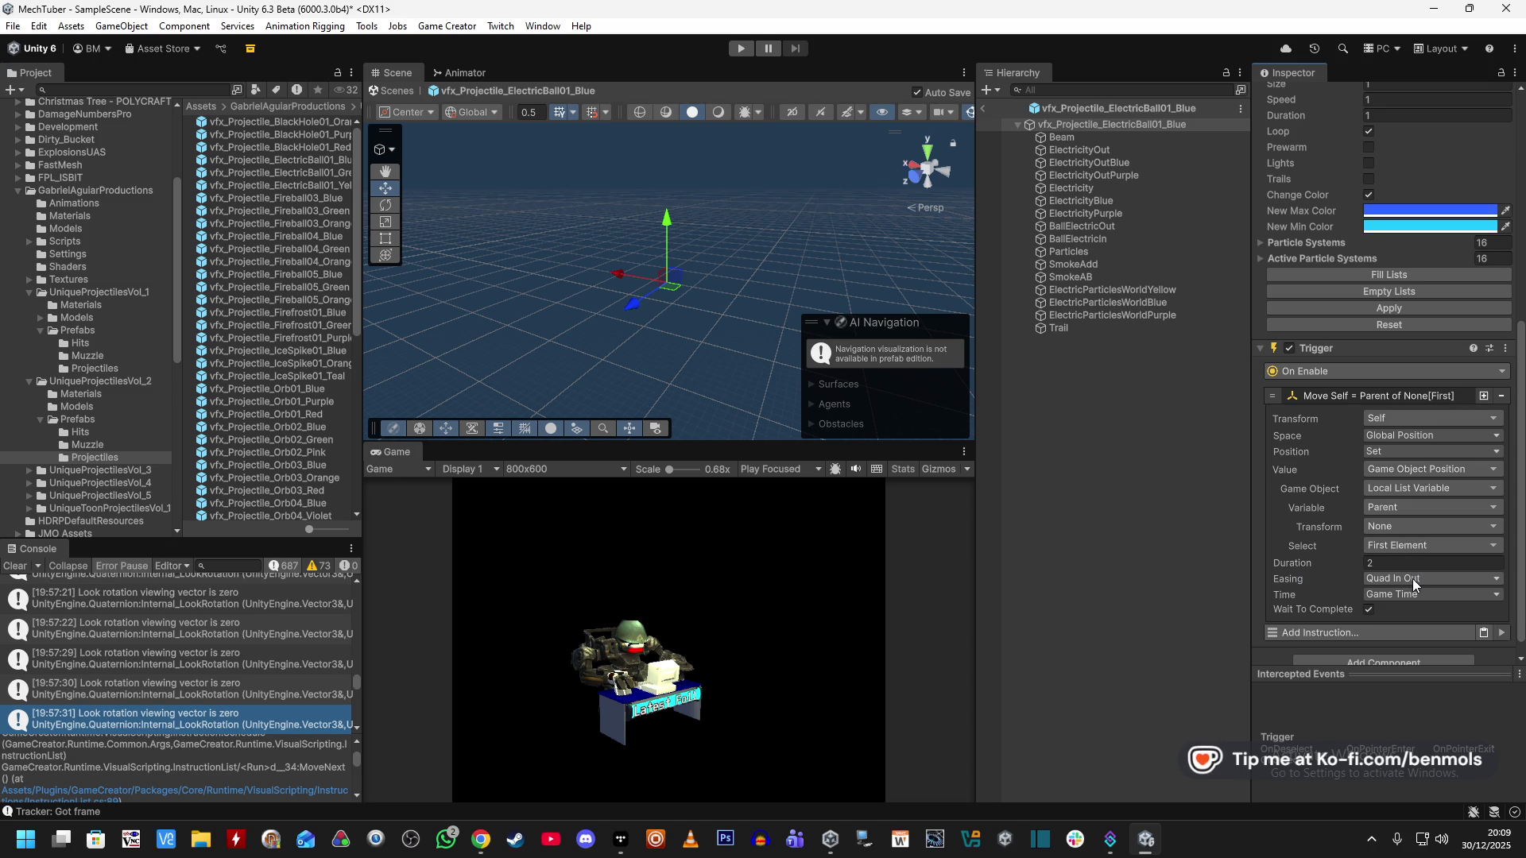
Set the movement easing to Elastic Out.
{"action": "left_click", "coordinate": [1411, 580]}
{"action": "left_click", "coordinate": [1408, 116]}
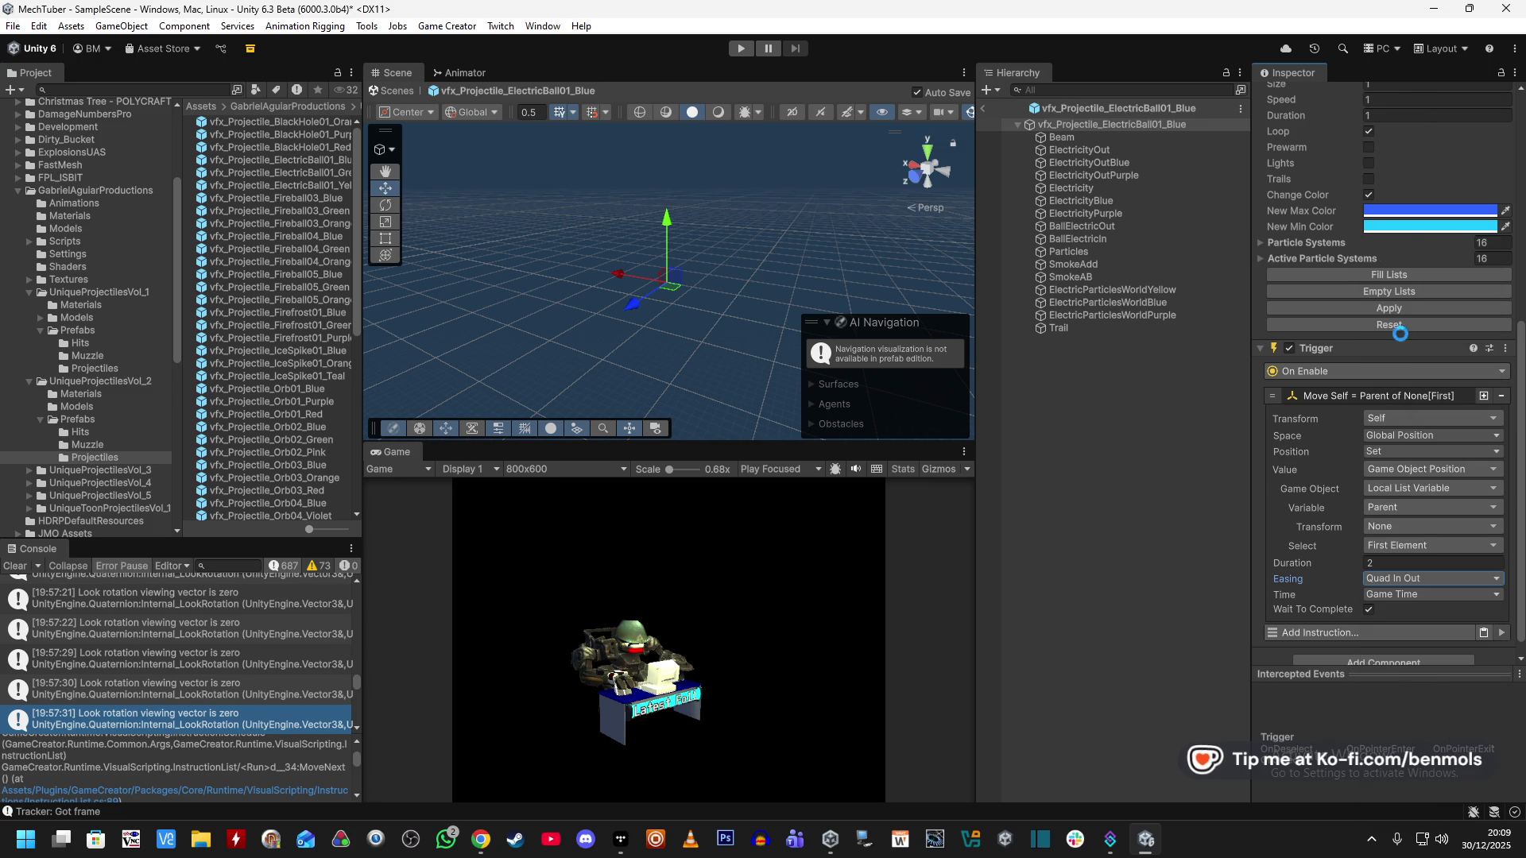
{"action": "left_click", "coordinate": [1414, 579]}
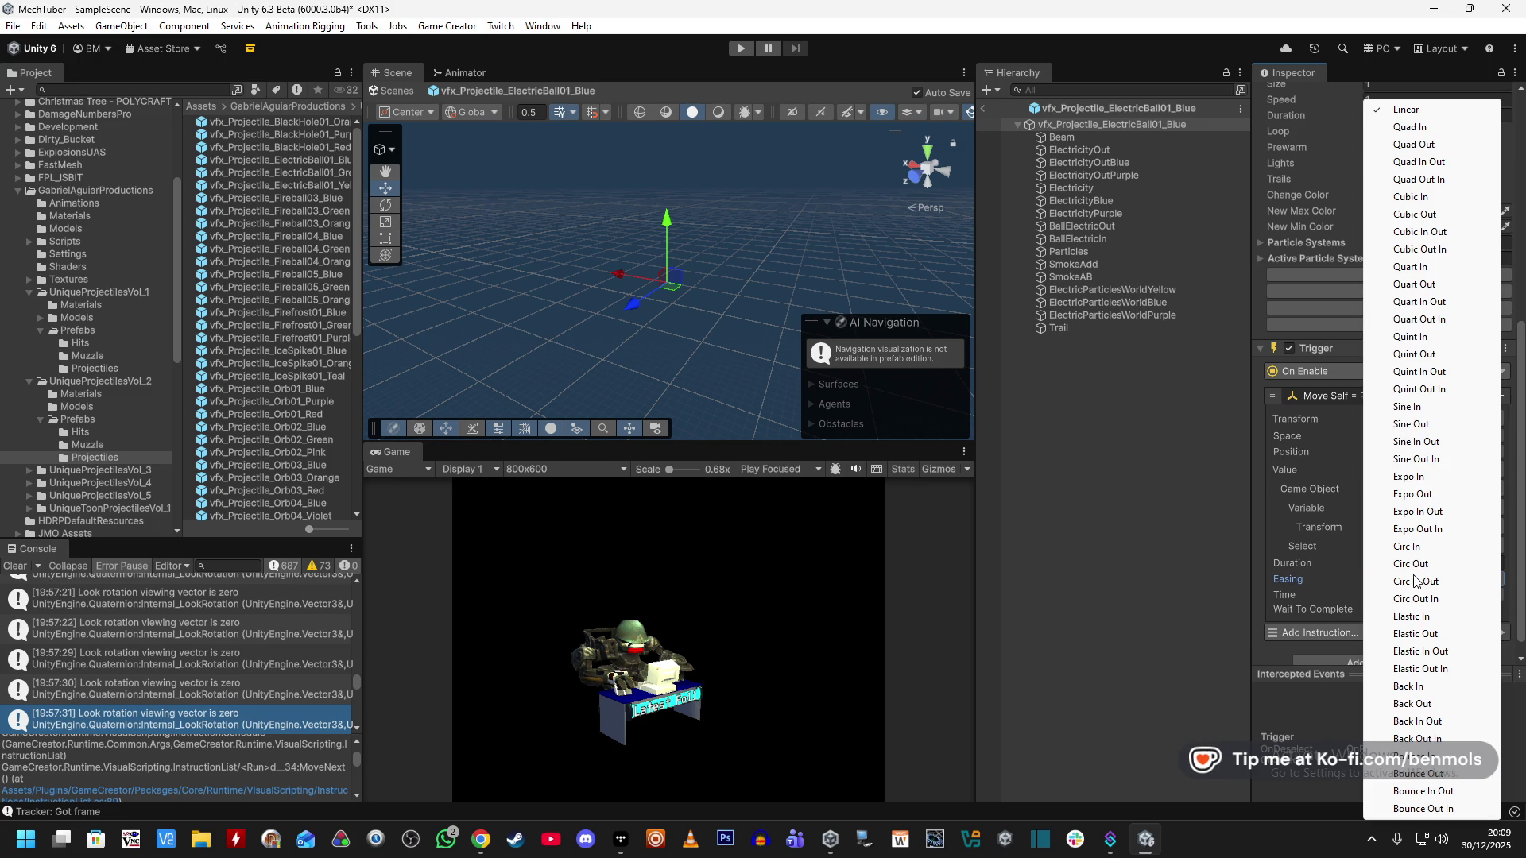
{"action": "left_click", "coordinate": [1441, 635]}
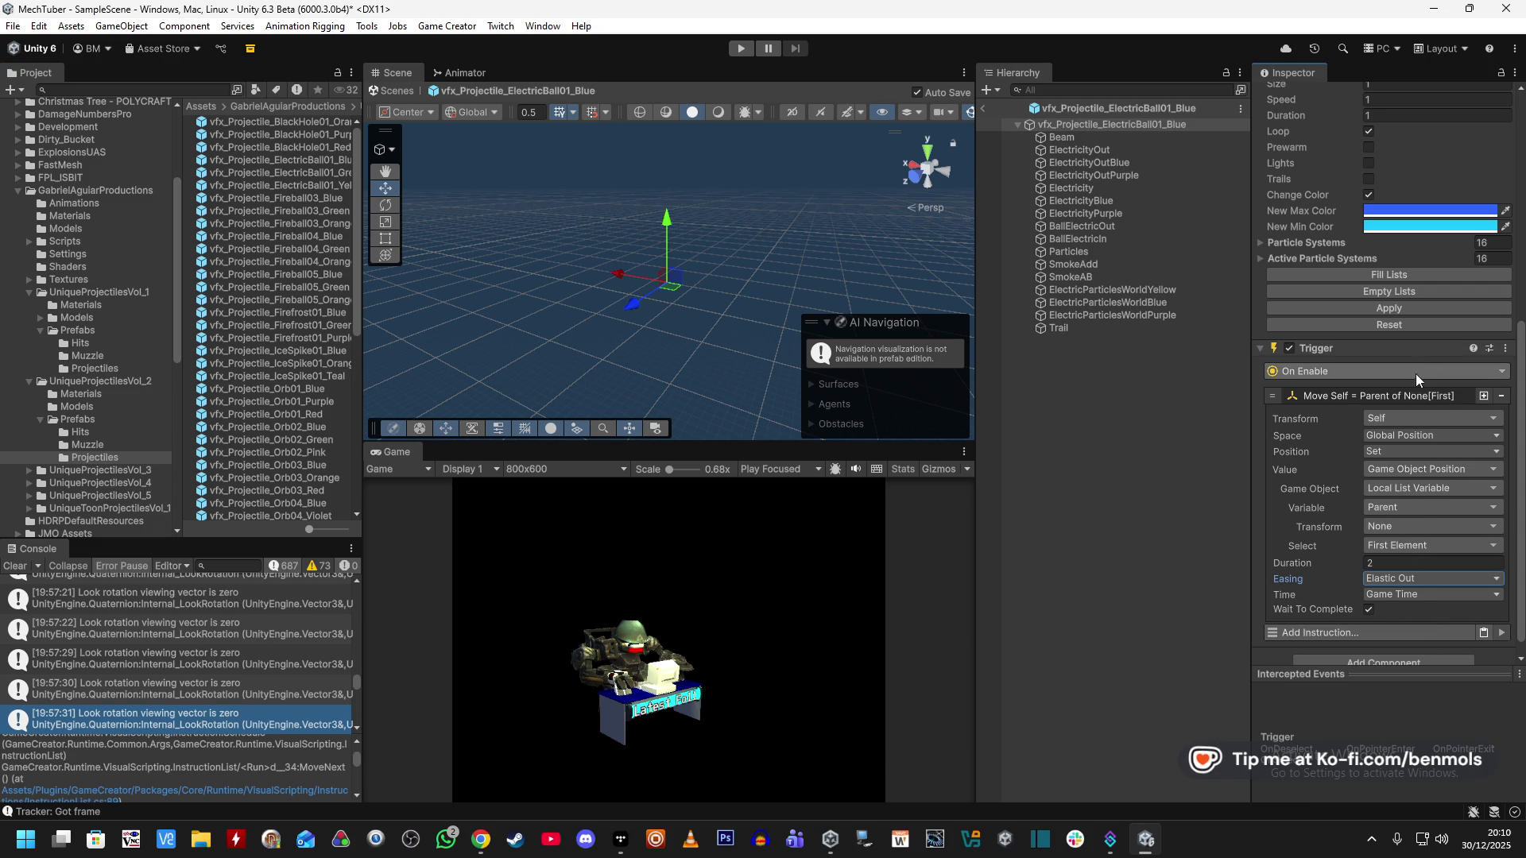
Return to the scene and add a Local List Variables component to the eye's Sphere.
{"action": "left_click", "coordinate": [987, 106]}
{"action": "left_click", "coordinate": [984, 109]}
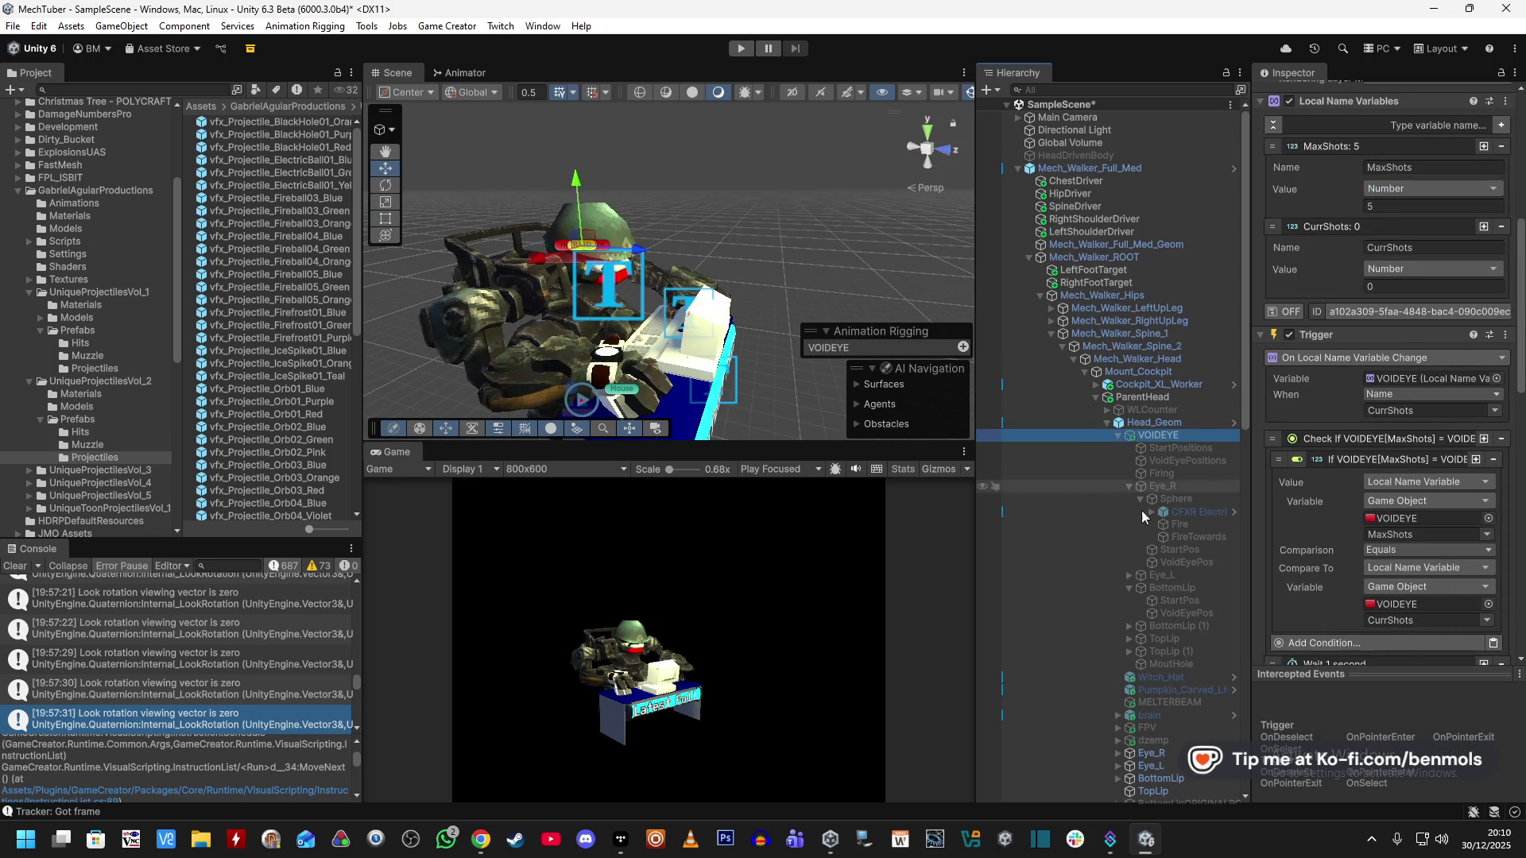
{"action": "left_click", "coordinate": [1187, 539]}
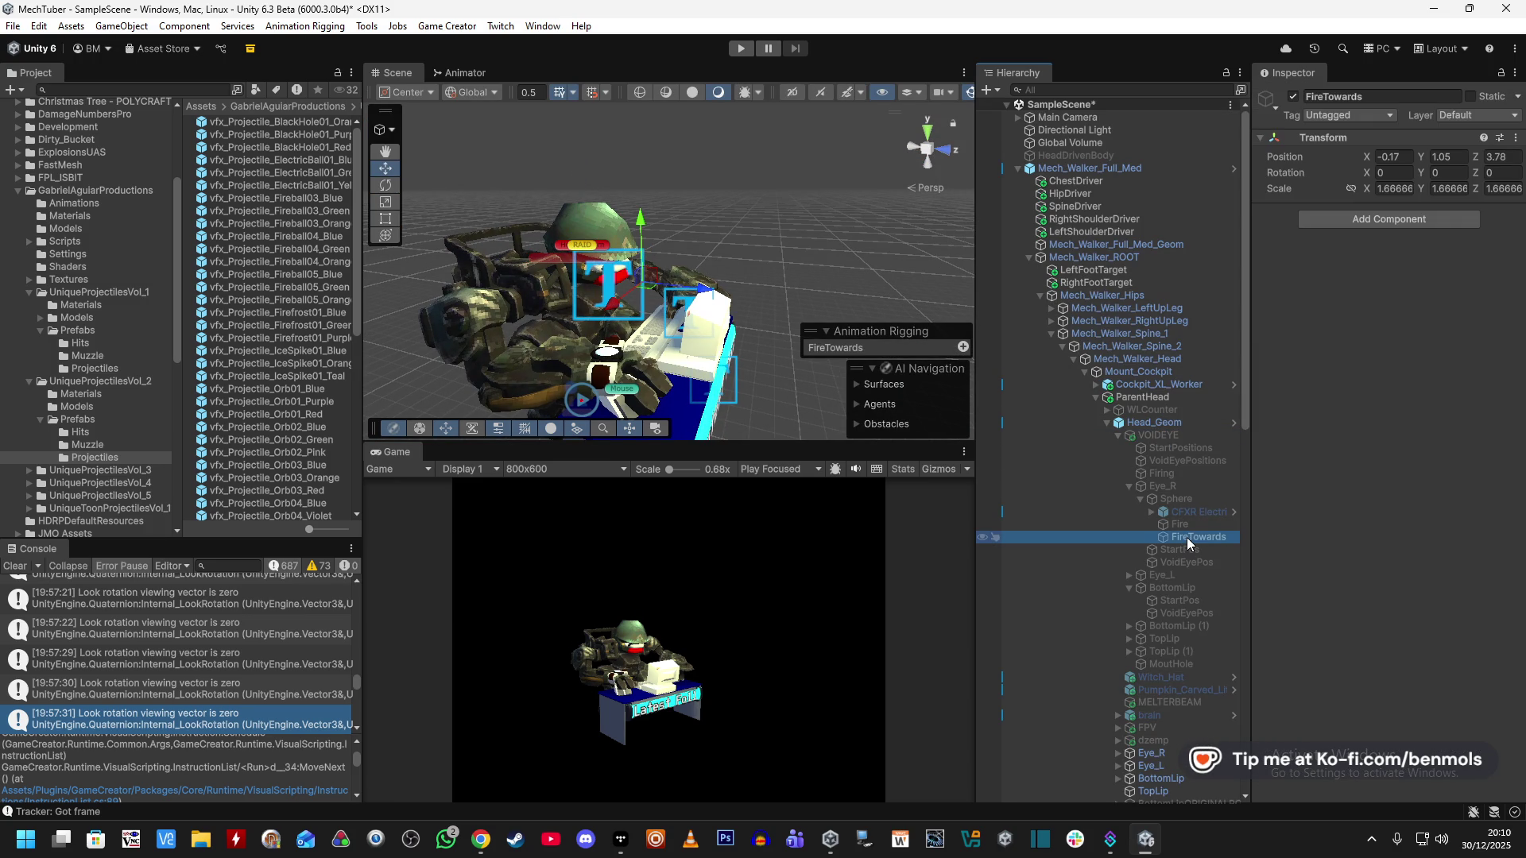
{"action": "left_click", "coordinate": [1195, 499]}
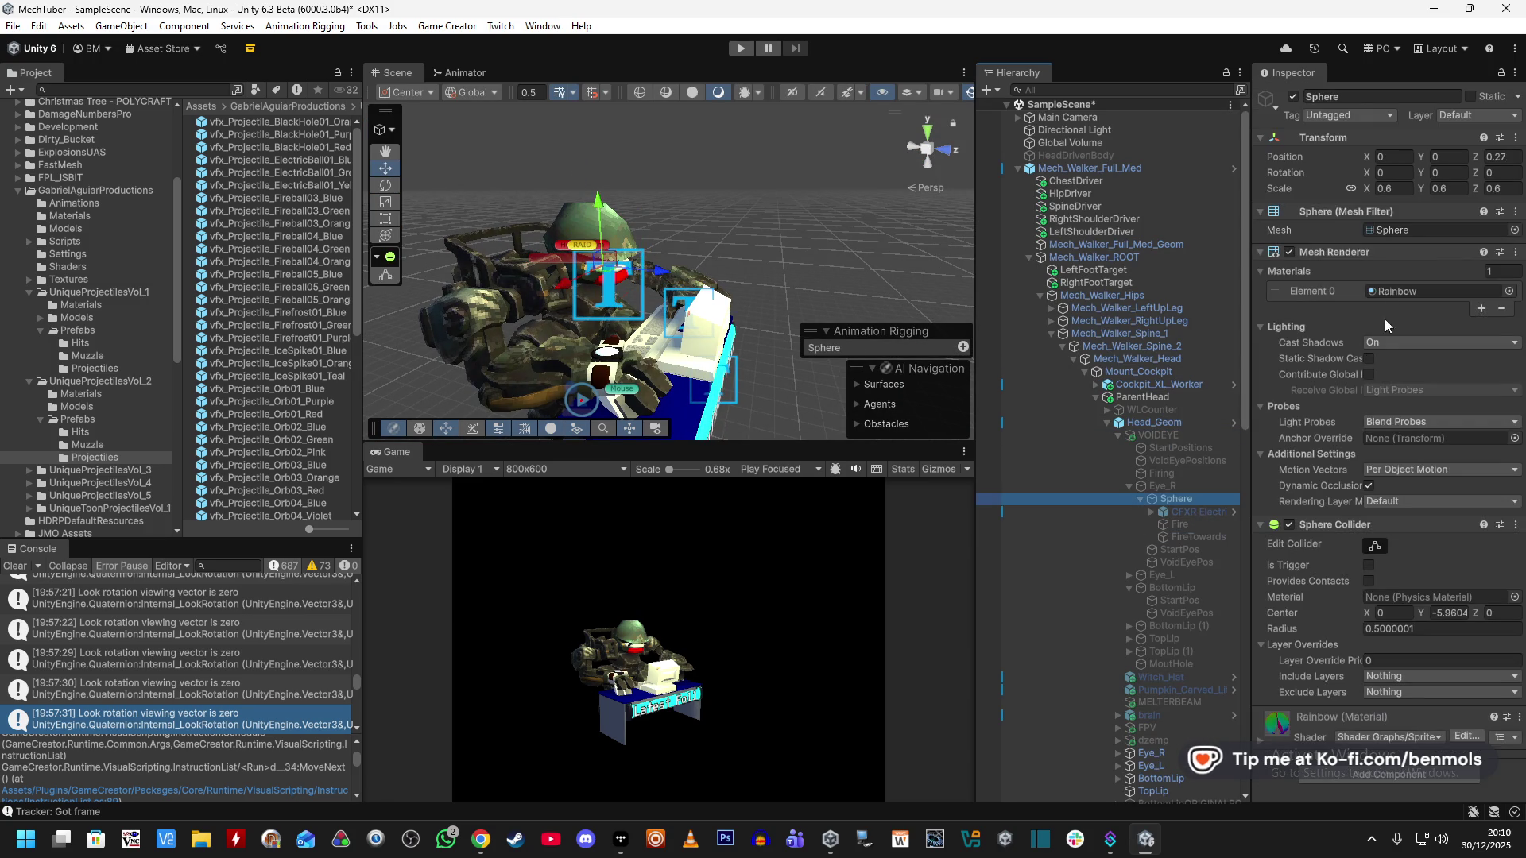
{"action": "left_click", "coordinate": [1361, 776]}
{"action": "type", "text": "local list"}
{"action": "key", "text": "Return"}
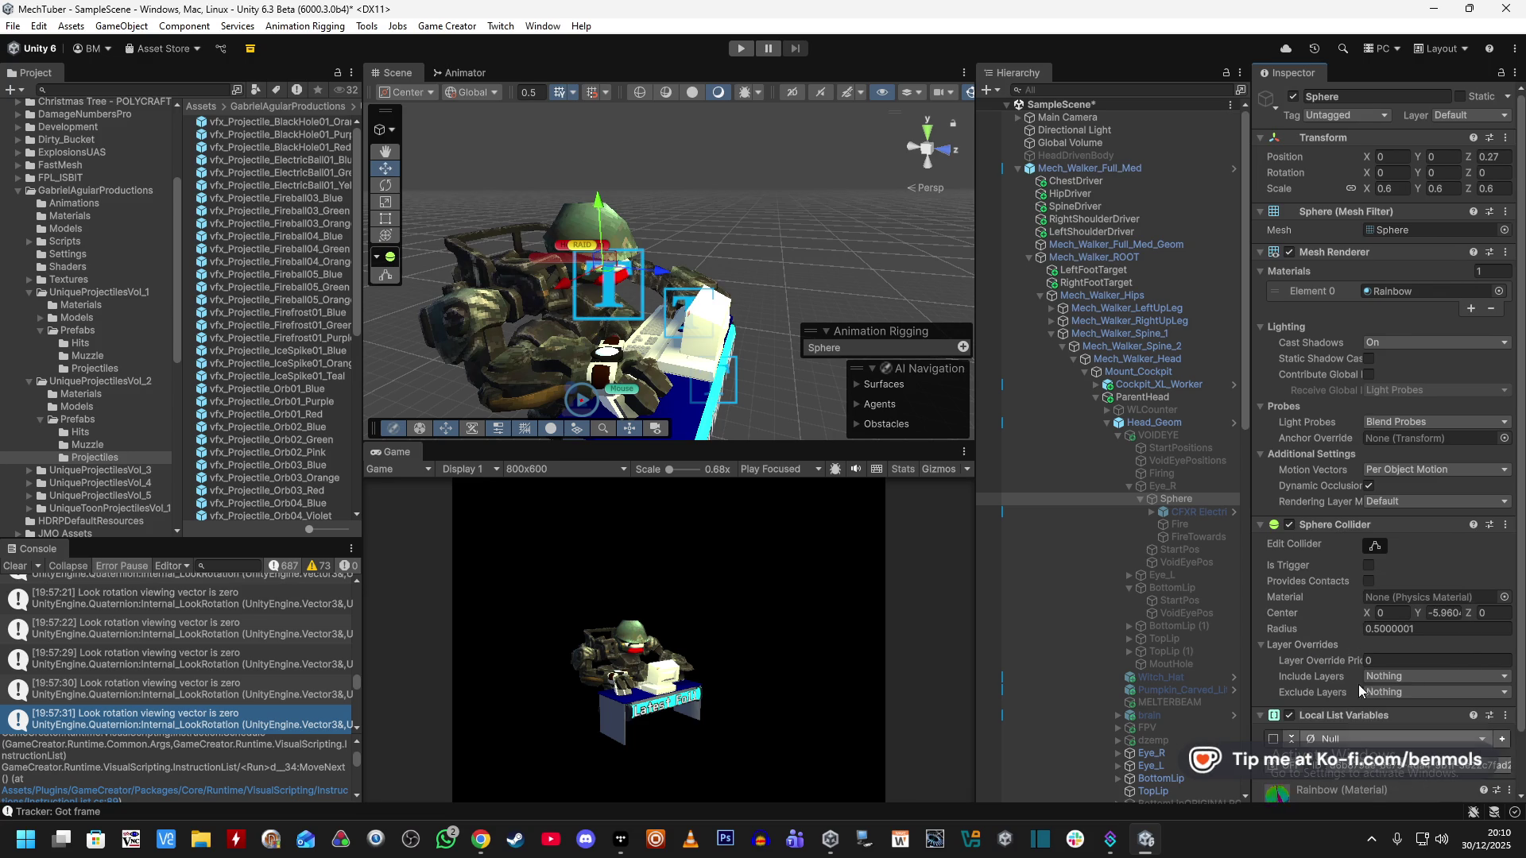
Make the local list hold Game Objects and give it one empty entry.
{"action": "left_click", "coordinate": [1395, 675]}
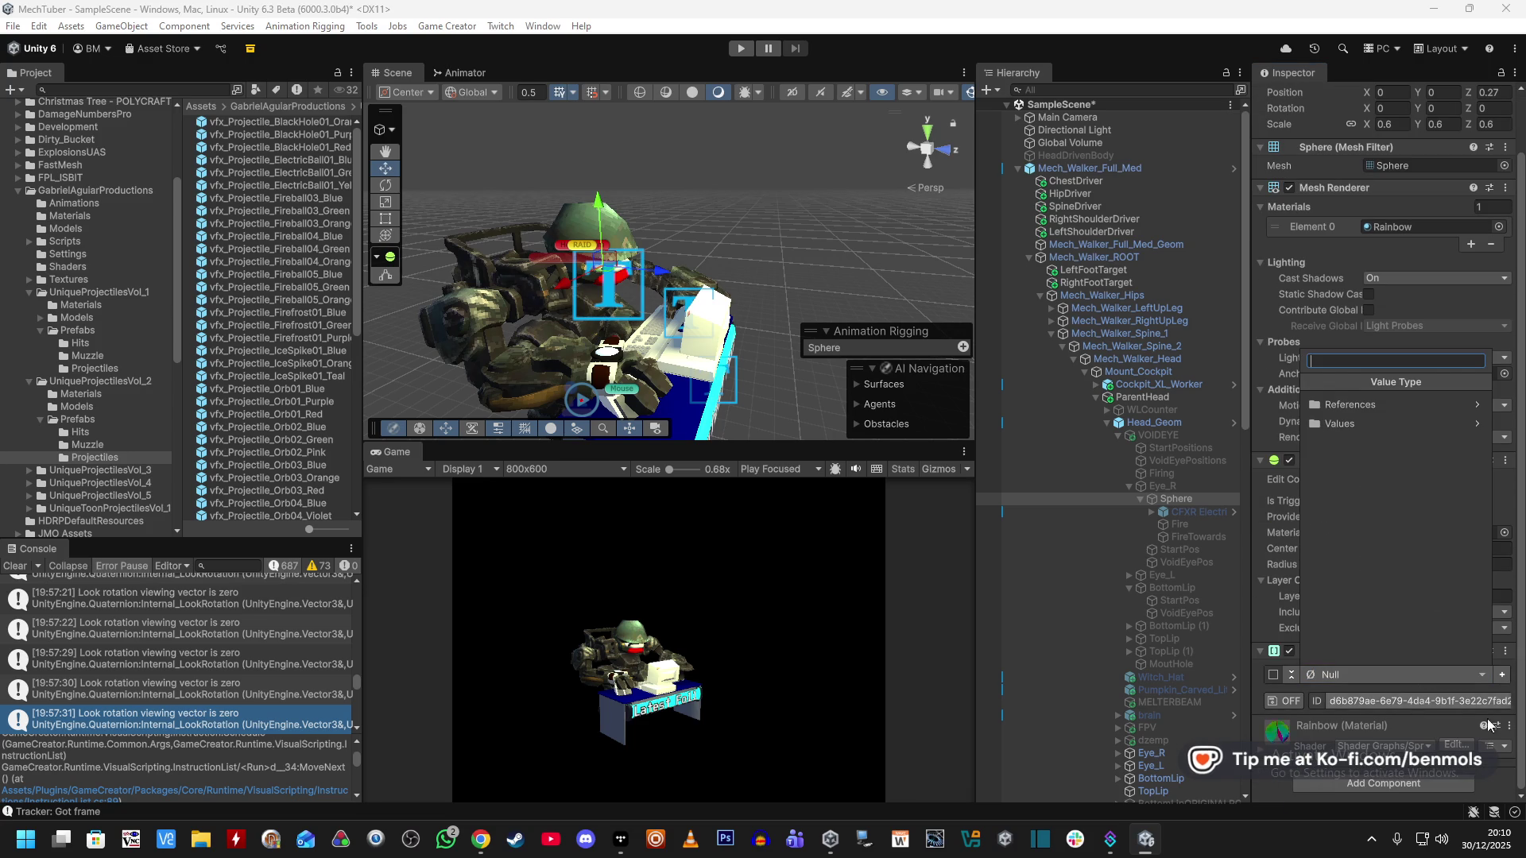
{"action": "left_click", "coordinate": [1501, 675]}
{"action": "left_click", "coordinate": [1501, 675]}
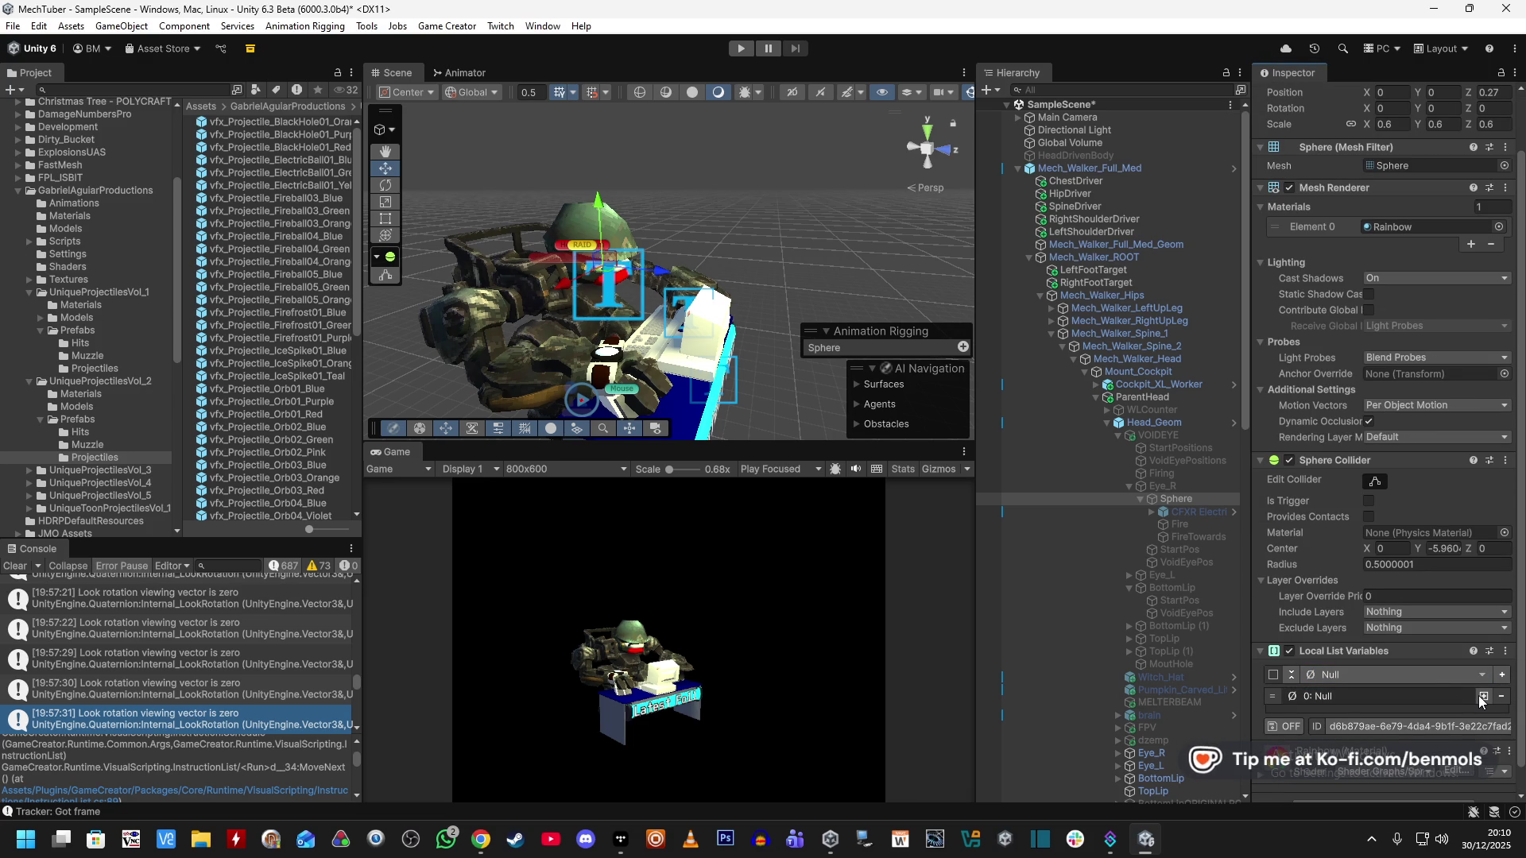
{"action": "left_click", "coordinate": [1482, 697]}
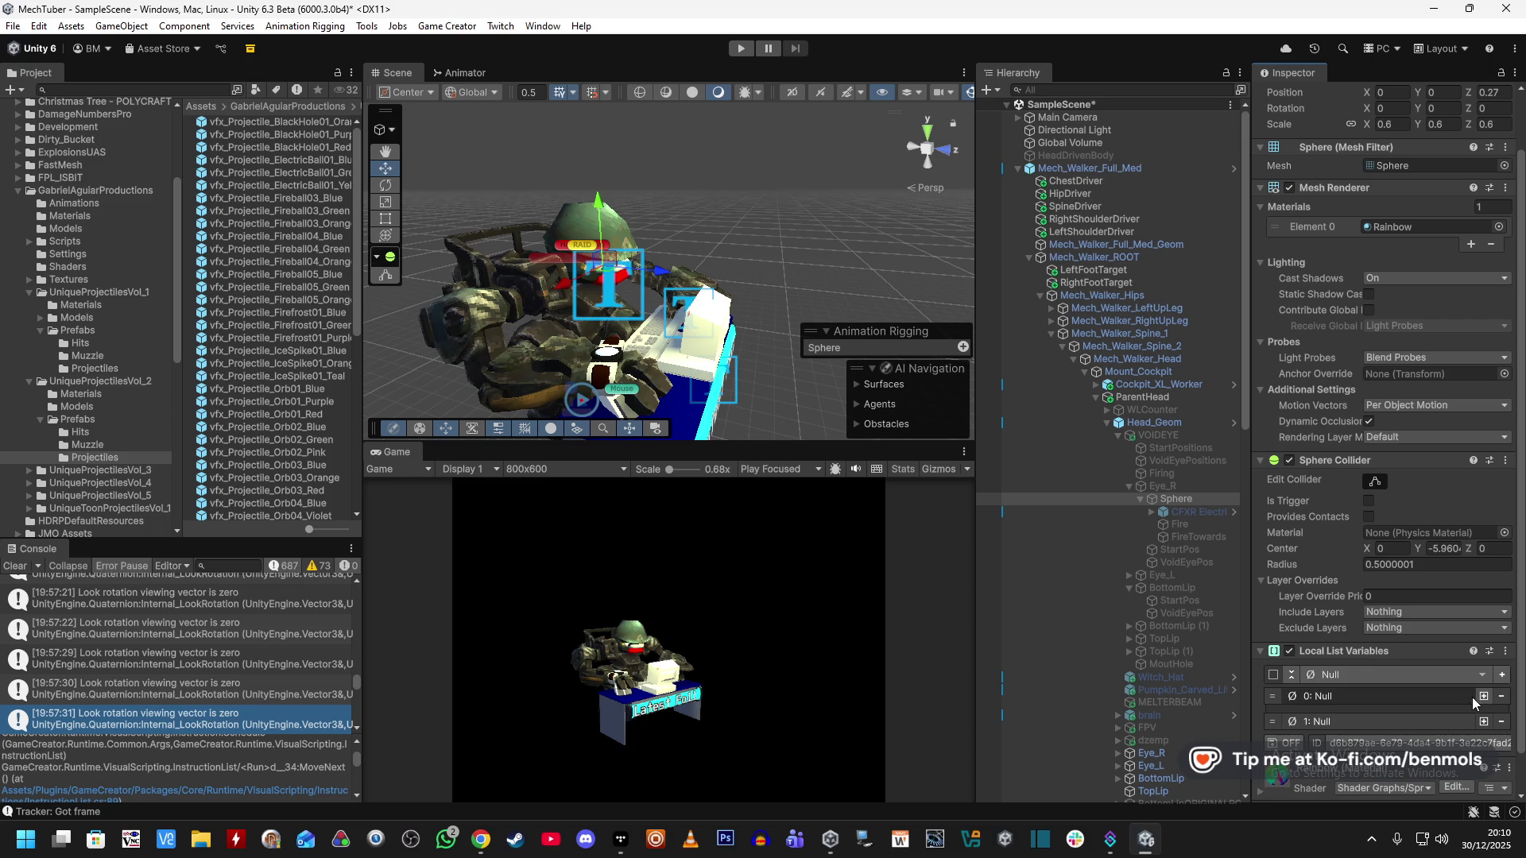
{"action": "left_click", "coordinate": [1501, 722]}
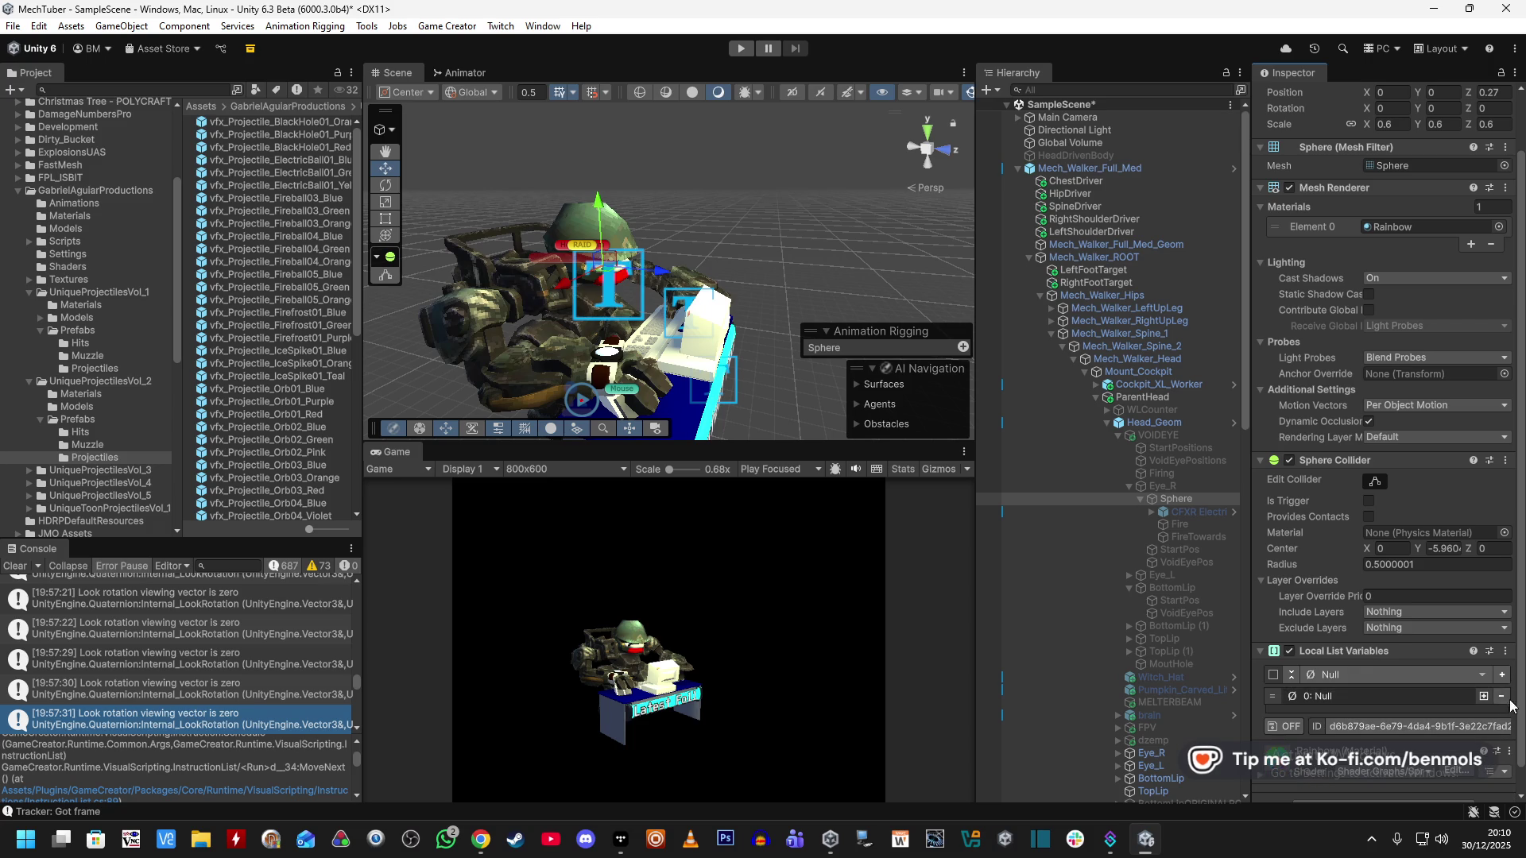
{"action": "left_click", "coordinate": [1501, 696]}
{"action": "left_click", "coordinate": [1476, 675]}
{"action": "left_click", "coordinate": [1387, 411]}
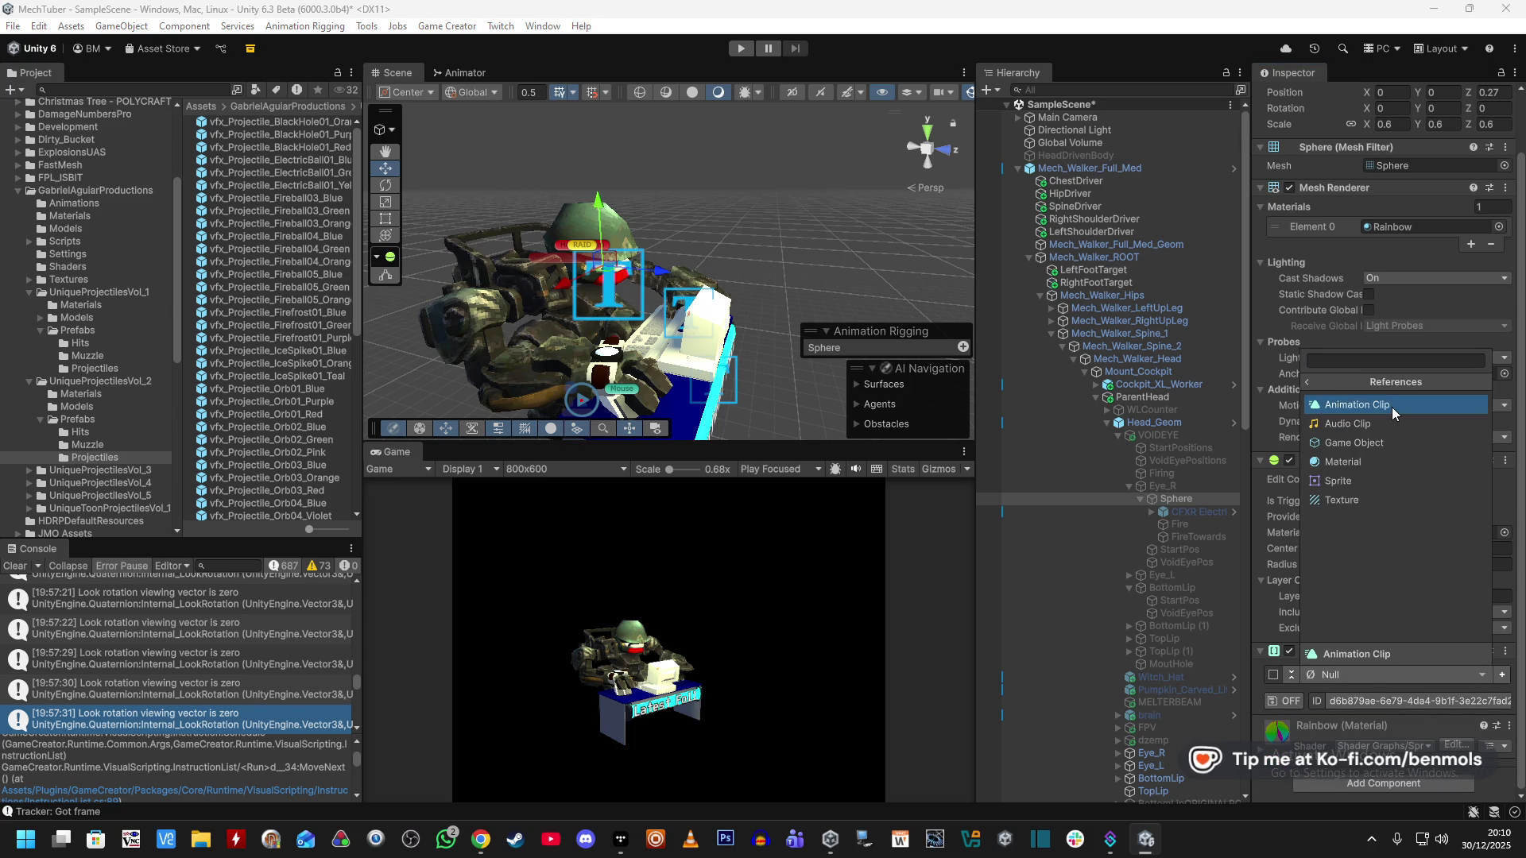
{"action": "left_click", "coordinate": [1381, 449]}
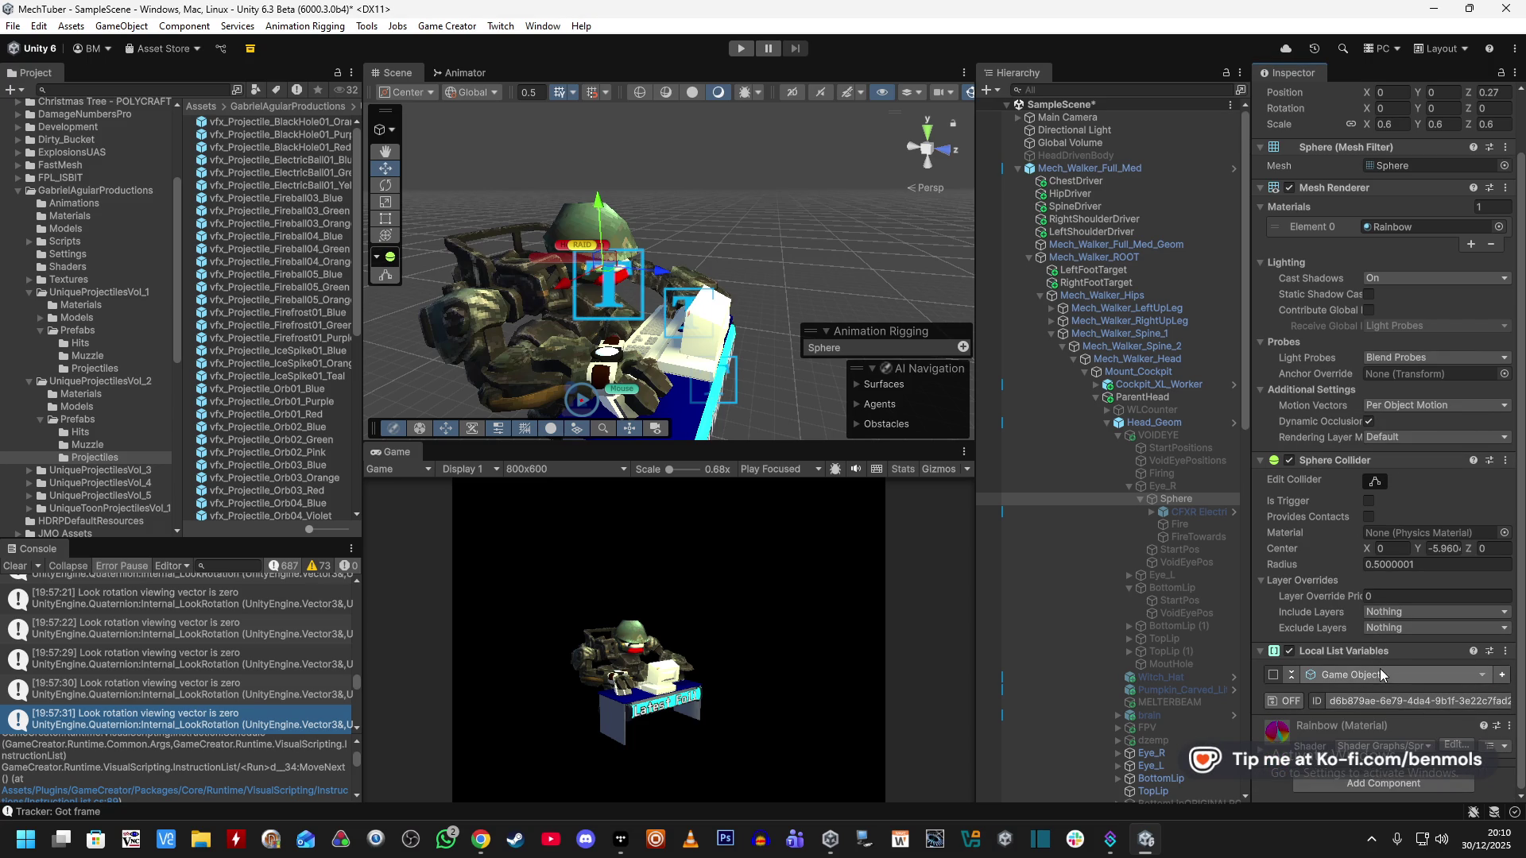
{"action": "left_click", "coordinate": [1501, 675]}
Assign FireTowards as the first entry of the Sphere's local list.
{"action": "scroll", "coordinate": [1424, 674], "scroll_direction": "down", "scroll_amount": 2}
{"action": "left_click_drag", "start_coordinate": [1205, 529], "coordinate": [1422, 675]}
{"action": "left_click_drag", "start_coordinate": [890, 332], "coordinate": [865, 233]}
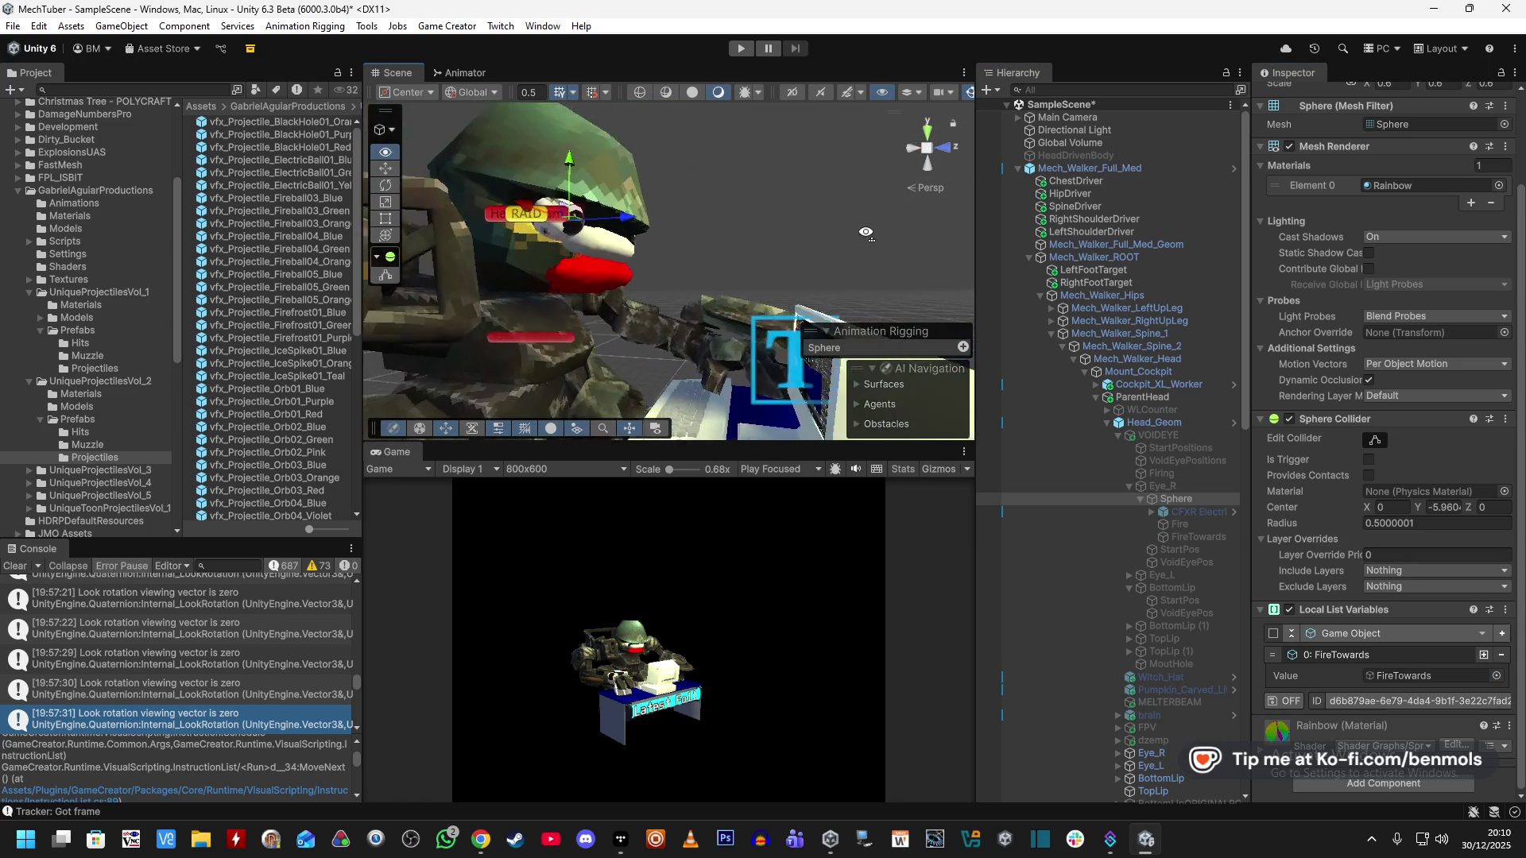
Raise FireTowards higher above the mech, to Y 52.79, Z 146.44.
{"action": "left_click", "coordinate": [1209, 537]}
{"action": "mouse_move", "coordinate": [745, 328]}
{"action": "left_mouse_down"}
{"action": "mouse_move", "coordinate": [711, 273]}
{"action": "mouse_move", "coordinate": [772, 283]}
{"action": "mouse_move", "coordinate": [766, 311]}
{"action": "left_mouse_up"}
{"action": "left_click_drag", "start_coordinate": [755, 238], "coordinate": [756, 238]}
{"action": "left_click_drag", "start_coordinate": [787, 302], "coordinate": [893, 256]}
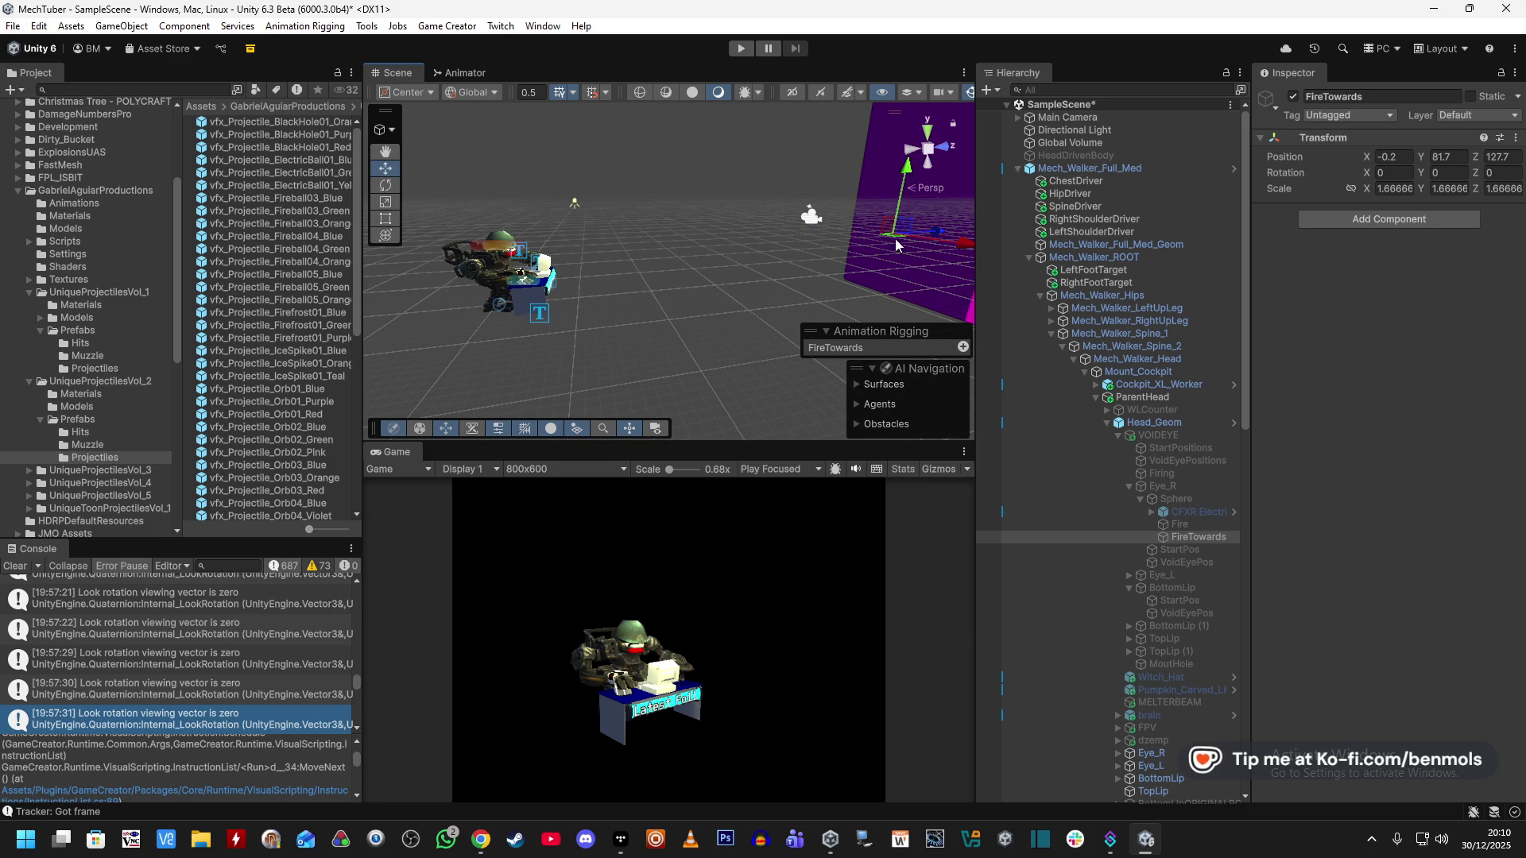
{"action": "scroll", "coordinate": [871, 274], "scroll_direction": "down", "scroll_amount": 5}
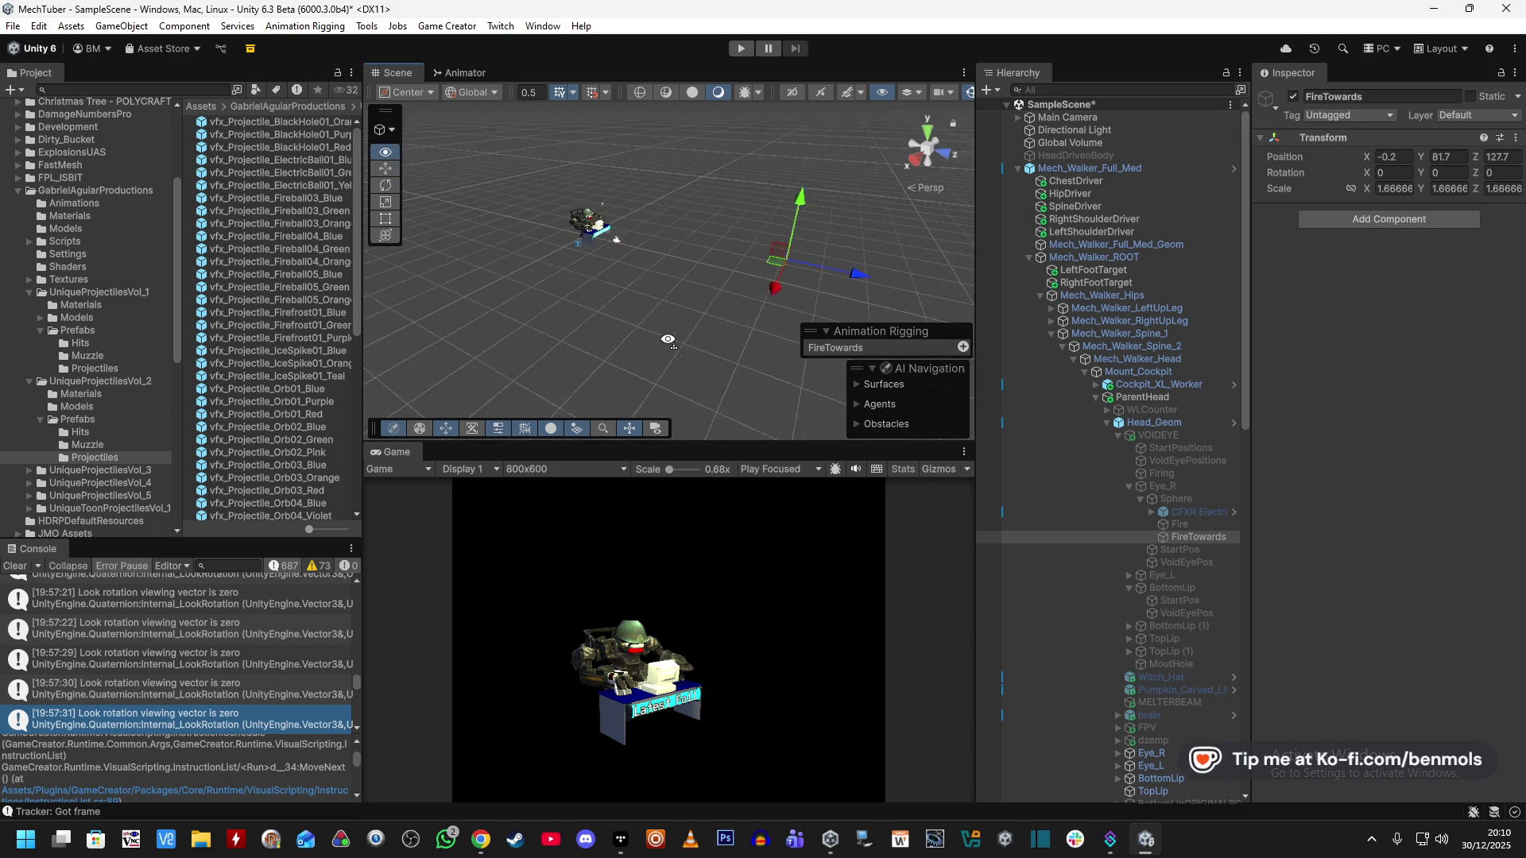
{"action": "mouse_move", "coordinate": [761, 255]}
{"action": "left_mouse_down"}
{"action": "mouse_move", "coordinate": [678, 129]}
{"action": "mouse_move", "coordinate": [562, 142]}
{"action": "left_mouse_up"}
{"action": "mouse_move", "coordinate": [628, 262]}
{"action": "left_mouse_down"}
{"action": "mouse_move", "coordinate": [591, 223]}
{"action": "mouse_move", "coordinate": [588, 155]}
{"action": "left_mouse_up"}
Select VOIDEYE and start Play mode to test the firing.
{"action": "mouse_move", "coordinate": [696, 325]}
{"action": "left_mouse_down"}
{"action": "mouse_move", "coordinate": [653, 215]}
{"action": "mouse_move", "coordinate": [894, 428]}
{"action": "mouse_move", "coordinate": [1167, 496]}
{"action": "mouse_move", "coordinate": [1028, 470]}
{"action": "mouse_move", "coordinate": [813, 374]}
{"action": "left_mouse_up"}
{"action": "scroll", "coordinate": [662, 234], "scroll_direction": "up", "scroll_amount": 5}
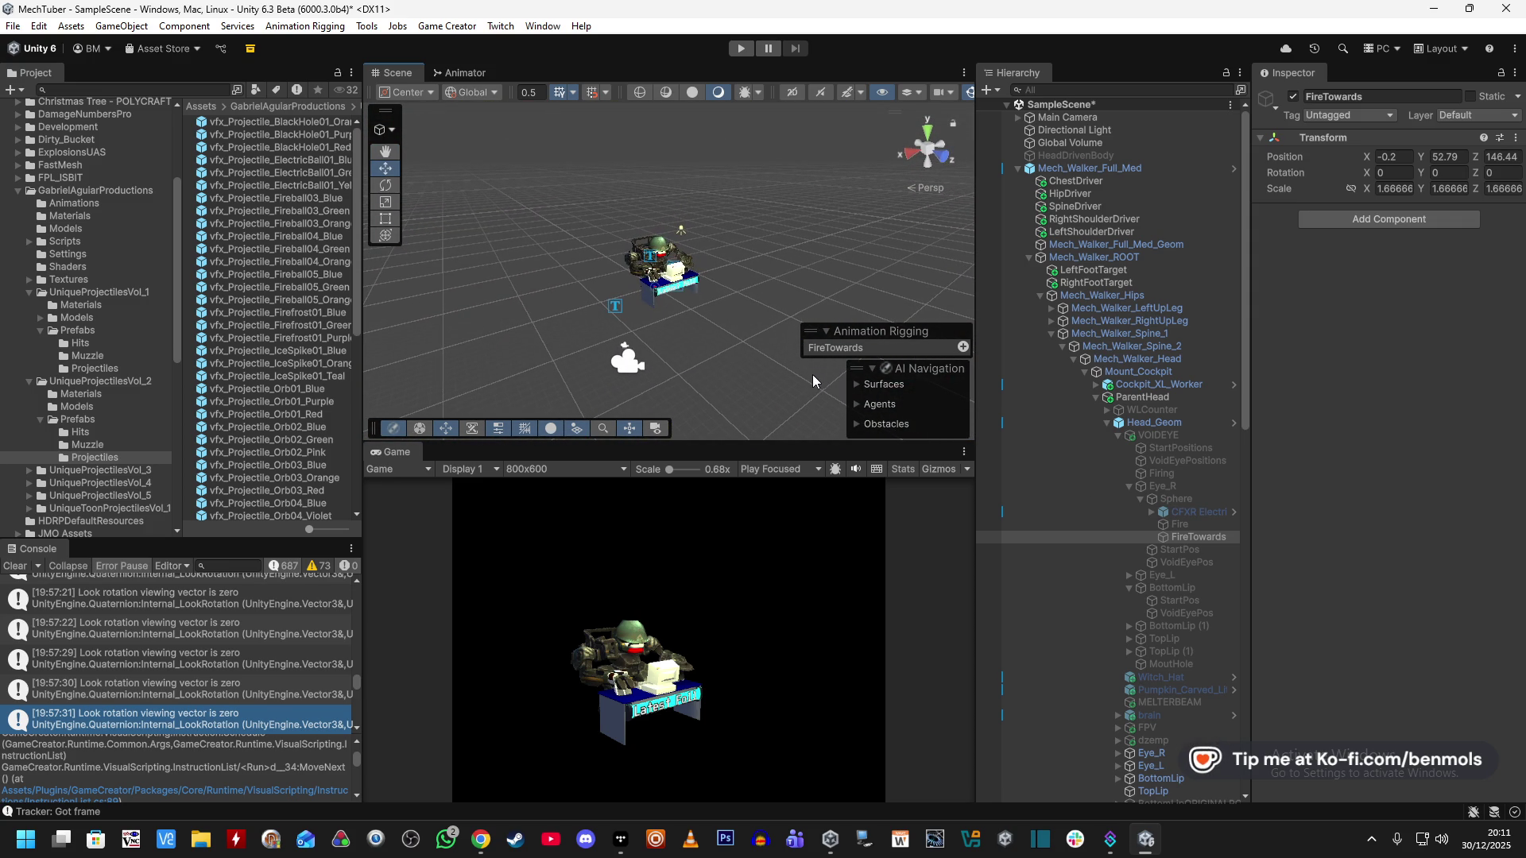
{"action": "left_click", "coordinate": [1157, 435]}
{"action": "left_click", "coordinate": [739, 49]}
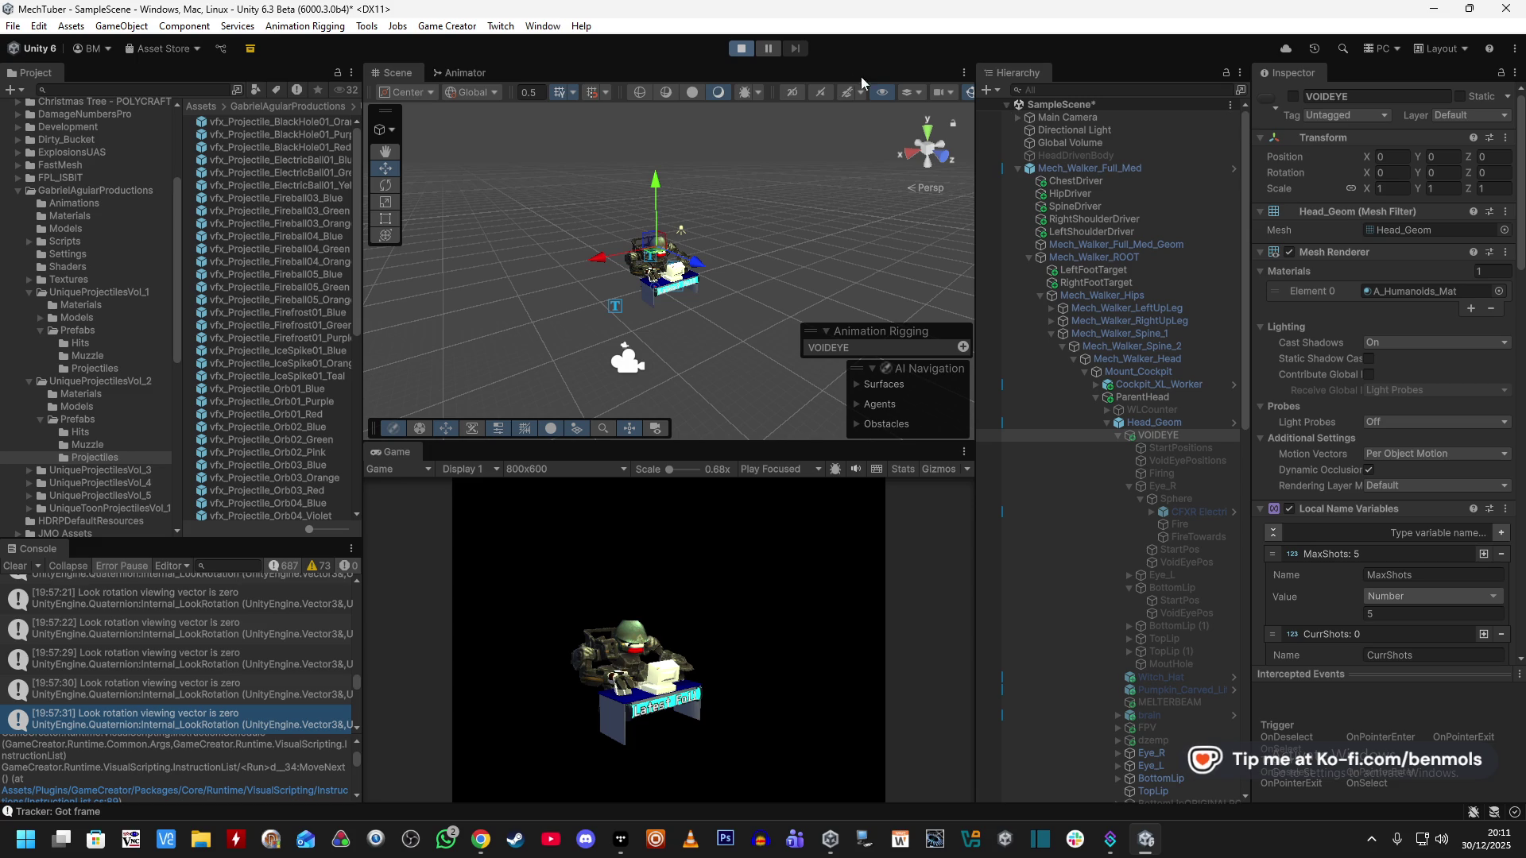
Activate VOIDEYE, pause the game, and expand the spawned vfx_Muzzle_ElectricBall01_Blue clone.
{"action": "left_click", "coordinate": [1294, 97]}
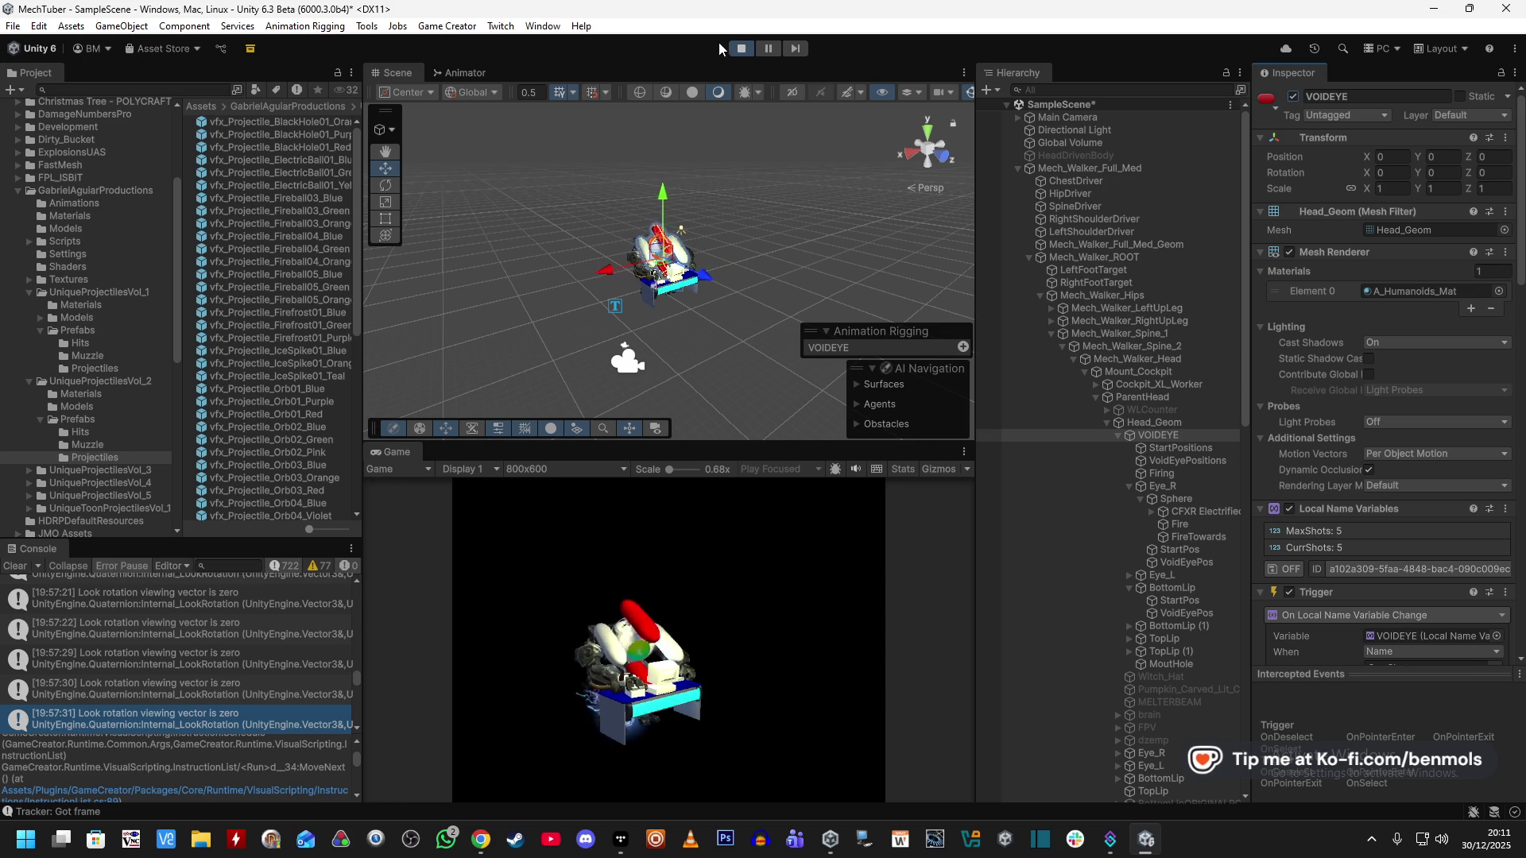
{"action": "left_click", "coordinate": [766, 47]}
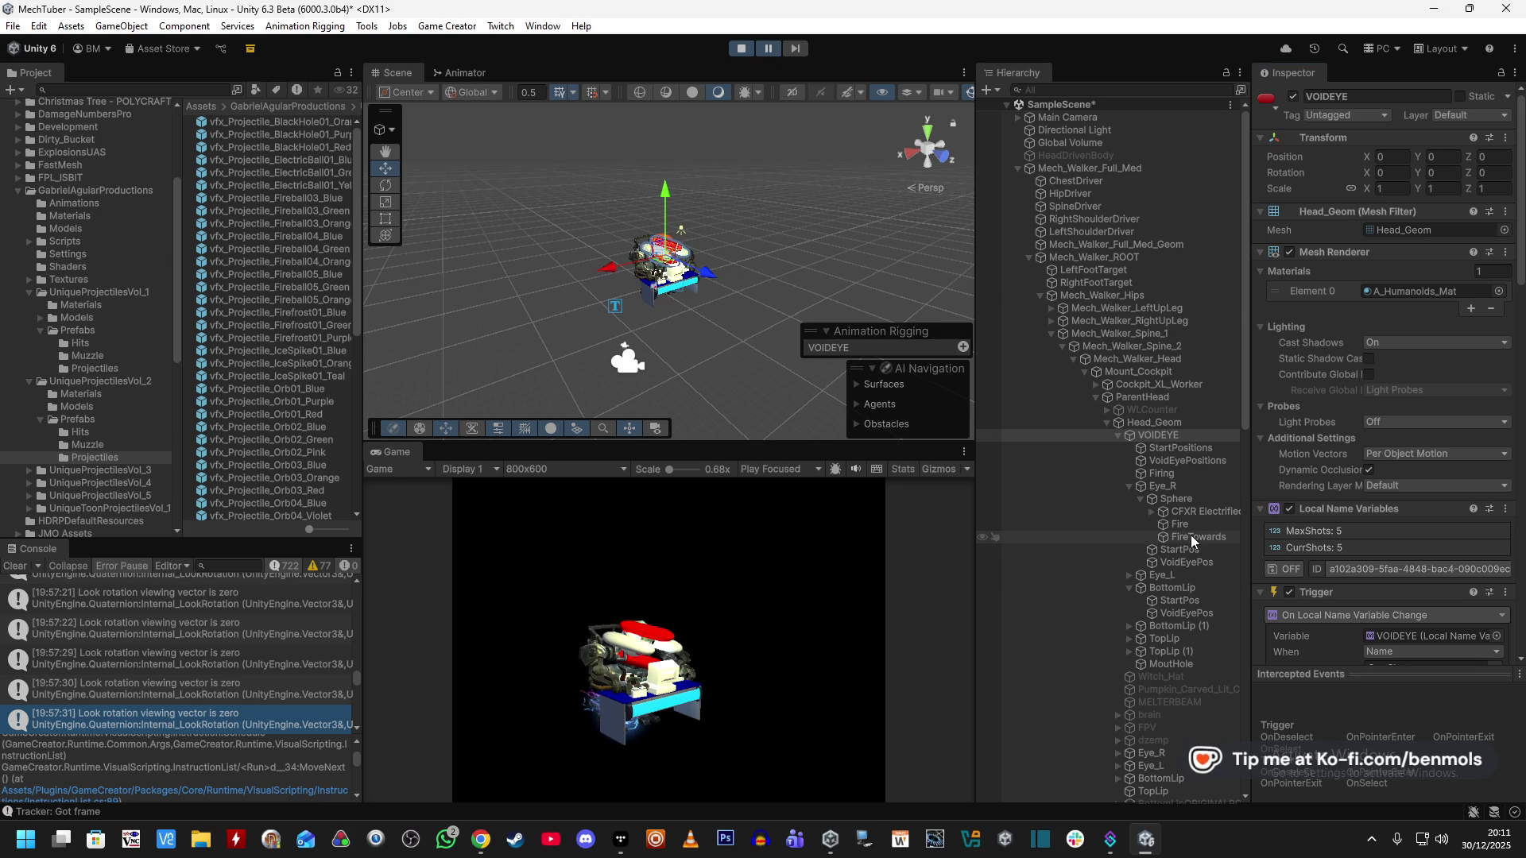
{"action": "scroll", "coordinate": [1190, 536], "scroll_direction": "down", "scroll_amount": 15}
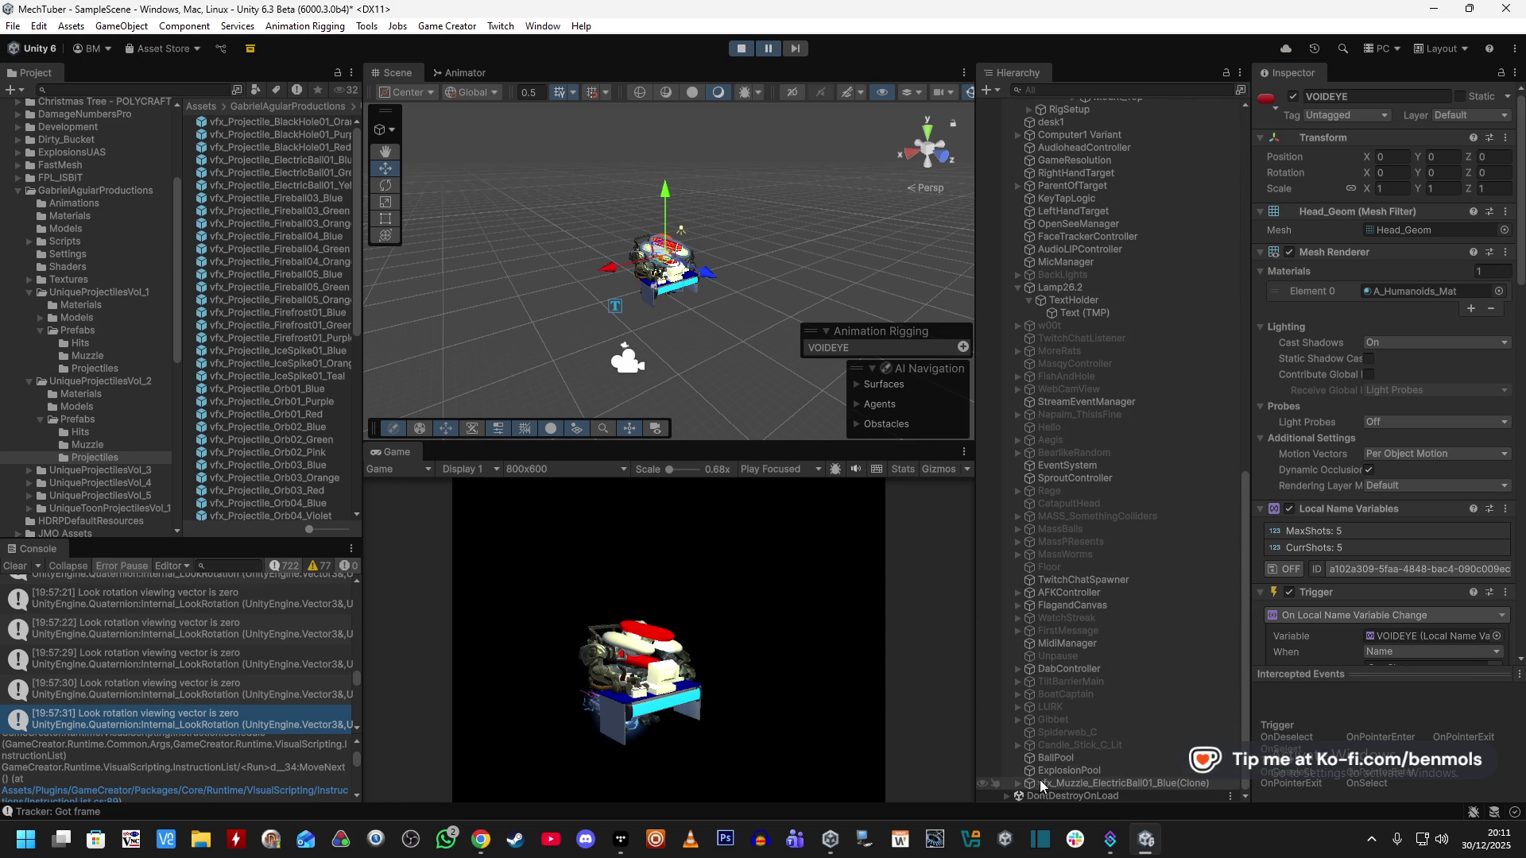
{"action": "left_click", "coordinate": [1019, 784]}
{"action": "left_click", "coordinate": [1058, 784]}
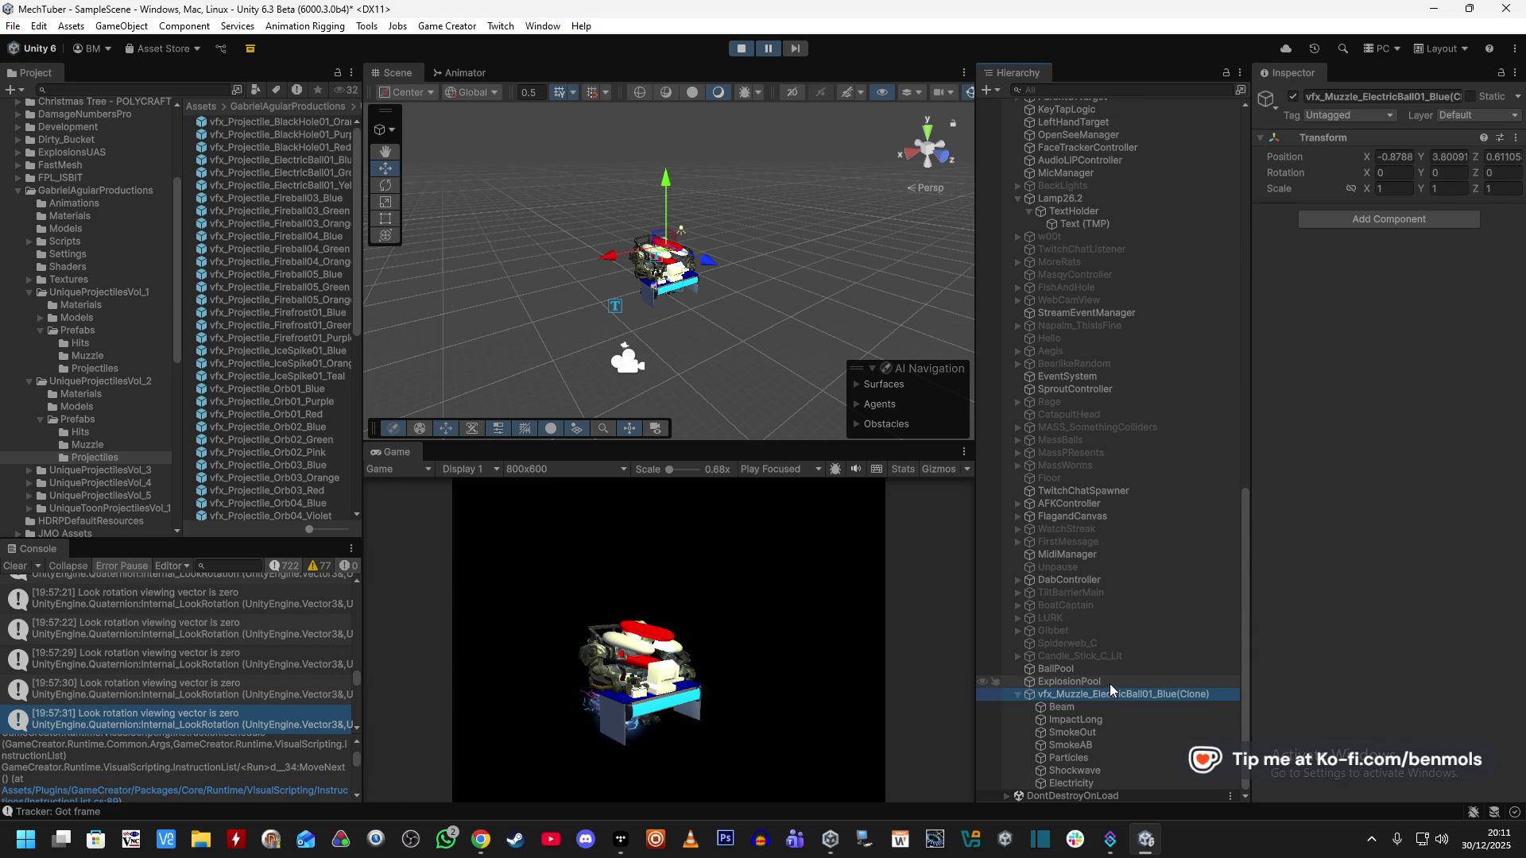
Confirm the Sphere's local list still holds FireTowards, then reselect the muzzle clone.
{"action": "scroll", "coordinate": [1109, 685], "scroll_direction": "up", "scroll_amount": 15}
{"action": "scroll", "coordinate": [1112, 675], "scroll_direction": "up", "scroll_amount": 3}
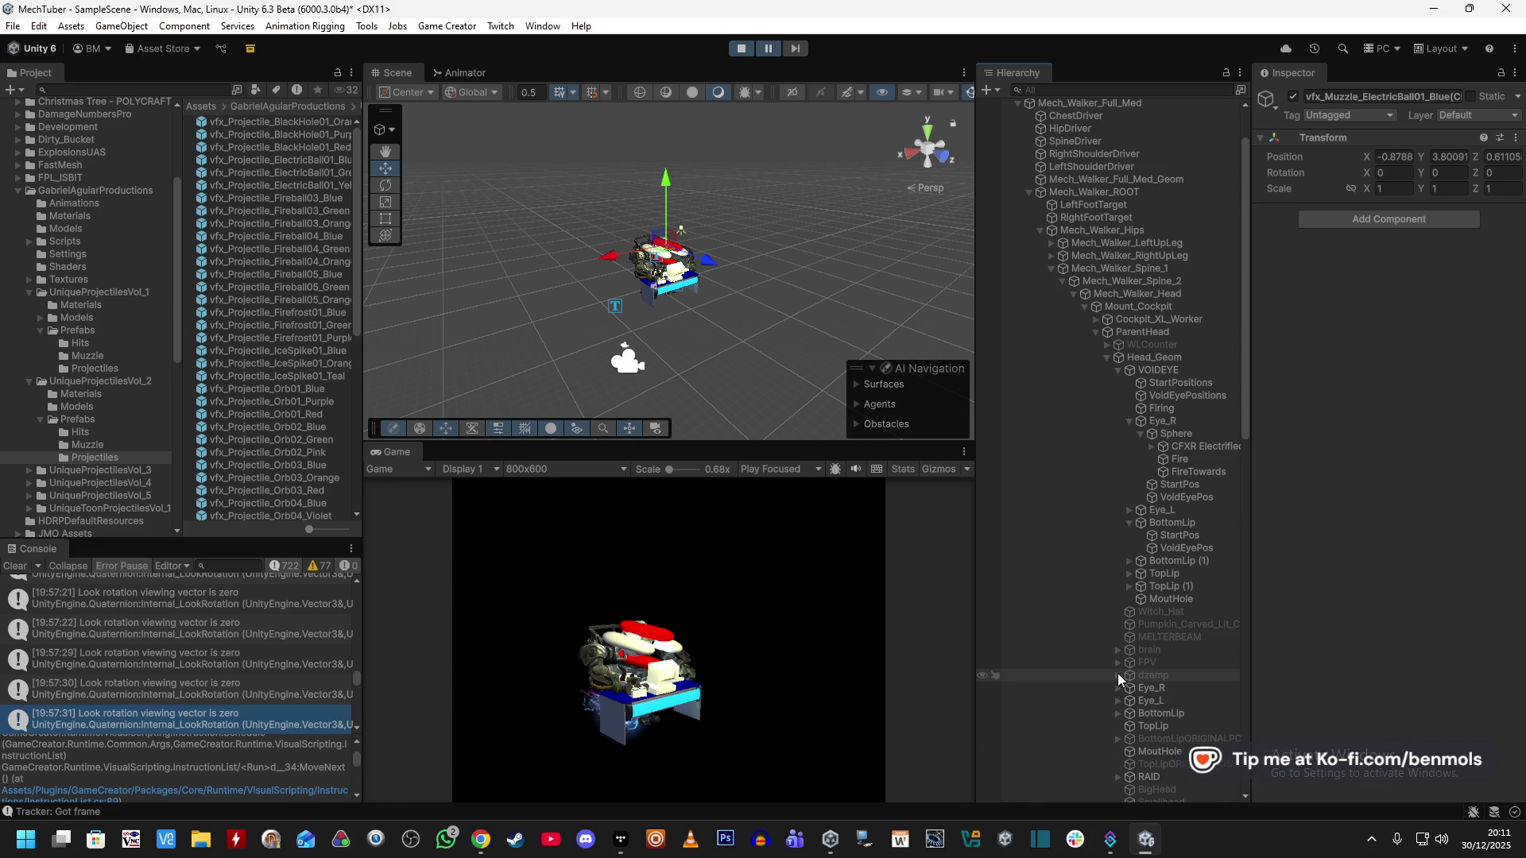
{"action": "left_click", "coordinate": [1211, 473]}
{"action": "left_click", "coordinate": [1203, 435]}
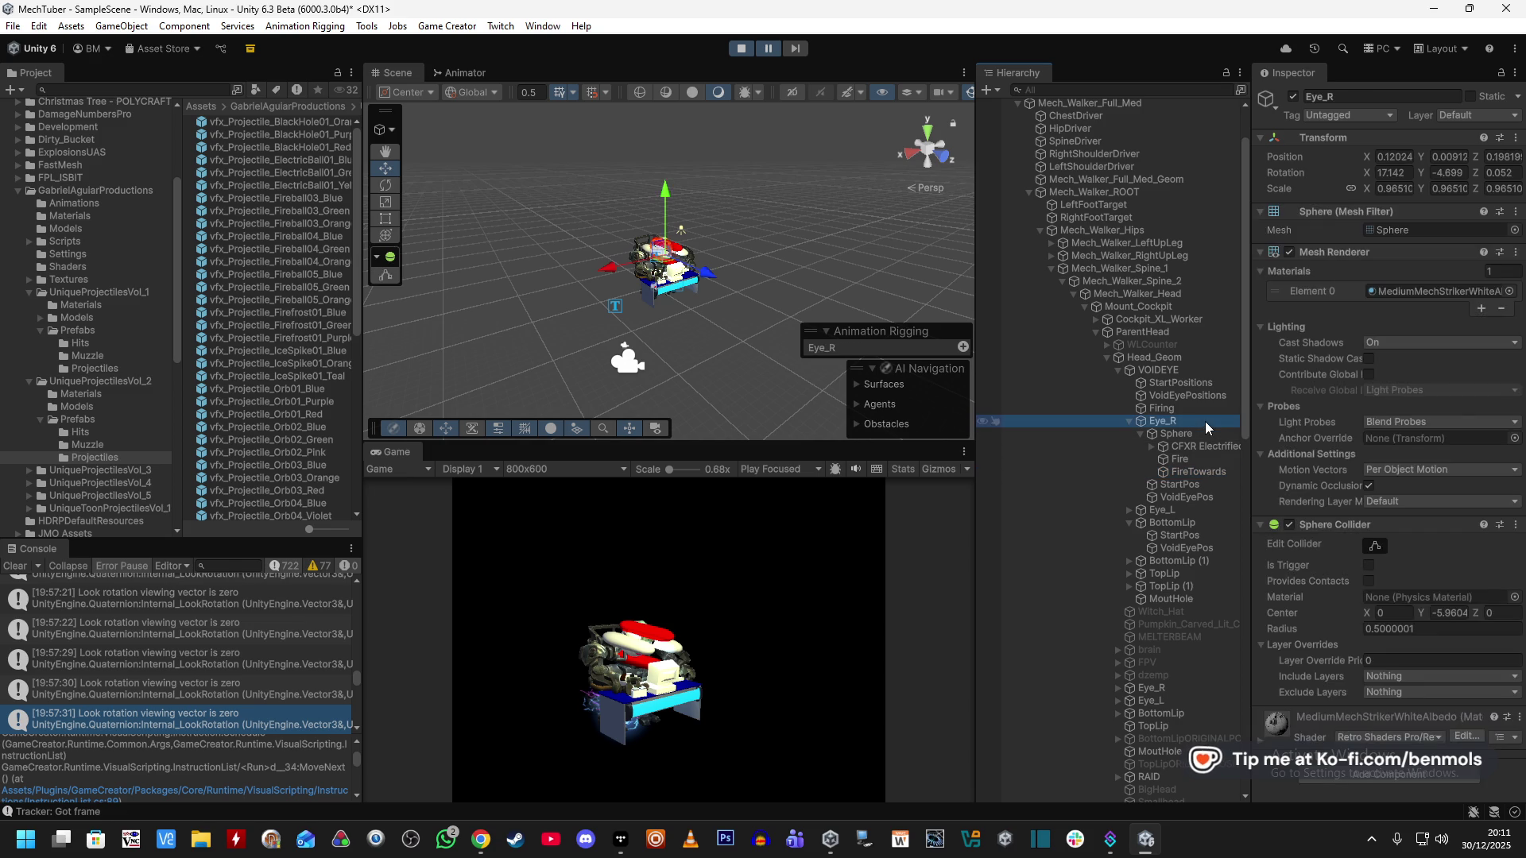
{"action": "scroll", "coordinate": [1328, 589], "scroll_direction": "down", "scroll_amount": 2}
{"action": "left_click", "coordinate": [1355, 679]}
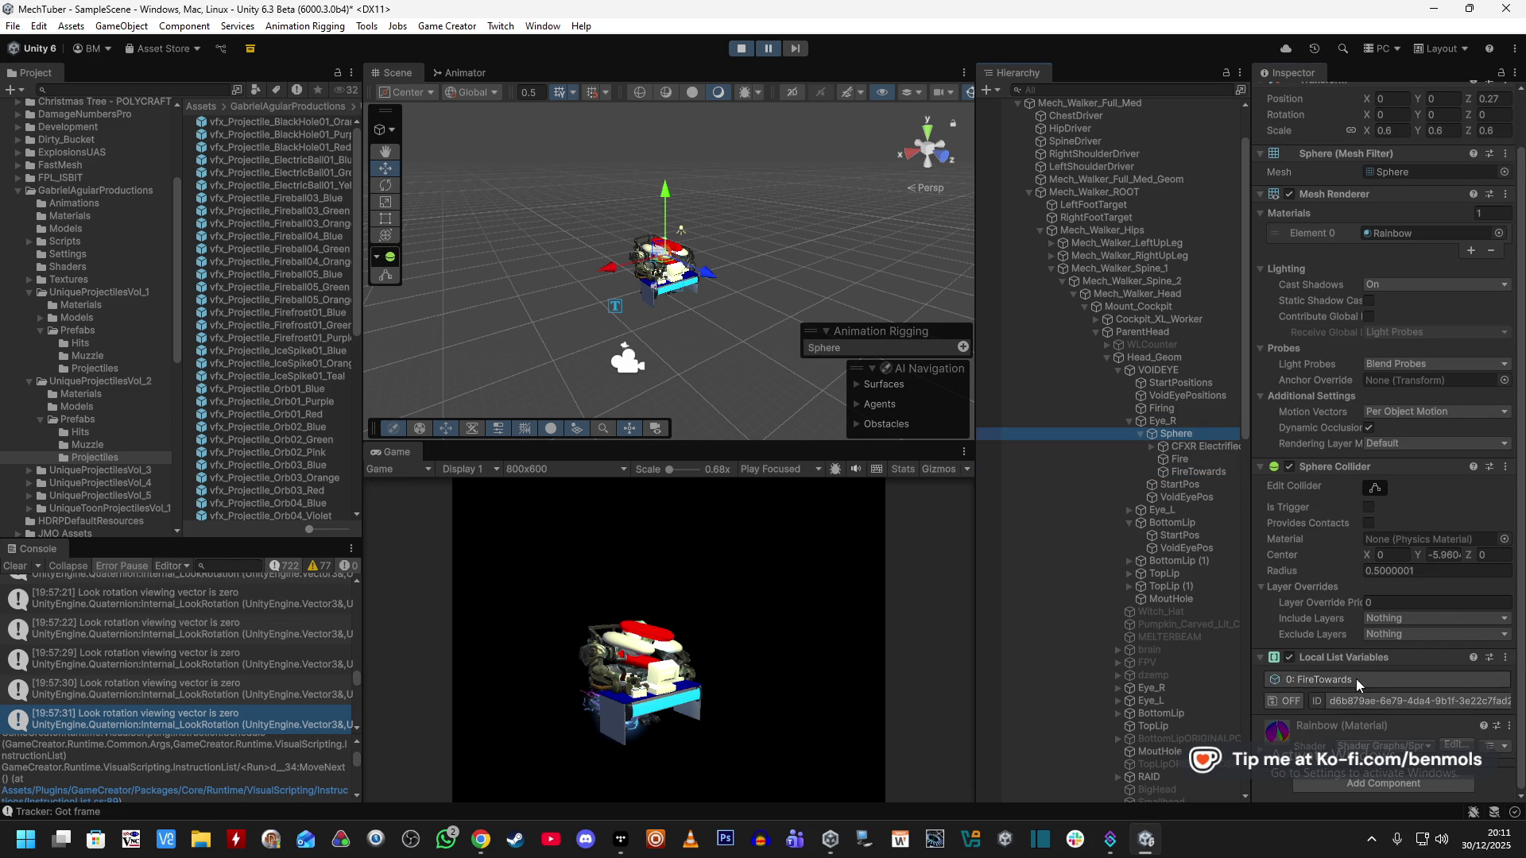
{"action": "scroll", "coordinate": [1350, 609], "scroll_direction": "down", "scroll_amount": 1}
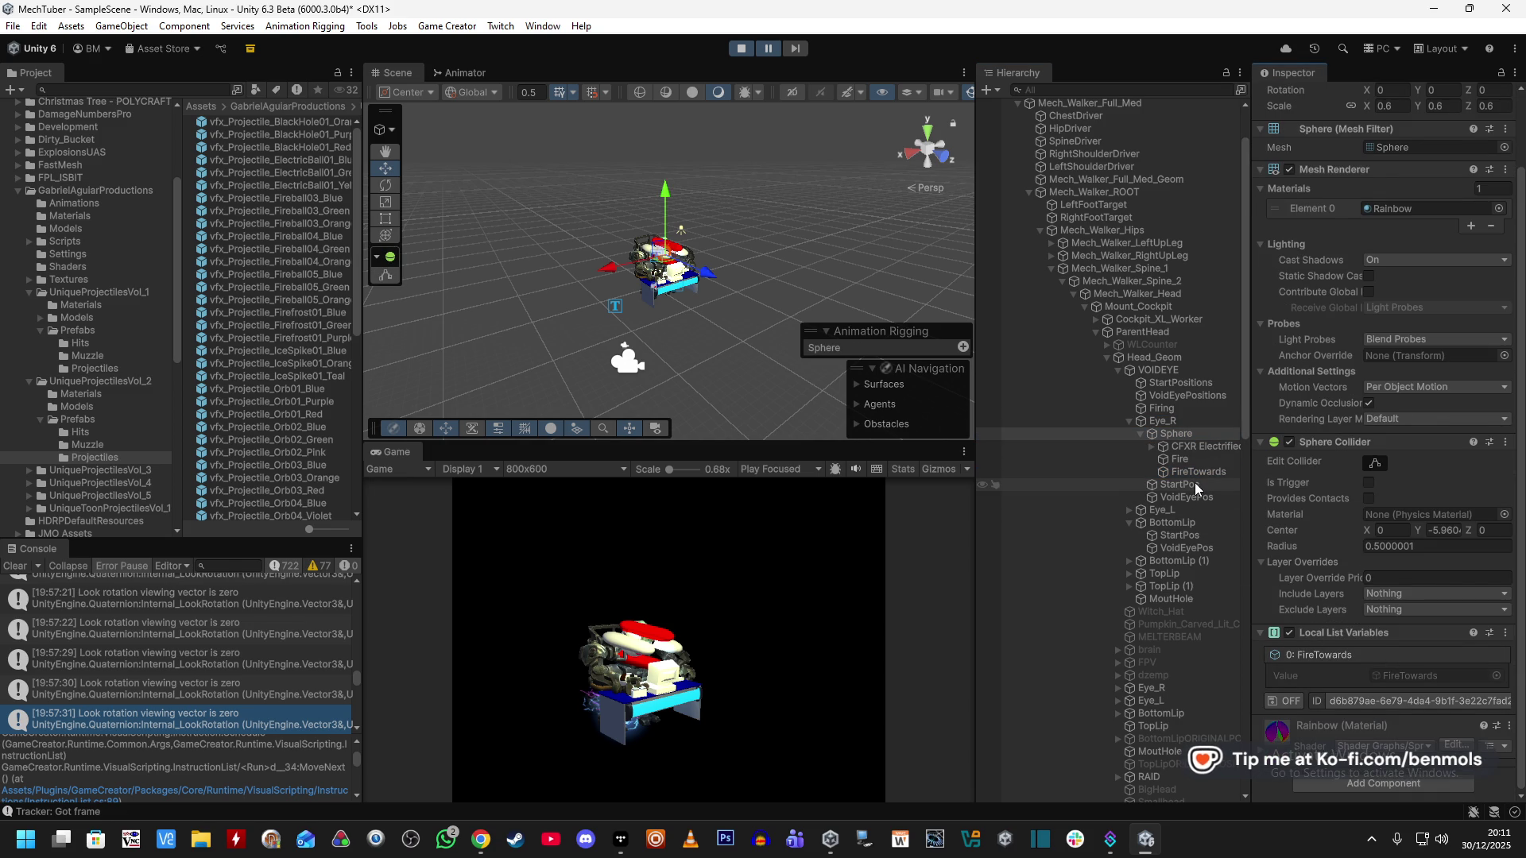
{"action": "scroll", "coordinate": [1192, 486], "scroll_direction": "down", "scroll_amount": 15}
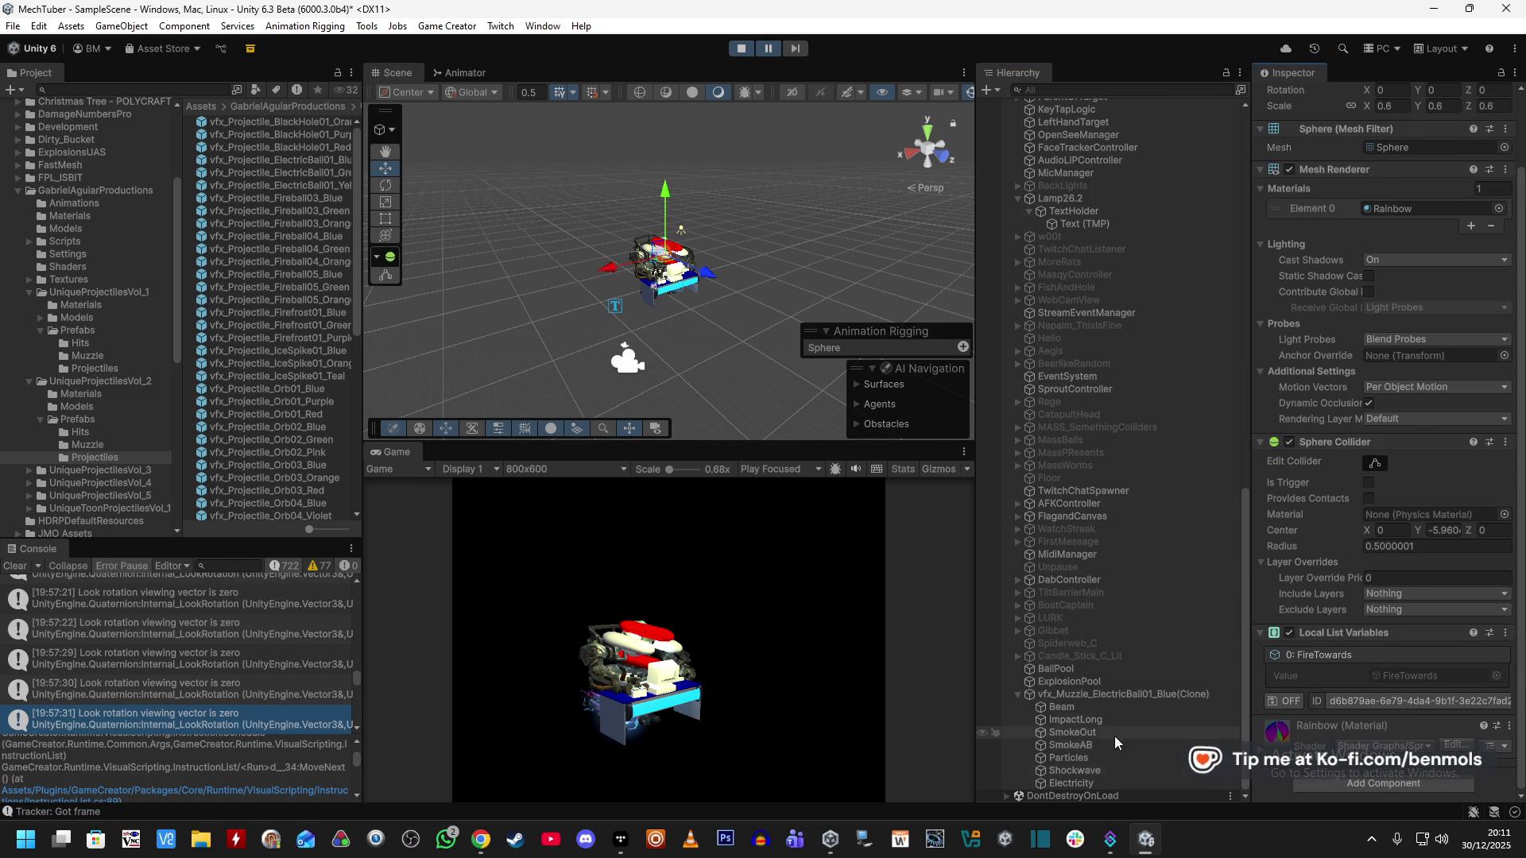
{"action": "left_click", "coordinate": [1117, 698]}
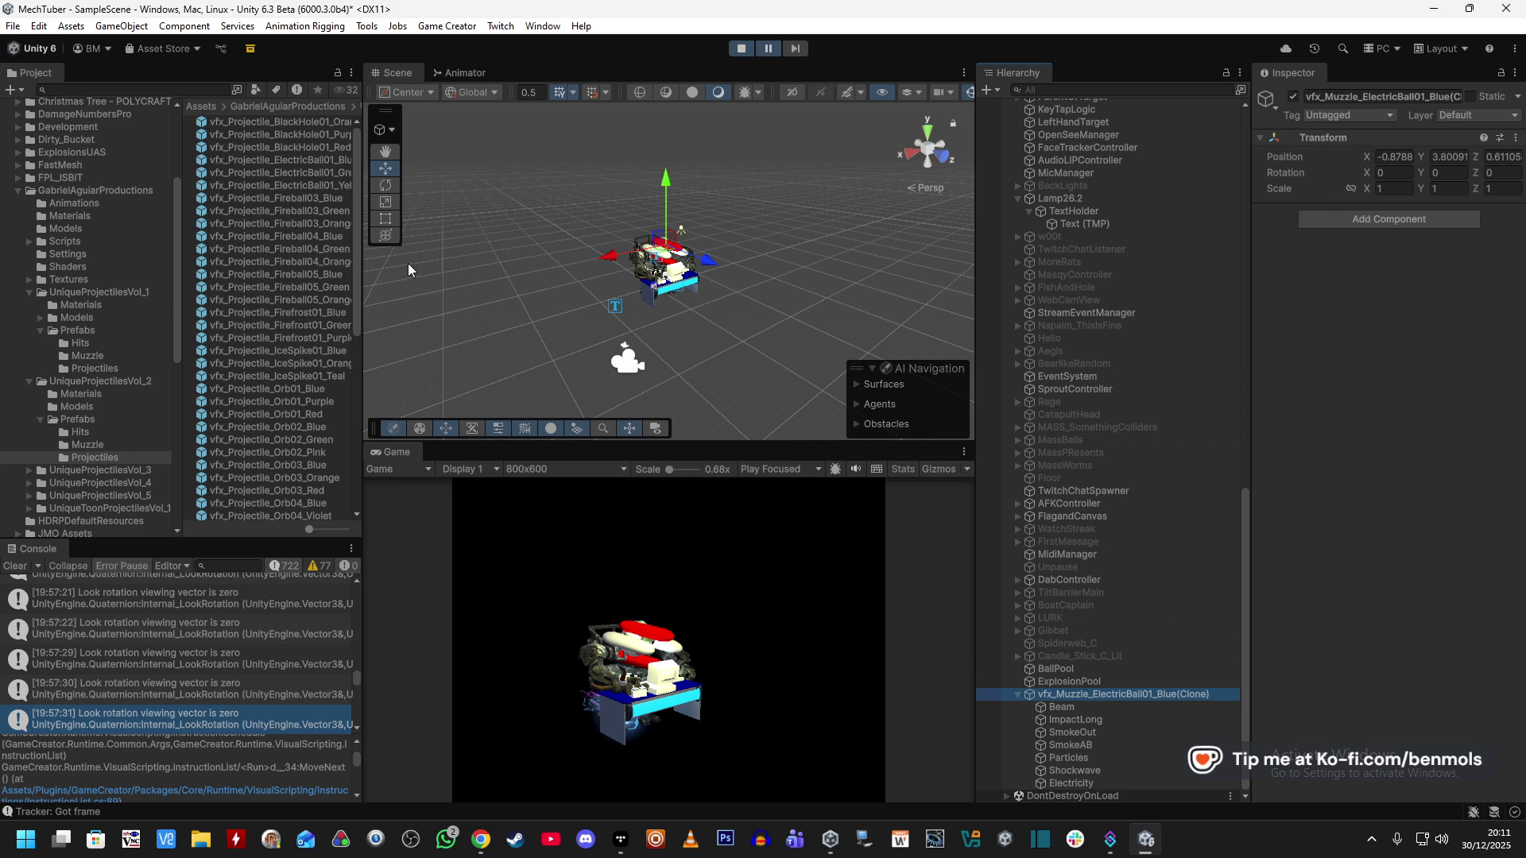
Open the ElectricBall01_Blue projectile prefab in Prefab Mode, dismissing the warning.
{"action": "double_click", "coordinate": [323, 160]}
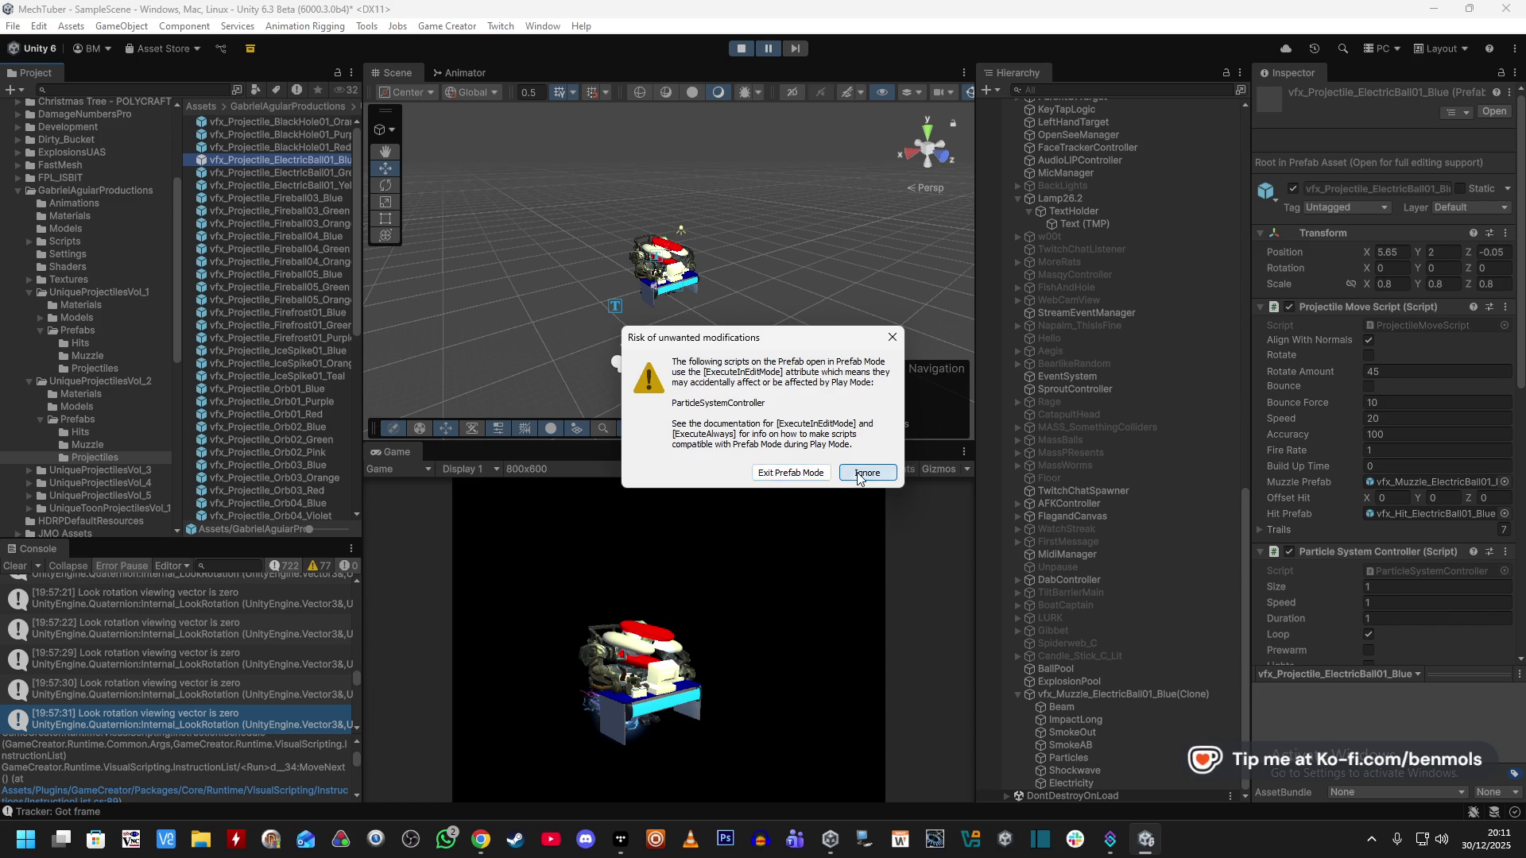
{"action": "key", "text": "Return"}
{"action": "scroll", "coordinate": [1350, 477], "scroll_direction": "down", "scroll_amount": 5}
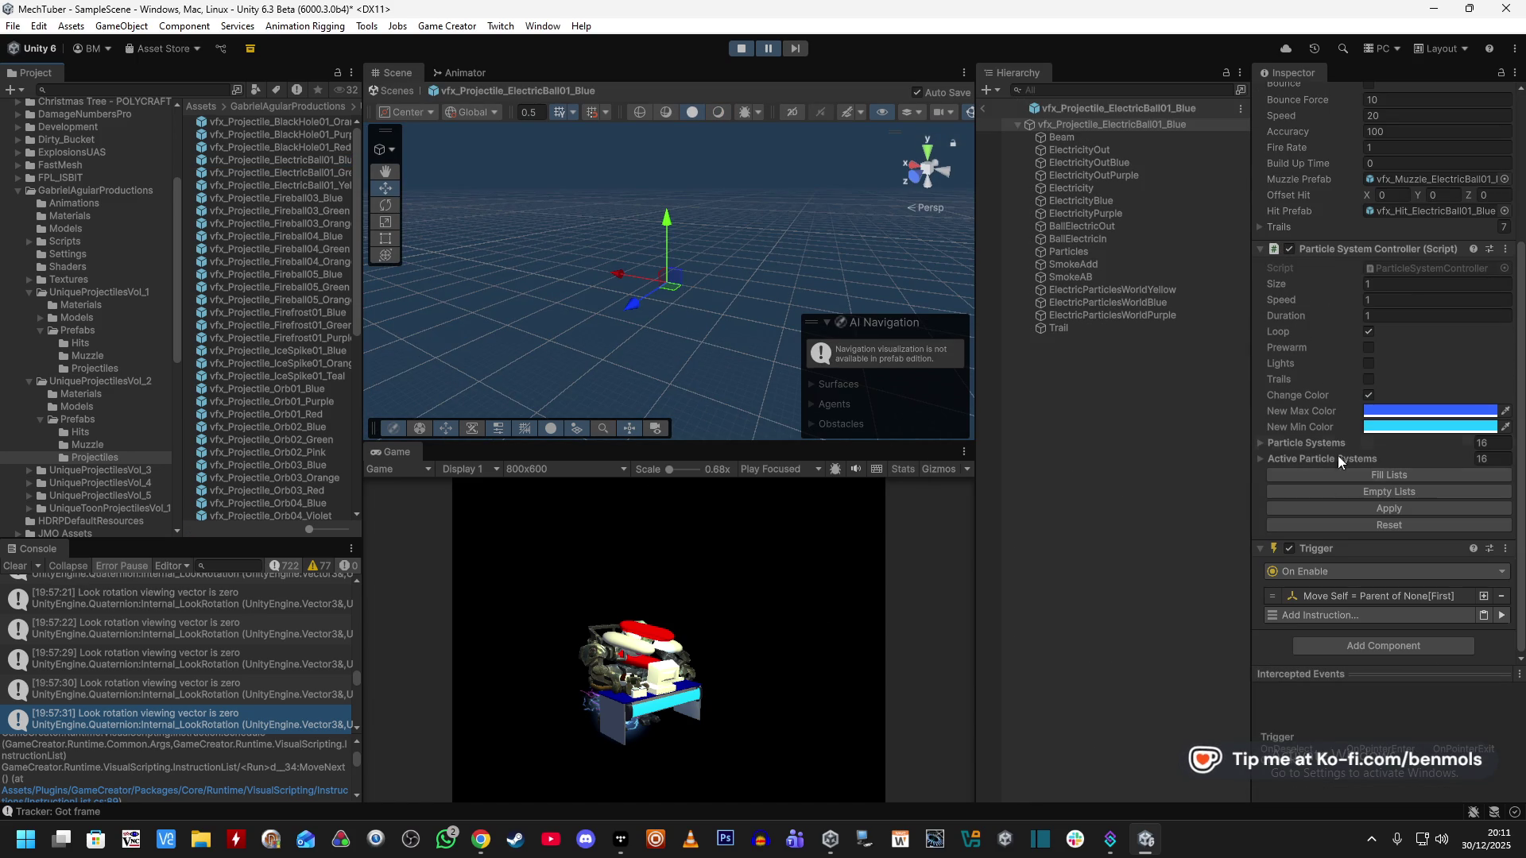
{"action": "scroll", "coordinate": [1336, 582], "scroll_direction": "down", "scroll_amount": 5}
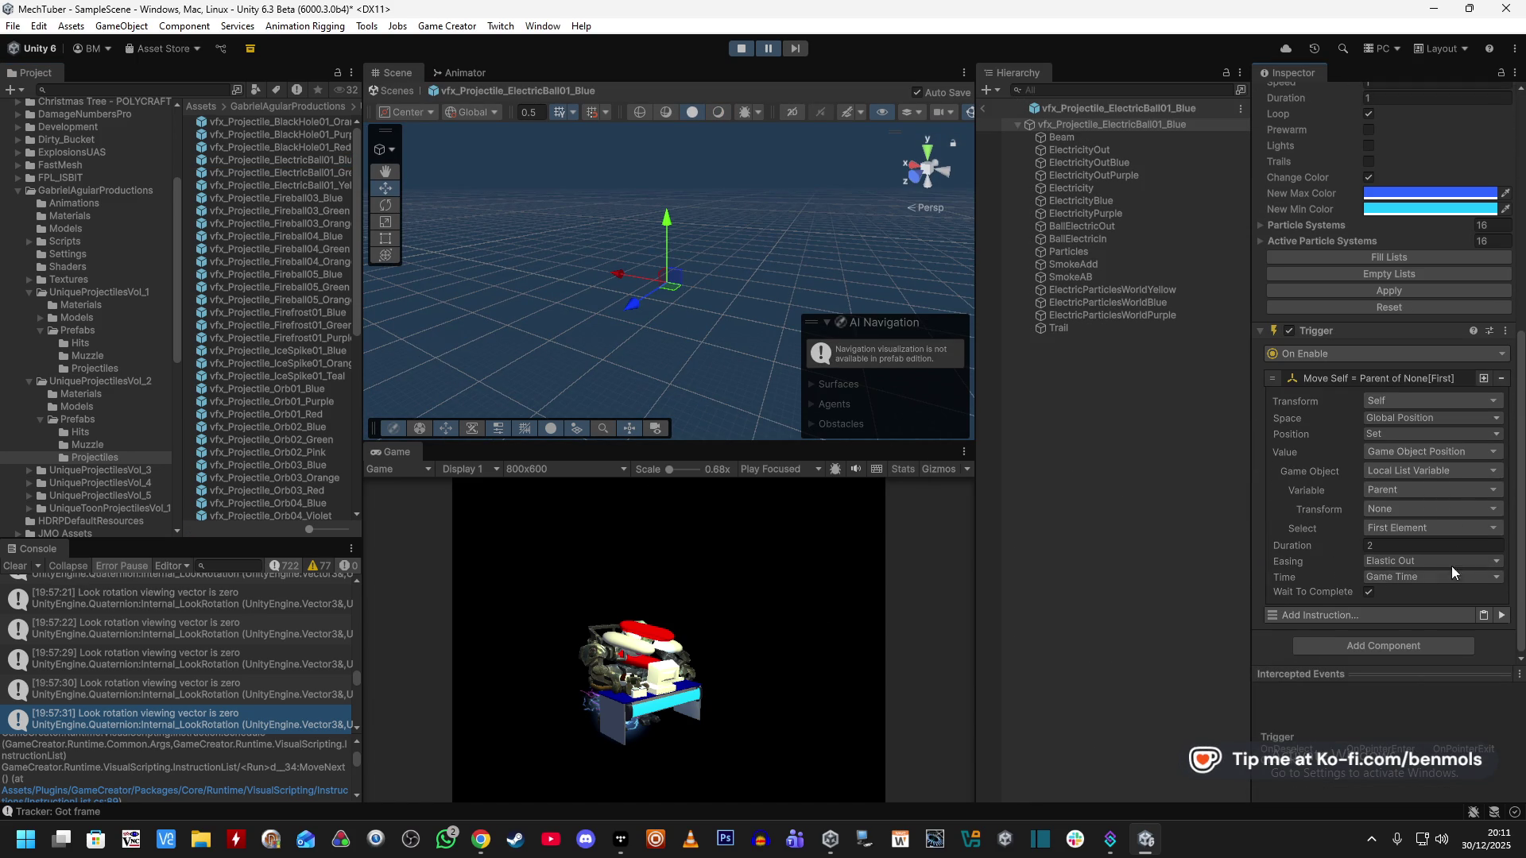
Exit Prefab Mode back to the running scene and scroll to VOIDEYE.
{"action": "left_click", "coordinate": [987, 124]}
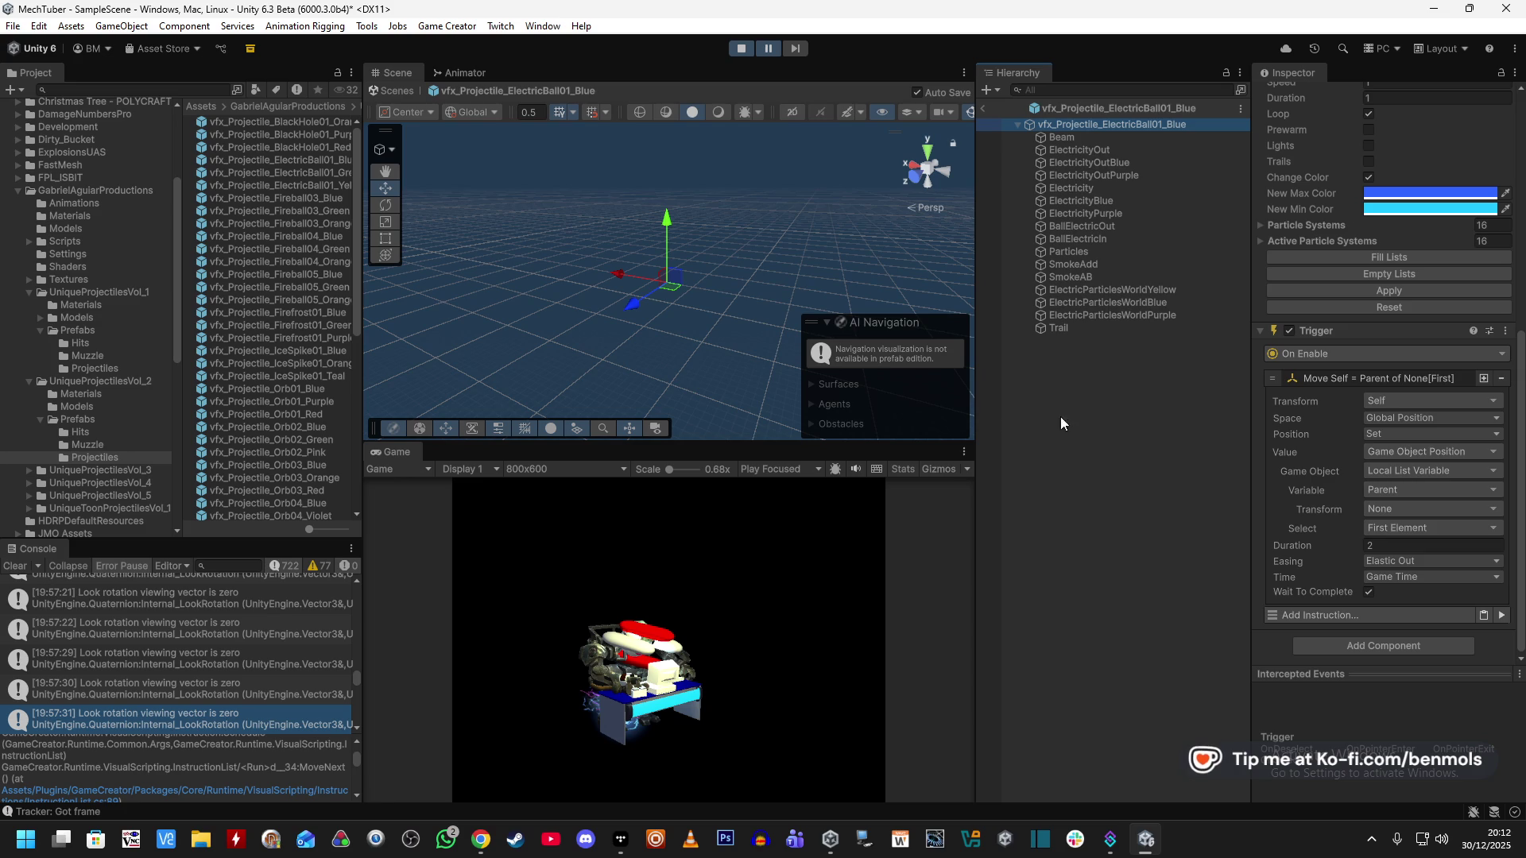
{"action": "left_click", "coordinate": [983, 108]}
{"action": "scroll", "coordinate": [1179, 561], "scroll_direction": "up", "scroll_amount": 5}
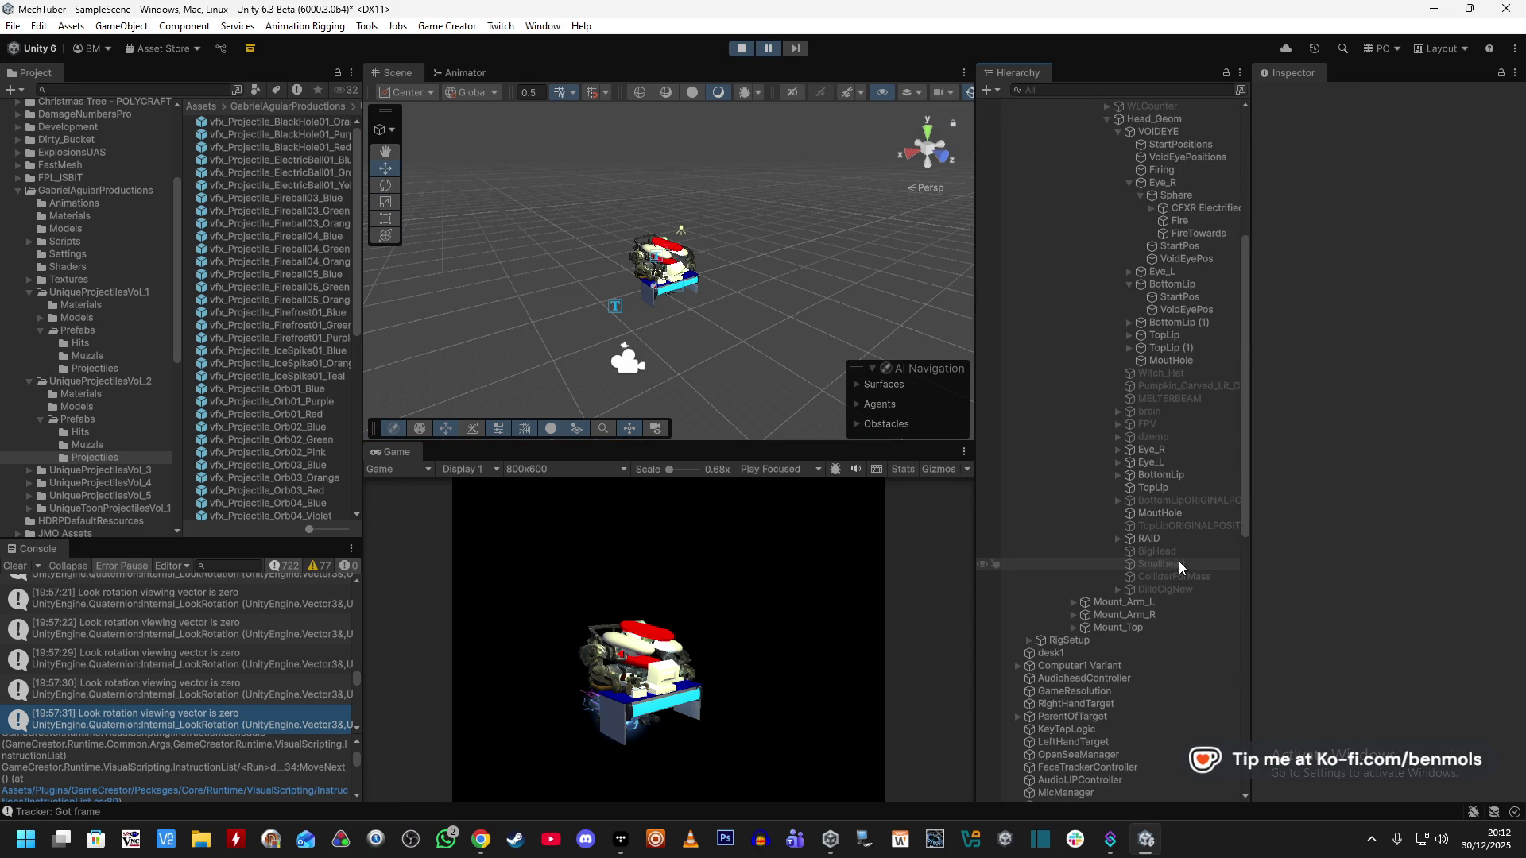
{"action": "scroll", "coordinate": [1176, 561], "scroll_direction": "down", "scroll_amount": 3}
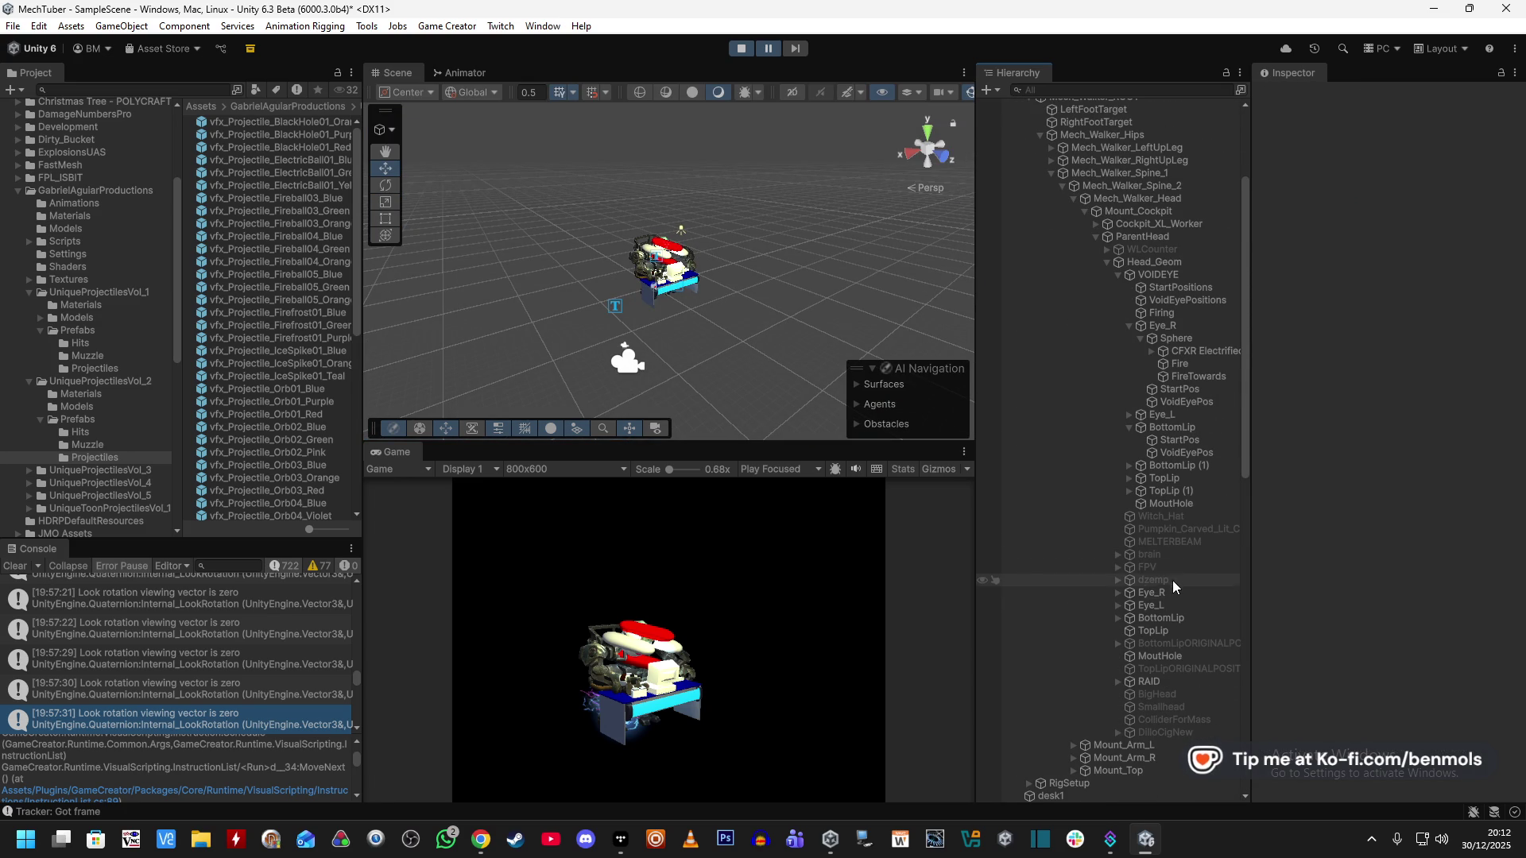
{"action": "scroll", "coordinate": [1160, 603], "scroll_direction": "up", "scroll_amount": 3}
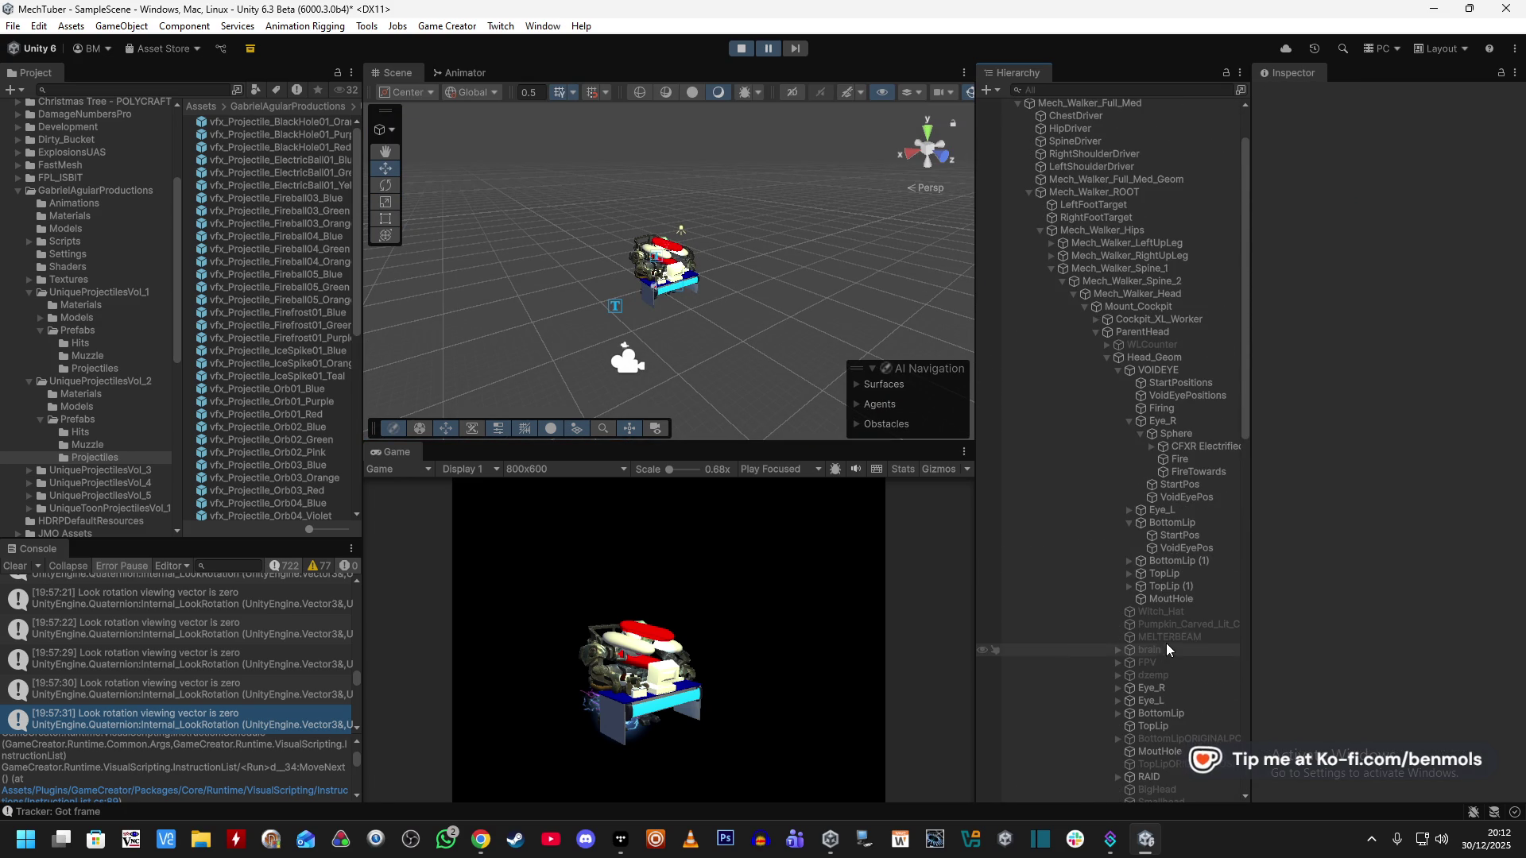
Assign the vfx_Projectile_ElectricBall01_Blue prefab to Fire's Instantiate Game Object field.
{"action": "left_click", "coordinate": [1192, 408]}
{"action": "left_click", "coordinate": [1184, 459]}
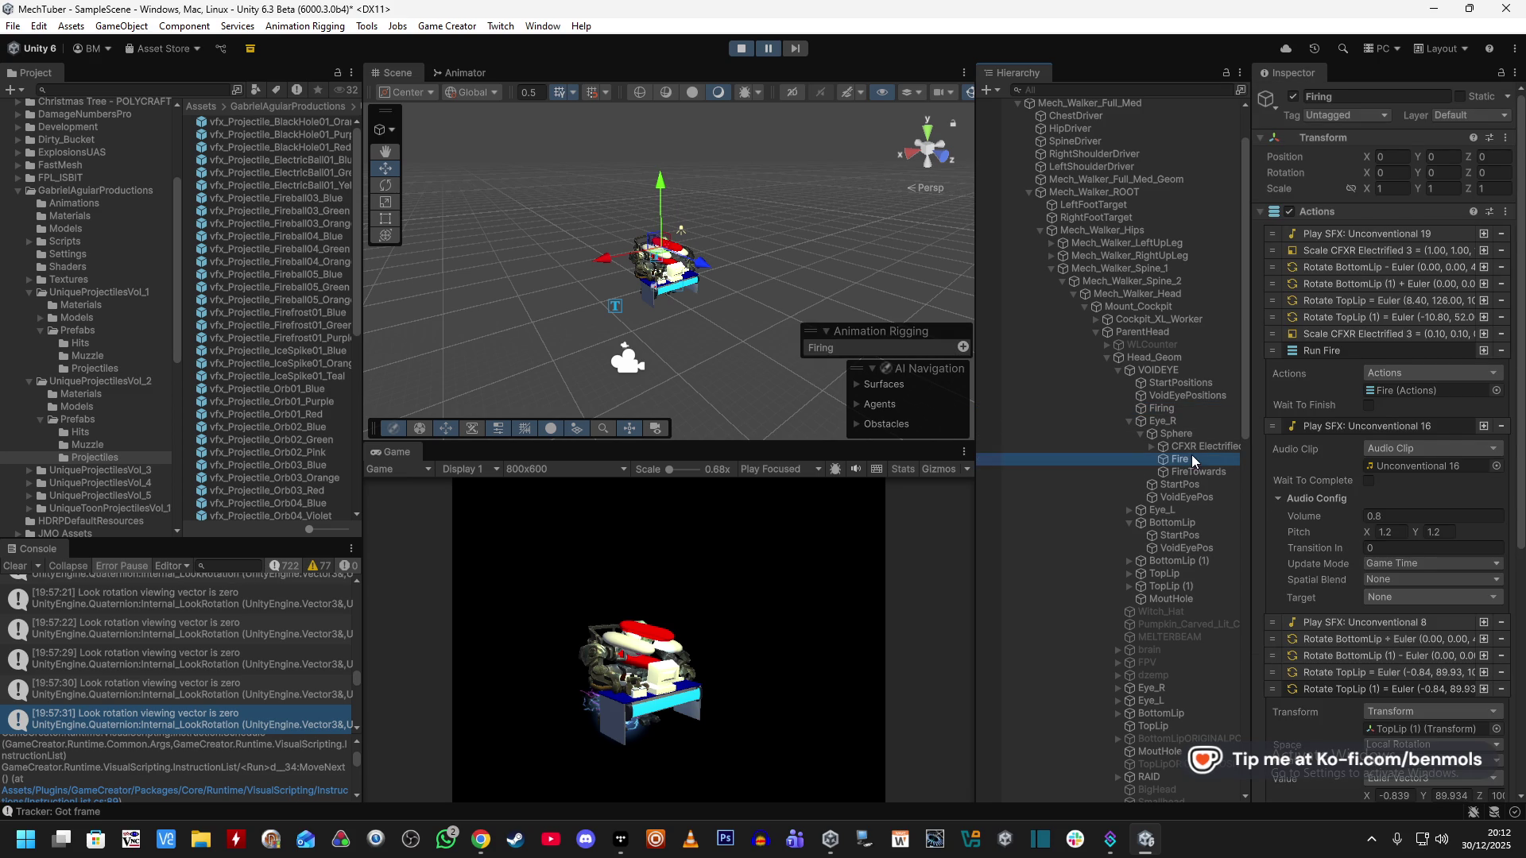
{"action": "left_click", "coordinate": [334, 162]}
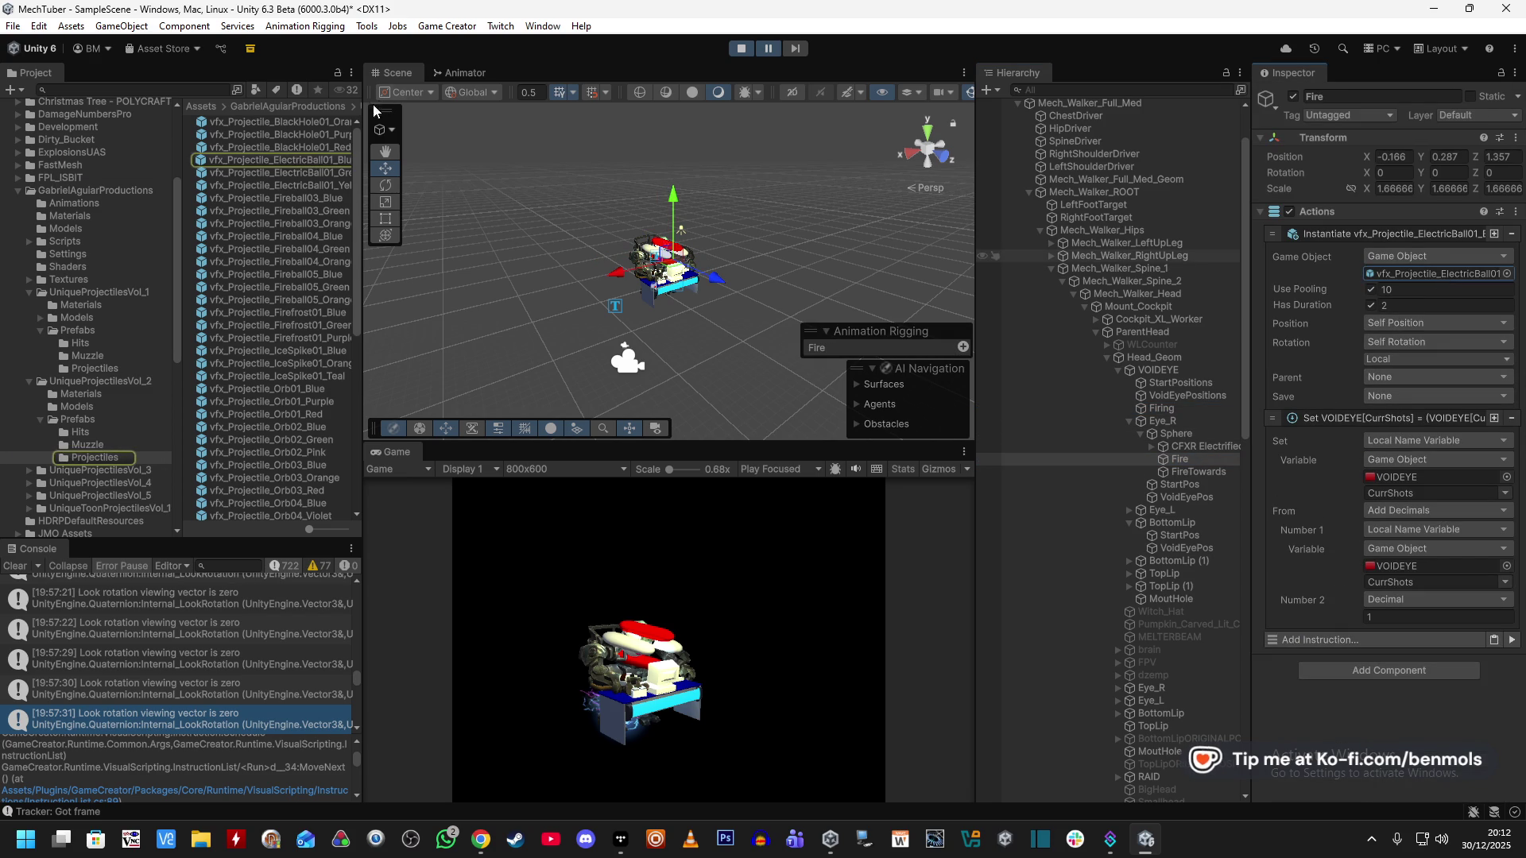
{"action": "left_click_drag", "start_coordinate": [335, 161], "coordinate": [1397, 273]}
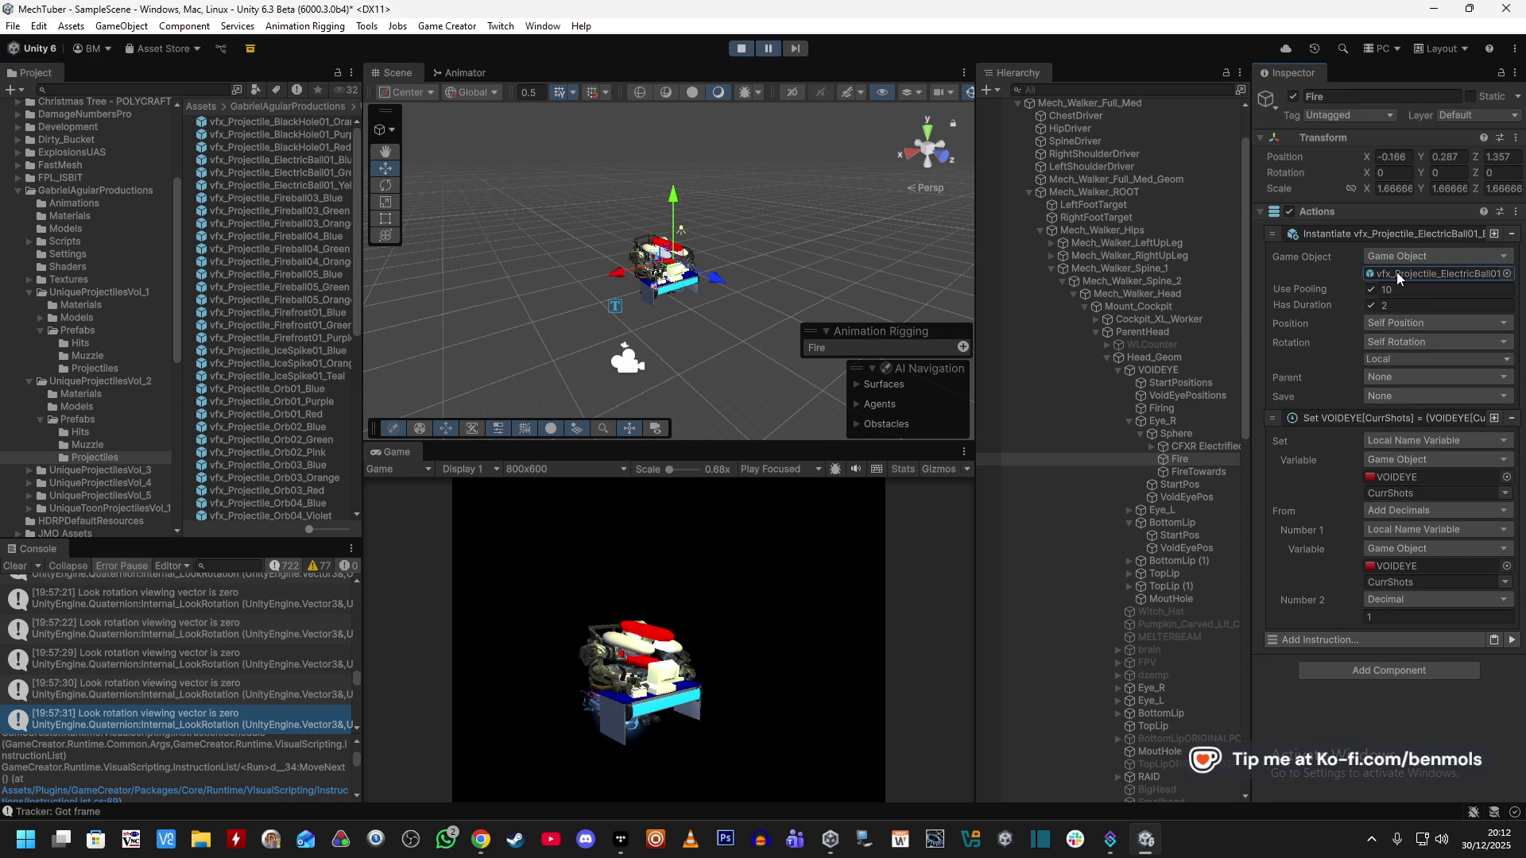
Keep pooling on for the spawned projectile and switch VOIDEYE active.
{"action": "left_click", "coordinate": [1369, 290]}
{"action": "left_click", "coordinate": [1372, 308]}
{"action": "left_click", "coordinate": [1370, 297]}
{"action": "left_click", "coordinate": [1370, 291]}
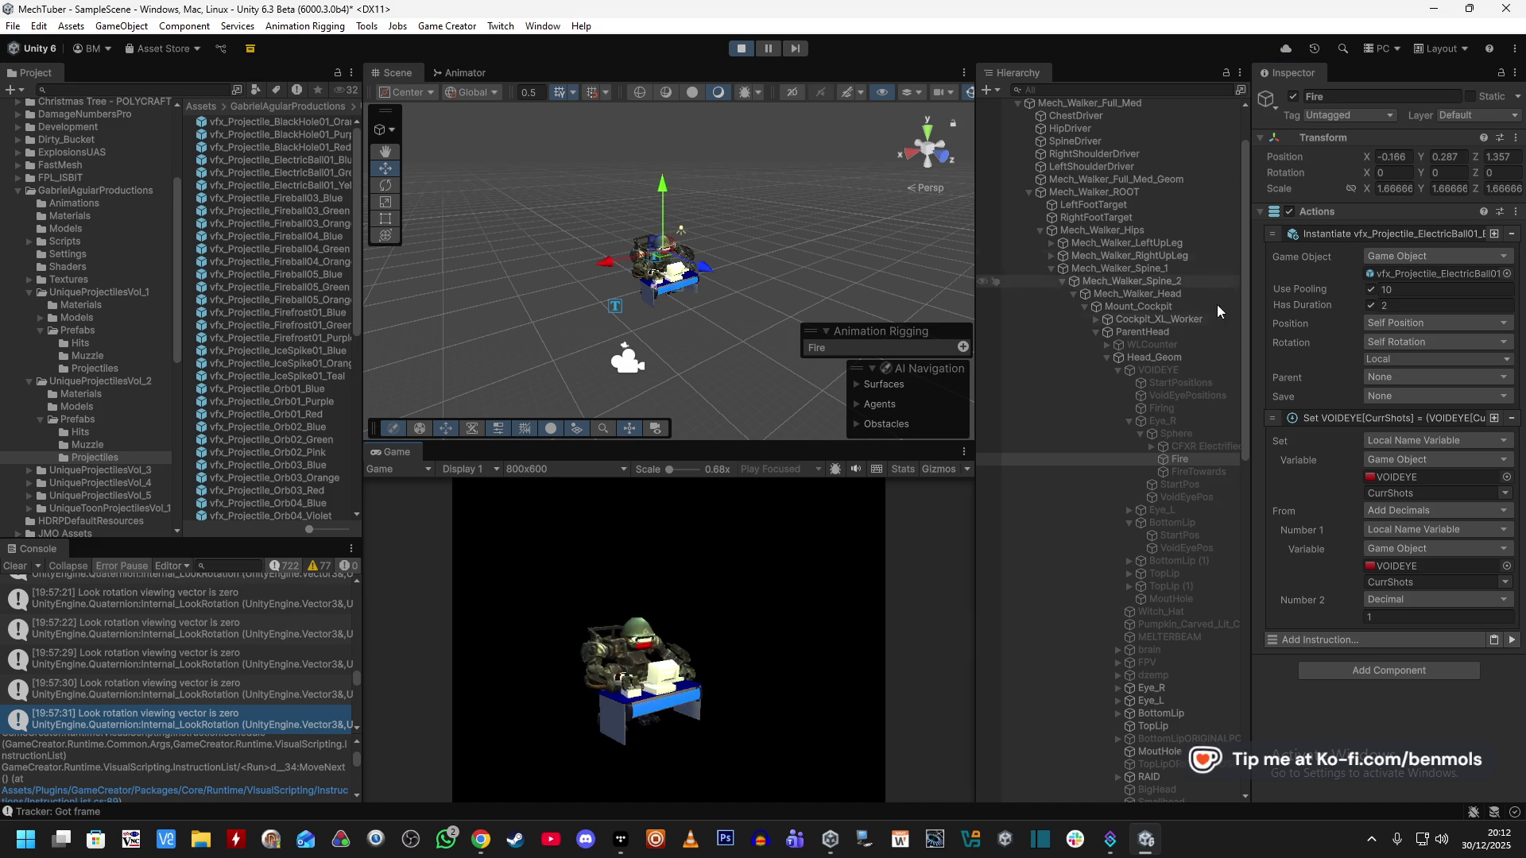
{"action": "left_click", "coordinate": [1168, 371]}
{"action": "left_click", "coordinate": [1293, 97]}
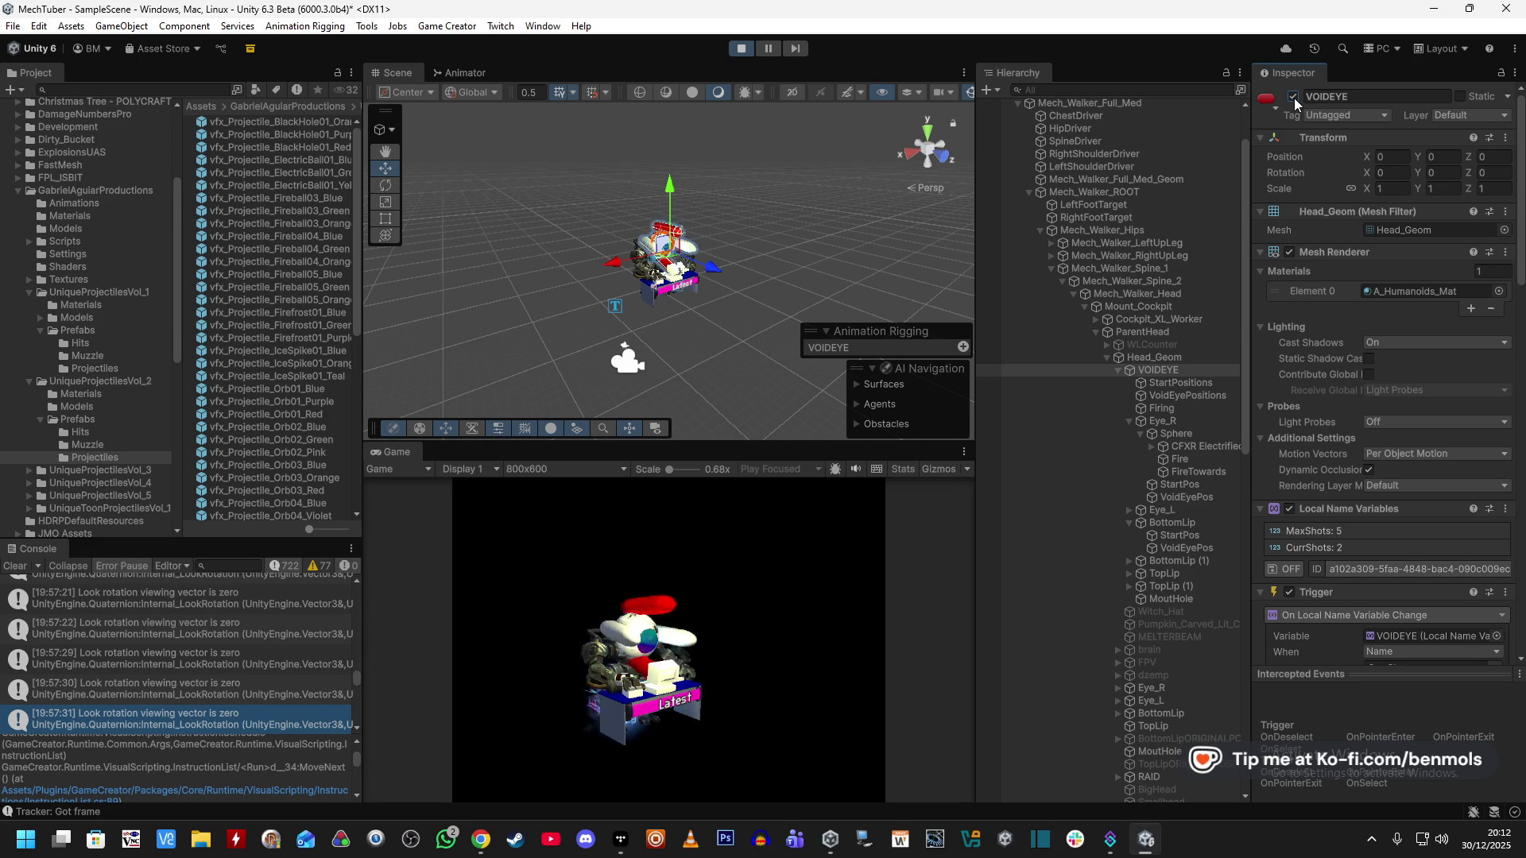
Restart VOIDEYE by toggling it off and on, then frame and orbit around FireTowards.
{"action": "left_click", "coordinate": [1293, 97]}
{"action": "left_click", "coordinate": [1293, 96]}
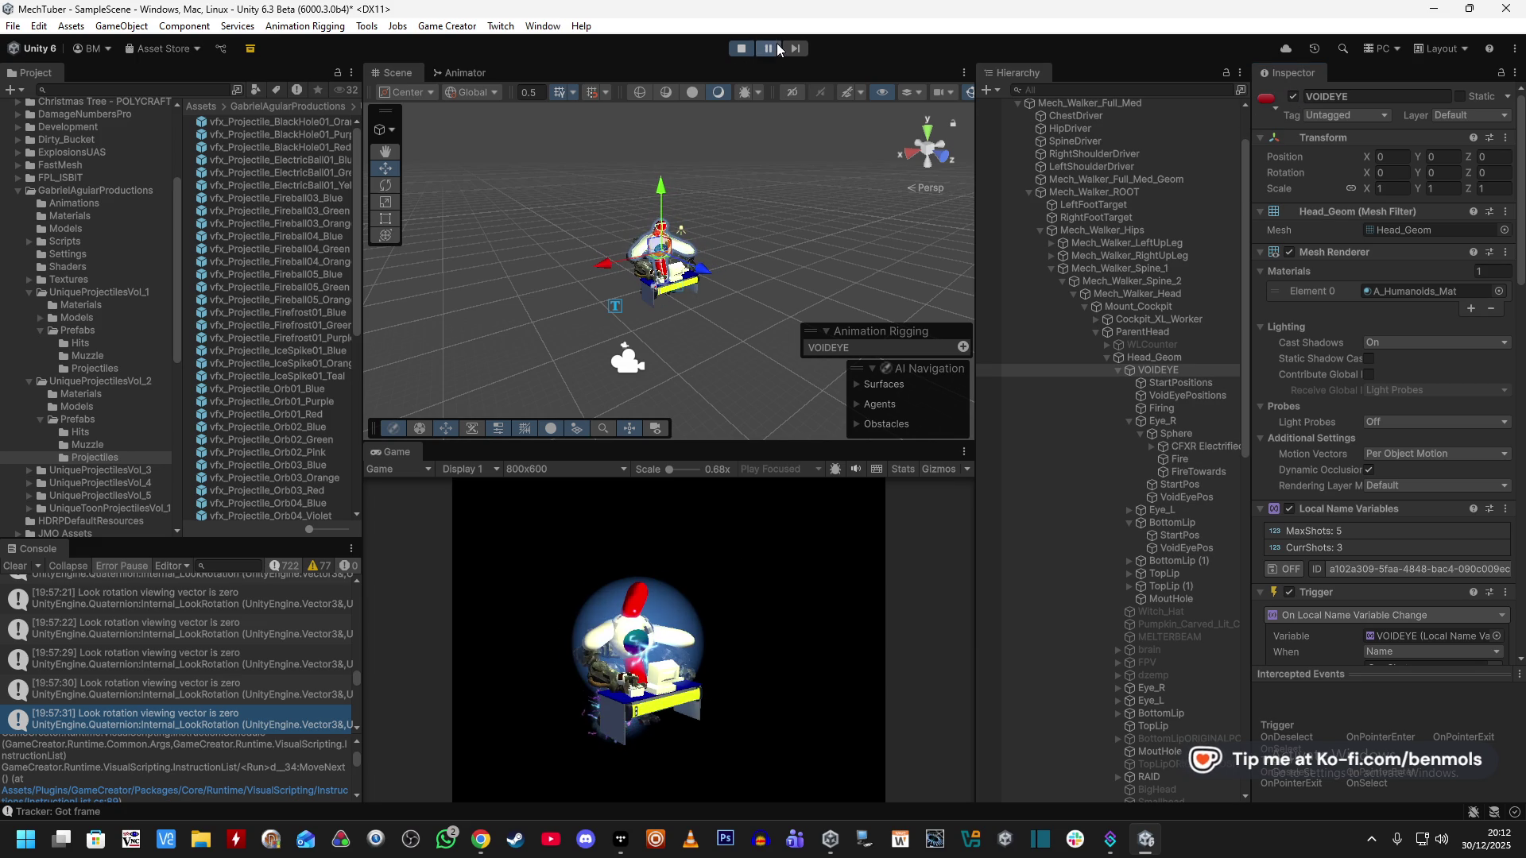
{"action": "left_click", "coordinate": [1195, 471]}
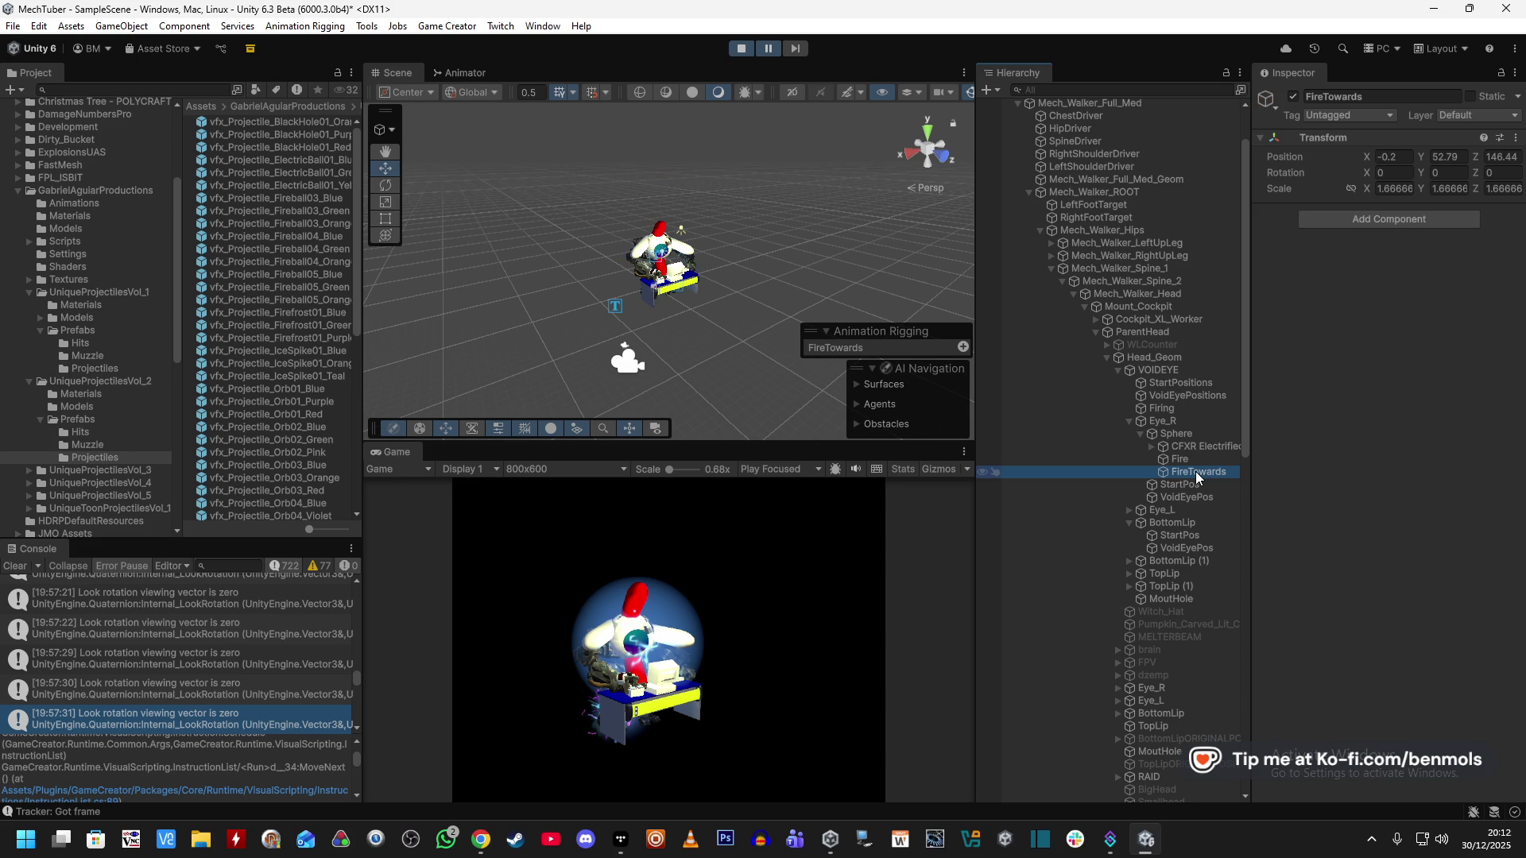
{"action": "key", "text": "f"}
{"action": "mouse_move", "coordinate": [743, 274]}
{"action": "left_mouse_down"}
{"action": "mouse_move", "coordinate": [1437, 260]}
{"action": "mouse_move", "coordinate": [400, 292]}
{"action": "left_mouse_up"}
{"action": "mouse_move", "coordinate": [666, 275]}
{"action": "left_mouse_down"}
{"action": "mouse_move", "coordinate": [700, 270]}
{"action": "mouse_move", "coordinate": [756, 340]}
{"action": "mouse_move", "coordinate": [1160, 328]}
{"action": "mouse_move", "coordinate": [1098, 334]}
{"action": "mouse_move", "coordinate": [882, 286]}
{"action": "mouse_move", "coordinate": [1160, 317]}
{"action": "mouse_move", "coordinate": [1364, 304]}
{"action": "mouse_move", "coordinate": [1138, 51]}
{"action": "mouse_move", "coordinate": [1198, 337]}
{"action": "left_mouse_up"}
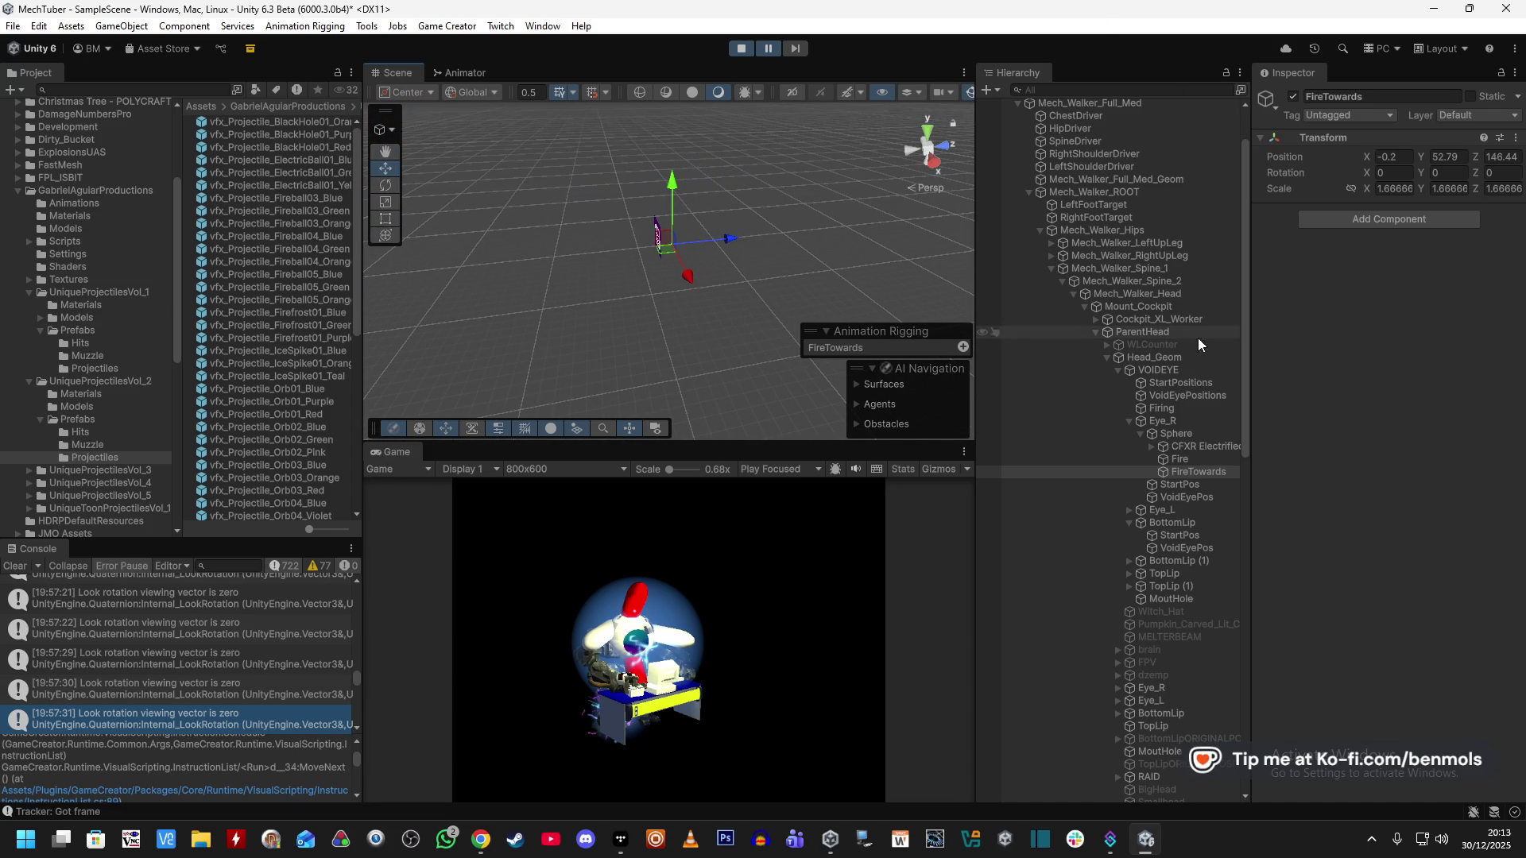
Inspect the mech and FireTowards at Y 52.79, Z 146.44, then select Fire.
{"action": "double_click", "coordinate": [1123, 232]}
{"action": "left_click_drag", "start_coordinate": [591, 294], "coordinate": [803, 382]}
{"action": "left_click", "coordinate": [1200, 461]}
{"action": "left_click", "coordinate": [1204, 472]}
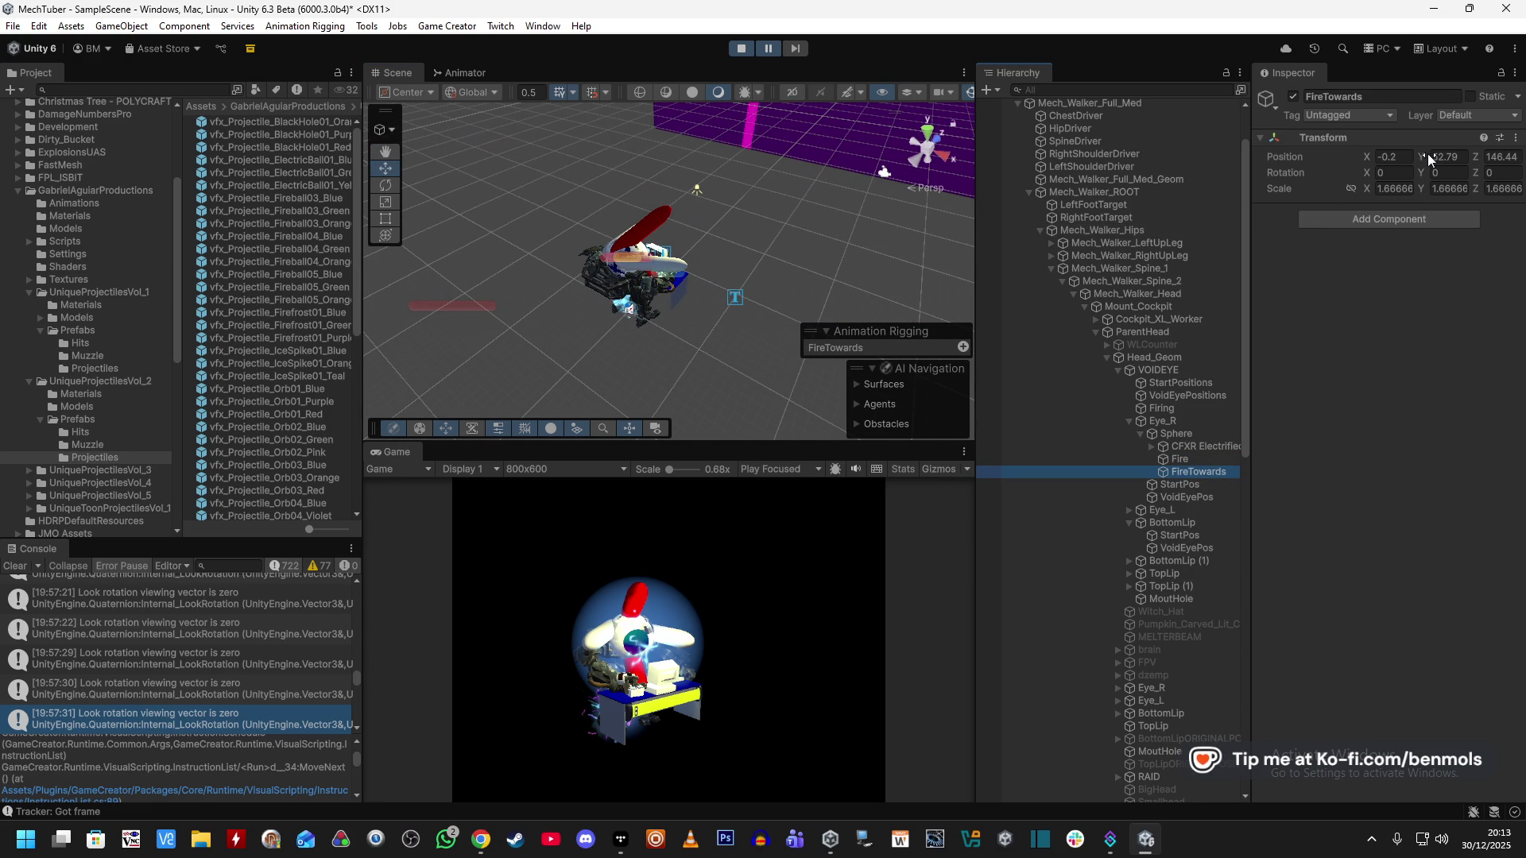
{"action": "key", "text": "f"}
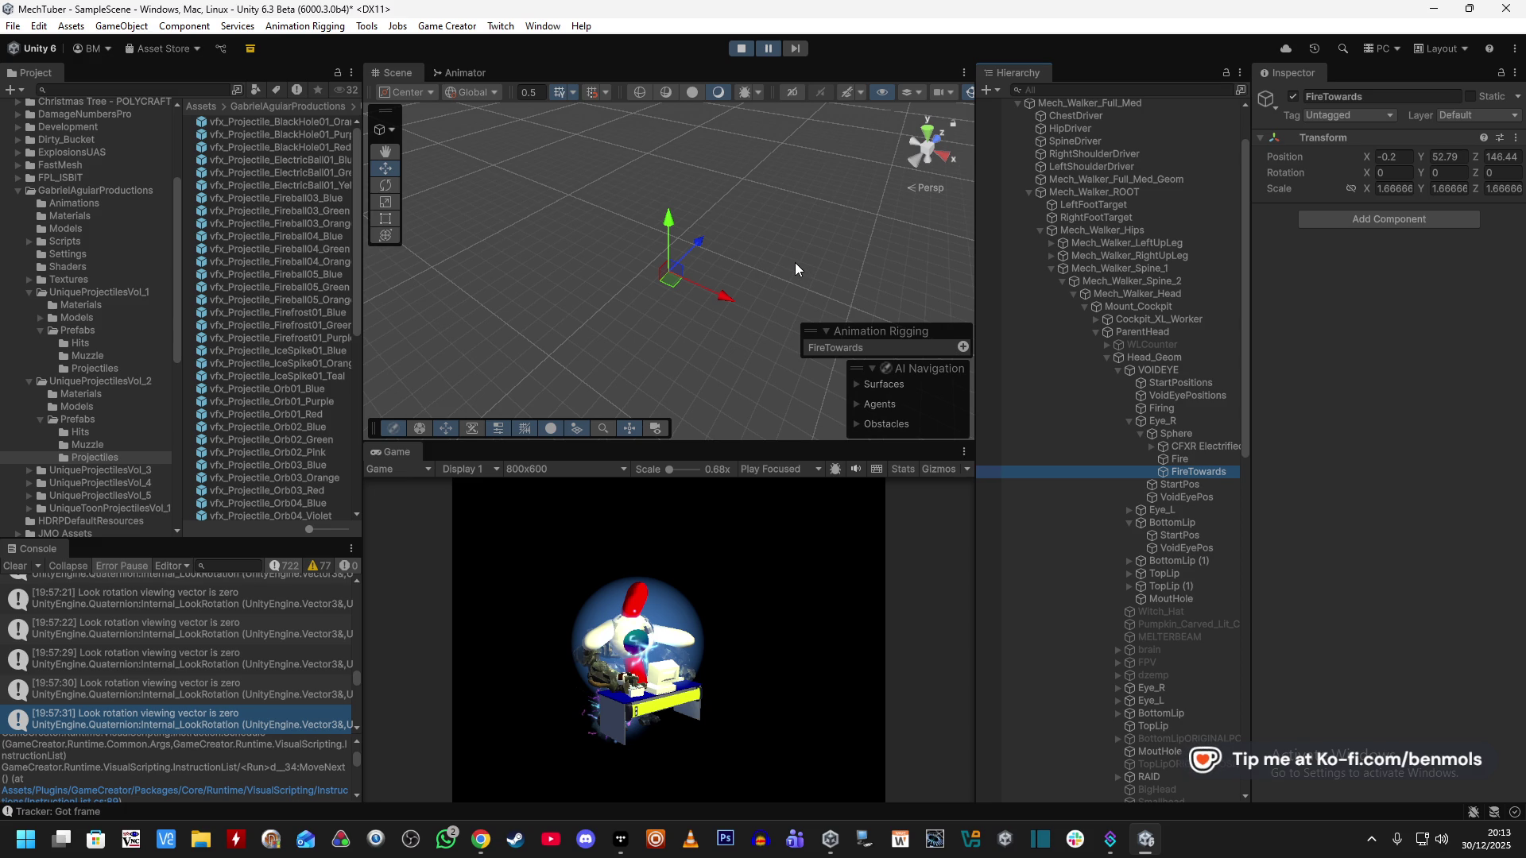
{"action": "key", "text": "Up"}
{"action": "left_click_drag", "start_coordinate": [823, 255], "coordinate": [715, 183]}
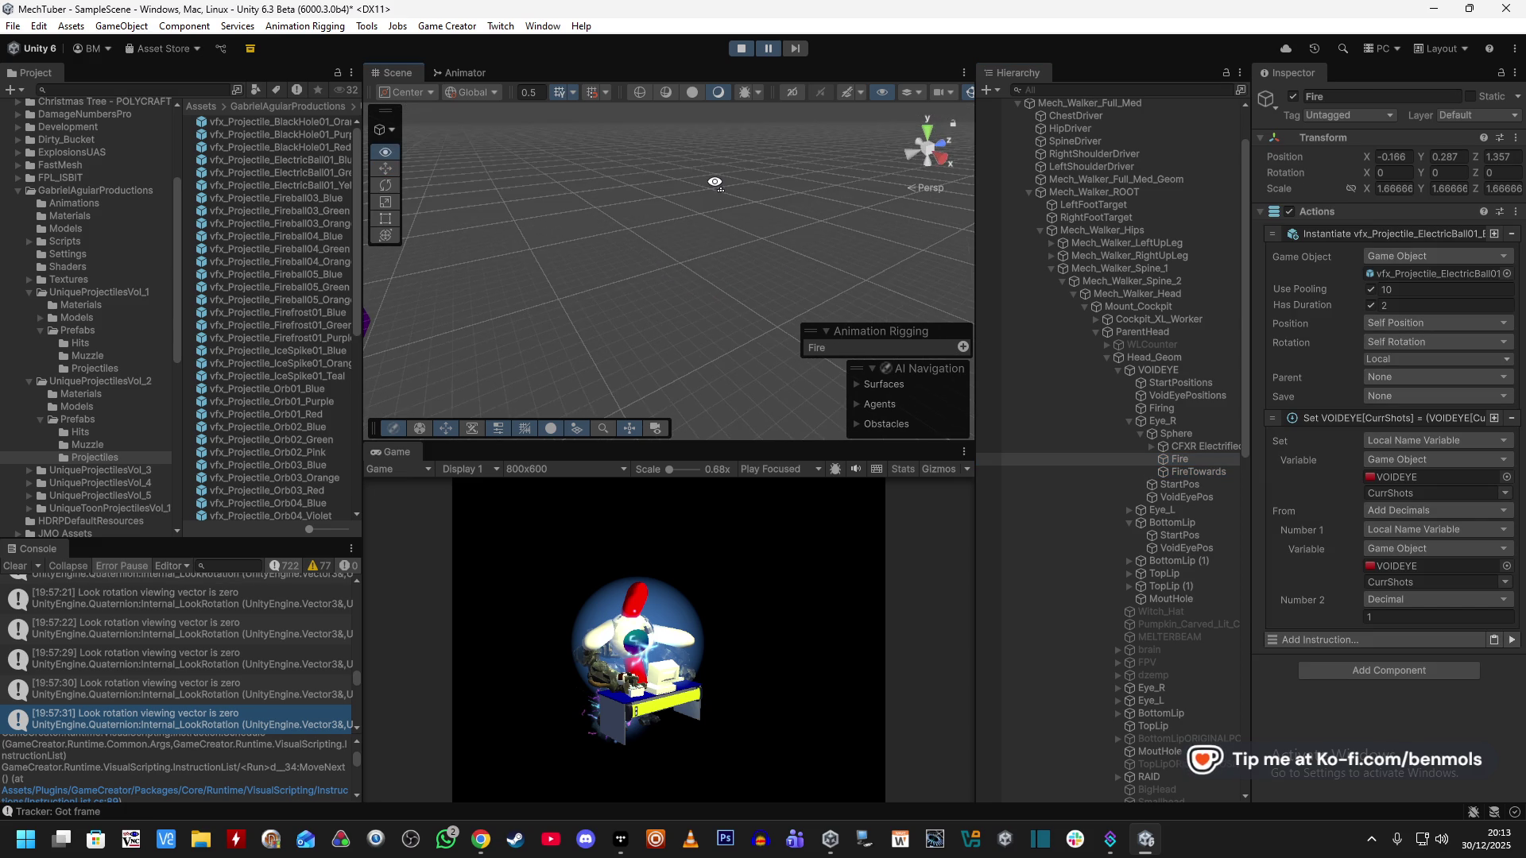
Frame Fire and FireTowards around the mech, then stop play mode.
{"action": "double_click", "coordinate": [1179, 457]}
{"action": "mouse_move", "coordinate": [777, 208]}
{"action": "left_mouse_down"}
{"action": "mouse_move", "coordinate": [751, 235]}
{"action": "mouse_move", "coordinate": [596, 118]}
{"action": "mouse_move", "coordinate": [652, 161]}
{"action": "left_mouse_up"}
{"action": "left_click", "coordinate": [1198, 472]}
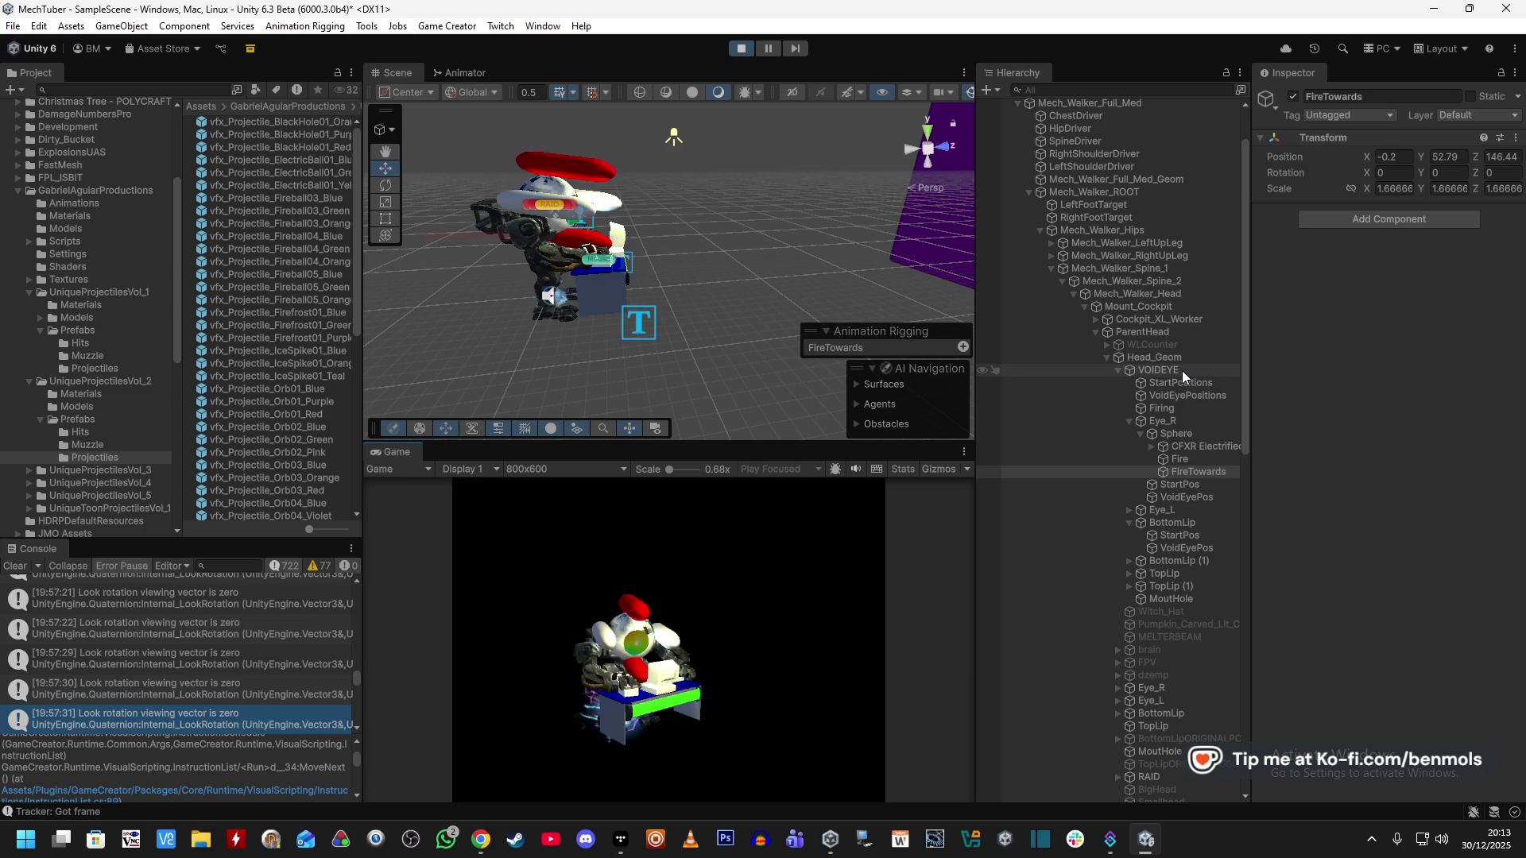
{"action": "left_click", "coordinate": [1205, 470]}
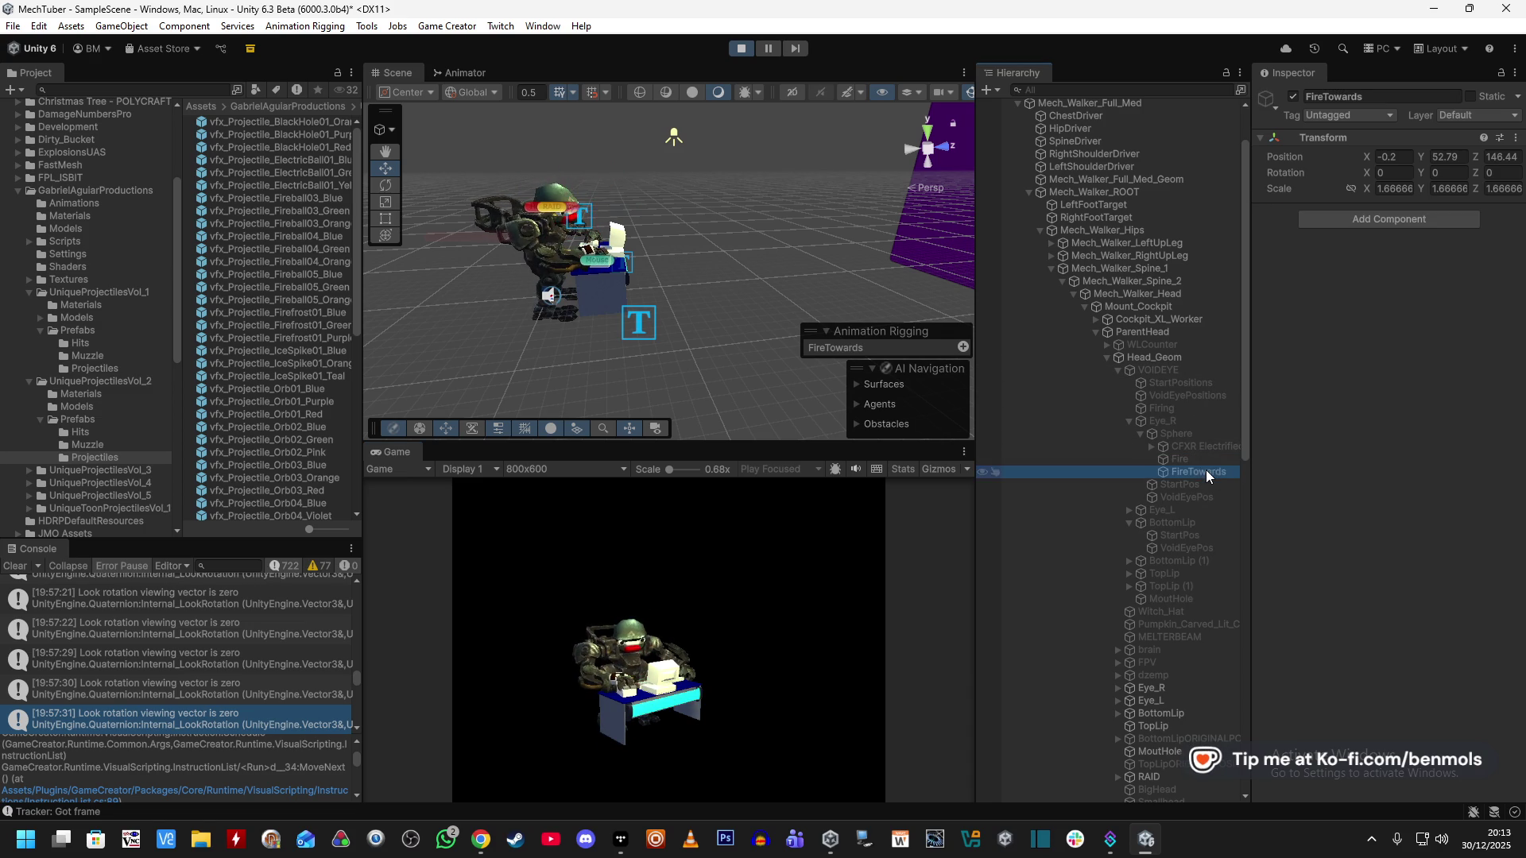
{"action": "key", "text": "f"}
{"action": "scroll", "coordinate": [812, 243], "scroll_direction": "down", "scroll_amount": 5}
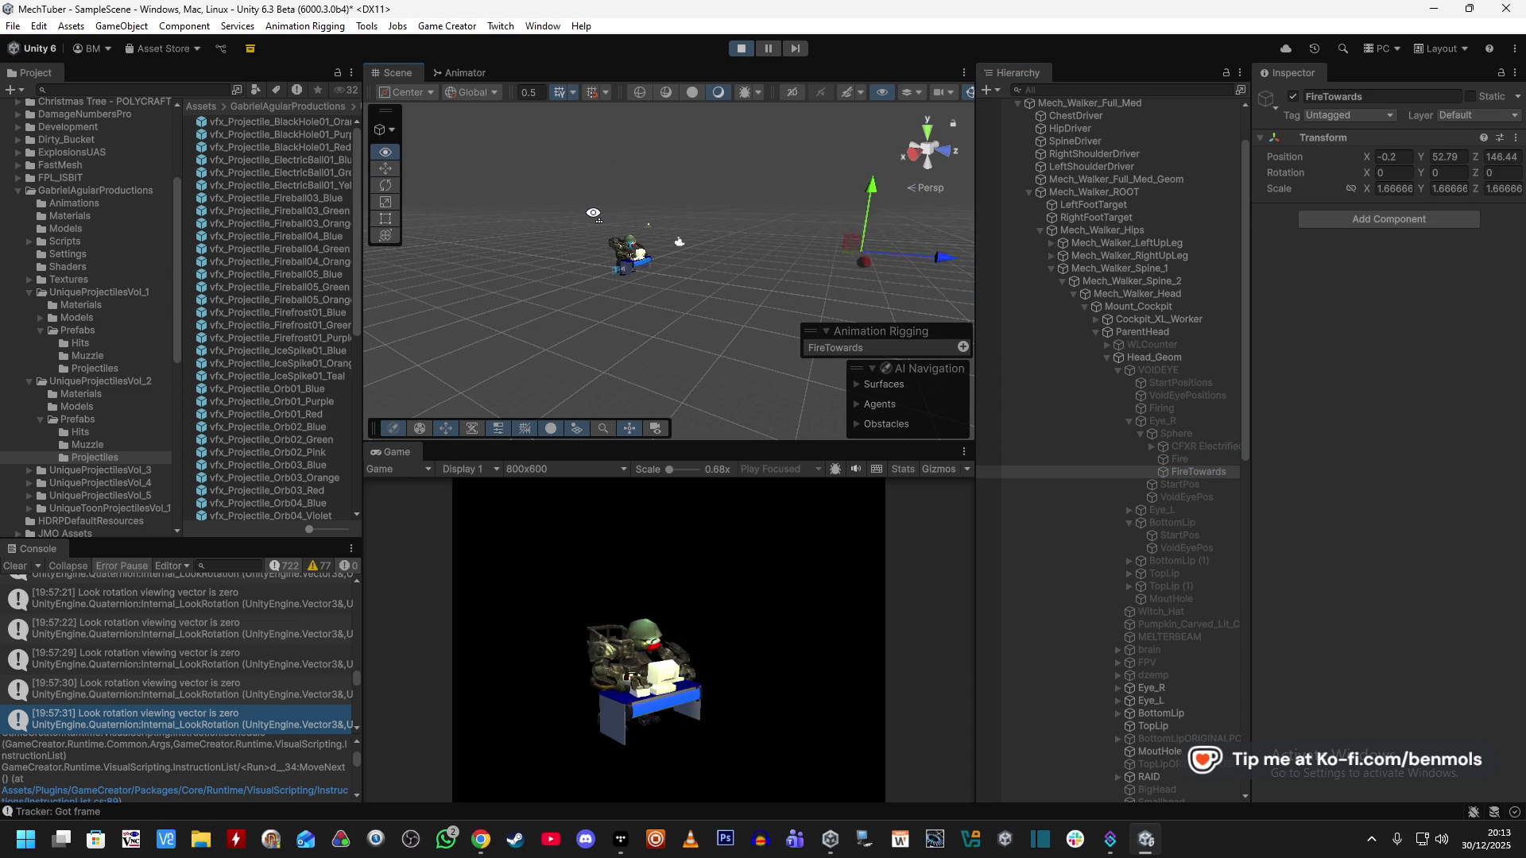
{"action": "left_click_drag", "start_coordinate": [812, 244], "coordinate": [550, 217]}
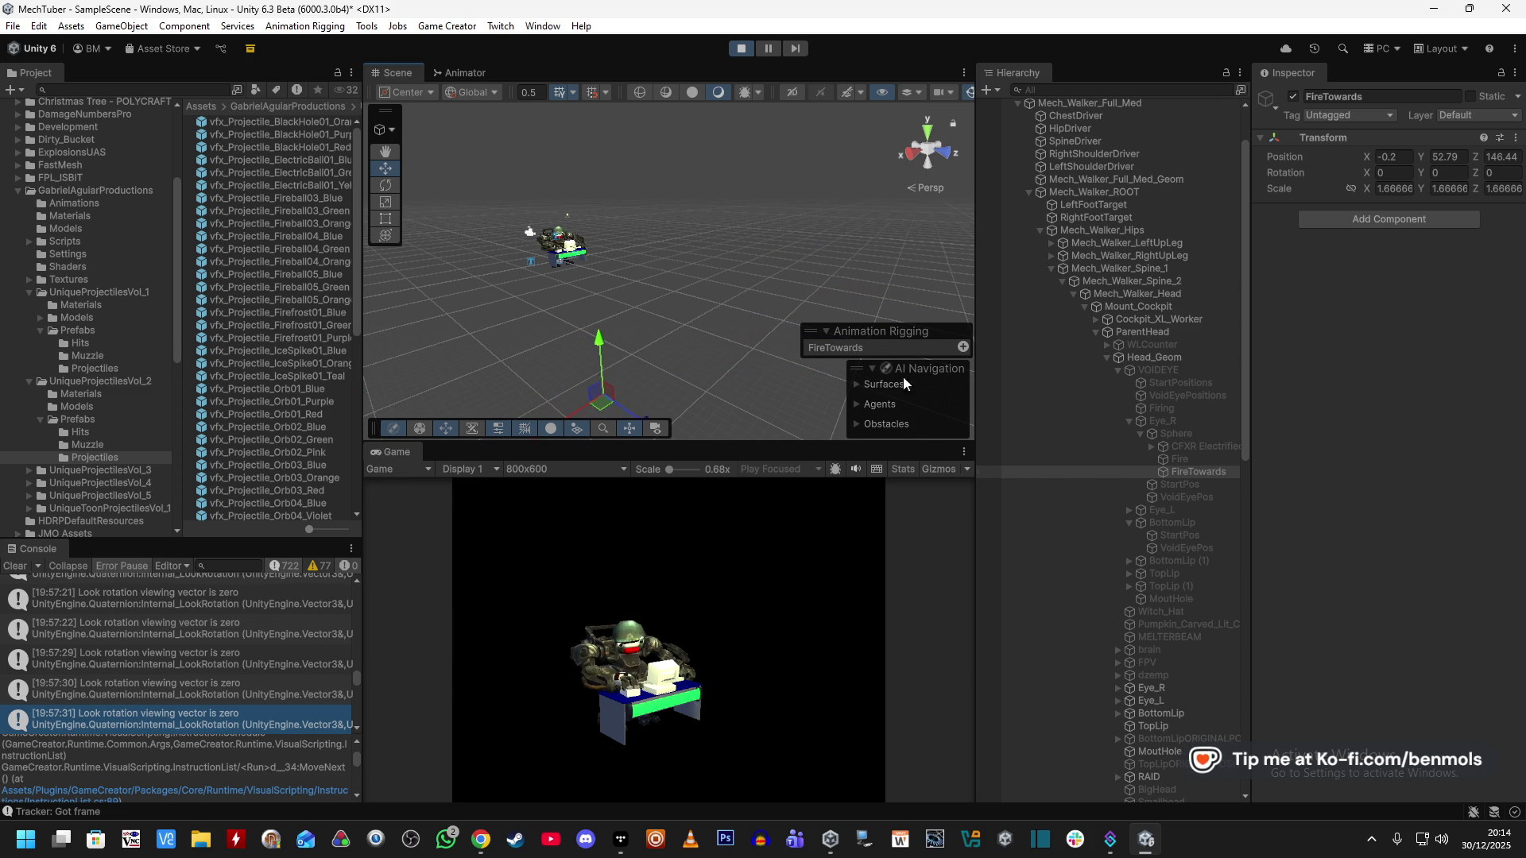
{"action": "scroll", "coordinate": [1093, 488], "scroll_direction": "down", "scroll_amount": 10}
{"action": "scroll", "coordinate": [1093, 488], "scroll_direction": "down", "scroll_amount": 4}
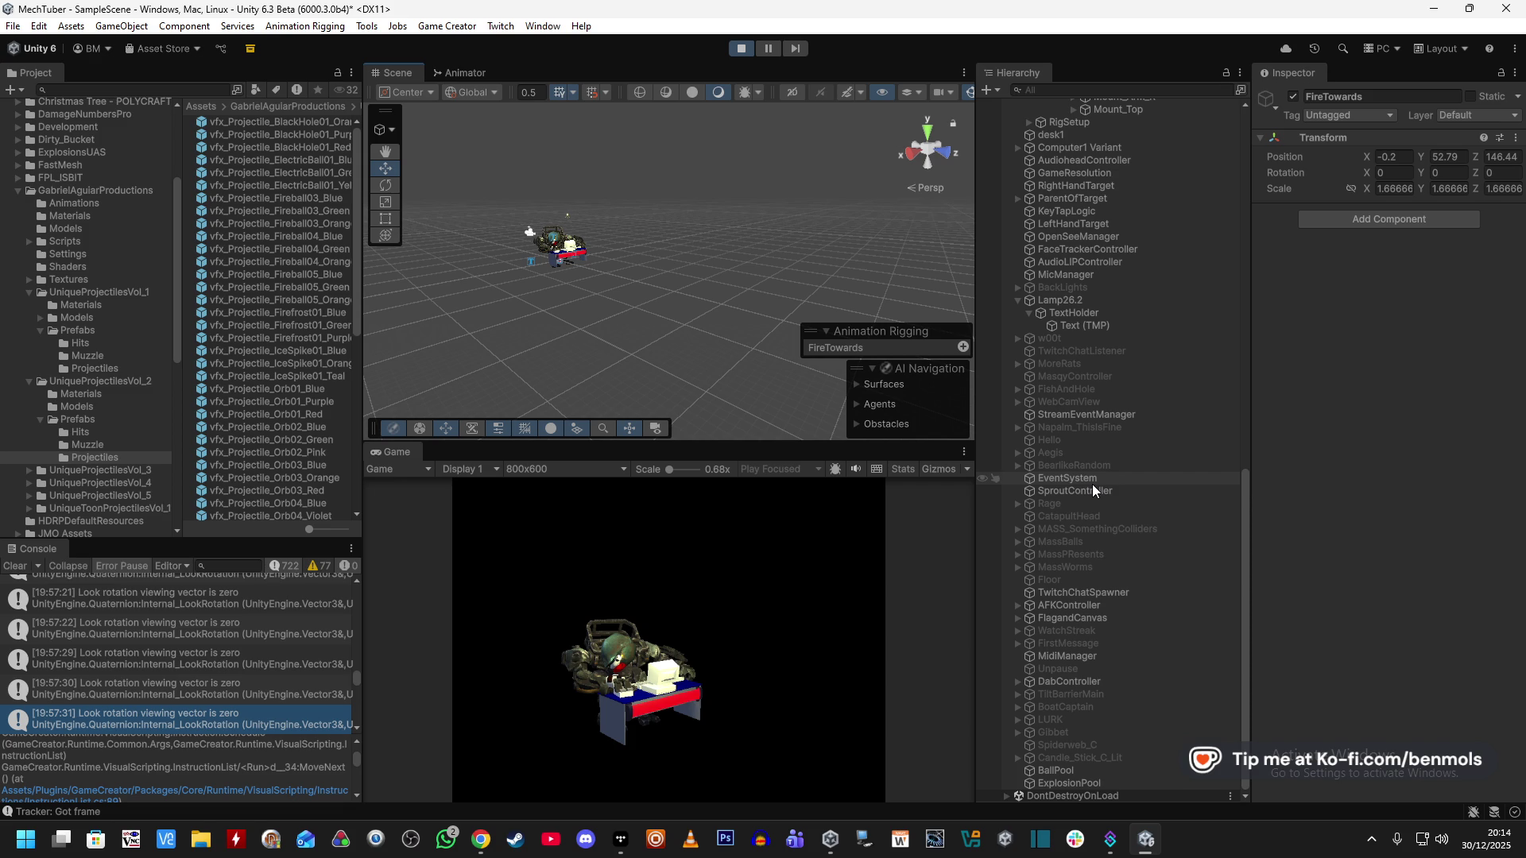
{"action": "left_click", "coordinate": [741, 45]}
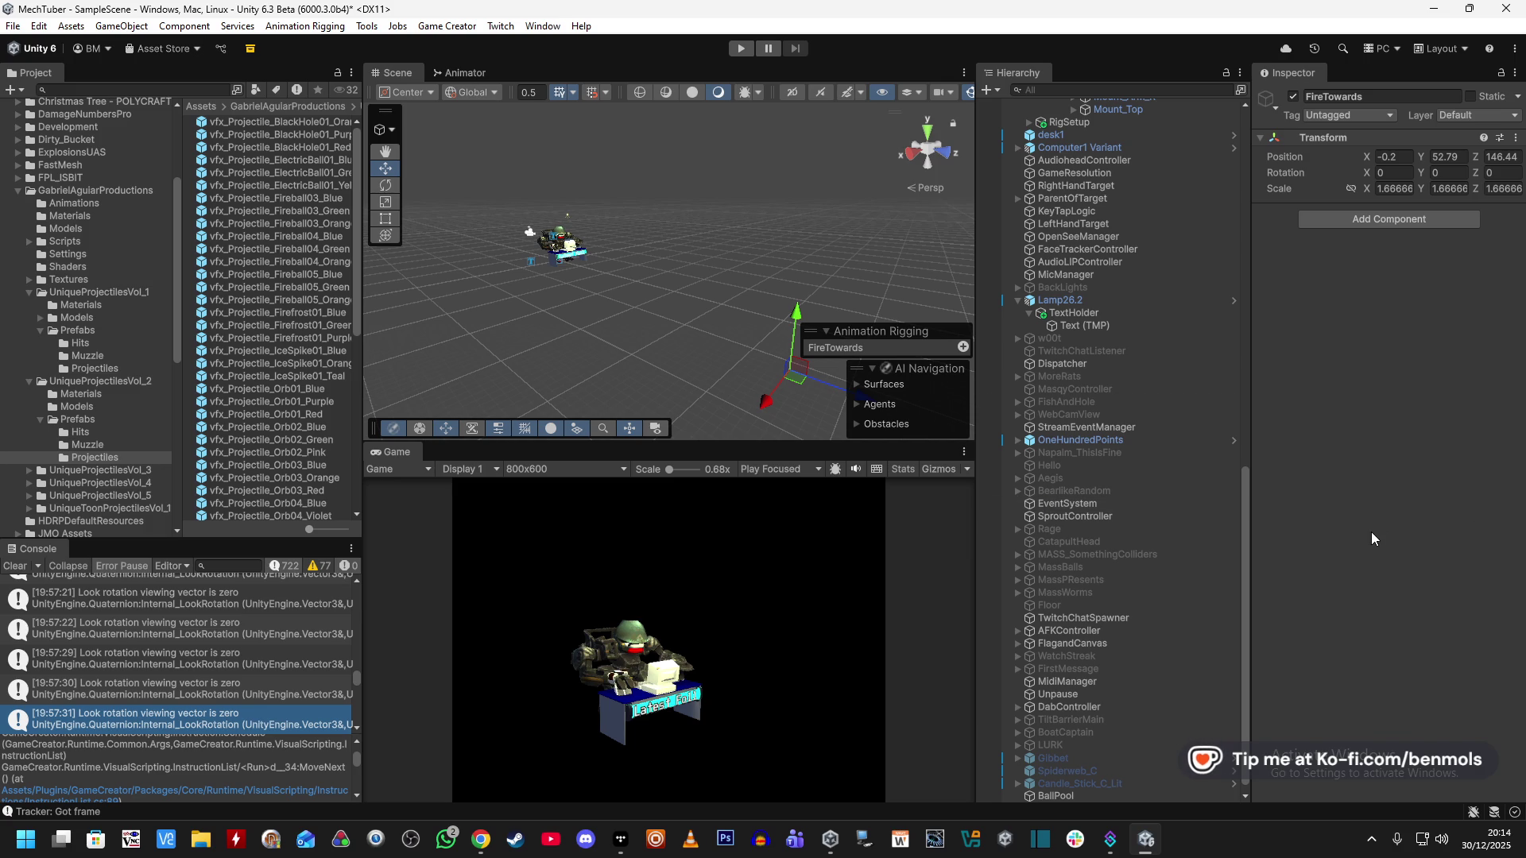
Open the ElectricBall01_Blue prefab and set its Trigger to run On Fixed Update.
{"action": "left_click", "coordinate": [331, 162]}
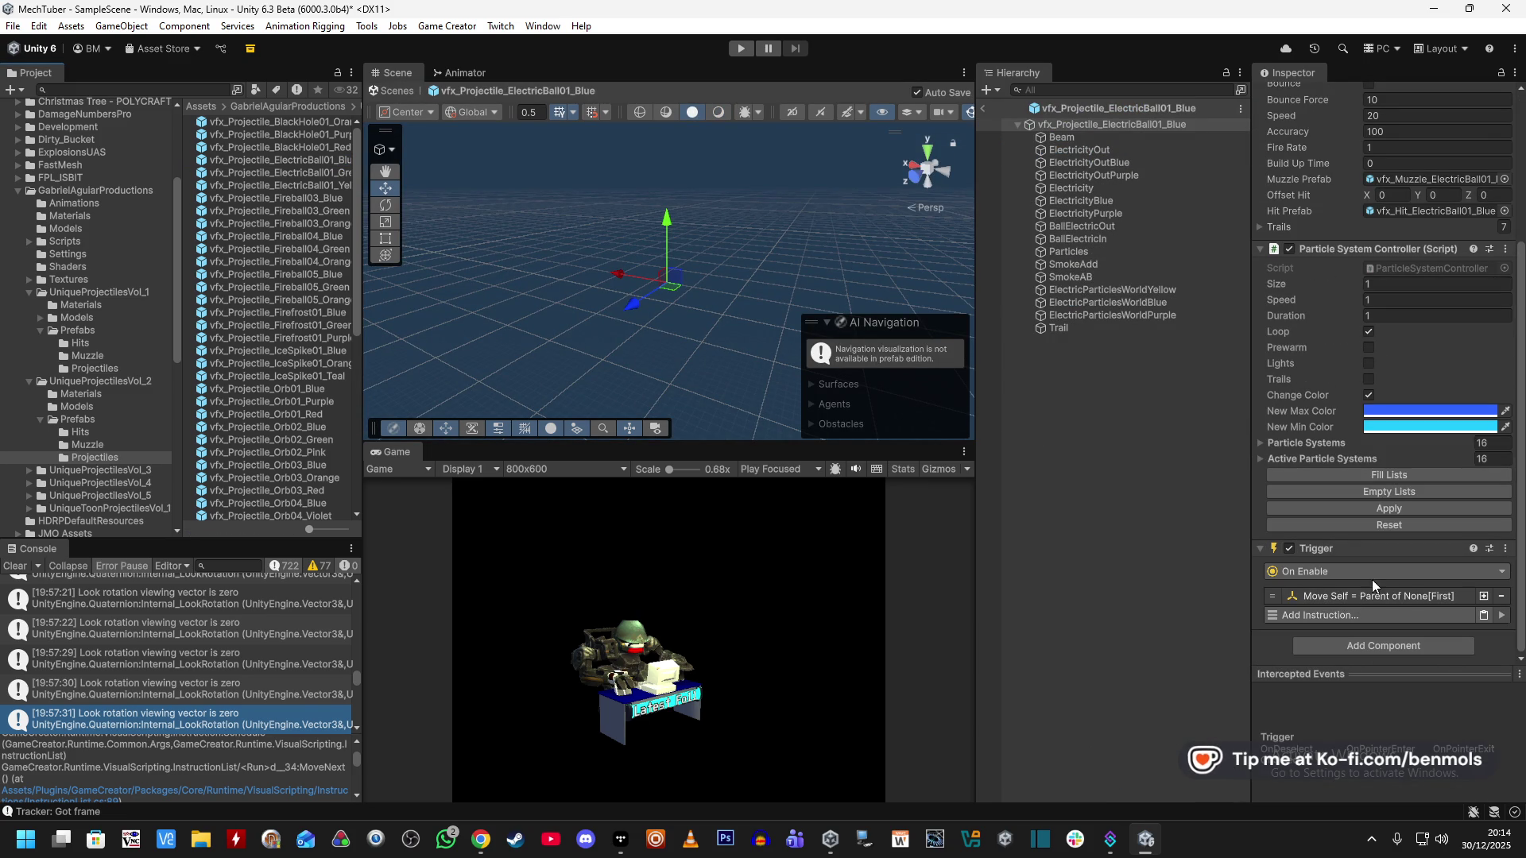
{"action": "left_click", "coordinate": [1375, 572]}
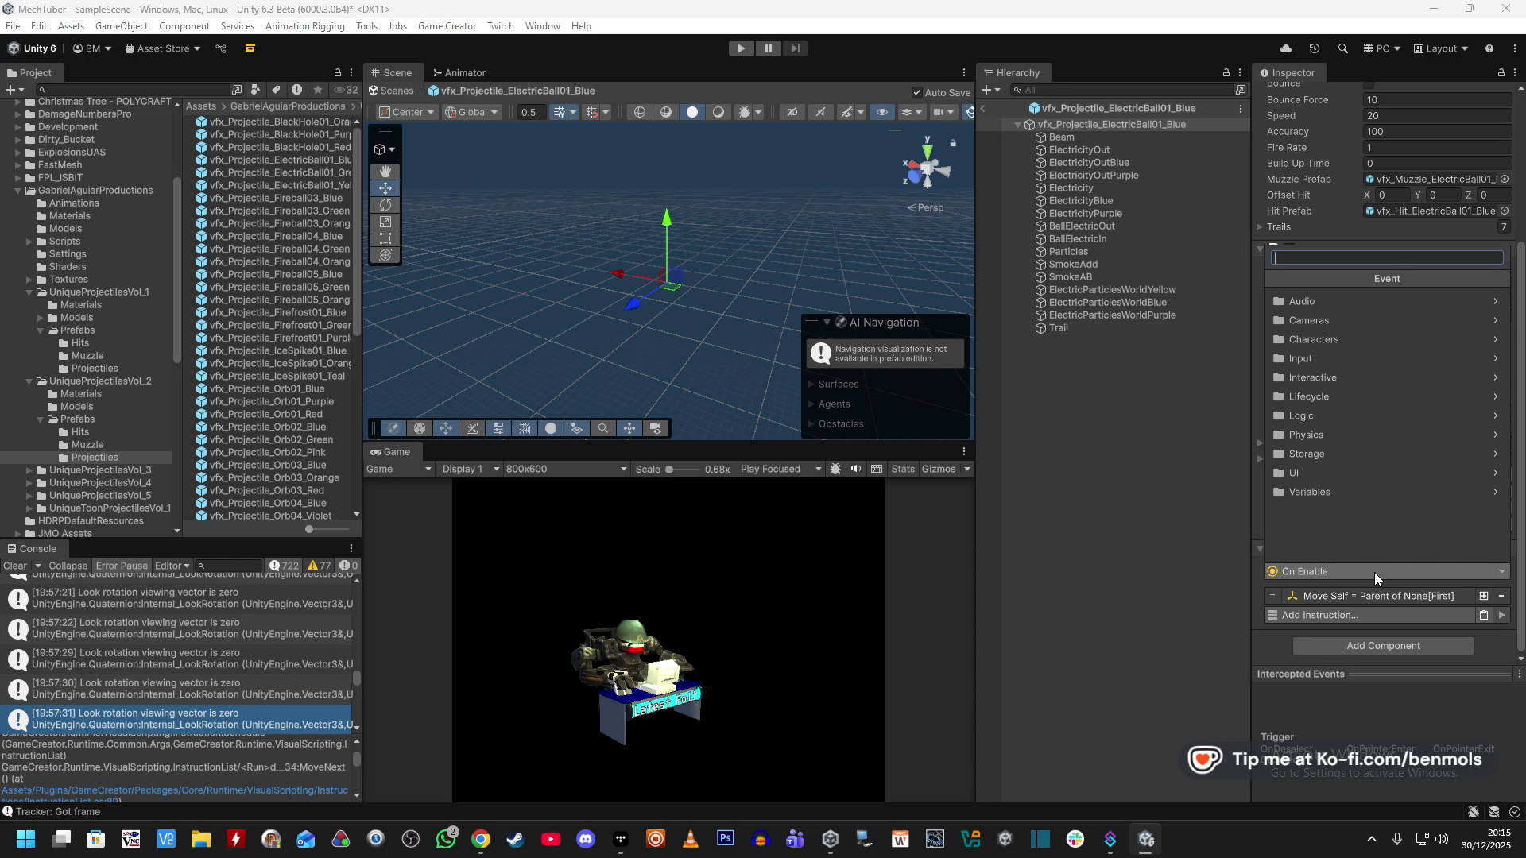
{"action": "type", "text": "update"}
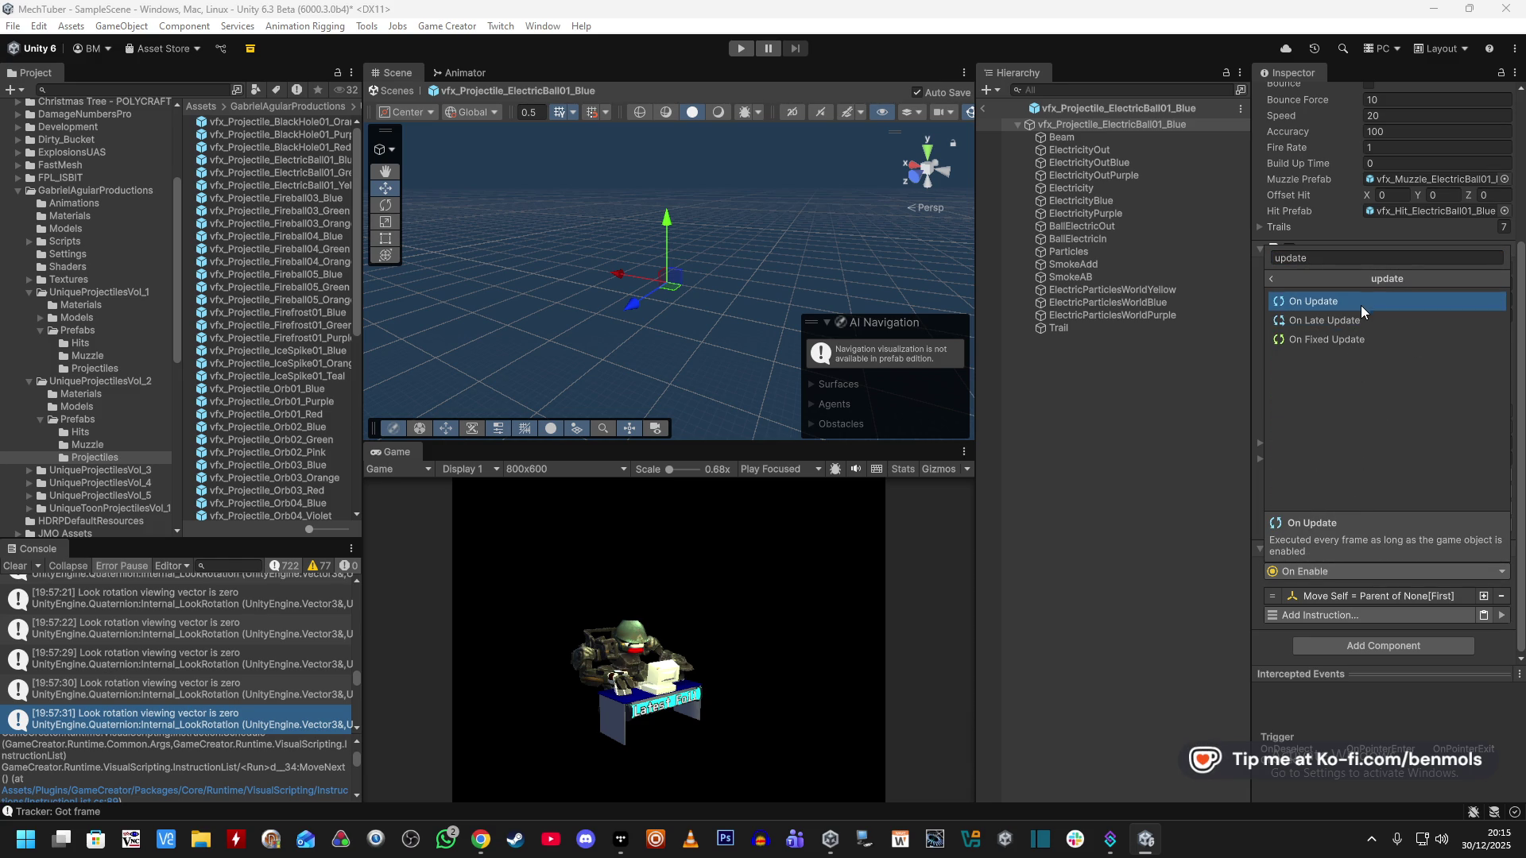
{"action": "left_click", "coordinate": [1343, 340]}
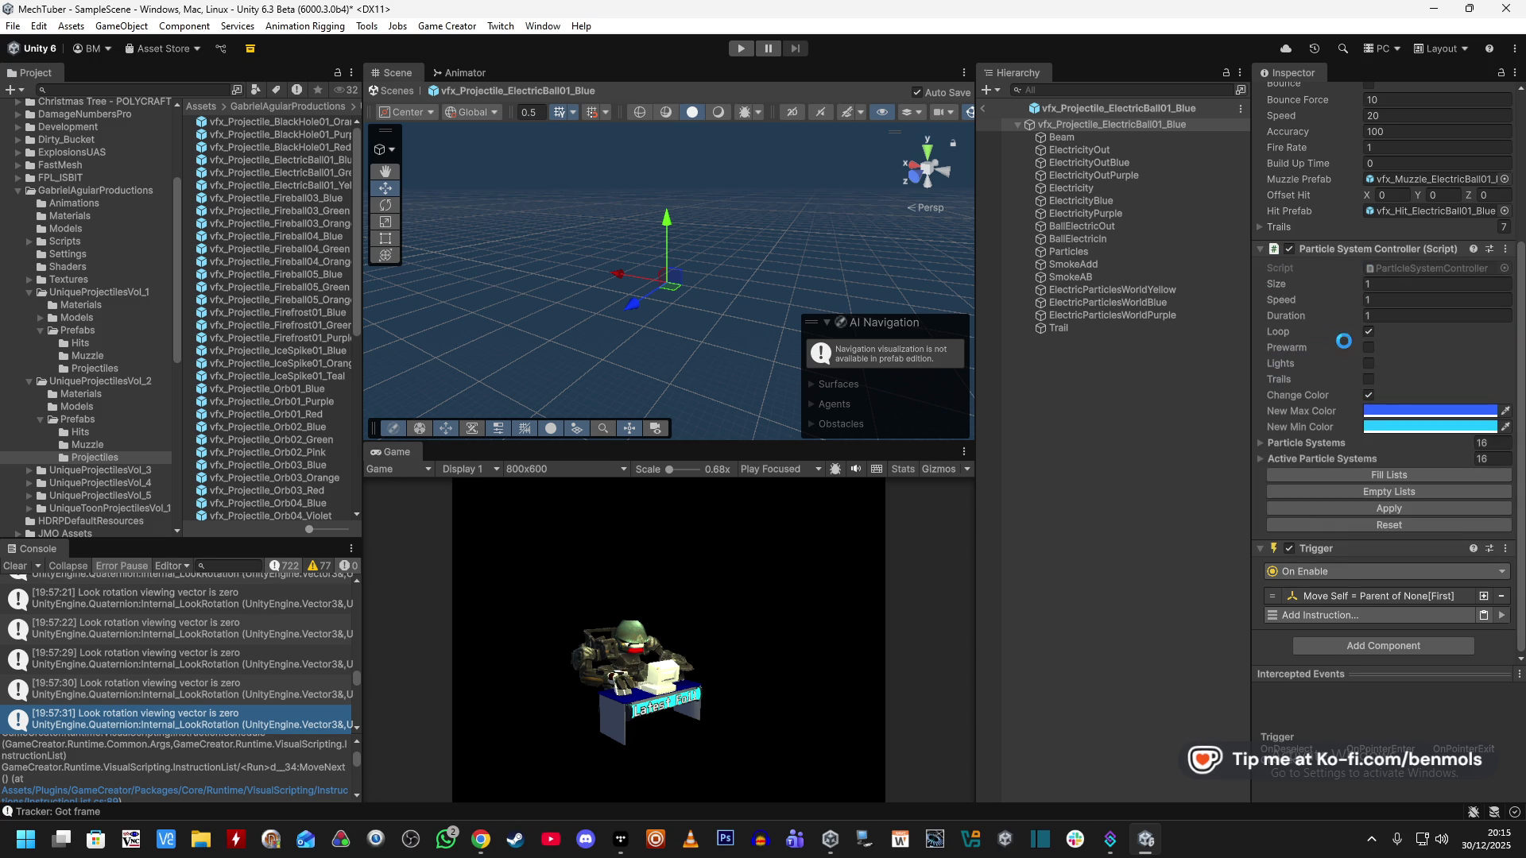
Replace the Move Self instruction with Add Force 3D, an Impulse of 10 to Self.
{"action": "left_click", "coordinate": [1354, 596]}
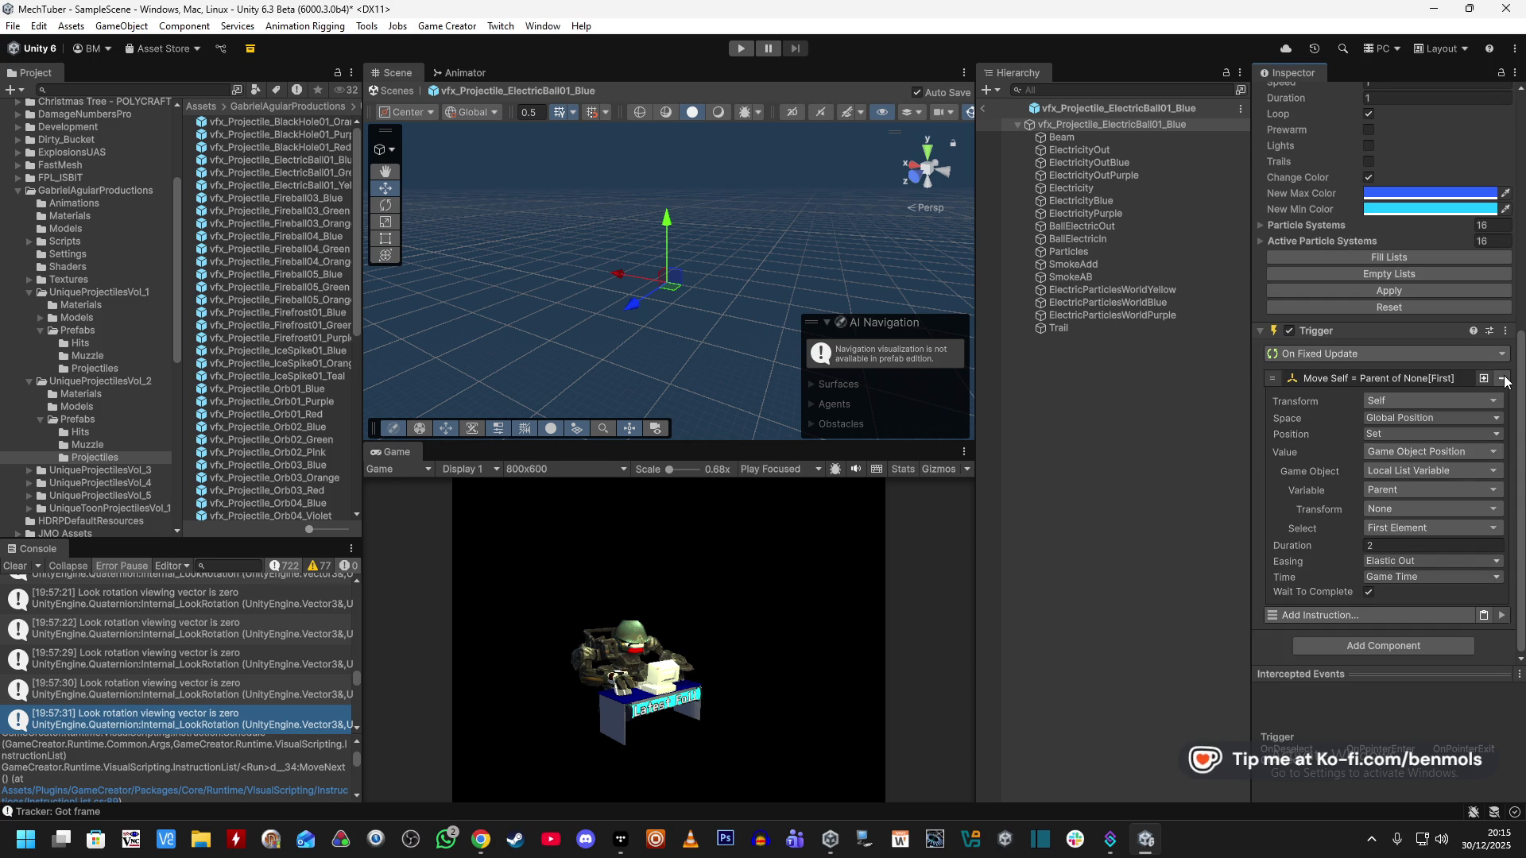
{"action": "key", "text": "ctrl+z"}
{"action": "left_click", "coordinate": [1334, 615]}
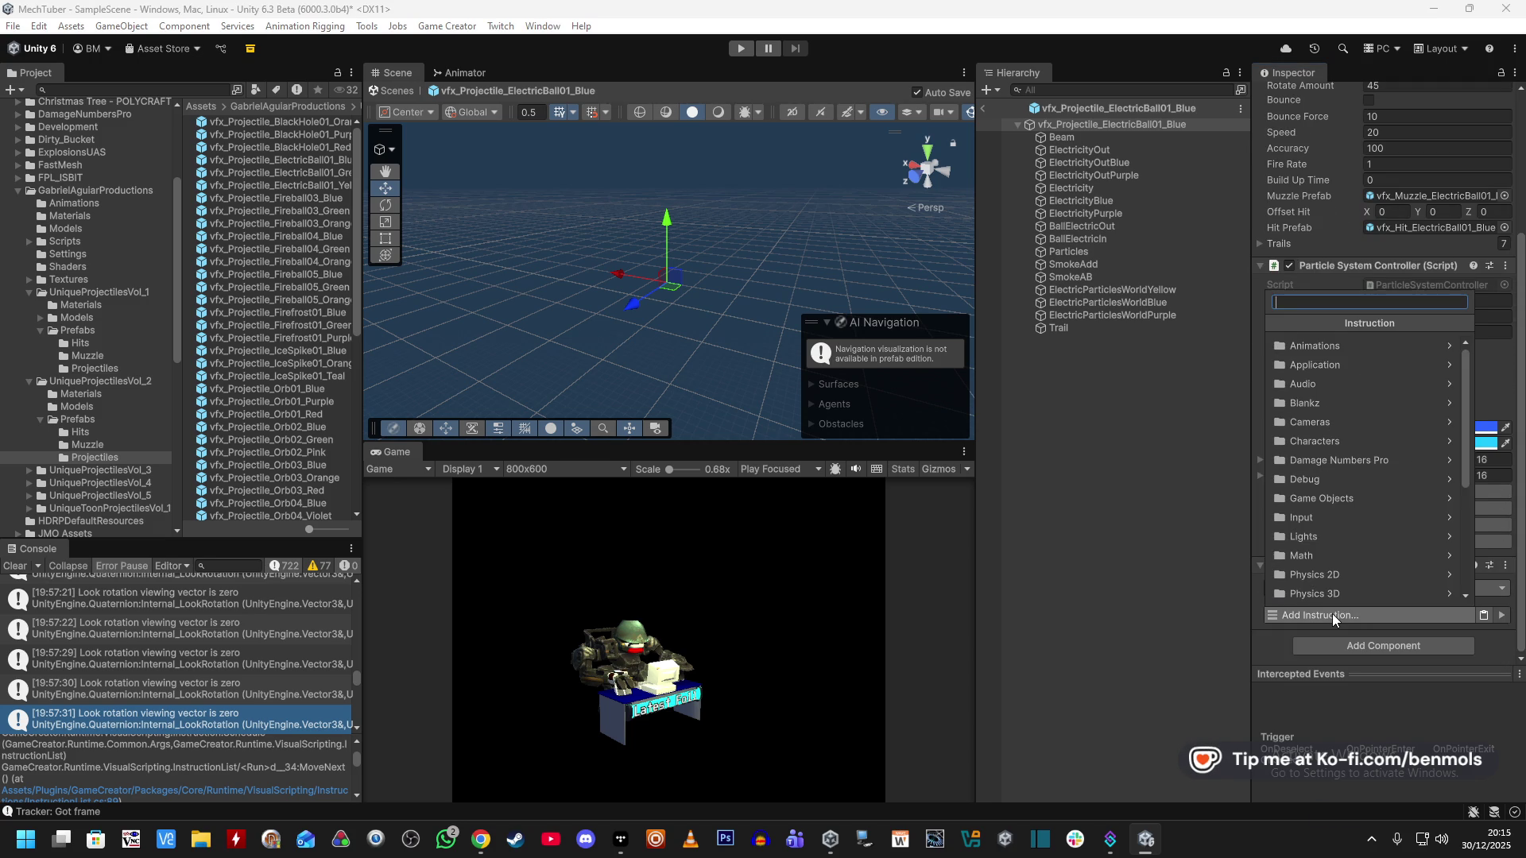
{"action": "type", "text": "for"}
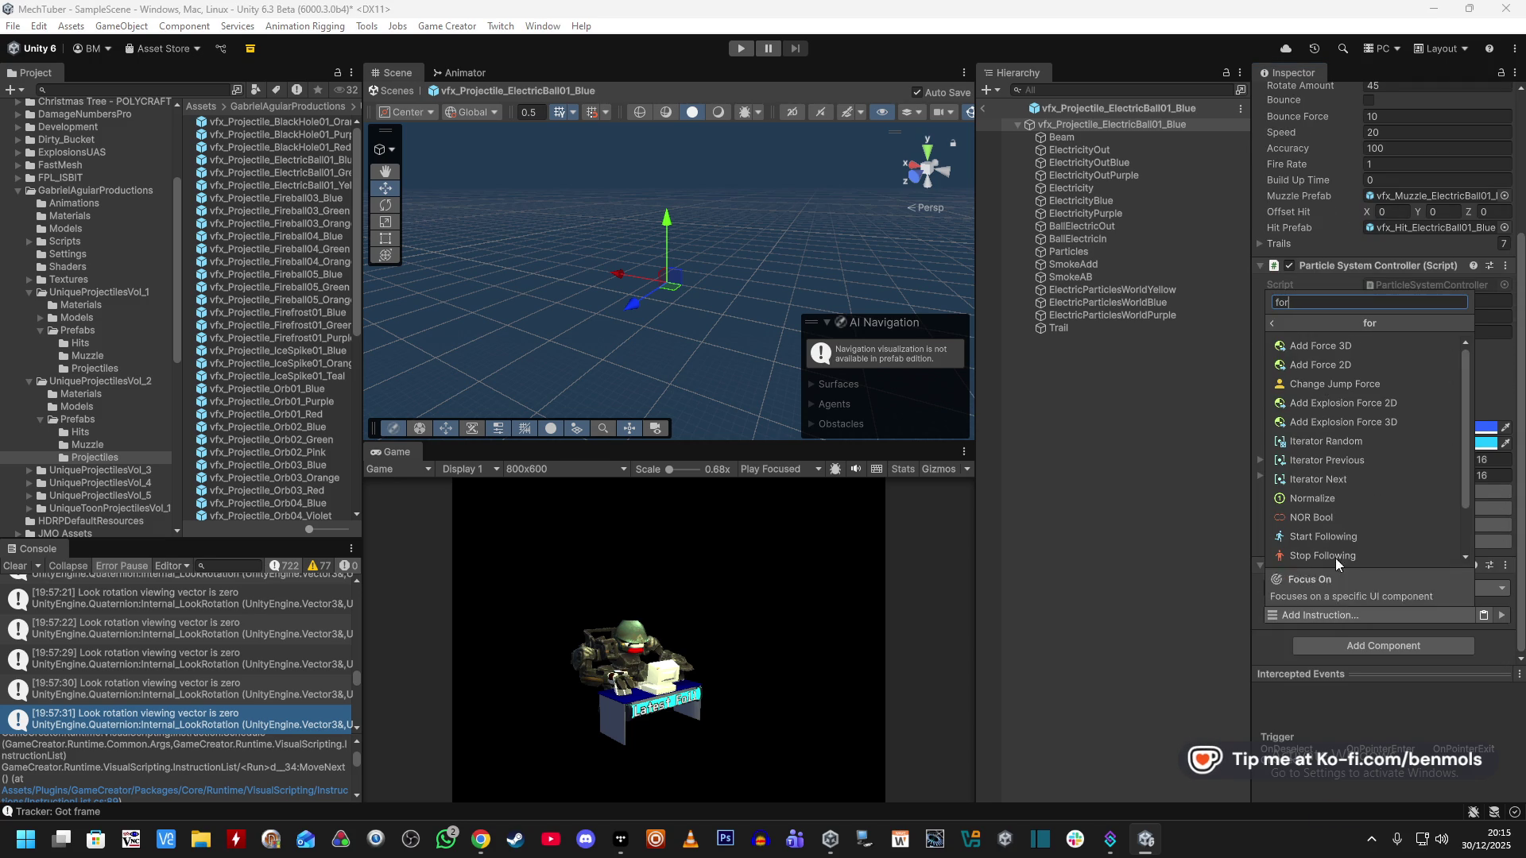
{"action": "left_click", "coordinate": [1335, 346]}
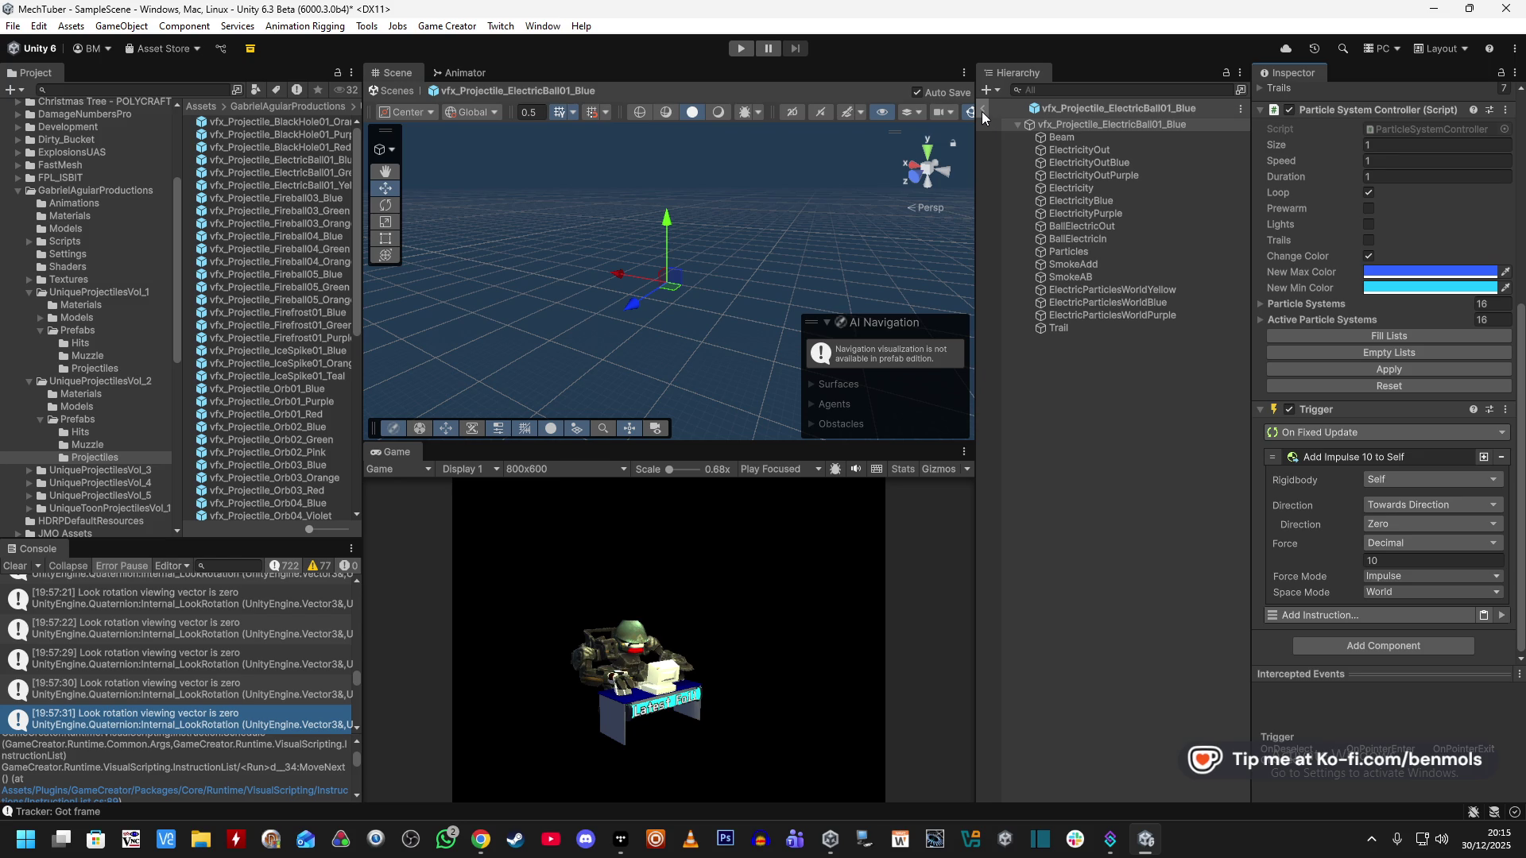
Back in the scene, delete FireTowards from under VOIDEYE, leaving Fire selected.
{"action": "key", "text": "Escape"}
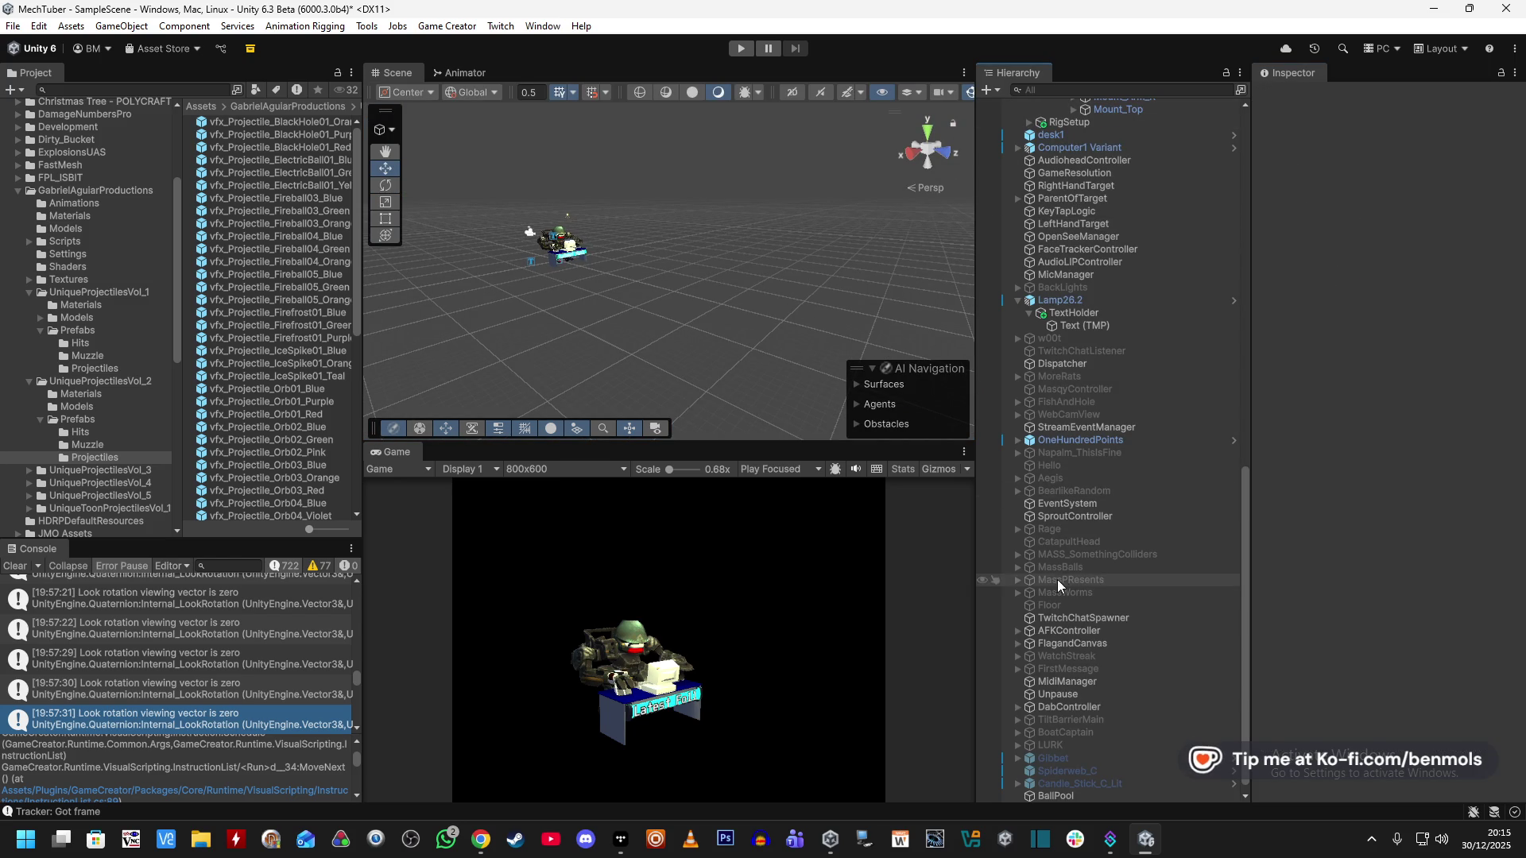
{"action": "scroll", "coordinate": [1103, 326], "scroll_direction": "up", "scroll_amount": 10}
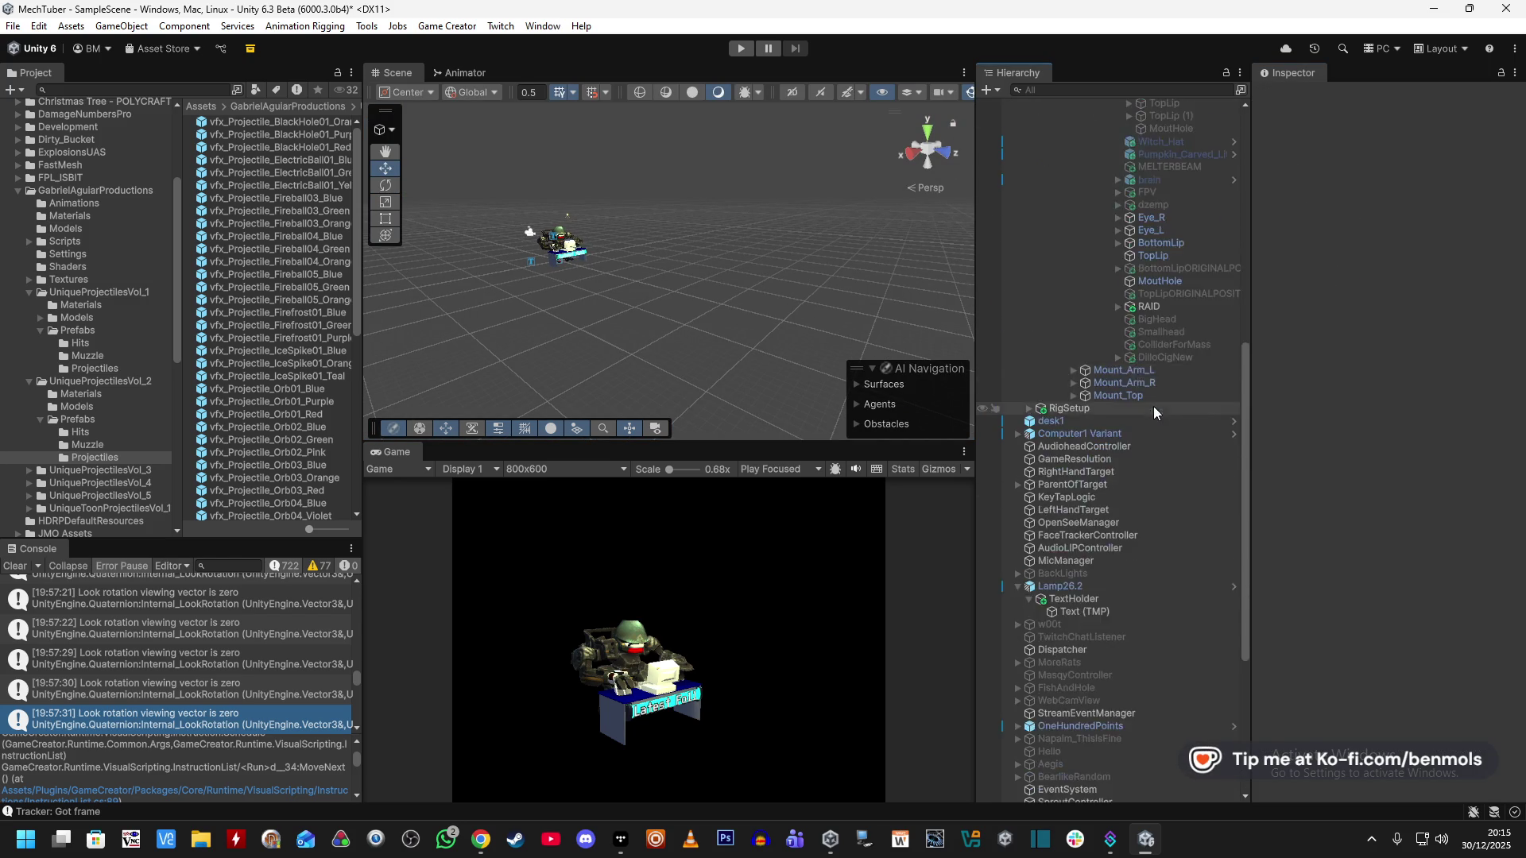
{"action": "left_click", "coordinate": [1160, 379]}
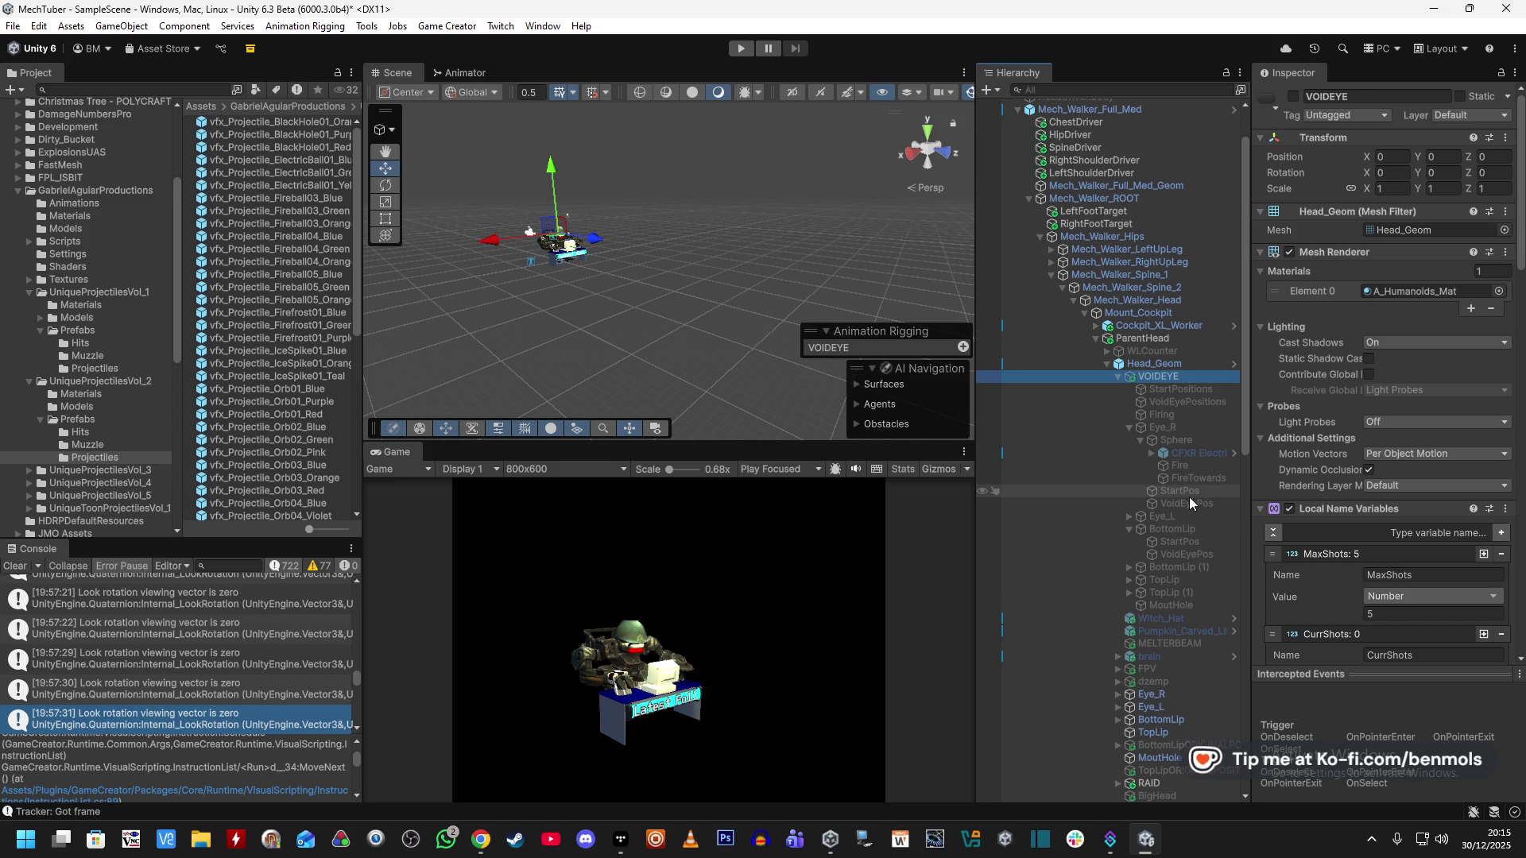
{"action": "left_click", "coordinate": [1198, 478]}
{"action": "key", "text": "Delete"}
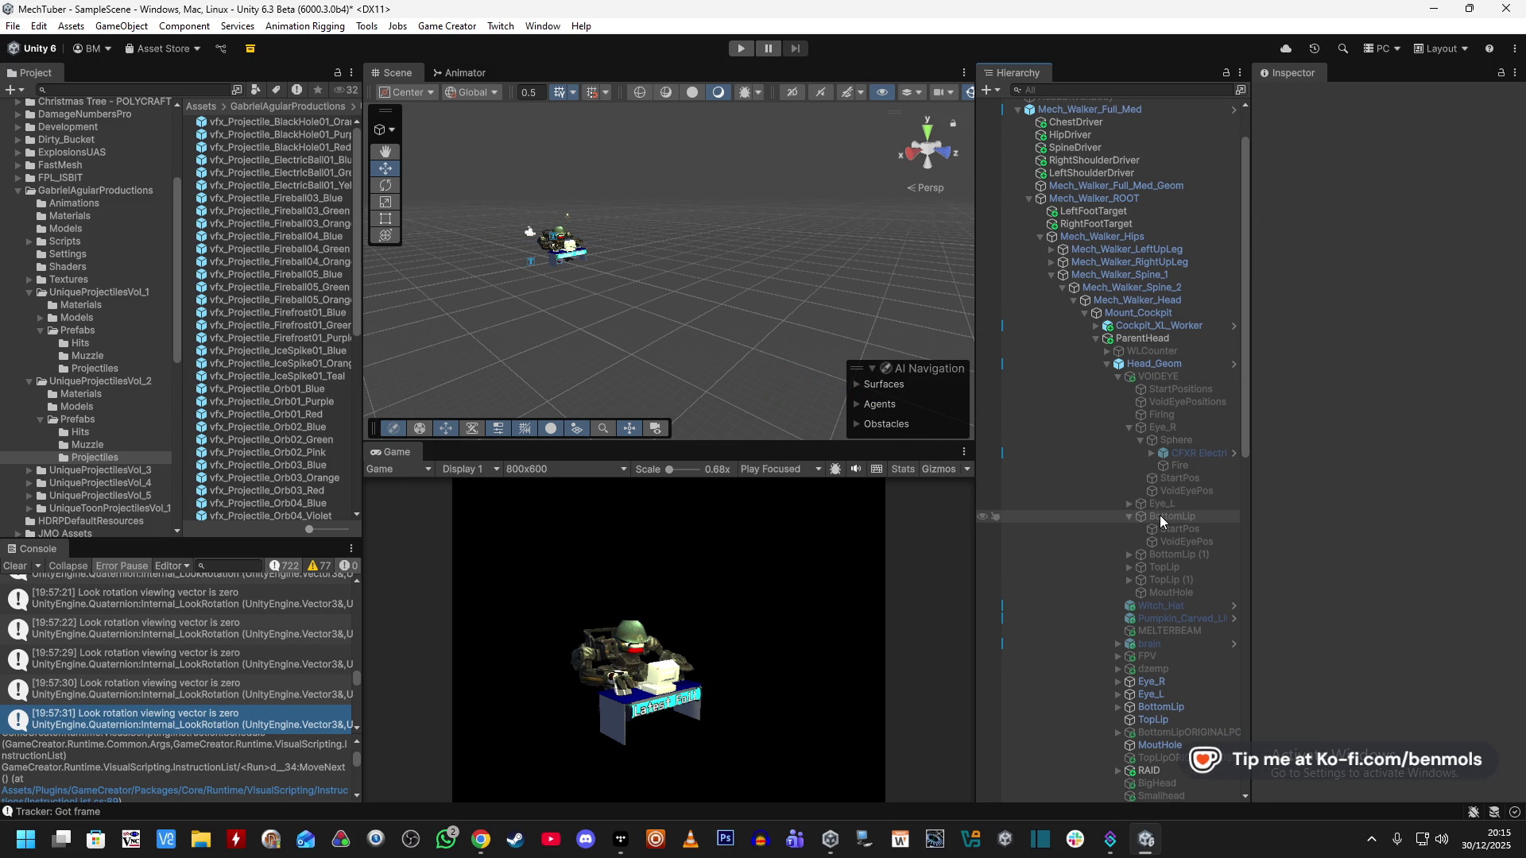
{"action": "left_click", "coordinate": [1191, 466]}
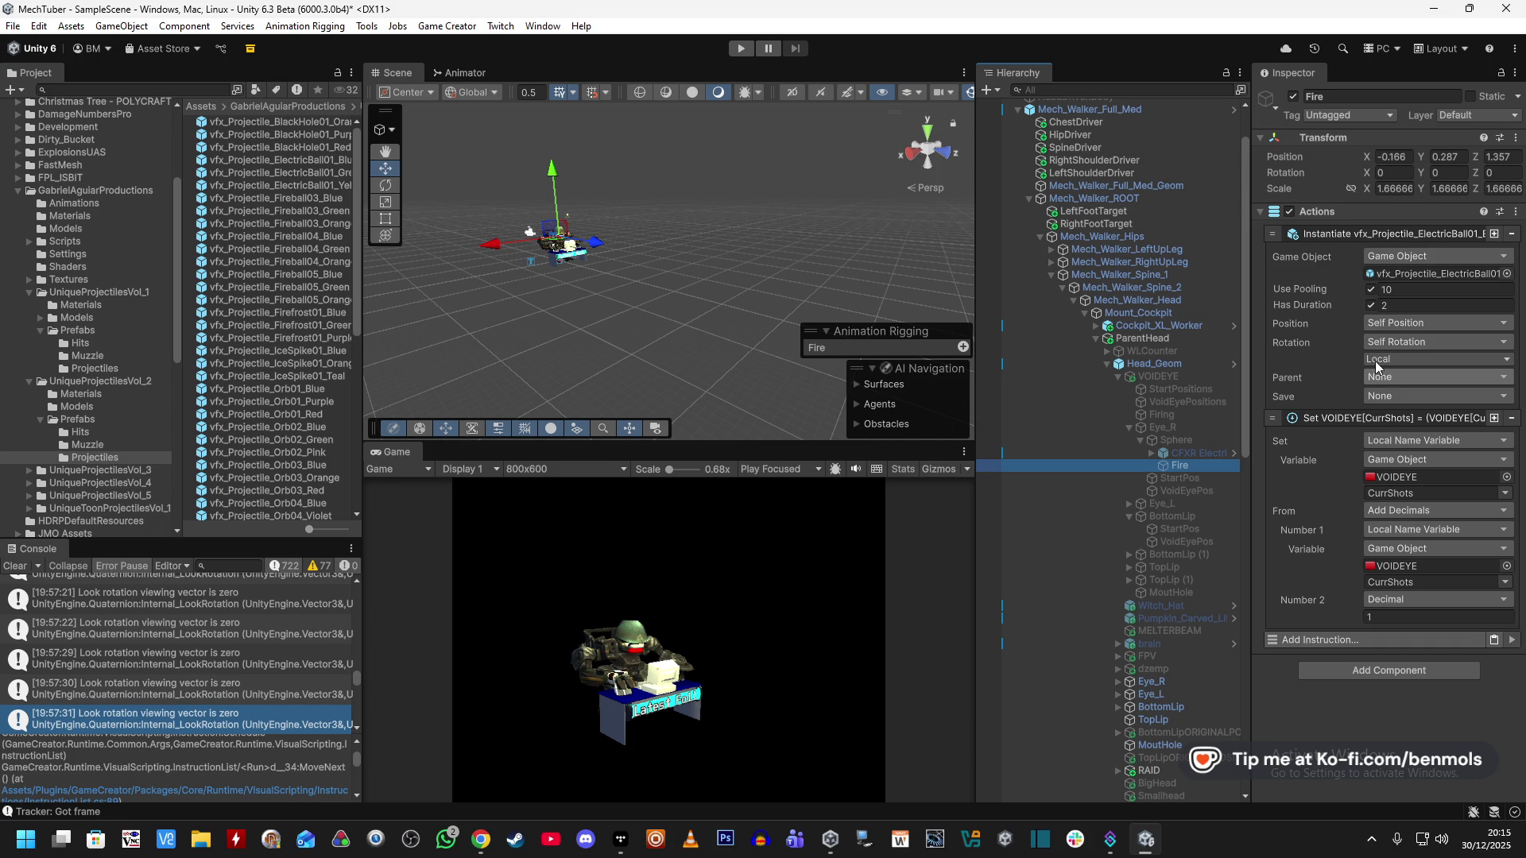
Start play mode, activate VOIDEYE, and expand a spawned vfx_Muzzle electric ball clone.
{"action": "left_click", "coordinate": [742, 47]}
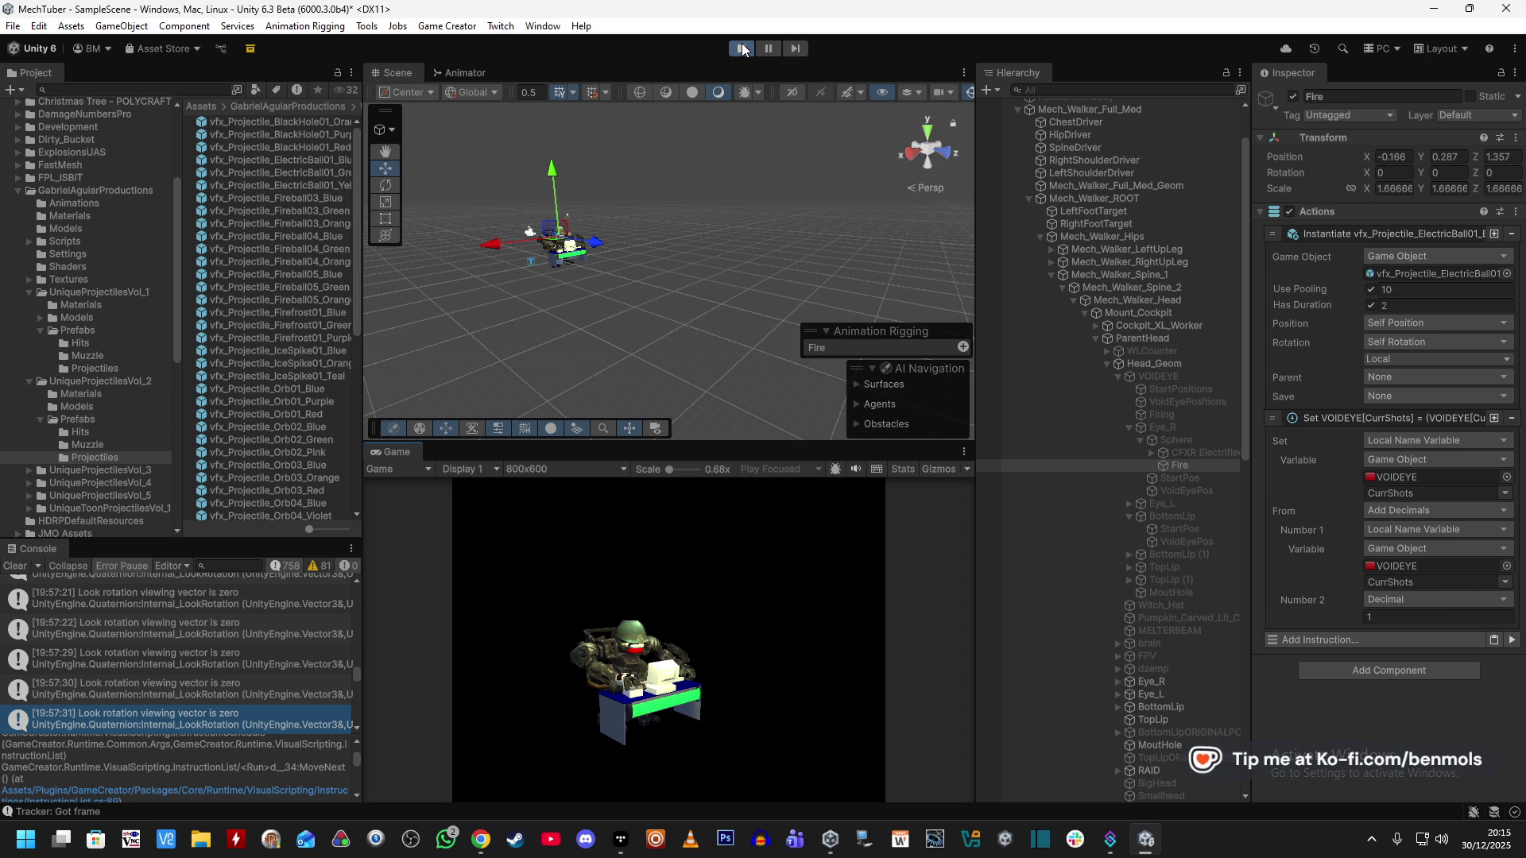
{"action": "left_click", "coordinate": [1185, 376]}
{"action": "left_click", "coordinate": [1293, 97]}
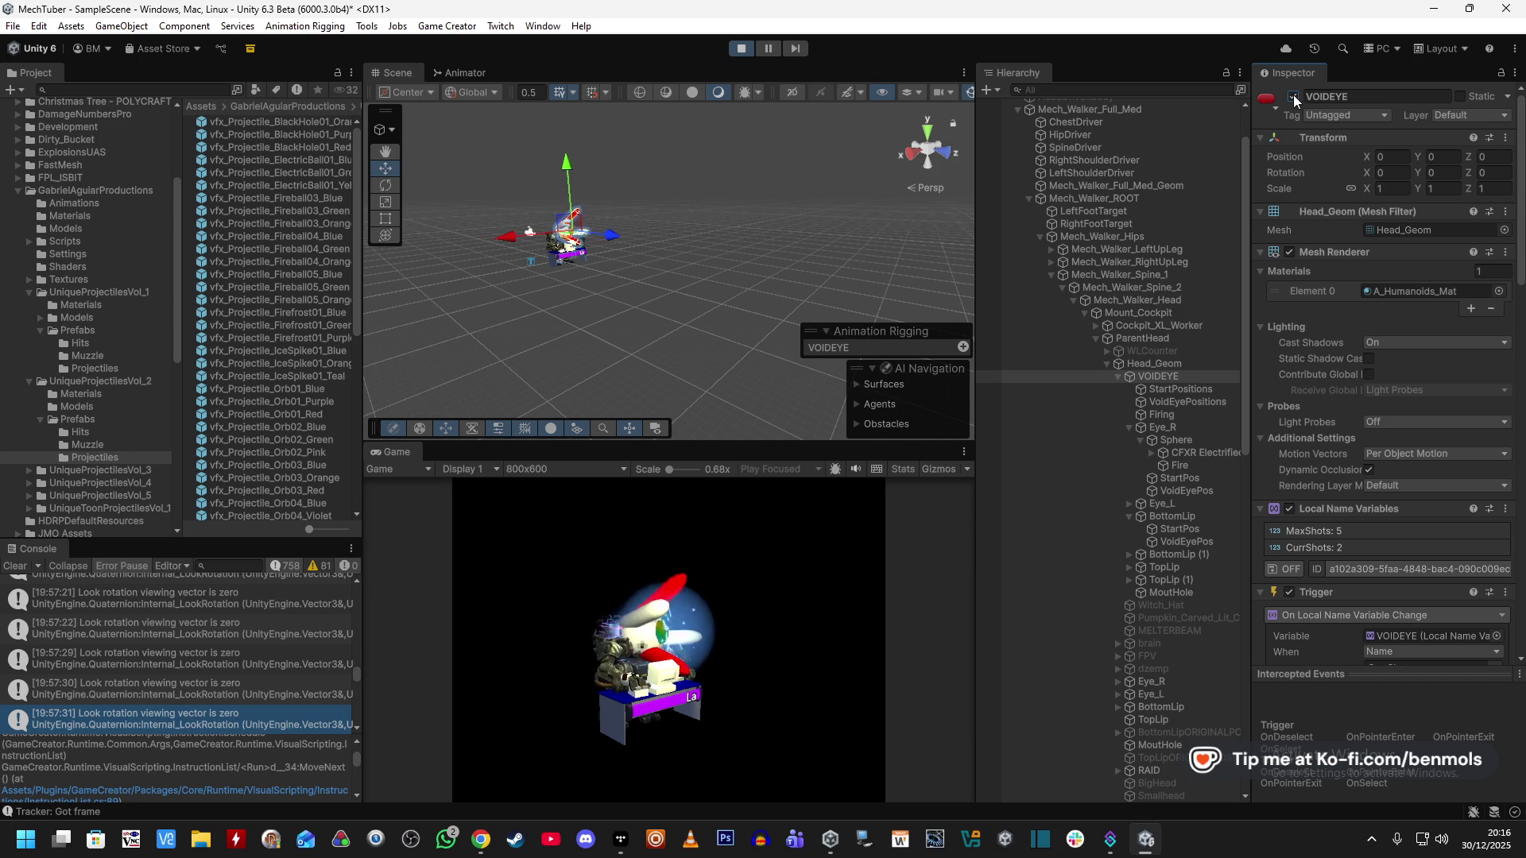
{"action": "scroll", "coordinate": [1189, 646], "scroll_direction": "down", "scroll_amount": 15}
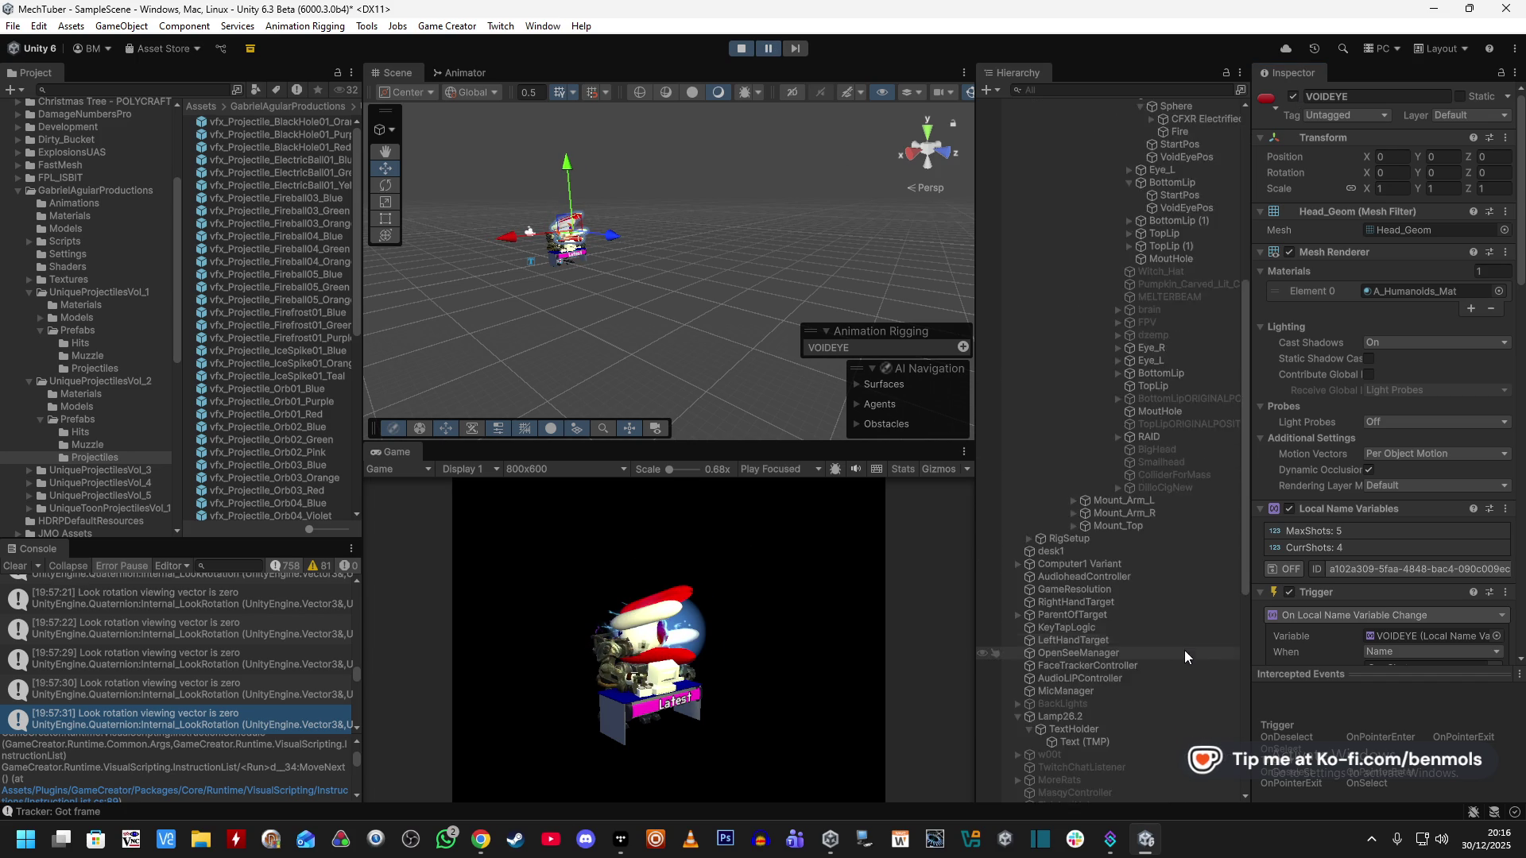
{"action": "left_click", "coordinate": [1136, 760]}
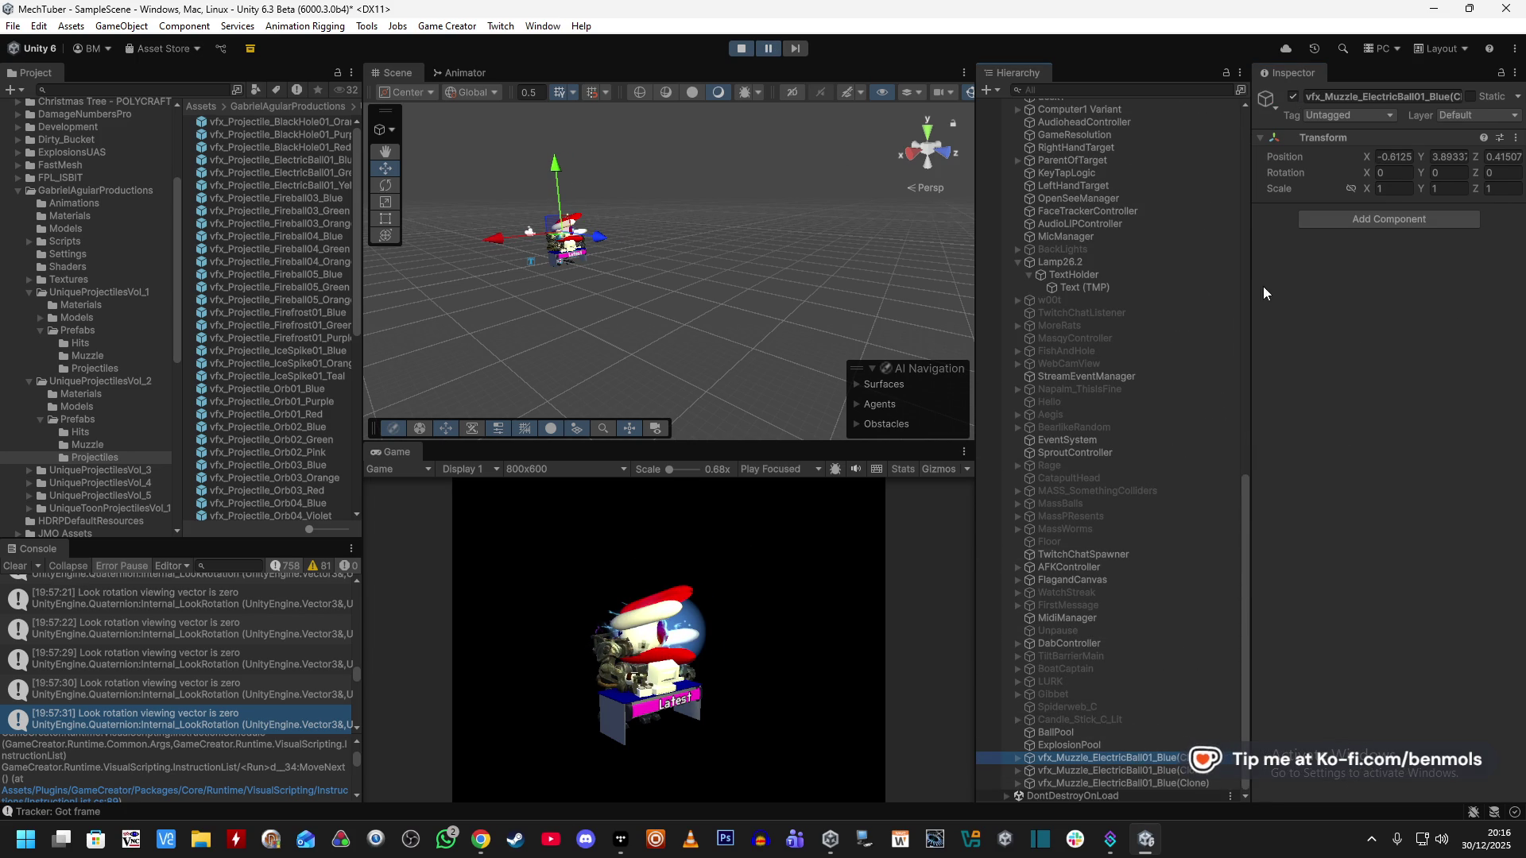
{"action": "left_click", "coordinate": [1017, 759]}
Inspect the muzzle's Beam, SmokeOut, SmokeAB, Shockwave and Electricity effects, then stop play mode.
{"action": "left_click", "coordinate": [1076, 680]}
{"action": "left_click", "coordinate": [1071, 698]}
{"action": "scroll", "coordinate": [1333, 536], "scroll_direction": "down", "scroll_amount": 2}
{"action": "left_click", "coordinate": [1094, 707]}
{"action": "left_click", "coordinate": [1085, 718]}
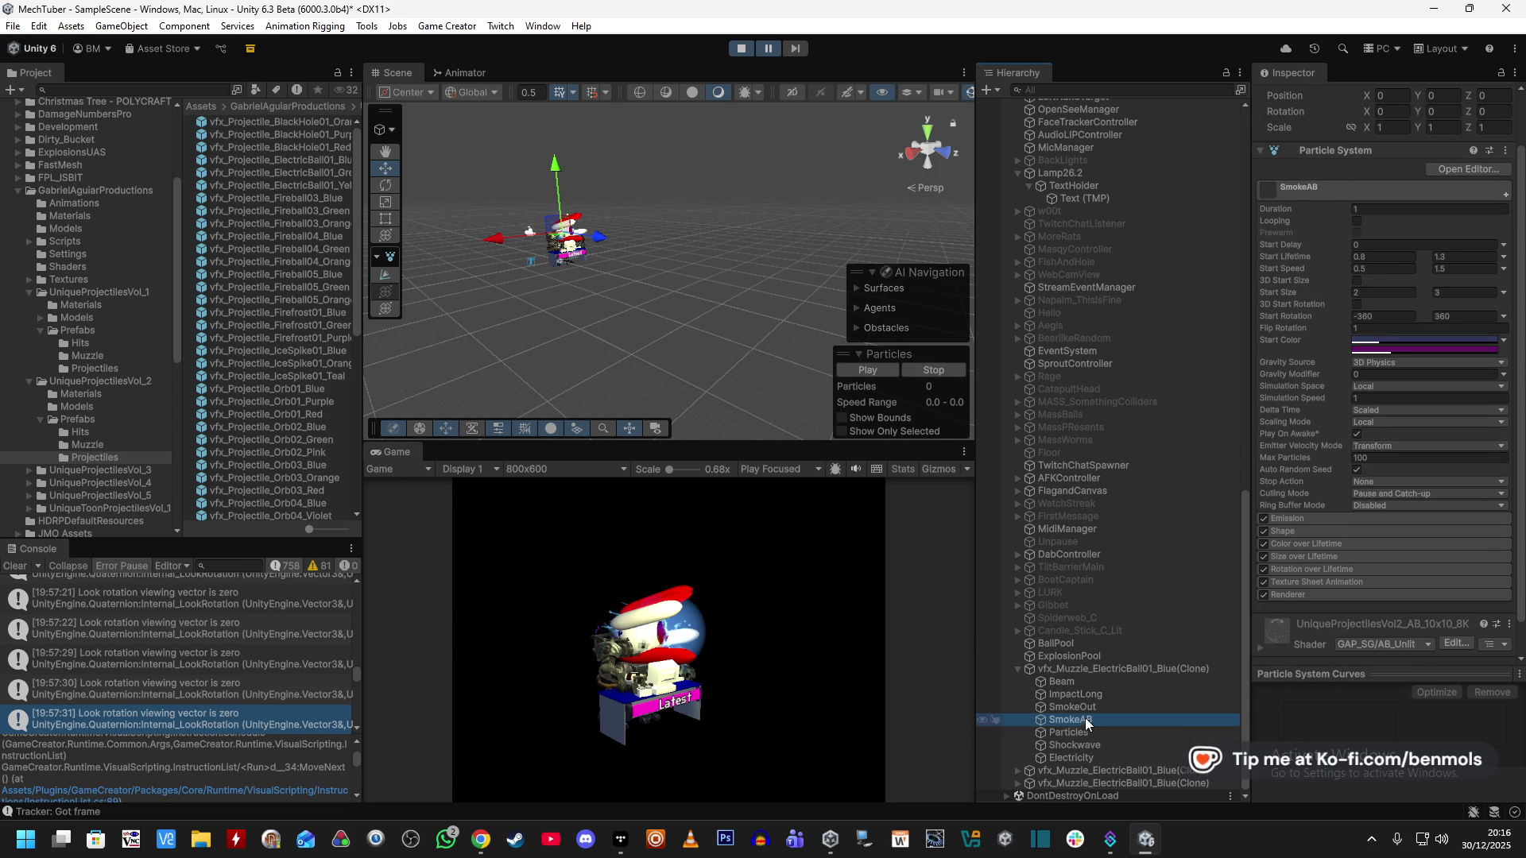
{"action": "left_click", "coordinate": [1075, 743]}
{"action": "left_click", "coordinate": [1075, 756]}
{"action": "left_click", "coordinate": [1073, 683]}
{"action": "left_click", "coordinate": [1084, 668]}
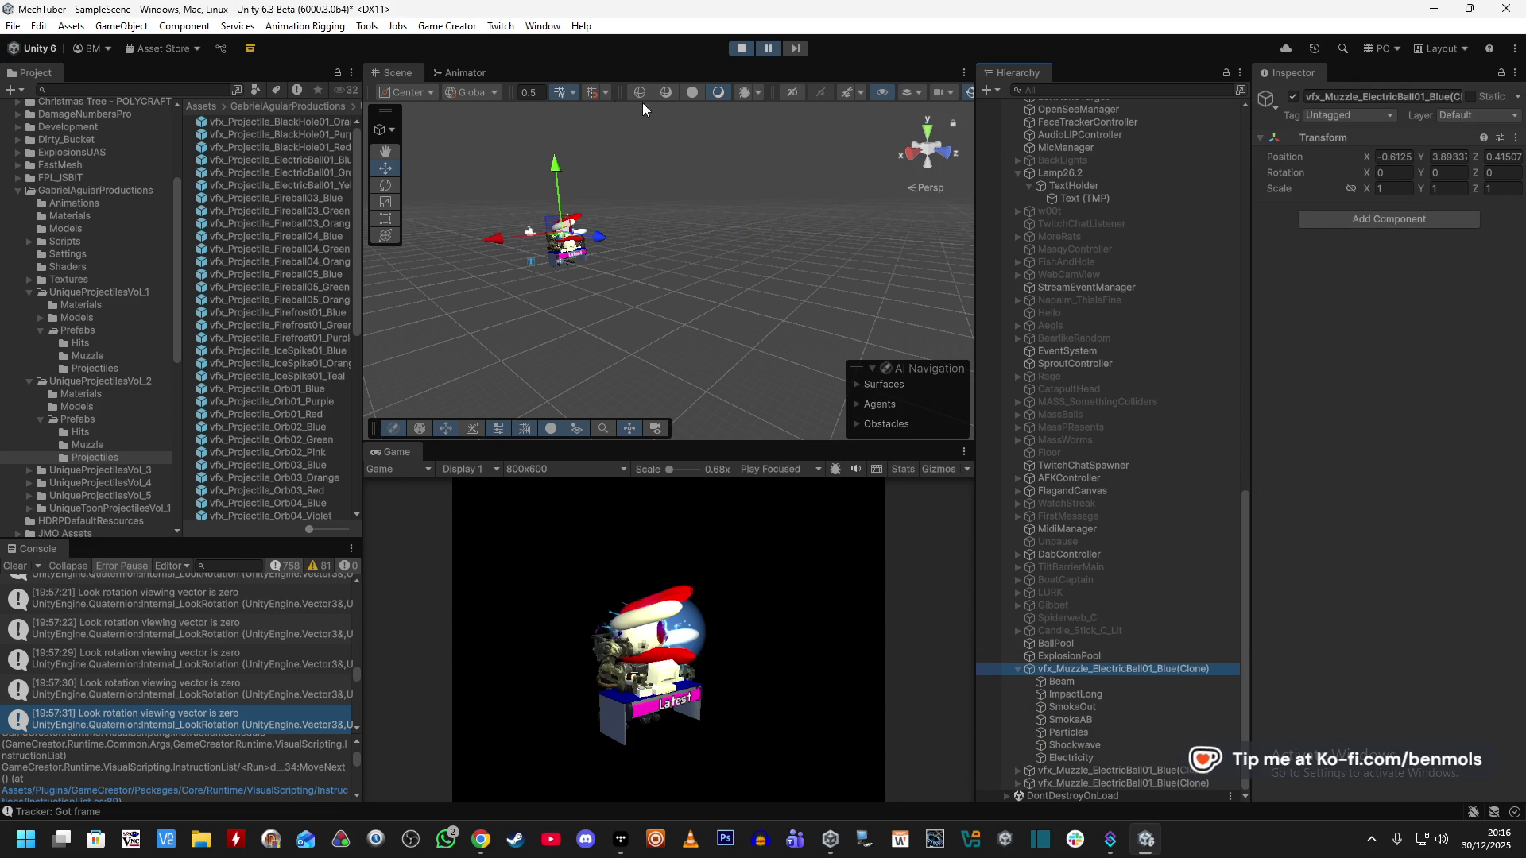
{"action": "left_click", "coordinate": [740, 47]}
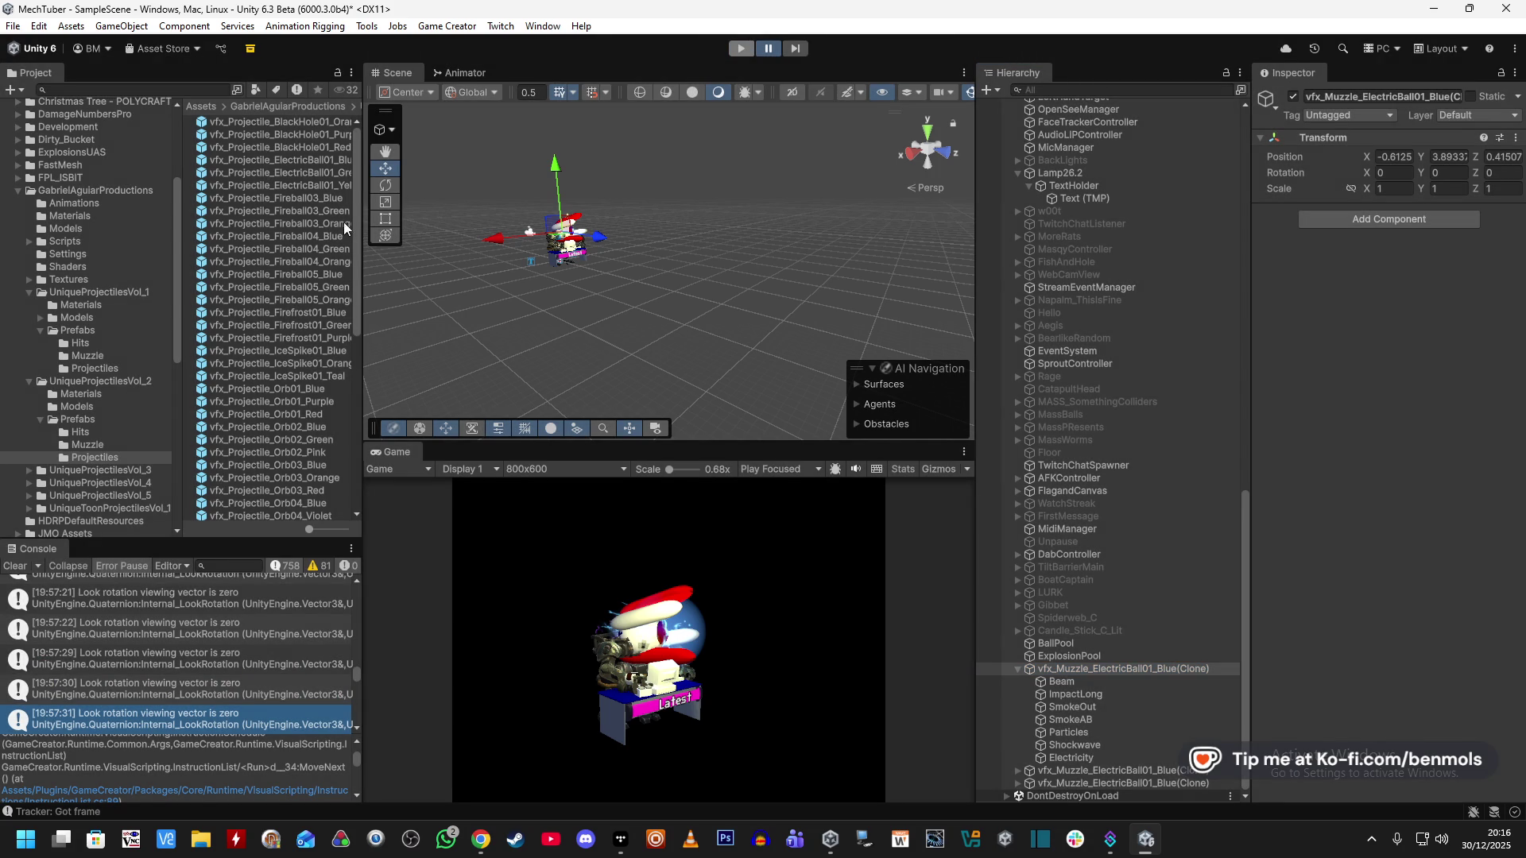
{"action": "double_click", "coordinate": [328, 161]}
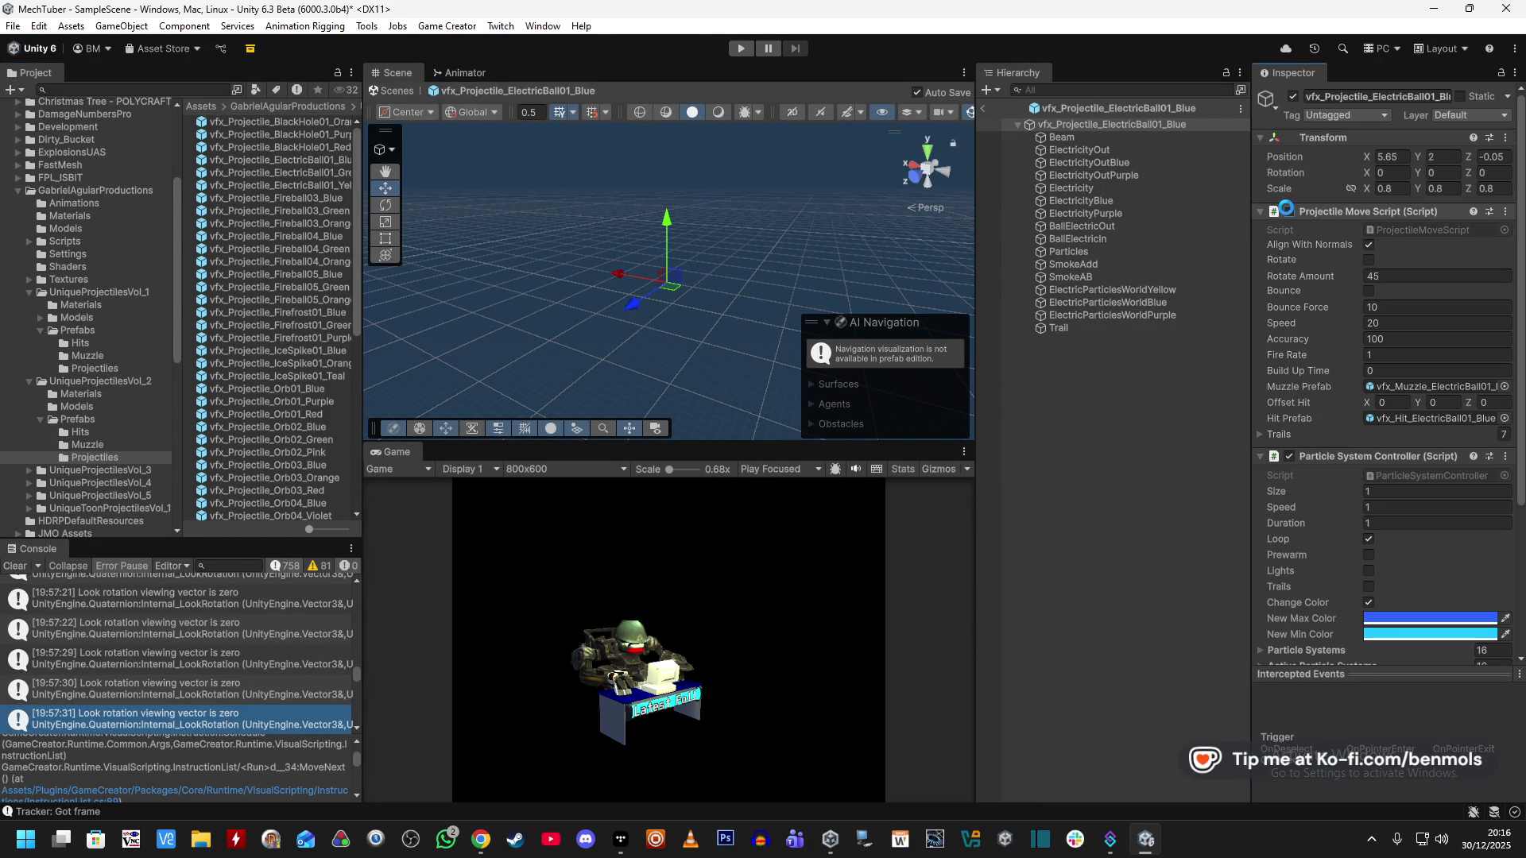
Review the Trigger's Add Impulse settings and the prefab's full name.
{"action": "scroll", "coordinate": [1343, 432], "scroll_direction": "down", "scroll_amount": 3}
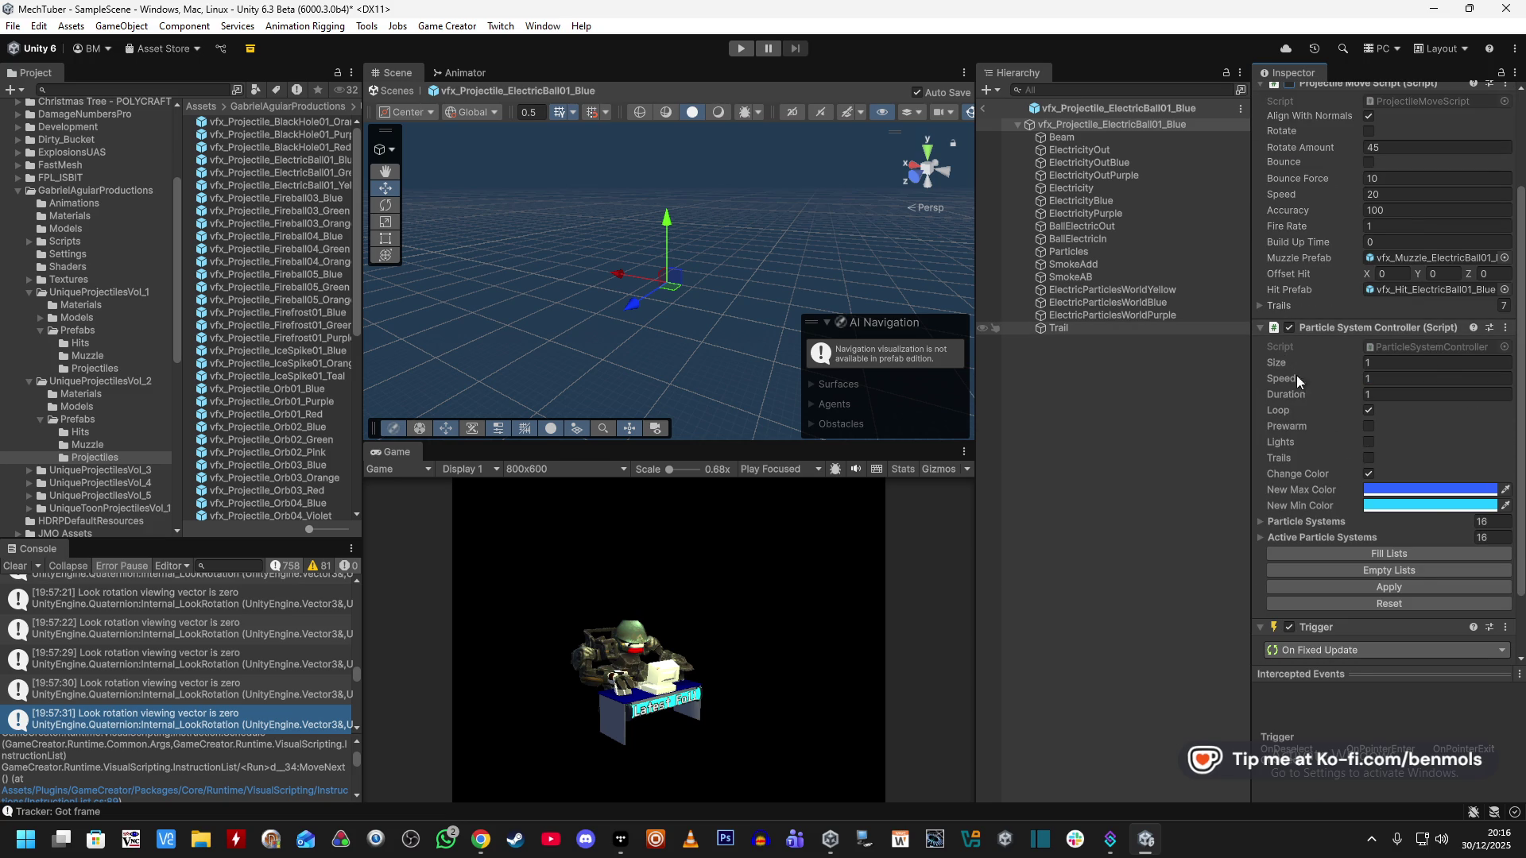
{"action": "scroll", "coordinate": [1319, 445], "scroll_direction": "down", "scroll_amount": 2}
{"action": "left_click", "coordinate": [1385, 594]}
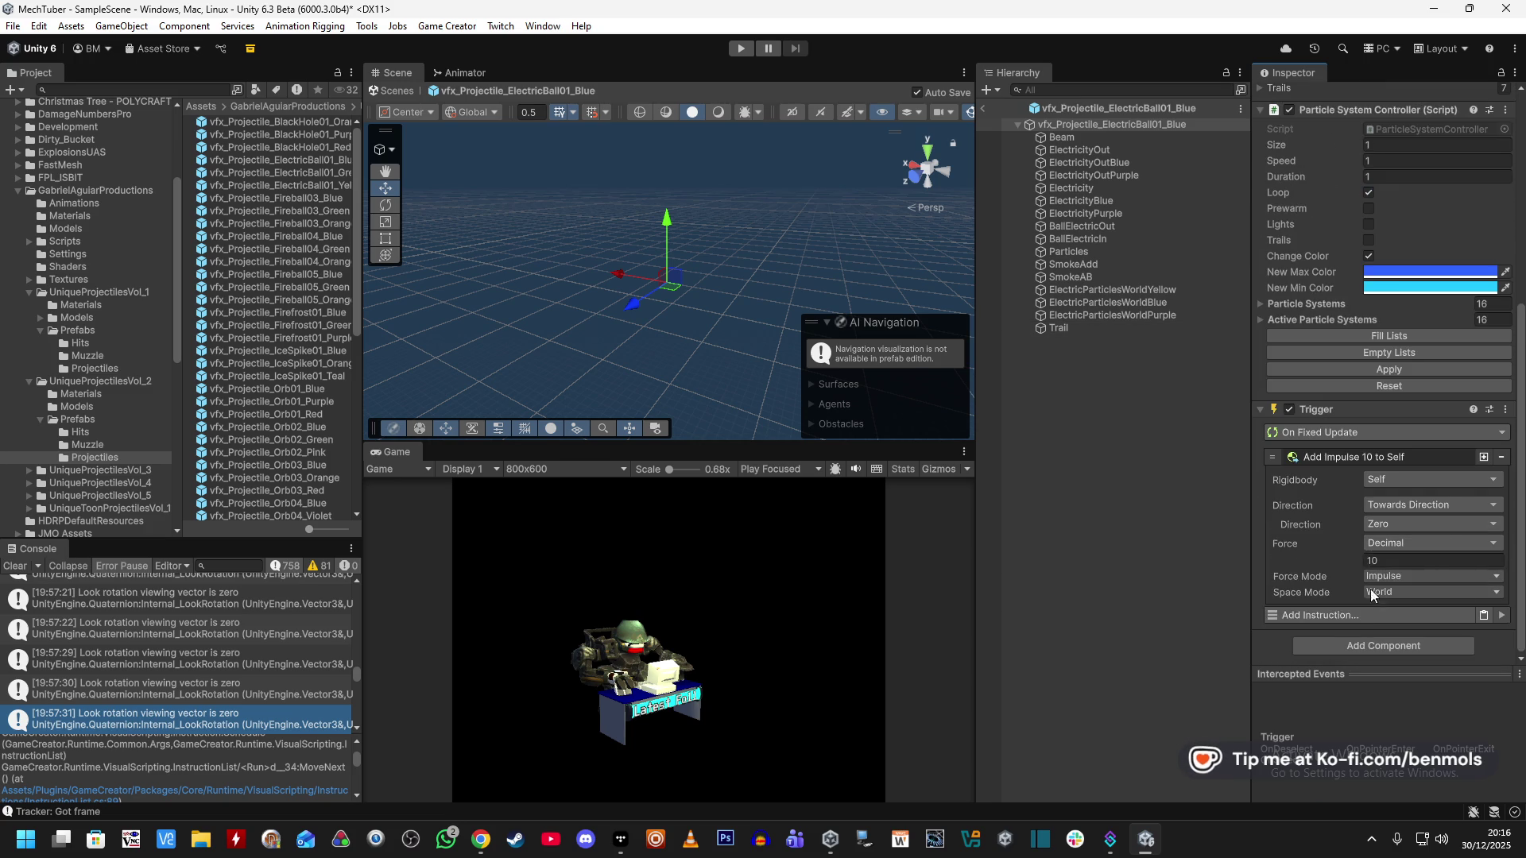
{"action": "scroll", "coordinate": [1351, 497], "scroll_direction": "up", "scroll_amount": 5}
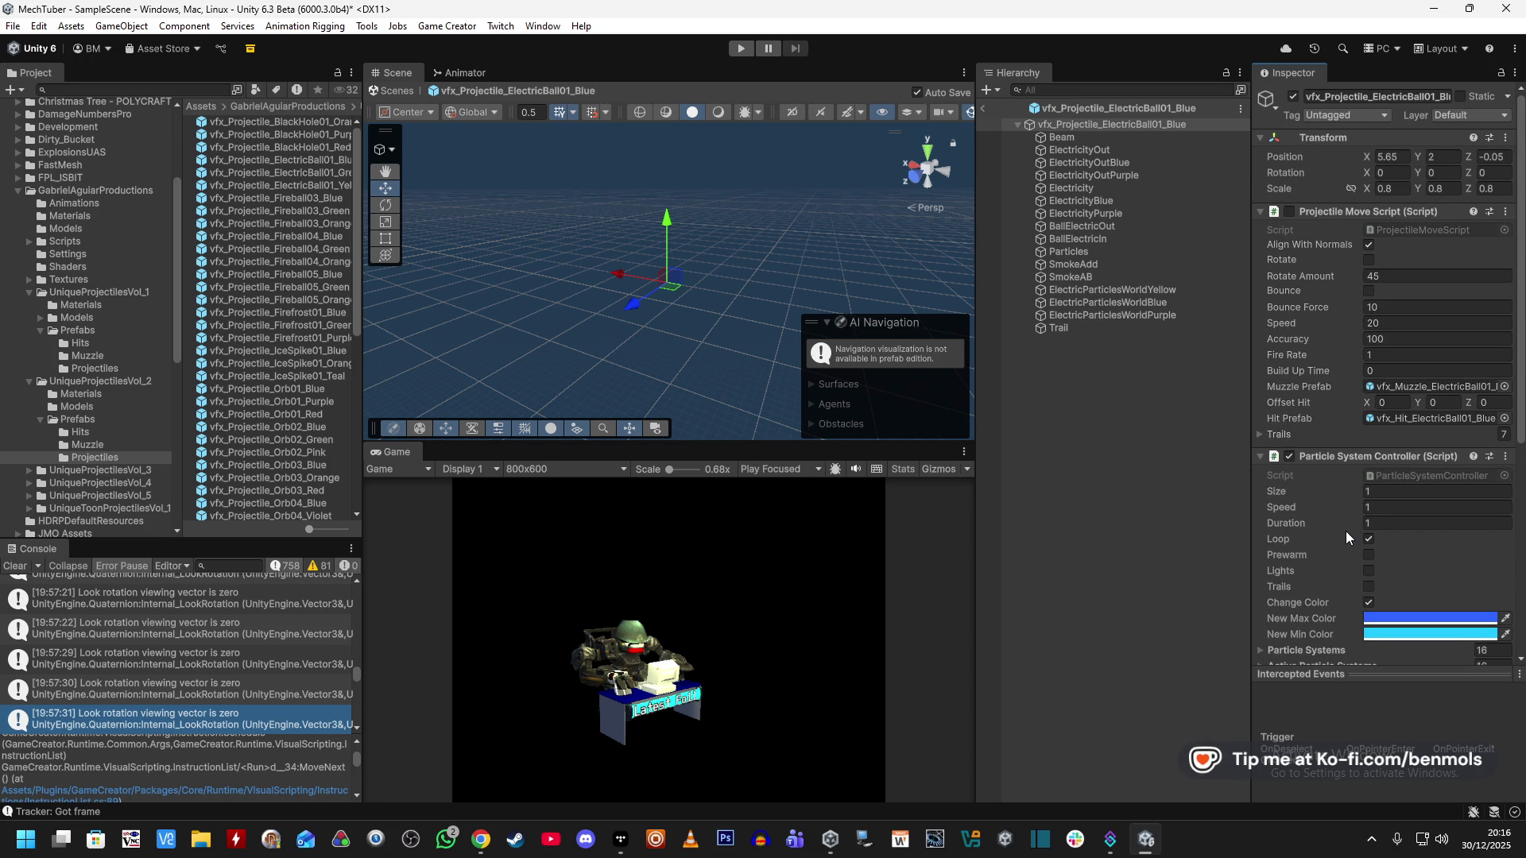
{"action": "left_click", "coordinate": [1402, 96]}
{"action": "key", "text": "End"}
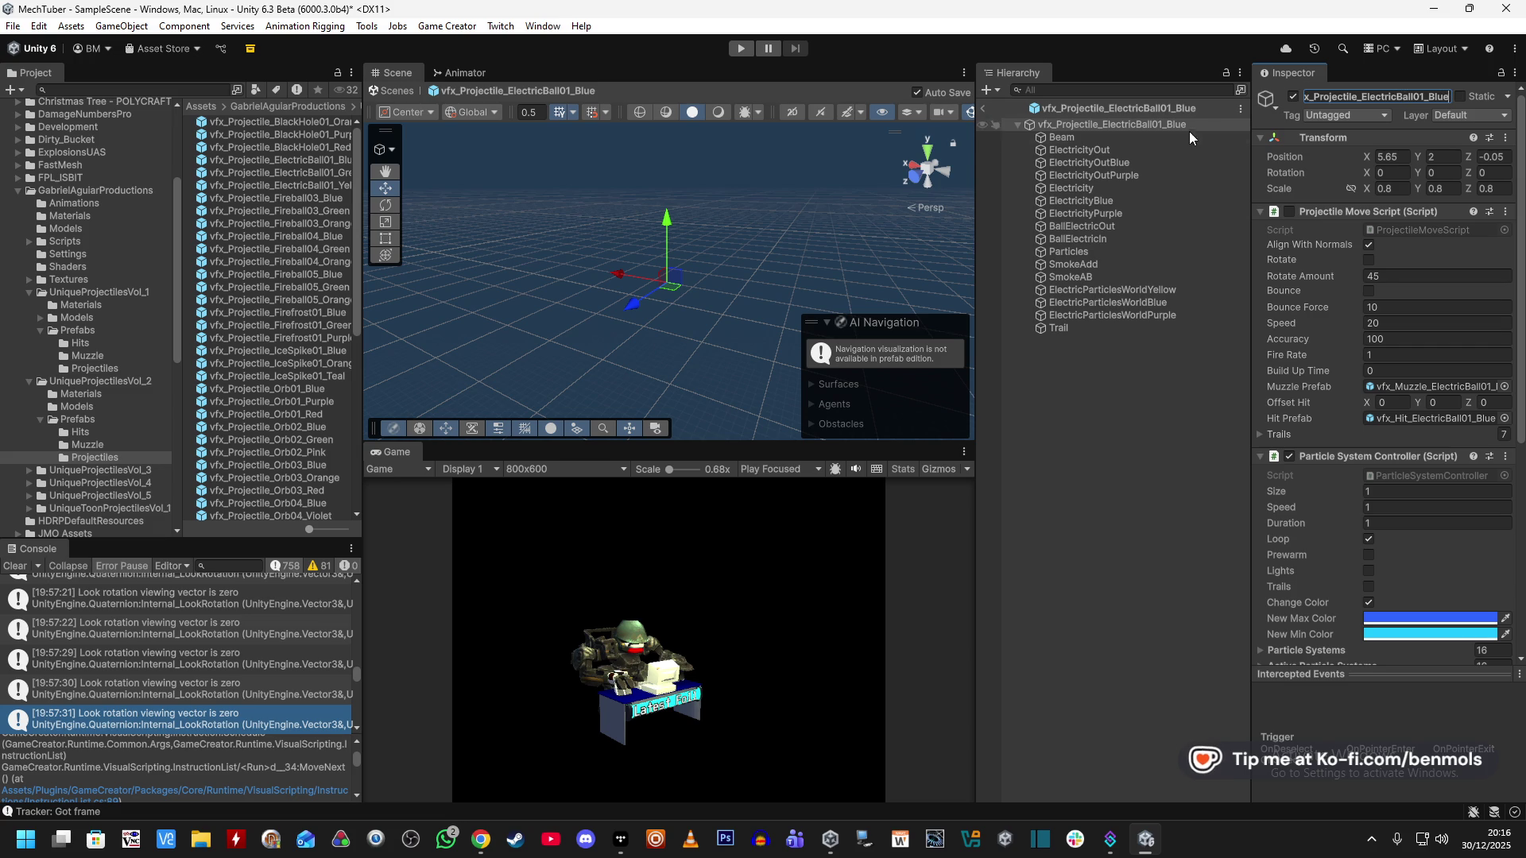
Step through the prefab's child effects, including Electricity, BallElectricOut, ElectricParticlesWorld and Trail.
{"action": "left_click", "coordinate": [1164, 138]}
{"action": "left_click", "coordinate": [1153, 163]}
{"action": "left_click", "coordinate": [1144, 188]}
{"action": "left_click", "coordinate": [1142, 177]}
{"action": "left_click", "coordinate": [1120, 212]}
{"action": "left_click", "coordinate": [1114, 227]}
{"action": "left_click", "coordinate": [1105, 251]}
{"action": "left_click", "coordinate": [1103, 264]}
{"action": "left_click", "coordinate": [1103, 277]}
{"action": "left_click", "coordinate": [1103, 289]}
{"action": "left_click", "coordinate": [1103, 302]}
{"action": "left_click", "coordinate": [1103, 315]}
{"action": "left_click", "coordinate": [1096, 328]}
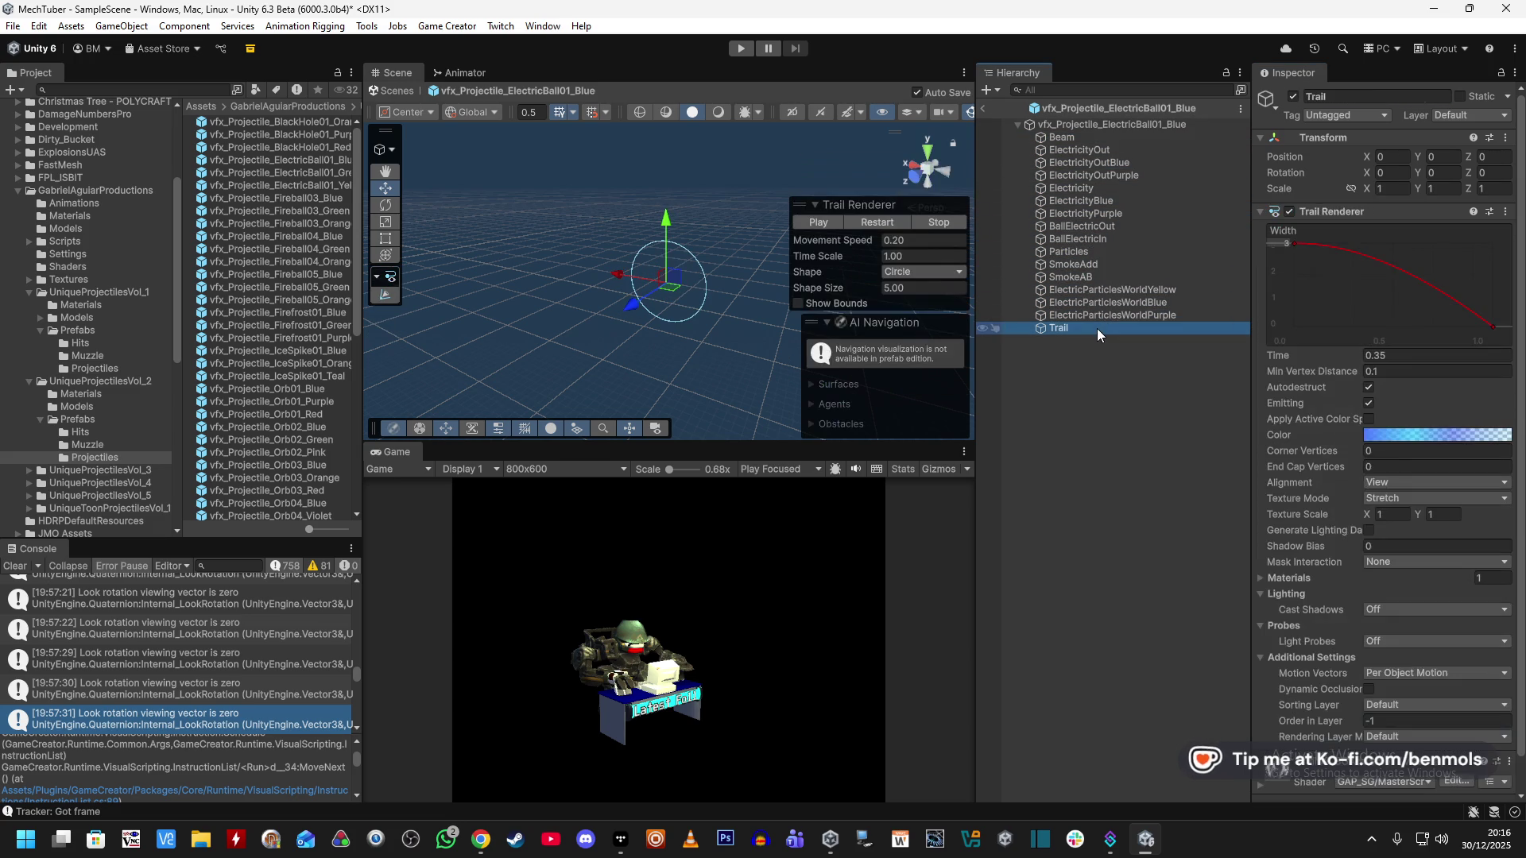
{"action": "left_click", "coordinate": [1099, 125]}
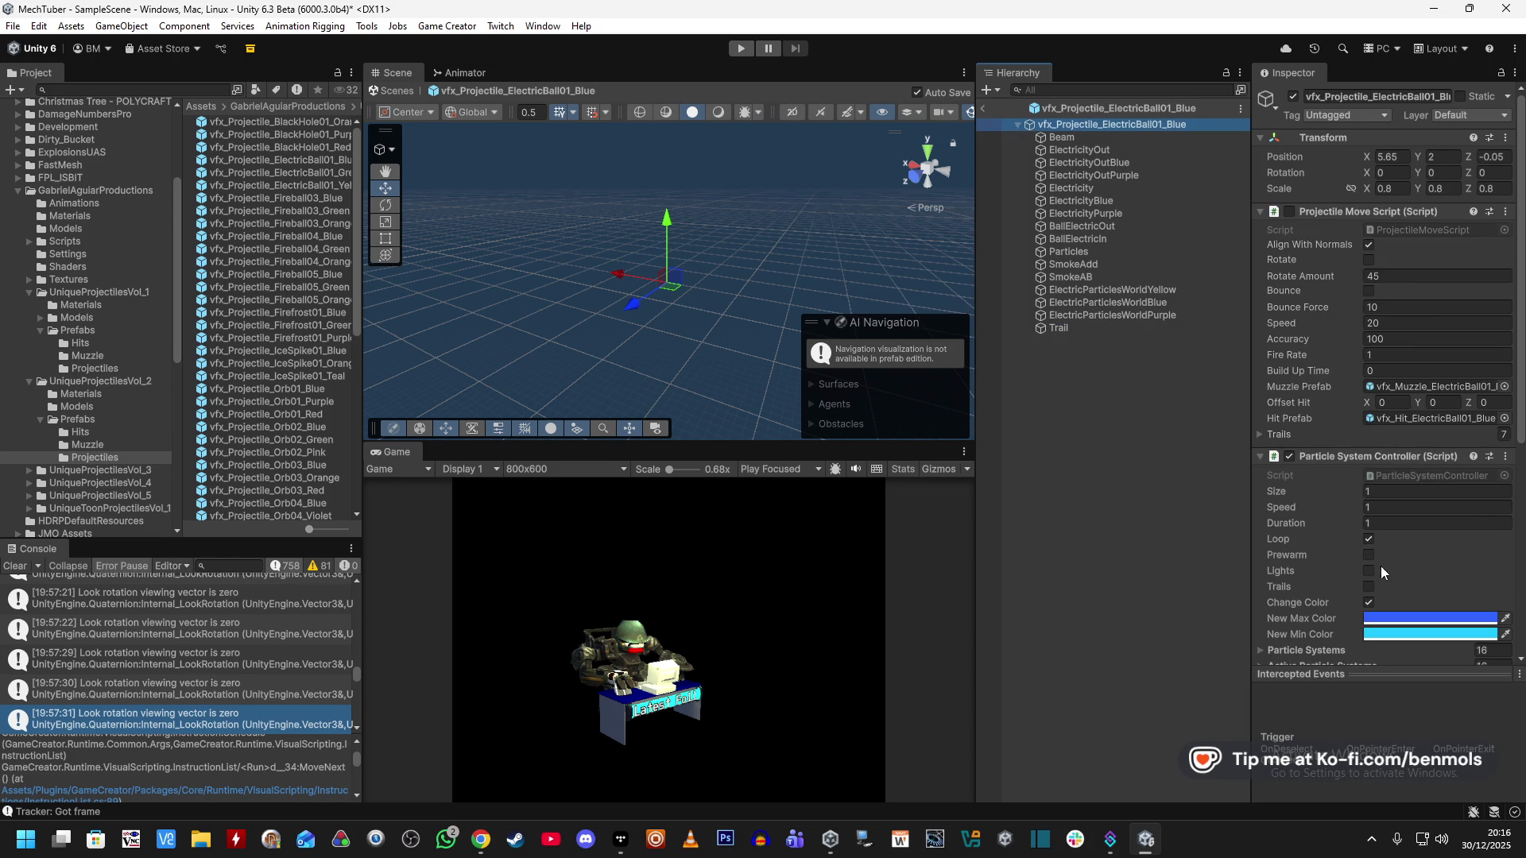
{"action": "scroll", "coordinate": [1389, 560], "scroll_direction": "down", "scroll_amount": 5}
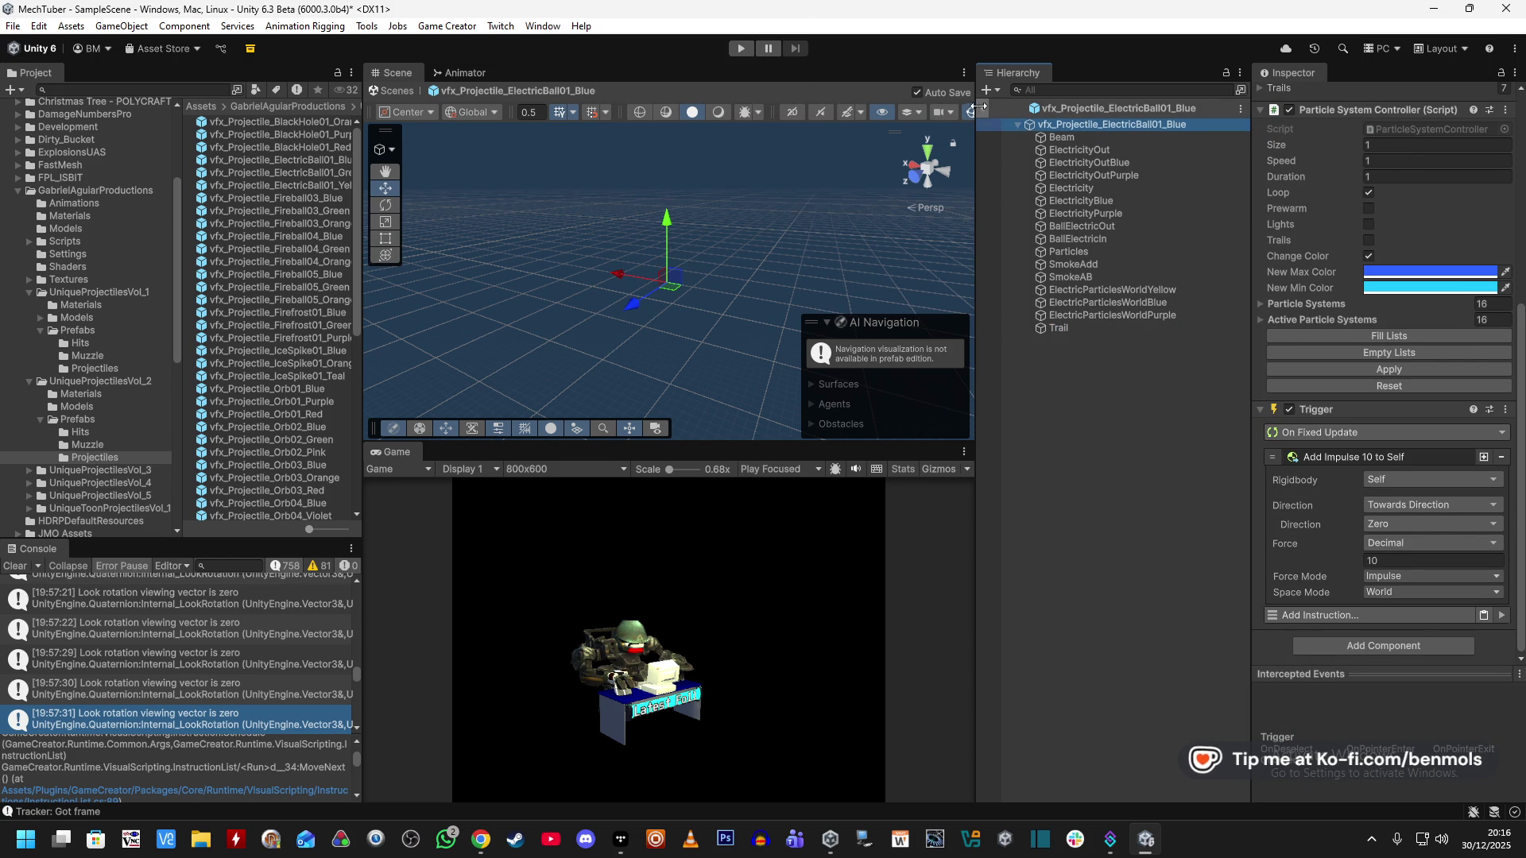
Exit Prefab Mode, select VOIDEYE, and start play mode again.
{"action": "key", "text": "Escape"}
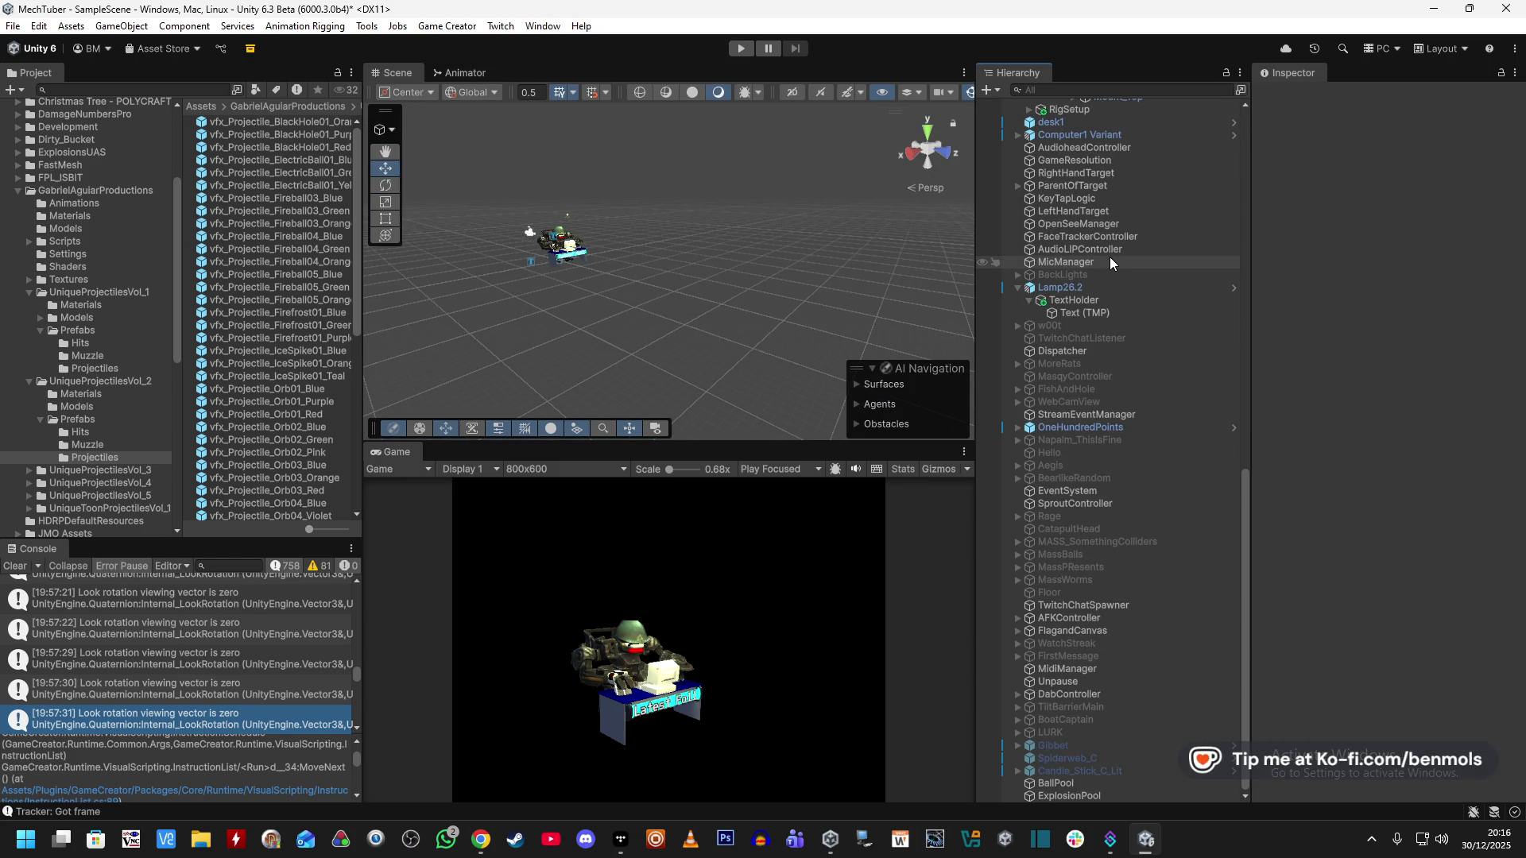
{"action": "scroll", "coordinate": [1122, 711], "scroll_direction": "up", "scroll_amount": 15}
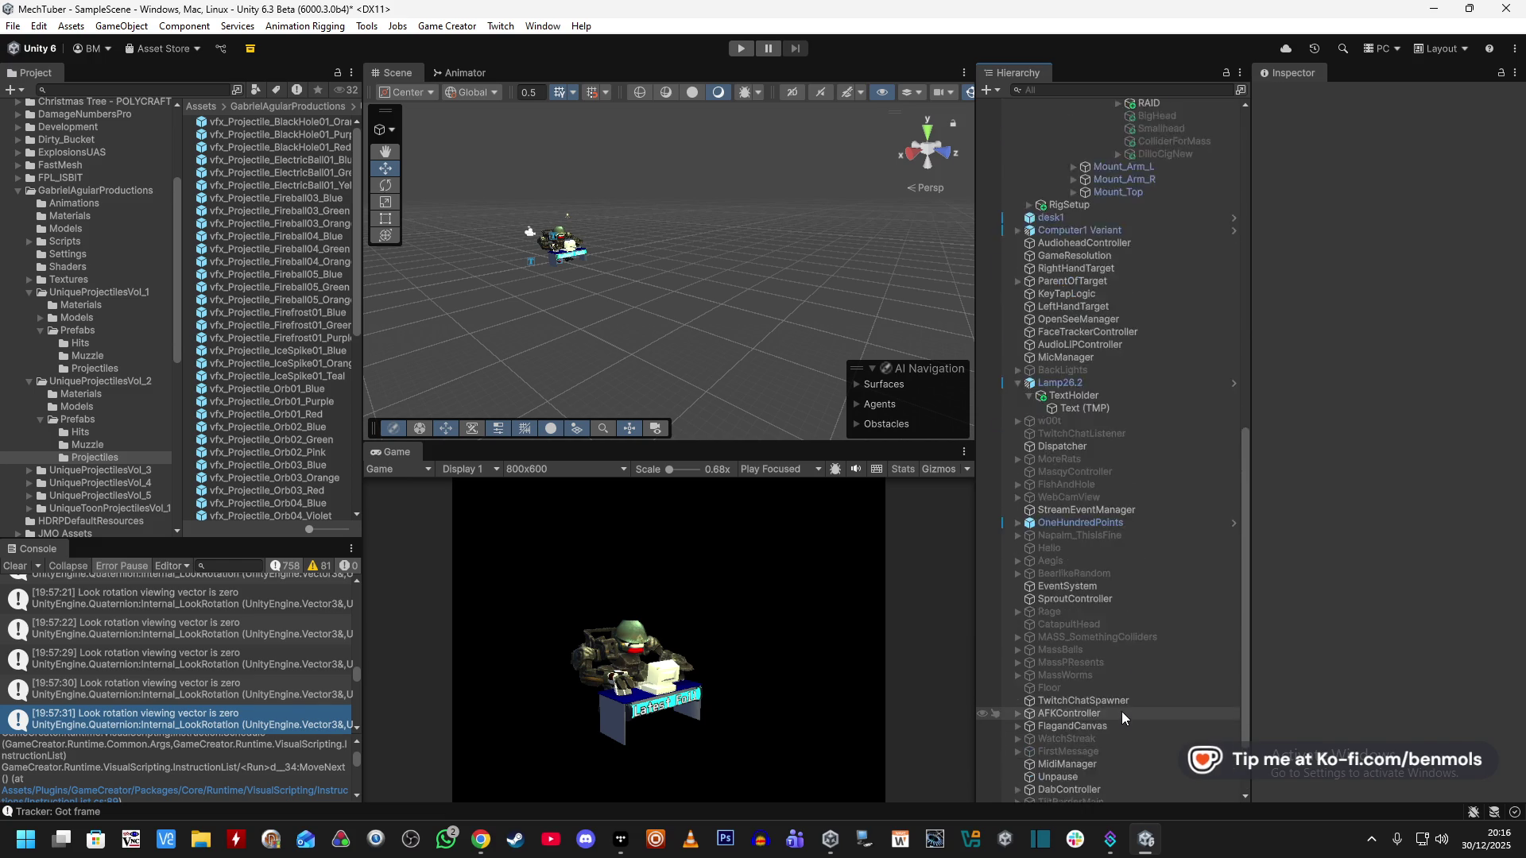
{"action": "scroll", "coordinate": [1122, 712], "scroll_direction": "up", "scroll_amount": 3}
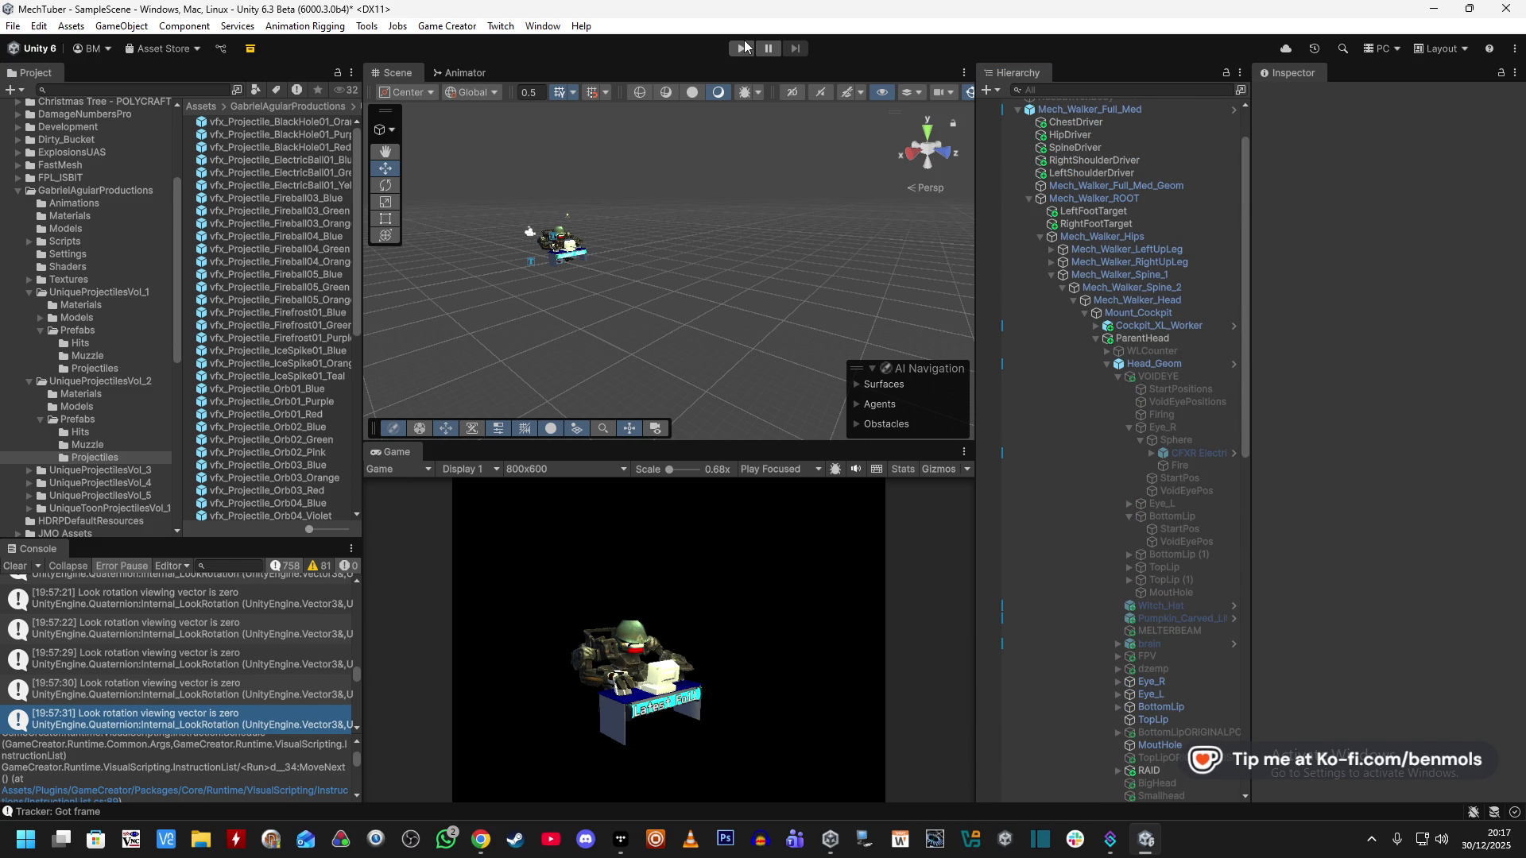
{"action": "left_click", "coordinate": [1171, 378]}
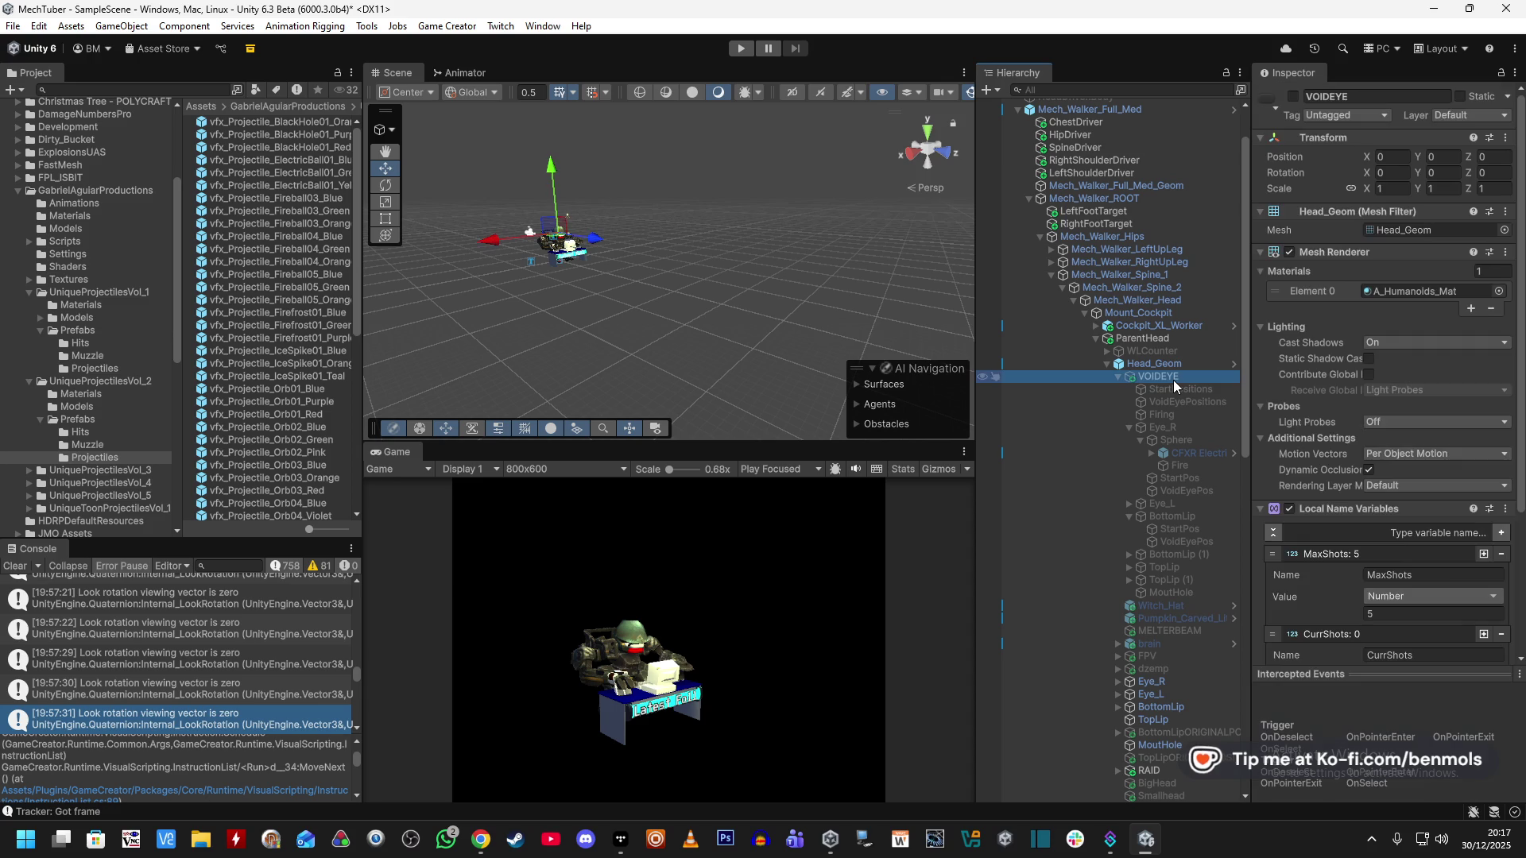
{"action": "left_click", "coordinate": [743, 49]}
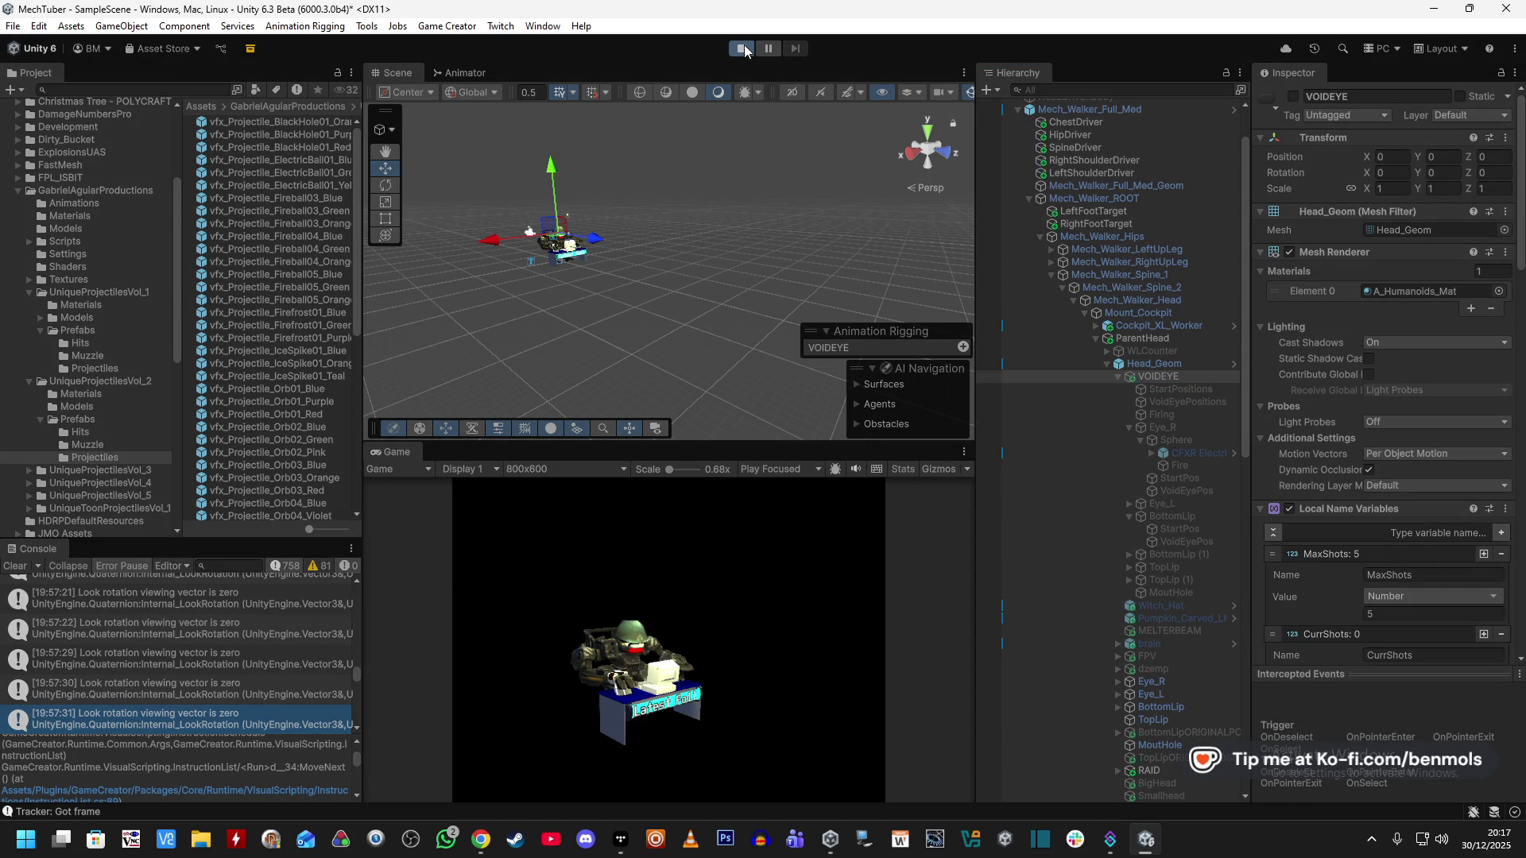
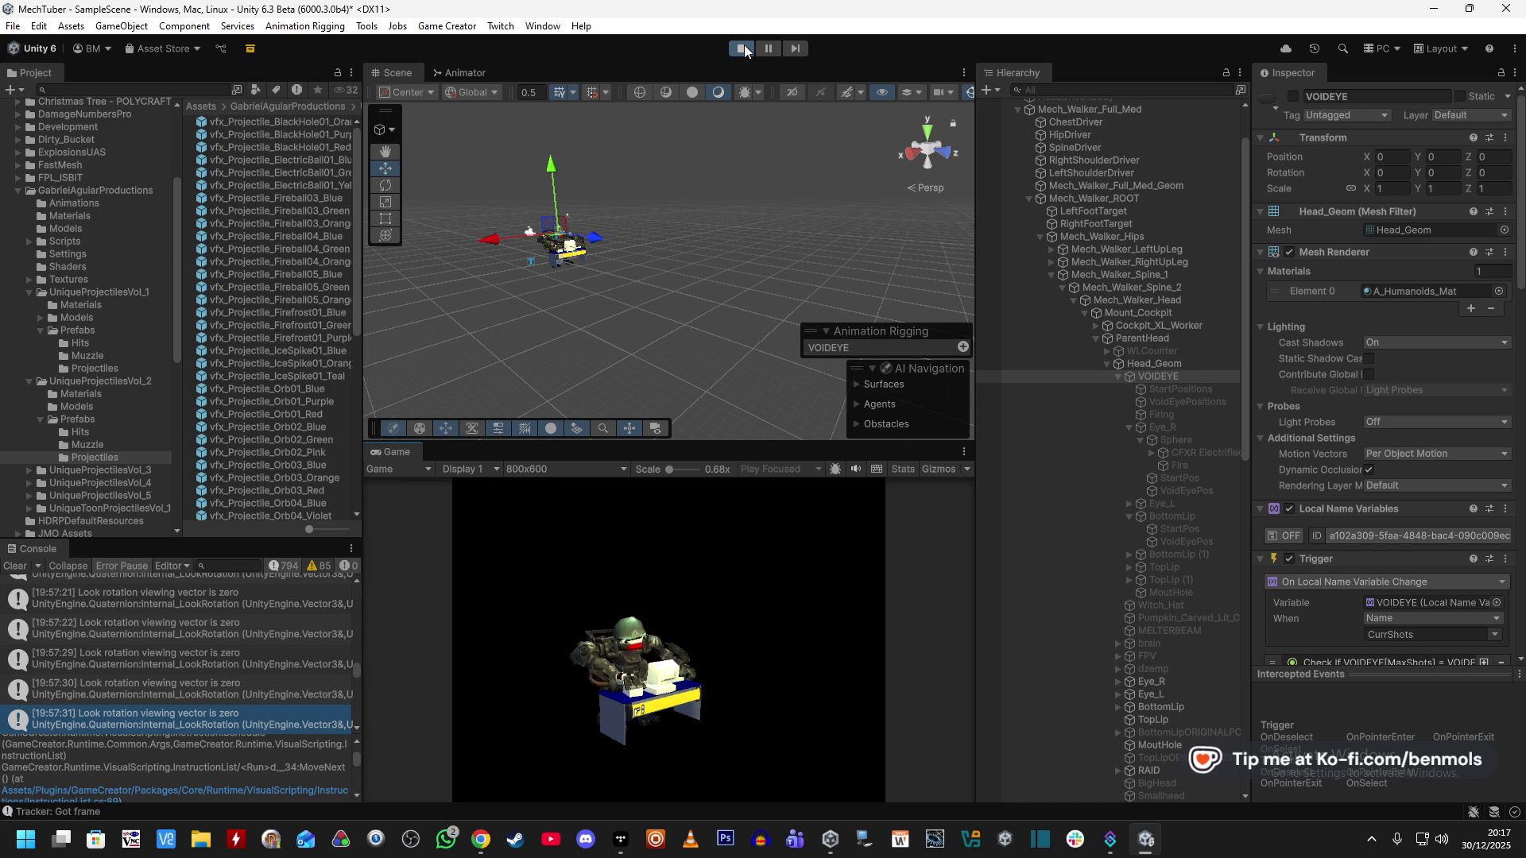
Activate the VOIDEYE object and pause the running game.
{"action": "left_click", "coordinate": [1293, 97]}
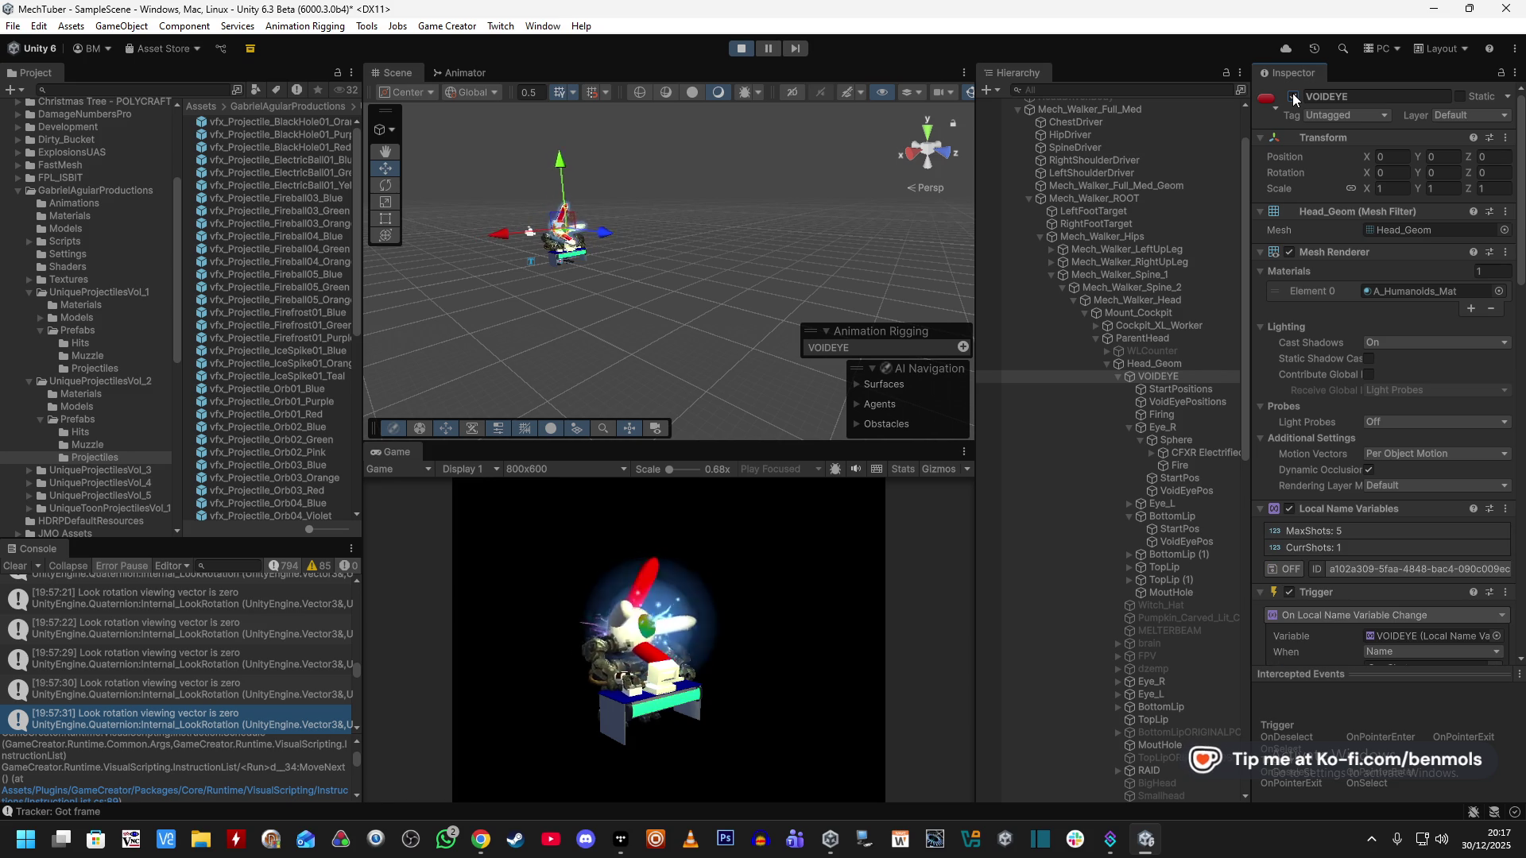
{"action": "left_click", "coordinate": [768, 49]}
{"action": "scroll", "coordinate": [1123, 669], "scroll_direction": "down", "scroll_amount": 10}
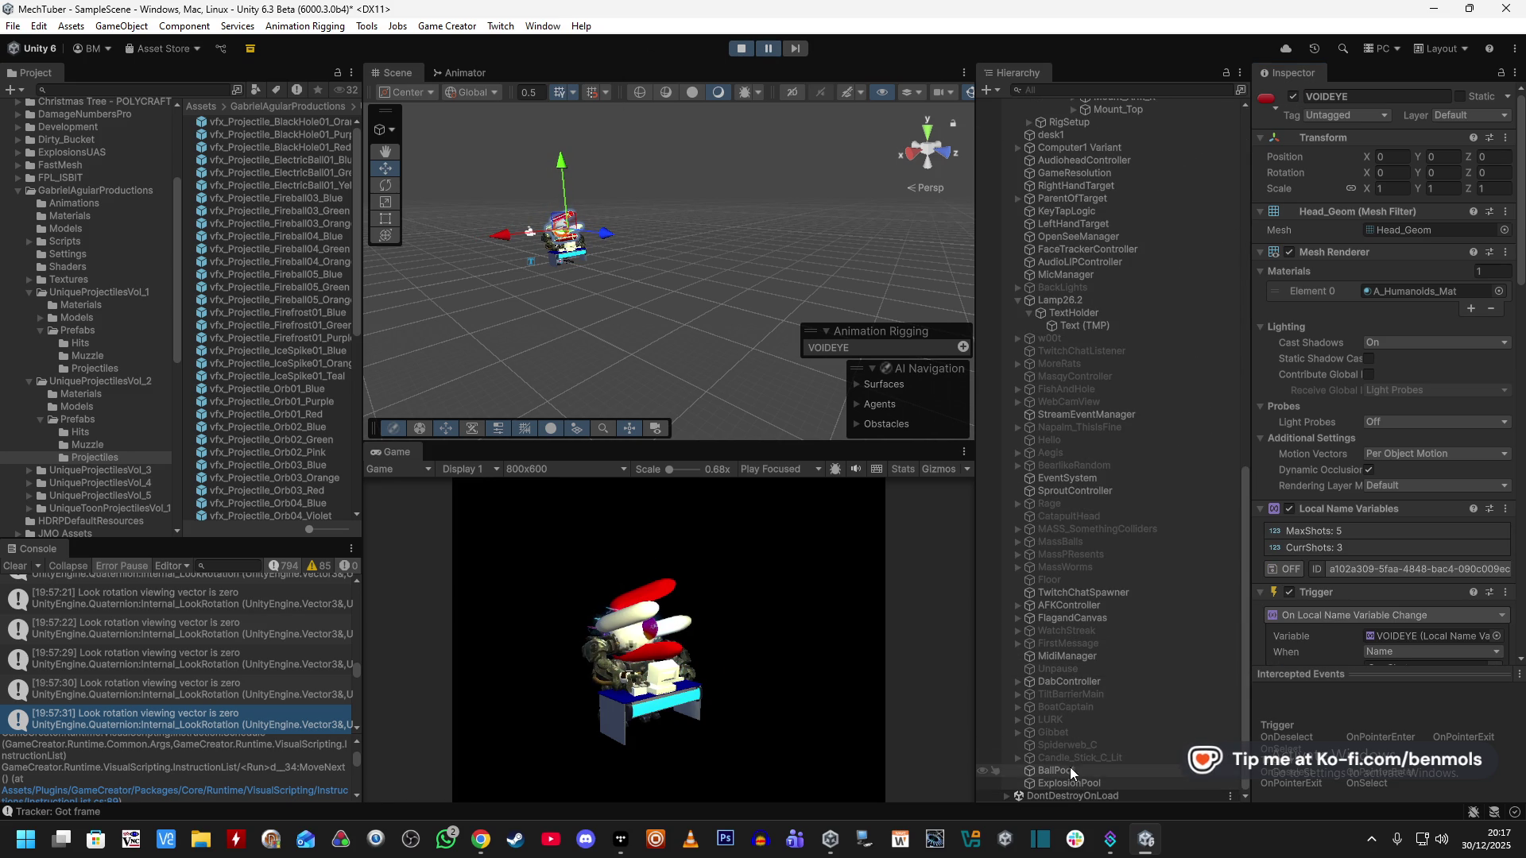
{"action": "scroll", "coordinate": [1093, 665], "scroll_direction": "up", "scroll_amount": 6}
{"action": "scroll", "coordinate": [1093, 665], "scroll_direction": "up", "scroll_amount": 8}
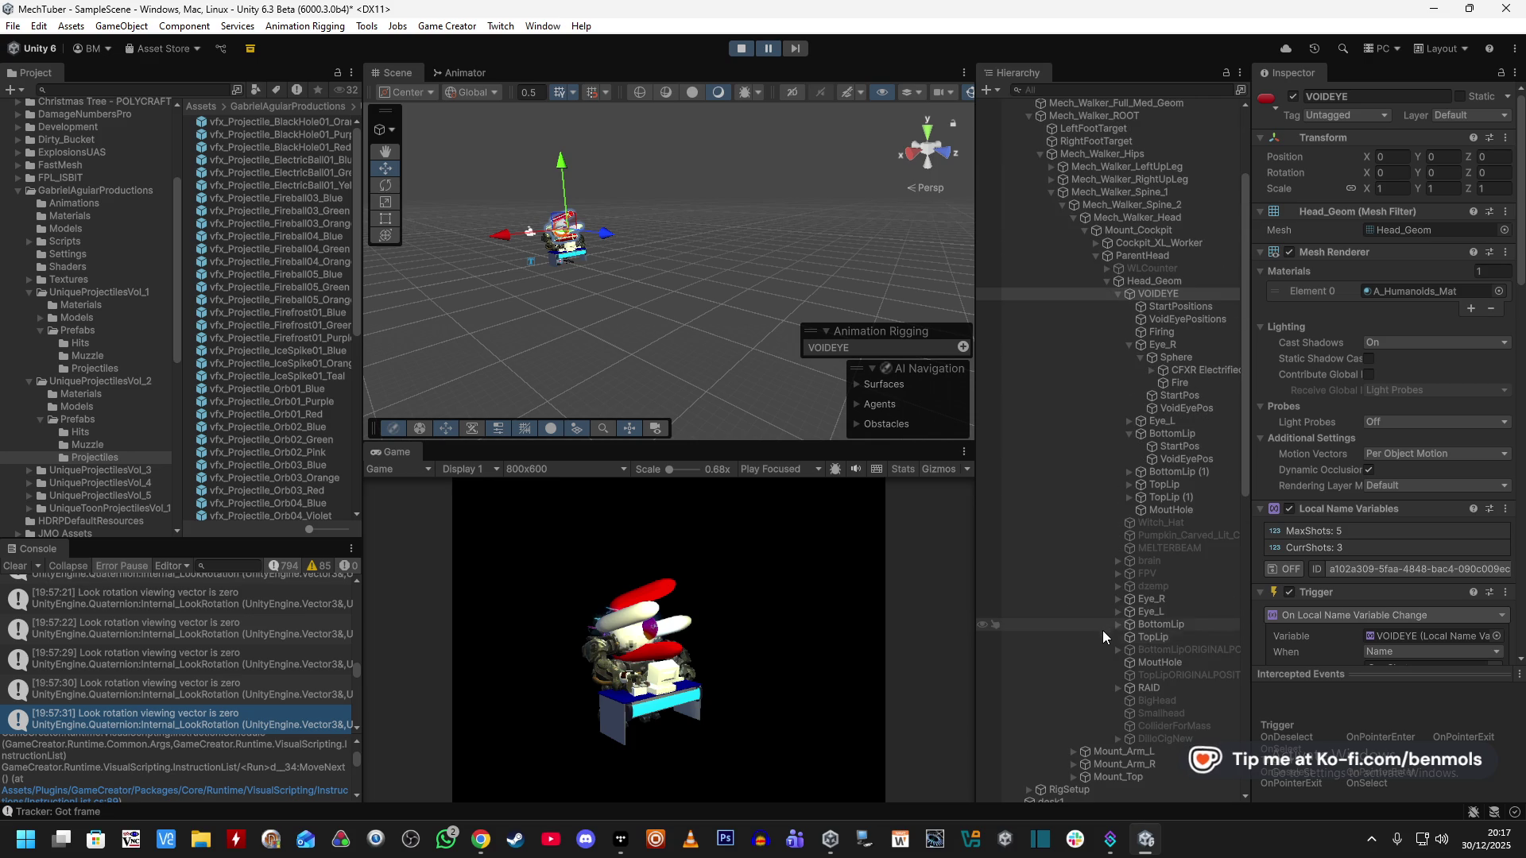
{"action": "scroll", "coordinate": [1087, 617], "scroll_direction": "up", "scroll_amount": 2}
Orbit the scene view toward the mech and briefly expand DontDestroyOnLoad in the Hierarchy.
{"action": "mouse_move", "coordinate": [738, 299]}
{"action": "left_mouse_down"}
{"action": "mouse_move", "coordinate": [729, 224]}
{"action": "mouse_move", "coordinate": [798, 284]}
{"action": "mouse_move", "coordinate": [808, 393]}
{"action": "left_mouse_up"}
{"action": "scroll", "coordinate": [1157, 627], "scroll_direction": "down", "scroll_amount": 4}
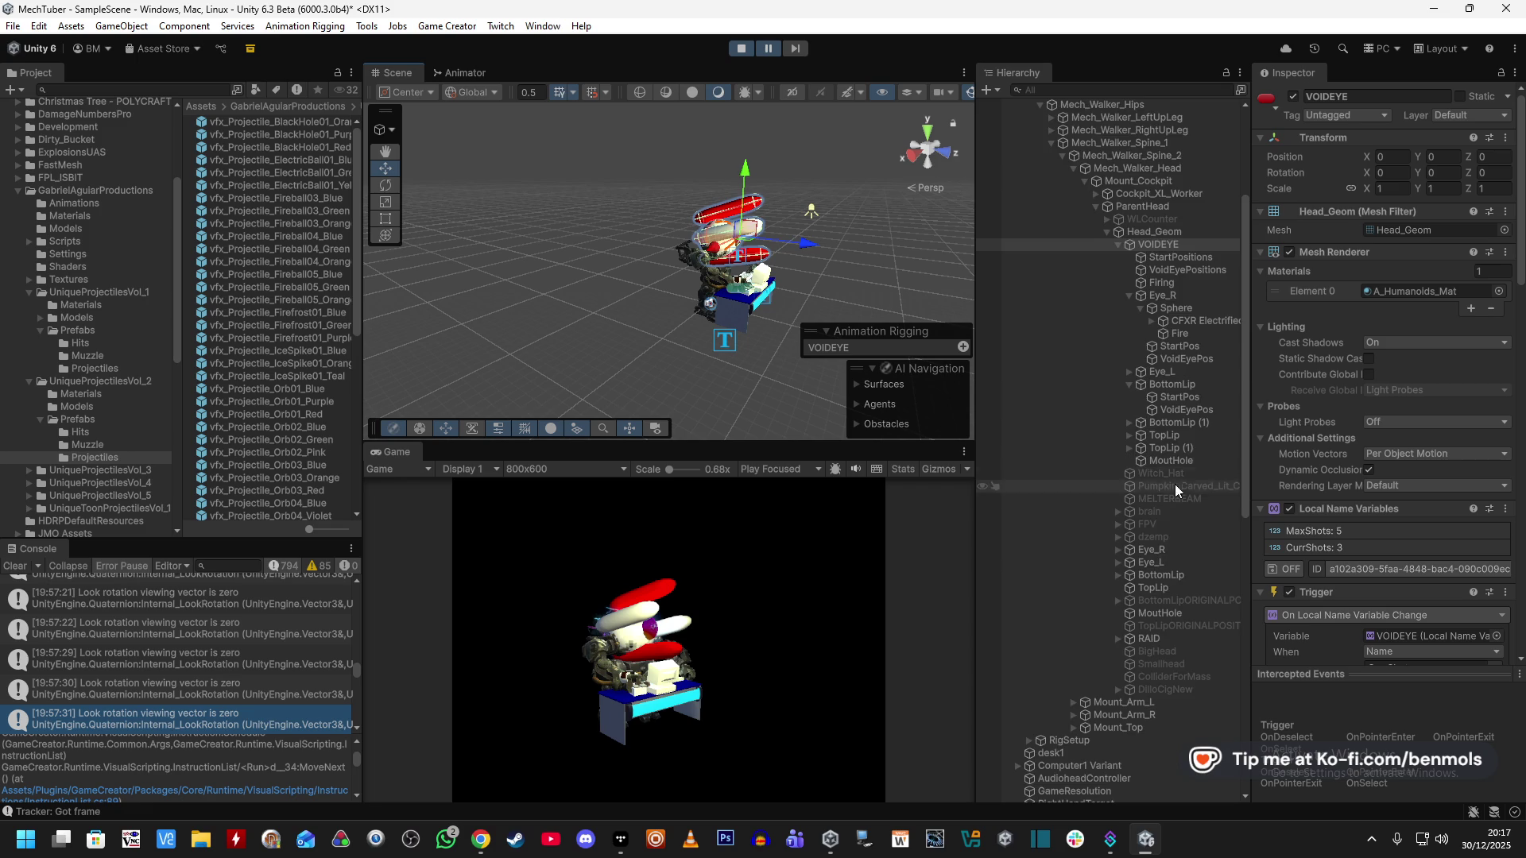
{"action": "scroll", "coordinate": [1180, 474], "scroll_direction": "down", "scroll_amount": 12}
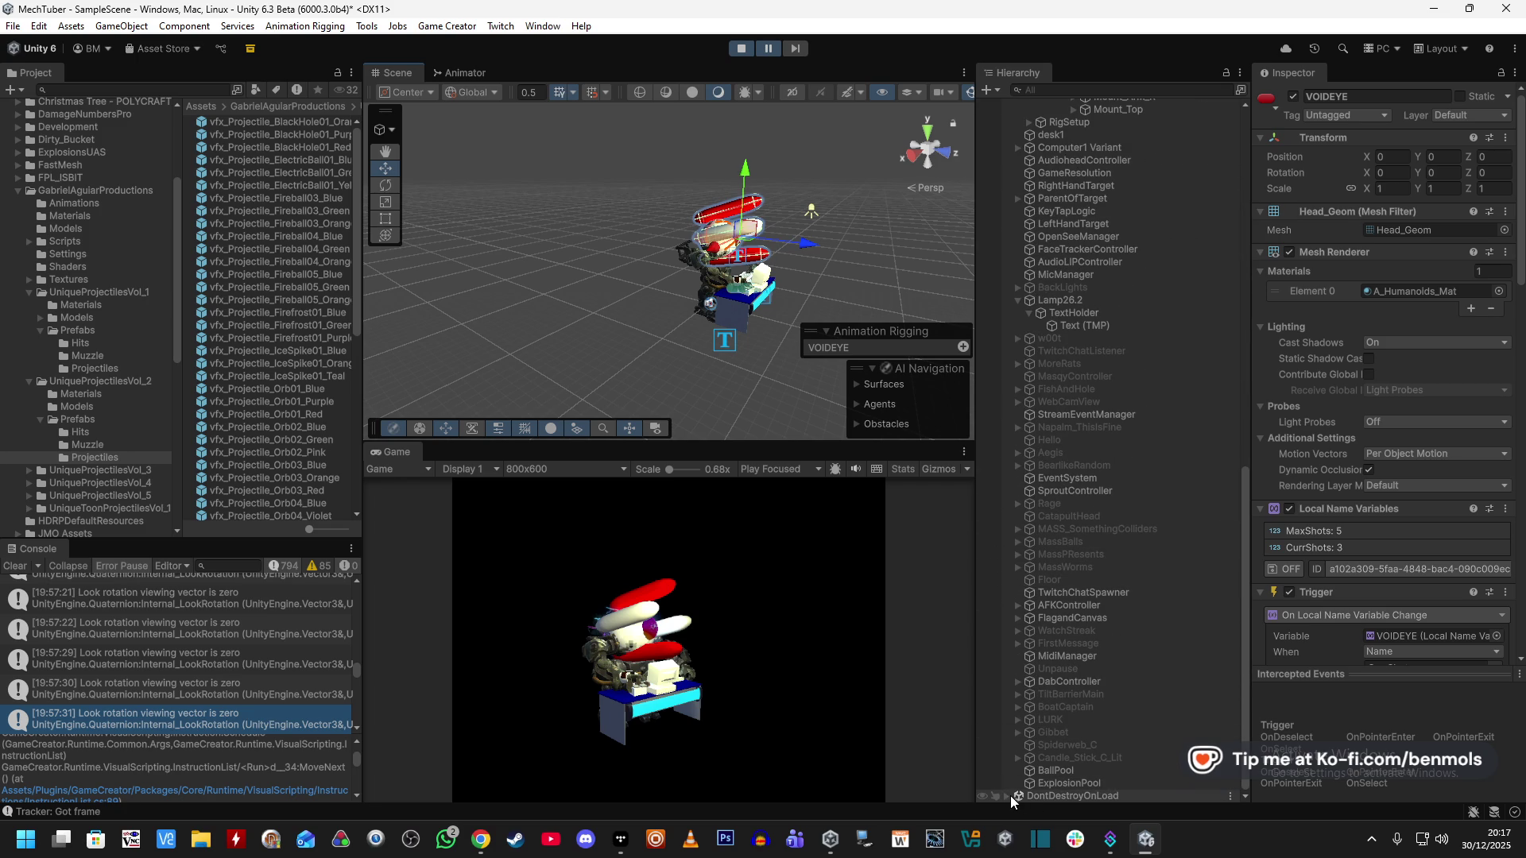
{"action": "left_click", "coordinate": [1007, 796]}
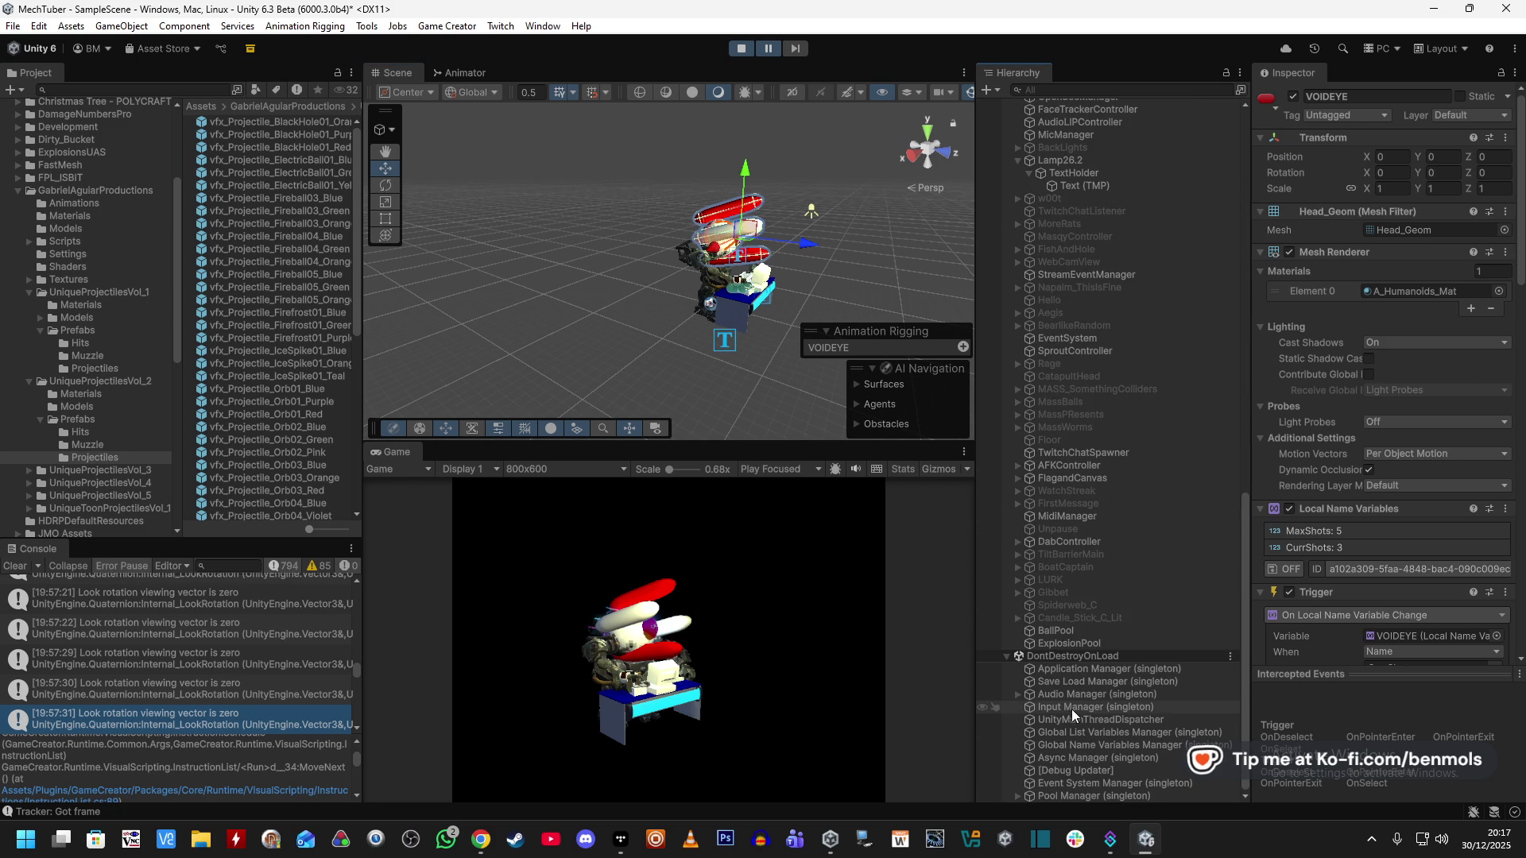
{"action": "left_click", "coordinate": [1008, 653]}
{"action": "left_click", "coordinate": [1073, 91]}
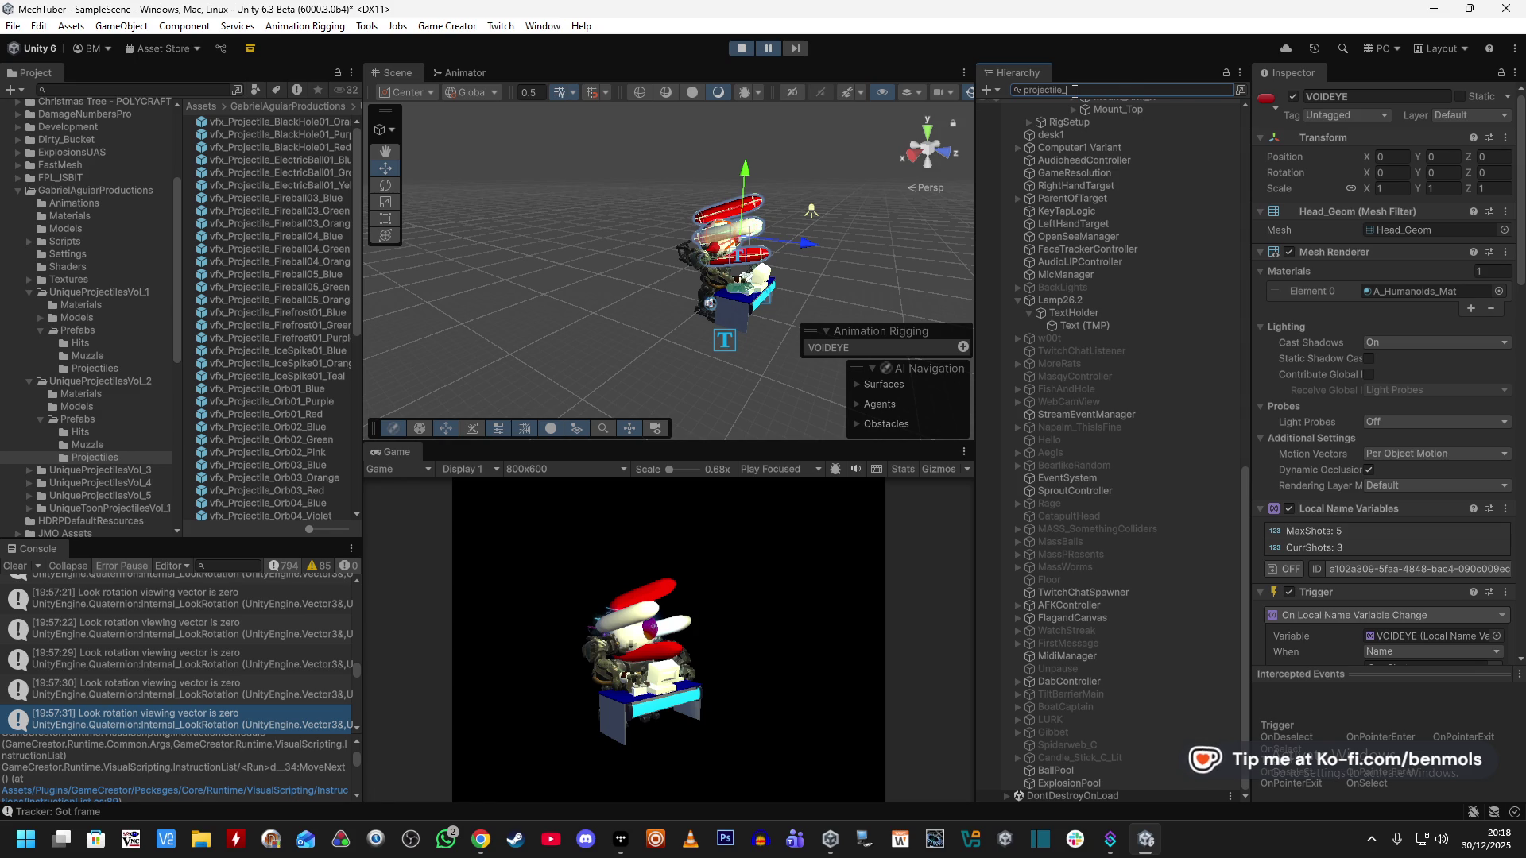
Filter the Hierarchy by 'projectile_', inspect the pool and ElectricBall clones, then stop play mode.
{"action": "type", "text": "le_"}
{"action": "left_click", "coordinate": [1085, 118]}
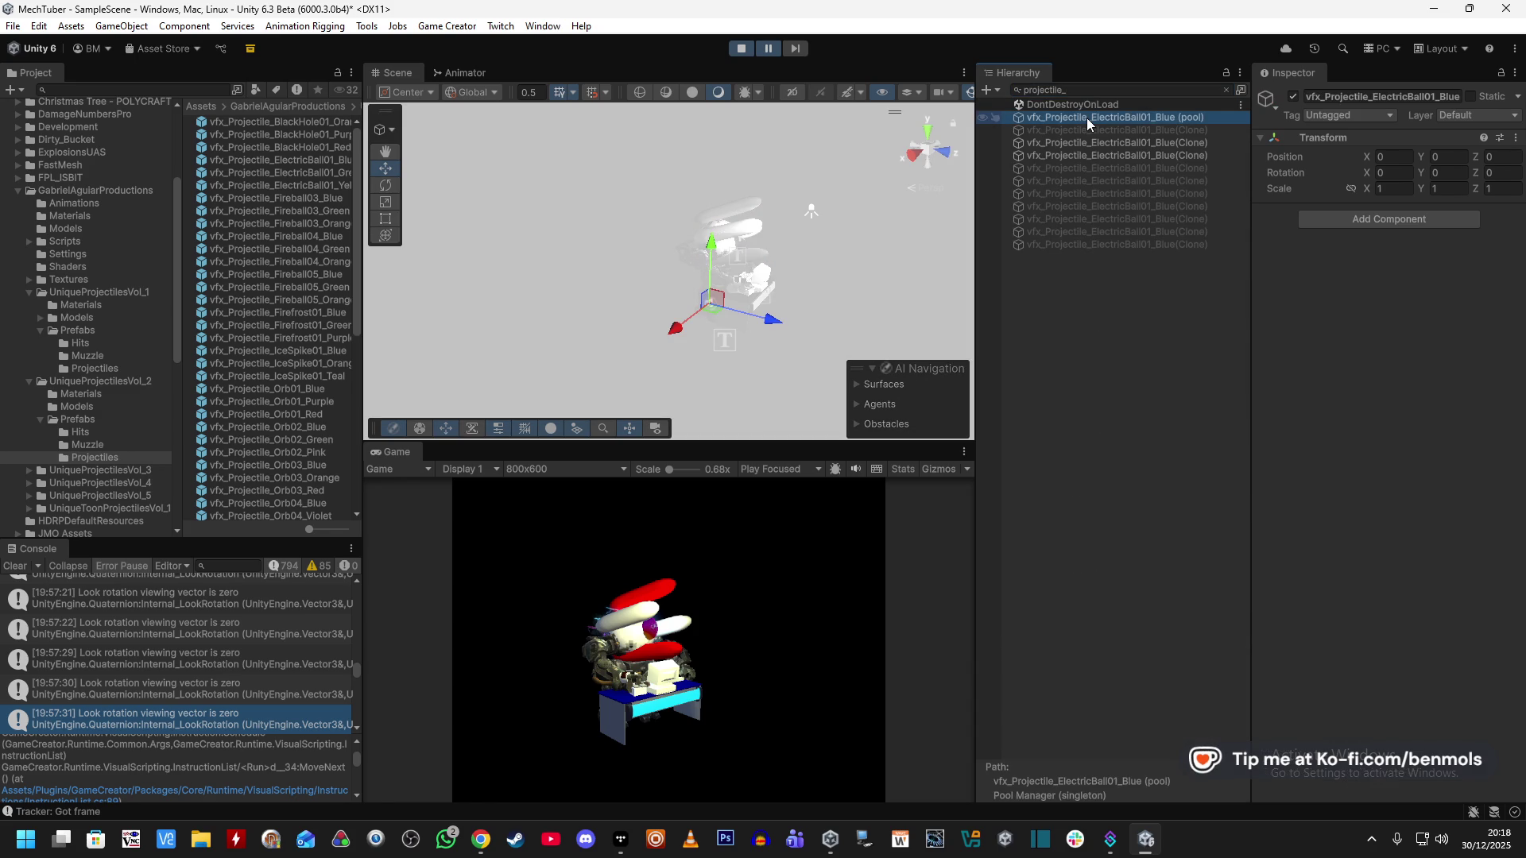
{"action": "left_click", "coordinate": [1088, 143]}
{"action": "left_click", "coordinate": [1113, 130]}
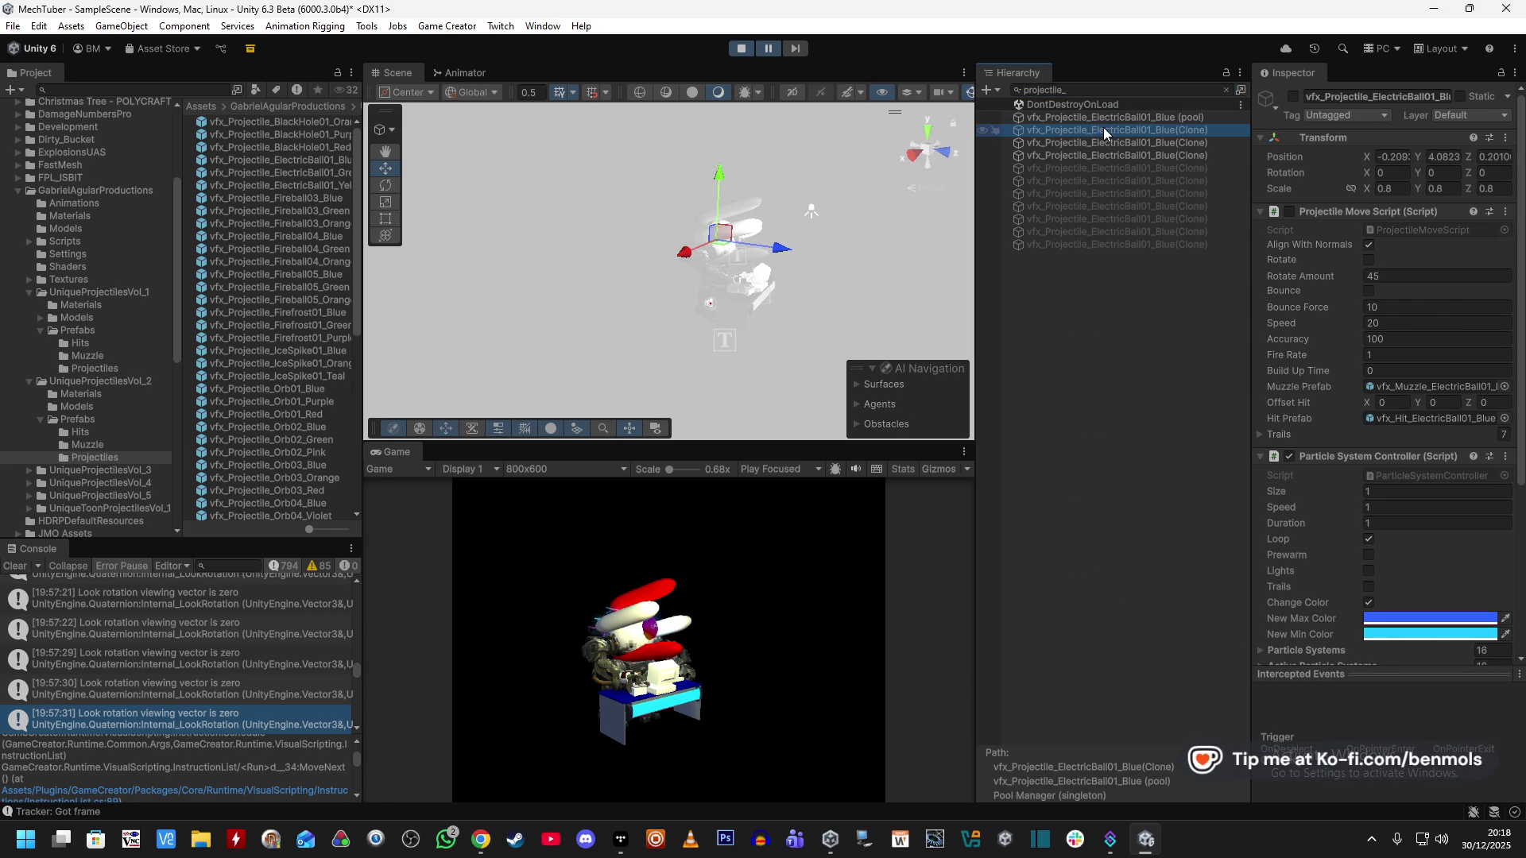
{"action": "left_click", "coordinate": [1114, 119]}
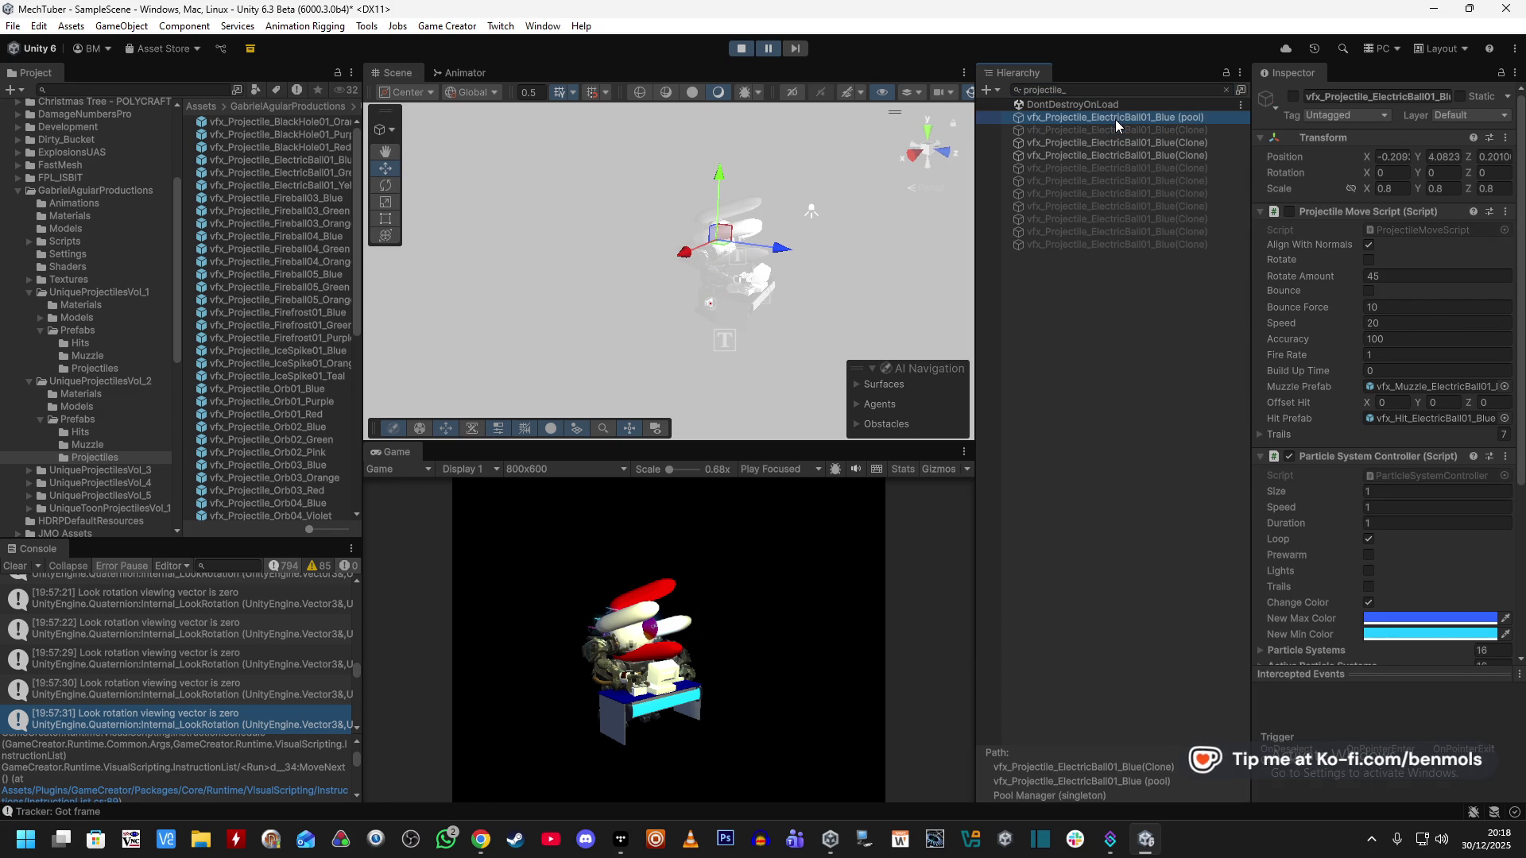
{"action": "left_click", "coordinate": [1109, 128]}
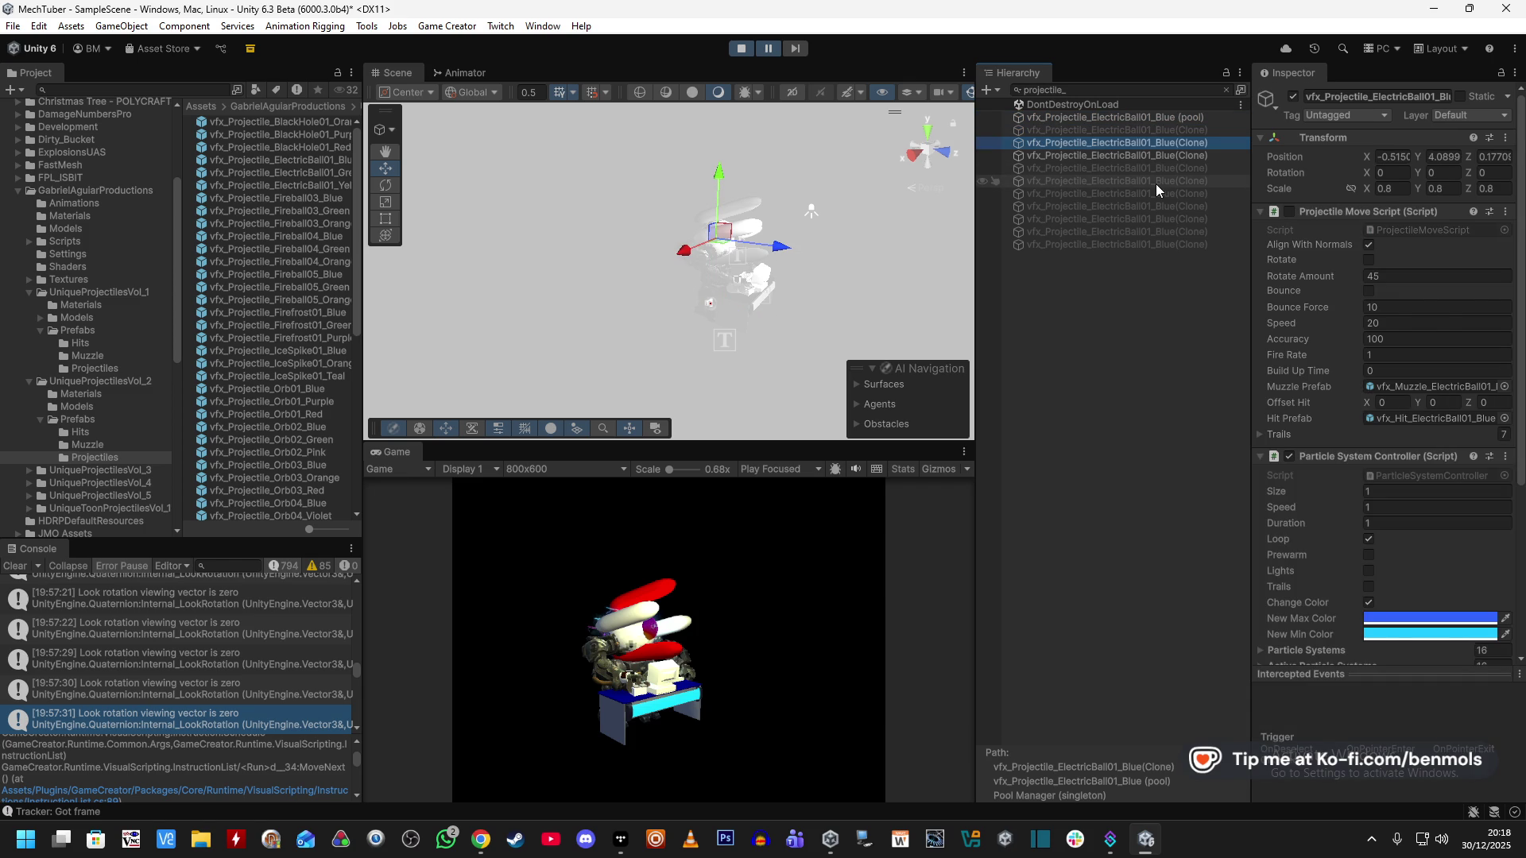
{"action": "scroll", "coordinate": [1379, 459], "scroll_direction": "down", "scroll_amount": 5}
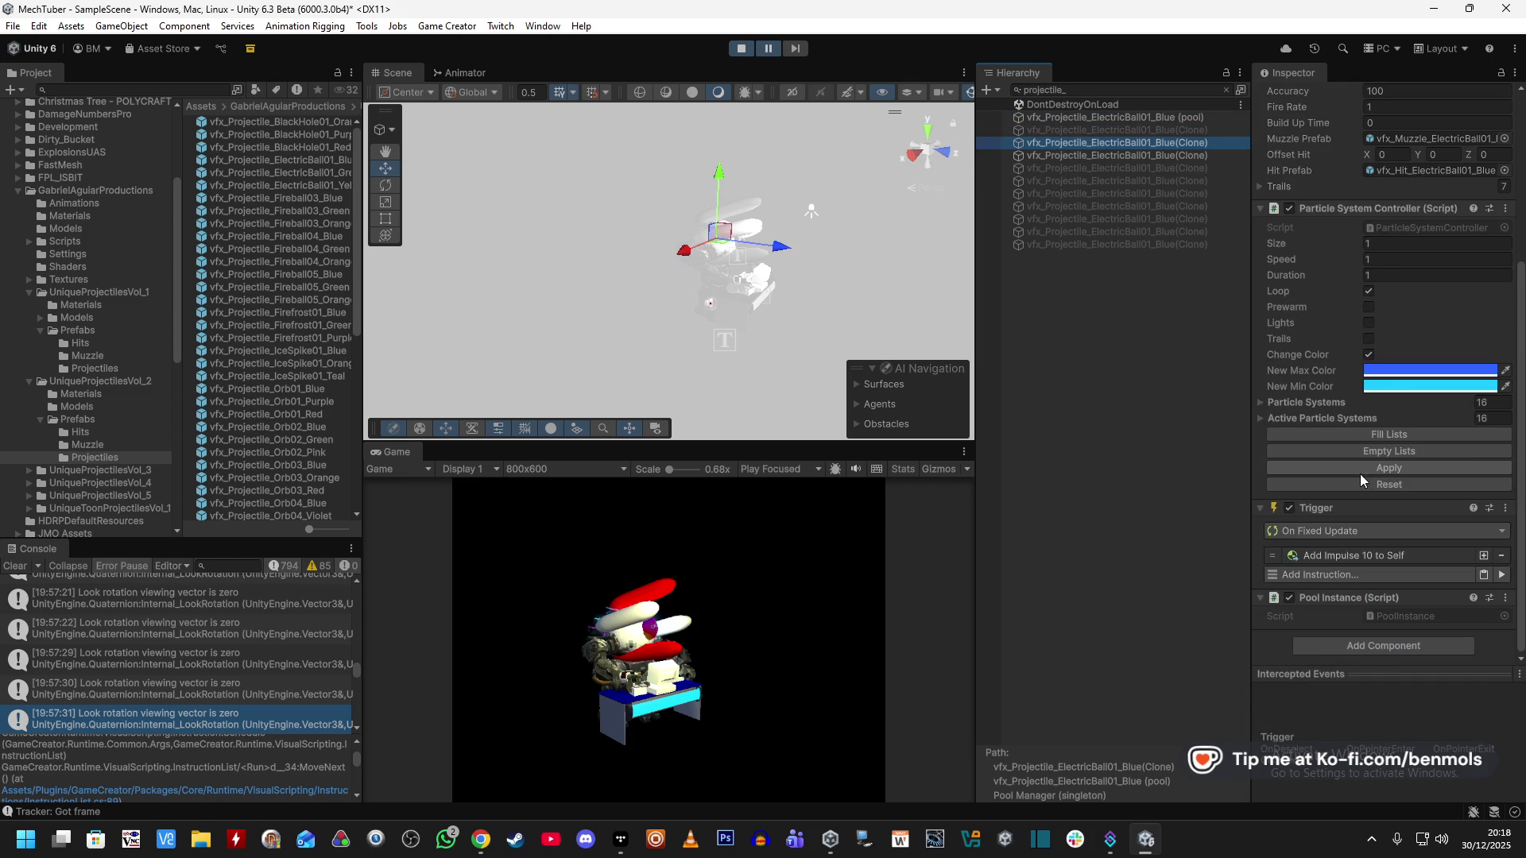
{"action": "left_click", "coordinate": [1361, 473]}
{"action": "left_click", "coordinate": [741, 48]}
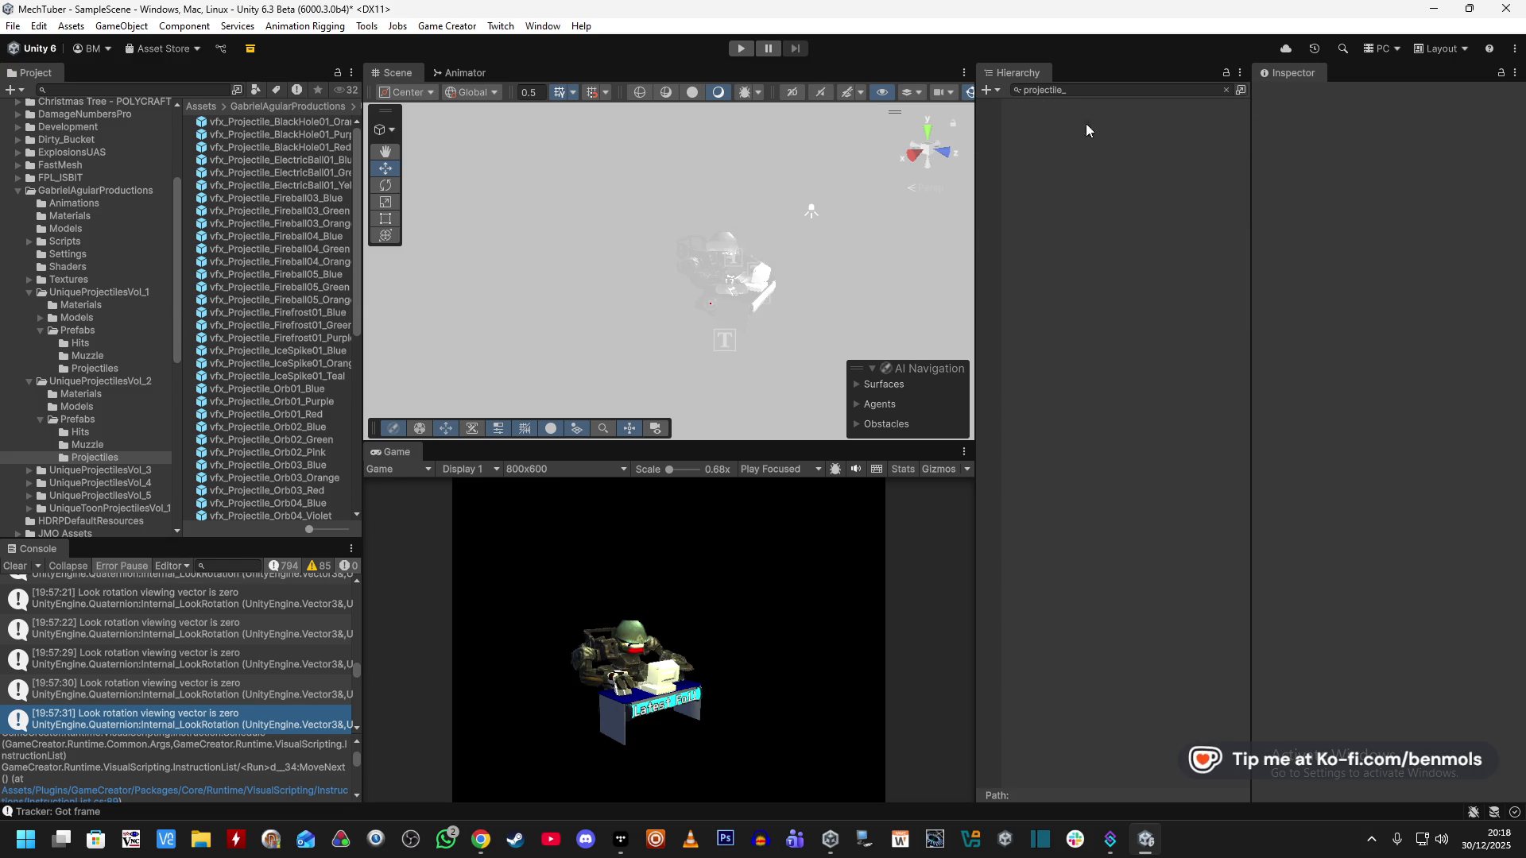
Clear the Hierarchy search and add a Rigidbody to the ElectricBall01_Blue projectile prefab.
{"action": "left_click", "coordinate": [1225, 89]}
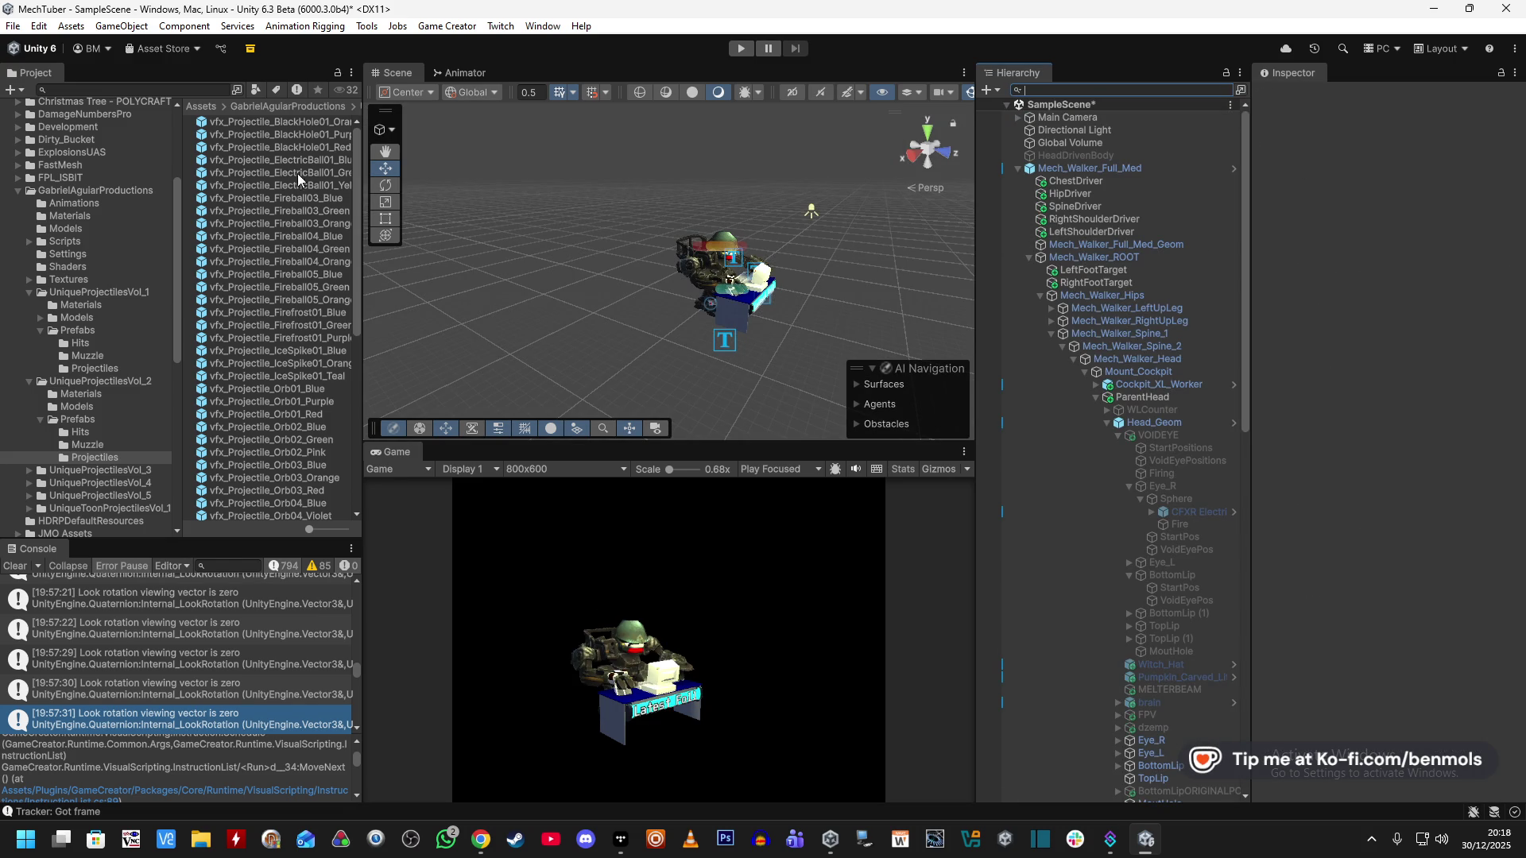
{"action": "left_click", "coordinate": [326, 160]}
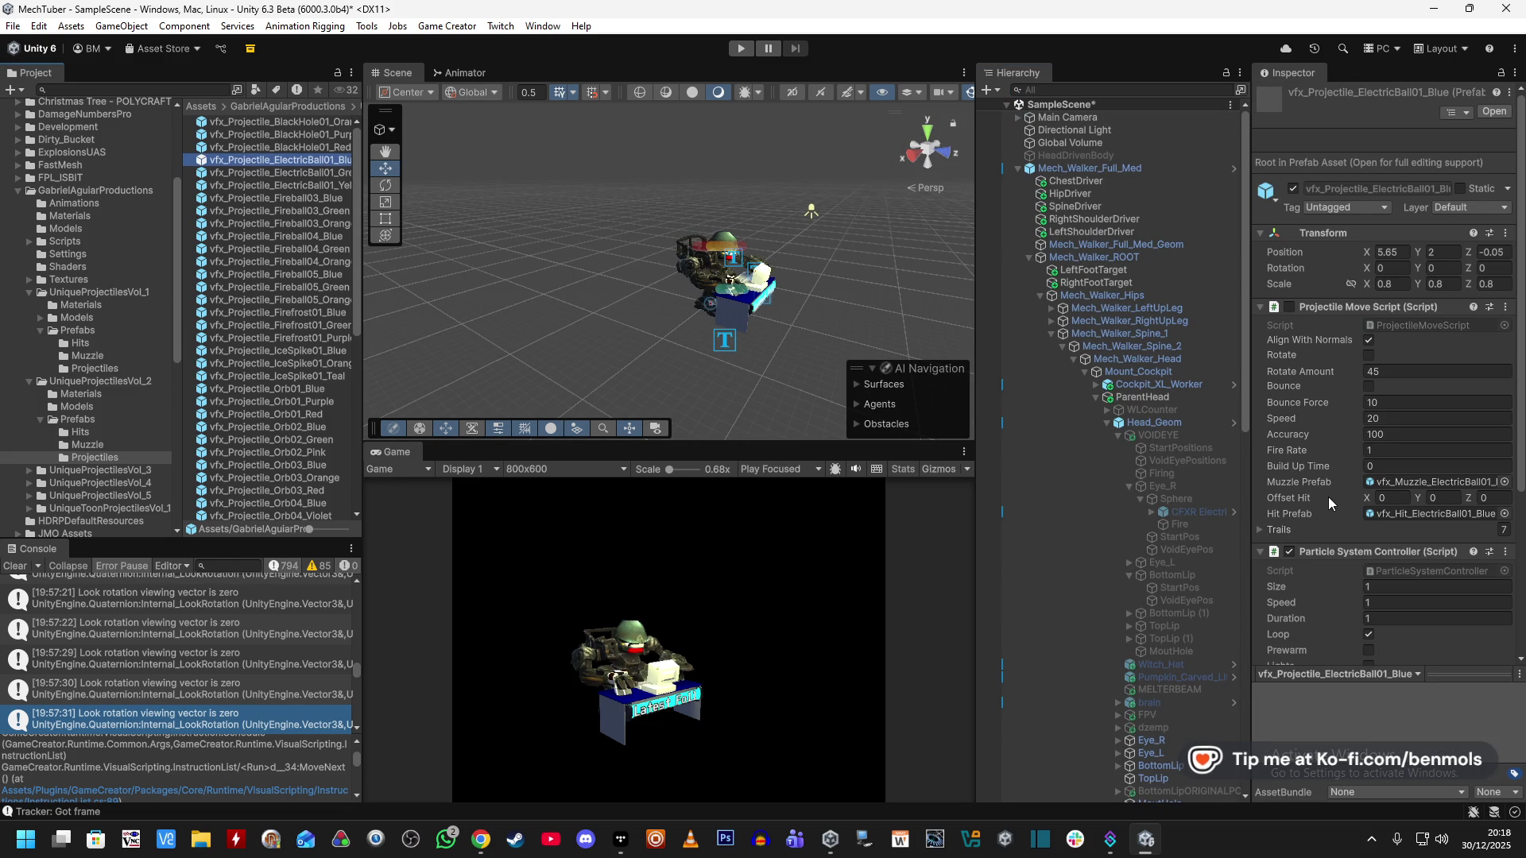
{"action": "scroll", "coordinate": [1329, 497], "scroll_direction": "down", "scroll_amount": 5}
{"action": "left_click", "coordinate": [1369, 642]}
{"action": "type", "text": "rigid"}
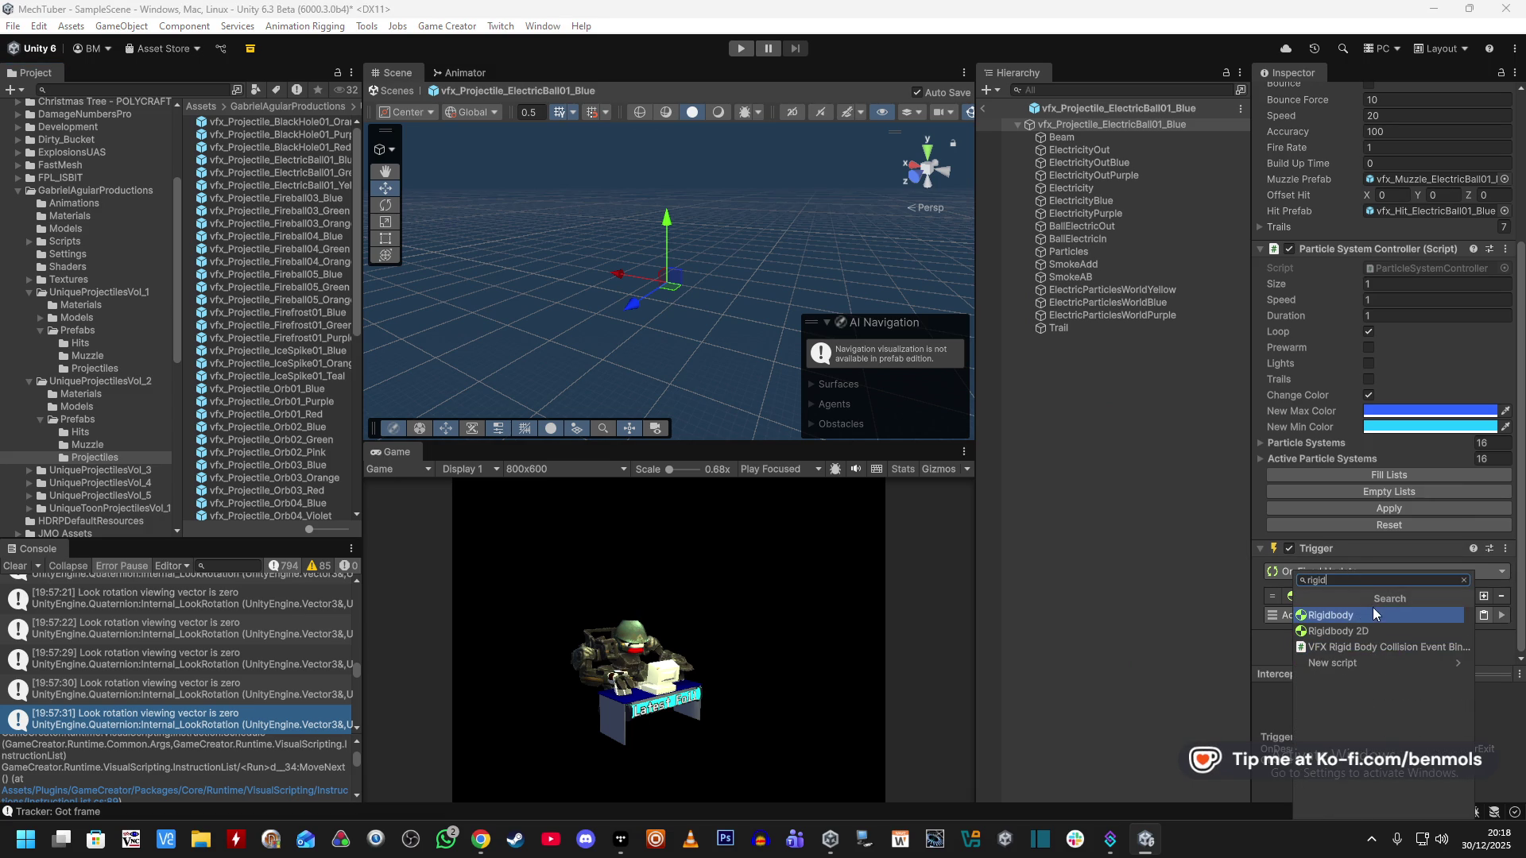
{"action": "left_click", "coordinate": [1372, 609]}
{"action": "scroll", "coordinate": [1381, 588], "scroll_direction": "down", "scroll_amount": 3}
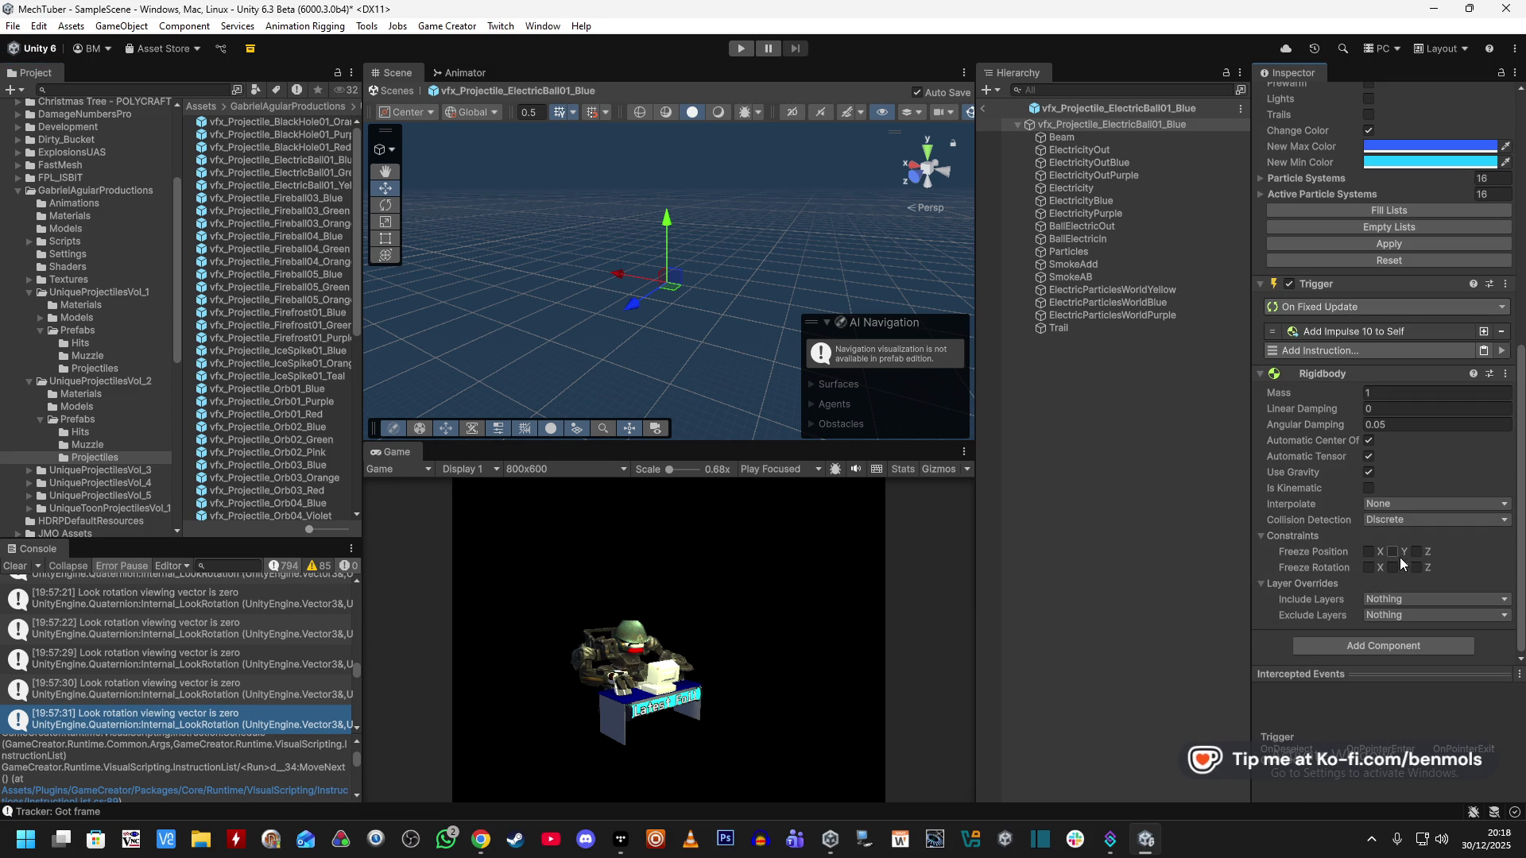
Add a Sphere Collider to the prefab and shrink its radius.
{"action": "left_click", "coordinate": [1372, 645]}
{"action": "type", "text": "collid"}
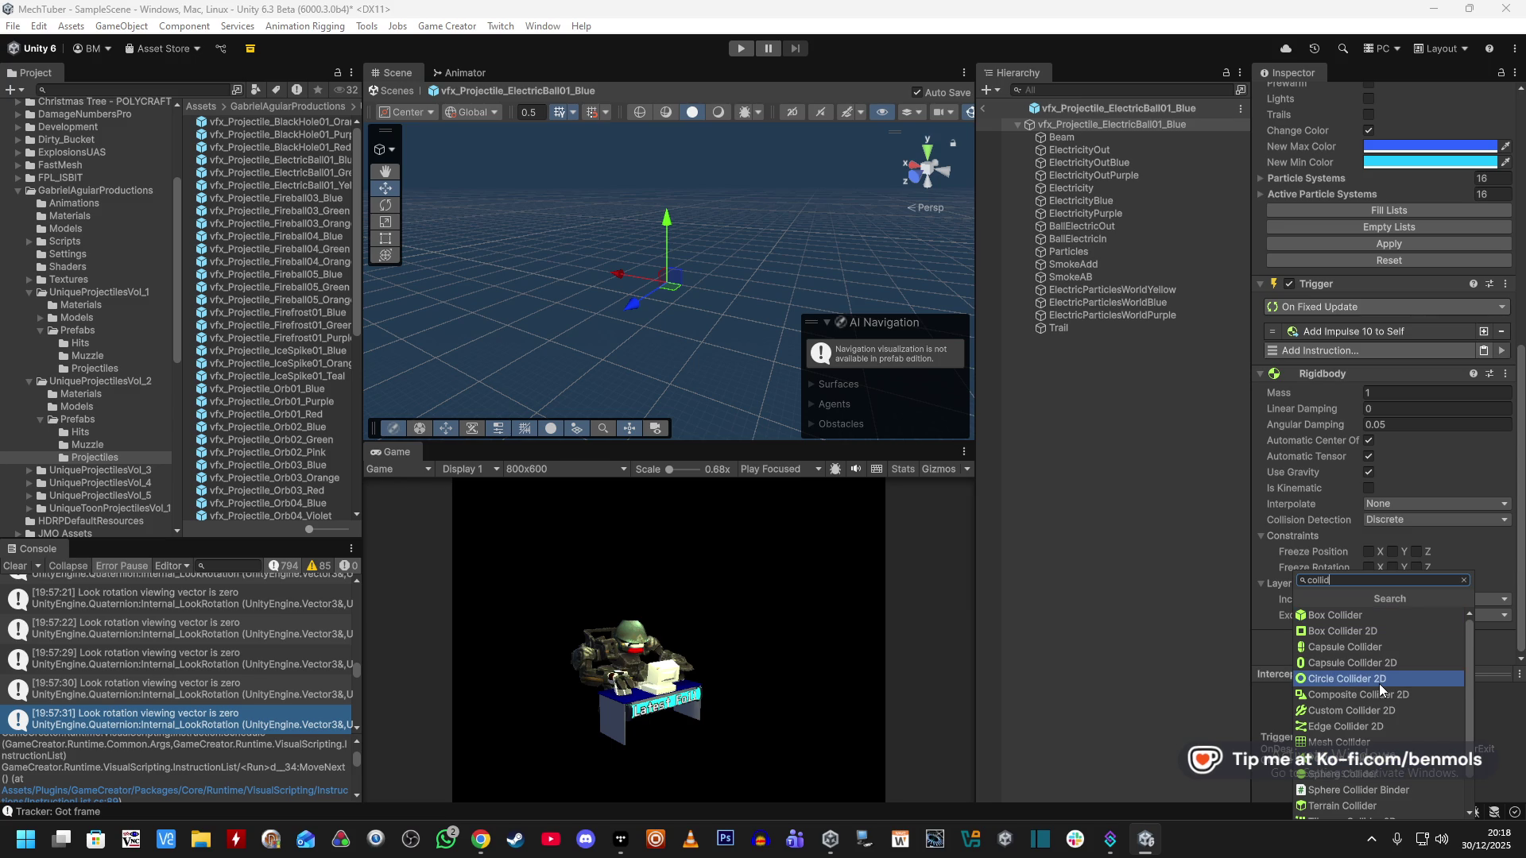
{"action": "left_click", "coordinate": [1367, 775]}
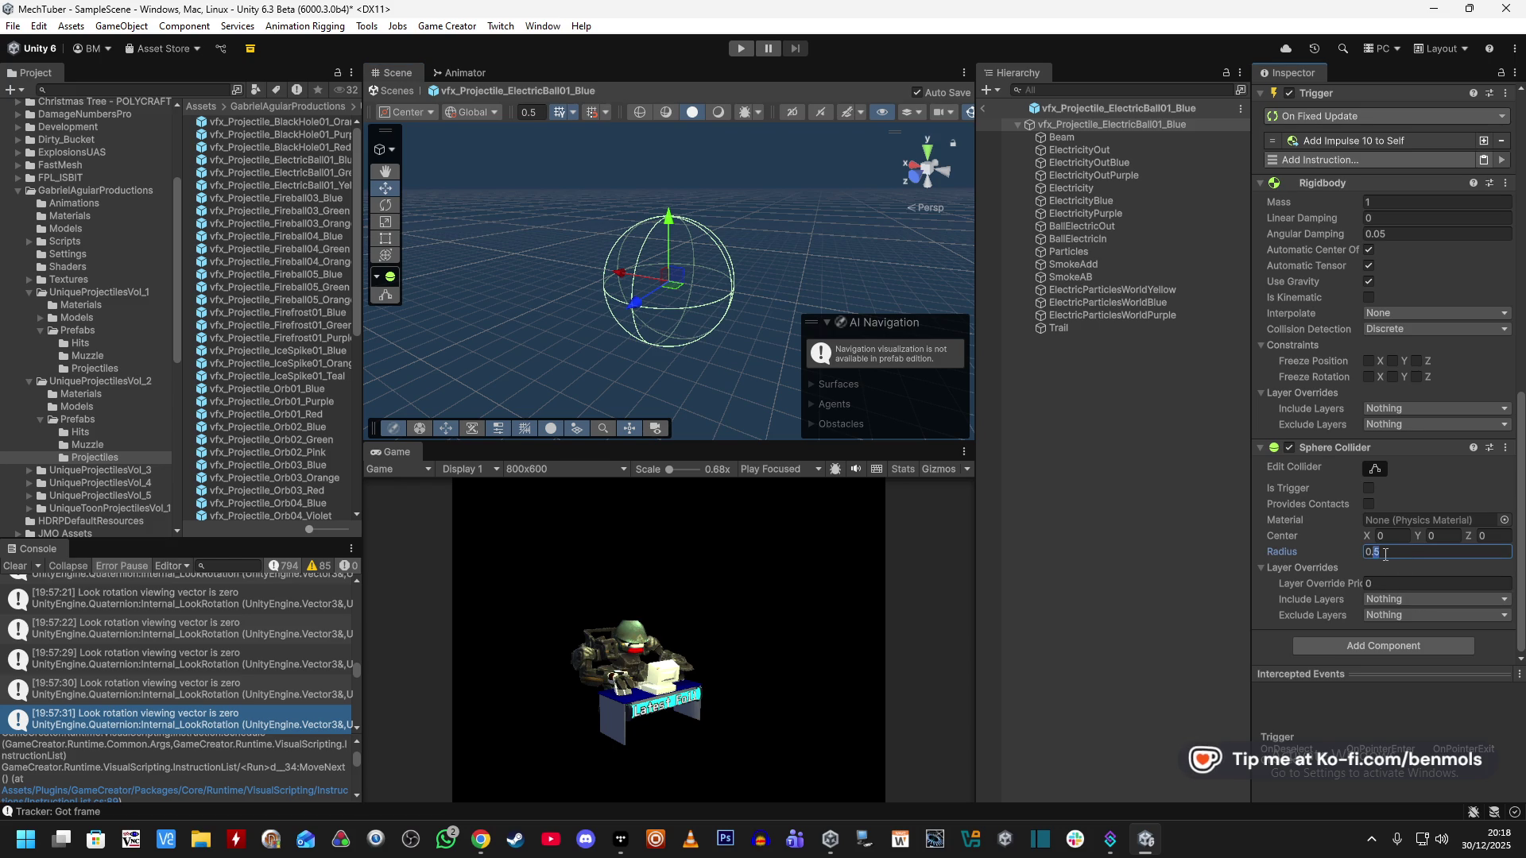
{"action": "key", "text": "Return"}
{"action": "scroll", "coordinate": [1340, 566], "scroll_direction": "up", "scroll_amount": 10}
{"action": "left_click", "coordinate": [1409, 163]}
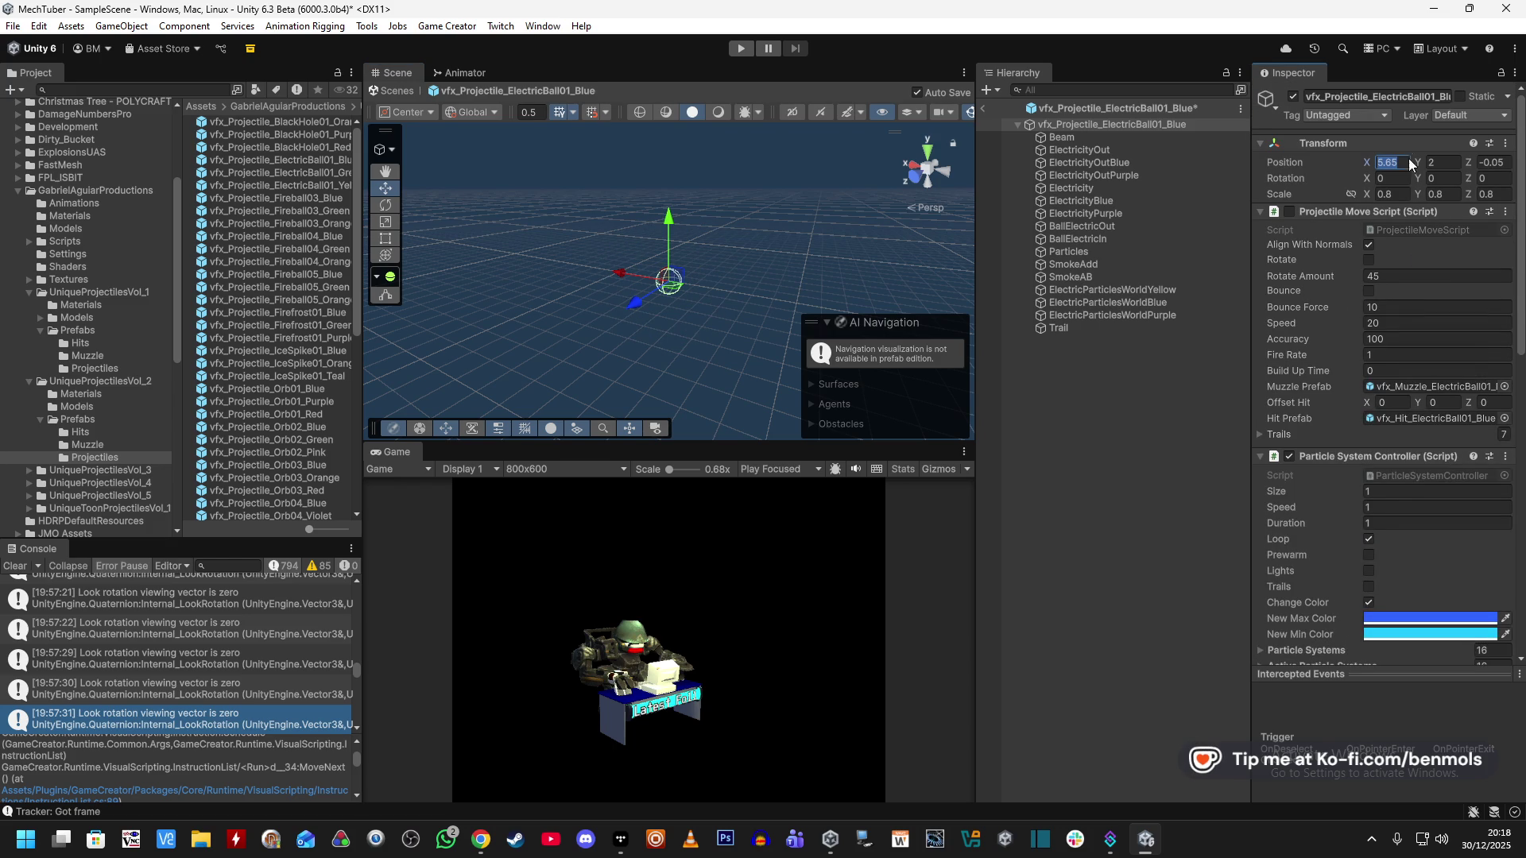
Set the projectile prefab's position to 0, 0, 0.
{"action": "type", "text": "0"}
{"action": "left_click", "coordinate": [1486, 162]}
{"action": "type", "text": "0"}
{"action": "left_click", "coordinate": [1450, 163]}
{"action": "type", "text": "f"}
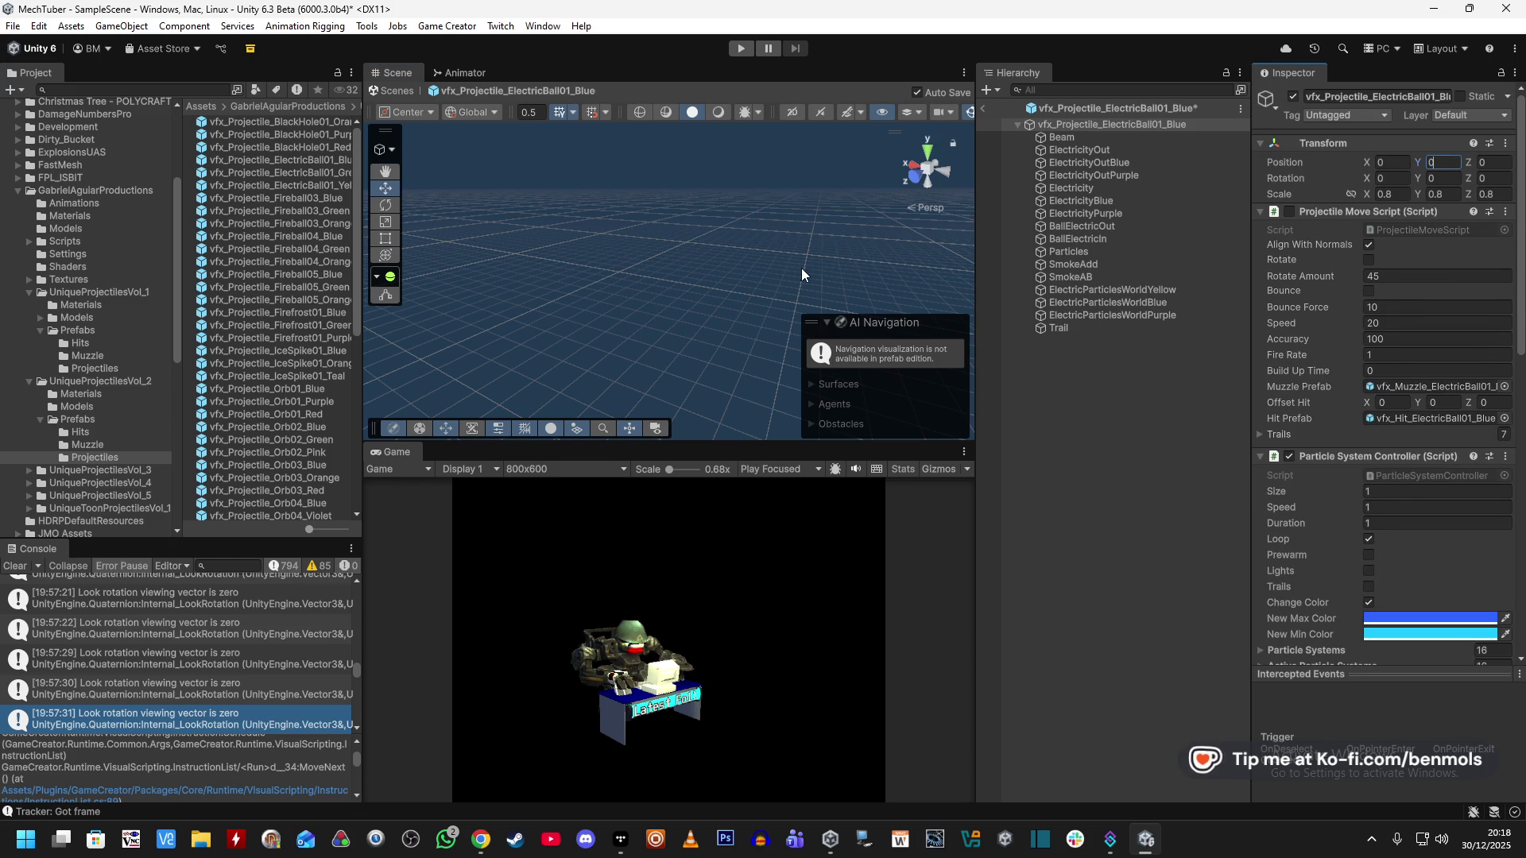
Inspect the prefab's ElectricityOutPurple, Beam and ElectricityOut particle children.
{"action": "left_click", "coordinate": [1128, 174]}
{"action": "left_click", "coordinate": [1128, 125]}
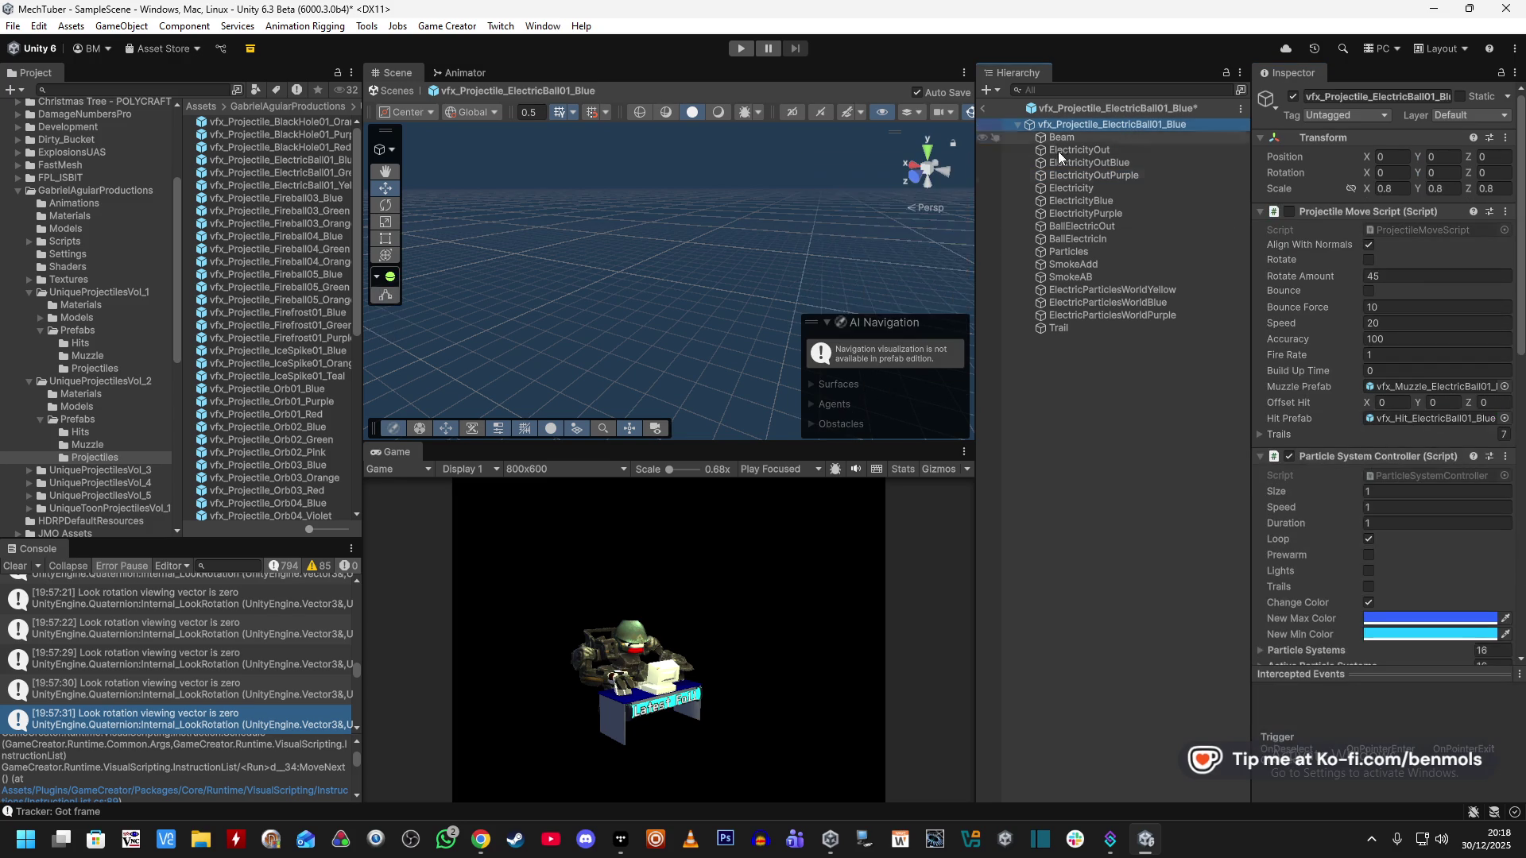
{"action": "left_click", "coordinate": [1085, 136]}
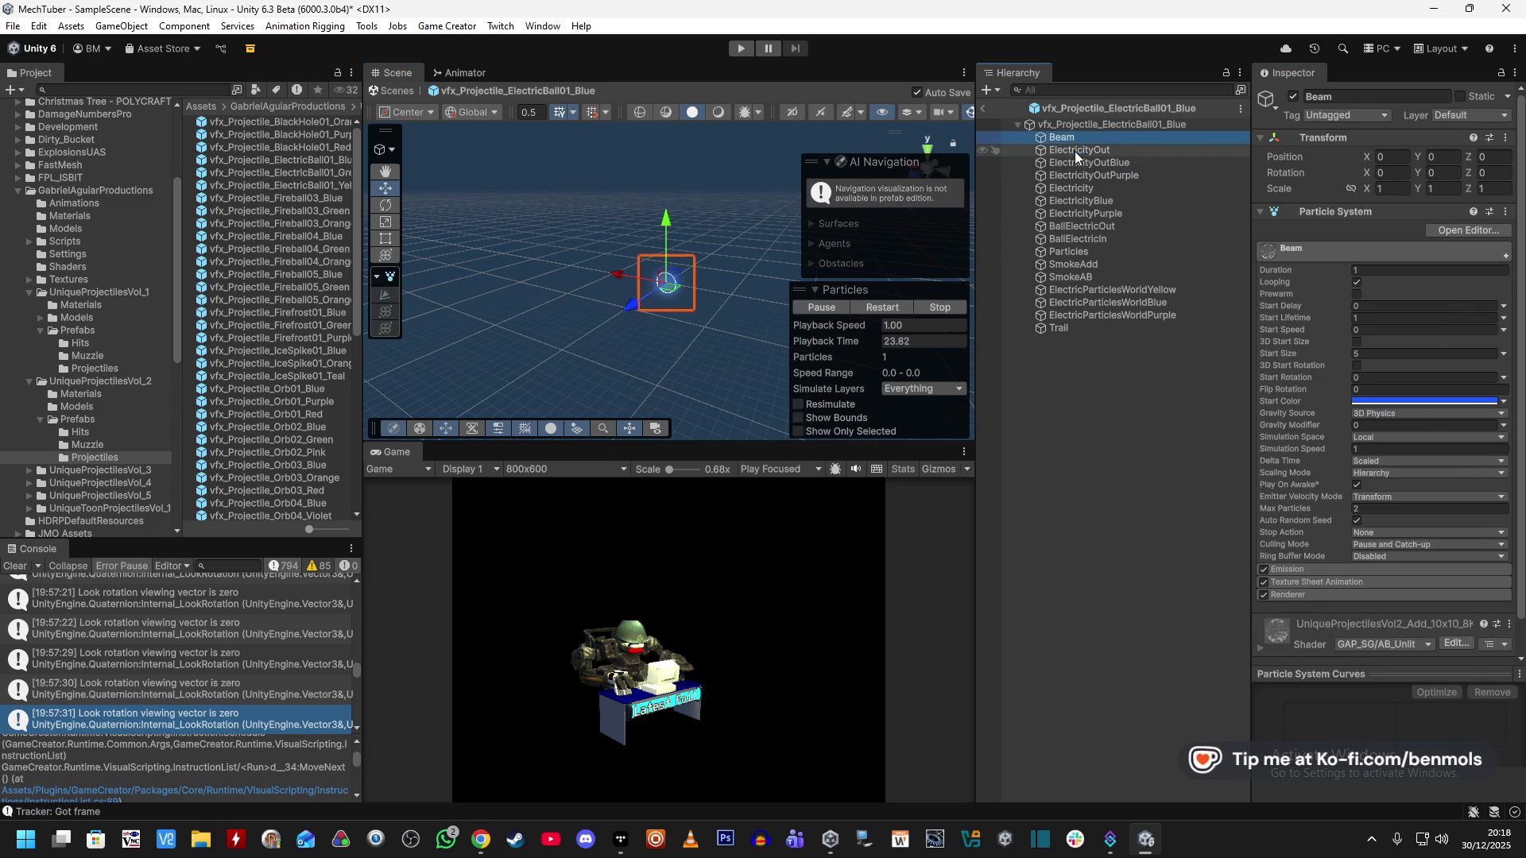
{"action": "left_click", "coordinate": [1074, 150]}
{"action": "scroll", "coordinate": [1303, 429], "scroll_direction": "down", "scroll_amount": 2}
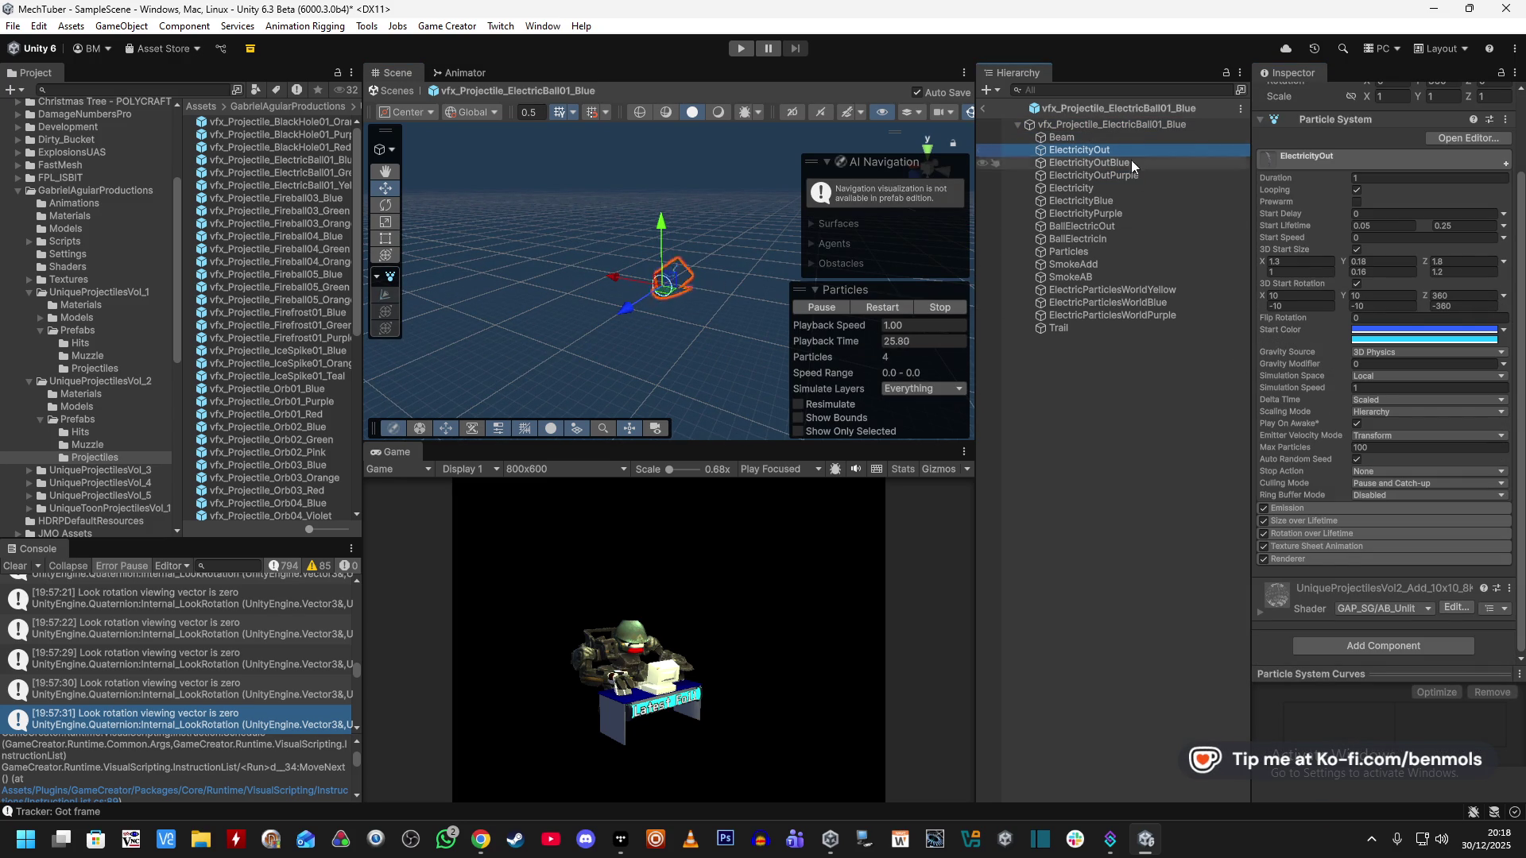
{"action": "left_click", "coordinate": [1133, 123]}
{"action": "scroll", "coordinate": [1322, 486], "scroll_direction": "down", "scroll_amount": 5}
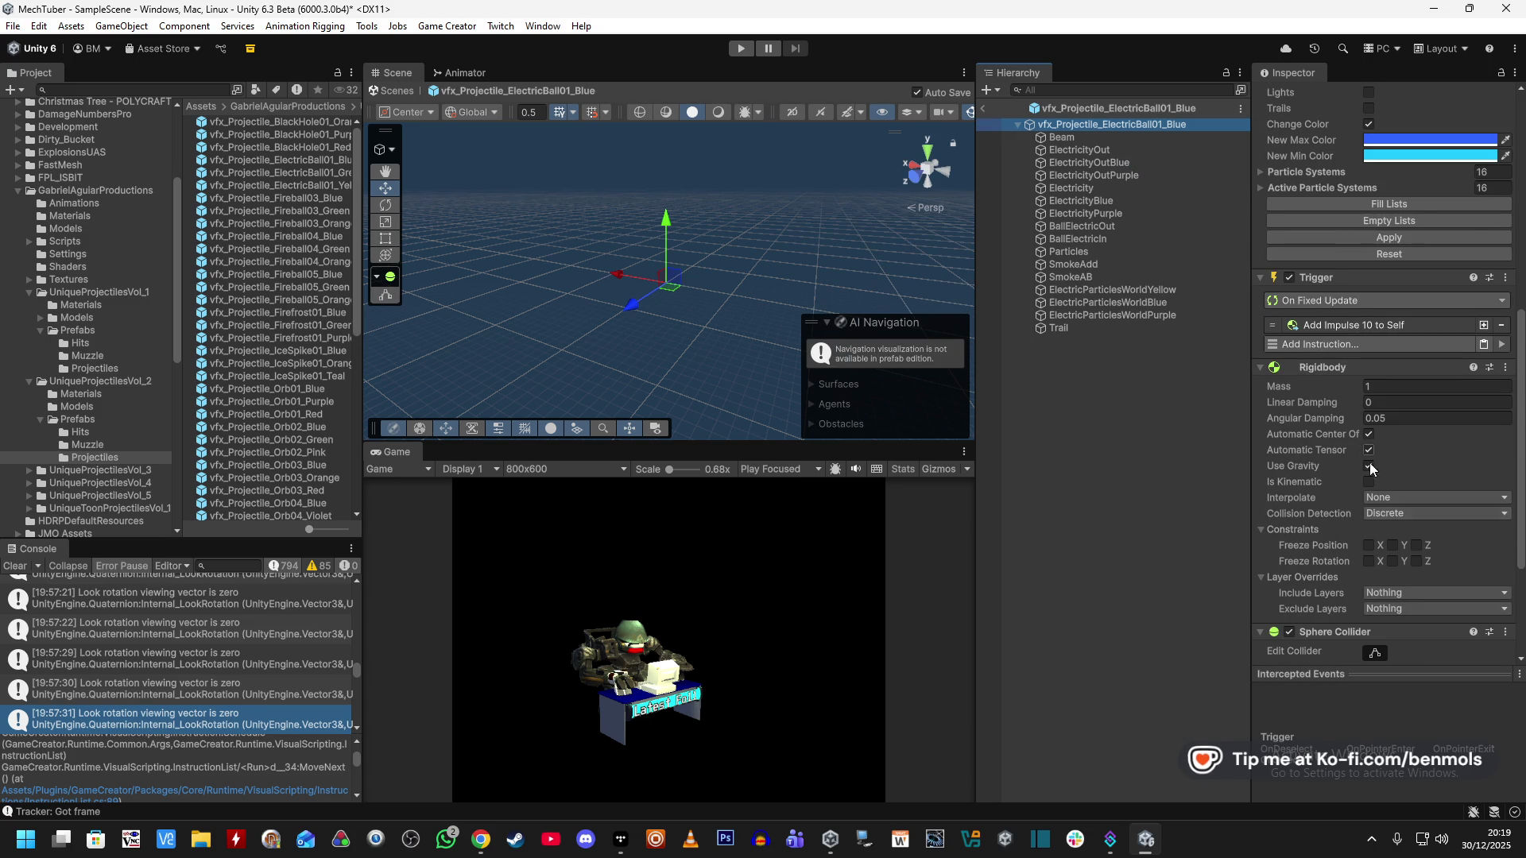
{"action": "scroll", "coordinate": [1343, 492], "scroll_direction": "down", "scroll_amount": 4}
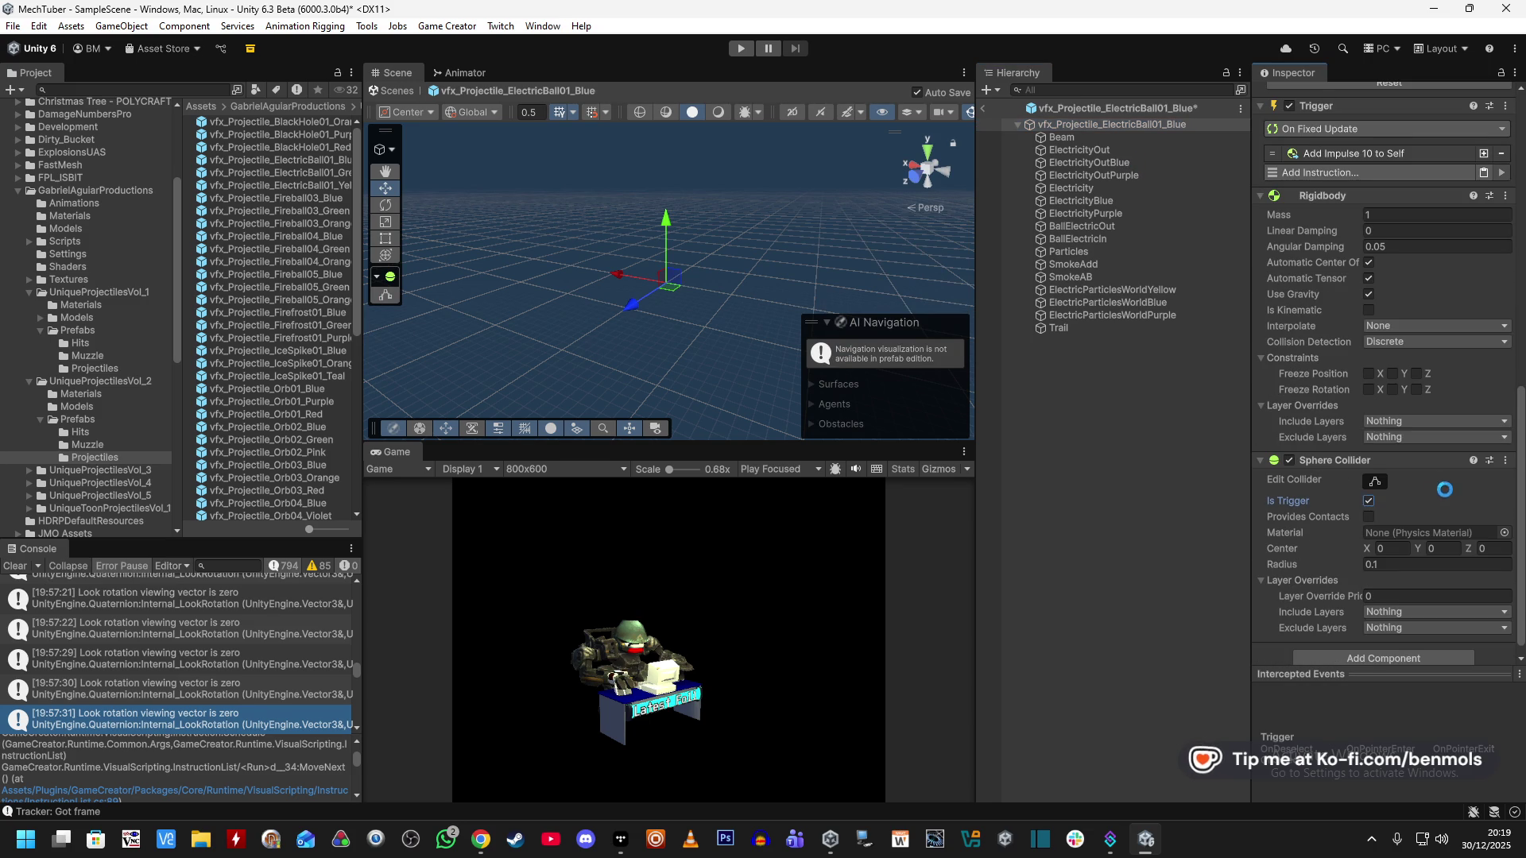
{"action": "scroll", "coordinate": [1387, 545], "scroll_direction": "up", "scroll_amount": 6}
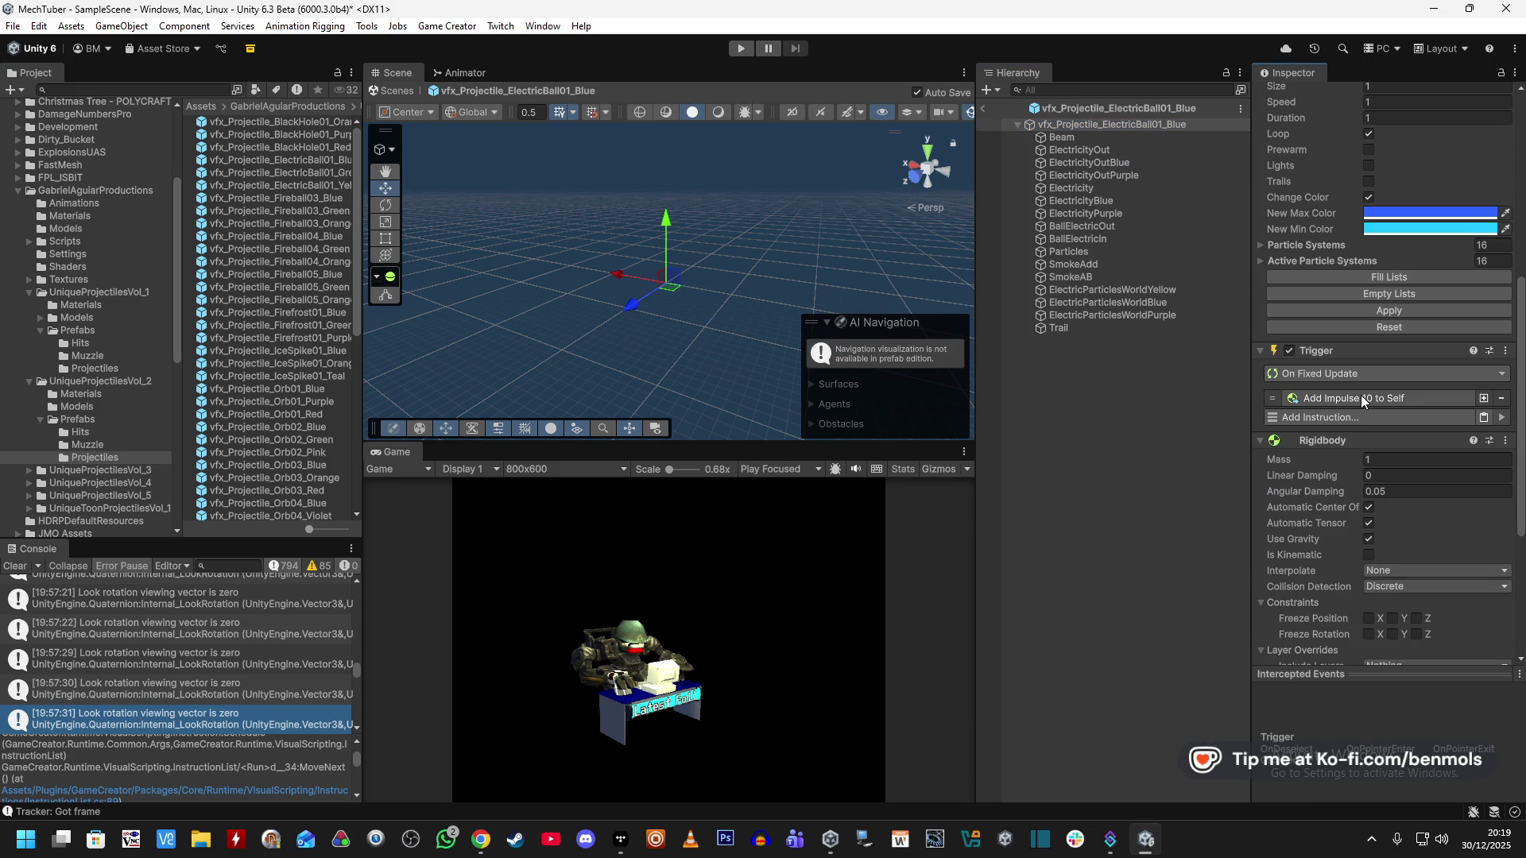
Review the Add Impulse 10 to Self instruction, return to SampleScene and start play mode.
{"action": "left_click", "coordinate": [1361, 398]}
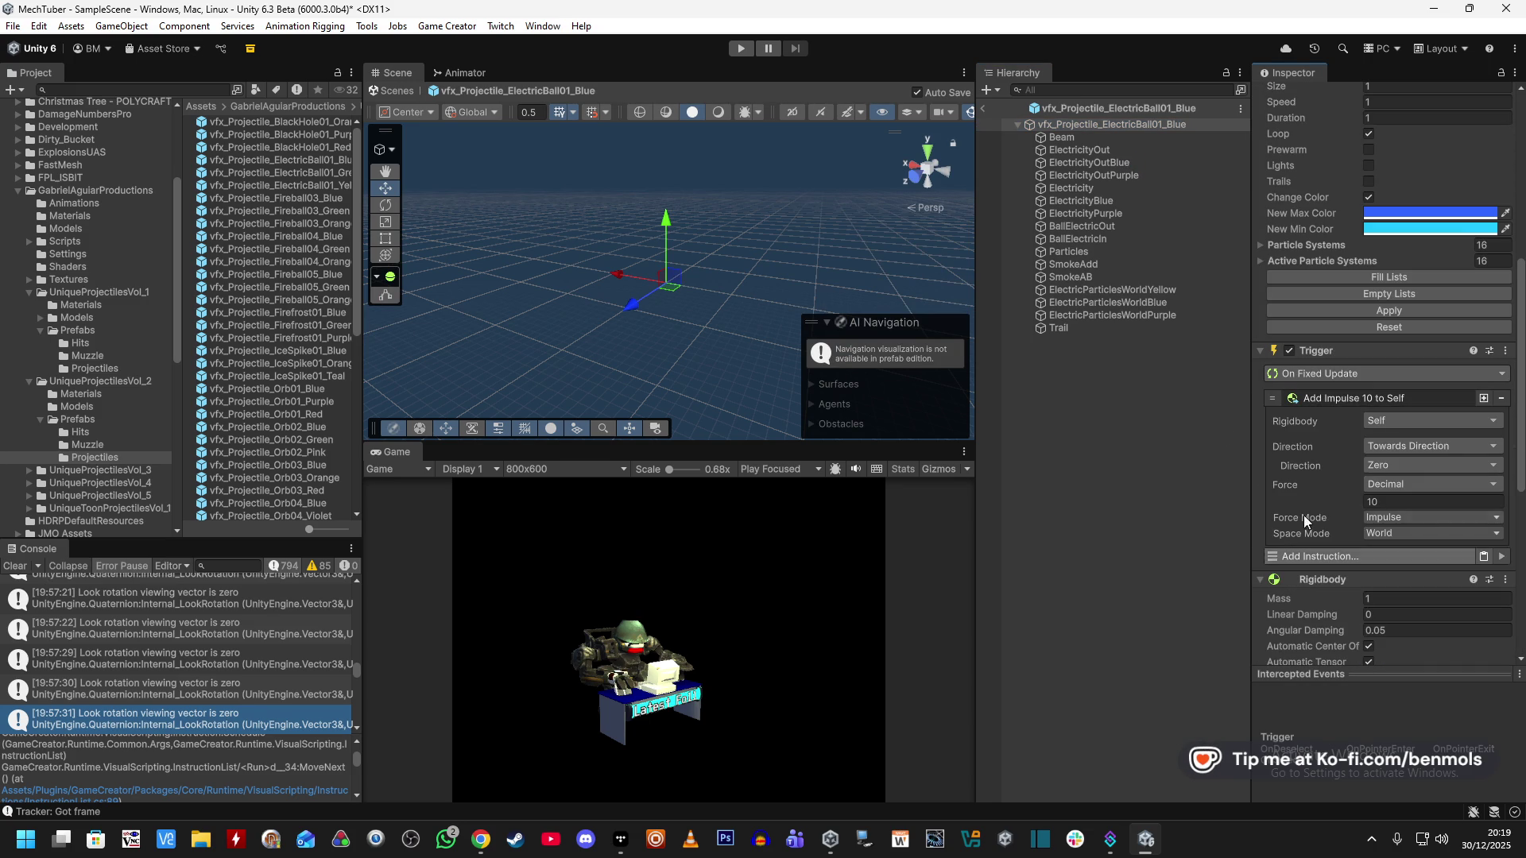
{"action": "left_click", "coordinate": [984, 108]}
{"action": "left_click", "coordinate": [741, 48]}
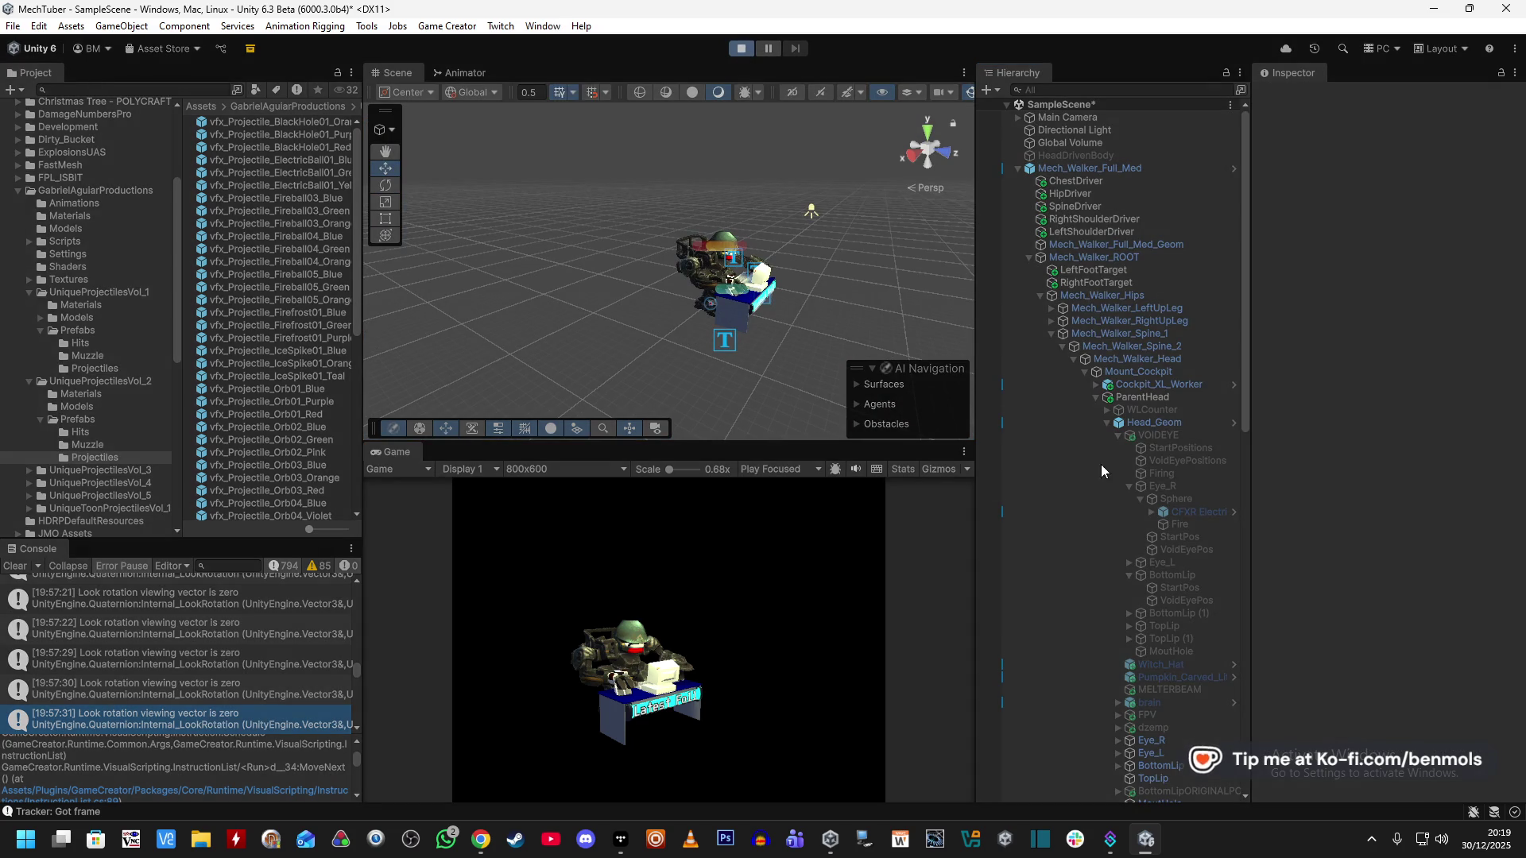
Toggle VOIDEYE on to fire its five shots, then off, and view Fire's actions.
{"action": "left_click", "coordinate": [1147, 433]}
{"action": "left_click", "coordinate": [1293, 97]}
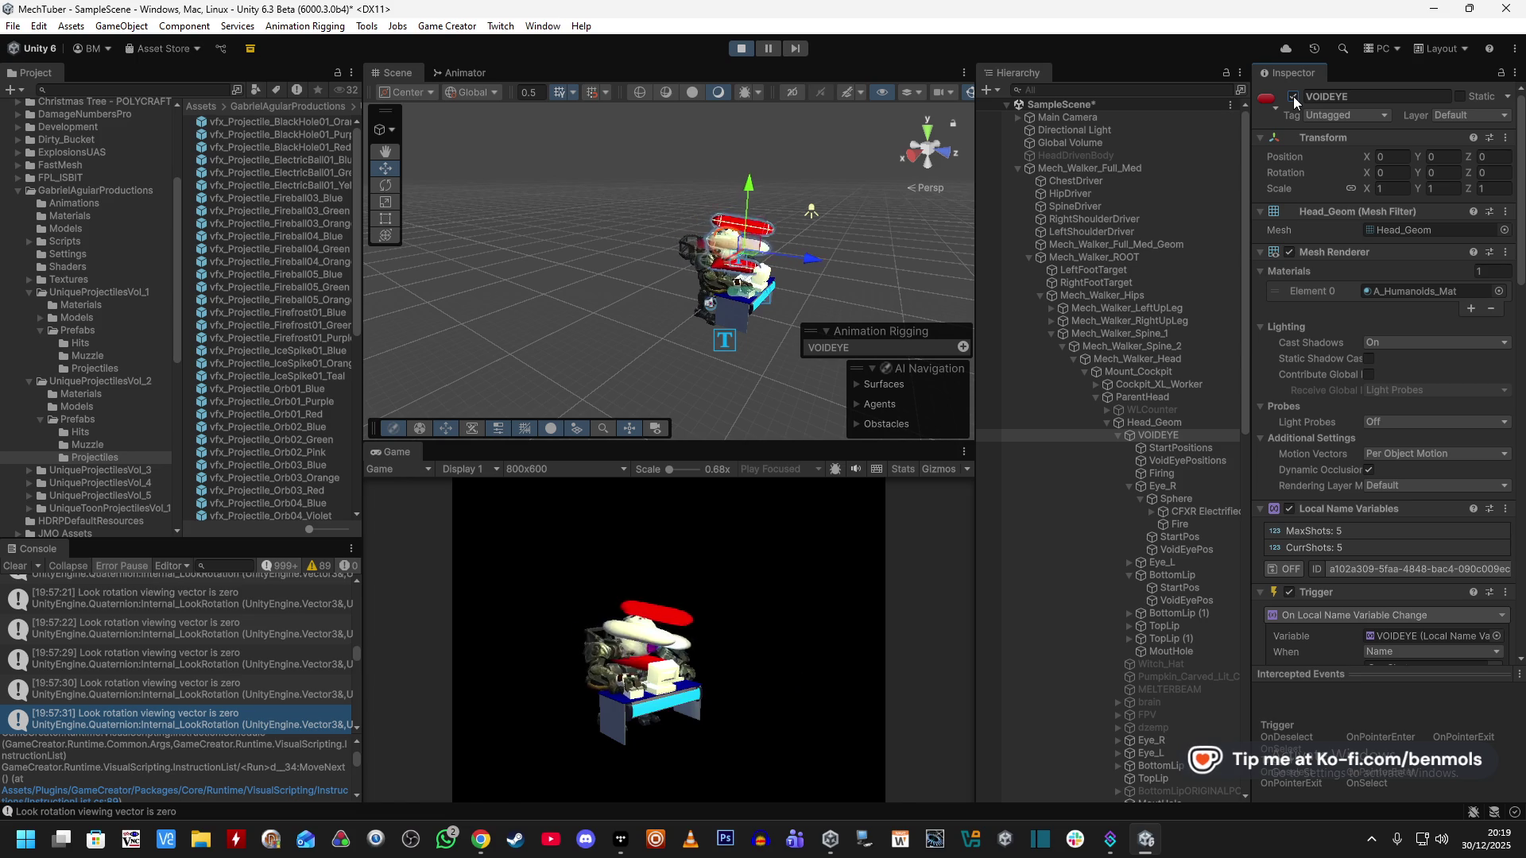
{"action": "left_click", "coordinate": [1292, 97]}
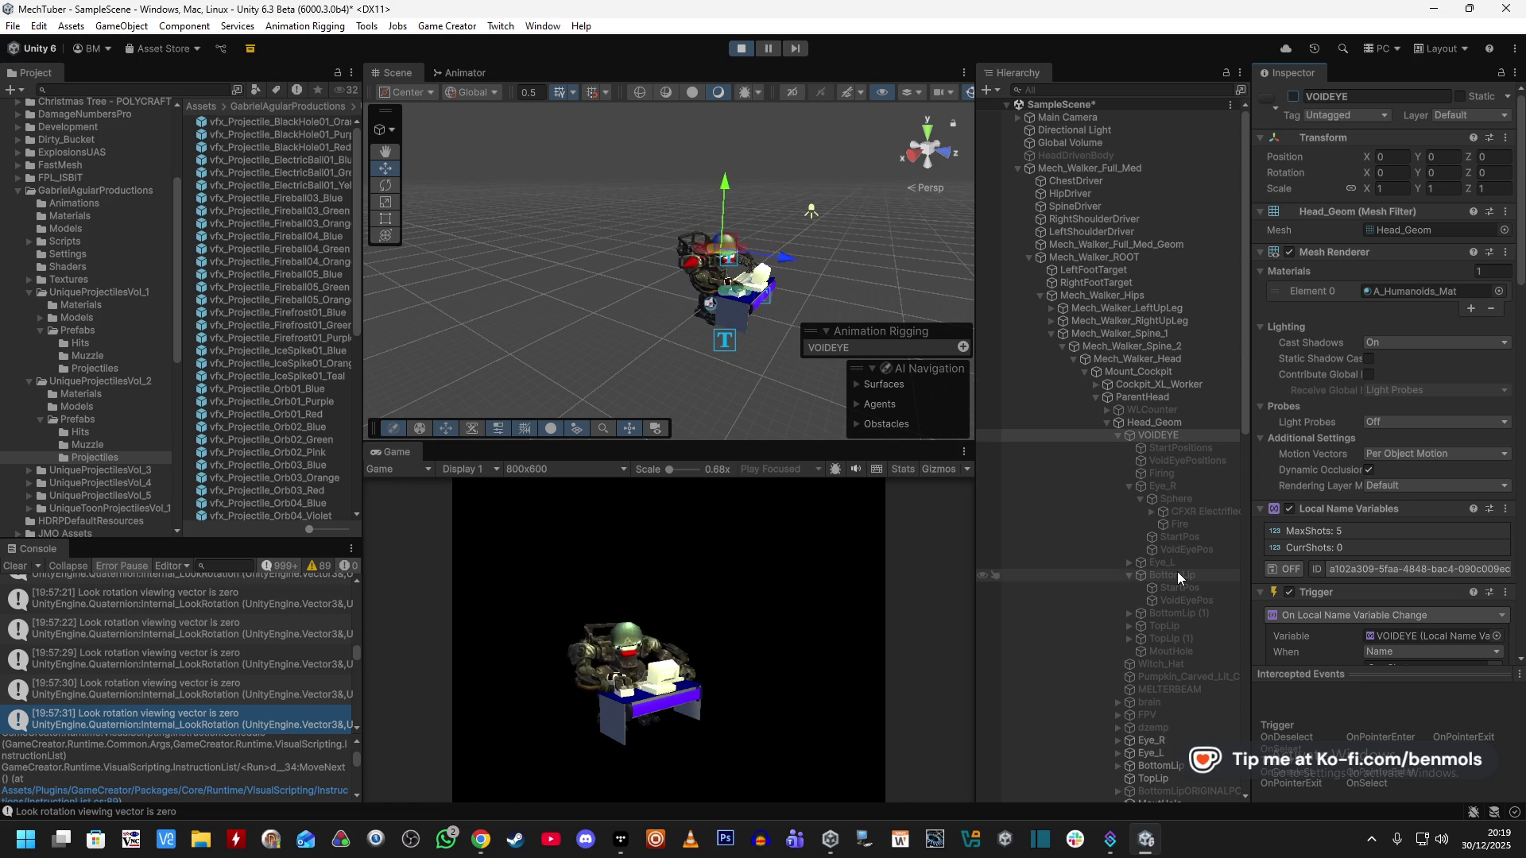
{"action": "left_click", "coordinate": [1200, 526]}
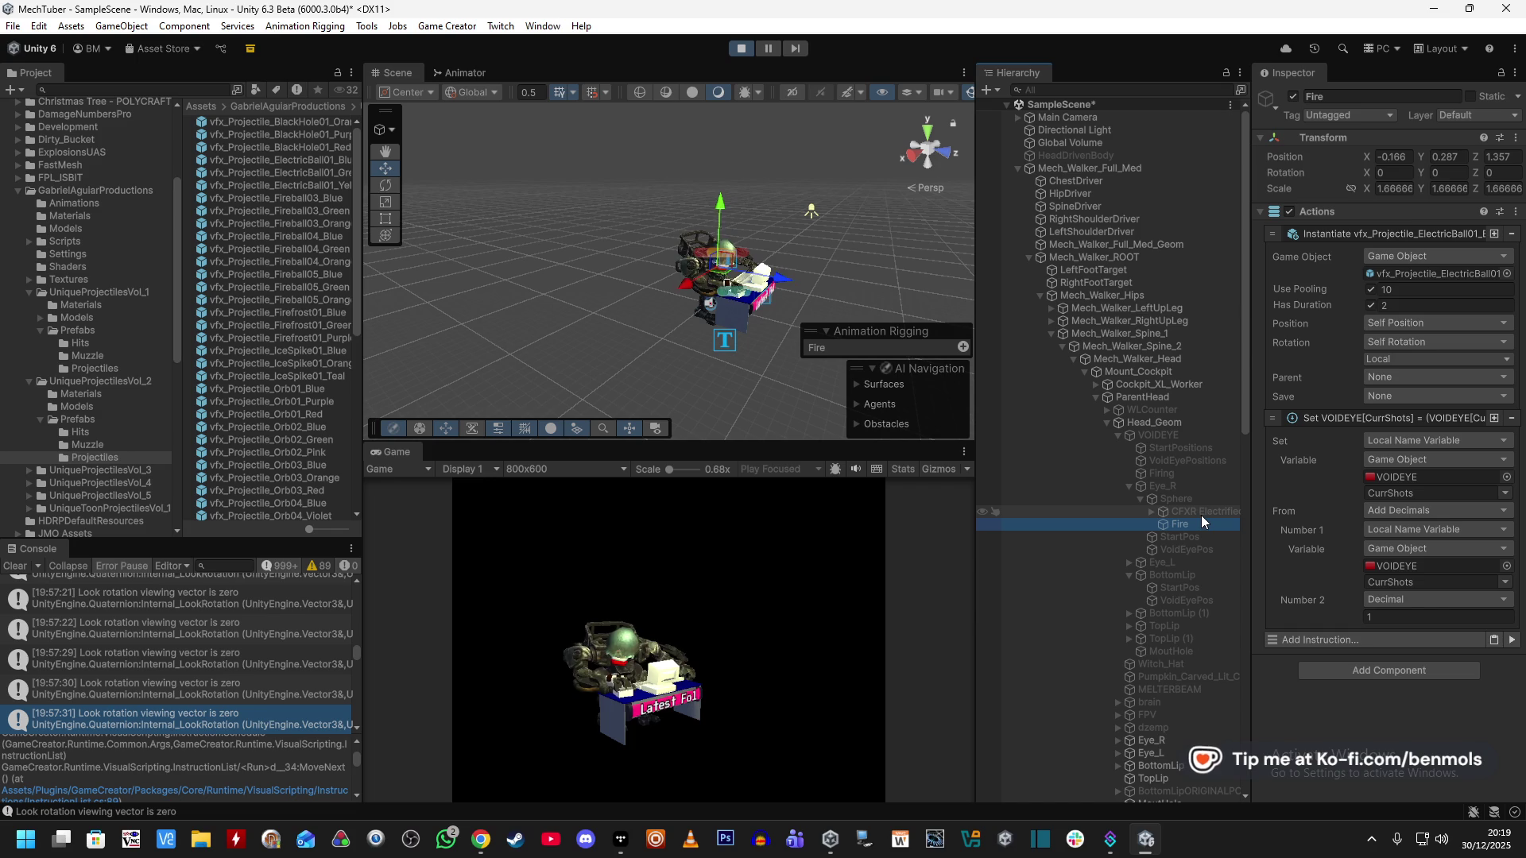
Set the spawn Position to Game Object Position, taken from the Sphere.
{"action": "left_click", "coordinate": [1424, 325]}
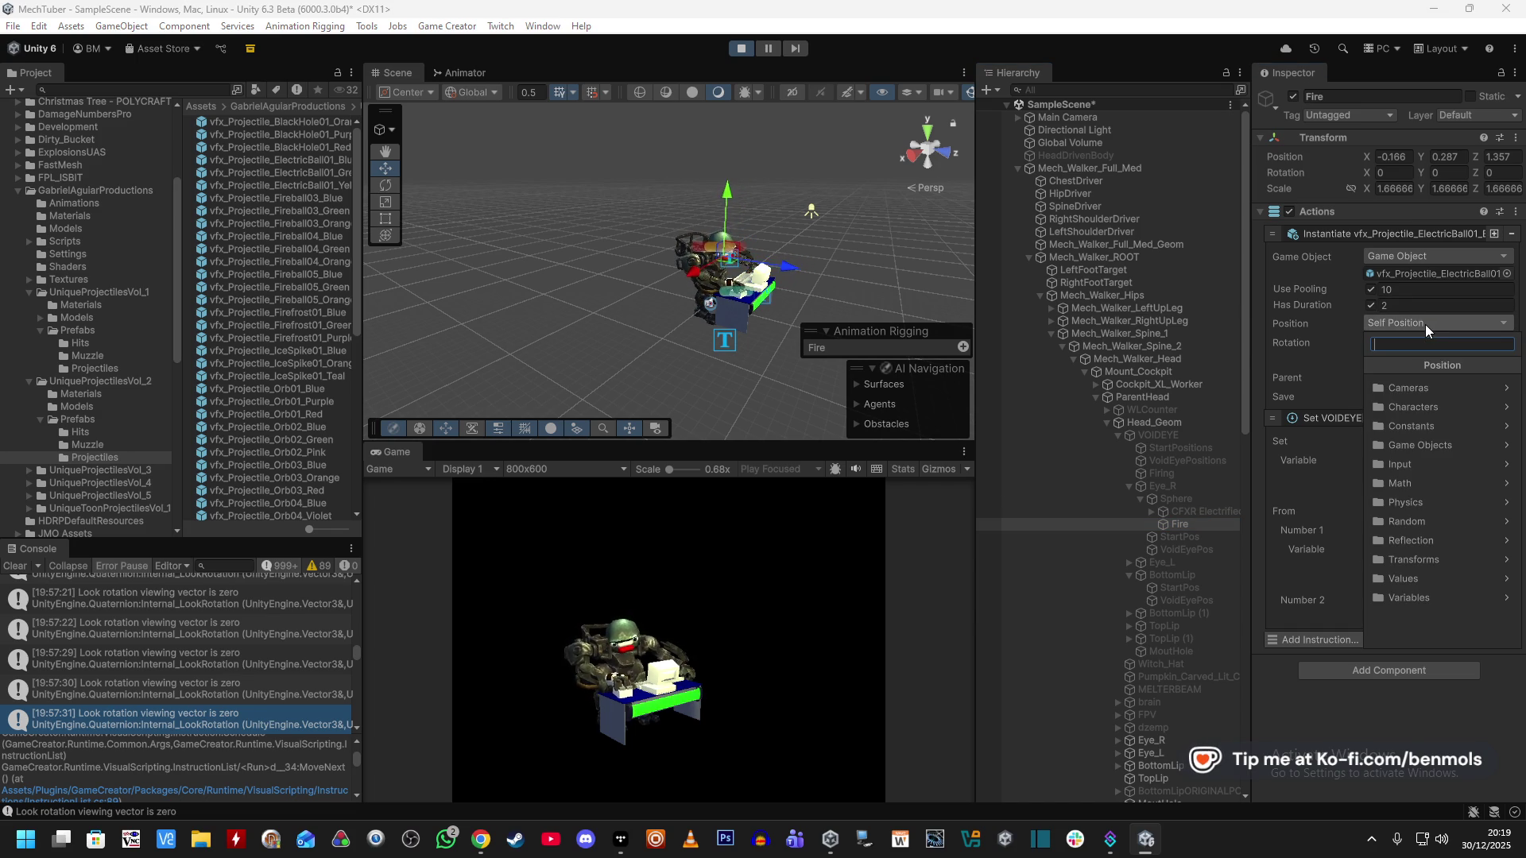
{"action": "left_click", "coordinate": [1428, 447]}
{"action": "left_click", "coordinate": [1439, 389]}
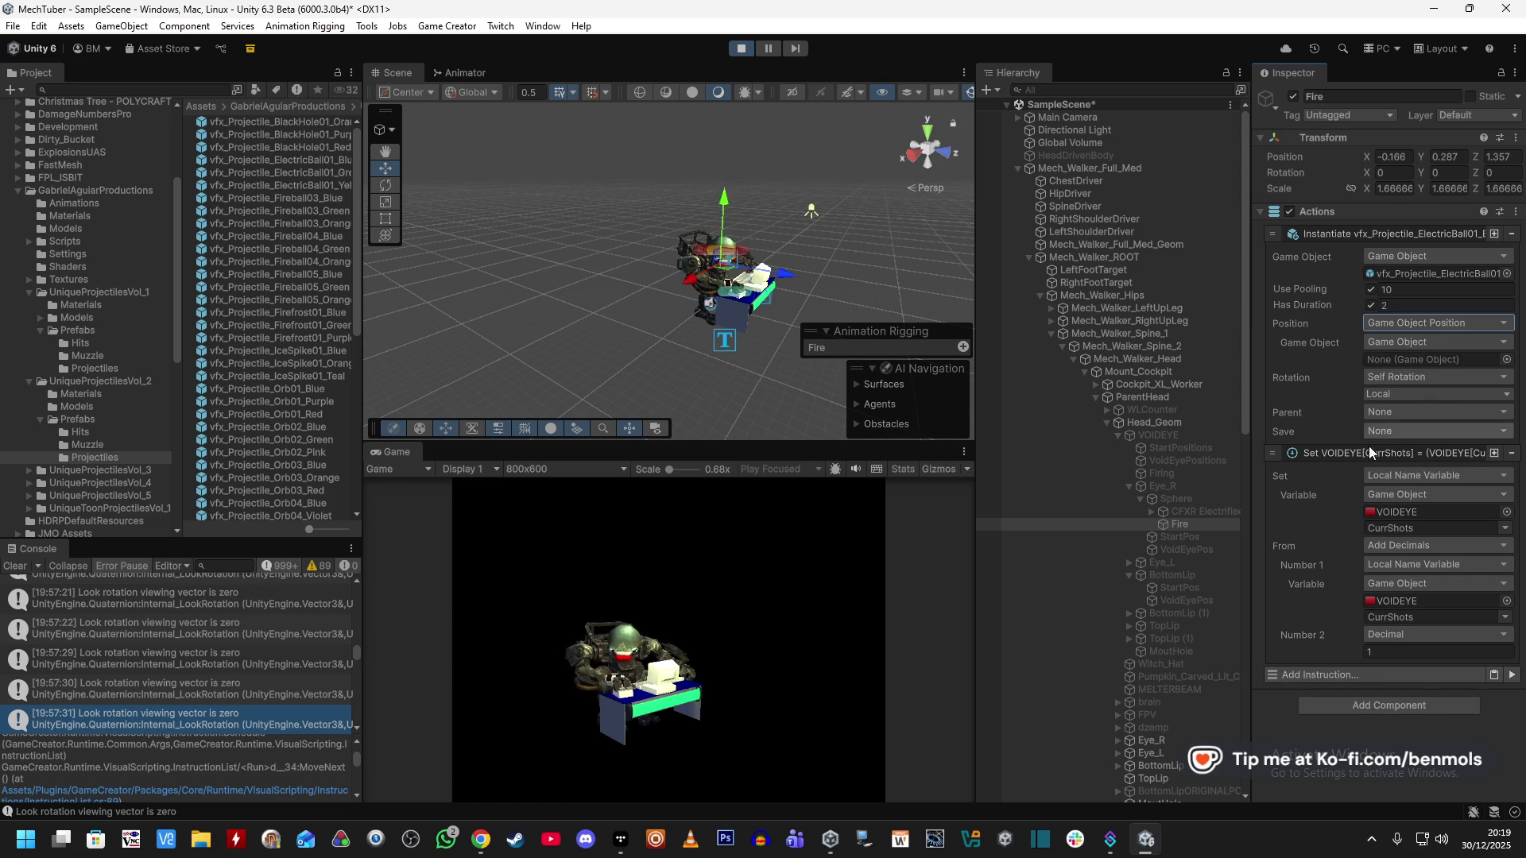
{"action": "mouse_move", "coordinate": [1194, 527]}
{"action": "left_mouse_down"}
{"action": "mouse_move", "coordinate": [1200, 499]}
{"action": "mouse_move", "coordinate": [1215, 508]}
{"action": "mouse_move", "coordinate": [1429, 365]}
{"action": "left_mouse_up"}
Set the spawn Rotation to Game Object Rotation, assigning the Sphere as its source.
{"action": "left_click", "coordinate": [1410, 376]}
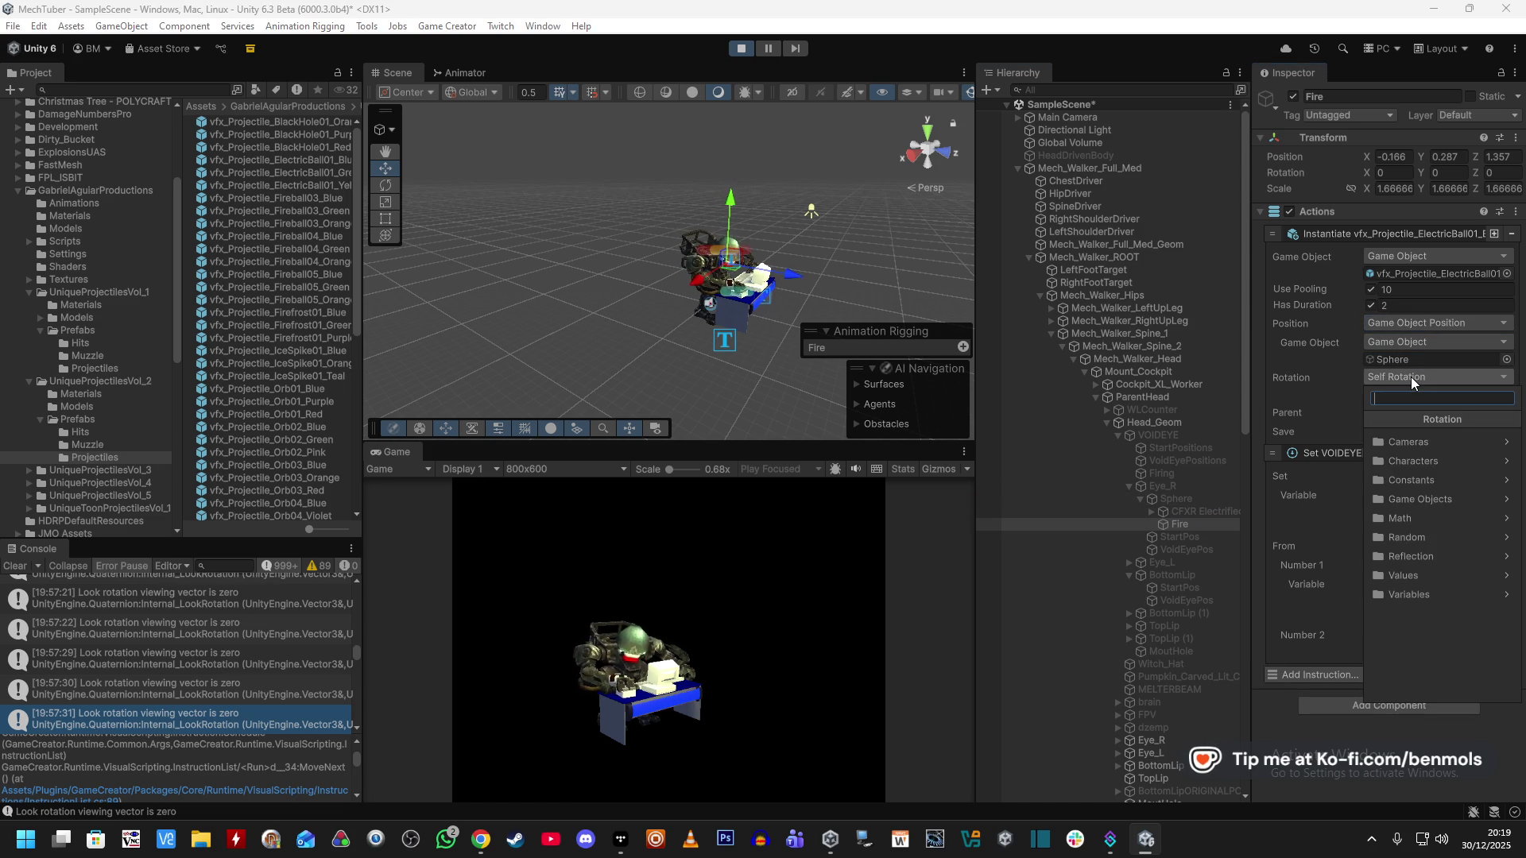
{"action": "left_click", "coordinate": [1416, 499]}
{"action": "left_click", "coordinate": [1419, 442]}
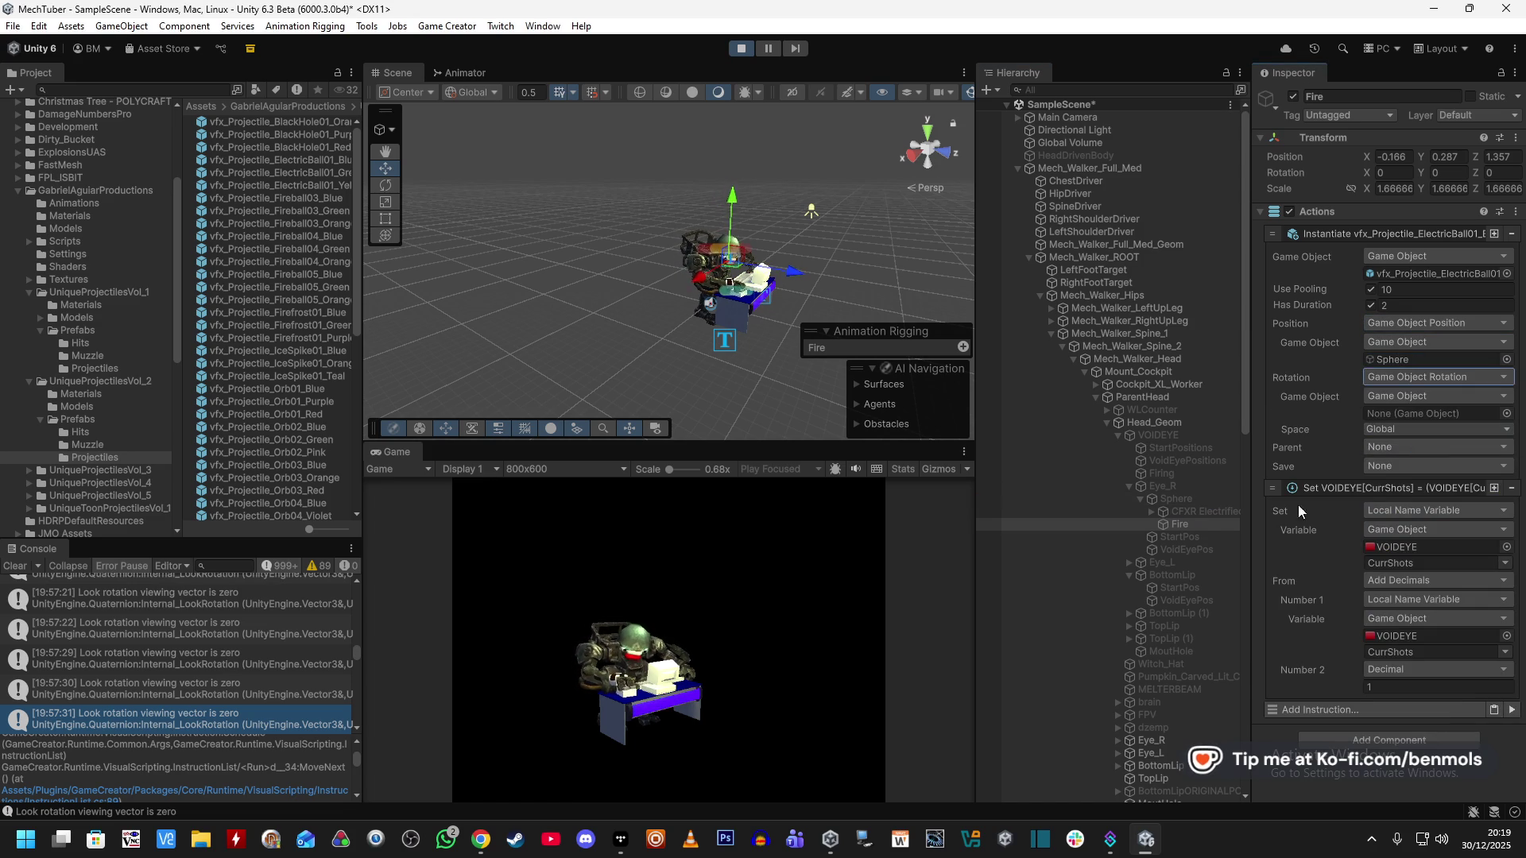
{"action": "left_click_drag", "start_coordinate": [1213, 528], "coordinate": [1368, 439]}
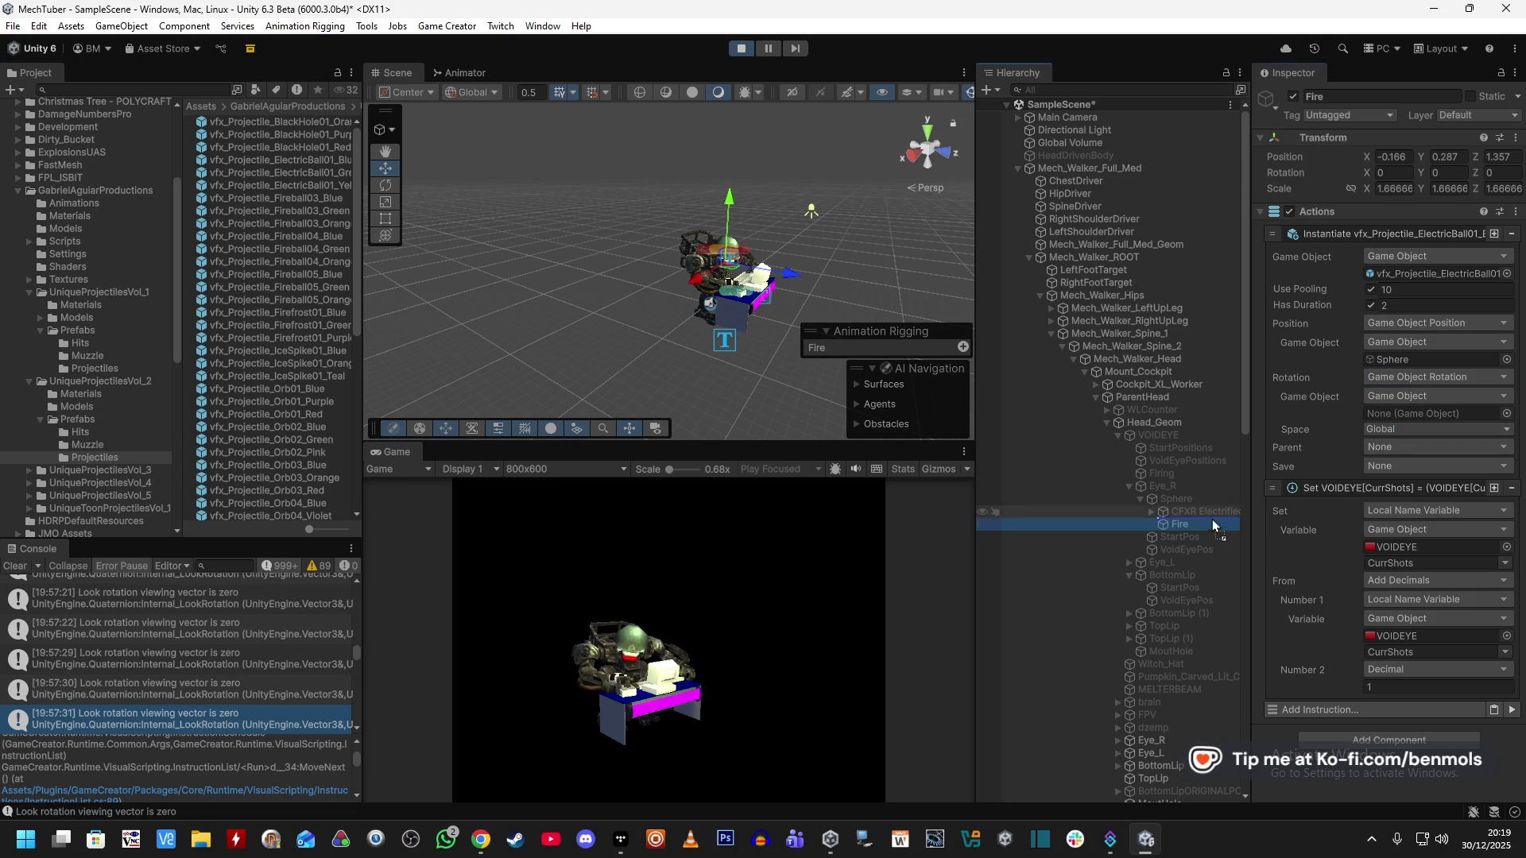
{"action": "left_click", "coordinate": [1176, 499]}
{"action": "left_click_drag", "start_coordinate": [1276, 464], "coordinate": [1391, 412]}
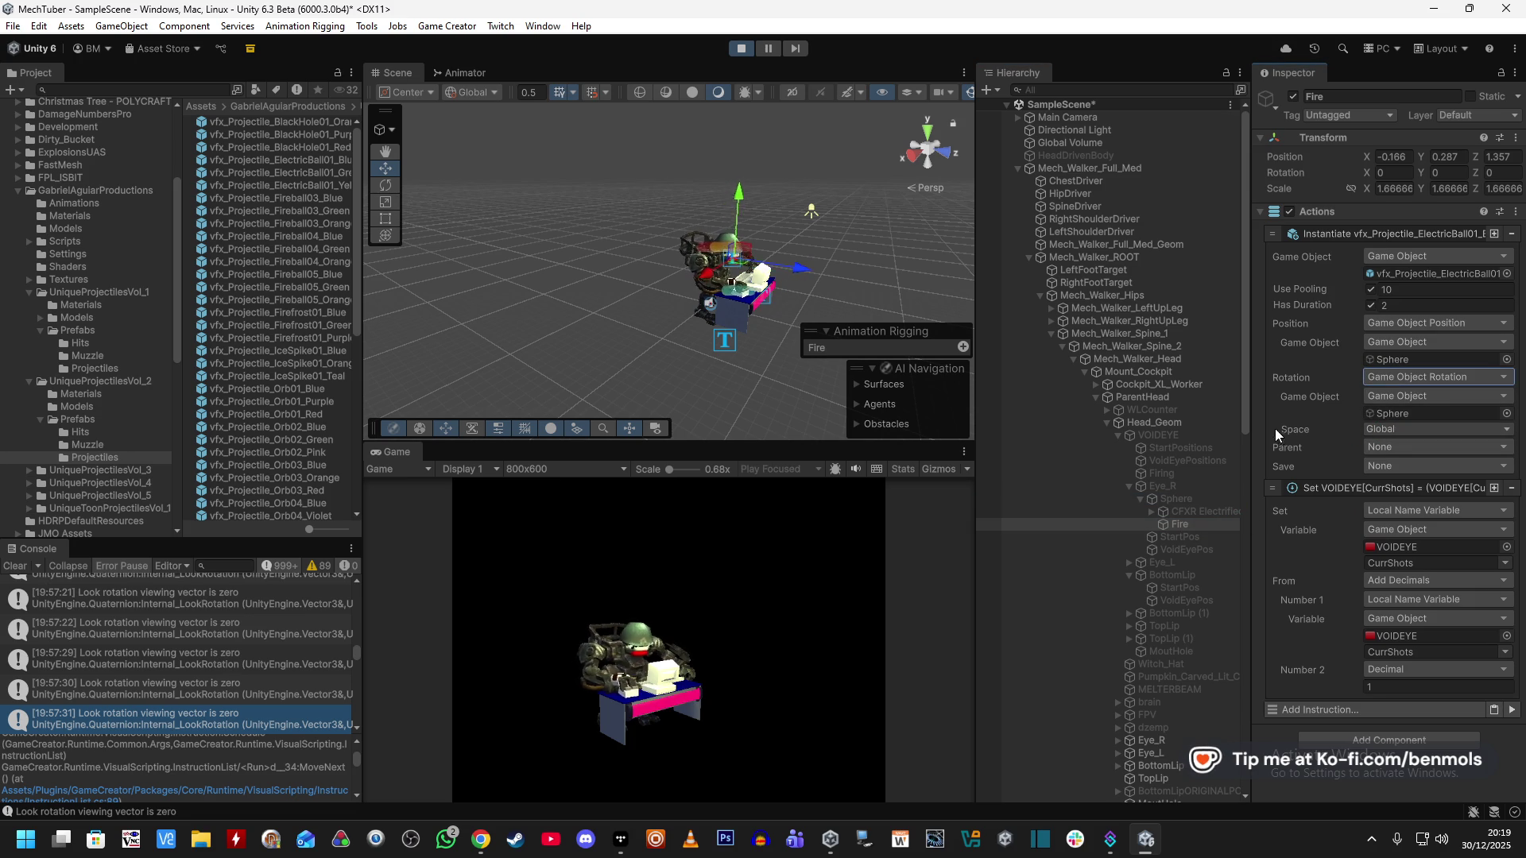
{"action": "left_click", "coordinate": [1181, 435]}
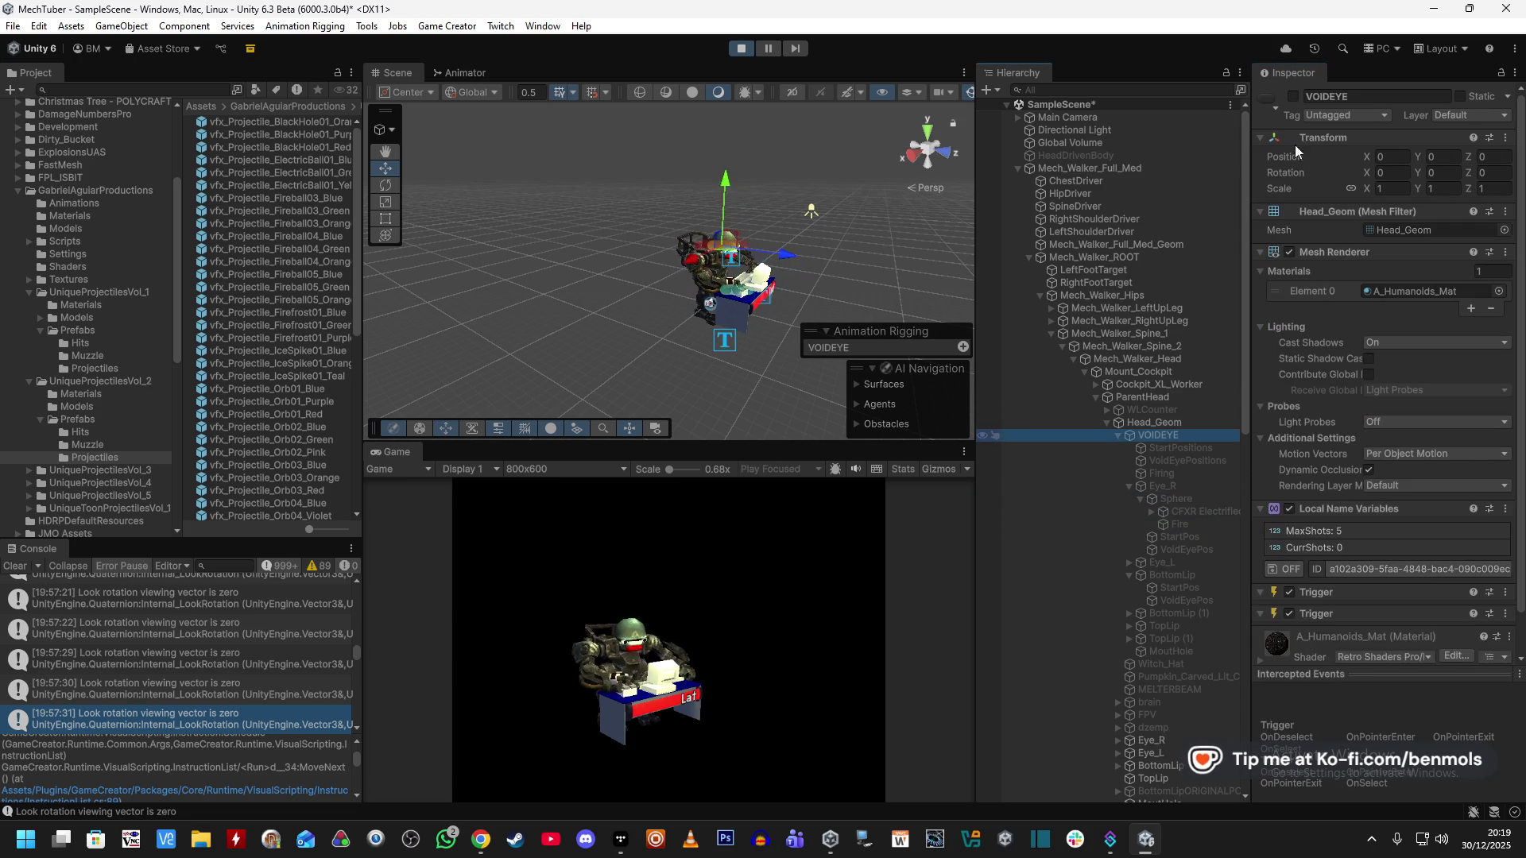
Test-fire VOIDEYE once more, then search the Hierarchy for 'projectile' and select the pool.
{"action": "left_click", "coordinate": [1293, 96]}
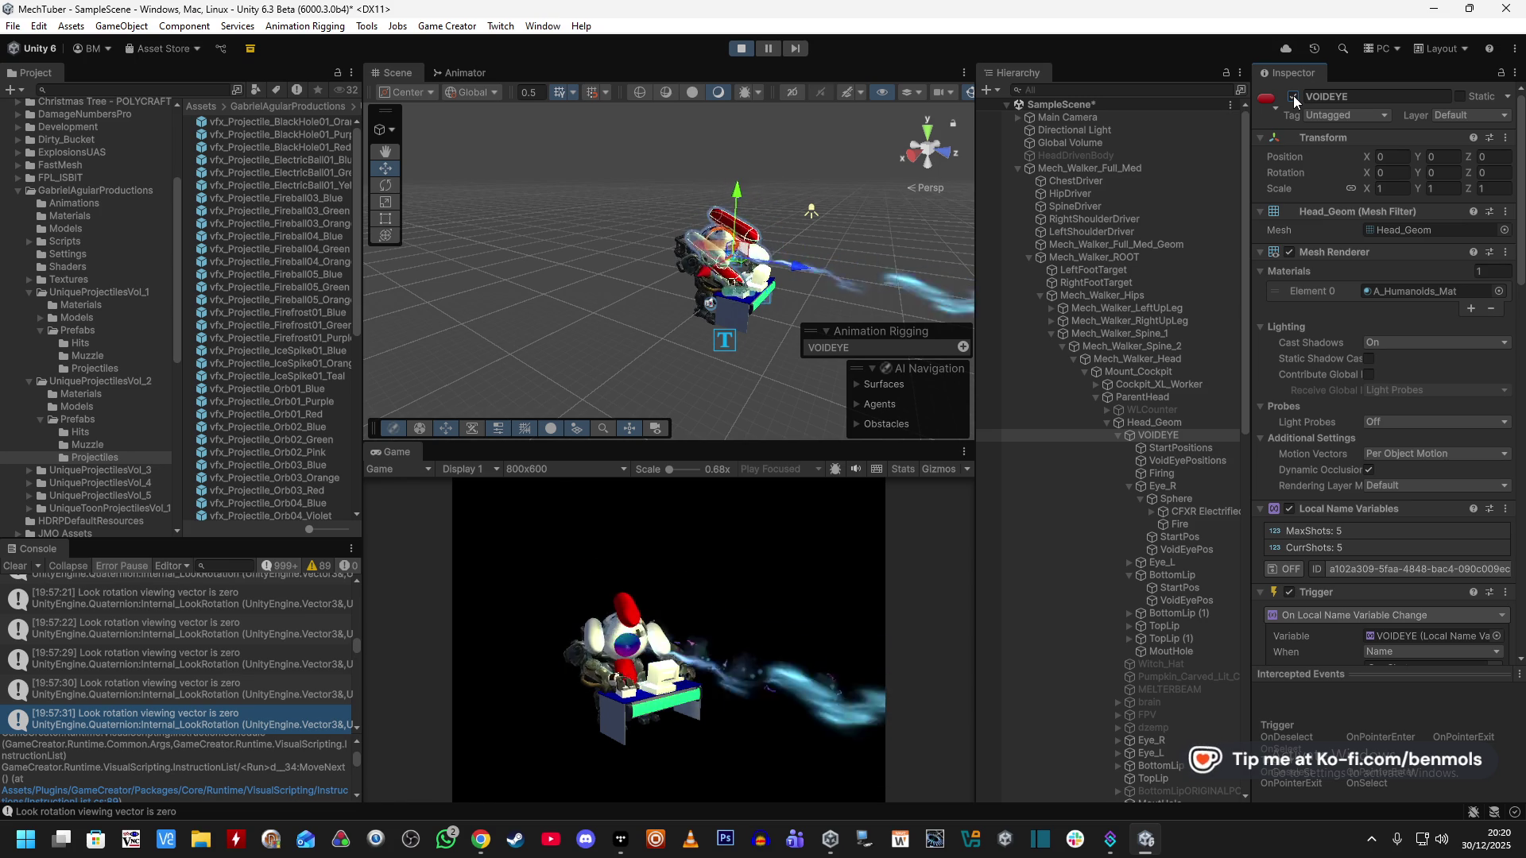
{"action": "left_click", "coordinate": [1293, 97]}
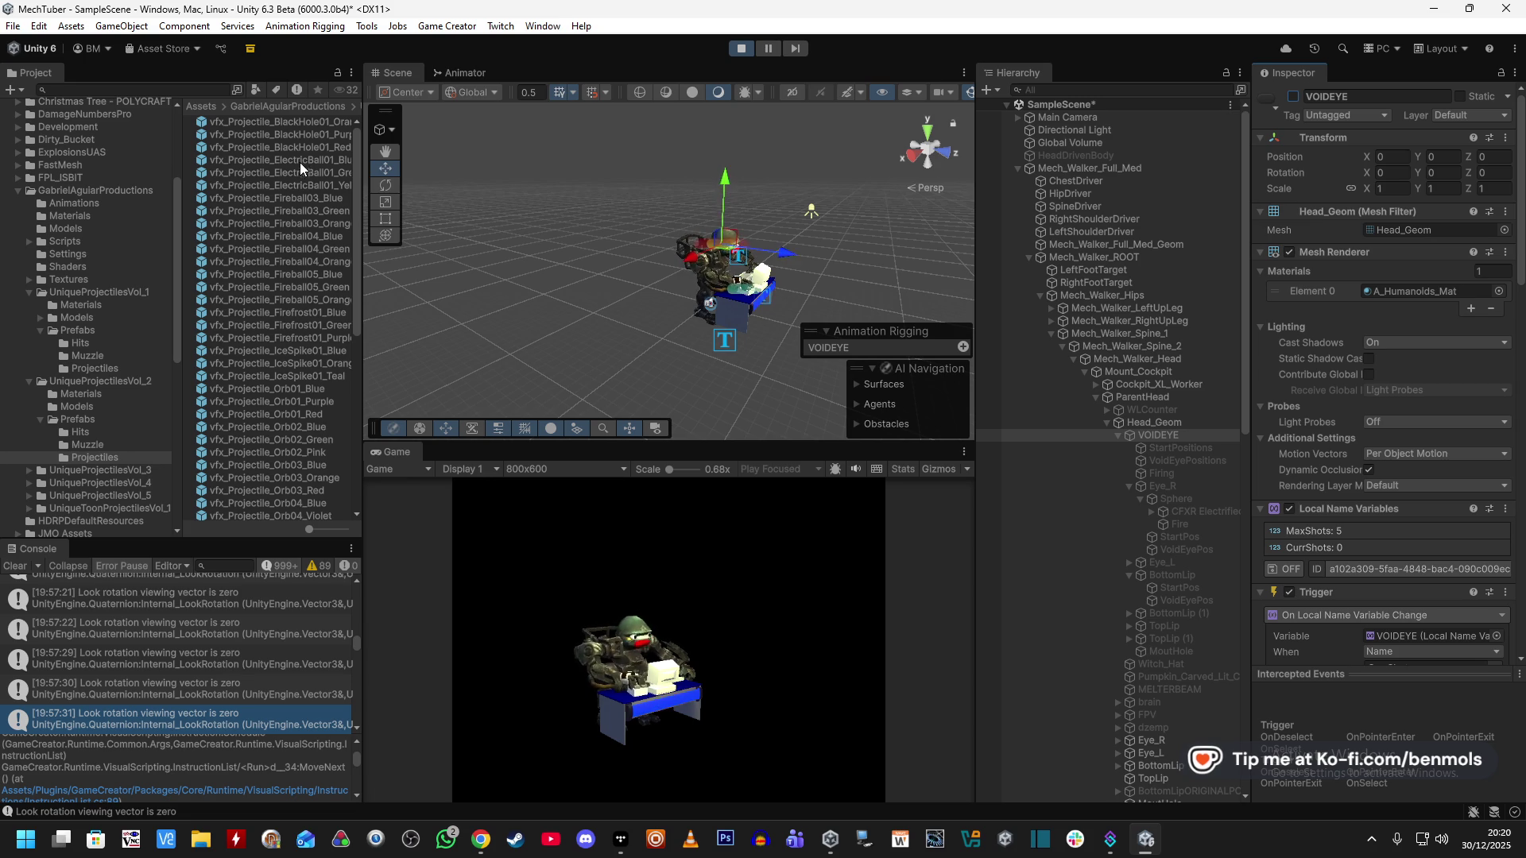
{"action": "scroll", "coordinate": [1051, 614], "scroll_direction": "down", "scroll_amount": 10}
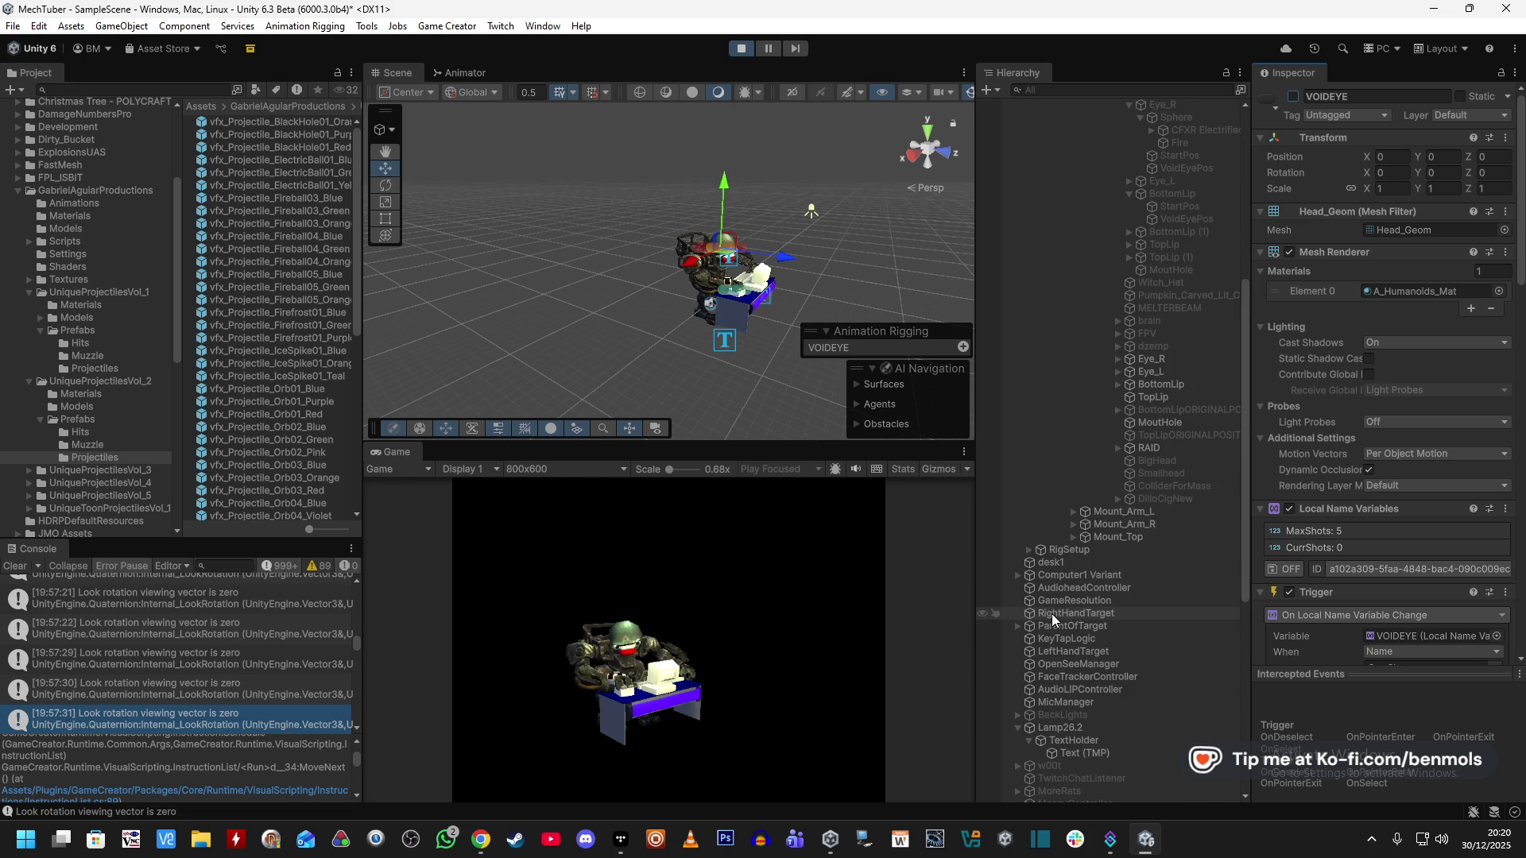
{"action": "scroll", "coordinate": [1051, 613], "scroll_direction": "down", "scroll_amount": 10}
{"action": "scroll", "coordinate": [1051, 613], "scroll_direction": "up", "scroll_amount": 20}
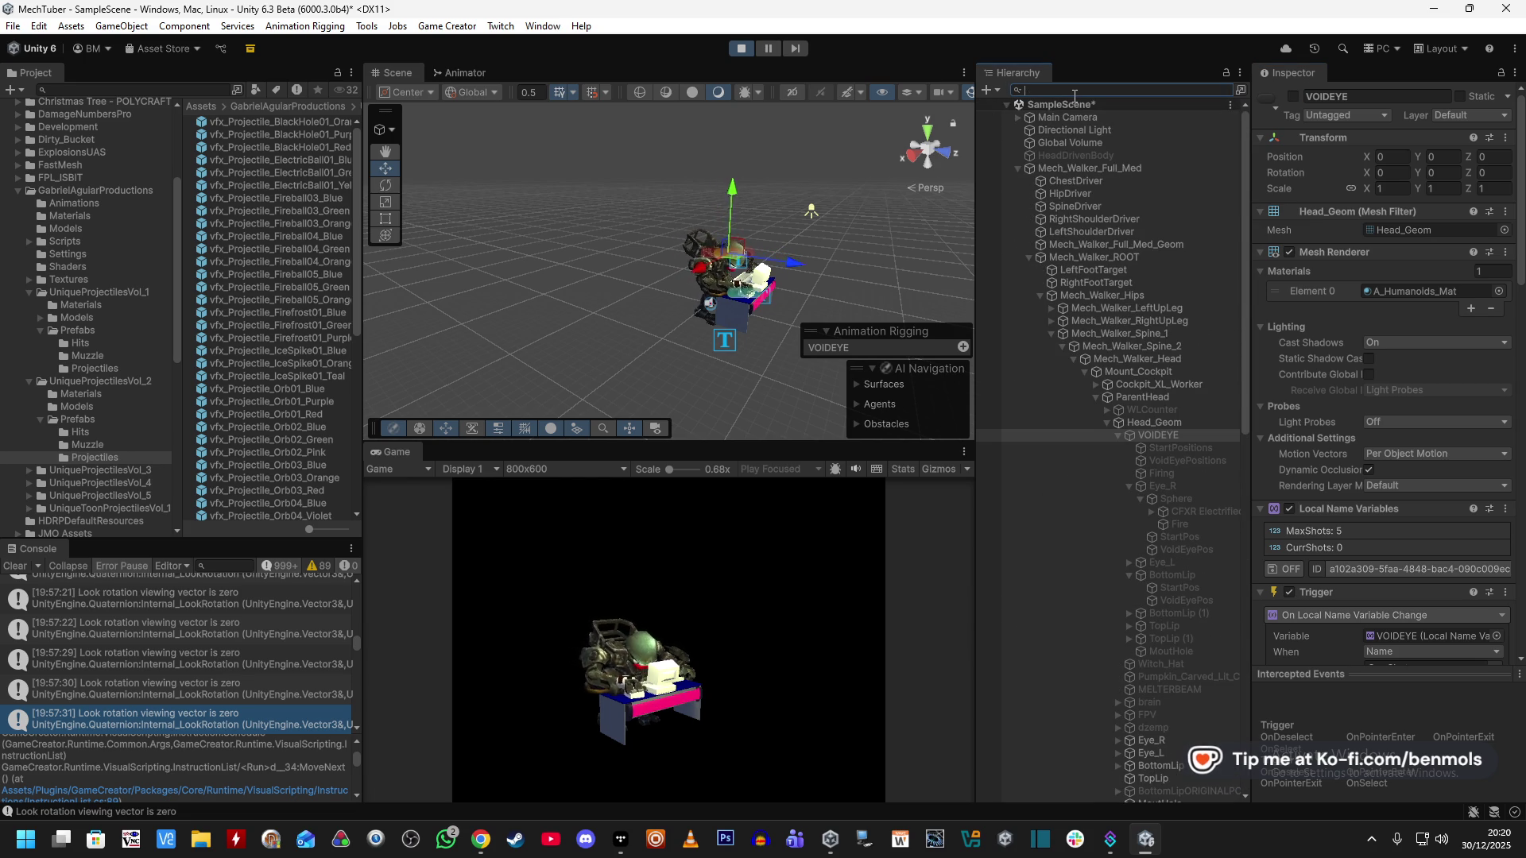
{"action": "type", "text": "projectile"}
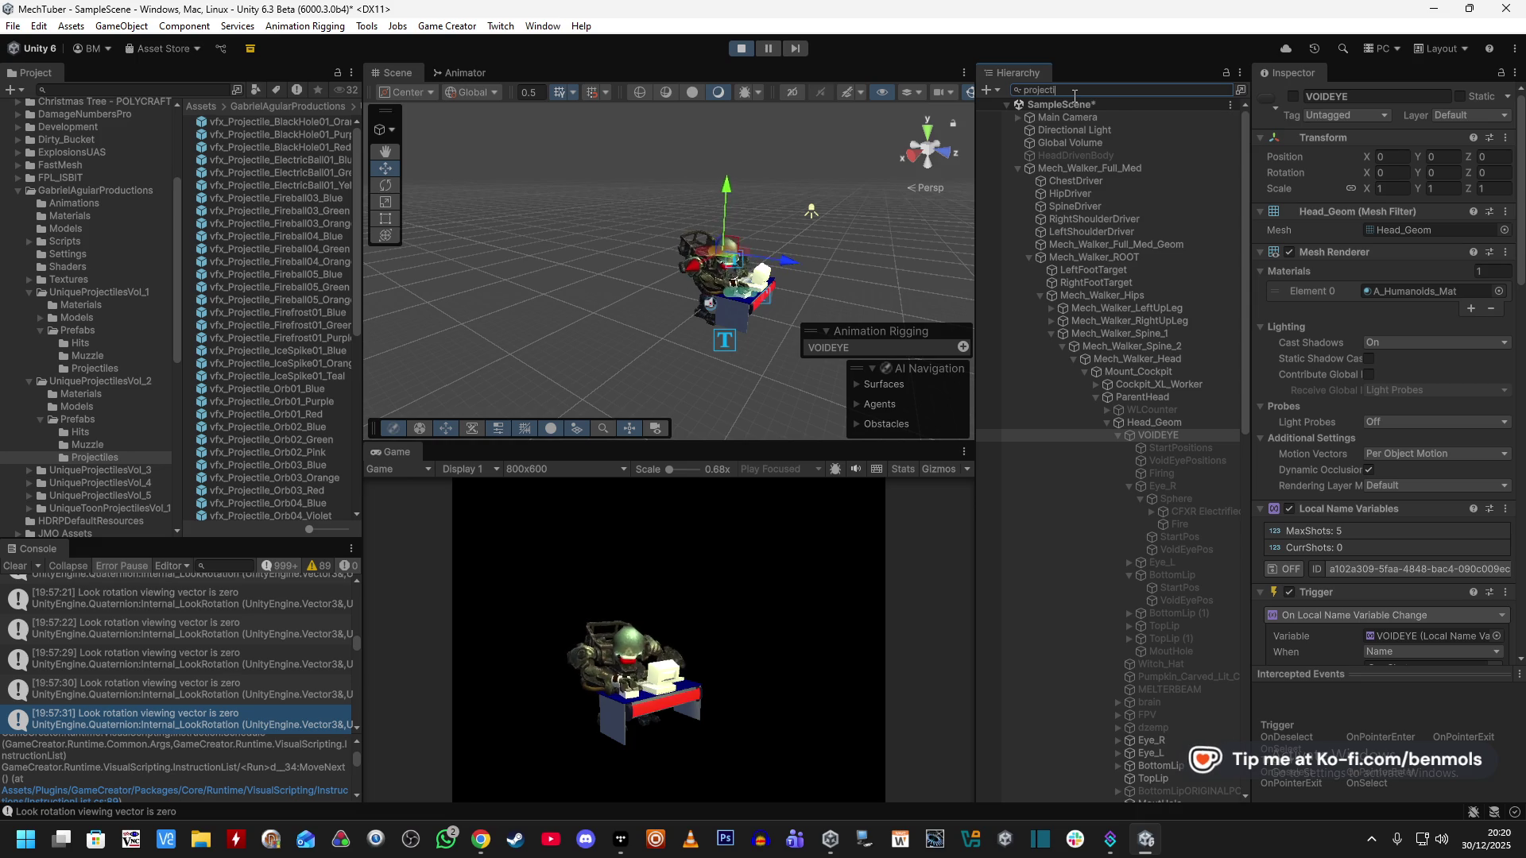
{"action": "left_click", "coordinate": [1159, 122]}
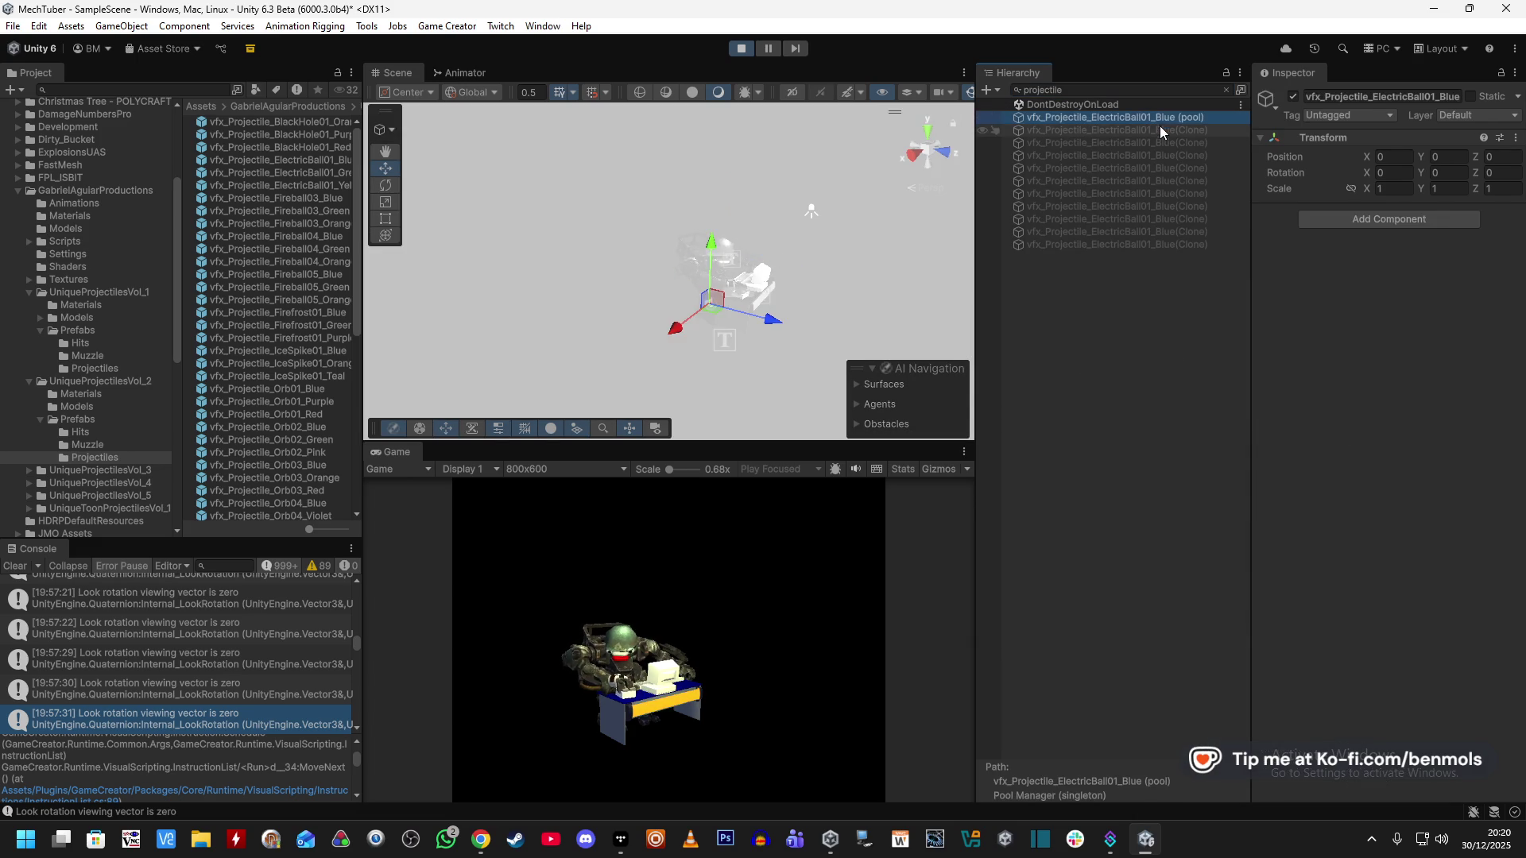
Switch a running ElectricBall clone's impulse Space Mode from World to Self.
{"action": "left_click", "coordinate": [1159, 127]}
{"action": "scroll", "coordinate": [1328, 556], "scroll_direction": "down", "scroll_amount": 10}
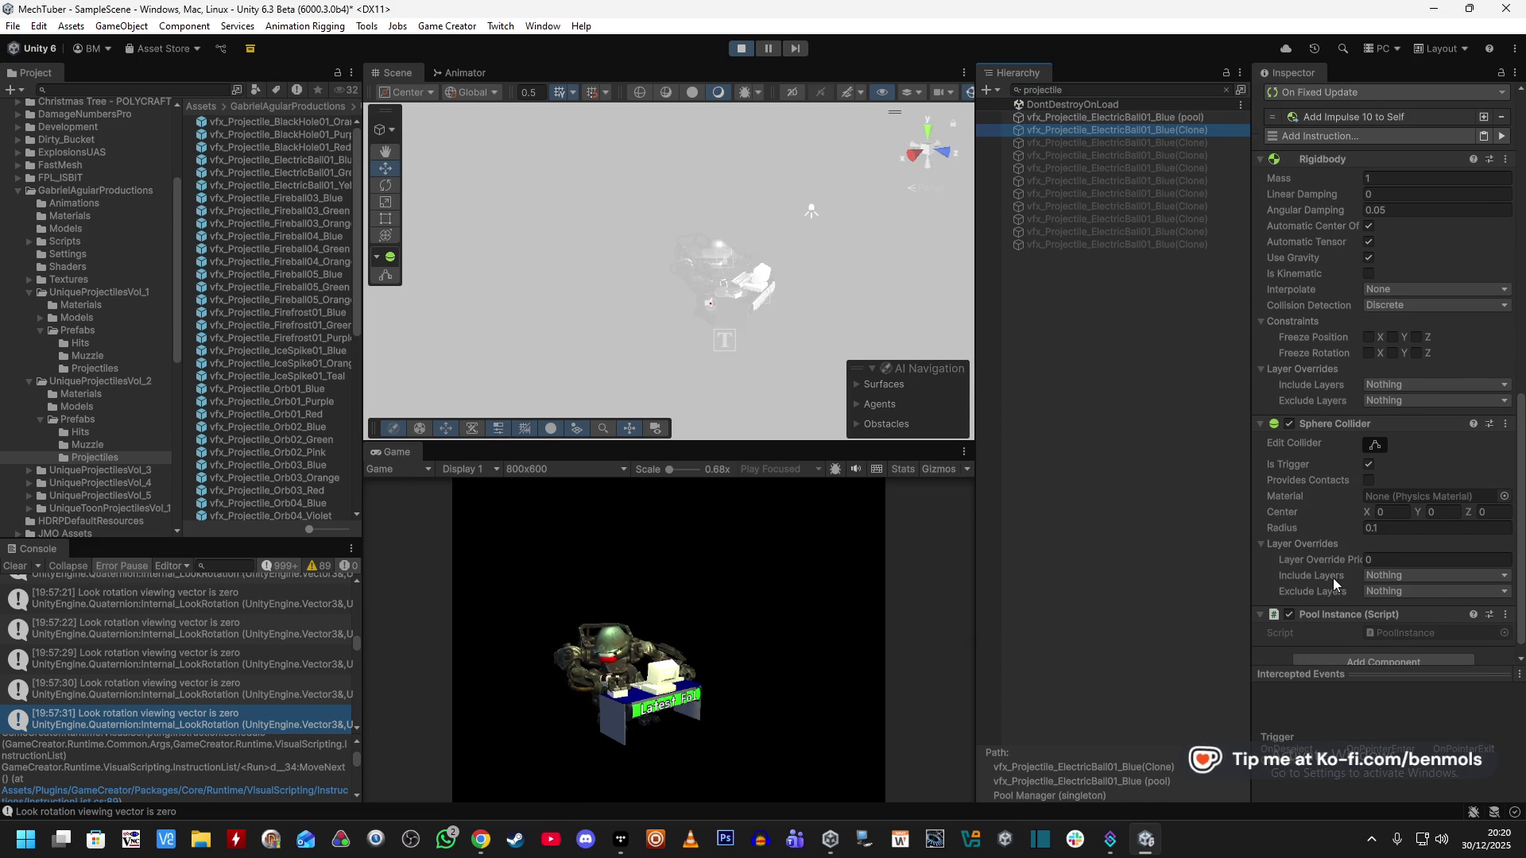
{"action": "scroll", "coordinate": [1333, 578], "scroll_direction": "down", "scroll_amount": 1}
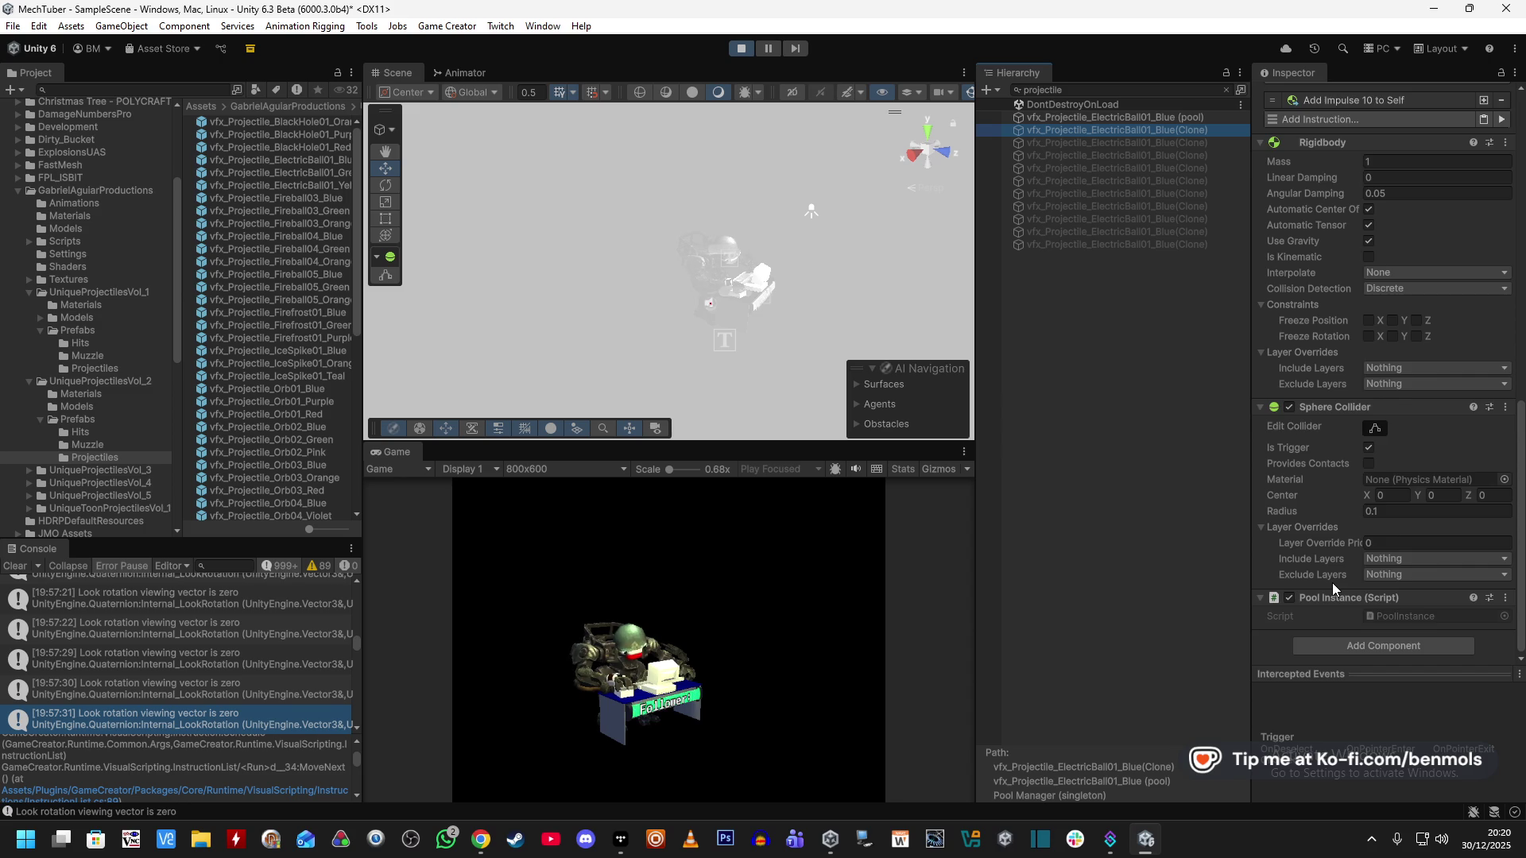
{"action": "scroll", "coordinate": [1332, 583], "scroll_direction": "up", "scroll_amount": 4}
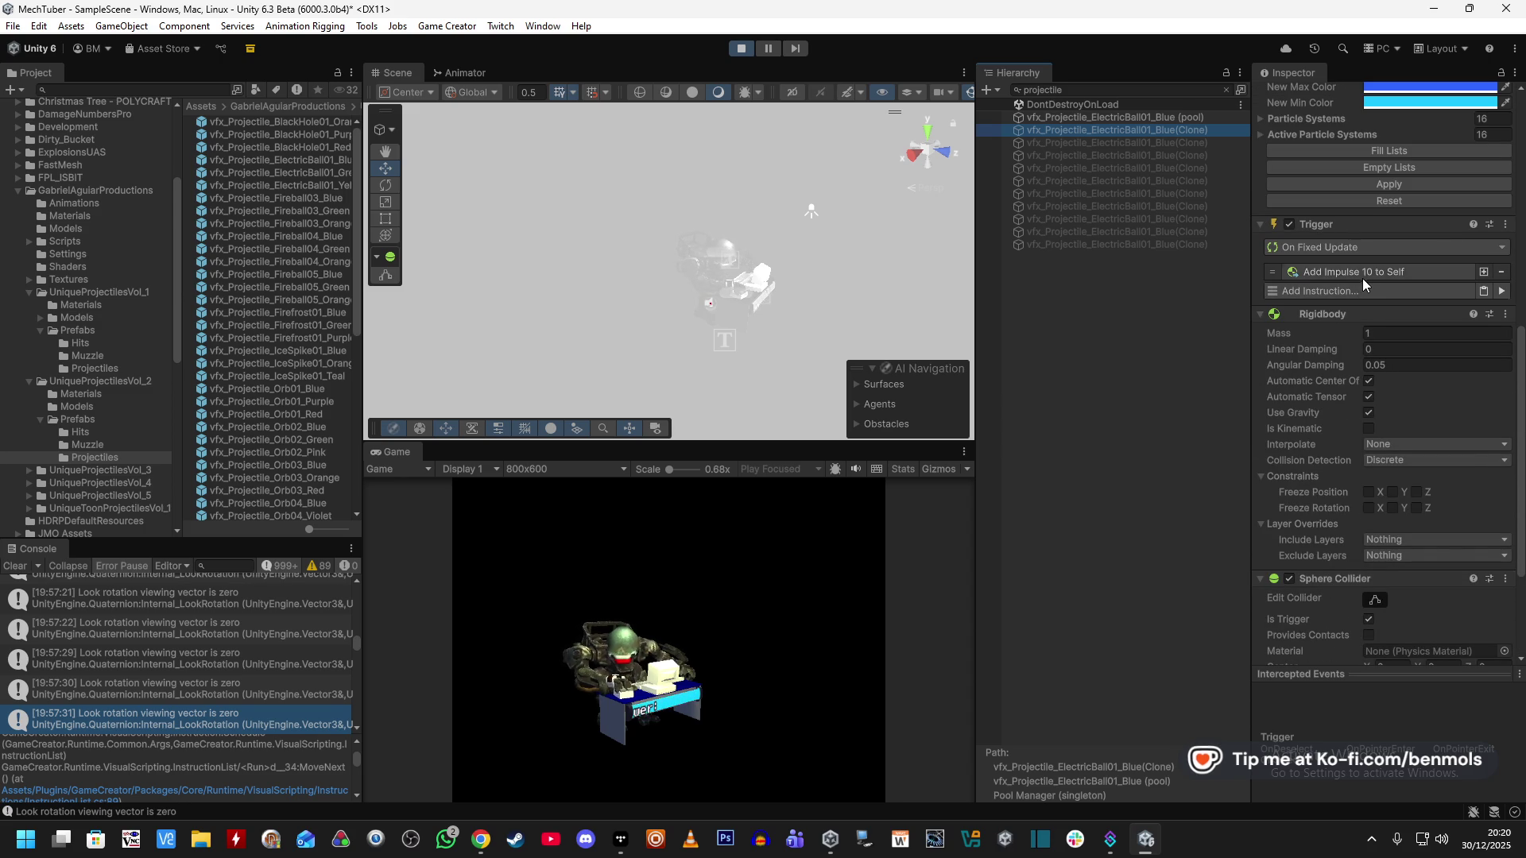
{"action": "left_click", "coordinate": [1361, 277]}
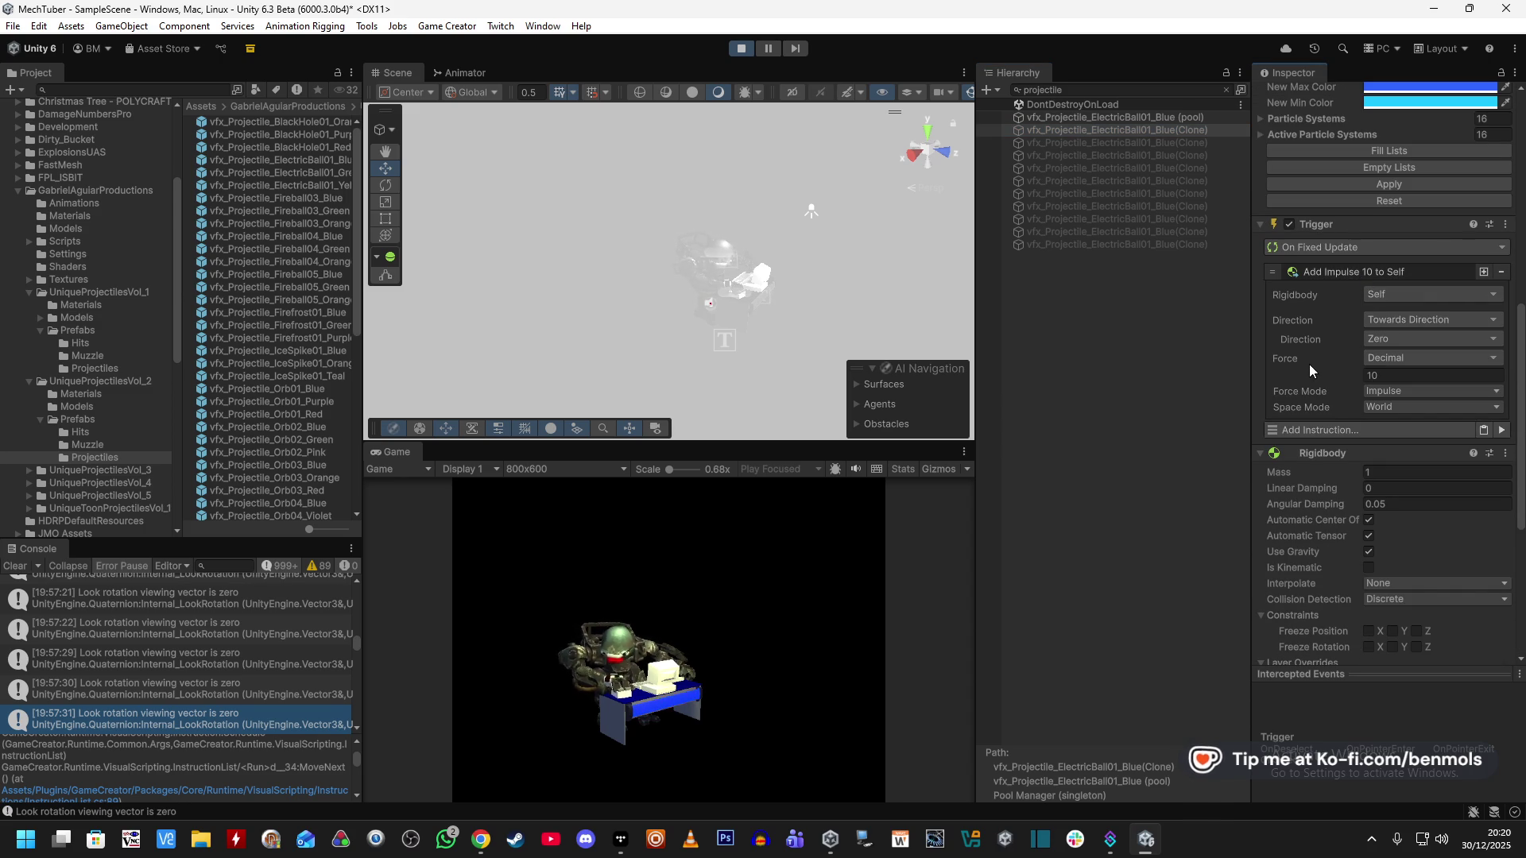
{"action": "left_click", "coordinate": [1371, 406]}
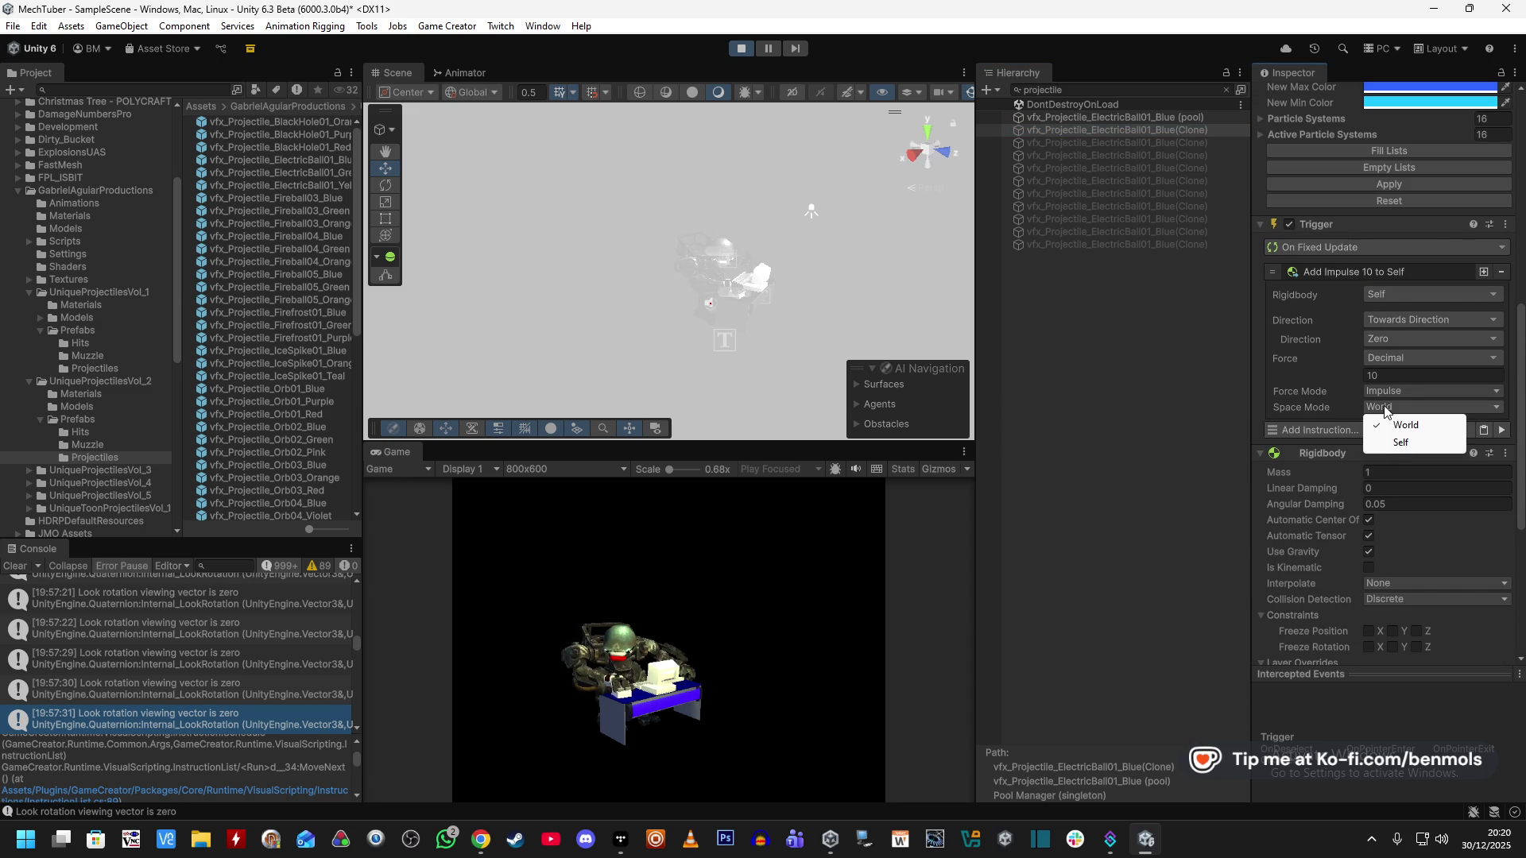
{"action": "left_click", "coordinate": [1392, 440]}
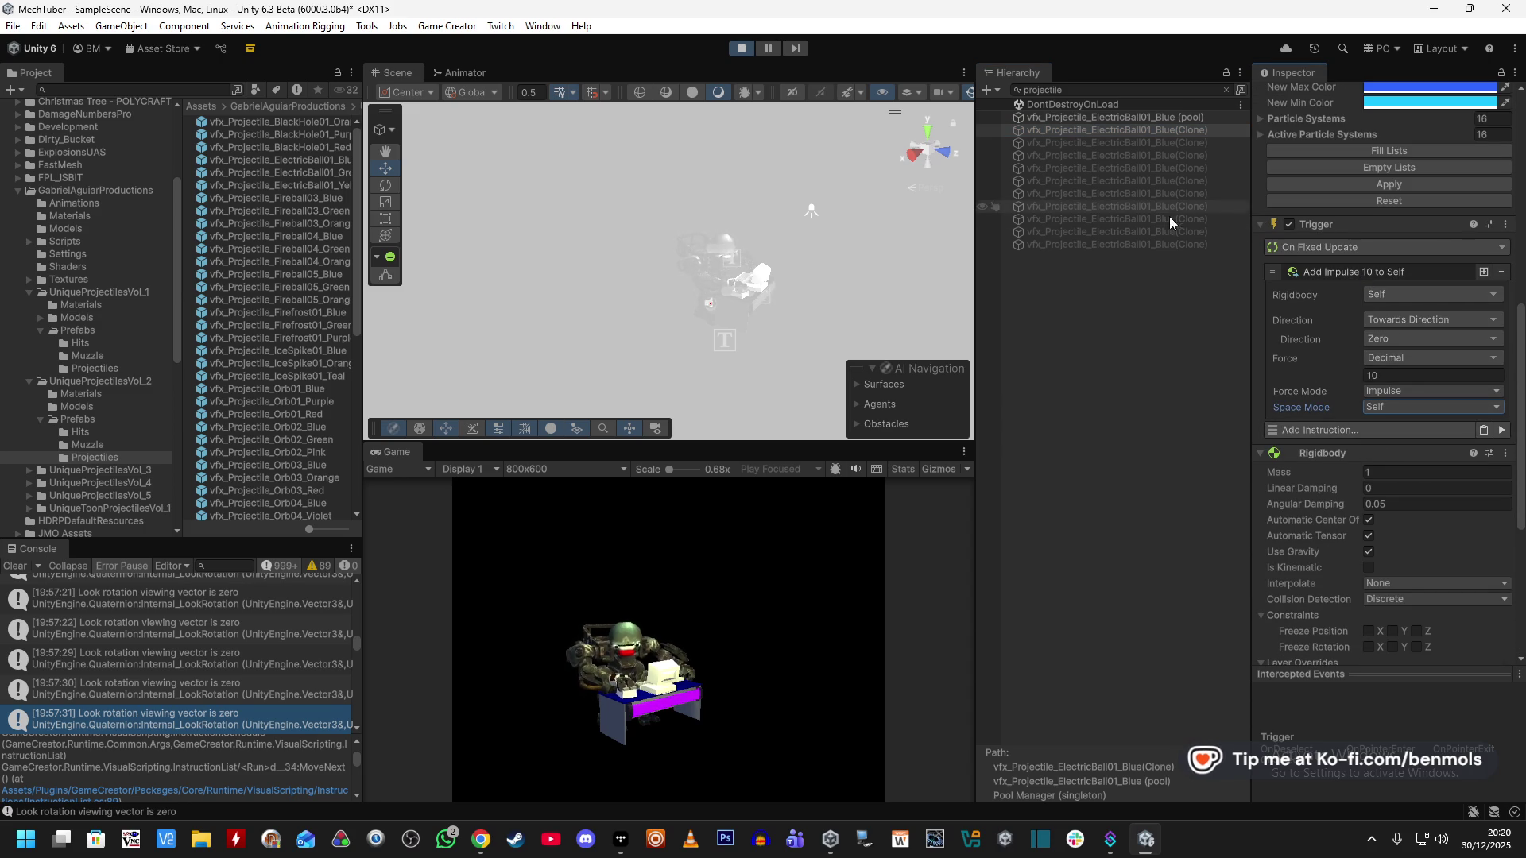
Compare the other clones, keep Force Mode at Impulse, and stop play mode.
{"action": "left_click", "coordinate": [1166, 245], "text": "shift"}
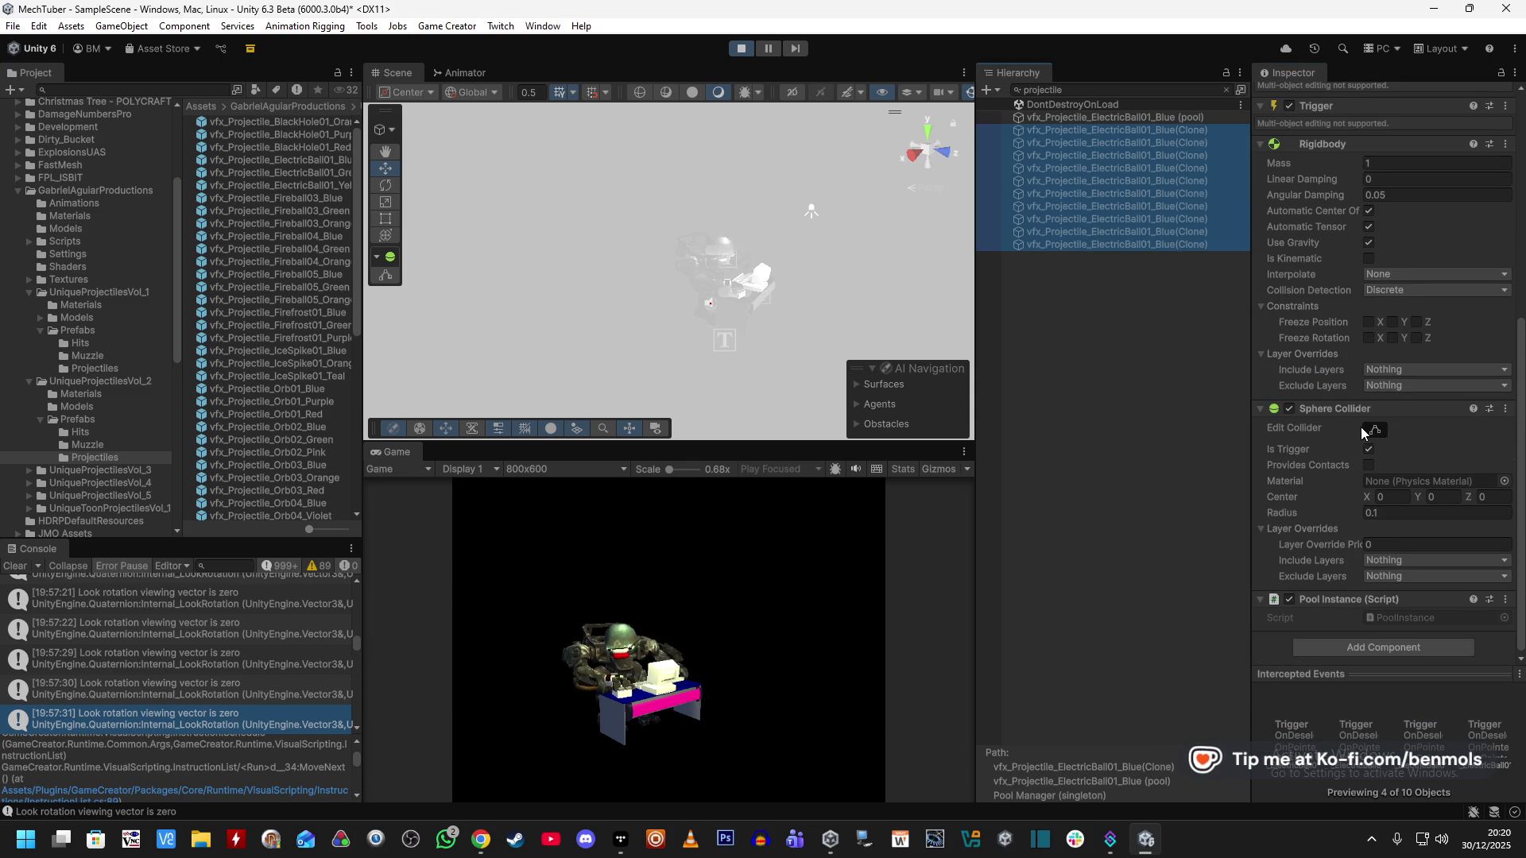
{"action": "left_click", "coordinate": [1156, 142]}
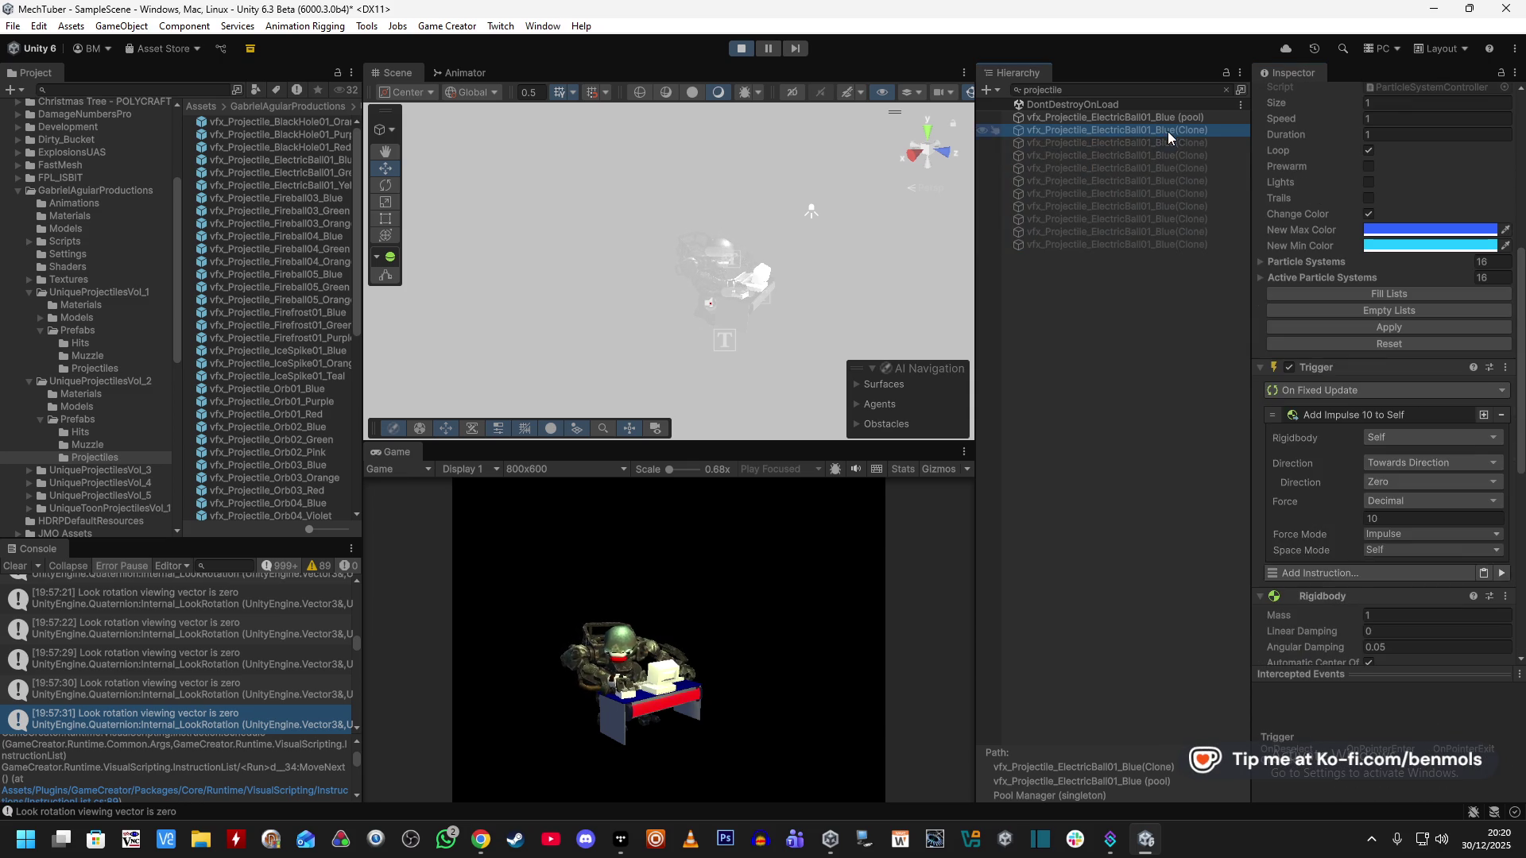
{"action": "left_click", "coordinate": [1419, 535]}
{"action": "left_click", "coordinate": [1418, 588]}
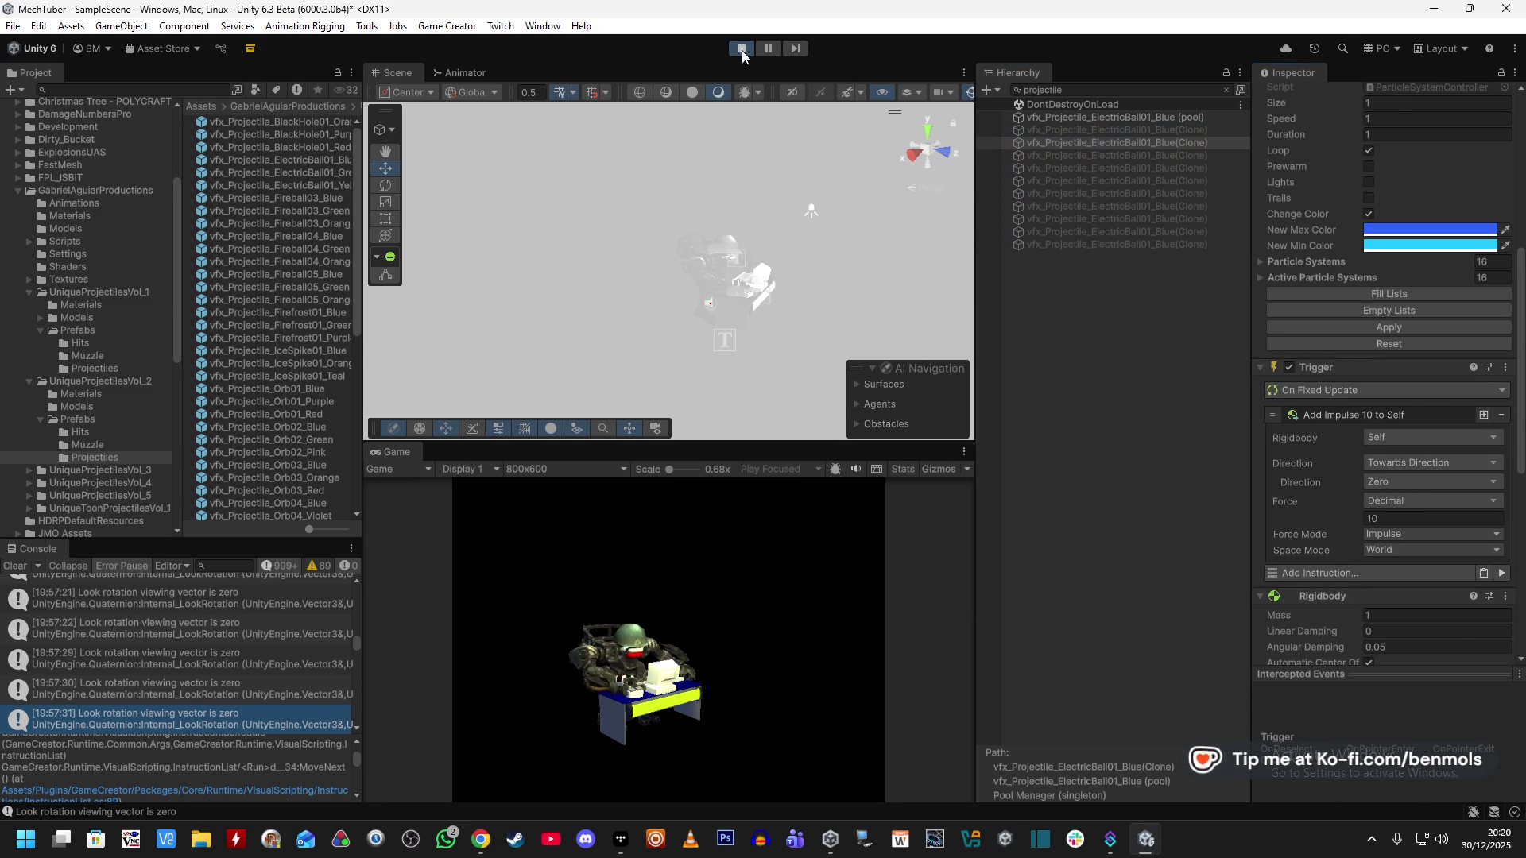
{"action": "left_click", "coordinate": [741, 49]}
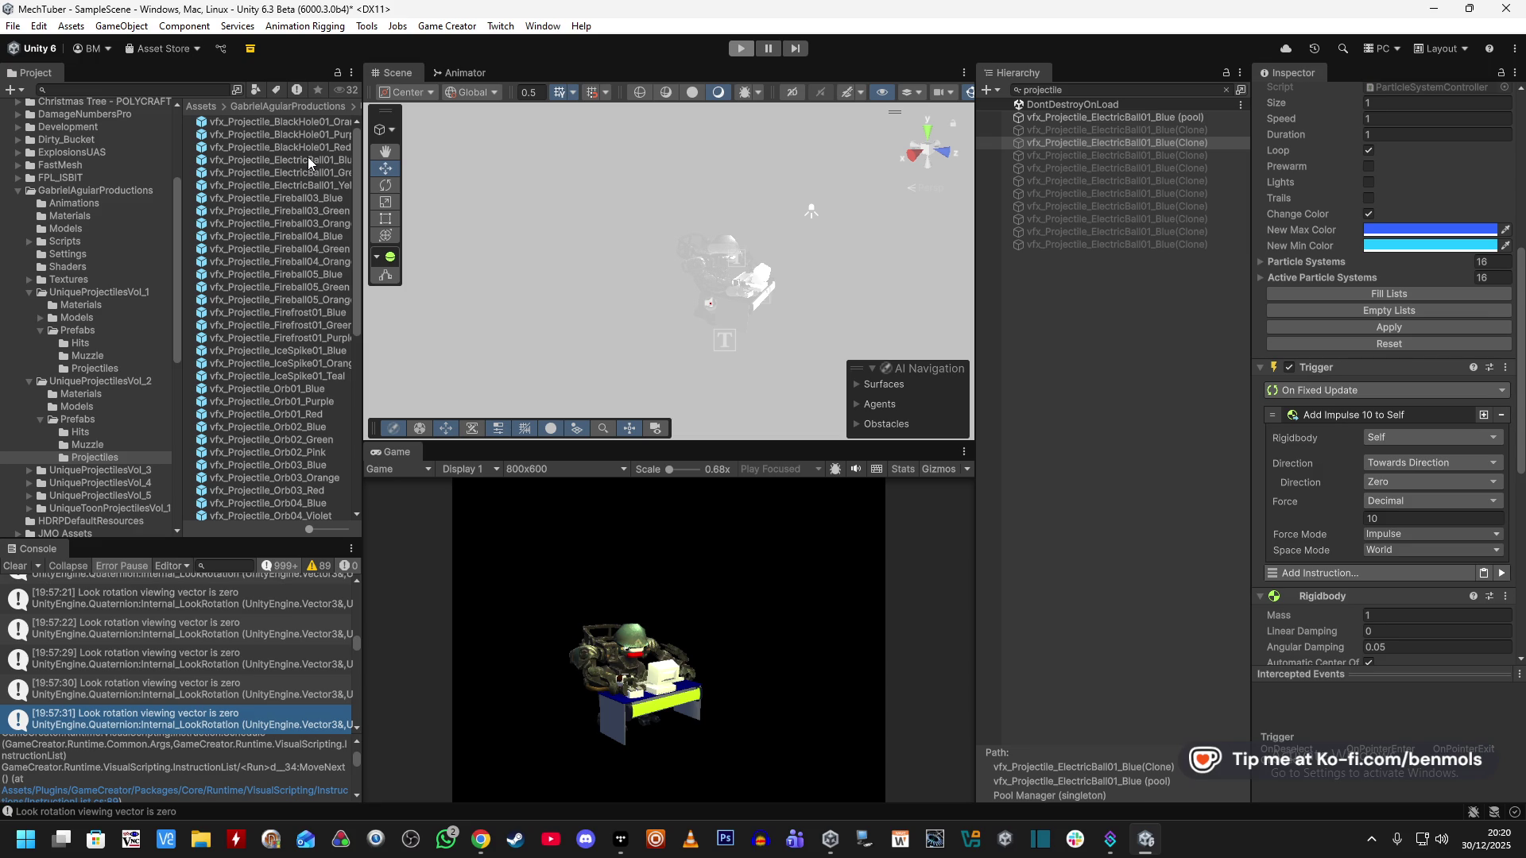
Open the ElectricBall01_Blue prefab and collapse its Rigidbody and Sphere Collider components.
{"action": "double_click", "coordinate": [302, 159]}
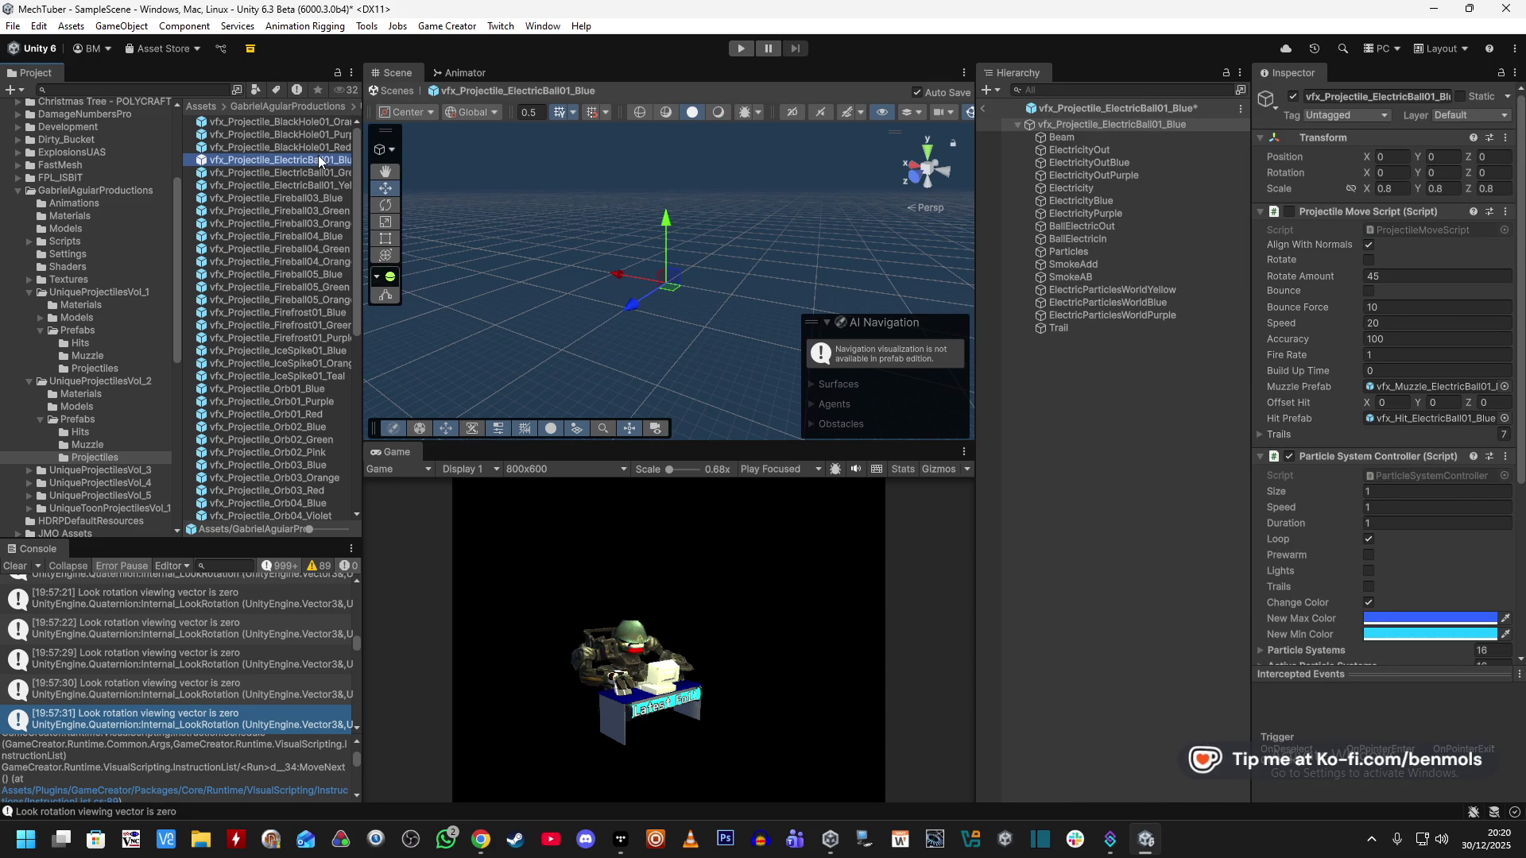
{"action": "scroll", "coordinate": [1360, 523], "scroll_direction": "down", "scroll_amount": 10}
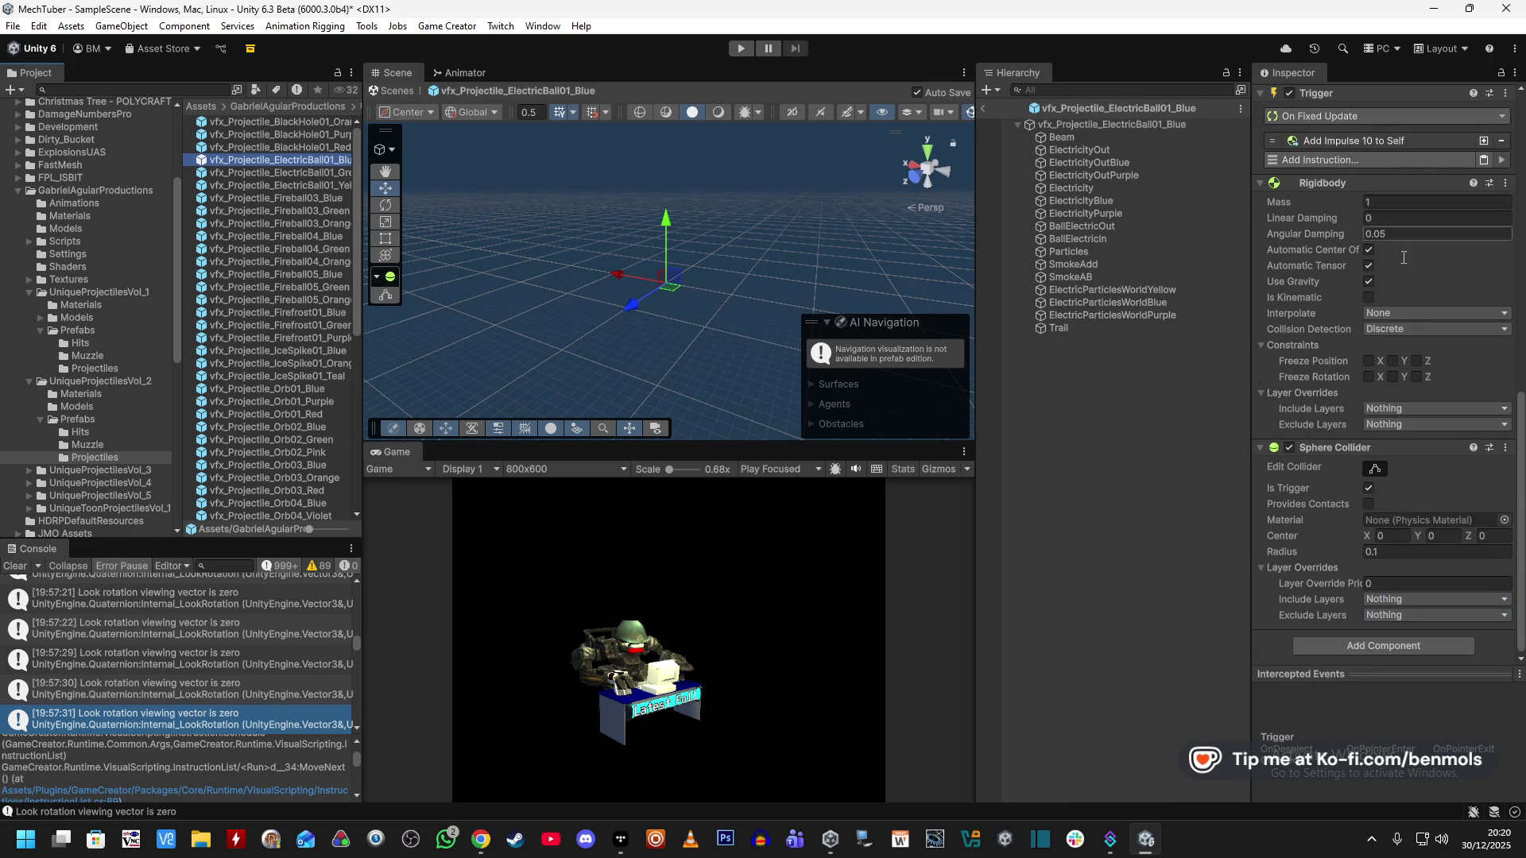
{"action": "scroll", "coordinate": [1414, 440], "scroll_direction": "up", "scroll_amount": 3}
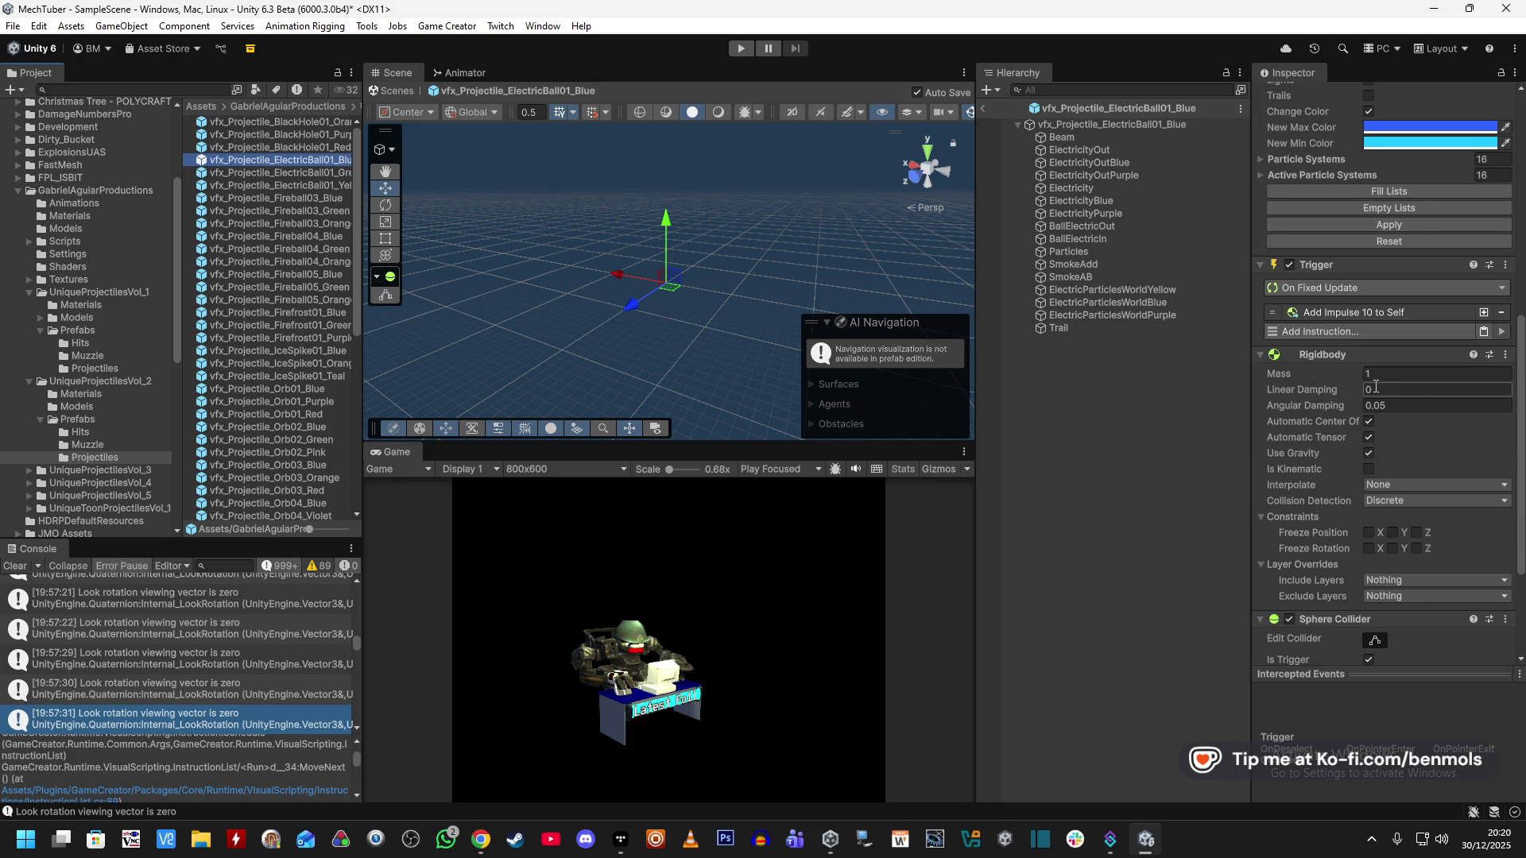
{"action": "left_click", "coordinate": [1260, 361]}
{"action": "left_click", "coordinate": [1259, 447]}
Set the prefab's impulse Space Mode to Self with Impulse force, then enter play mode.
{"action": "left_click", "coordinate": [1351, 422]}
{"action": "left_click", "coordinate": [1403, 556]}
{"action": "left_click", "coordinate": [1404, 565]}
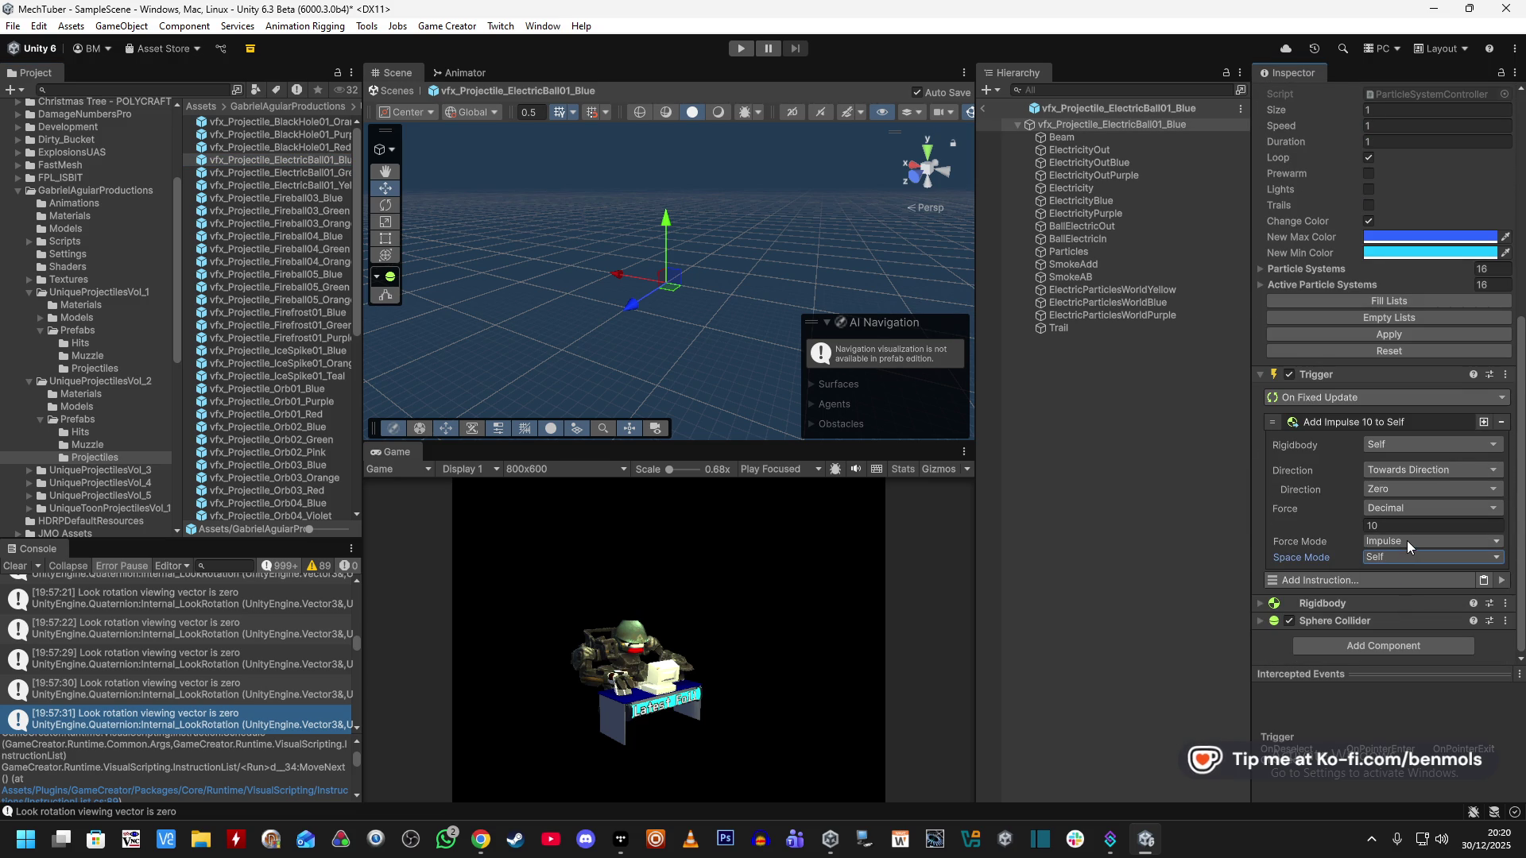
{"action": "left_click", "coordinate": [1407, 541]}
{"action": "left_click", "coordinate": [1322, 542]}
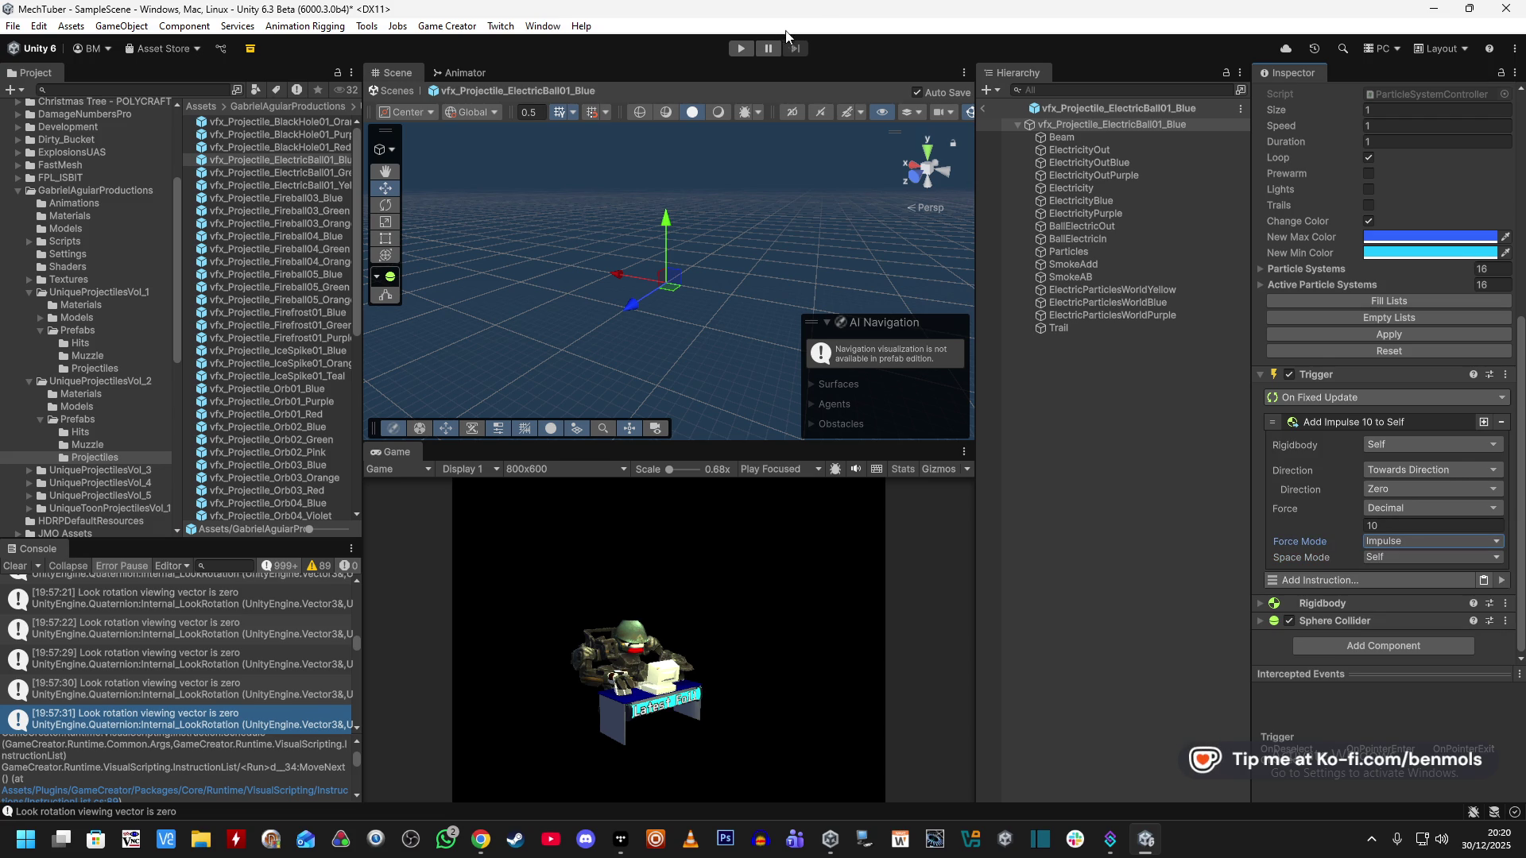
{"action": "left_click", "coordinate": [741, 48]}
{"action": "left_click", "coordinate": [867, 472]}
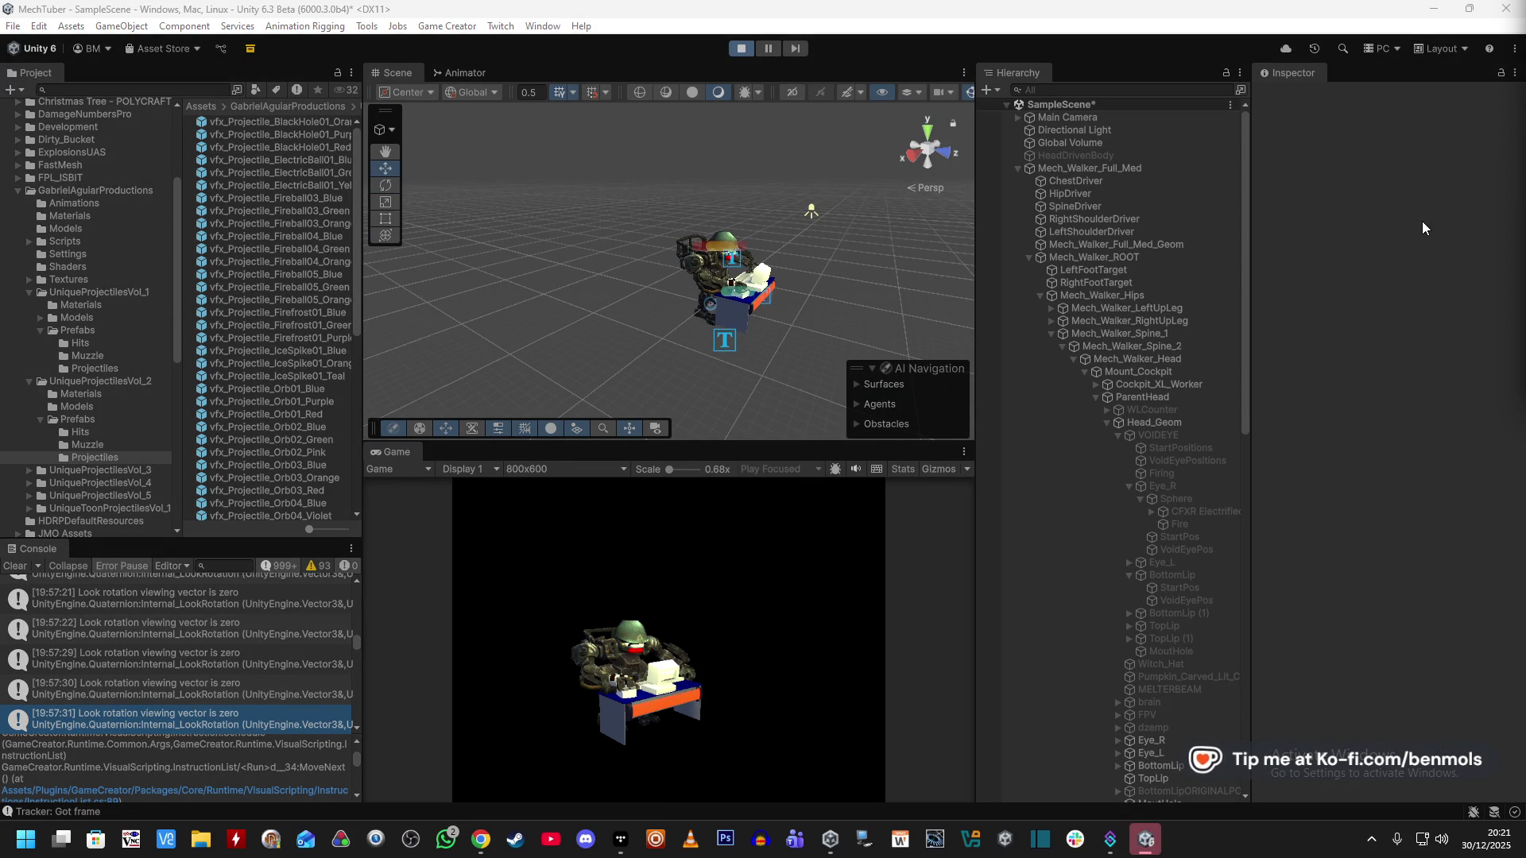
Test VOIDEYE's full five-shot volley by toggling it on and off, then stop play mode.
{"action": "left_click", "coordinate": [1176, 414]}
{"action": "left_click", "coordinate": [1154, 433]}
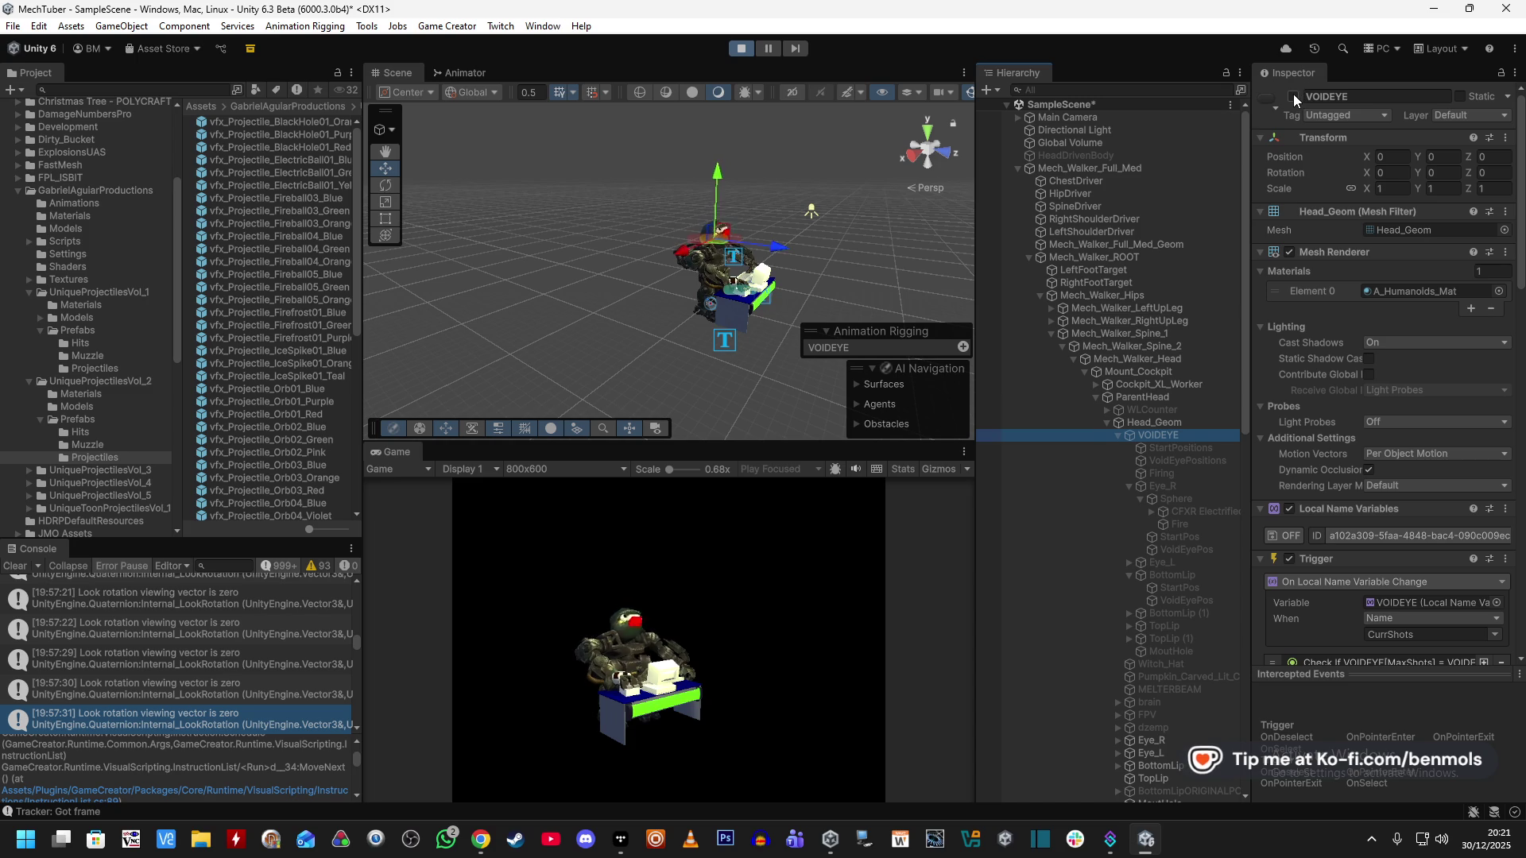
{"action": "left_click", "coordinate": [1294, 96]}
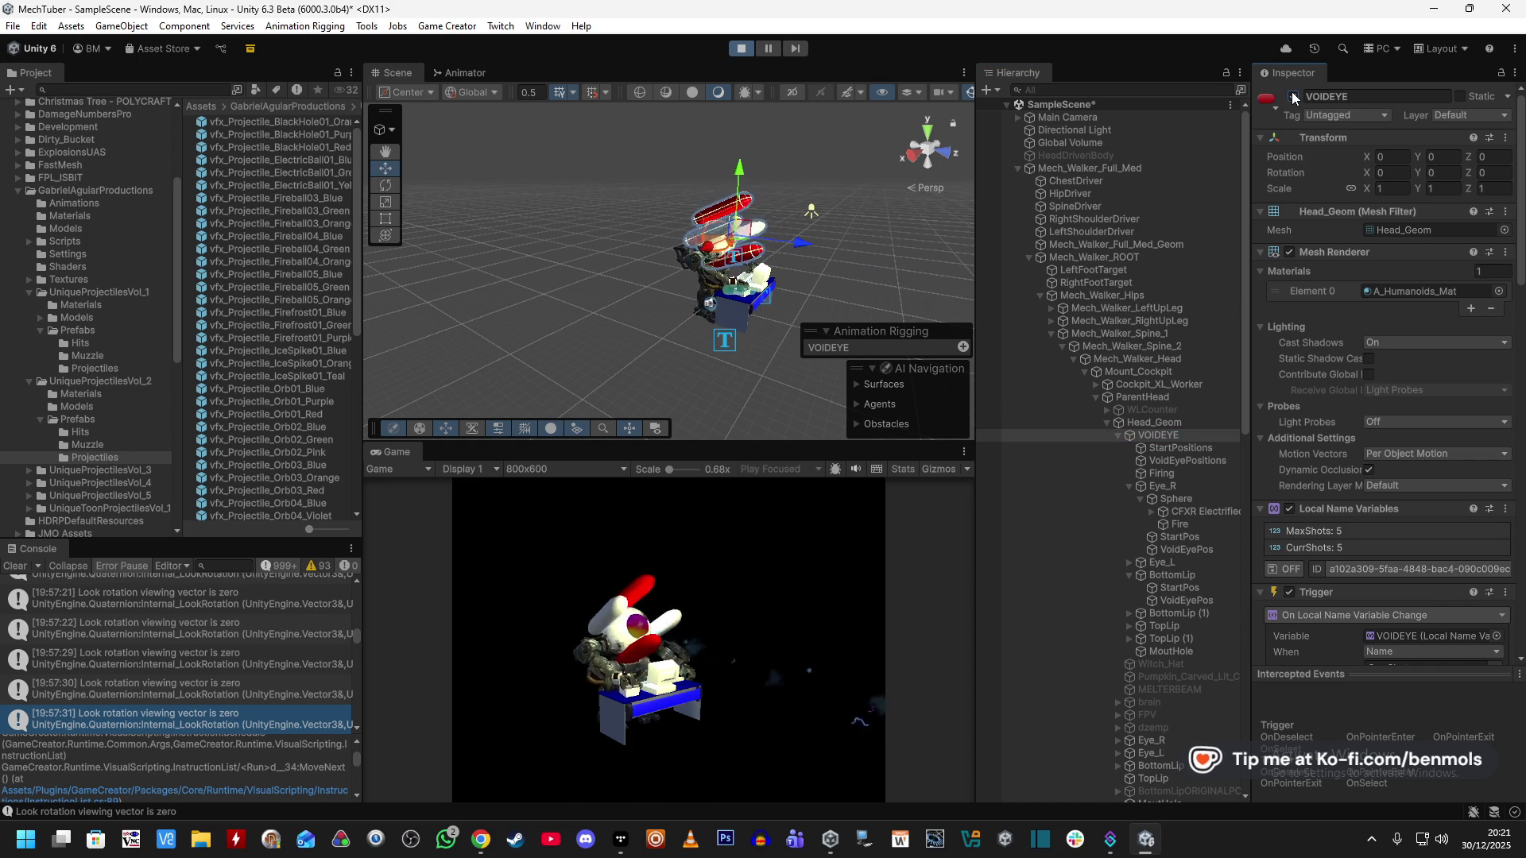
{"action": "left_click", "coordinate": [1293, 97]}
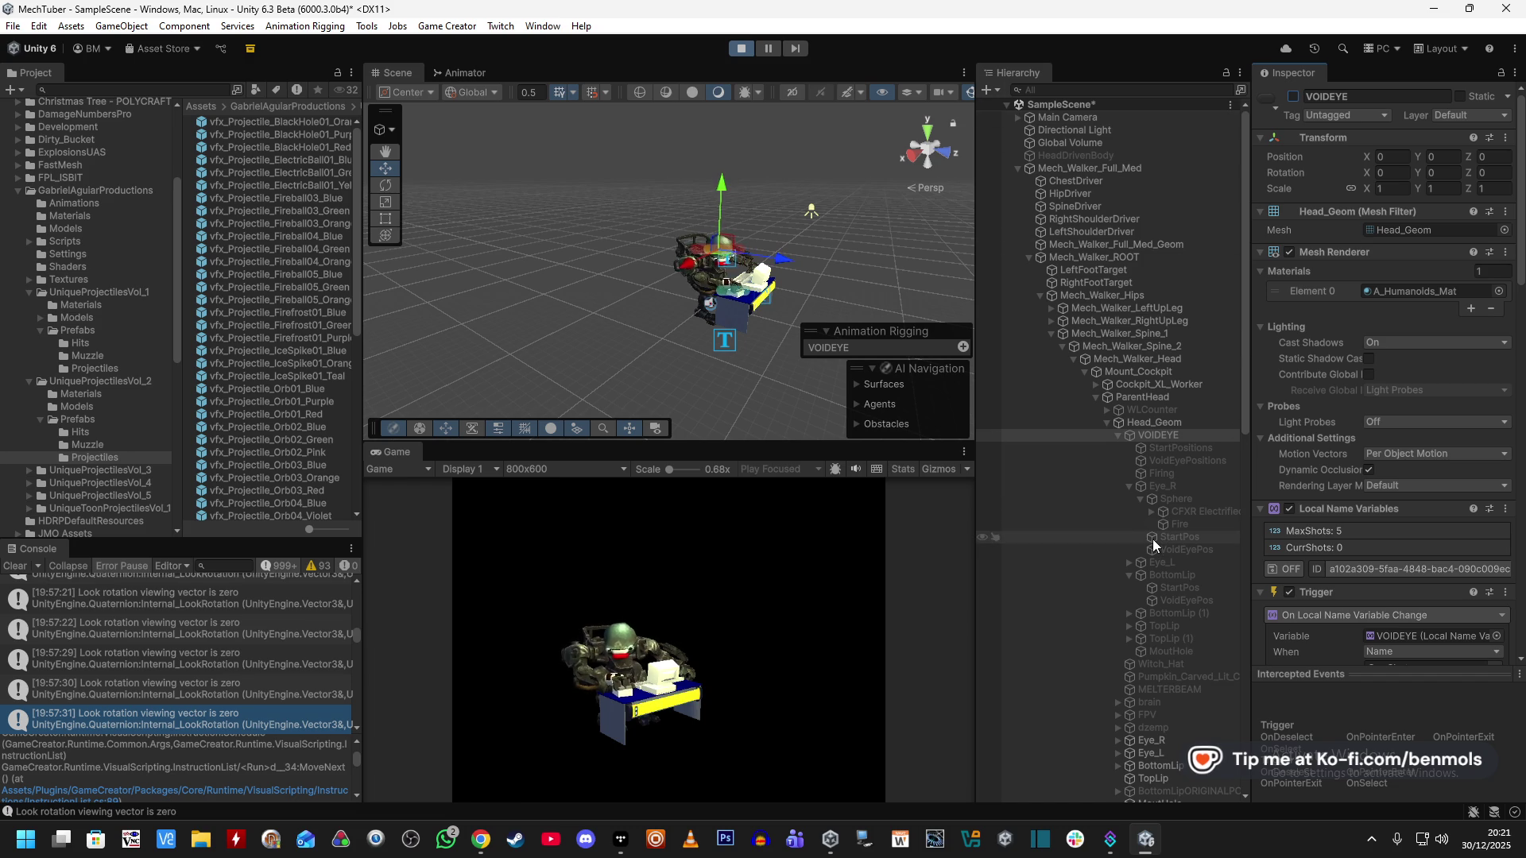
{"action": "left_click", "coordinate": [747, 50]}
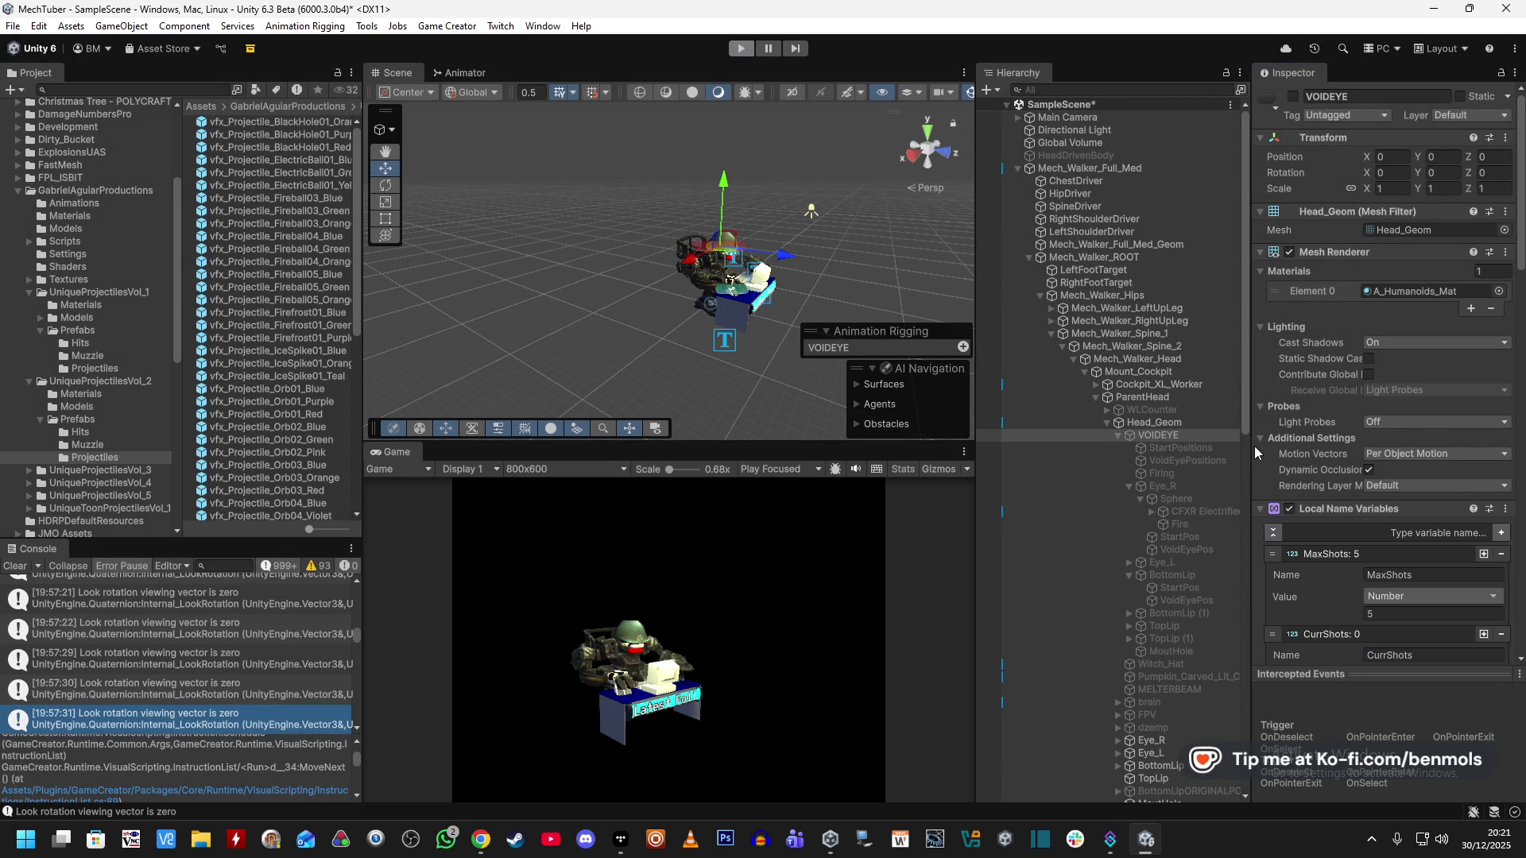
Select Firing and set the Play SFX Unconventional 16 volume to 0.6.
{"action": "left_click", "coordinate": [1195, 523]}
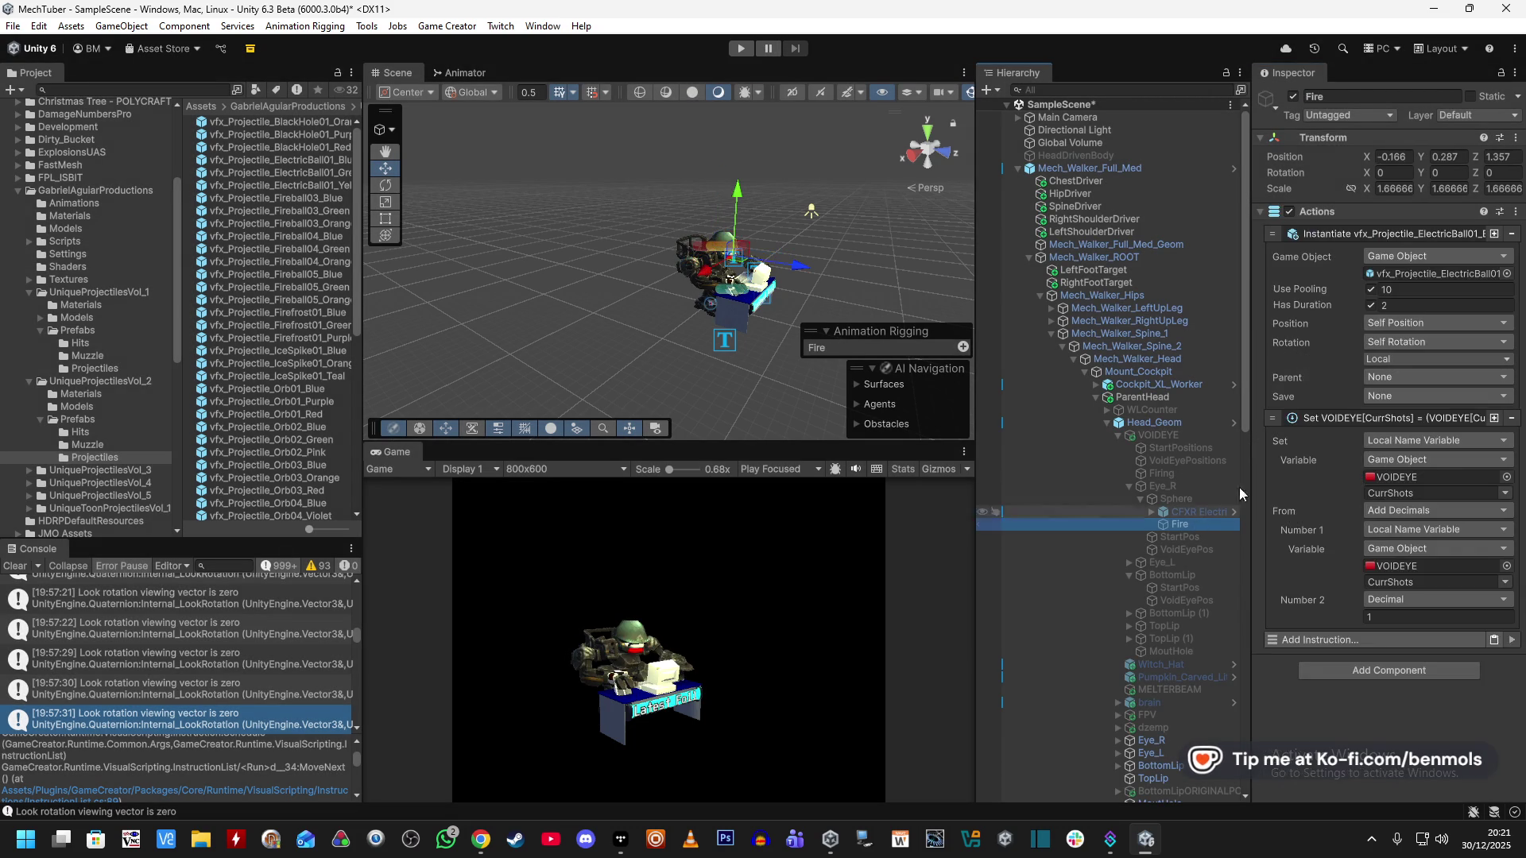
{"action": "left_click", "coordinate": [1181, 475]}
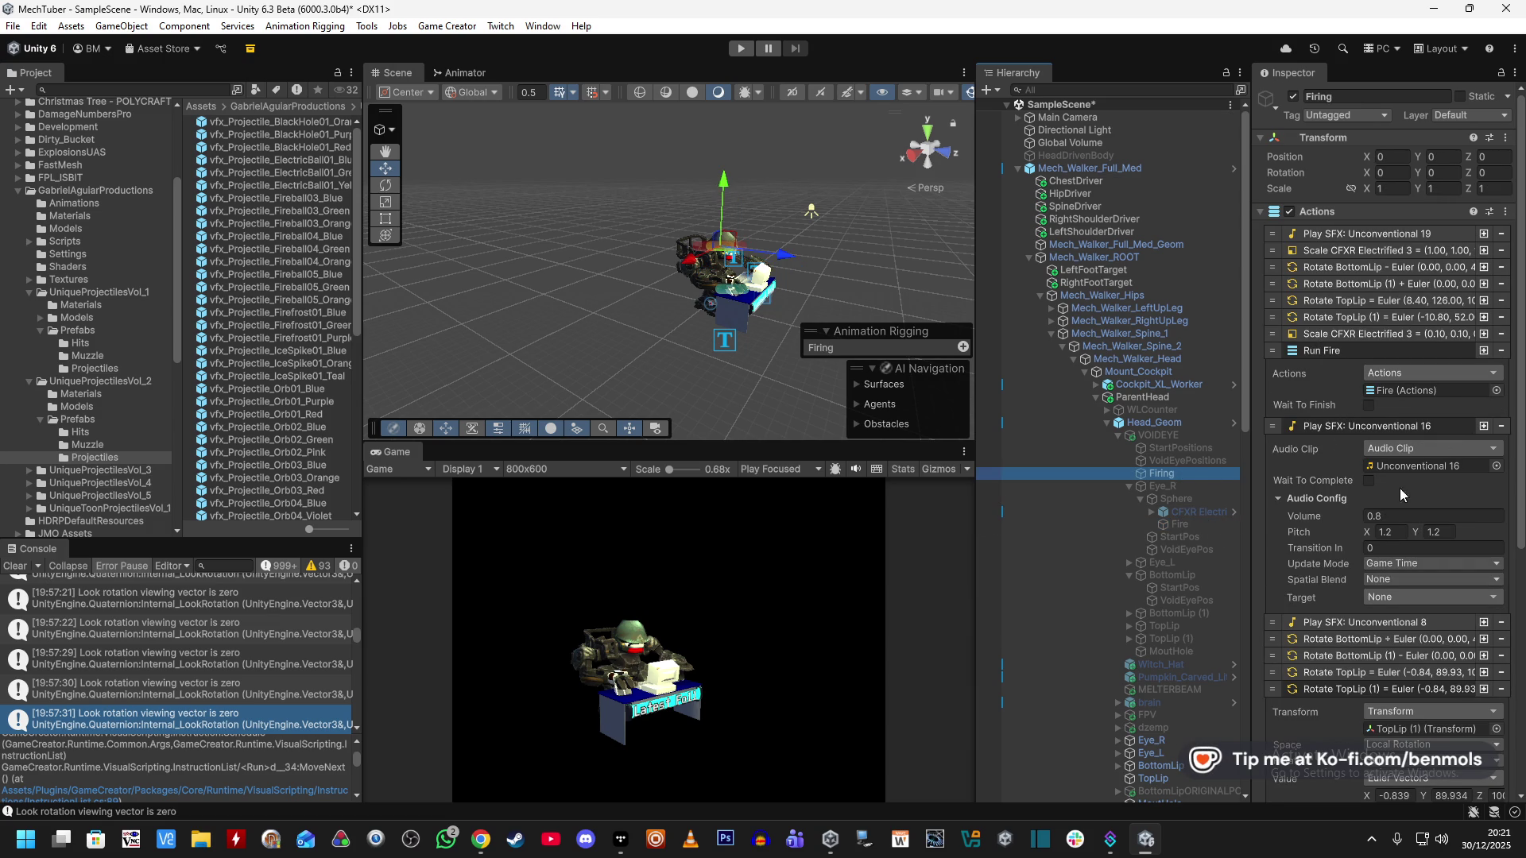
{"action": "left_click", "coordinate": [1395, 517]}
{"action": "left_click", "coordinate": [1395, 517]}
{"action": "type", "text": "0.6"}
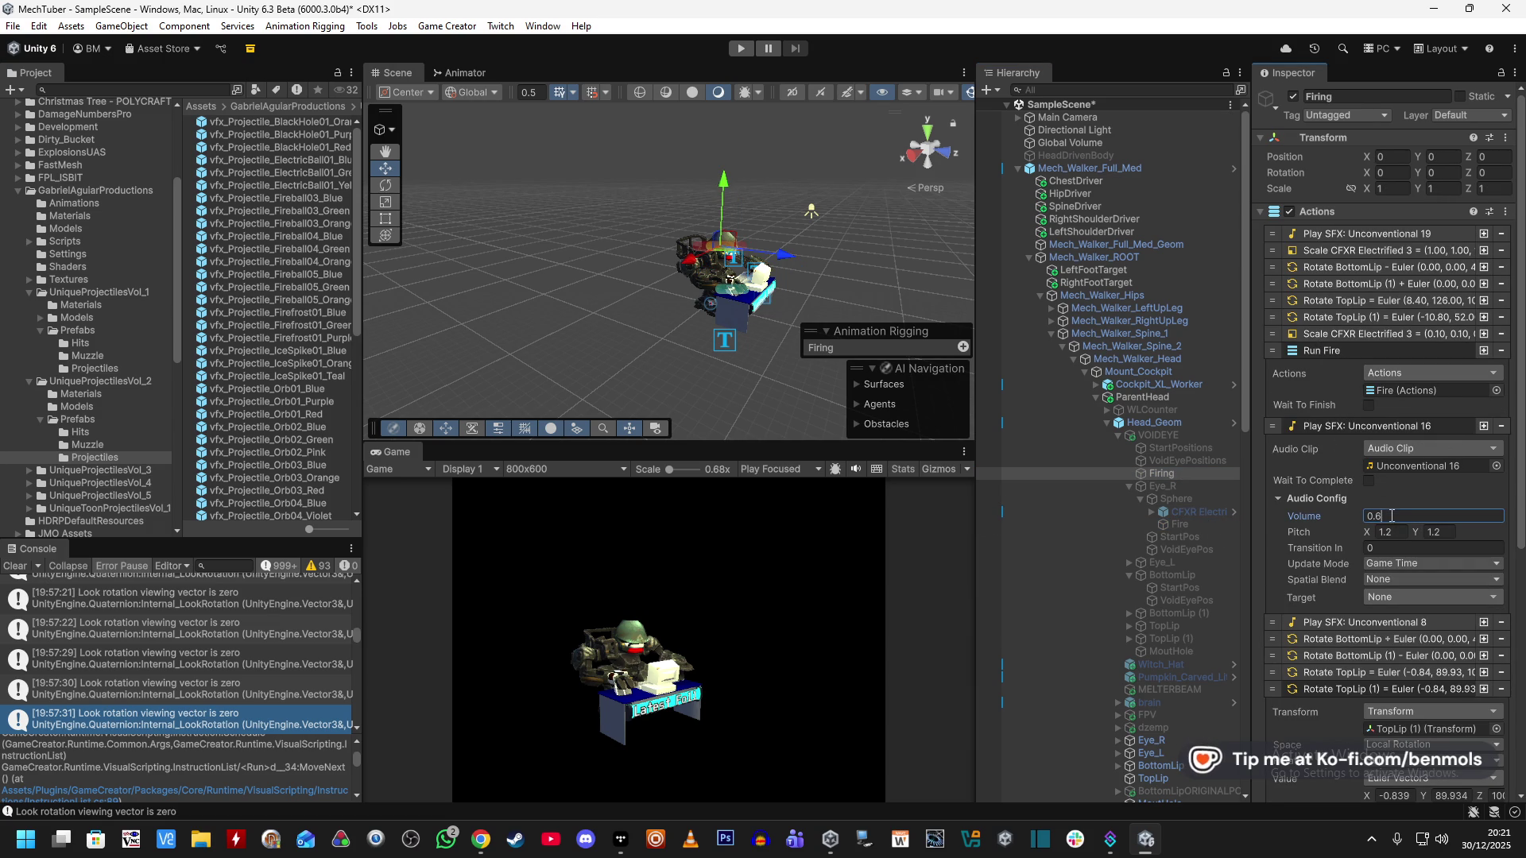
Expand the Unconventional 8 sound effect and change its volume from 0.8 to 0.6.
{"action": "left_click", "coordinate": [1356, 623]}
{"action": "scroll", "coordinate": [1355, 622], "scroll_direction": "down", "scroll_amount": 3}
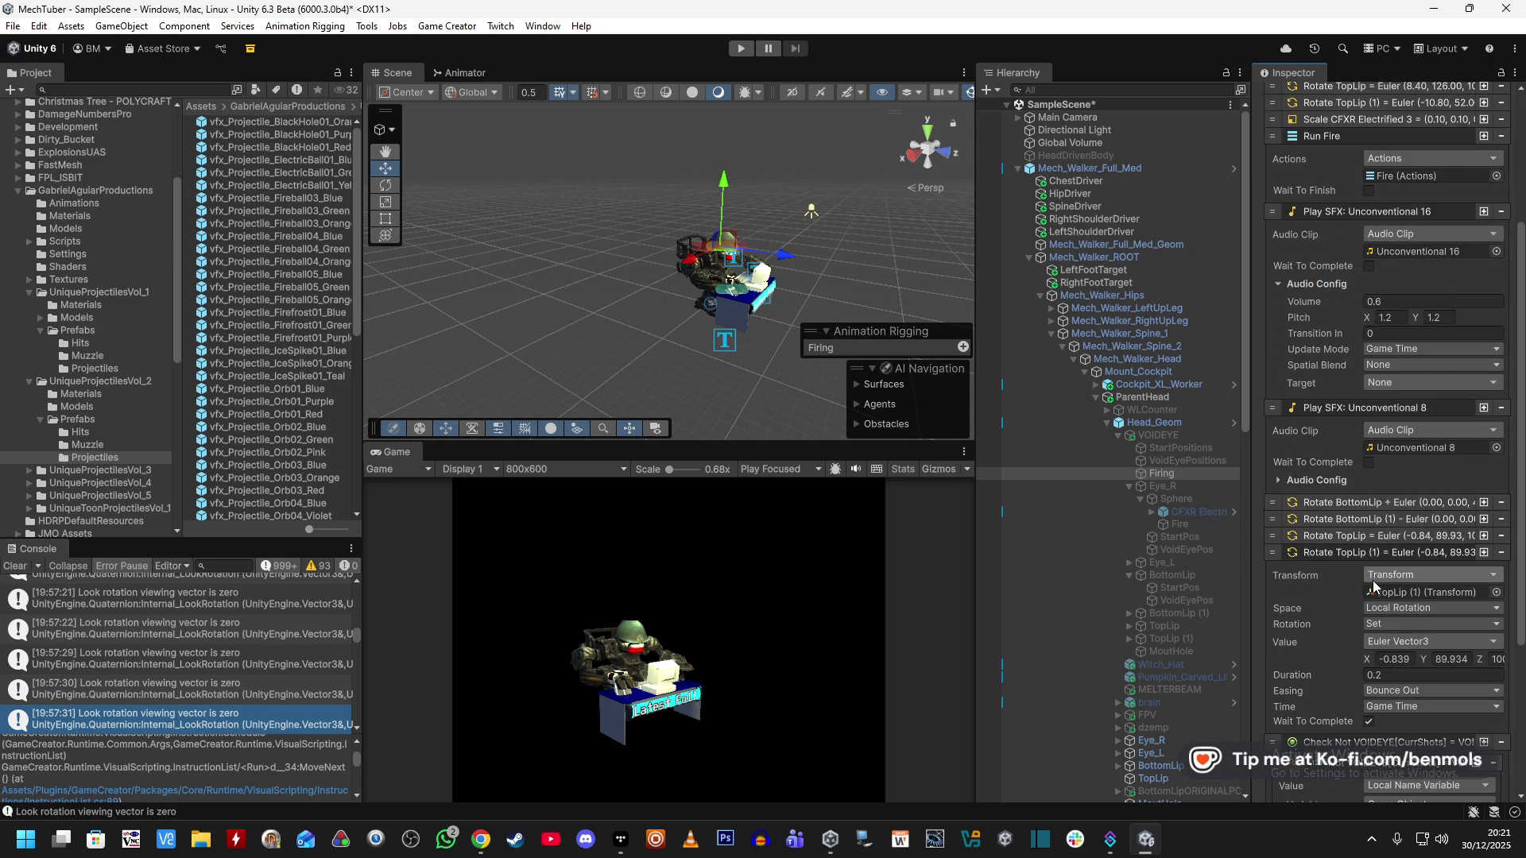
{"action": "left_click", "coordinate": [1327, 480]}
{"action": "scroll", "coordinate": [1327, 479], "scroll_direction": "down", "scroll_amount": 1}
{"action": "left_click", "coordinate": [1408, 411]}
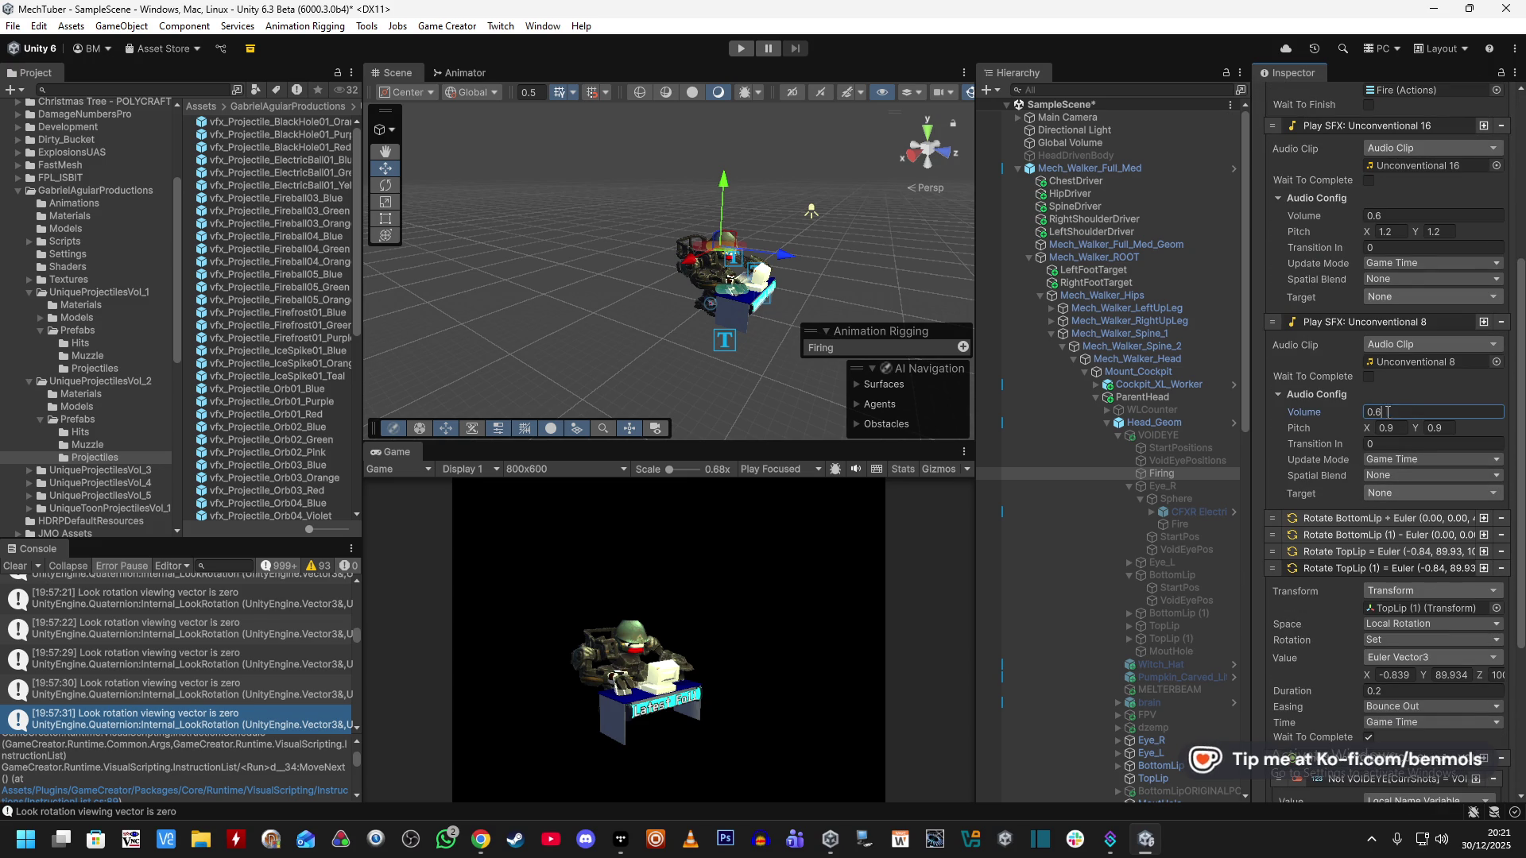
Expand the Unconventional 19 sound effect and set its volume to 0.6.
{"action": "scroll", "coordinate": [1332, 431], "scroll_direction": "down", "scroll_amount": 2}
{"action": "scroll", "coordinate": [1333, 432], "scroll_direction": "up", "scroll_amount": 3}
{"action": "scroll", "coordinate": [1333, 431], "scroll_direction": "up", "scroll_amount": 3}
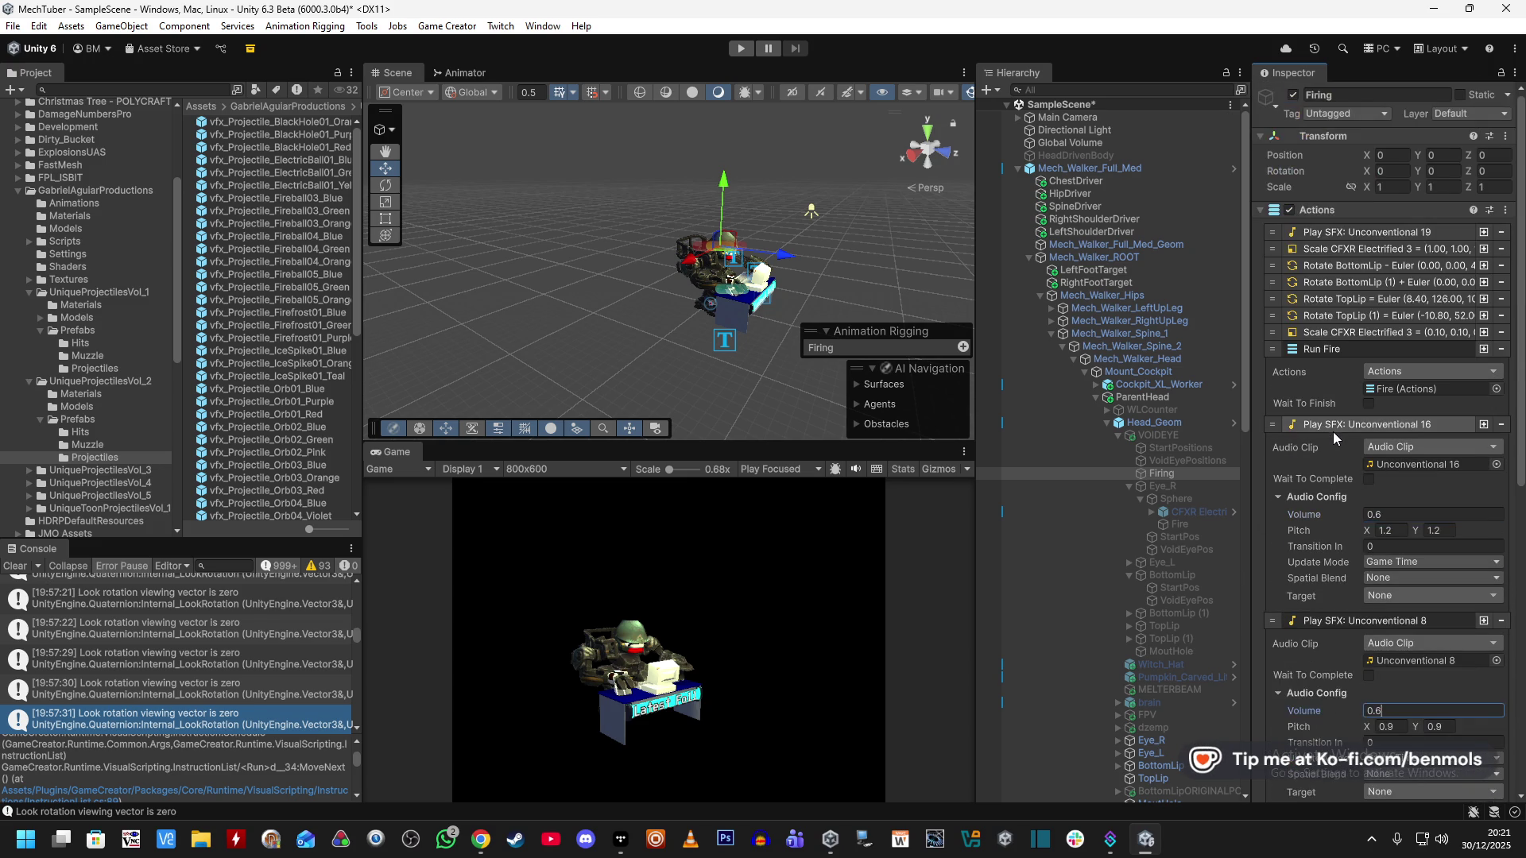
{"action": "left_click", "coordinate": [1362, 235]}
{"action": "left_click", "coordinate": [1395, 325]}
{"action": "scroll", "coordinate": [1321, 360], "scroll_direction": "down", "scroll_amount": 6}
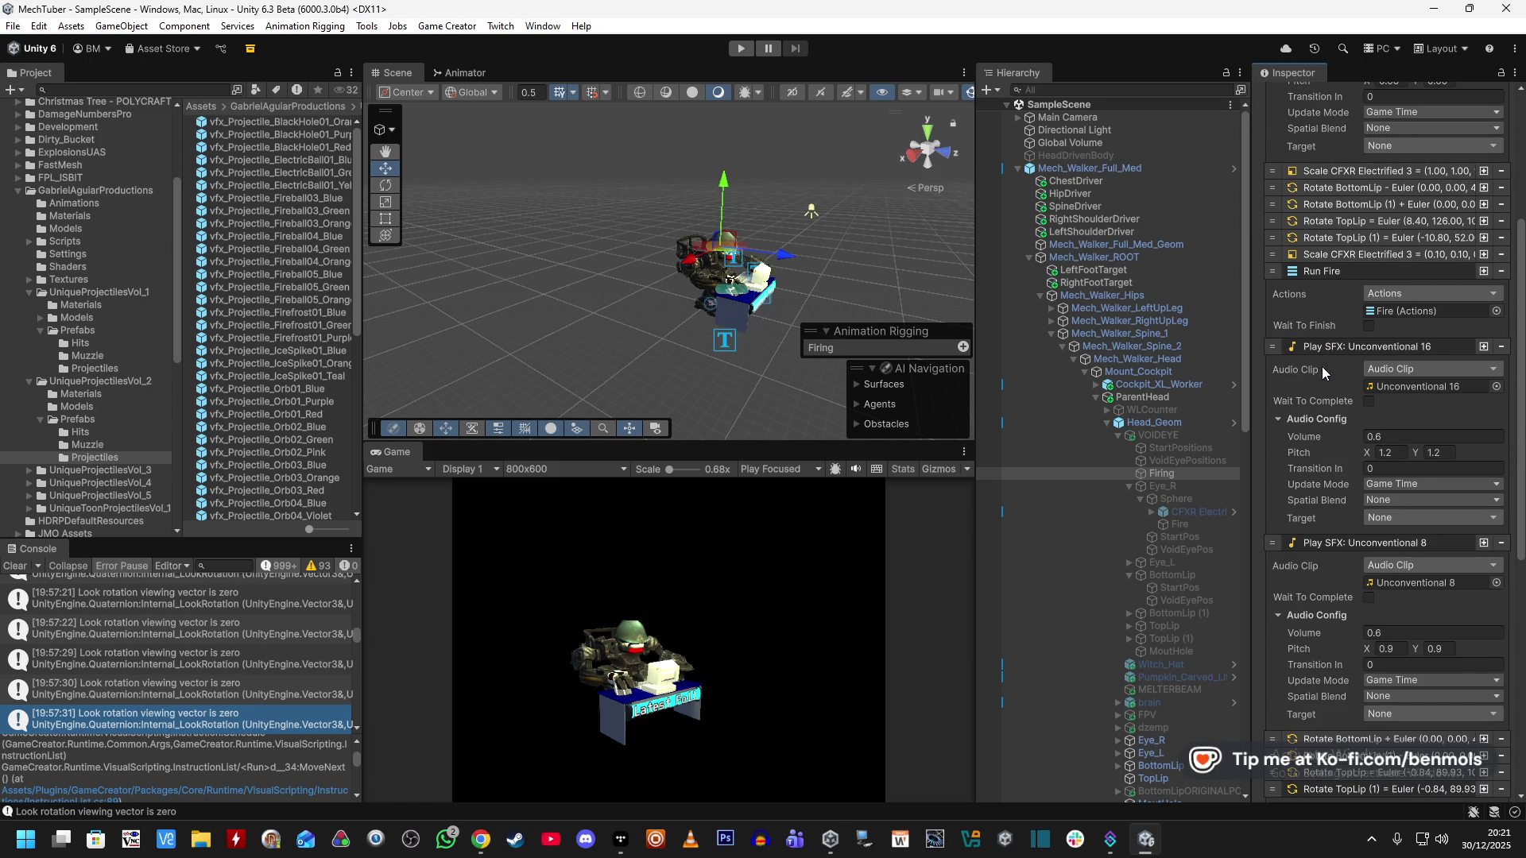
{"action": "left_click", "coordinate": [1176, 433]}
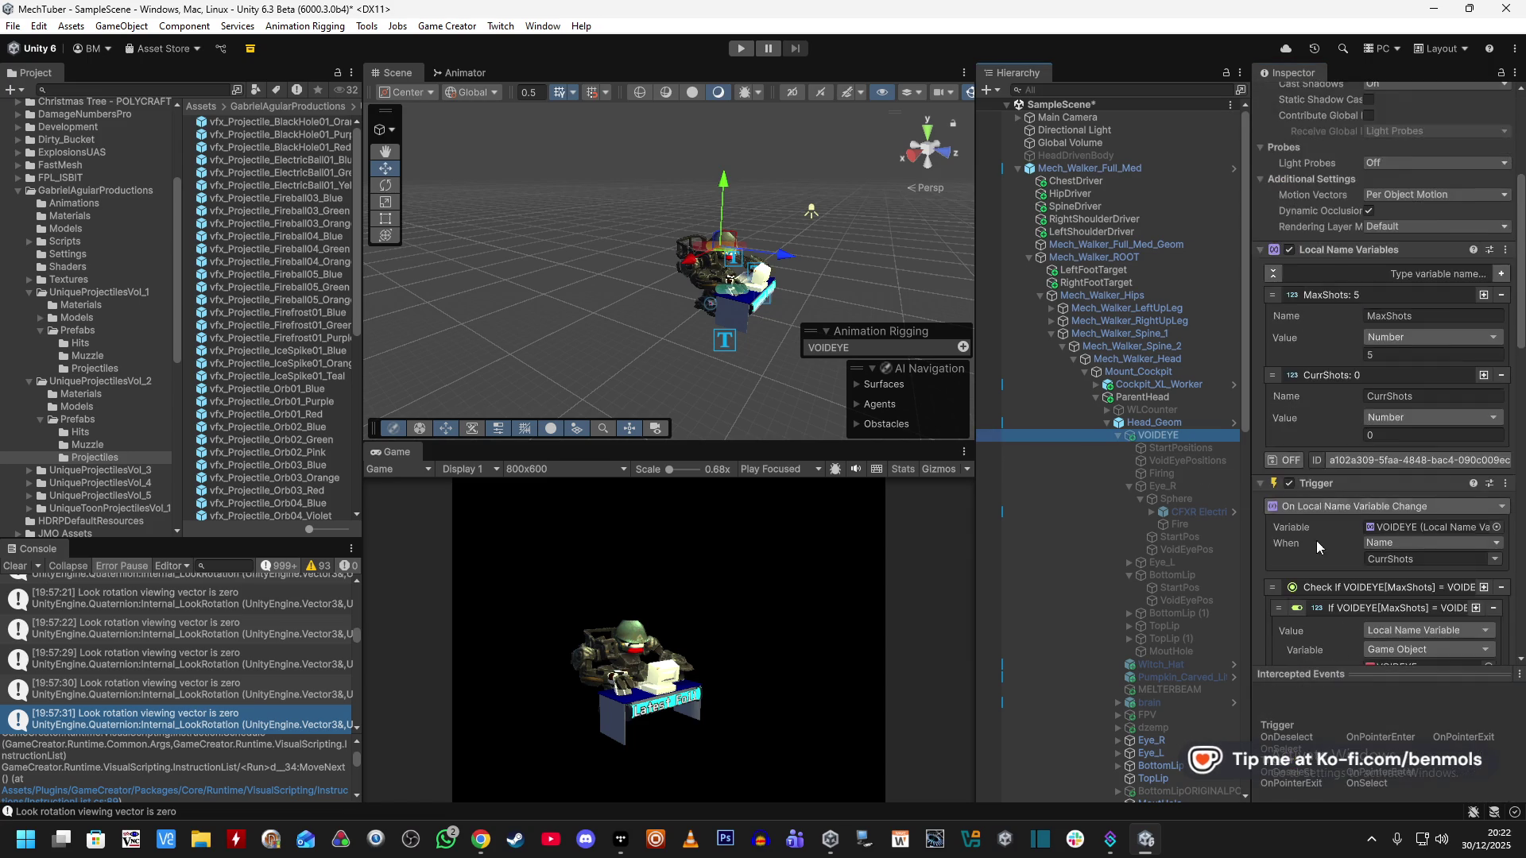
Change VOIDEYE's MaxShots local name variable from 5 to 6.
{"action": "scroll", "coordinate": [1328, 566], "scroll_direction": "down", "scroll_amount": 10}
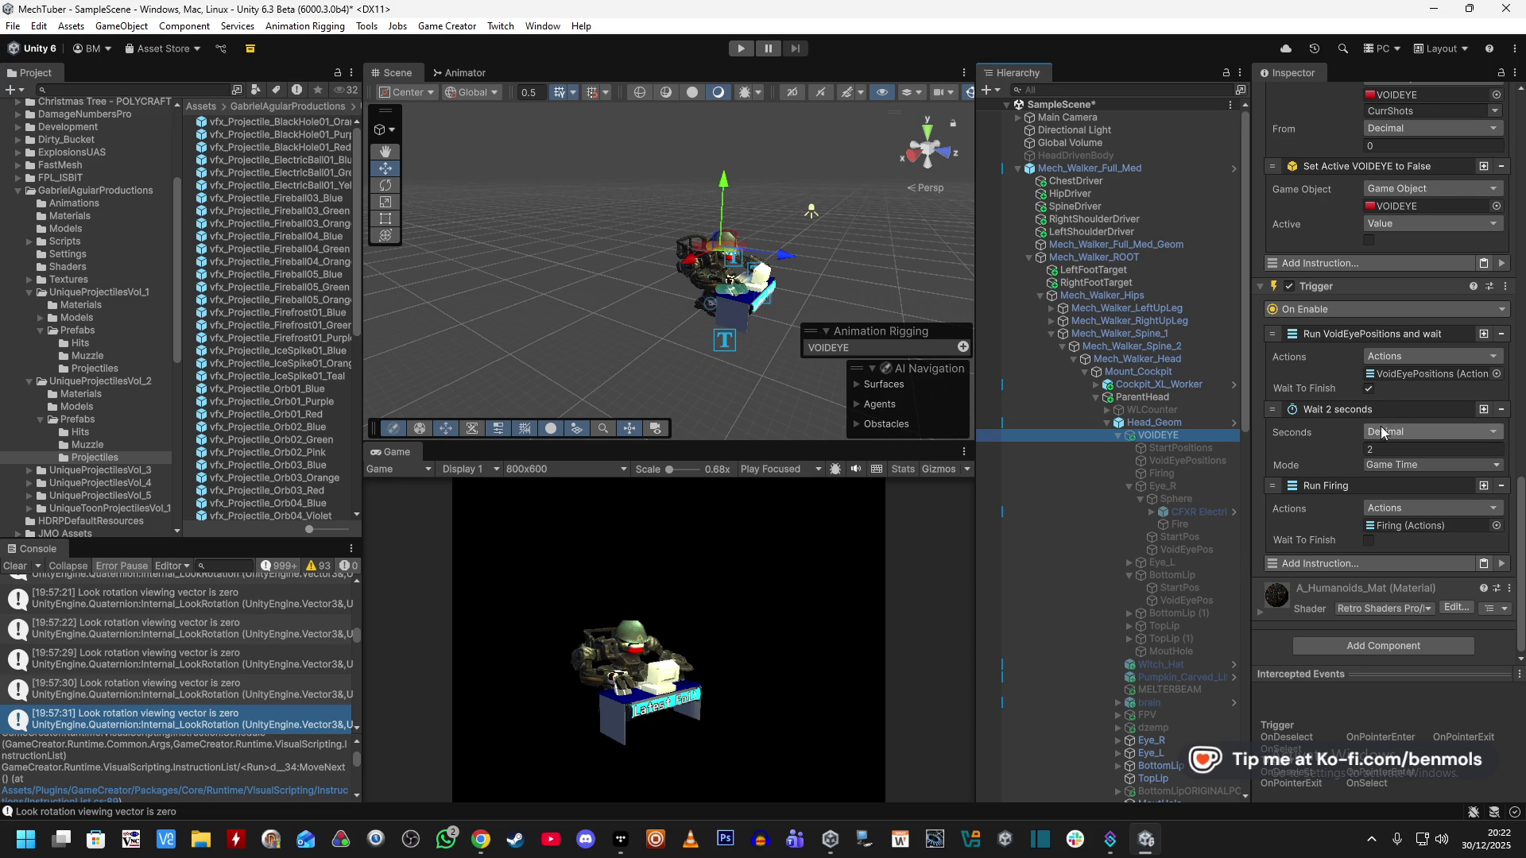
{"action": "scroll", "coordinate": [1333, 545], "scroll_direction": "up", "scroll_amount": 10}
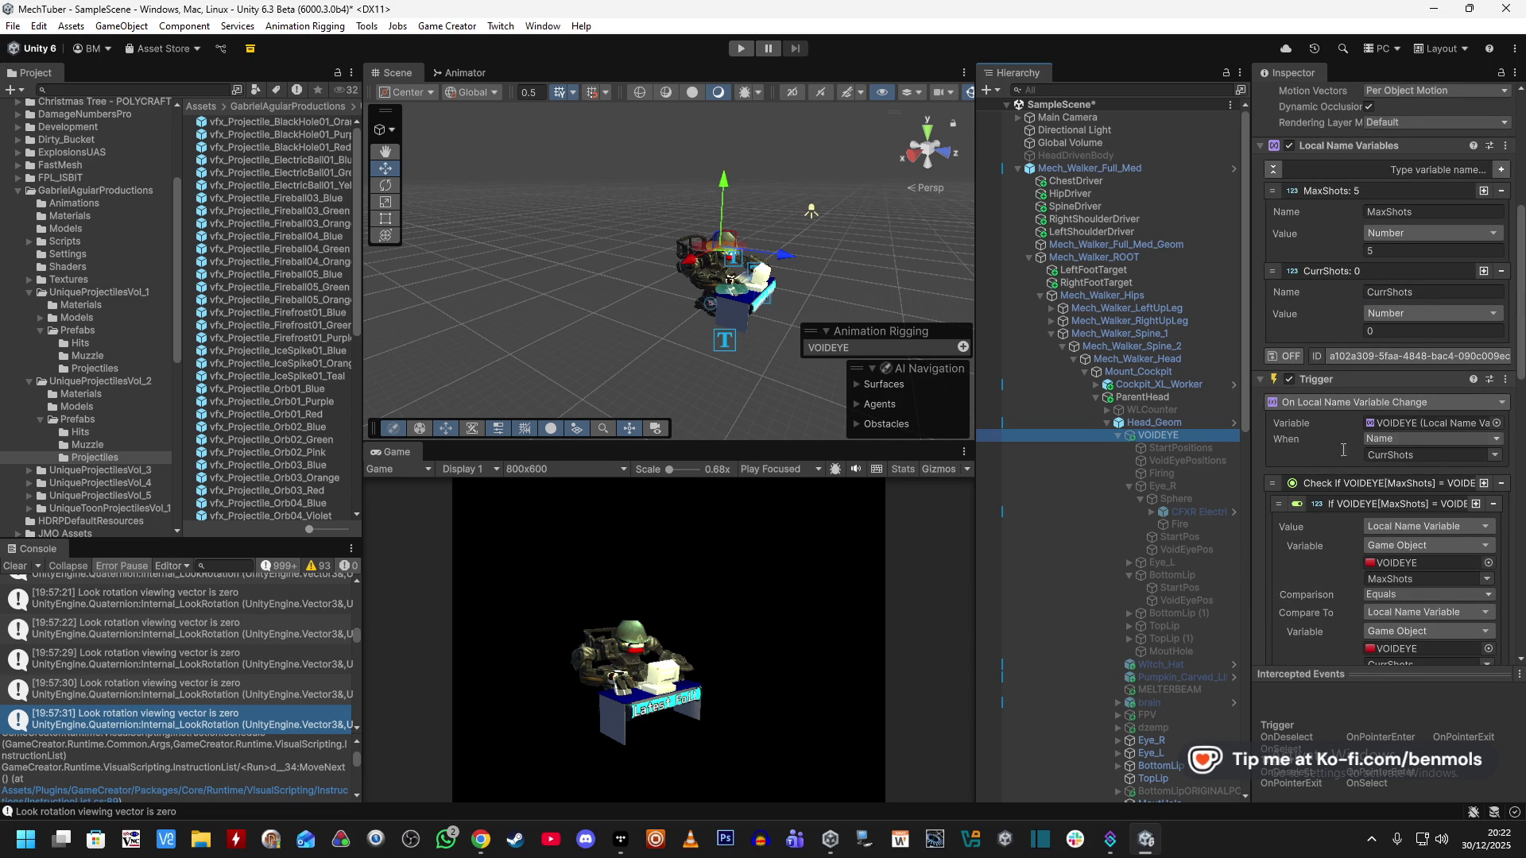
{"action": "scroll", "coordinate": [1322, 468], "scroll_direction": "up", "scroll_amount": 1}
{"action": "scroll", "coordinate": [1309, 558], "scroll_direction": "up", "scroll_amount": 3}
{"action": "left_click", "coordinate": [1386, 425]}
{"action": "type", "text": "6"}
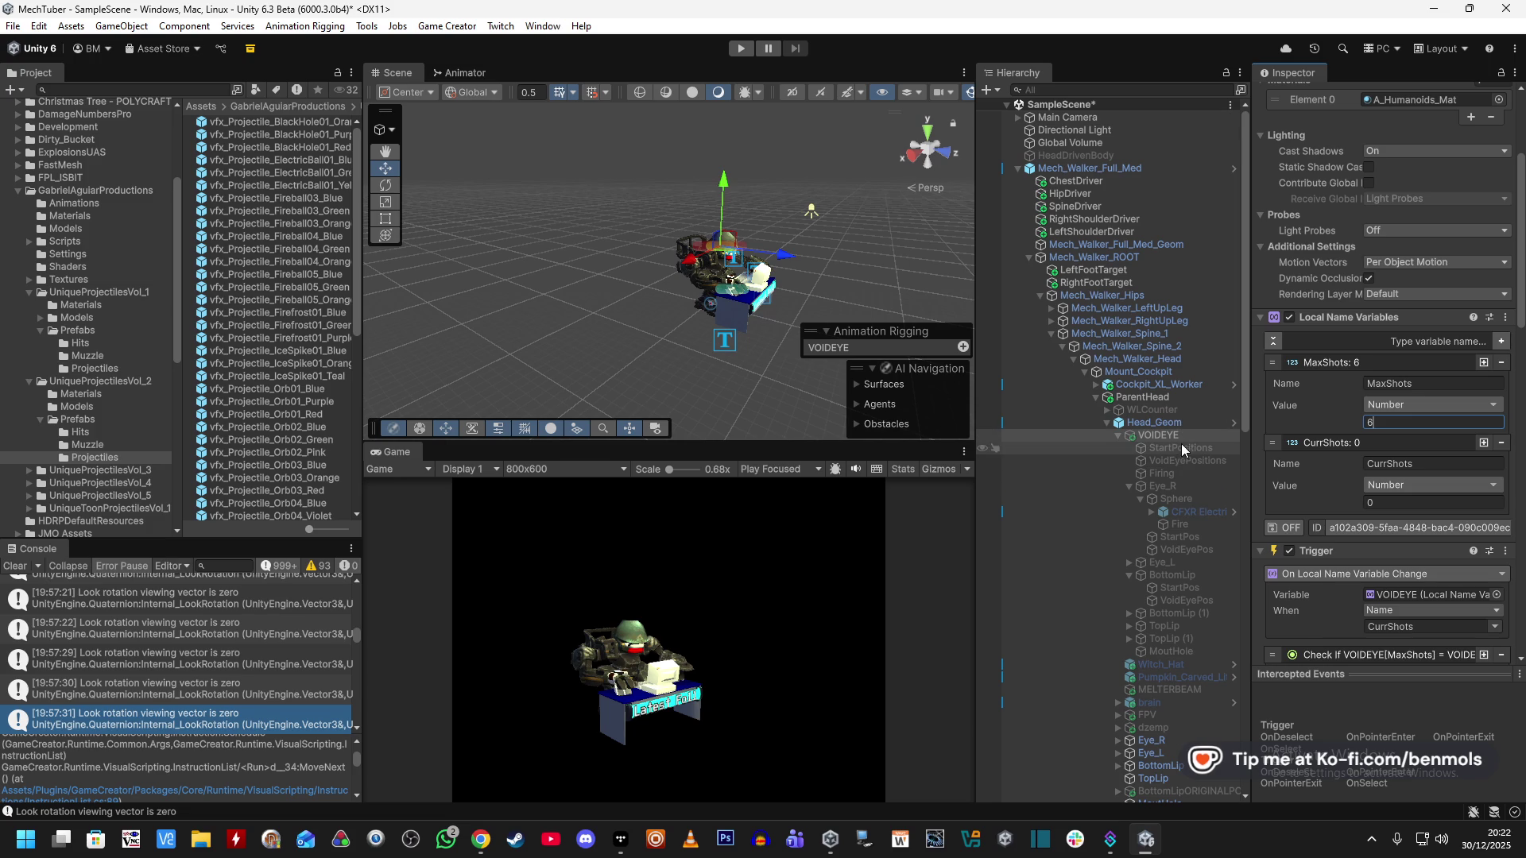
Frame the scene view on Eye_R, then reselect VOIDEYE.
{"action": "left_click", "coordinate": [1162, 486]}
{"action": "key", "text": "f"}
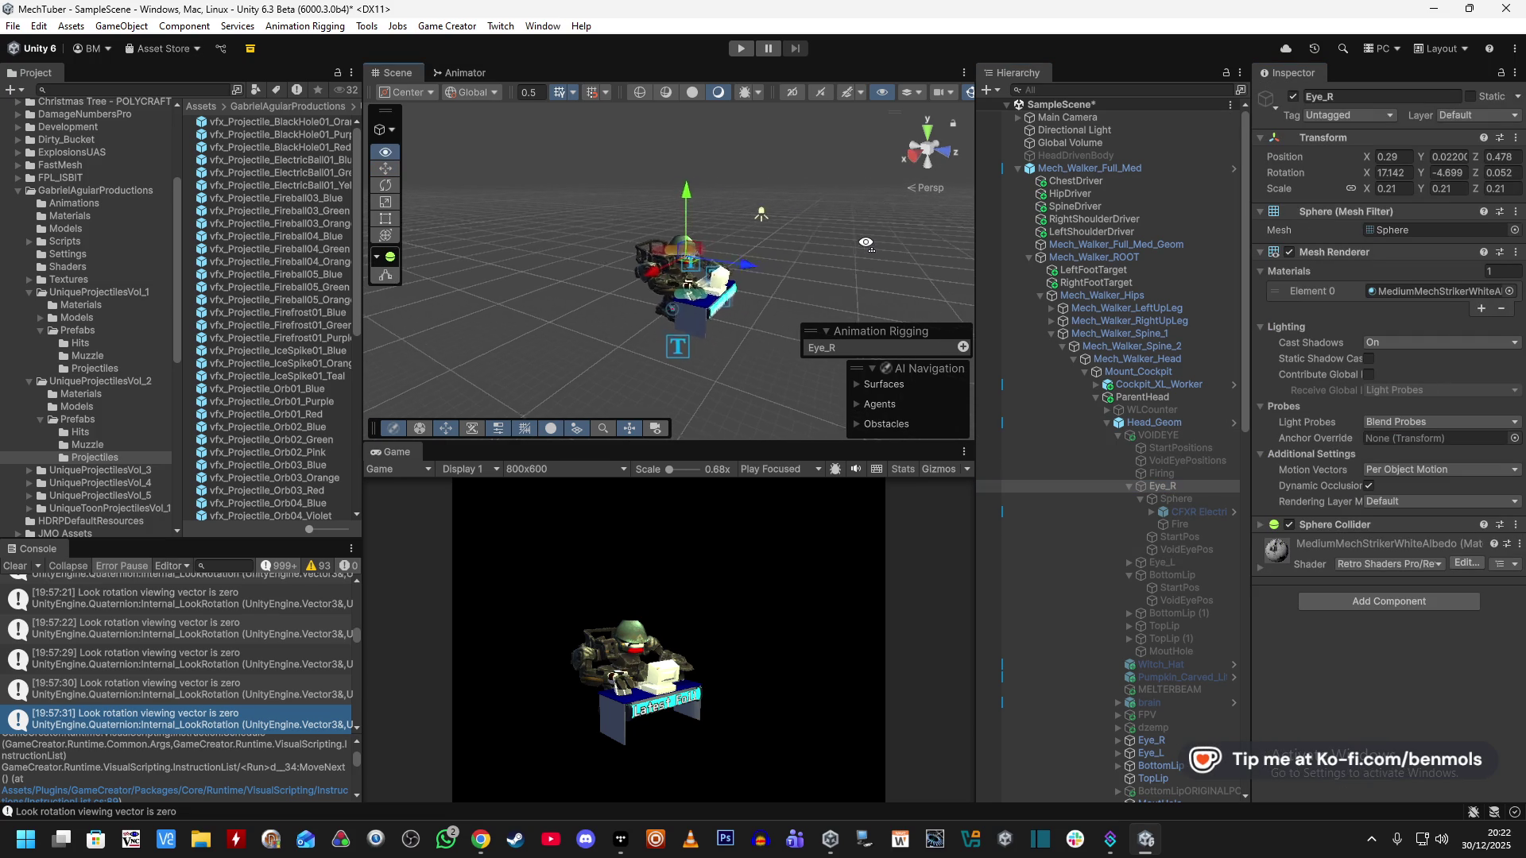
{"action": "left_click", "coordinate": [1158, 436]}
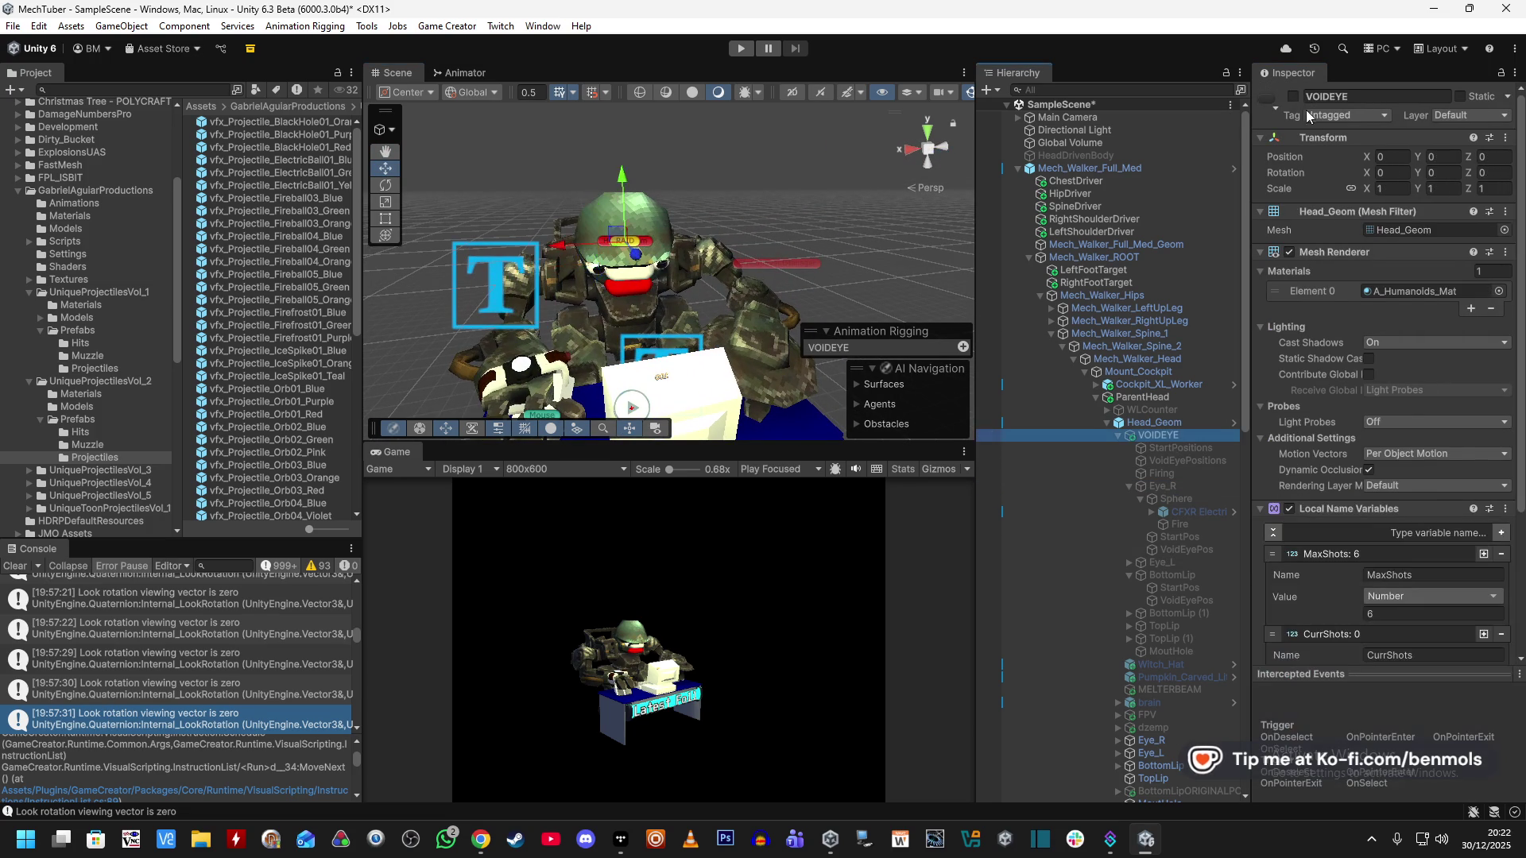
Frame VOIDEYE, select BottomLip, and expand StartPos's Move, Rotate and Scale BottomLip instructions.
{"action": "key", "text": "f"}
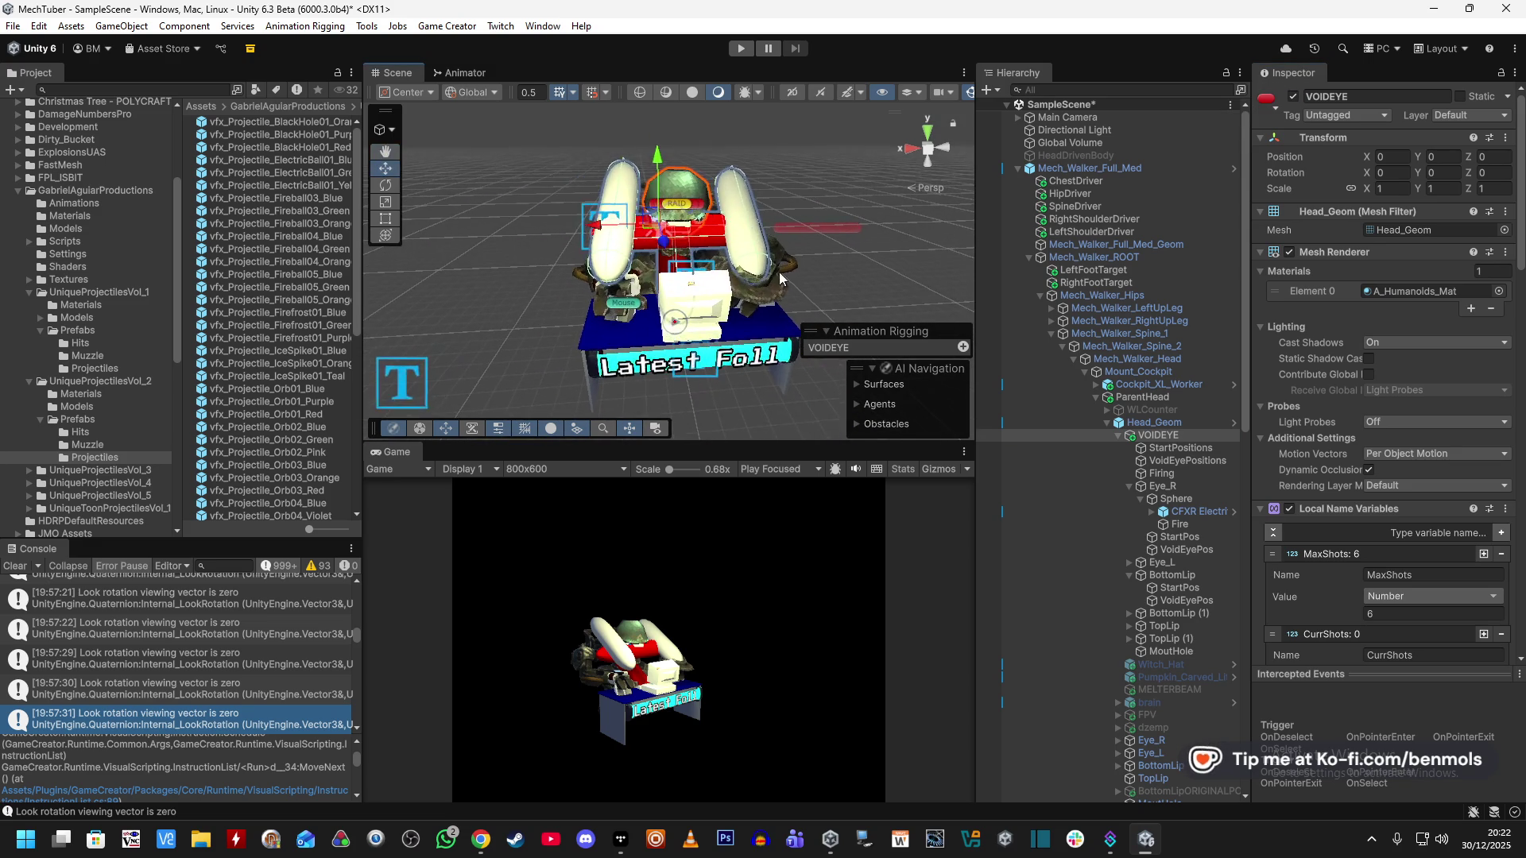
{"action": "scroll", "coordinate": [892, 251], "scroll_direction": "up", "scroll_amount": 2}
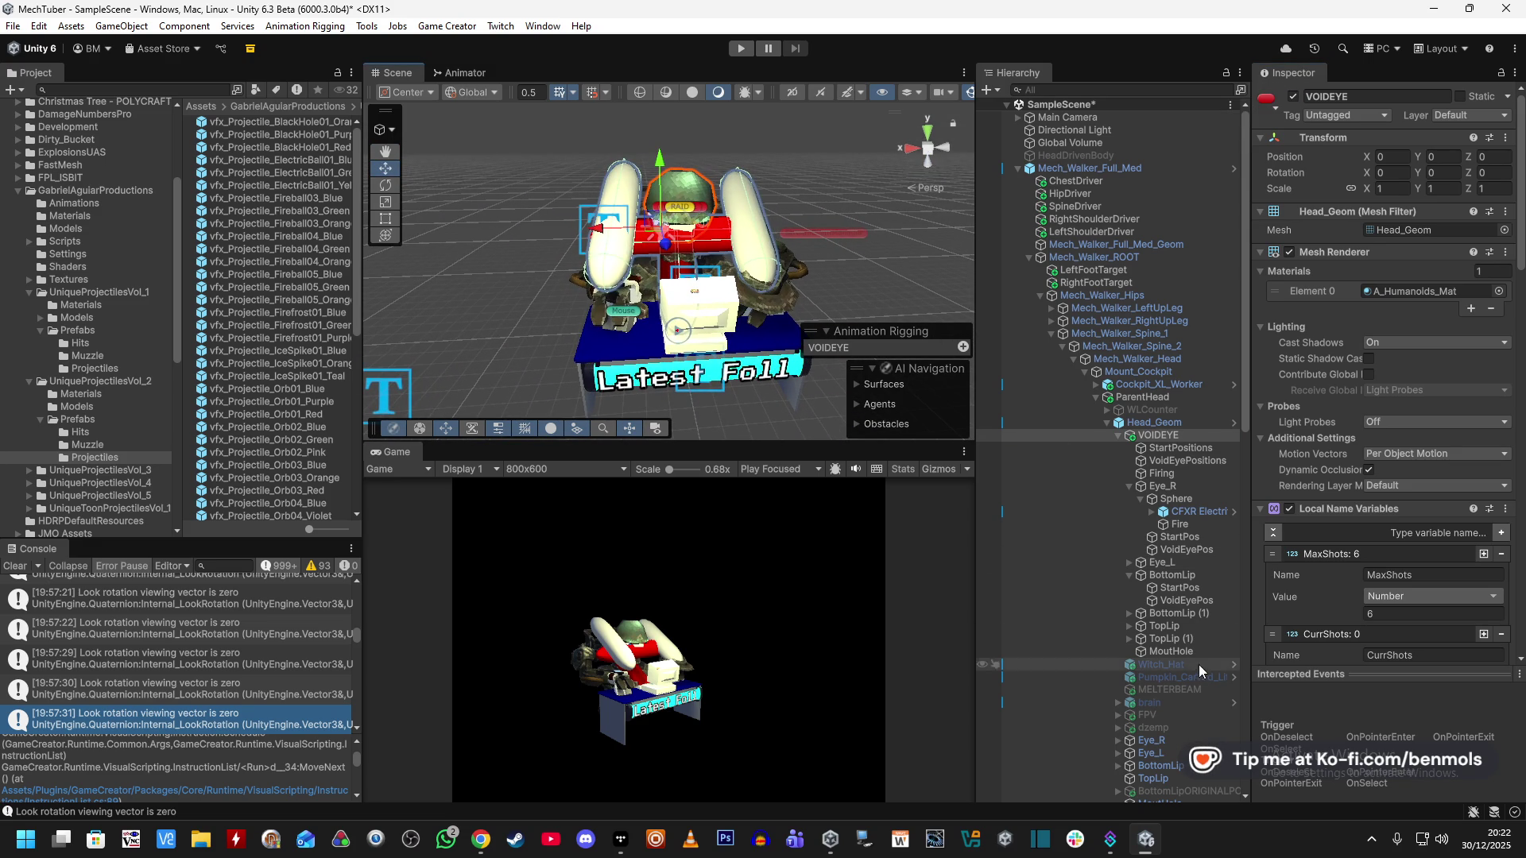
{"action": "left_click", "coordinate": [1180, 575]}
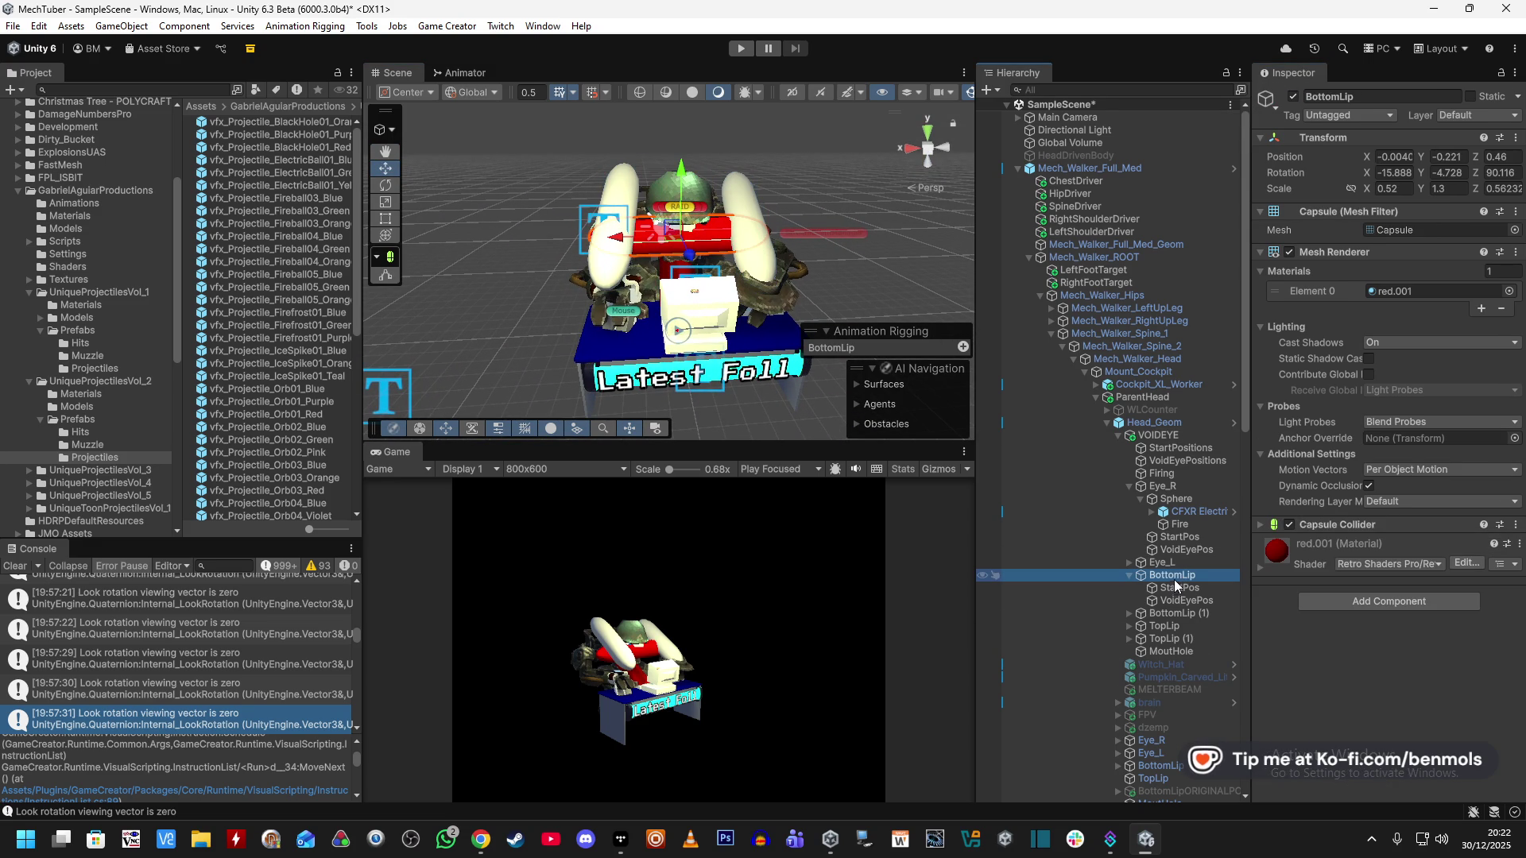
{"action": "left_click", "coordinate": [1129, 486]}
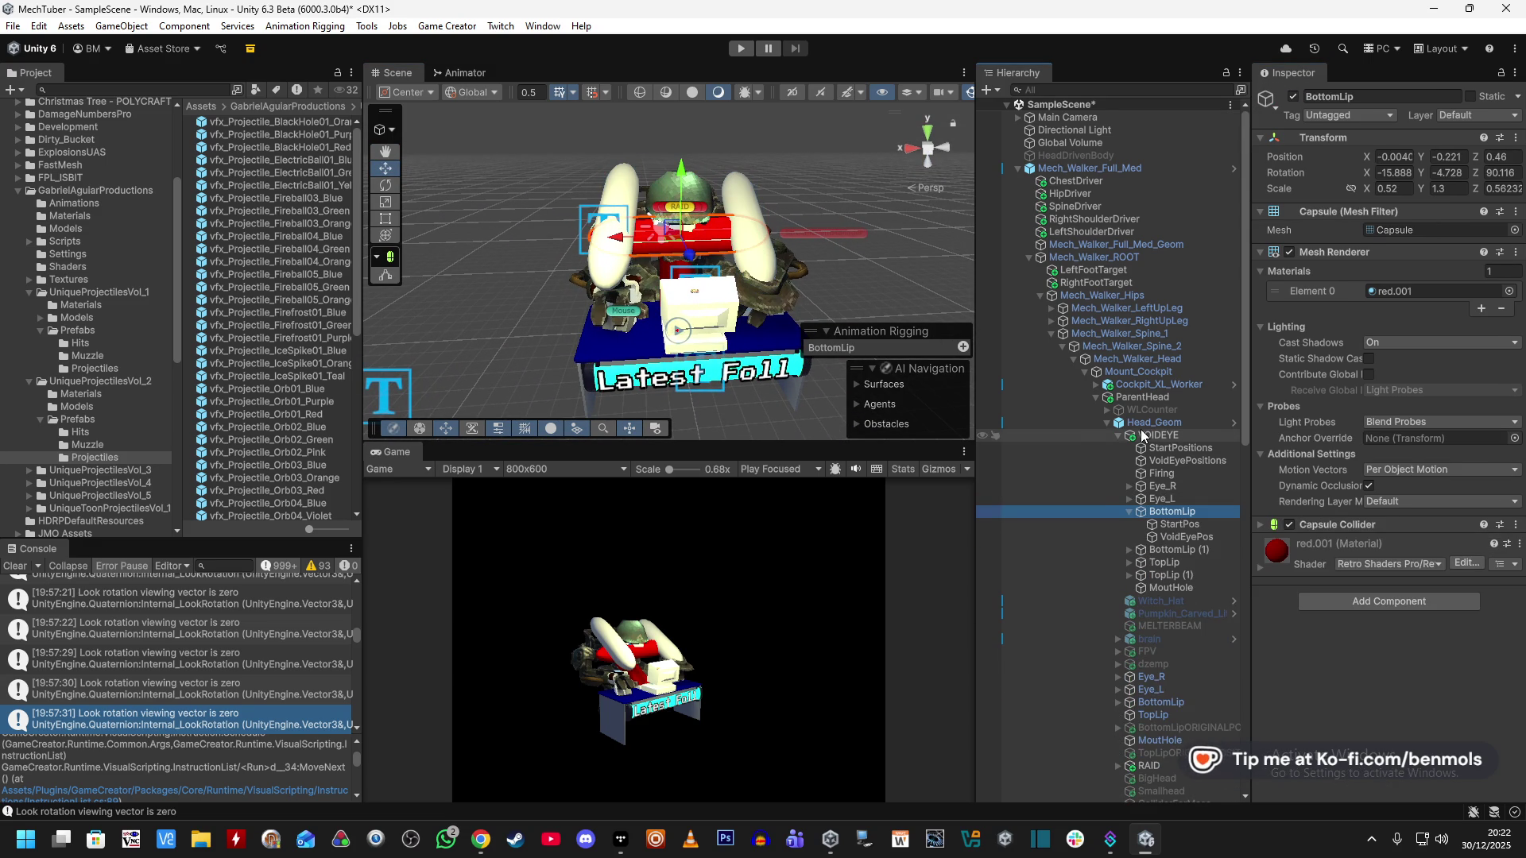
{"action": "left_click", "coordinate": [1162, 450]}
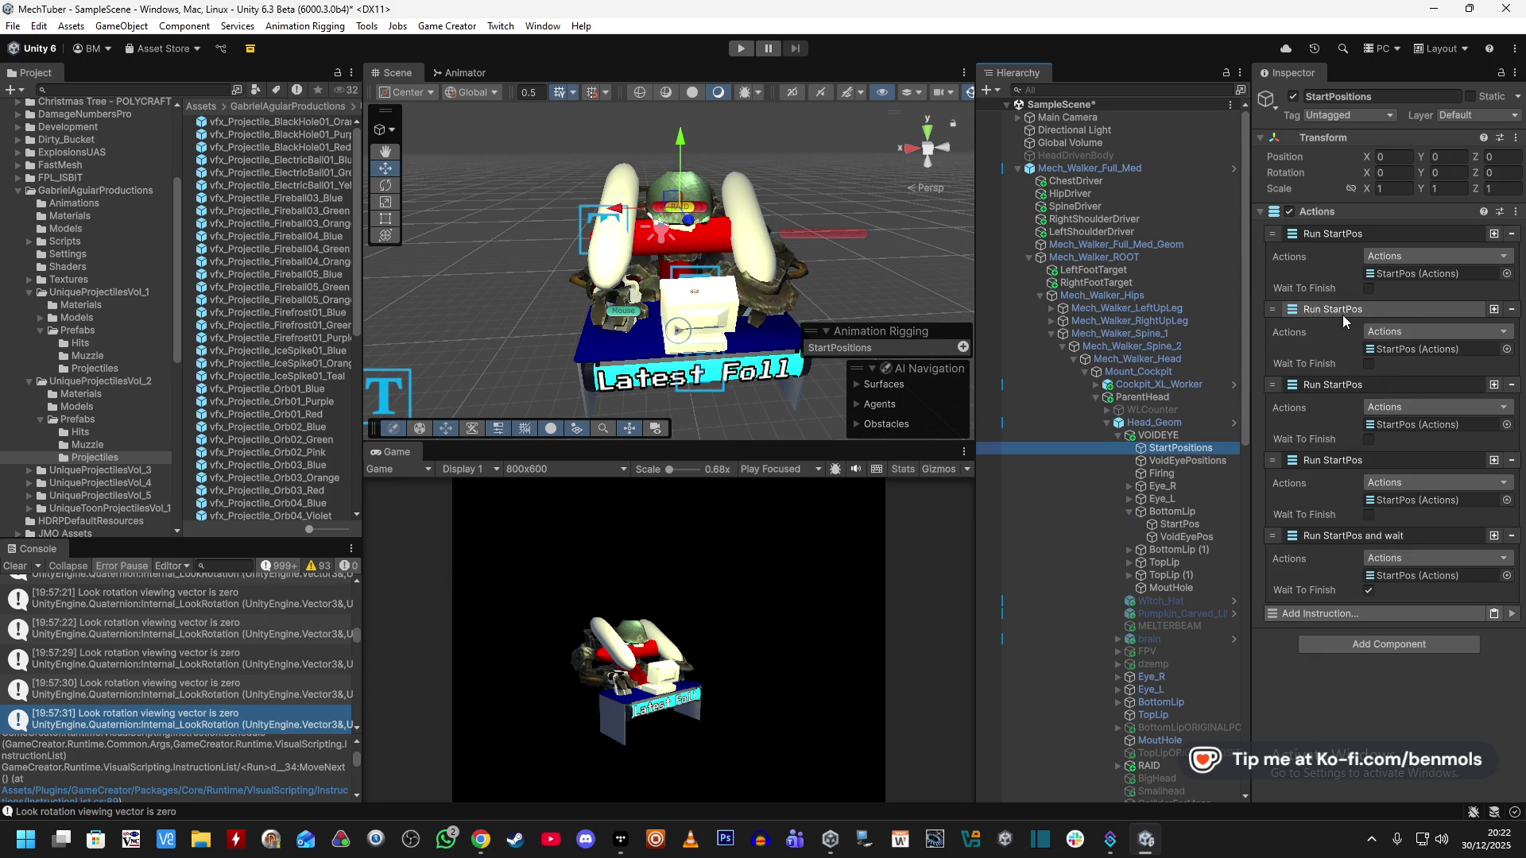
{"action": "left_click", "coordinate": [1180, 512]}
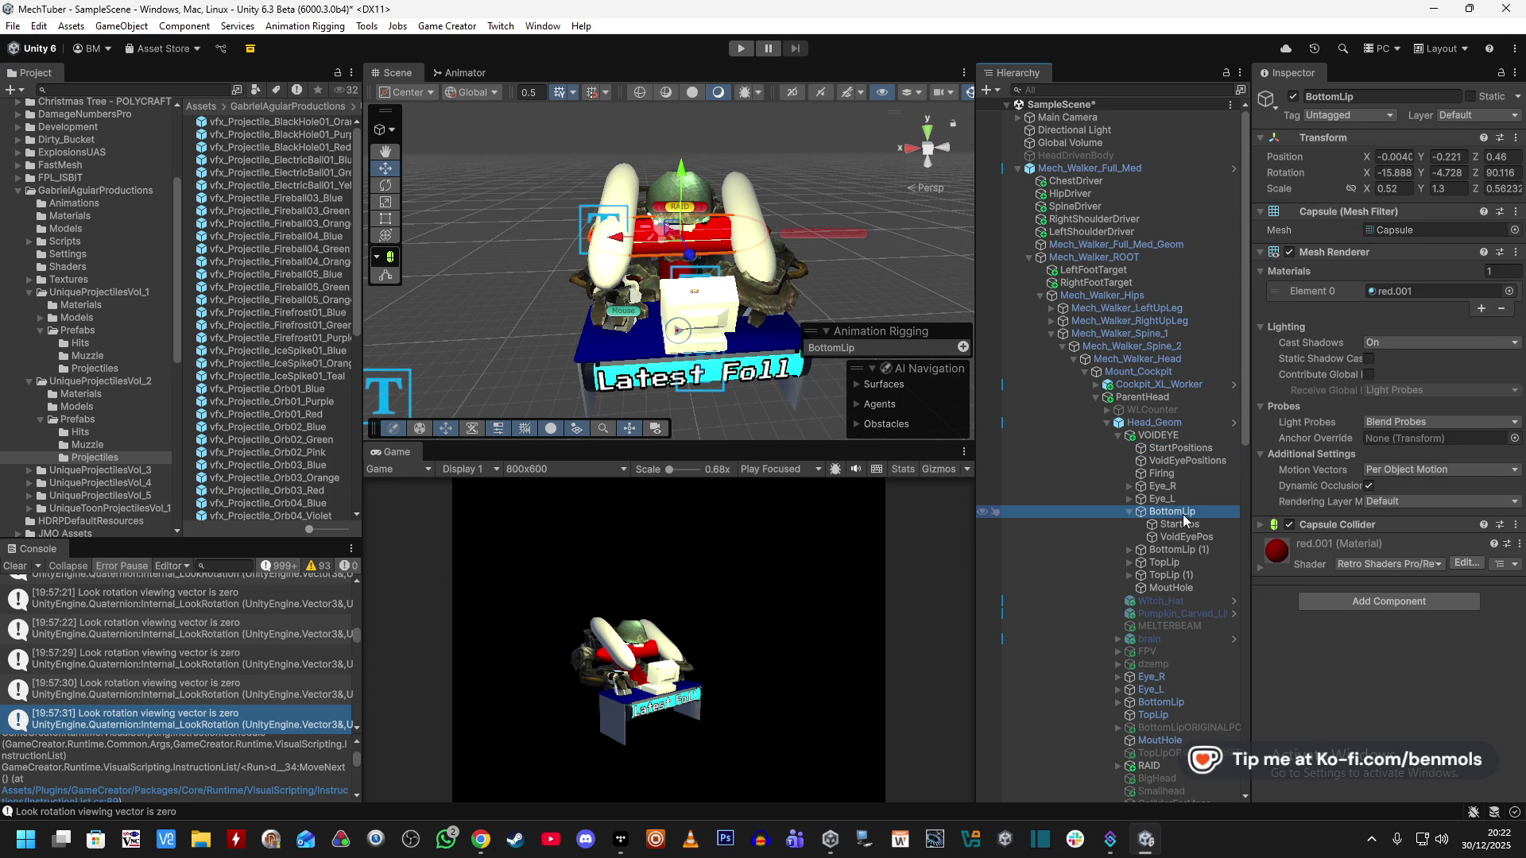
{"action": "left_click", "coordinate": [1180, 527]}
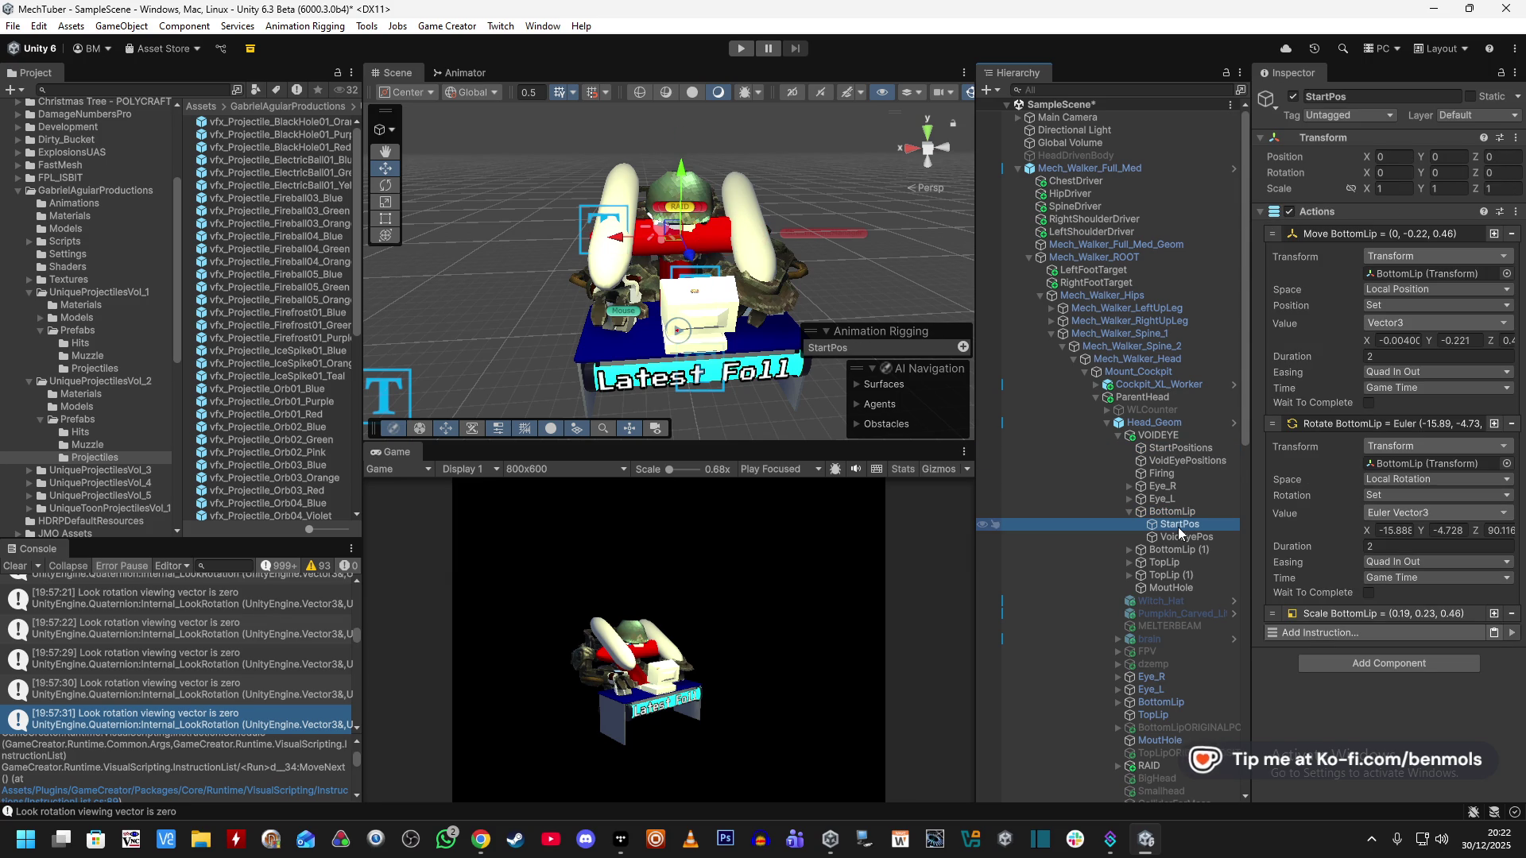
{"action": "left_click", "coordinate": [1333, 615]}
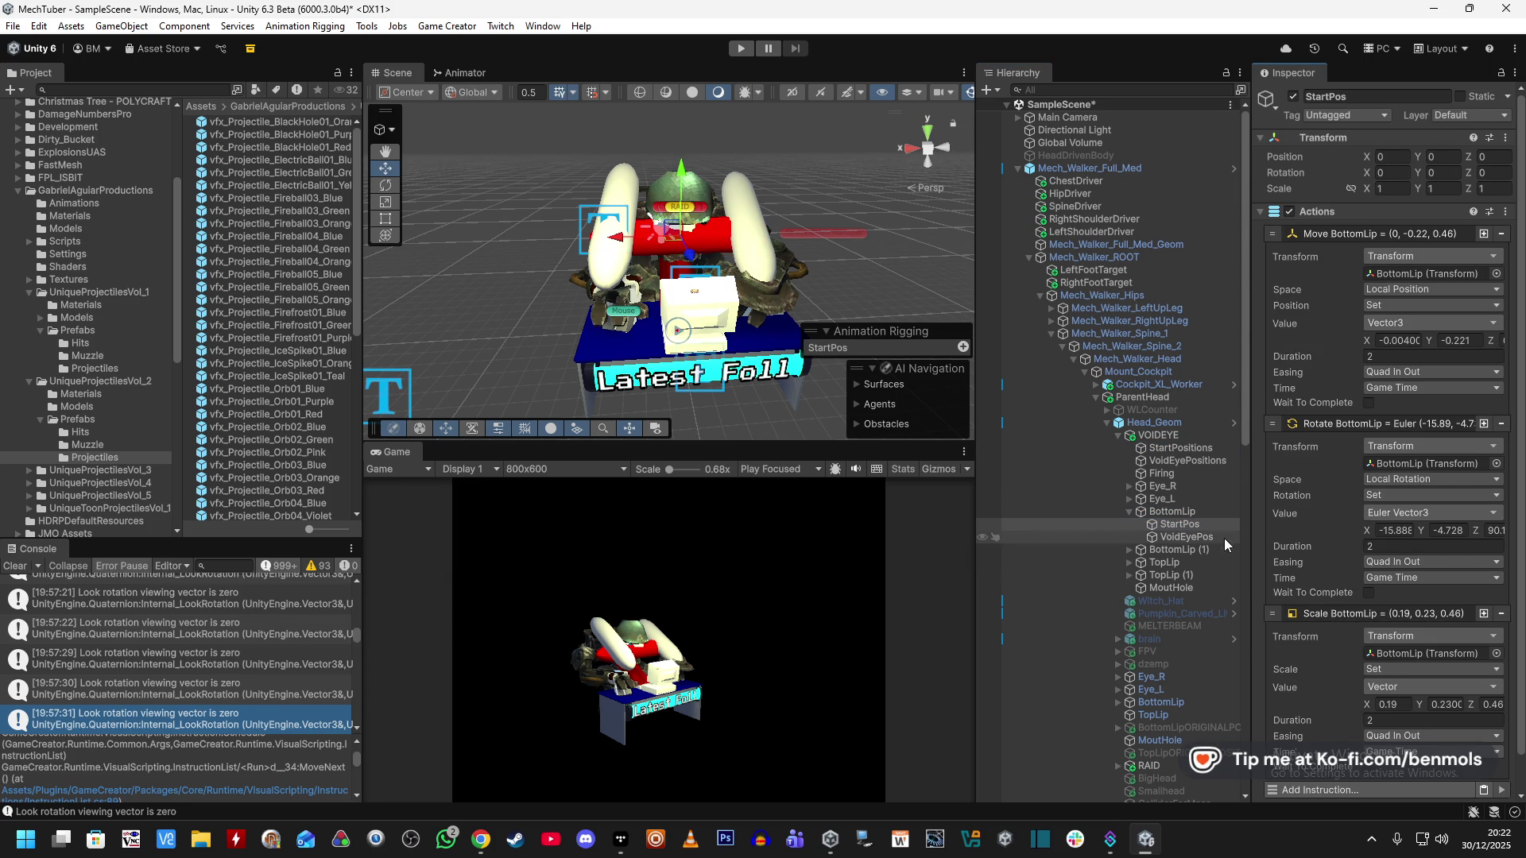
Compare BottomLip's transform with StartPos's rotate values and adjust BottomLip's Z rotation.
{"action": "left_click", "coordinate": [1398, 530]}
{"action": "left_click", "coordinate": [1173, 512]}
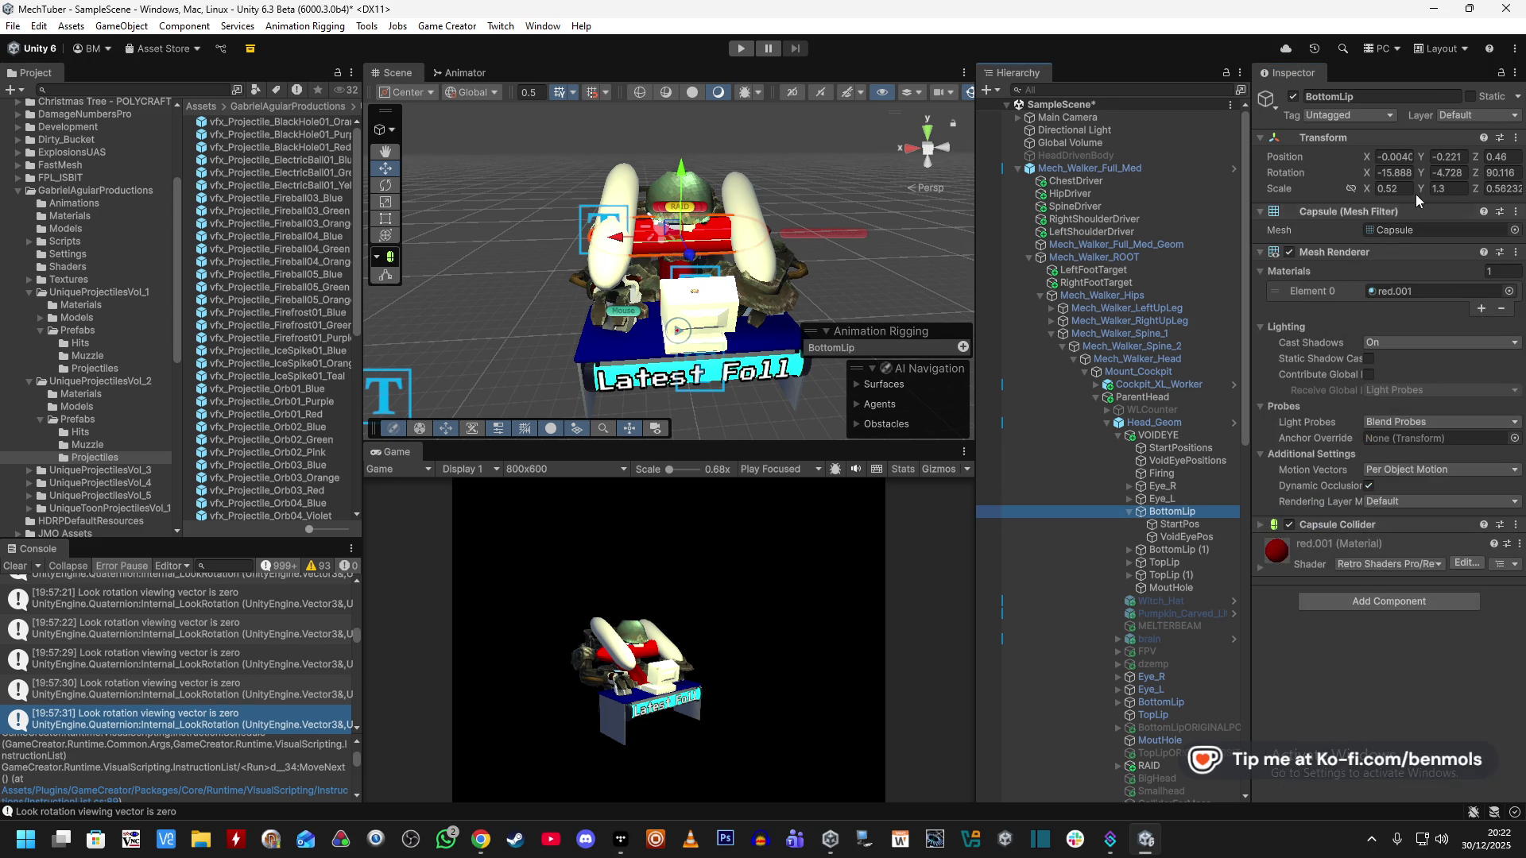
{"action": "left_click", "coordinate": [1188, 527]}
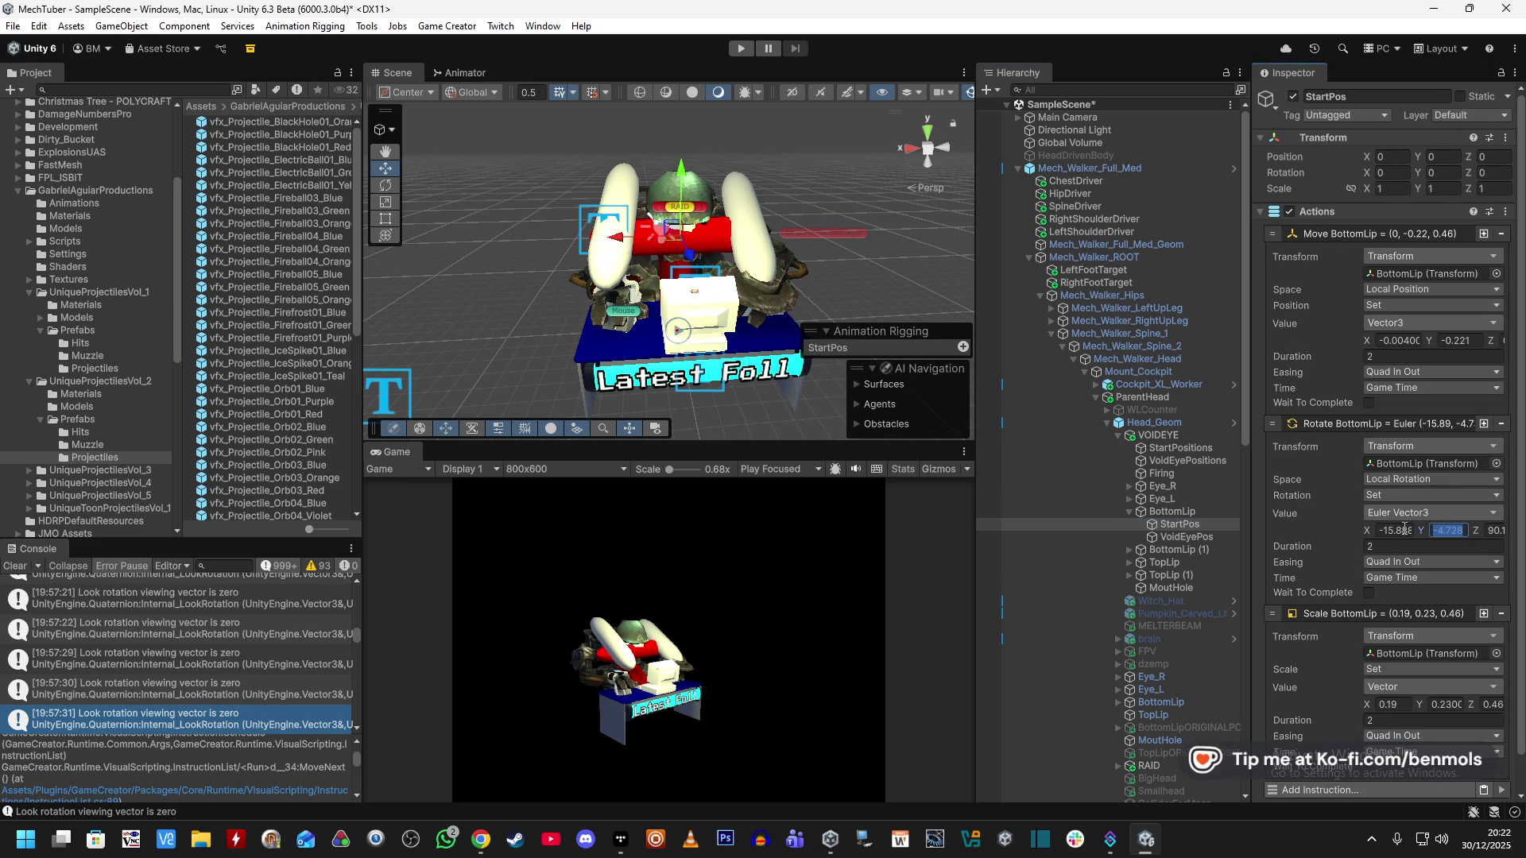
{"action": "left_click", "coordinate": [1203, 511]}
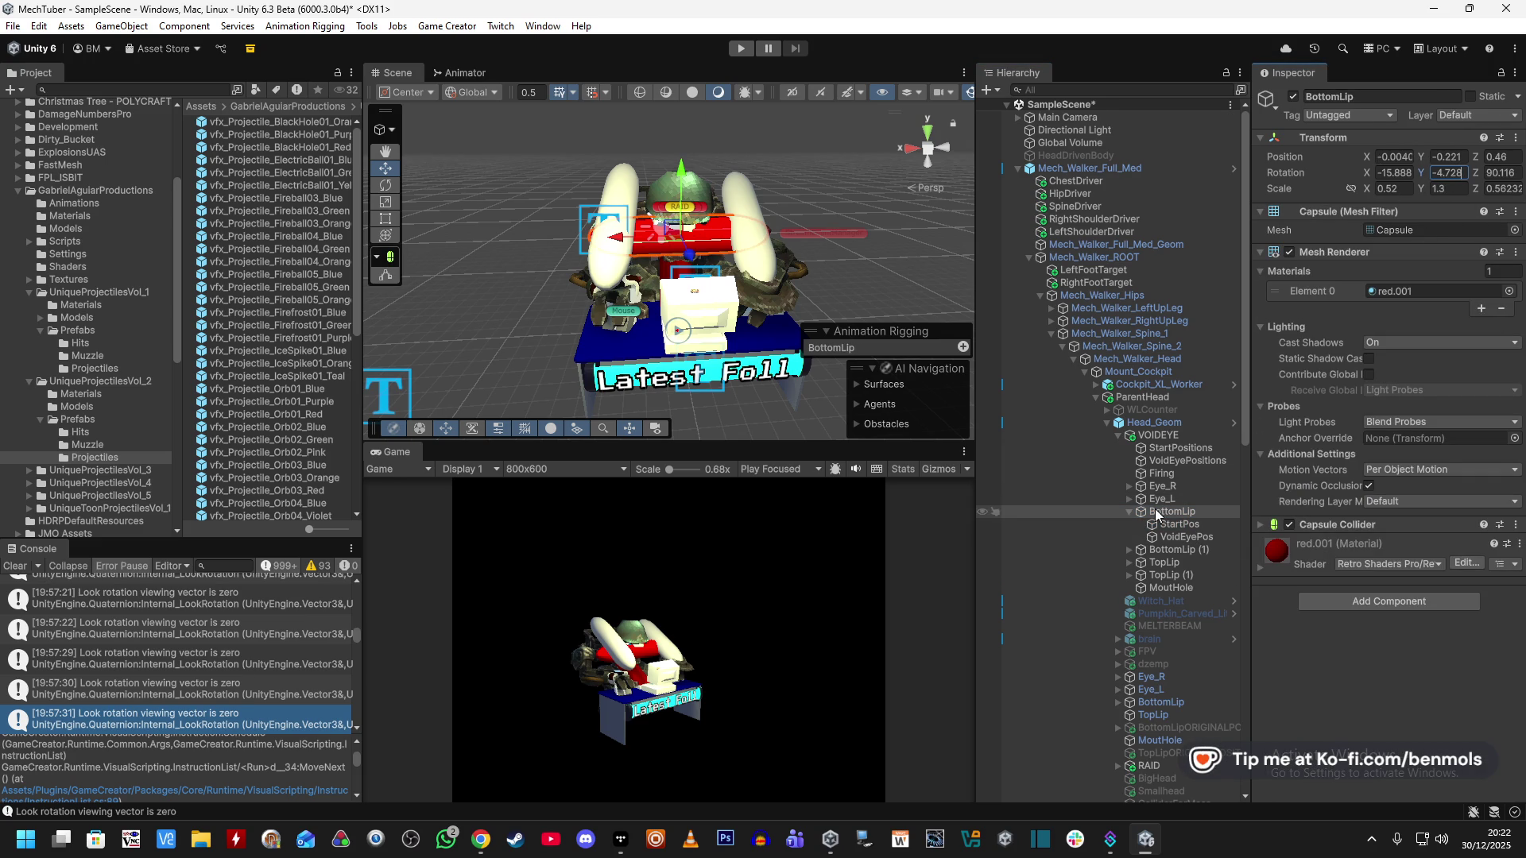
{"action": "left_click", "coordinate": [1180, 524]}
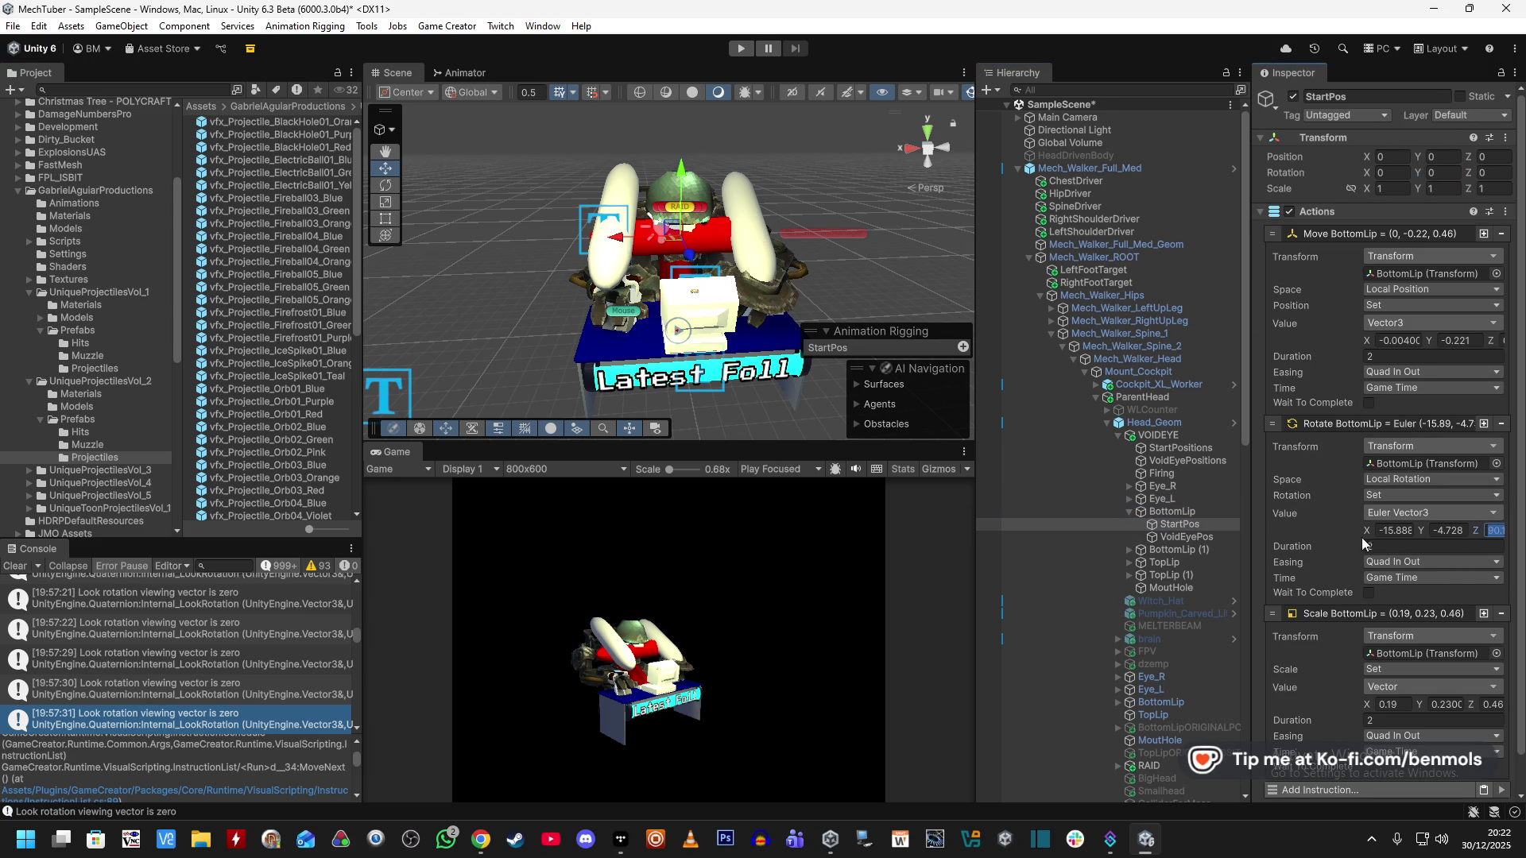
{"action": "left_click", "coordinate": [1203, 509]}
{"action": "left_click", "coordinate": [1504, 172]}
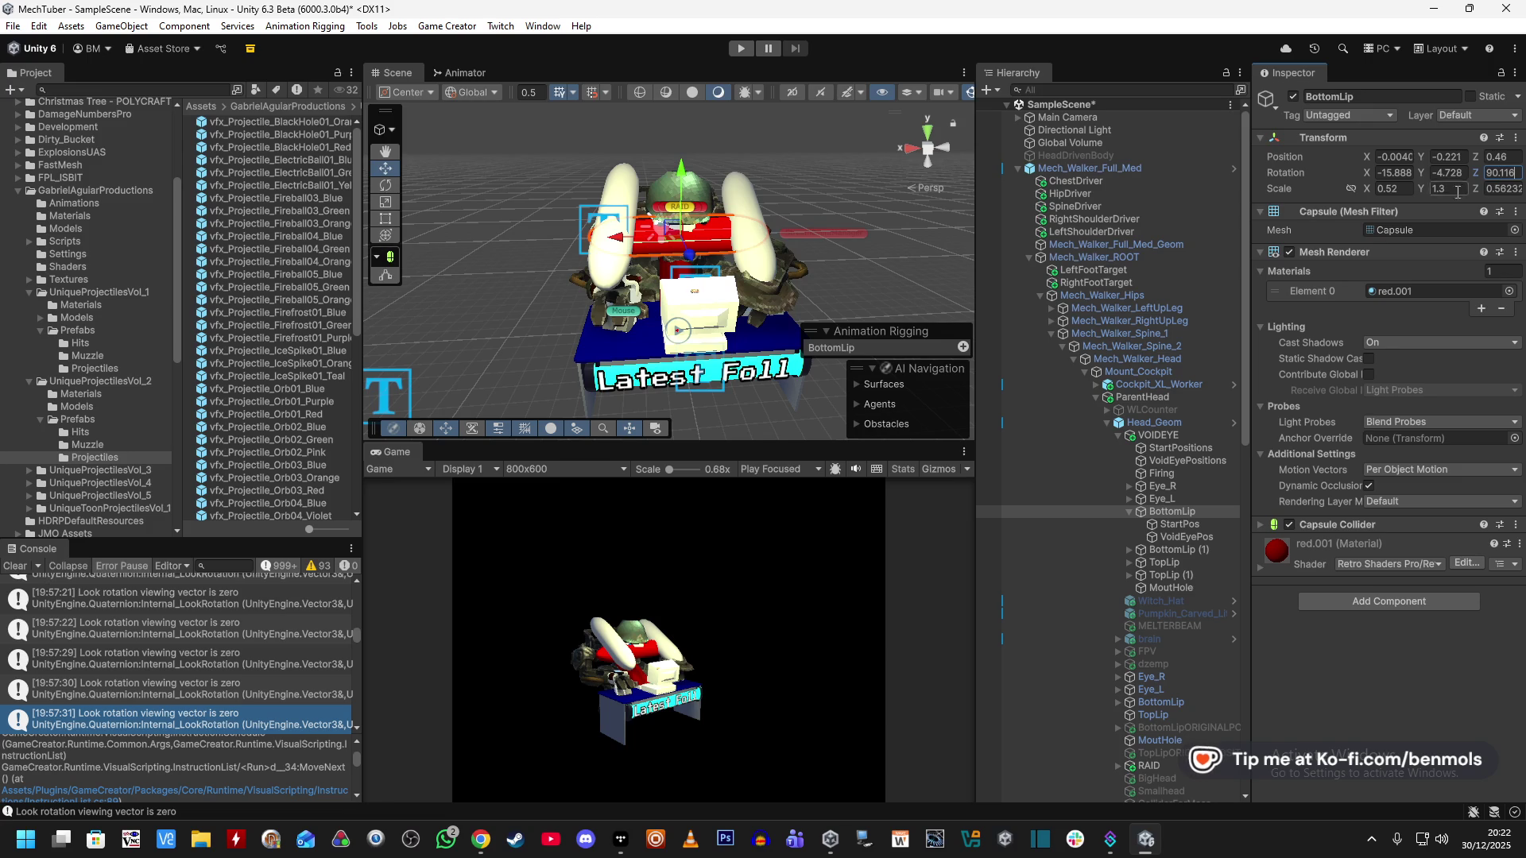
{"action": "left_click", "coordinate": [1171, 526]}
Copy StartPos's scale target into BottomLip, making its scale 0.19, 0.23, 0.46.
{"action": "left_click", "coordinate": [1388, 704]}
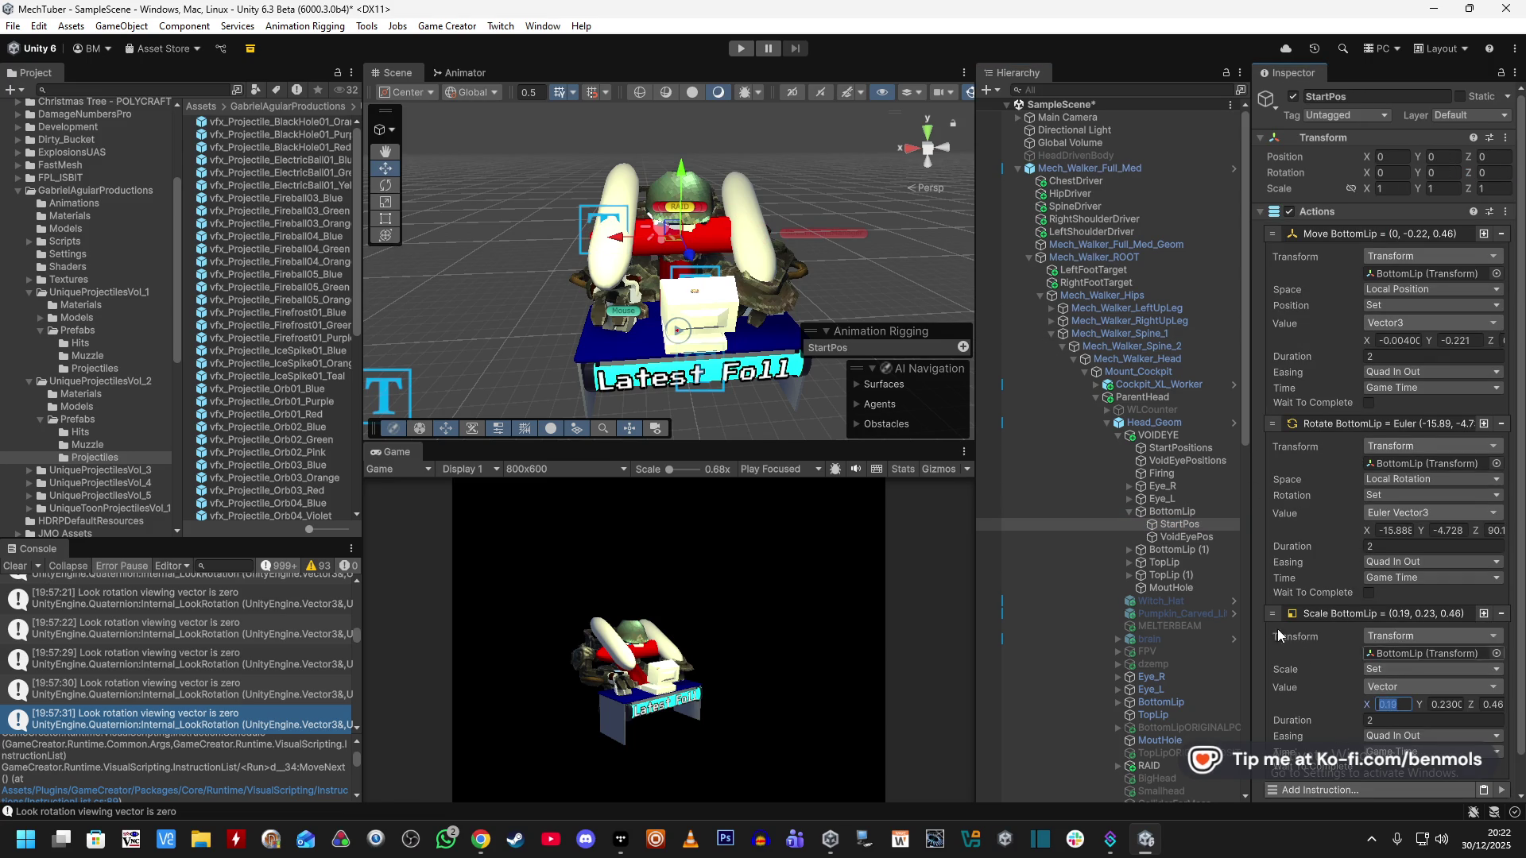
{"action": "left_click", "coordinate": [1173, 511]}
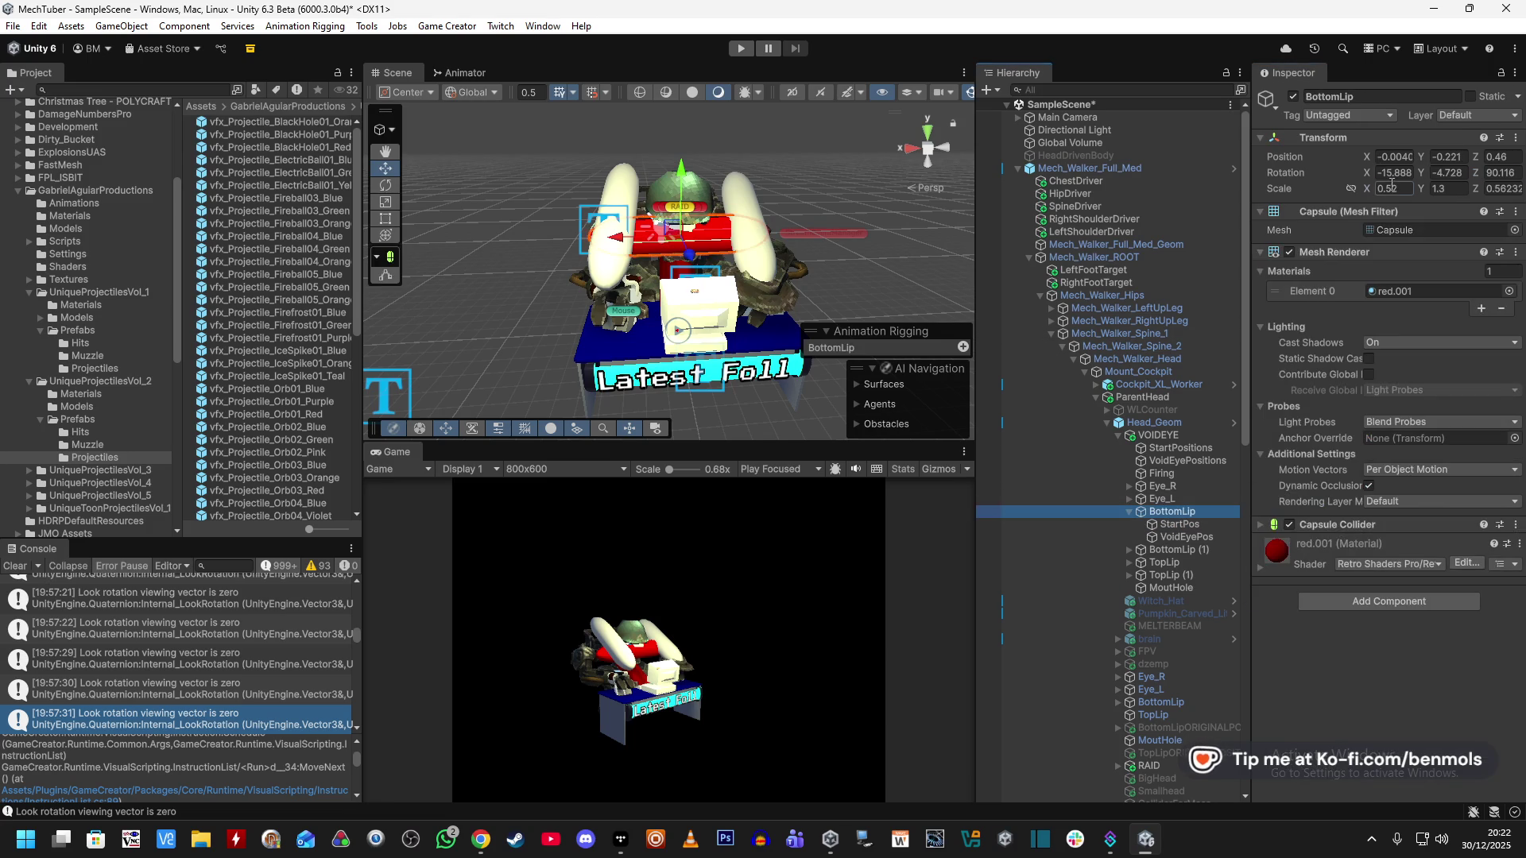
{"action": "left_click", "coordinate": [1186, 526]}
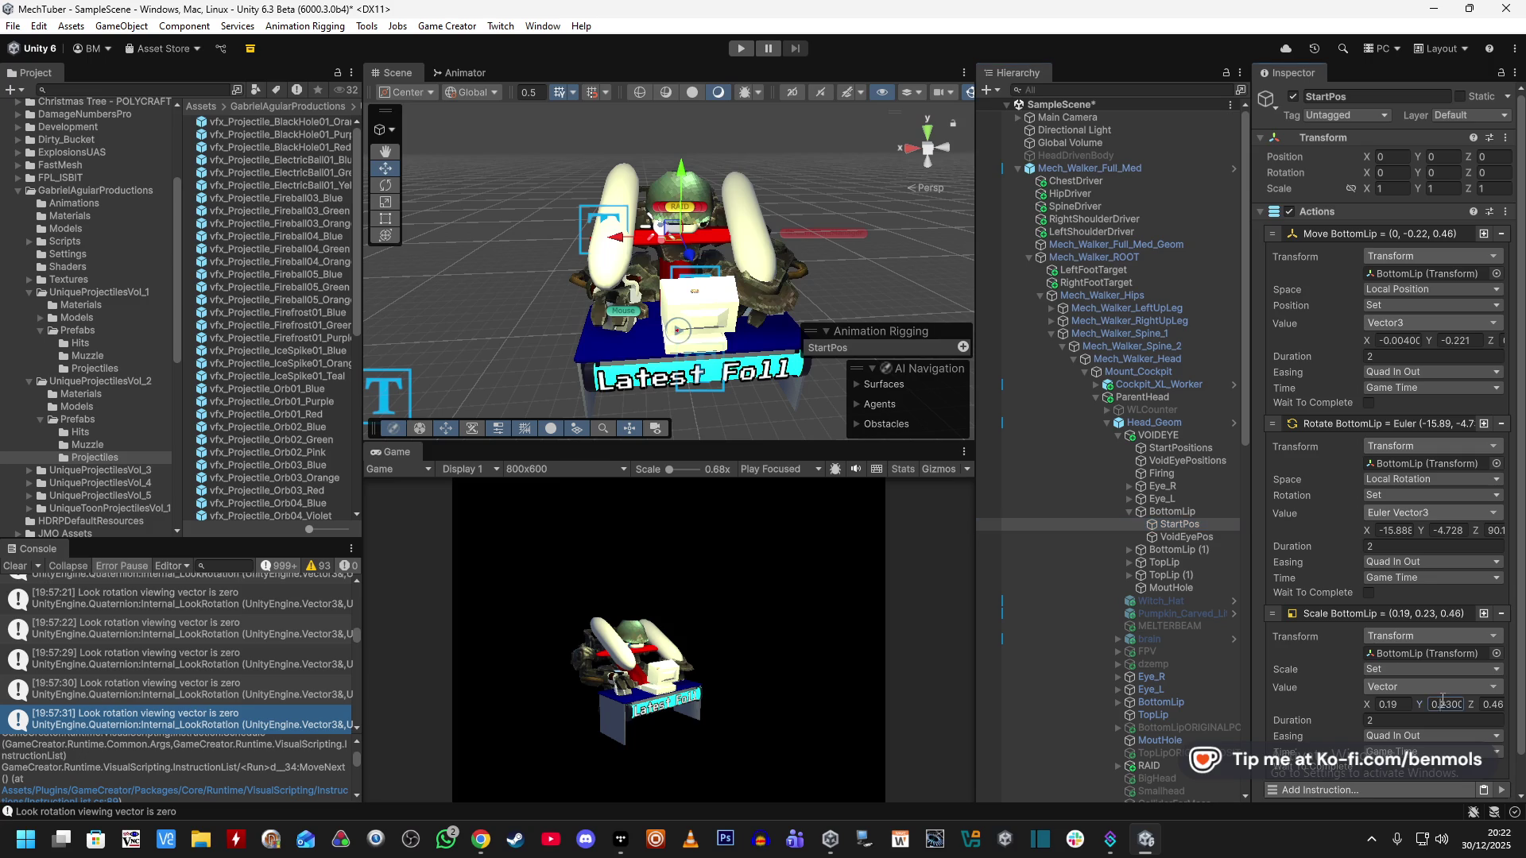
{"action": "left_click", "coordinate": [1201, 513]}
{"action": "left_click", "coordinate": [1200, 524]}
{"action": "left_click", "coordinate": [1206, 513]}
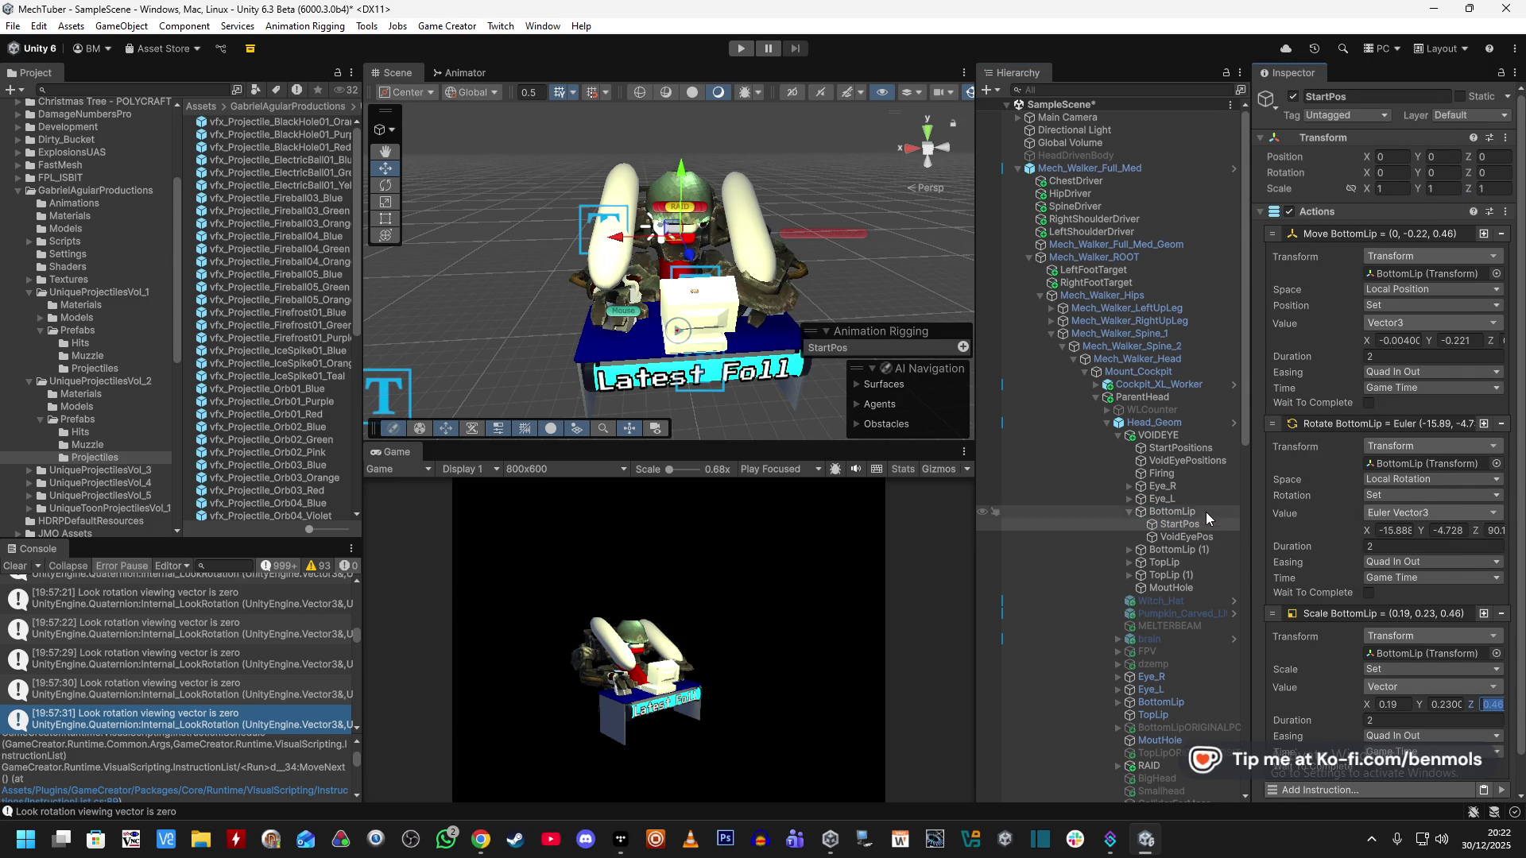
{"action": "left_click", "coordinate": [1505, 188]}
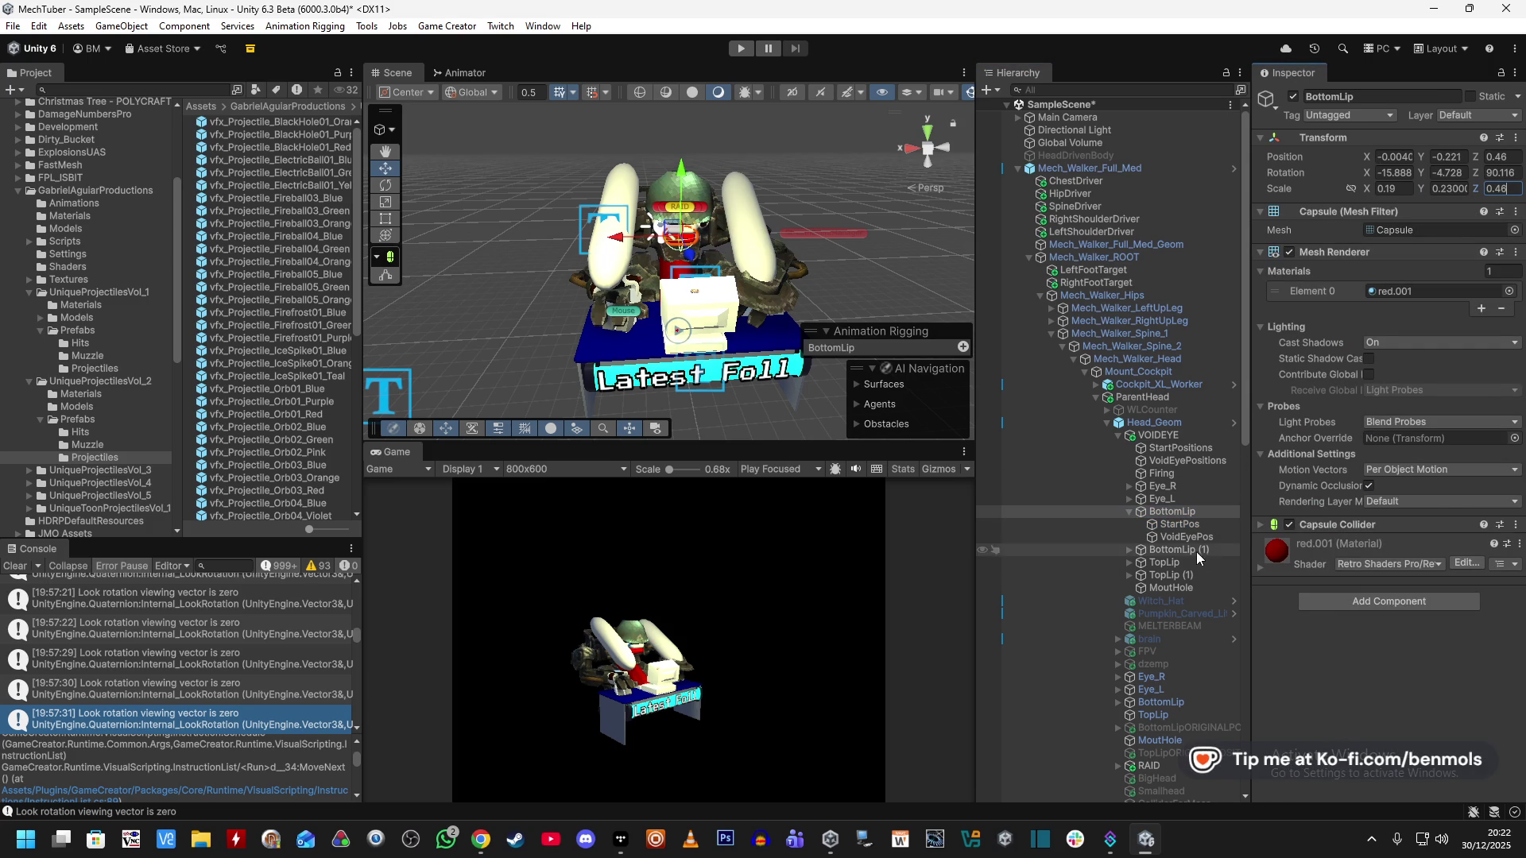
{"action": "left_click", "coordinate": [1128, 549]}
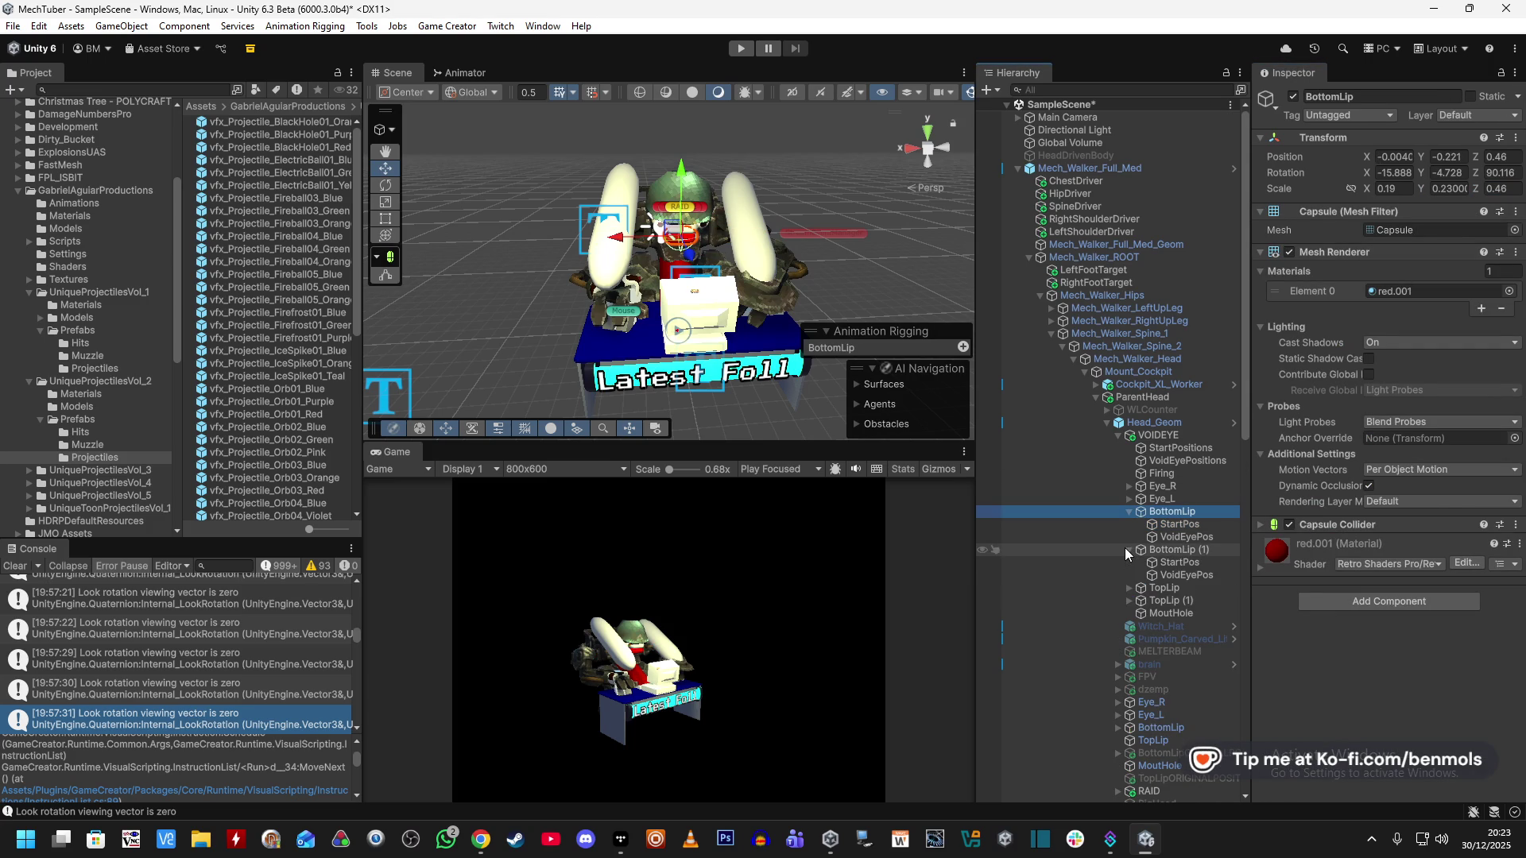
Expand BottomLip (1)'s StartPos Move, Rotate and Scale instructions to compare with its transform.
{"action": "left_click", "coordinate": [1172, 554]}
{"action": "left_click", "coordinate": [1173, 561]}
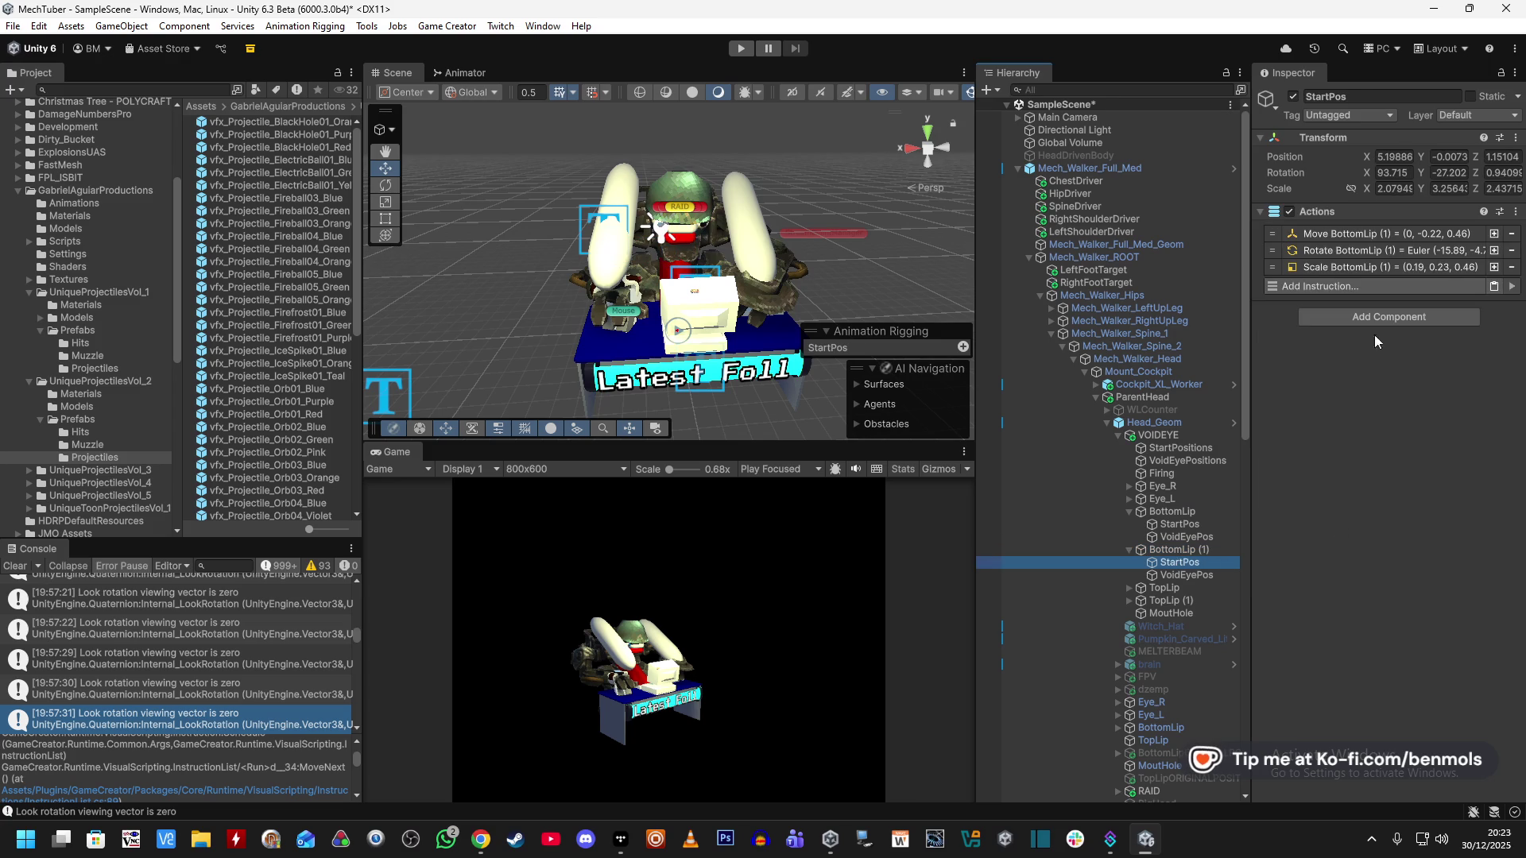
{"action": "left_click", "coordinate": [1342, 232]}
{"action": "left_click", "coordinate": [1342, 424]}
{"action": "left_click", "coordinate": [1353, 612]}
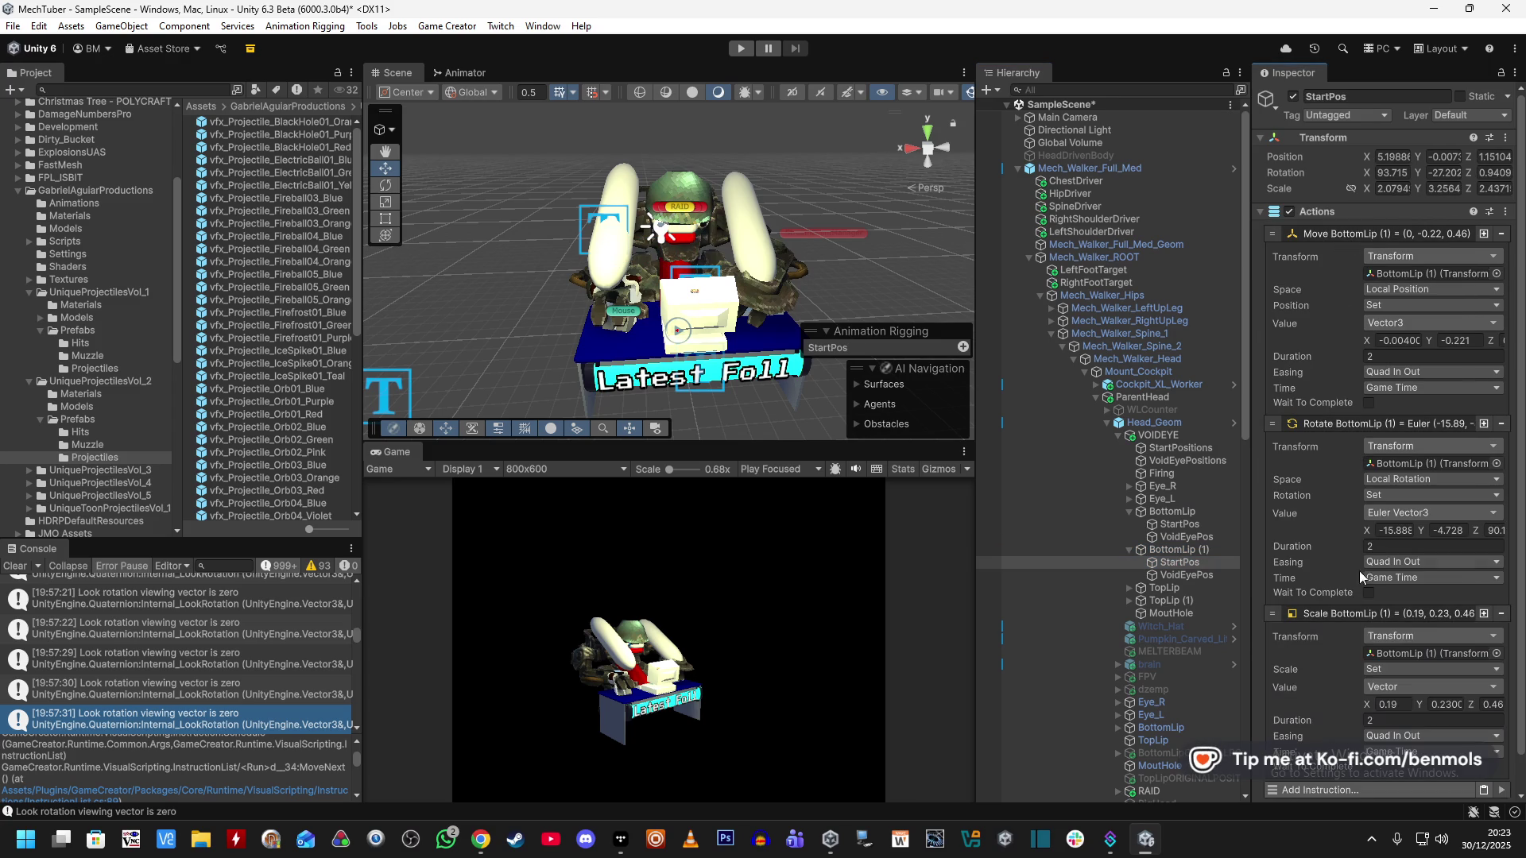
{"action": "key", "text": "ctrl+z"}
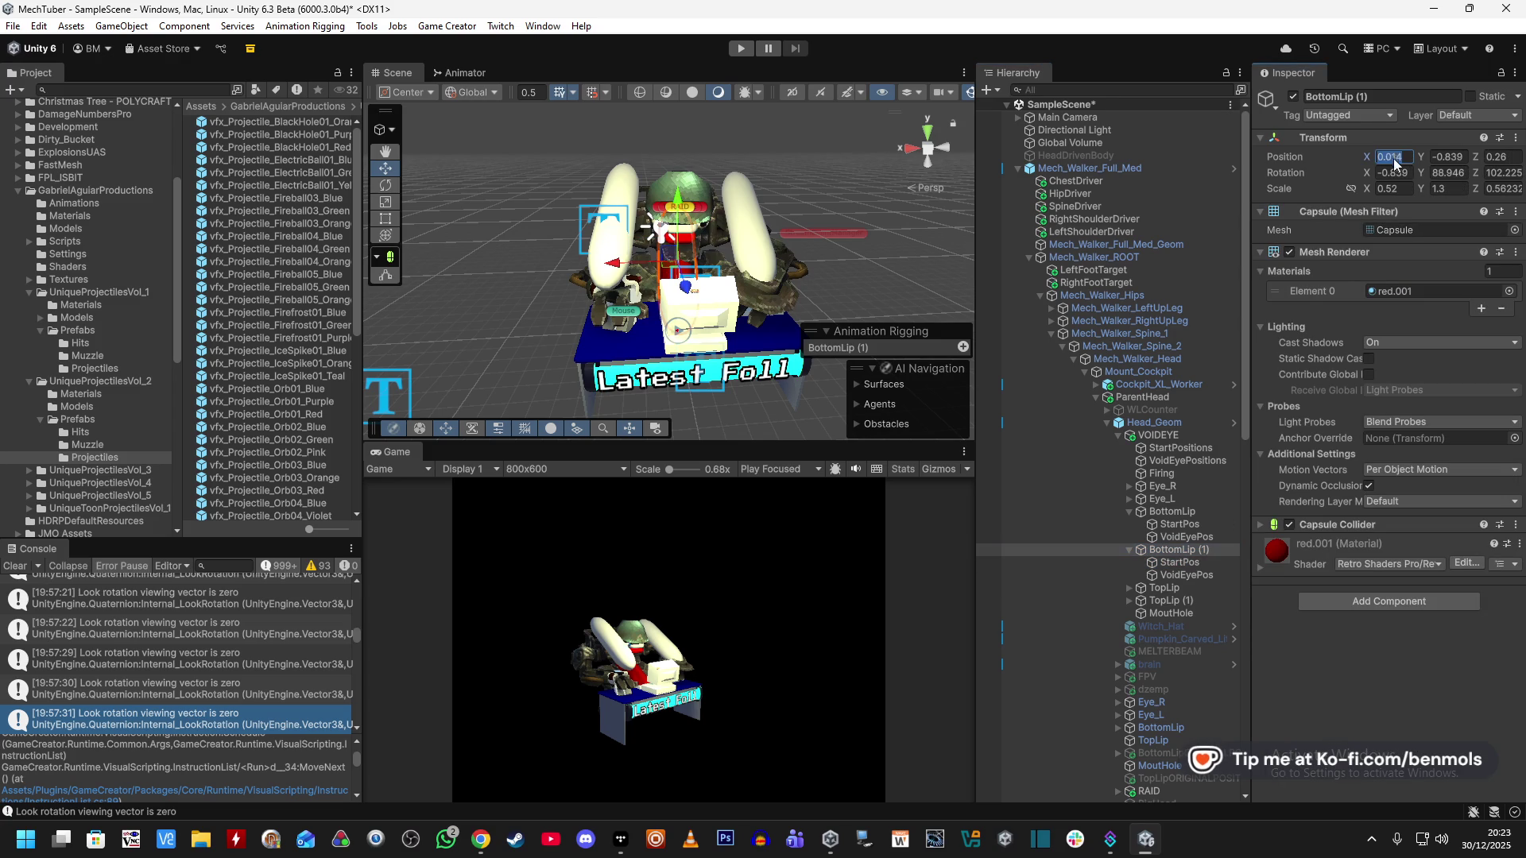
{"action": "left_click", "coordinate": [1184, 564]}
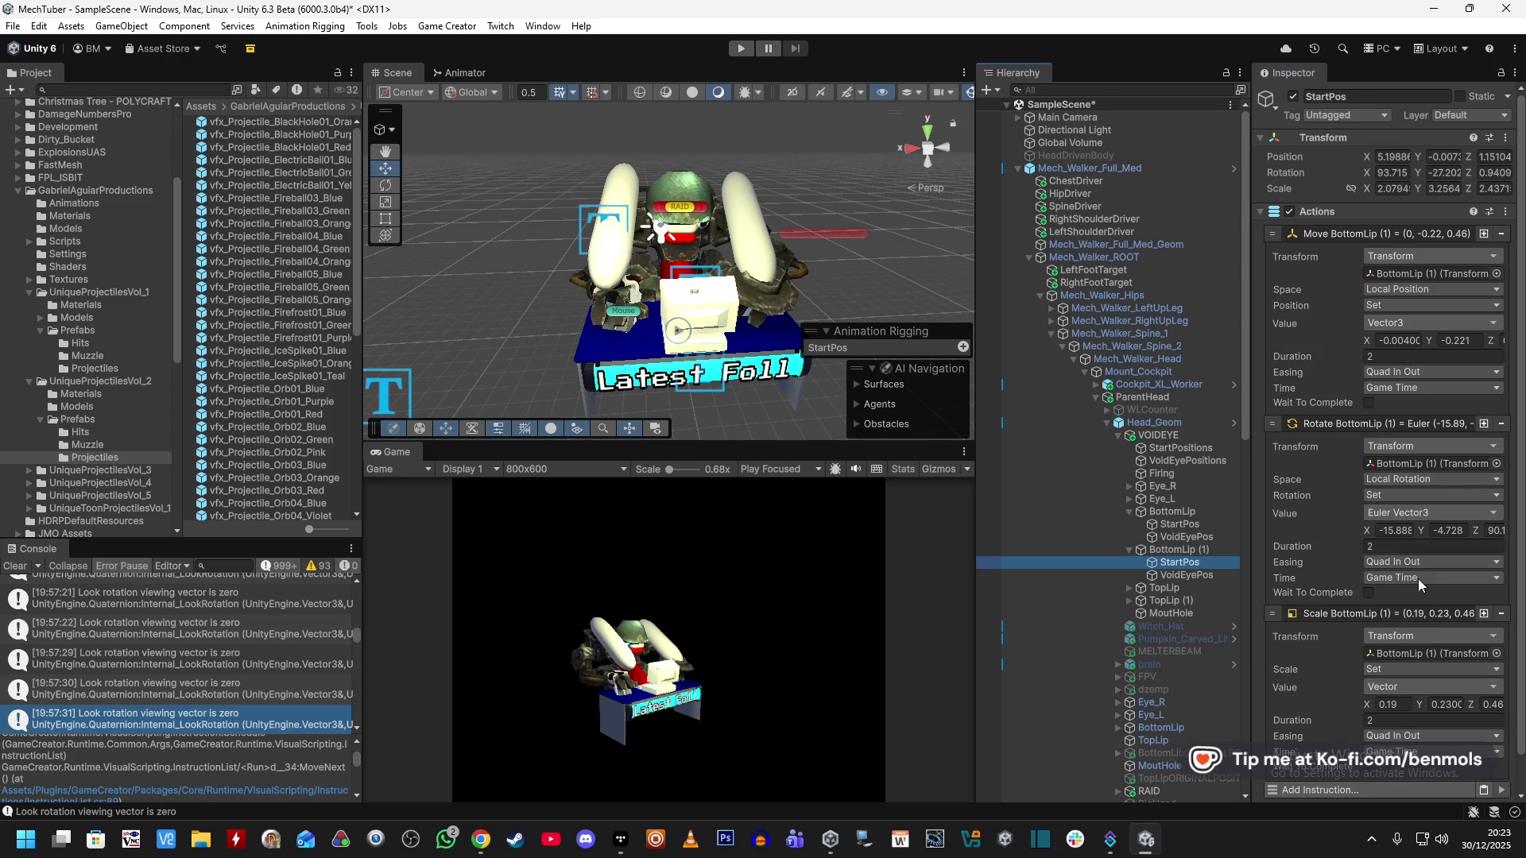
{"action": "left_click", "coordinate": [1181, 550]}
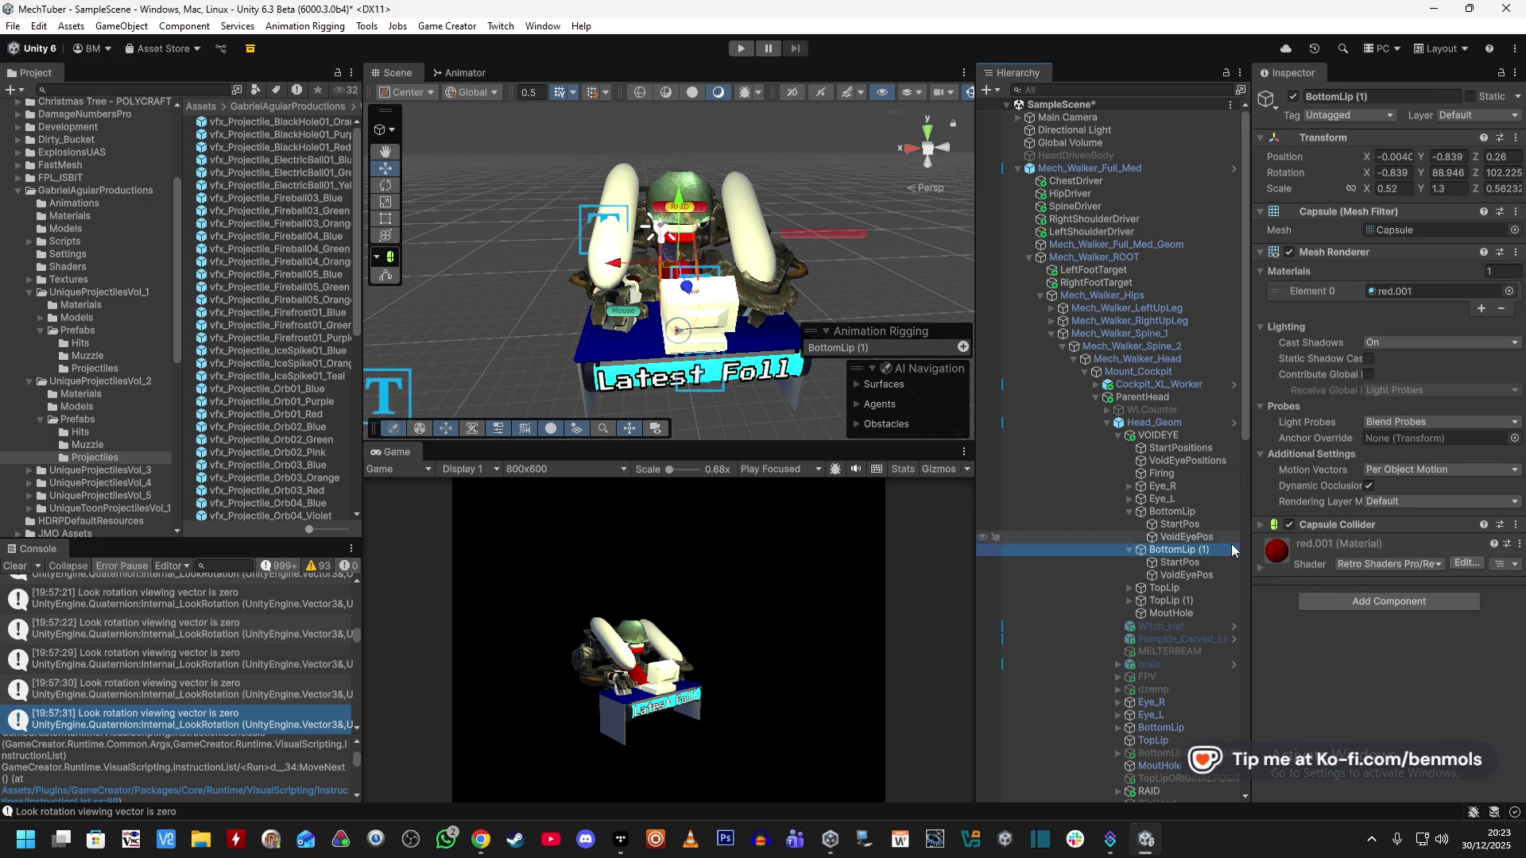
{"action": "left_click", "coordinate": [1207, 562]}
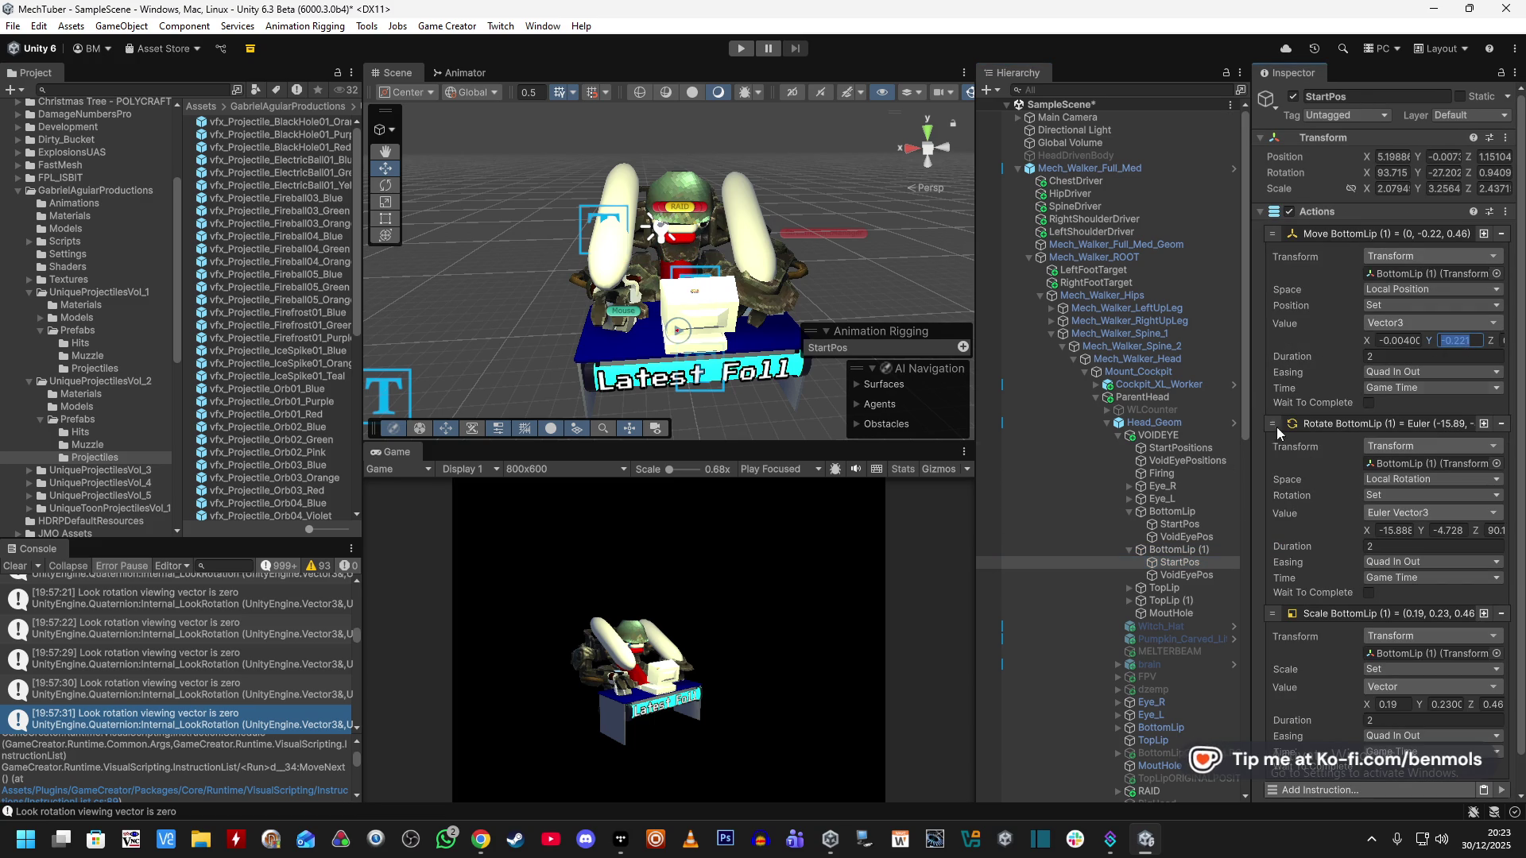
Set BottomLip (1)'s position to -0.004, -0.221, 0.46 from StartPos's move values.
{"action": "left_click", "coordinate": [1178, 548]}
{"action": "left_click", "coordinate": [1444, 158]}
{"action": "left_click", "coordinate": [1172, 561]}
{"action": "left_click", "coordinate": [1502, 340]}
{"action": "left_click", "coordinate": [1196, 548]}
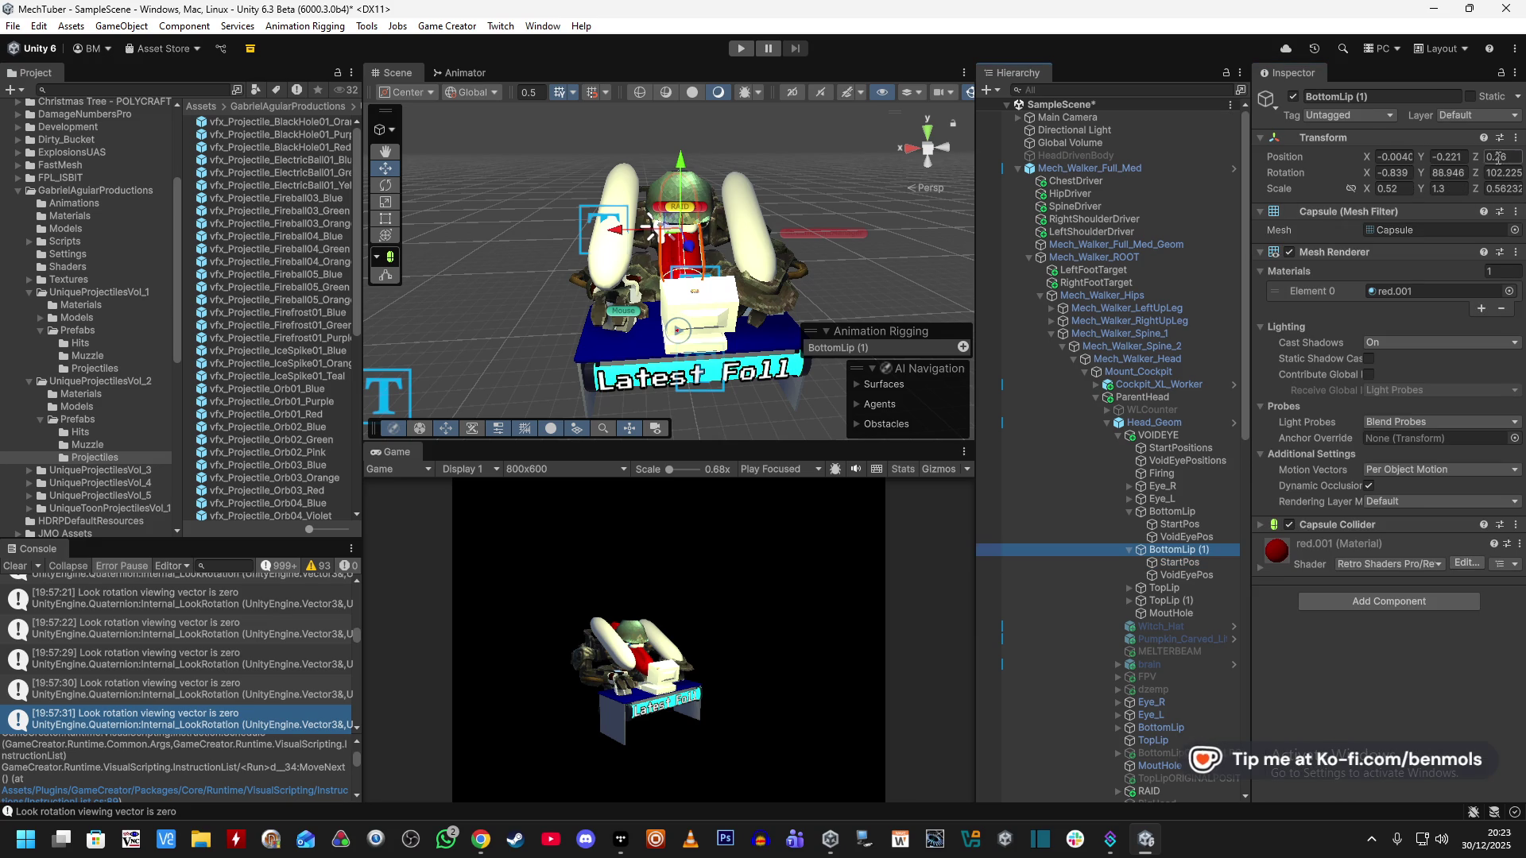
Set BottomLip (1)'s rotation to -15.888, -4.728, 90.116 from StartPos's rotate values.
{"action": "left_click", "coordinate": [1183, 563]}
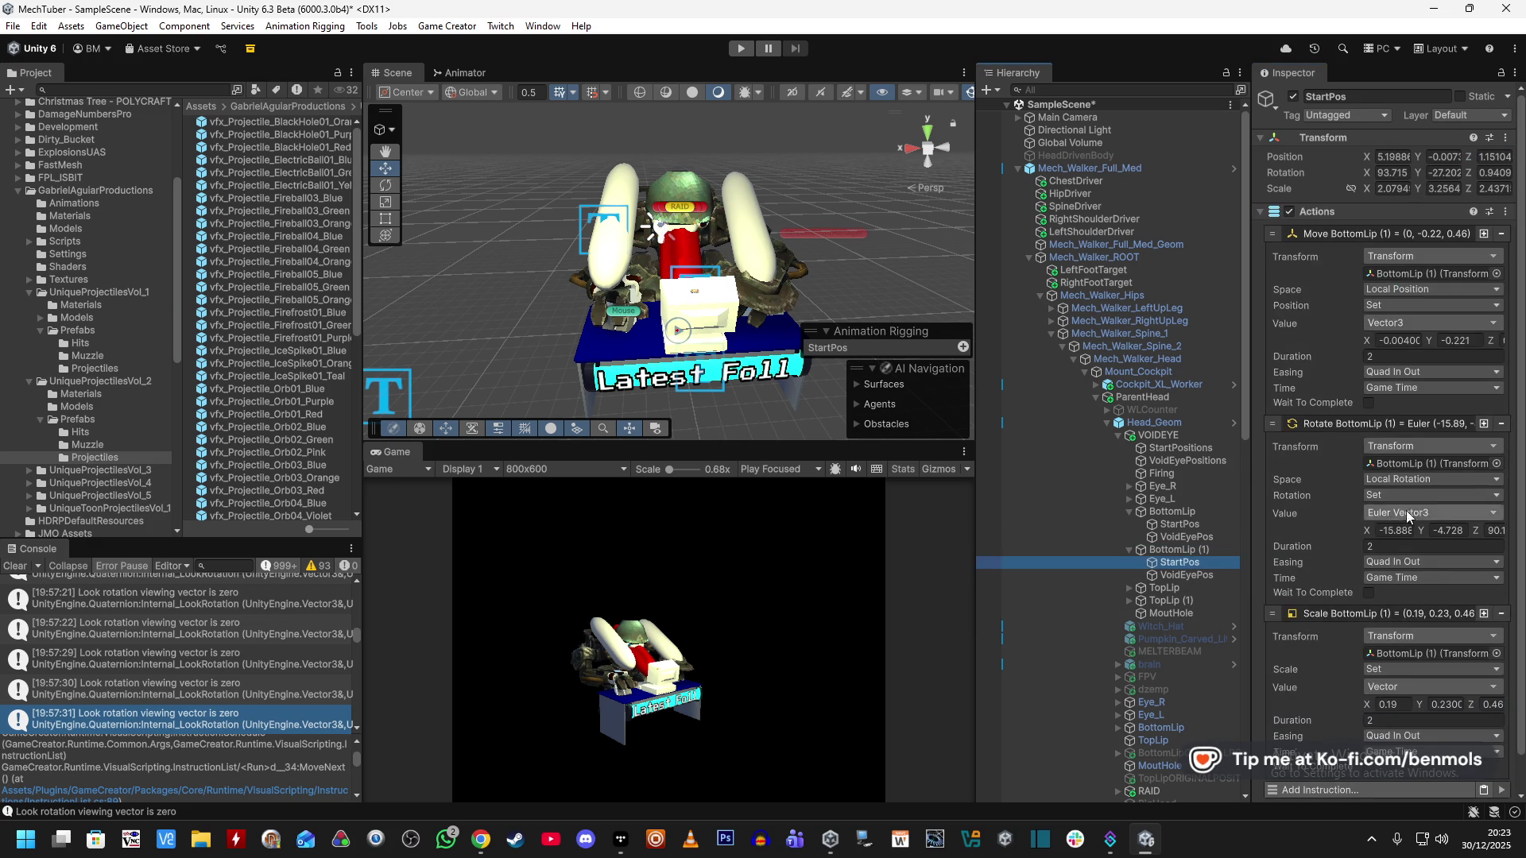
{"action": "left_click", "coordinate": [1188, 550]}
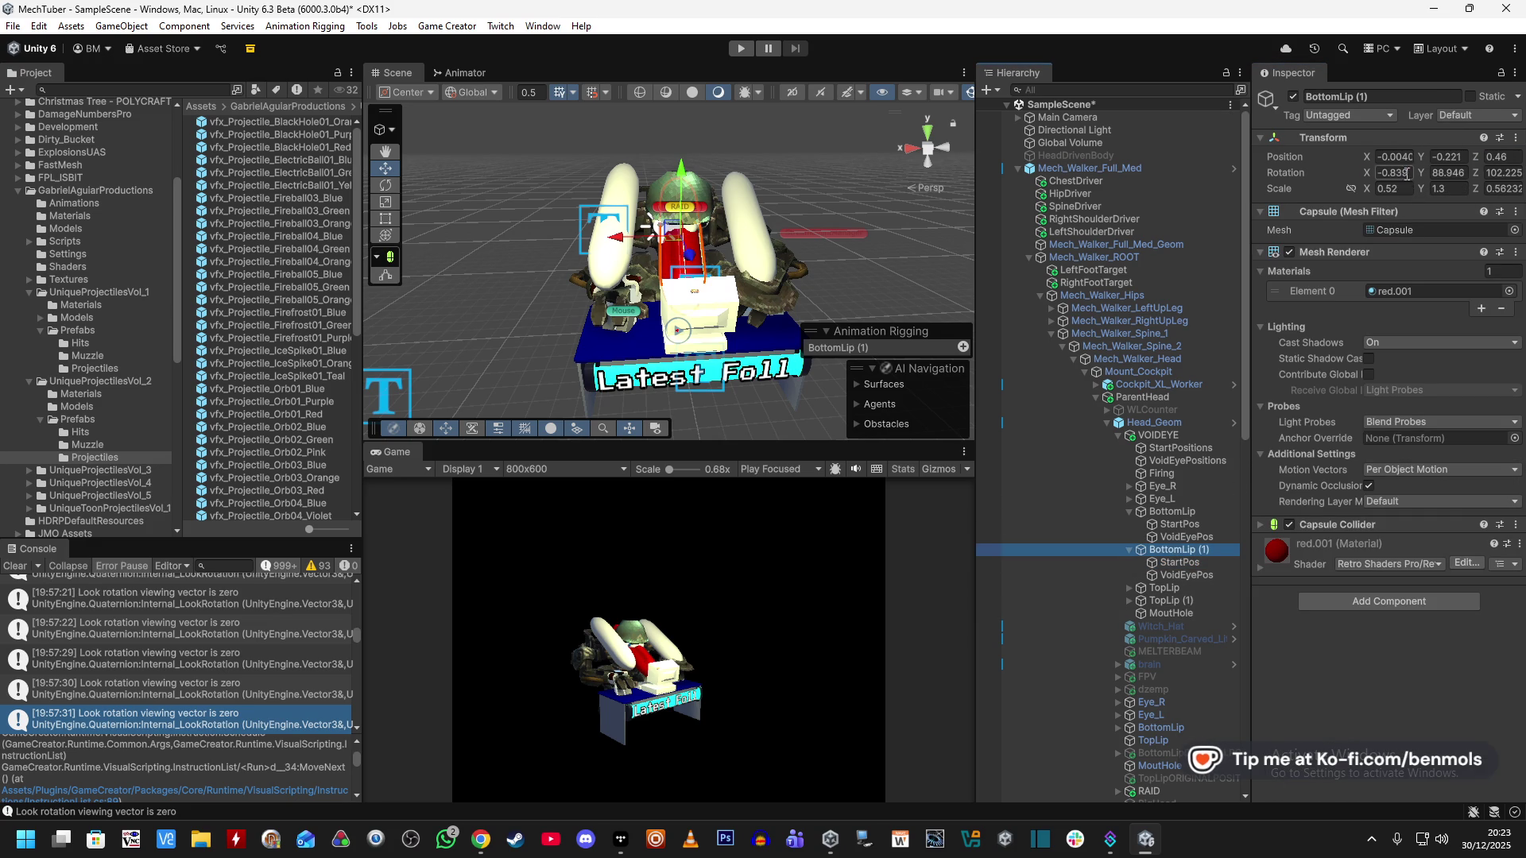
{"action": "left_click", "coordinate": [1179, 562]}
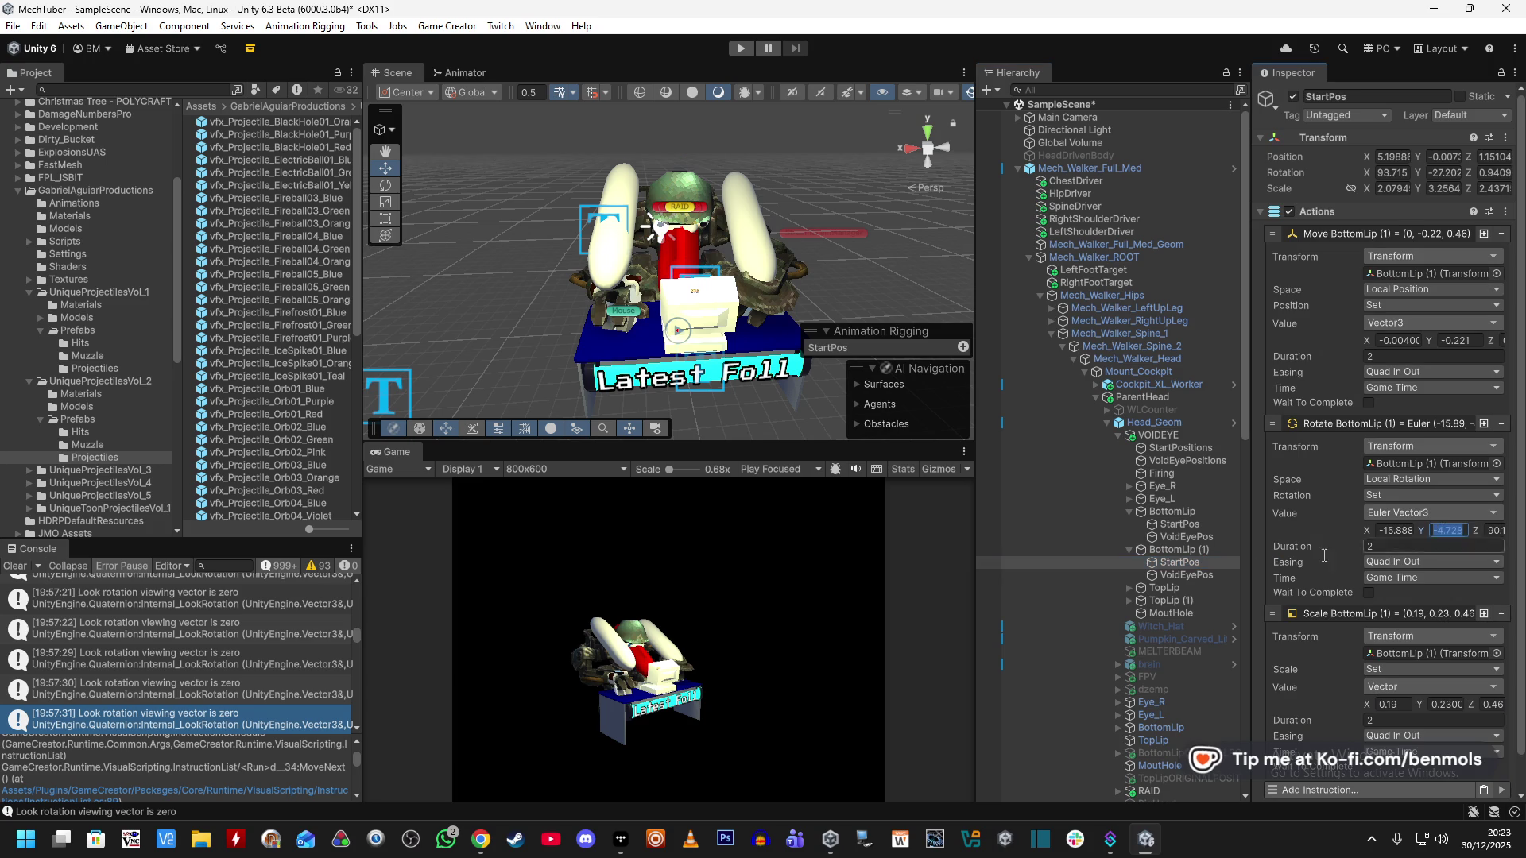
{"action": "left_click", "coordinate": [1188, 549]}
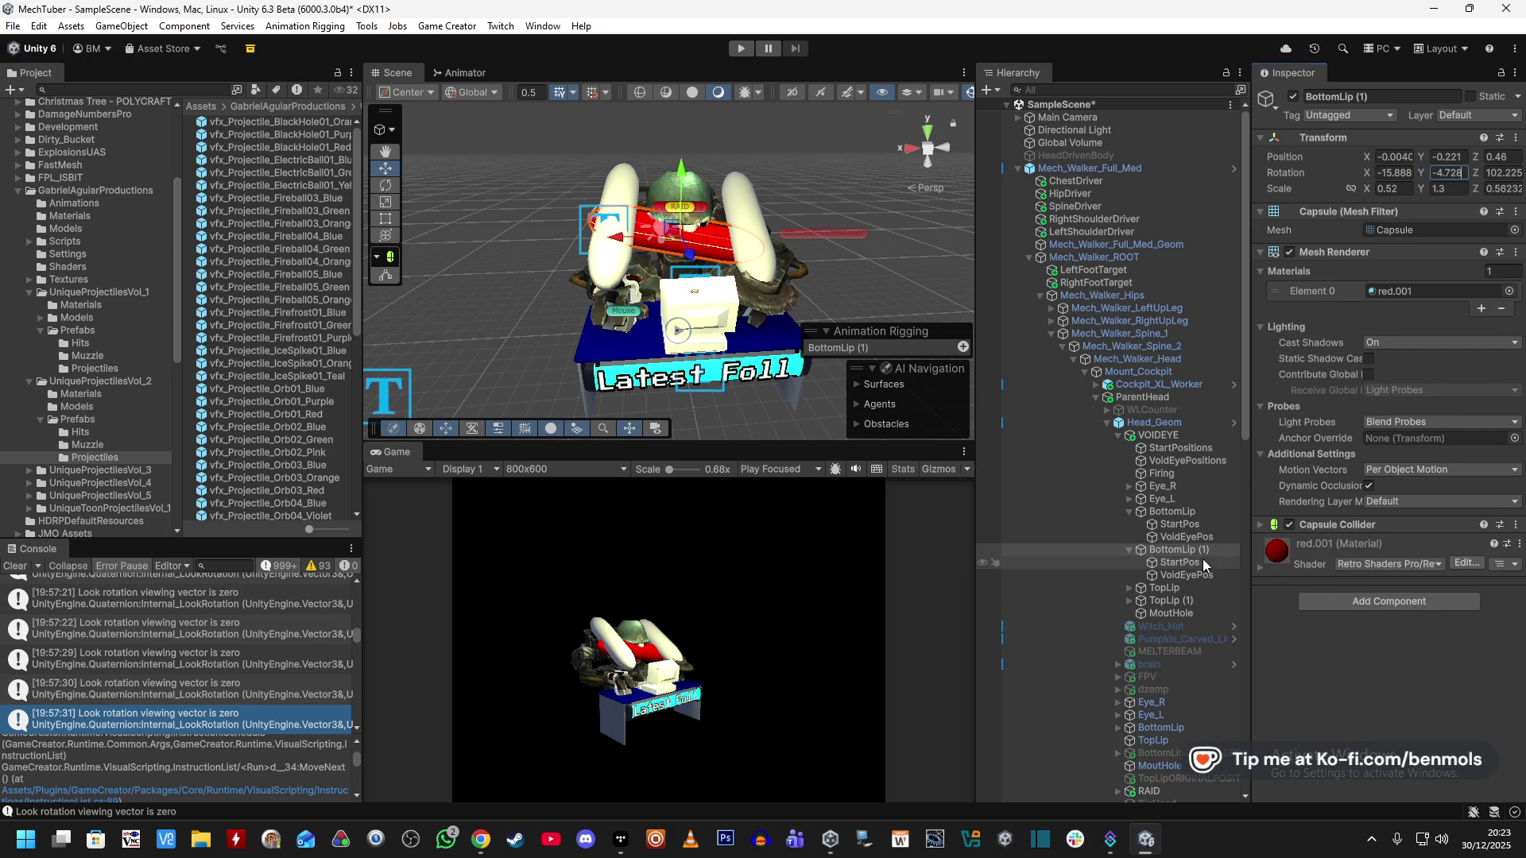
{"action": "left_click", "coordinate": [1203, 561]}
{"action": "left_click", "coordinate": [1192, 549]}
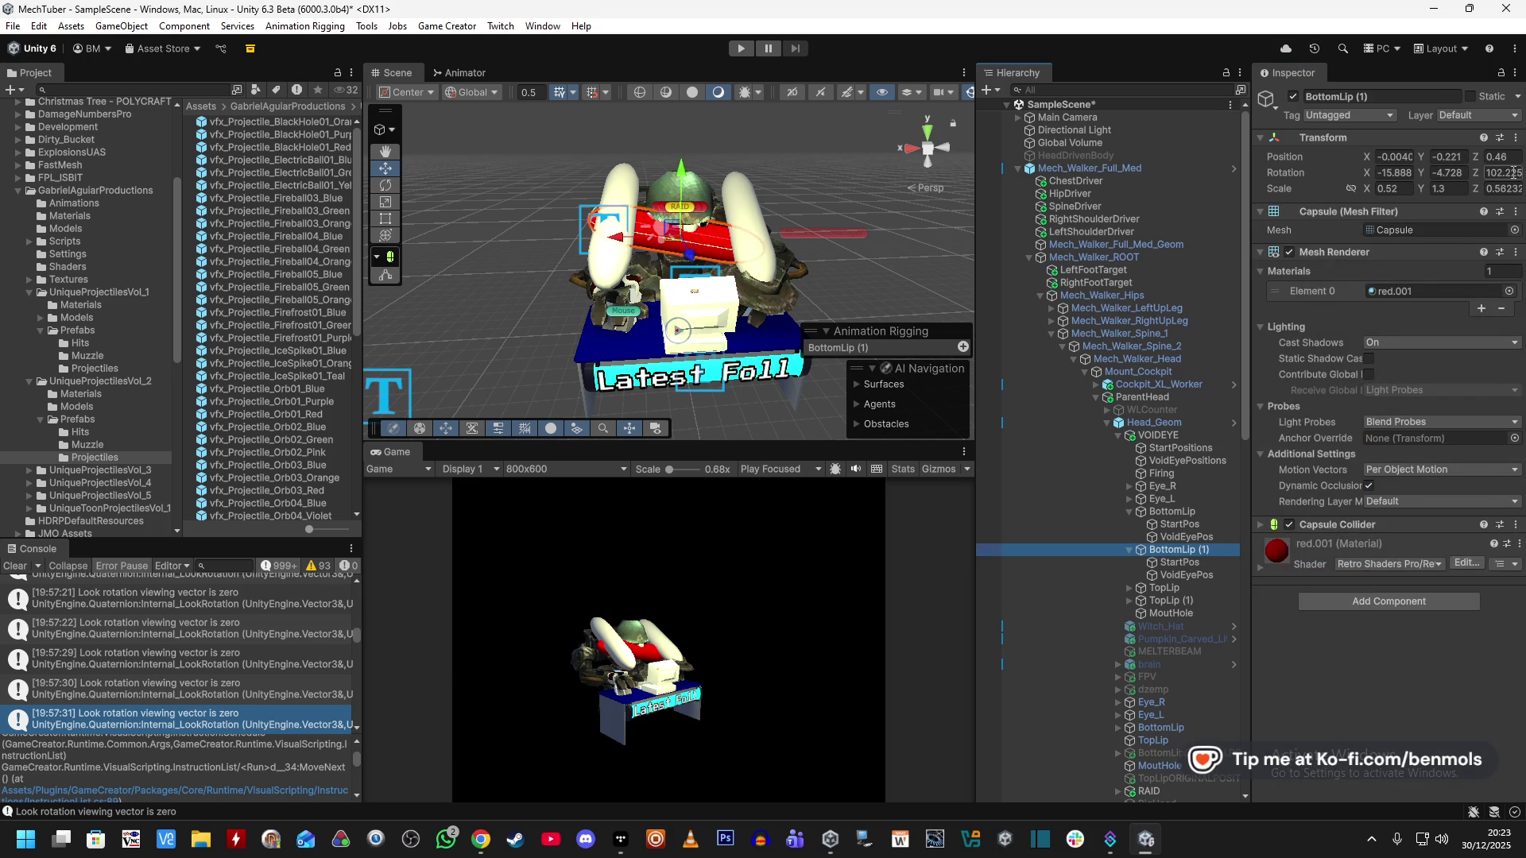
Set BottomLip (1)'s scale to 0.19, 0.23, 0.46 from StartPos's scale values.
{"action": "left_click", "coordinate": [1179, 562]}
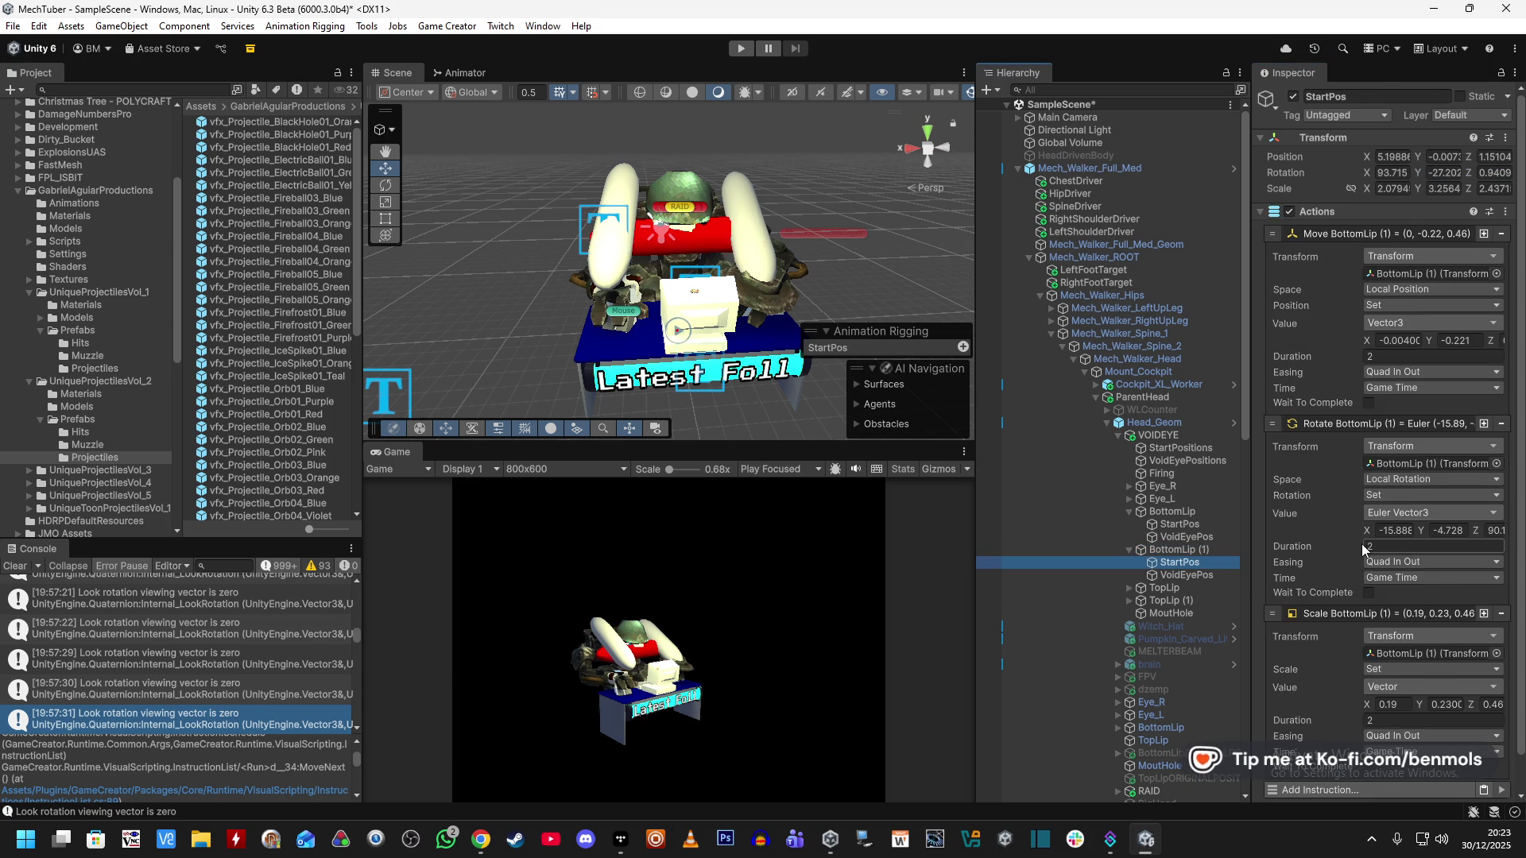
{"action": "scroll", "coordinate": [1361, 543], "scroll_direction": "down", "scroll_amount": 1}
{"action": "left_click", "coordinate": [1384, 649]}
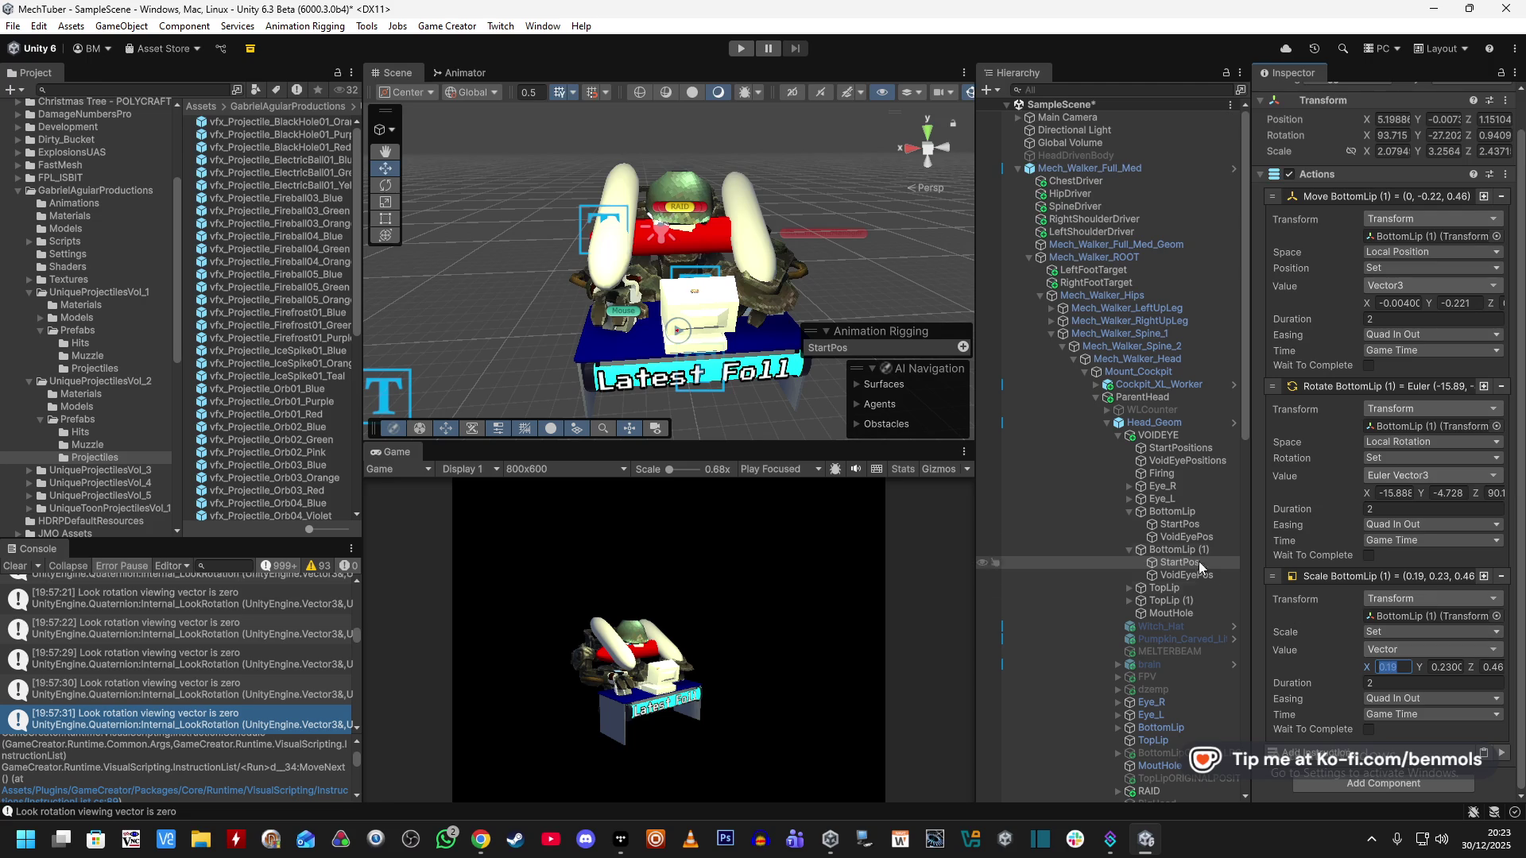
{"action": "left_click", "coordinate": [1184, 549]}
{"action": "left_click", "coordinate": [1239, 562]}
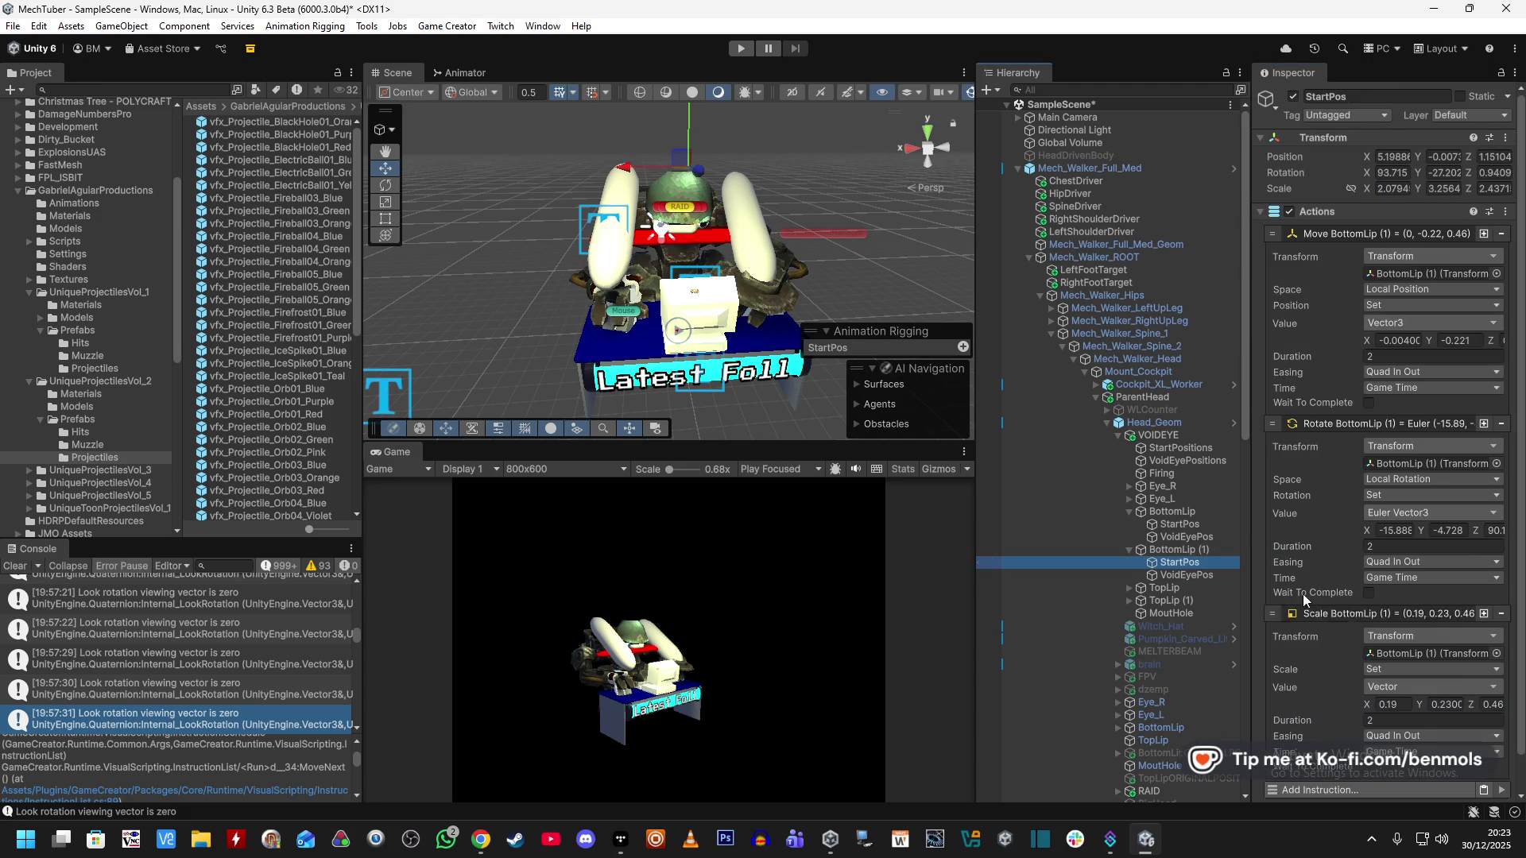
{"action": "left_click", "coordinate": [1188, 550]}
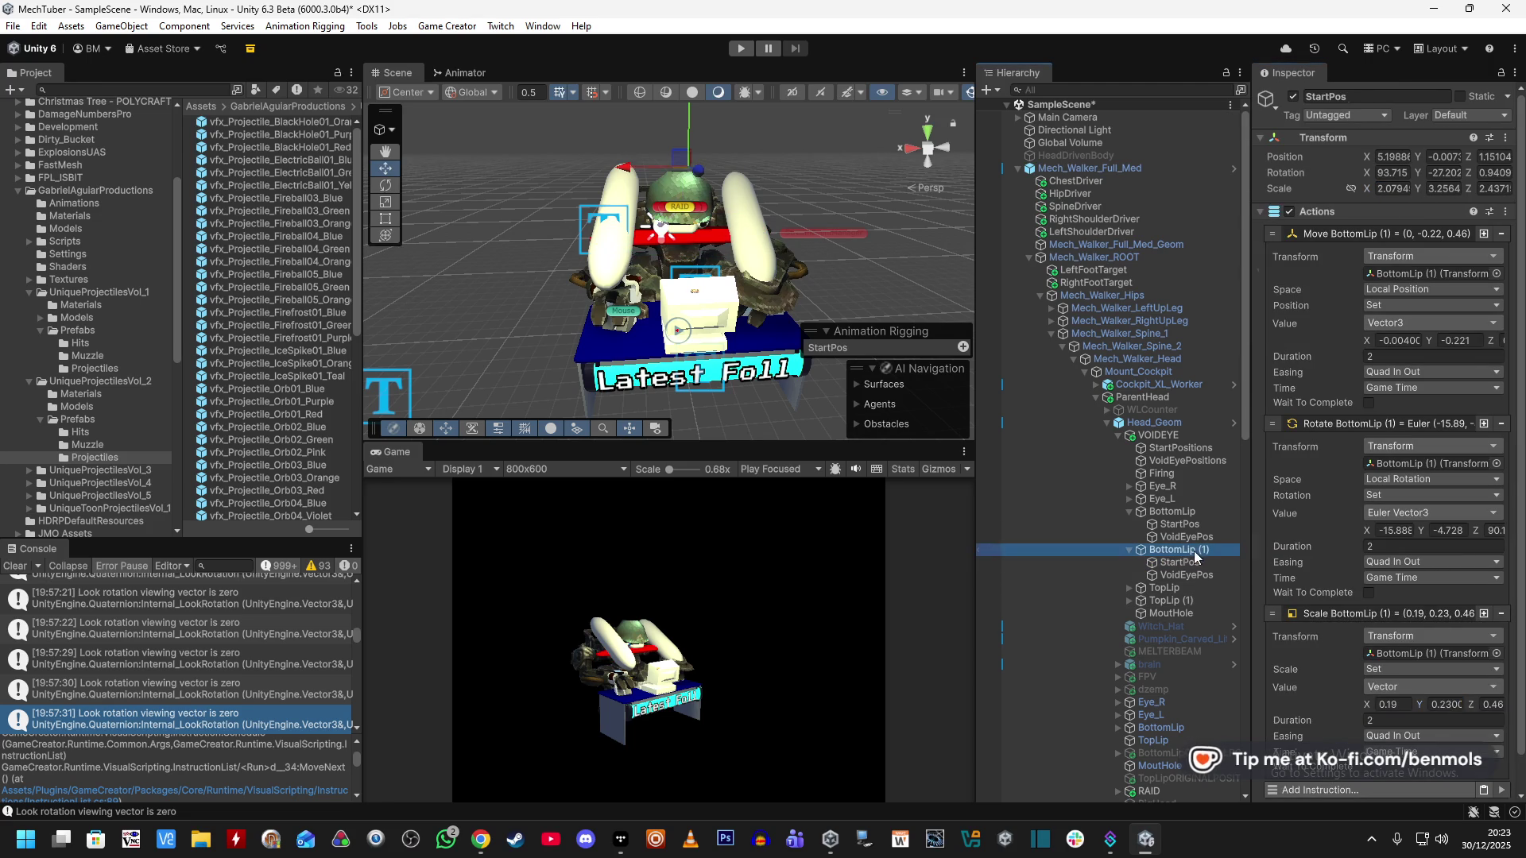
{"action": "left_click", "coordinate": [1184, 563]}
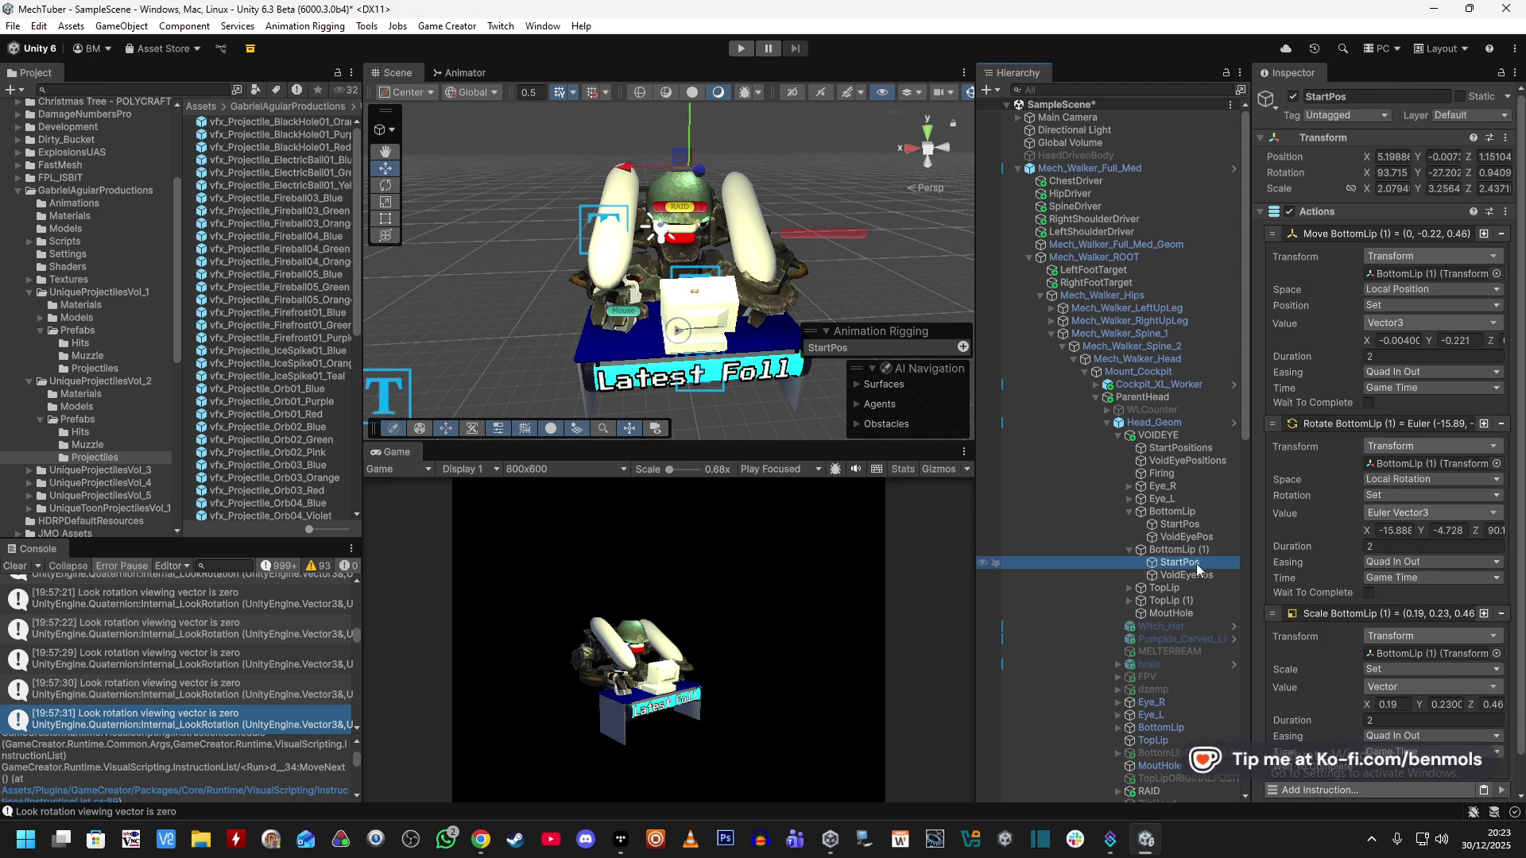
{"action": "left_click", "coordinate": [1188, 550]}
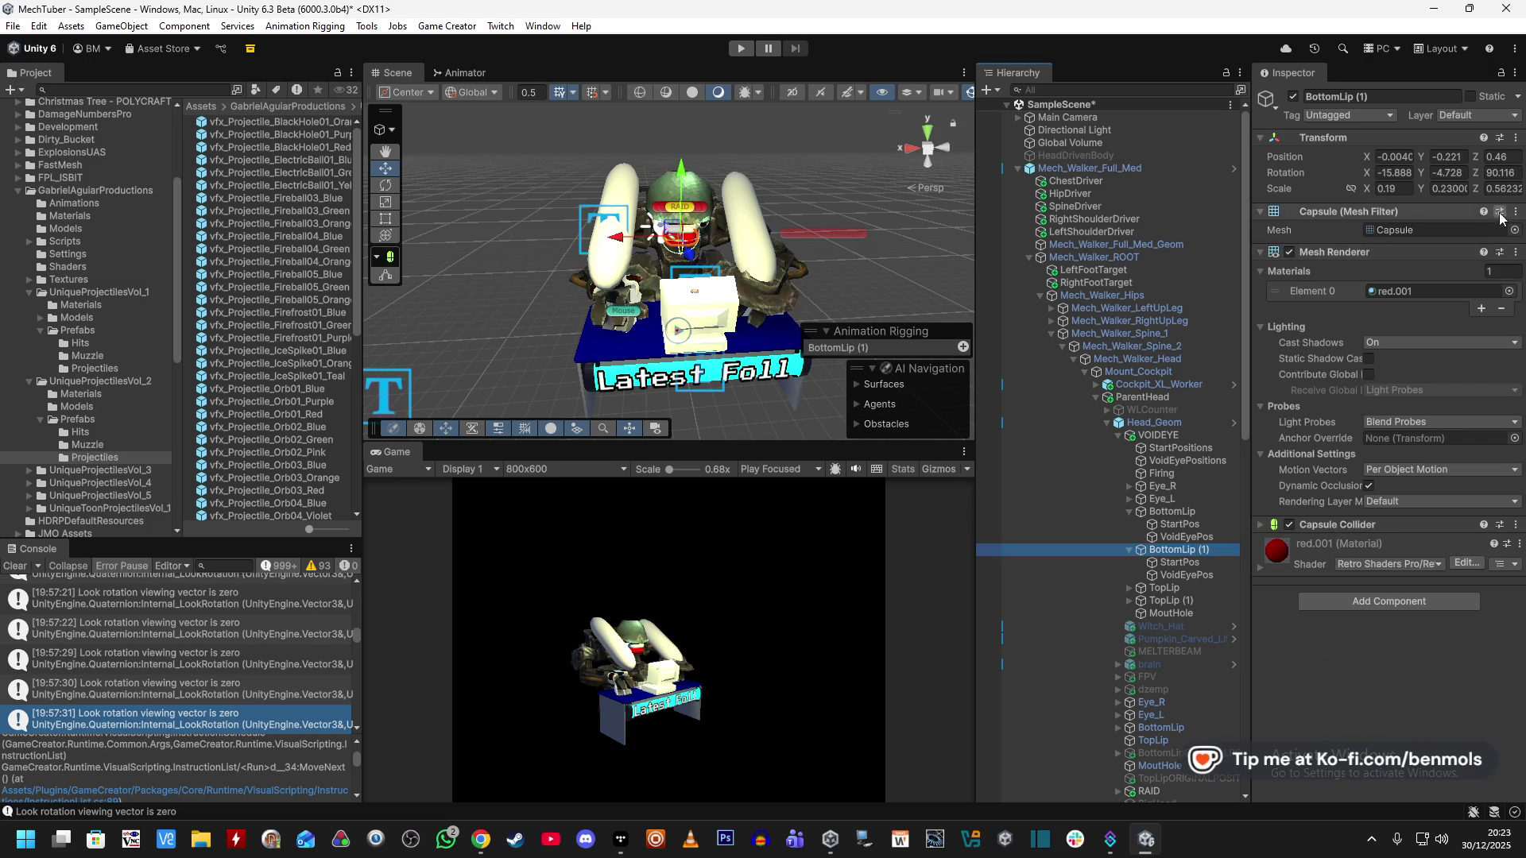
{"action": "left_click", "coordinate": [1194, 587]}
{"action": "left_click", "coordinate": [1129, 588]}
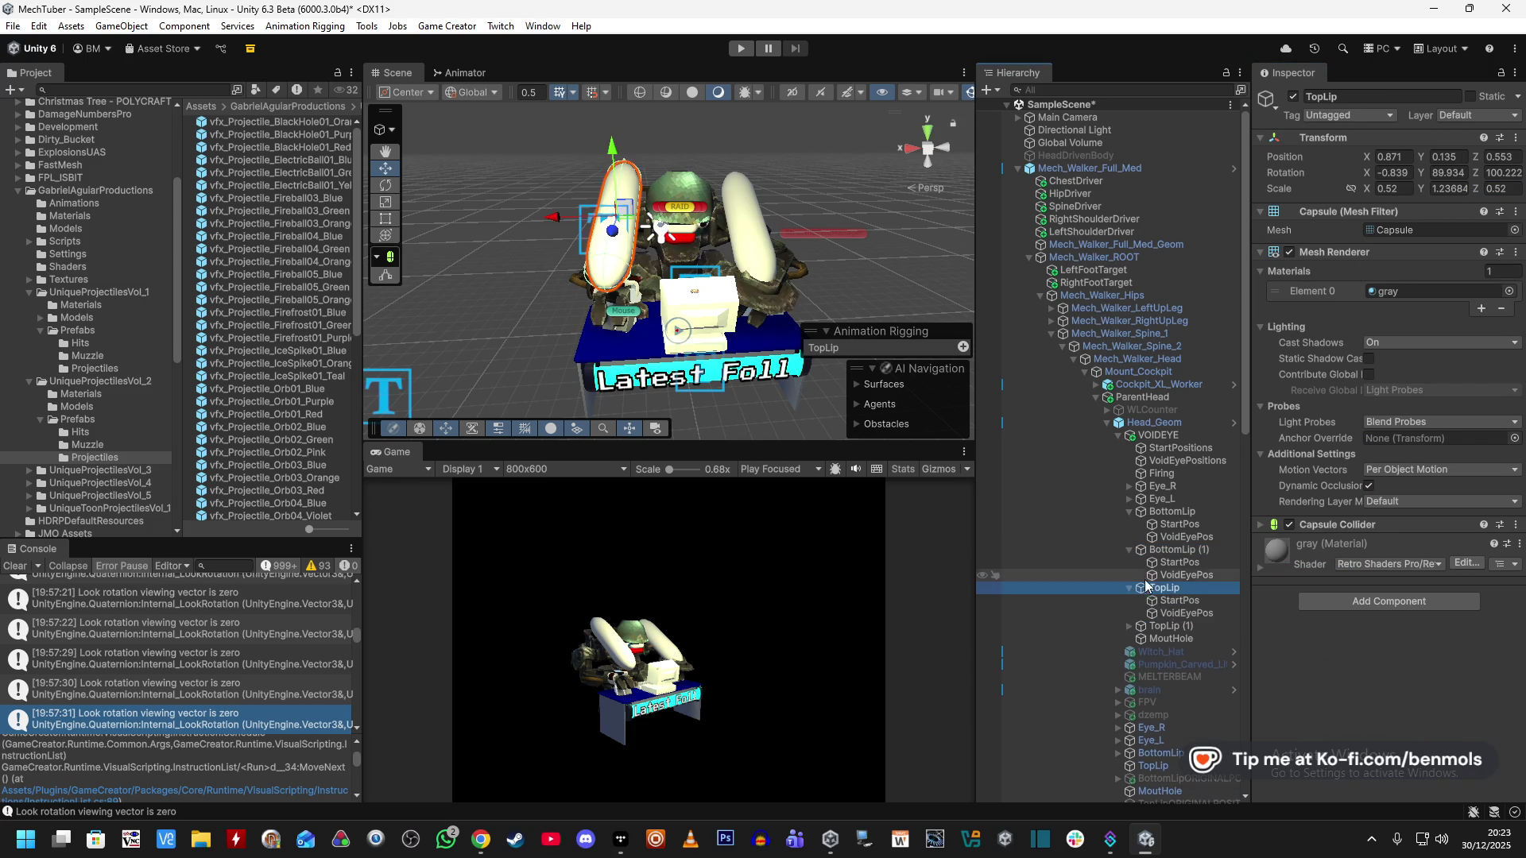
Expand TopLip's StartPos Move, Rotate and Scale instructions and widen the Inspector and Hierarchy panels.
{"action": "scroll", "coordinate": [1136, 583], "scroll_direction": "down", "scroll_amount": 3}
{"action": "left_click", "coordinate": [1194, 507]}
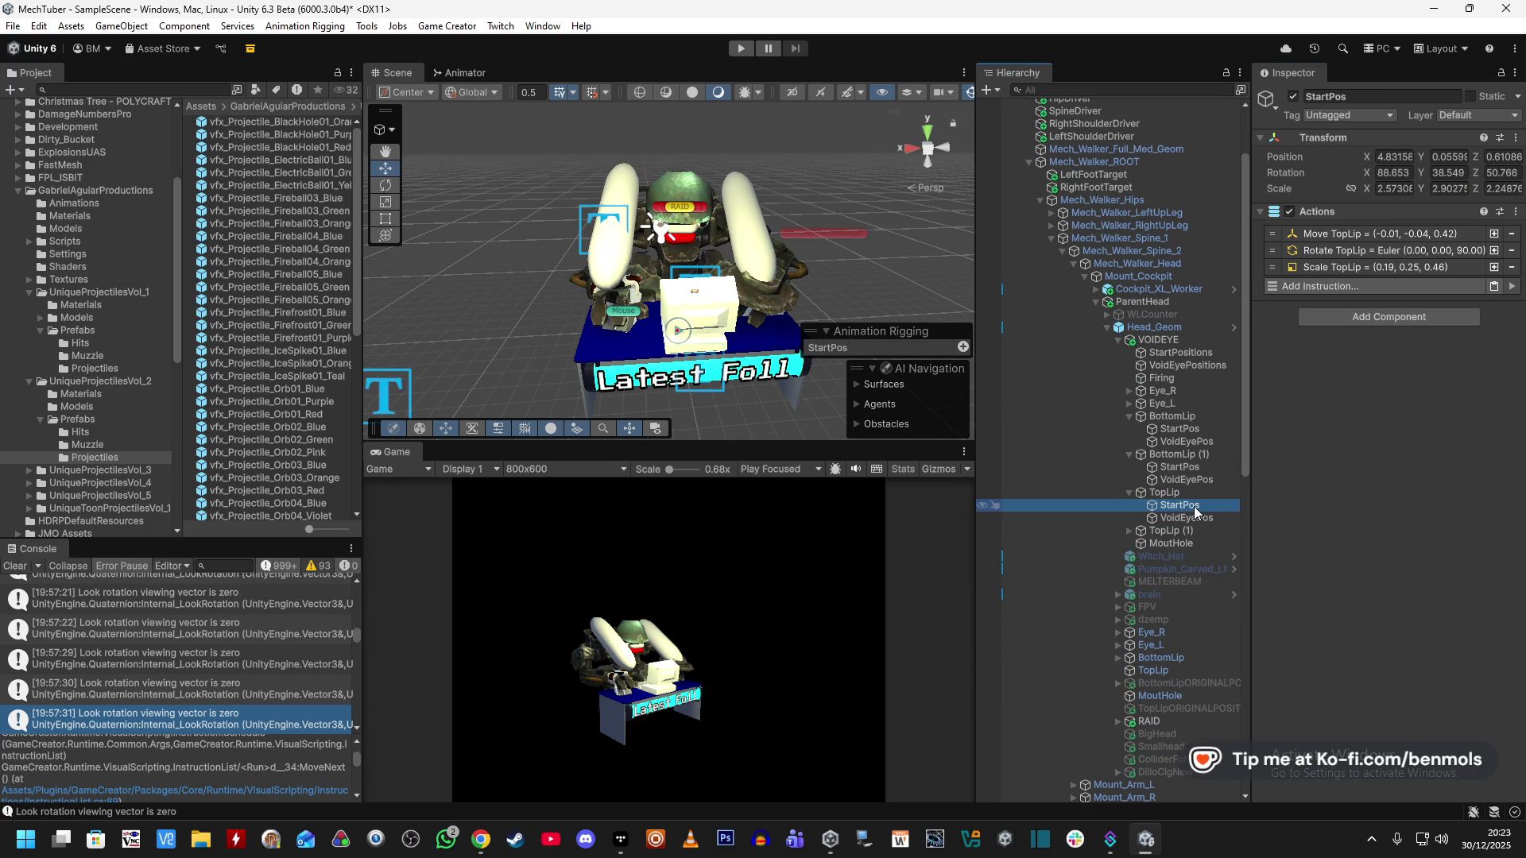
{"action": "left_click", "coordinate": [1352, 248]}
{"action": "left_click", "coordinate": [1362, 421]}
{"action": "left_click", "coordinate": [1349, 608]}
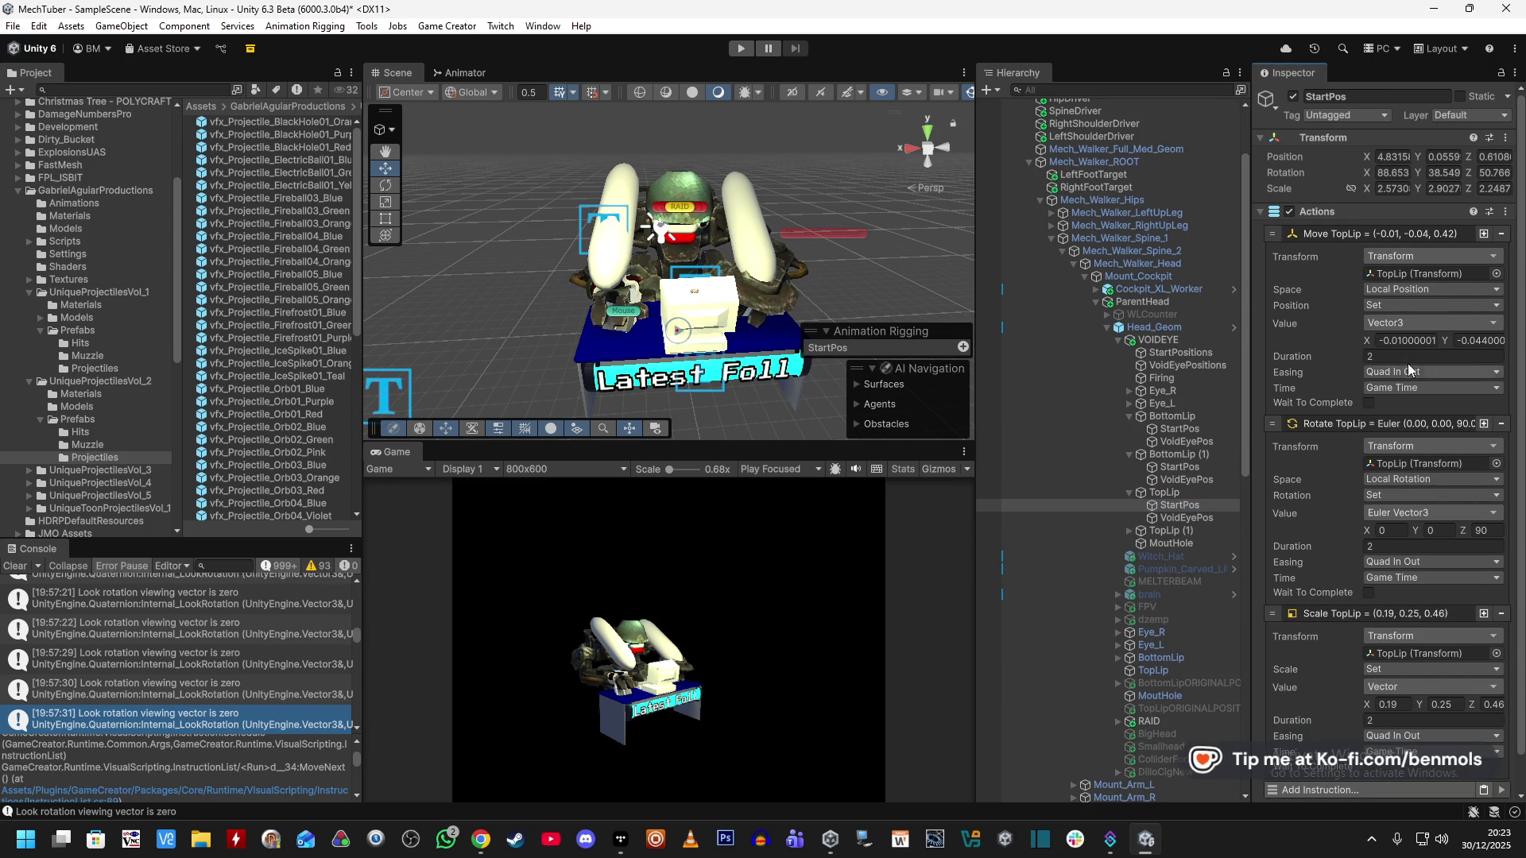
{"action": "left_click", "coordinate": [1408, 325]}
{"action": "left_click", "coordinate": [1309, 322]}
{"action": "left_click", "coordinate": [1371, 342]}
{"action": "left_click_drag", "start_coordinate": [1249, 338], "coordinate": [1099, 340]}
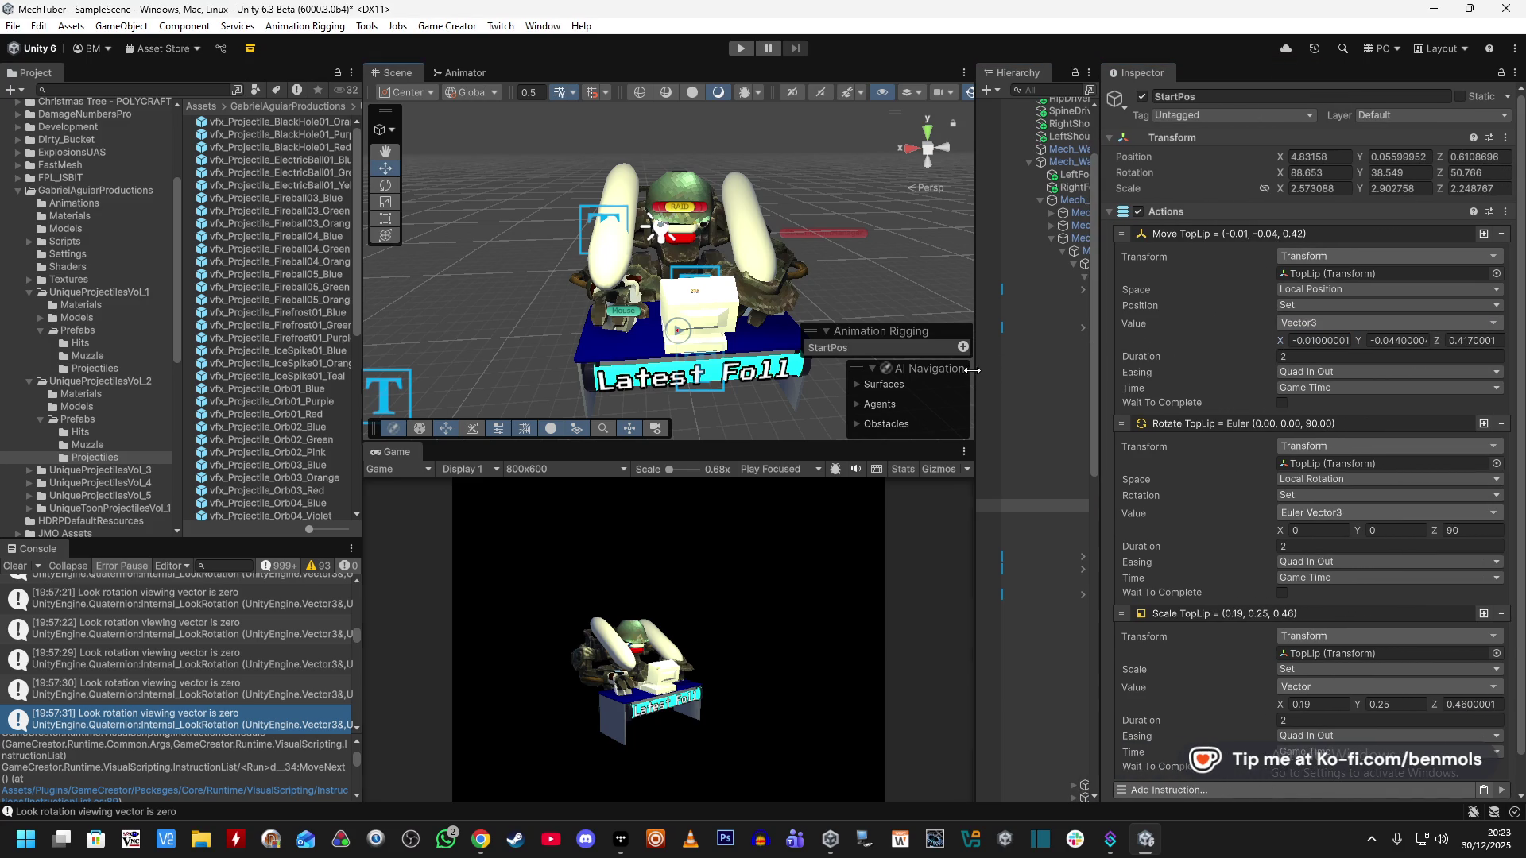
{"action": "left_click_drag", "start_coordinate": [976, 503], "coordinate": [781, 502]}
Set TopLip's position to -0.01, -0.044, 0.417 from StartPos's move values.
{"action": "left_click", "coordinate": [956, 494]}
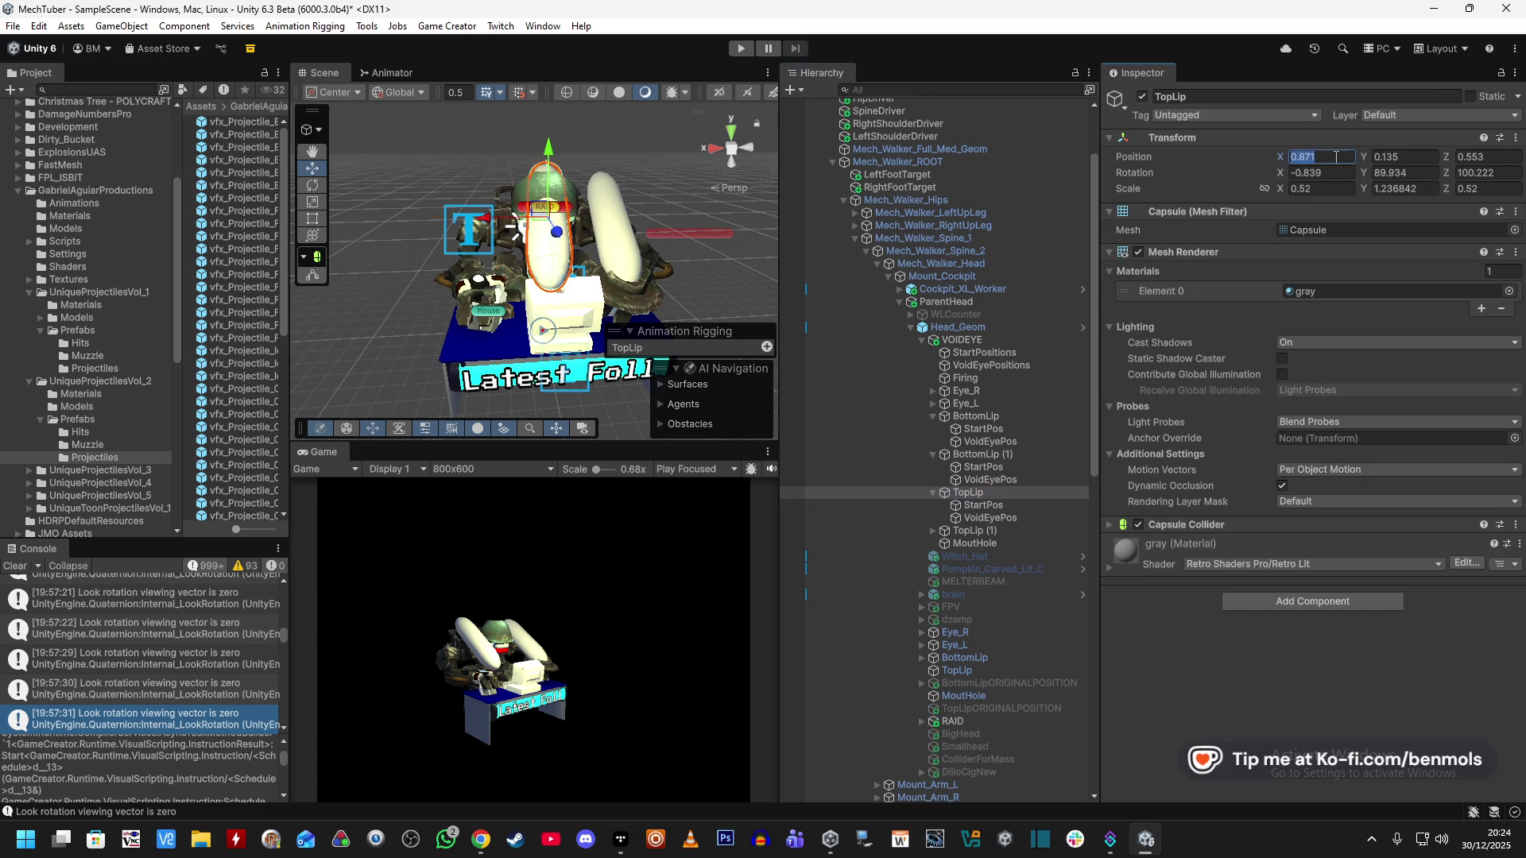
{"action": "left_click", "coordinate": [1023, 504]}
{"action": "left_click", "coordinate": [1368, 340]}
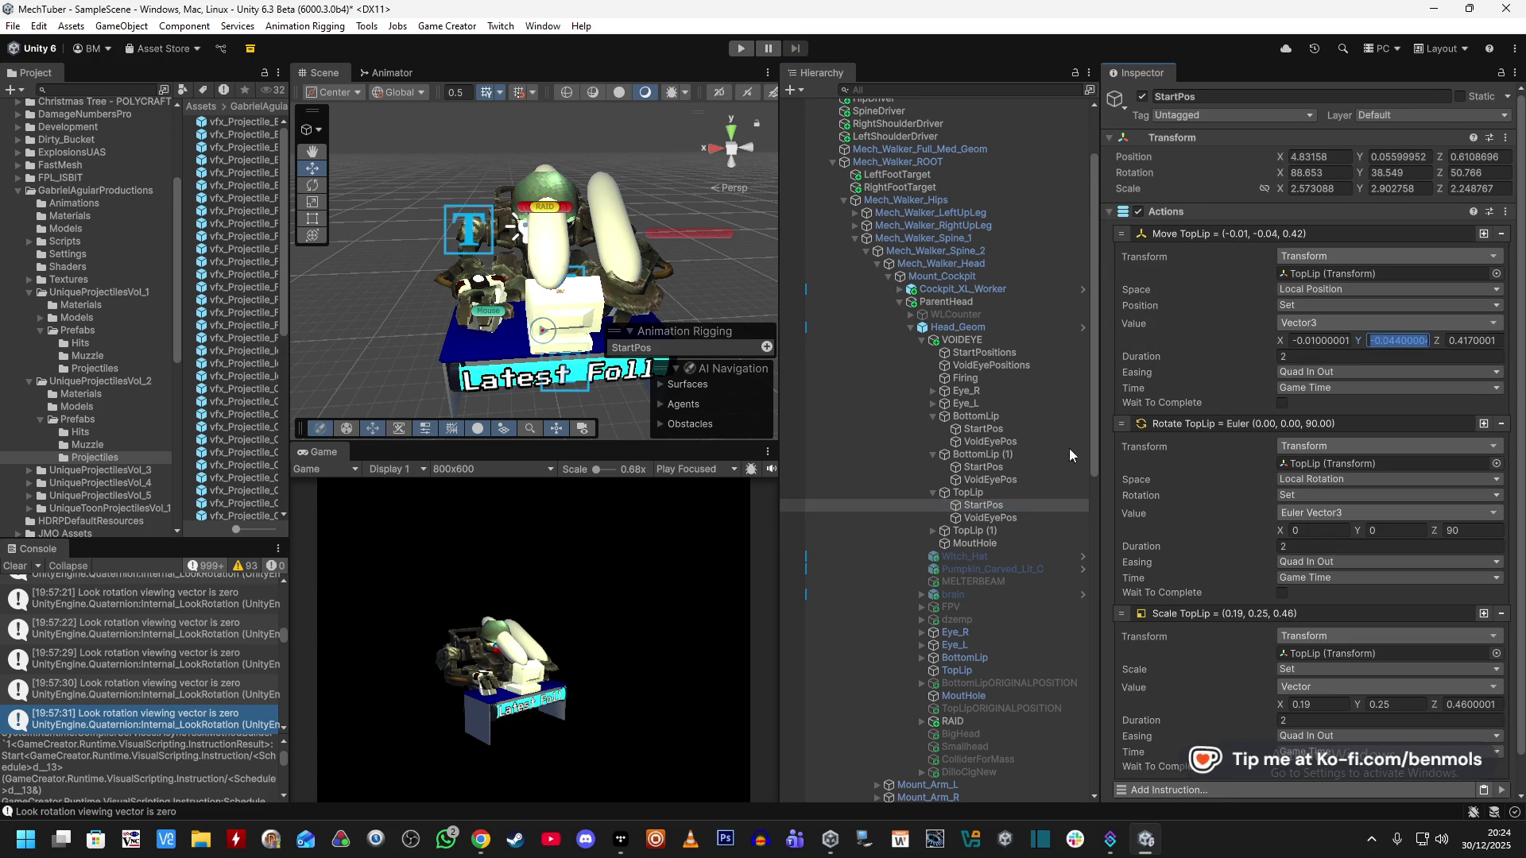
{"action": "left_click", "coordinate": [999, 494]}
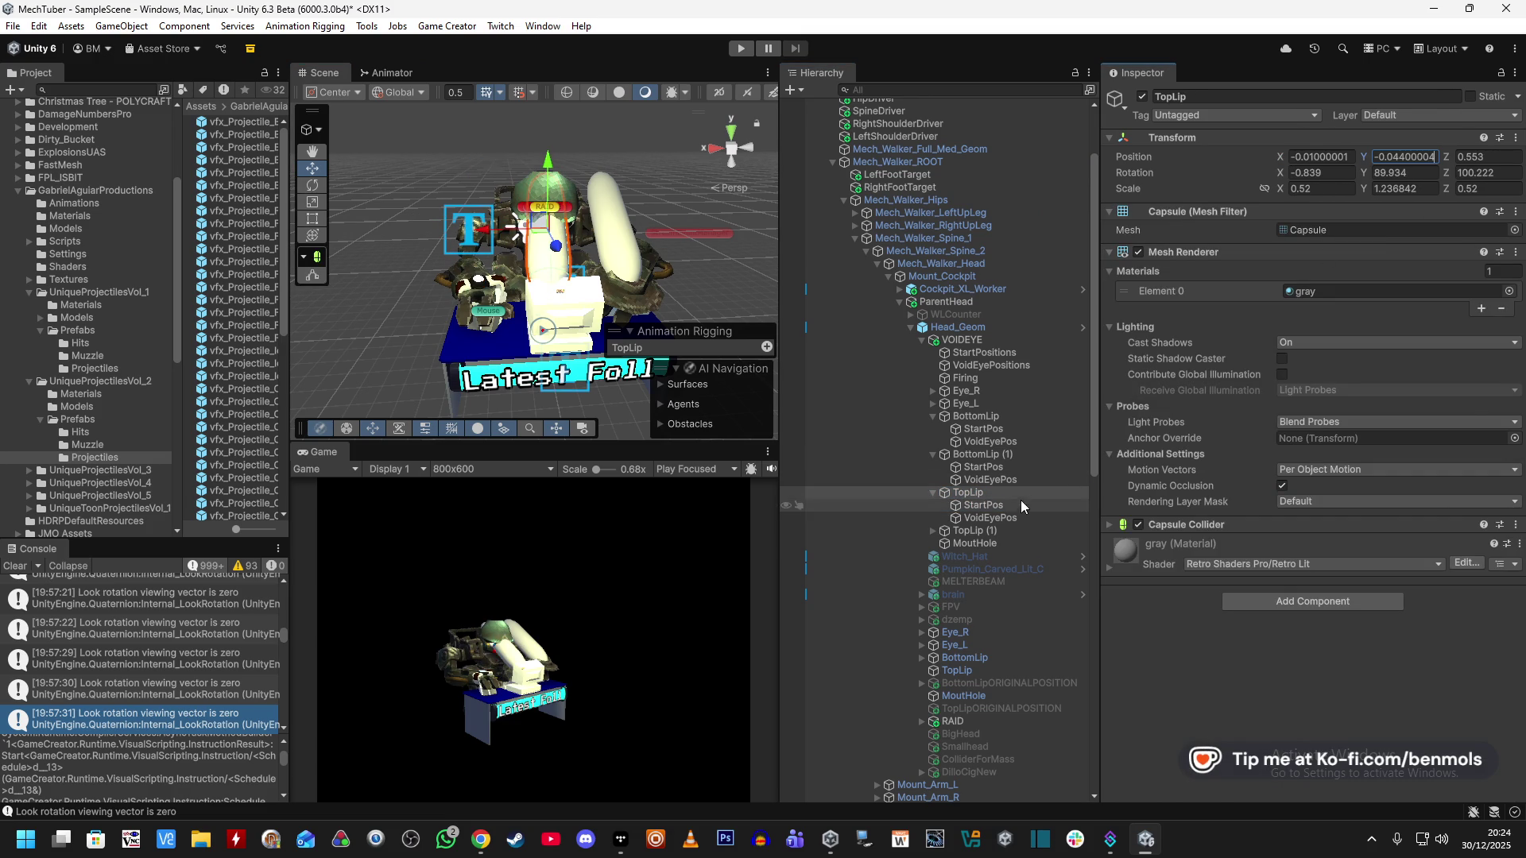
{"action": "left_click", "coordinate": [1022, 503]}
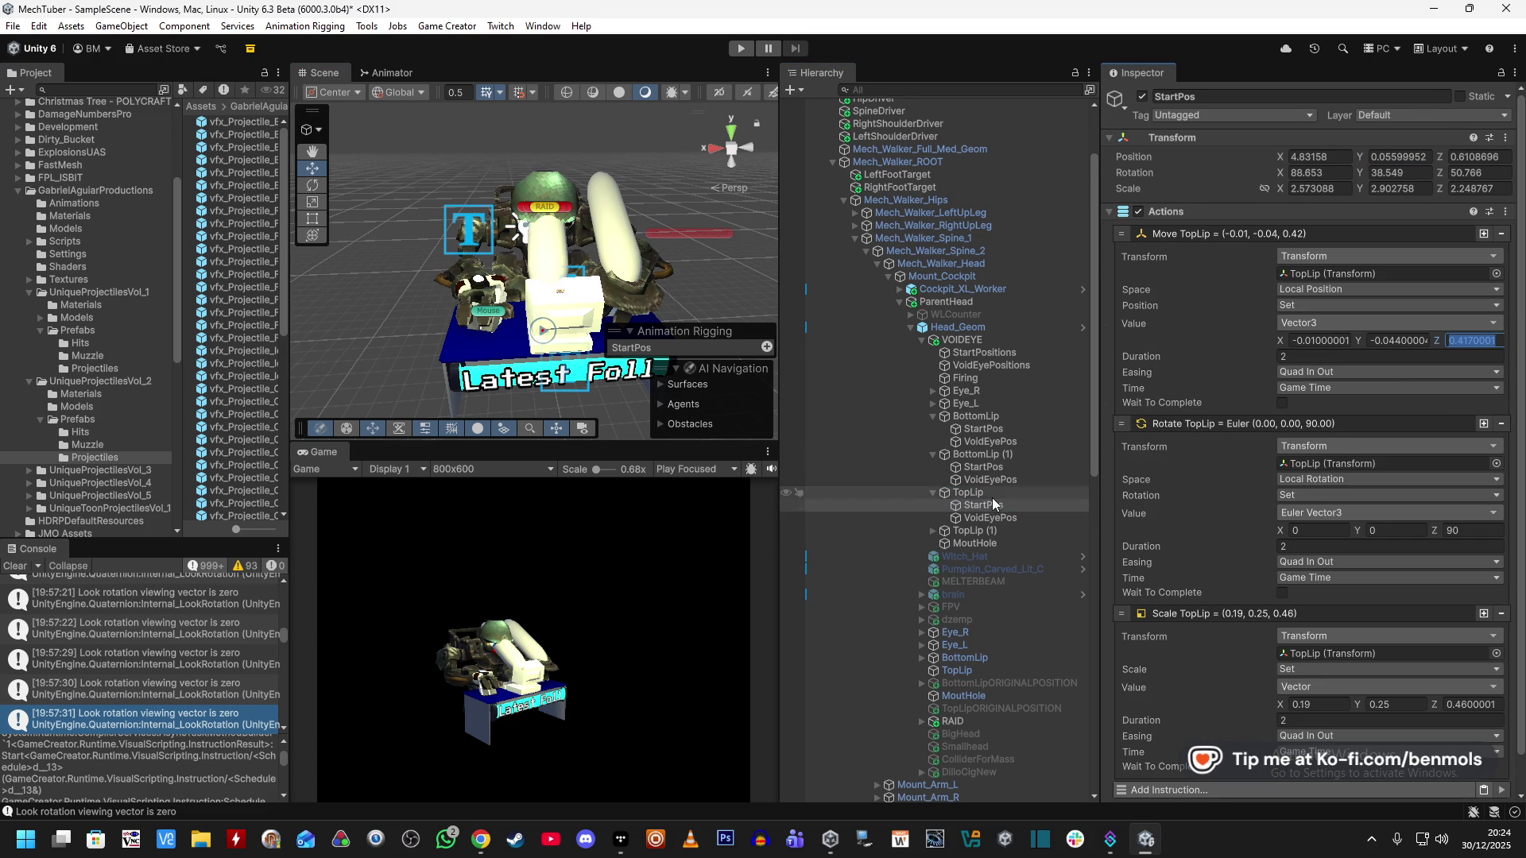
{"action": "left_click", "coordinate": [992, 493]}
{"action": "left_click", "coordinate": [1474, 157]}
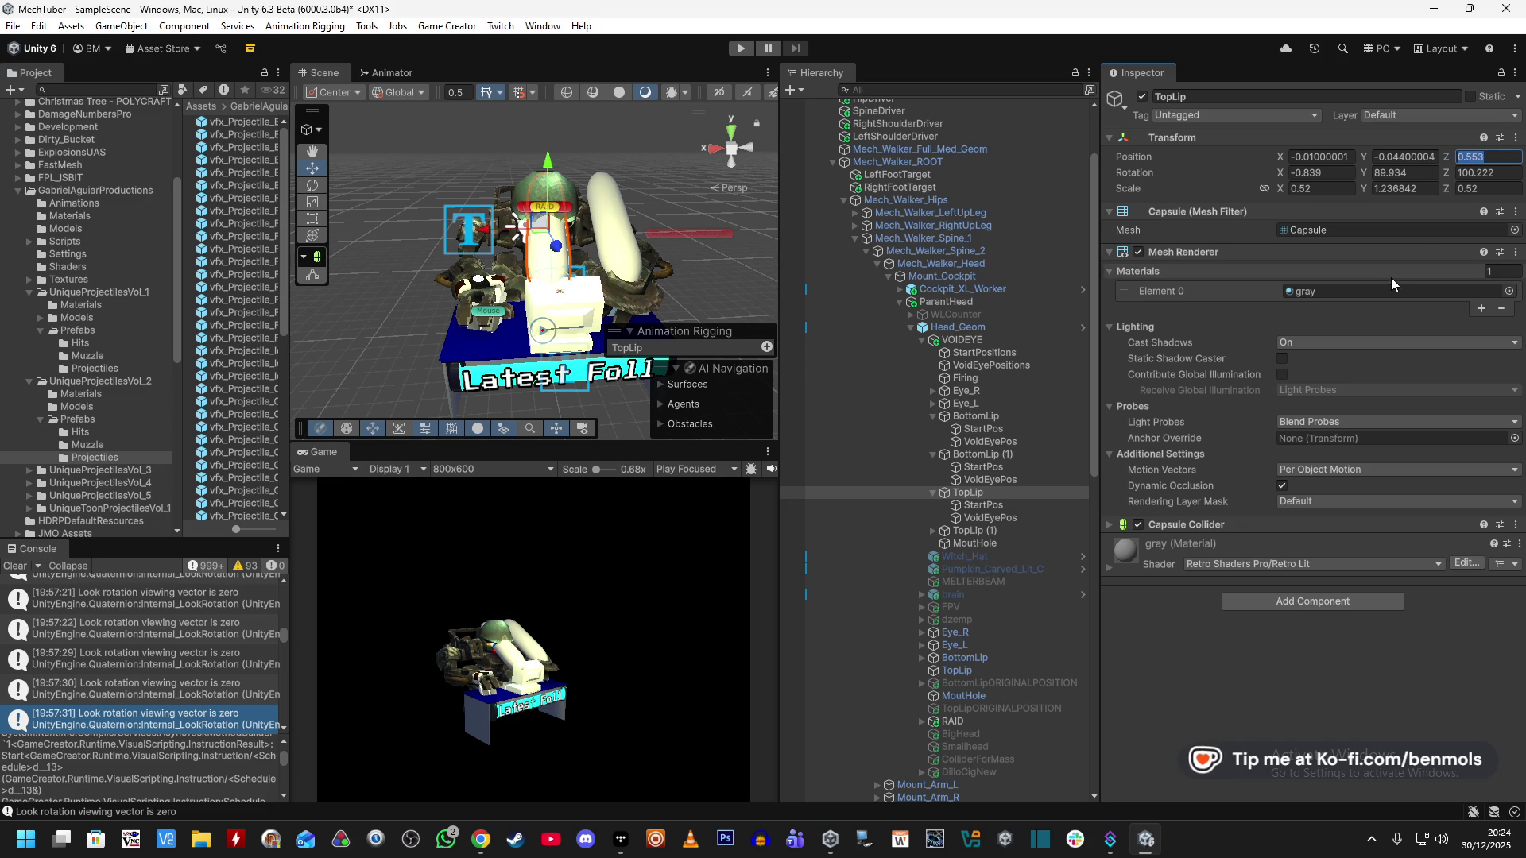
Set TopLip's rotation to 0, 0, 90.
{"action": "left_click", "coordinate": [994, 505]}
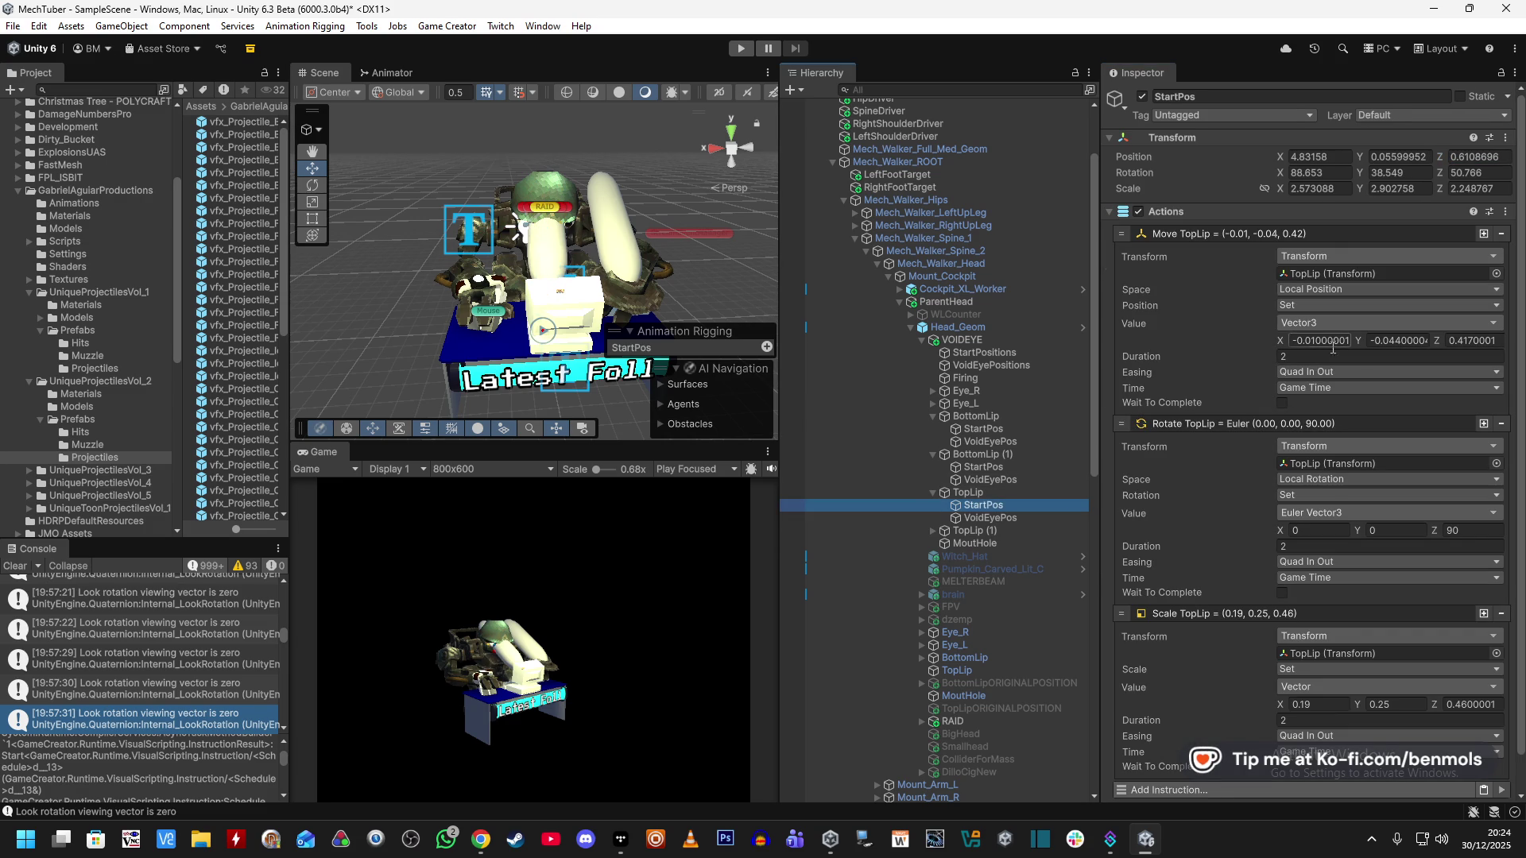
{"action": "left_click", "coordinate": [1470, 530]}
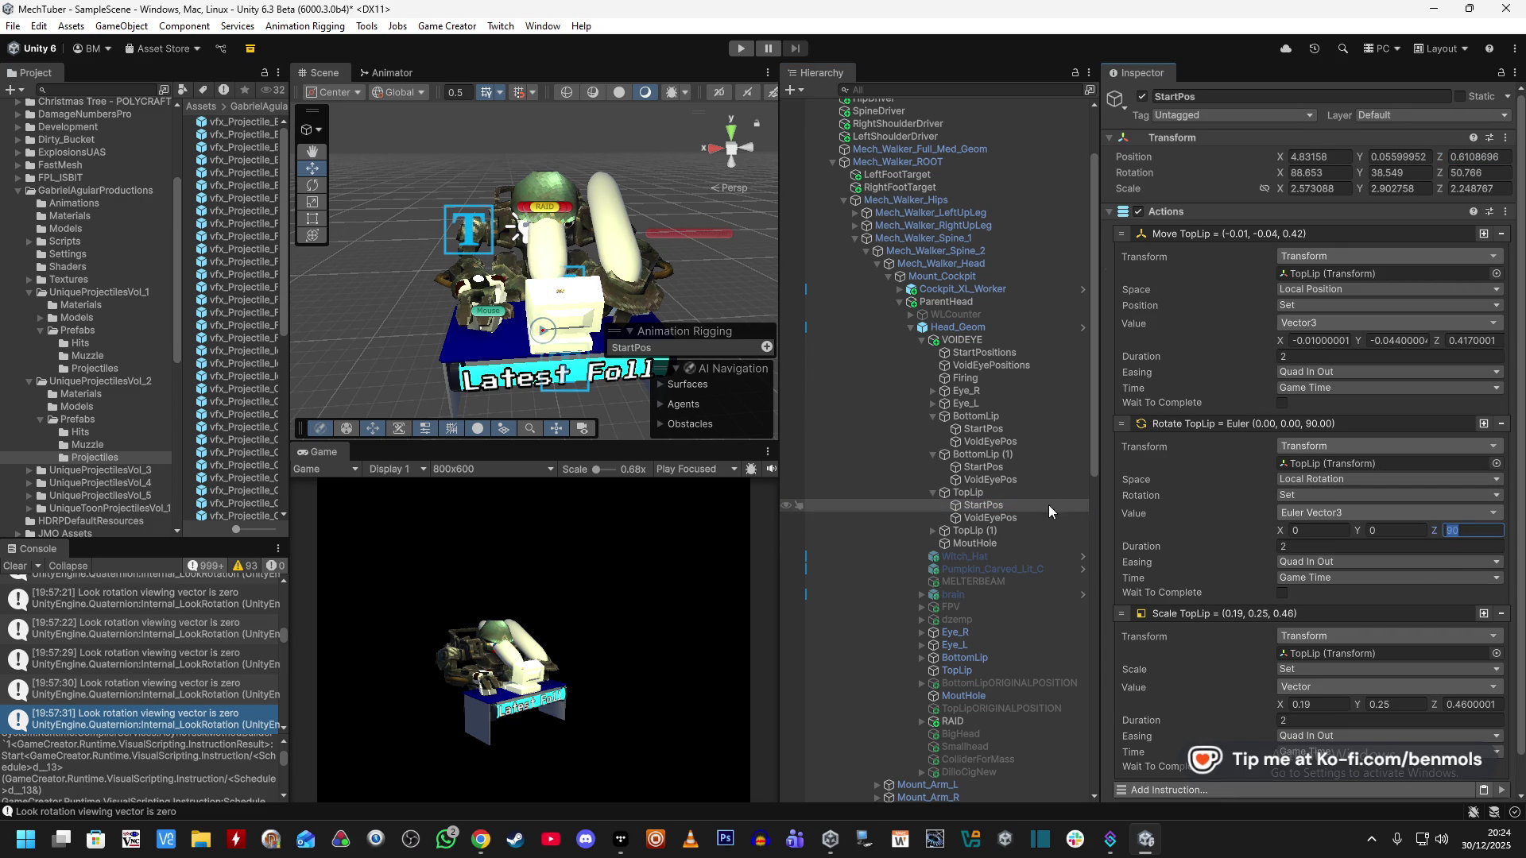
{"action": "left_click", "coordinate": [1033, 493]}
{"action": "left_click", "coordinate": [1470, 173]}
{"action": "type", "text": "90"}
{"action": "left_click", "coordinate": [1427, 173]}
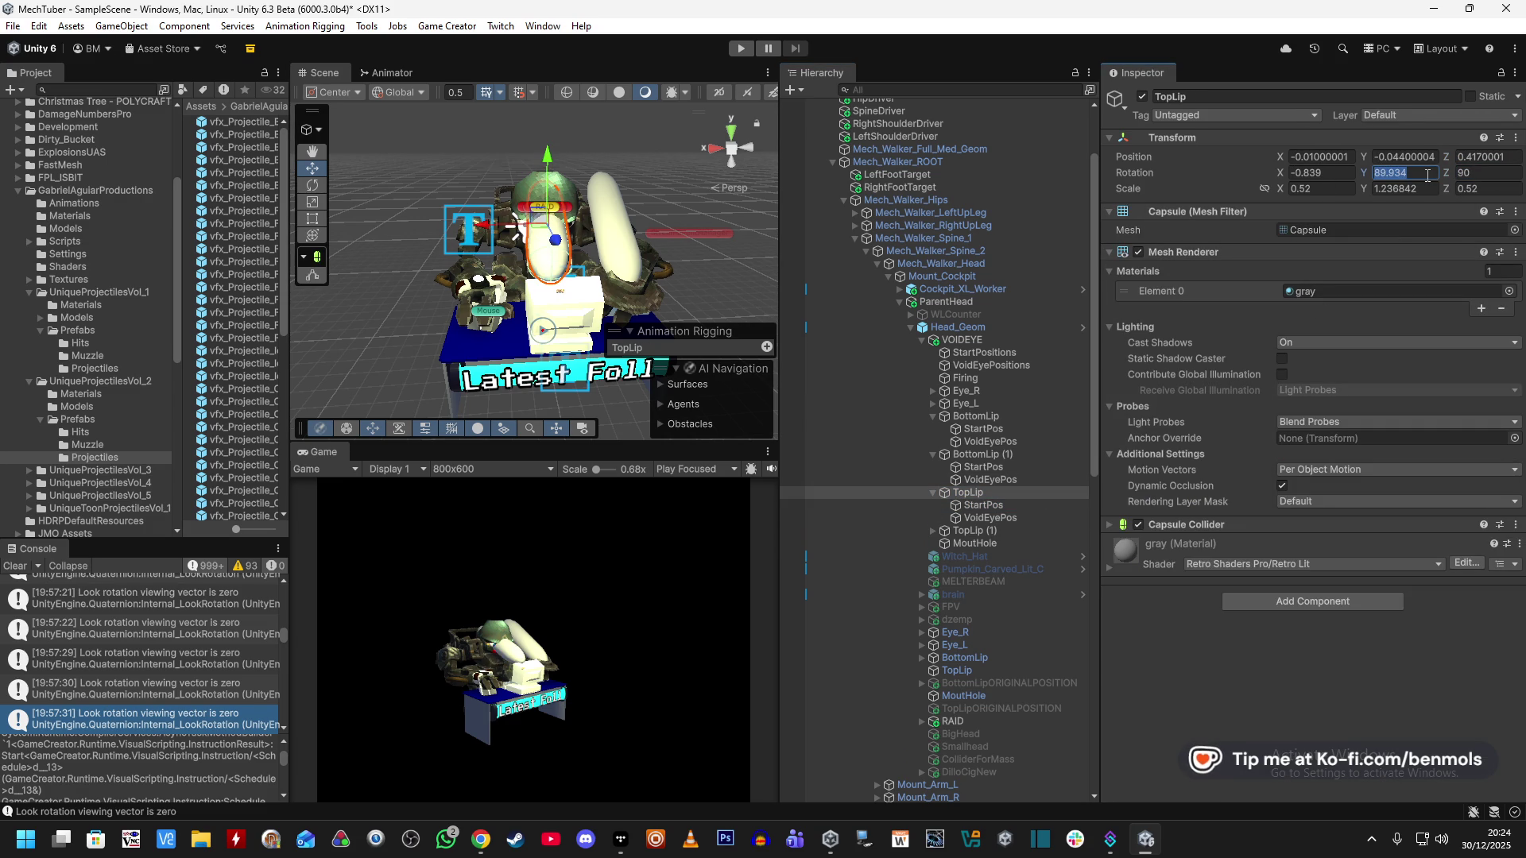
{"action": "type", "text": "0"}
{"action": "left_click", "coordinate": [1311, 172]}
{"action": "type", "text": "0"}
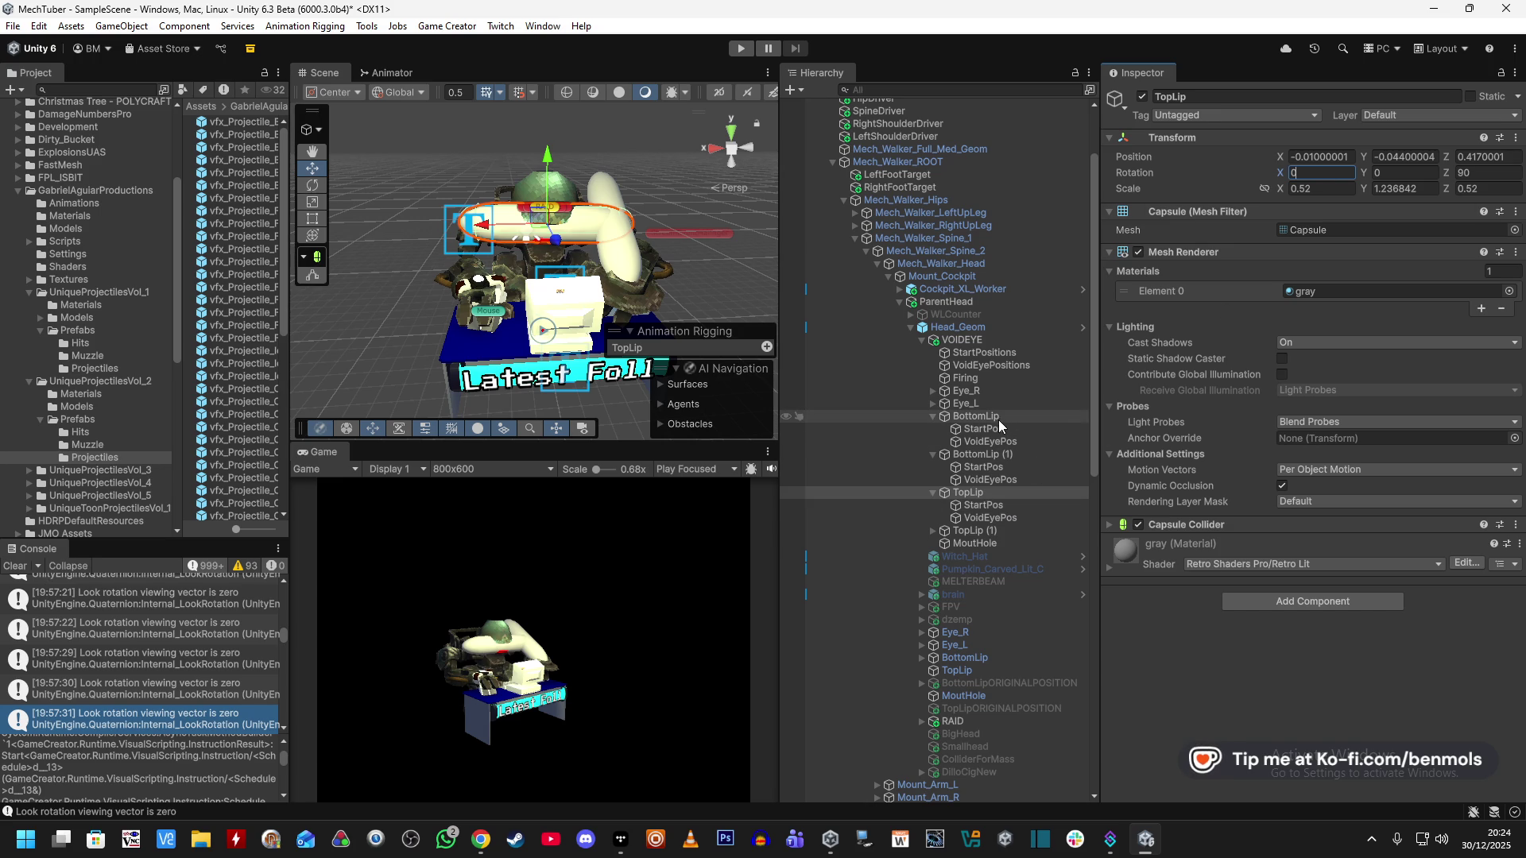
Set TopLip's scale to 0.19, 0.25, 0.46 from StartPos's scale values.
{"action": "left_click", "coordinate": [985, 505]}
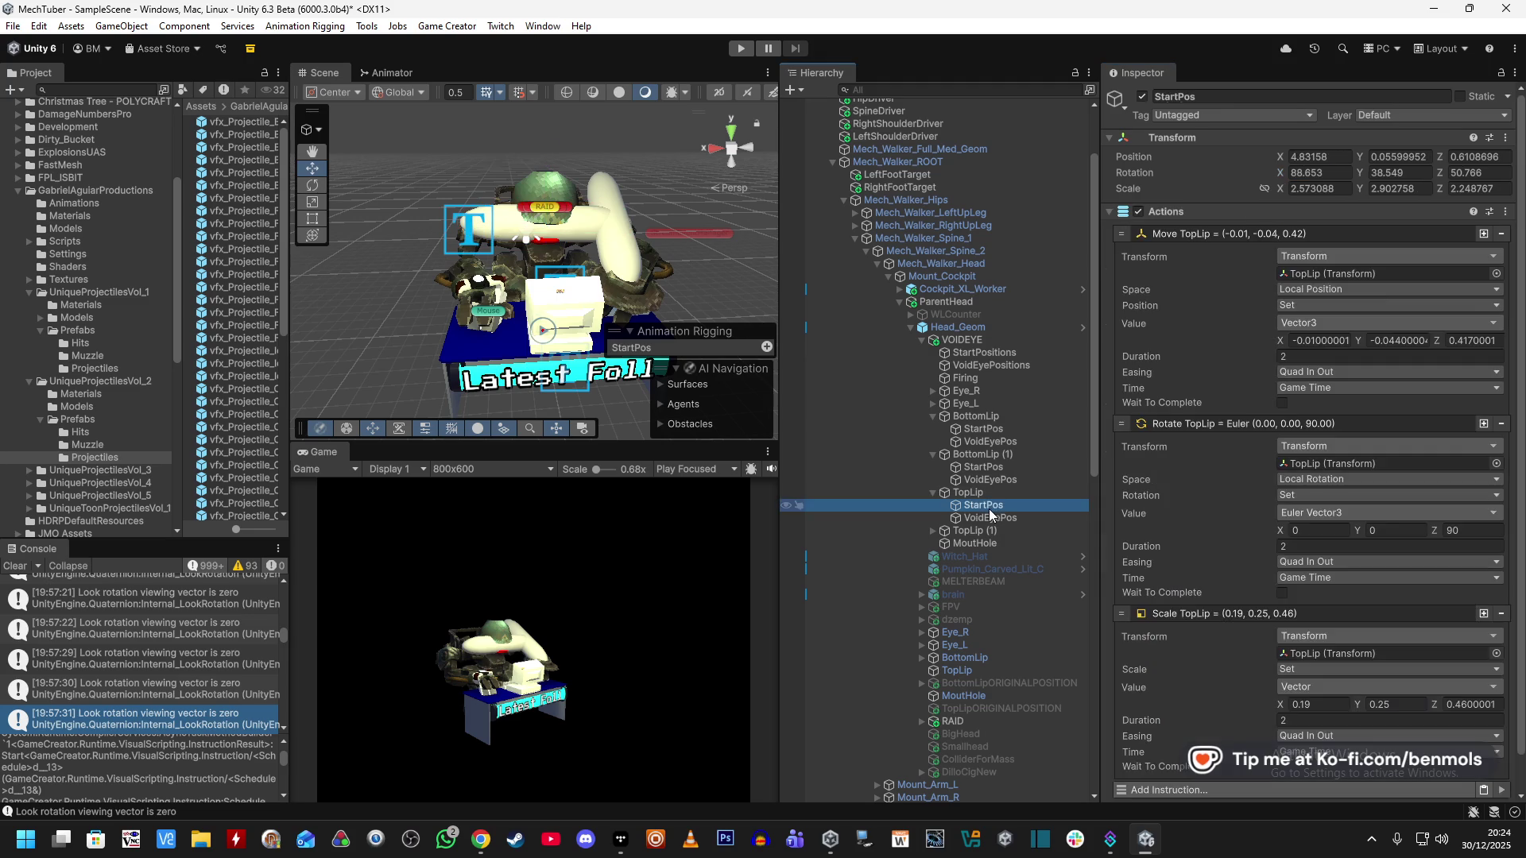
{"action": "scroll", "coordinate": [1228, 569], "scroll_direction": "down", "scroll_amount": 2}
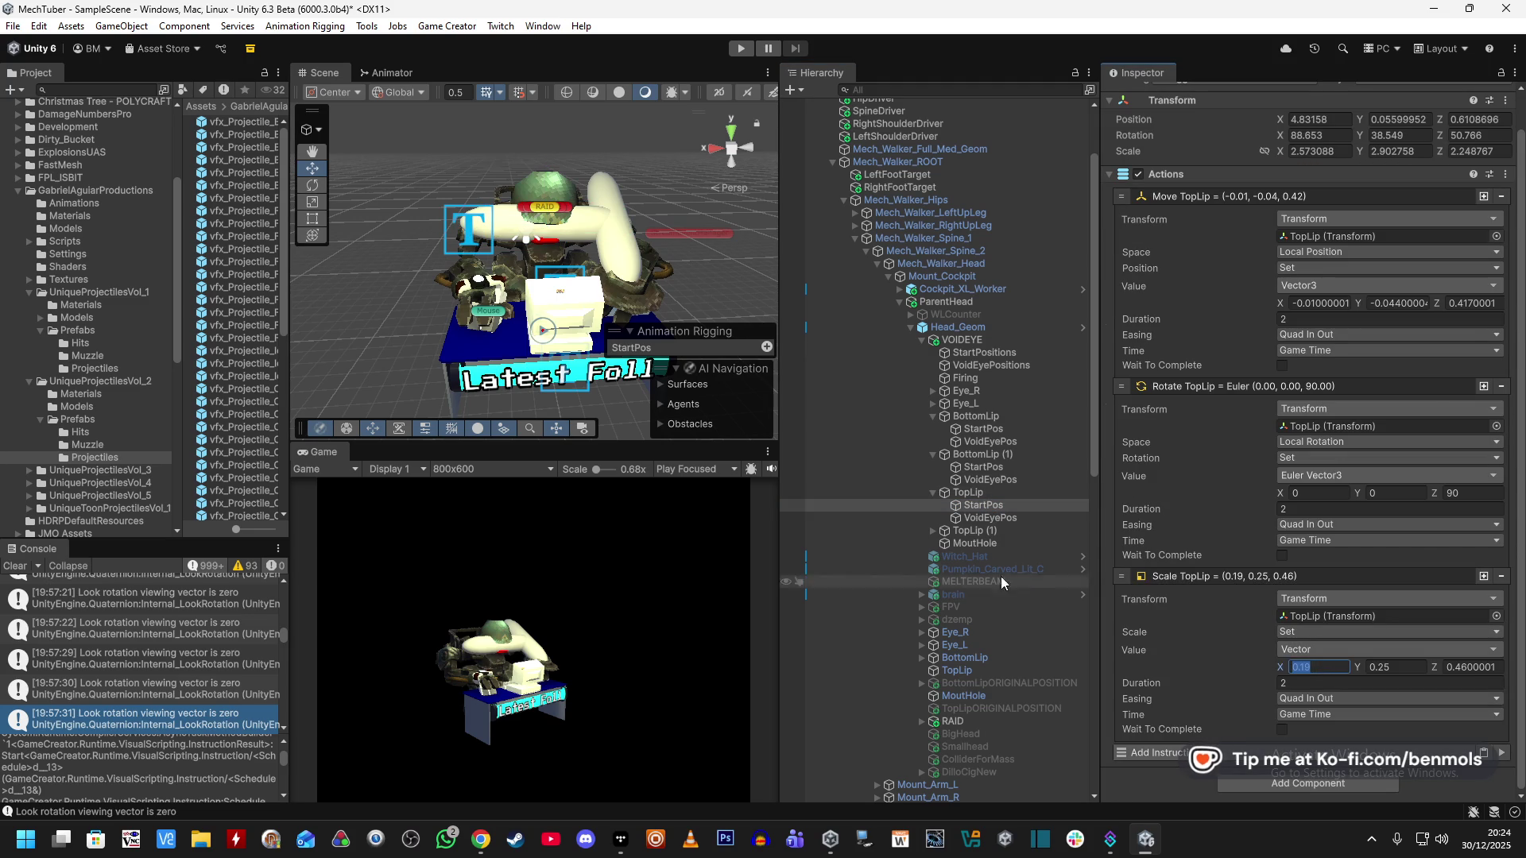
{"action": "left_click", "coordinate": [977, 495]}
{"action": "left_click", "coordinate": [1024, 504]}
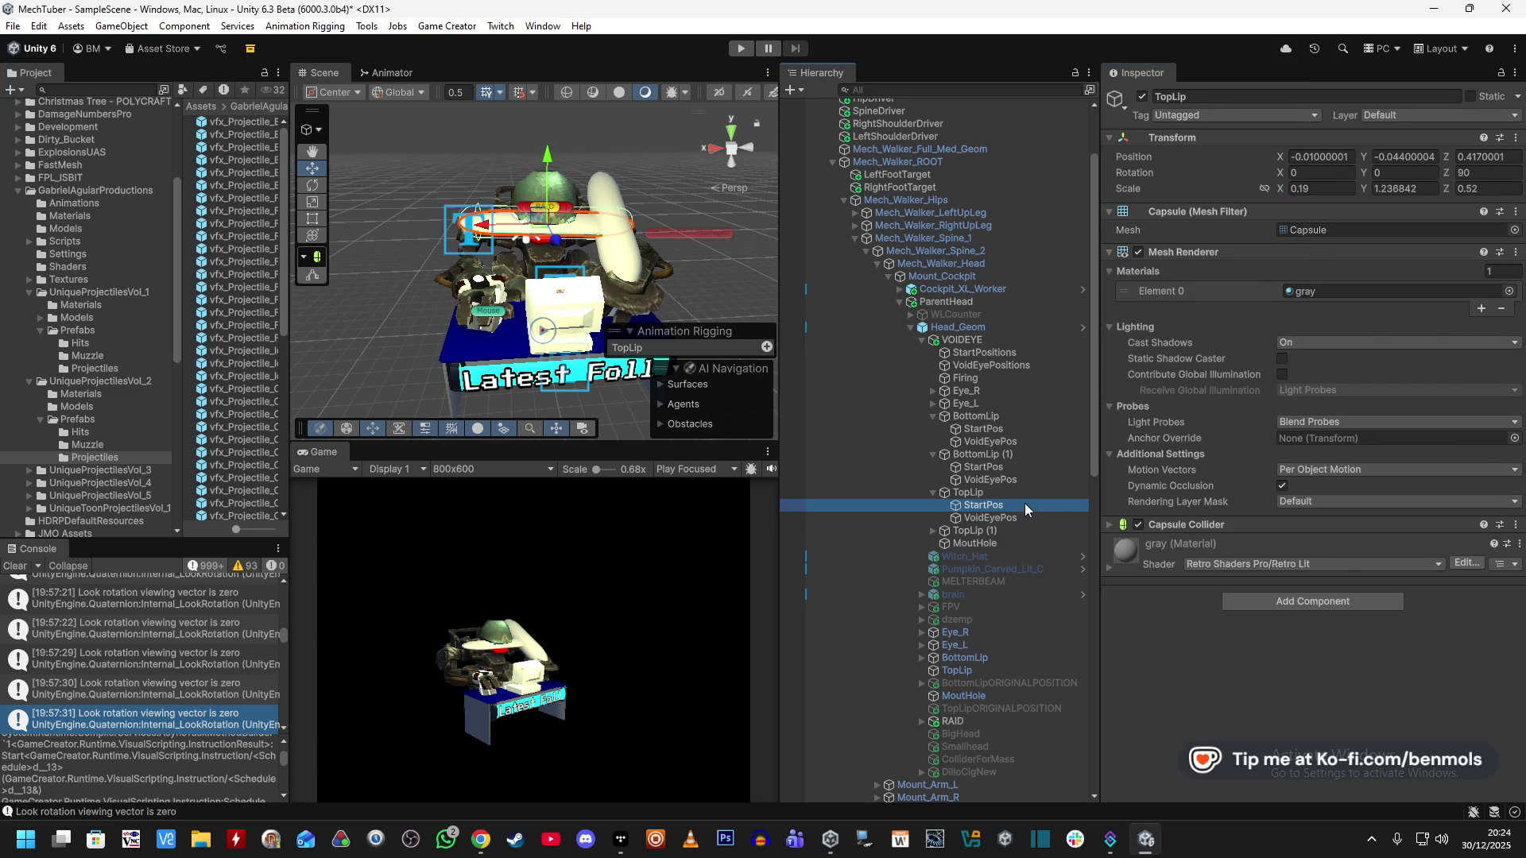
{"action": "left_click", "coordinate": [1021, 495]}
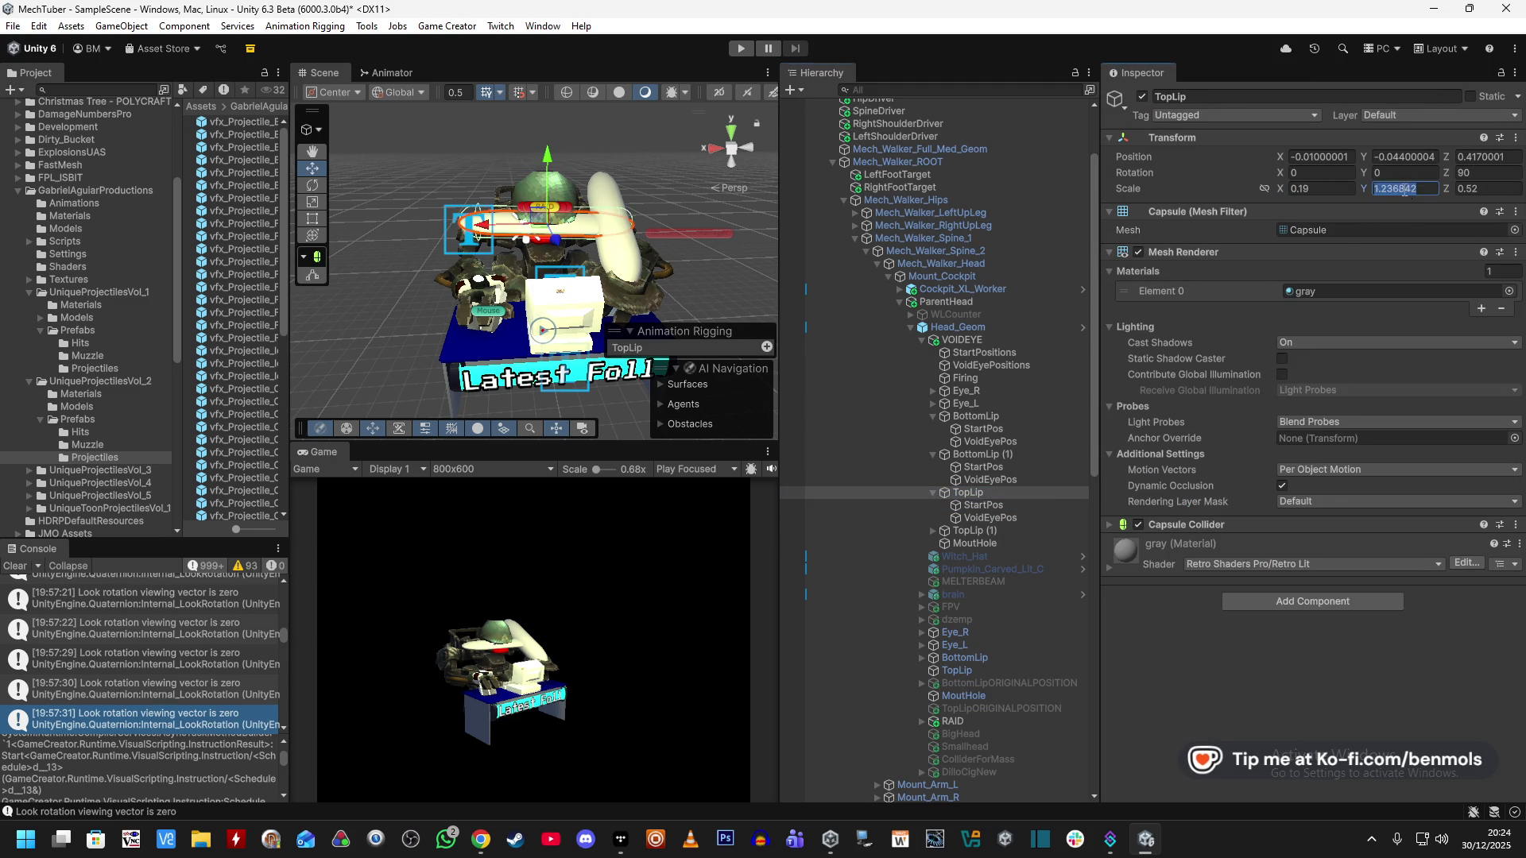
{"action": "left_click", "coordinate": [1404, 188]}
{"action": "type", "text": "0.25"}
{"action": "left_click", "coordinate": [1017, 504]}
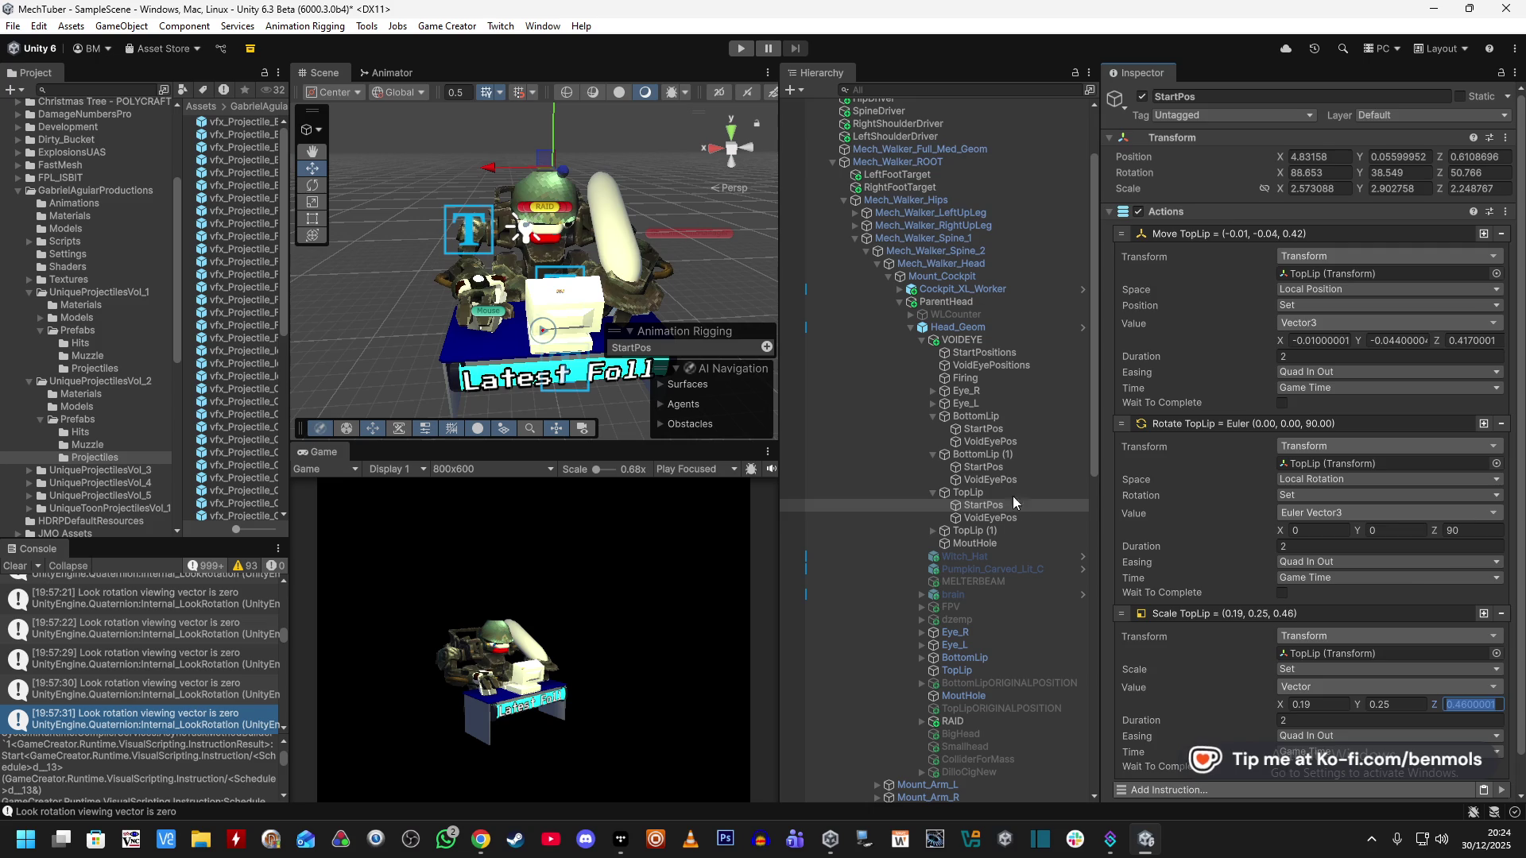
{"action": "left_click", "coordinate": [999, 492]}
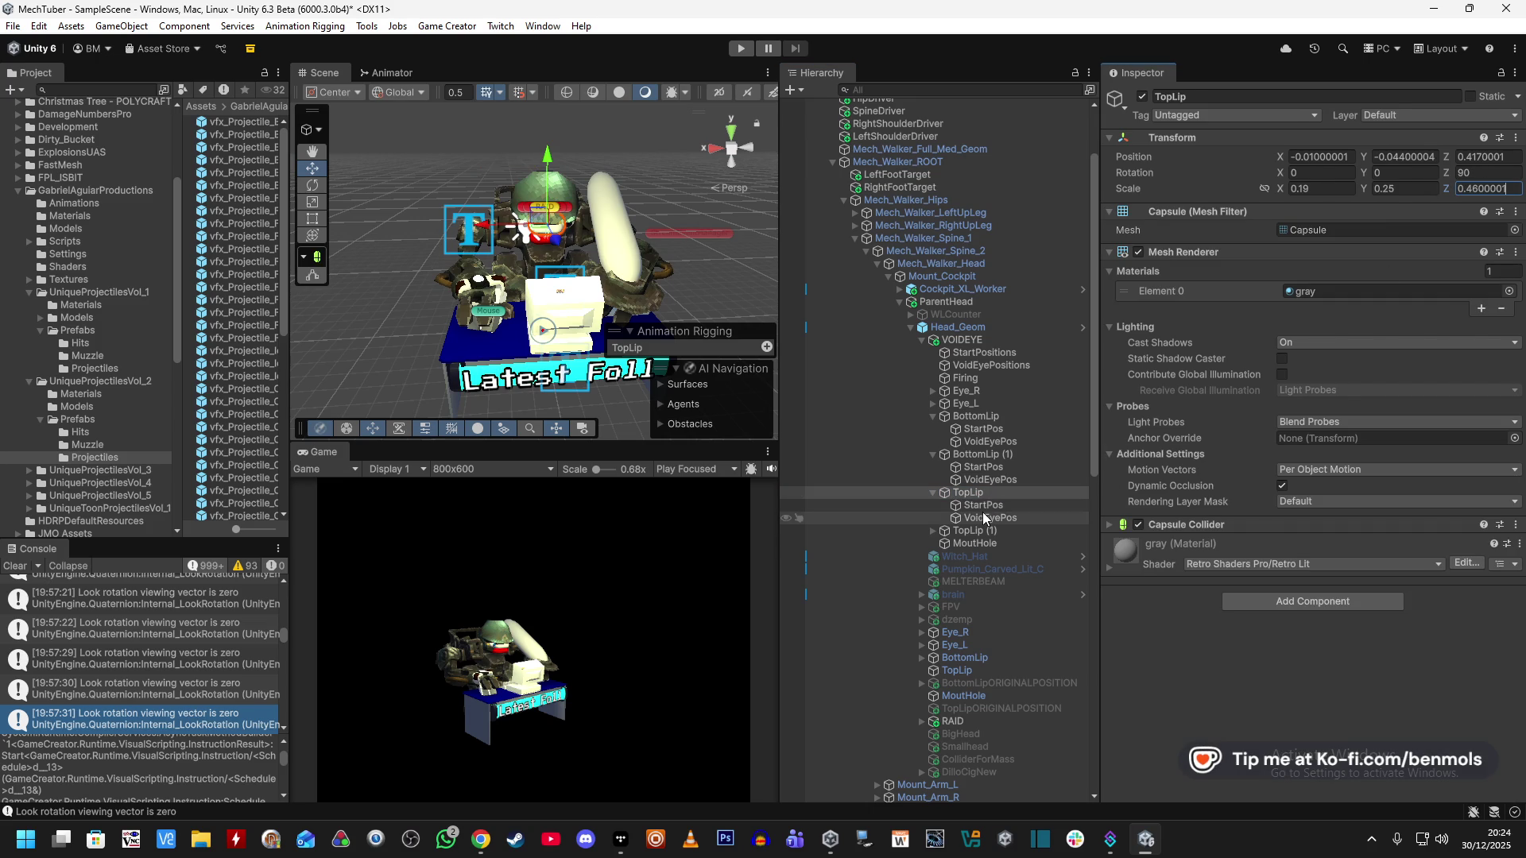
{"action": "left_click", "coordinate": [984, 506]}
{"action": "left_click", "coordinate": [985, 494]}
Copy TopLip's position values and paste them onto TopLip (1)'s position.
{"action": "right_click", "coordinate": [1271, 156]}
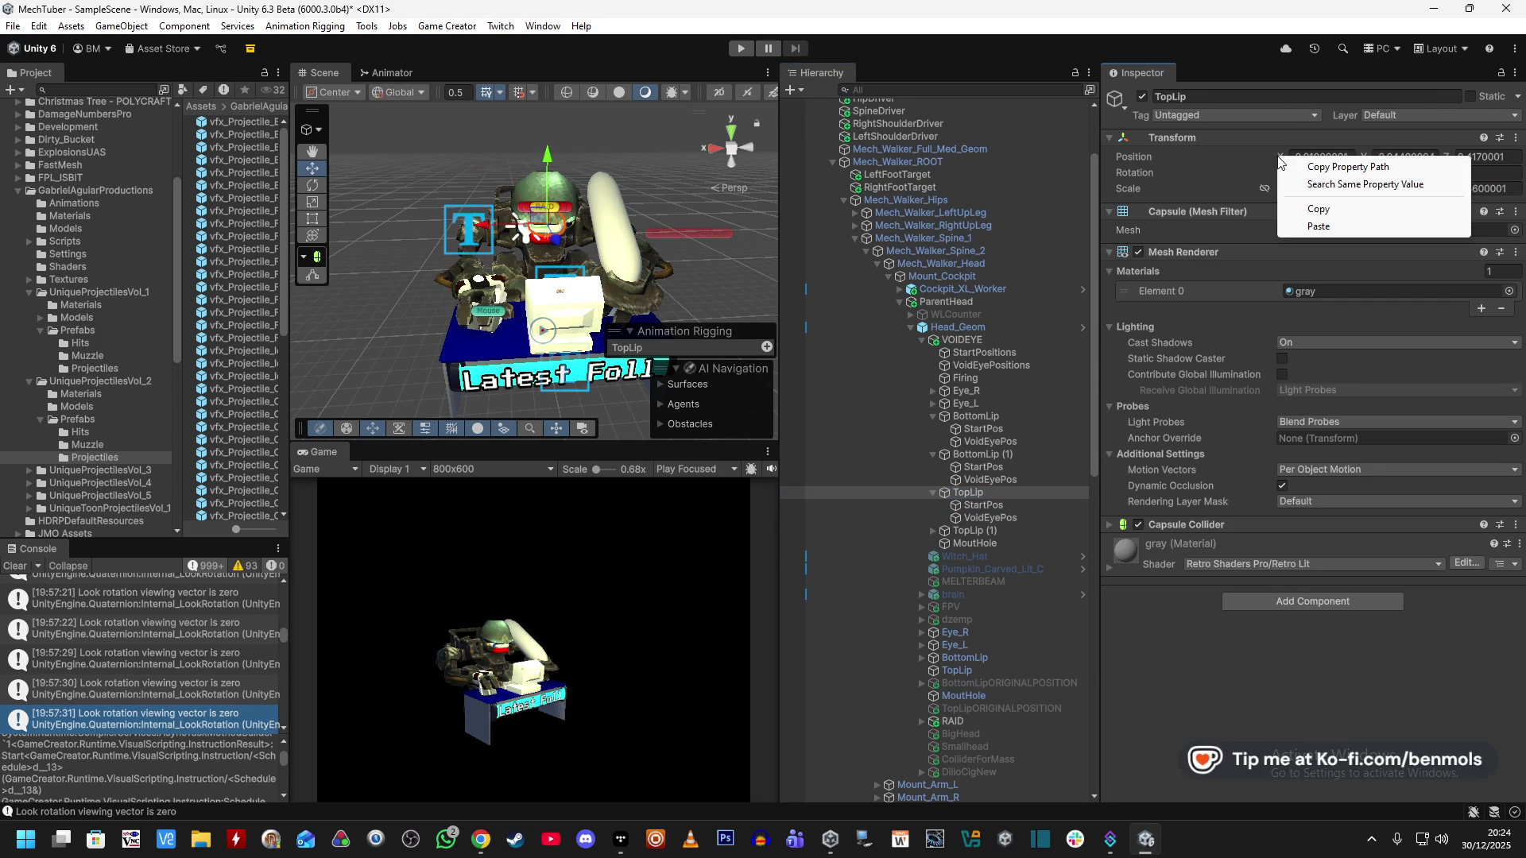
{"action": "left_click", "coordinate": [1315, 211]}
{"action": "left_click", "coordinate": [1008, 531]}
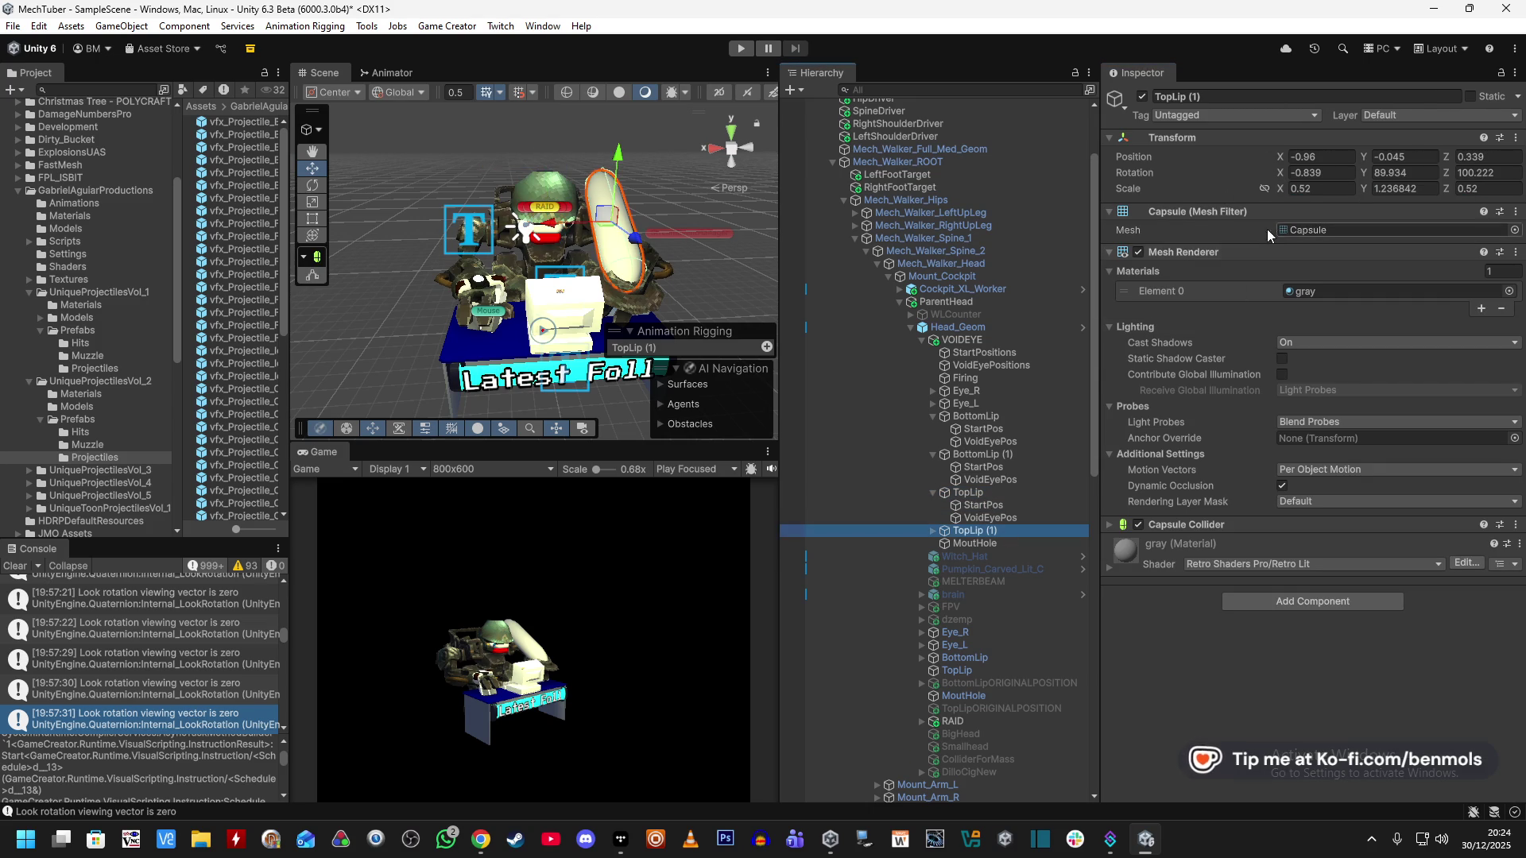
{"action": "right_click", "coordinate": [1276, 158]}
{"action": "left_click", "coordinate": [1319, 226]}
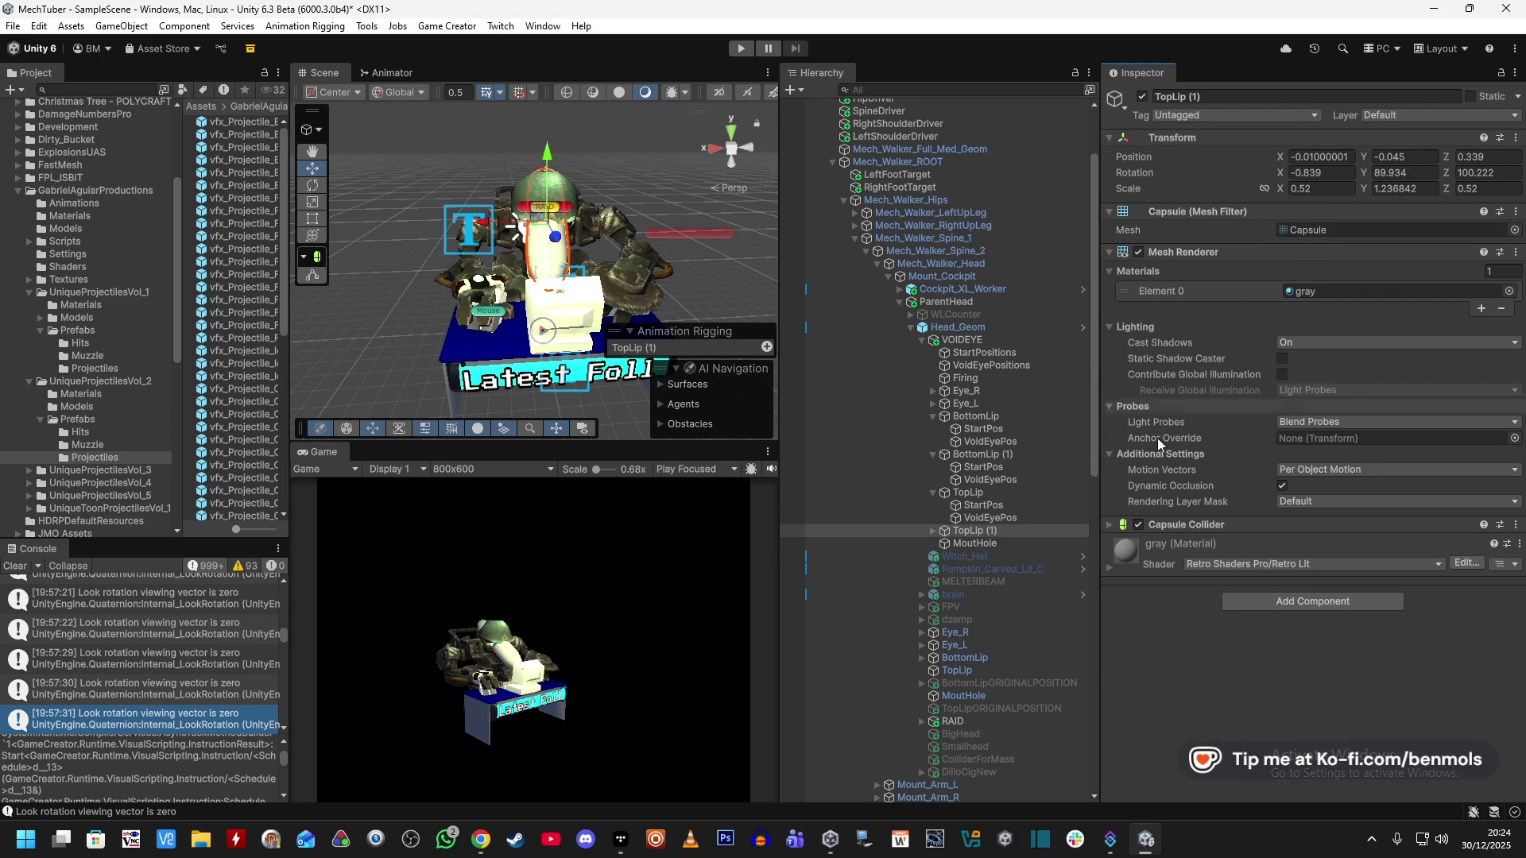
{"action": "left_click", "coordinate": [1014, 489]}
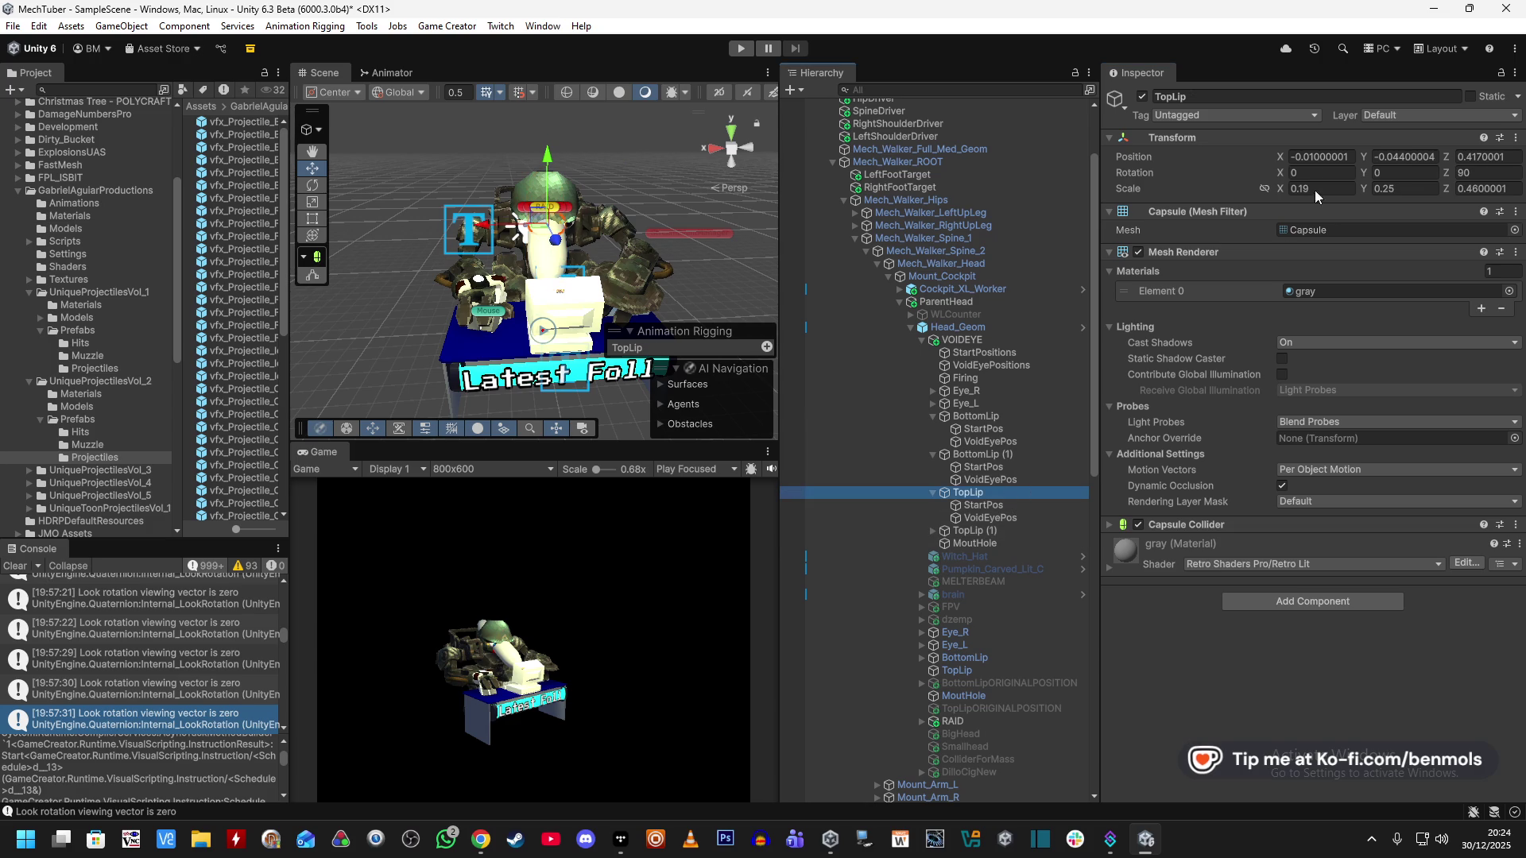
{"action": "right_click", "coordinate": [1263, 160]}
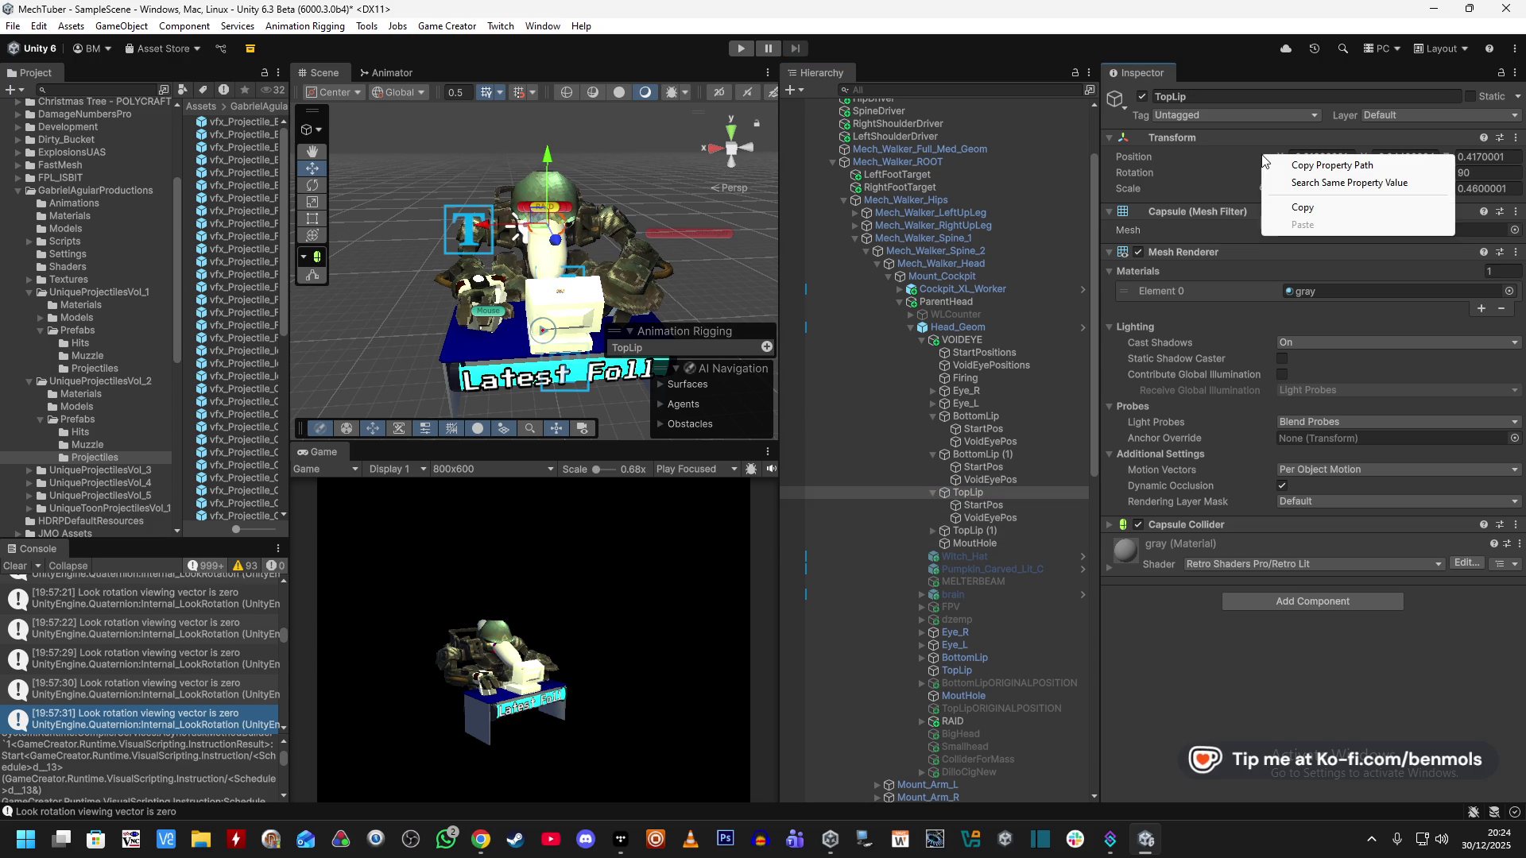
{"action": "left_click", "coordinate": [1302, 207]}
{"action": "right_click", "coordinate": [1282, 175]}
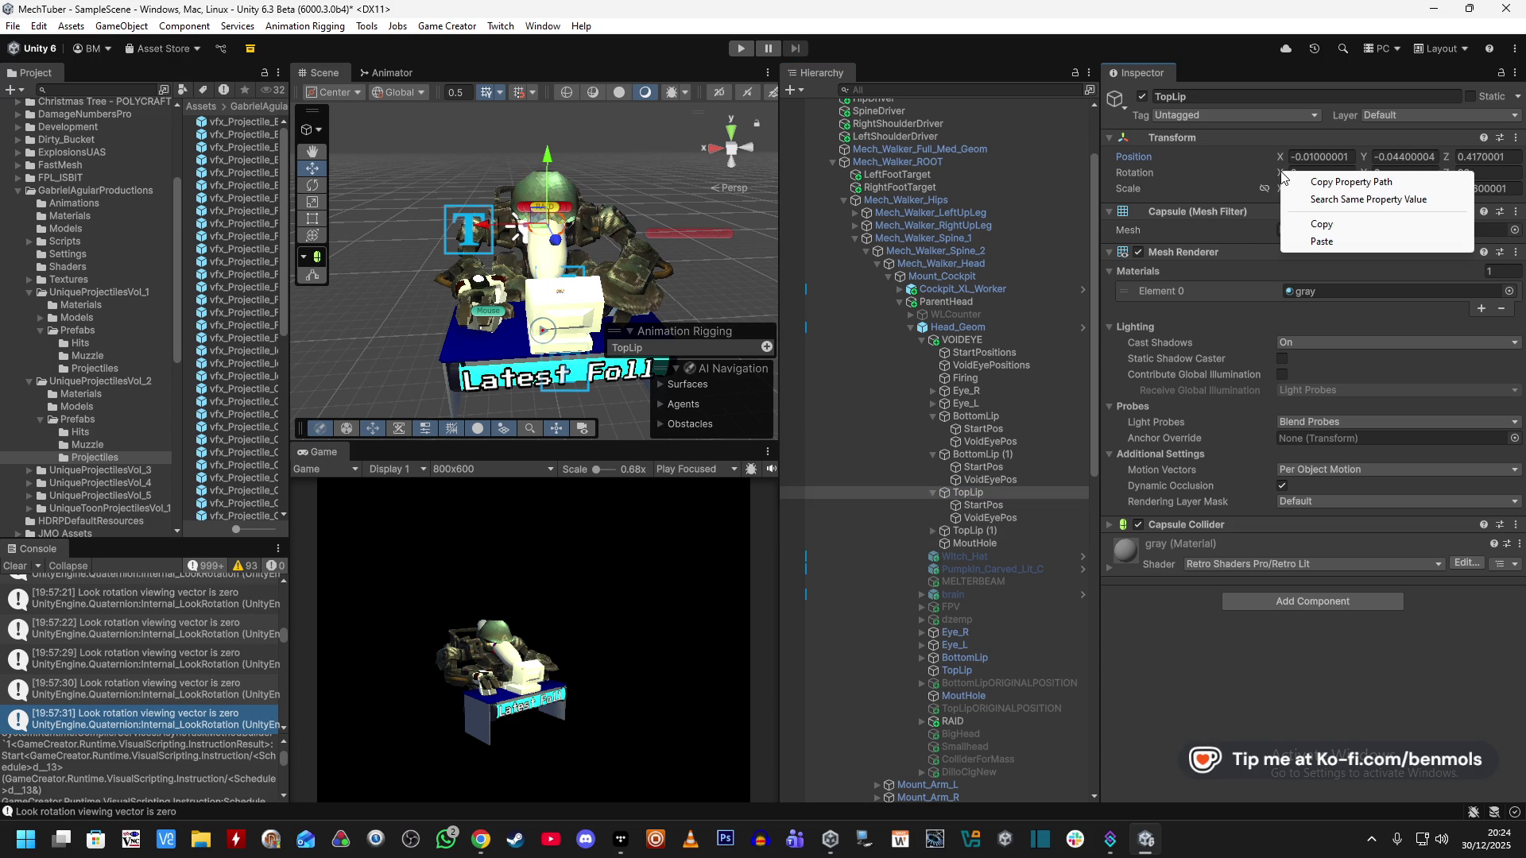
{"action": "left_click", "coordinate": [1303, 240]}
Copy TopLip's Transform component and paste its component values onto TopLip (1).
{"action": "right_click", "coordinate": [1231, 149]}
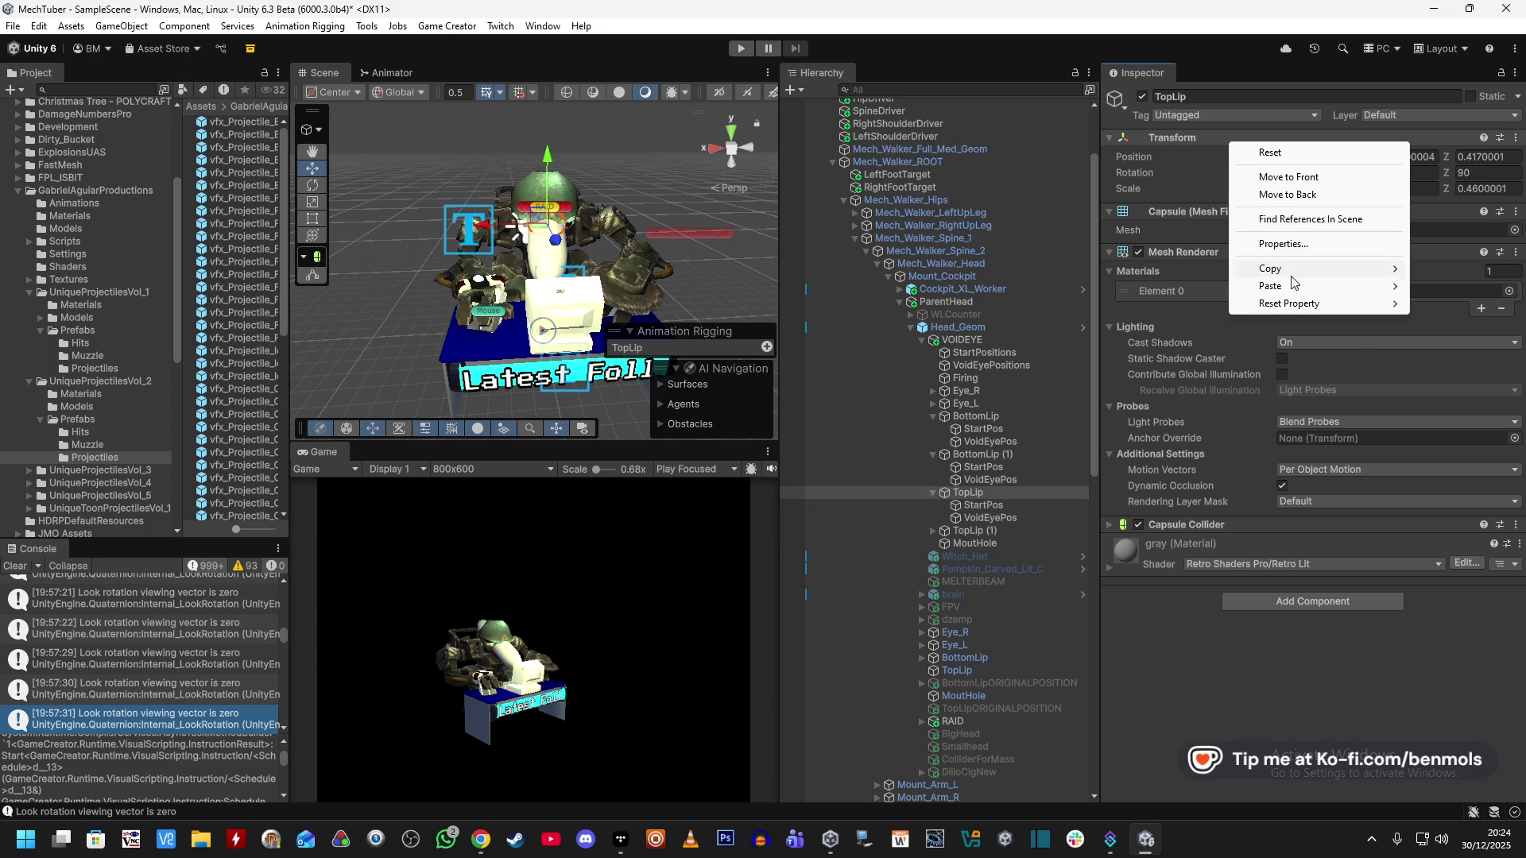
{"action": "mouse_move", "coordinate": [1300, 270]}
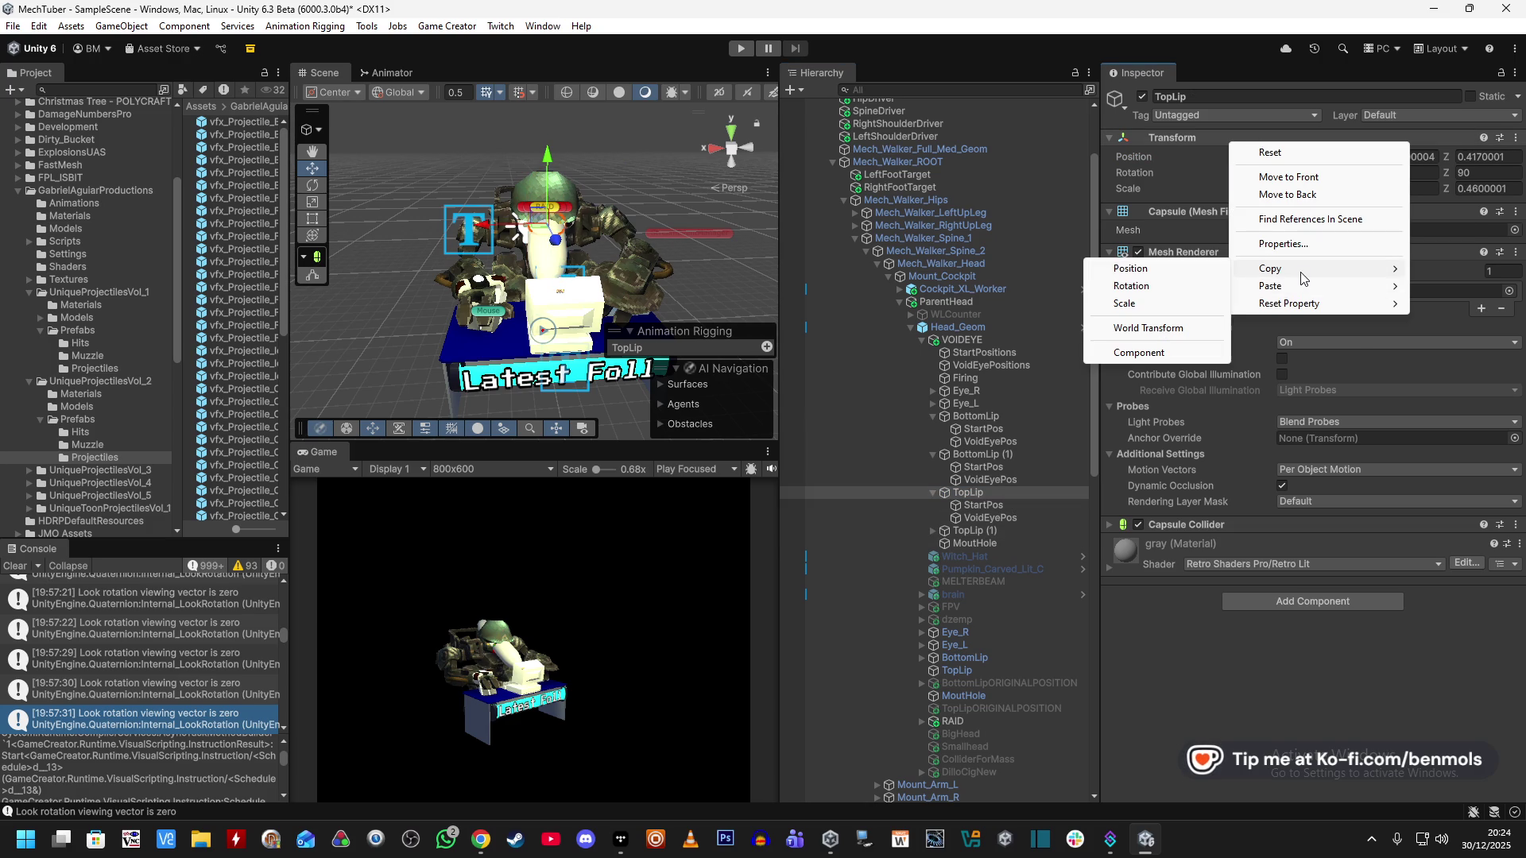
{"action": "left_click", "coordinate": [1164, 354]}
{"action": "left_click", "coordinate": [963, 530]}
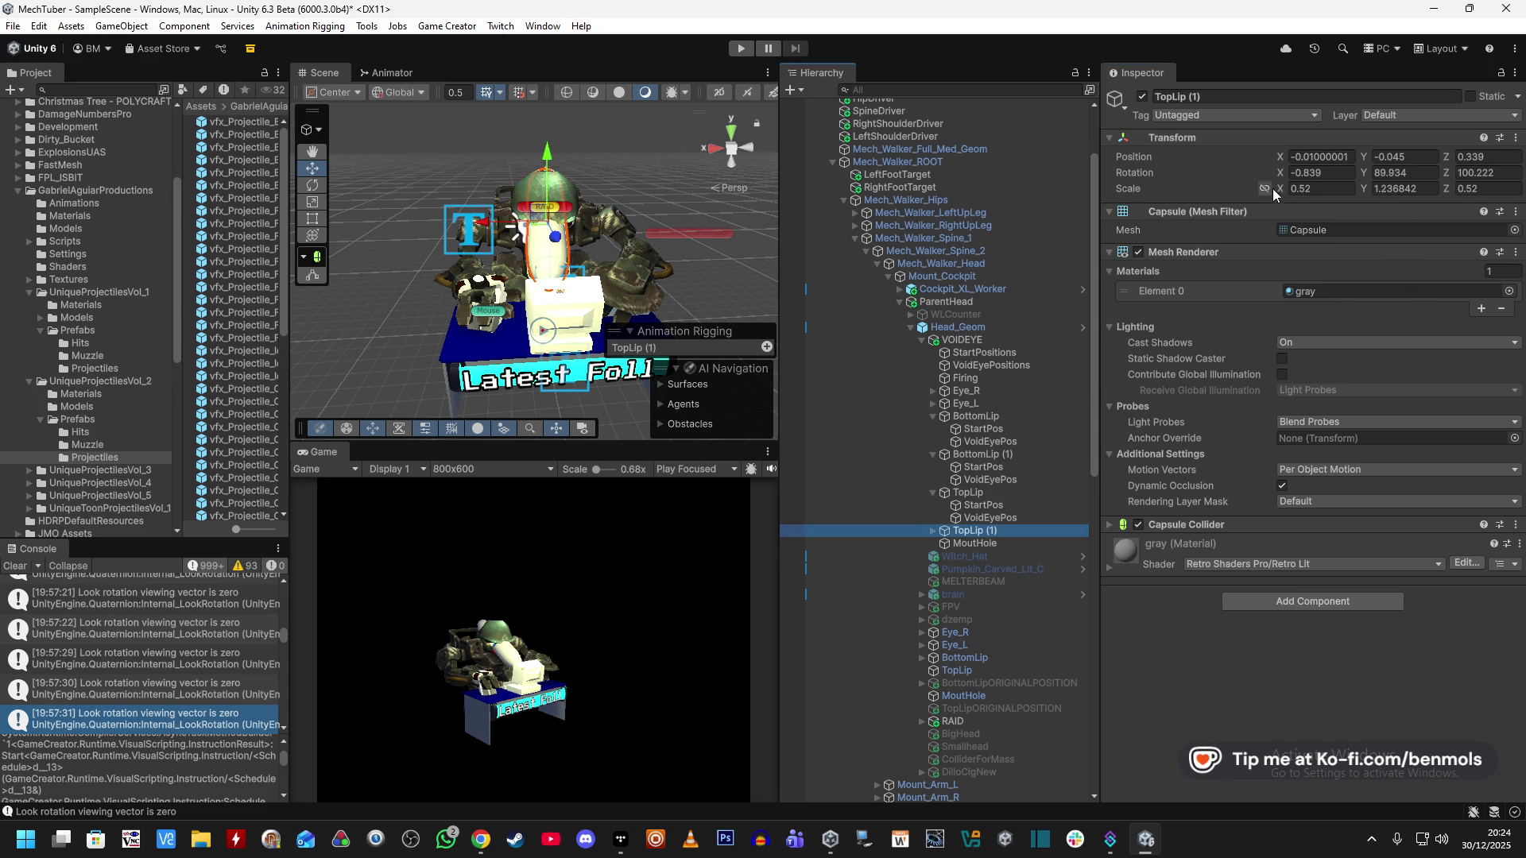
{"action": "right_click", "coordinate": [1223, 145]}
{"action": "mouse_move", "coordinate": [1268, 280]}
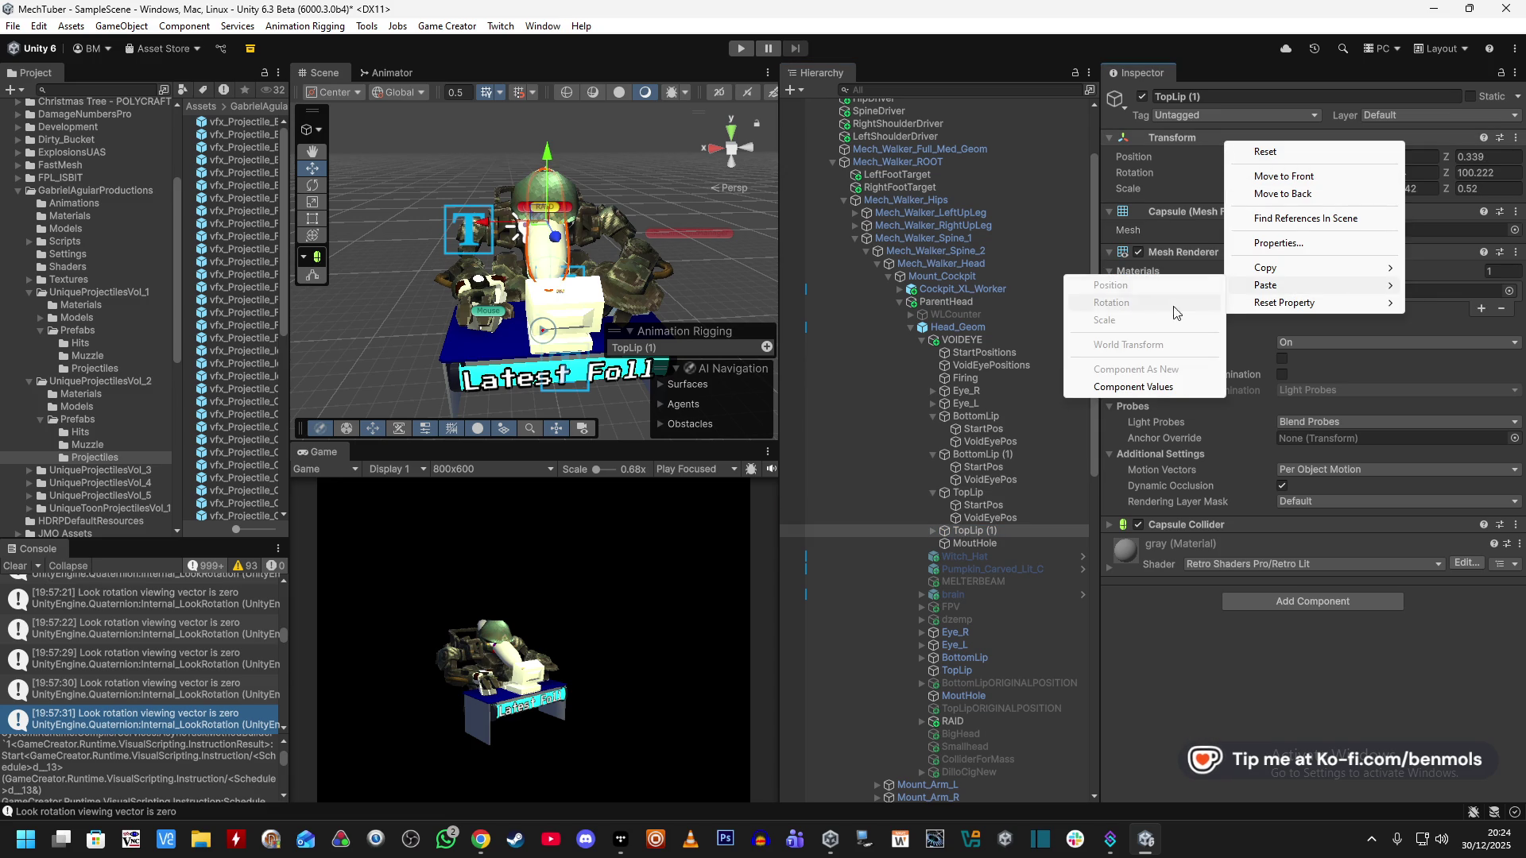
{"action": "left_click", "coordinate": [1155, 384]}
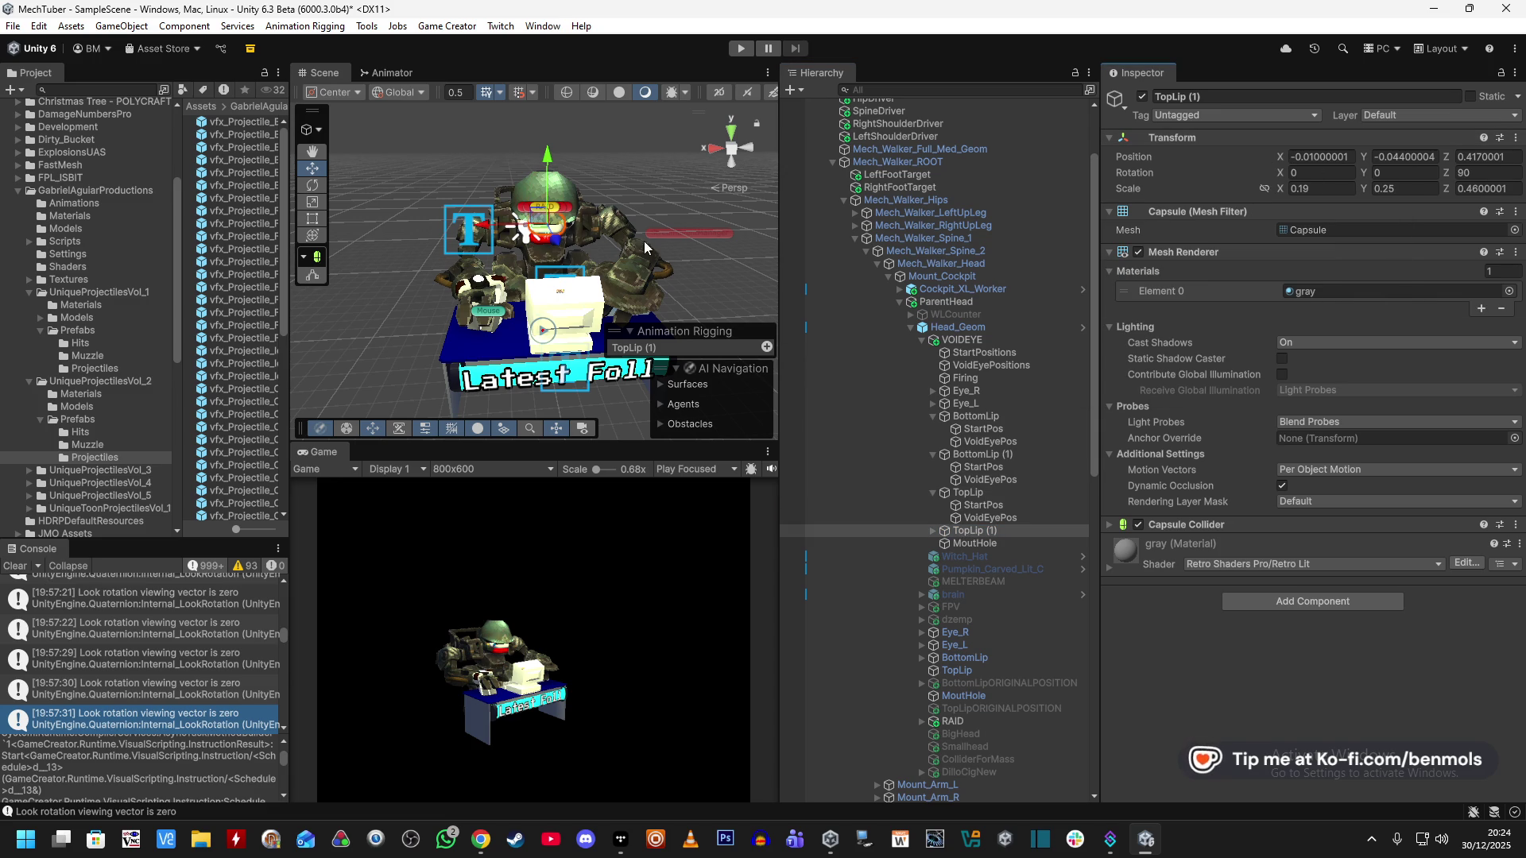
{"action": "scroll", "coordinate": [642, 241], "scroll_direction": "up", "scroll_amount": 5}
{"action": "scroll", "coordinate": [637, 254], "scroll_direction": "down", "scroll_amount": 6}
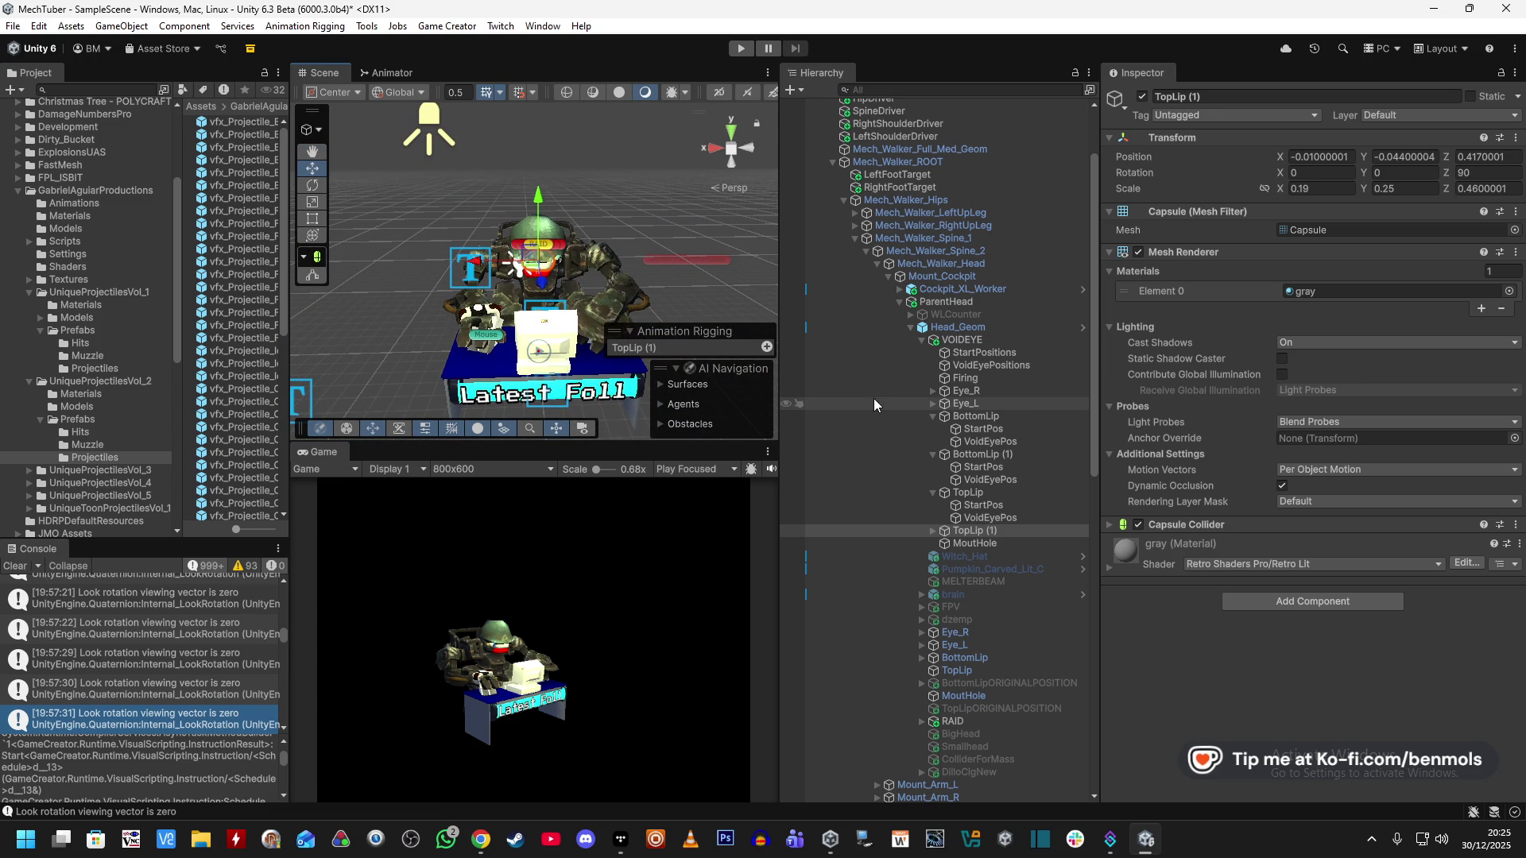
{"action": "scroll", "coordinate": [1048, 241], "scroll_direction": "up", "scroll_amount": 3}
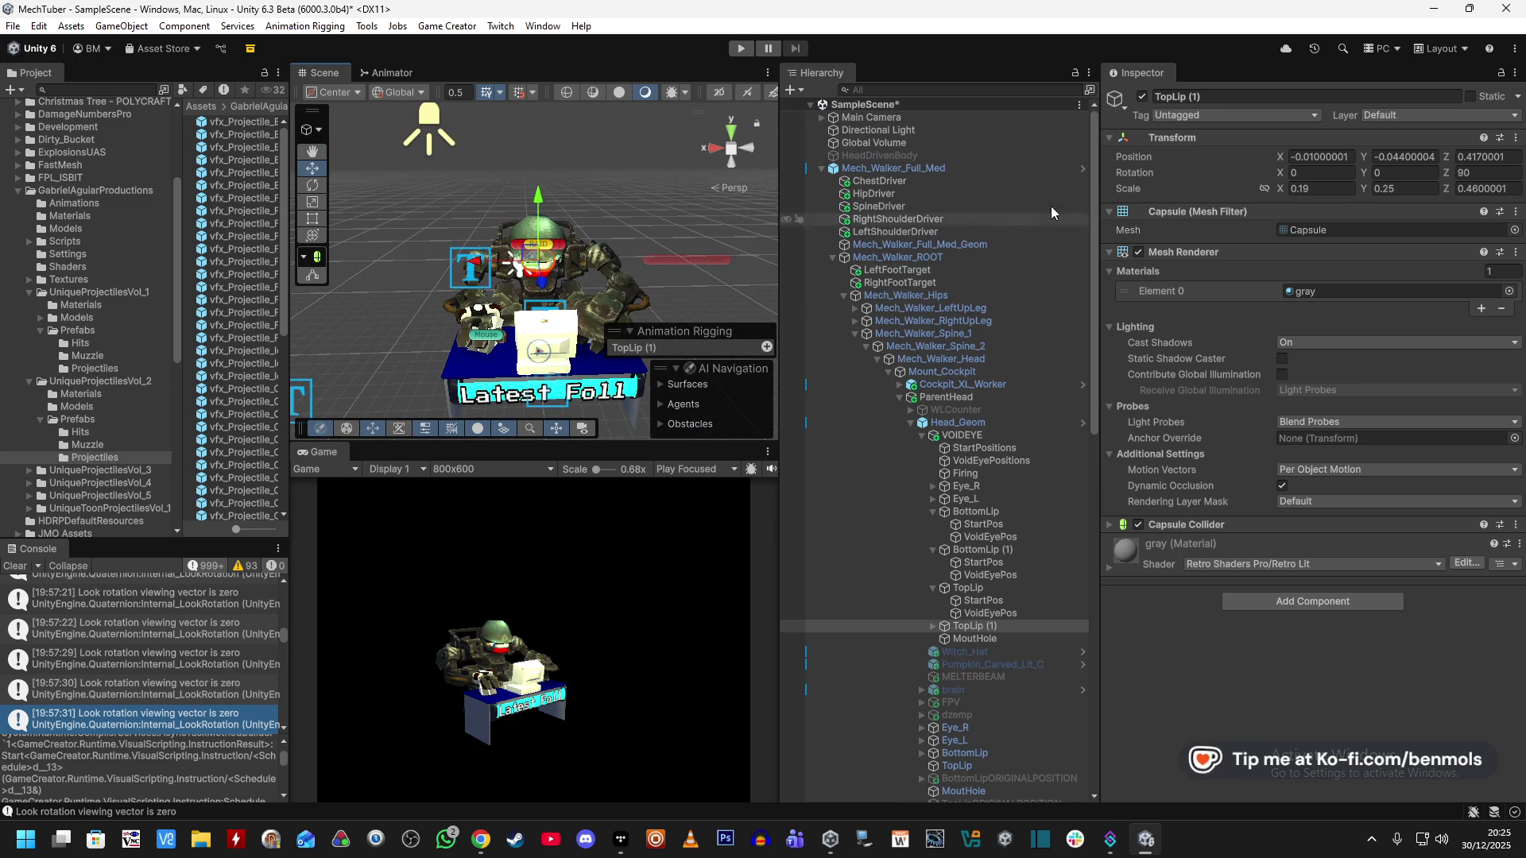
Resize the Hierarchy and Scene views, save the scene, enter Play mode and inspect VOIDEYE.
{"action": "left_click_drag", "start_coordinate": [1101, 205], "coordinate": [1293, 205]}
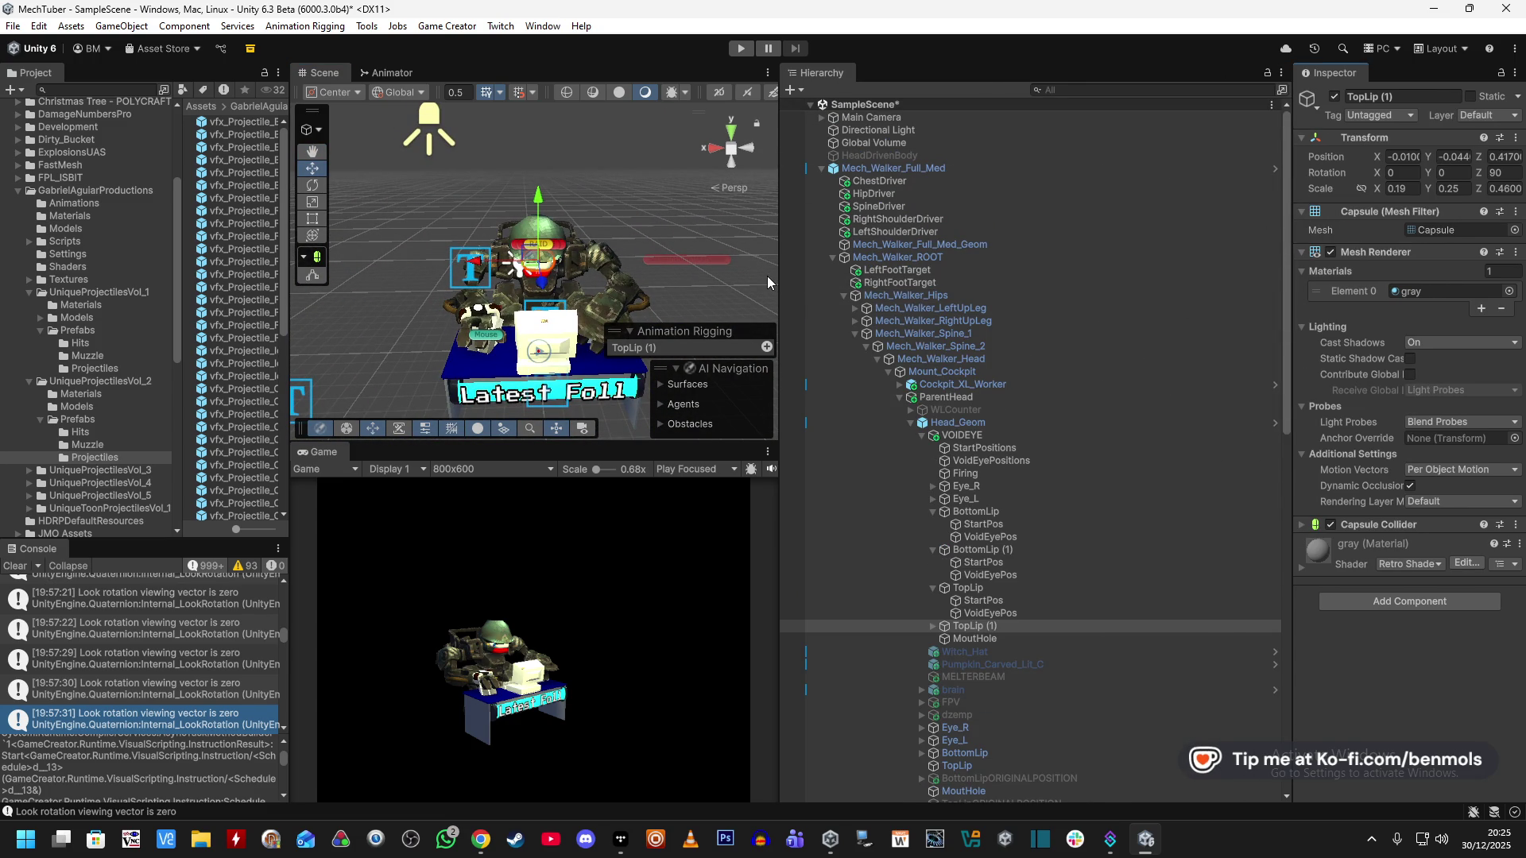
{"action": "left_click_drag", "start_coordinate": [774, 271], "coordinate": [1025, 272]}
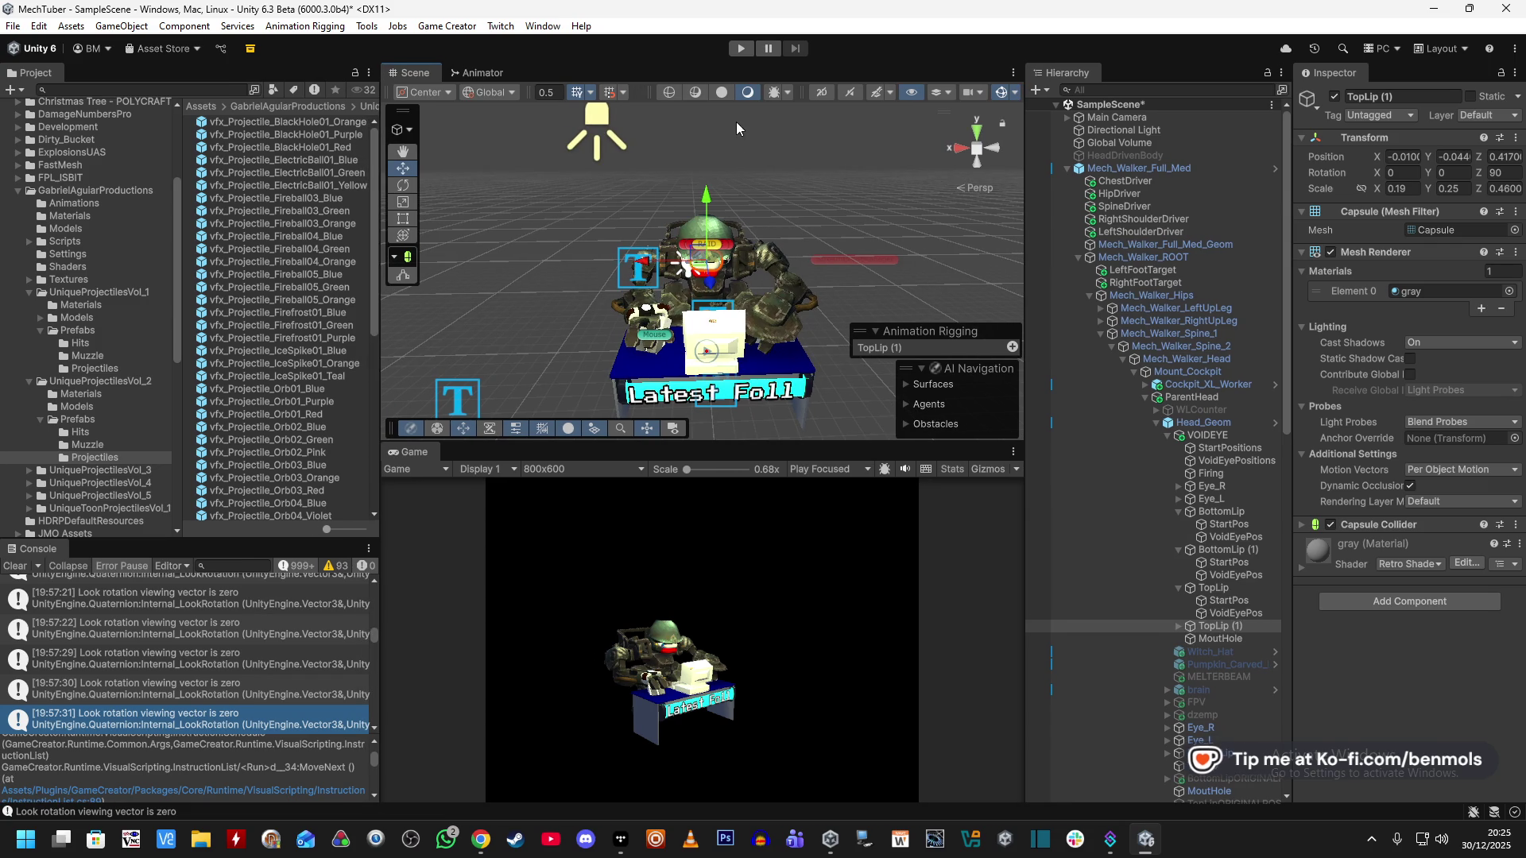
{"action": "key", "text": "ctrl+s"}
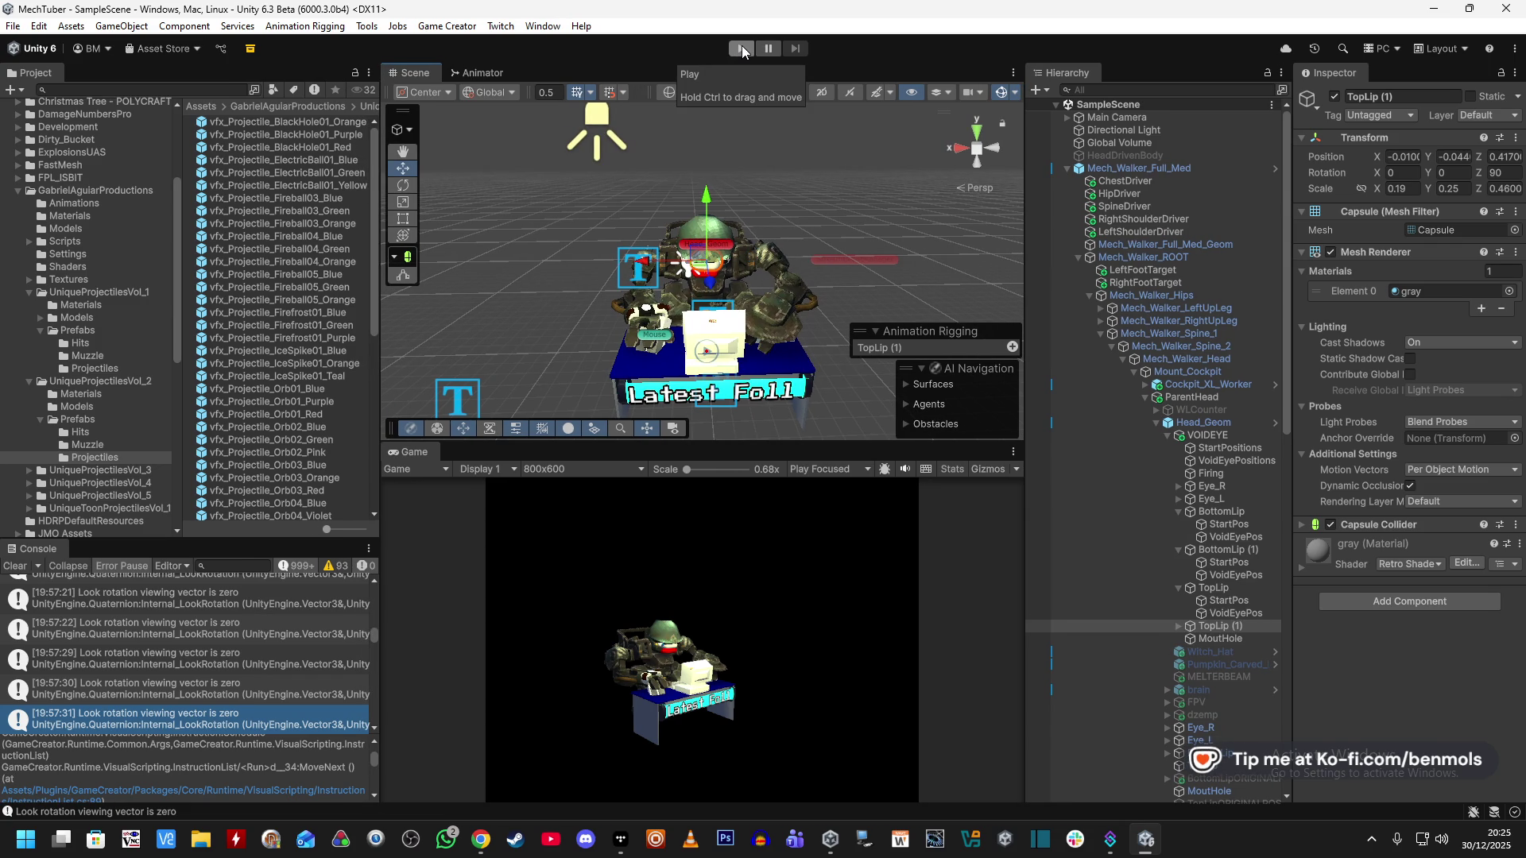
{"action": "left_click", "coordinate": [741, 47]}
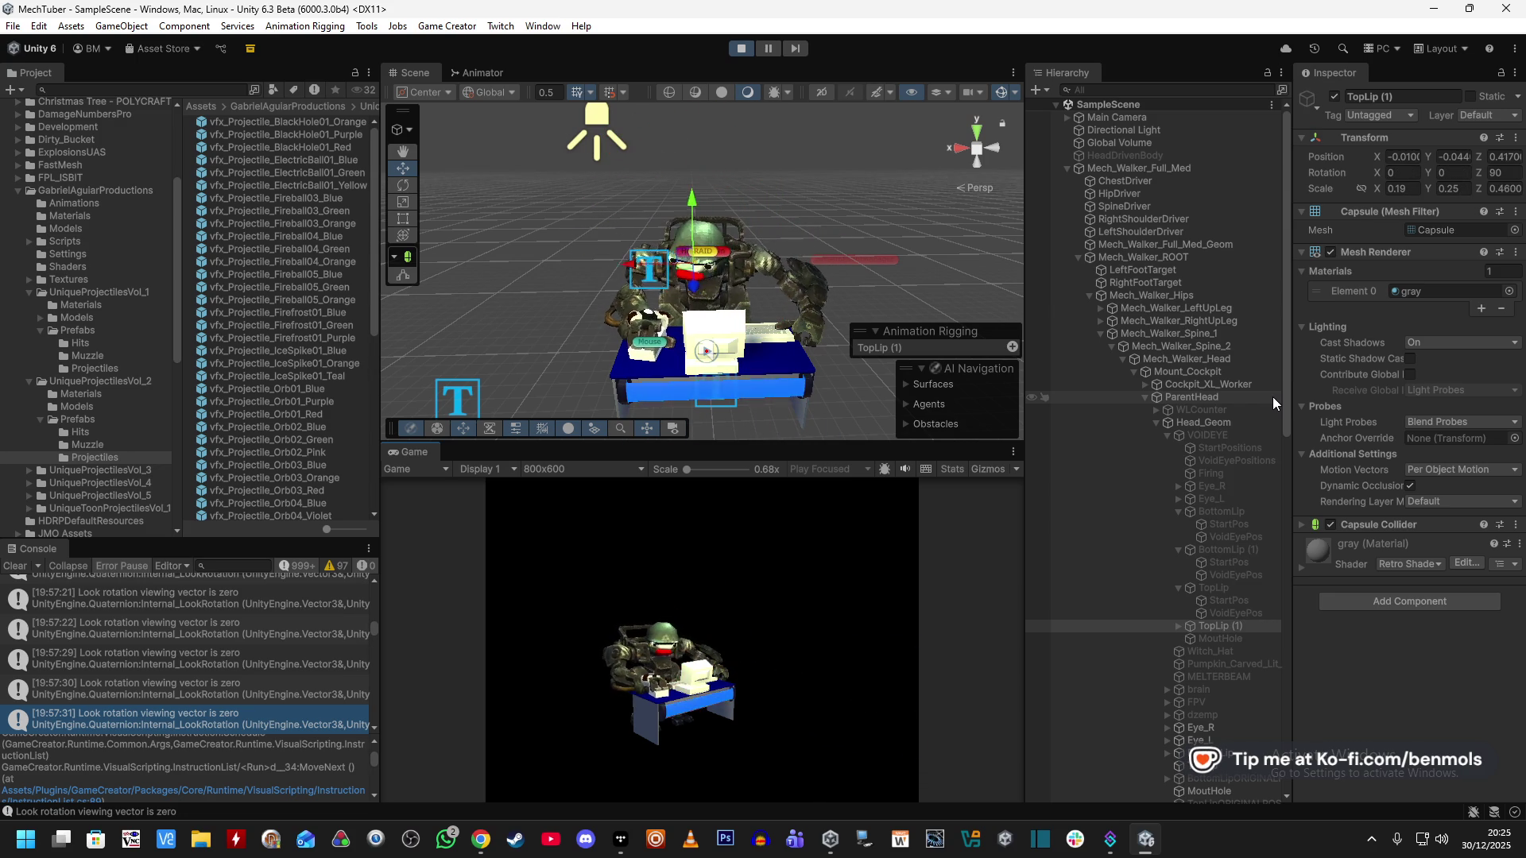
{"action": "left_click", "coordinate": [1247, 434]}
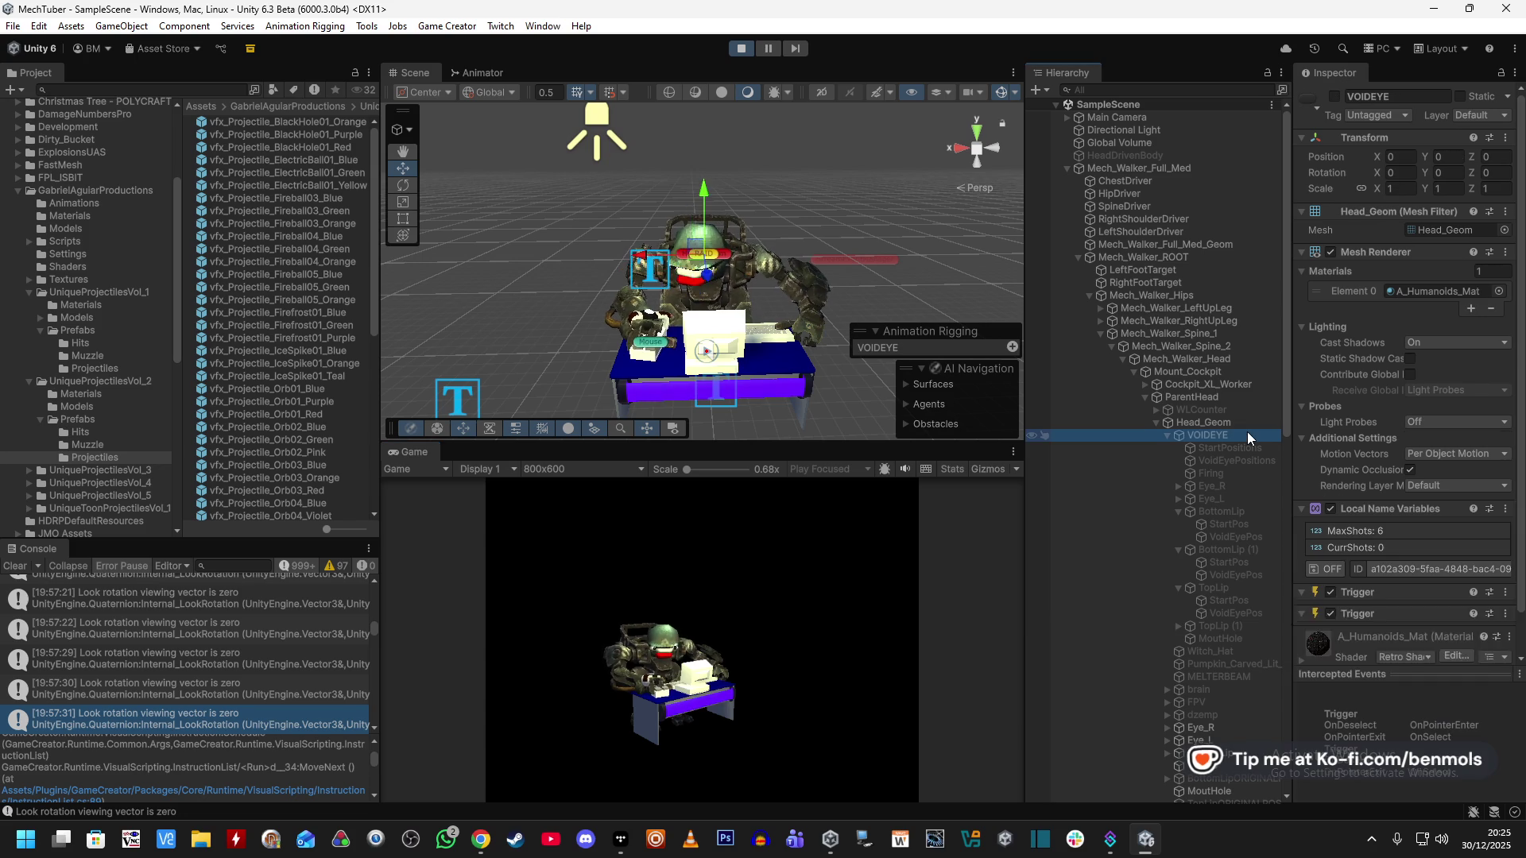
Stop Play mode and look through VOIDEYE's Inspector settings.
{"action": "left_click", "coordinate": [753, 45]}
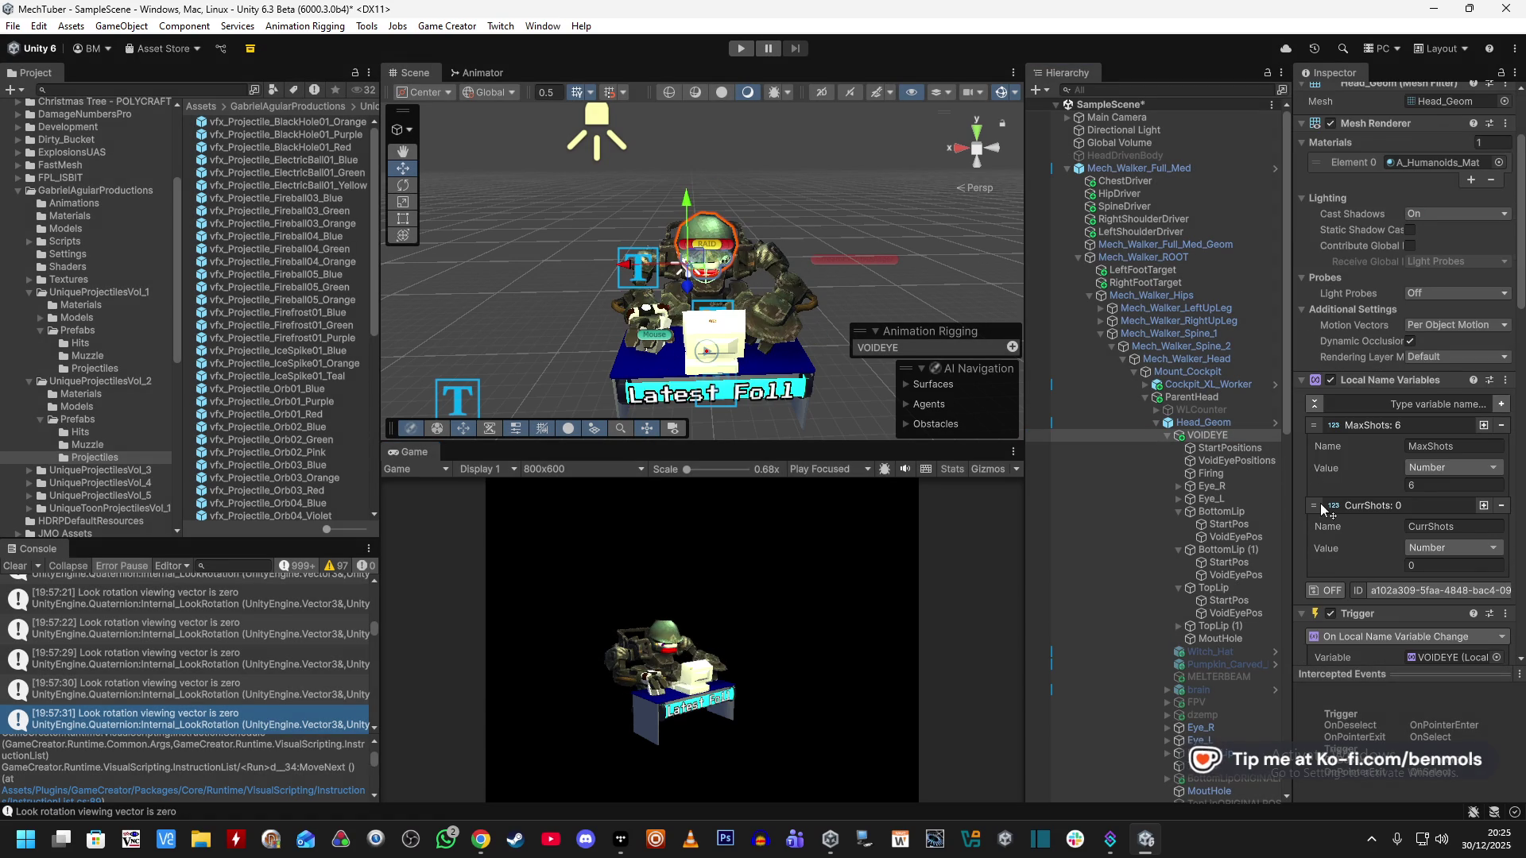
{"action": "scroll", "coordinate": [1321, 504], "scroll_direction": "down", "scroll_amount": 10}
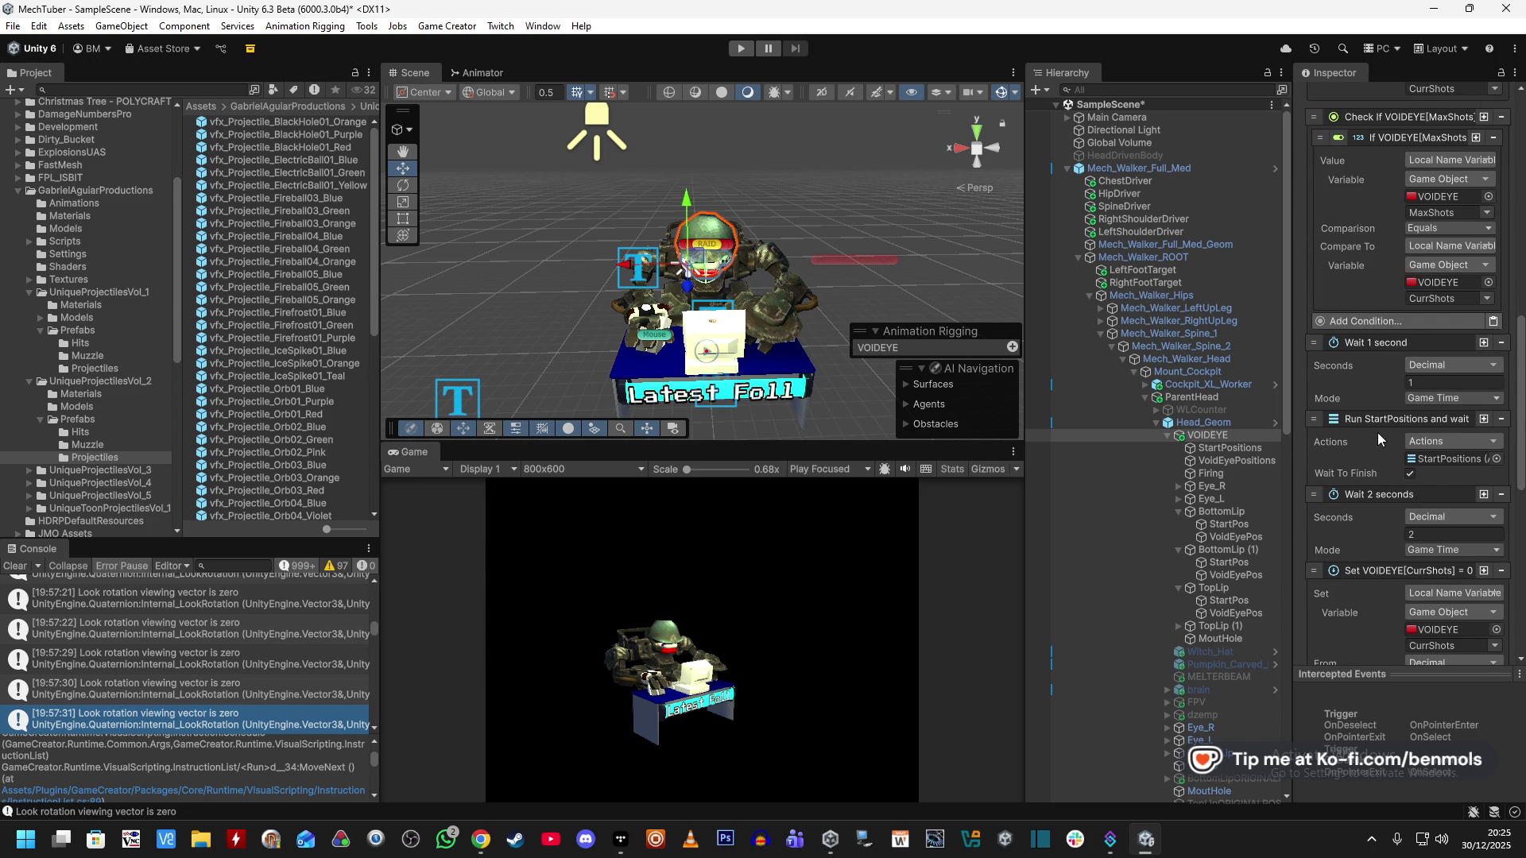
{"action": "scroll", "coordinate": [1351, 441], "scroll_direction": "up", "scroll_amount": 8}
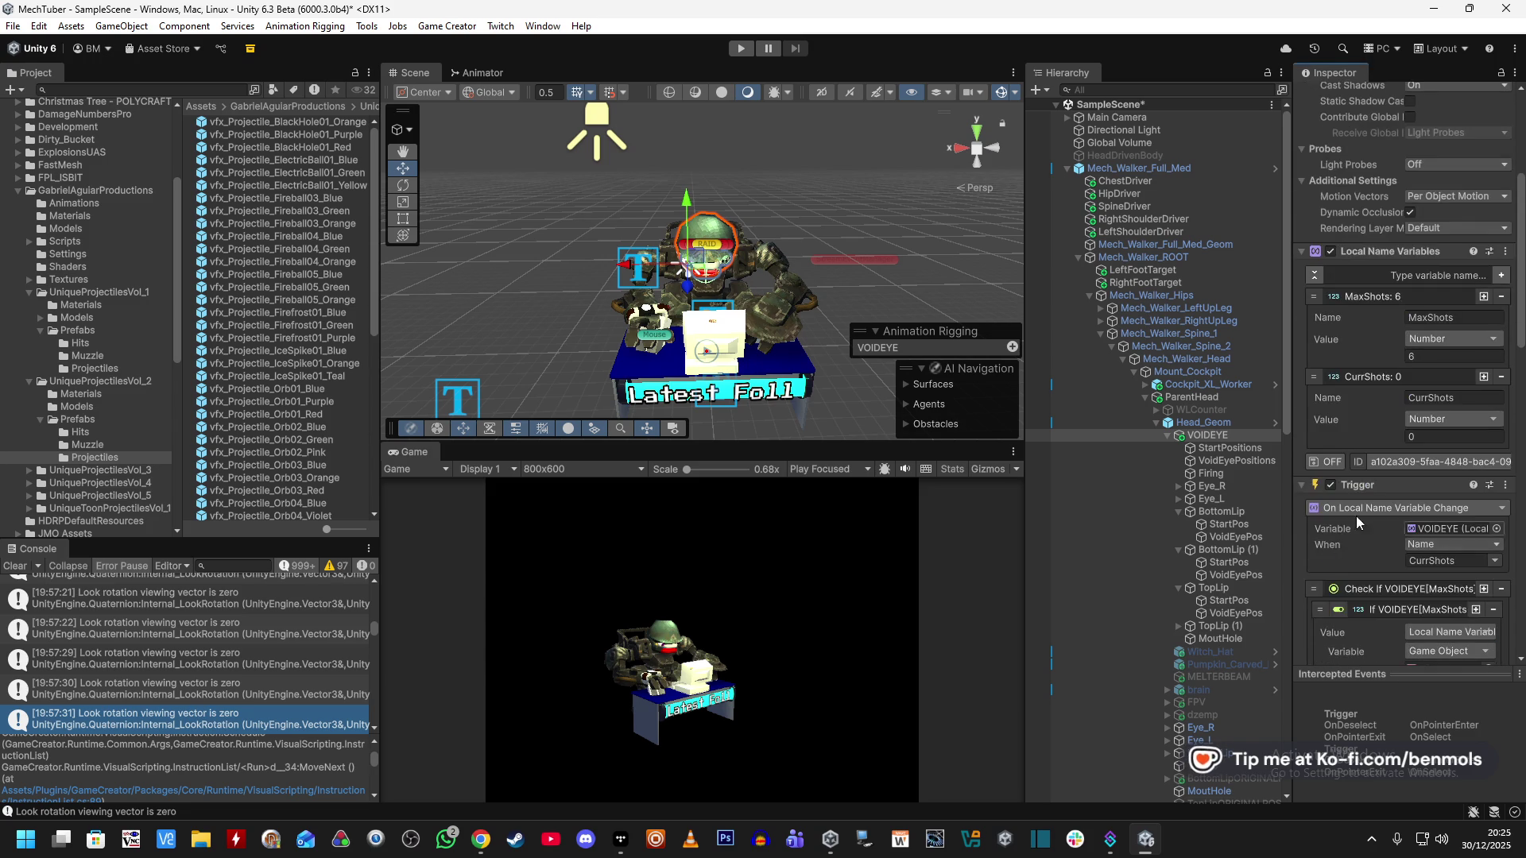
{"action": "scroll", "coordinate": [1352, 465], "scroll_direction": "down", "scroll_amount": 8}
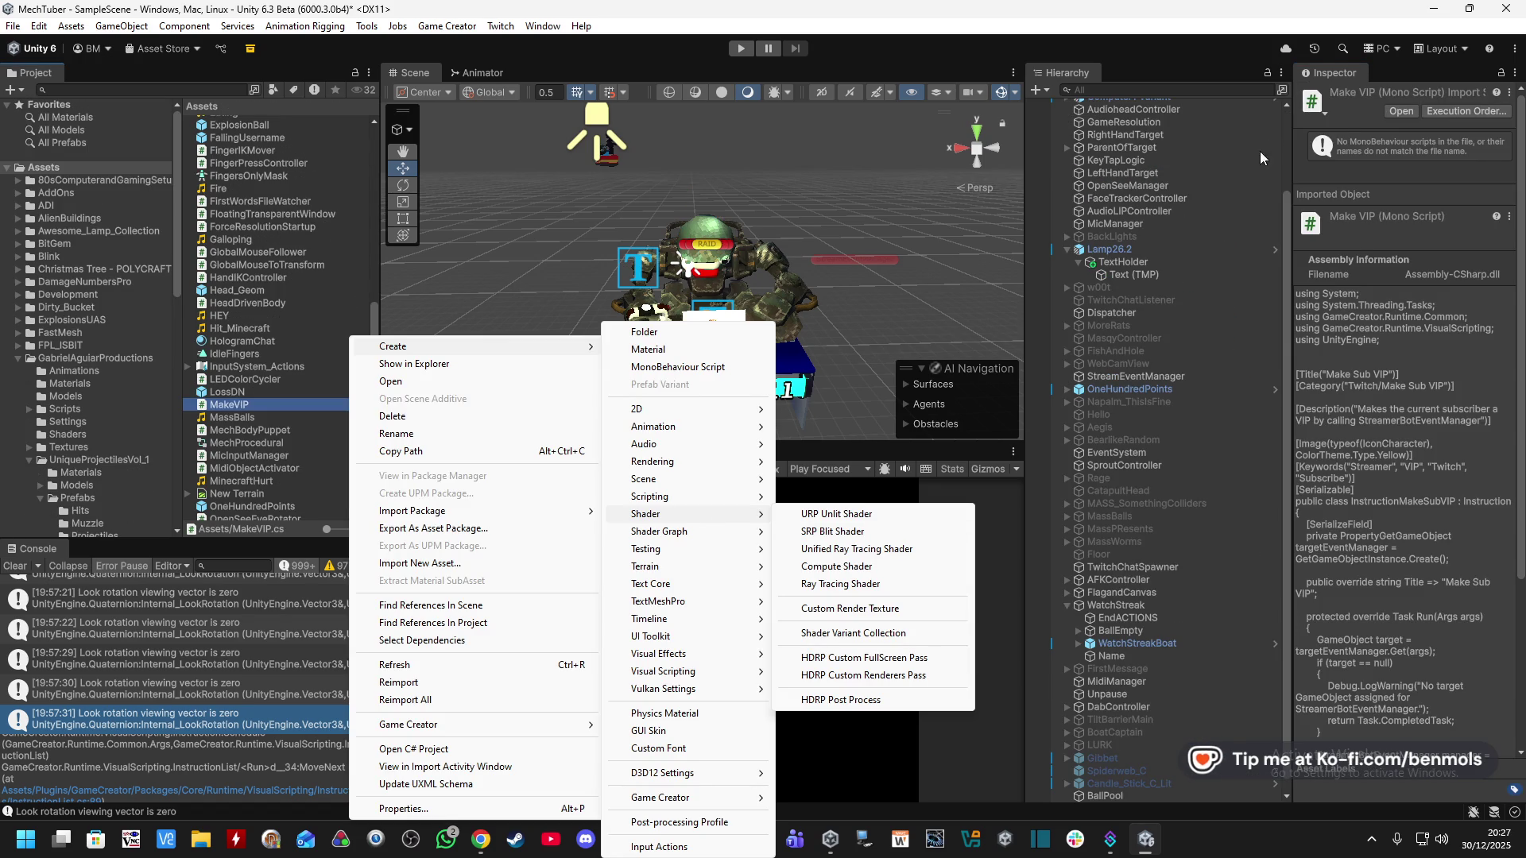
Add a Damage Numbers Pro Damage Number (Mesh) object named StreakName and frame it in the Scene view.
{"action": "left_click", "coordinate": [1044, 92]}
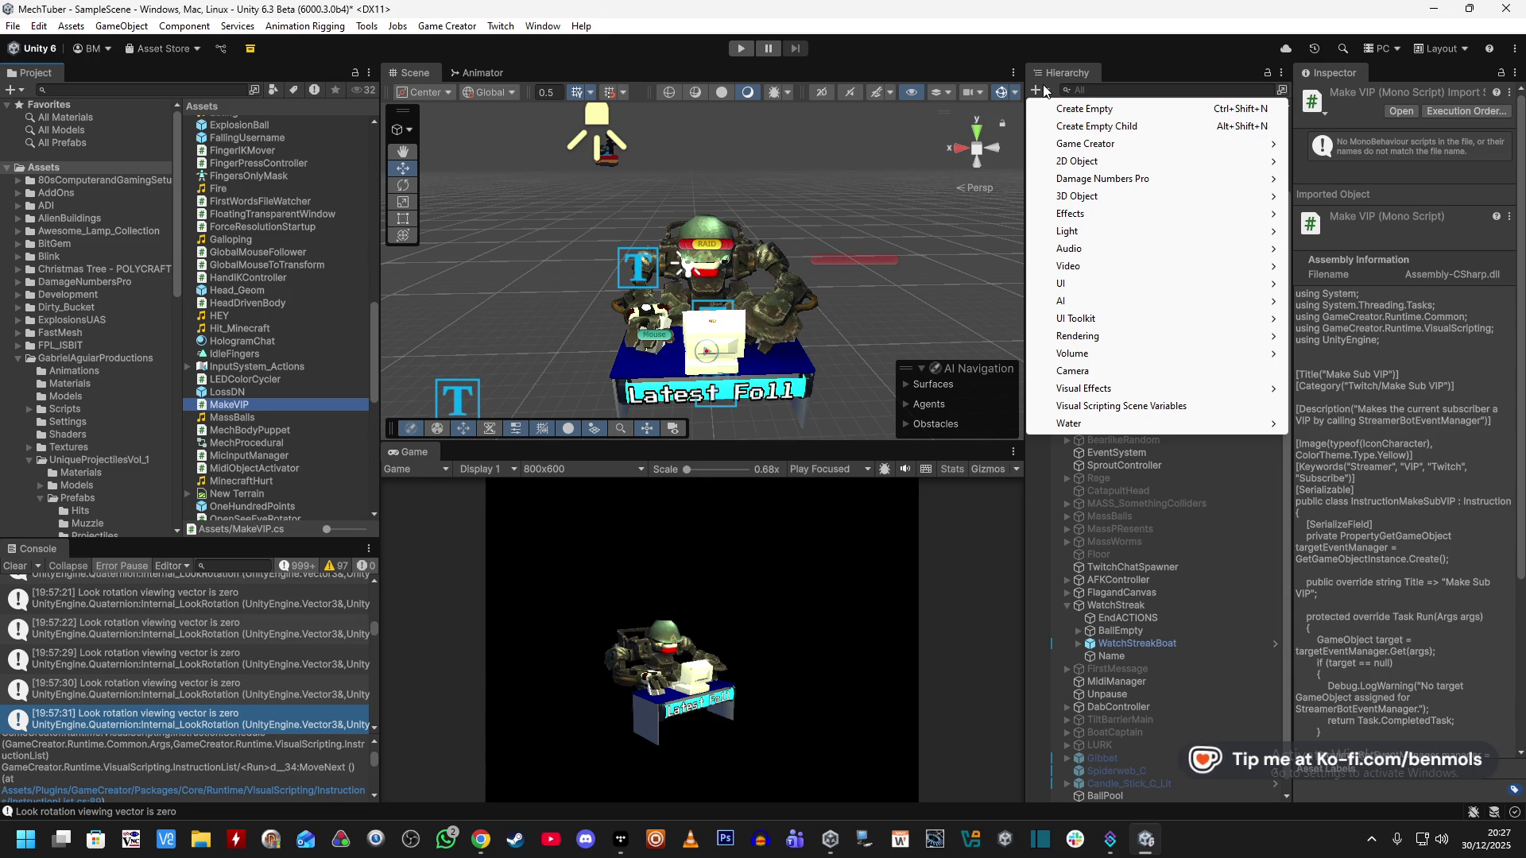
{"action": "mouse_move", "coordinate": [1216, 180]}
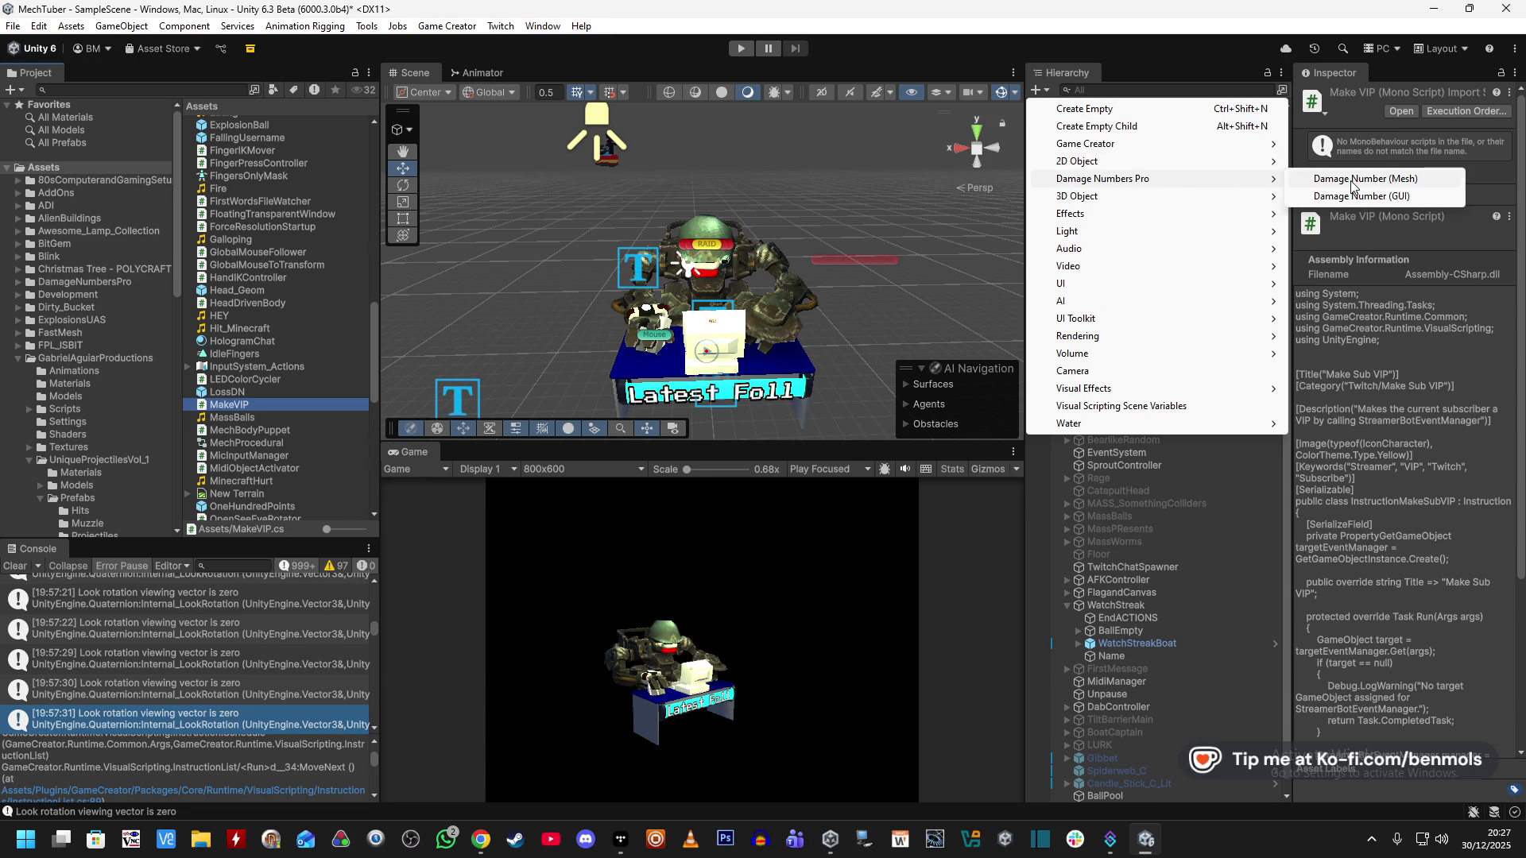
{"action": "left_click", "coordinate": [1353, 181]}
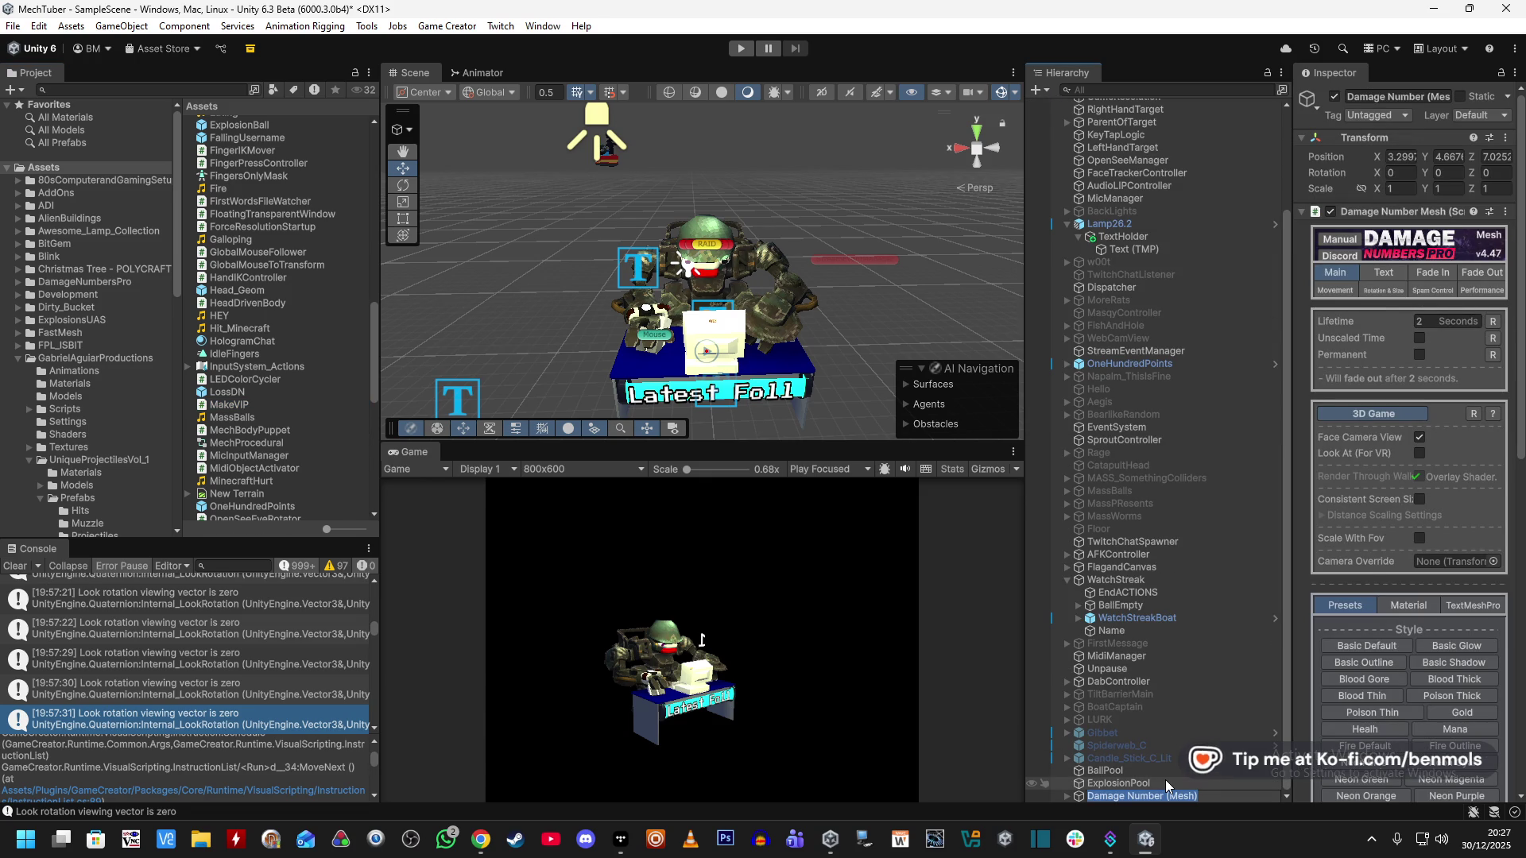
{"action": "type", "text": "StreakName"}
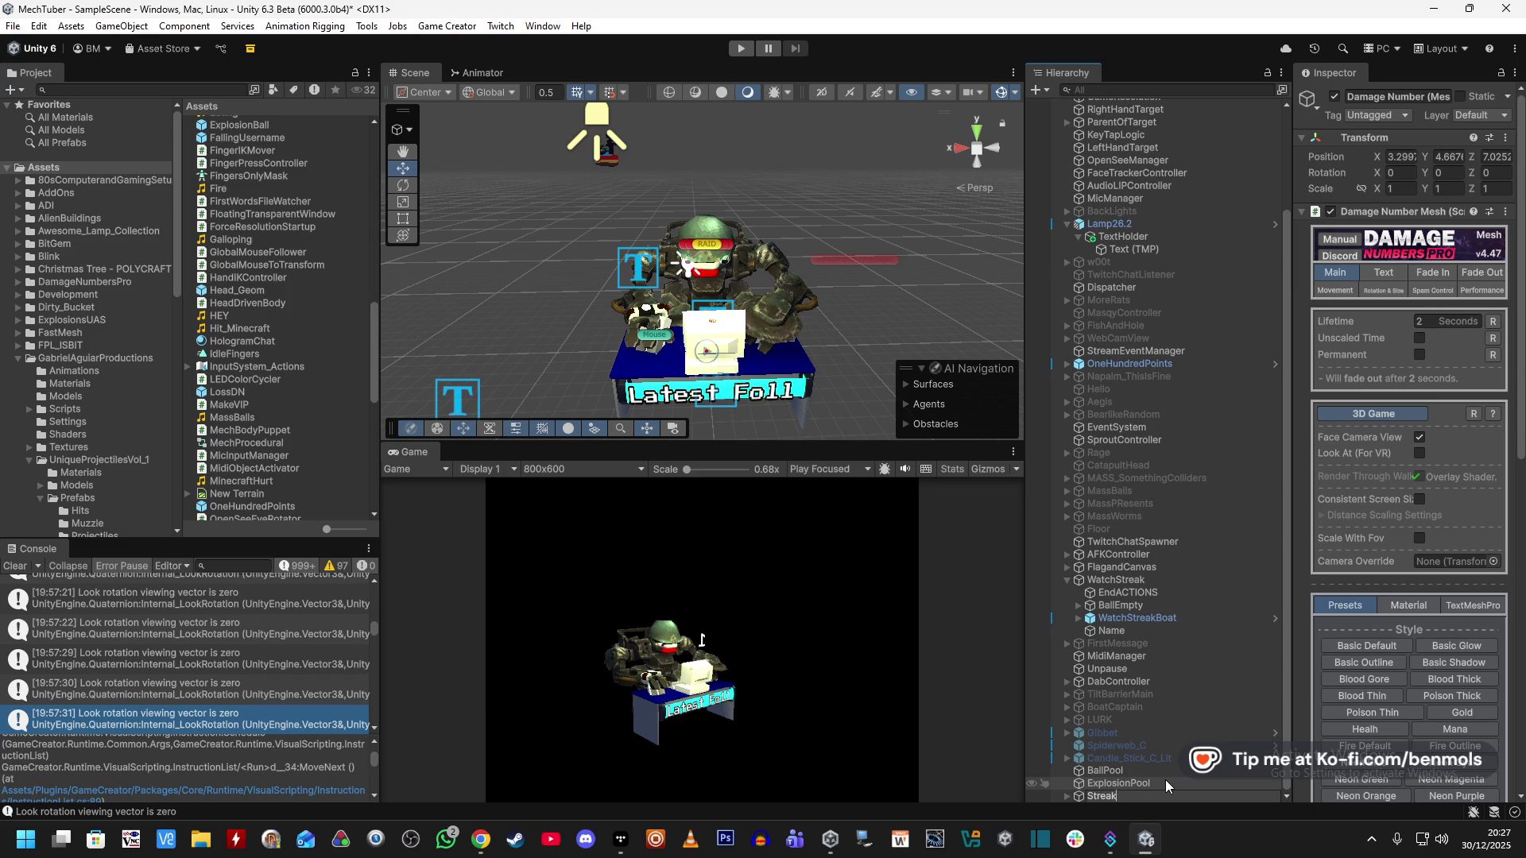
{"action": "key", "text": "Return"}
{"action": "double_click", "coordinate": [1147, 797]}
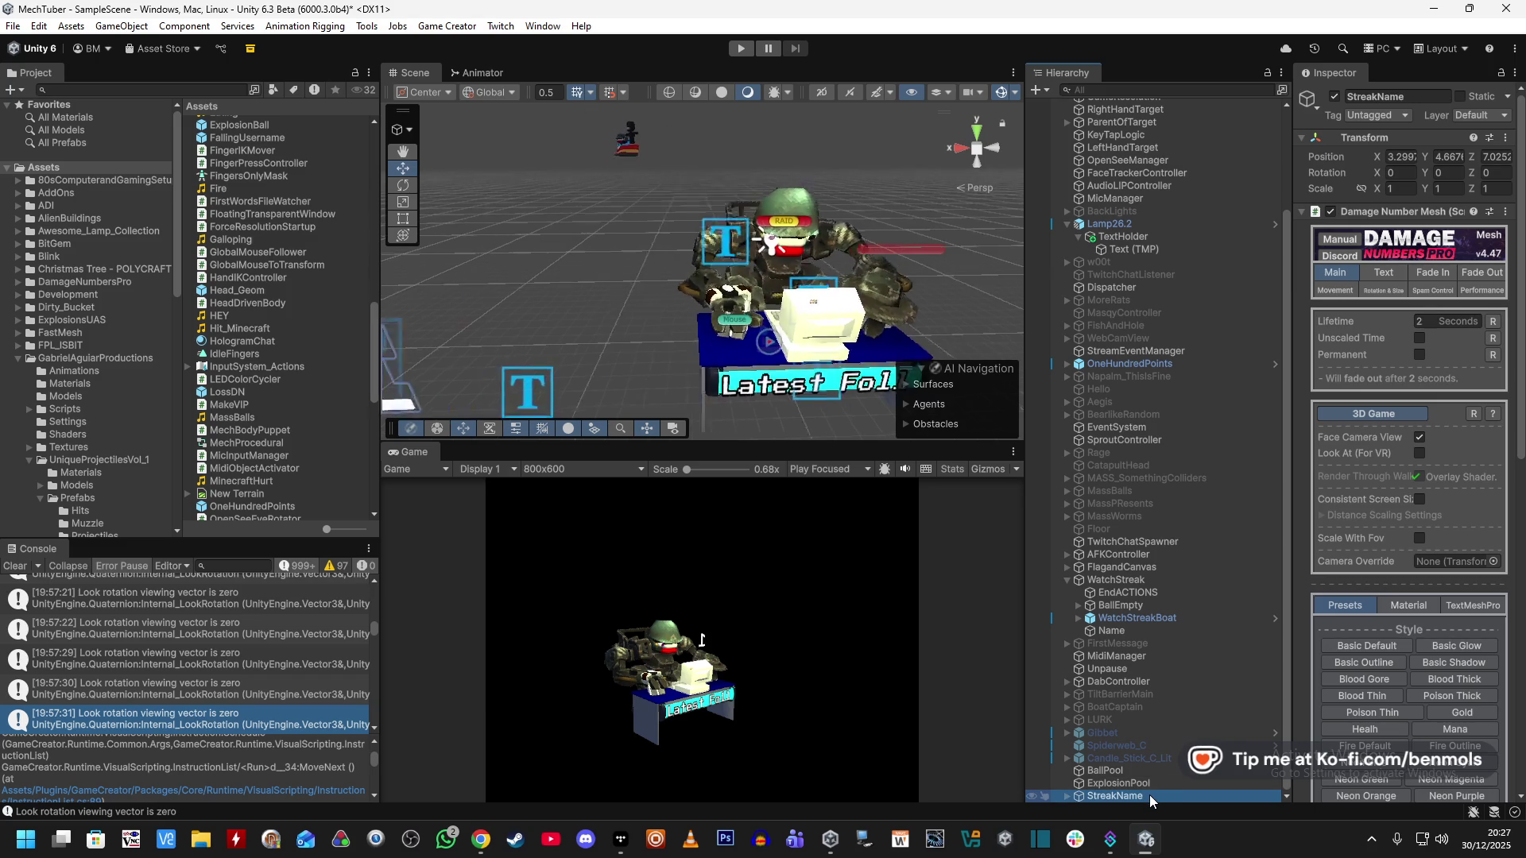
{"action": "left_click_drag", "start_coordinate": [699, 372], "coordinate": [1315, 222]}
{"action": "key", "text": "f"}
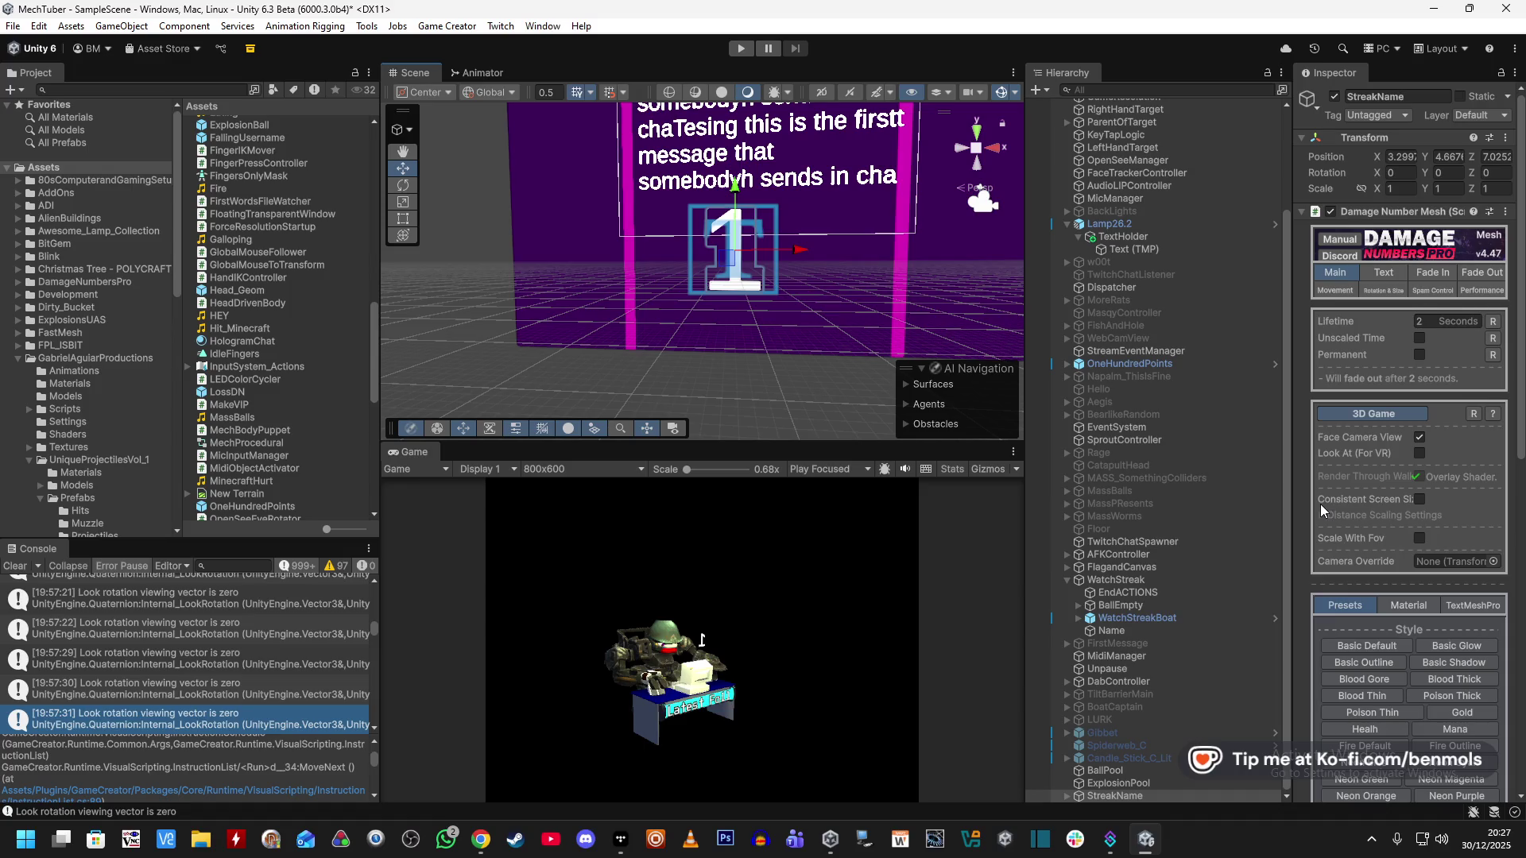
Set the StreakName popup's Lifetime to 8 seconds.
{"action": "left_click", "coordinate": [1420, 321]}
{"action": "type", "text": "10"}
{"action": "left_click_drag", "start_coordinate": [1436, 318], "coordinate": [1409, 316]}
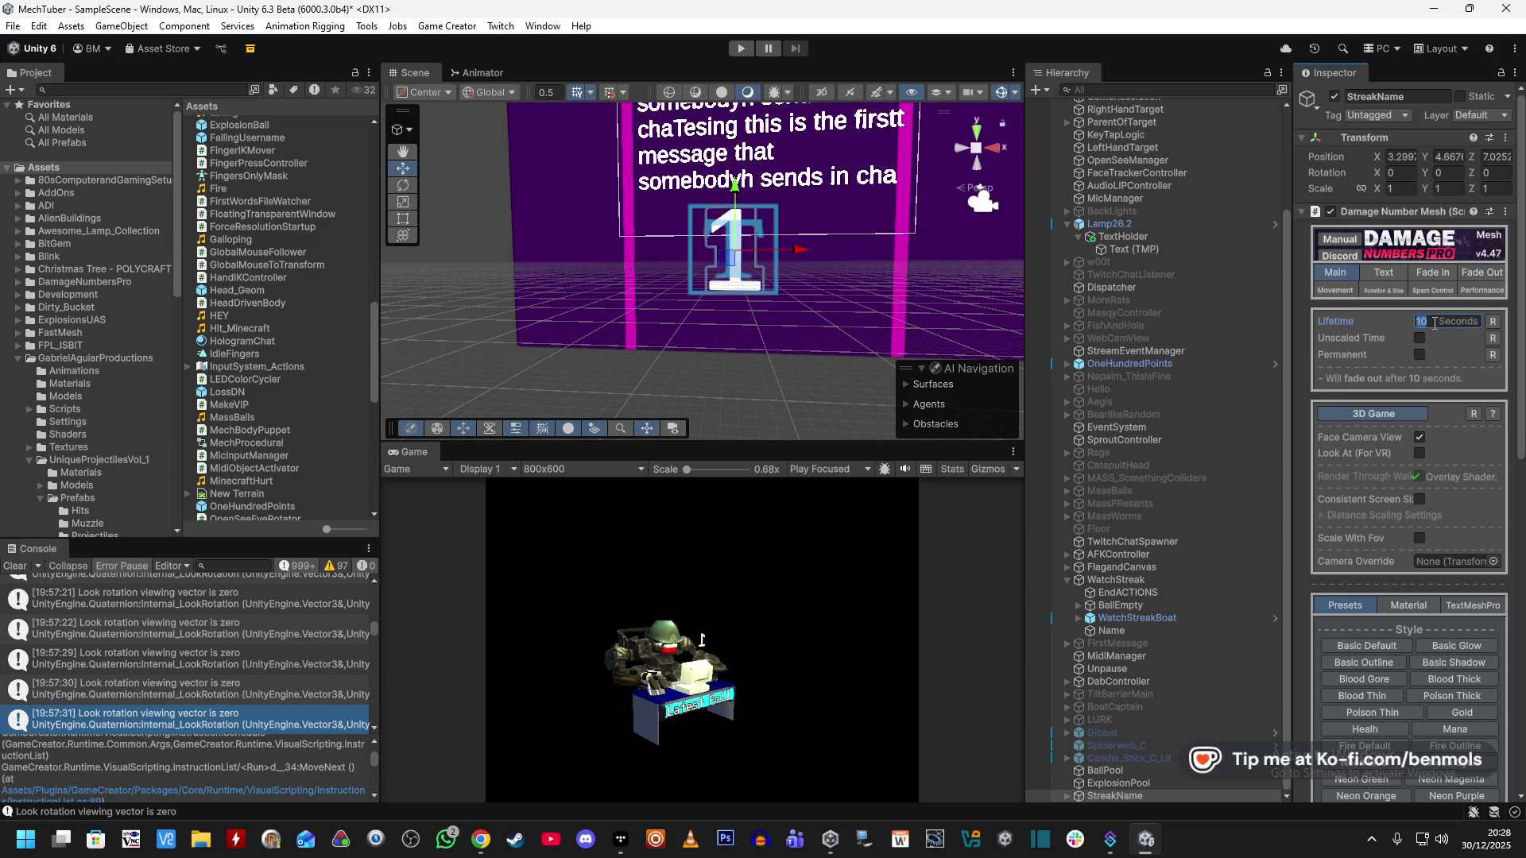
{"action": "scroll", "coordinate": [1452, 370], "scroll_direction": "down", "scroll_amount": 2}
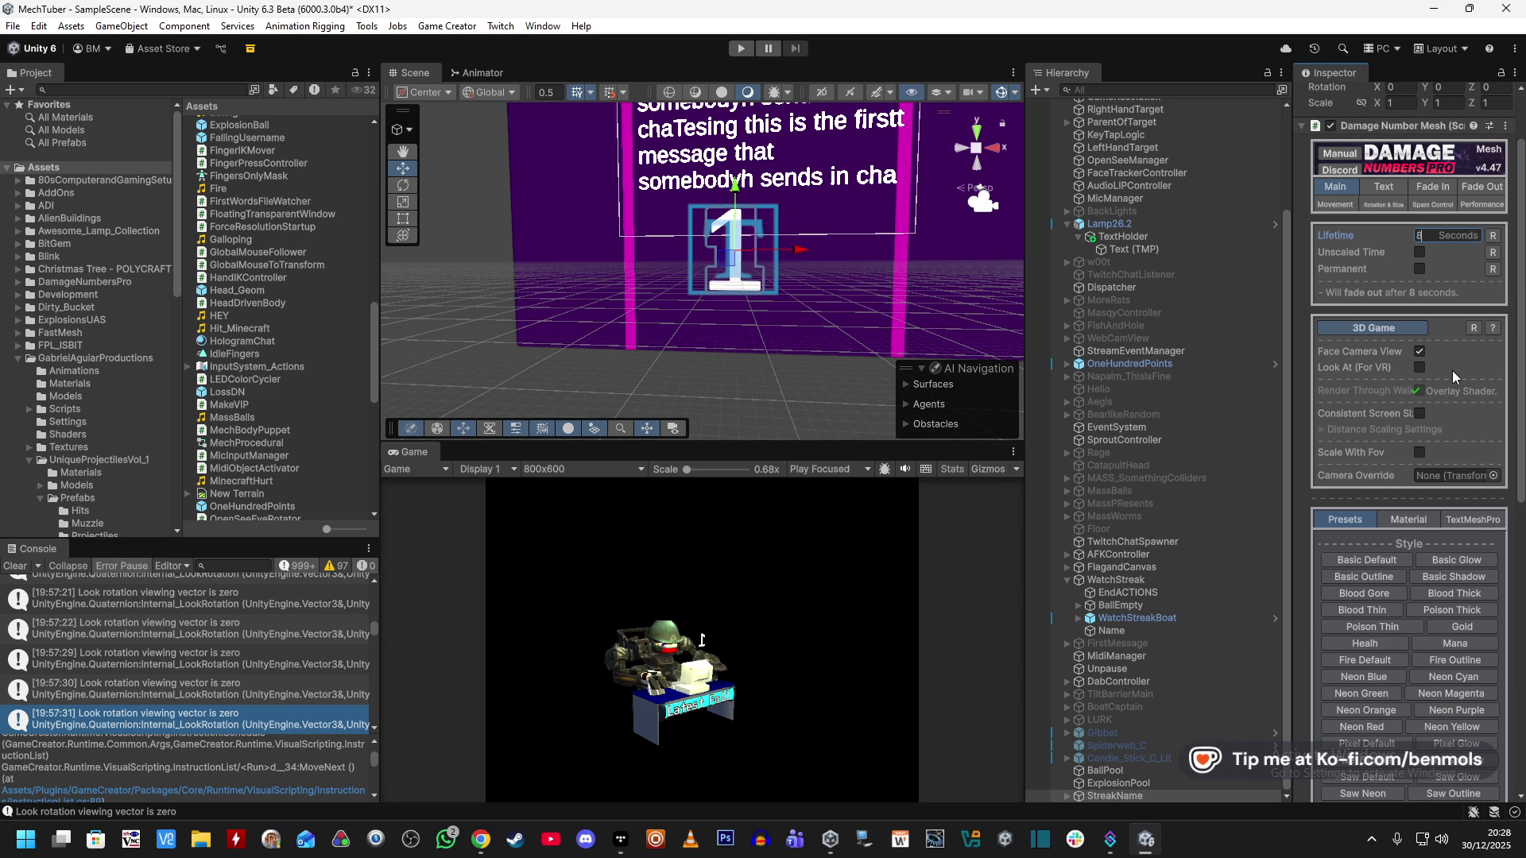
{"action": "scroll", "coordinate": [1452, 370], "scroll_direction": "down", "scroll_amount": 4}
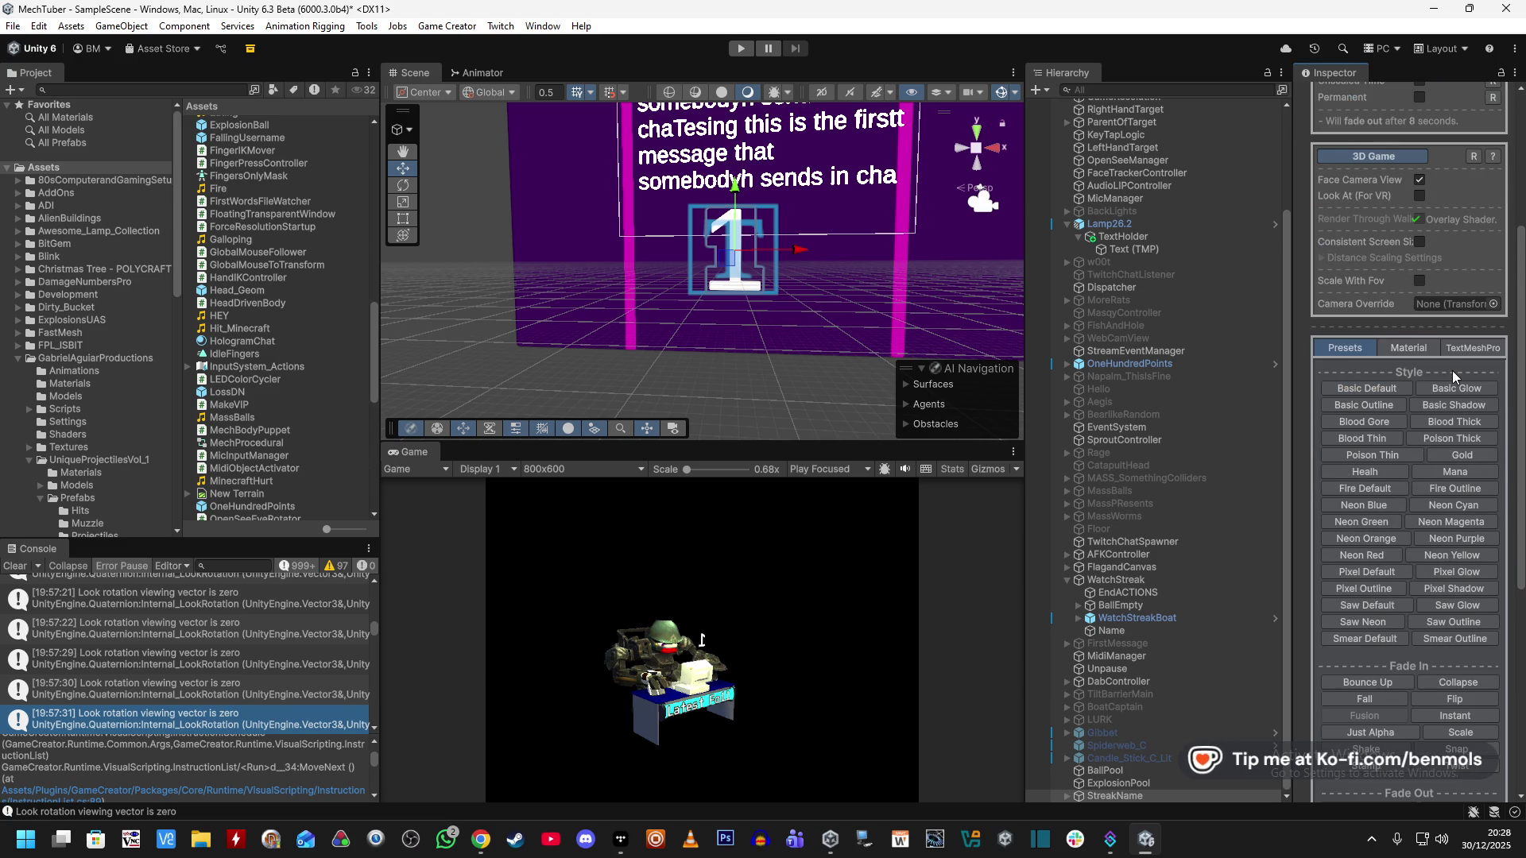
{"action": "scroll", "coordinate": [1452, 370], "scroll_direction": "down", "scroll_amount": 1}
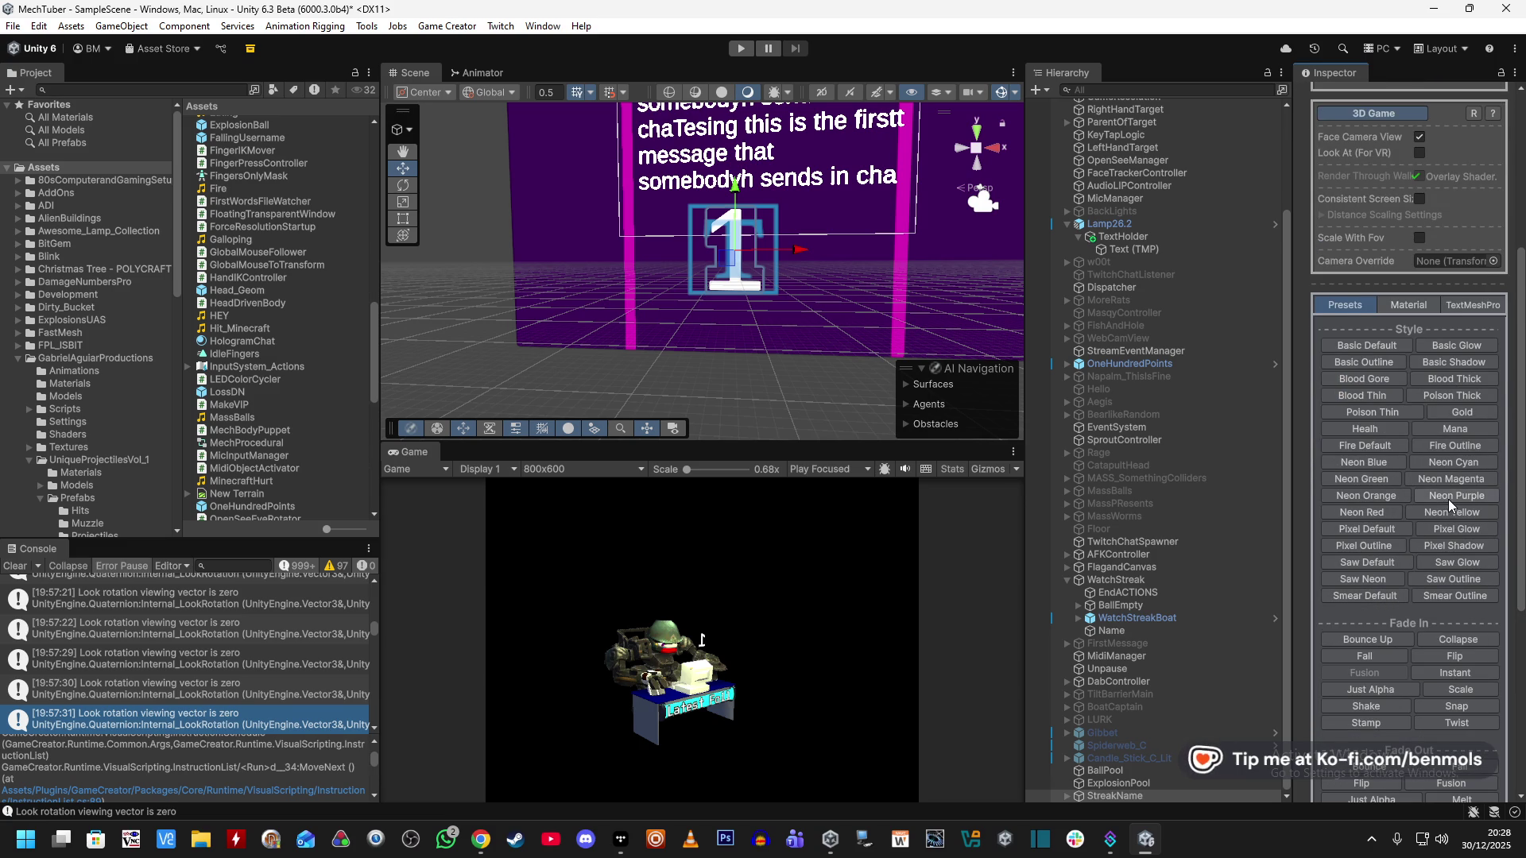
Try several colour style presets and settle on the Gold style.
{"action": "left_click", "coordinate": [1447, 498]}
{"action": "left_click", "coordinate": [1362, 509]}
{"action": "left_click", "coordinate": [1370, 462]}
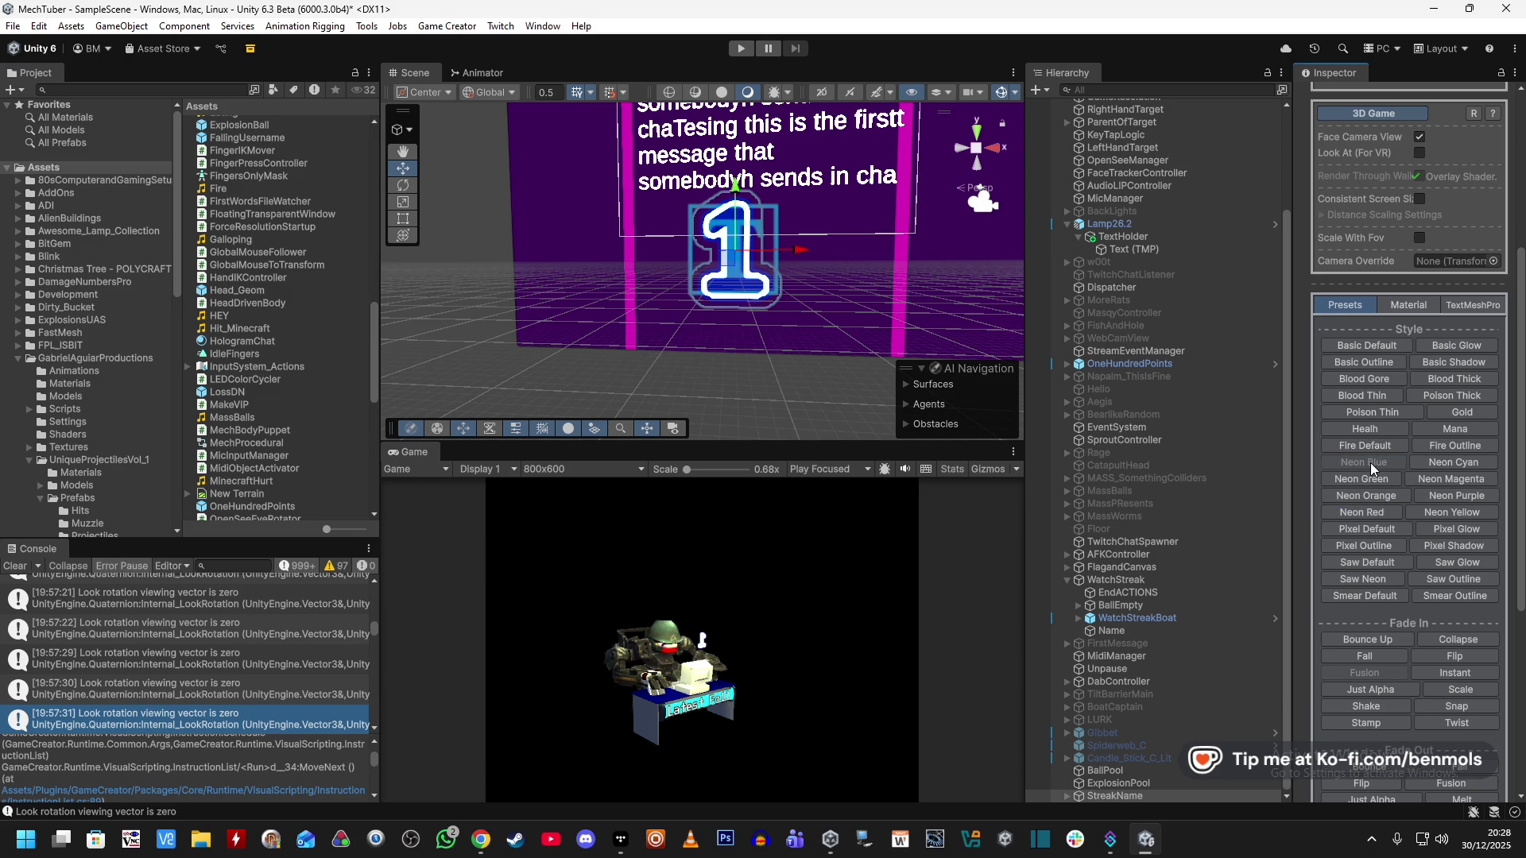
{"action": "left_click", "coordinate": [1454, 410]}
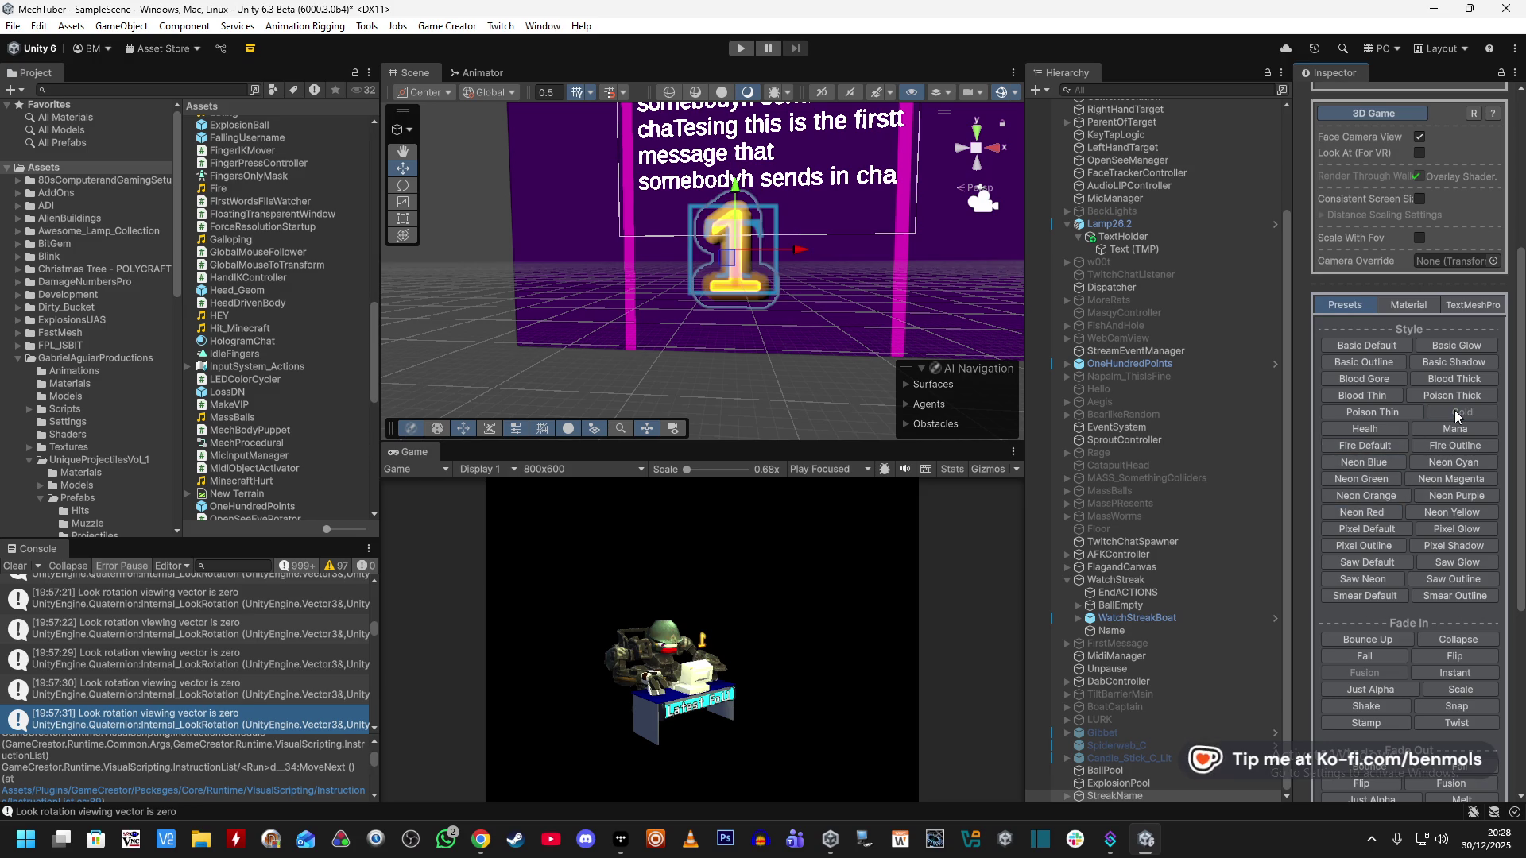
{"action": "left_click", "coordinate": [1456, 395]}
{"action": "left_click", "coordinate": [1452, 414]}
{"action": "scroll", "coordinate": [1404, 475], "scroll_direction": "down", "scroll_amount": 5}
Apply the Bounce Up fade-in and Fusion fade-out presets, then review the Gold Material.
{"action": "left_click", "coordinate": [1399, 466]}
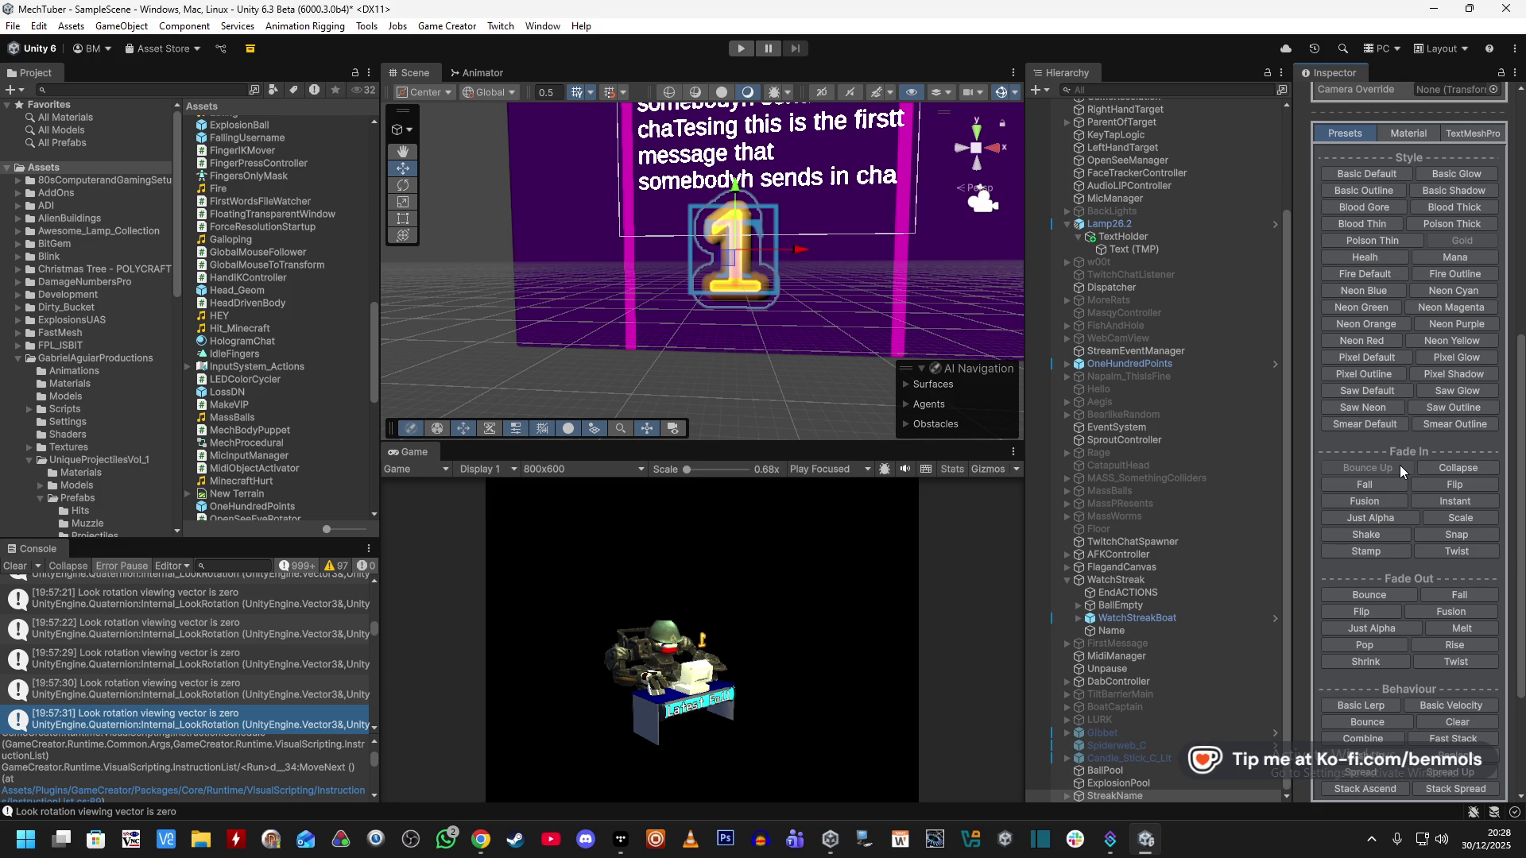
{"action": "left_click", "coordinate": [1464, 612]}
{"action": "scroll", "coordinate": [1400, 556], "scroll_direction": "down", "scroll_amount": 3}
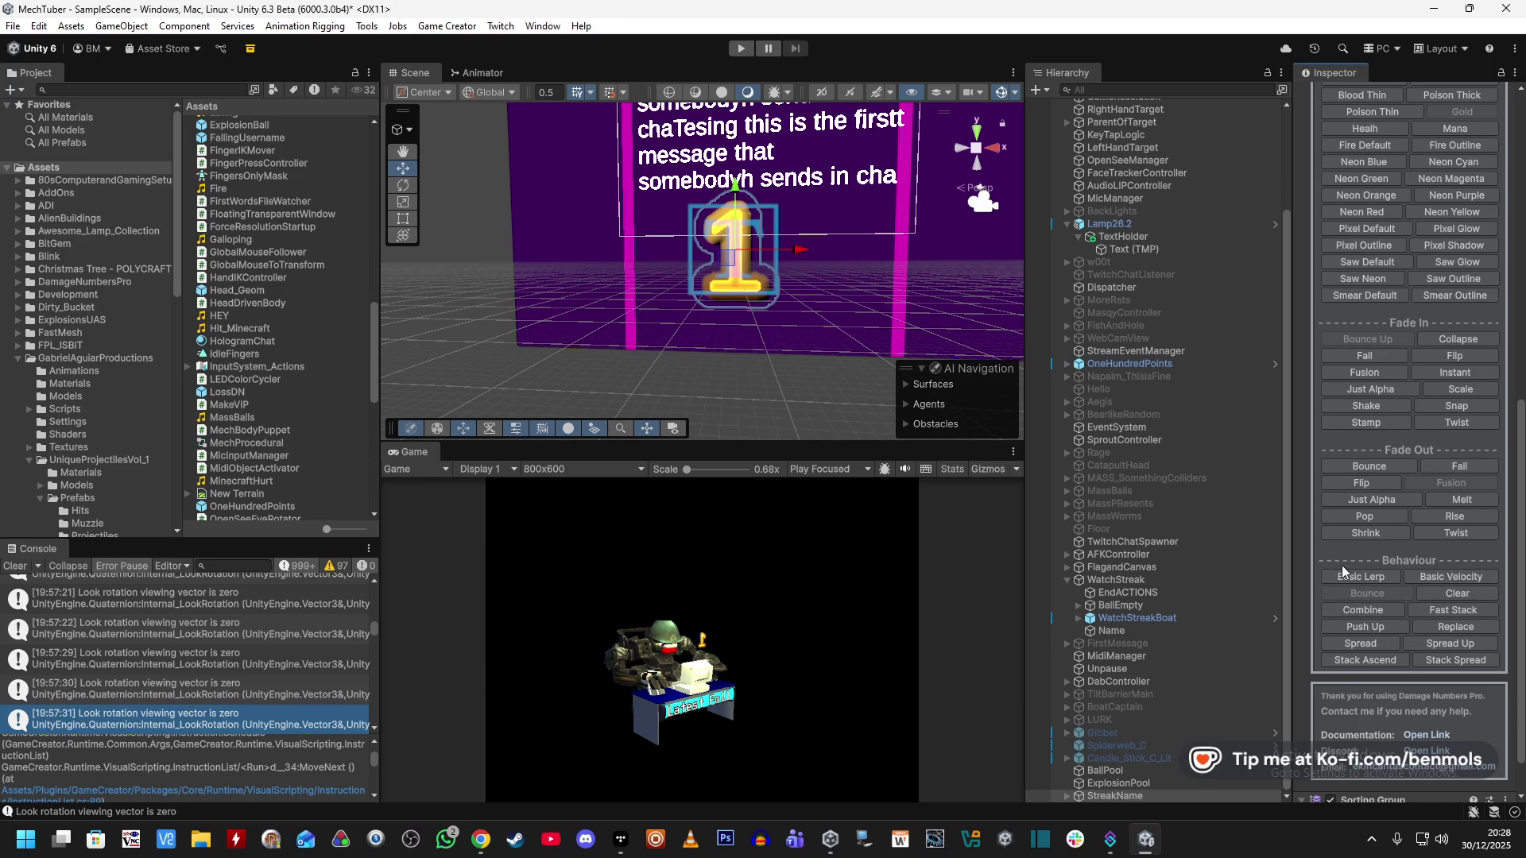
{"action": "scroll", "coordinate": [1343, 573], "scroll_direction": "up", "scroll_amount": 14}
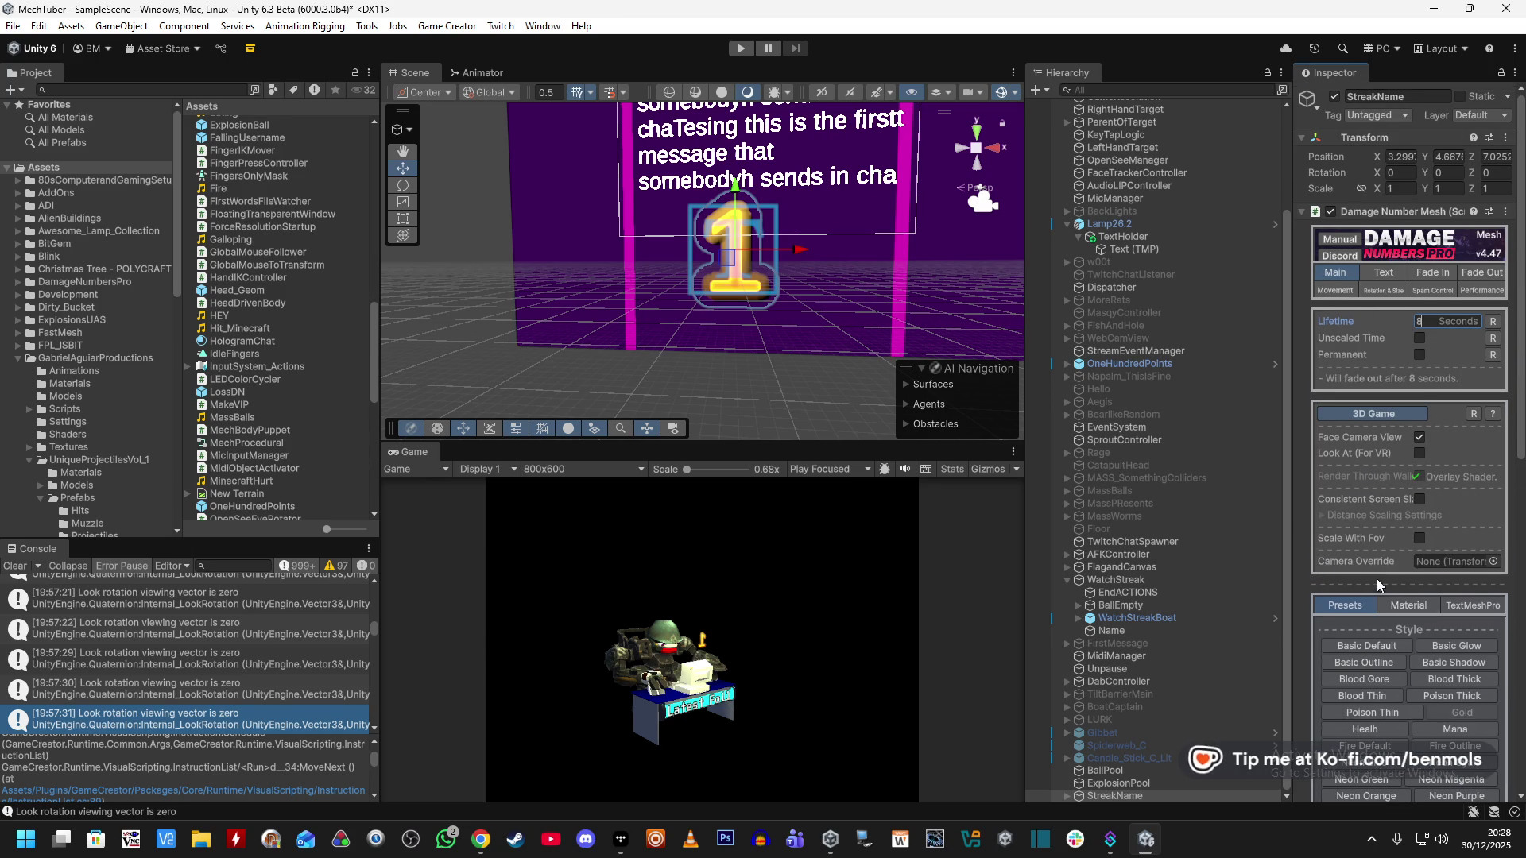
{"action": "left_click", "coordinate": [1406, 605]}
{"action": "scroll", "coordinate": [1448, 437], "scroll_direction": "down", "scroll_amount": 1}
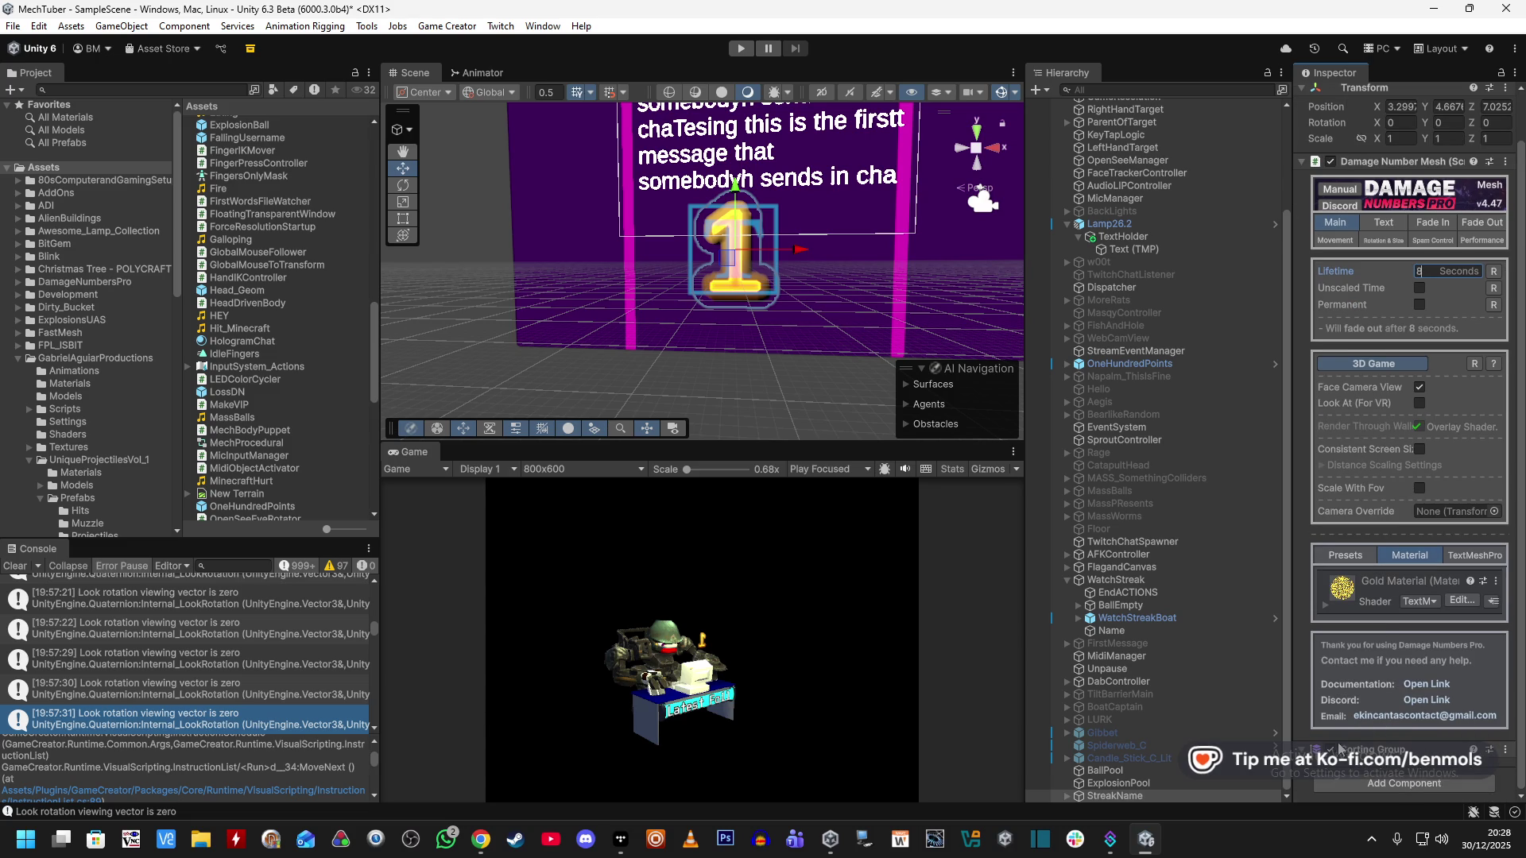
{"action": "scroll", "coordinate": [1310, 750], "scroll_direction": "up", "scroll_amount": 1}
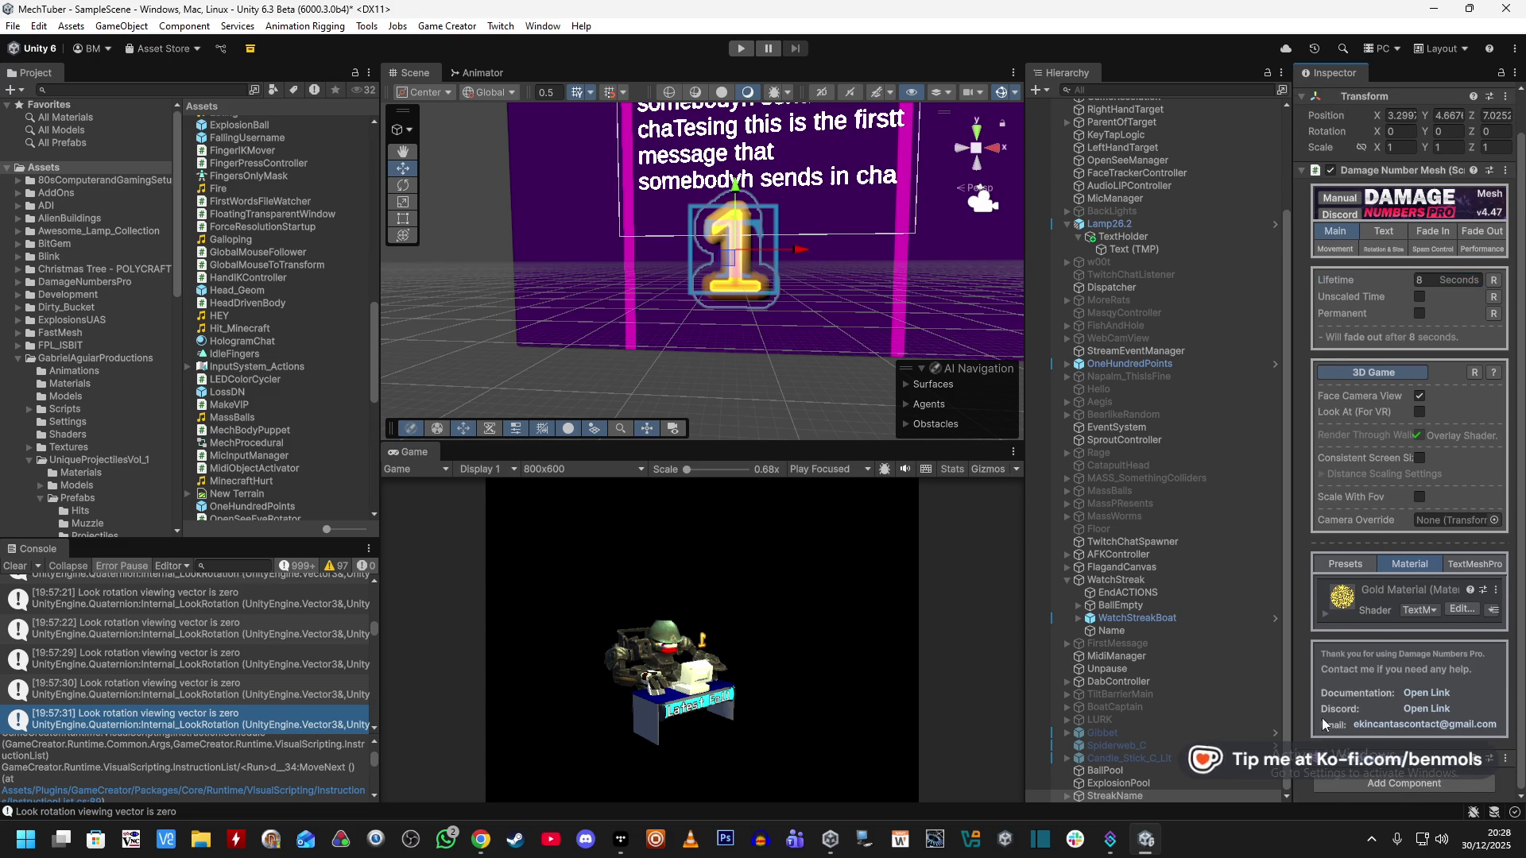
{"action": "scroll", "coordinate": [1319, 733], "scroll_direction": "up", "scroll_amount": 1}
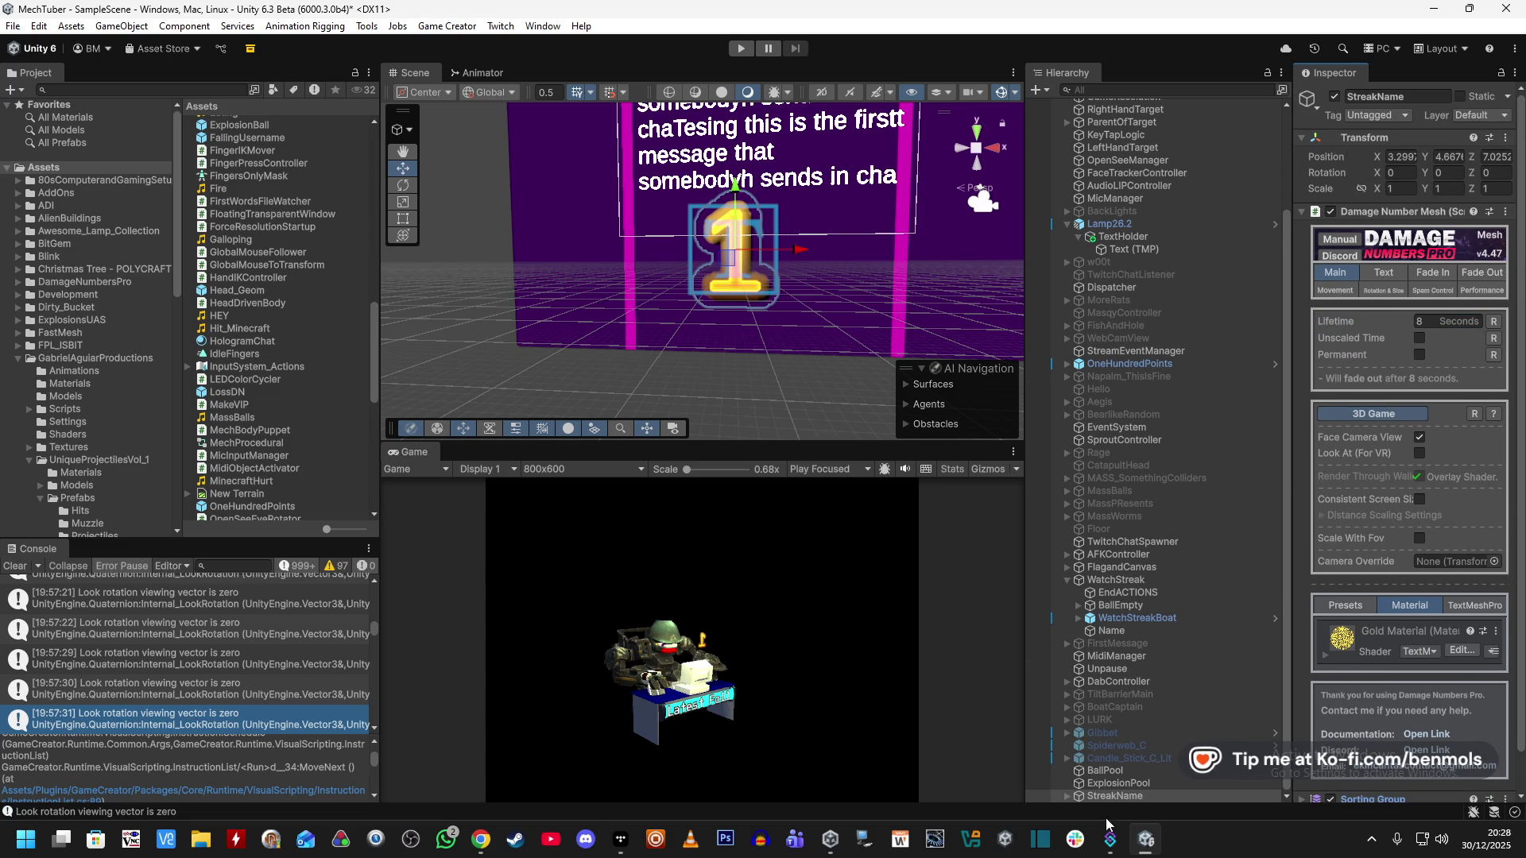
Save StreakName as a prefab and assign it as the Name object's popup prefab.
{"action": "mouse_move", "coordinate": [1119, 797]}
{"action": "left_mouse_down"}
{"action": "mouse_move", "coordinate": [368, 404]}
{"action": "mouse_move", "coordinate": [443, 407]}
{"action": "mouse_move", "coordinate": [345, 403]}
{"action": "left_mouse_up"}
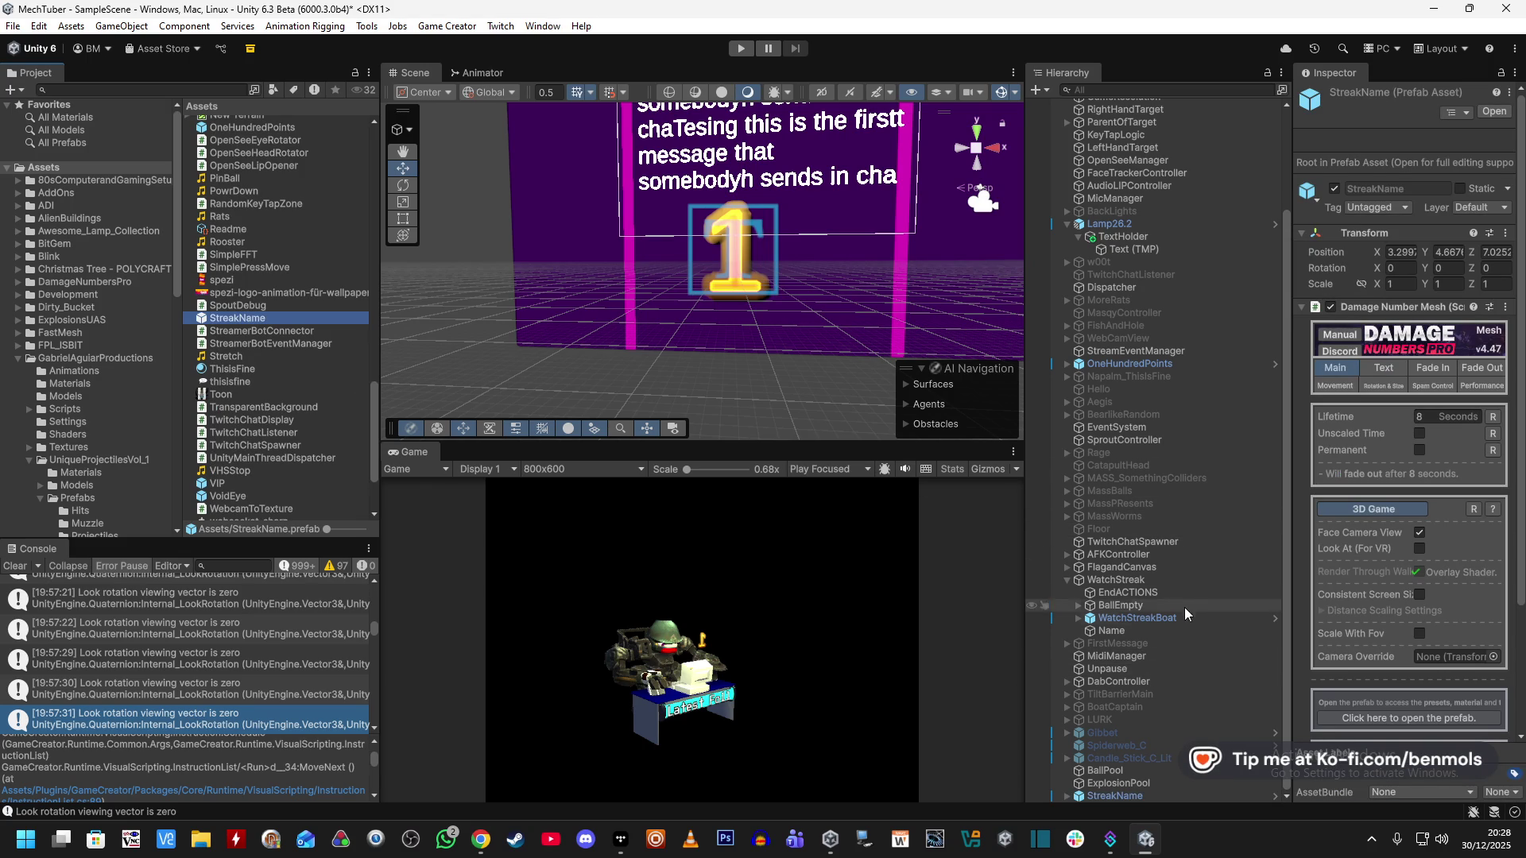
{"action": "left_click", "coordinate": [1160, 627]}
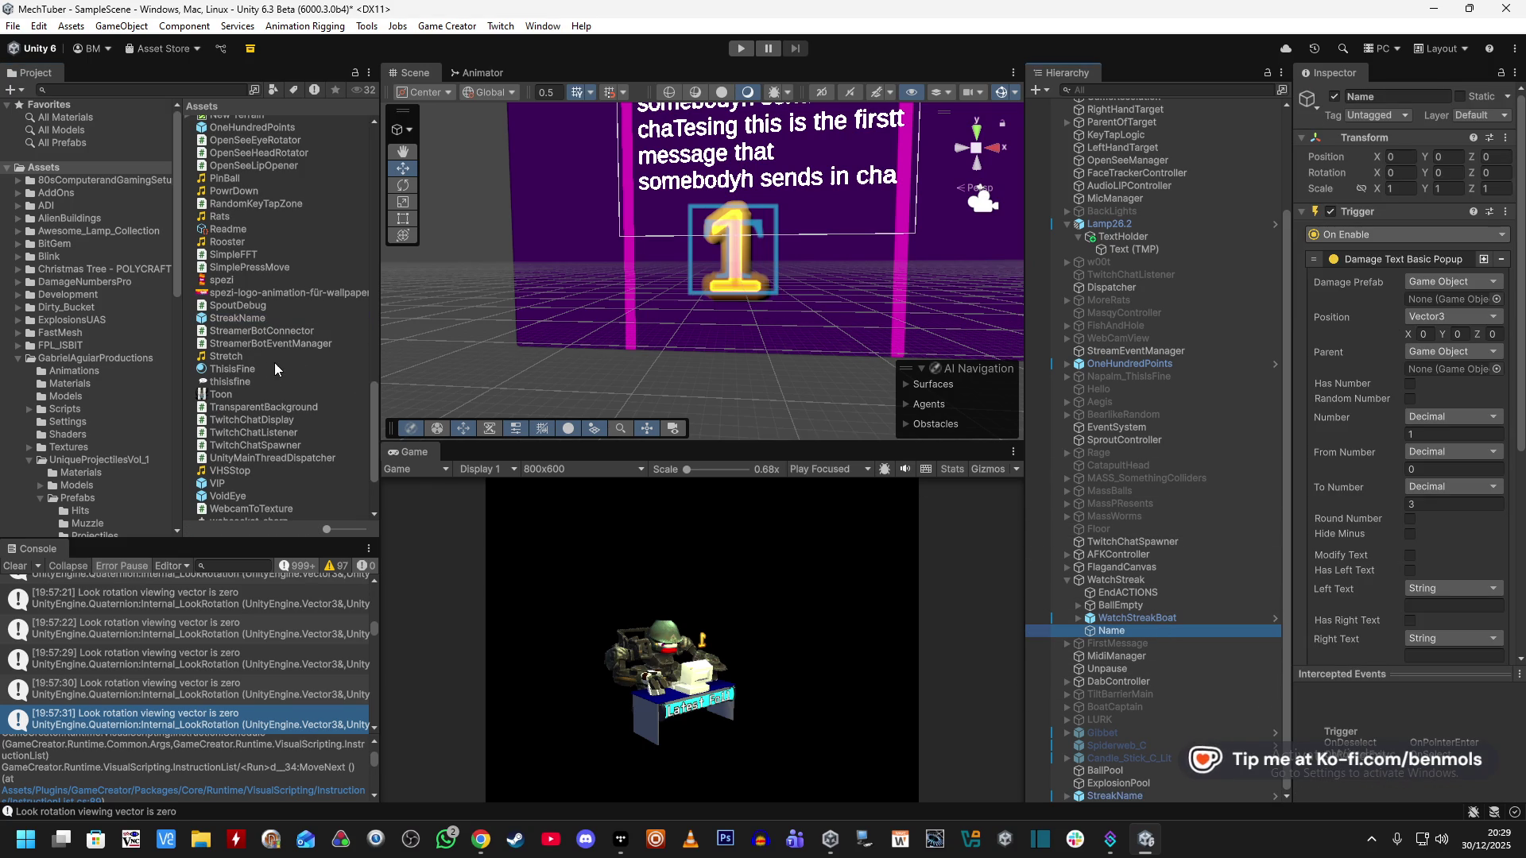
{"action": "mouse_move", "coordinate": [247, 318]}
{"action": "left_mouse_down"}
{"action": "mouse_move", "coordinate": [1438, 336]}
{"action": "mouse_move", "coordinate": [1455, 298]}
{"action": "left_mouse_up"}
Set the popup's Position to Self Position instead of a WatchStreakBoat game object.
{"action": "left_click", "coordinate": [1452, 318]}
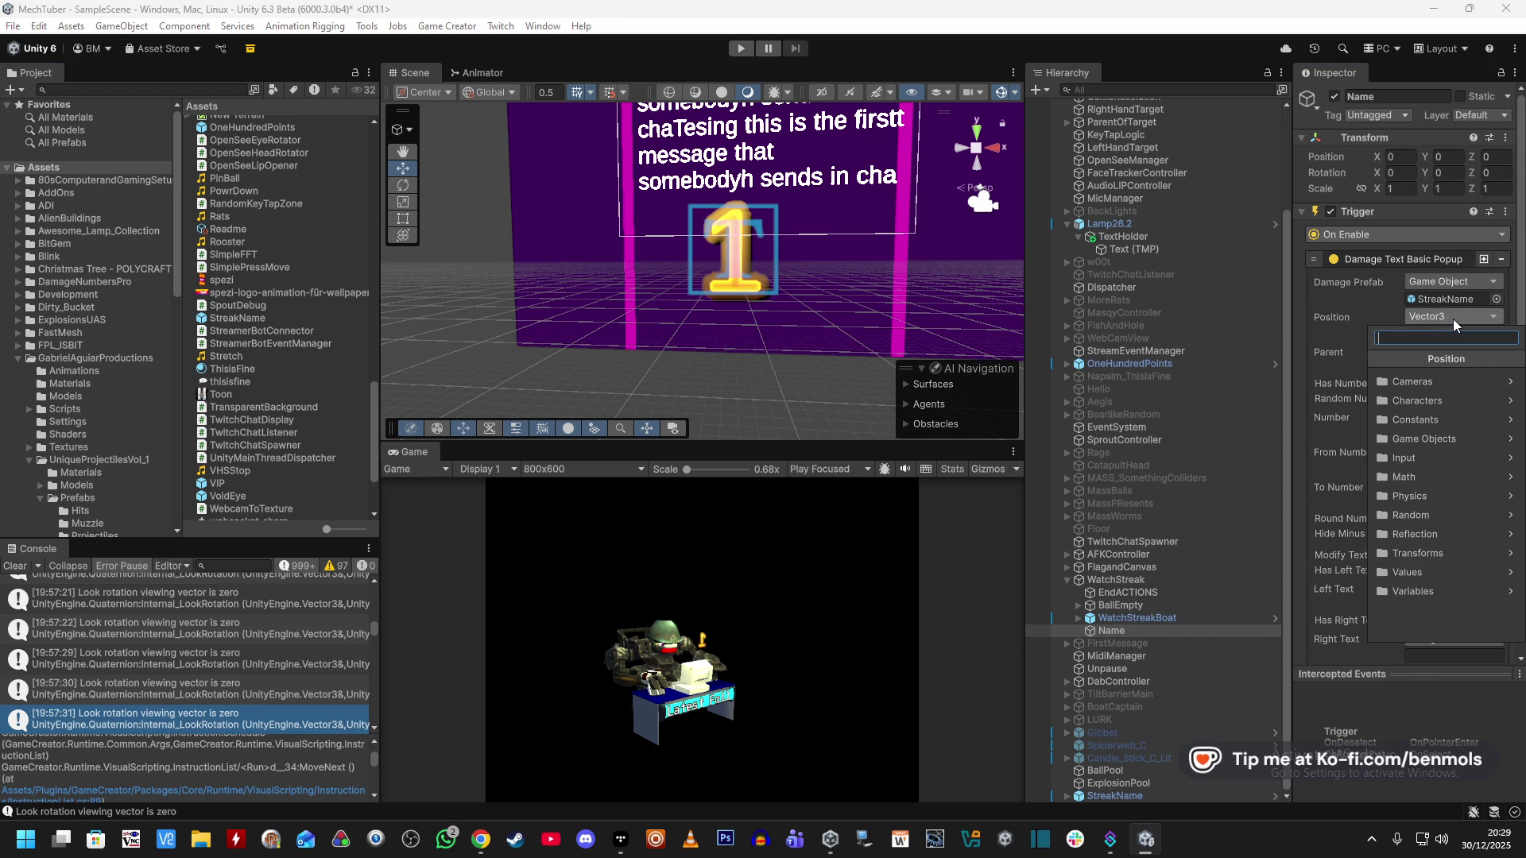
{"action": "left_click", "coordinate": [1457, 435]}
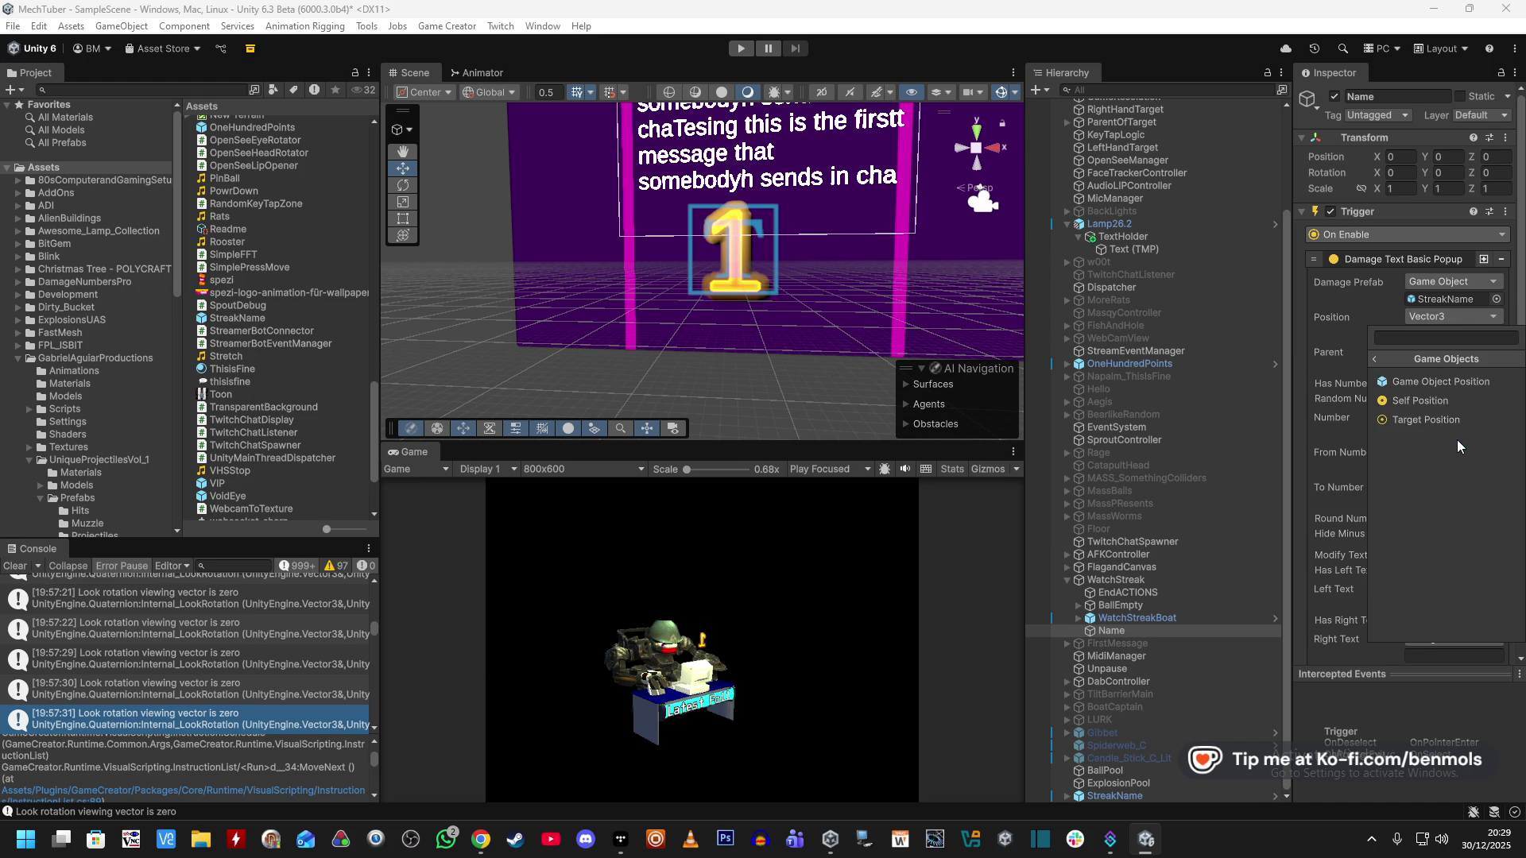
{"action": "left_click", "coordinate": [1444, 384]}
{"action": "left_click_drag", "start_coordinate": [1168, 628], "coordinate": [1442, 356]}
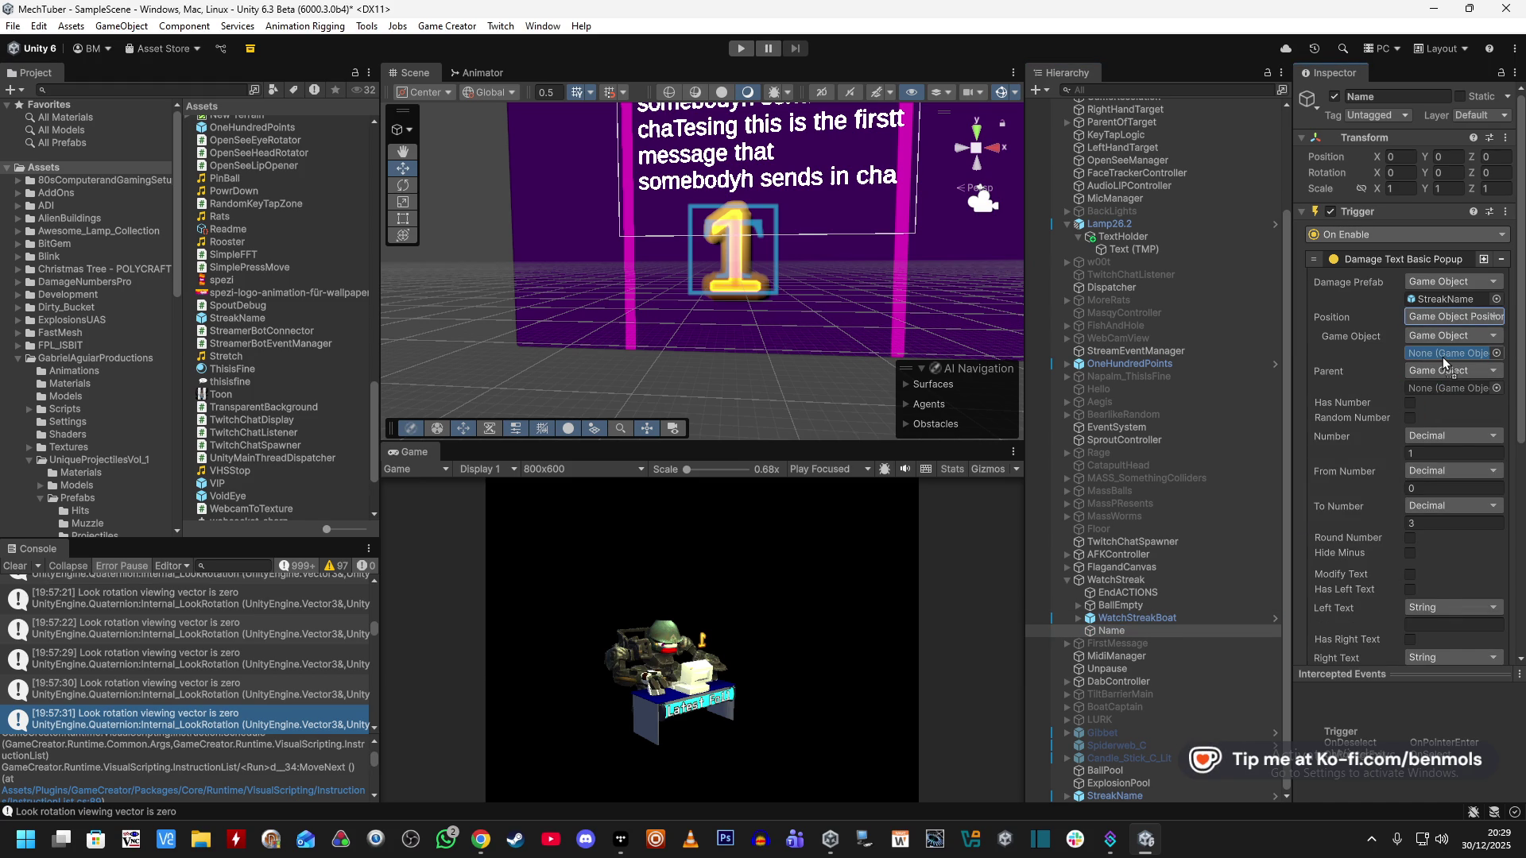
{"action": "left_click_drag", "start_coordinate": [1442, 356], "coordinate": [1443, 356]}
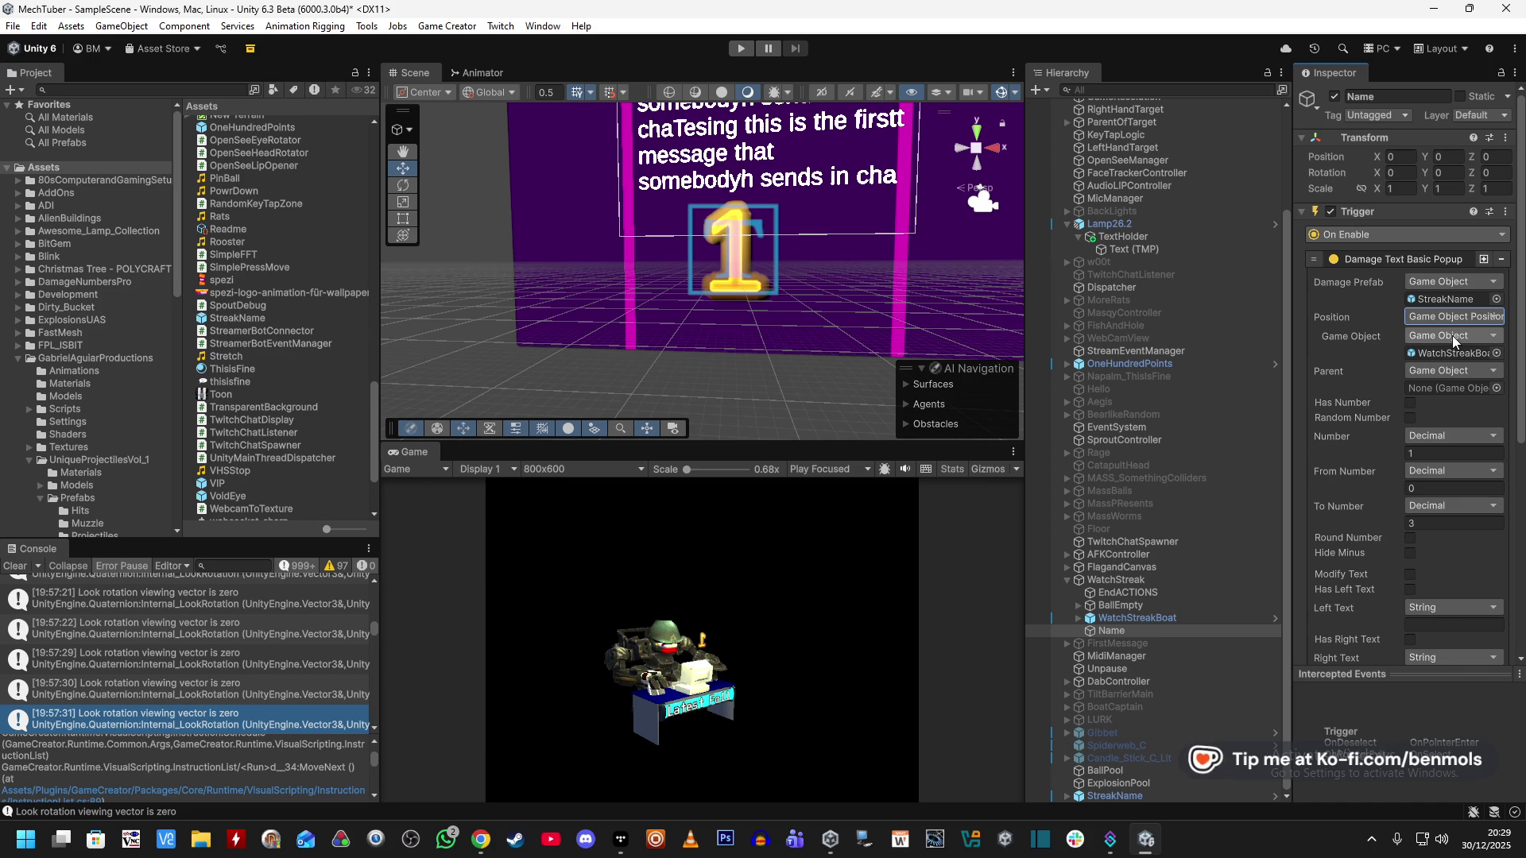
{"action": "left_click", "coordinate": [1454, 319]}
{"action": "type", "text": "self"}
{"action": "left_click", "coordinate": [1433, 380]}
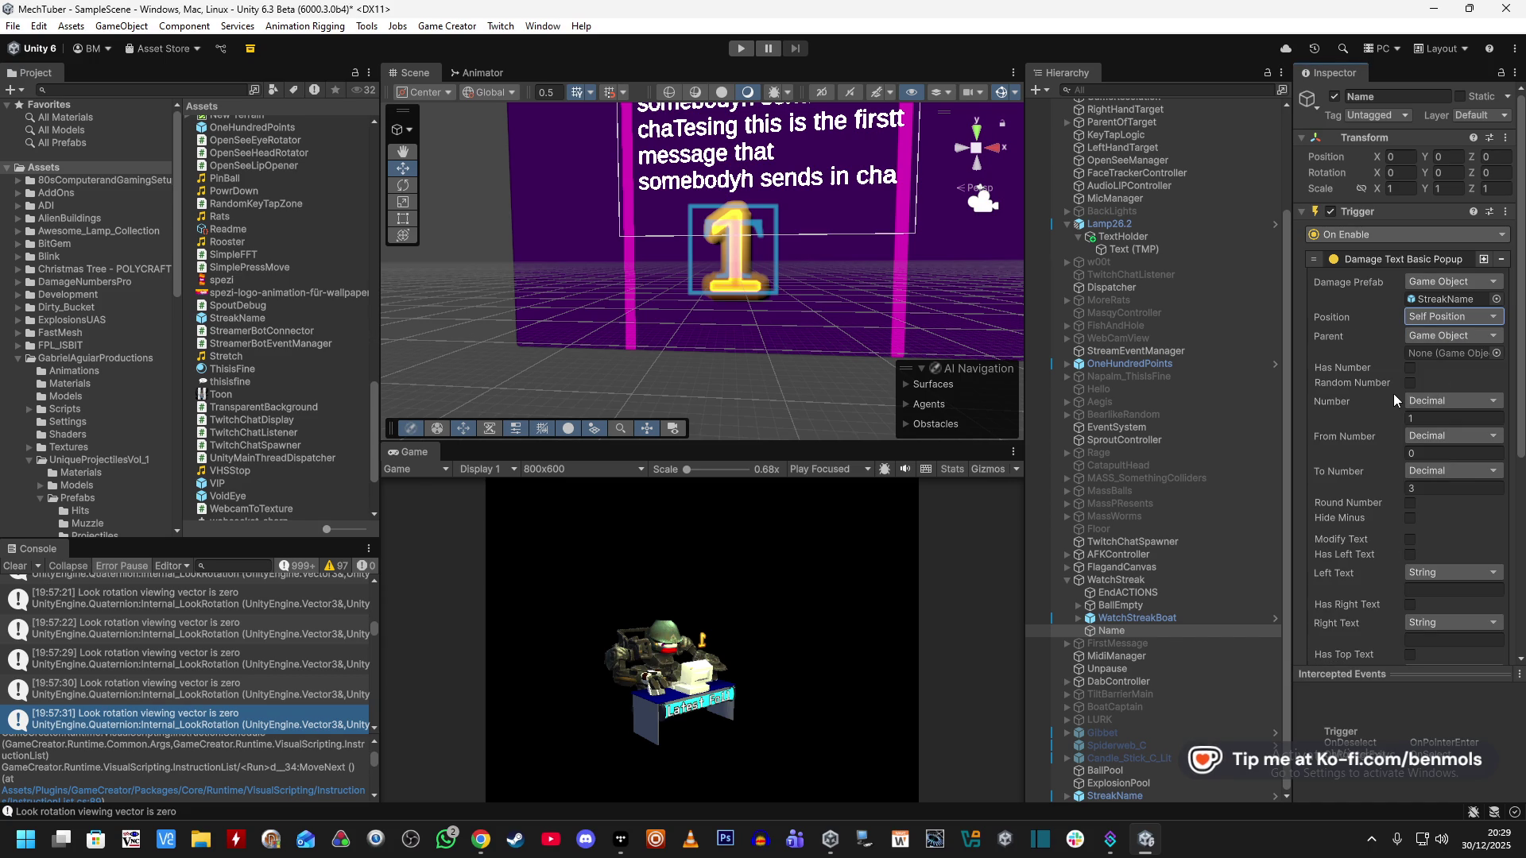
Set the popup's Parent to Self.
{"action": "left_click", "coordinate": [1443, 334]}
{"action": "type", "text": "Self"}
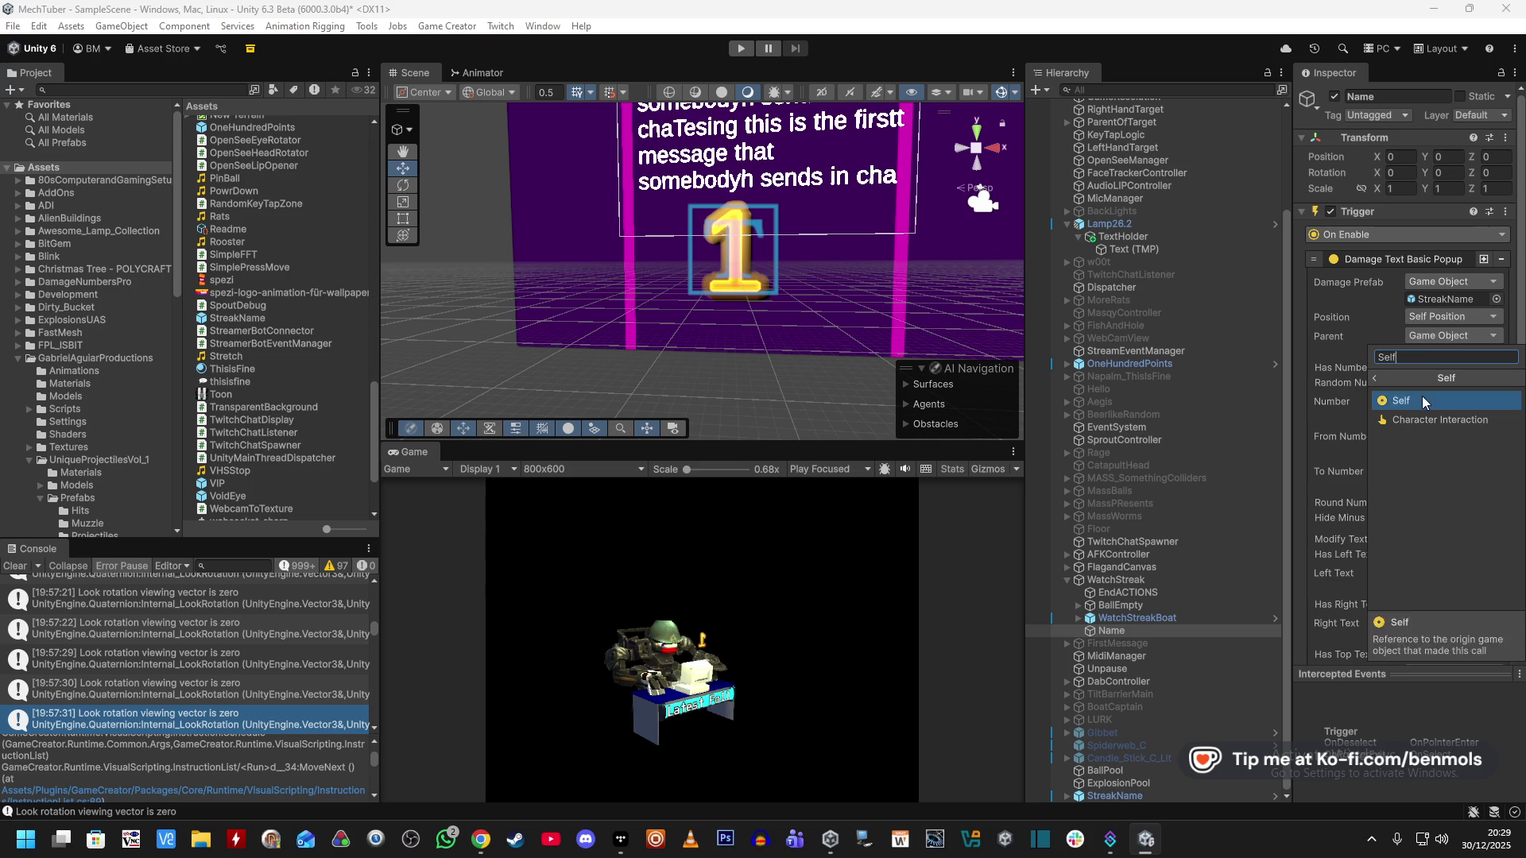
{"action": "left_click", "coordinate": [1423, 400]}
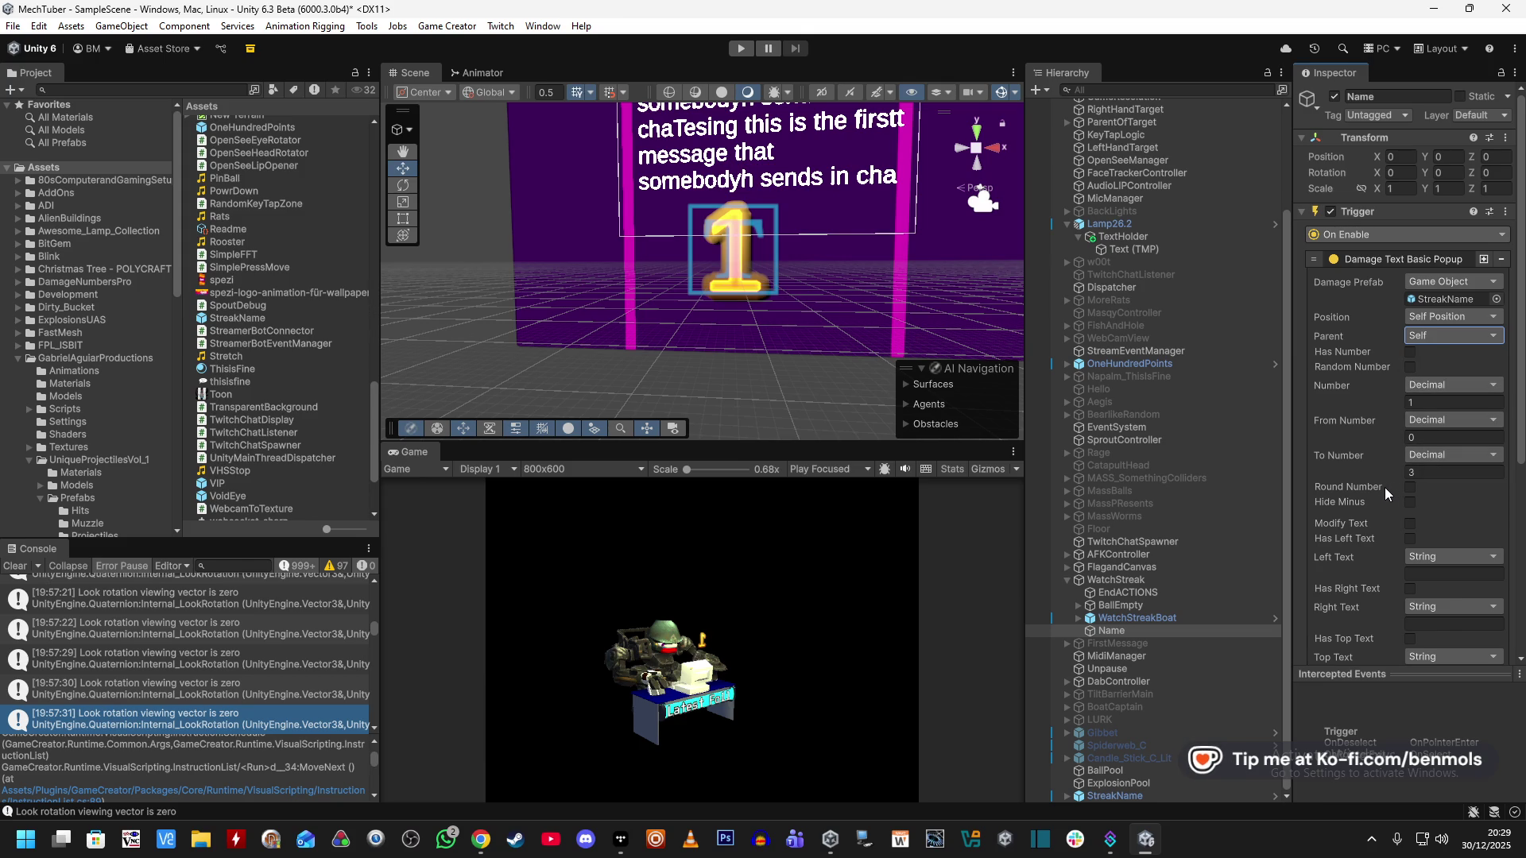
{"action": "scroll", "coordinate": [1348, 445], "scroll_direction": "down", "scroll_amount": 2}
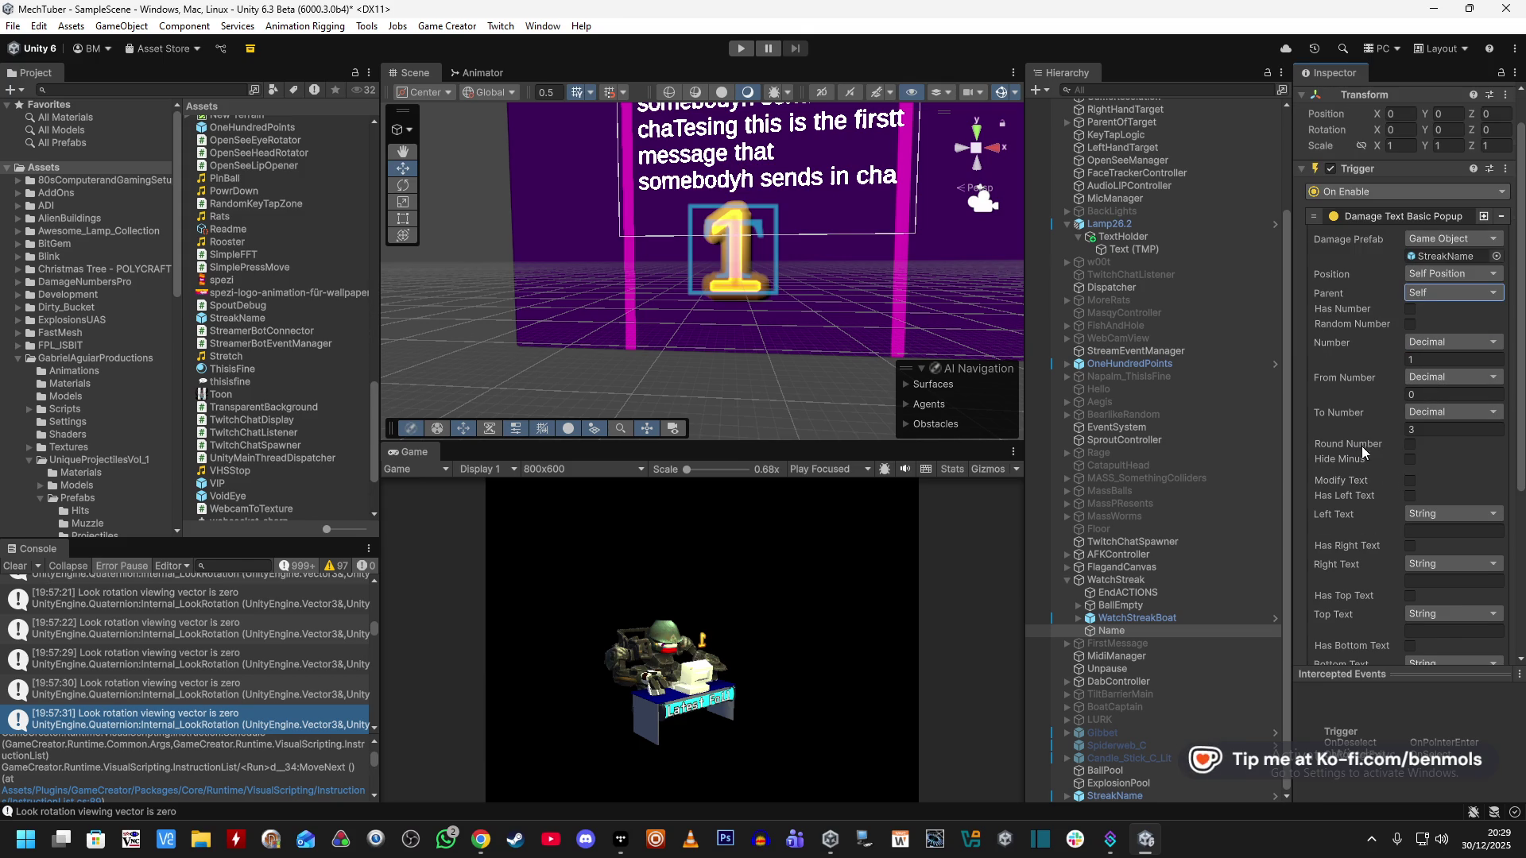
Turn on Modify Text and Has Left Text, sourcing left text from a Local Name Variable.
{"action": "left_click", "coordinate": [1410, 480]}
{"action": "scroll", "coordinate": [1426, 478], "scroll_direction": "down", "scroll_amount": 2}
{"action": "left_click", "coordinate": [1408, 452]}
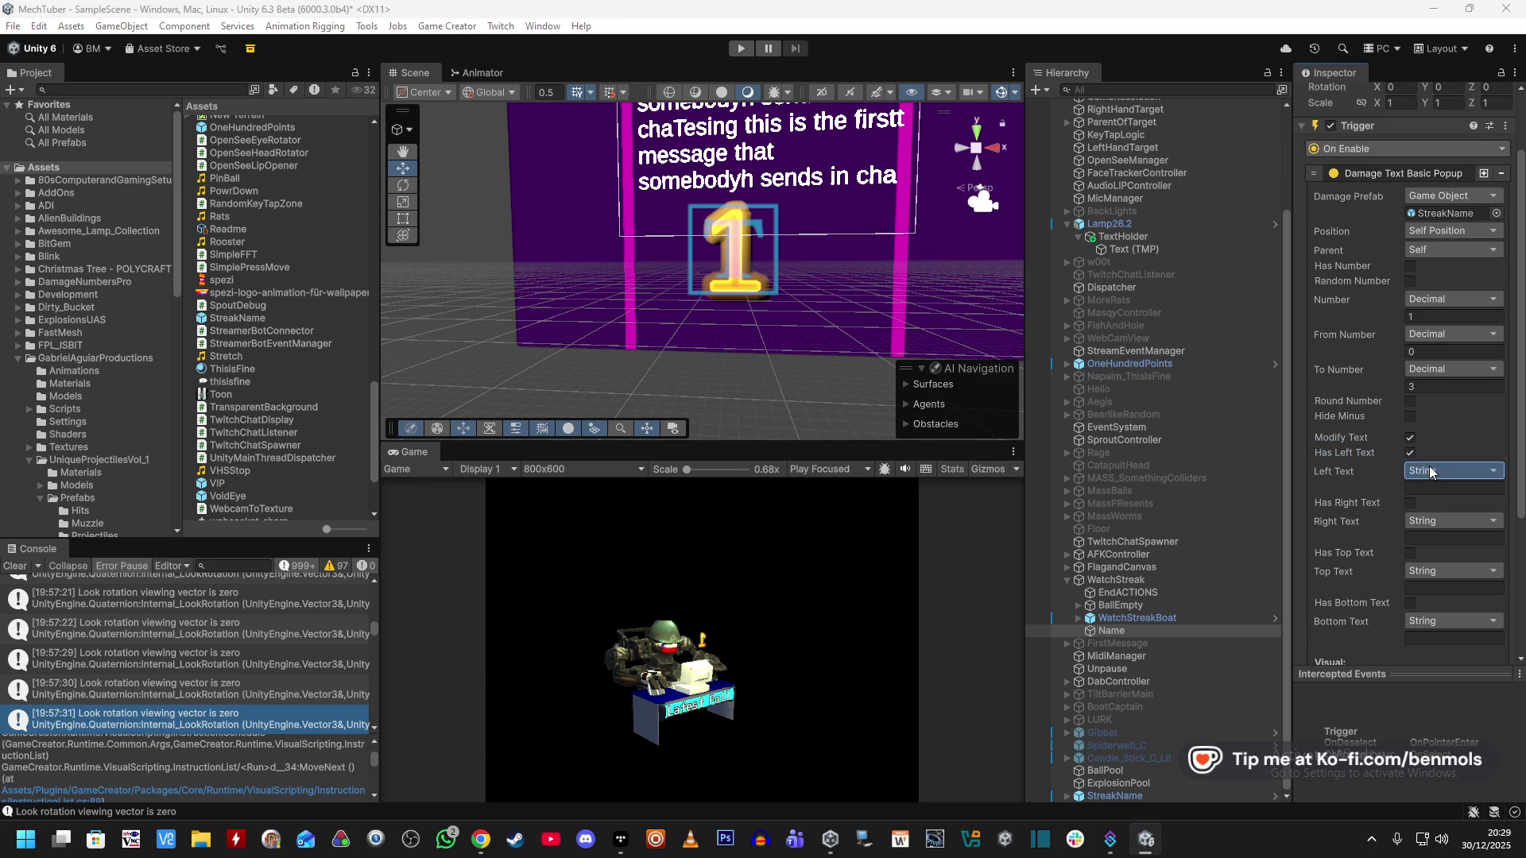
{"action": "left_click", "coordinate": [1429, 467]}
{"action": "type", "text": "Local"}
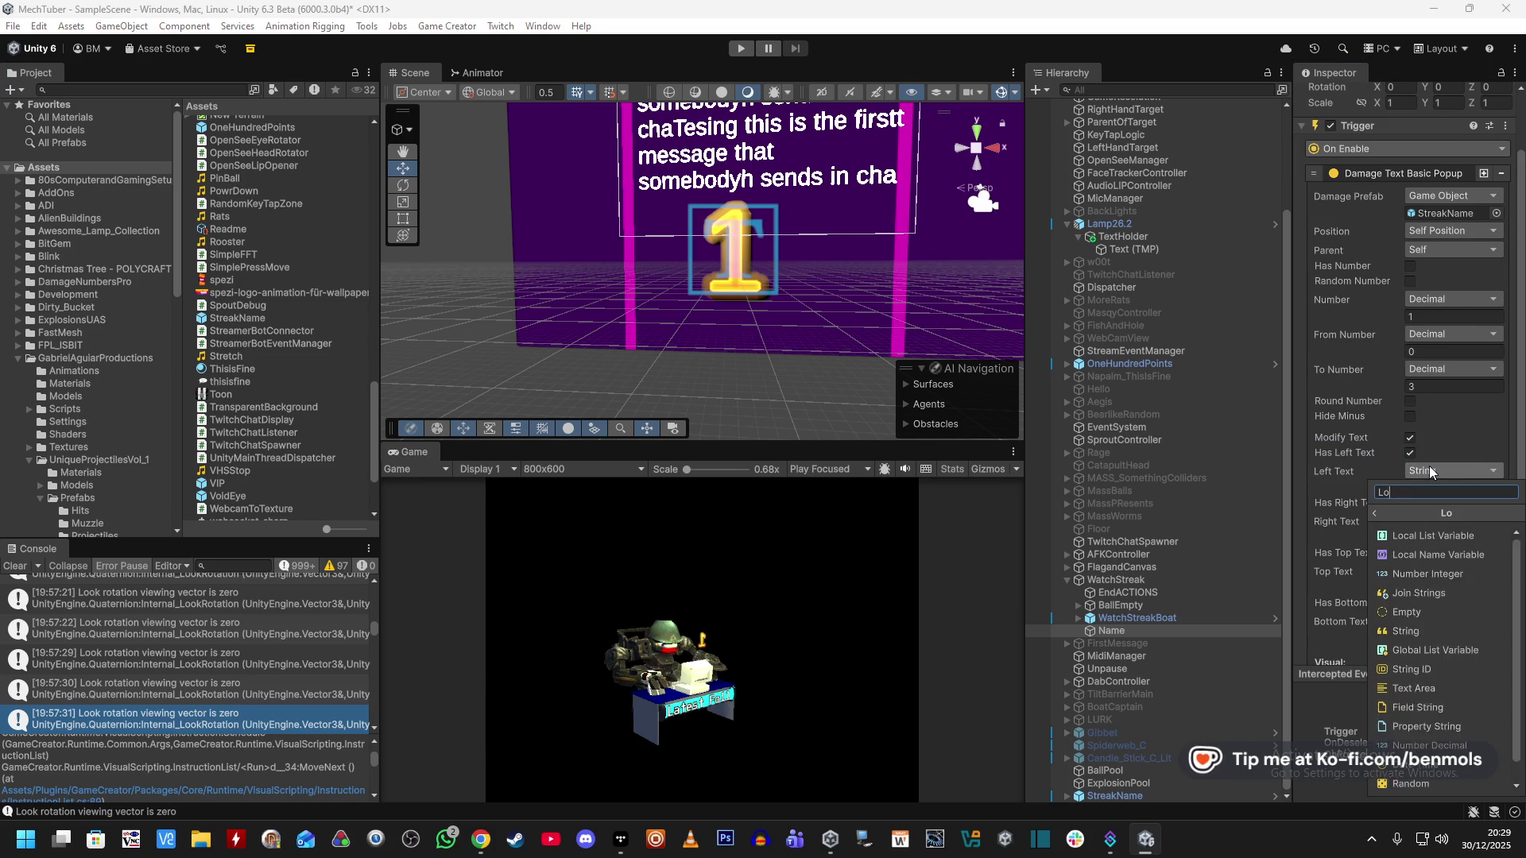
{"action": "left_click", "coordinate": [1437, 556]}
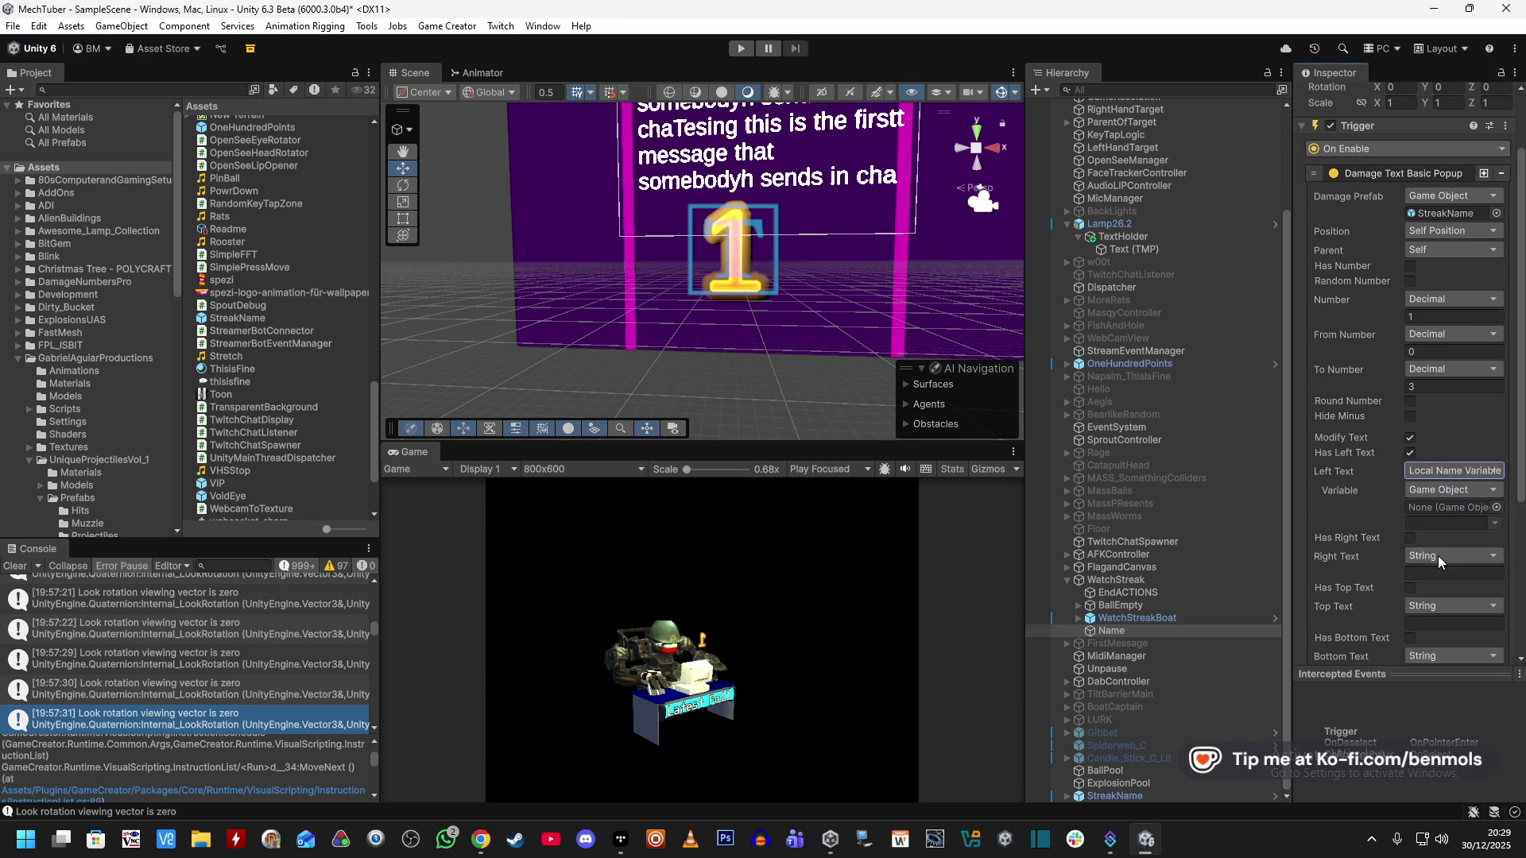
Point the left text at StreamEventManager's WatchStreakUser variable.
{"action": "left_click_drag", "start_coordinate": [1160, 350], "coordinate": [1451, 507]}
{"action": "left_click", "coordinate": [1488, 525]}
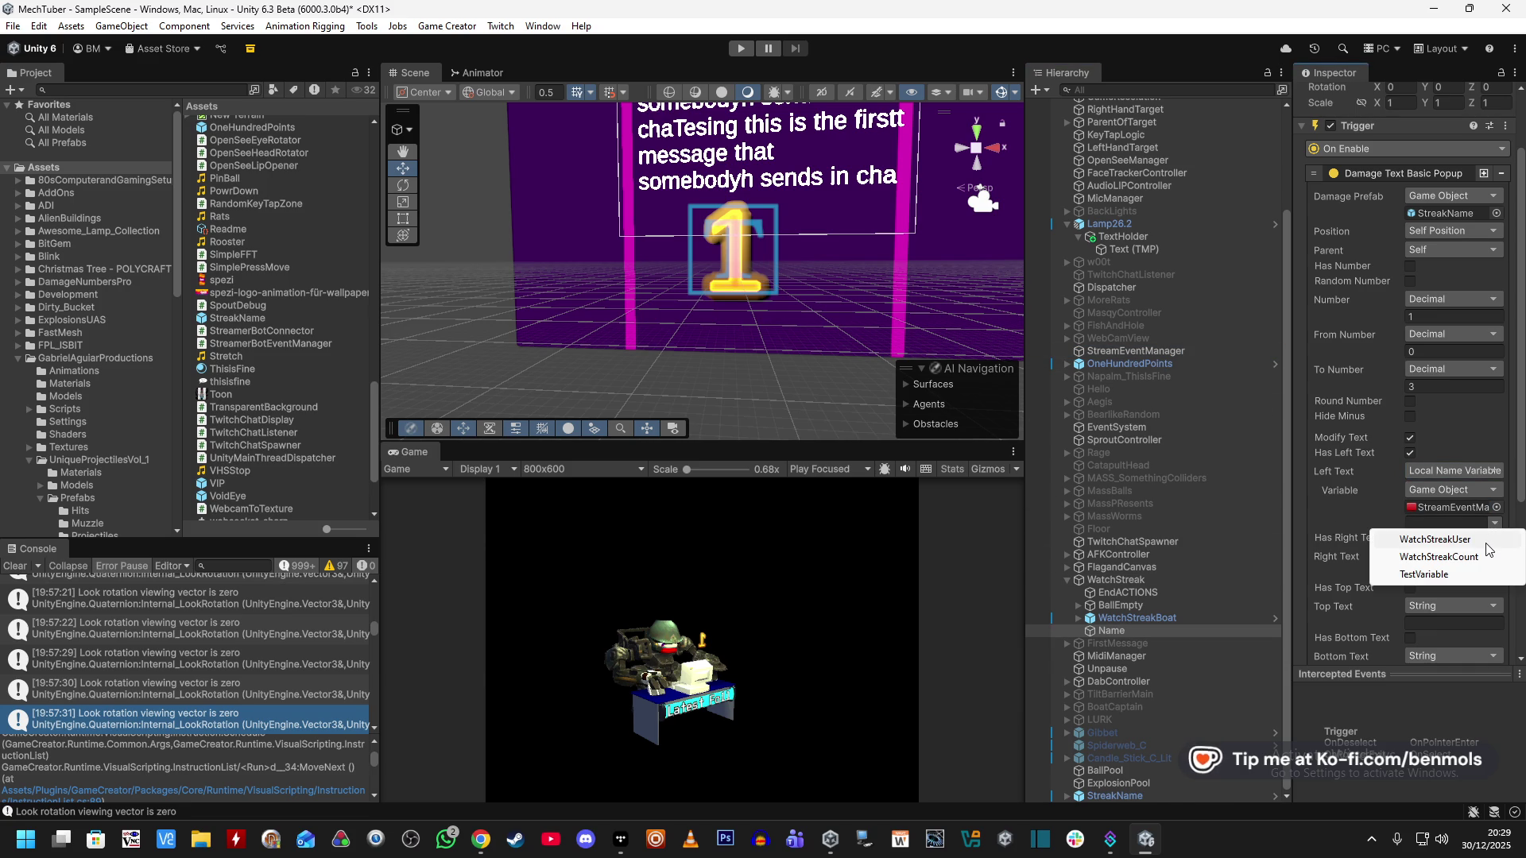
{"action": "left_click", "coordinate": [1483, 550]}
{"action": "scroll", "coordinate": [1317, 508], "scroll_direction": "down", "scroll_amount": 2}
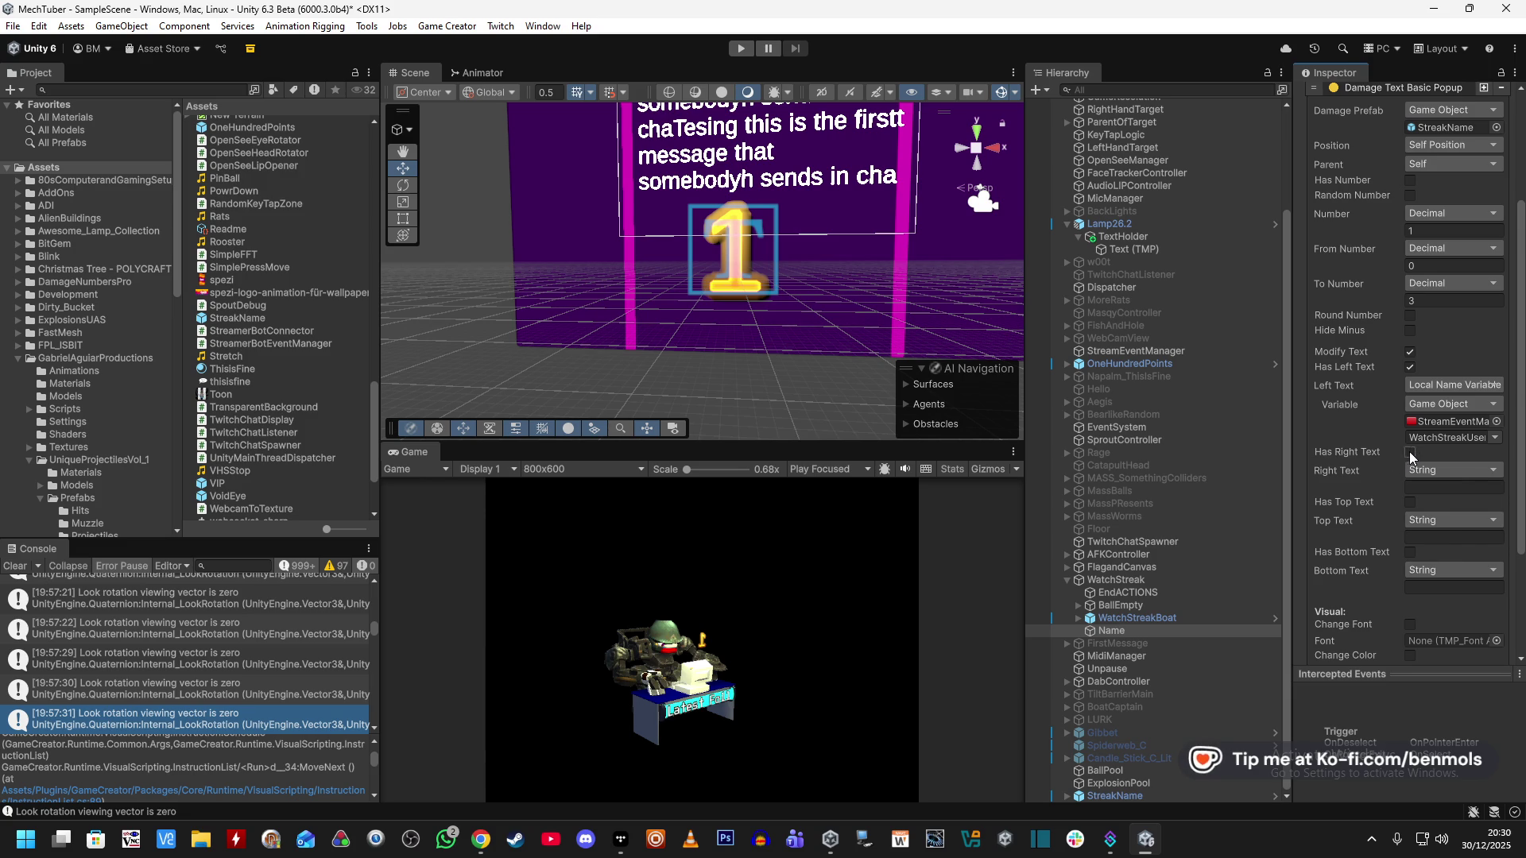
{"action": "scroll", "coordinate": [1351, 483], "scroll_direction": "down", "scroll_amount": 3}
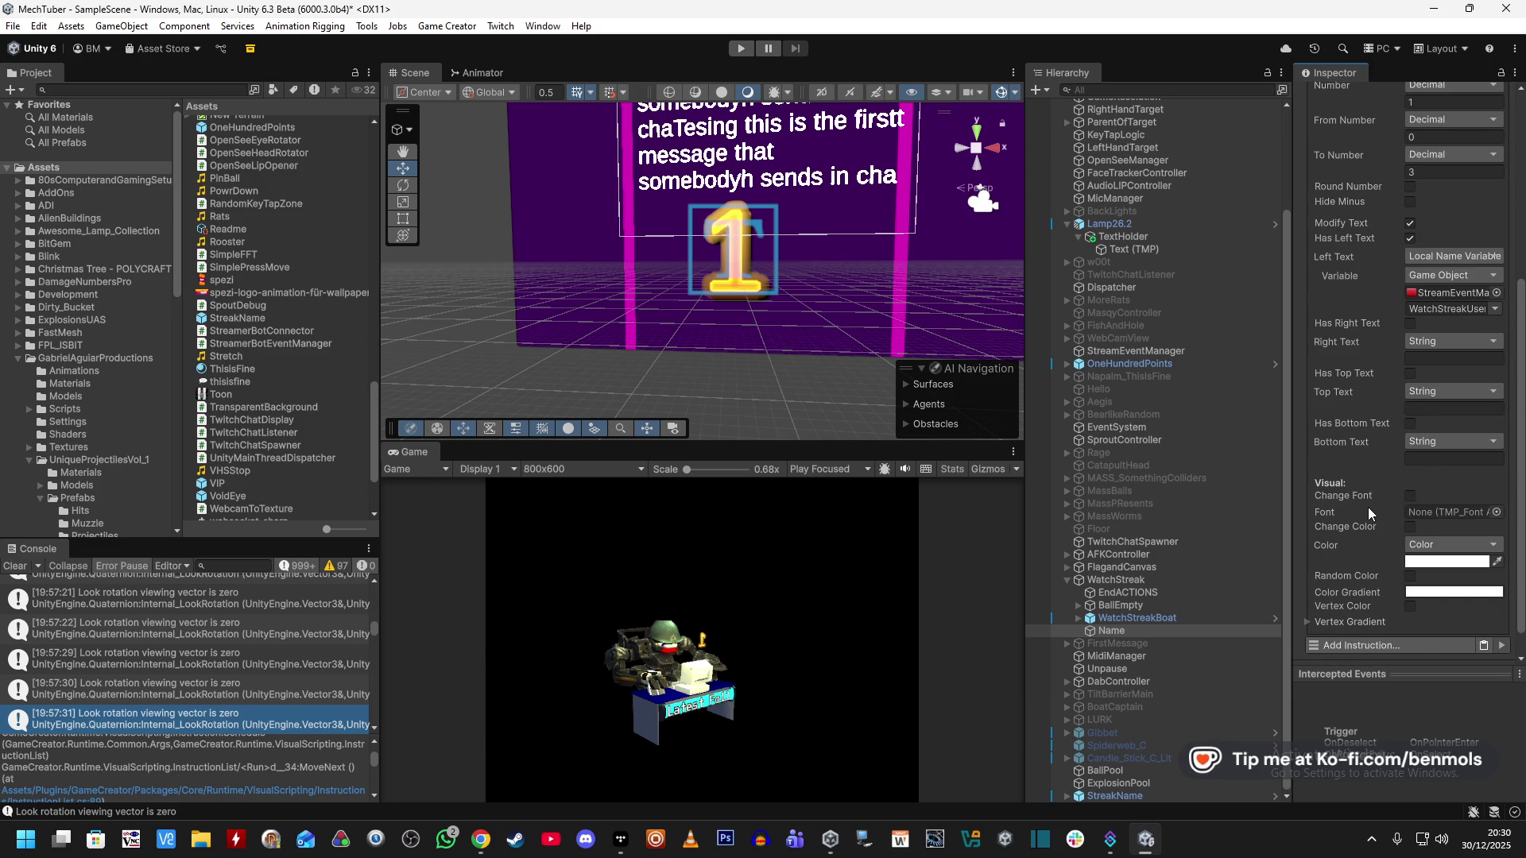
{"action": "scroll", "coordinate": [1374, 521], "scroll_direction": "down", "scroll_amount": 1}
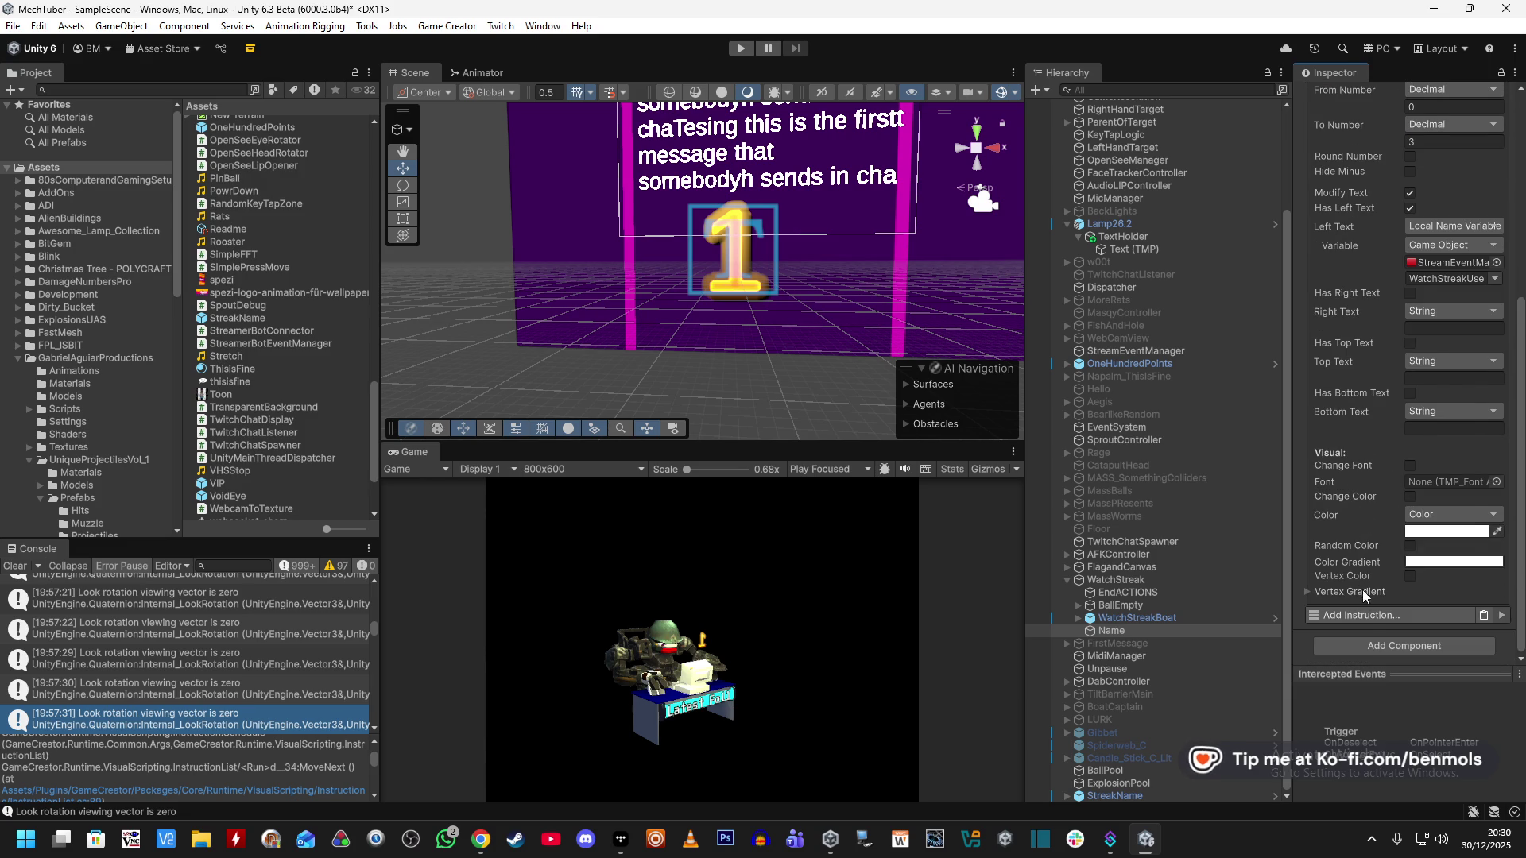
{"action": "left_click", "coordinate": [1366, 613]}
Add a Rotate Around instruction with WatchStreakBoat as target and Name as the orbiting object.
{"action": "type", "text": "Rotate"}
{"action": "key", "text": "Return"}
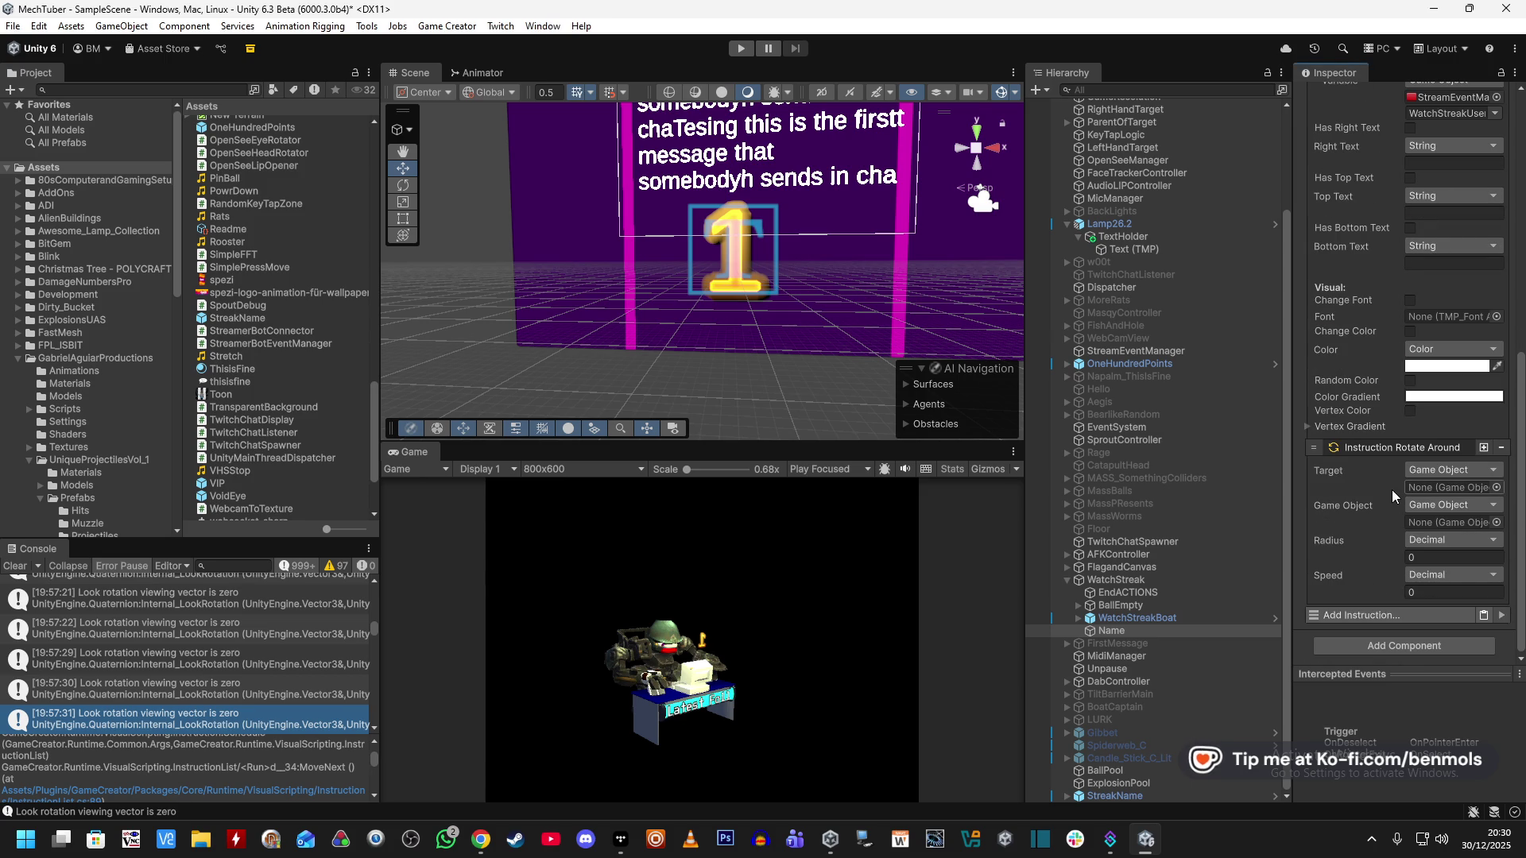
{"action": "mouse_move", "coordinate": [1114, 631]}
{"action": "left_mouse_down"}
{"action": "mouse_move", "coordinate": [1438, 512]}
{"action": "mouse_move", "coordinate": [1429, 484]}
{"action": "left_mouse_up"}
{"action": "left_click_drag", "start_coordinate": [1137, 618], "coordinate": [1419, 488]}
{"action": "left_click_drag", "start_coordinate": [1128, 627], "coordinate": [1442, 522]}
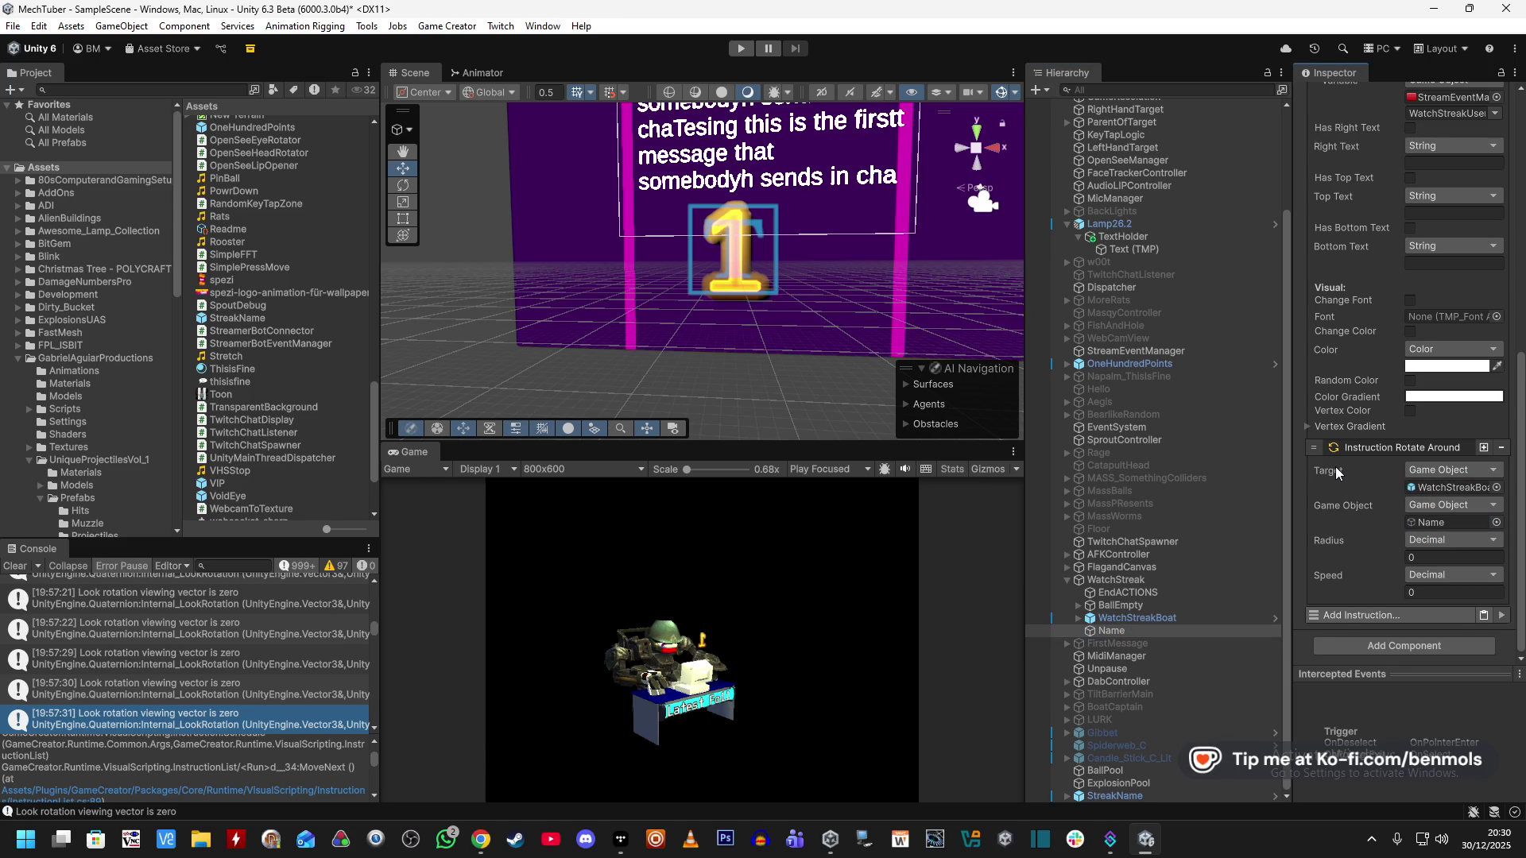
Read the Rotate Around documentation.
{"action": "right_click", "coordinate": [1388, 447]}
{"action": "left_click", "coordinate": [1422, 627]}
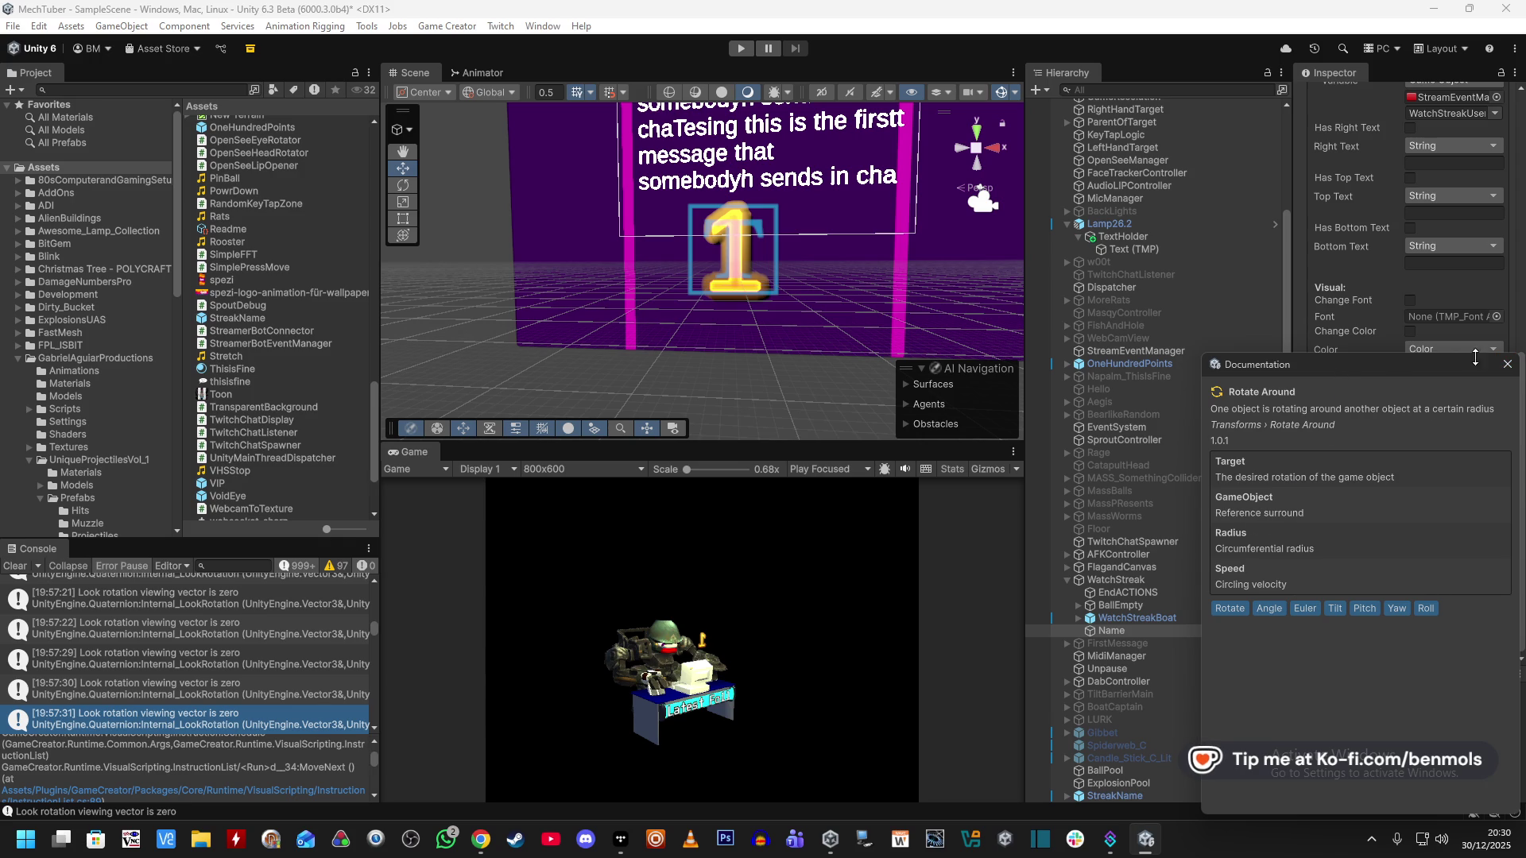
{"action": "left_click", "coordinate": [1507, 364]}
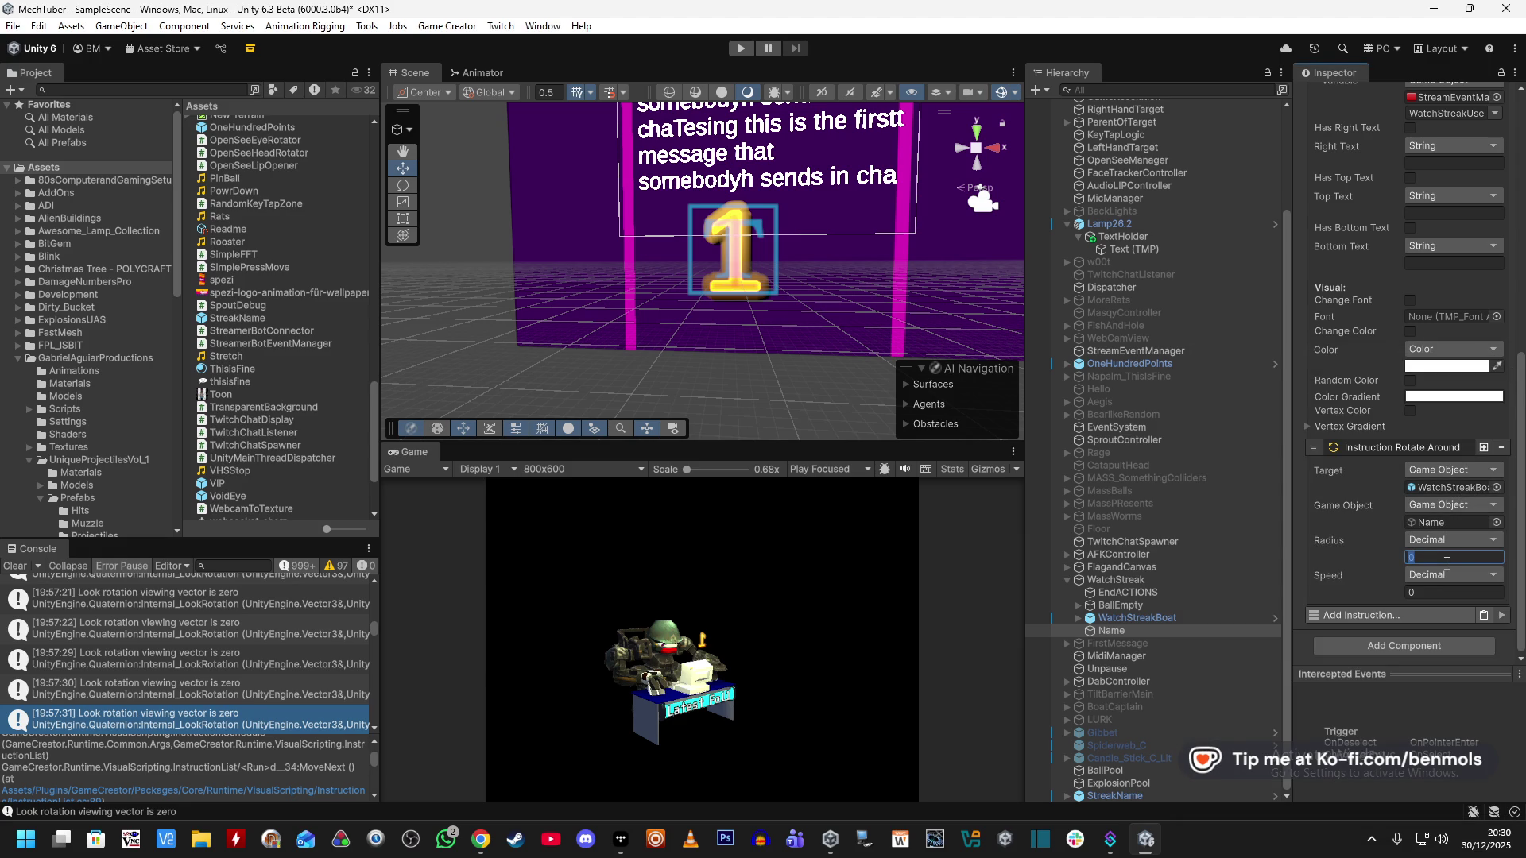
Set the orbit radius to 0.5 and speed to 2, then run the scene.
{"action": "left_click", "coordinate": [1444, 592]}
{"action": "type", "text": "1"}
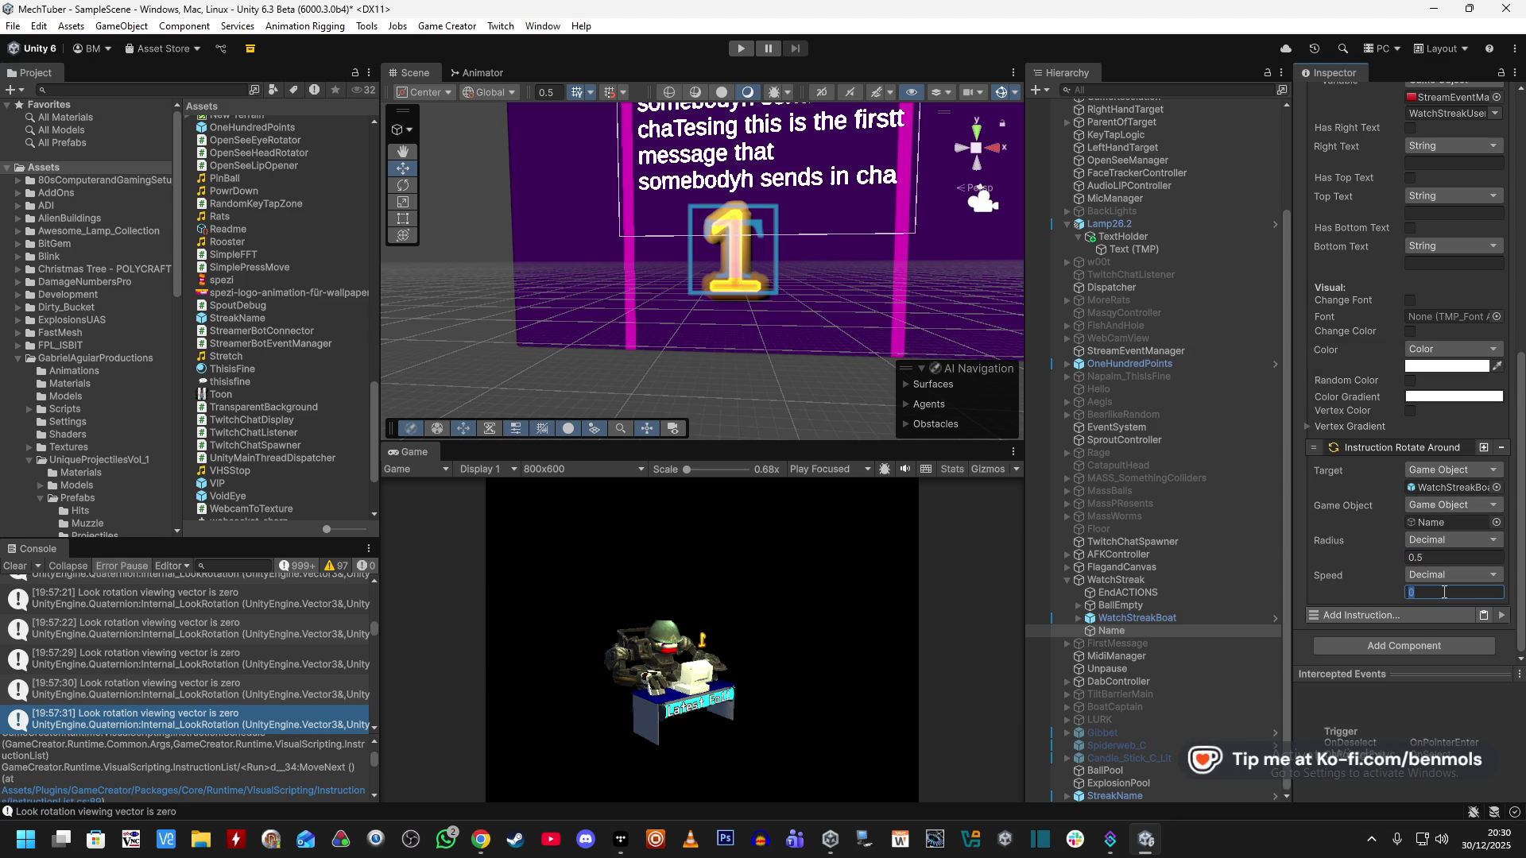
{"action": "key", "text": "BackSpace"}
{"action": "type", "text": "2"}
{"action": "left_click", "coordinate": [741, 49]}
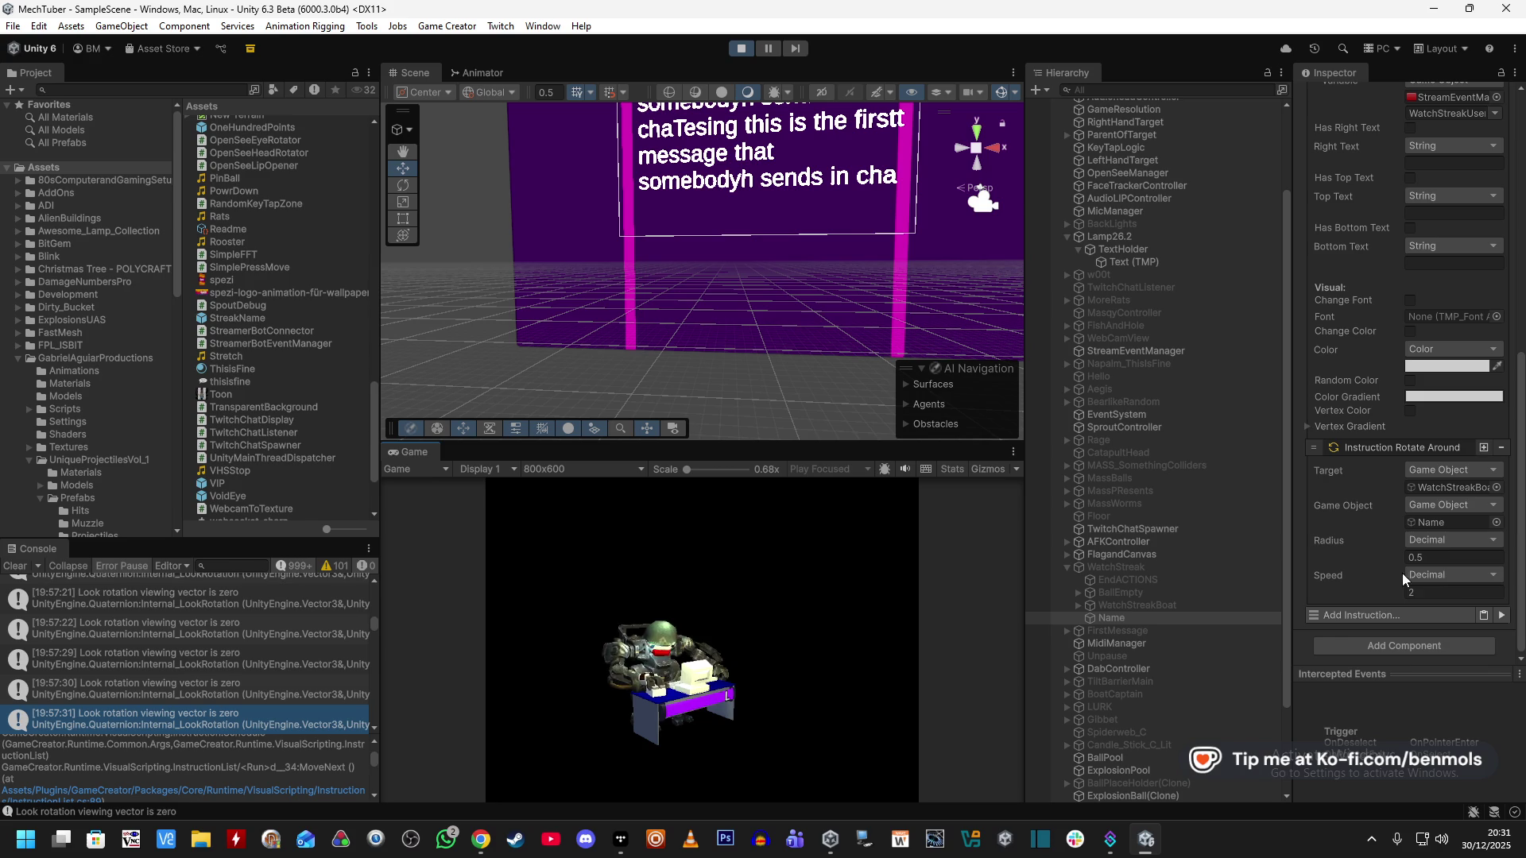
During the test run, inspect the WatchStreak object's settings.
{"action": "type", "text": "1"}
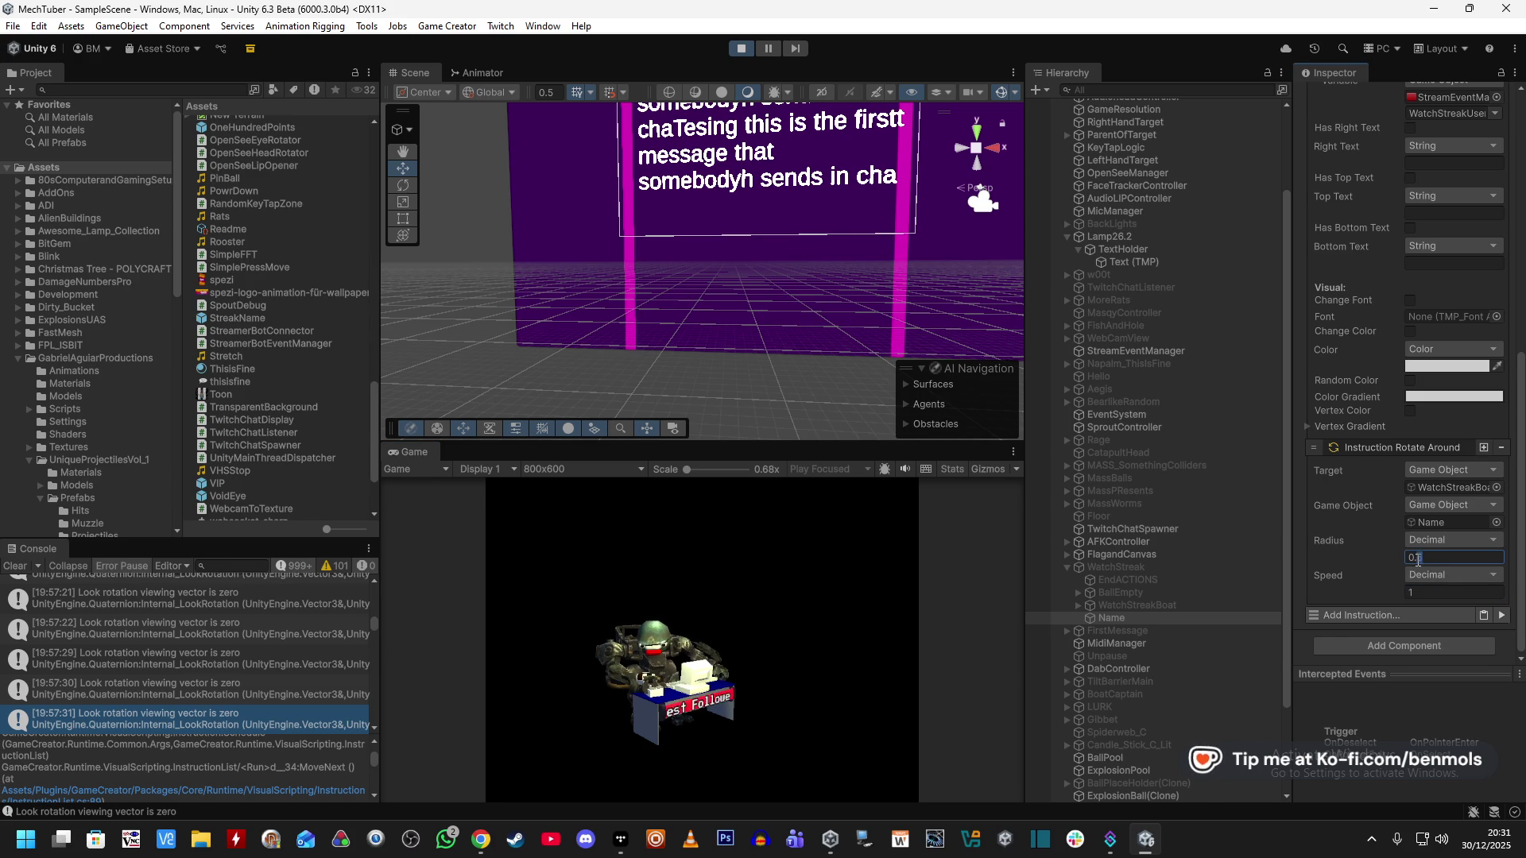
{"action": "scroll", "coordinate": [1341, 556], "scroll_direction": "up", "scroll_amount": 10}
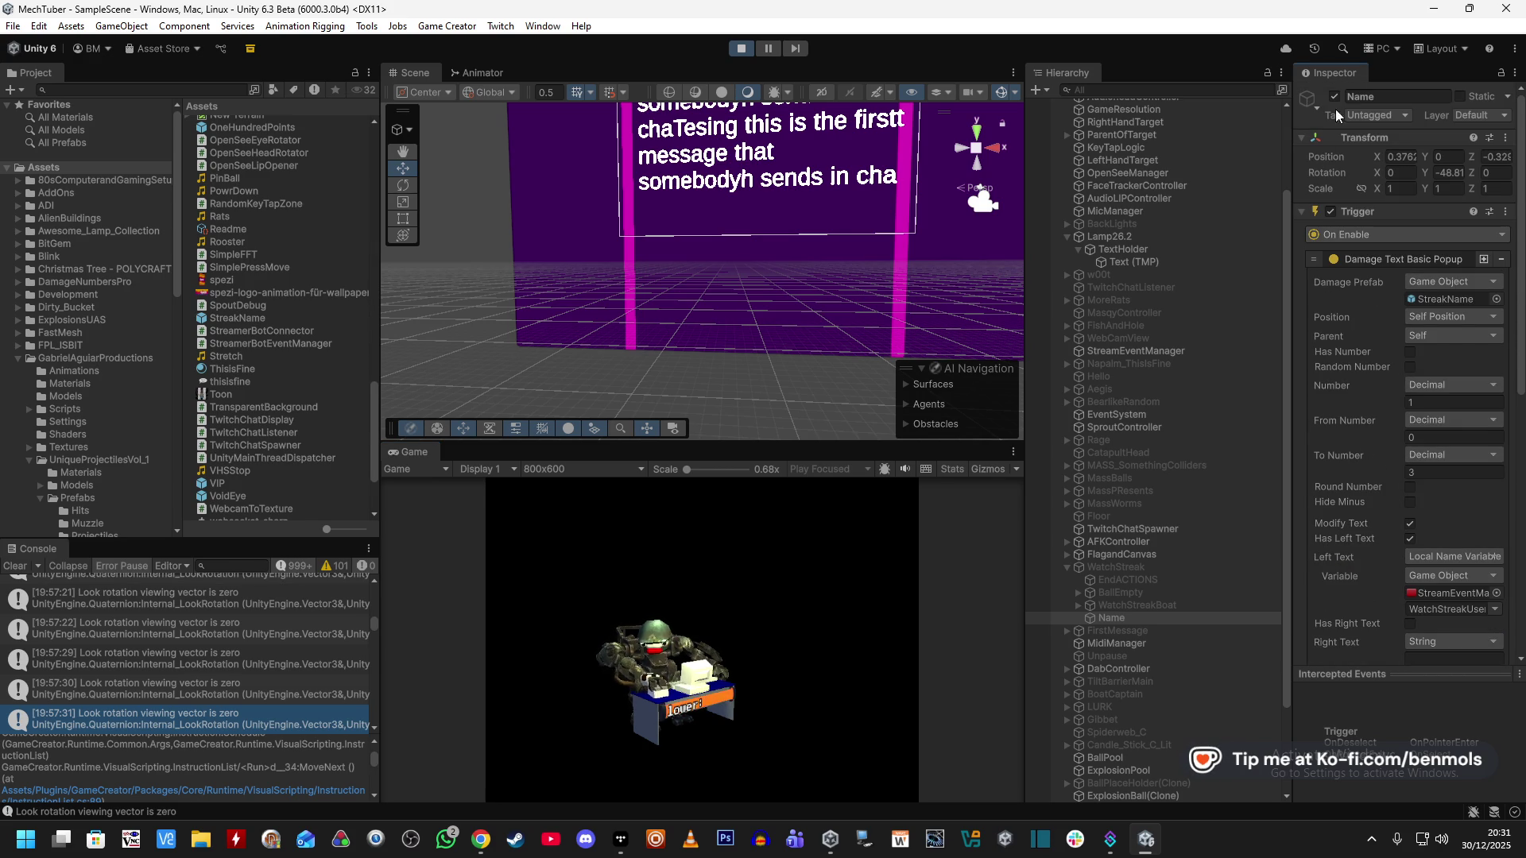
{"action": "scroll", "coordinate": [1364, 589], "scroll_direction": "down", "scroll_amount": 5}
{"action": "left_click", "coordinate": [1179, 569]}
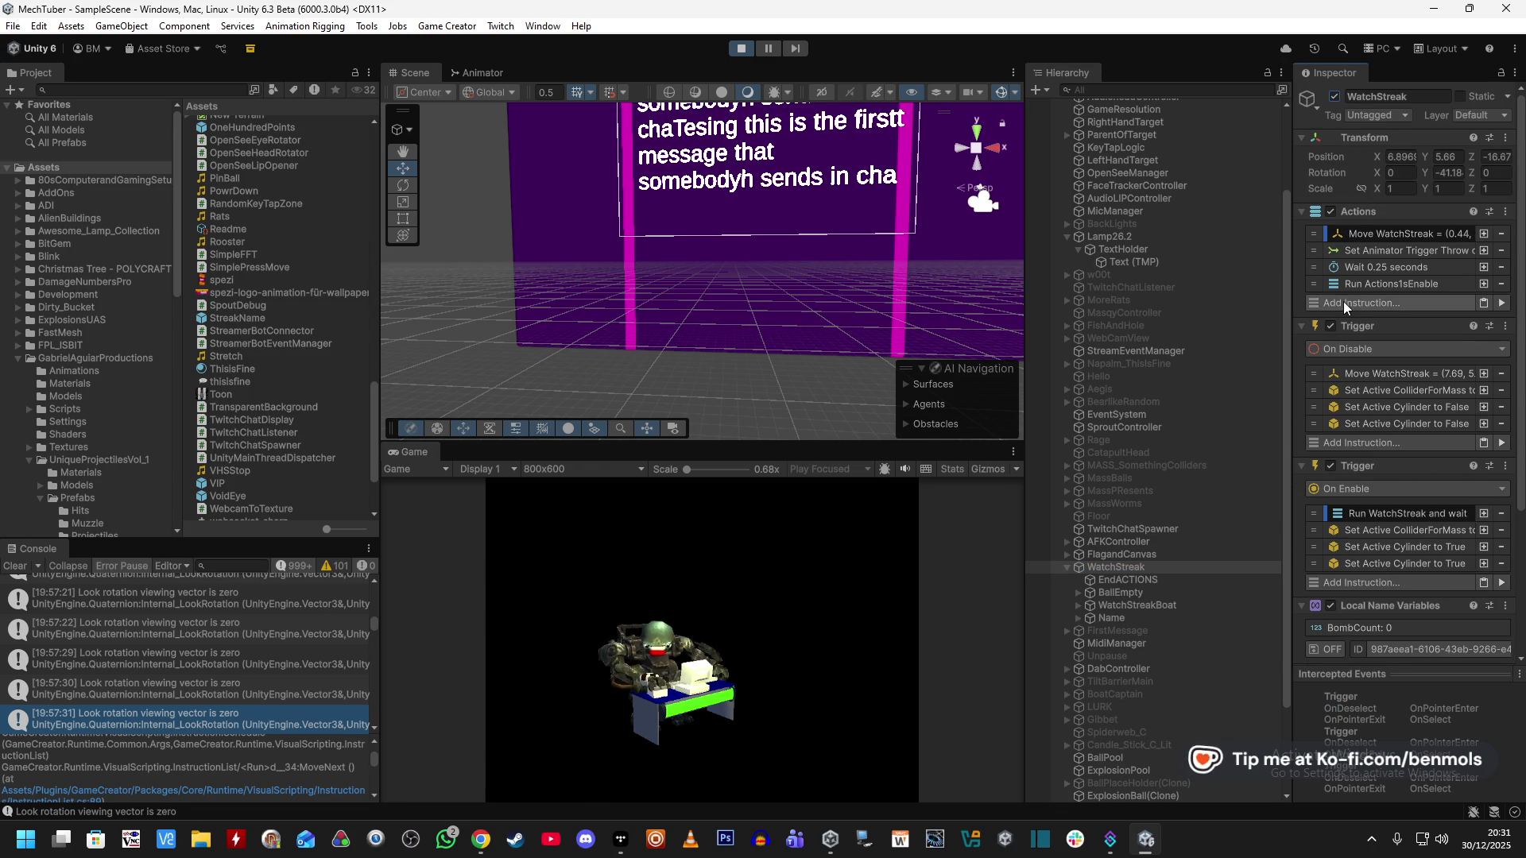
{"action": "scroll", "coordinate": [1359, 350], "scroll_direction": "down", "scroll_amount": 3}
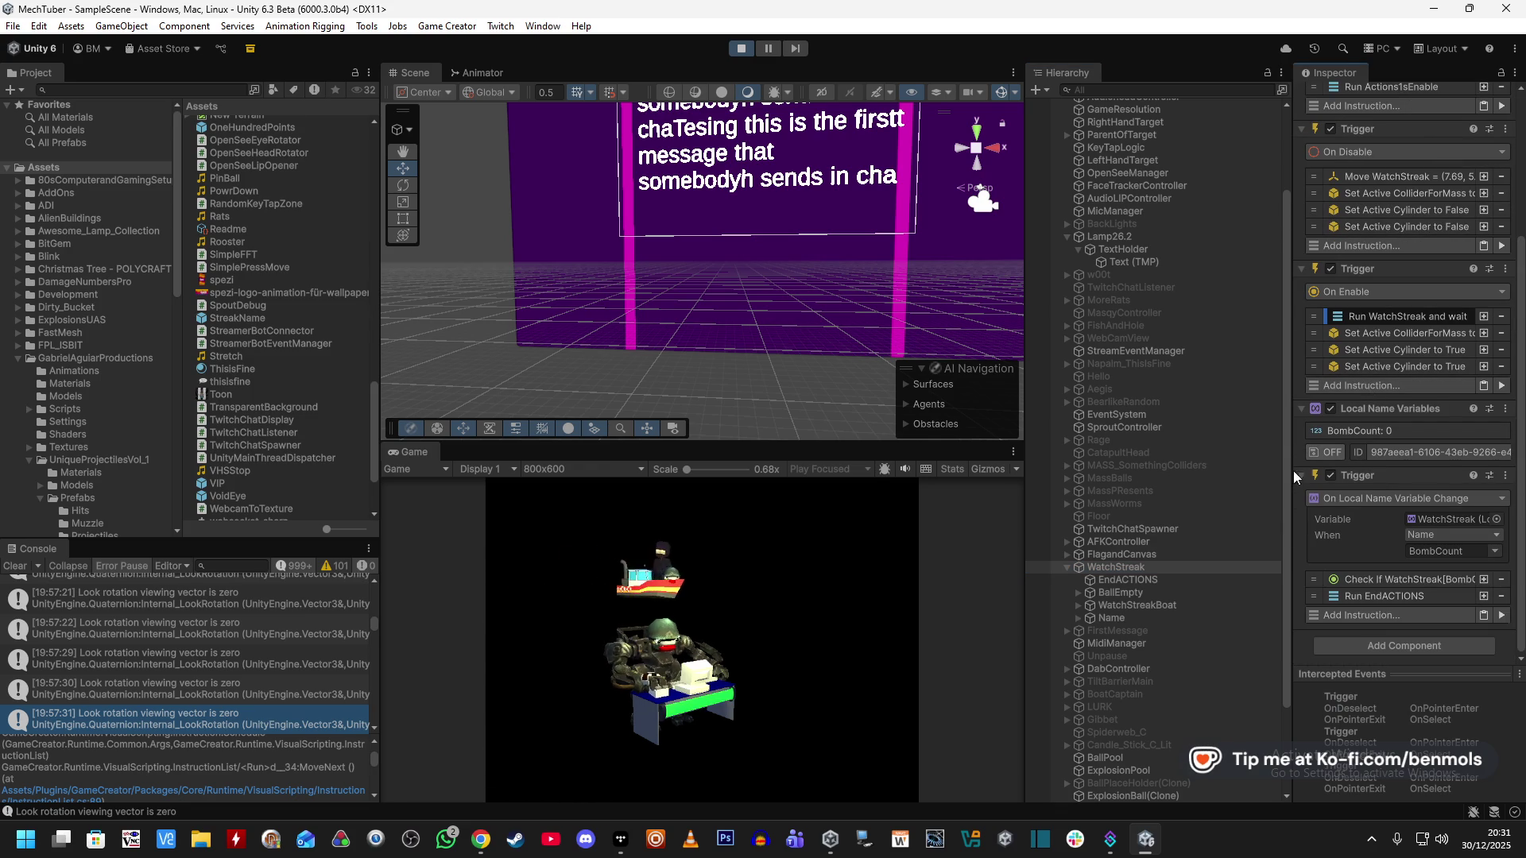
Inspect the StreakName(Clone) spawned under Name, then stop Play mode.
{"action": "left_click", "coordinate": [1165, 616]}
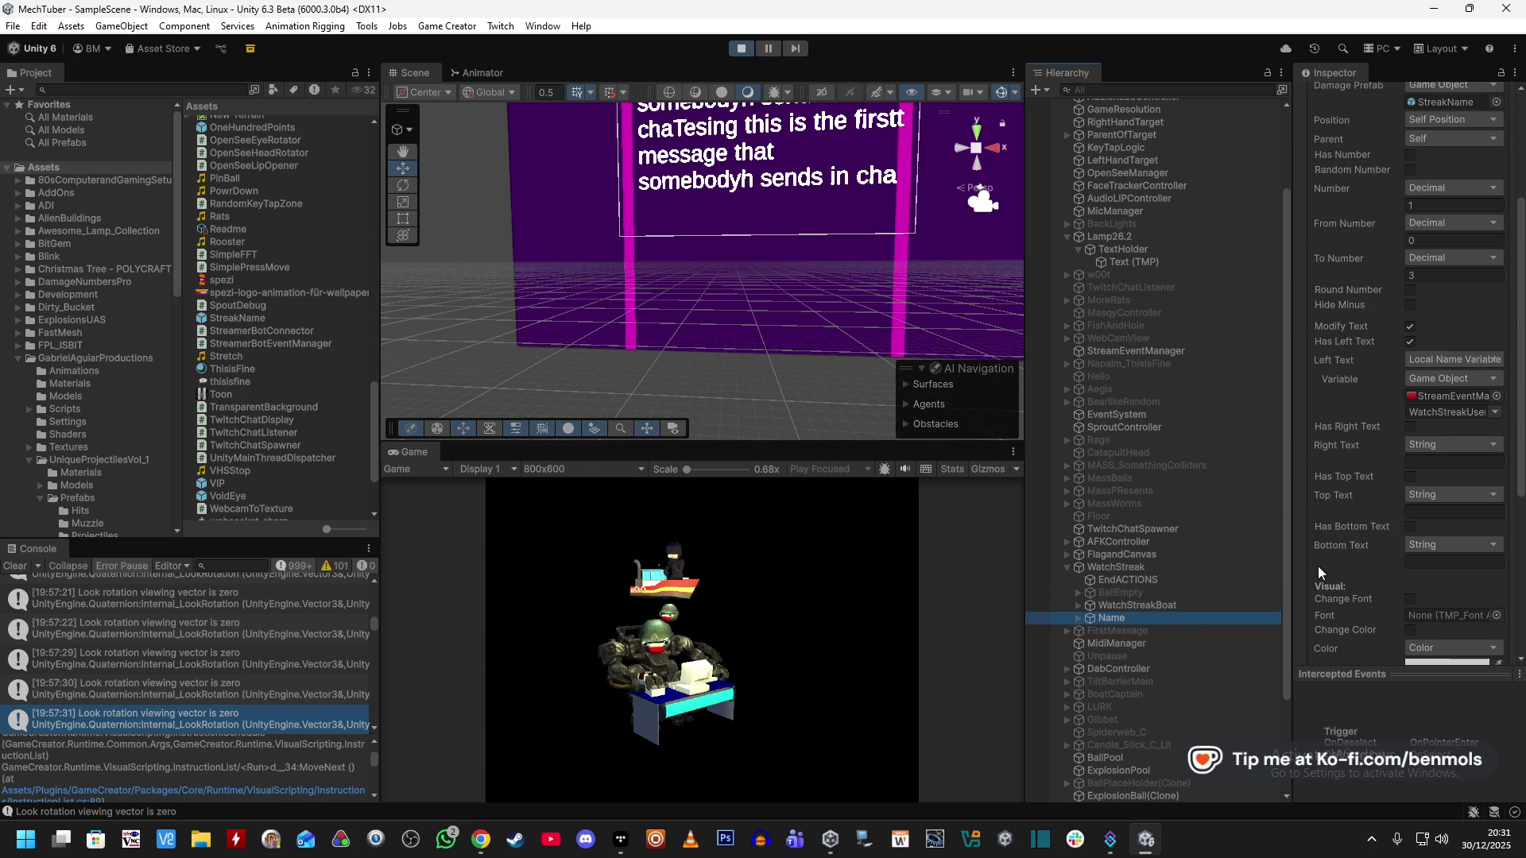
{"action": "left_click", "coordinate": [1077, 617]}
{"action": "left_click", "coordinate": [1119, 629]}
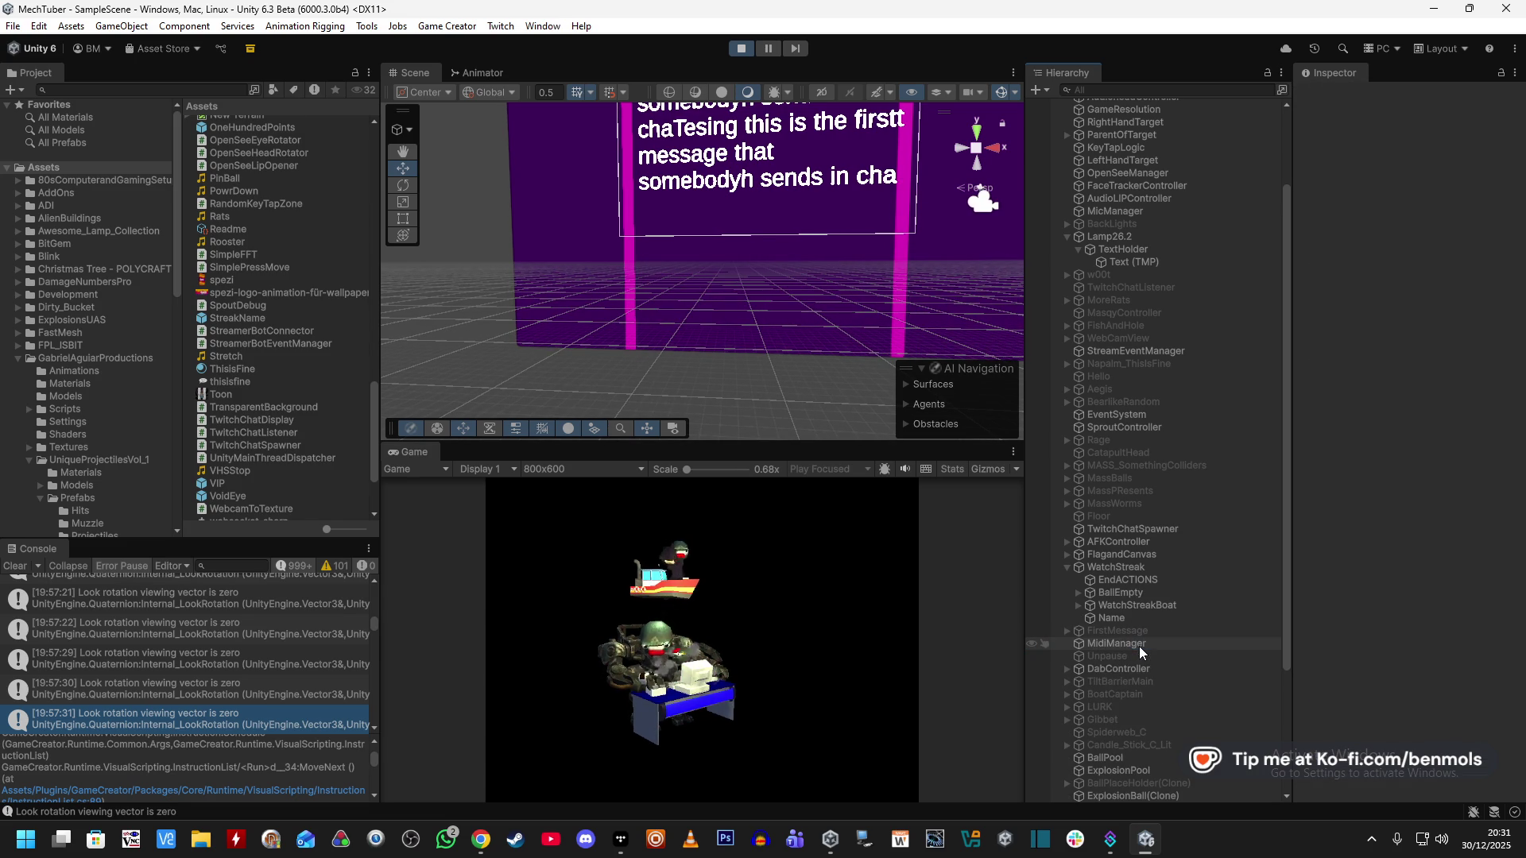
{"action": "scroll", "coordinate": [1219, 594], "scroll_direction": "down", "scroll_amount": 5}
{"action": "scroll", "coordinate": [1217, 594], "scroll_direction": "up", "scroll_amount": 8}
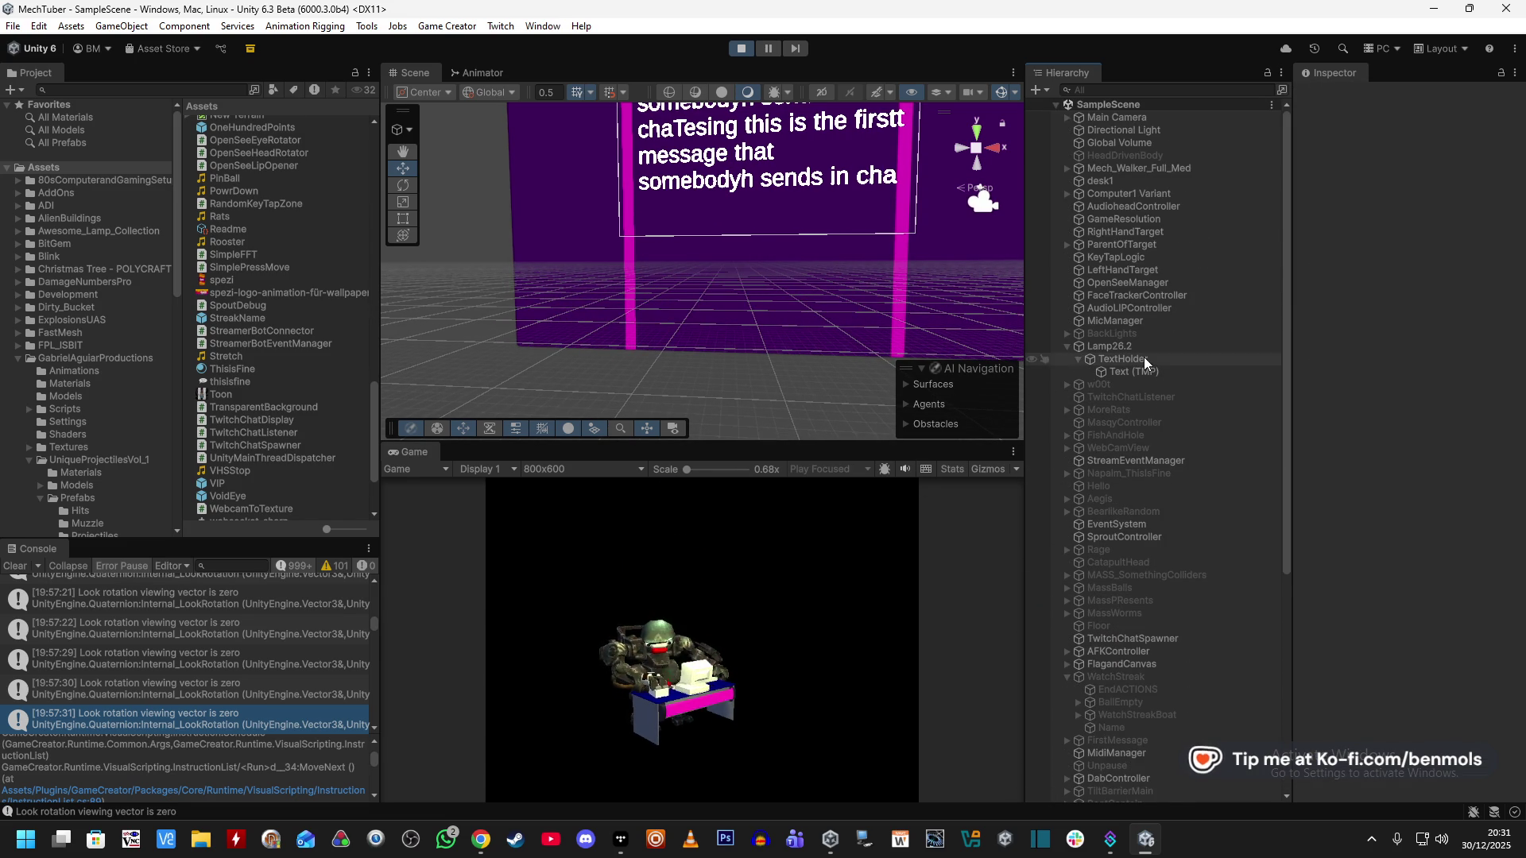
{"action": "left_click", "coordinate": [740, 49]}
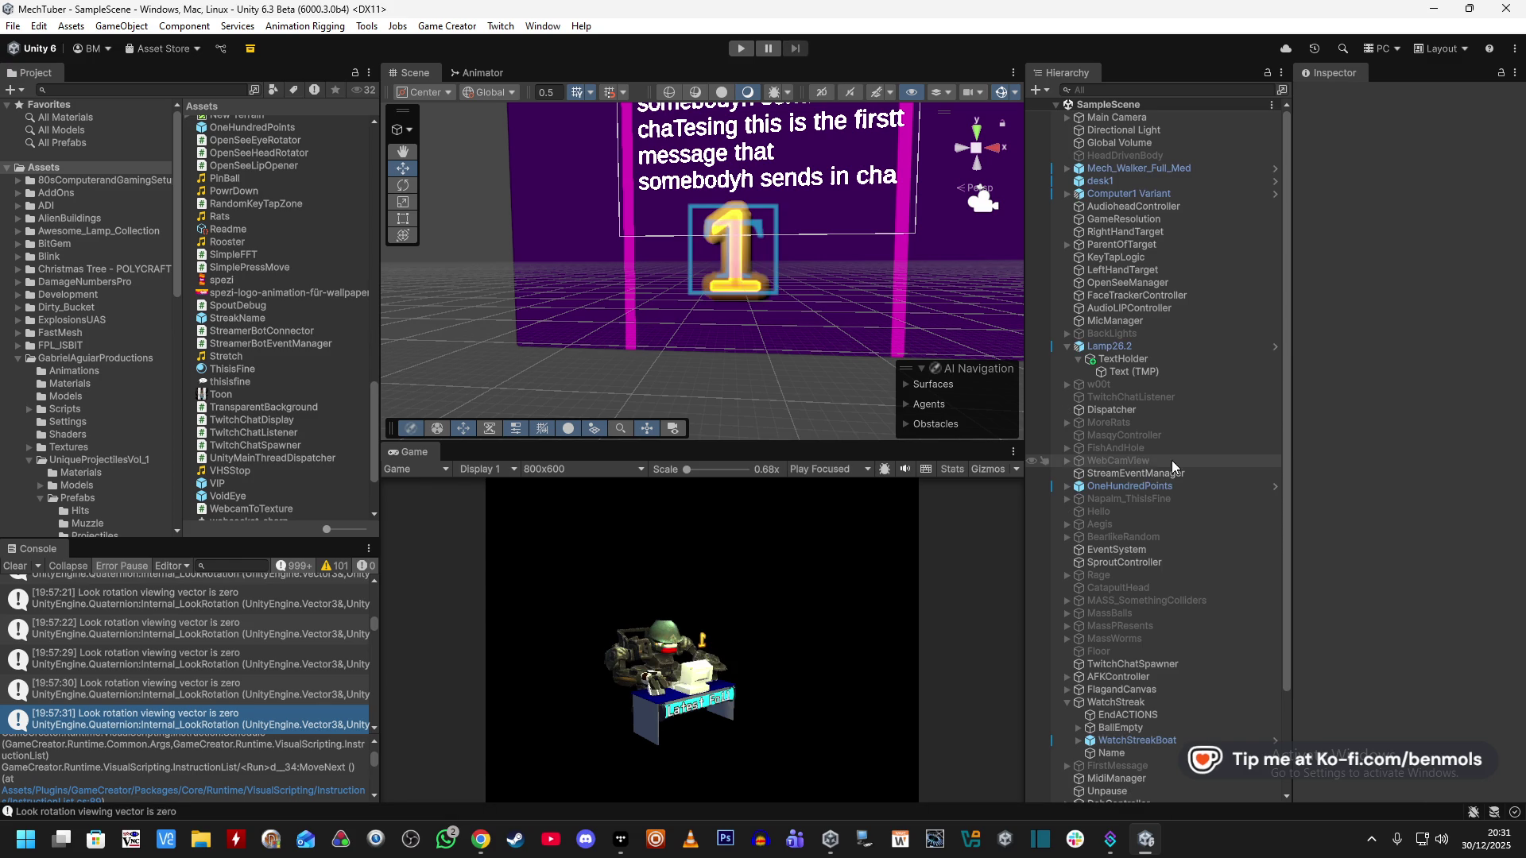
Change StreamEventManager's WatchStreakCount variable from 5 to 10 and run the scene again.
{"action": "left_click", "coordinate": [1158, 472]}
{"action": "scroll", "coordinate": [1311, 612], "scroll_direction": "down", "scroll_amount": 15}
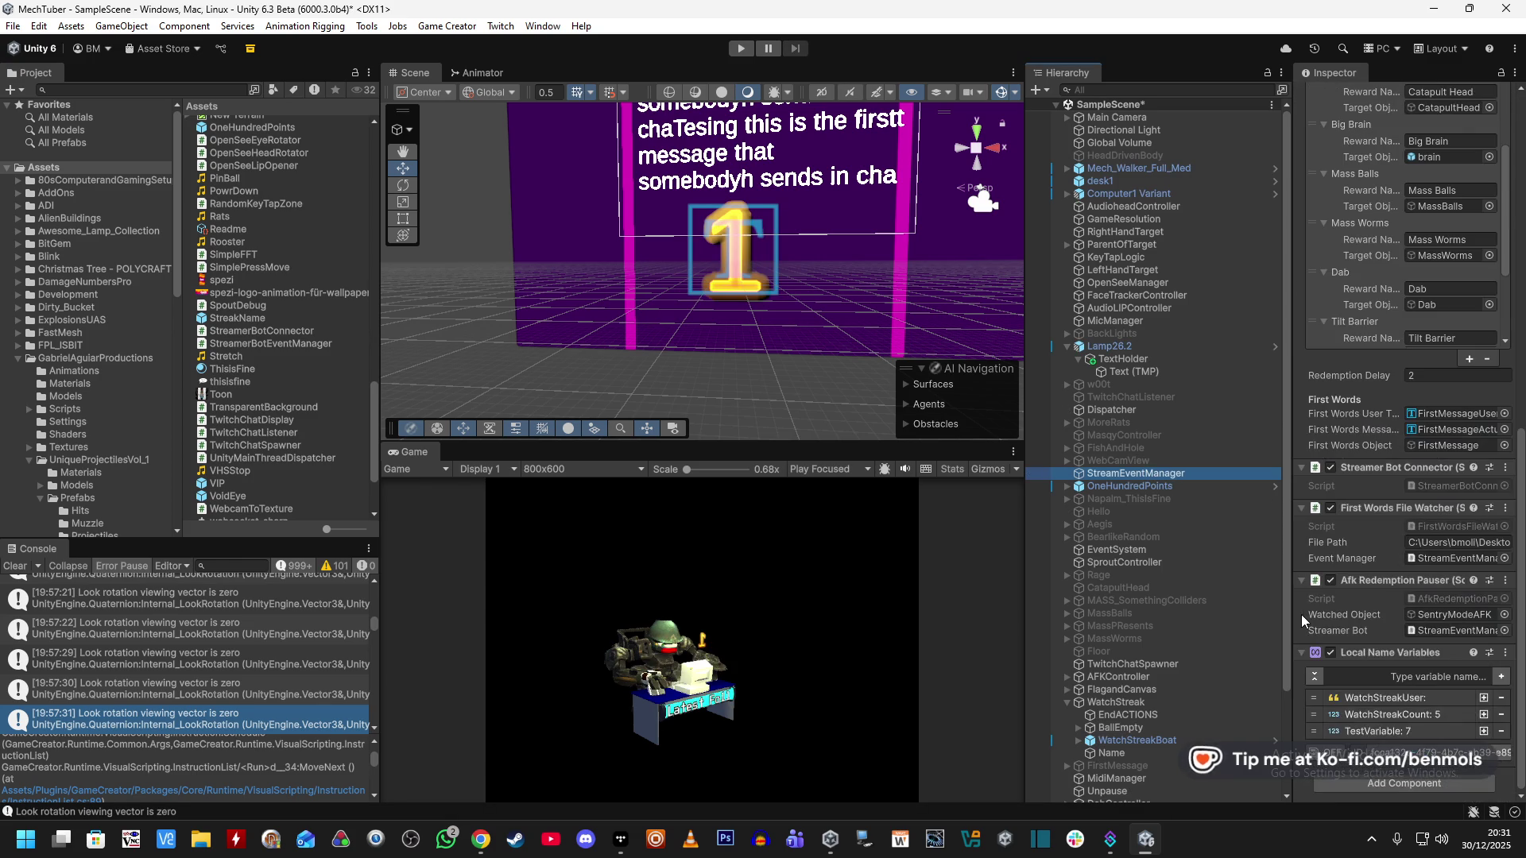
{"action": "scroll", "coordinate": [1395, 717], "scroll_direction": "down", "scroll_amount": 2}
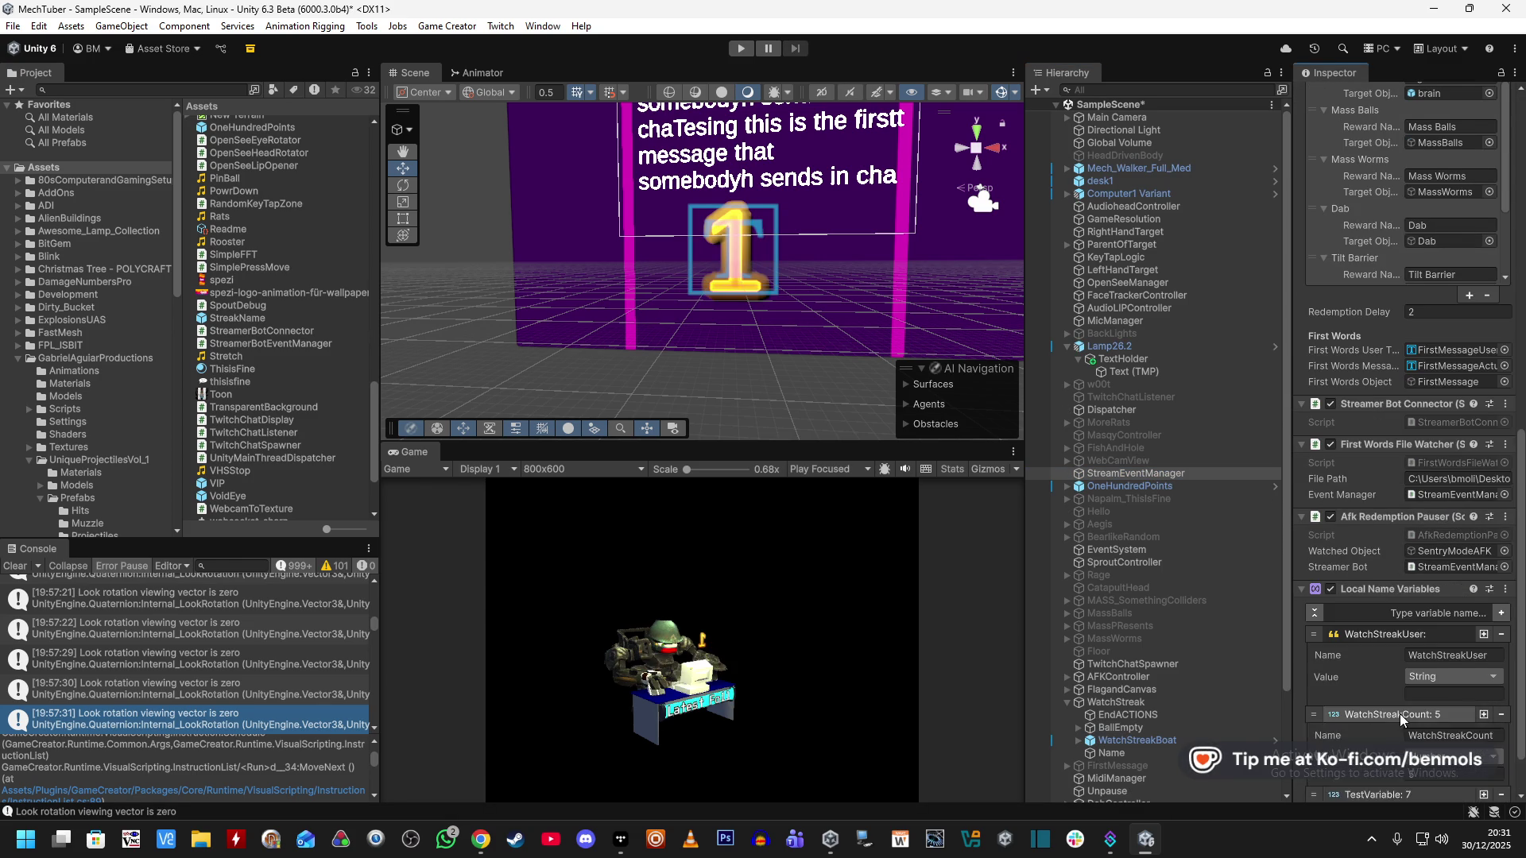
{"action": "scroll", "coordinate": [1400, 714], "scroll_direction": "down", "scroll_amount": 2}
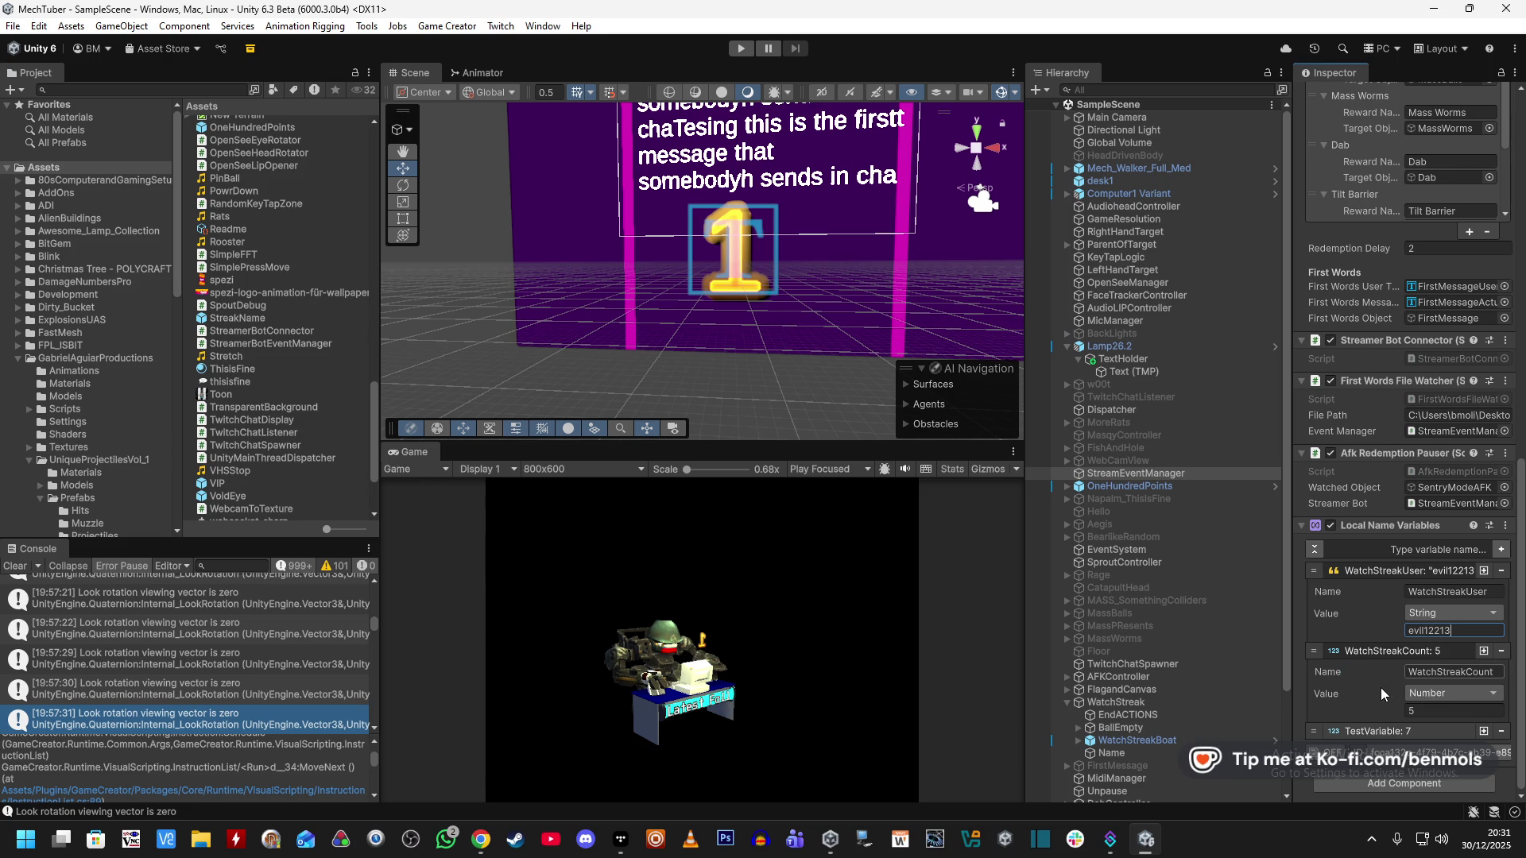
{"action": "type", "text": "10"}
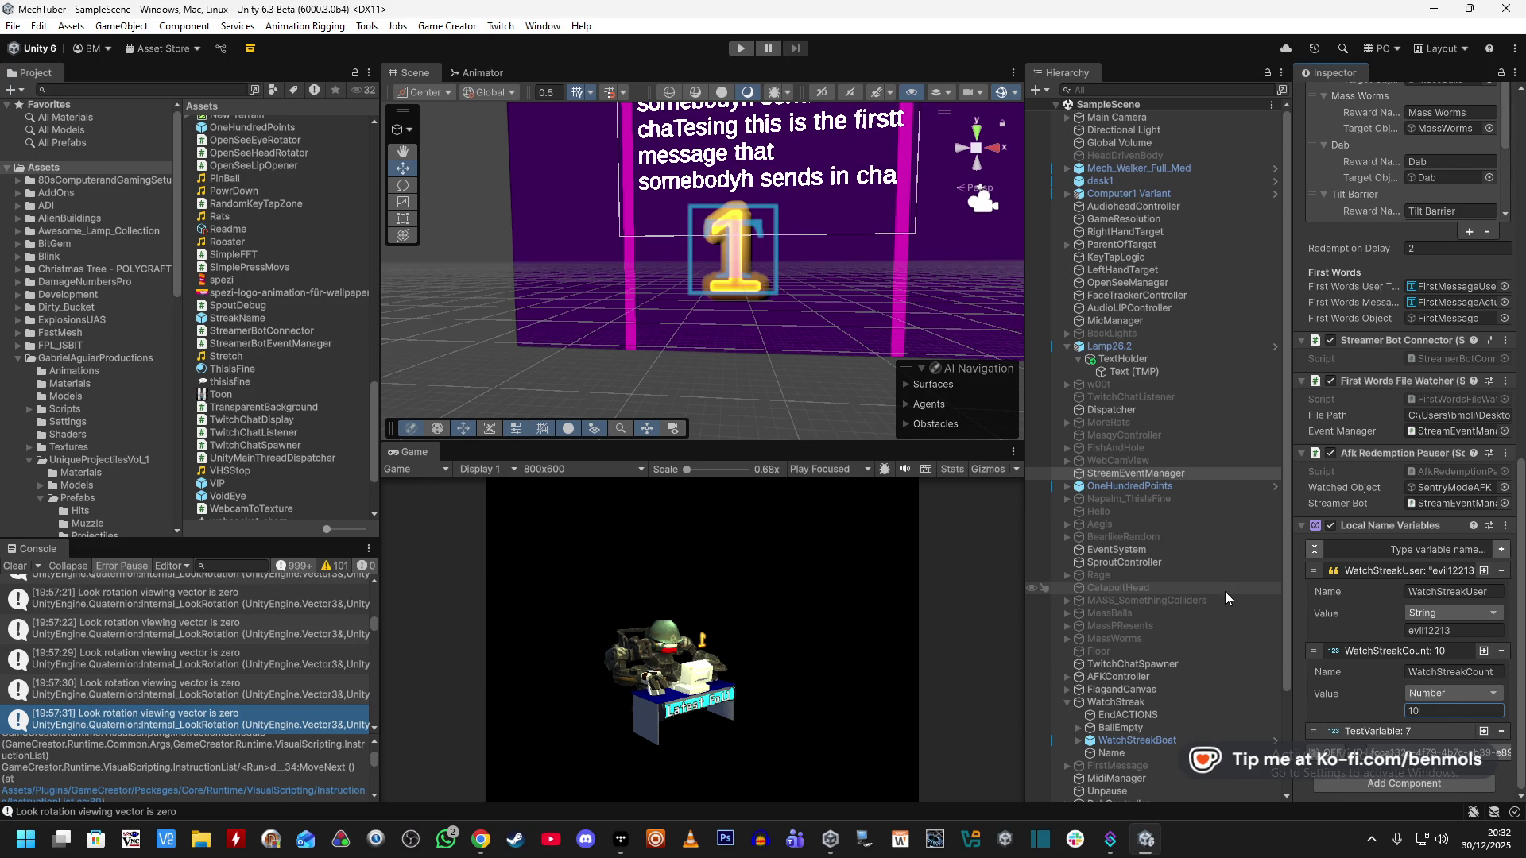
{"action": "left_click", "coordinate": [747, 54]}
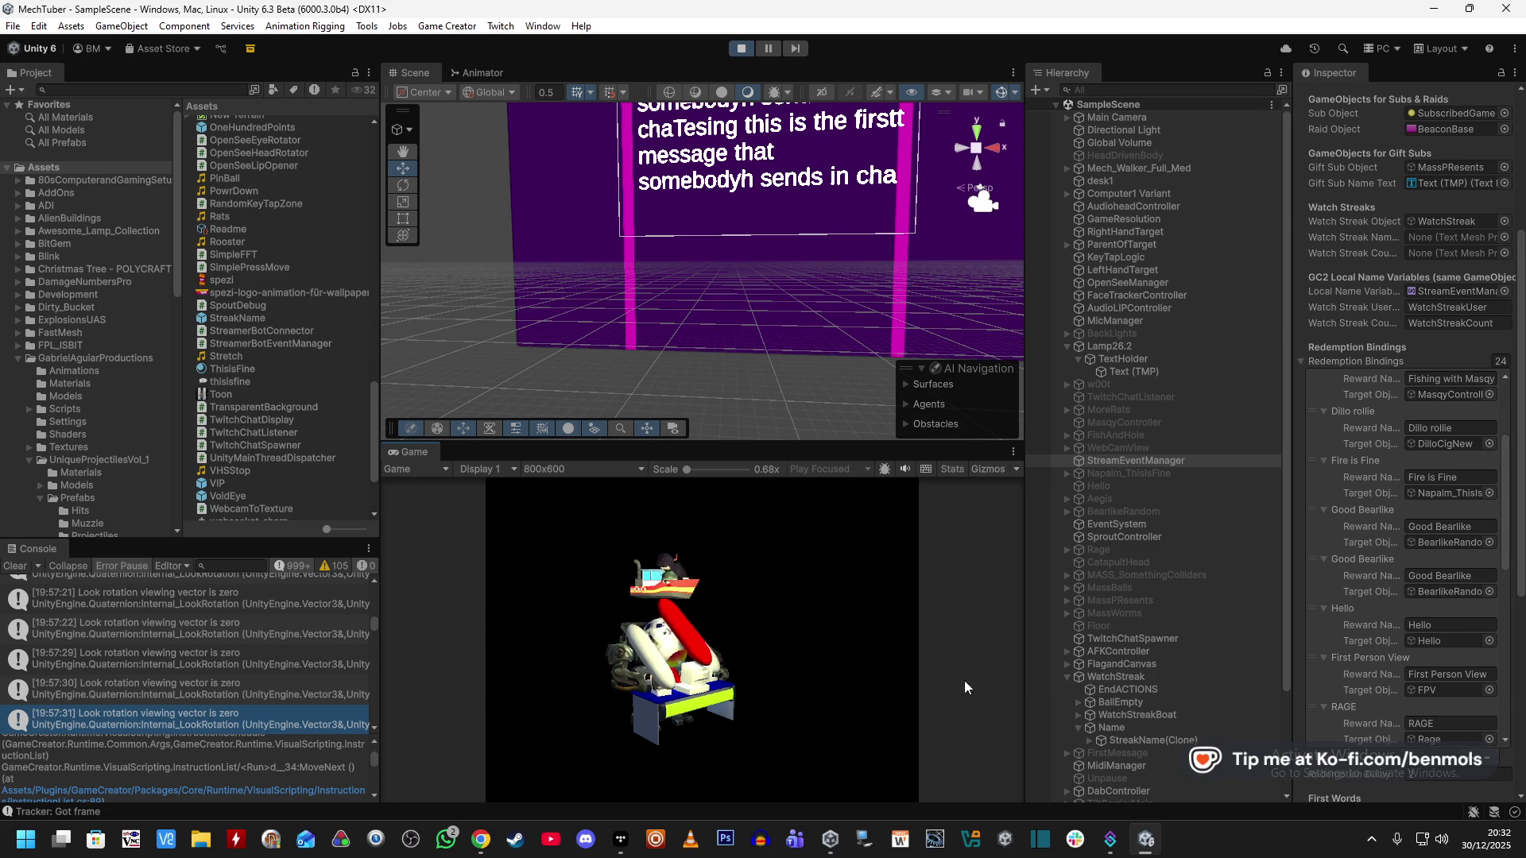
Inspect the StreakName clone, then select Name and frame it in the Scene view.
{"action": "scroll", "coordinate": [1185, 675], "scroll_direction": "down", "scroll_amount": 4}
{"action": "left_click", "coordinate": [1142, 607]}
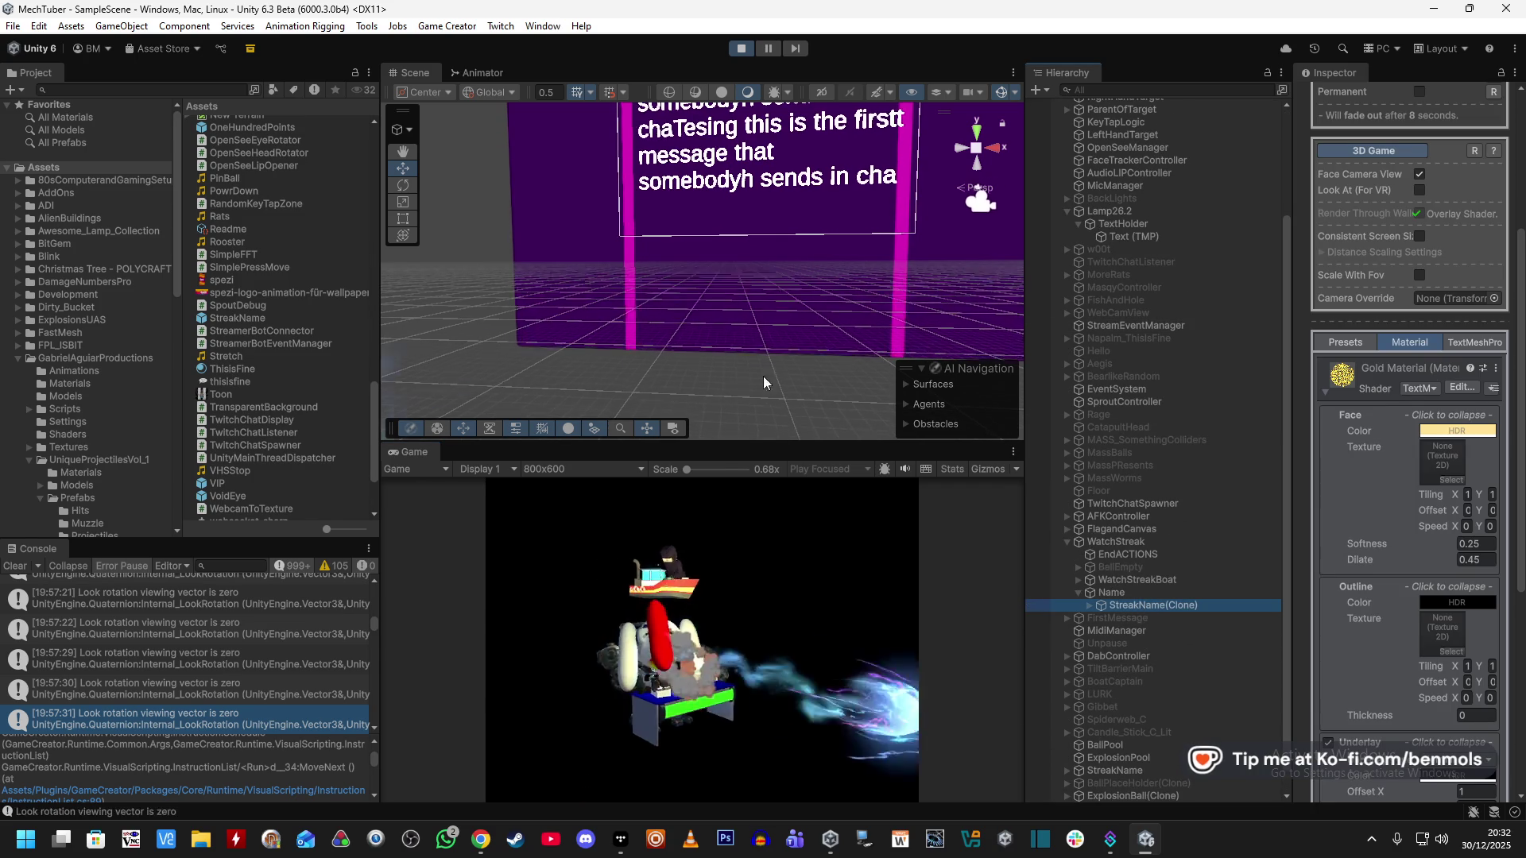
{"action": "double_click", "coordinate": [1132, 593]}
{"action": "mouse_move", "coordinate": [695, 294]}
{"action": "left_mouse_down"}
{"action": "mouse_move", "coordinate": [853, 275]}
{"action": "mouse_move", "coordinate": [702, 344]}
{"action": "mouse_move", "coordinate": [467, 369]}
{"action": "mouse_move", "coordinate": [578, 341]}
{"action": "left_mouse_up"}
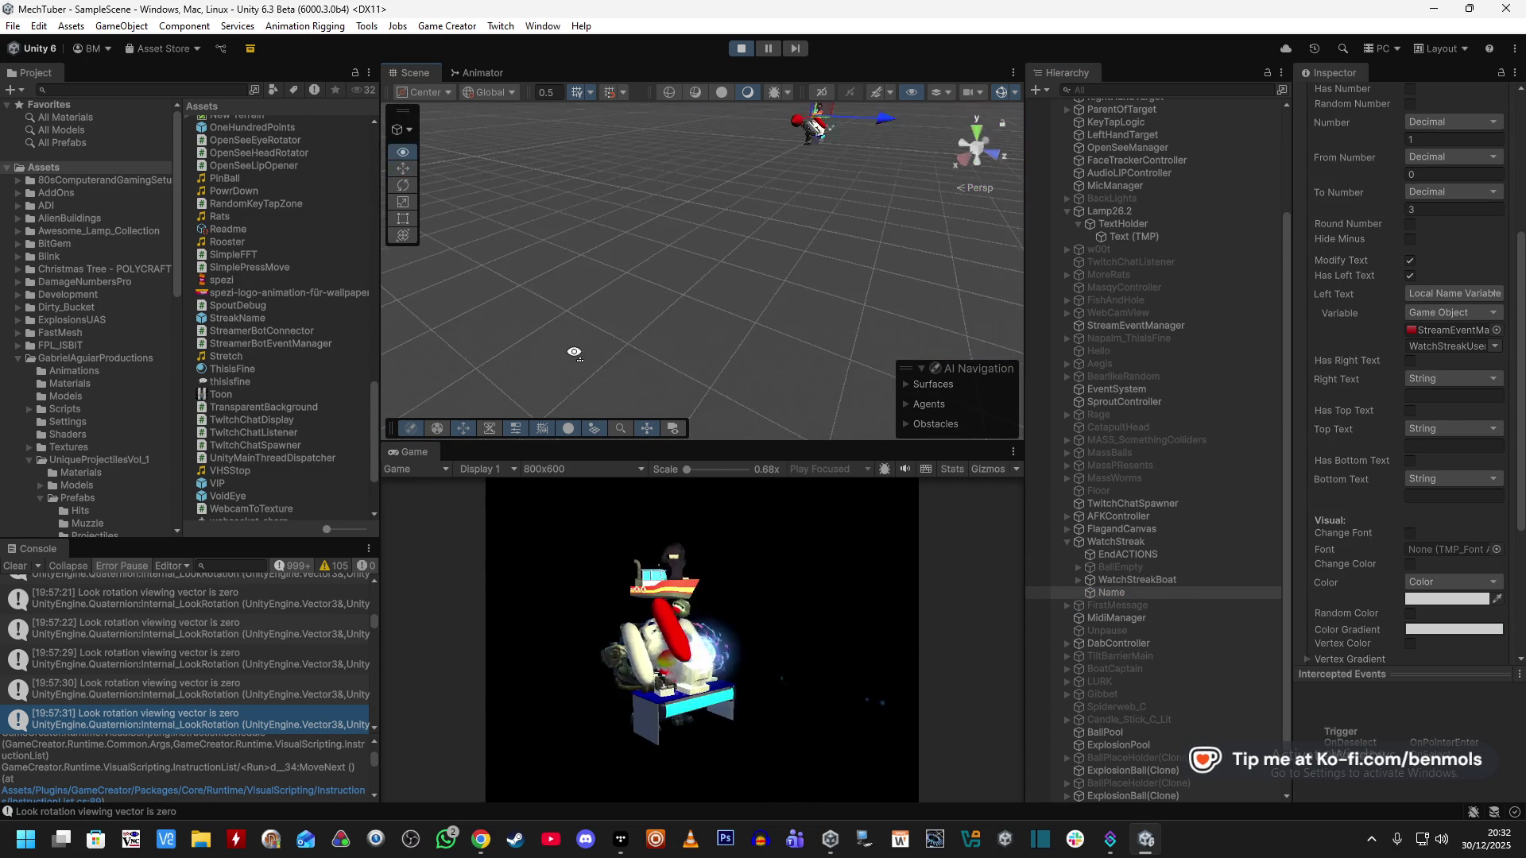
{"action": "key", "text": "f"}
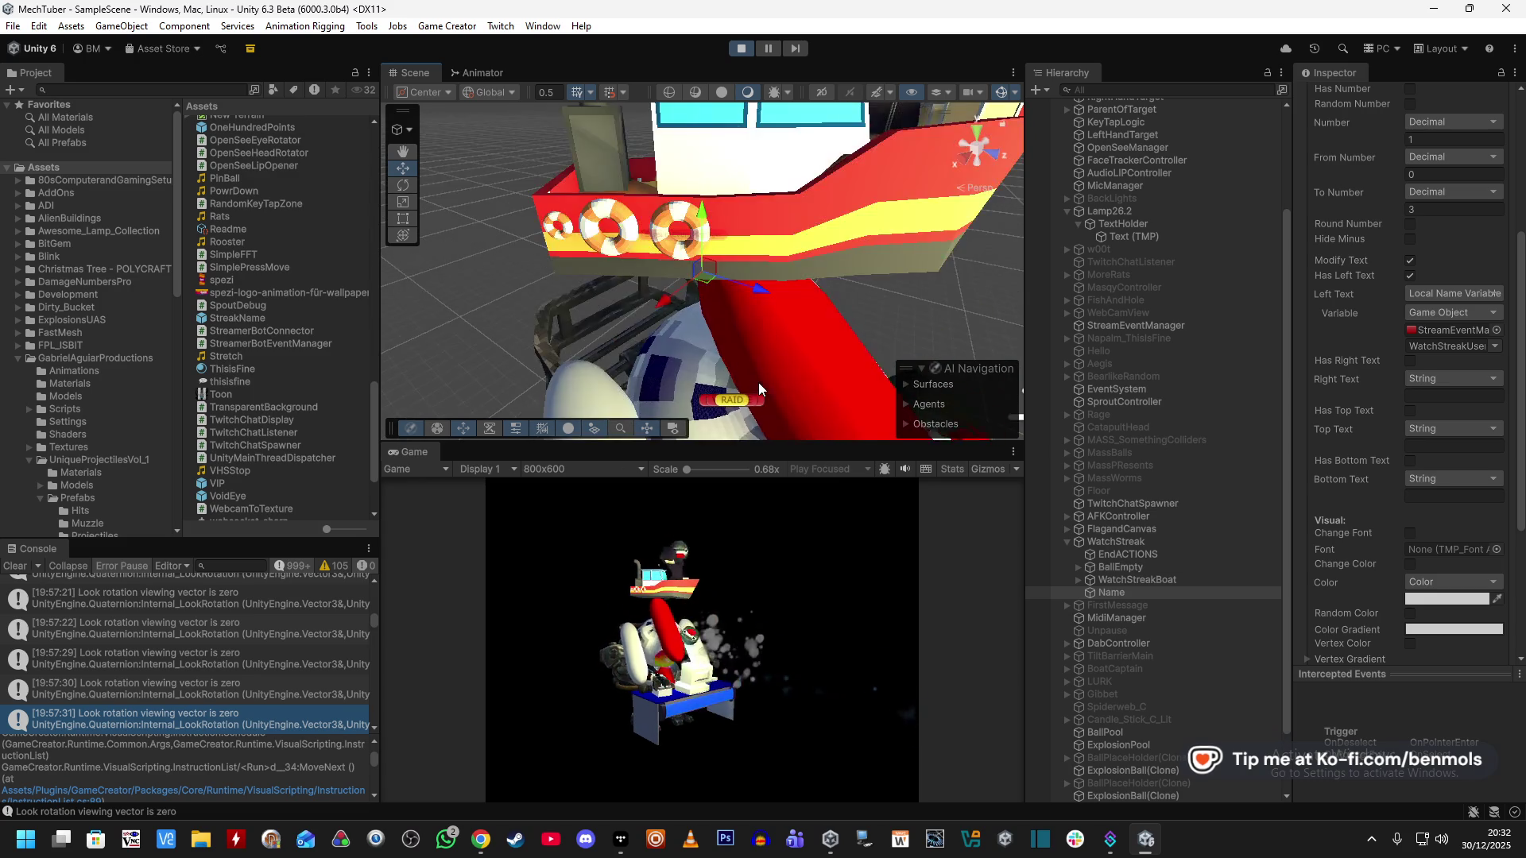
{"action": "left_click_drag", "start_coordinate": [827, 360], "coordinate": [707, 226]}
{"action": "scroll", "coordinate": [1361, 308], "scroll_direction": "up", "scroll_amount": 5}
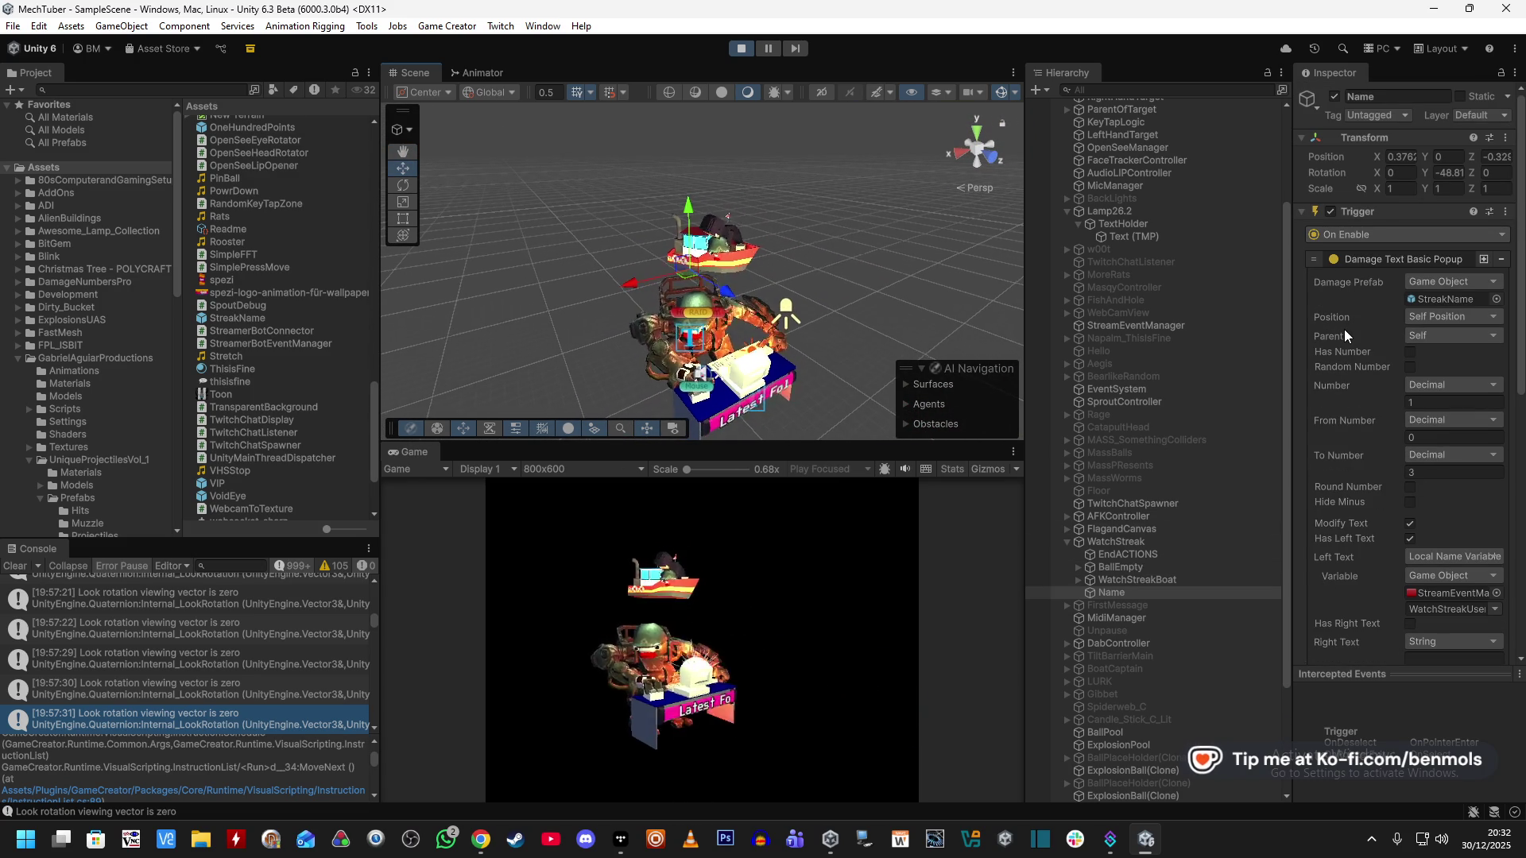
{"action": "scroll", "coordinate": [1340, 408], "scroll_direction": "down", "scroll_amount": 10}
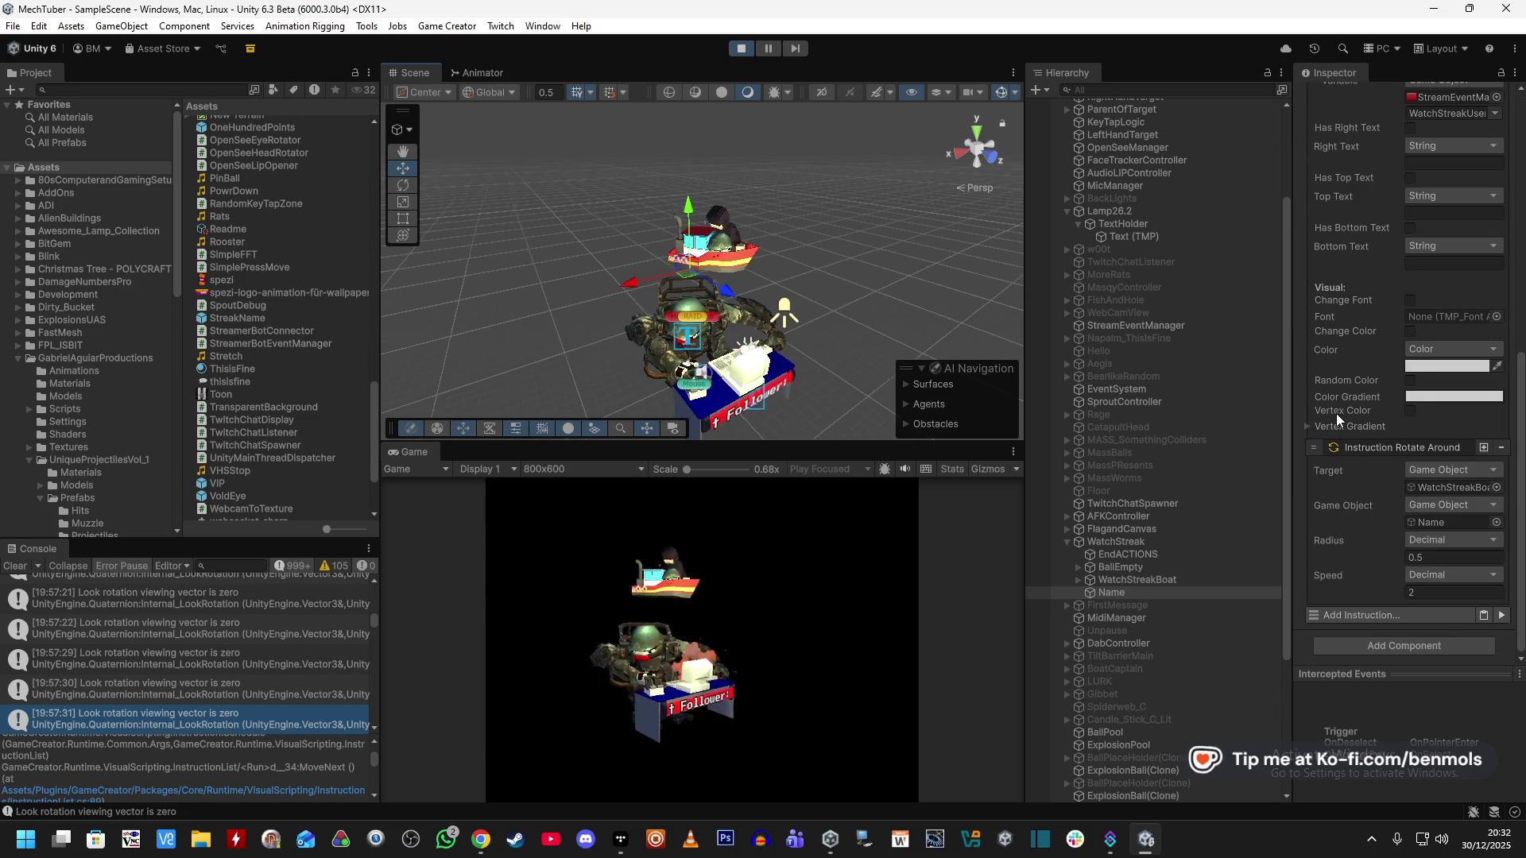
{"action": "scroll", "coordinate": [1351, 445], "scroll_direction": "up", "scroll_amount": 10}
{"action": "scroll", "coordinate": [1352, 445], "scroll_direction": "down", "scroll_amount": 10}
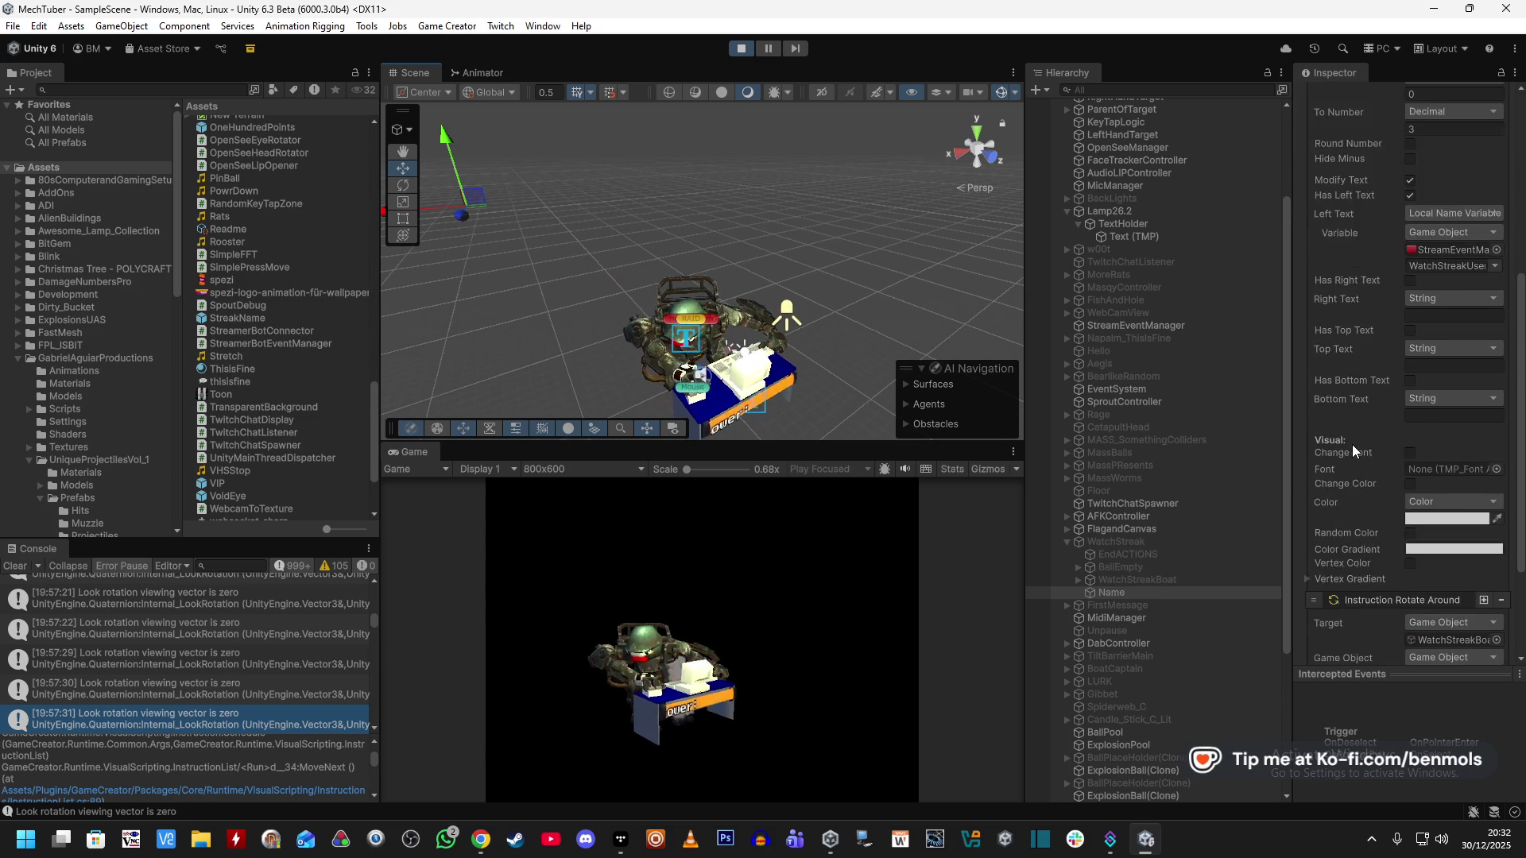
Stop Play mode and add a Trigger component to Name.
{"action": "left_click", "coordinate": [742, 50]}
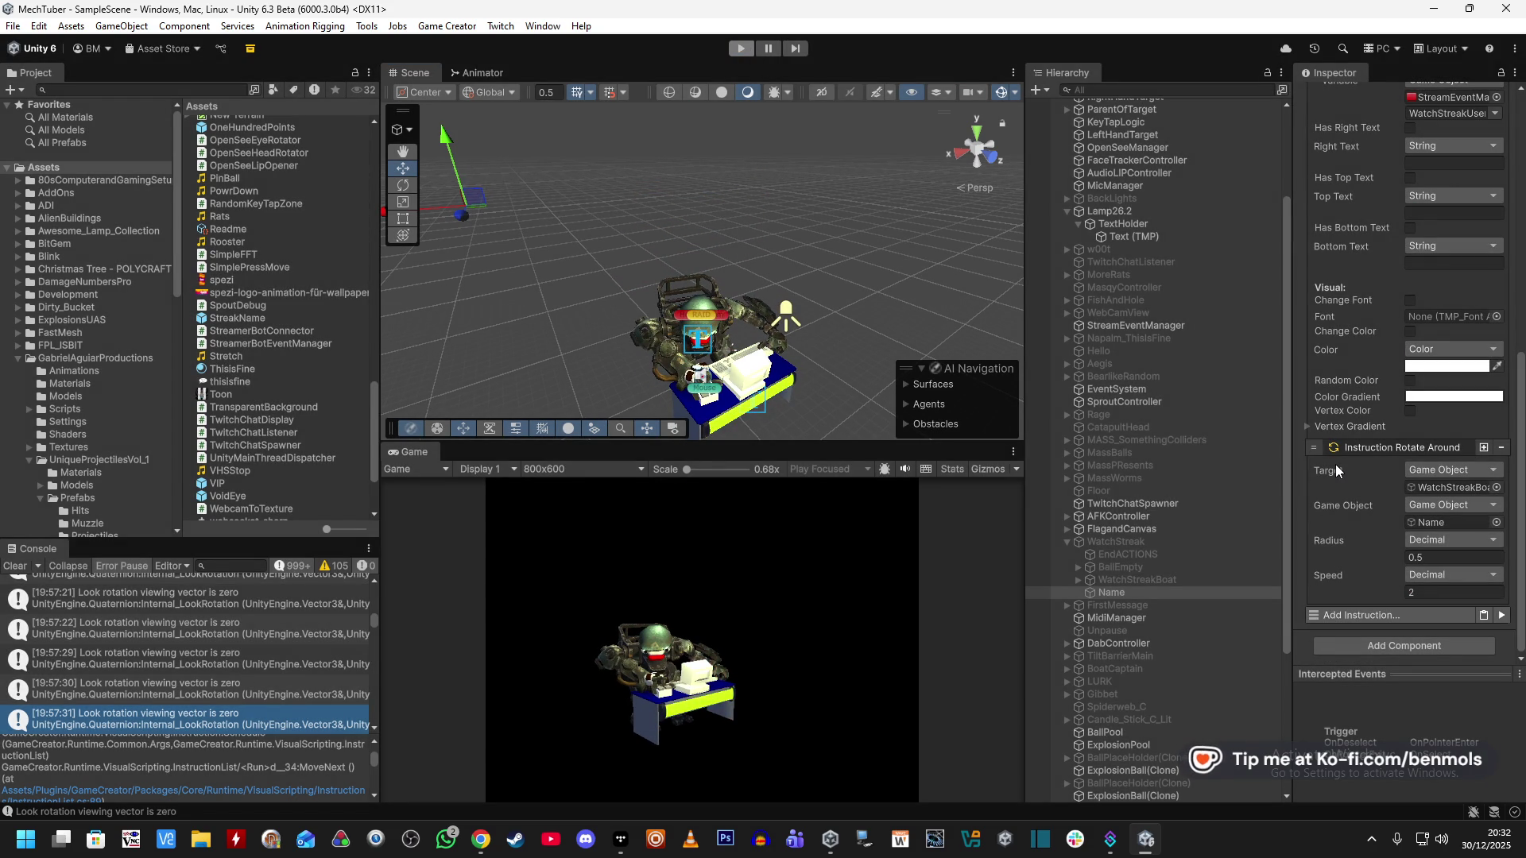
{"action": "left_click", "coordinate": [1366, 644]}
{"action": "left_click", "coordinate": [1371, 618]}
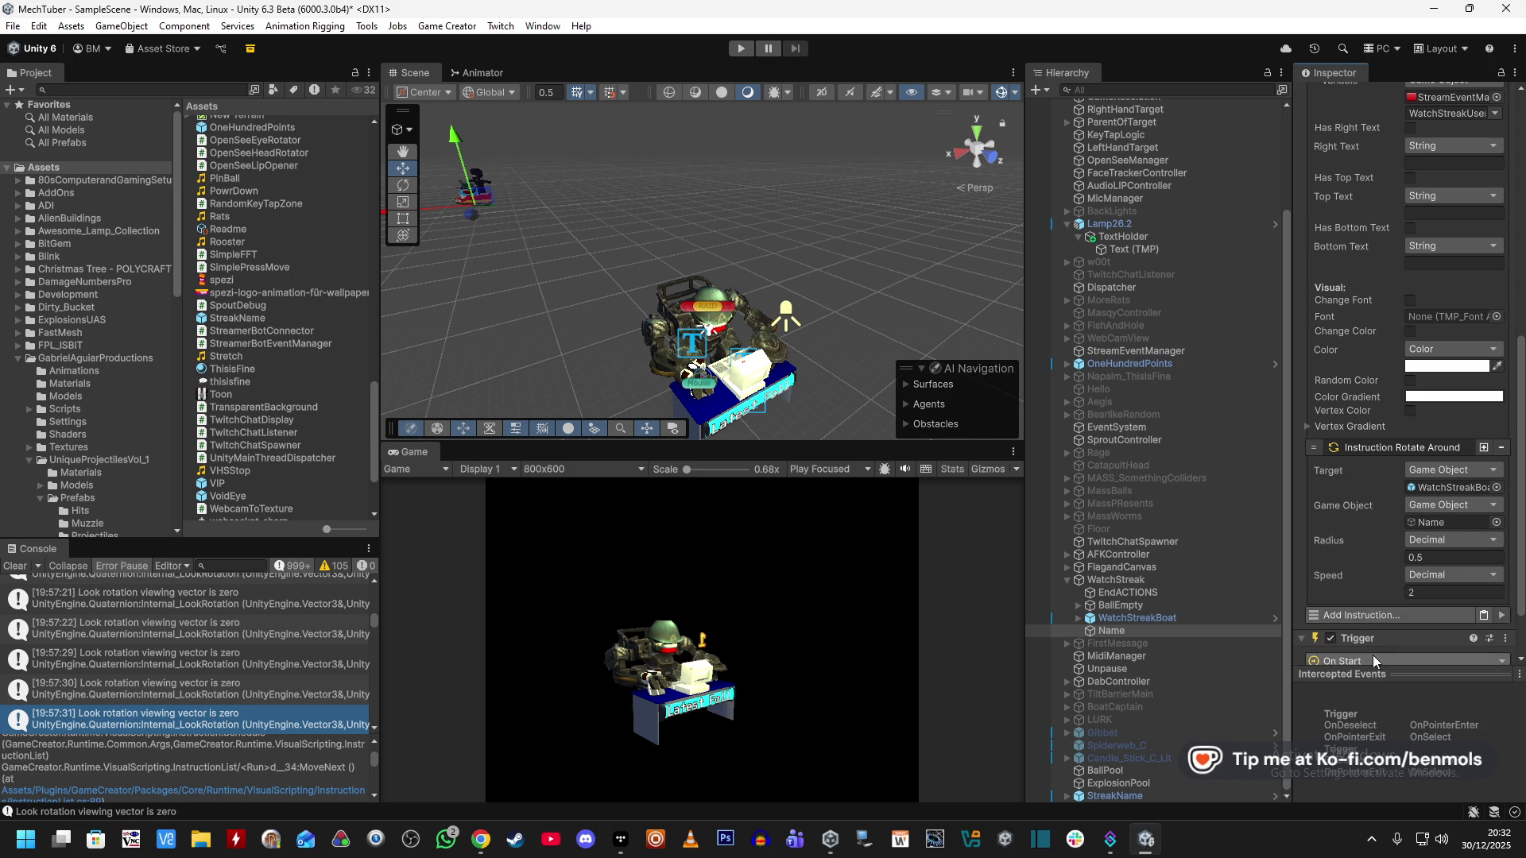
Set the new Trigger's event to On Fixed Update.
{"action": "scroll", "coordinate": [1371, 648], "scroll_direction": "down", "scroll_amount": 1}
{"action": "left_click", "coordinate": [1361, 621]}
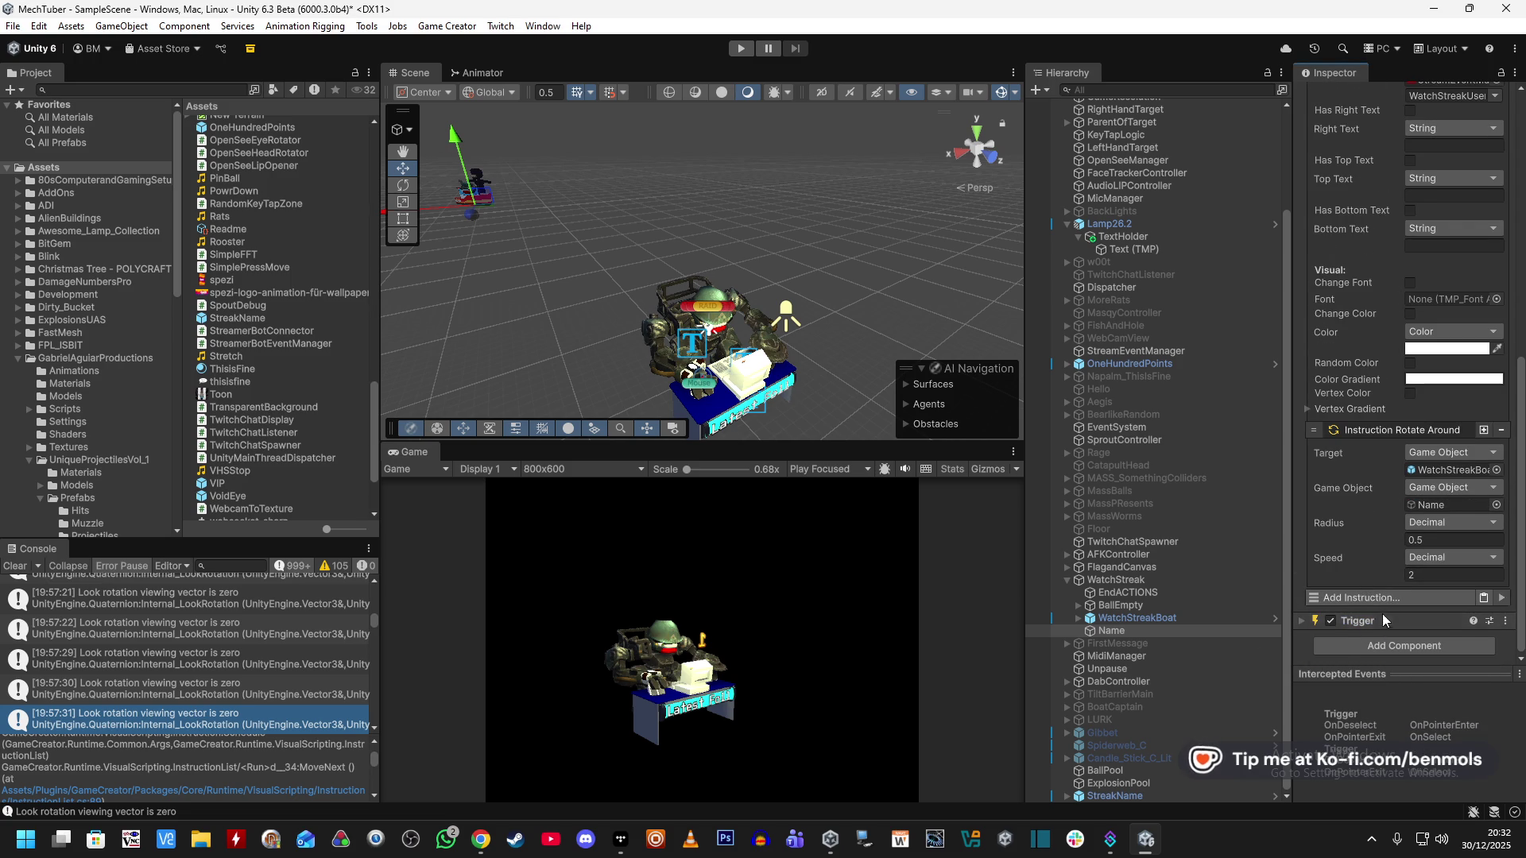
{"action": "left_click", "coordinate": [1389, 614]}
{"action": "left_click", "coordinate": [1360, 589]}
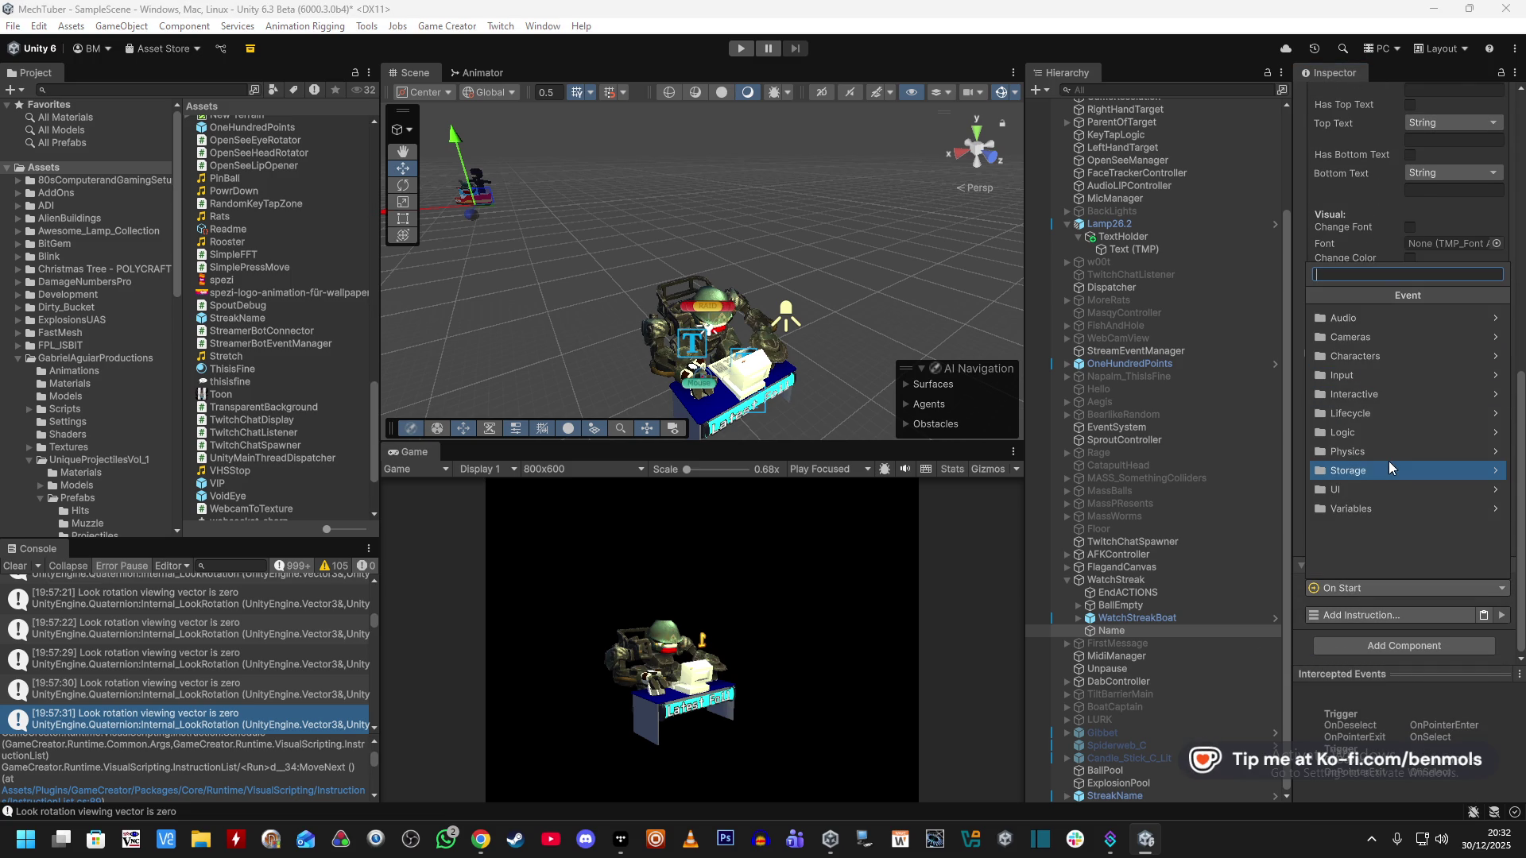
{"action": "type", "text": "upda"}
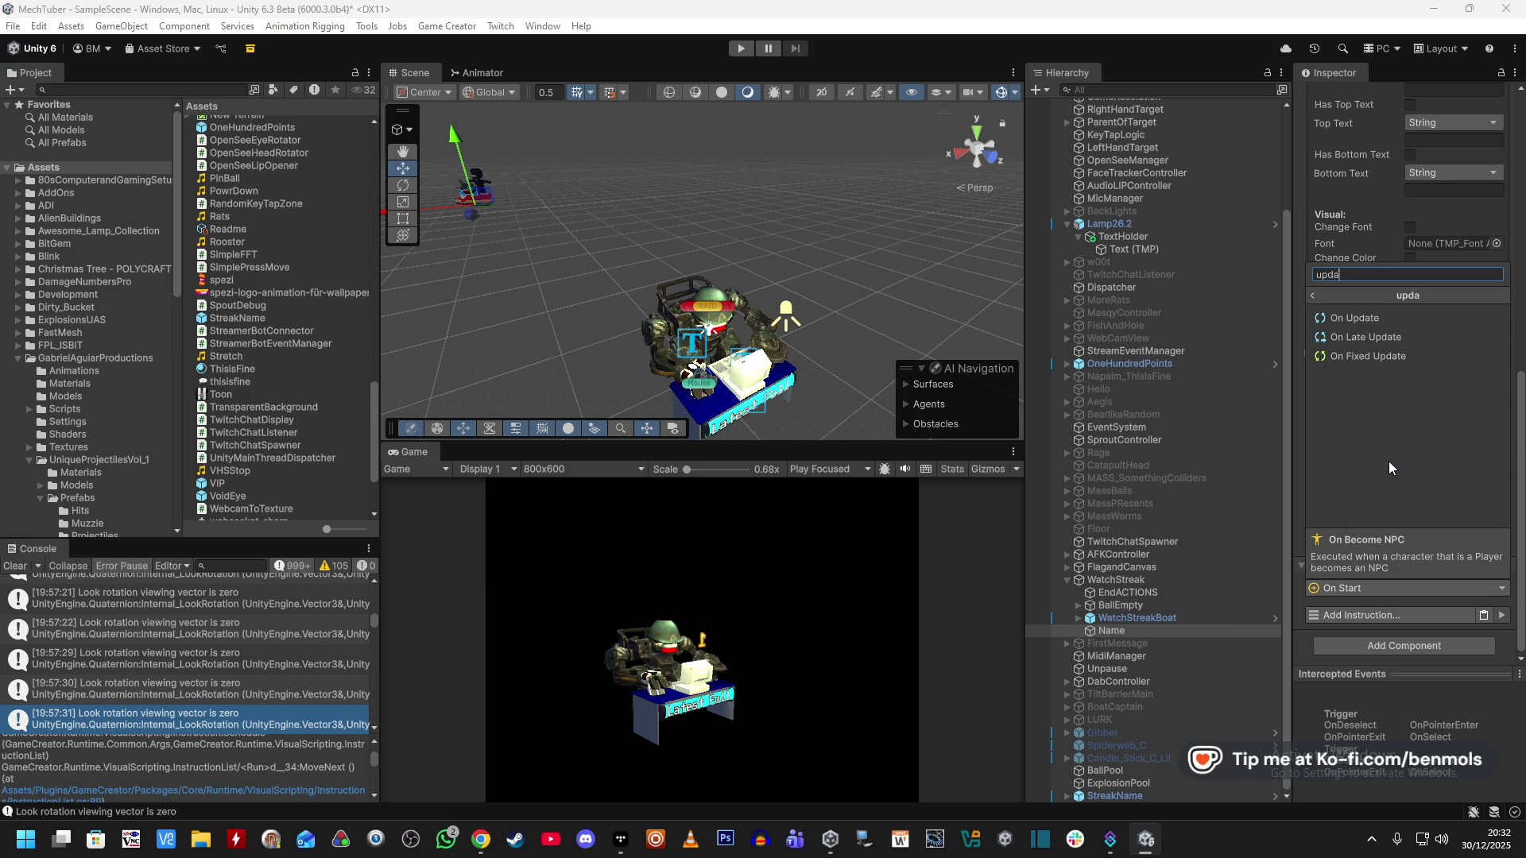
{"action": "left_click", "coordinate": [1388, 356]}
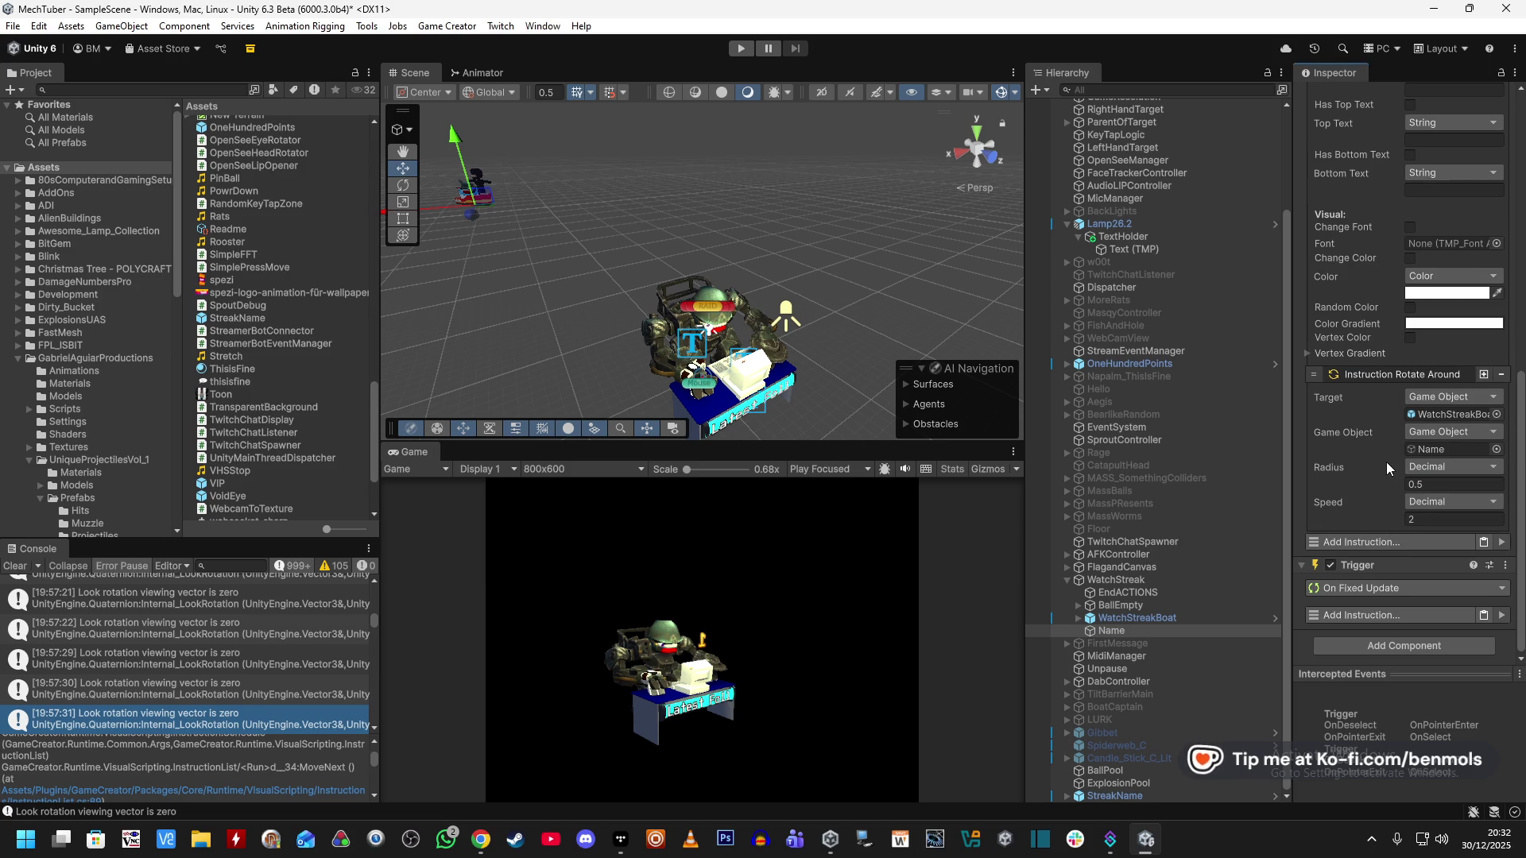
Copy Rotate Around into the new Trigger, targeting WatchStreakBoat with Self as the rotating object.
{"action": "right_click", "coordinate": [1366, 374]}
{"action": "left_click", "coordinate": [1392, 386]}
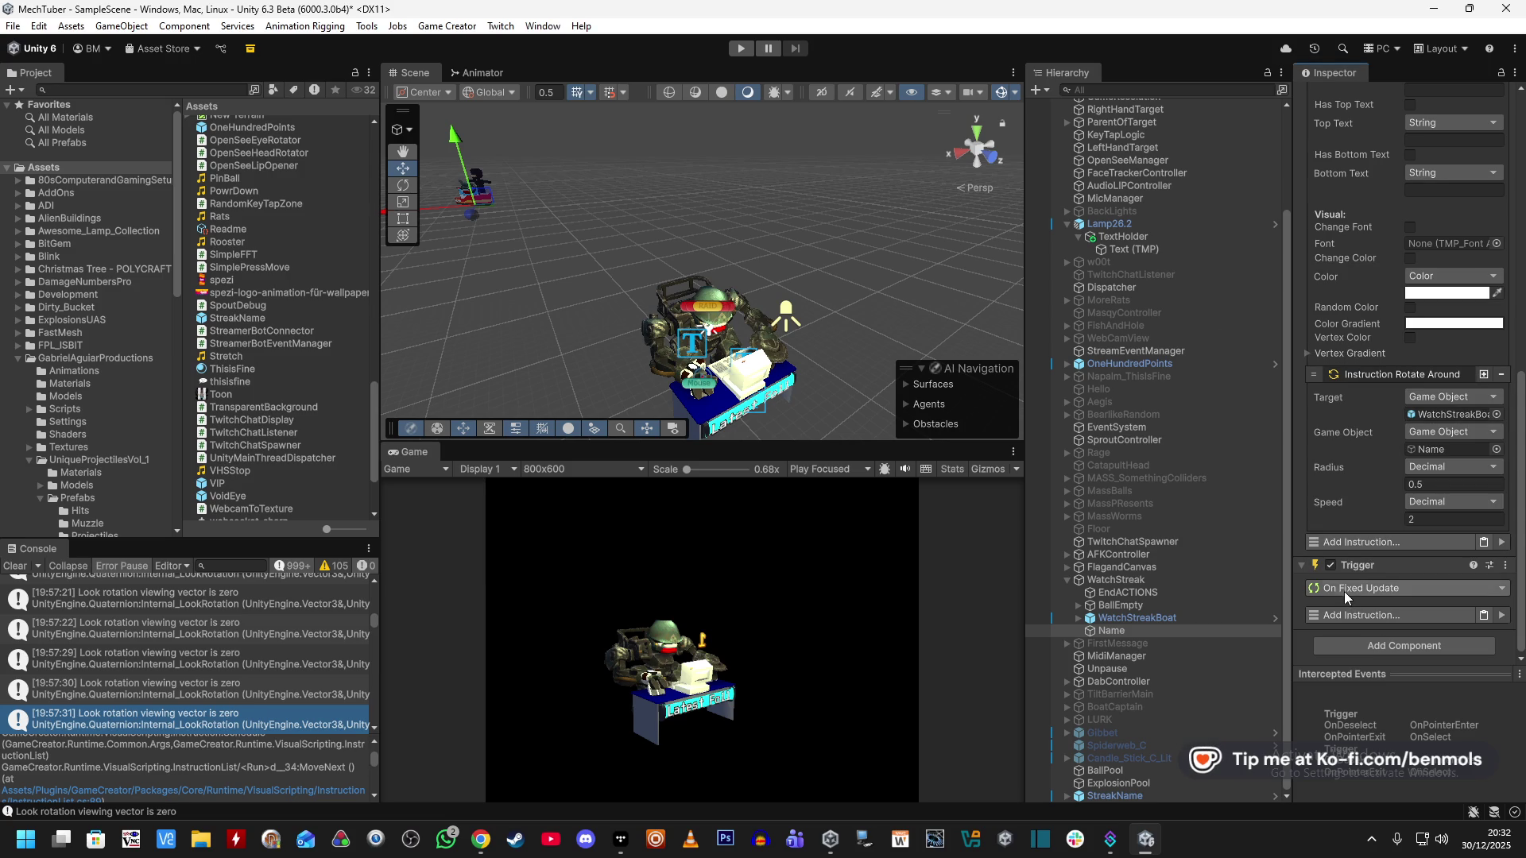
{"action": "left_click", "coordinate": [1483, 614]}
{"action": "scroll", "coordinate": [1422, 477], "scroll_direction": "down", "scroll_amount": 3}
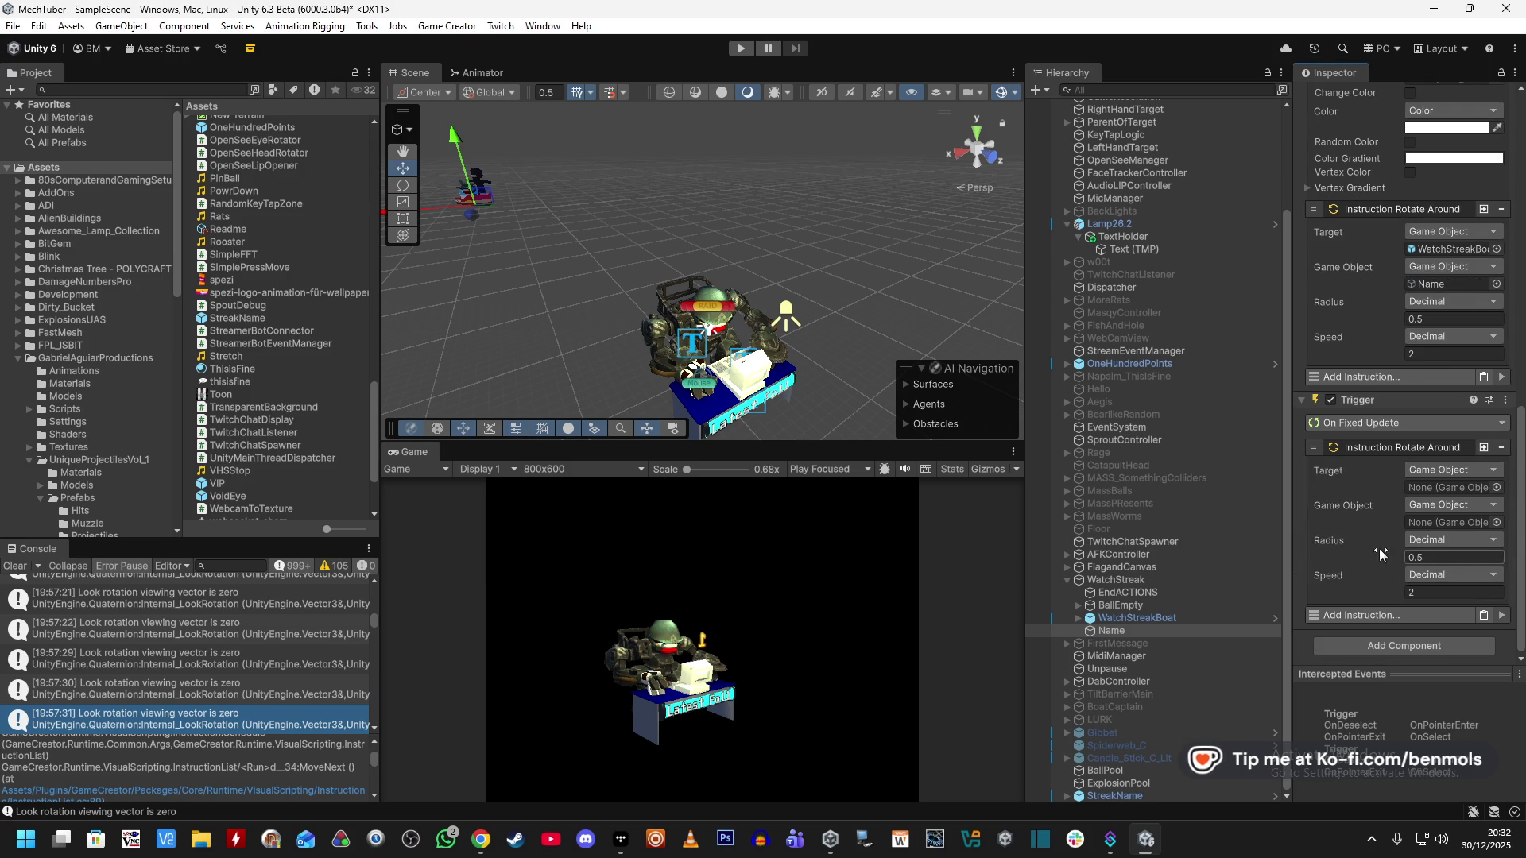
{"action": "left_click_drag", "start_coordinate": [1166, 615], "coordinate": [1451, 487]}
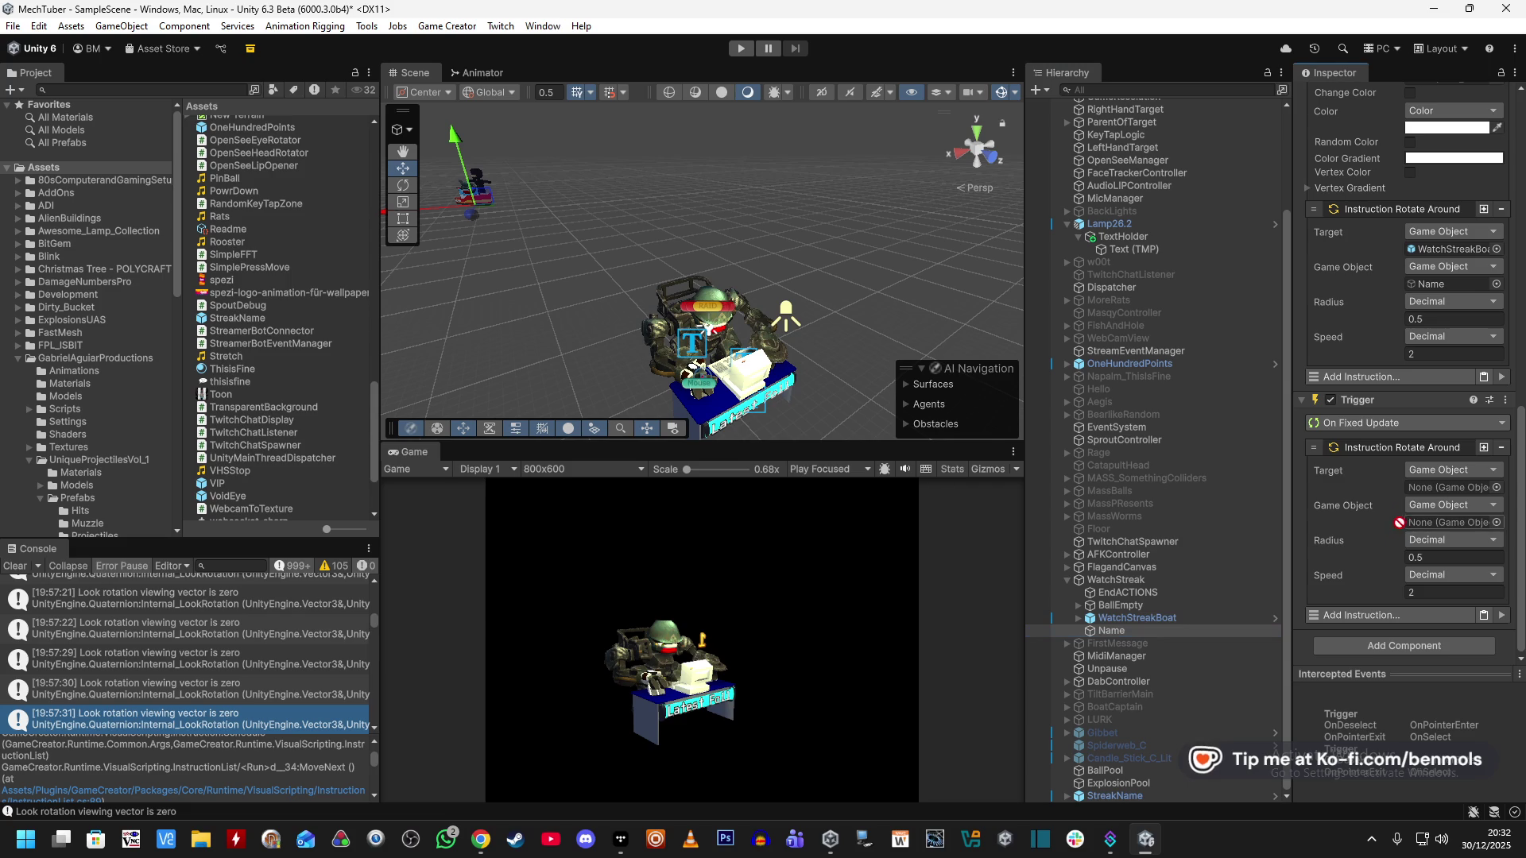
{"action": "left_click_drag", "start_coordinate": [1171, 629], "coordinate": [1433, 522]}
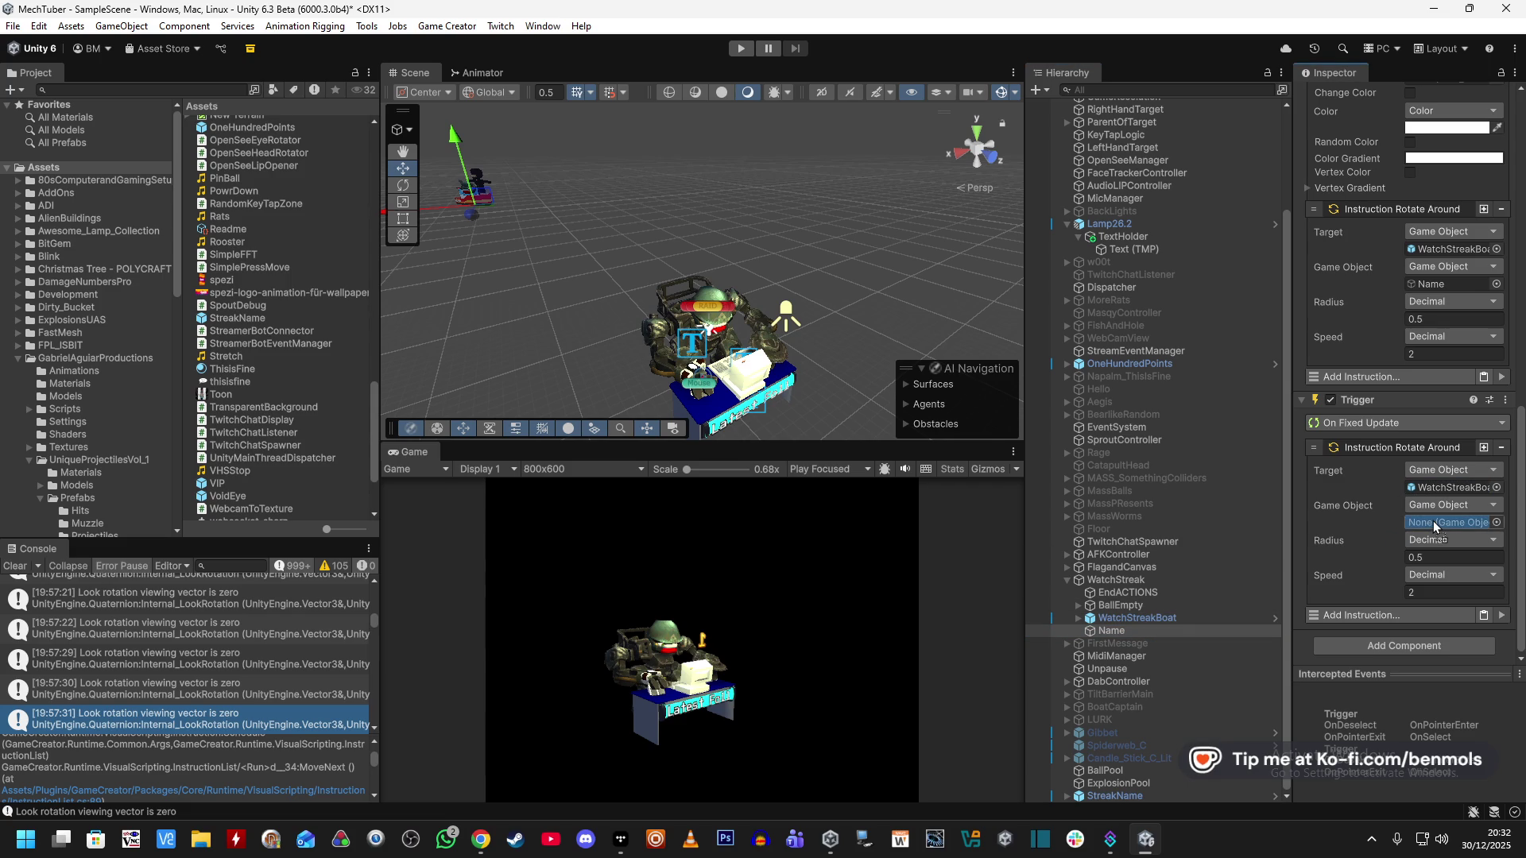
{"action": "left_click", "coordinate": [1437, 504]}
{"action": "type", "text": "self"}
{"action": "left_click", "coordinate": [1434, 233]}
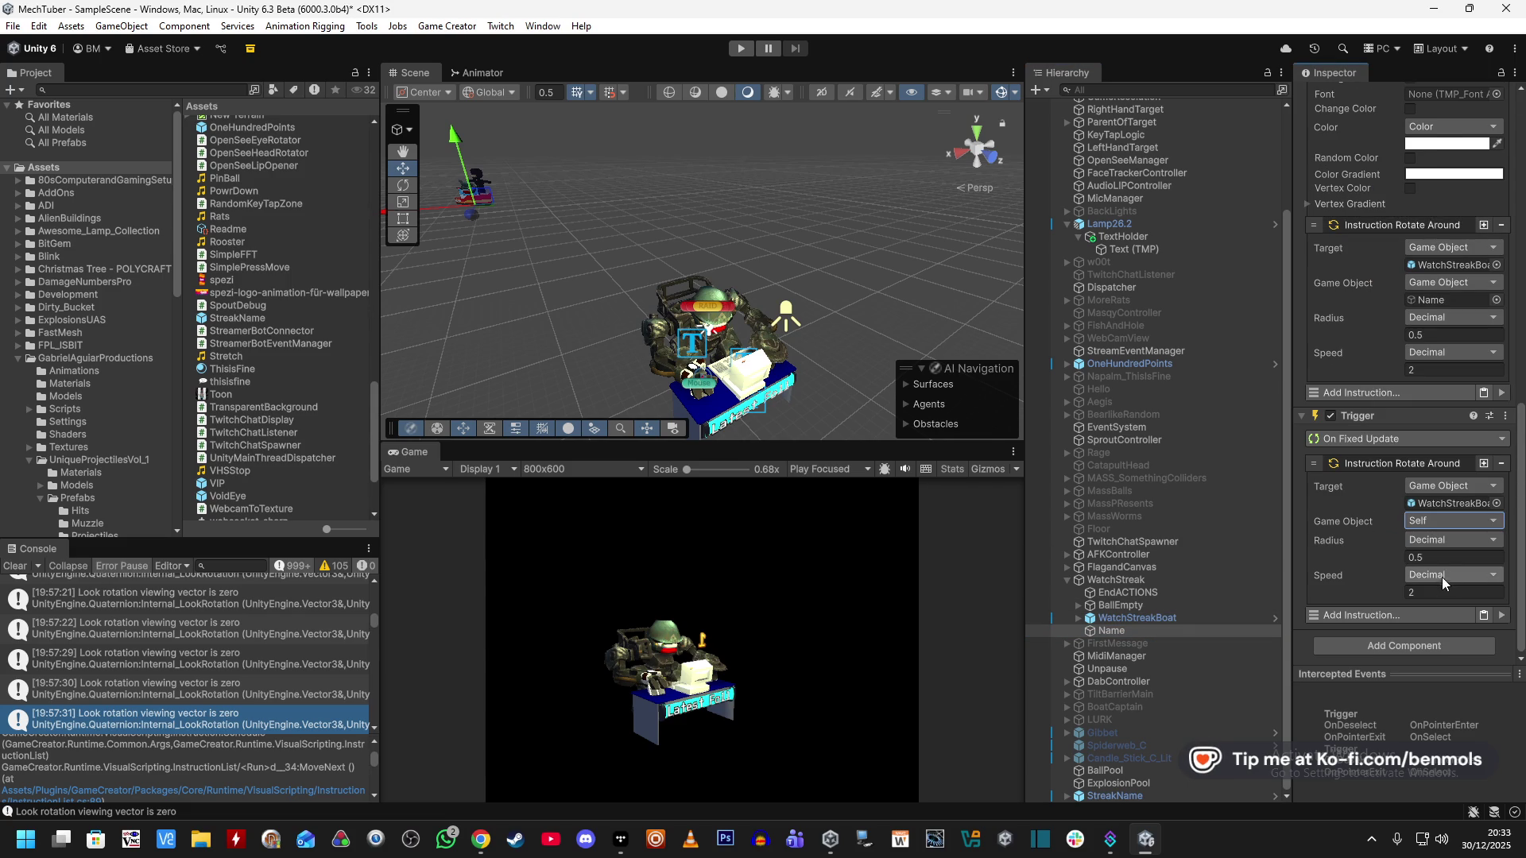
Delete the original Rotate Around instruction.
{"action": "left_click", "coordinate": [1502, 226]}
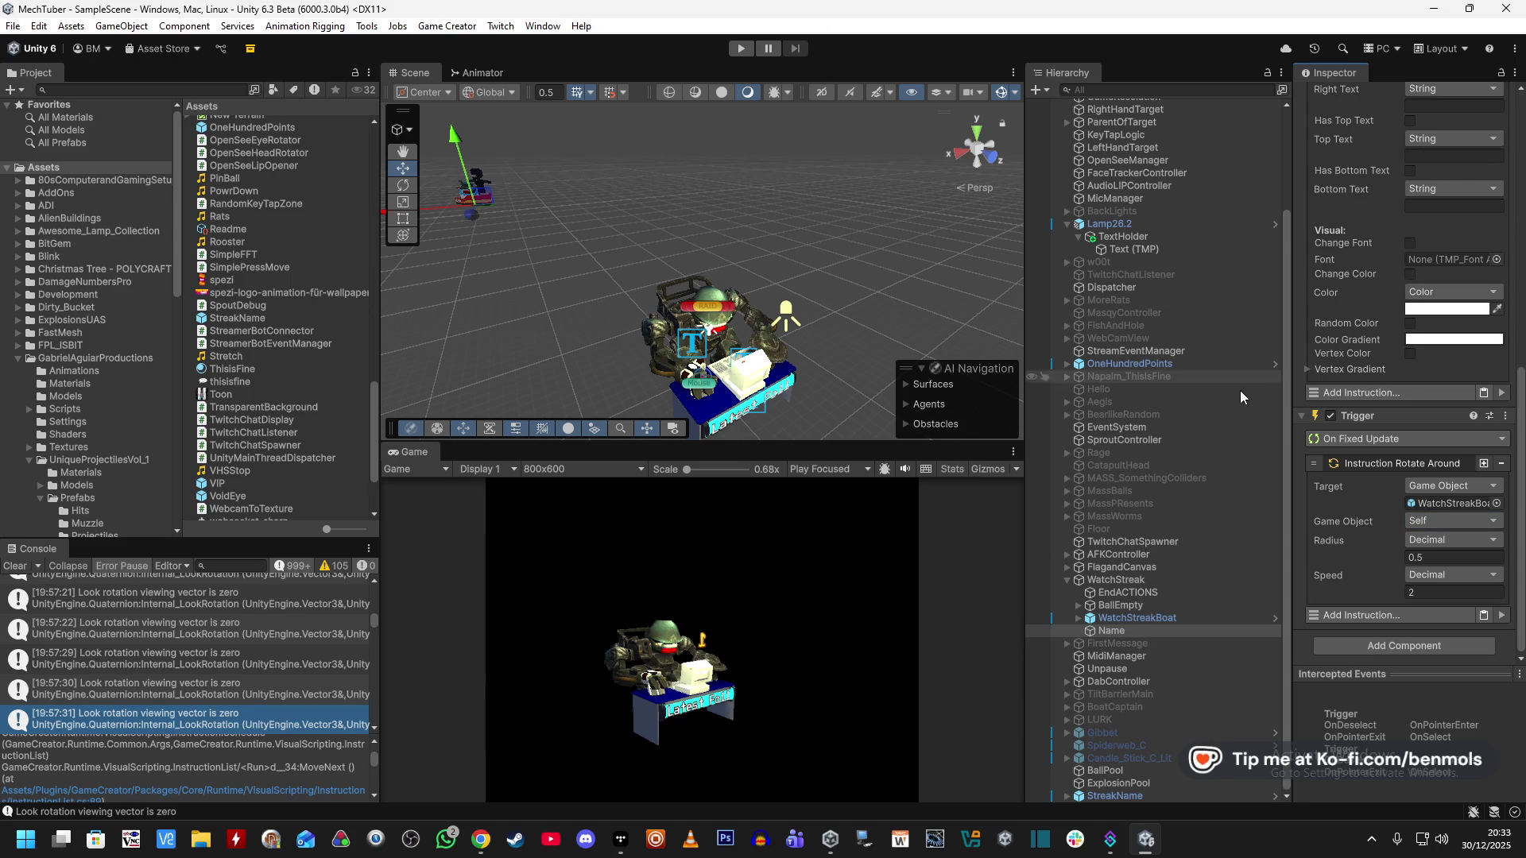
{"action": "scroll", "coordinate": [1322, 389], "scroll_direction": "up", "scroll_amount": 5}
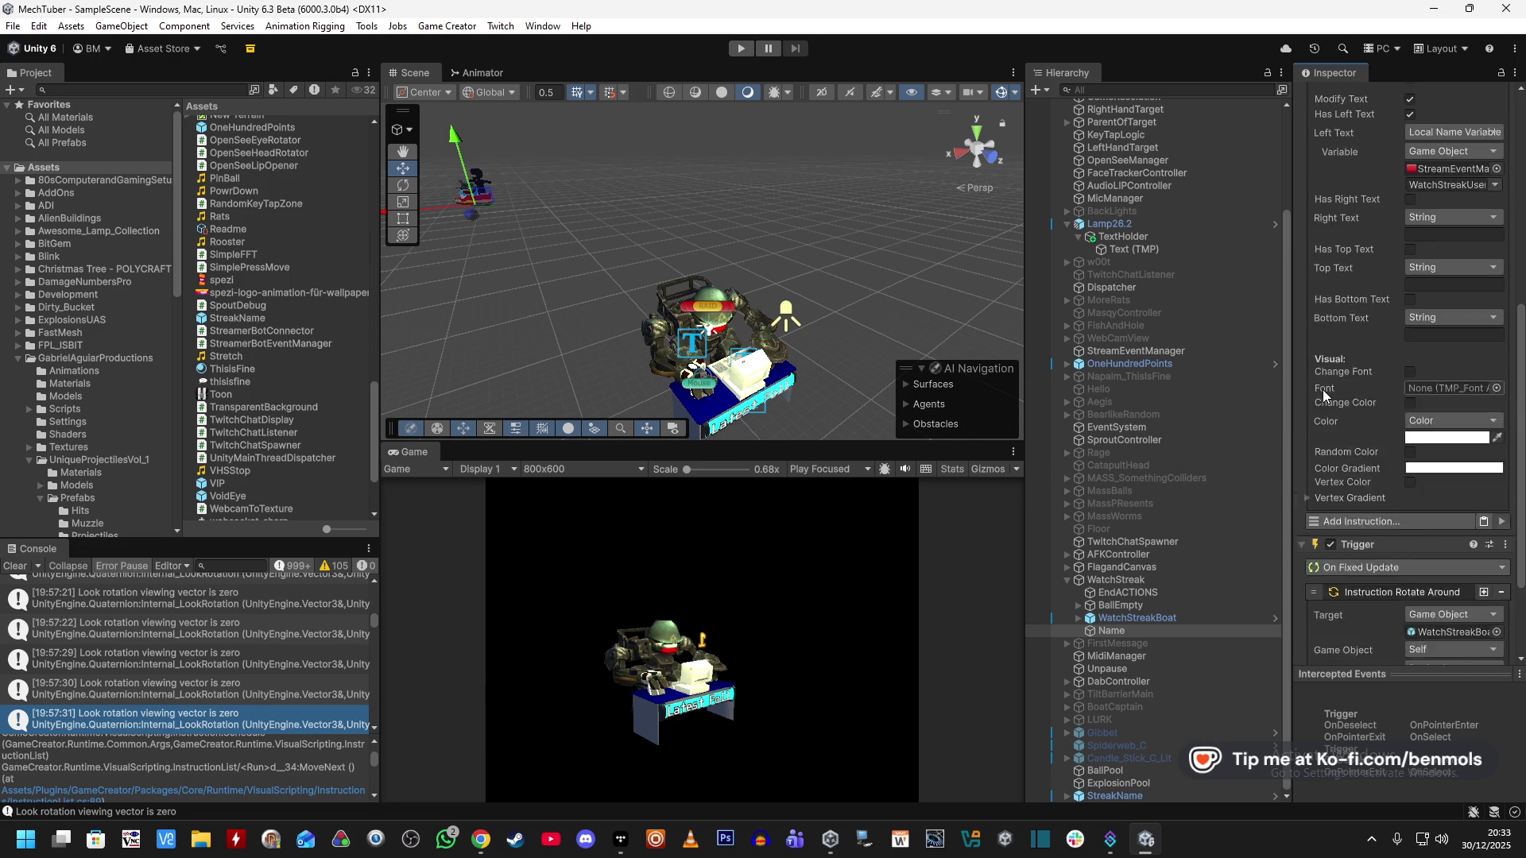
{"action": "scroll", "coordinate": [1347, 450], "scroll_direction": "up", "scroll_amount": 1}
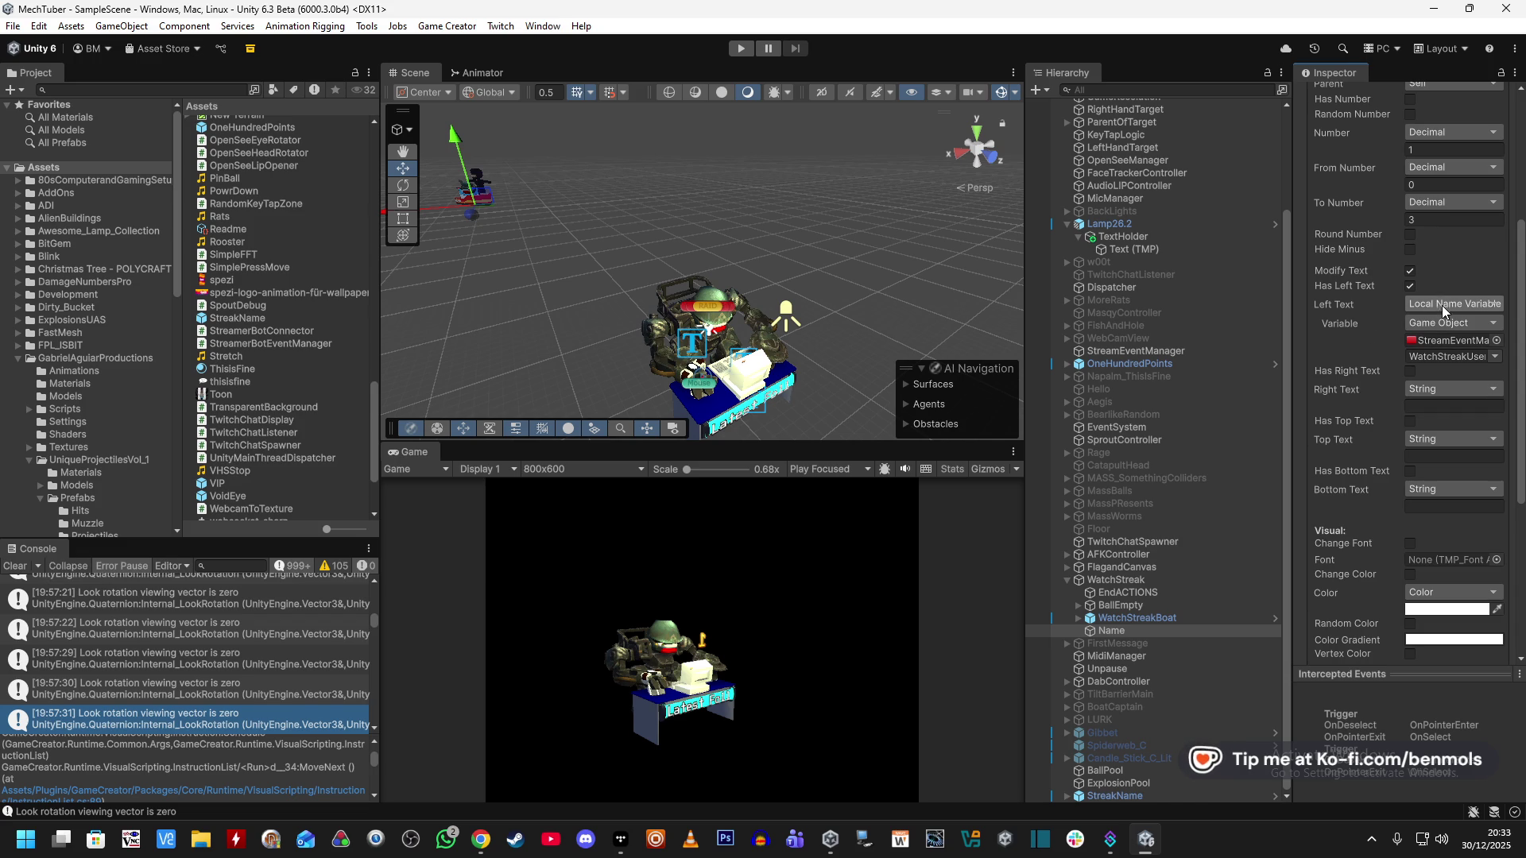
Check StreamEventManager's variables and keep WatchStreakUser as the popup's left text variable.
{"action": "left_click", "coordinate": [1109, 352]}
{"action": "scroll", "coordinate": [1325, 531], "scroll_direction": "down", "scroll_amount": 10}
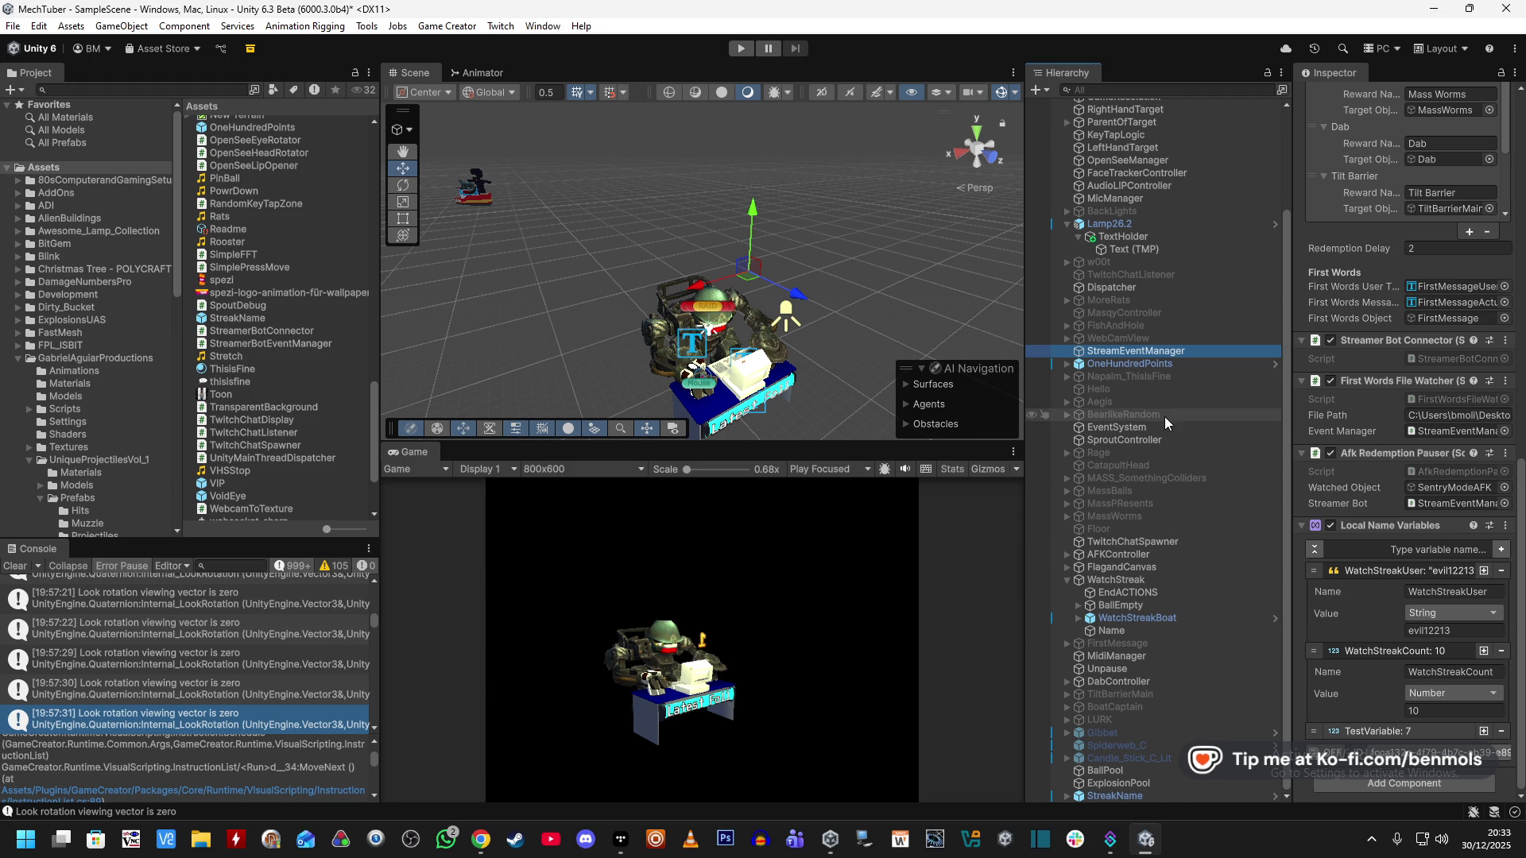
{"action": "left_click", "coordinate": [1141, 631]}
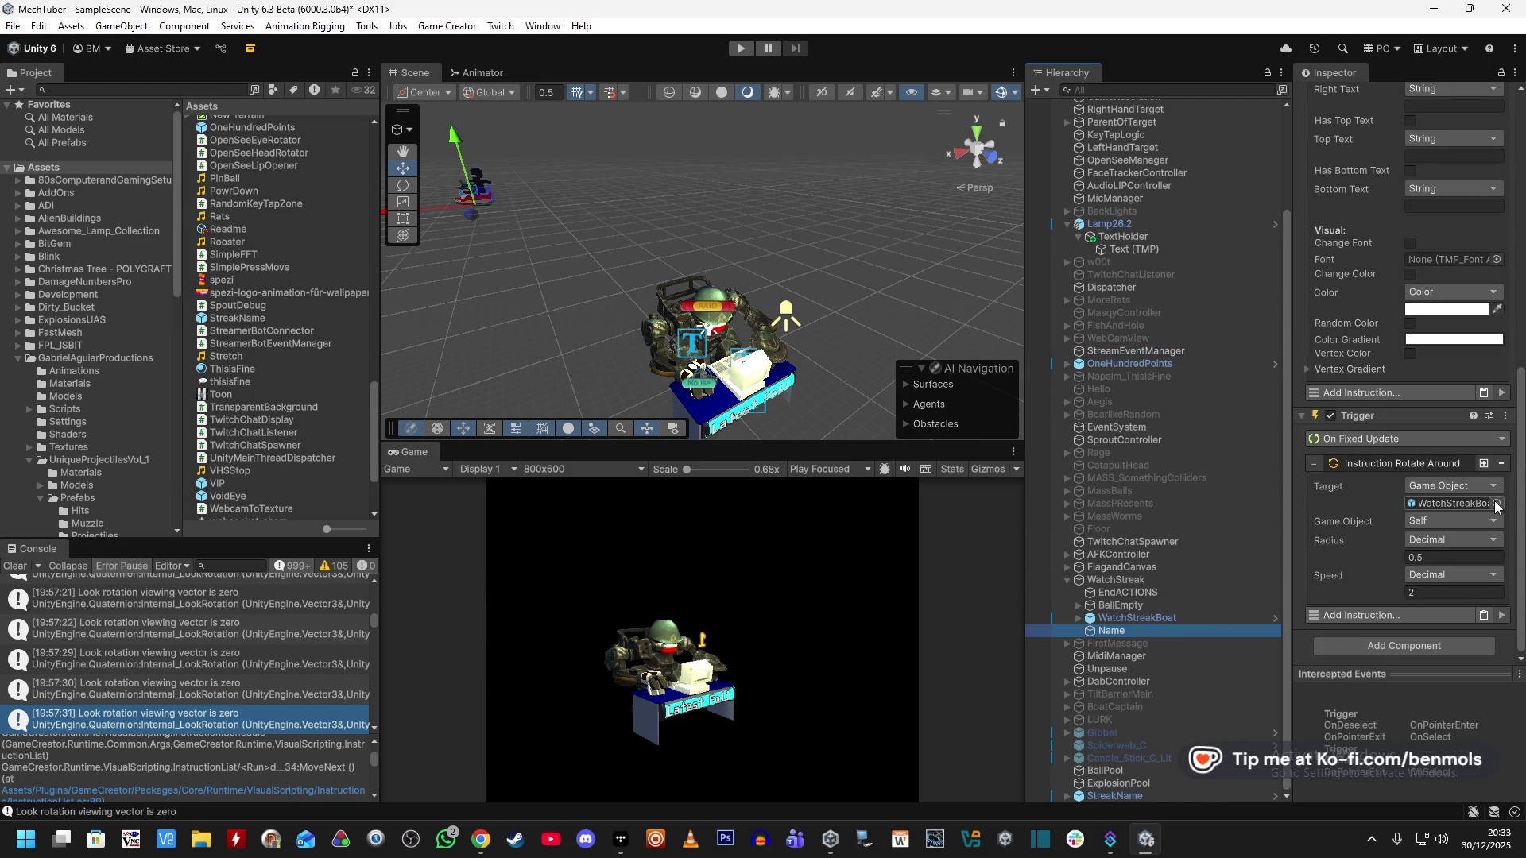
{"action": "scroll", "coordinate": [1404, 509], "scroll_direction": "up", "scroll_amount": 5}
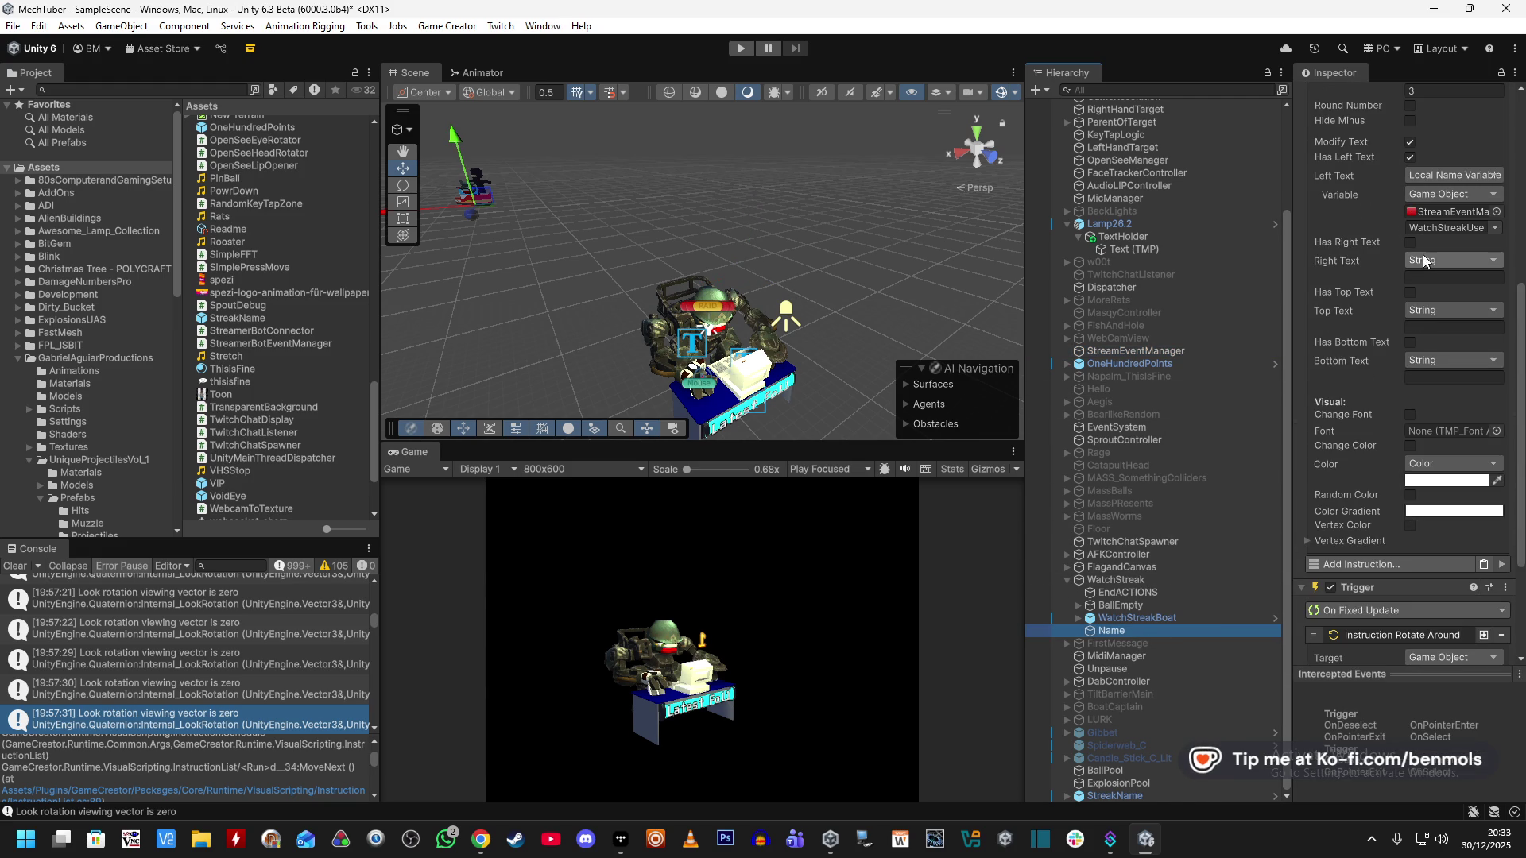
{"action": "left_click", "coordinate": [1494, 230]}
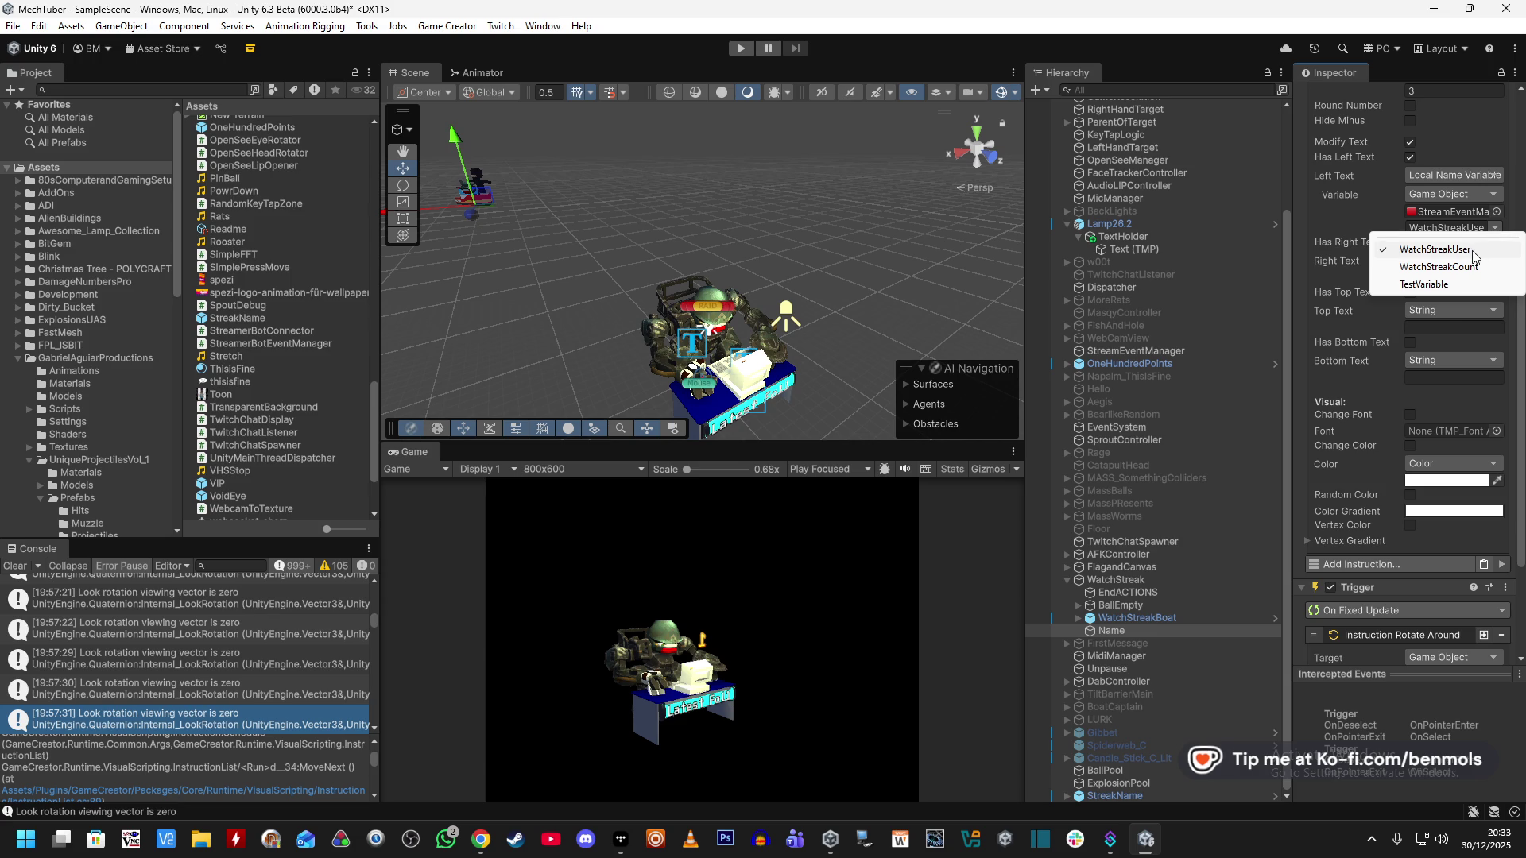
{"action": "left_click", "coordinate": [1471, 252]}
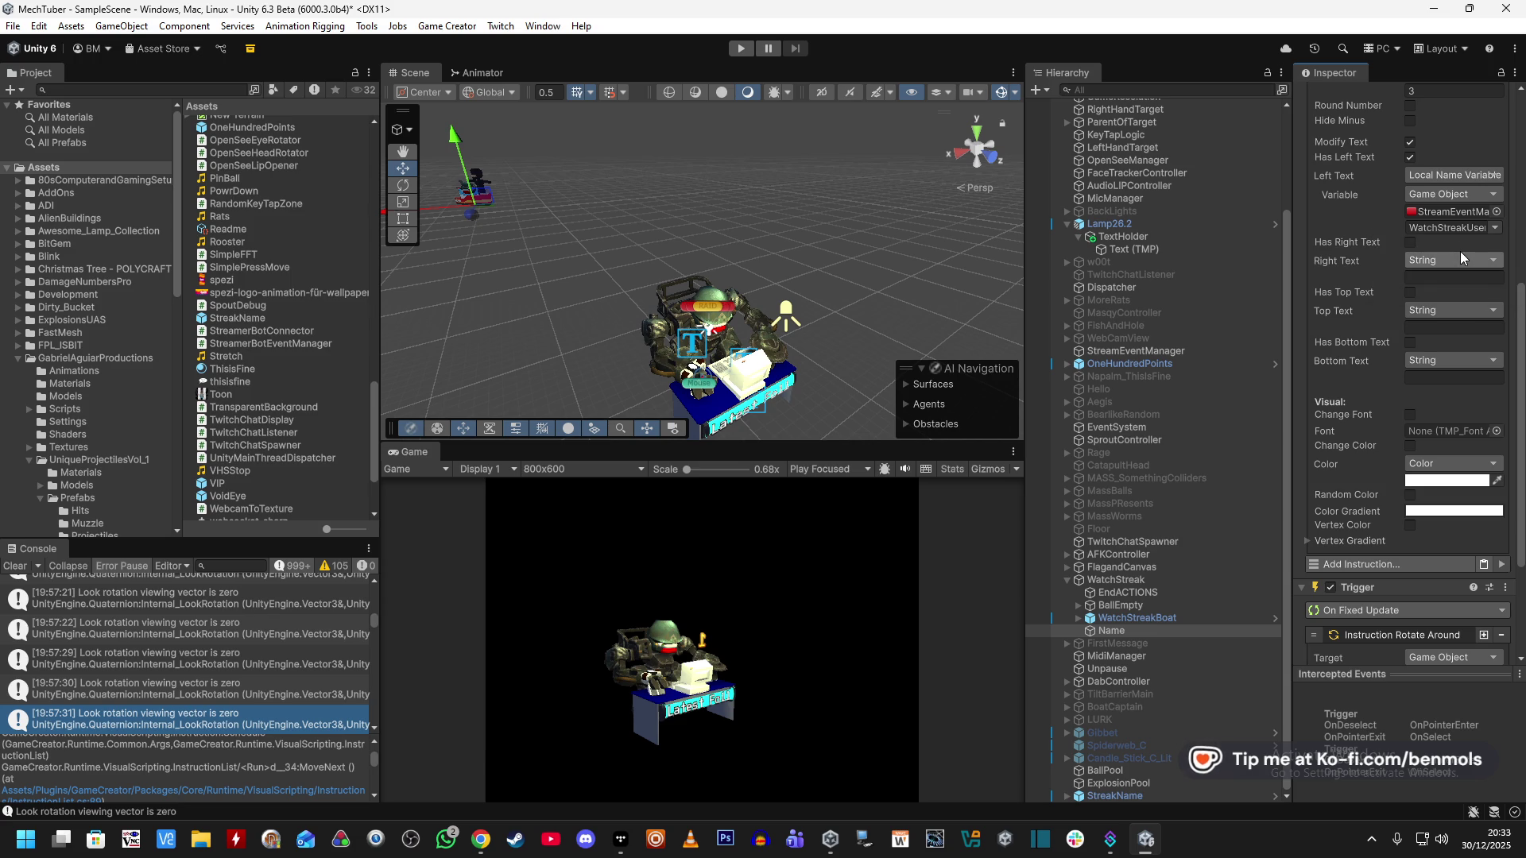
{"action": "scroll", "coordinate": [1343, 232], "scroll_direction": "up", "scroll_amount": 2}
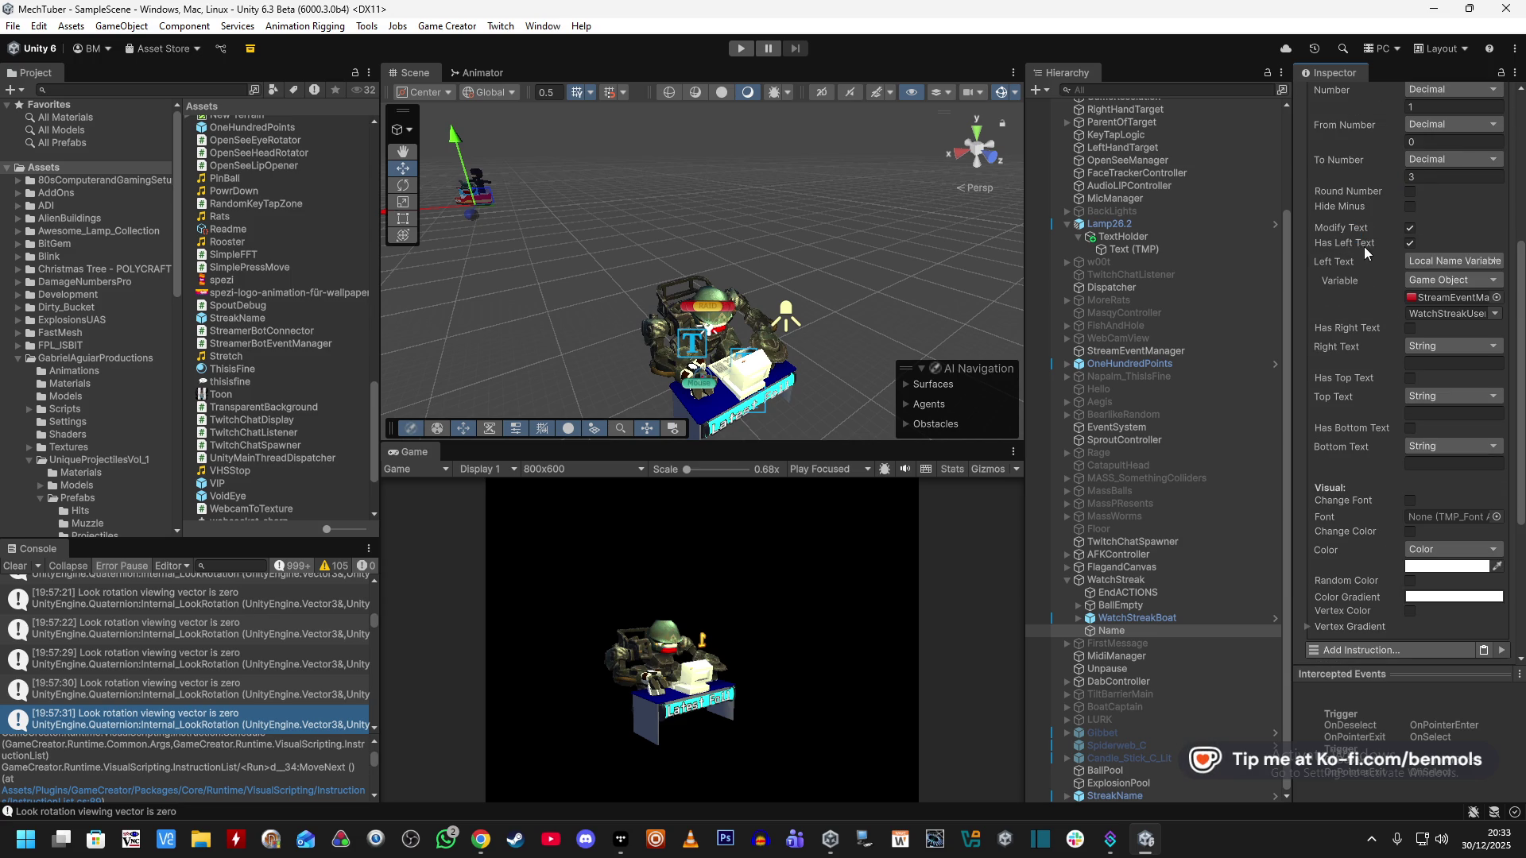
{"action": "scroll", "coordinate": [1351, 369], "scroll_direction": "up", "scroll_amount": 5}
{"action": "left_click", "coordinate": [1432, 365]}
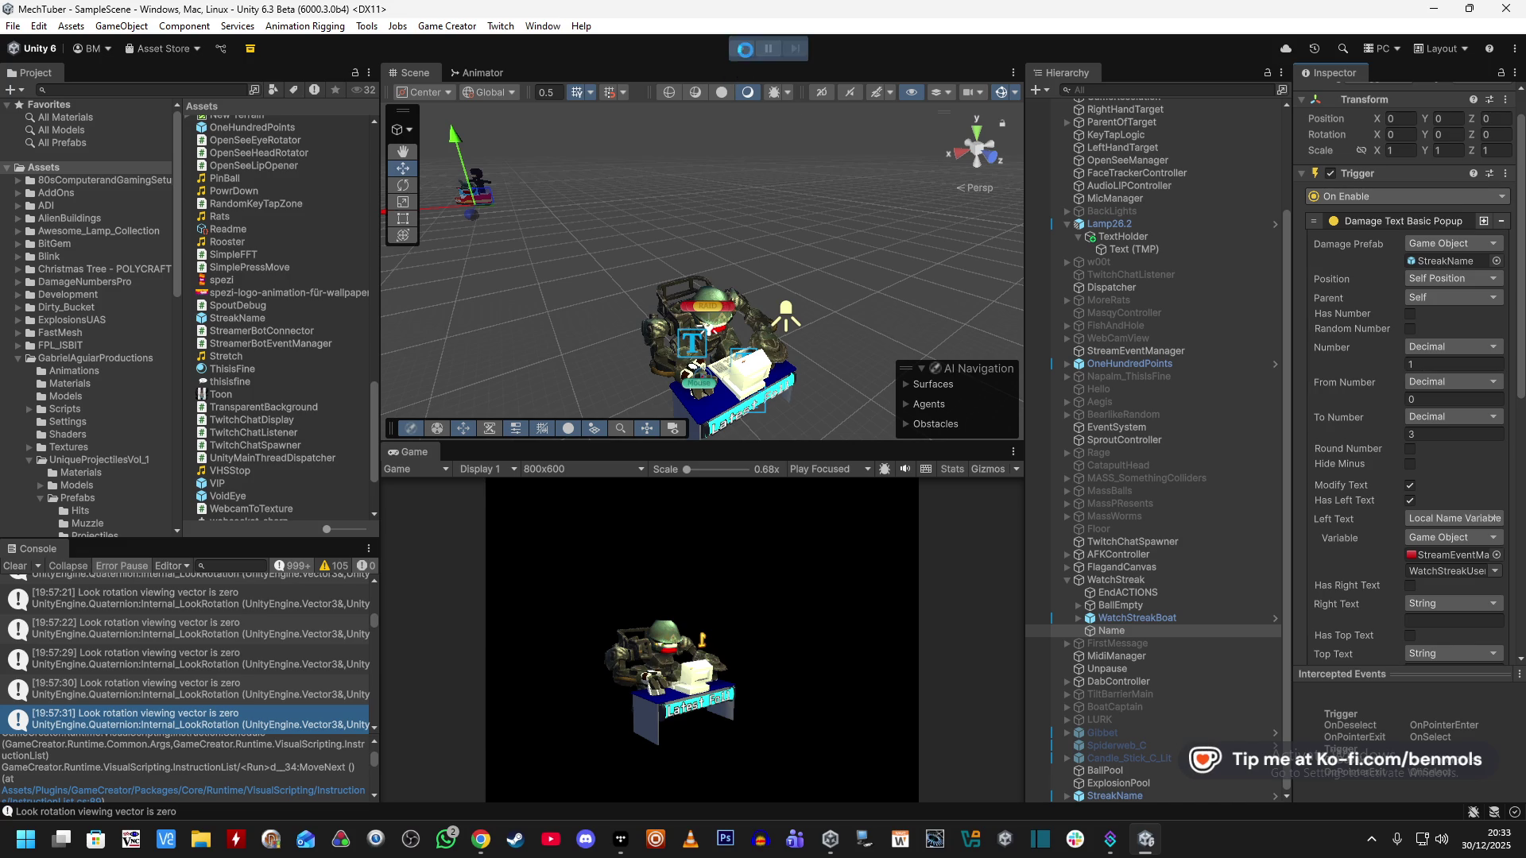
Select the VOIDEYE object in the mech's head and deactivate it.
{"action": "scroll", "coordinate": [1144, 294], "scroll_direction": "up", "scroll_amount": 3}
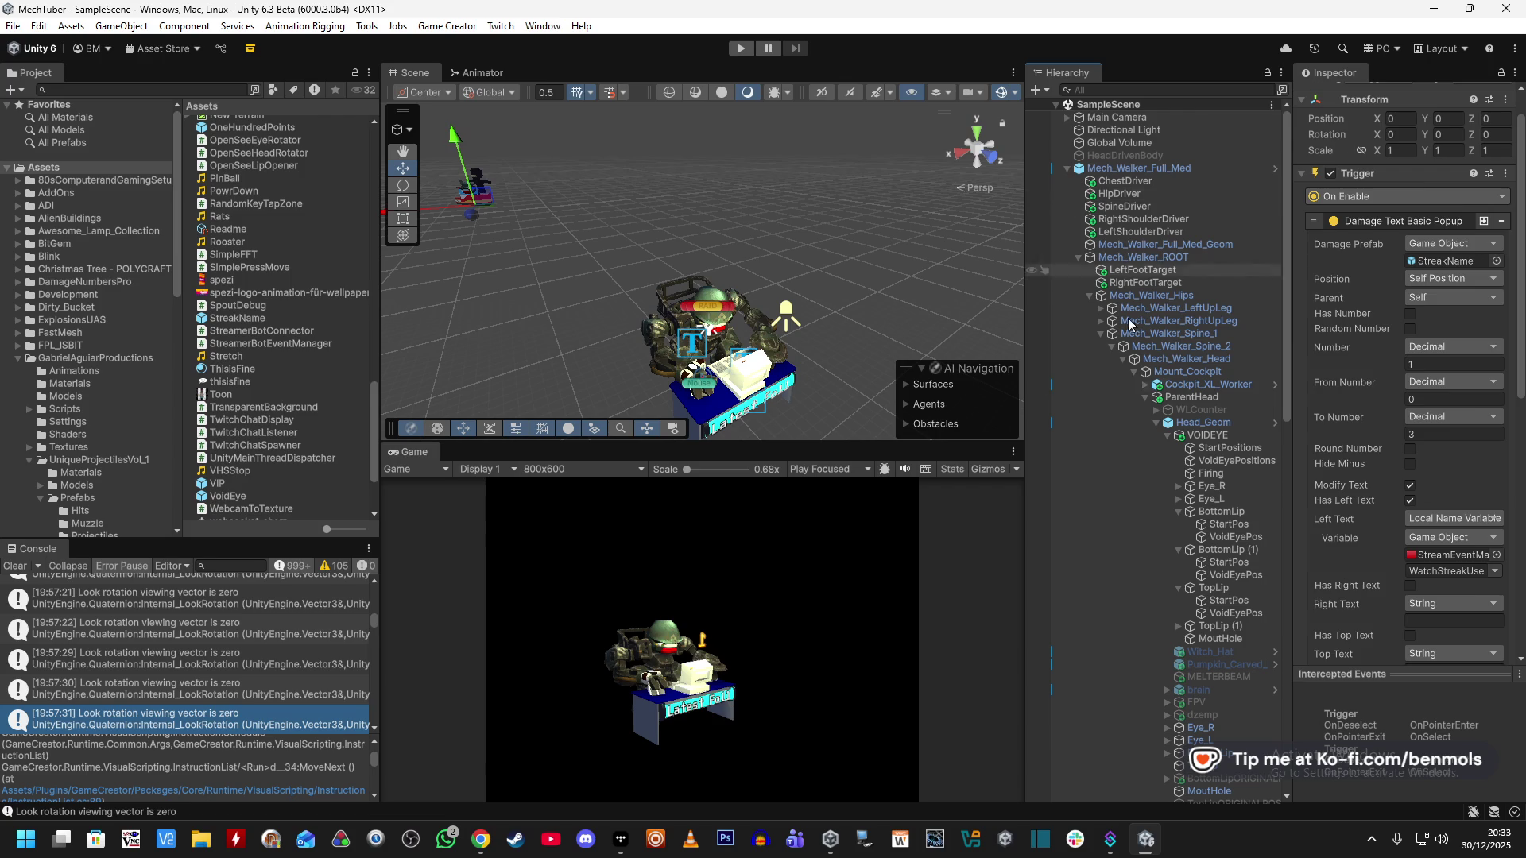
{"action": "left_click", "coordinate": [1207, 436]}
{"action": "scroll", "coordinate": [1319, 94], "scroll_direction": "up", "scroll_amount": 1}
{"action": "left_click", "coordinate": [1334, 96]}
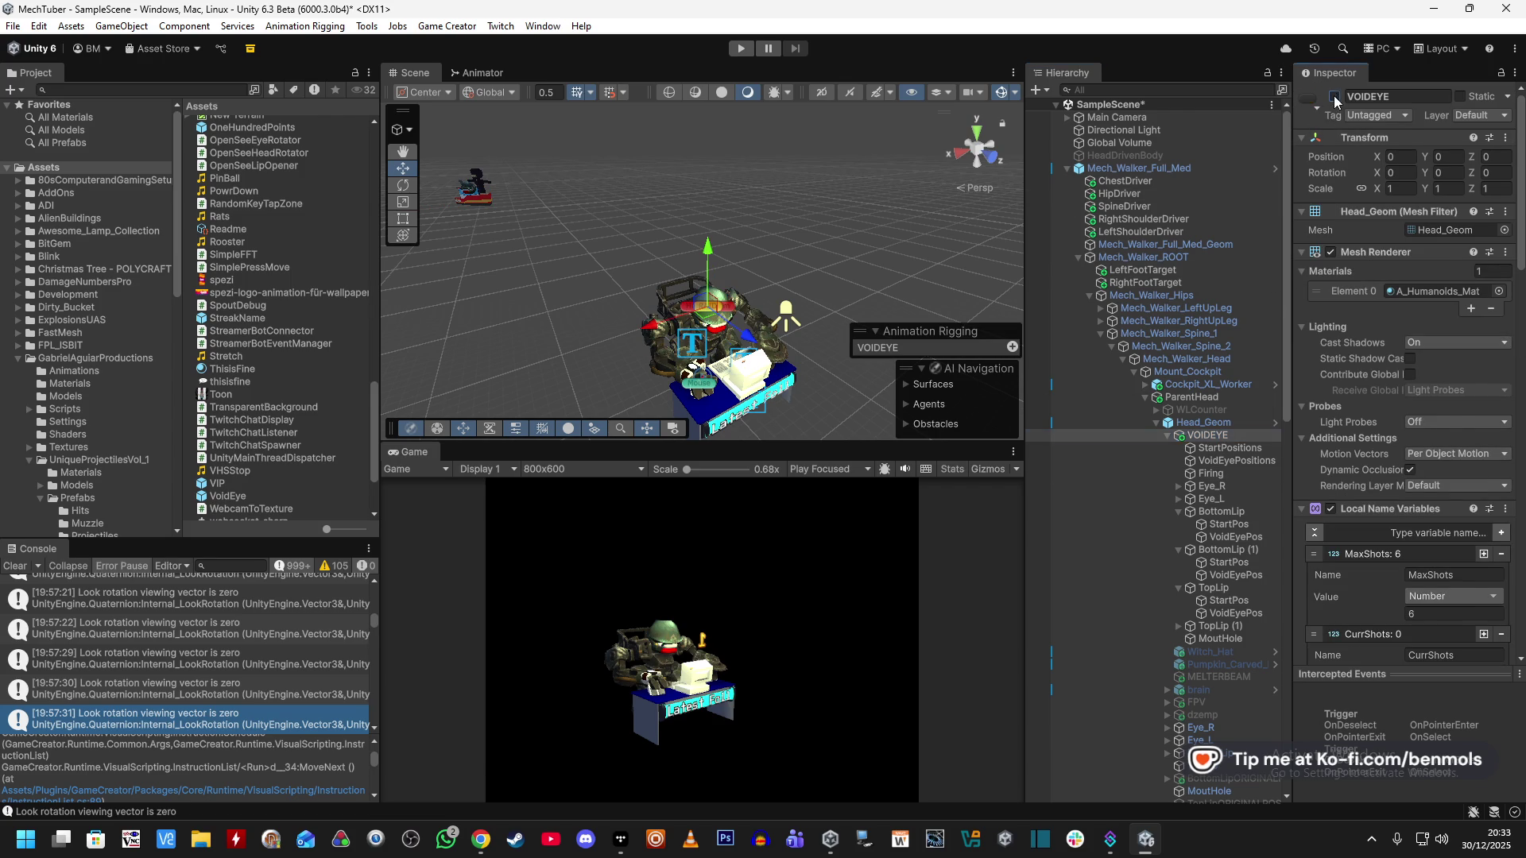
Collapse the BottomLip, TopLip and VOIDEYE branches and select WatchStreak to view its triggers.
{"action": "left_click", "coordinate": [1177, 511]}
{"action": "left_click", "coordinate": [1177, 525]}
{"action": "left_click", "coordinate": [1179, 537]}
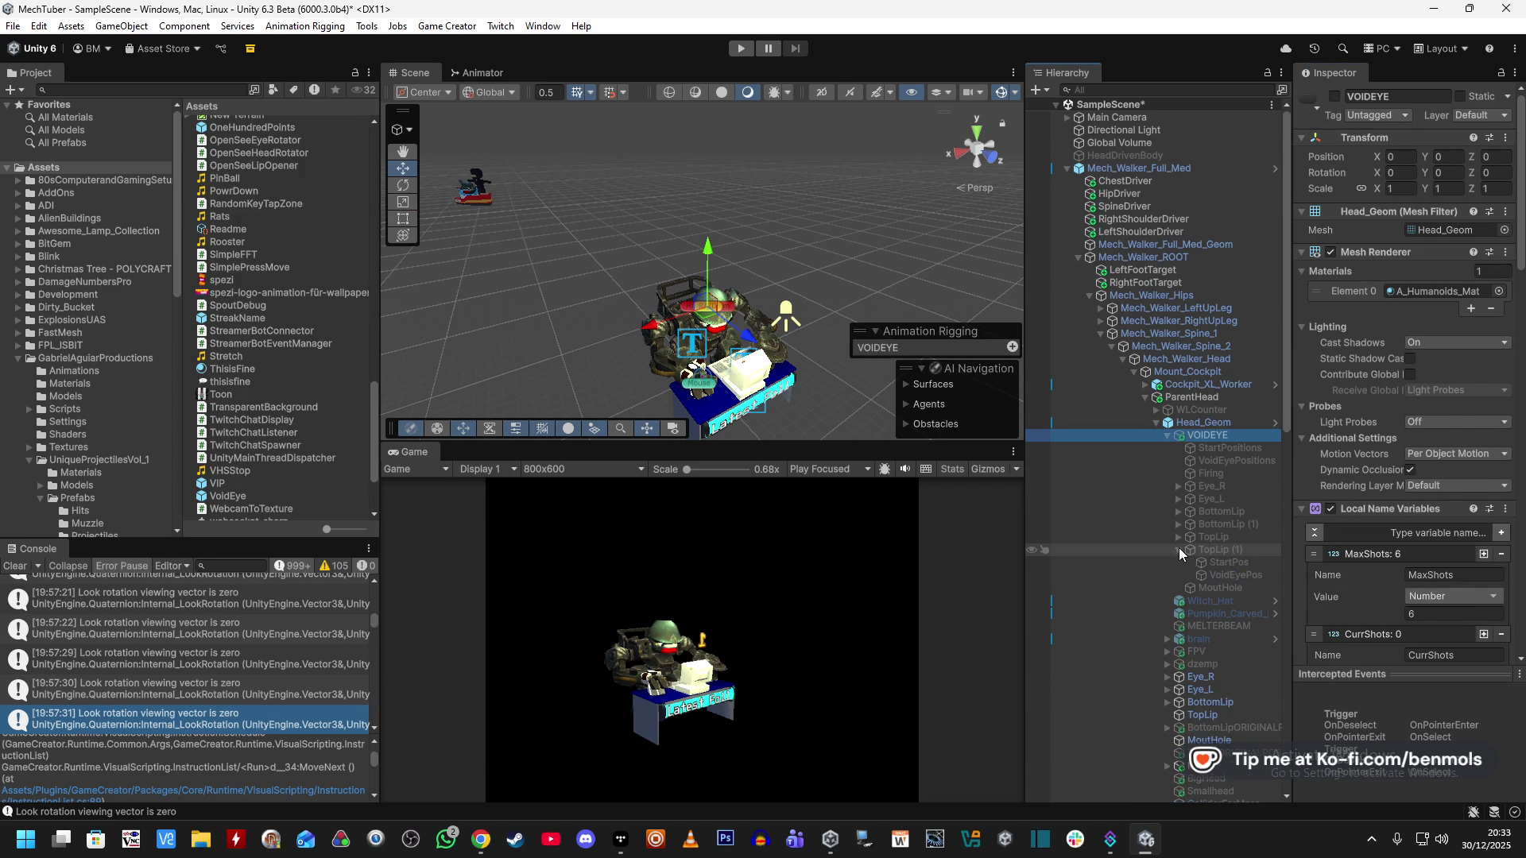
{"action": "left_click", "coordinate": [1164, 437]}
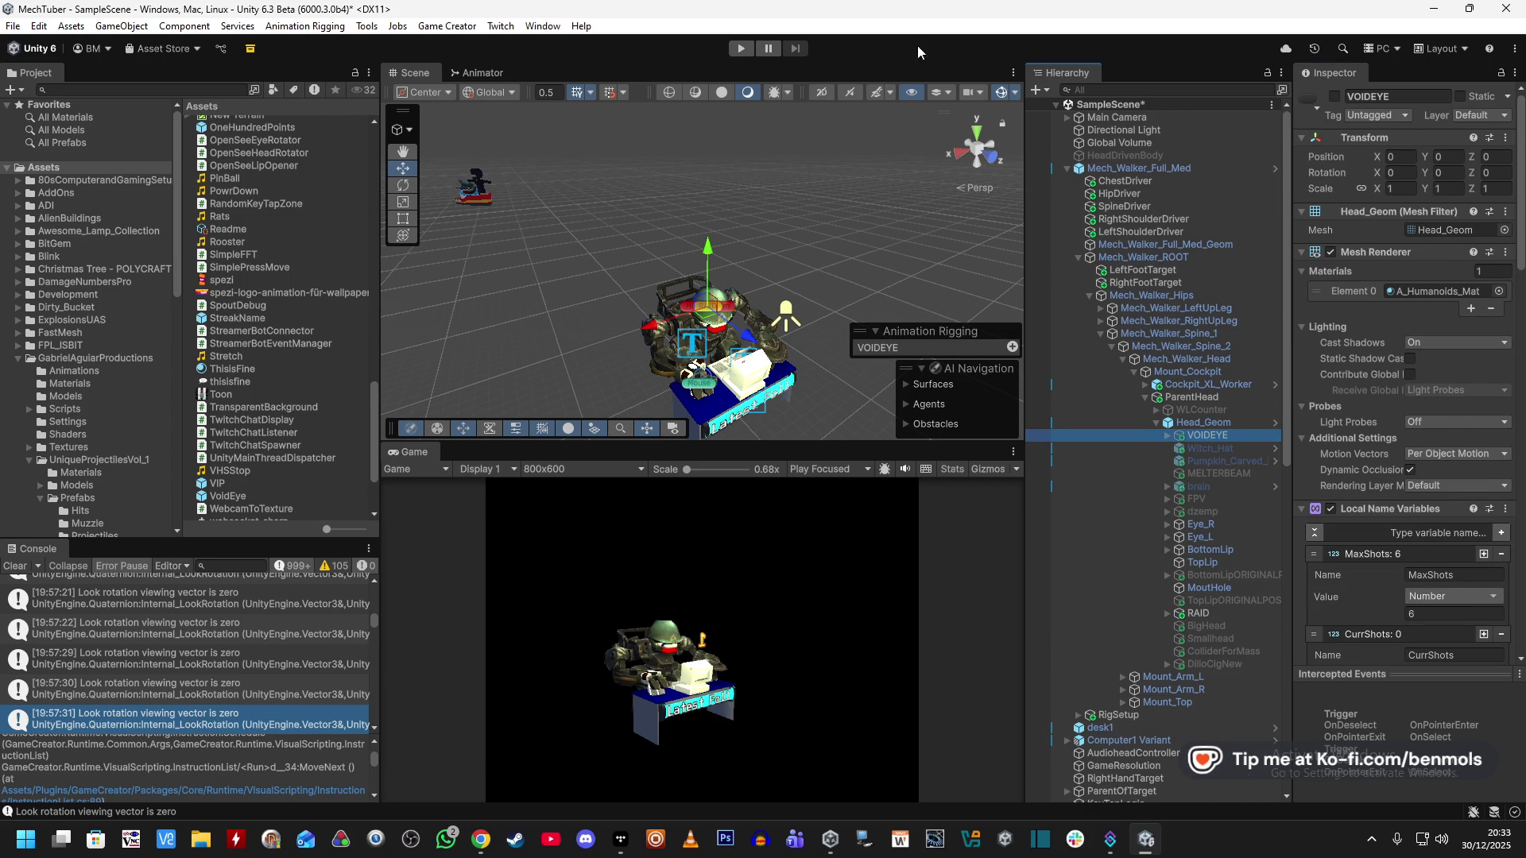
{"action": "scroll", "coordinate": [1136, 494], "scroll_direction": "down", "scroll_amount": 15}
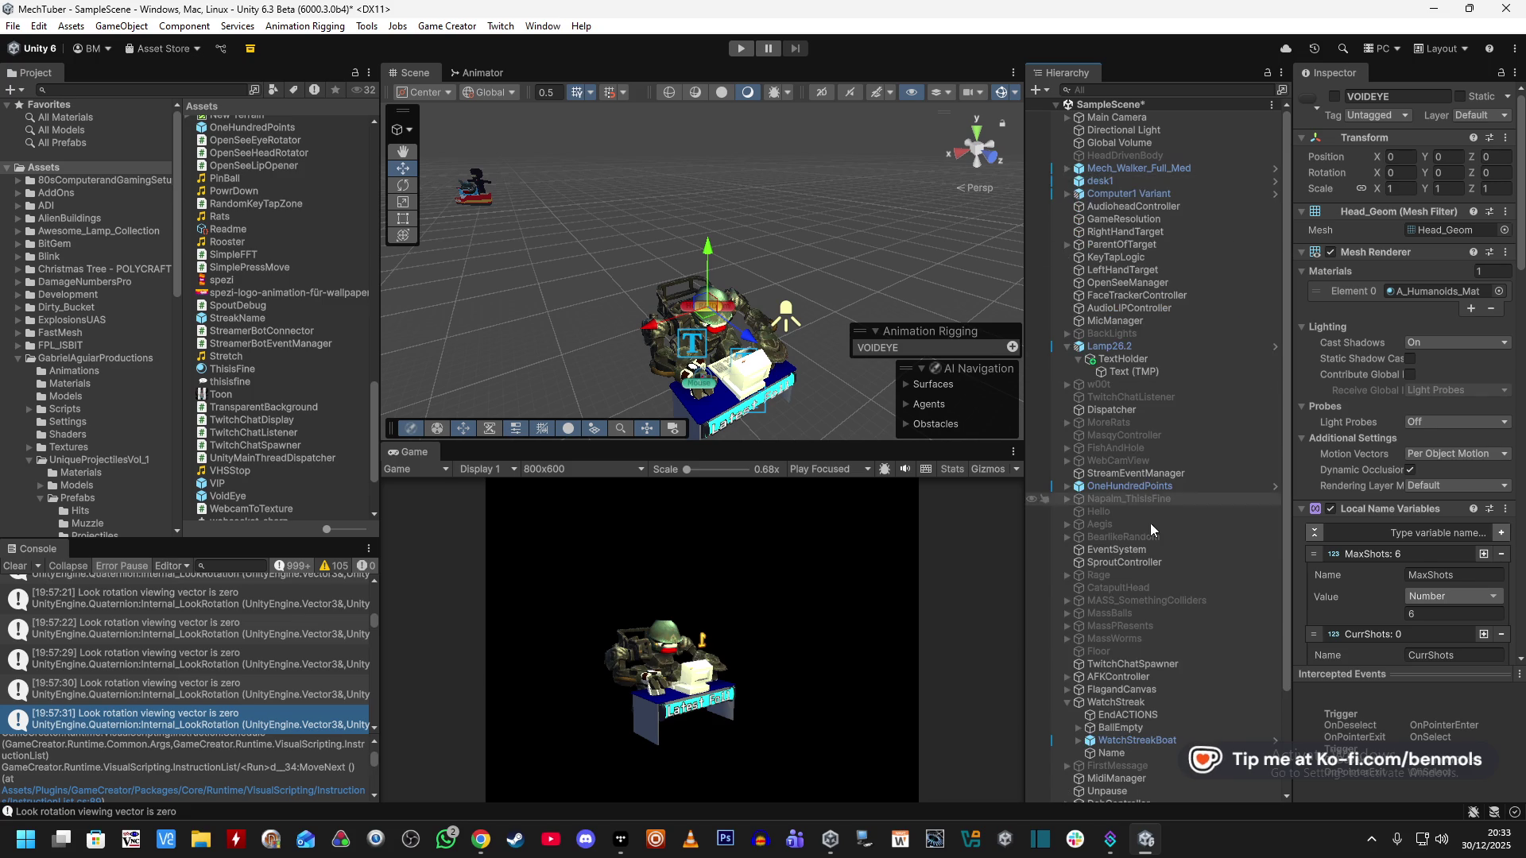
{"action": "left_click", "coordinate": [1116, 580]}
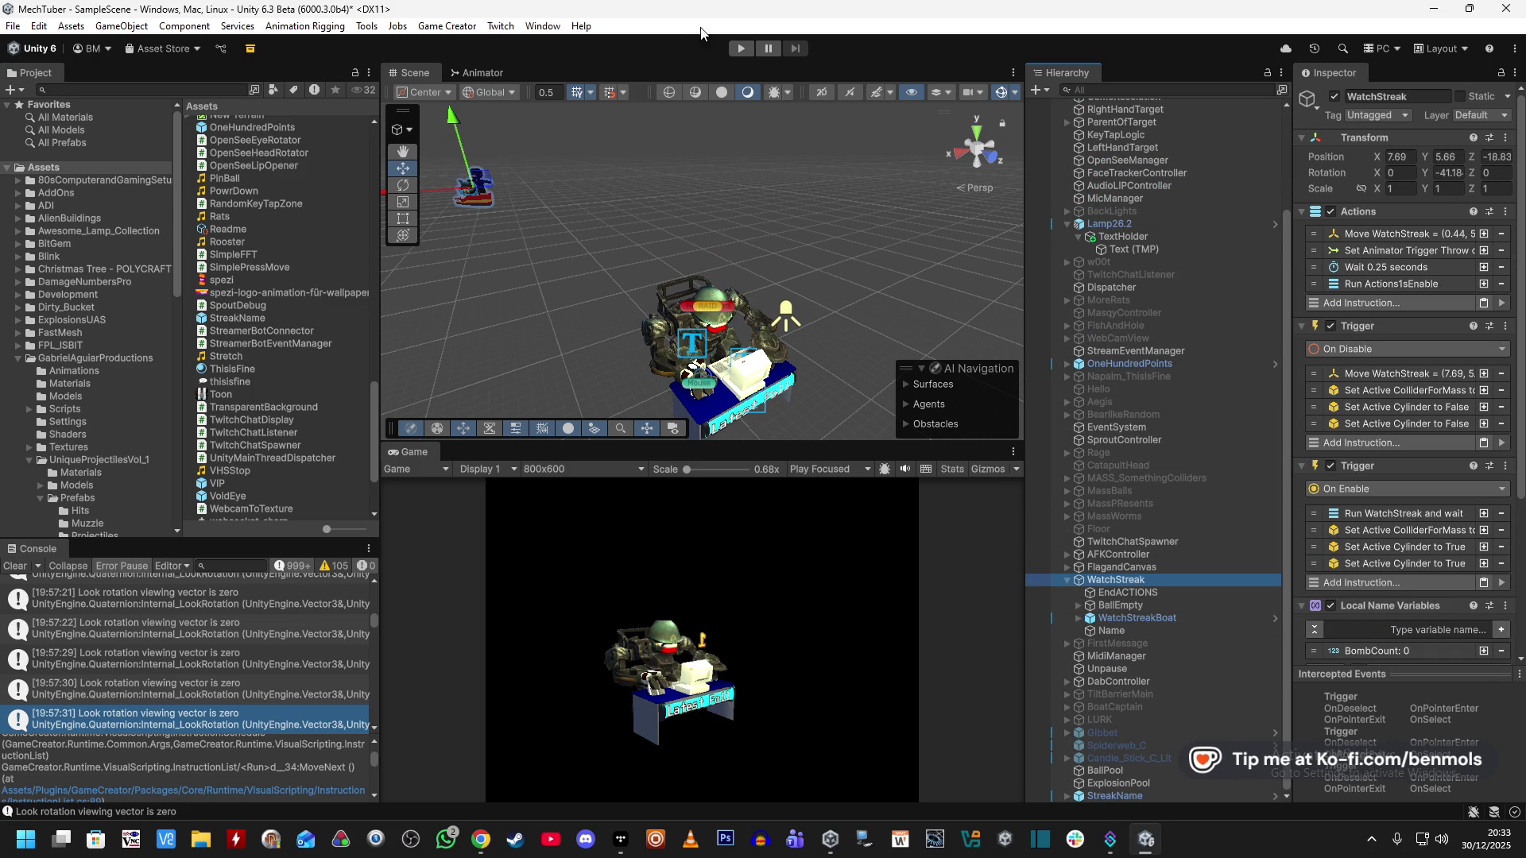
Start a test run and frame the spawned StreakName(Clone) popup in the scene view.
{"action": "left_click", "coordinate": [740, 49]}
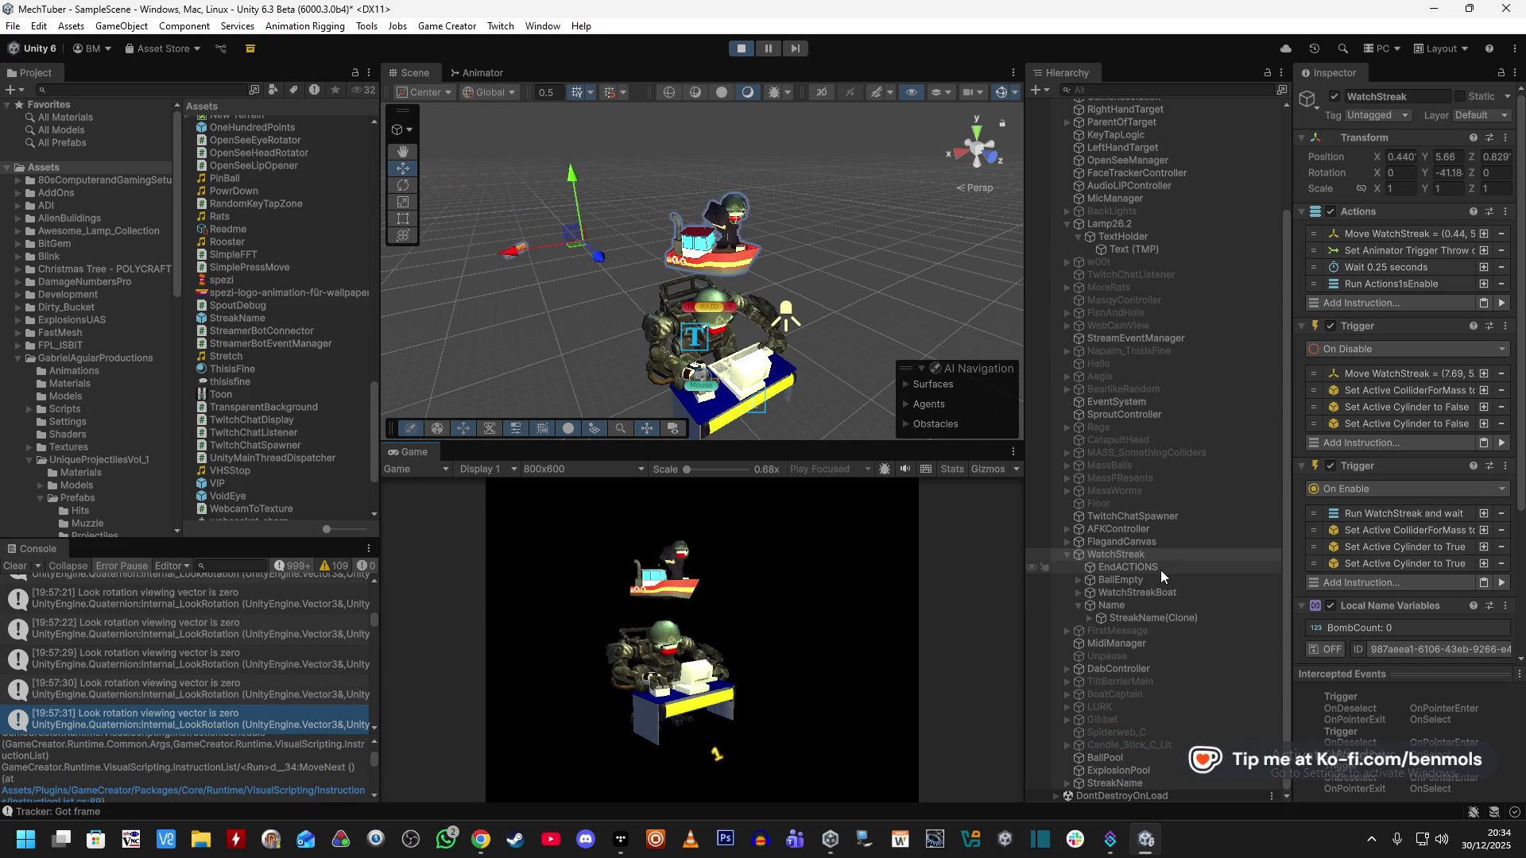
{"action": "left_click", "coordinate": [1137, 617]}
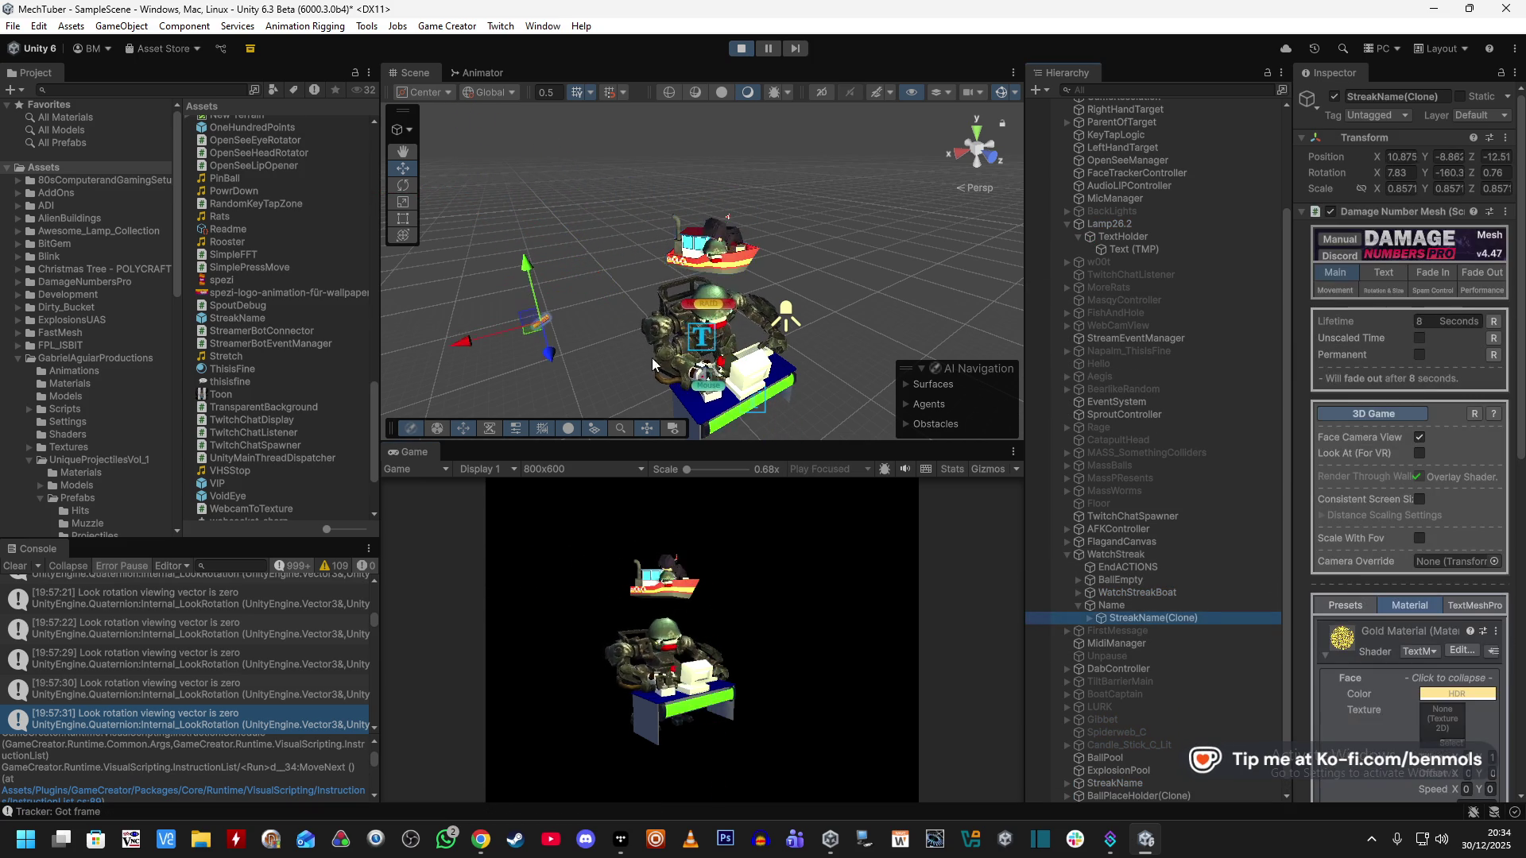
{"action": "key", "text": "f"}
{"action": "left_click_drag", "start_coordinate": [761, 326], "coordinate": [695, 318]}
Check Name's triggers, stop the run, and select StreakName to view its Gold Material.
{"action": "scroll", "coordinate": [1165, 518], "scroll_direction": "down", "scroll_amount": 3}
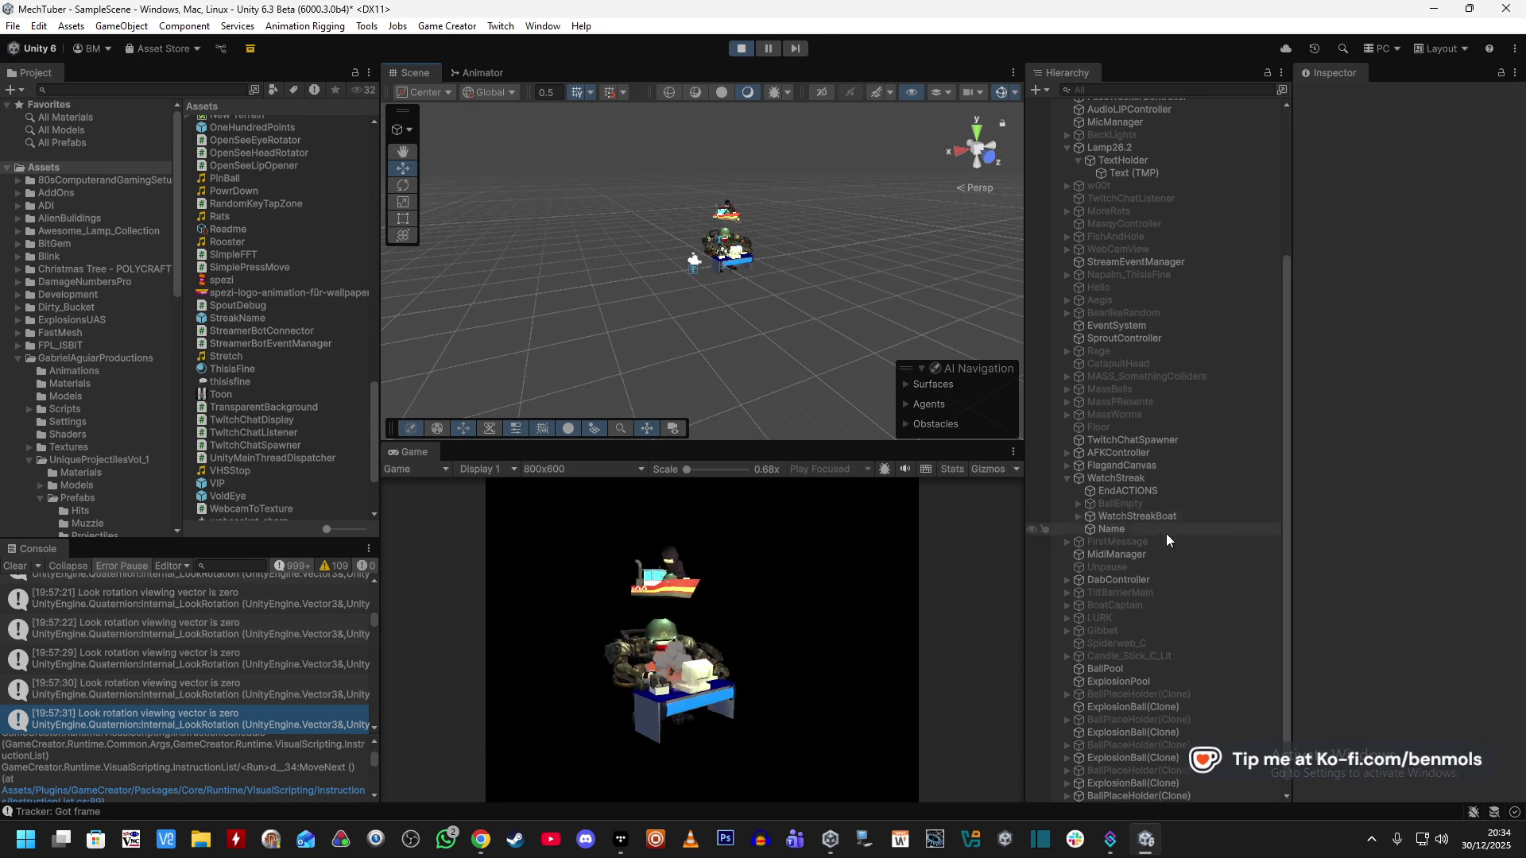
{"action": "left_click", "coordinate": [1136, 527]}
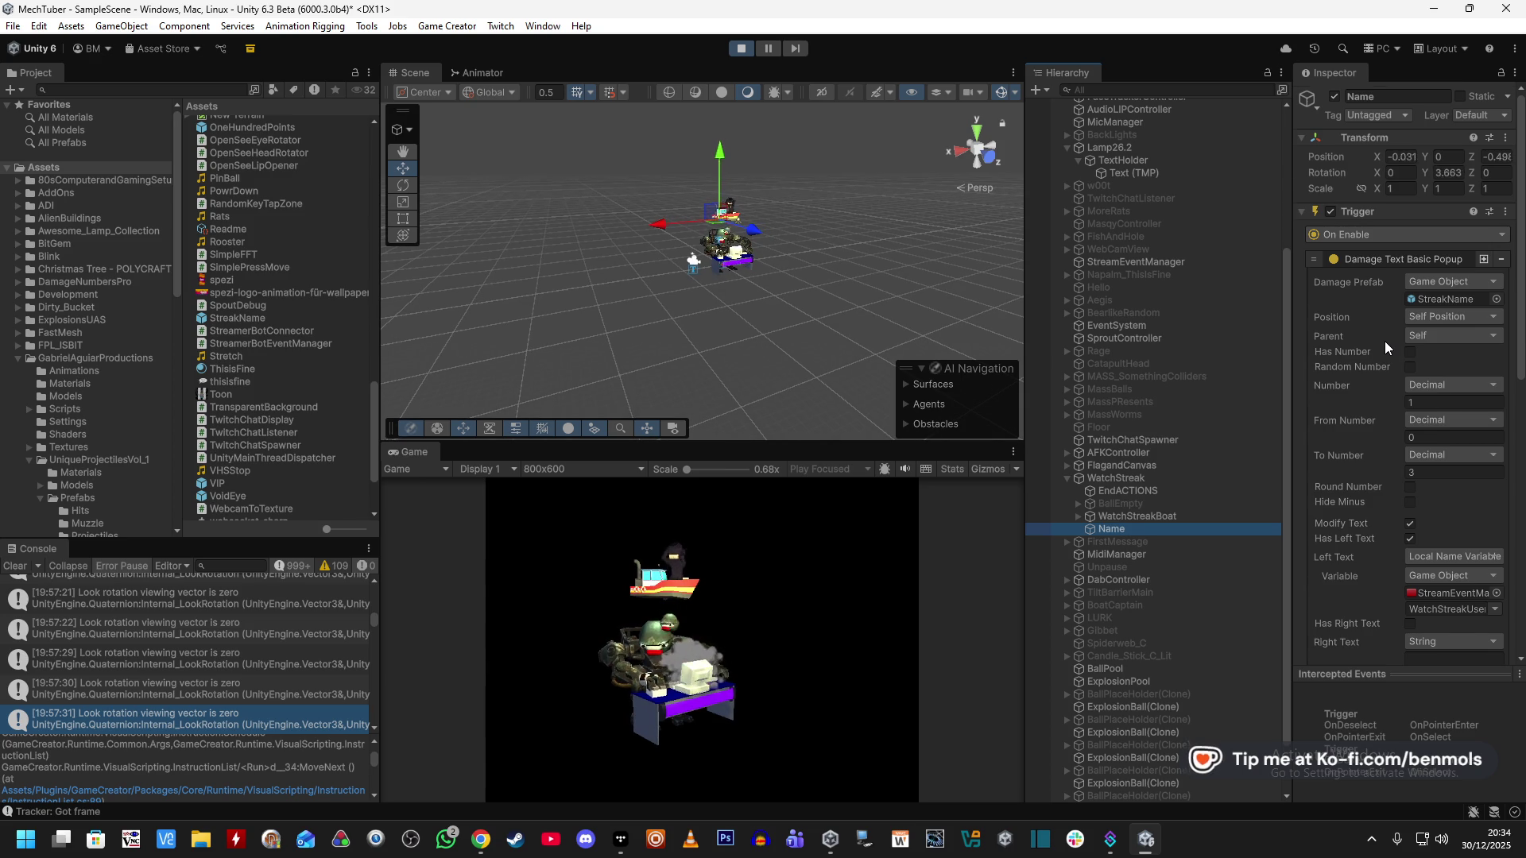
{"action": "scroll", "coordinate": [1385, 341], "scroll_direction": "down", "scroll_amount": 5}
{"action": "scroll", "coordinate": [1384, 341], "scroll_direction": "down", "scroll_amount": 2}
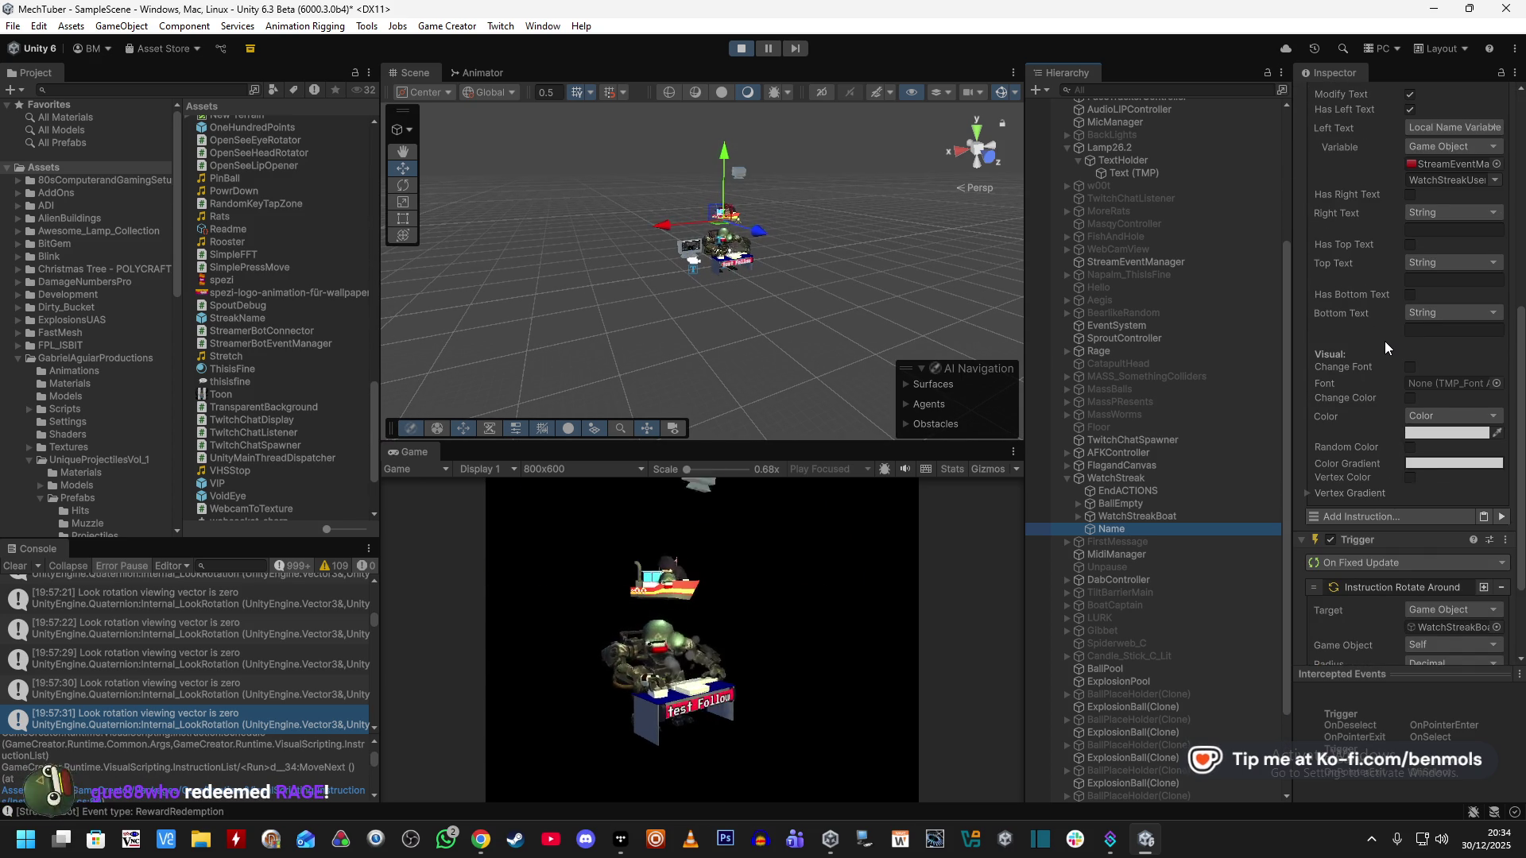
{"action": "left_click", "coordinate": [739, 48]}
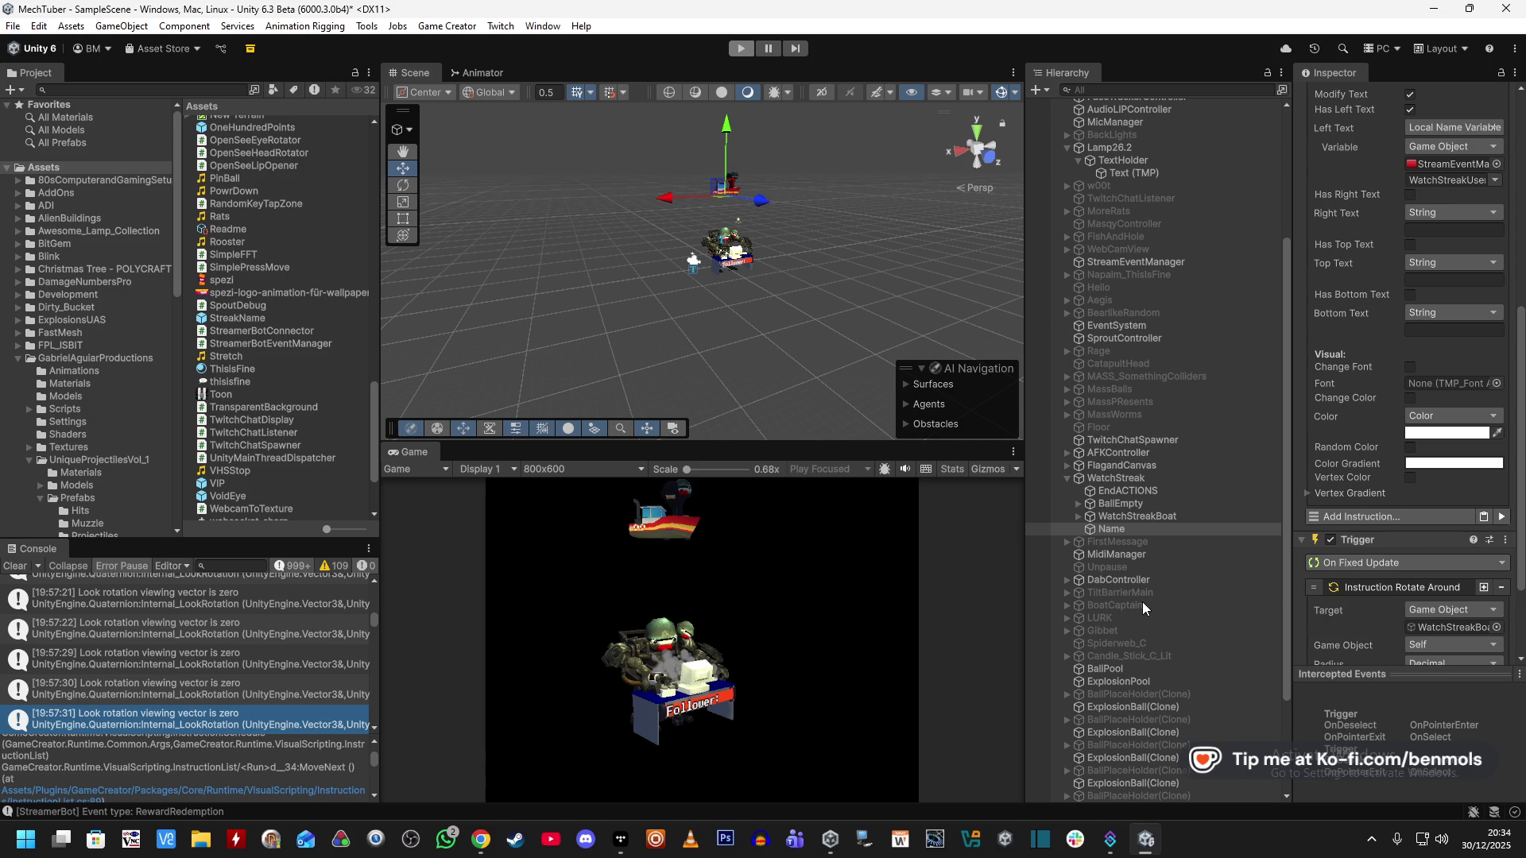
{"action": "left_click", "coordinate": [1142, 797]}
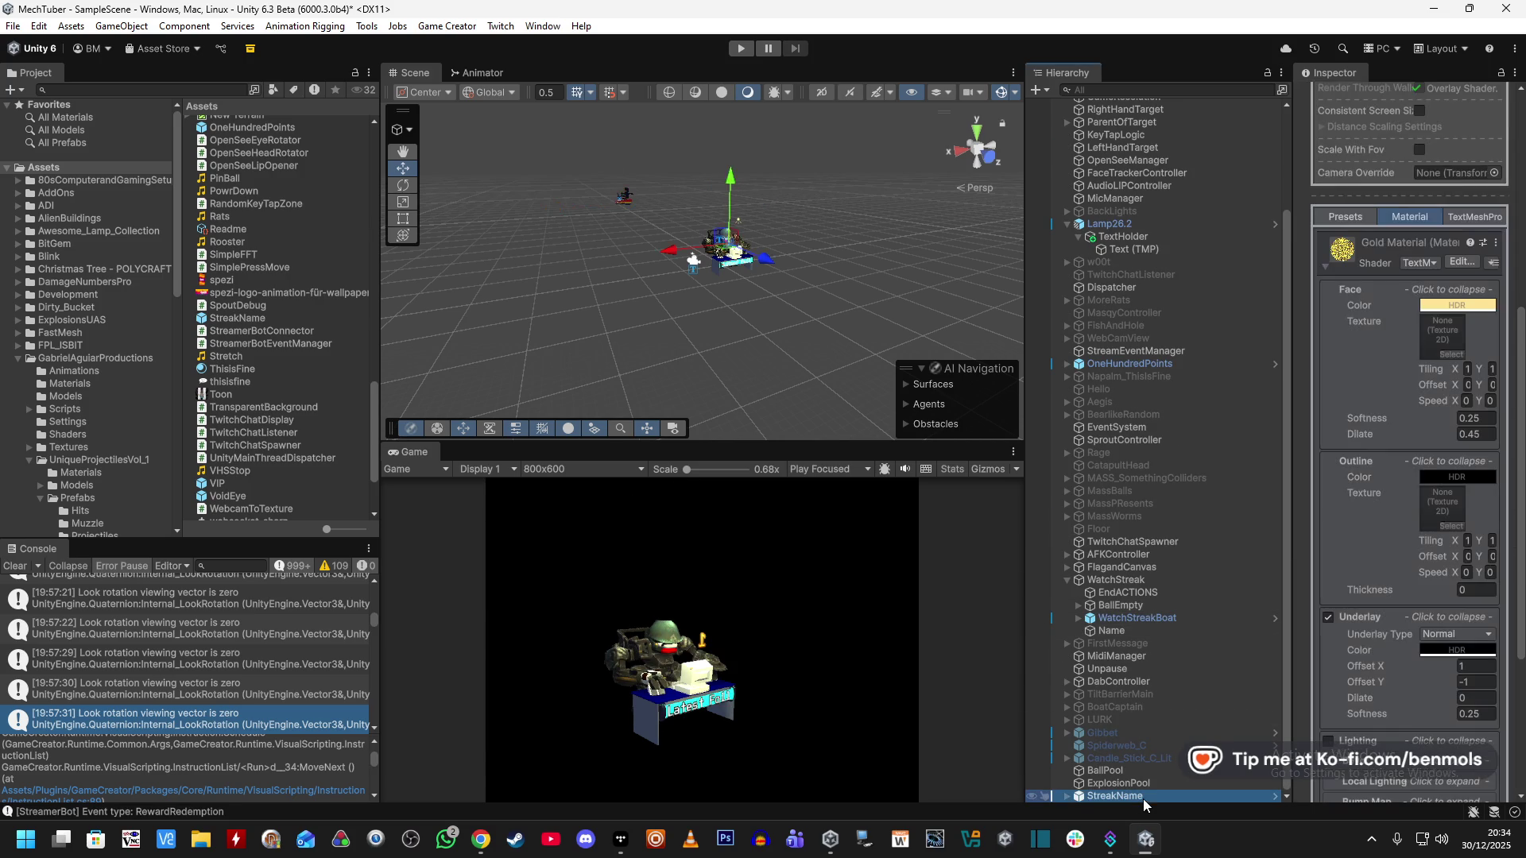
Make Name's popup spawn at Game Object Position and parent to Game Object, both Name.
{"action": "left_click", "coordinate": [1173, 640]}
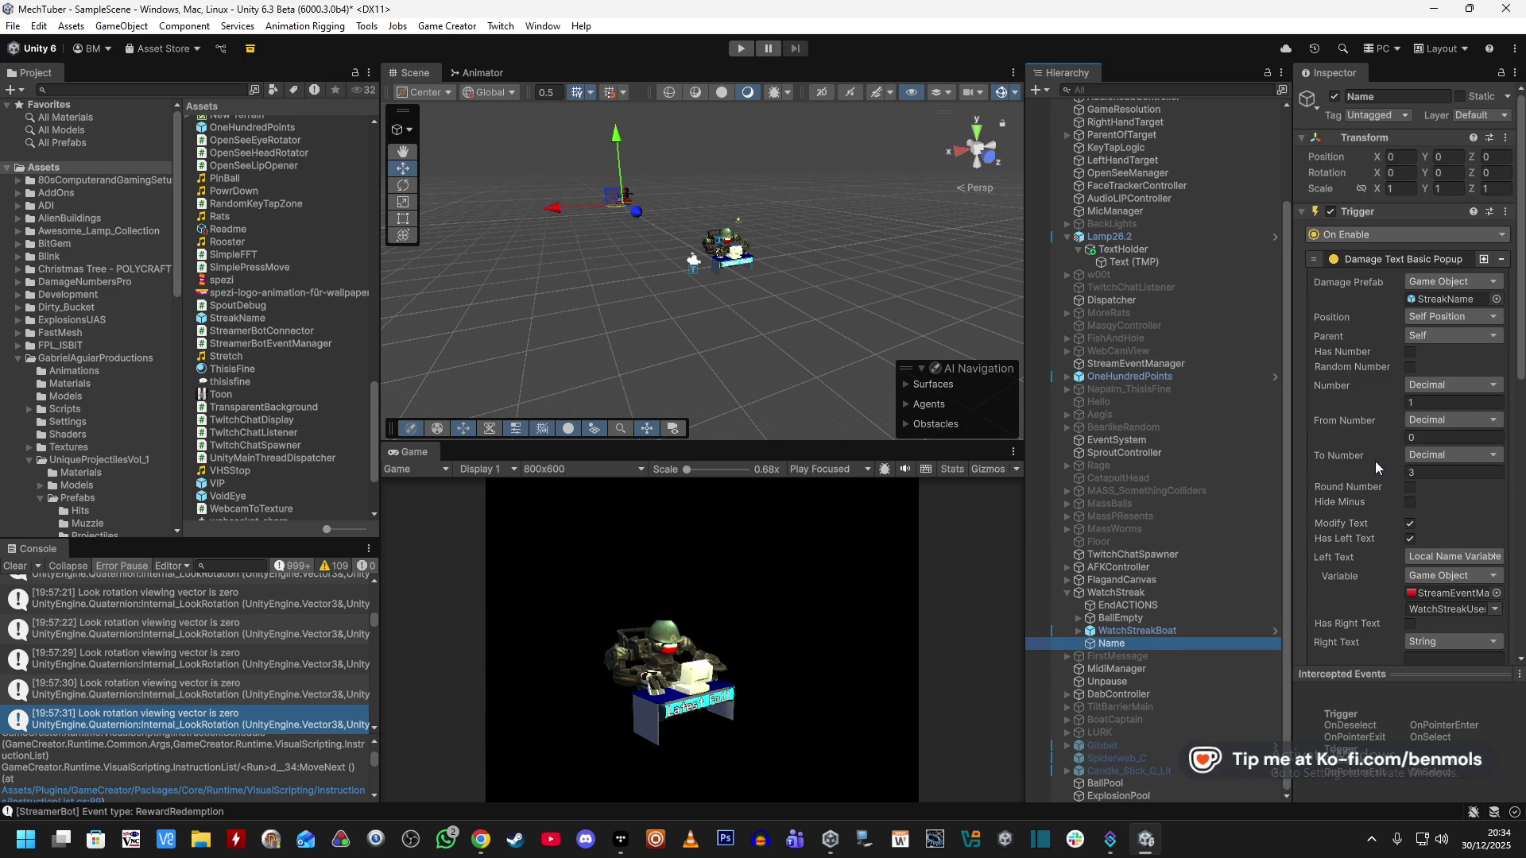
{"action": "left_click", "coordinate": [1447, 315]}
{"action": "type", "text": "game"}
{"action": "left_click", "coordinate": [1437, 378]}
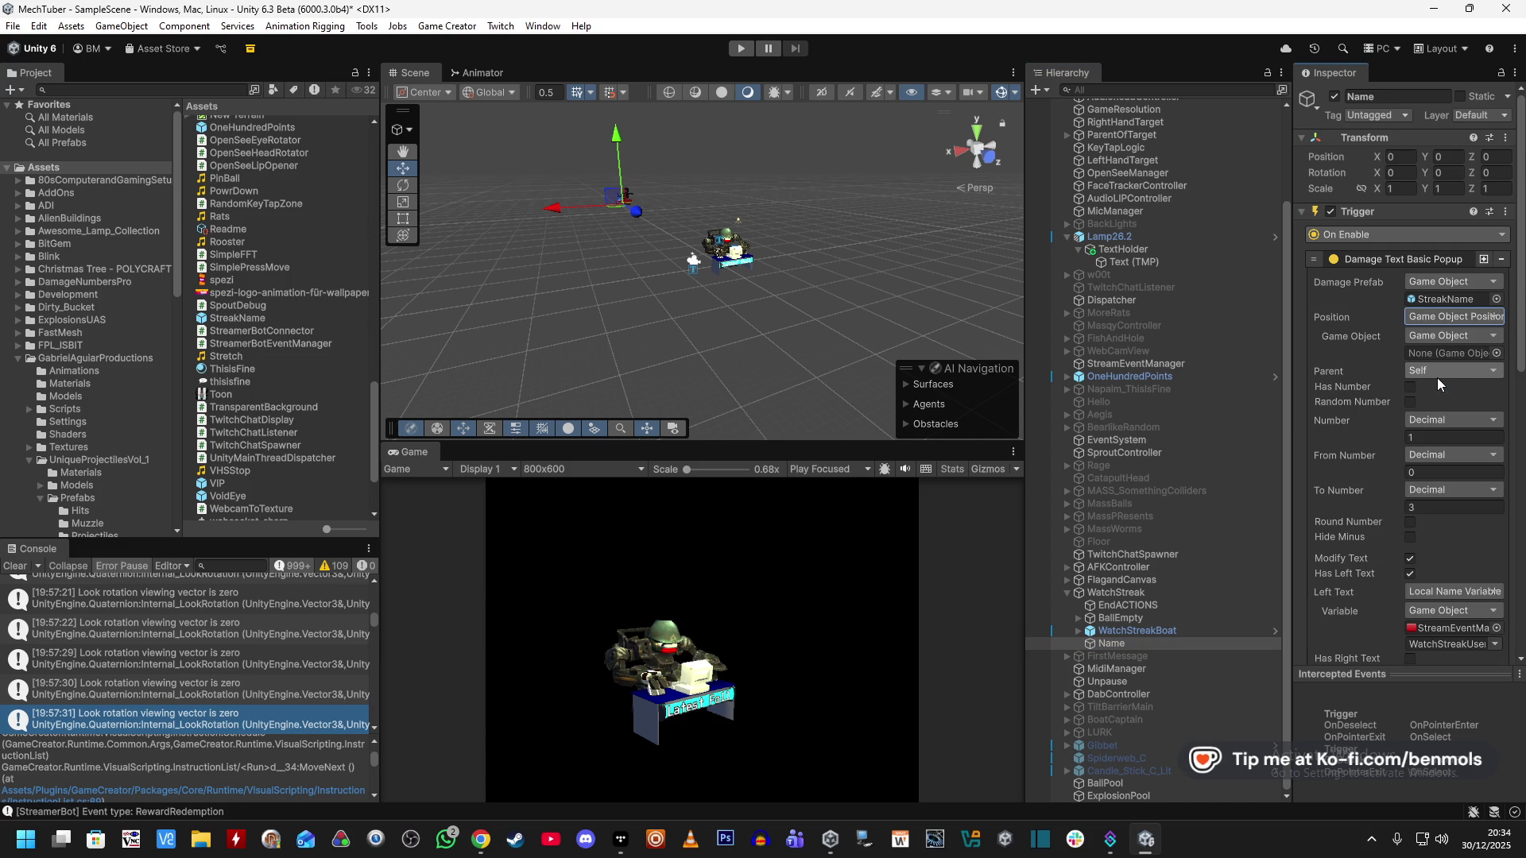
{"action": "mouse_move", "coordinate": [1162, 633]}
{"action": "left_mouse_down"}
{"action": "mouse_move", "coordinate": [1337, 577]}
{"action": "mouse_move", "coordinate": [1434, 358]}
{"action": "left_mouse_up"}
{"action": "left_click", "coordinate": [1445, 370]}
{"action": "left_click", "coordinate": [1424, 512]}
{"action": "left_click", "coordinate": [1428, 479]}
{"action": "left_click_drag", "start_coordinate": [1166, 642], "coordinate": [1440, 389]}
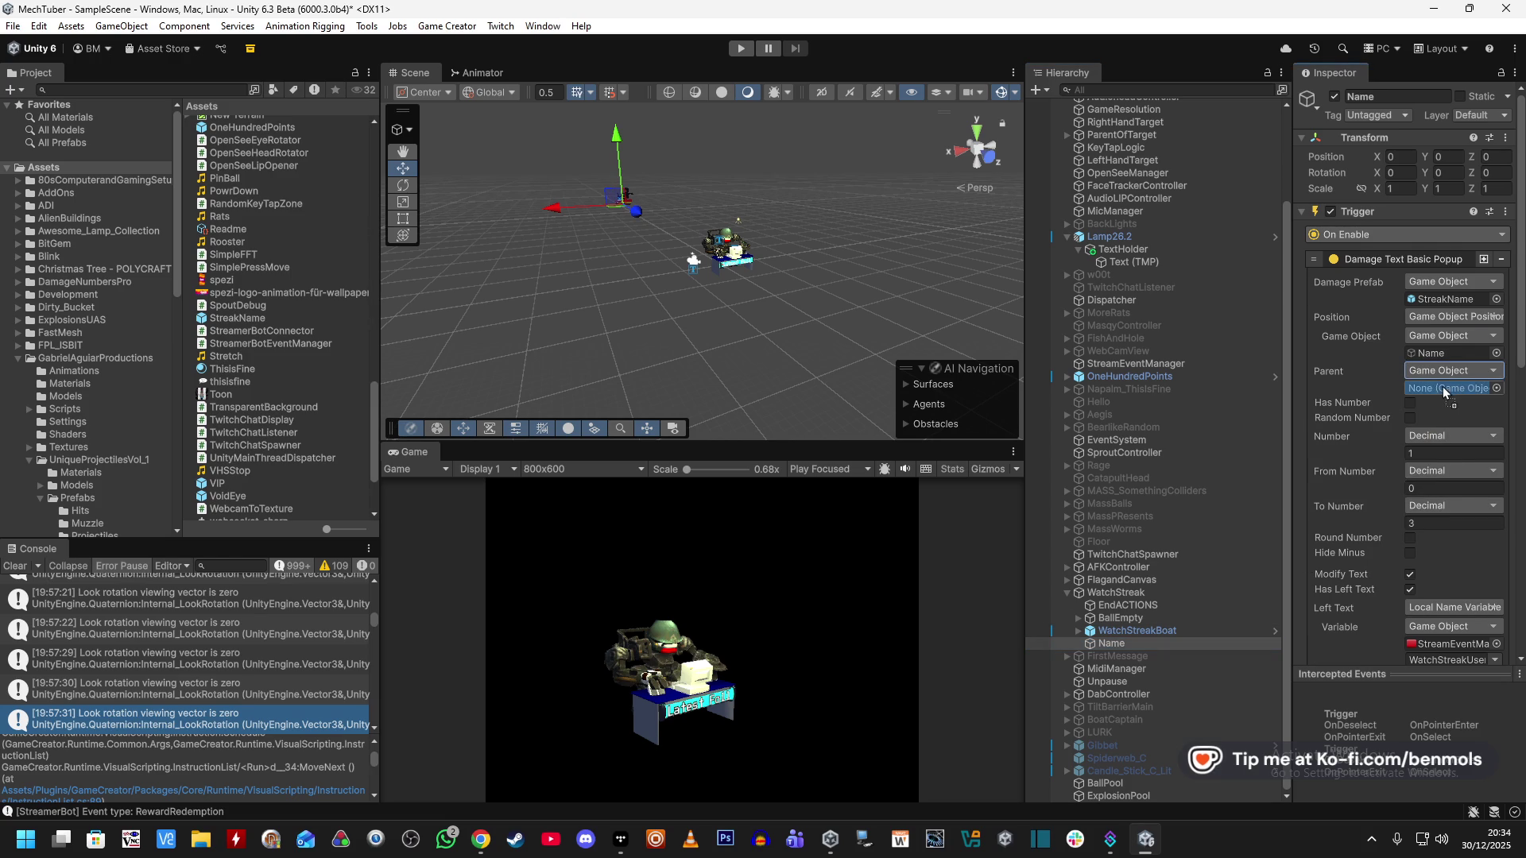
Set Rotate Around's Game Object to Name, radius 0.2, speed 10, and test in Play mode.
{"action": "scroll", "coordinate": [1421, 403], "scroll_direction": "down", "scroll_amount": 6}
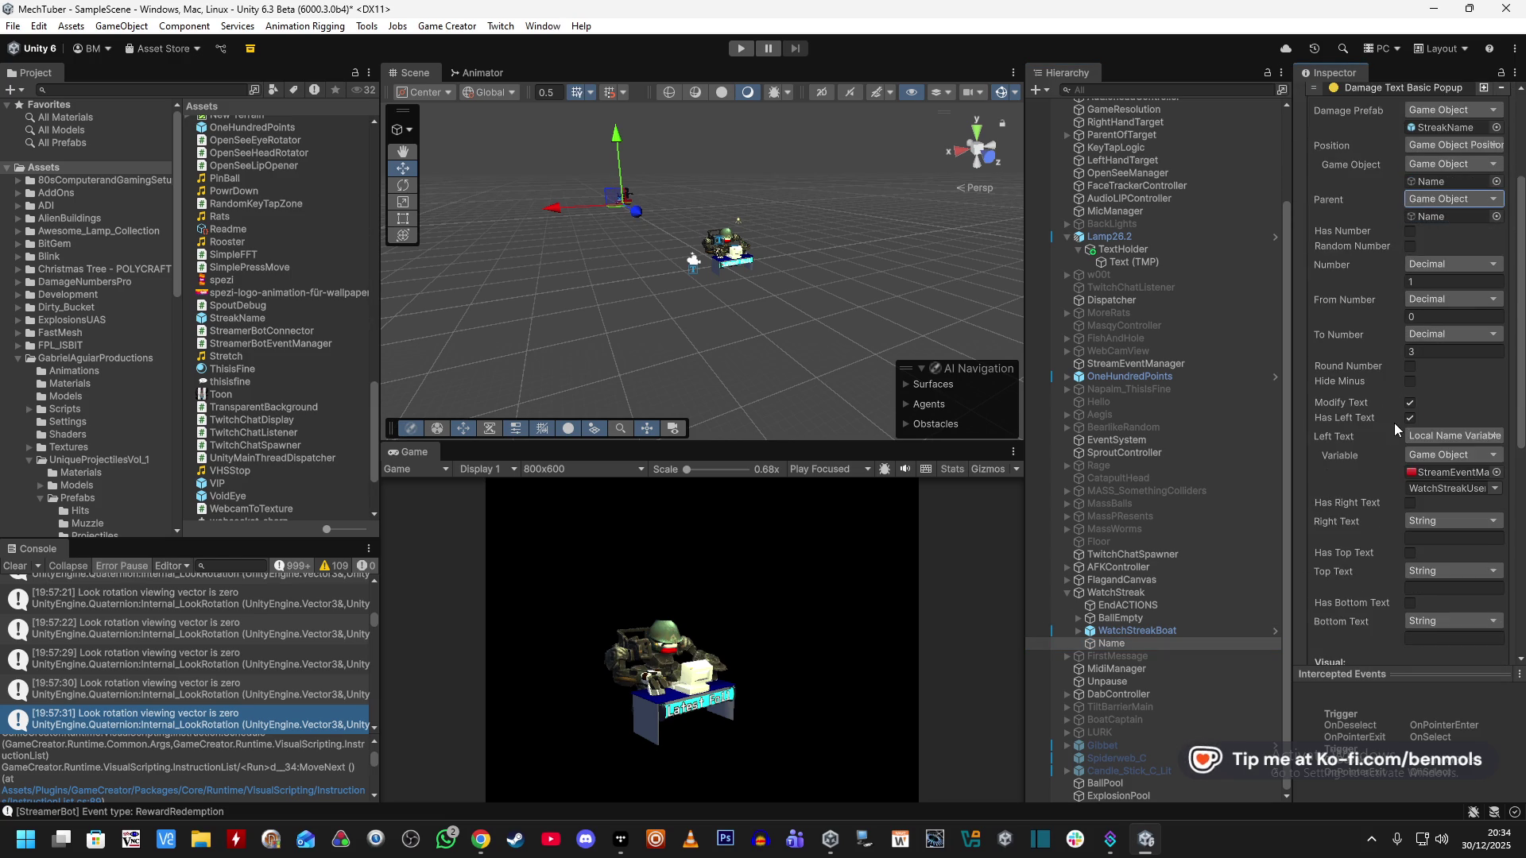
{"action": "scroll", "coordinate": [1376, 458], "scroll_direction": "down", "scroll_amount": 2}
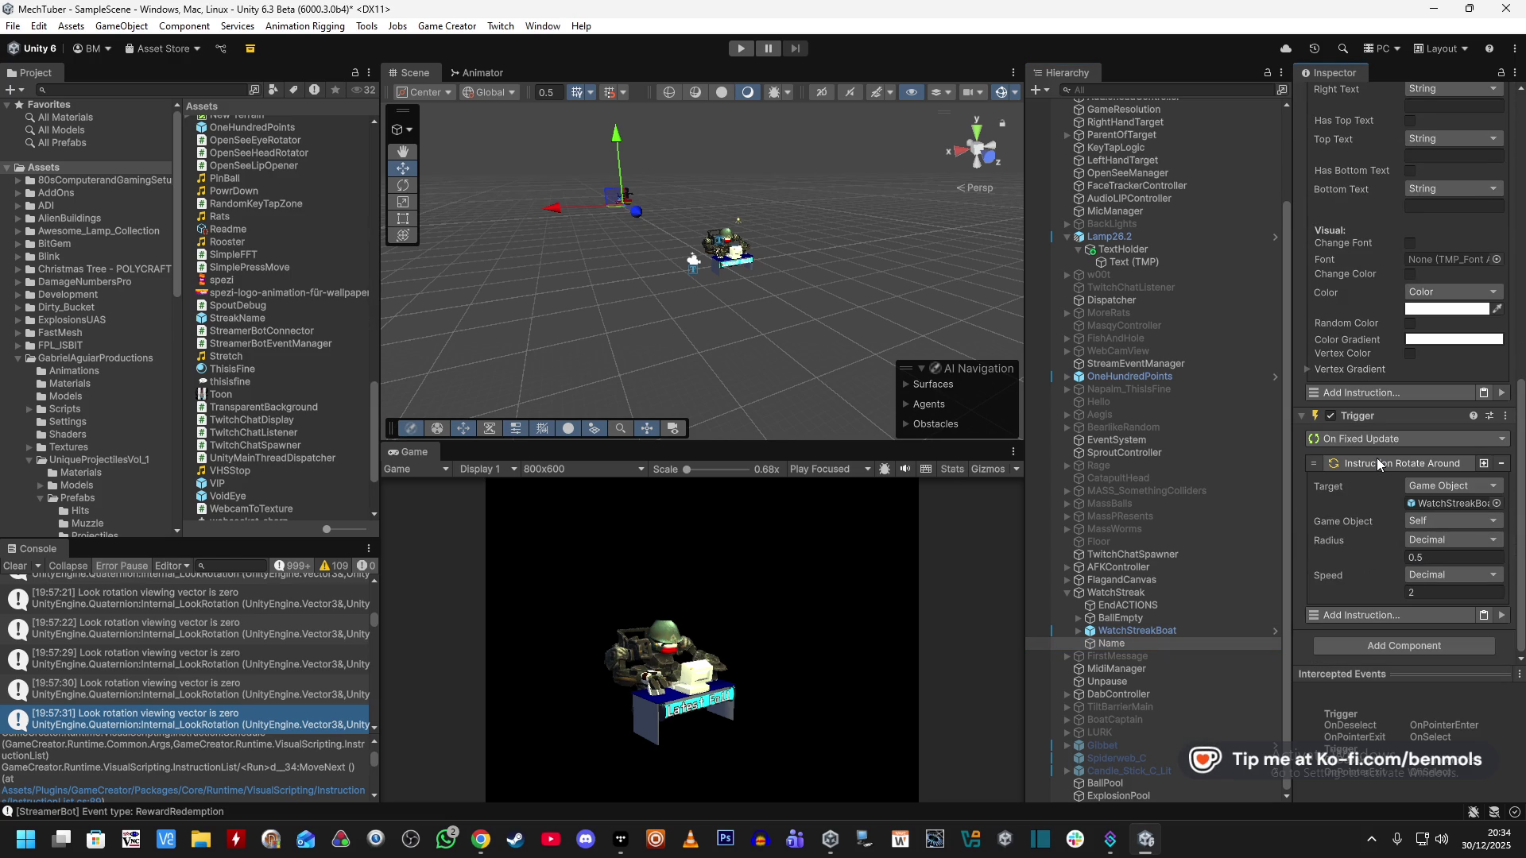
{"action": "left_click", "coordinate": [1429, 521]}
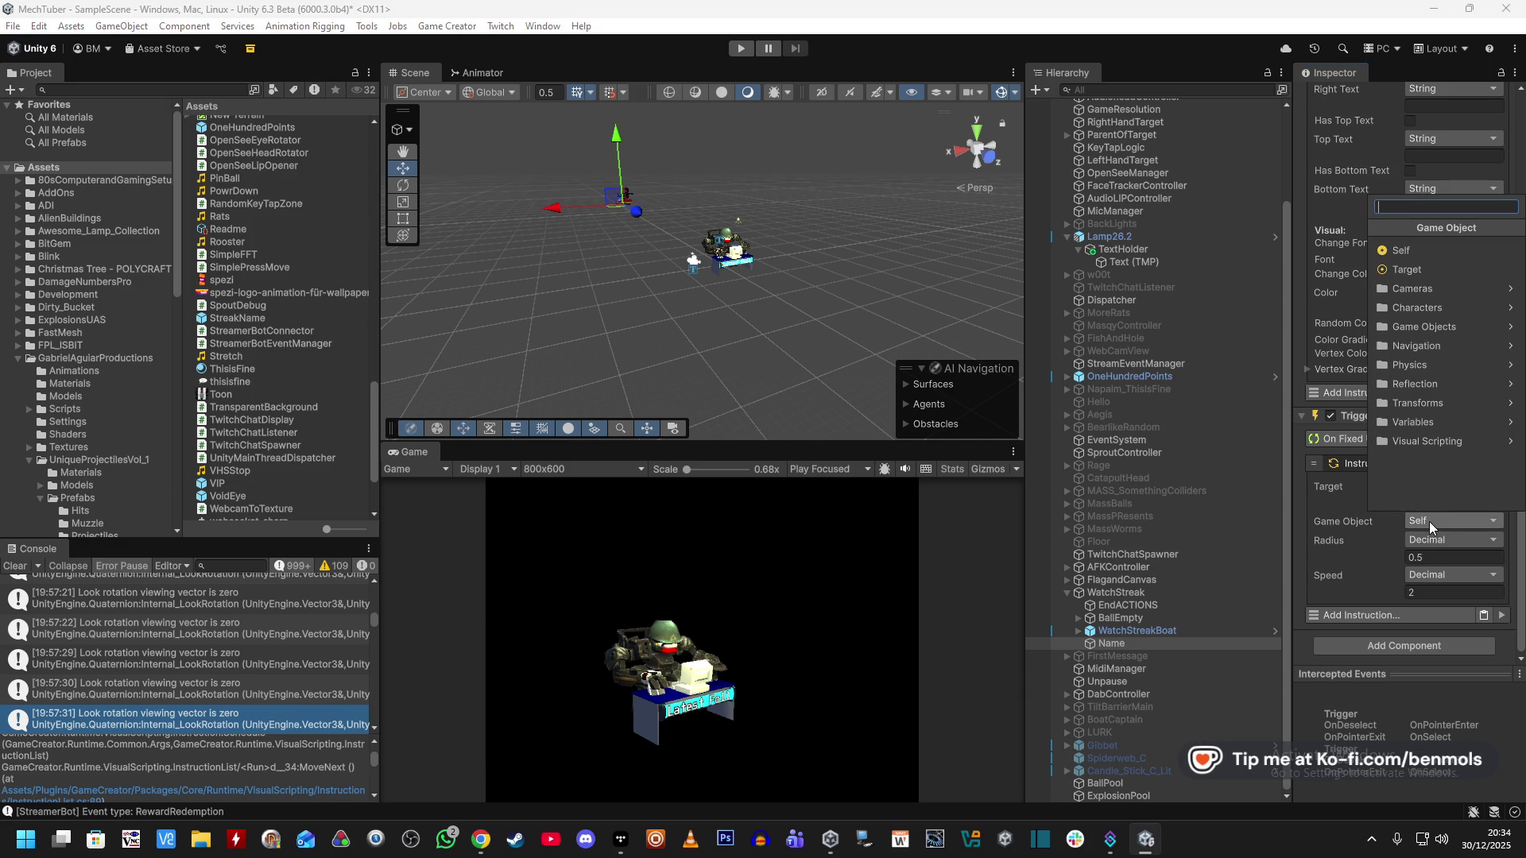
{"action": "type", "text": "gameo objec"}
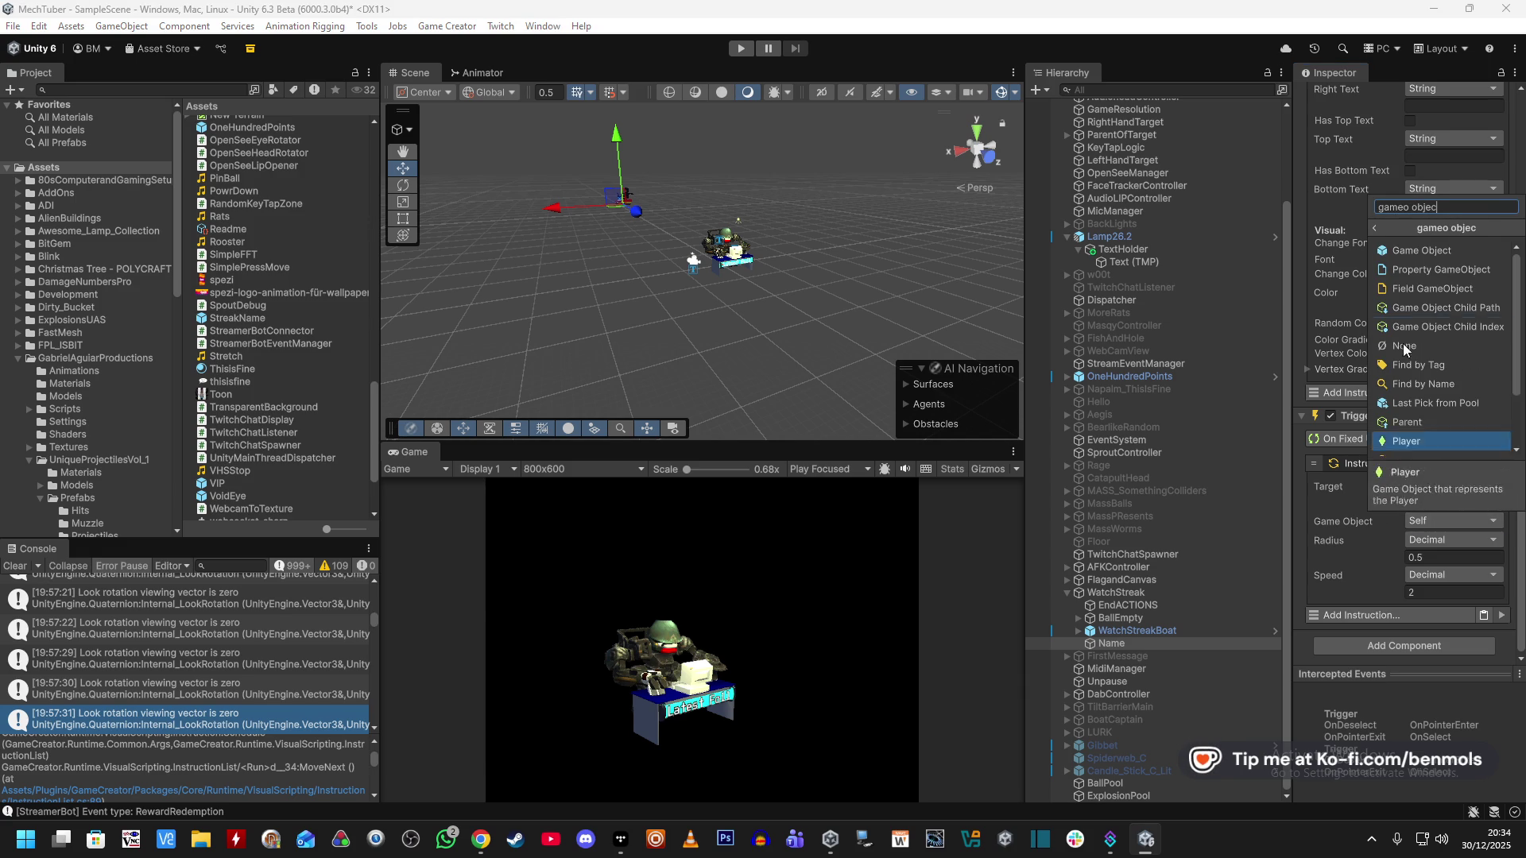
{"action": "left_click", "coordinate": [1432, 281]}
{"action": "scroll", "coordinate": [1370, 535], "scroll_direction": "down", "scroll_amount": 1}
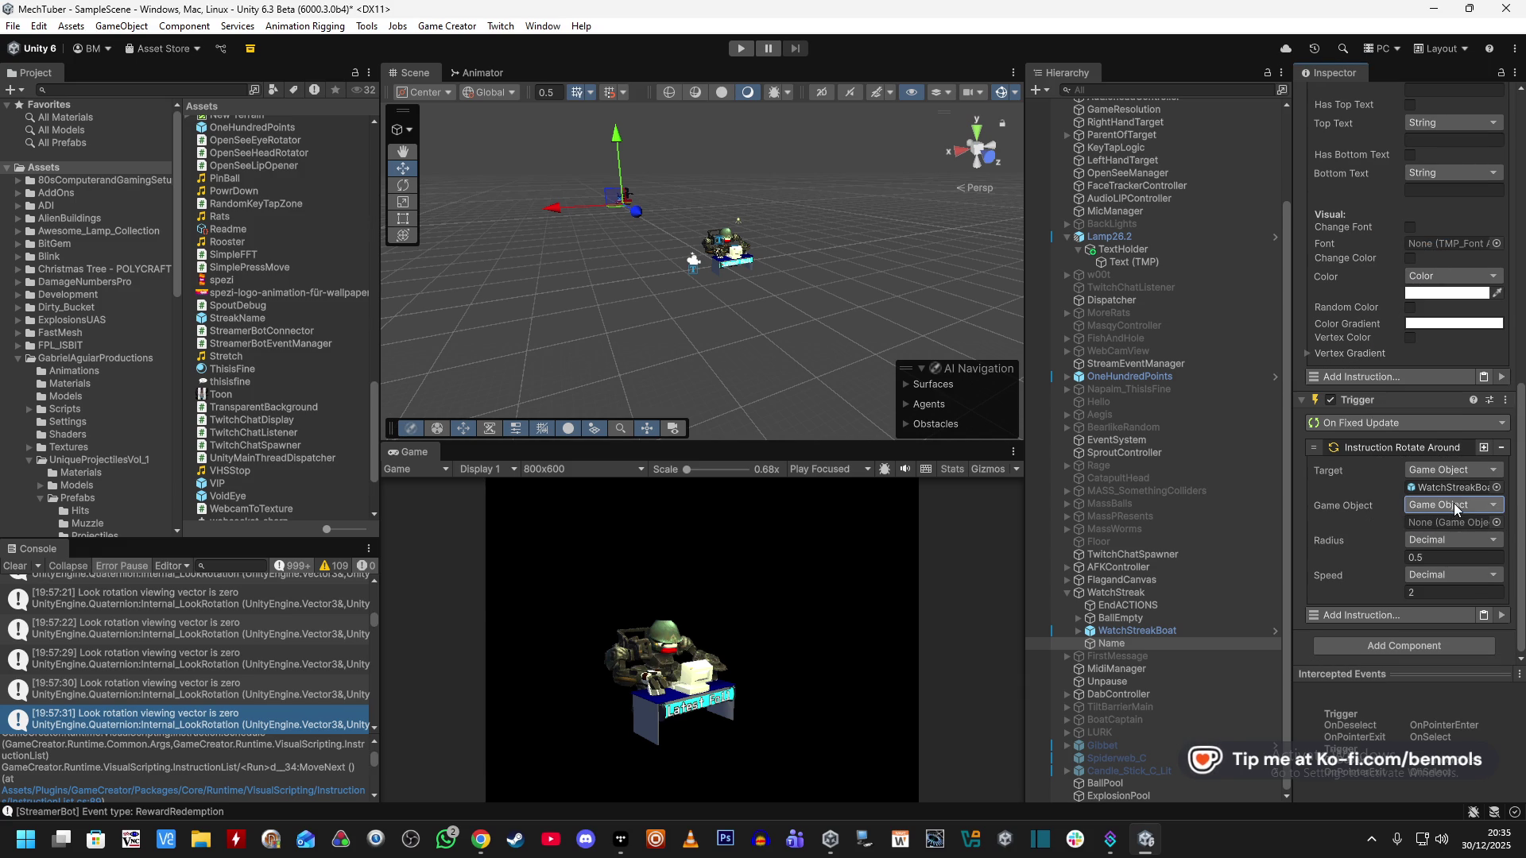
{"action": "left_click_drag", "start_coordinate": [1160, 639], "coordinate": [1442, 526]}
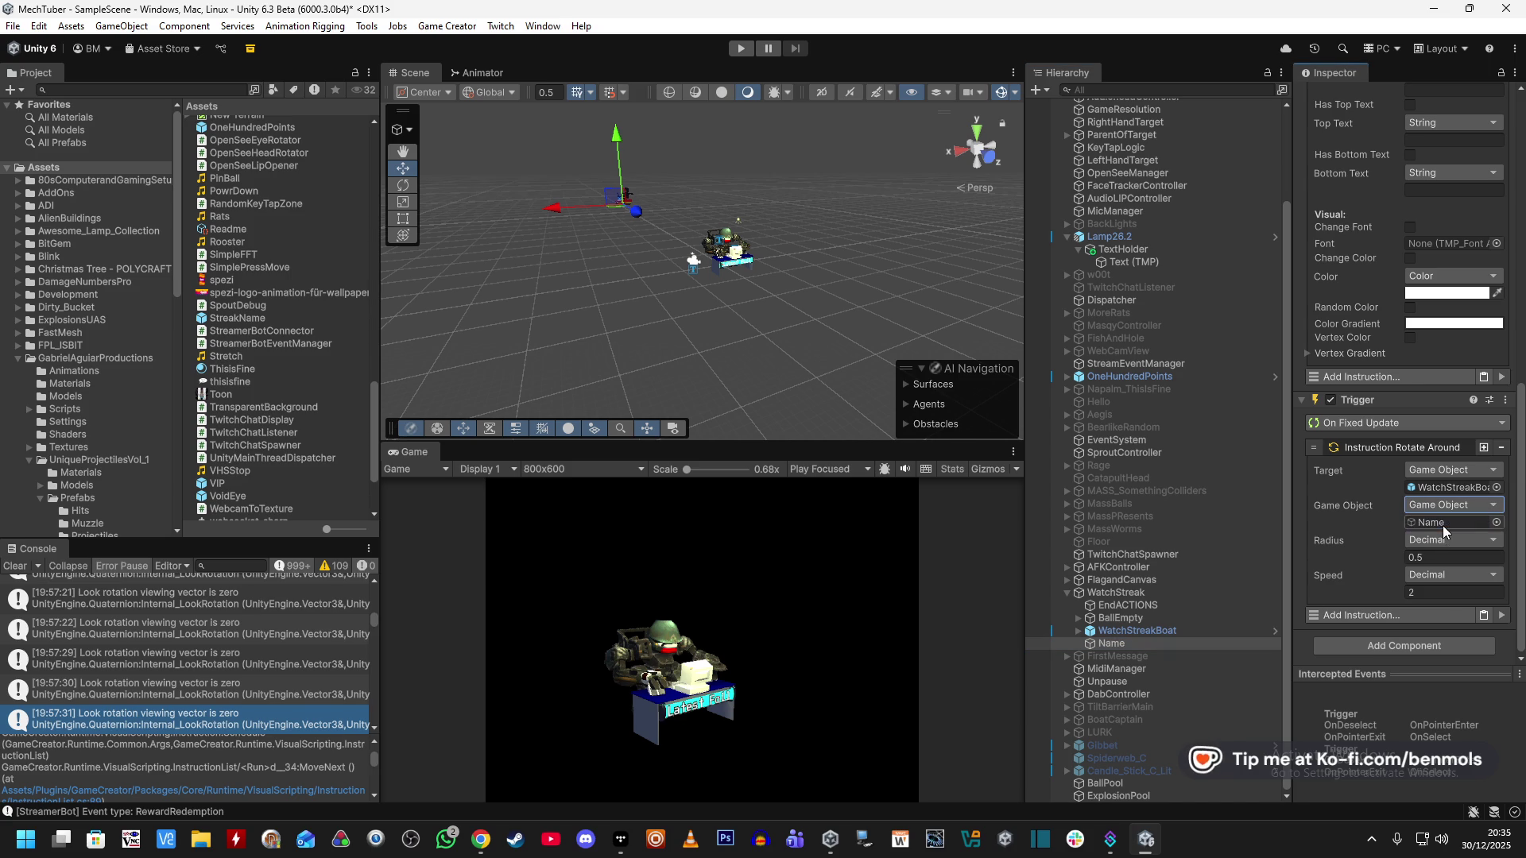
{"action": "left_click", "coordinate": [1444, 558]}
{"action": "type", "text": "0.2"}
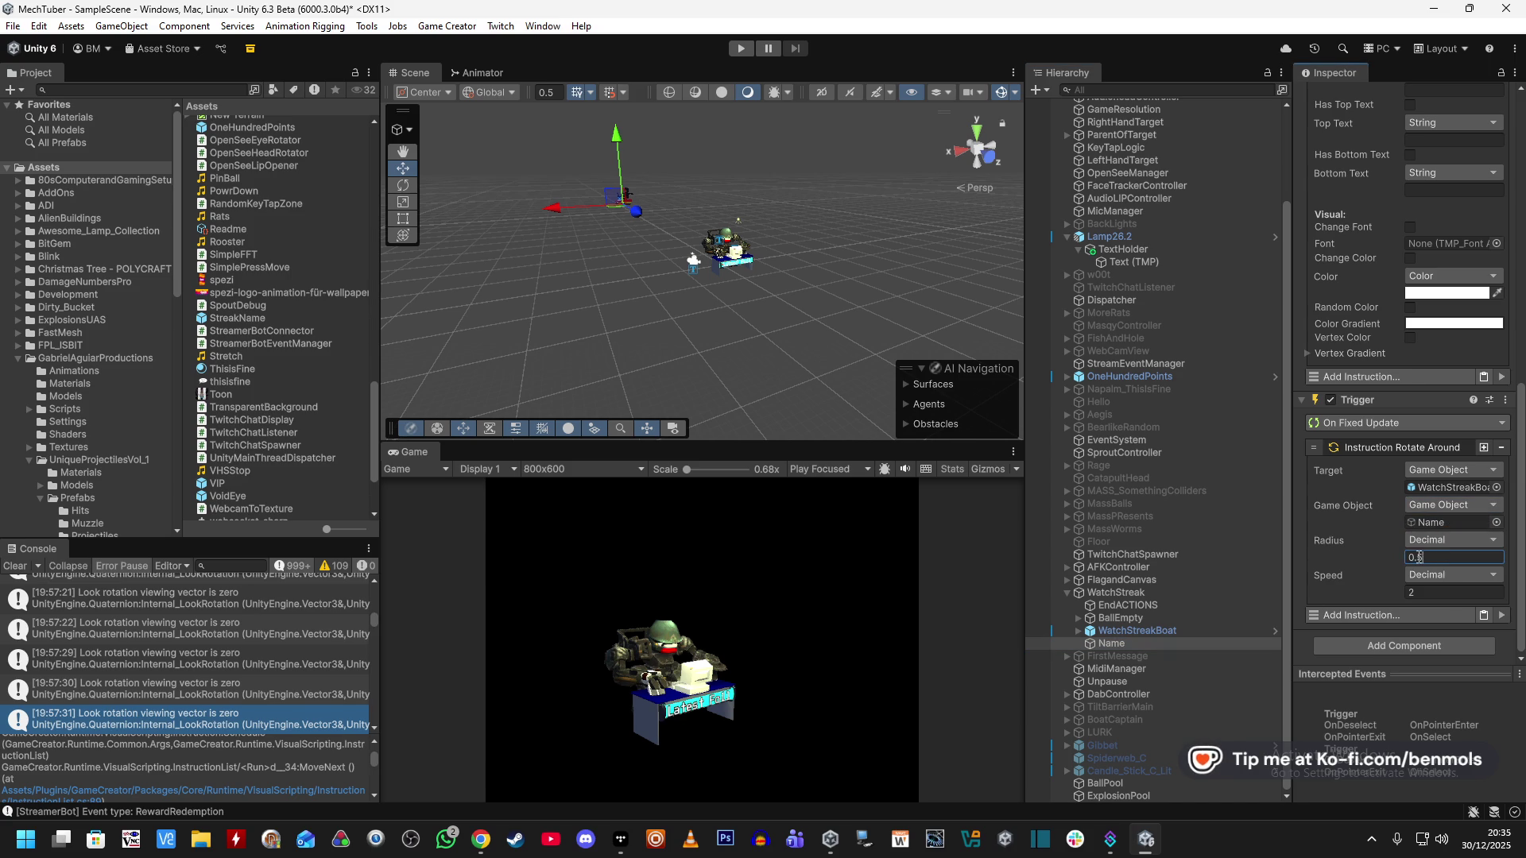
{"action": "left_click", "coordinate": [1429, 591]}
{"action": "type", "text": "10"}
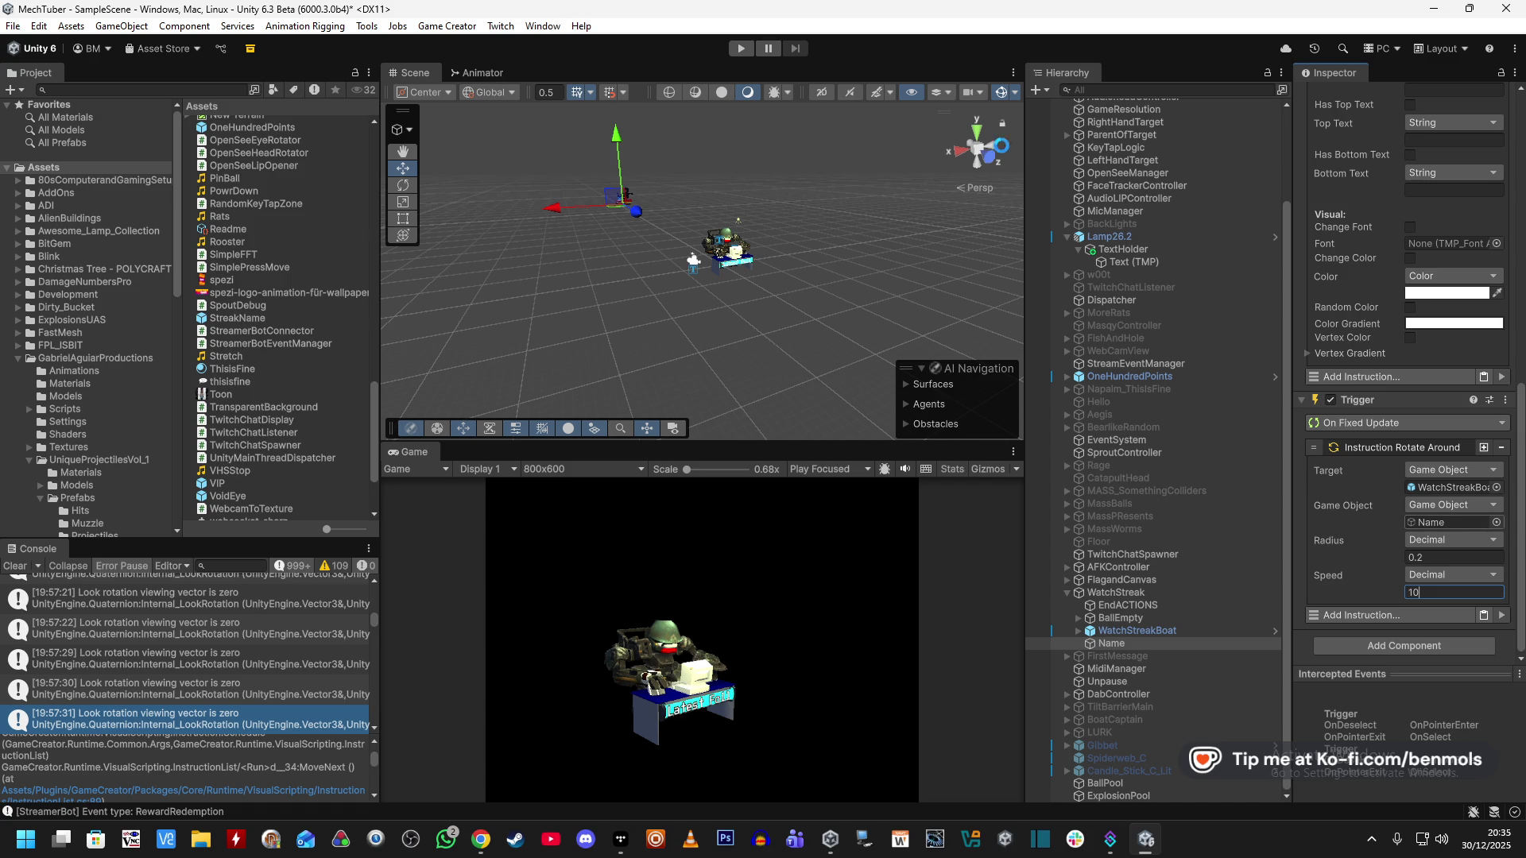
{"action": "left_click", "coordinate": [740, 49]}
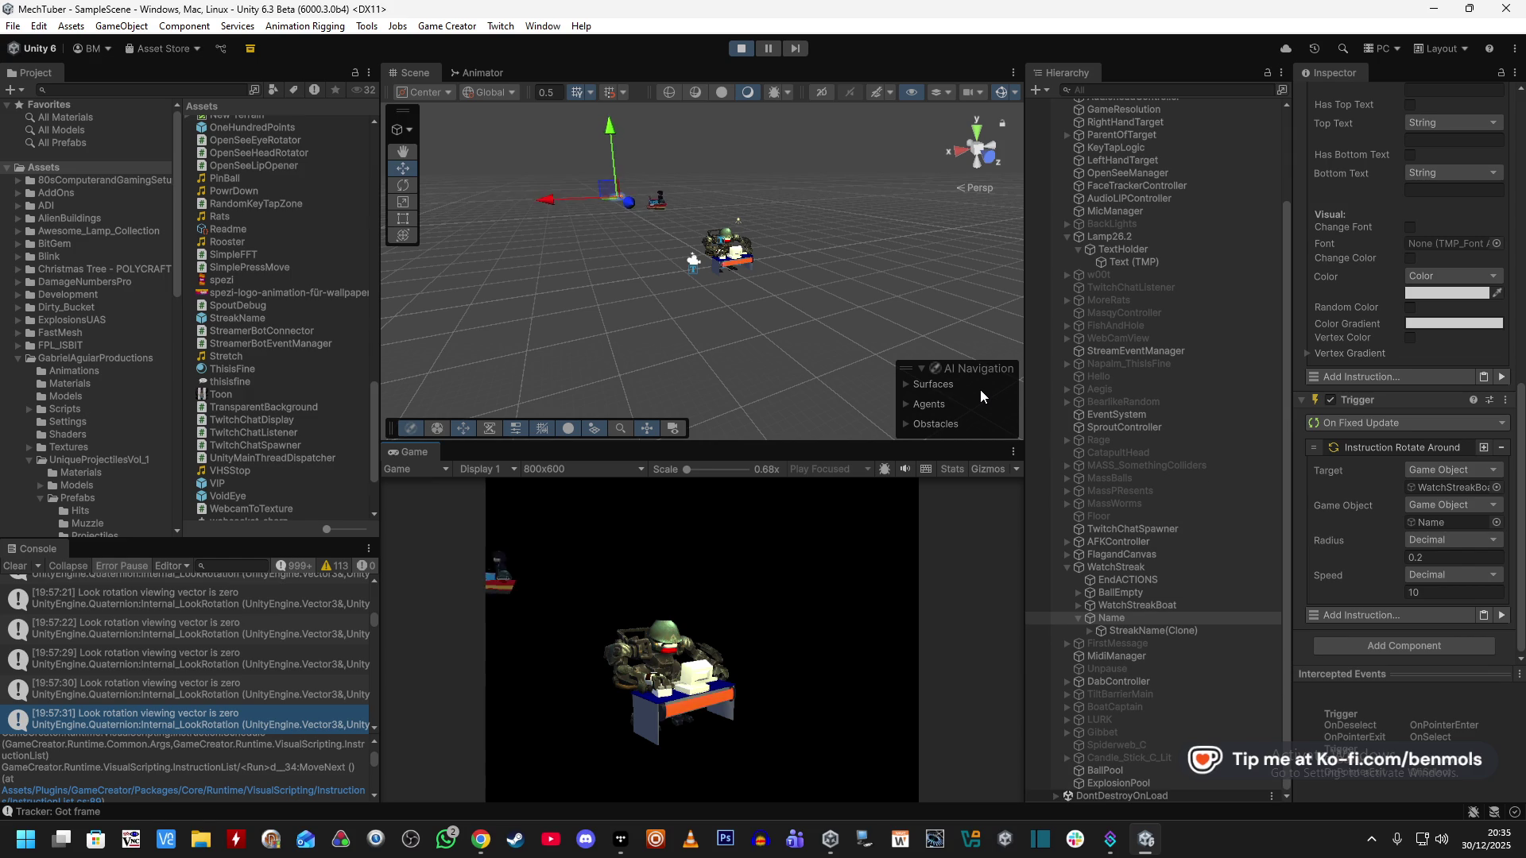
Stop the run, set Rotate Around's Target to Name around WatchStreakBoat, and replay.
{"action": "left_click", "coordinate": [1118, 605]}
{"action": "left_click", "coordinate": [1121, 618]}
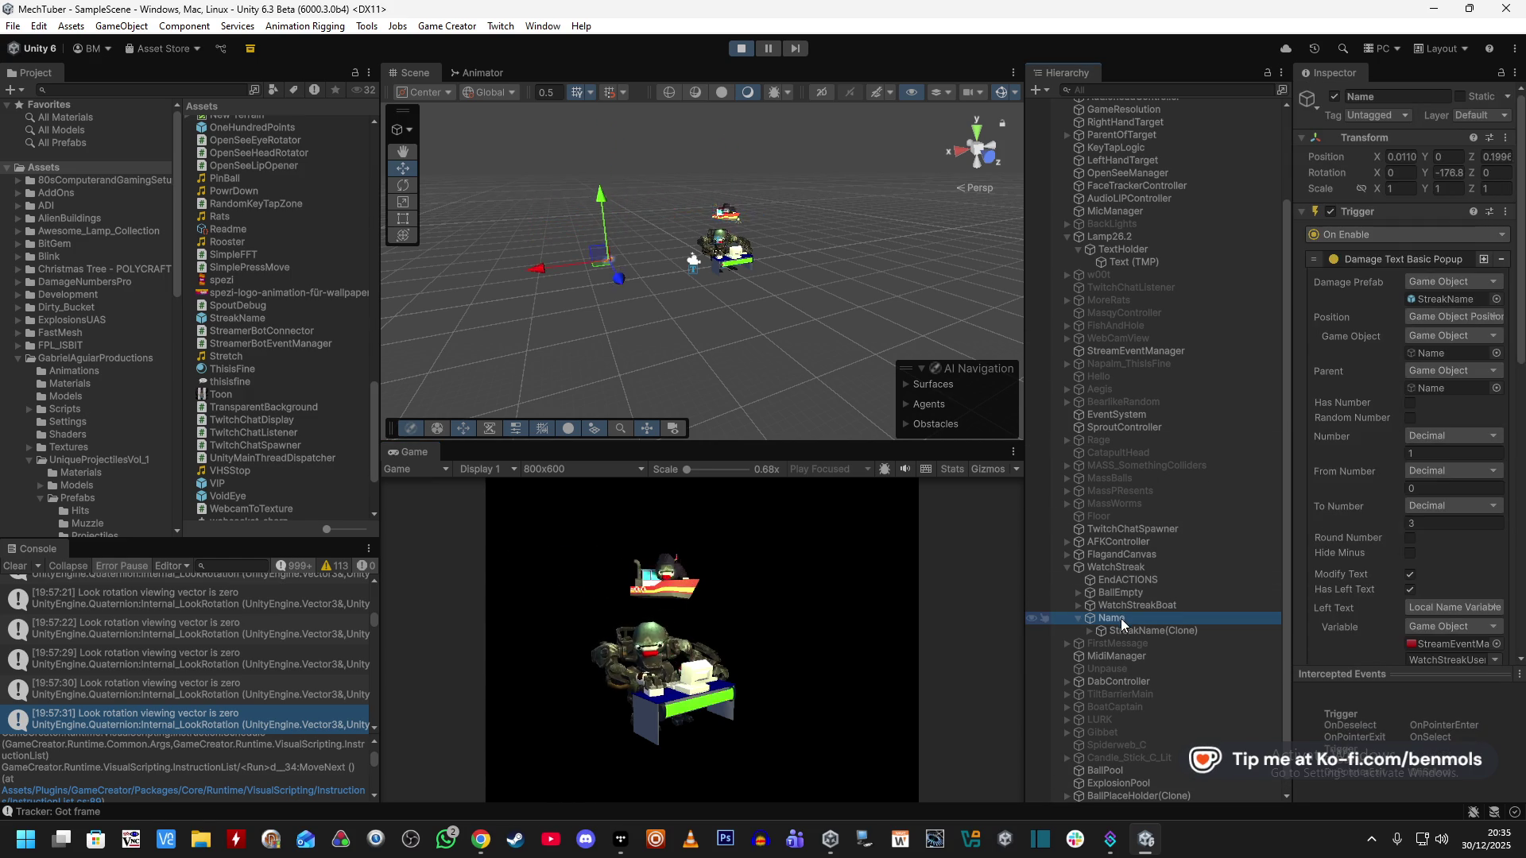
{"action": "left_click", "coordinate": [741, 49]}
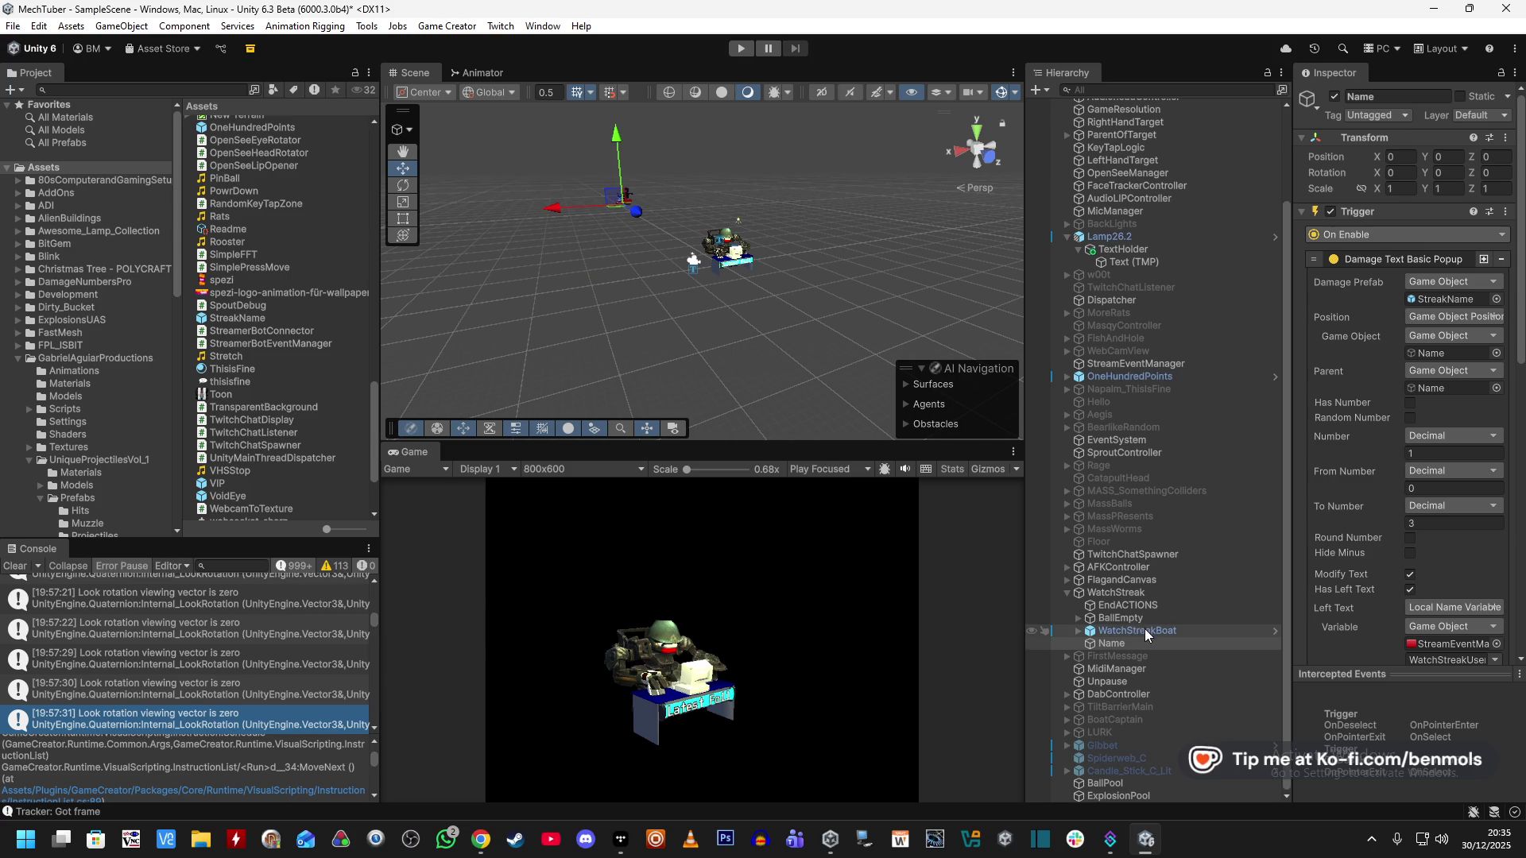
{"action": "scroll", "coordinate": [1338, 549], "scroll_direction": "down", "scroll_amount": 10}
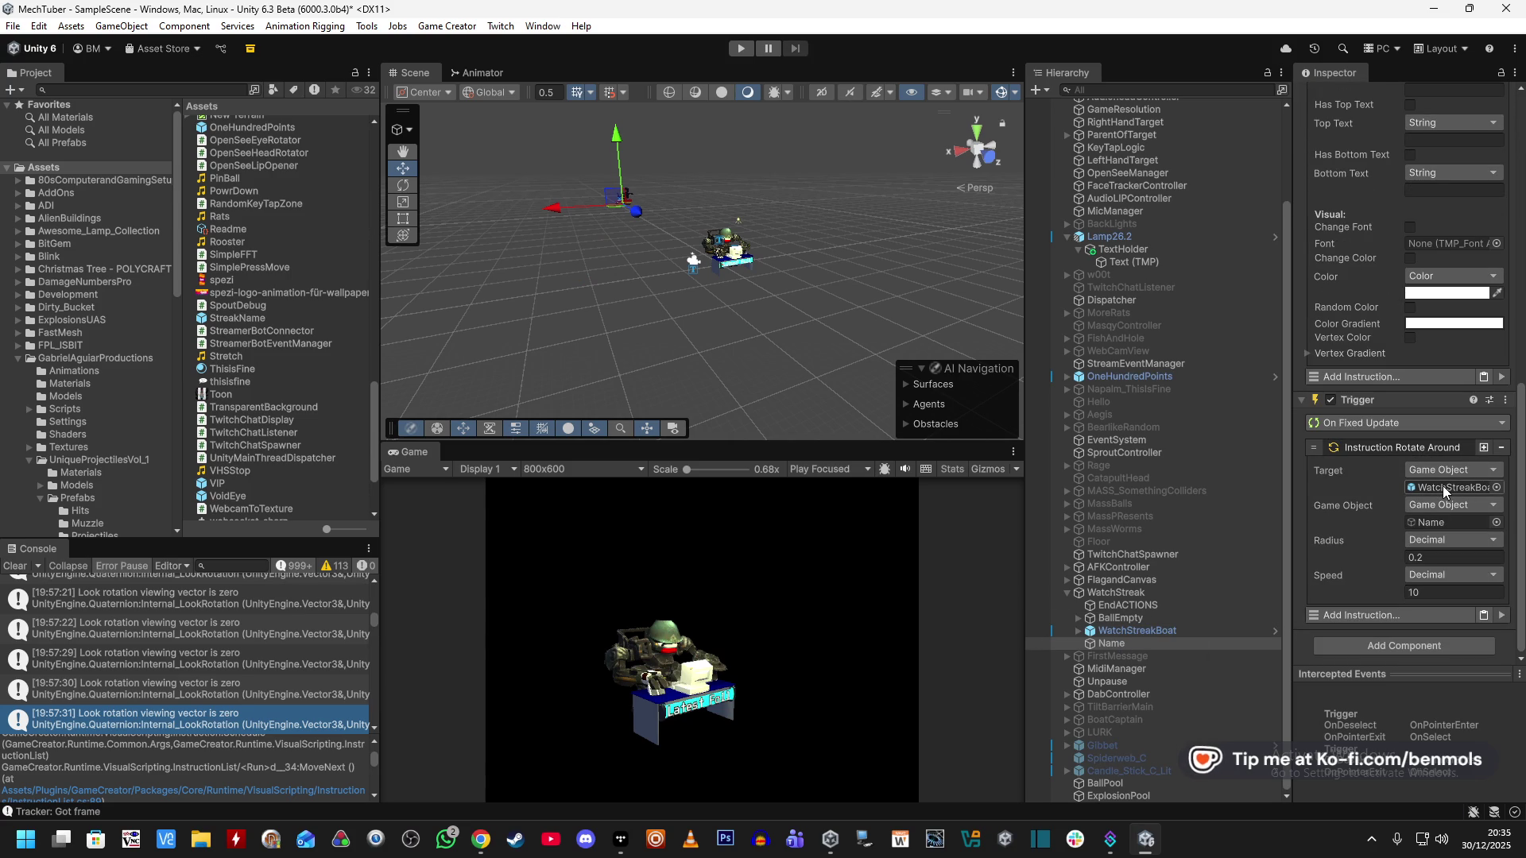
{"action": "mouse_move", "coordinate": [1172, 642]}
{"action": "left_mouse_down"}
{"action": "mouse_move", "coordinate": [1445, 488]}
{"action": "mouse_move", "coordinate": [1152, 630]}
{"action": "mouse_move", "coordinate": [1446, 523]}
{"action": "left_mouse_up"}
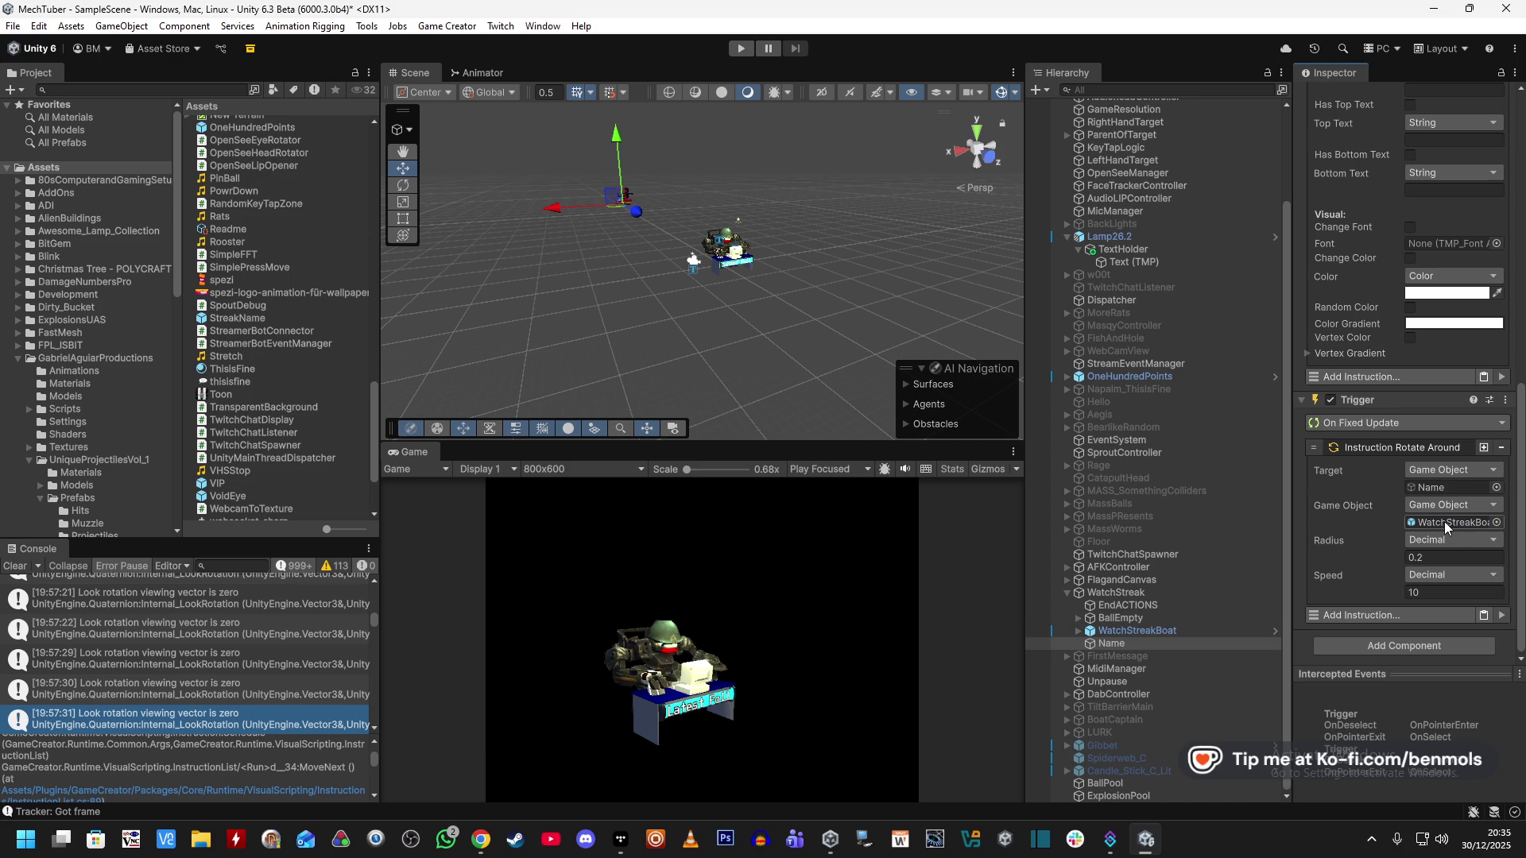
{"action": "left_click", "coordinate": [742, 49]}
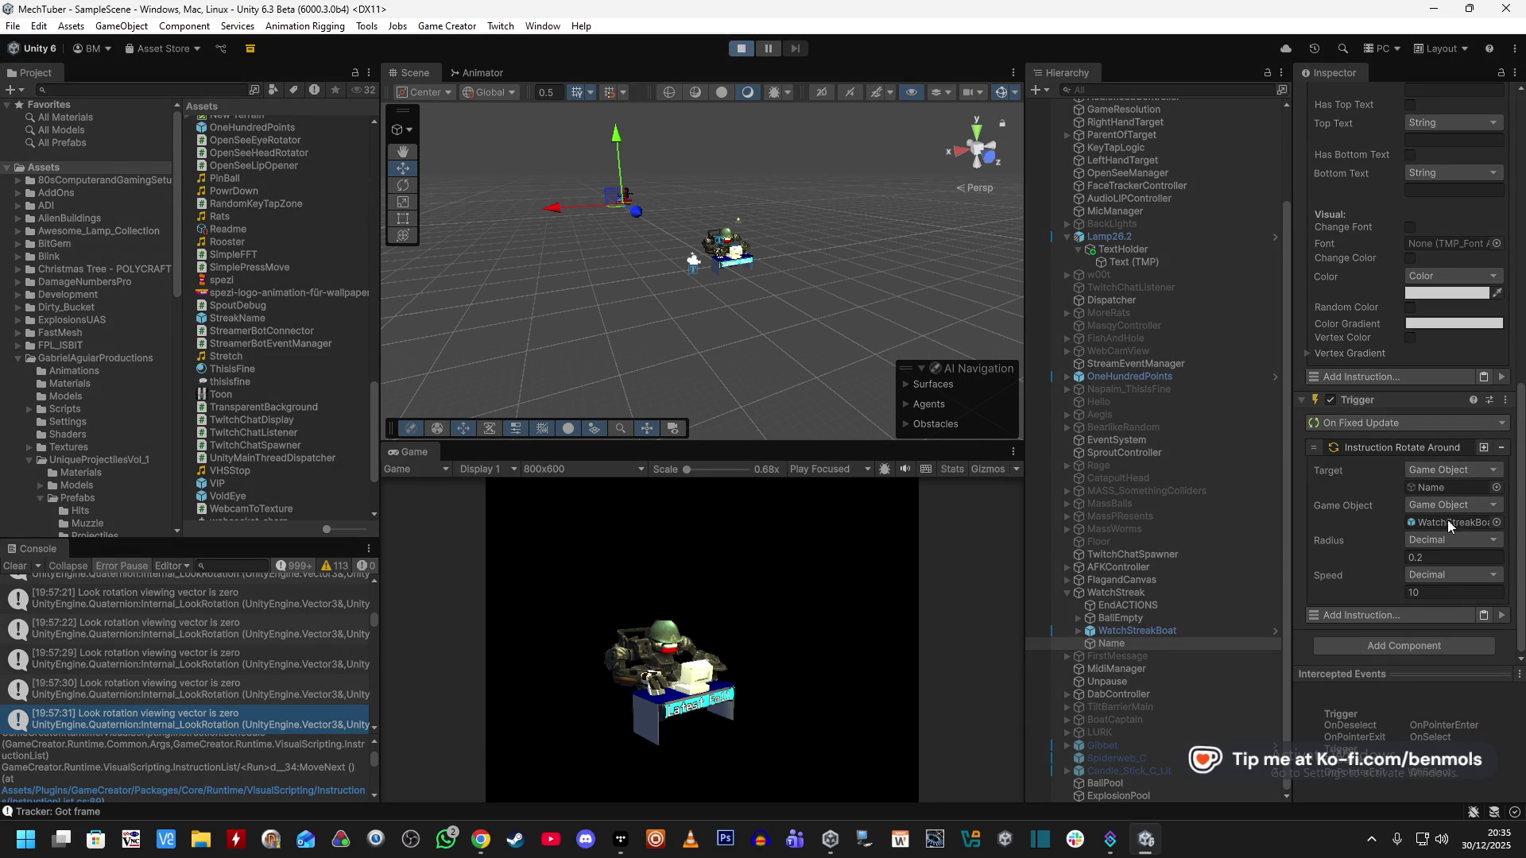
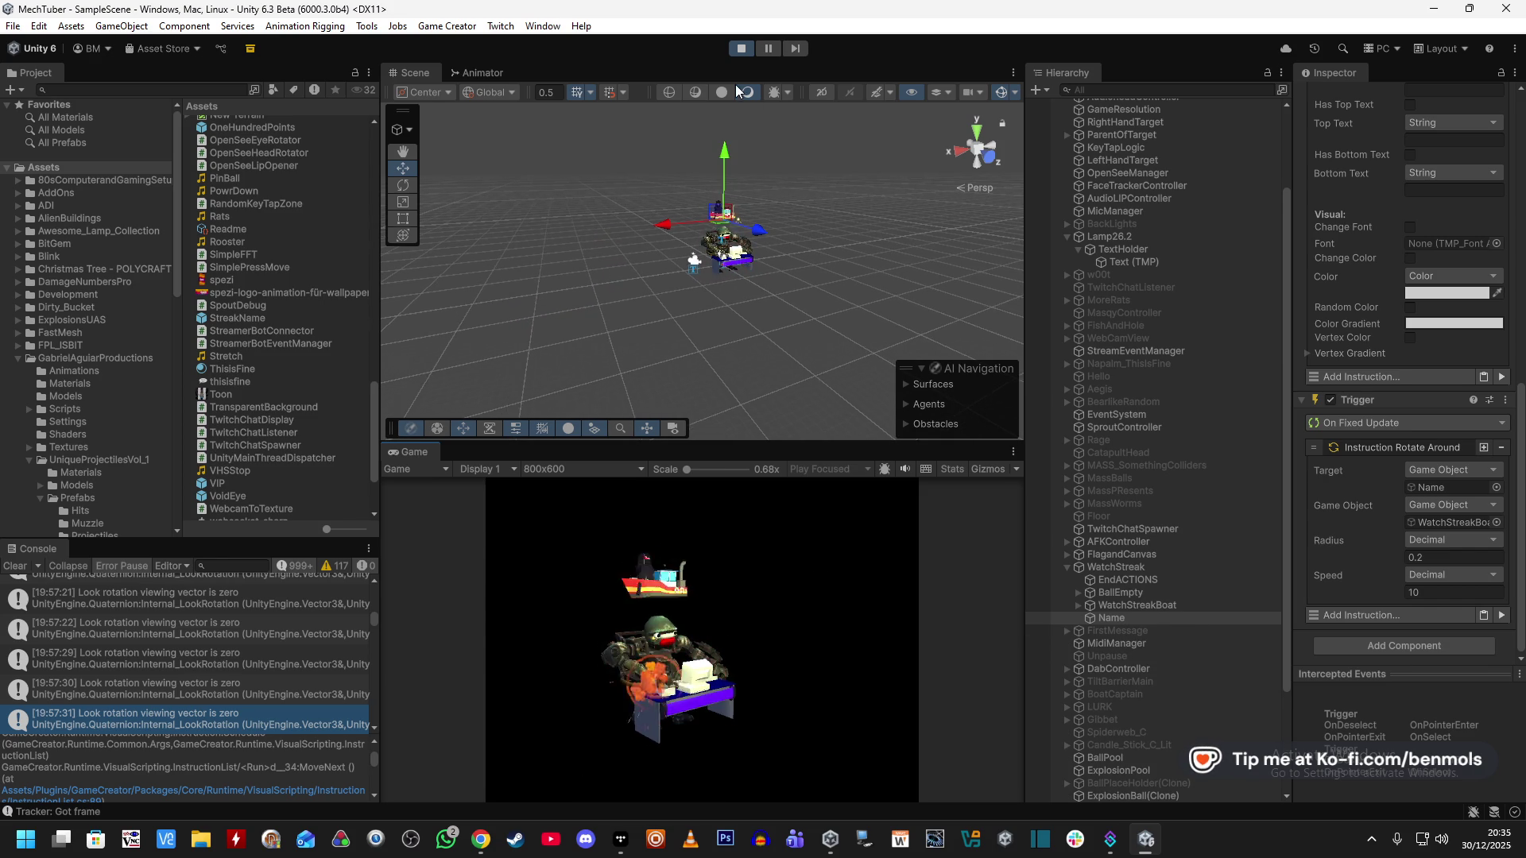
Parent Name under WatchStreakBoat and make Rotate Around orbit Name around WatchStreakBoat, then test in play mode.
{"action": "left_click", "coordinate": [740, 49]}
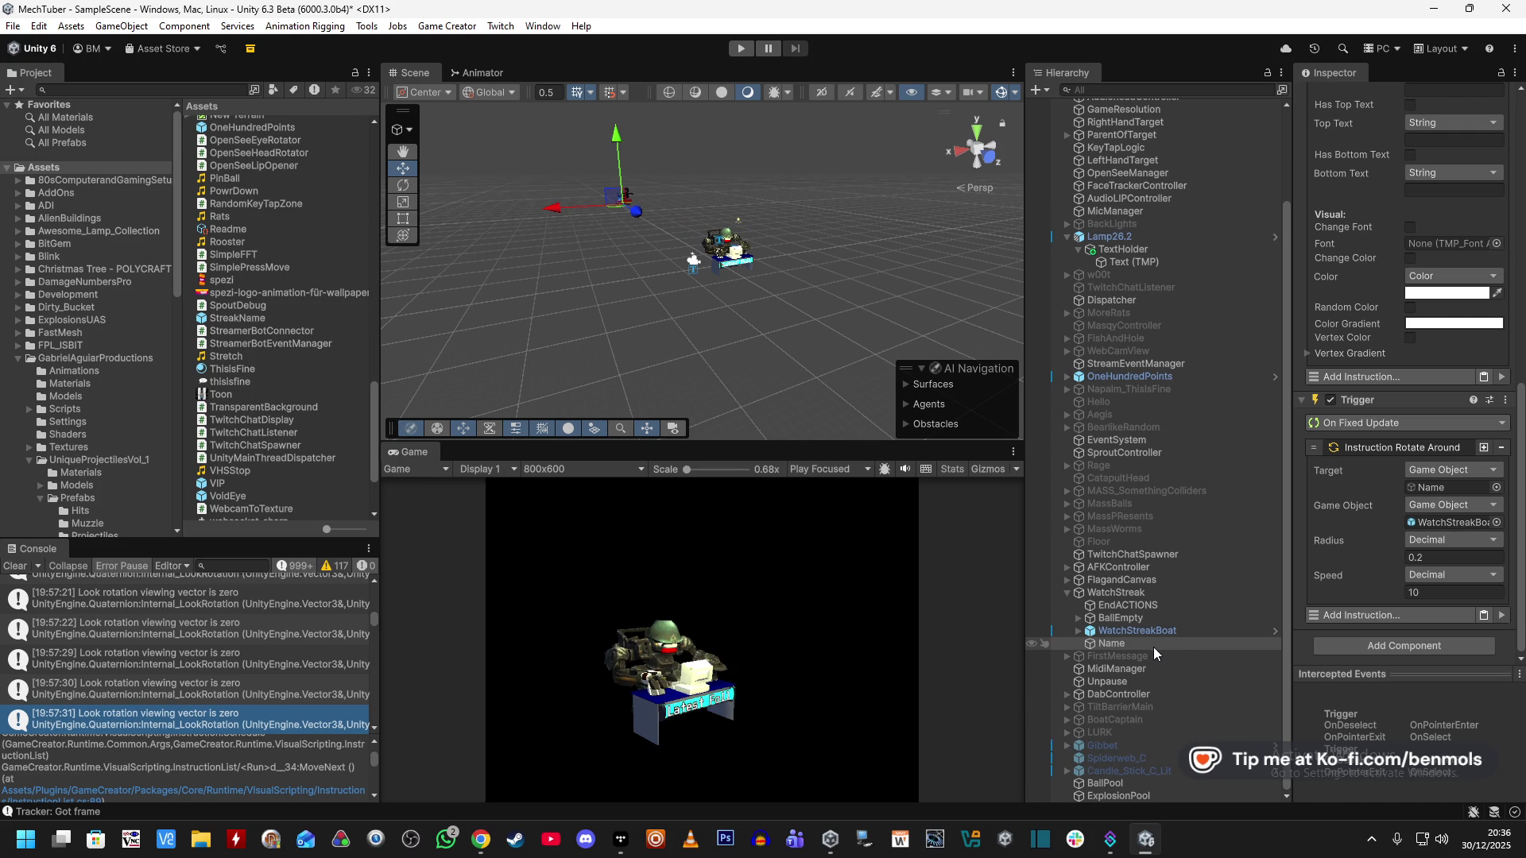
{"action": "left_click_drag", "start_coordinate": [1146, 646], "coordinate": [1143, 632]}
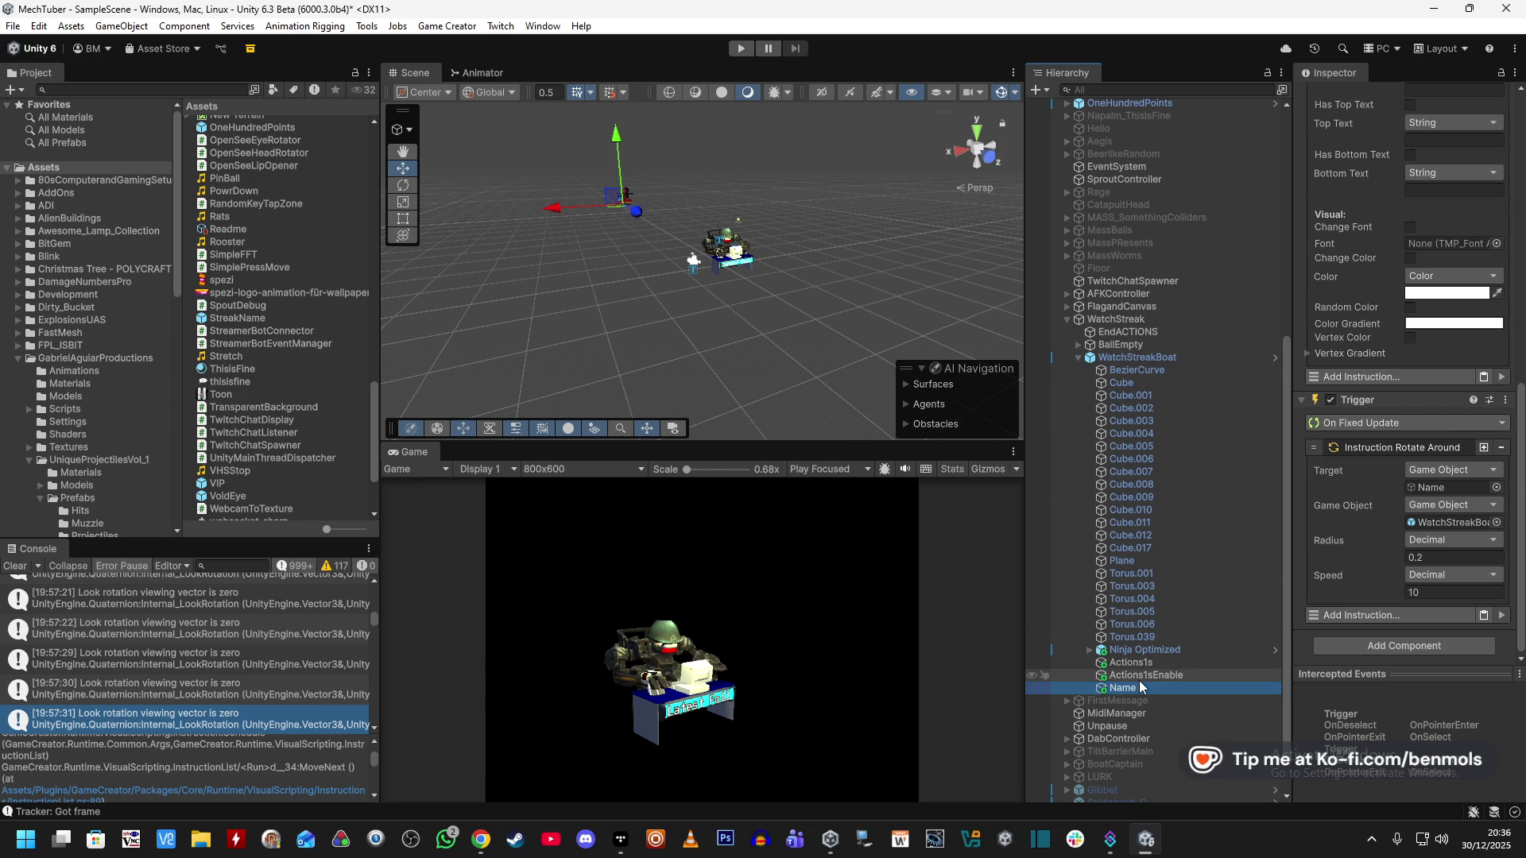
{"action": "left_click_drag", "start_coordinate": [1139, 693], "coordinate": [1451, 522]}
{"action": "left_click_drag", "start_coordinate": [1397, 425], "coordinate": [1422, 490]}
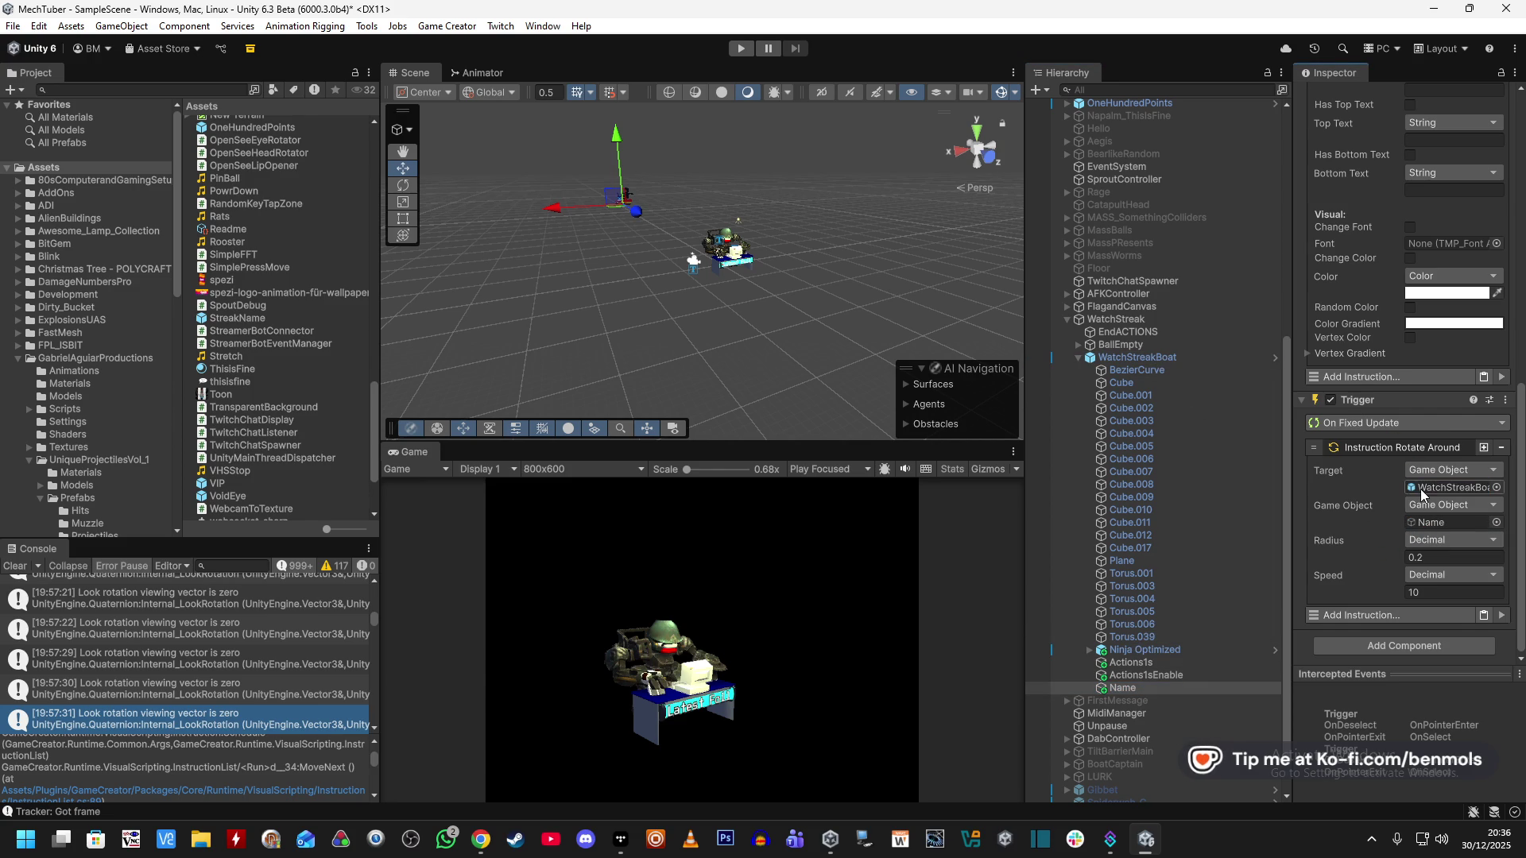
{"action": "key", "text": "ctrl+p"}
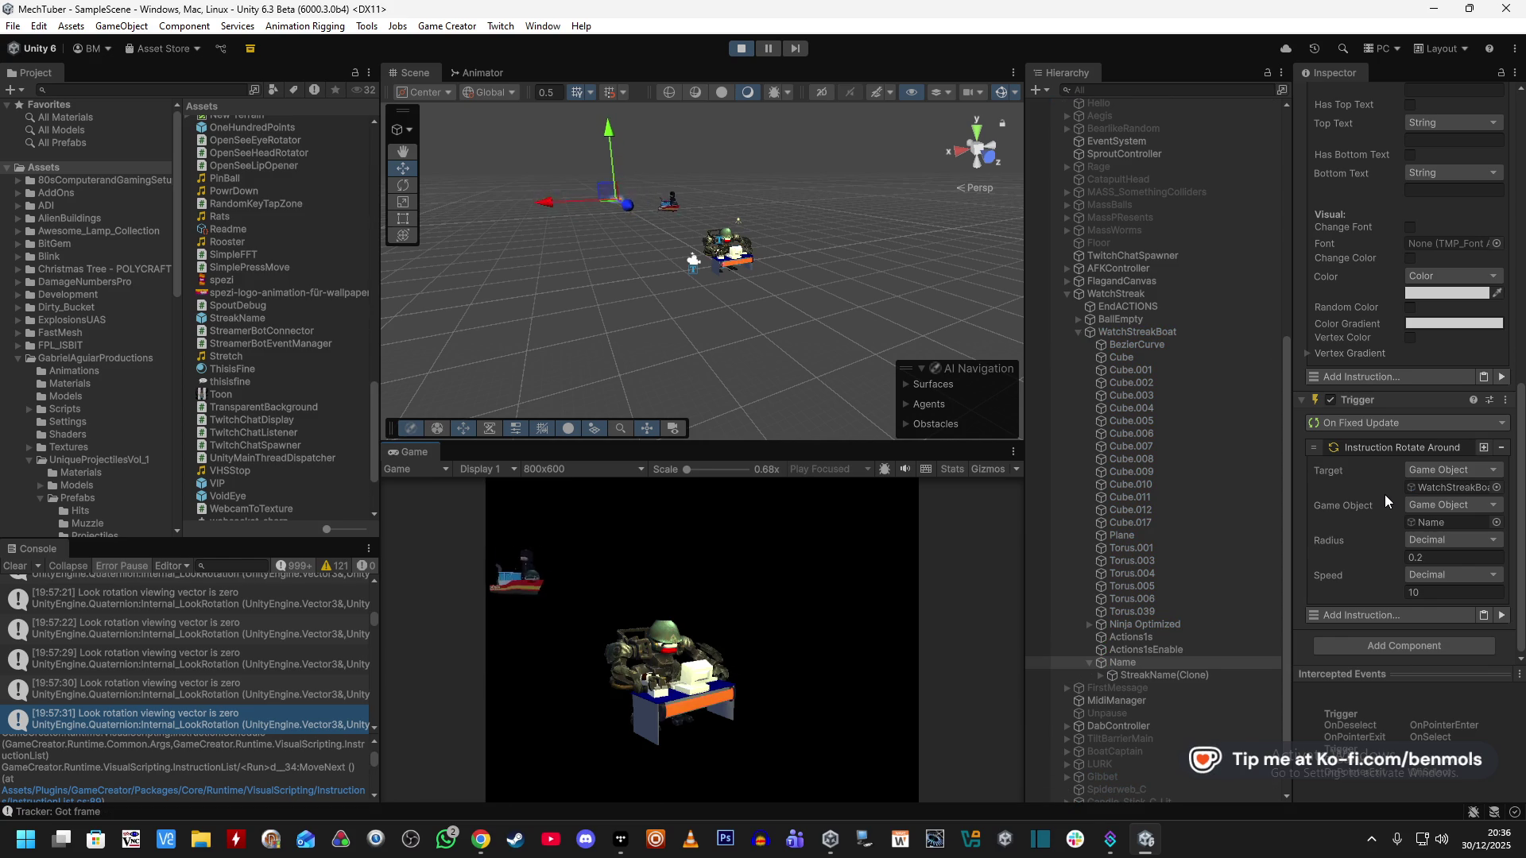
{"action": "left_click", "coordinate": [1176, 675]}
Stop play mode and select Name to show its Damage Text Basic Popup trigger.
{"action": "scroll", "coordinate": [1300, 584], "scroll_direction": "up", "scroll_amount": 10}
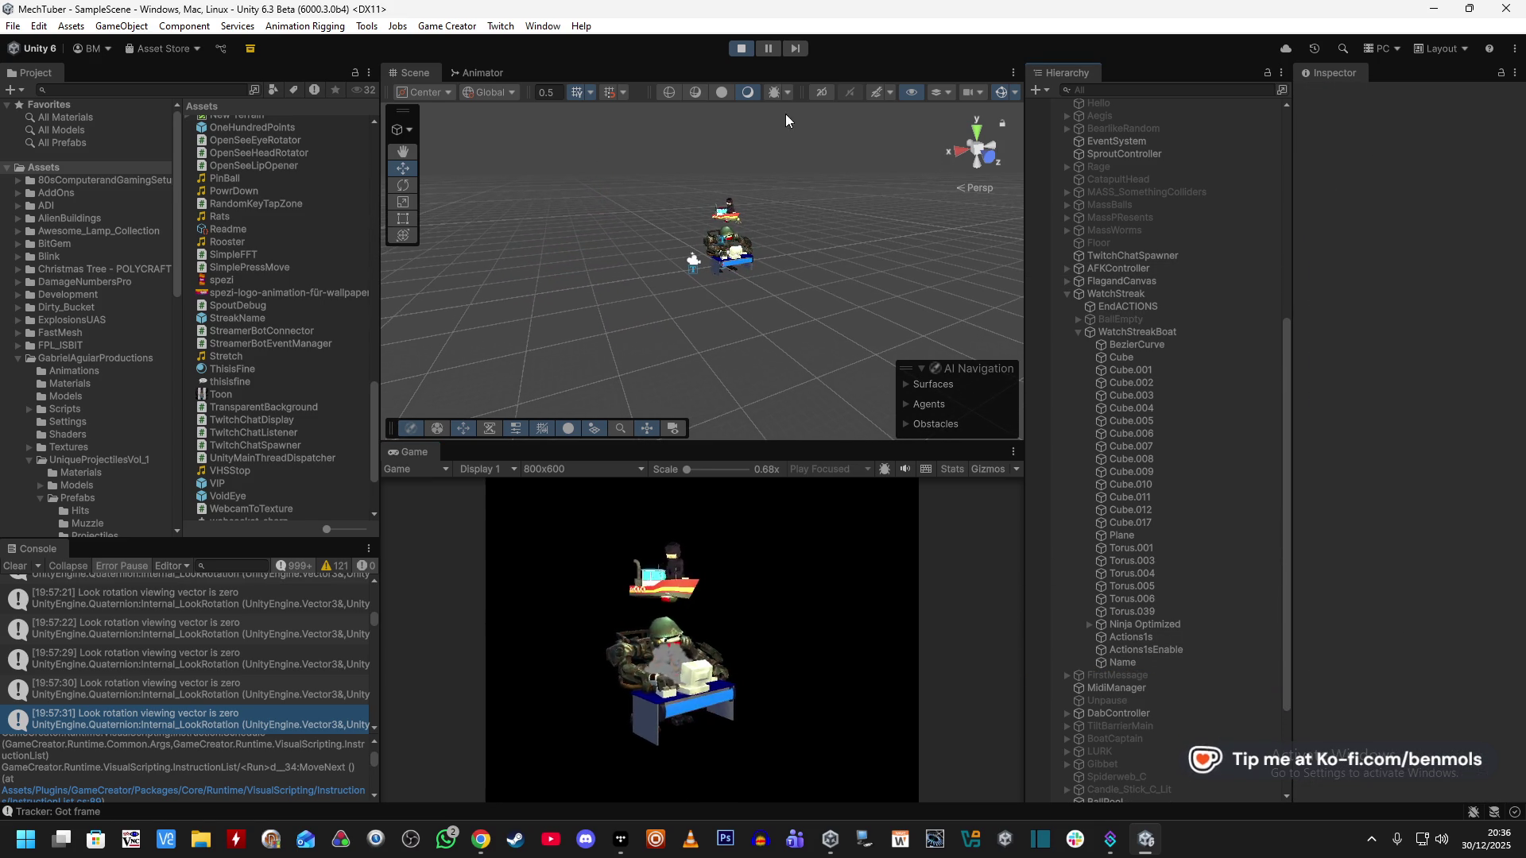
{"action": "left_click", "coordinate": [740, 49]}
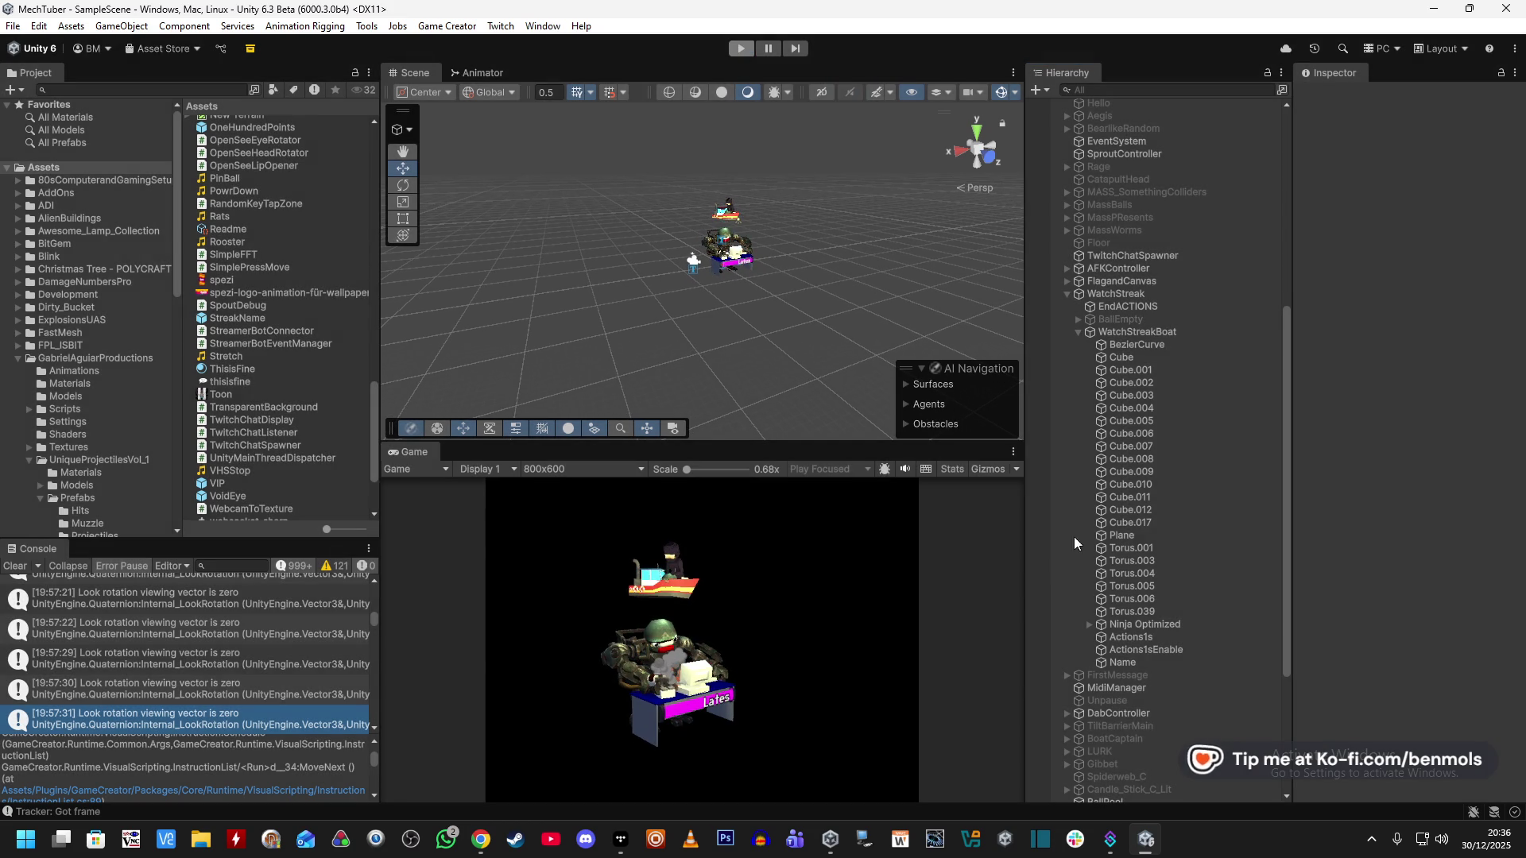
{"action": "left_click", "coordinate": [1133, 661]}
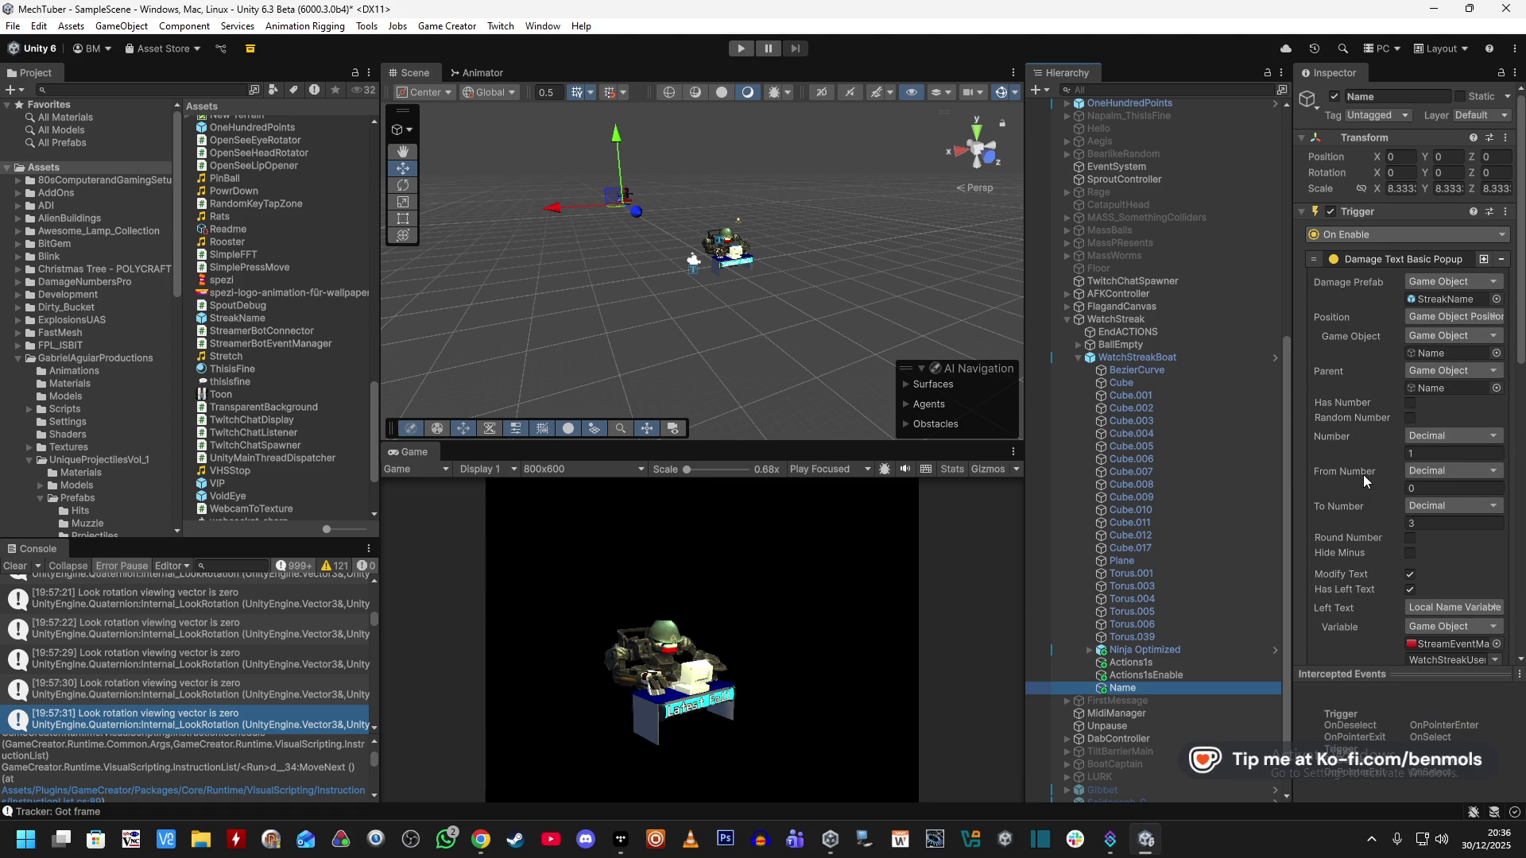
{"action": "scroll", "coordinate": [1362, 474], "scroll_direction": "down", "scroll_amount": 3}
{"action": "scroll", "coordinate": [1362, 474], "scroll_direction": "down", "scroll_amount": 2}
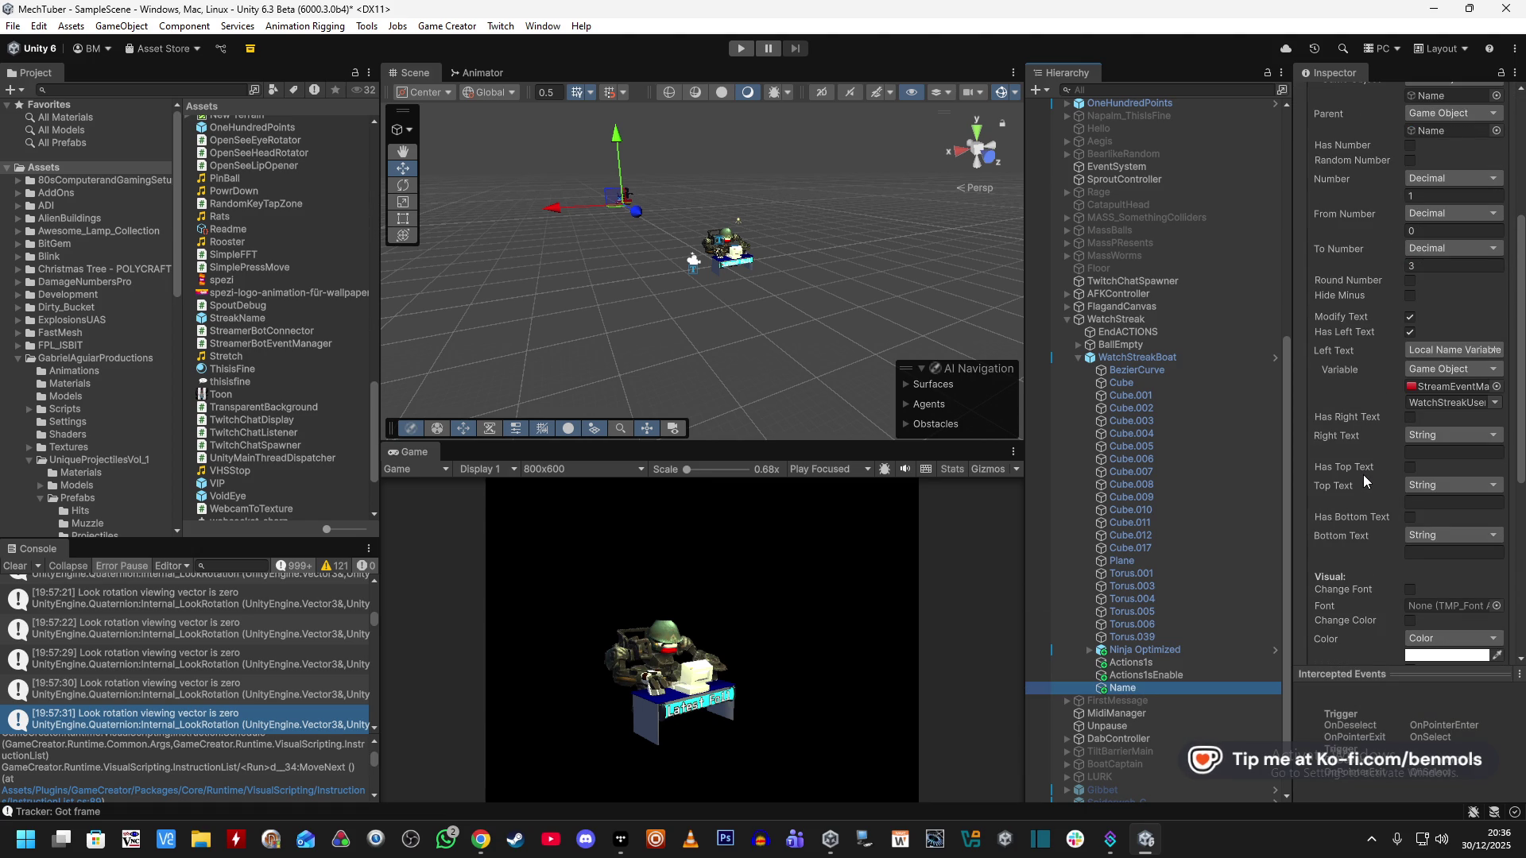
{"action": "scroll", "coordinate": [1361, 474], "scroll_direction": "down", "scroll_amount": 2}
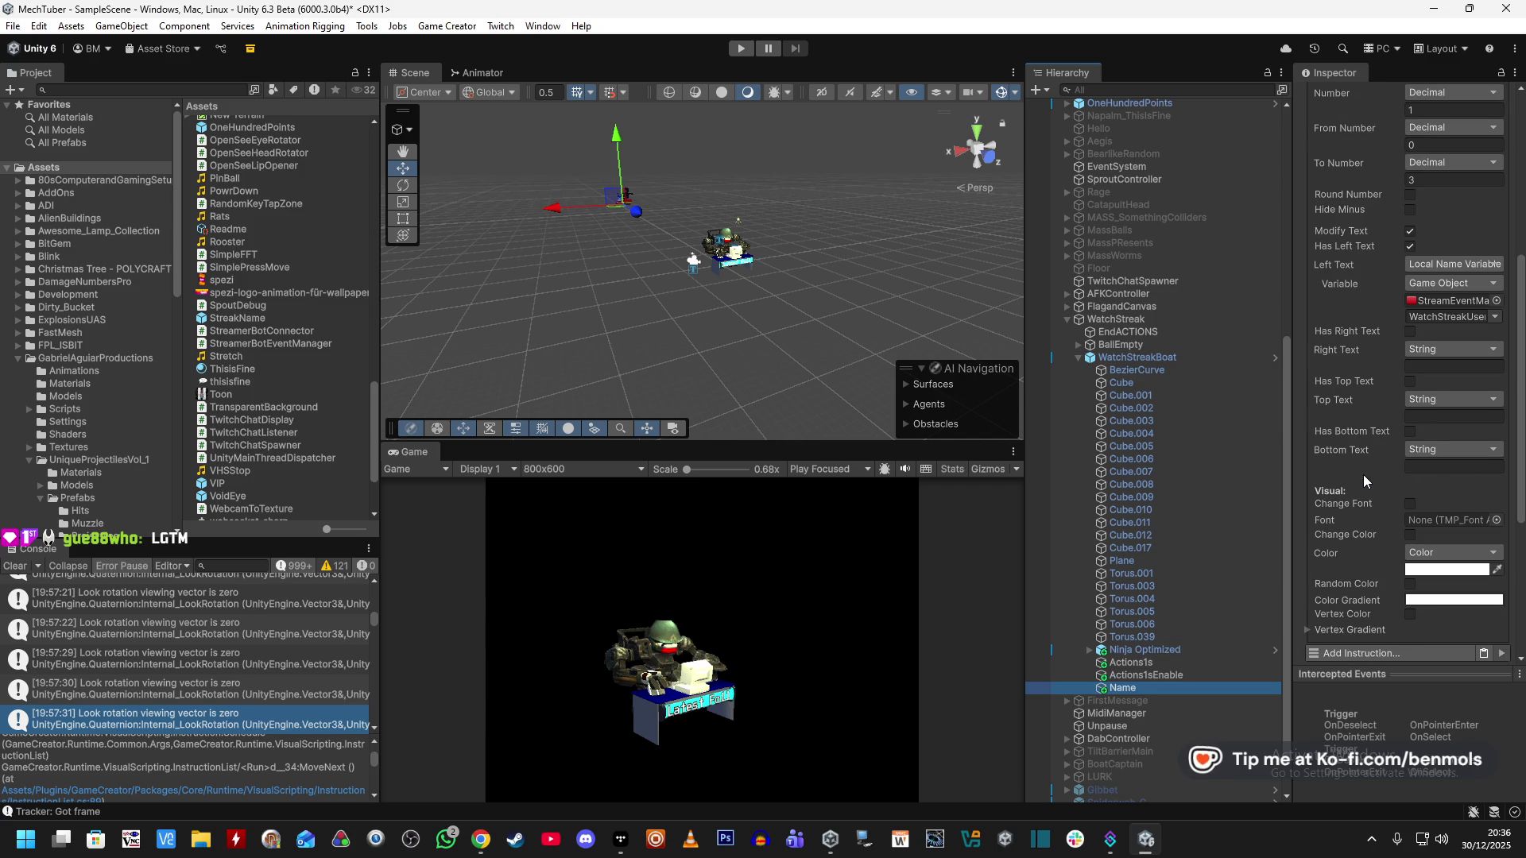
{"action": "scroll", "coordinate": [1361, 481], "scroll_direction": "down", "scroll_amount": 1}
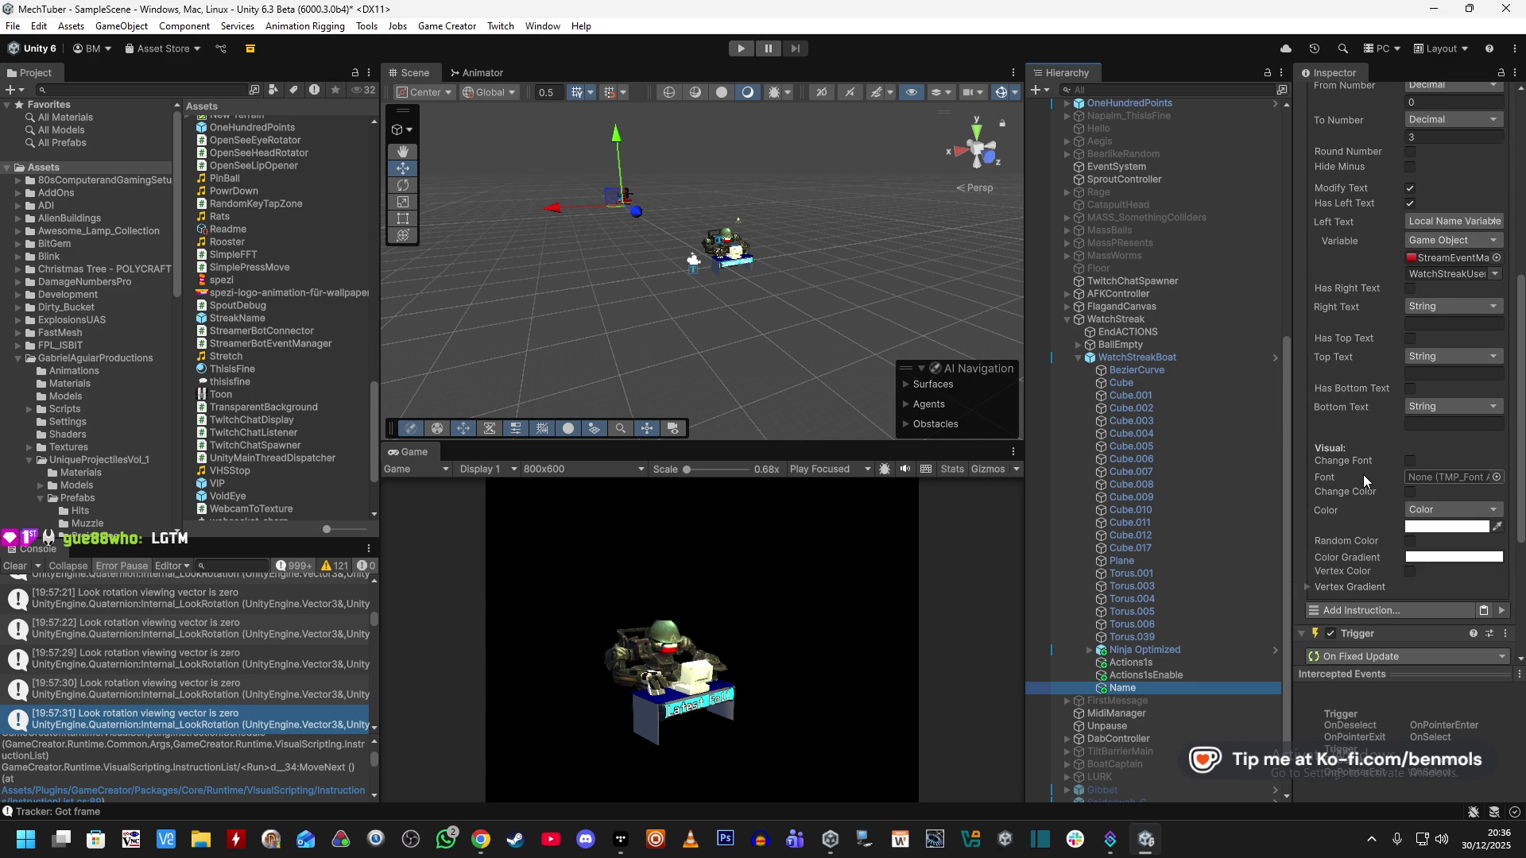
{"action": "scroll", "coordinate": [1362, 475], "scroll_direction": "down", "scroll_amount": 2}
{"action": "left_click", "coordinate": [1309, 503]}
{"action": "left_click", "coordinate": [1309, 503]}
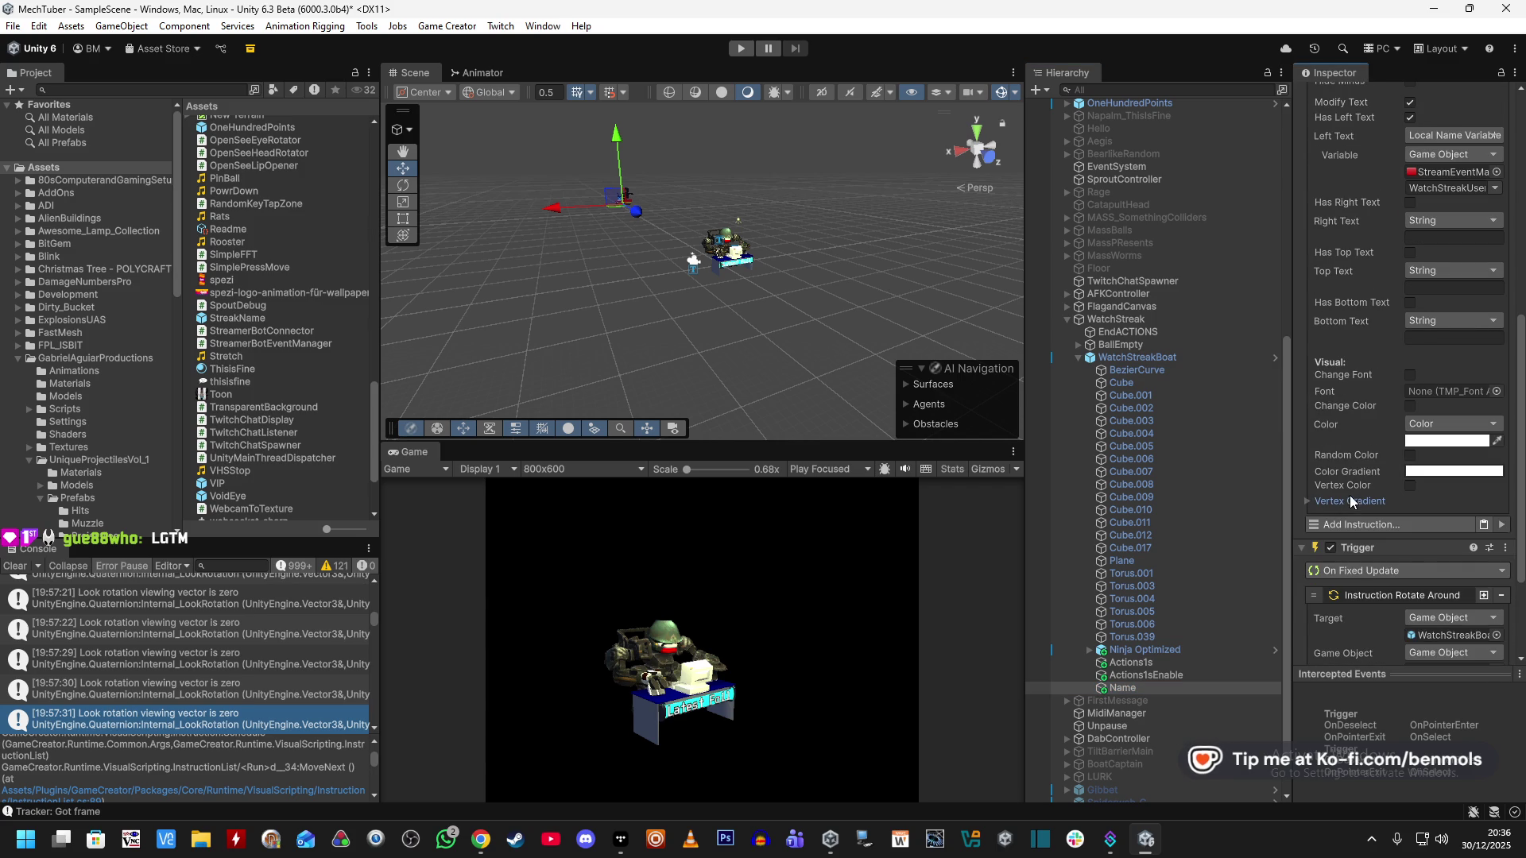
{"action": "scroll", "coordinate": [1349, 494], "scroll_direction": "down", "scroll_amount": 3}
{"action": "scroll", "coordinate": [1349, 494], "scroll_direction": "down", "scroll_amount": 1}
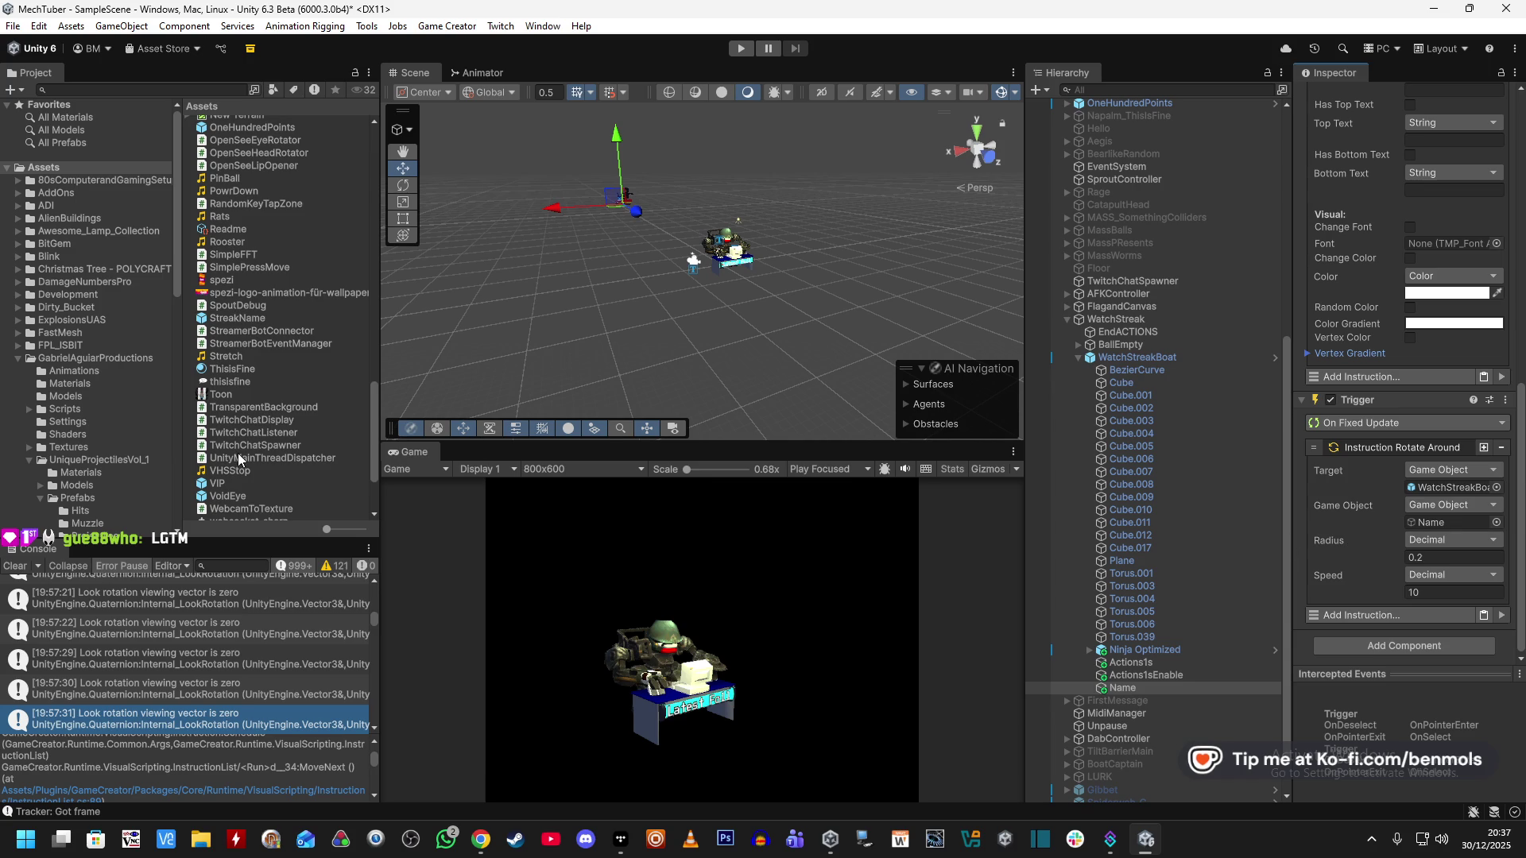
{"action": "left_click", "coordinate": [260, 319]}
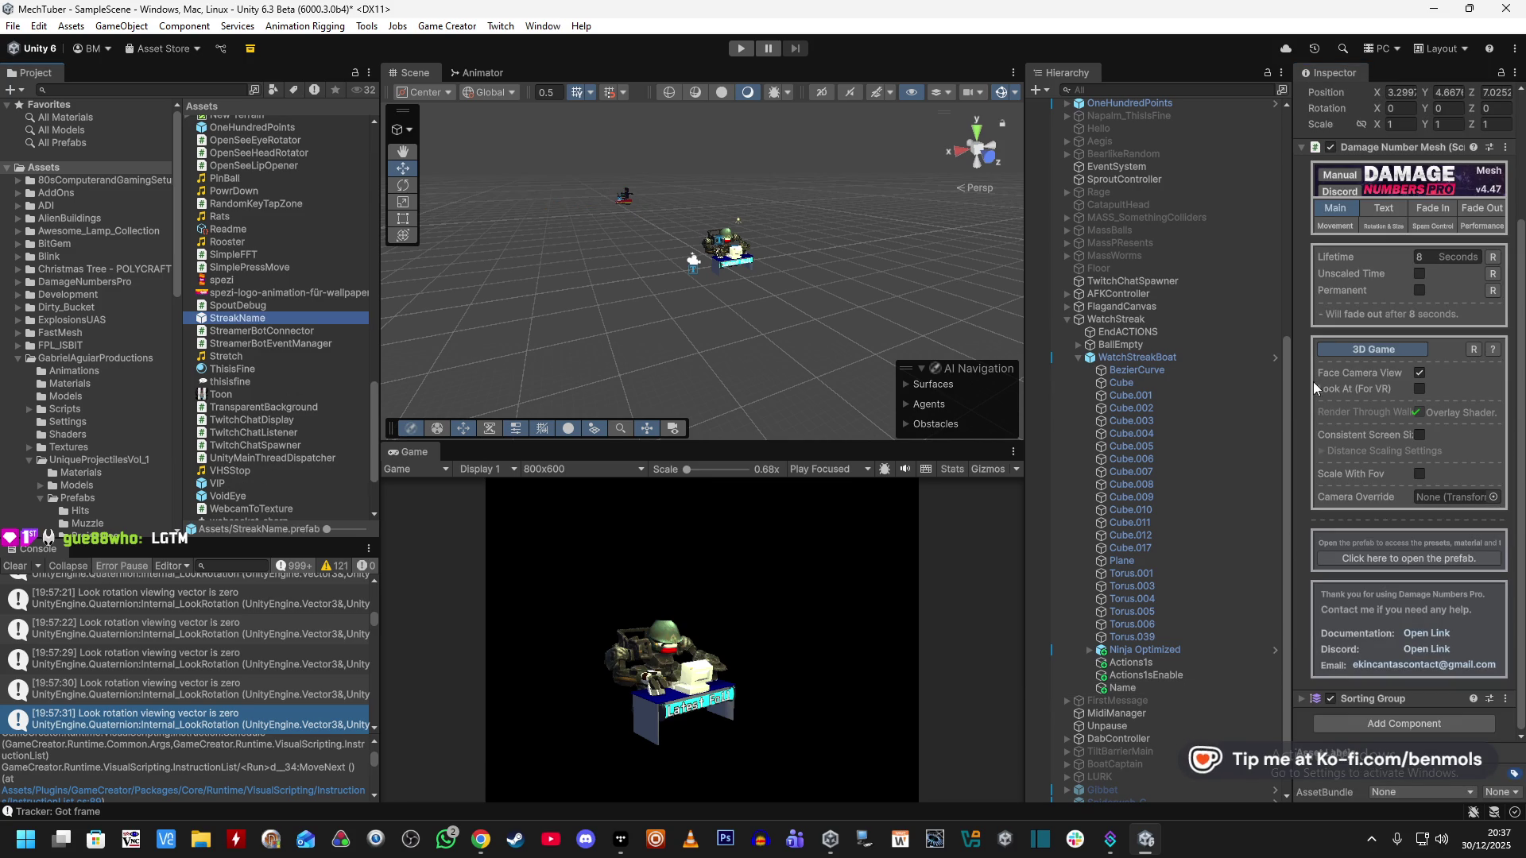
Open the StreakName prefab and apply the Clear damage number behaviour preset.
{"action": "key", "text": "Return"}
{"action": "scroll", "coordinate": [1319, 437], "scroll_direction": "up", "scroll_amount": 10}
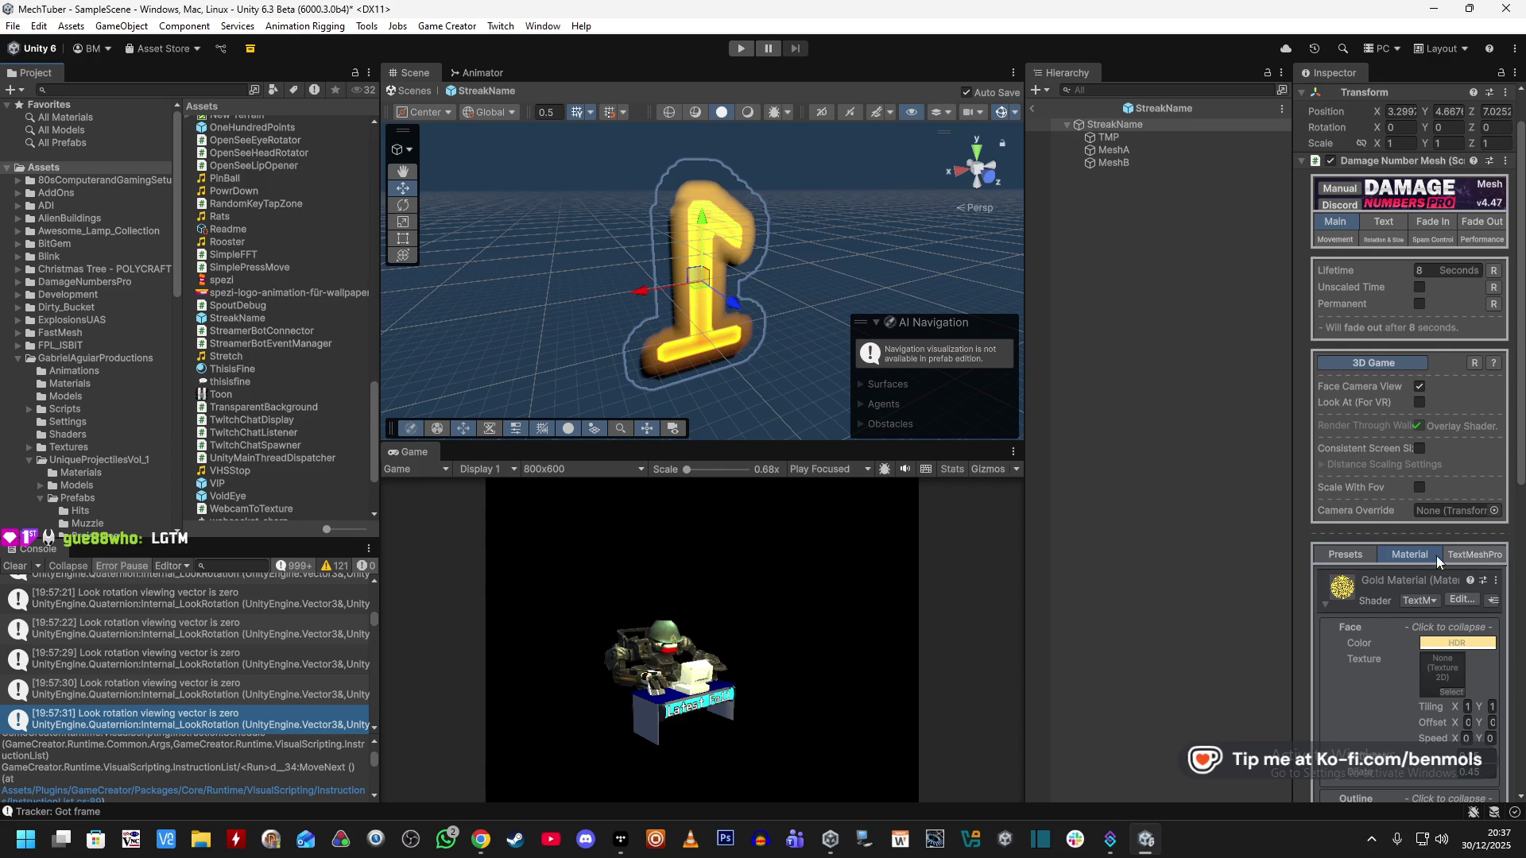
{"action": "left_click", "coordinate": [1343, 555]}
{"action": "scroll", "coordinate": [1353, 533], "scroll_direction": "down", "scroll_amount": 10}
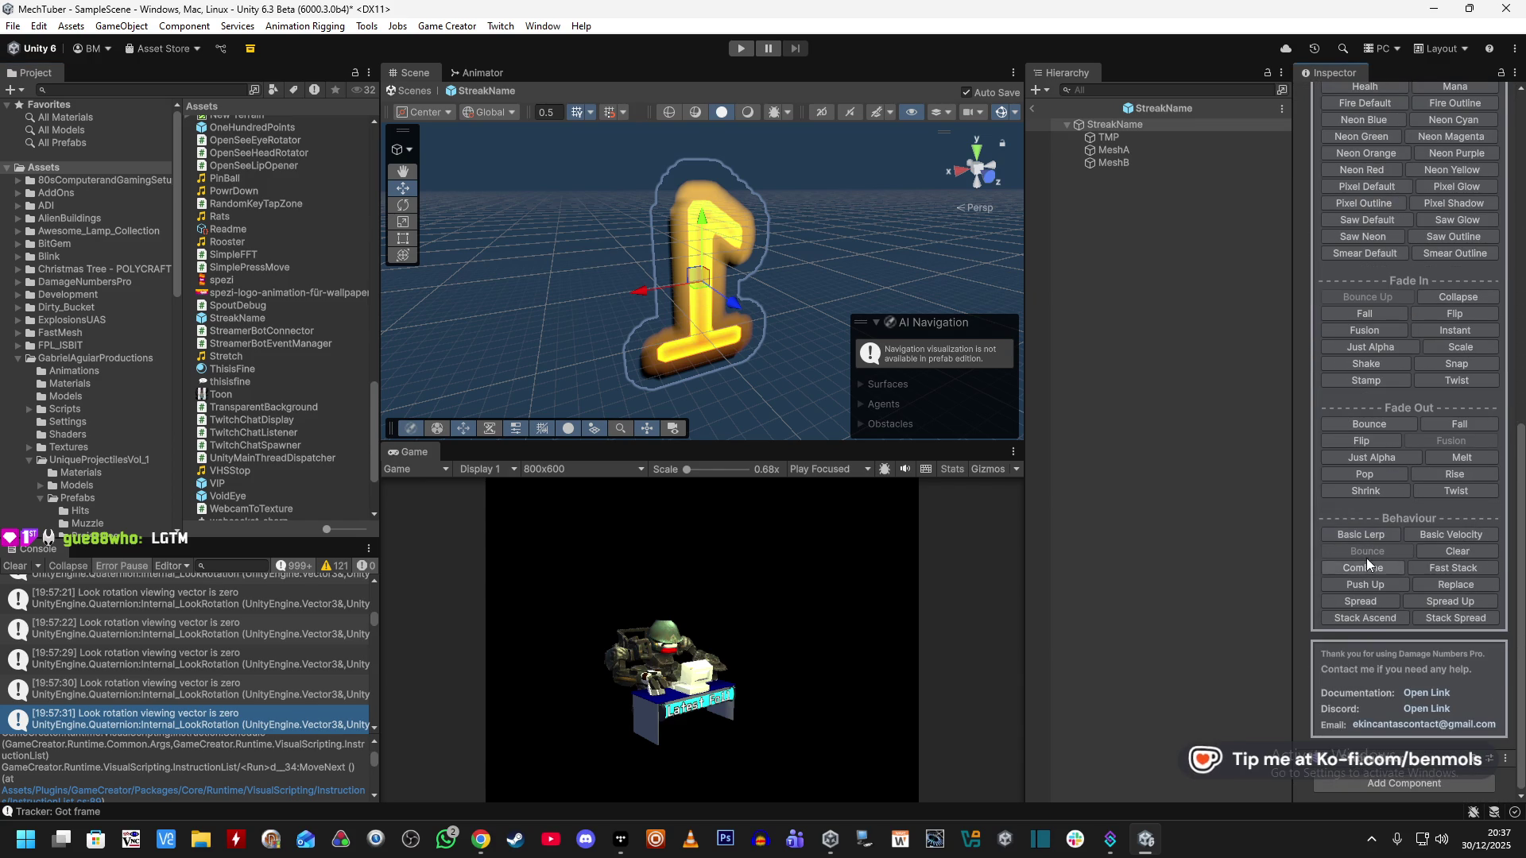
{"action": "left_click", "coordinate": [1446, 551]}
{"action": "scroll", "coordinate": [1466, 551], "scroll_direction": "up", "scroll_amount": 4}
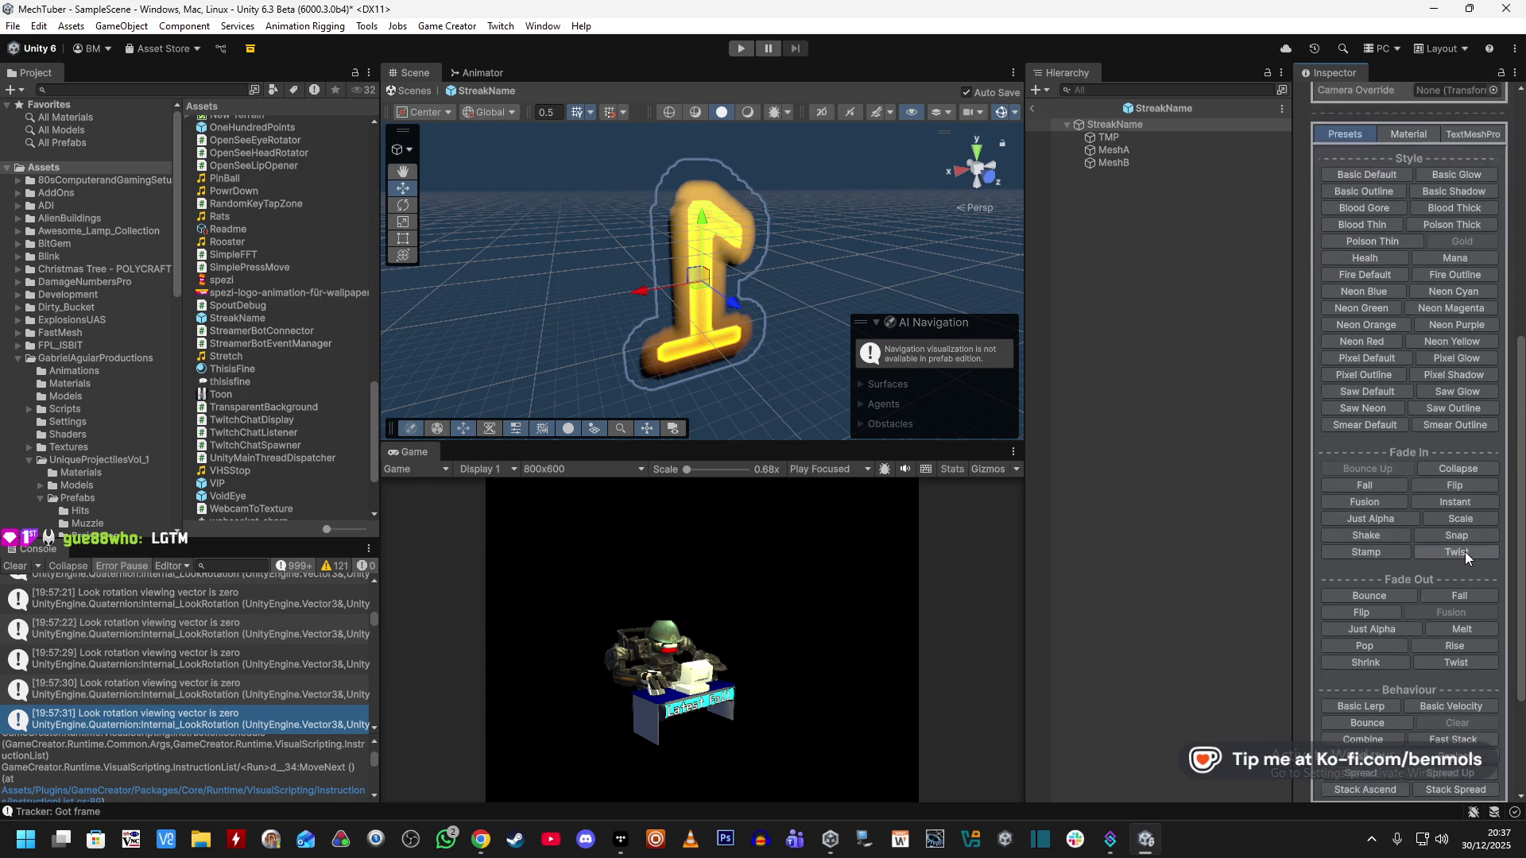
{"action": "scroll", "coordinate": [1466, 551], "scroll_direction": "down", "scroll_amount": 2}
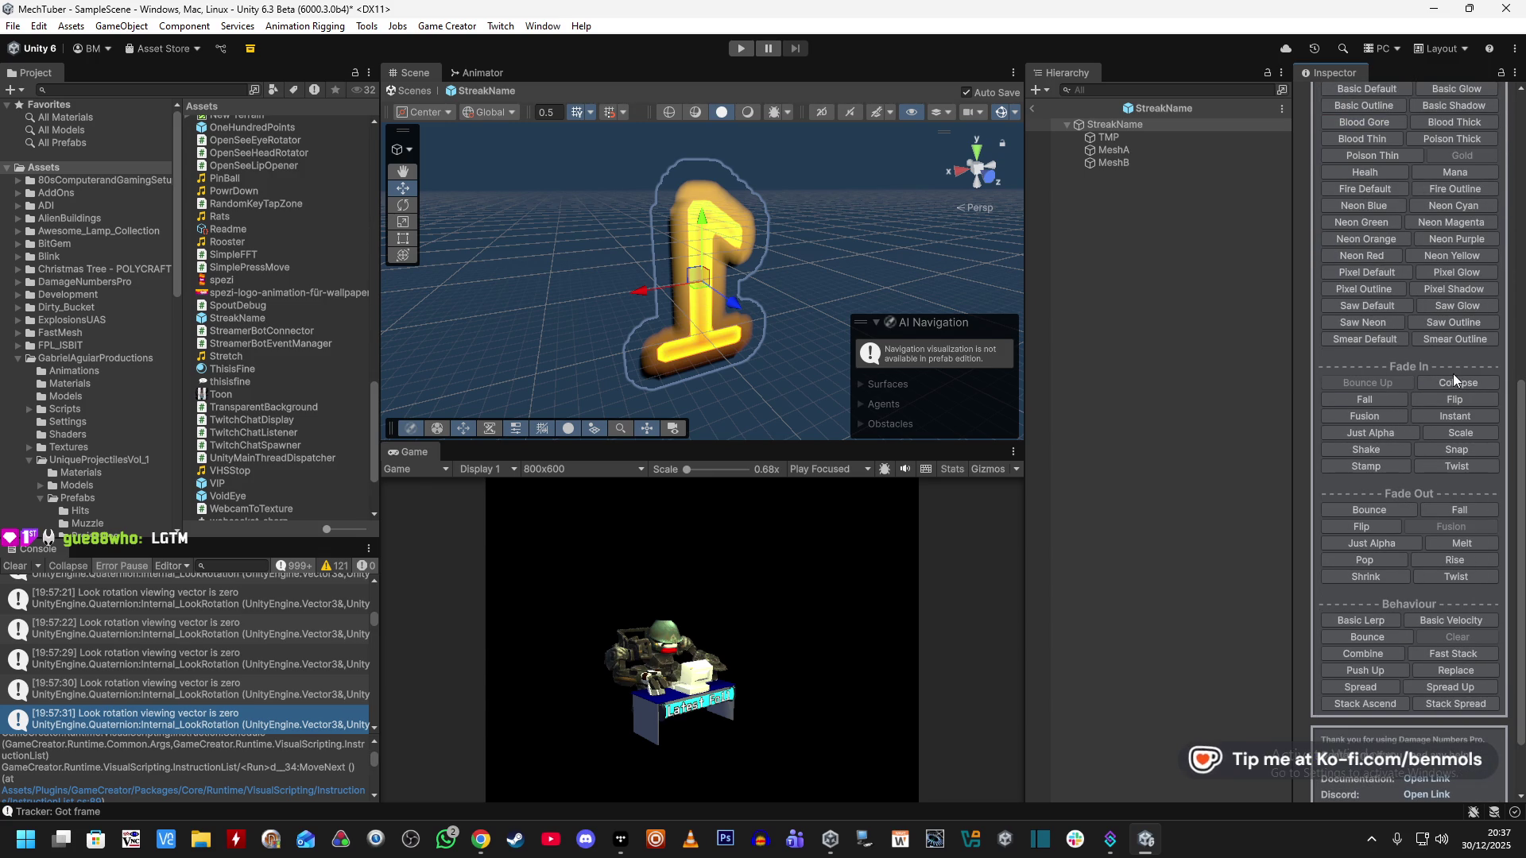
{"action": "scroll", "coordinate": [1428, 438], "scroll_direction": "up", "scroll_amount": 12}
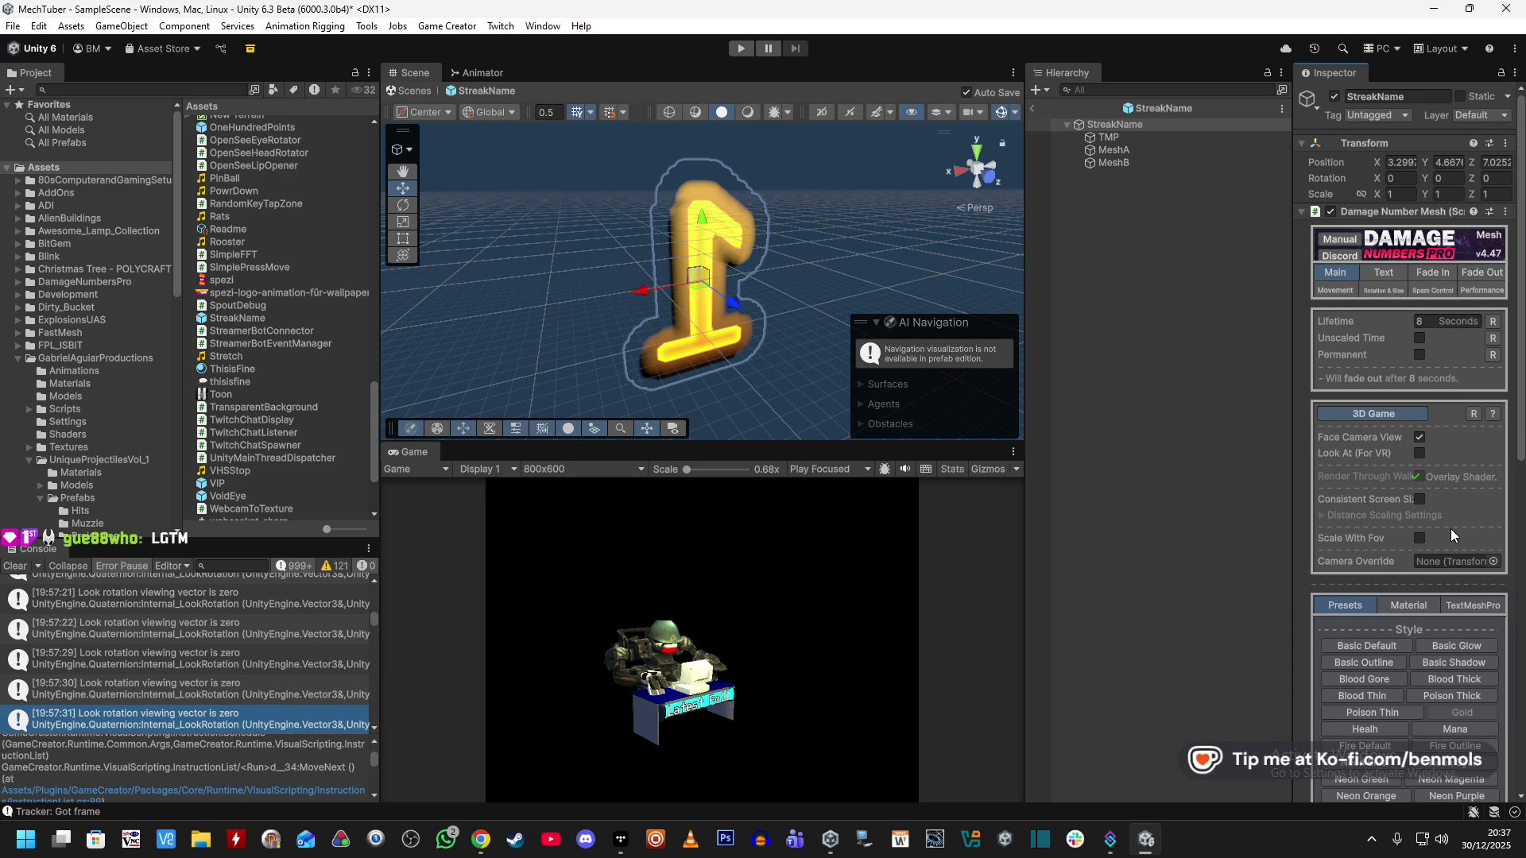
Review the popup's text, fade-in and movement settings, turning off Lerp movement.
{"action": "left_click", "coordinate": [1386, 273]}
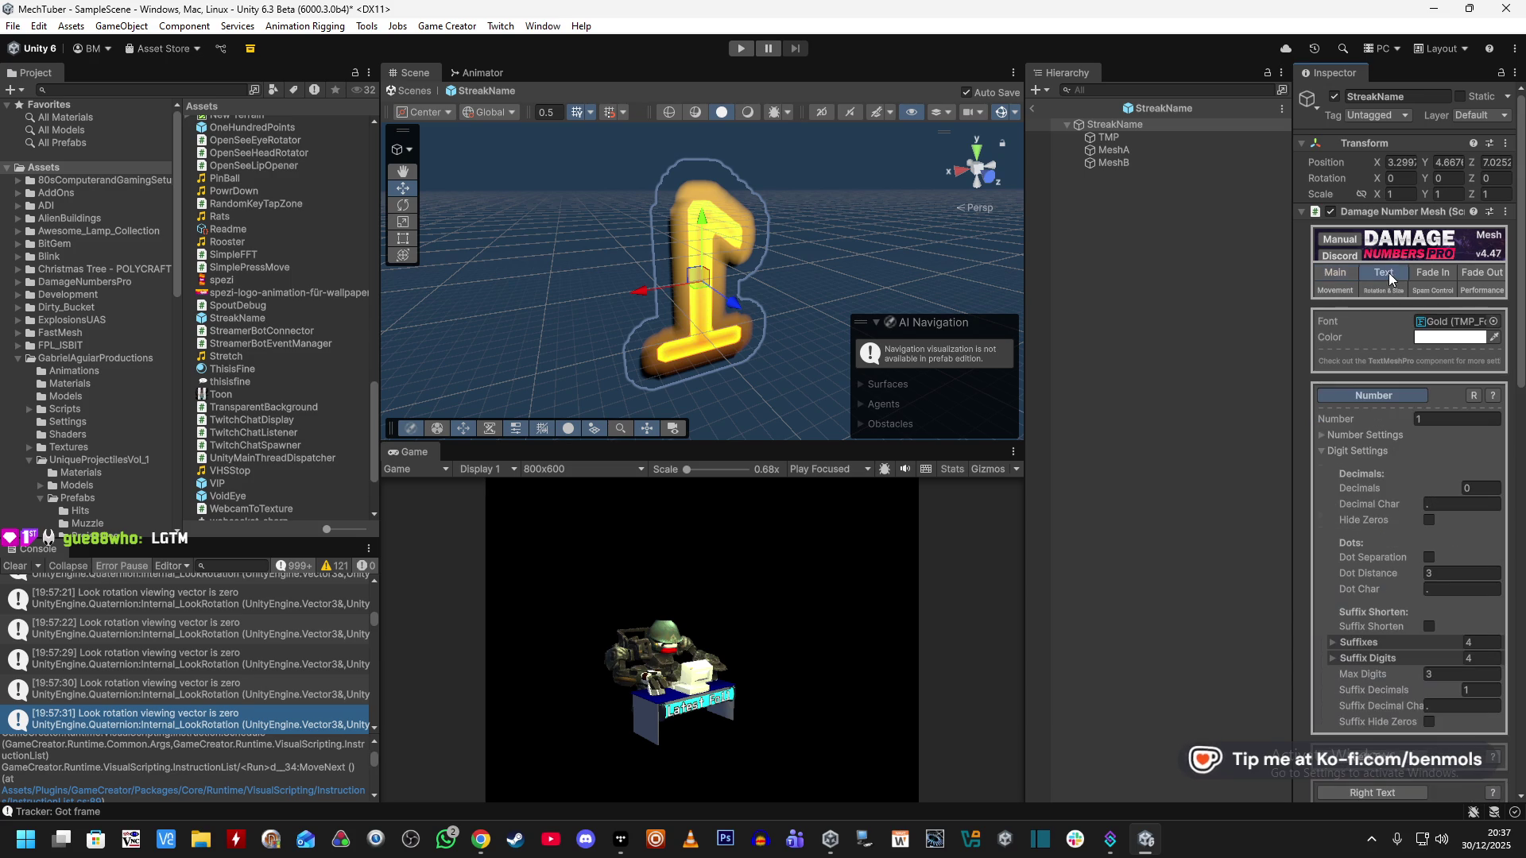
{"action": "left_click", "coordinate": [1435, 274]}
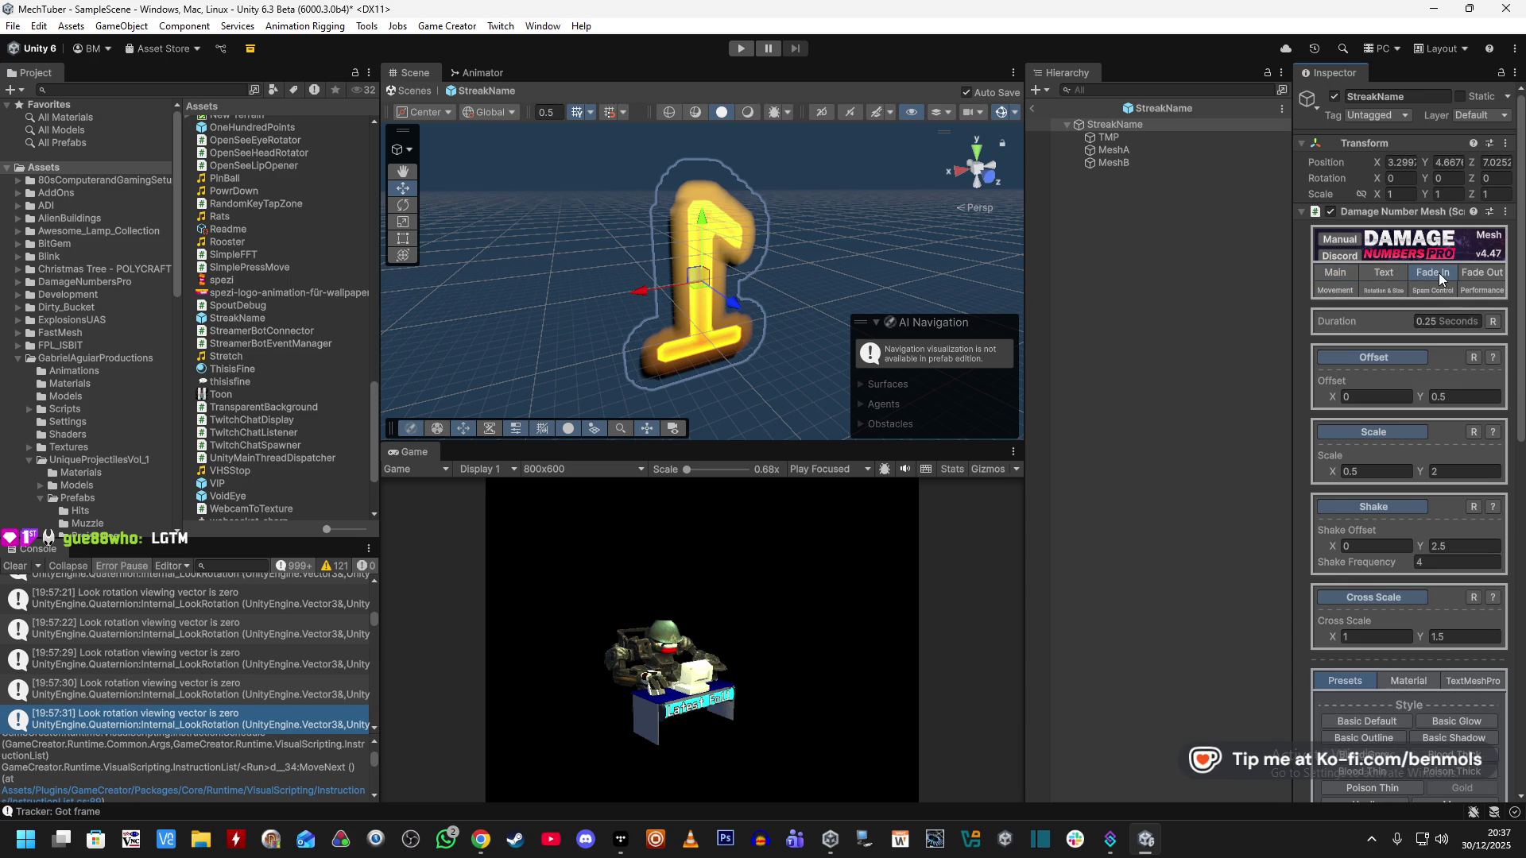
{"action": "scroll", "coordinate": [1402, 488], "scroll_direction": "down", "scroll_amount": 10}
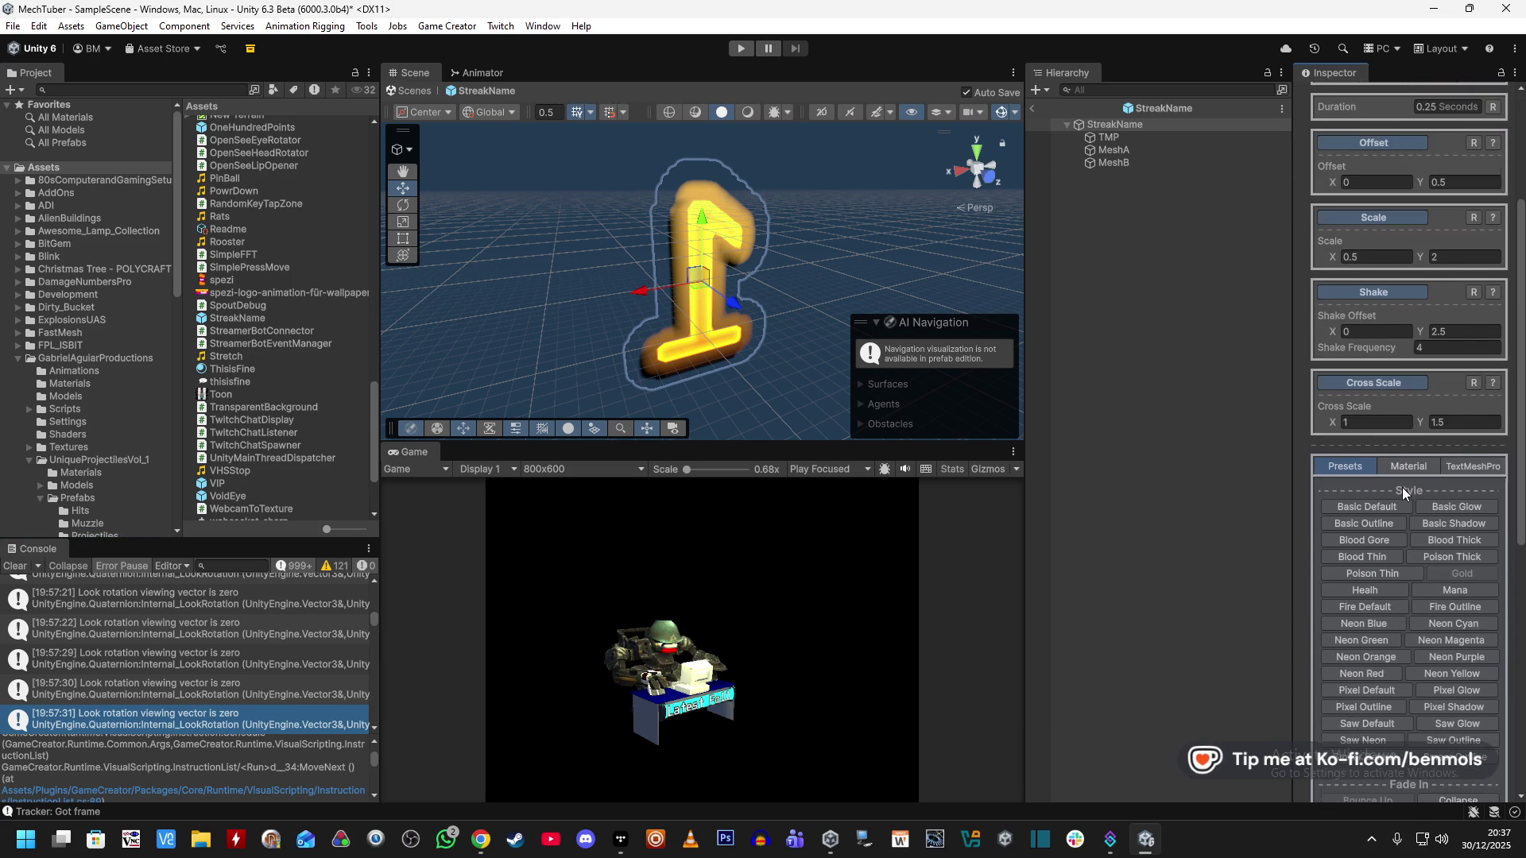
{"action": "scroll", "coordinate": [1456, 623], "scroll_direction": "up", "scroll_amount": 10}
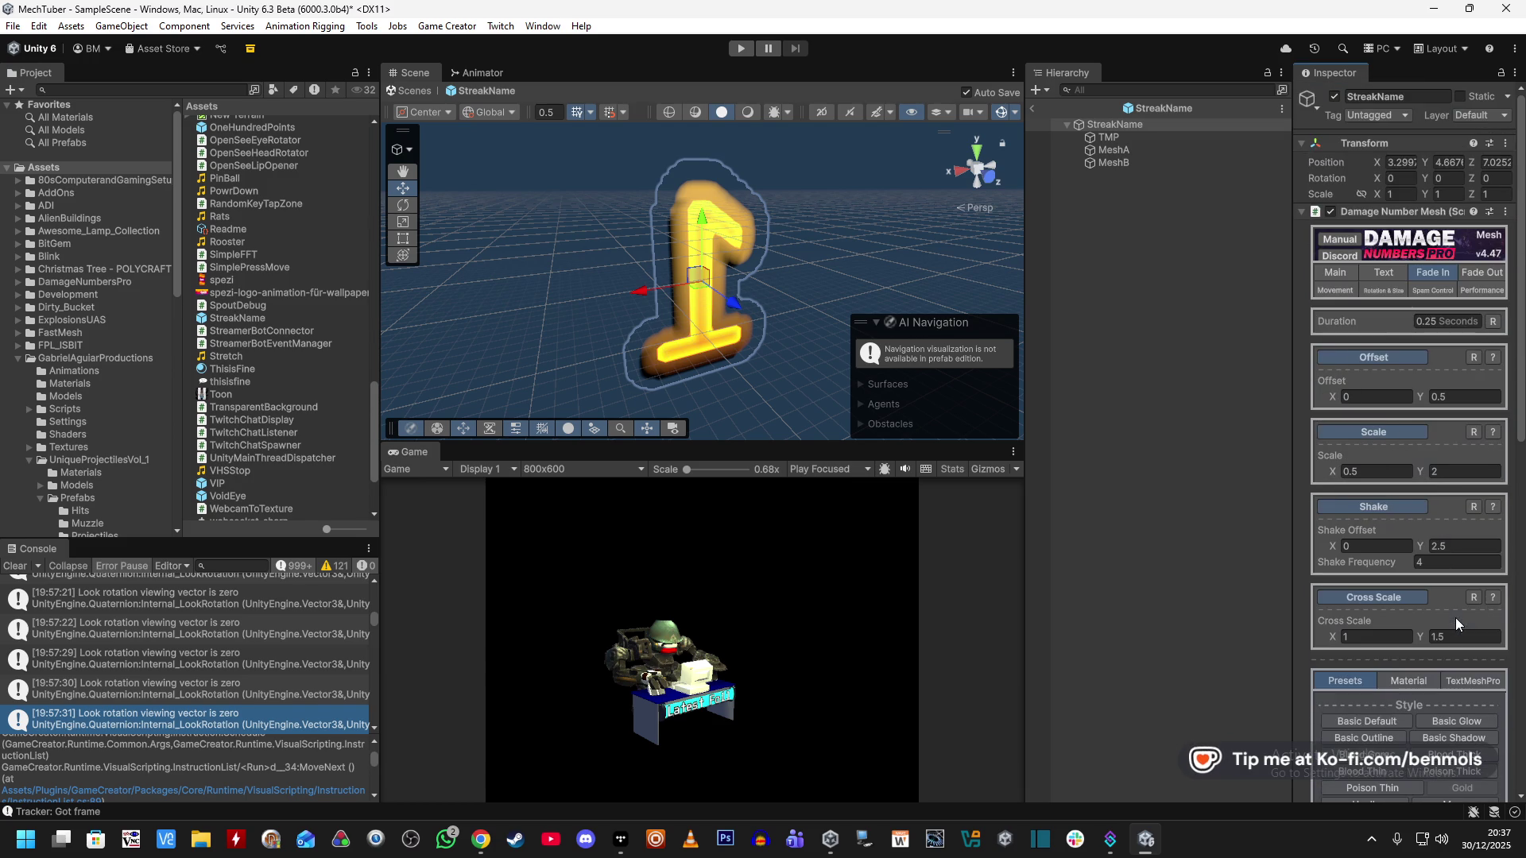
{"action": "left_click", "coordinate": [1349, 290]}
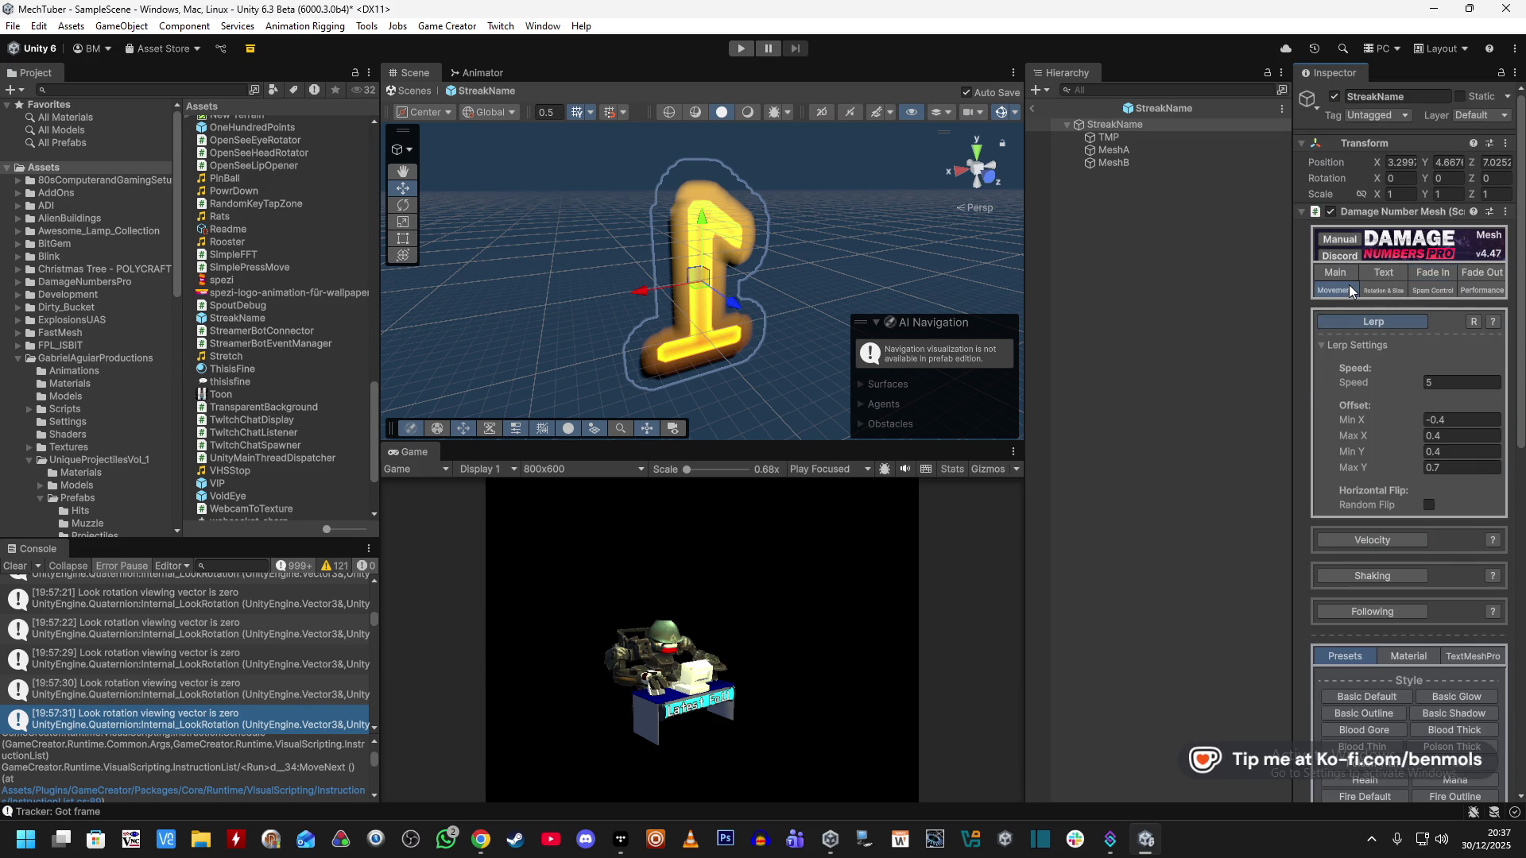
{"action": "left_click", "coordinate": [1399, 323]}
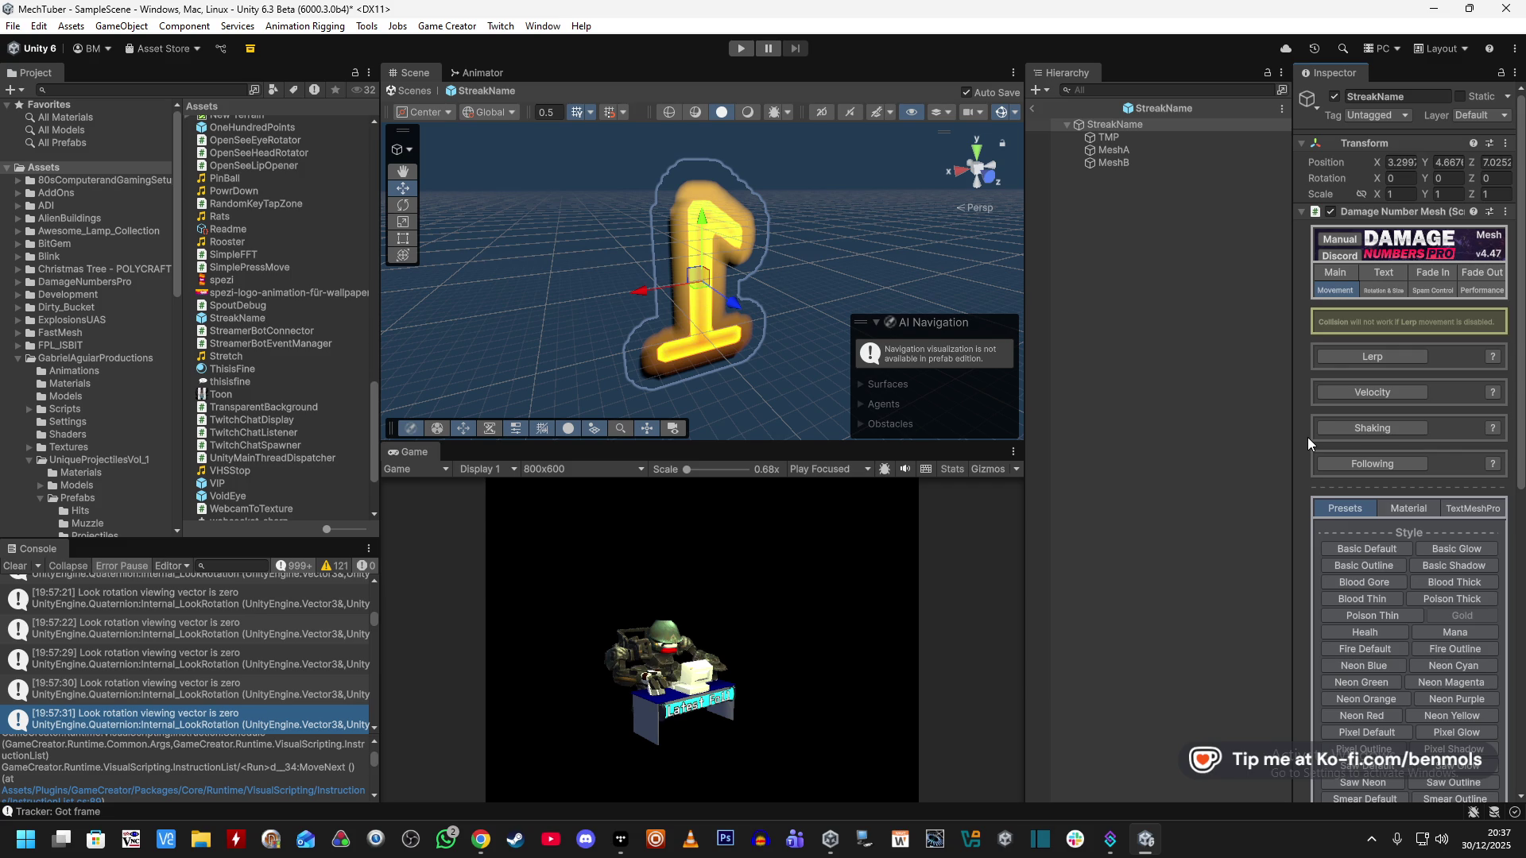
{"action": "scroll", "coordinate": [1307, 437], "scroll_direction": "down", "scroll_amount": 10}
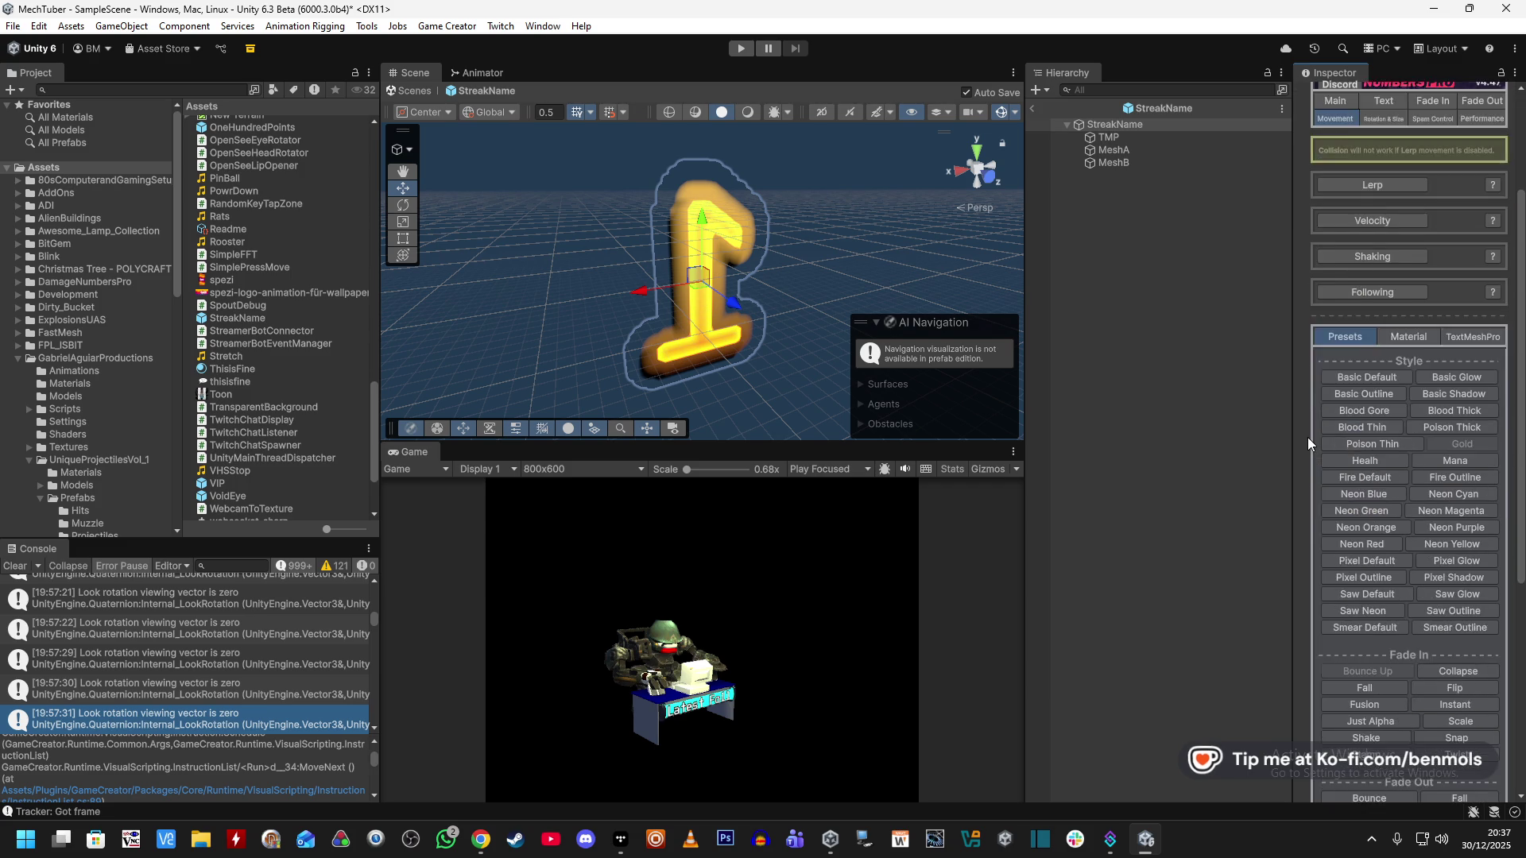
{"action": "scroll", "coordinate": [1308, 437], "scroll_direction": "up", "scroll_amount": 10}
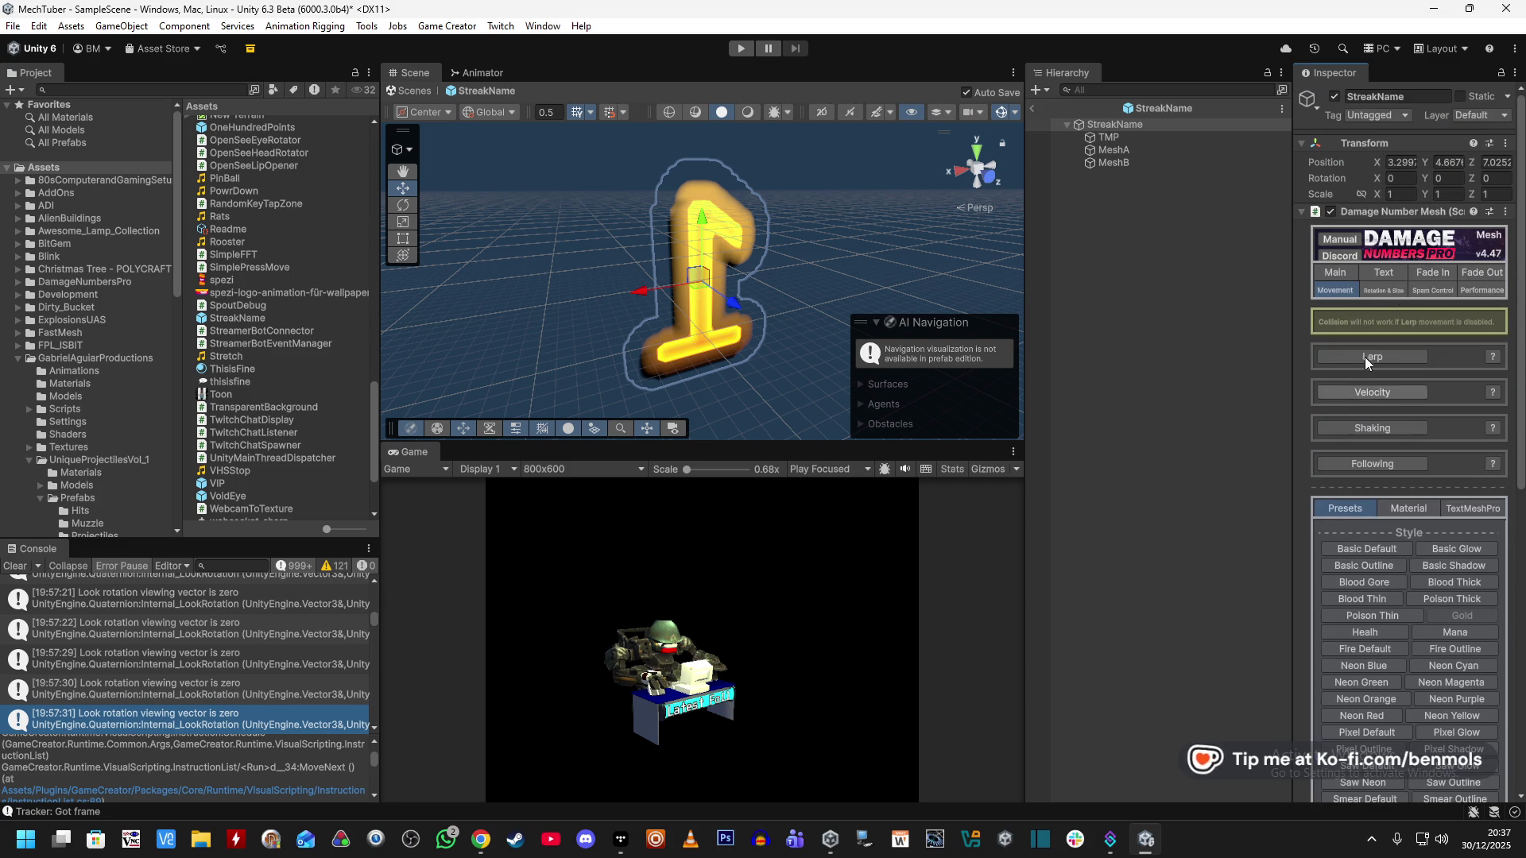
Check the rotation, size, Spam Control and Performance tabs, then exit the StreakName prefab.
{"action": "left_click", "coordinate": [1390, 289]}
{"action": "left_click", "coordinate": [1428, 289]}
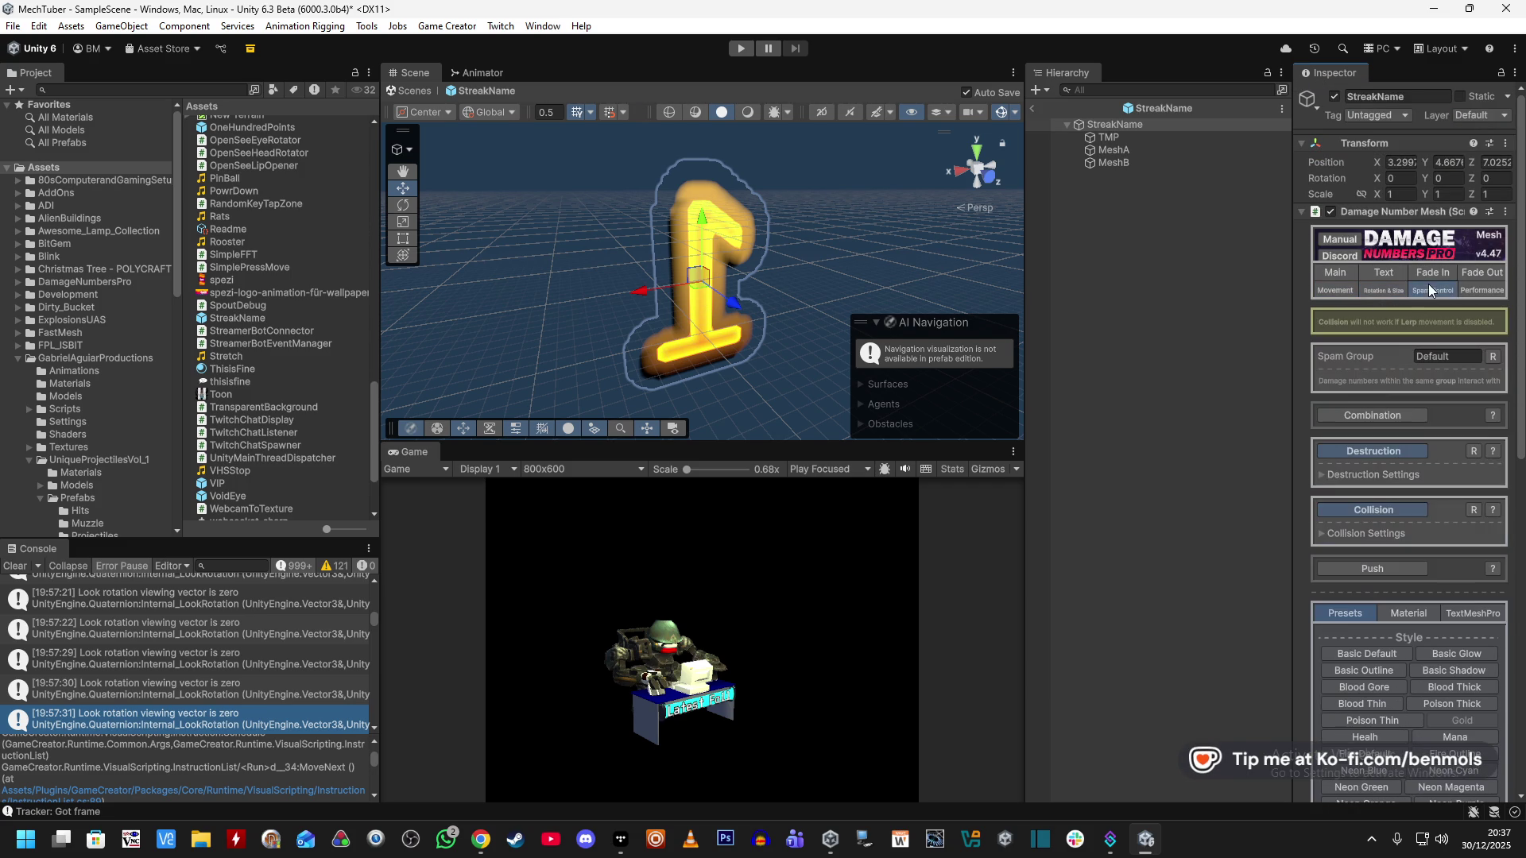
{"action": "left_click", "coordinate": [1479, 289]}
{"action": "left_click", "coordinate": [1452, 289]}
{"action": "left_click", "coordinate": [1480, 290]}
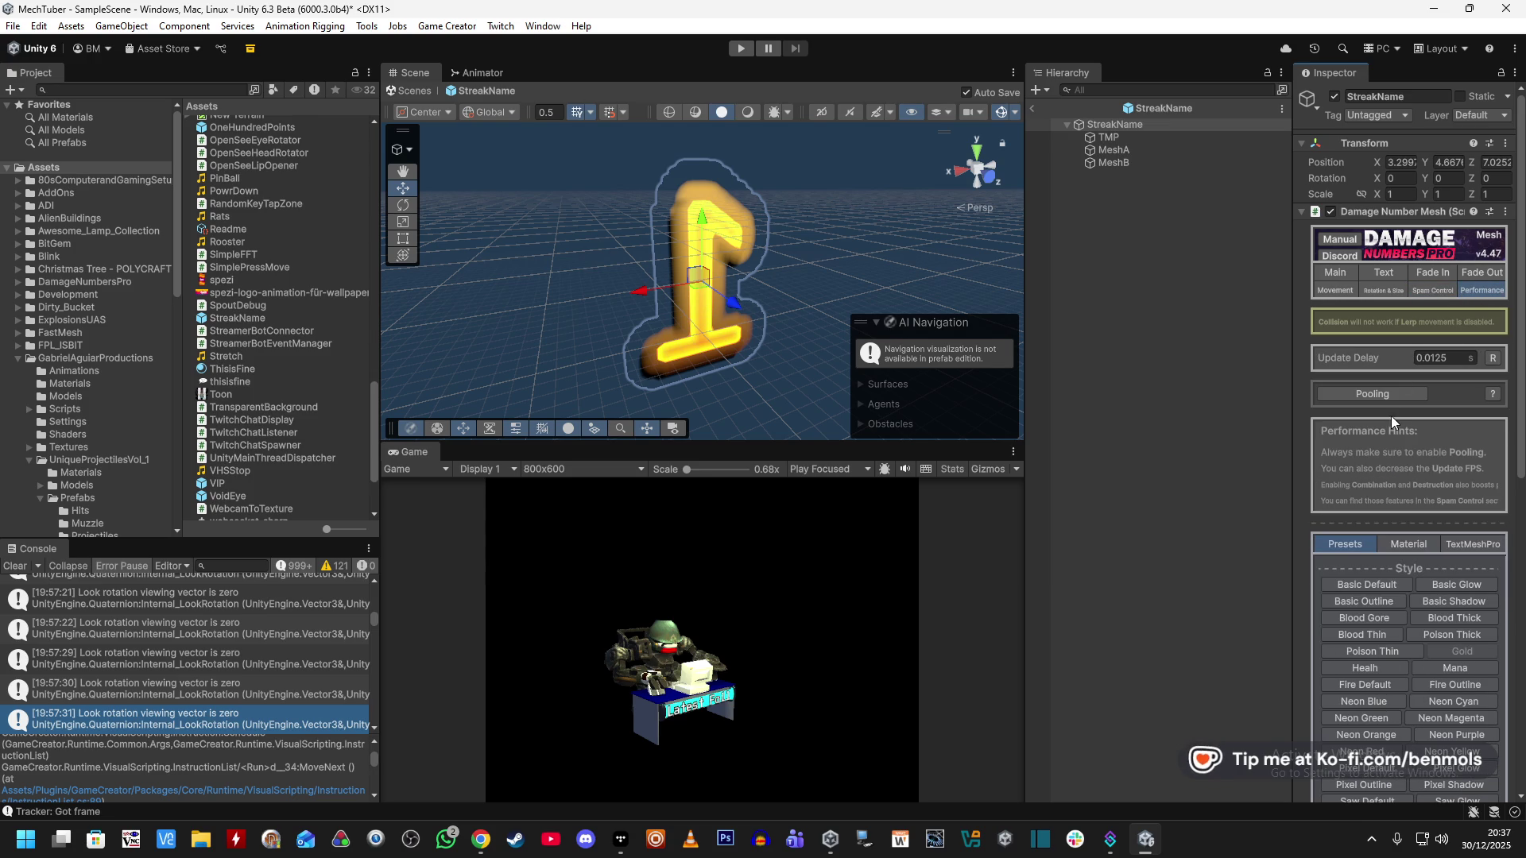
{"action": "scroll", "coordinate": [1418, 395], "scroll_direction": "down", "scroll_amount": 10}
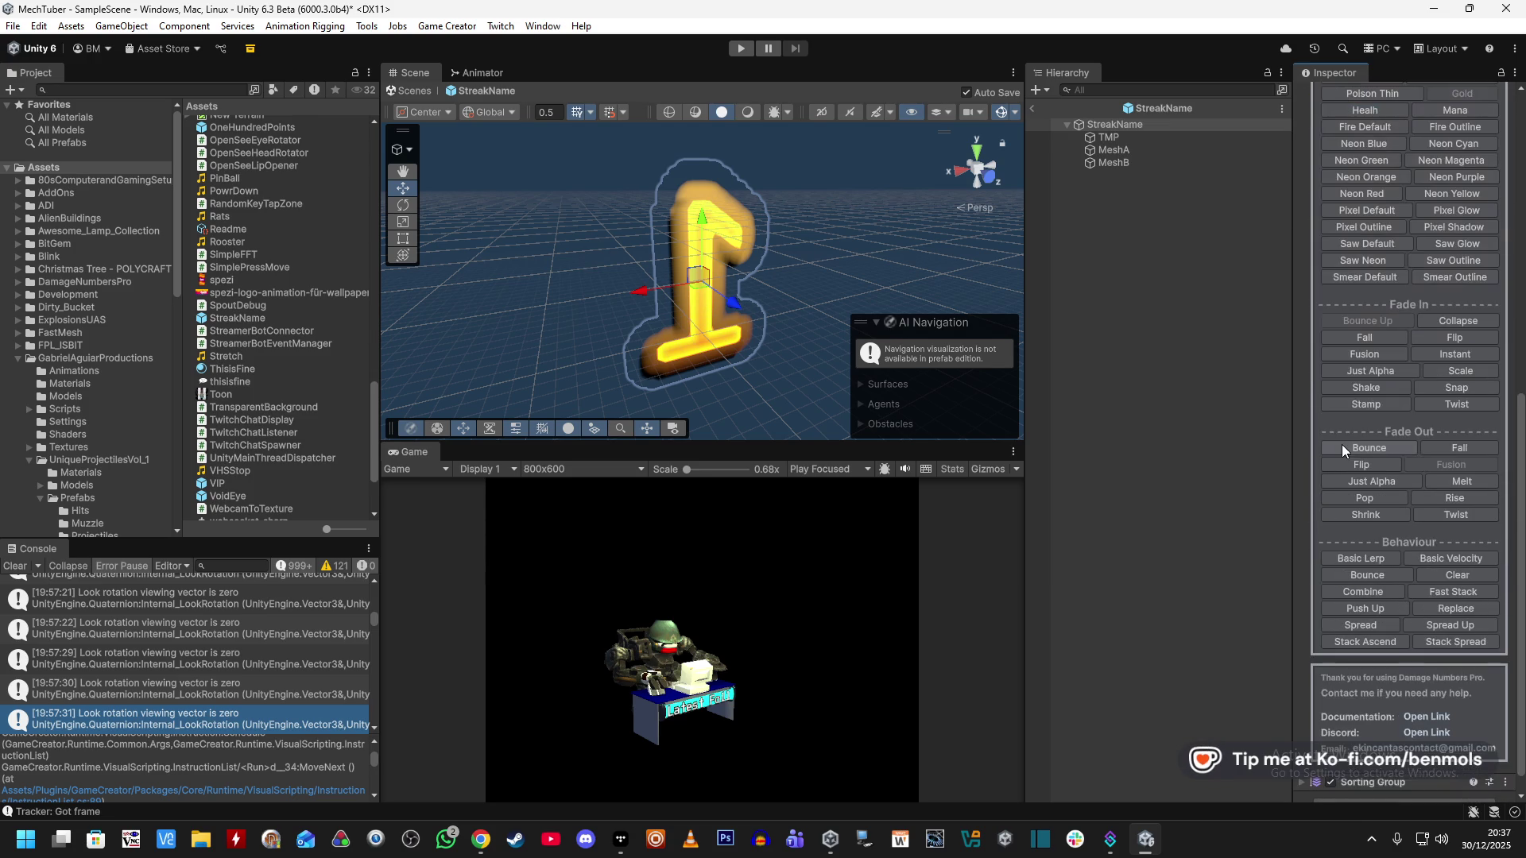
{"action": "left_click", "coordinate": [1033, 109]}
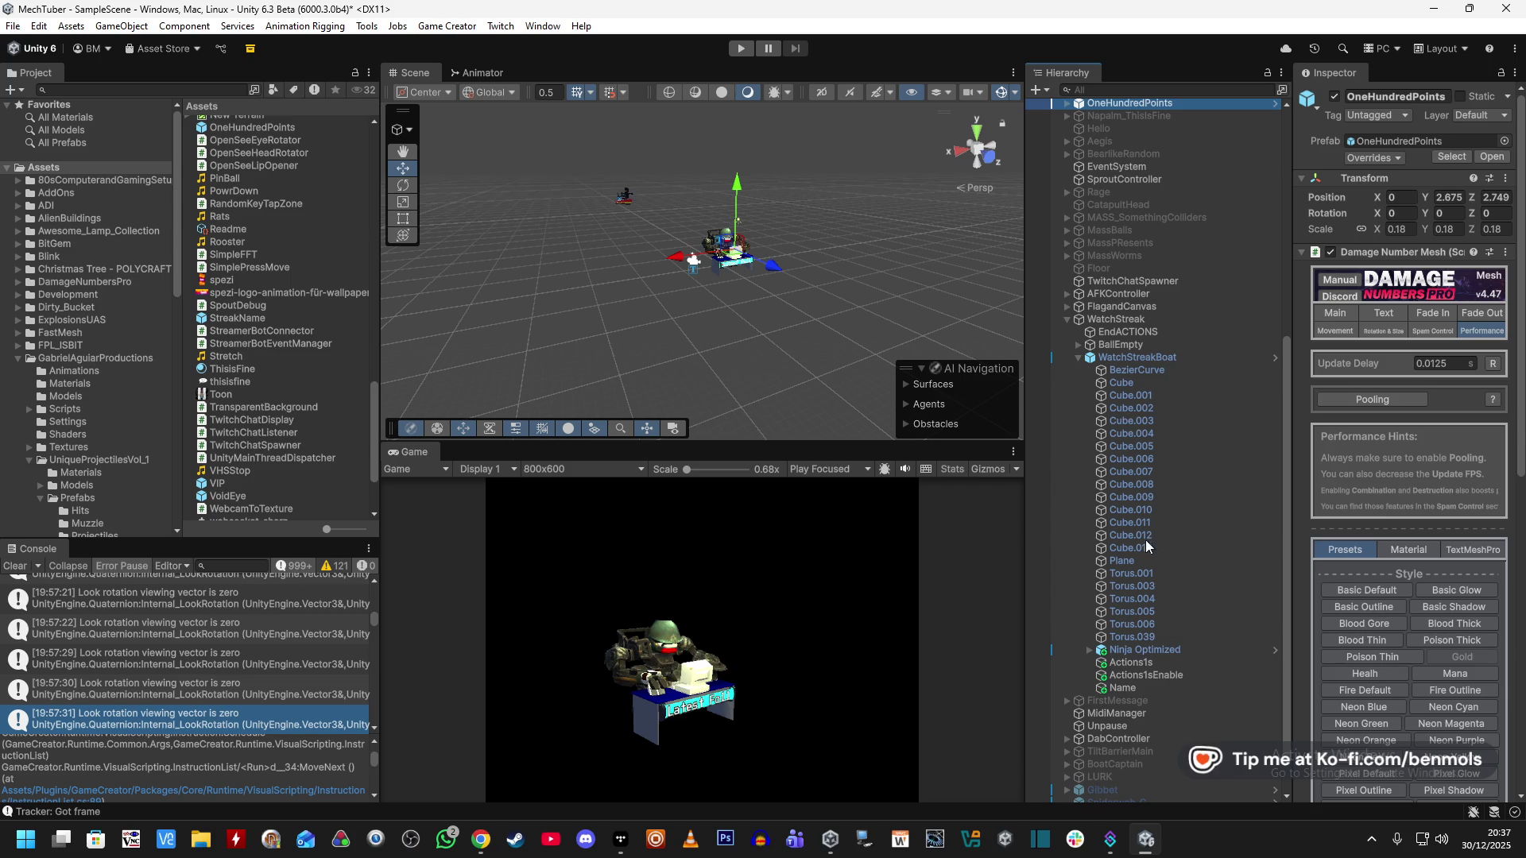
Run the scene from WatchStreak and frame the spawned StreakName clone in the Scene view.
{"action": "left_click", "coordinate": [1140, 320]}
{"action": "left_click", "coordinate": [739, 48]}
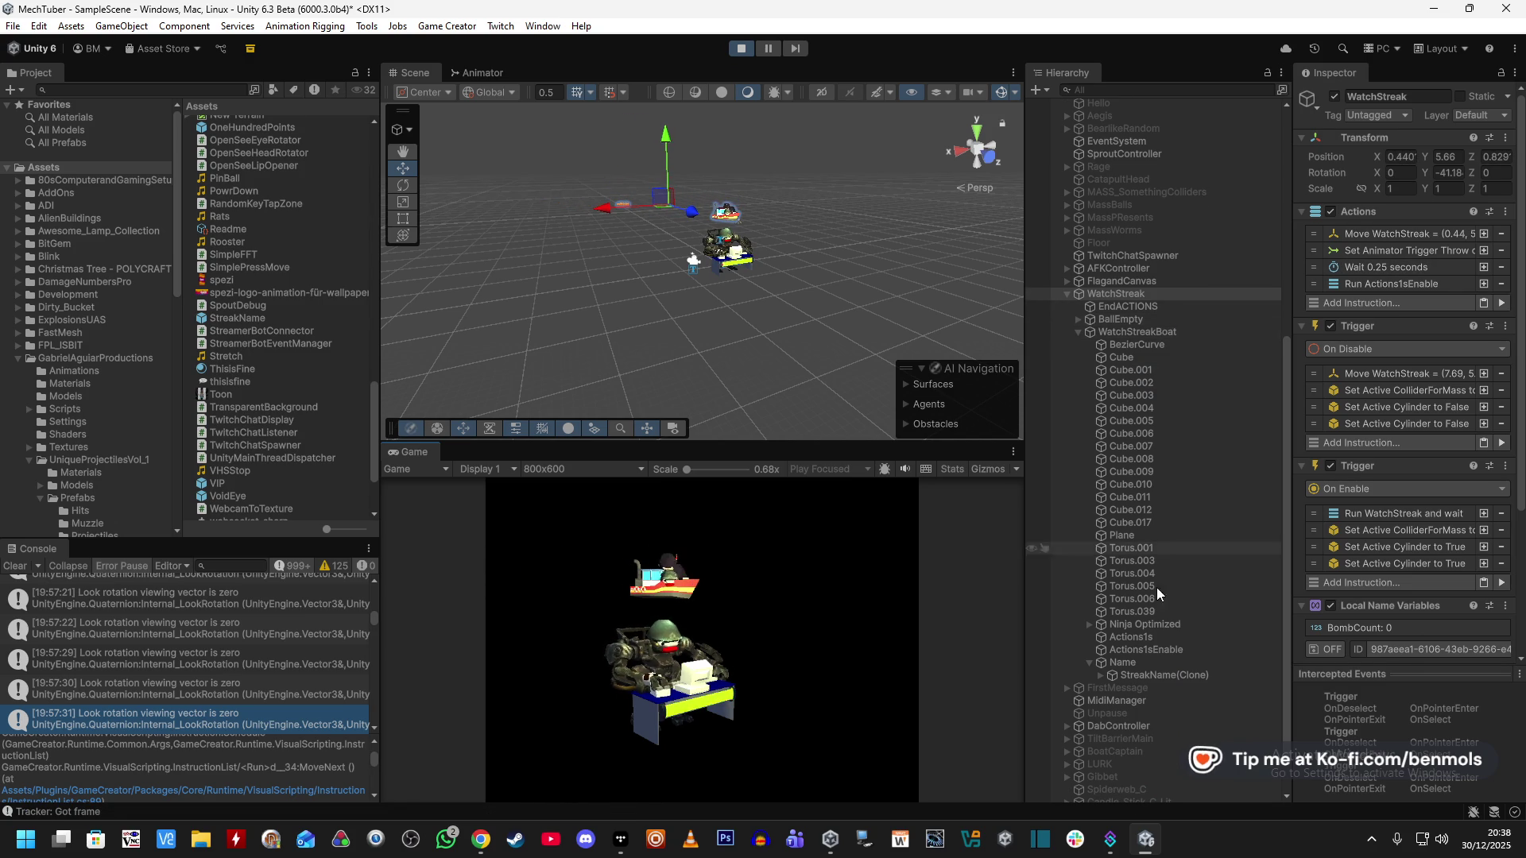
{"action": "left_click", "coordinate": [1137, 675]}
{"action": "key", "text": "f"}
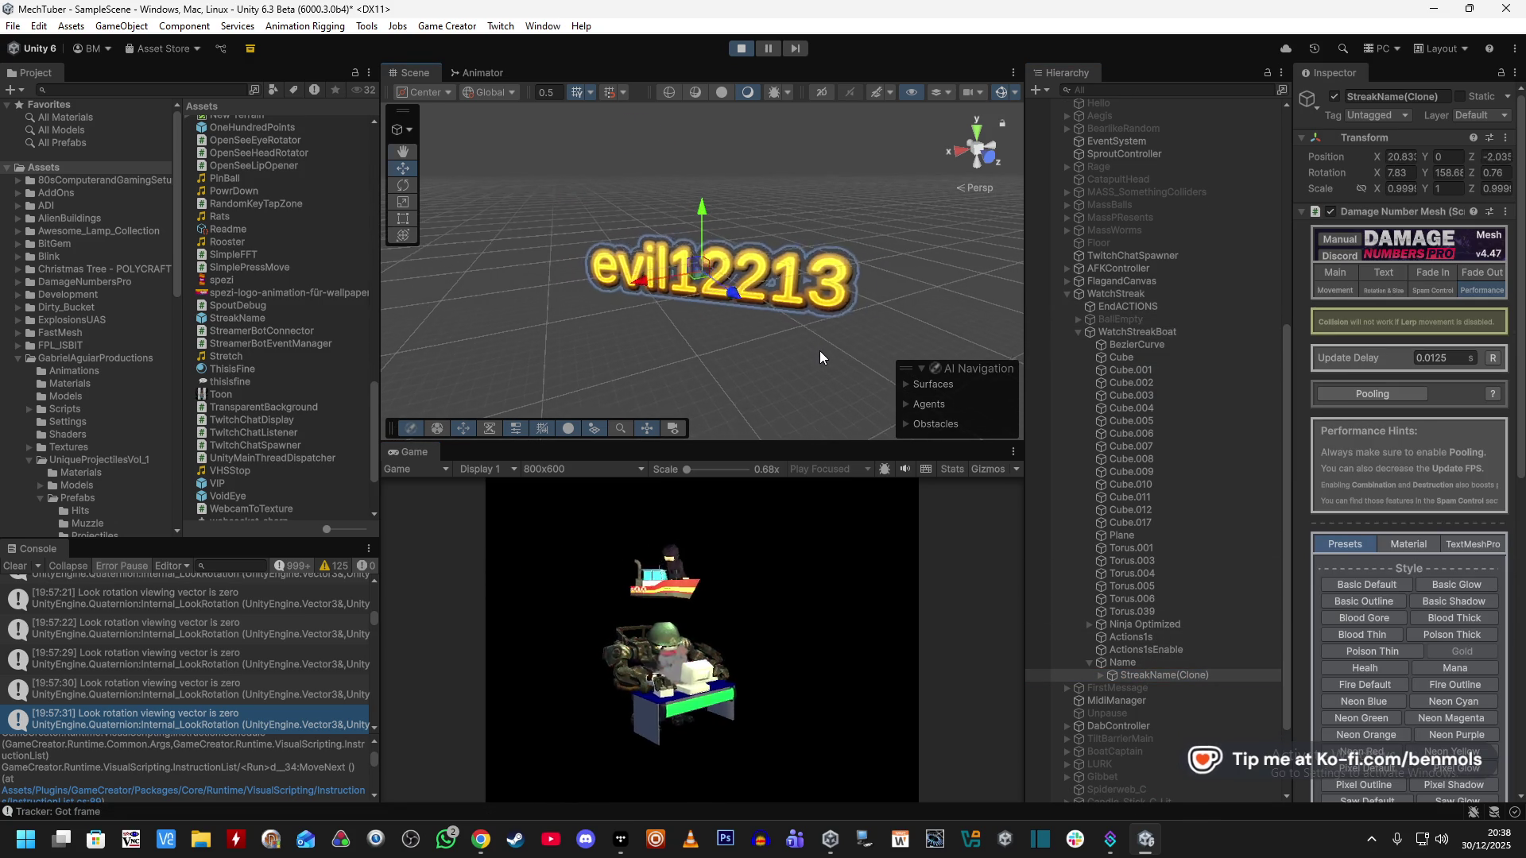
{"action": "mouse_move", "coordinate": [854, 359]}
{"action": "left_mouse_down"}
{"action": "mouse_move", "coordinate": [877, 436]}
{"action": "mouse_move", "coordinate": [849, 371]}
{"action": "left_mouse_up"}
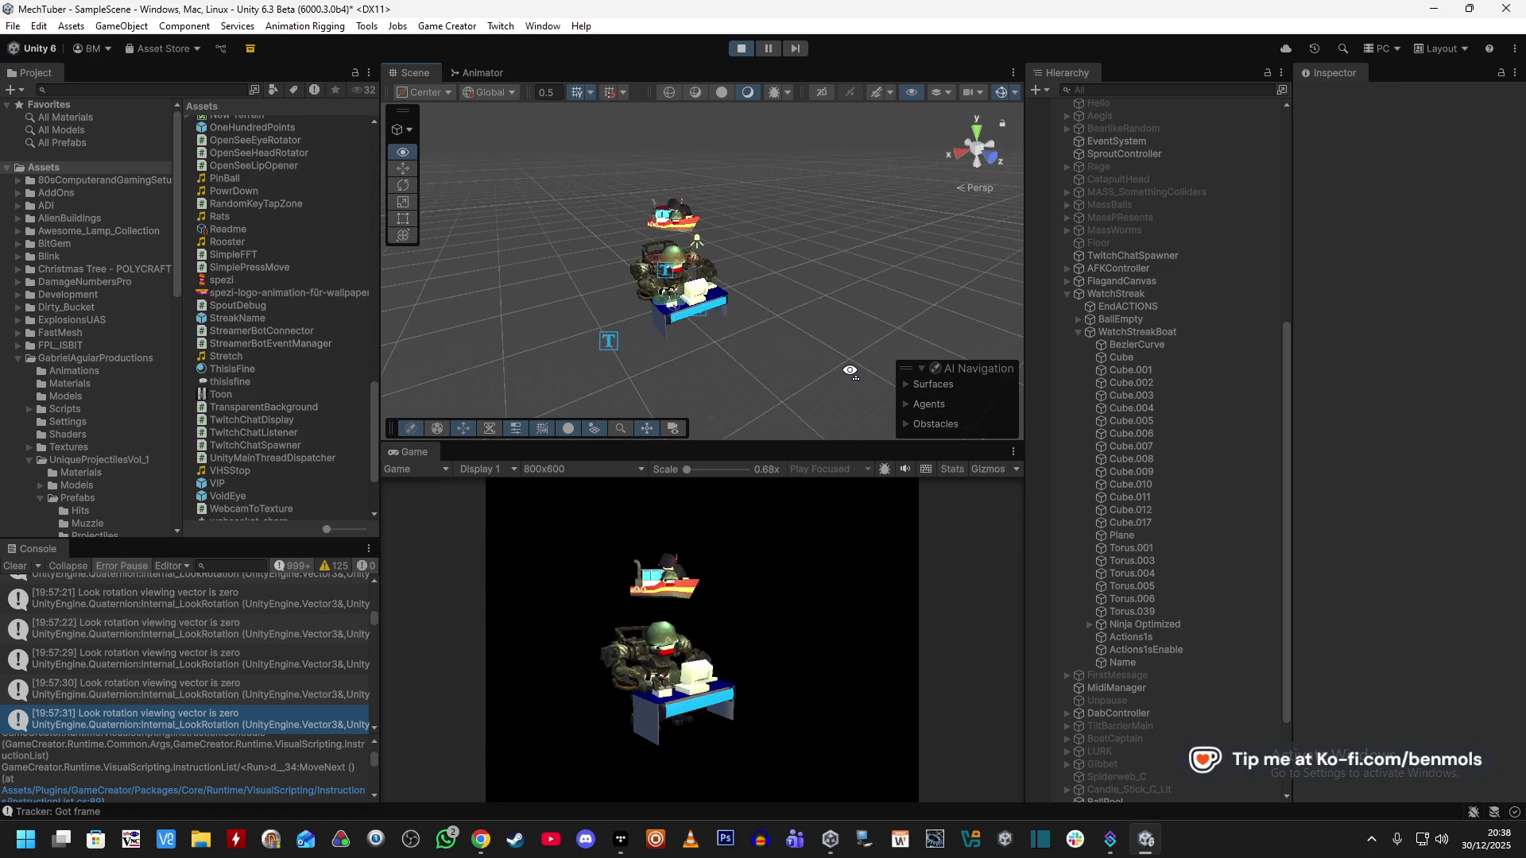
Review Name's Rotate Around trigger, then stop play mode.
{"action": "left_click", "coordinate": [1131, 661]}
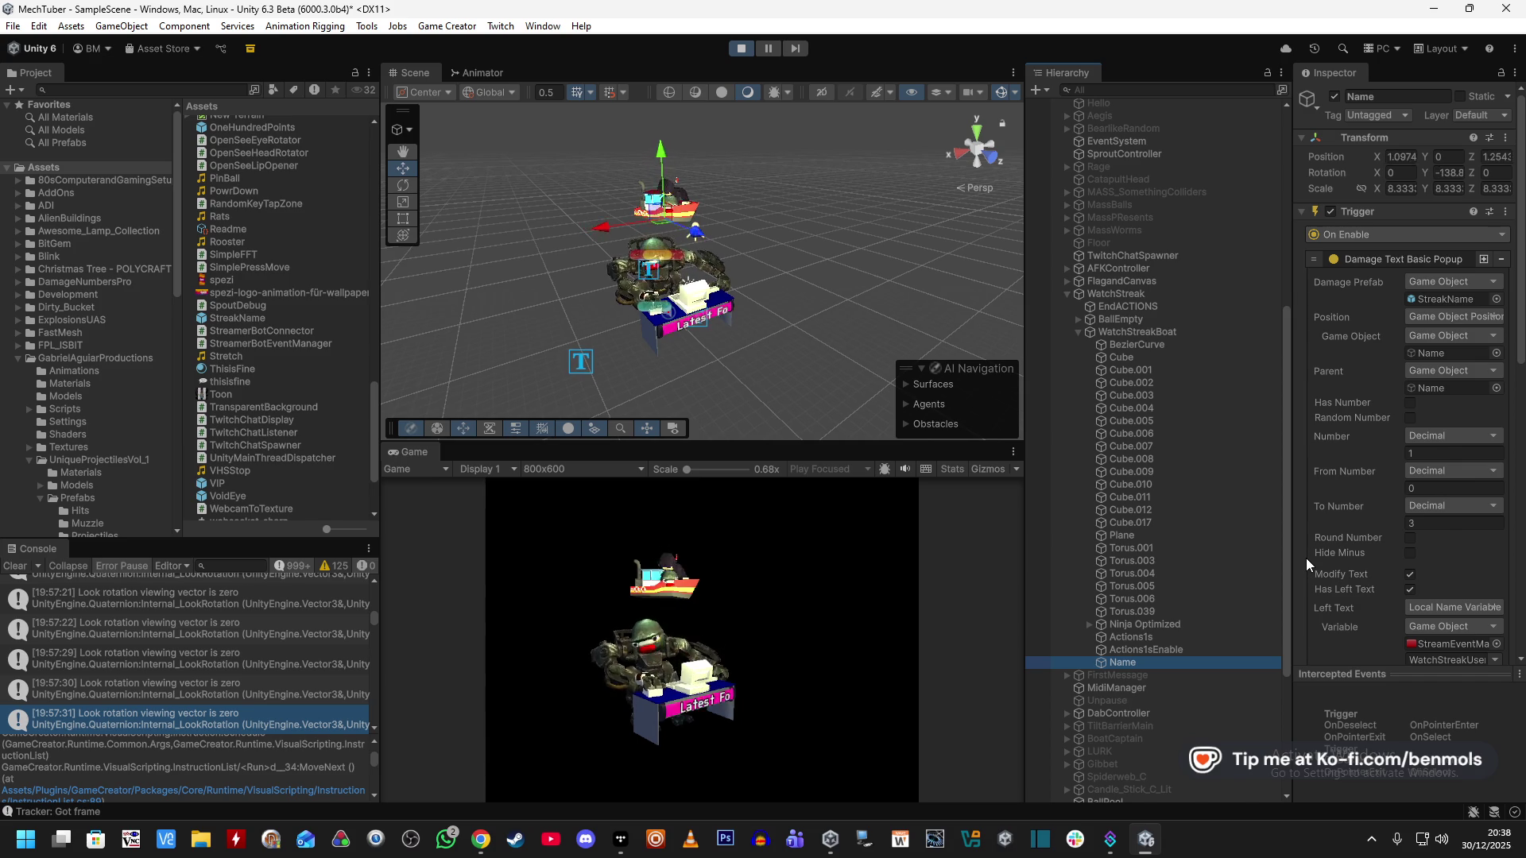
{"action": "scroll", "coordinate": [1306, 559], "scroll_direction": "down", "scroll_amount": 3}
{"action": "scroll", "coordinate": [1307, 563], "scroll_direction": "down", "scroll_amount": 10}
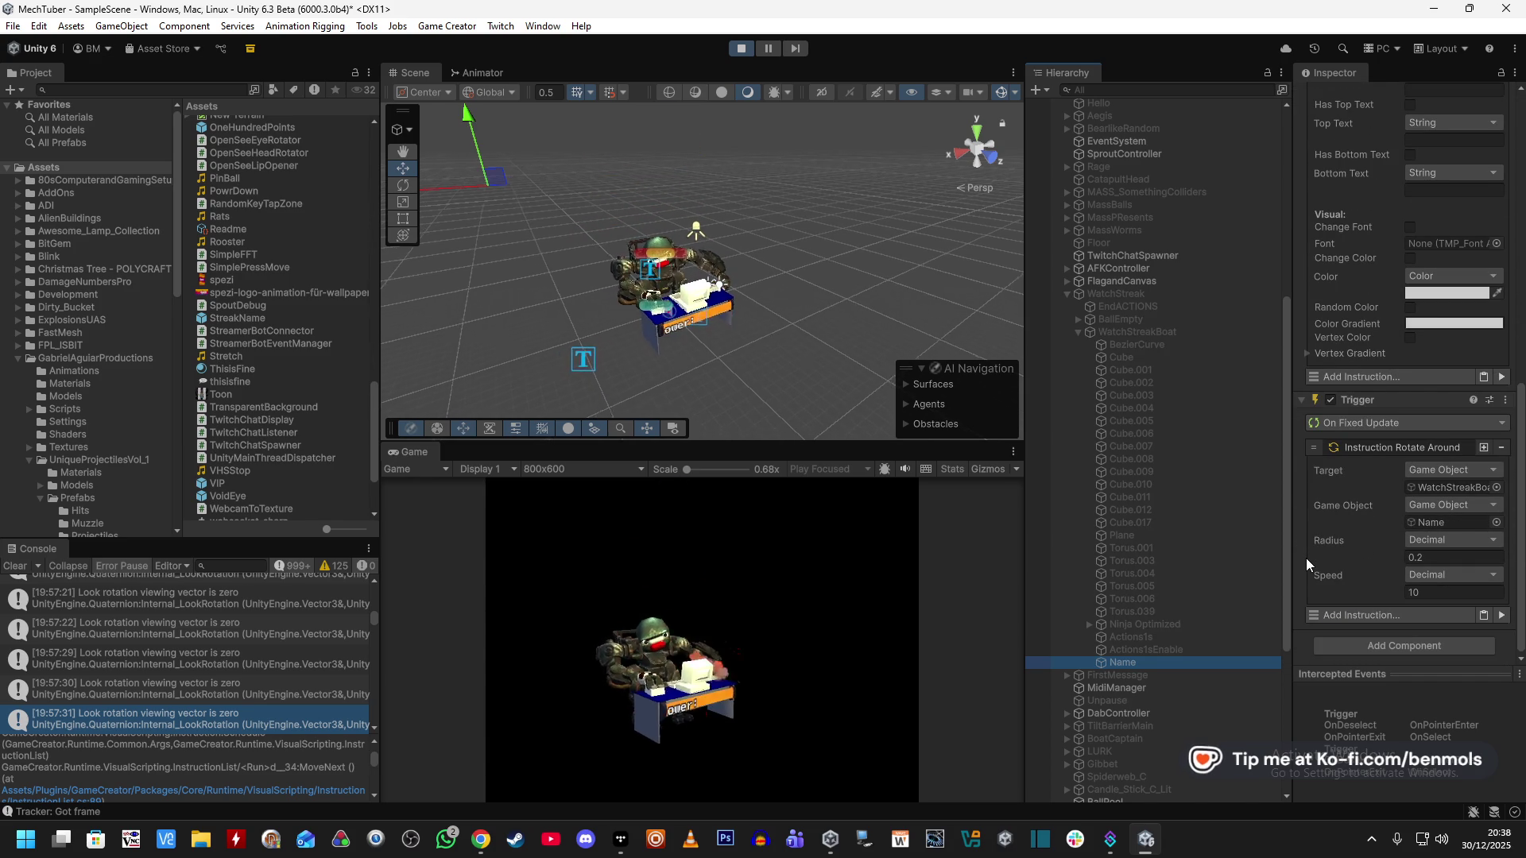
{"action": "left_click", "coordinate": [742, 46]}
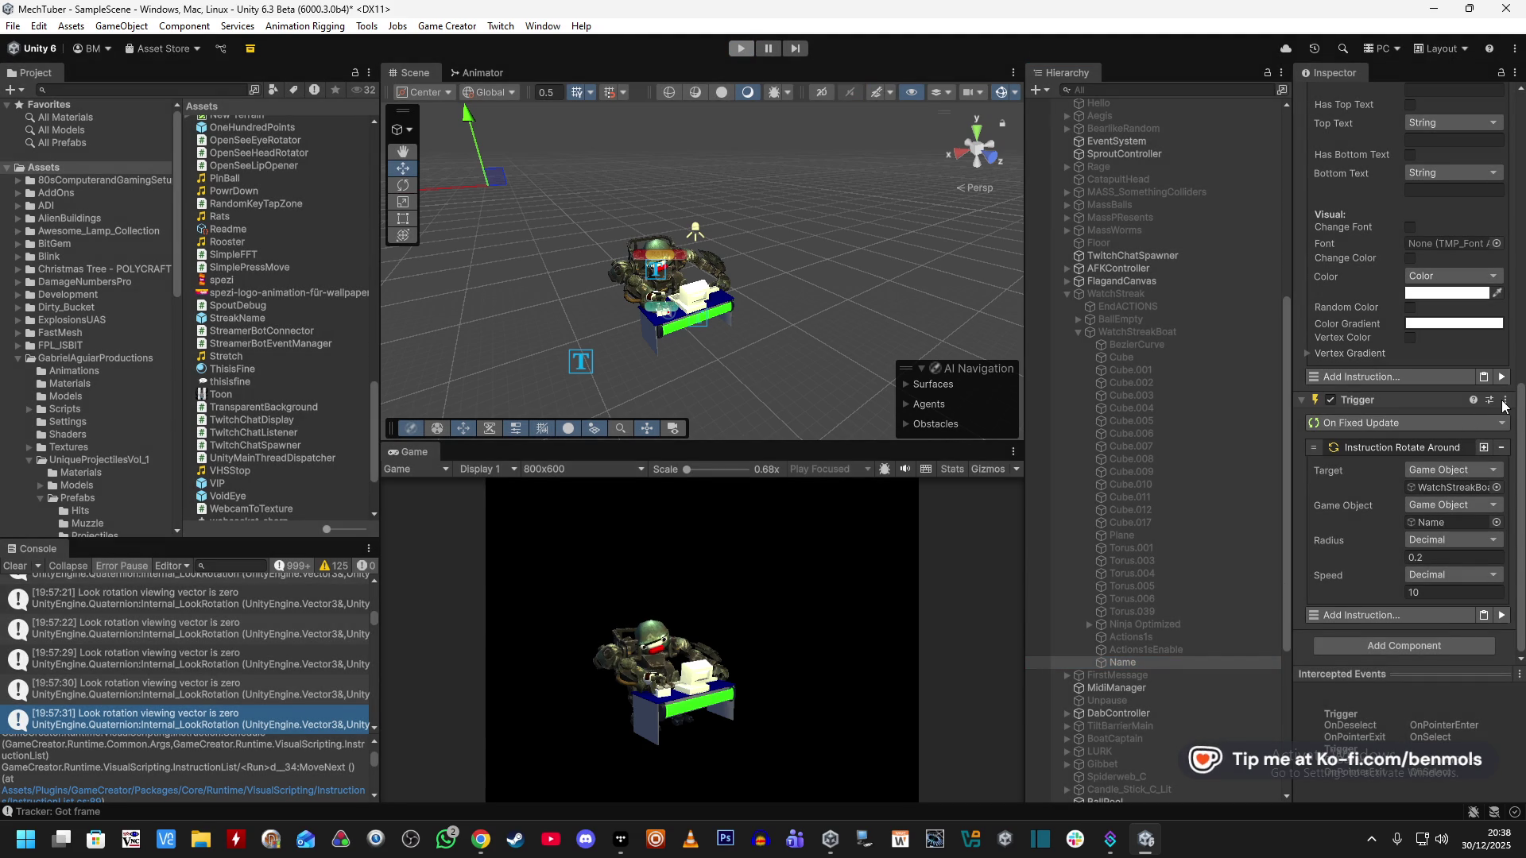
Copy Name's Rotate Around Trigger component, remove it from Name, and open the StreakName prefab.
{"action": "right_click", "coordinate": [1416, 399]}
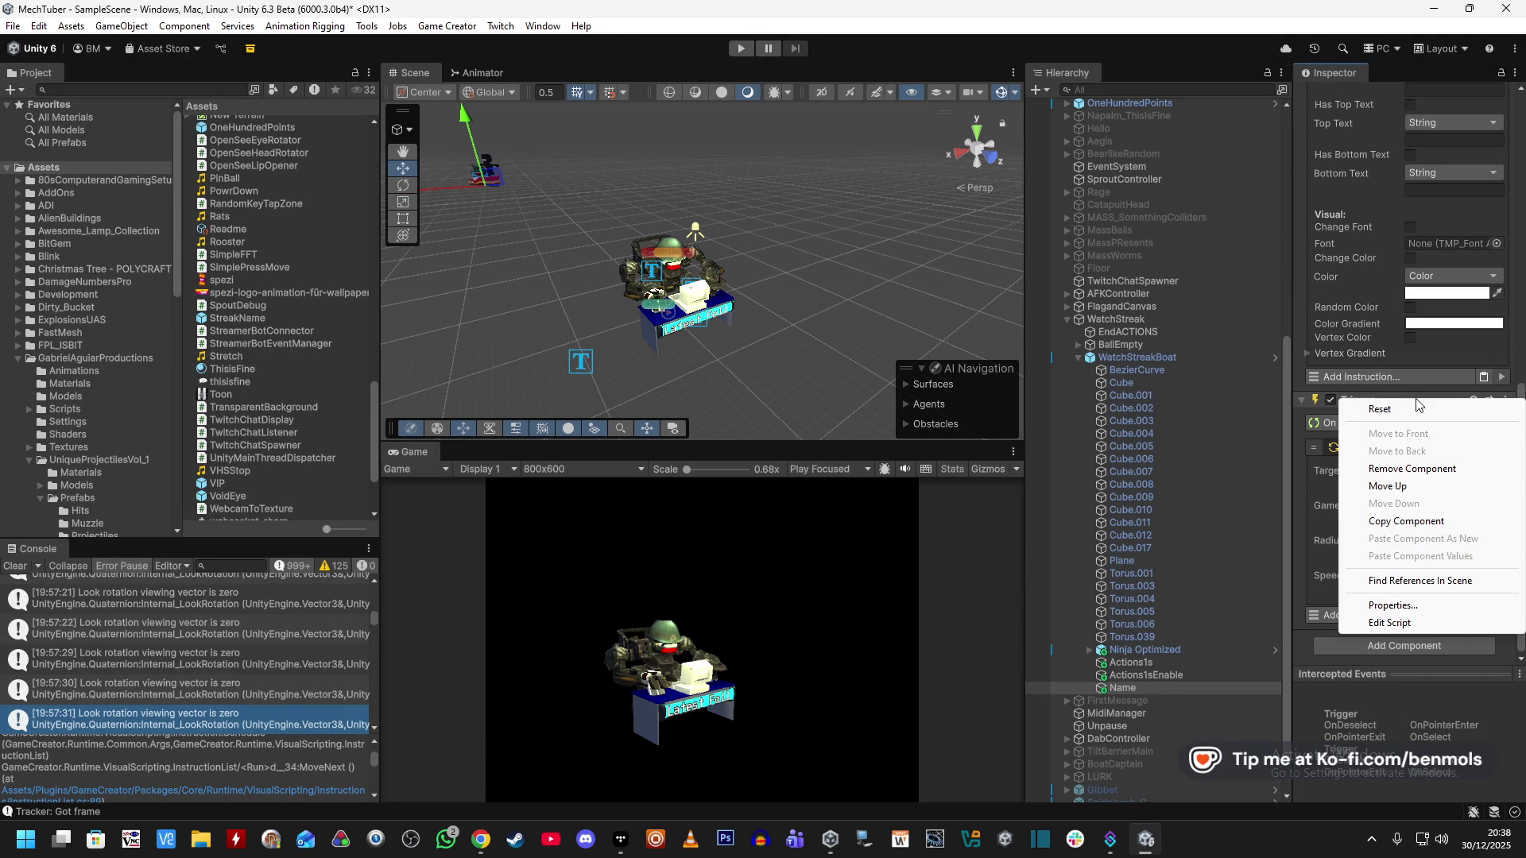
{"action": "left_click", "coordinate": [1416, 522]}
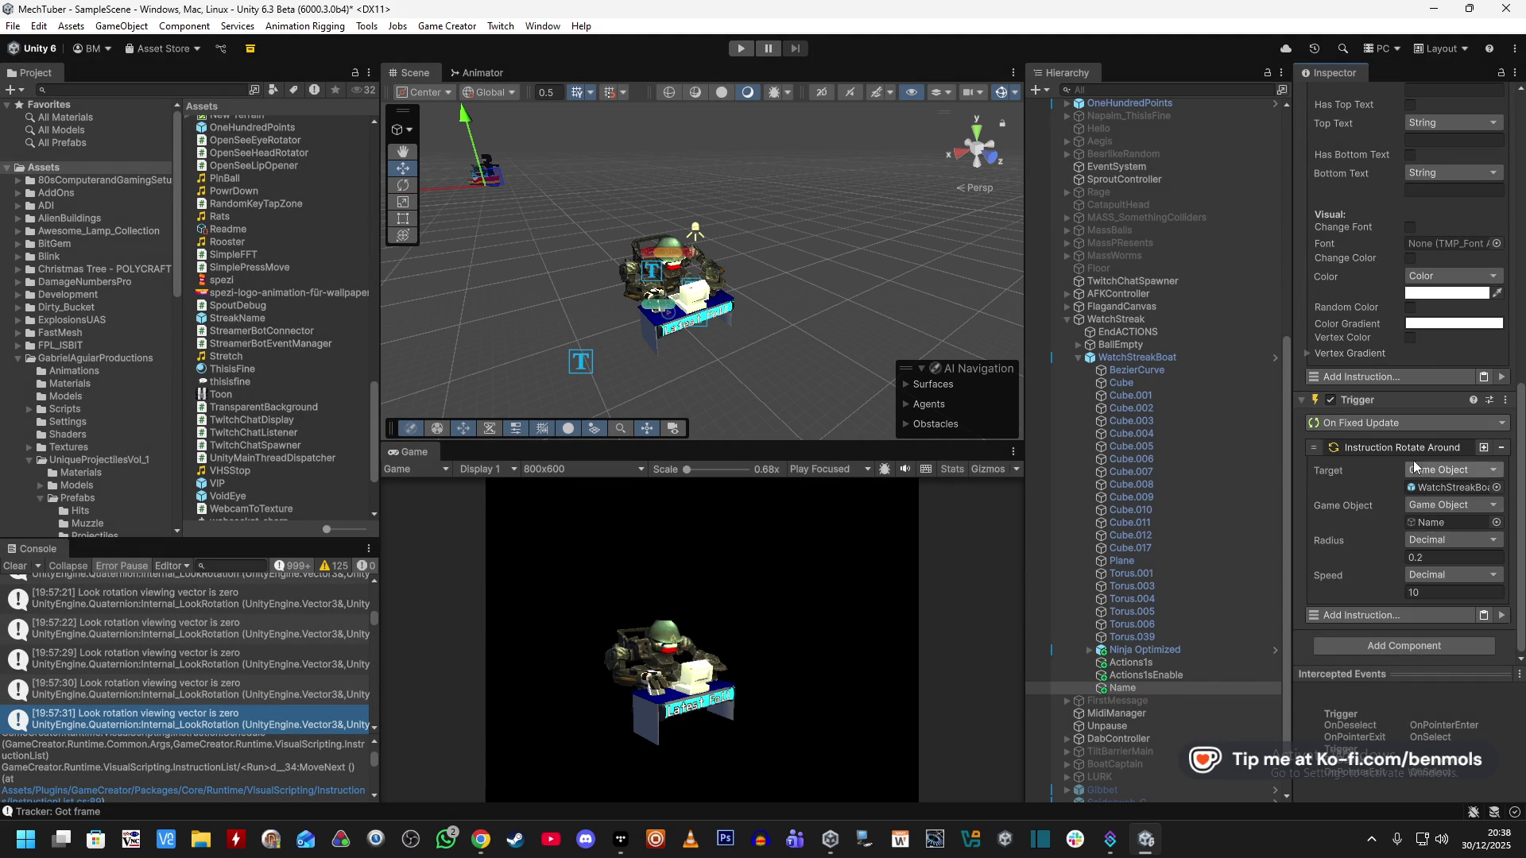
{"action": "left_click", "coordinate": [1504, 400]}
{"action": "left_click", "coordinate": [1409, 476]}
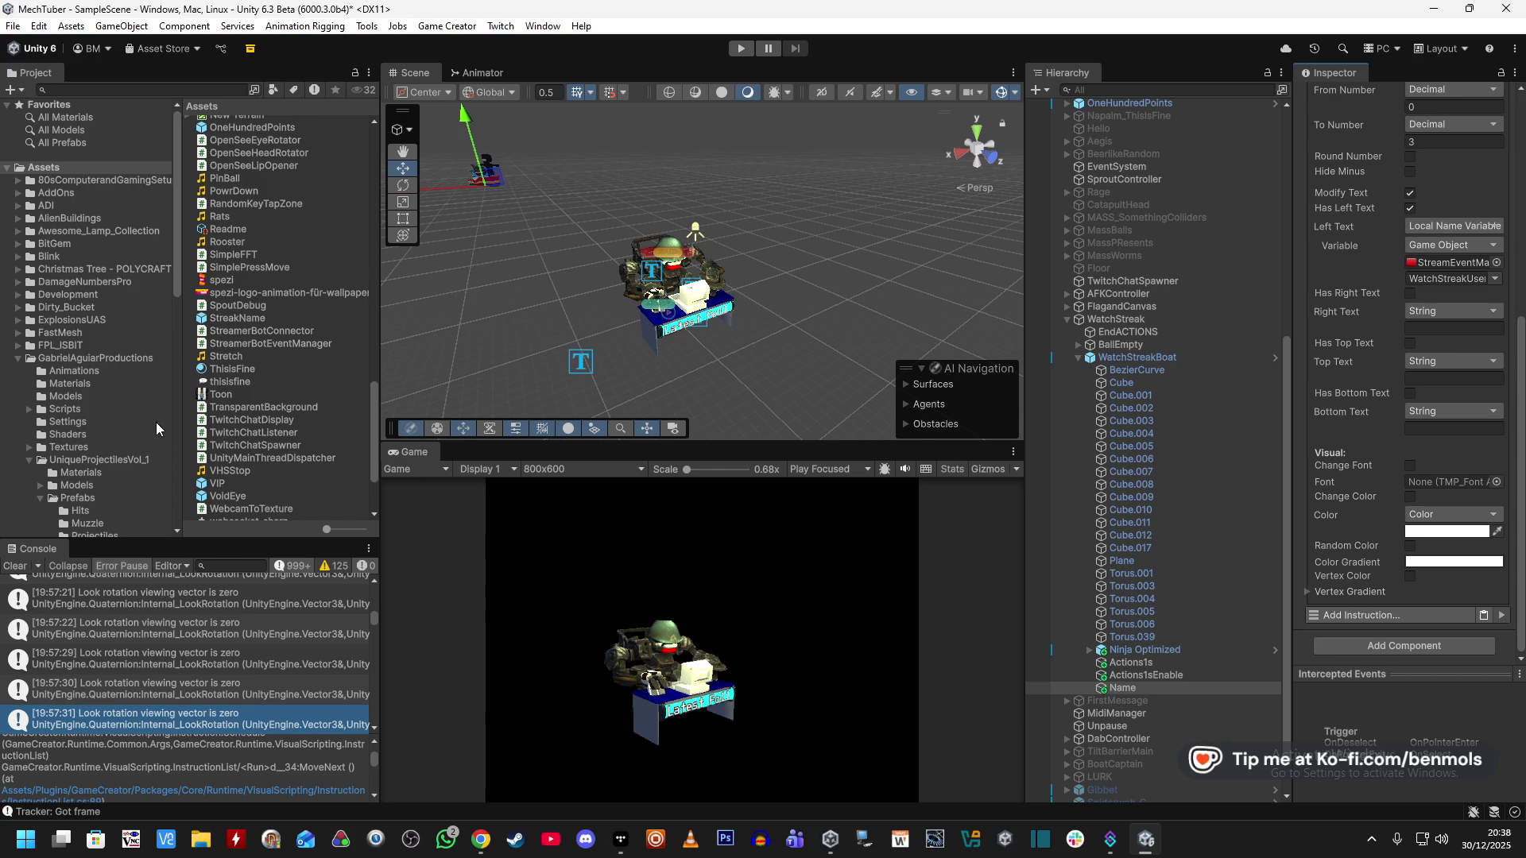
{"action": "left_click", "coordinate": [238, 318]}
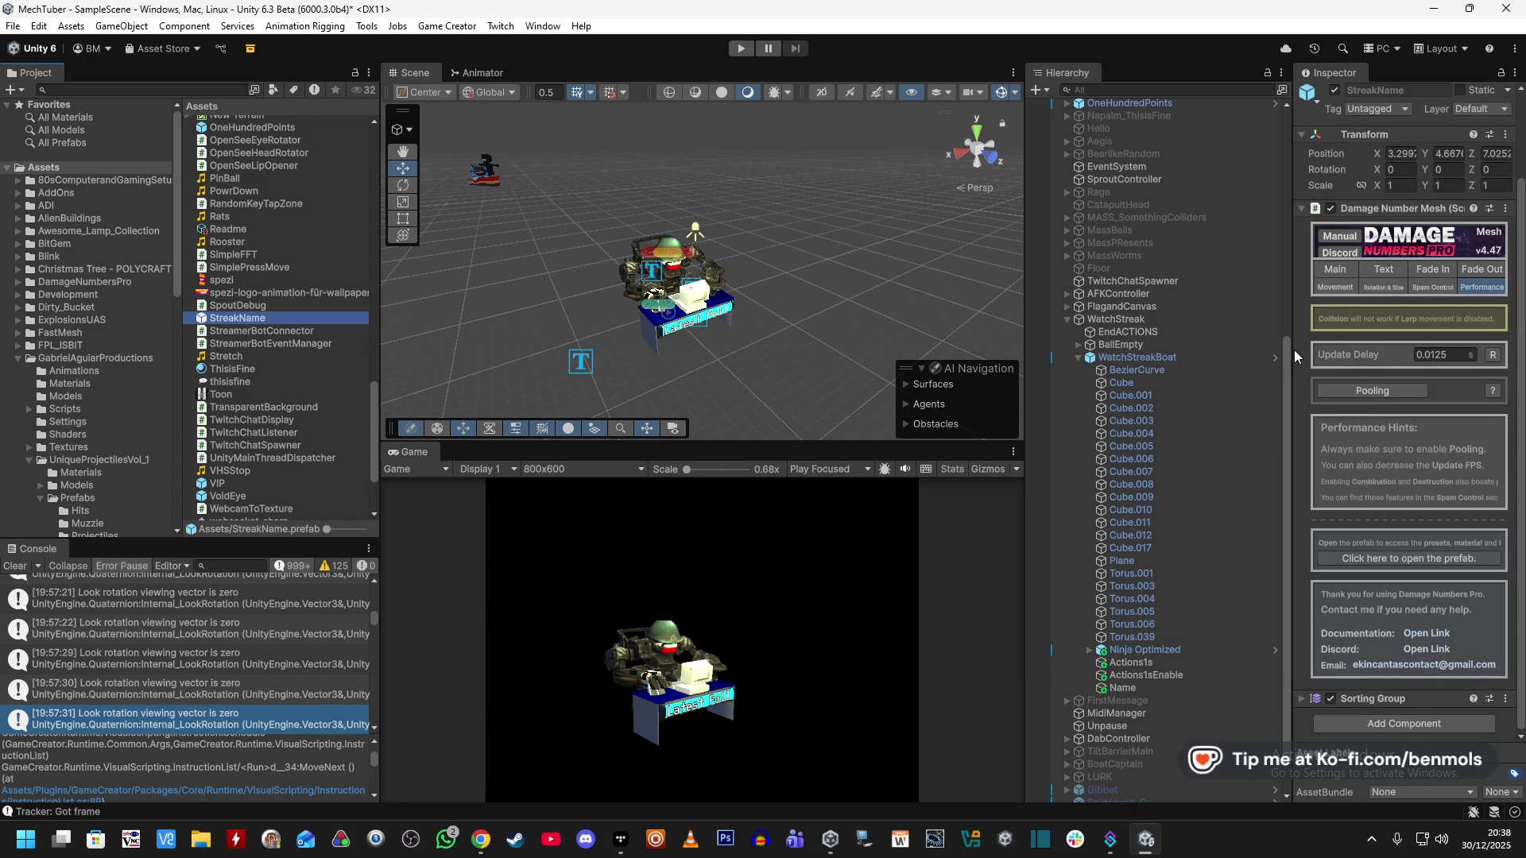
{"action": "key", "text": "Return"}
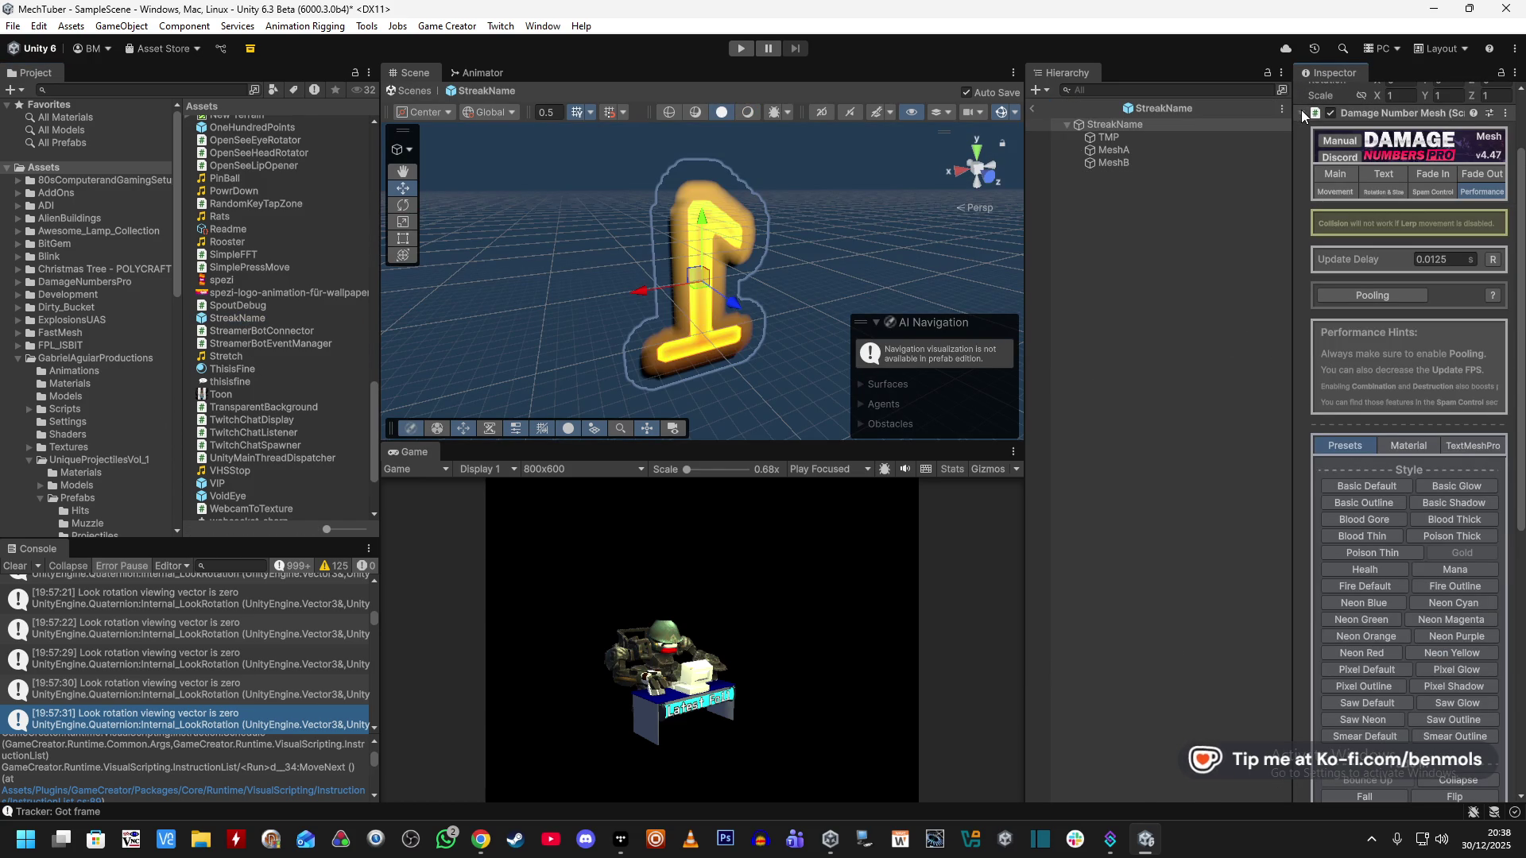
Paste the copied Trigger onto the StreakName prefab and set its rotation target to Parent.
{"action": "left_click", "coordinate": [1301, 112]}
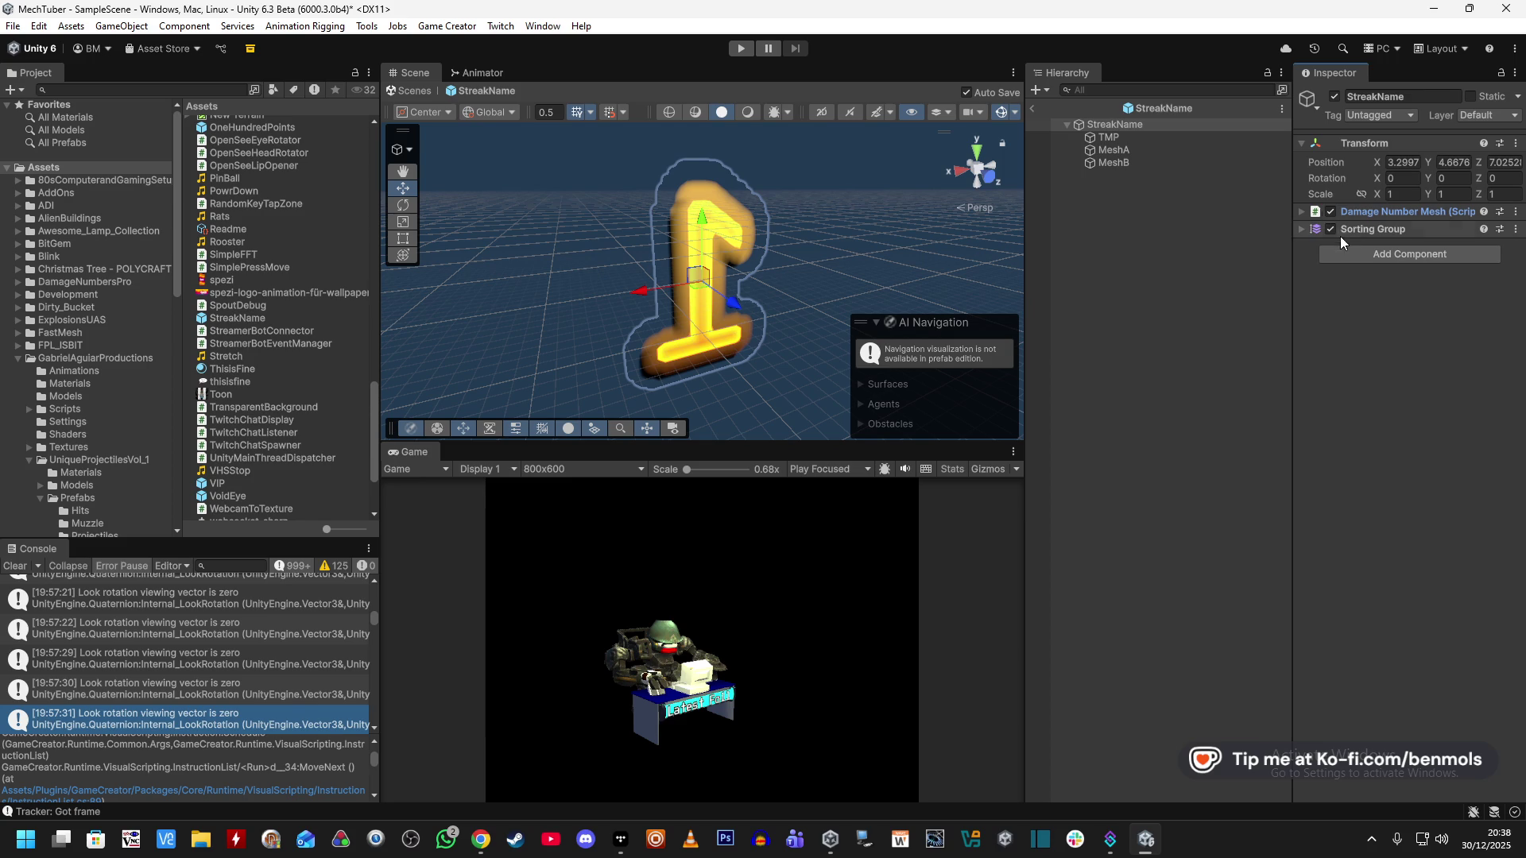
{"action": "right_click", "coordinate": [1369, 137]}
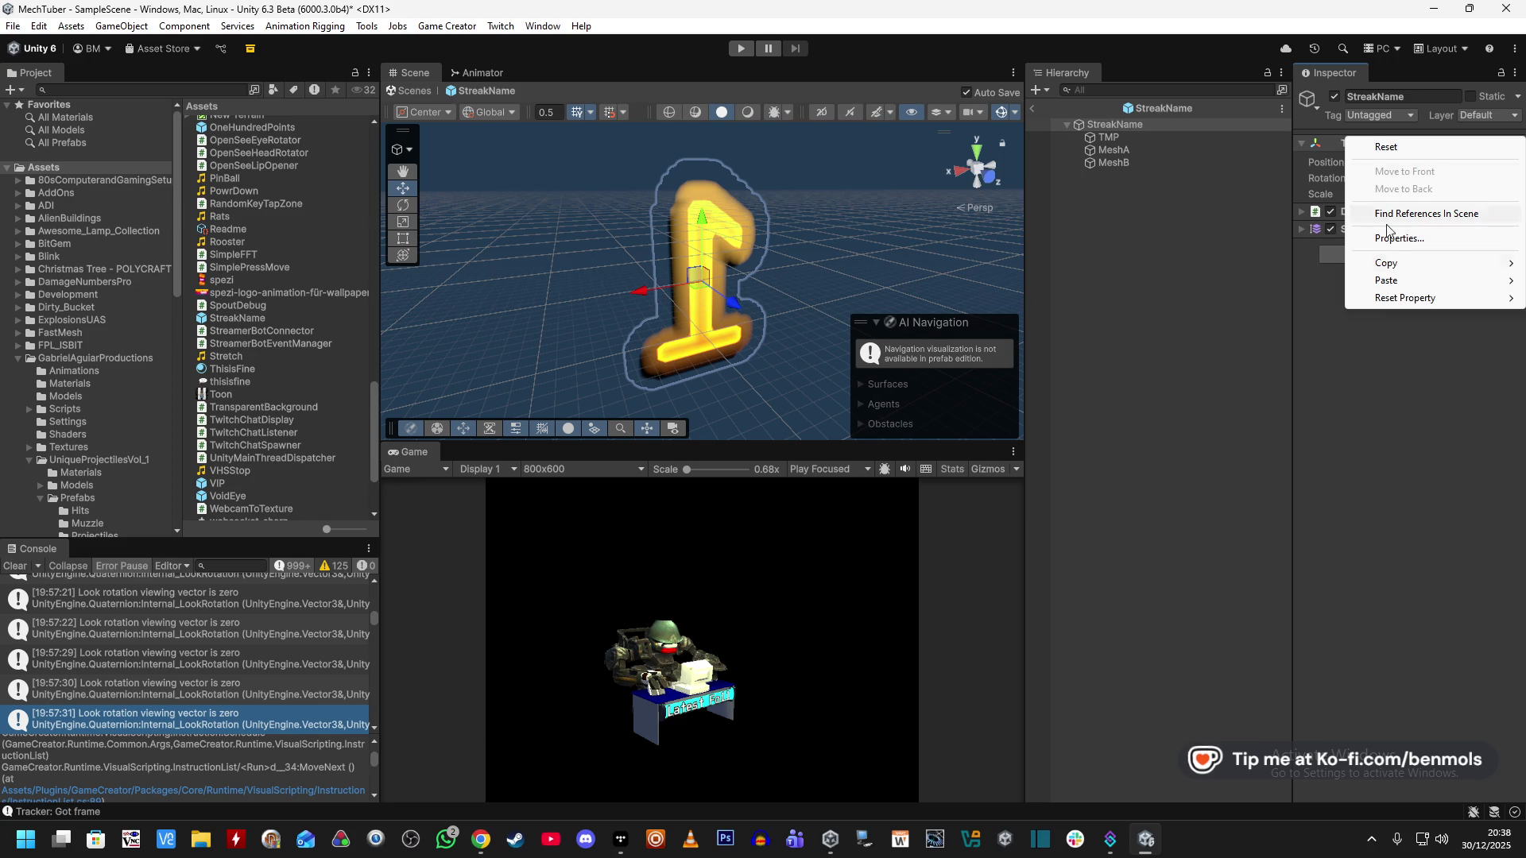
{"action": "mouse_move", "coordinate": [1396, 284]}
{"action": "left_click", "coordinate": [1255, 364]}
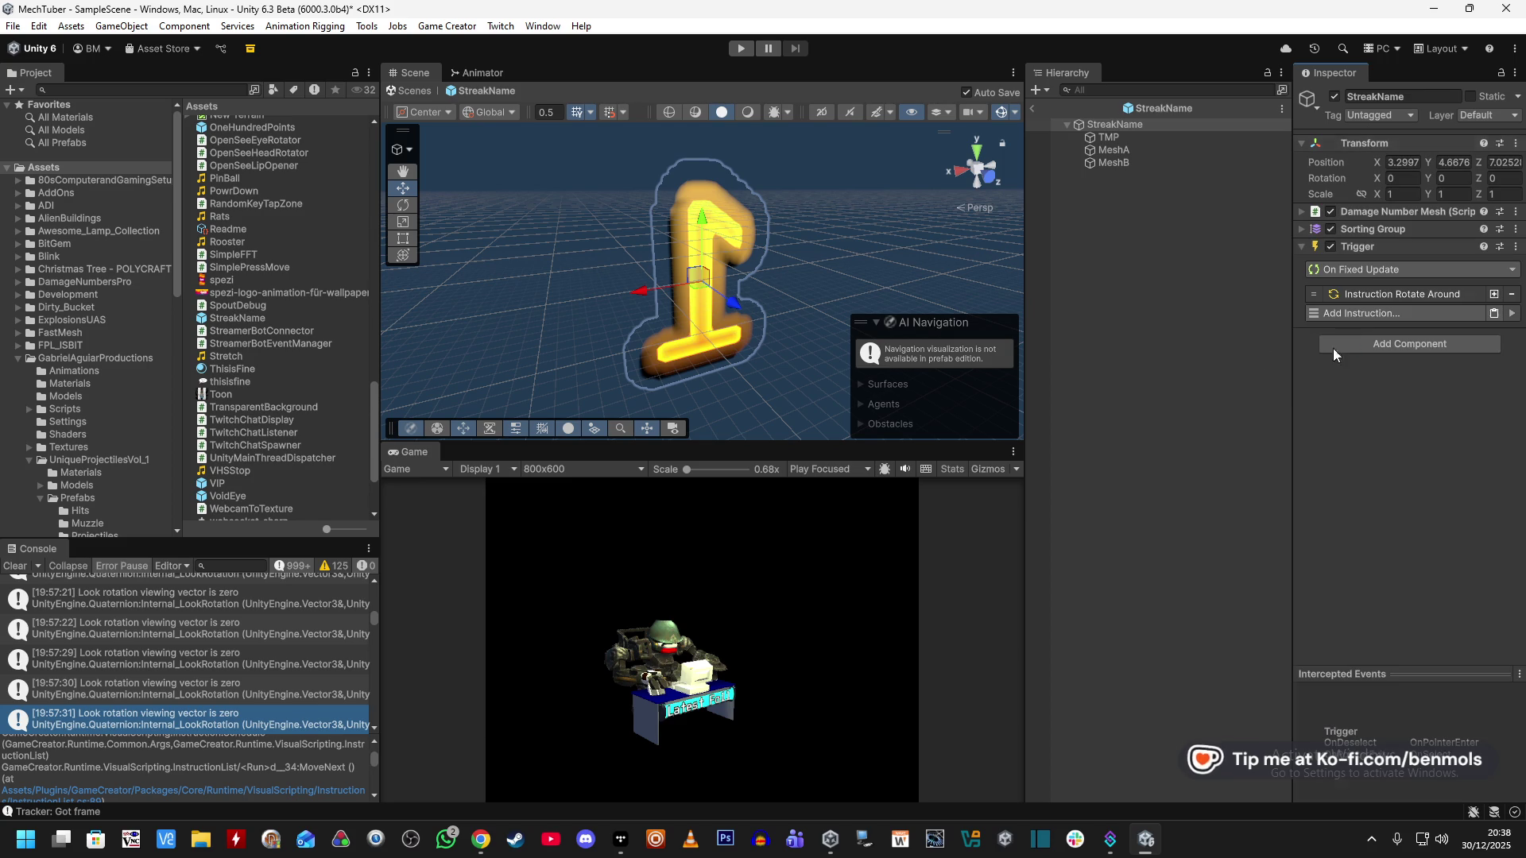
{"action": "left_click", "coordinate": [1372, 294]}
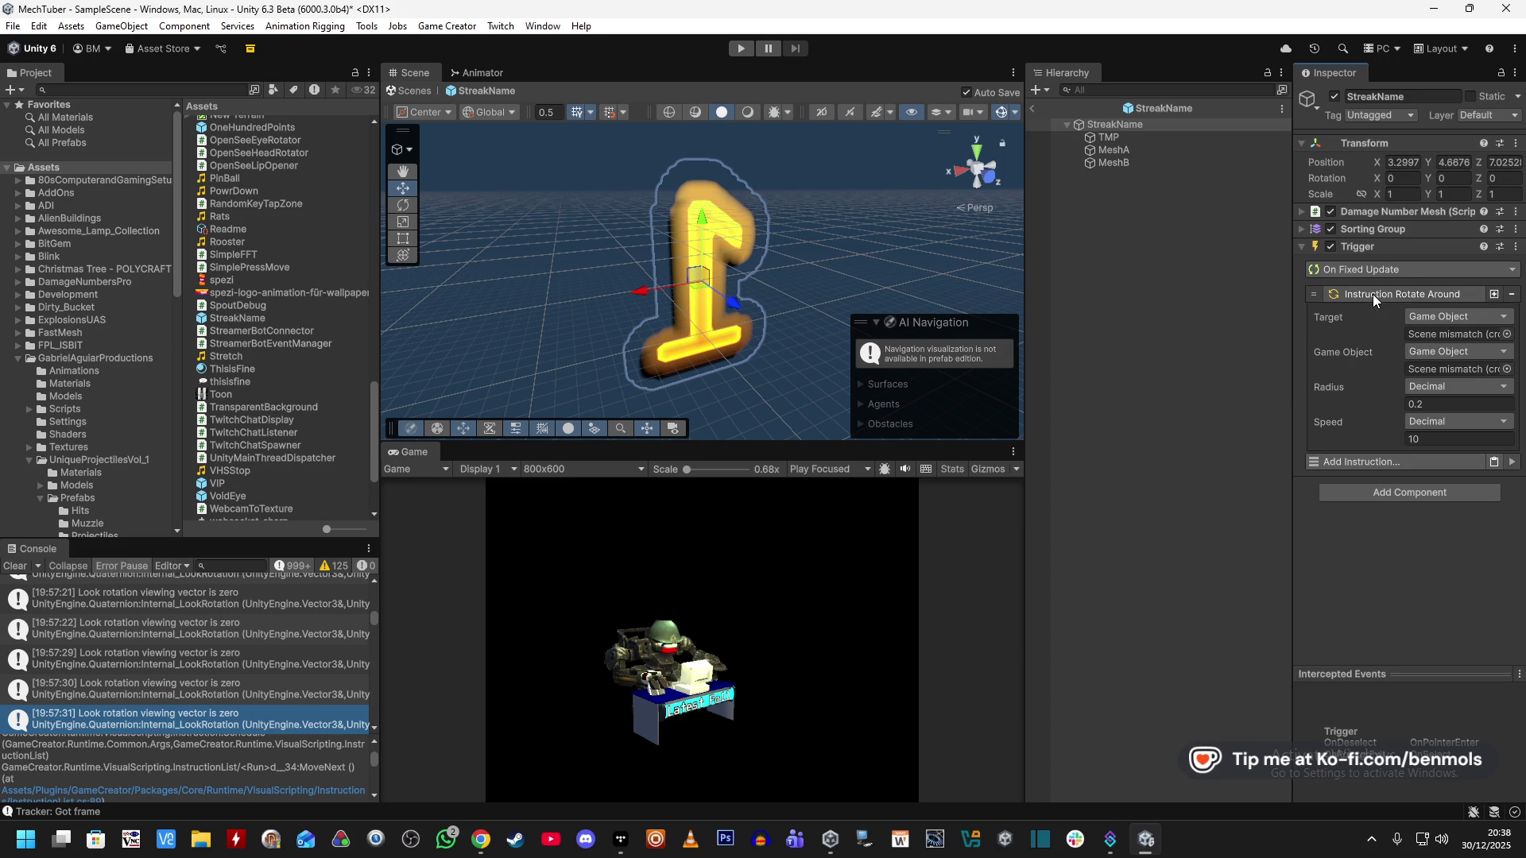
{"action": "left_click", "coordinate": [1443, 316]}
{"action": "type", "text": "parent"}
{"action": "left_click", "coordinate": [1427, 381]}
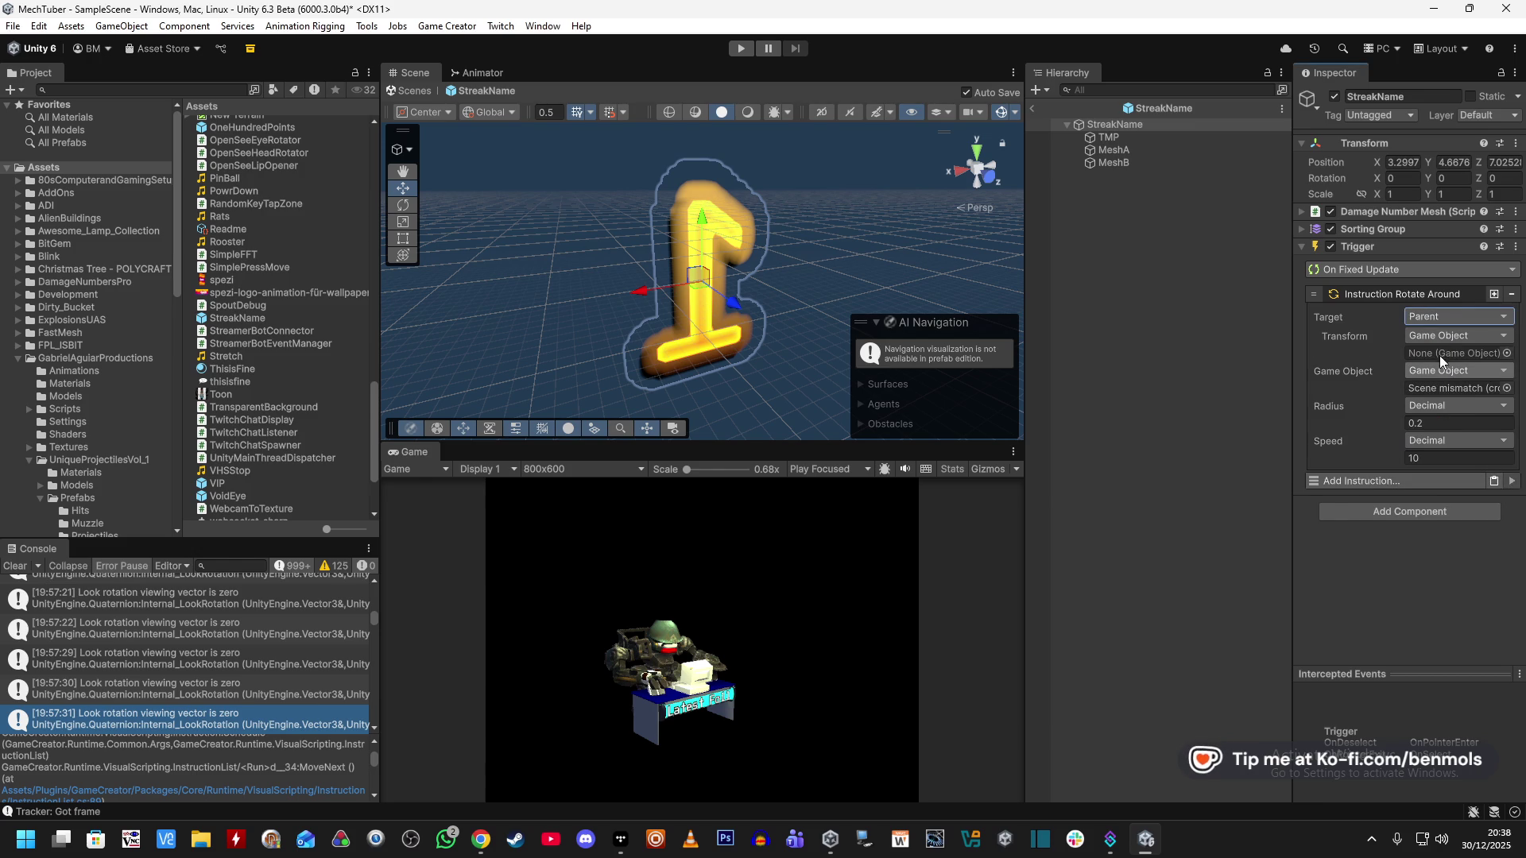
Set the transform source to Parent, the nested transform to Self, and the Game Object to Self.
{"action": "left_click", "coordinate": [1452, 335]}
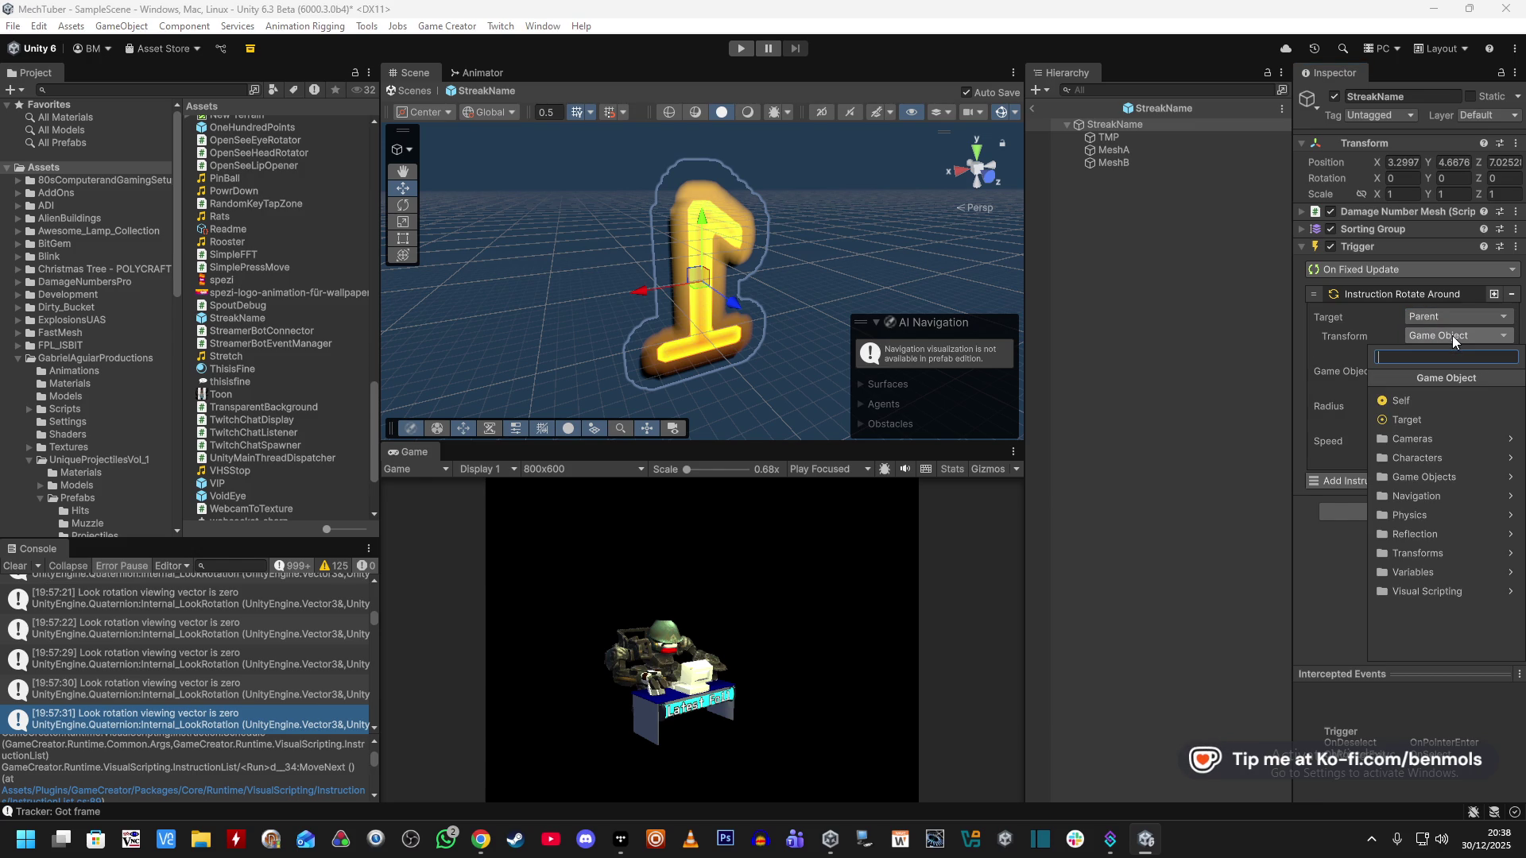
{"action": "type", "text": "parent"}
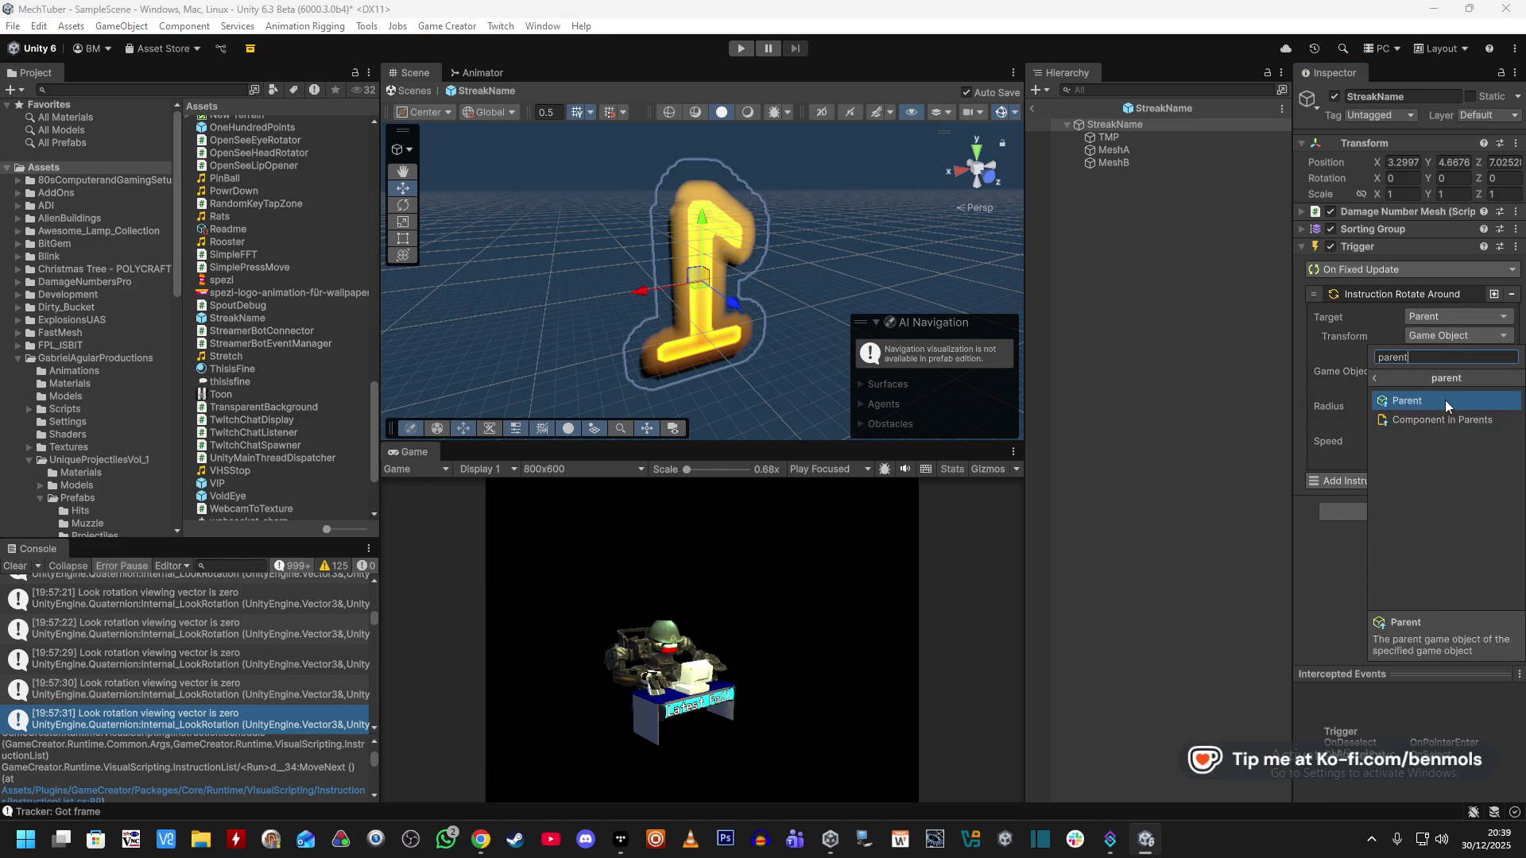
{"action": "left_click", "coordinate": [1445, 402]}
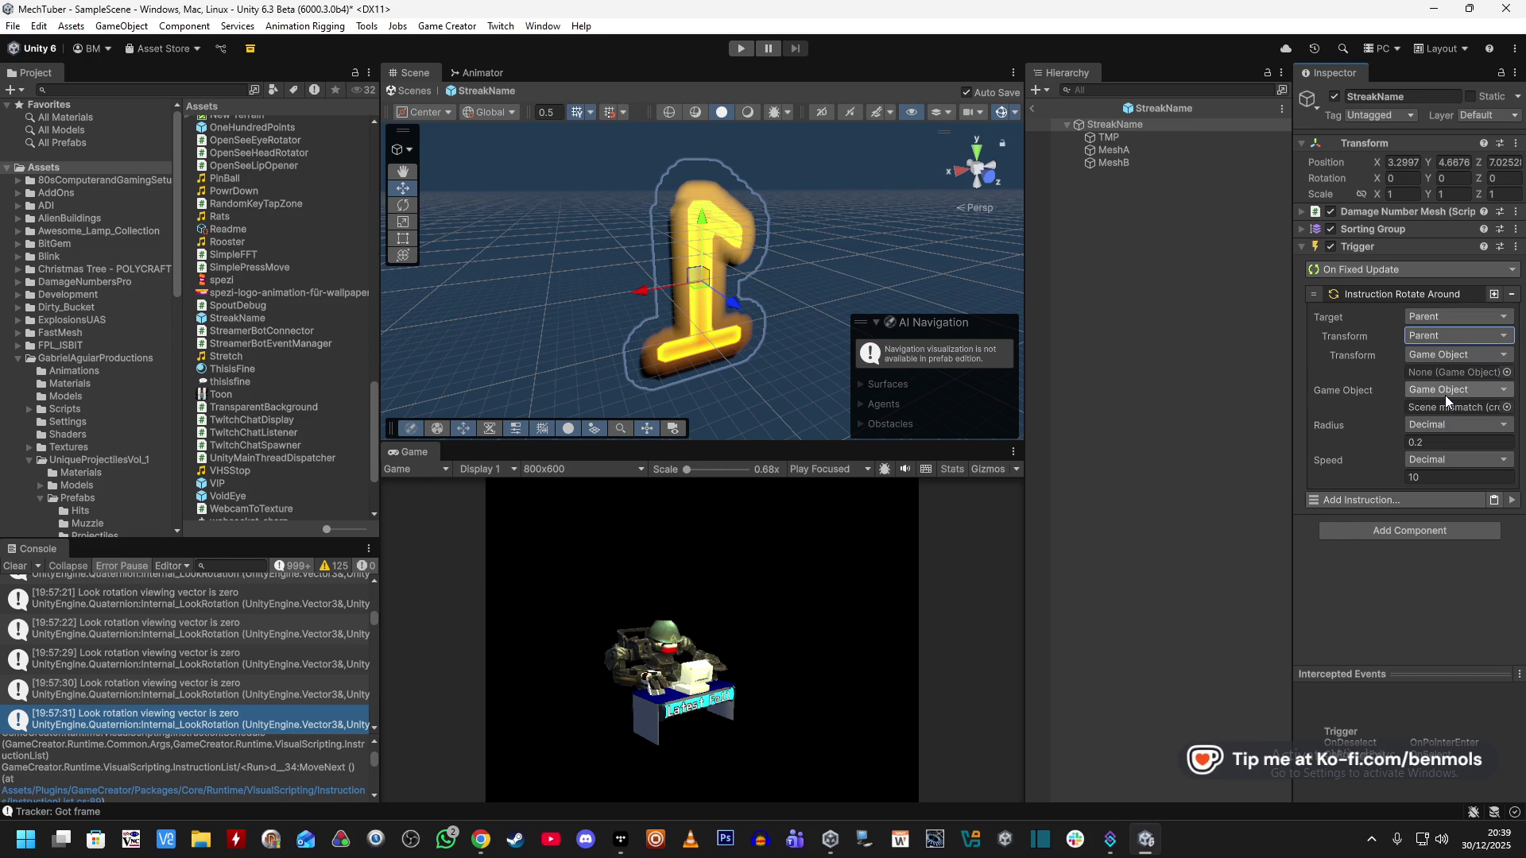
{"action": "left_click", "coordinate": [1438, 329]}
{"action": "type", "text": "self"}
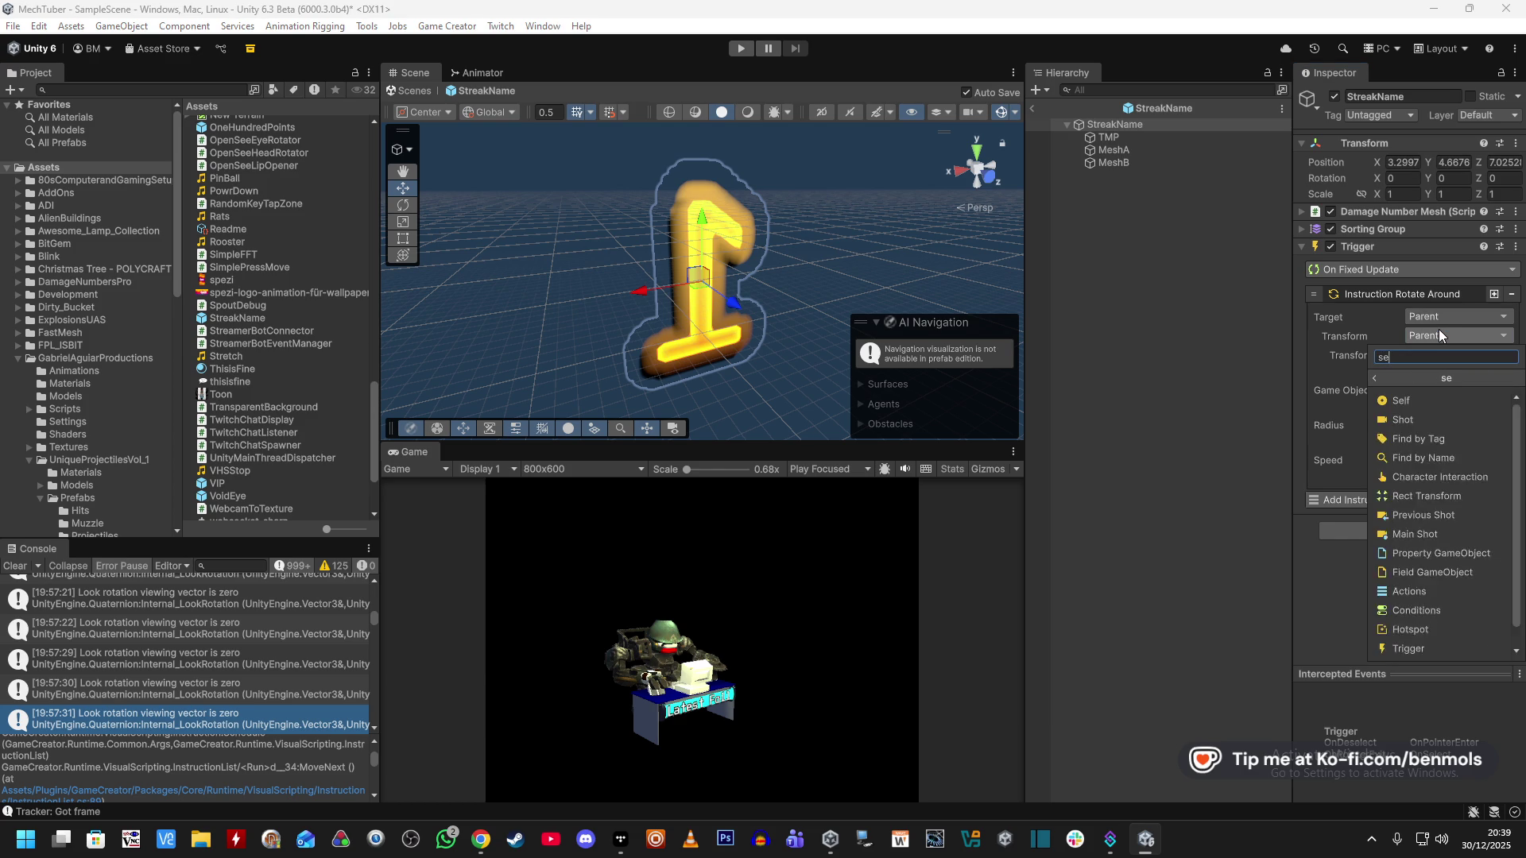
{"action": "left_click", "coordinate": [1436, 399]}
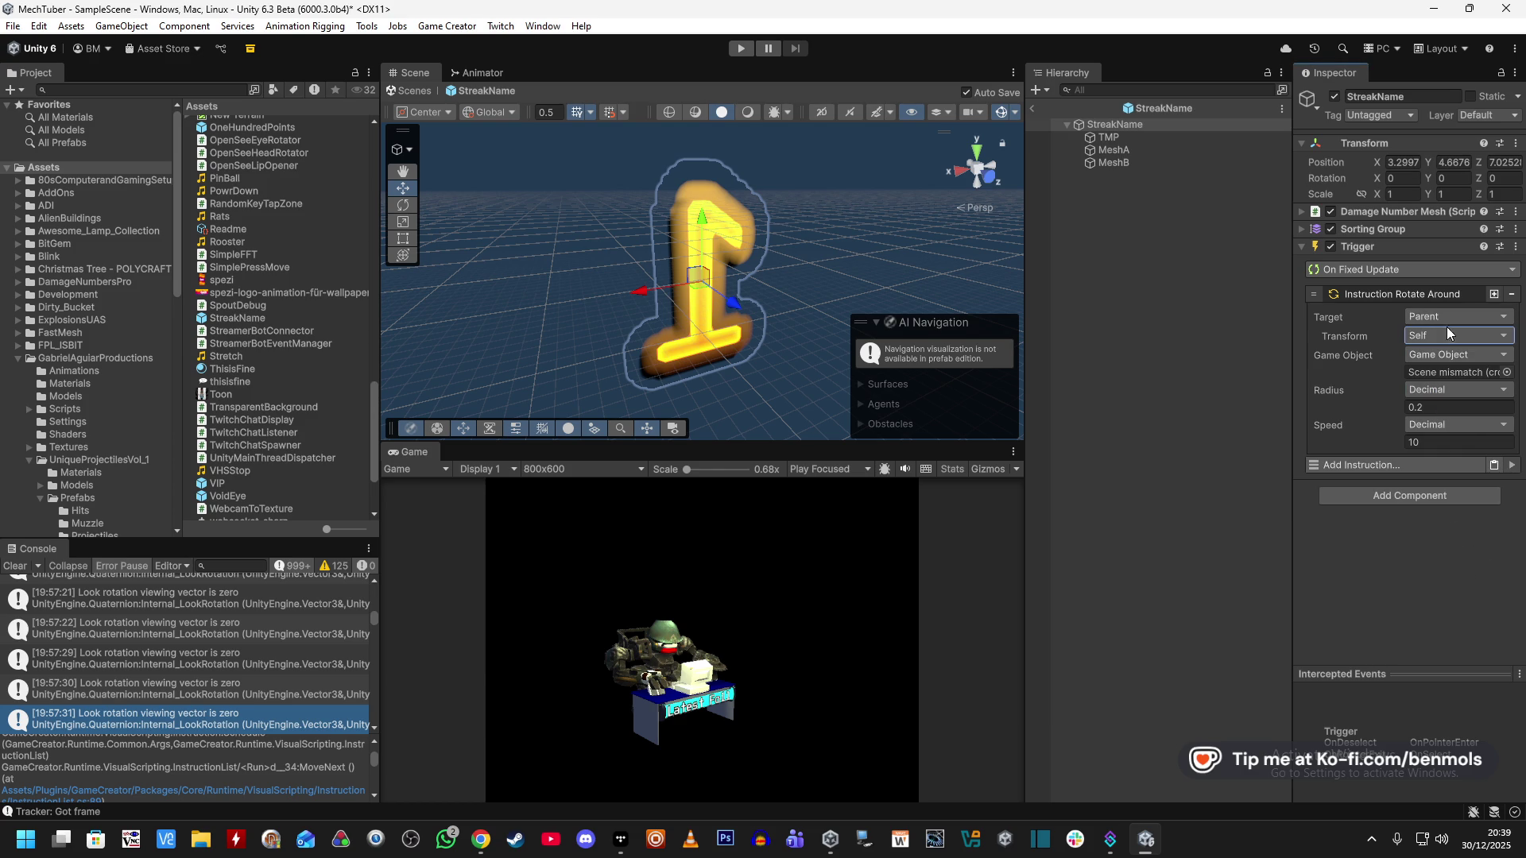
{"action": "left_click", "coordinate": [1422, 359]}
{"action": "type", "text": "self"}
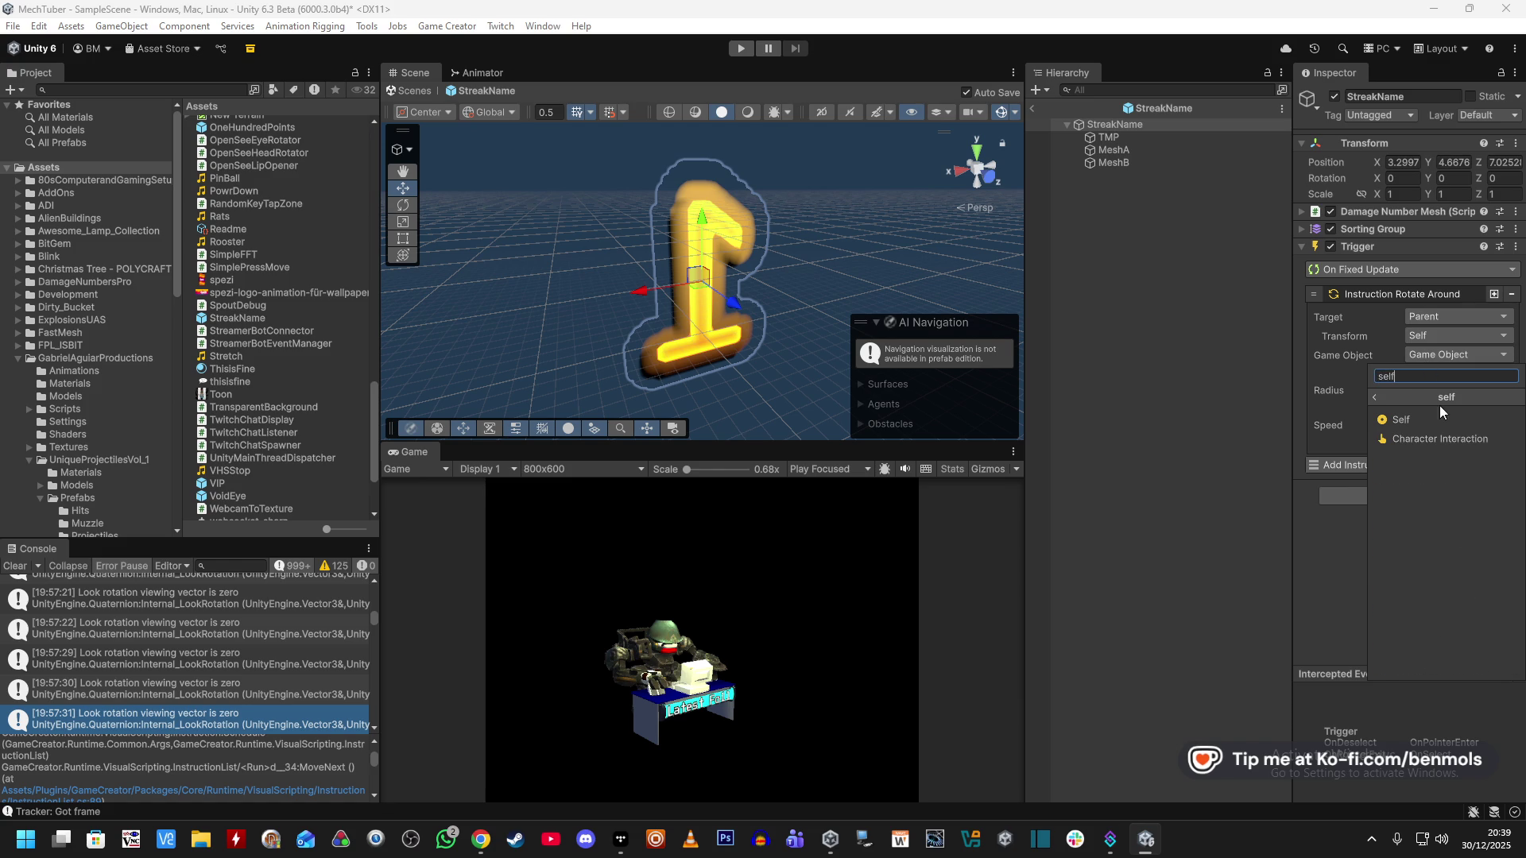
{"action": "key", "text": "Return"}
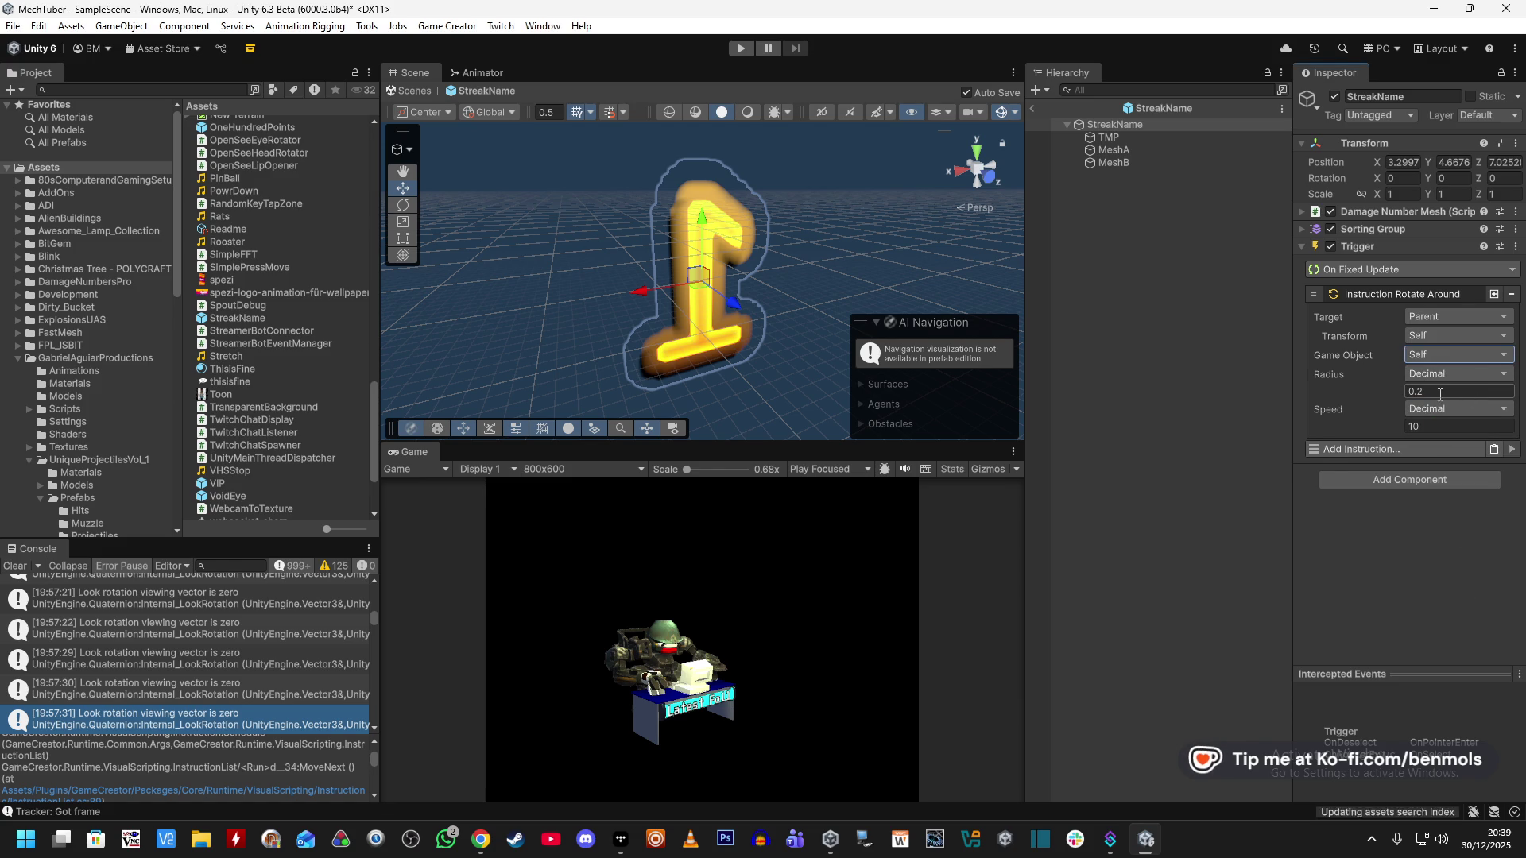
Exit the StreakName prefab back to the scene and start play mode.
{"action": "left_click", "coordinate": [1036, 111]}
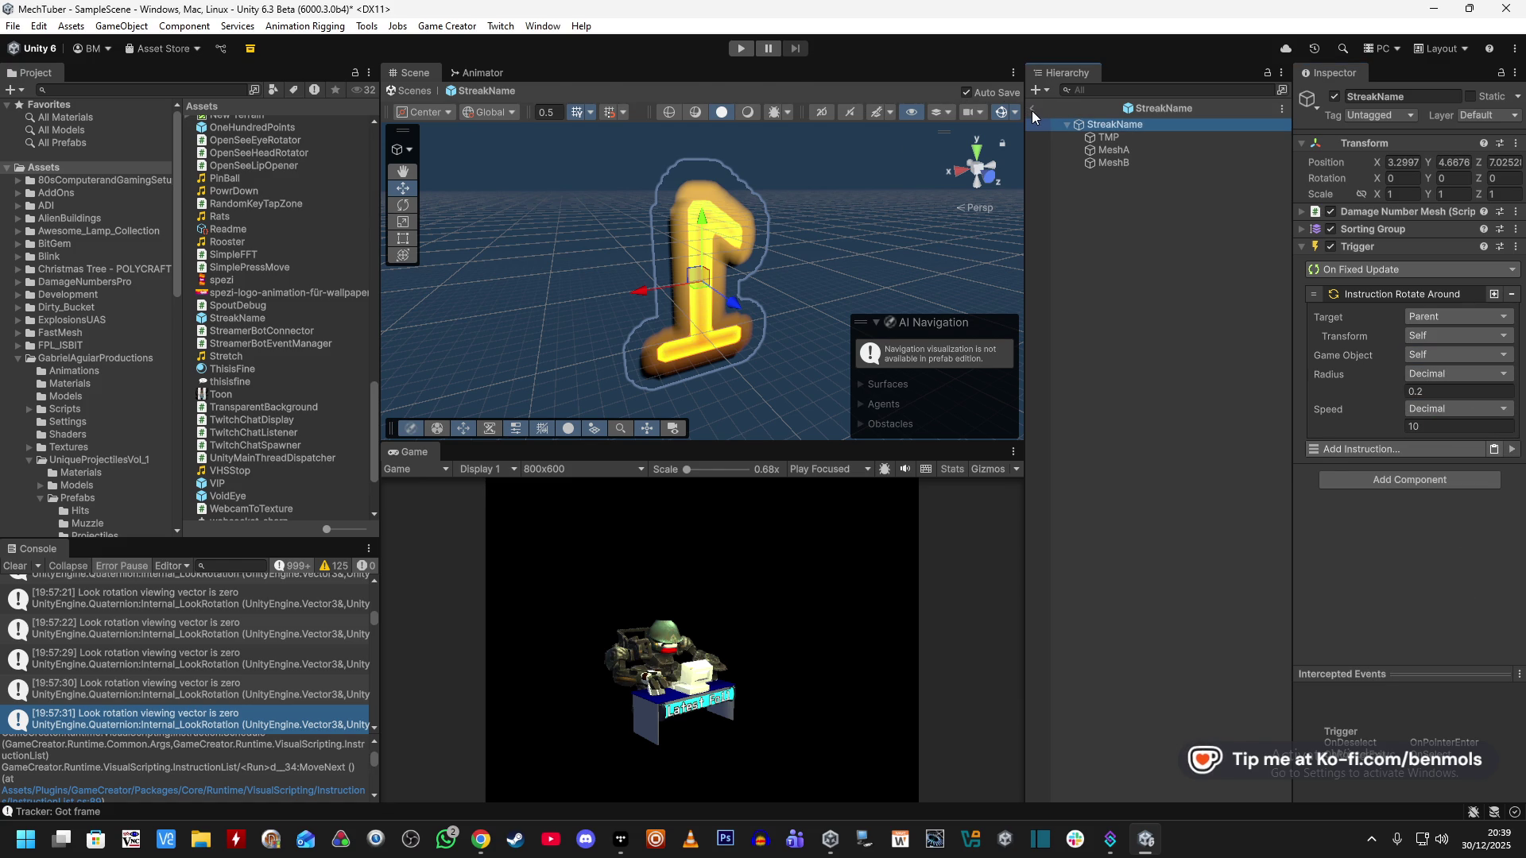
{"action": "left_click", "coordinate": [1031, 111]}
{"action": "left_click", "coordinate": [741, 49]}
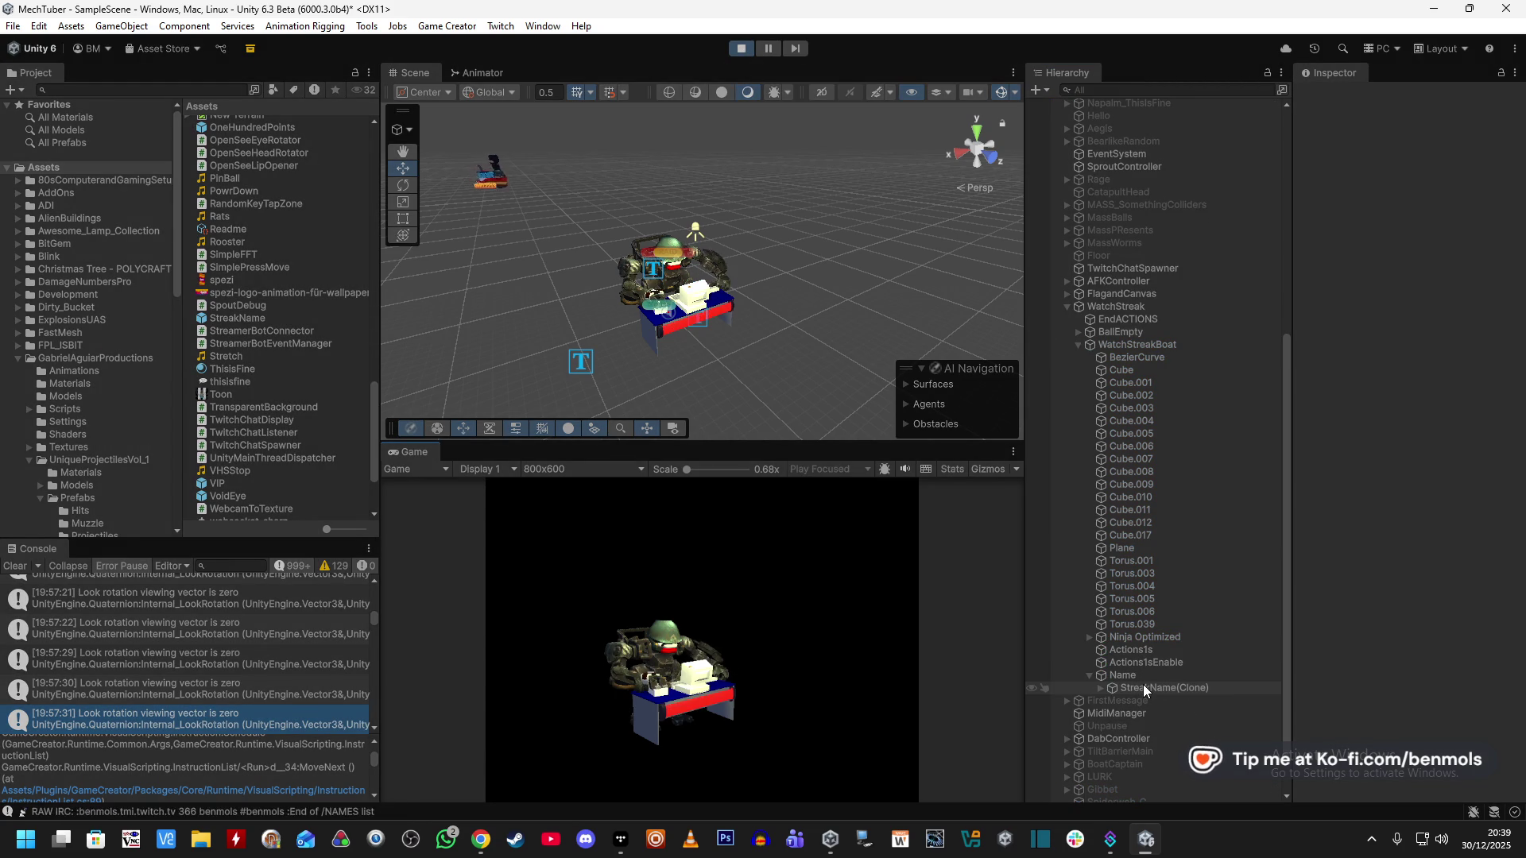
Select the spawned StreakName(Clone), expand its Rotate Around settings, and frame it in the Scene view.
{"action": "left_click", "coordinate": [1143, 688]}
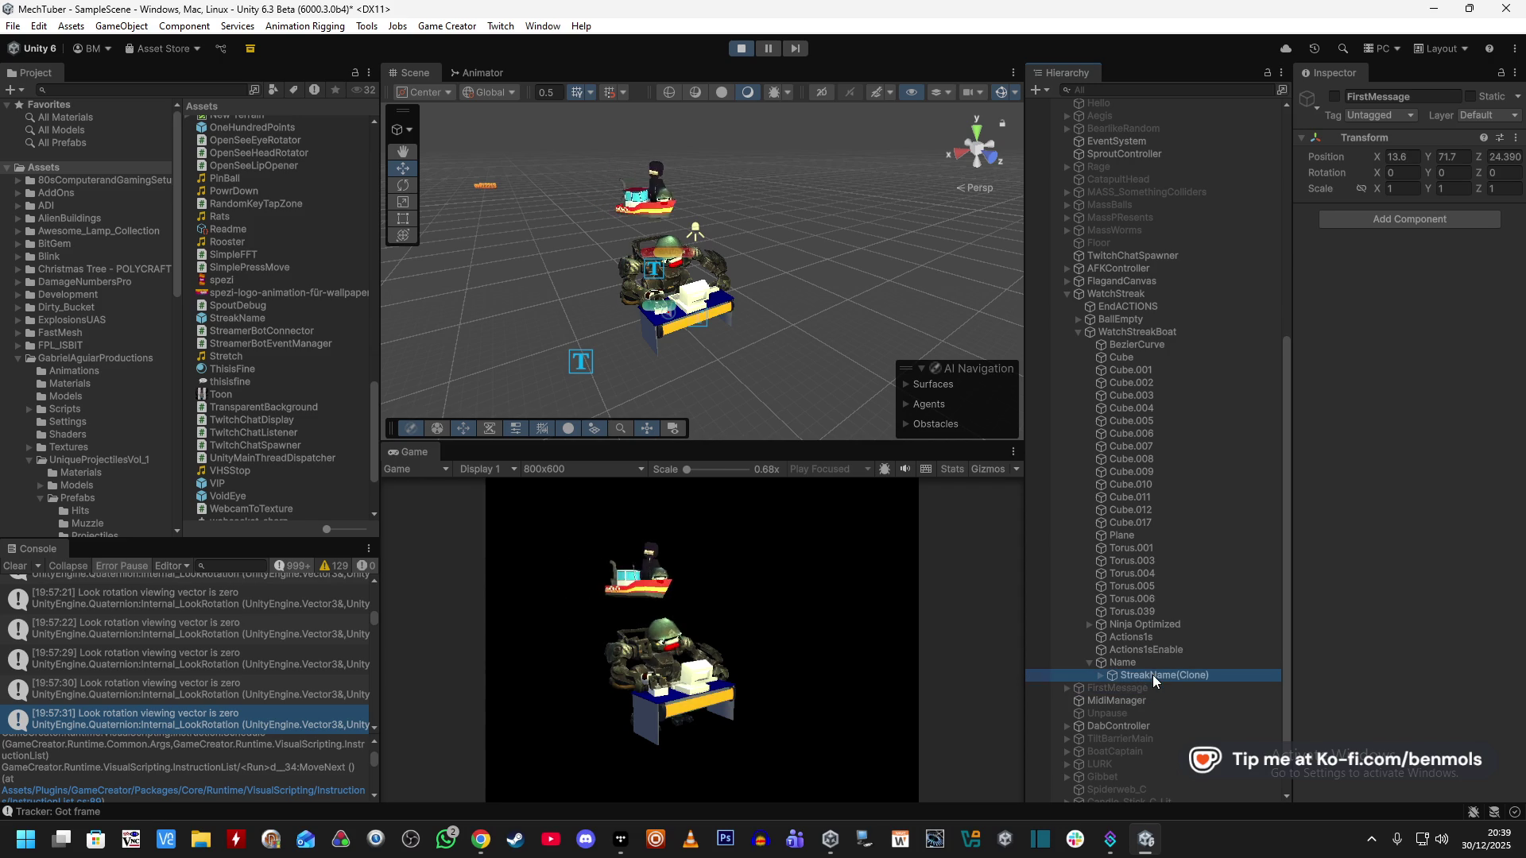
{"action": "left_click", "coordinate": [1152, 674]}
{"action": "left_click", "coordinate": [769, 49]}
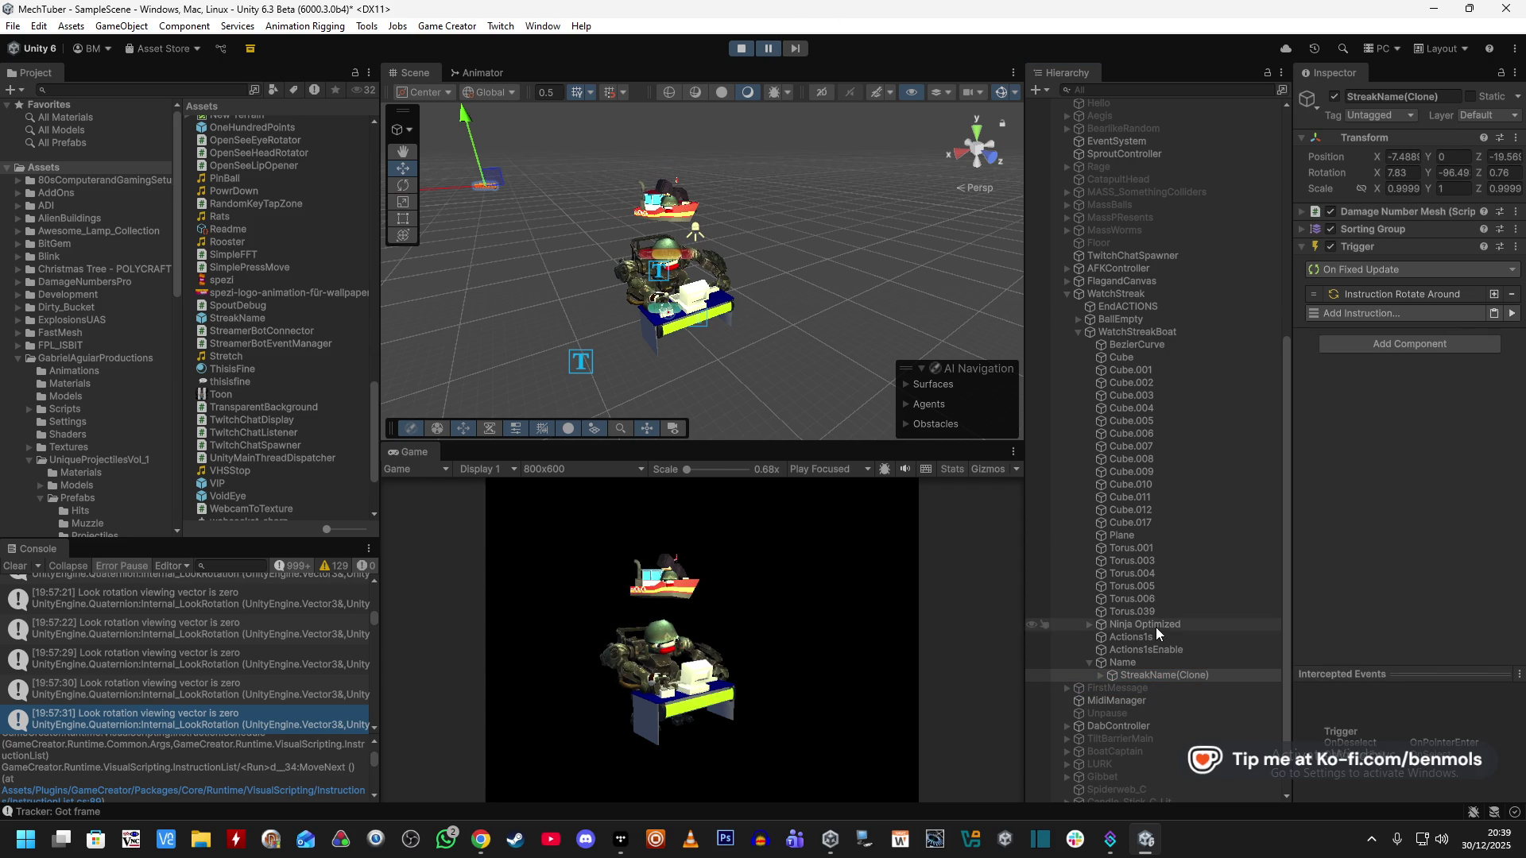
{"action": "left_click", "coordinate": [1378, 296]}
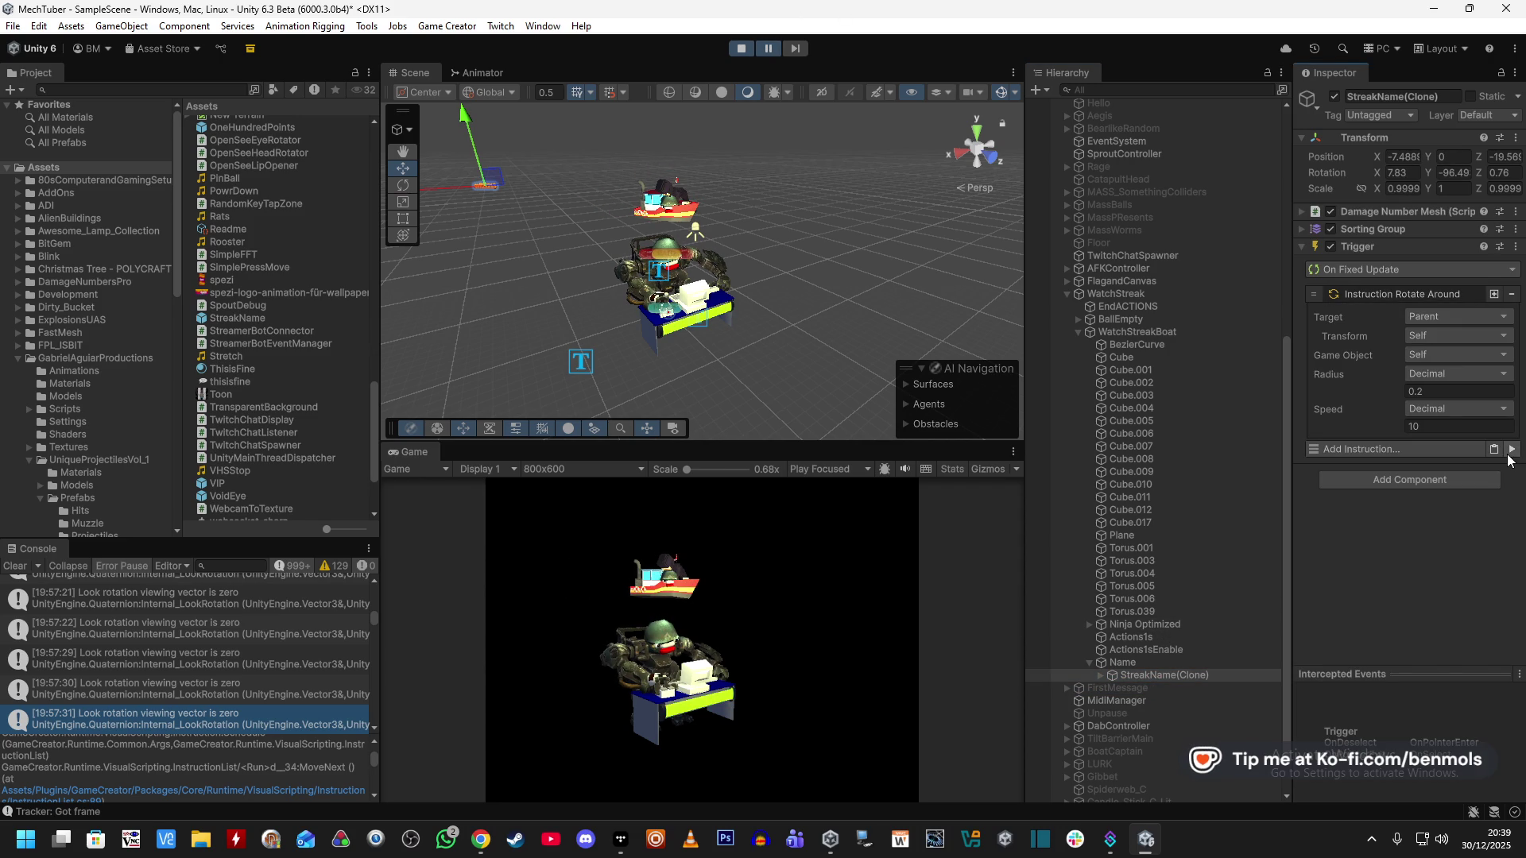
{"action": "key", "text": "f"}
{"action": "key", "text": "grave"}
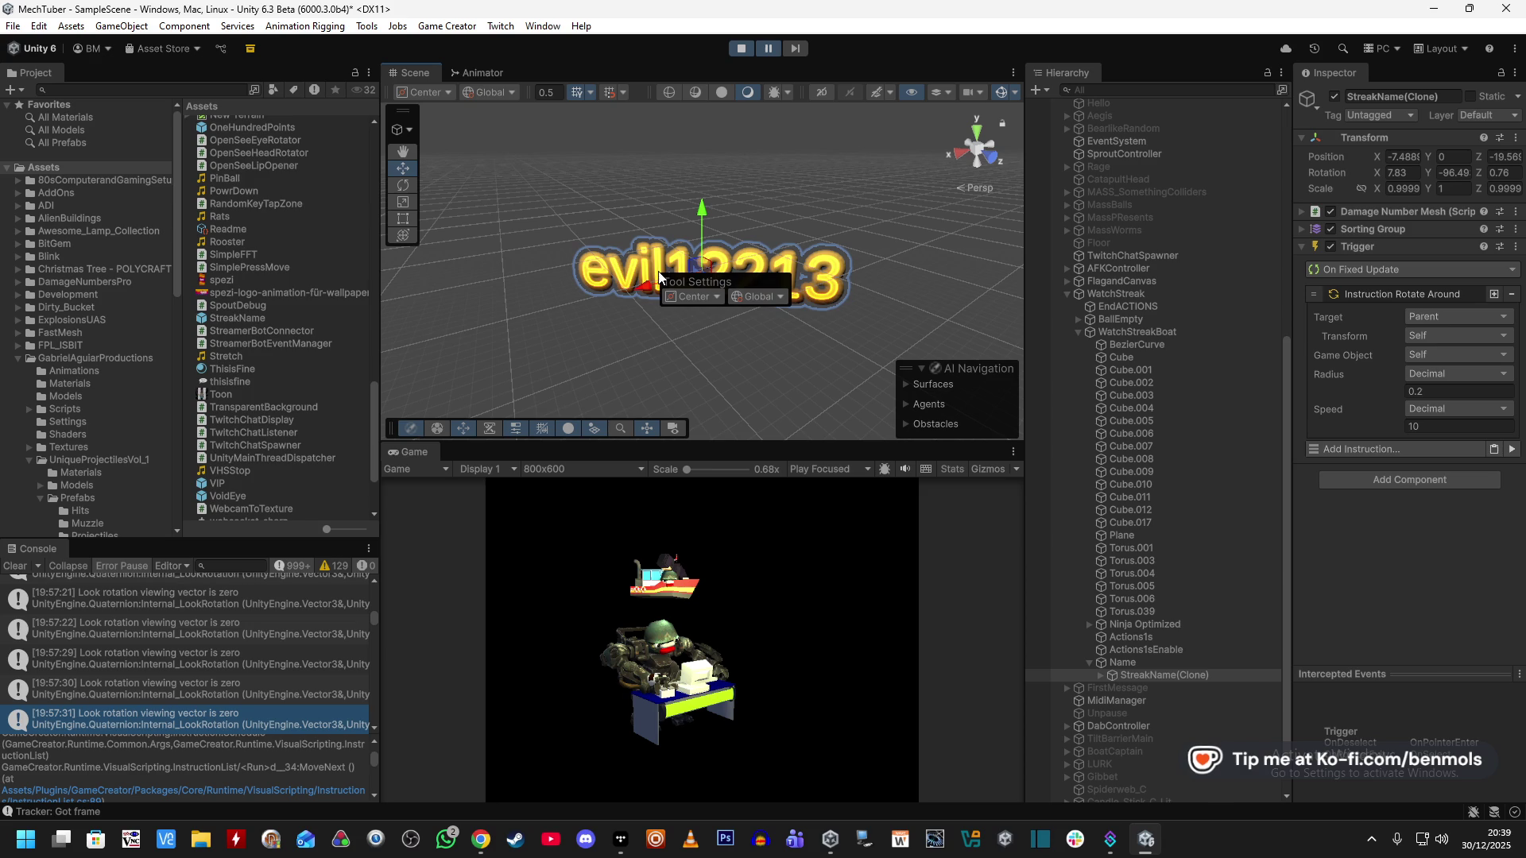
{"action": "left_click_drag", "start_coordinate": [828, 339], "coordinate": [816, 416]}
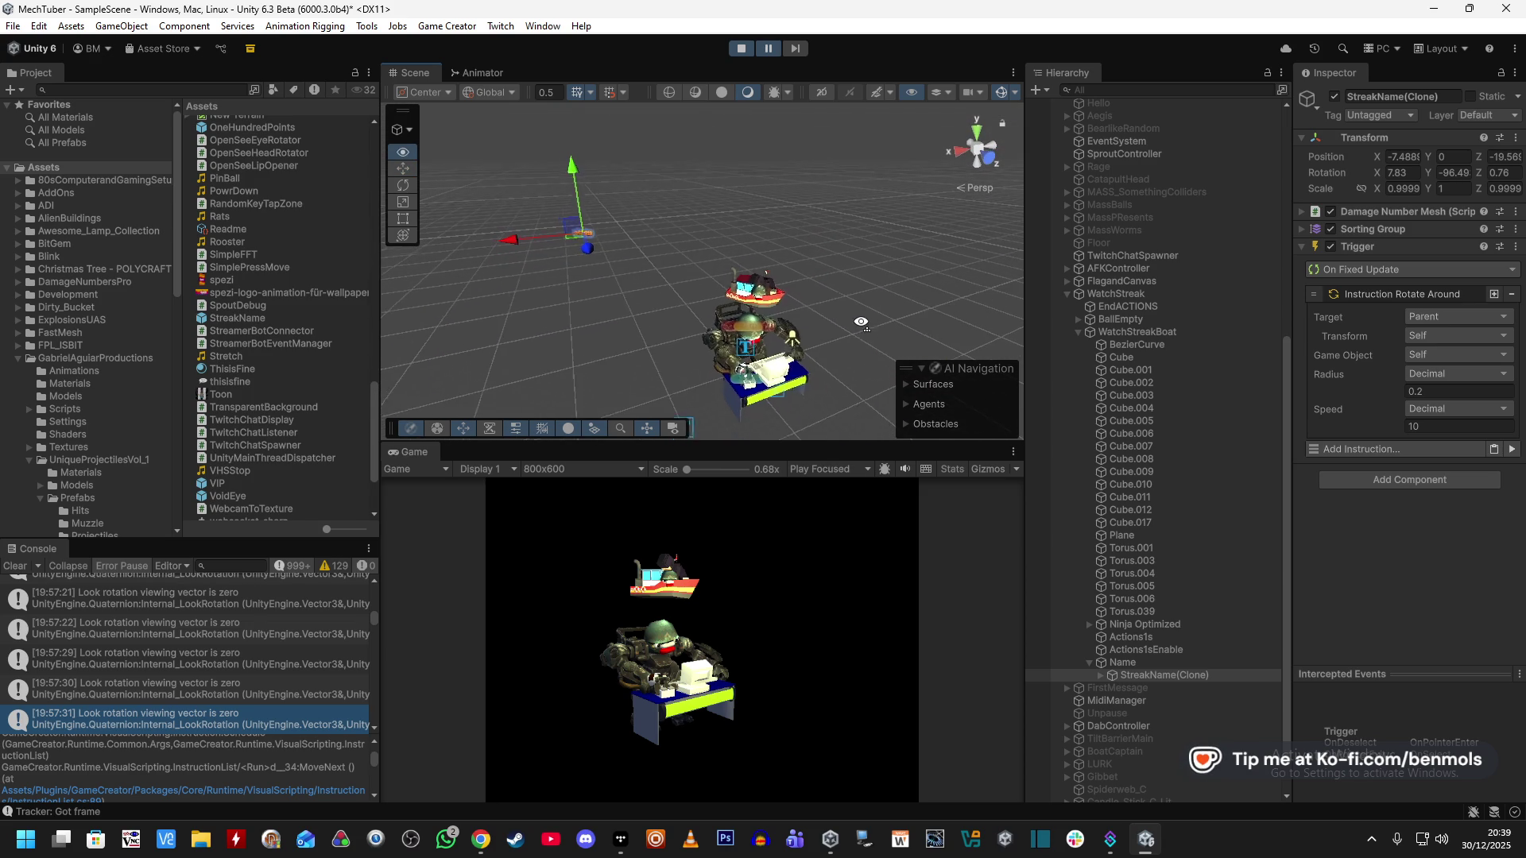
Check Name's trigger, collapse the popup instruction, and reselect the StreakName(Clone) label.
{"action": "left_click", "coordinate": [1152, 666]}
{"action": "scroll", "coordinate": [1343, 588], "scroll_direction": "down", "scroll_amount": 3}
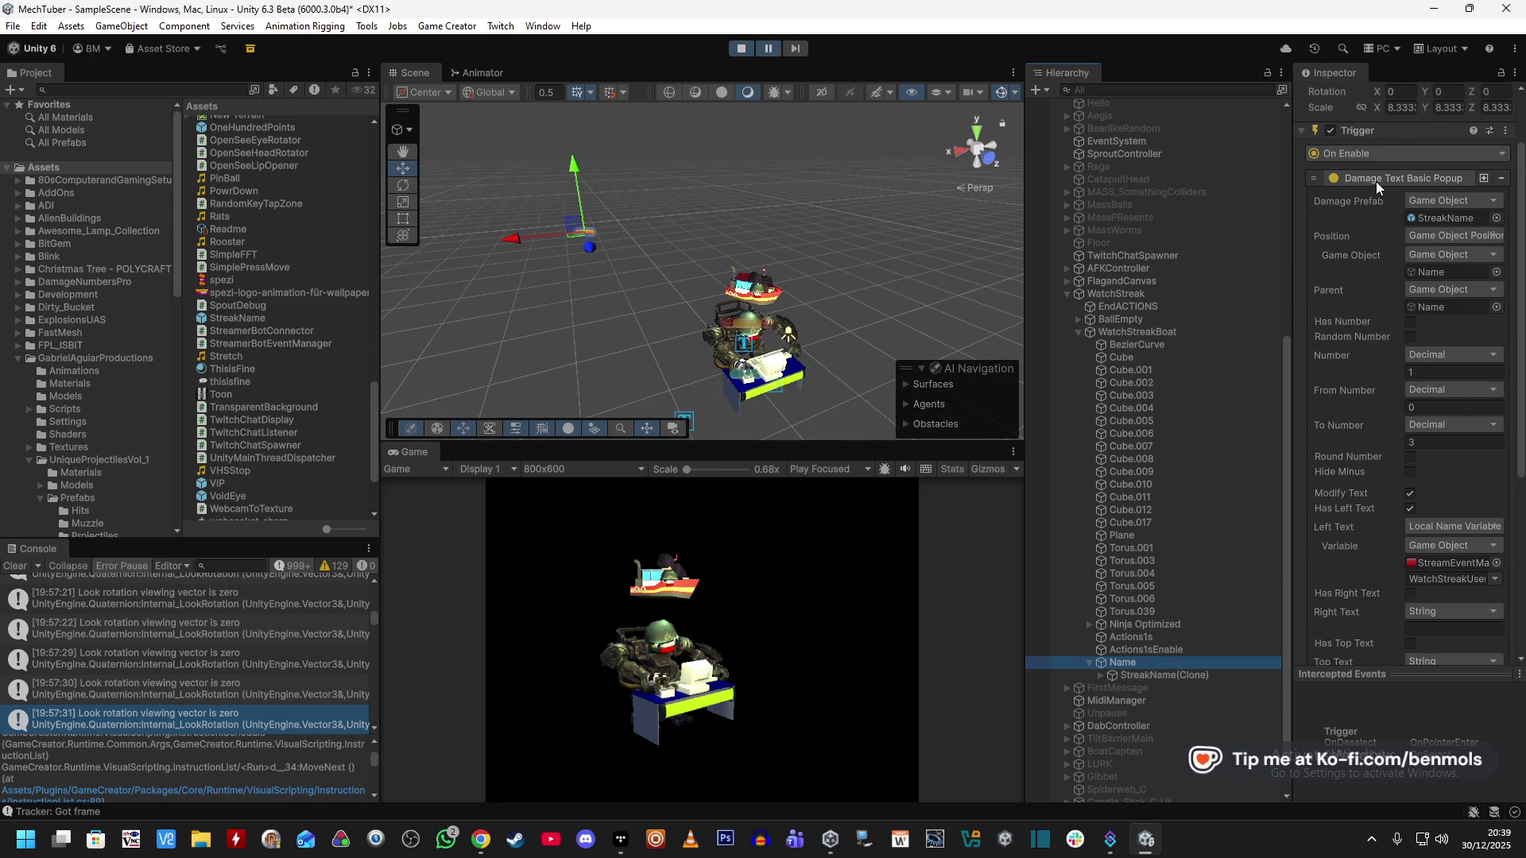
{"action": "left_click", "coordinate": [1375, 181]}
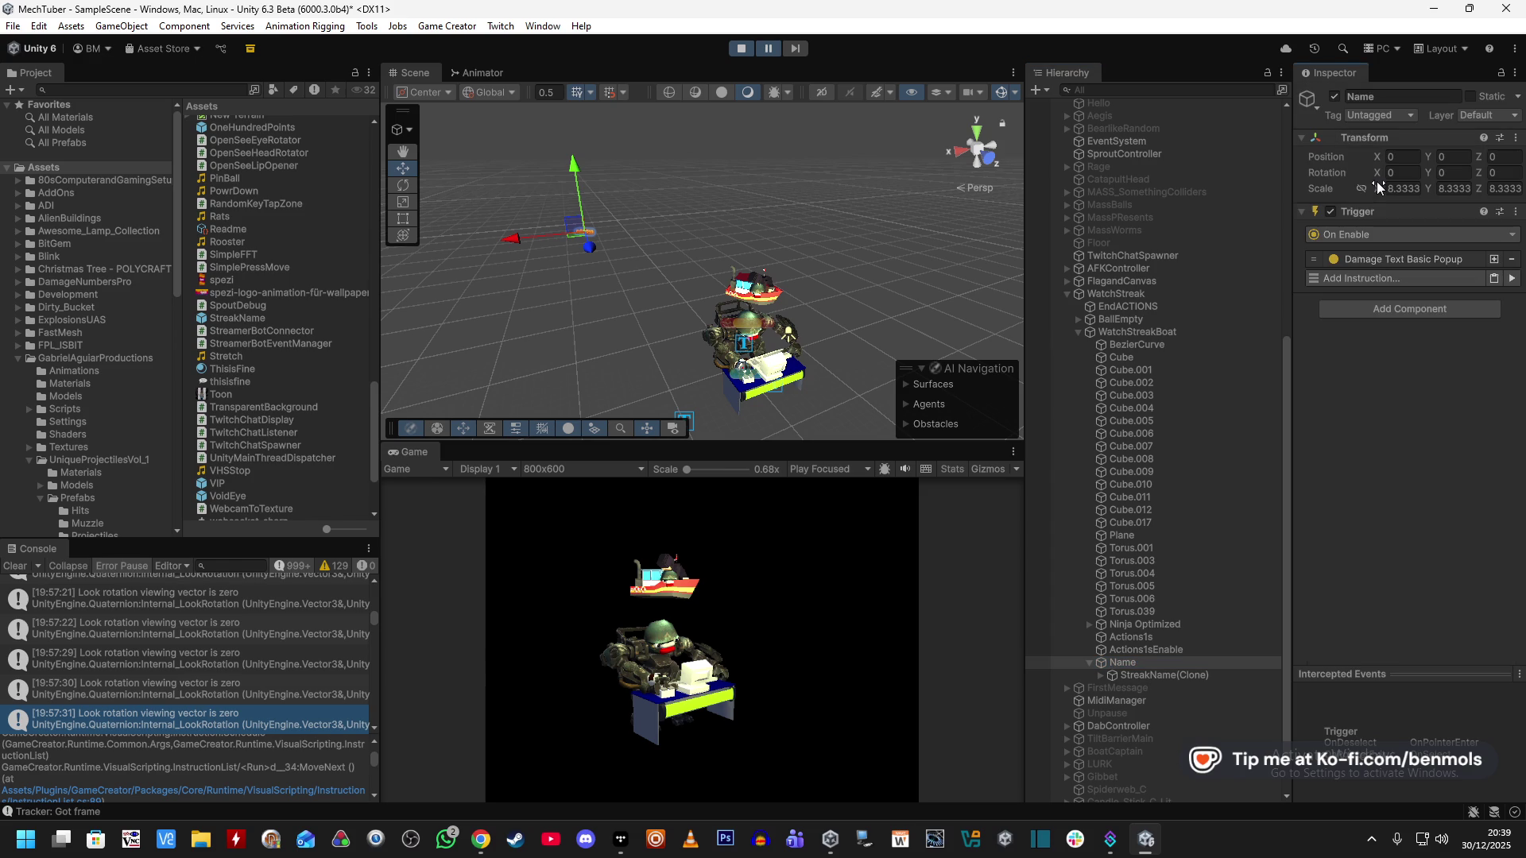
{"action": "left_click", "coordinate": [1149, 680]}
{"action": "left_click", "coordinate": [1452, 174]}
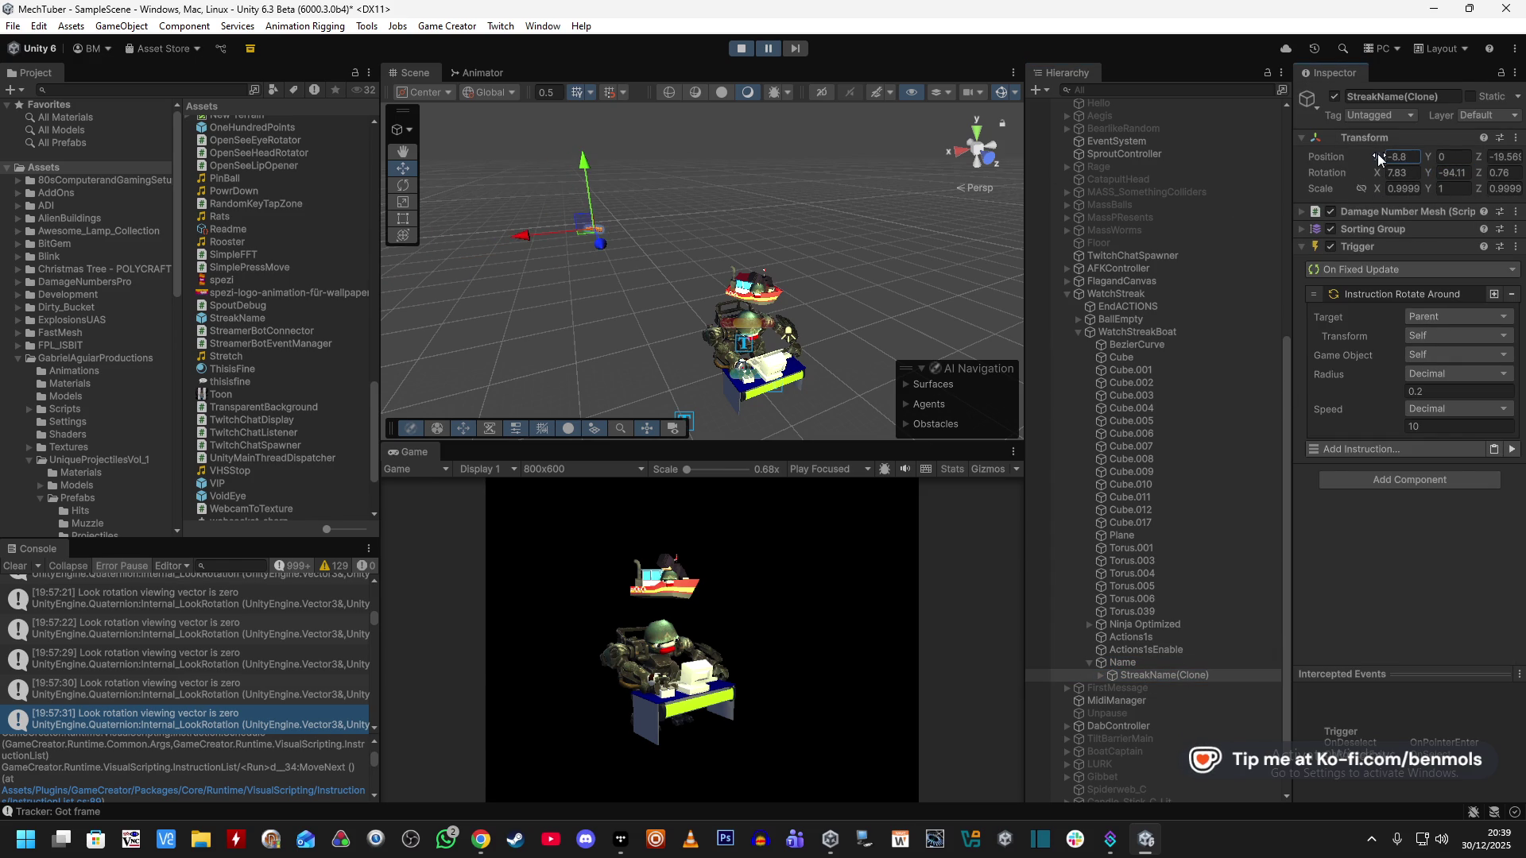
Lower the StreakName(Clone) label onto the robot at position 5.73, -0.13, 2.79.
{"action": "left_click_drag", "start_coordinate": [1428, 159], "coordinate": [1443, 163]}
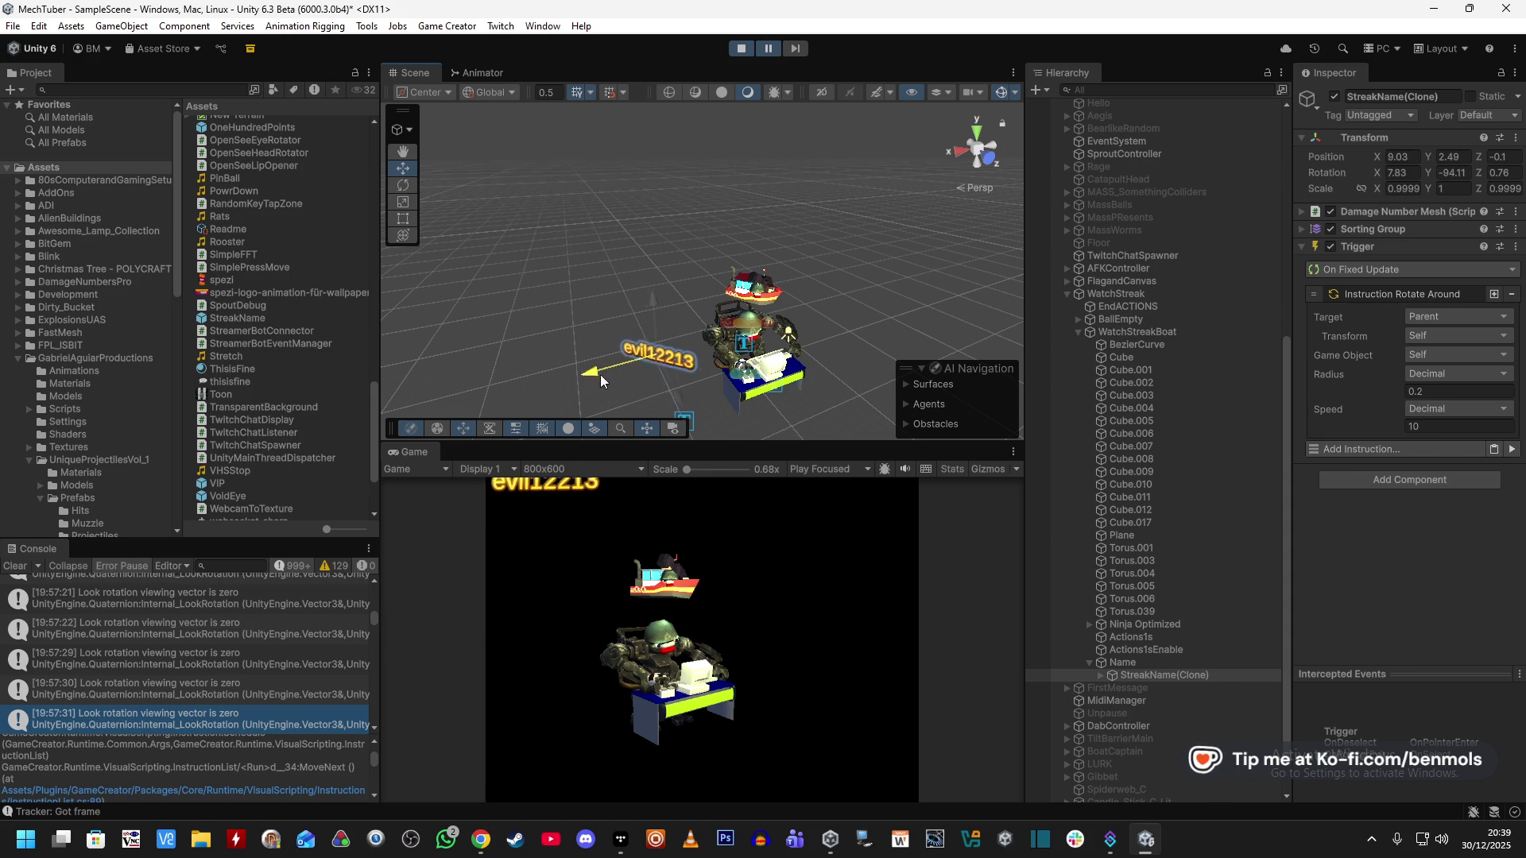
{"action": "left_click_drag", "start_coordinate": [705, 332], "coordinate": [745, 374]}
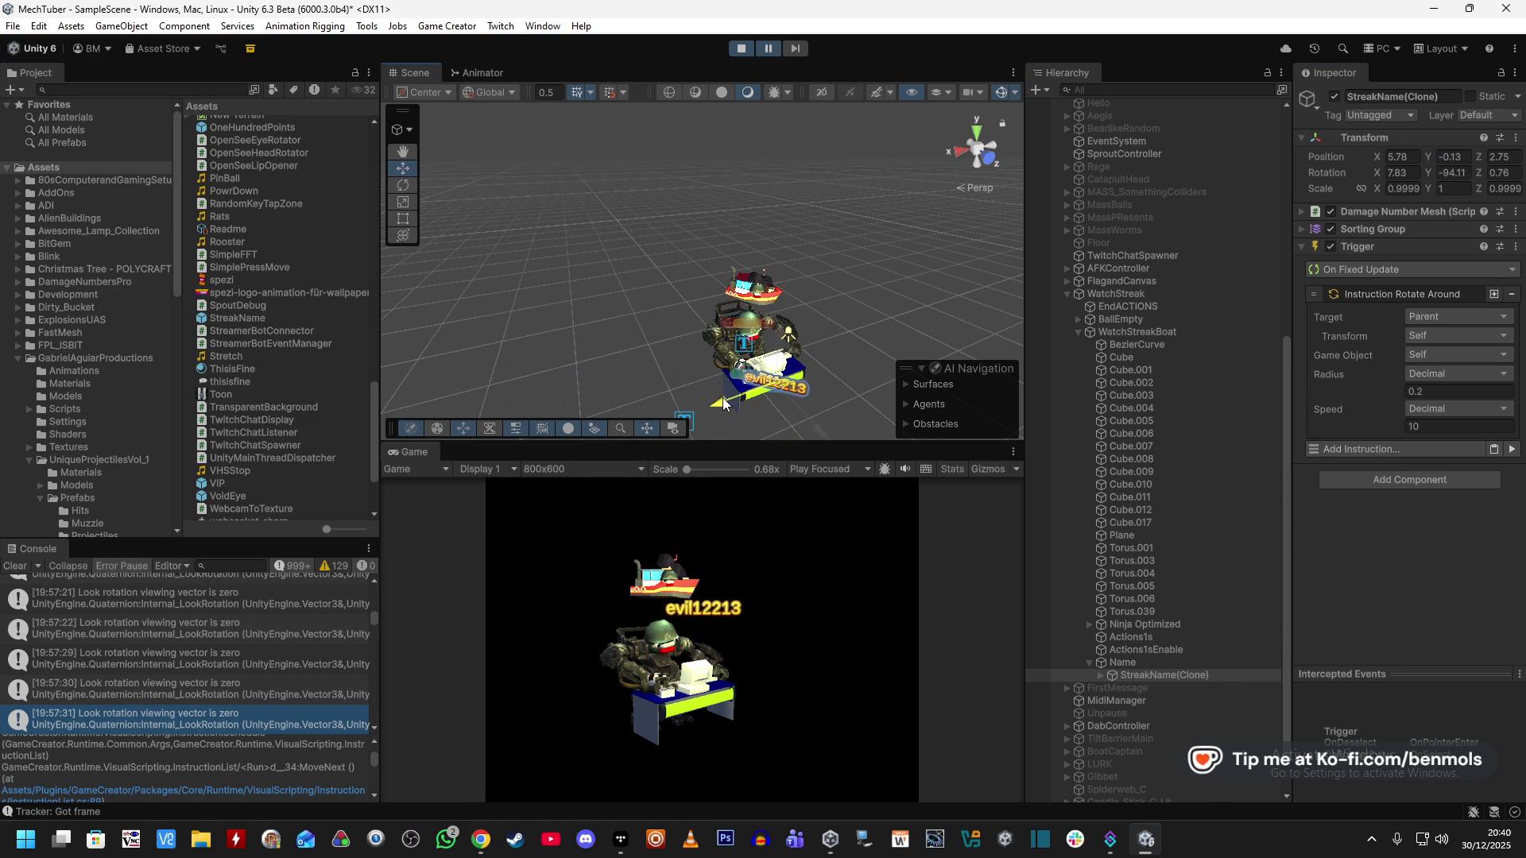
{"action": "left_click", "coordinate": [1101, 675]}
Inspect the label's MeshA, MeshB and TMP parts, then try to save the scene with Ctrl+S.
{"action": "left_click", "coordinate": [1156, 655]}
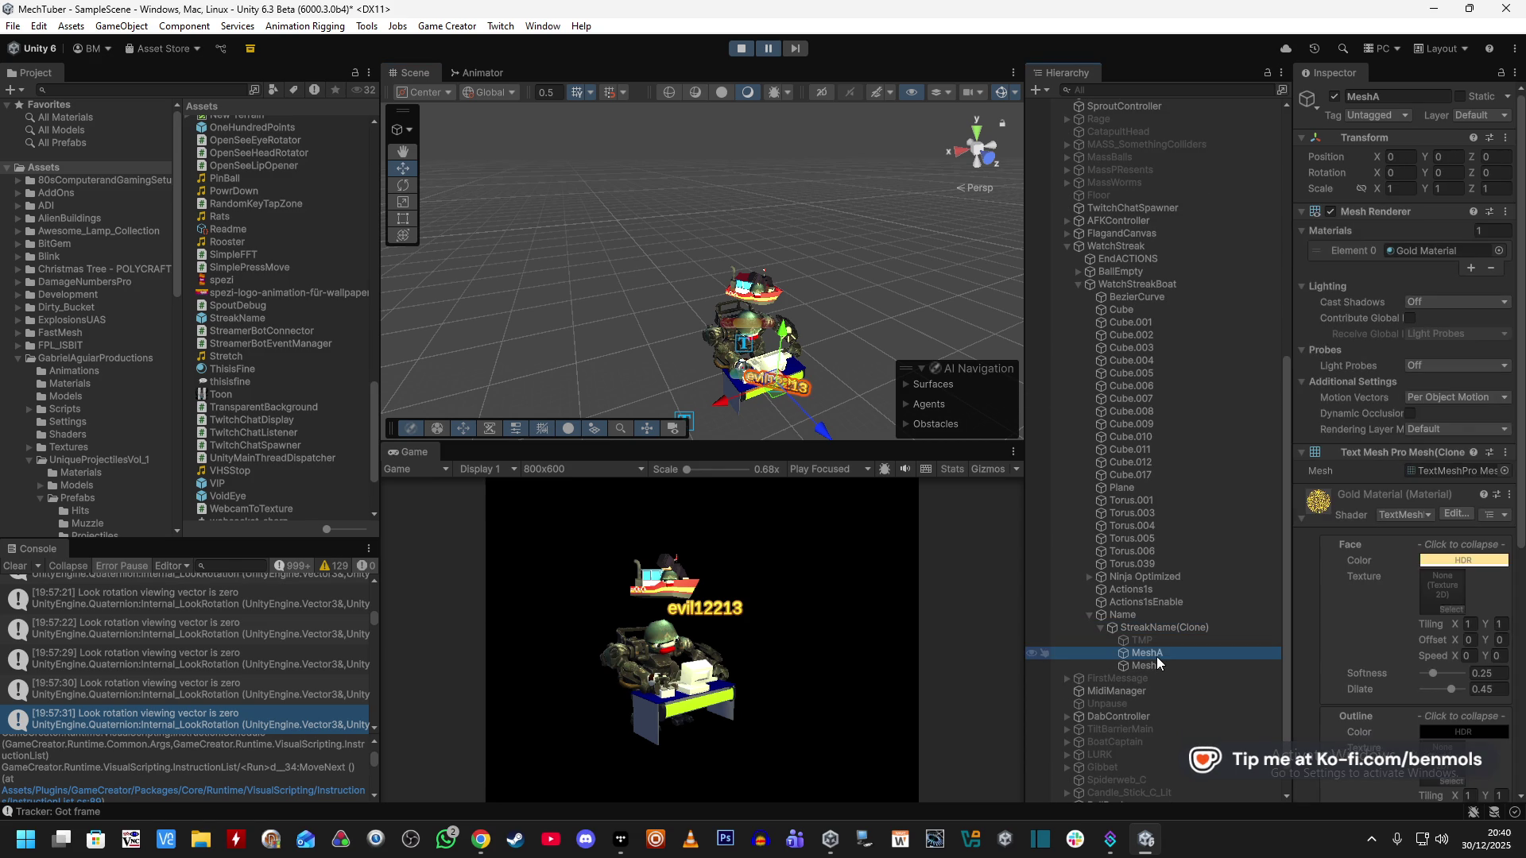
{"action": "scroll", "coordinate": [1339, 604], "scroll_direction": "down", "scroll_amount": 5}
{"action": "scroll", "coordinate": [1342, 604], "scroll_direction": "up", "scroll_amount": 10}
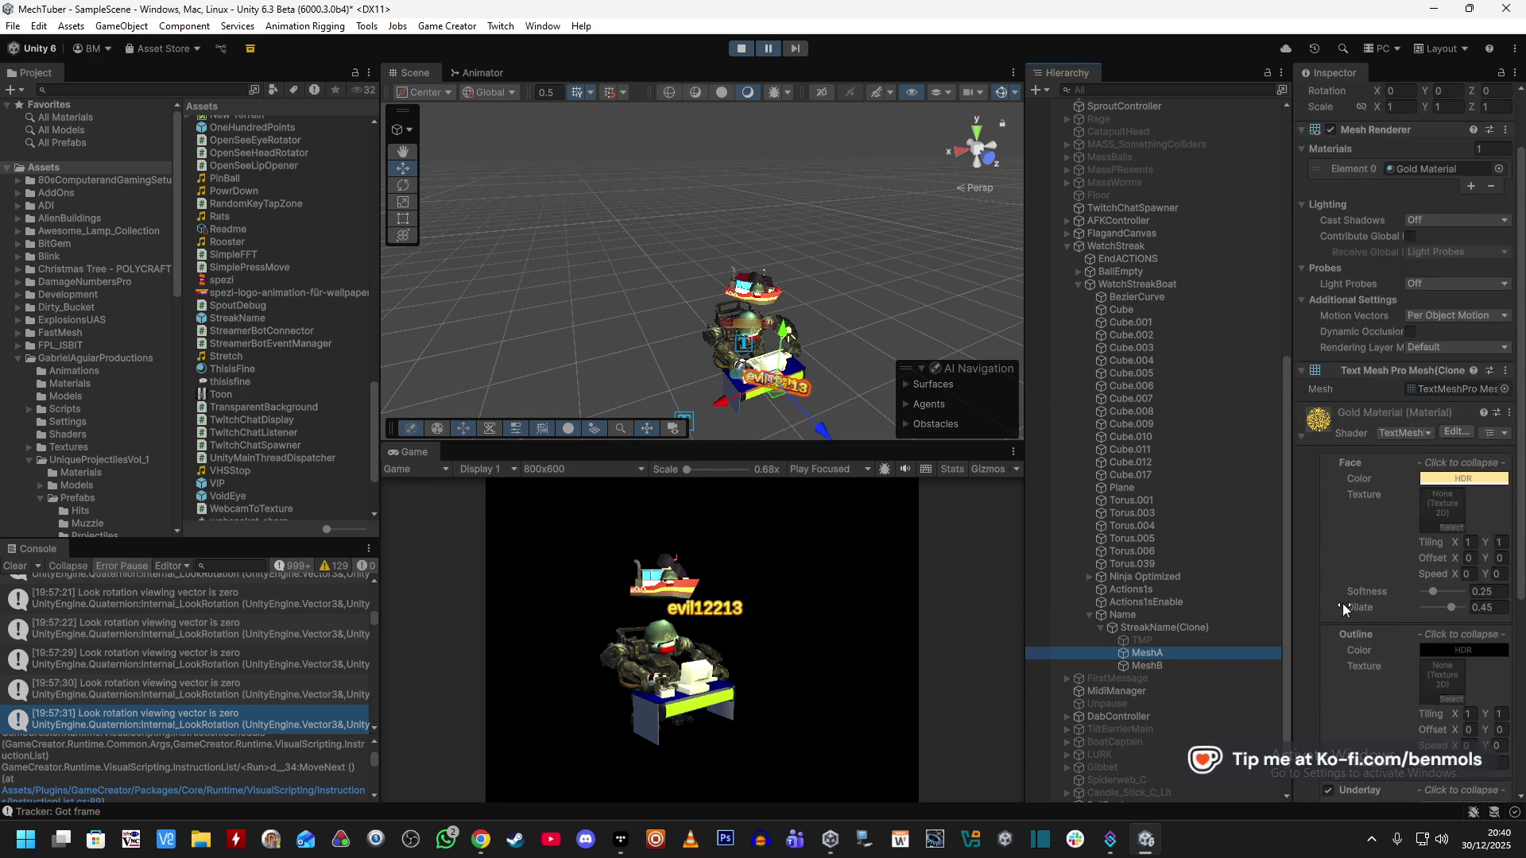
{"action": "left_click", "coordinate": [1165, 668]}
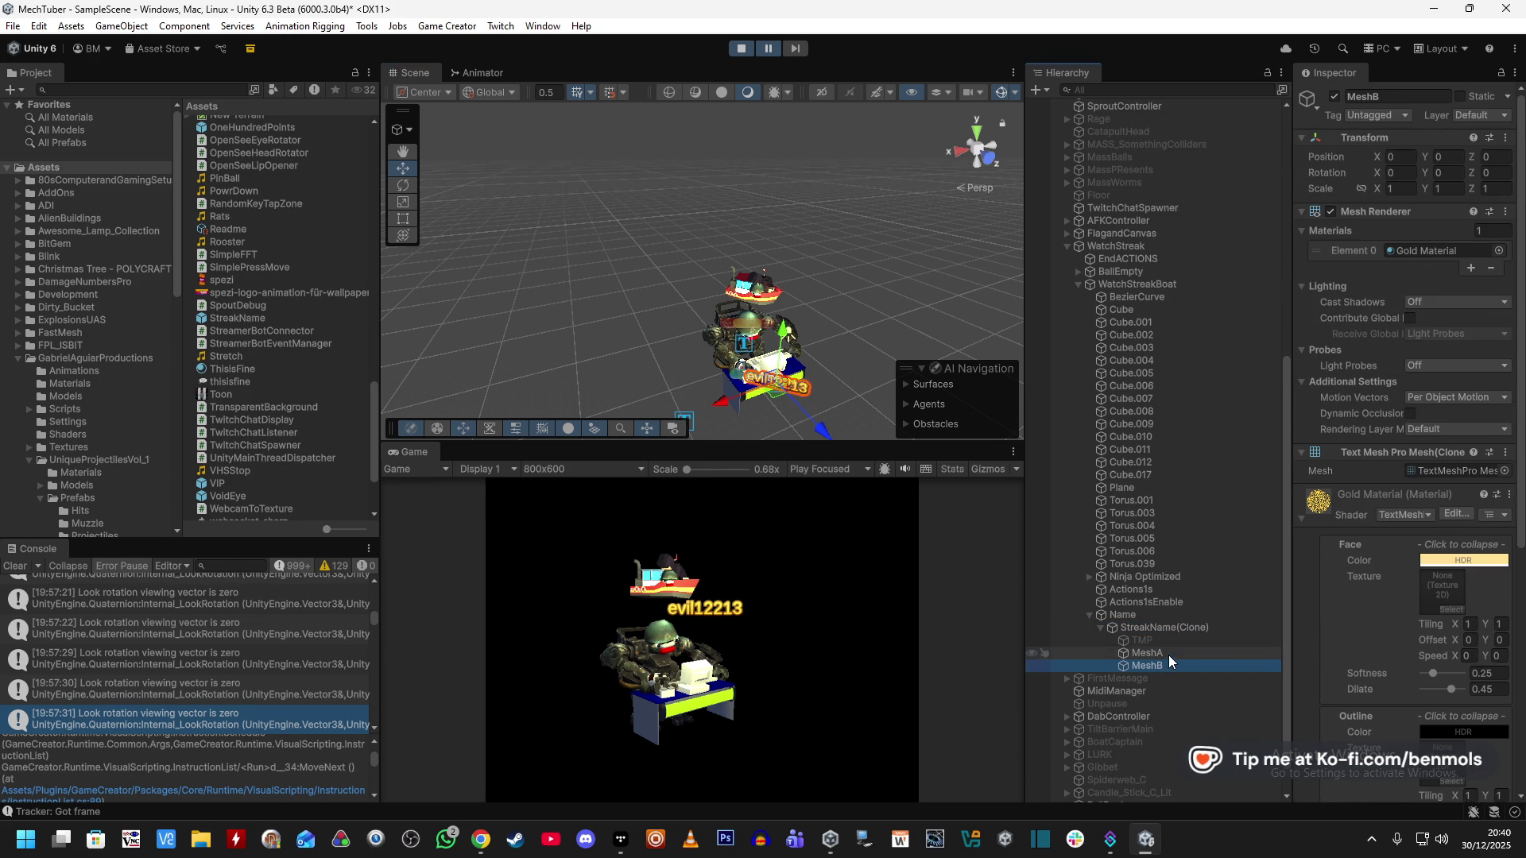
{"action": "left_click", "coordinate": [1170, 641]}
{"action": "left_click", "coordinate": [1170, 631]}
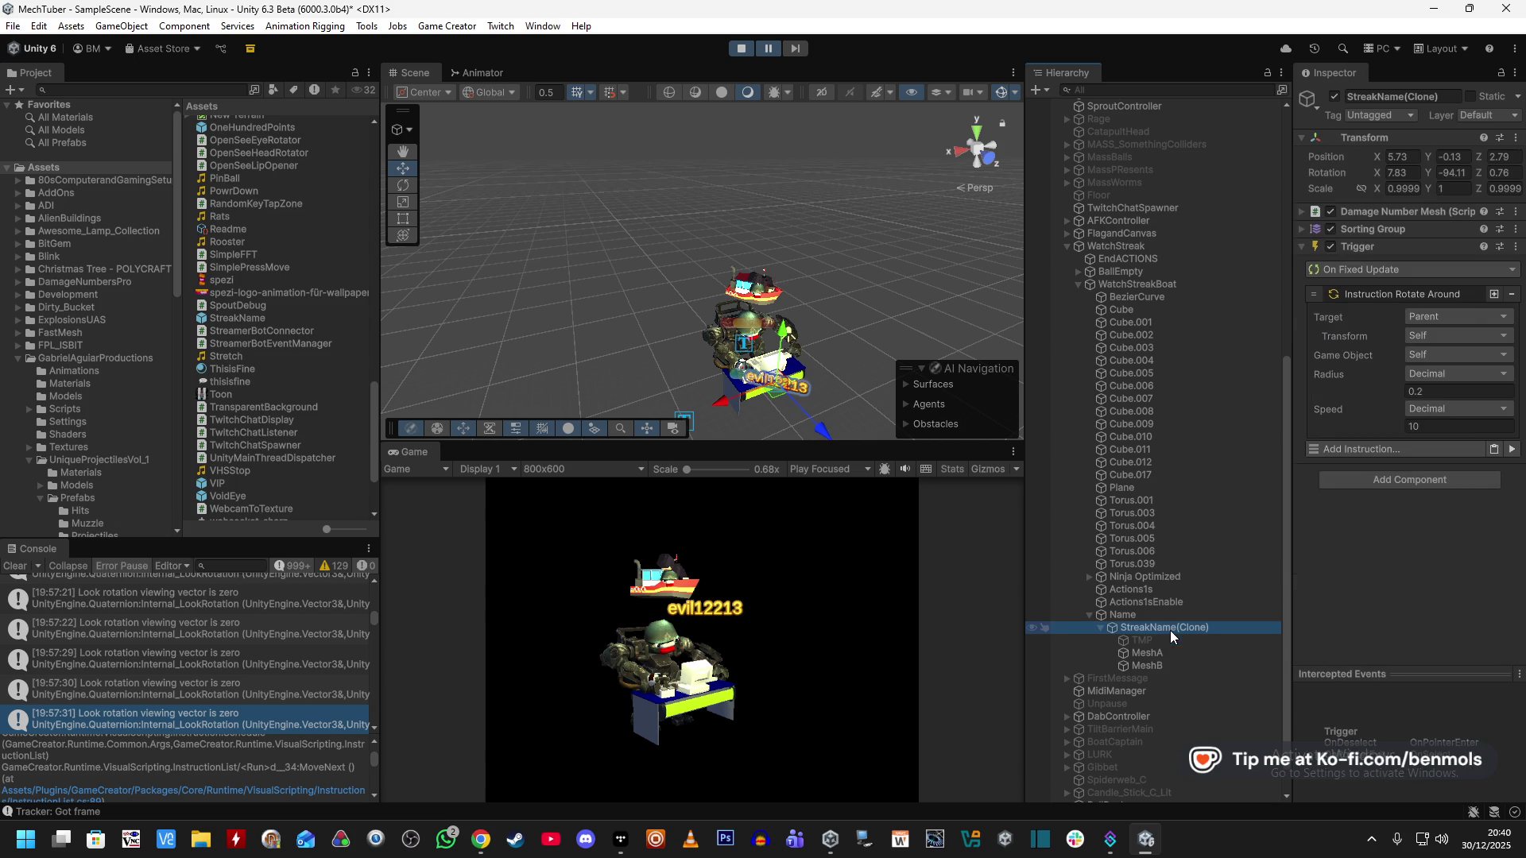
{"action": "key", "text": "ctrl+s"}
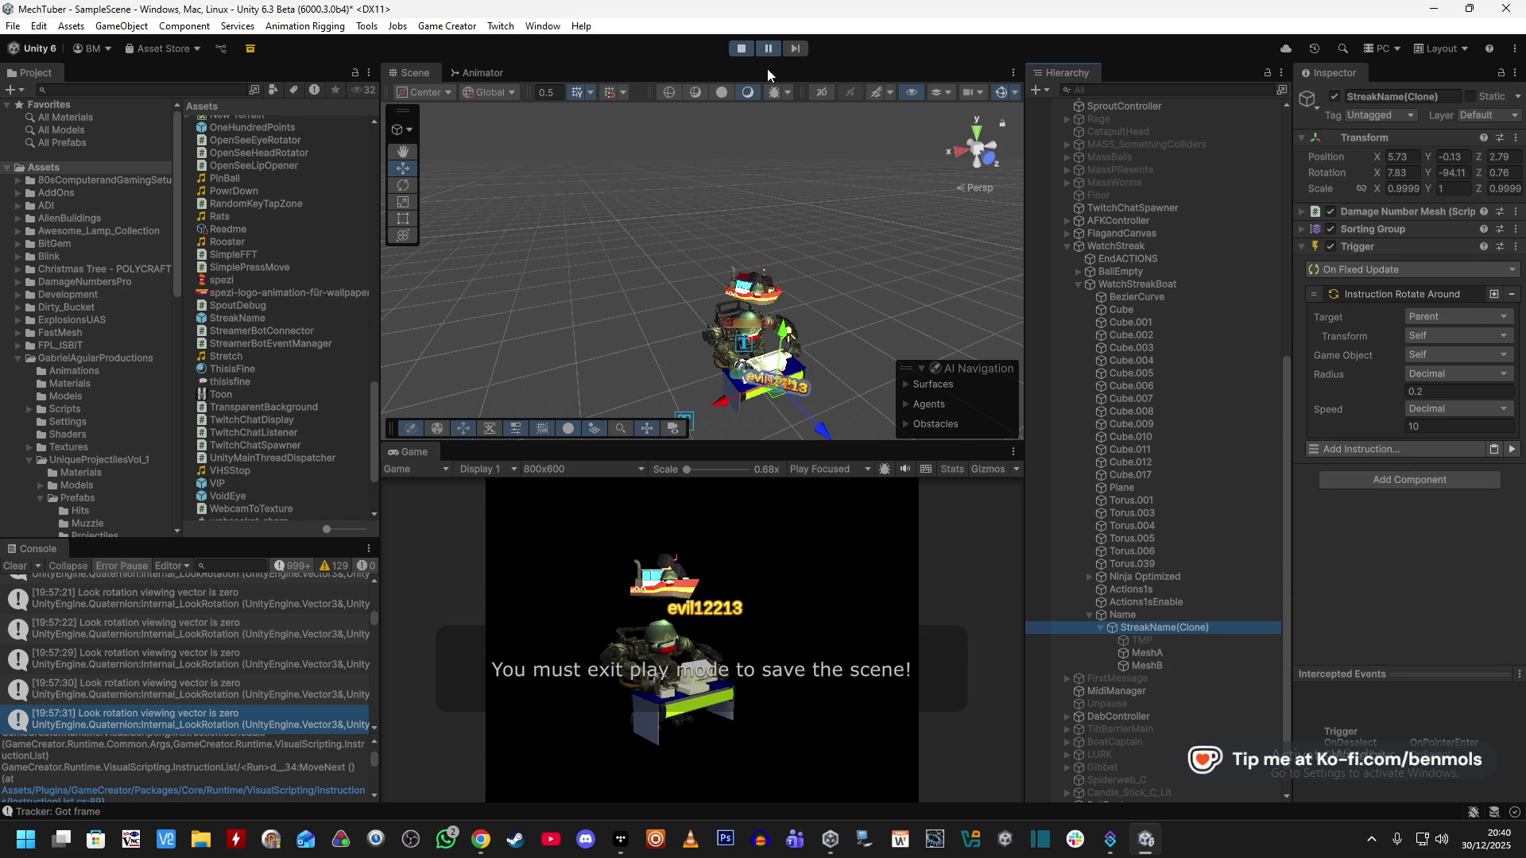
Toggle pause and frame the Name and WatchStreakBoat objects in the Scene view.
{"action": "left_click", "coordinate": [768, 50]}
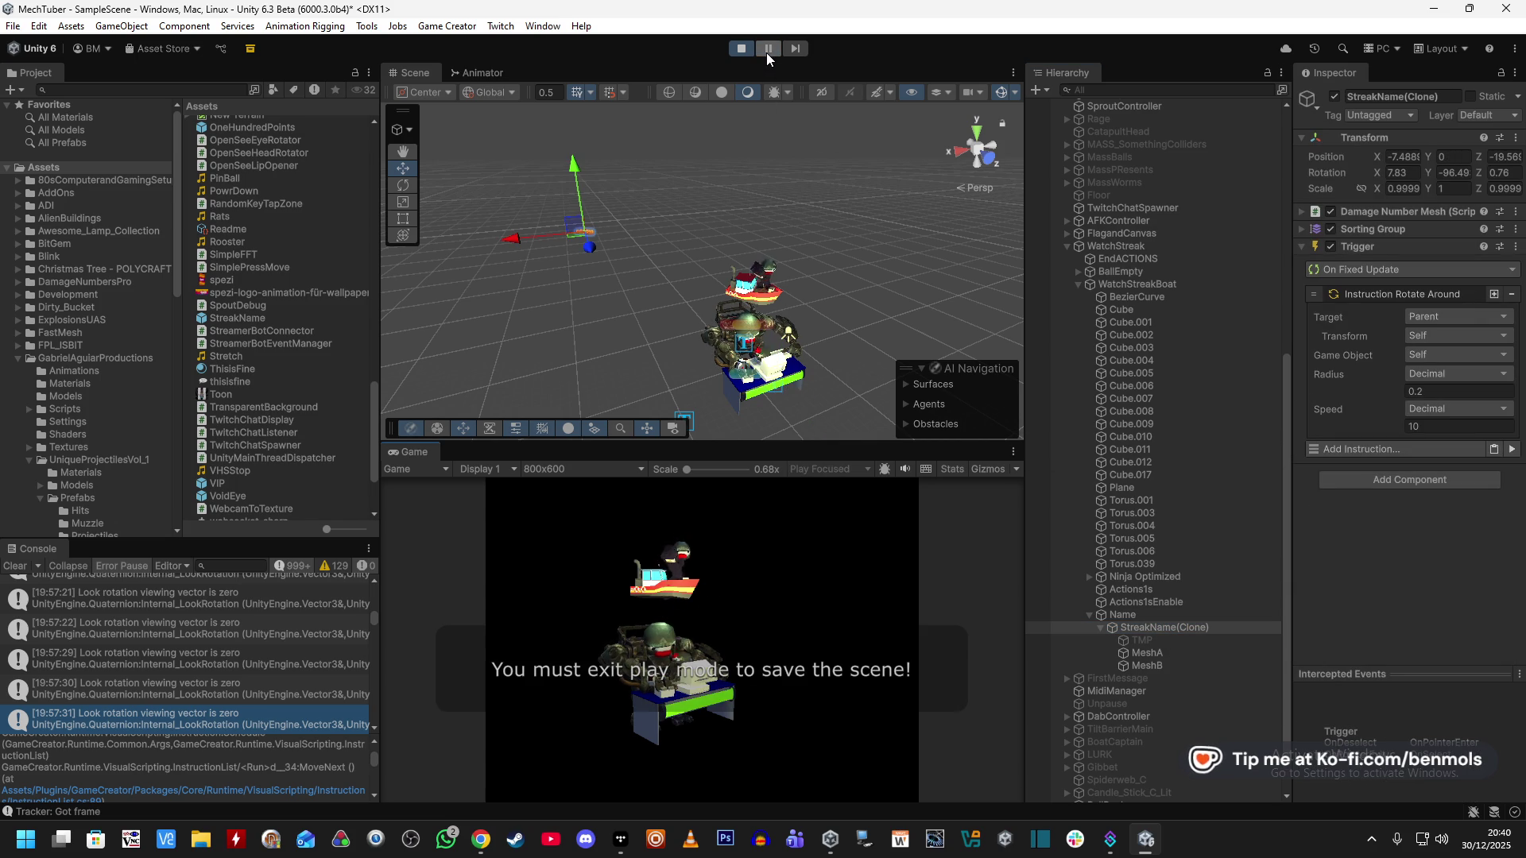
{"action": "left_click", "coordinate": [769, 49]}
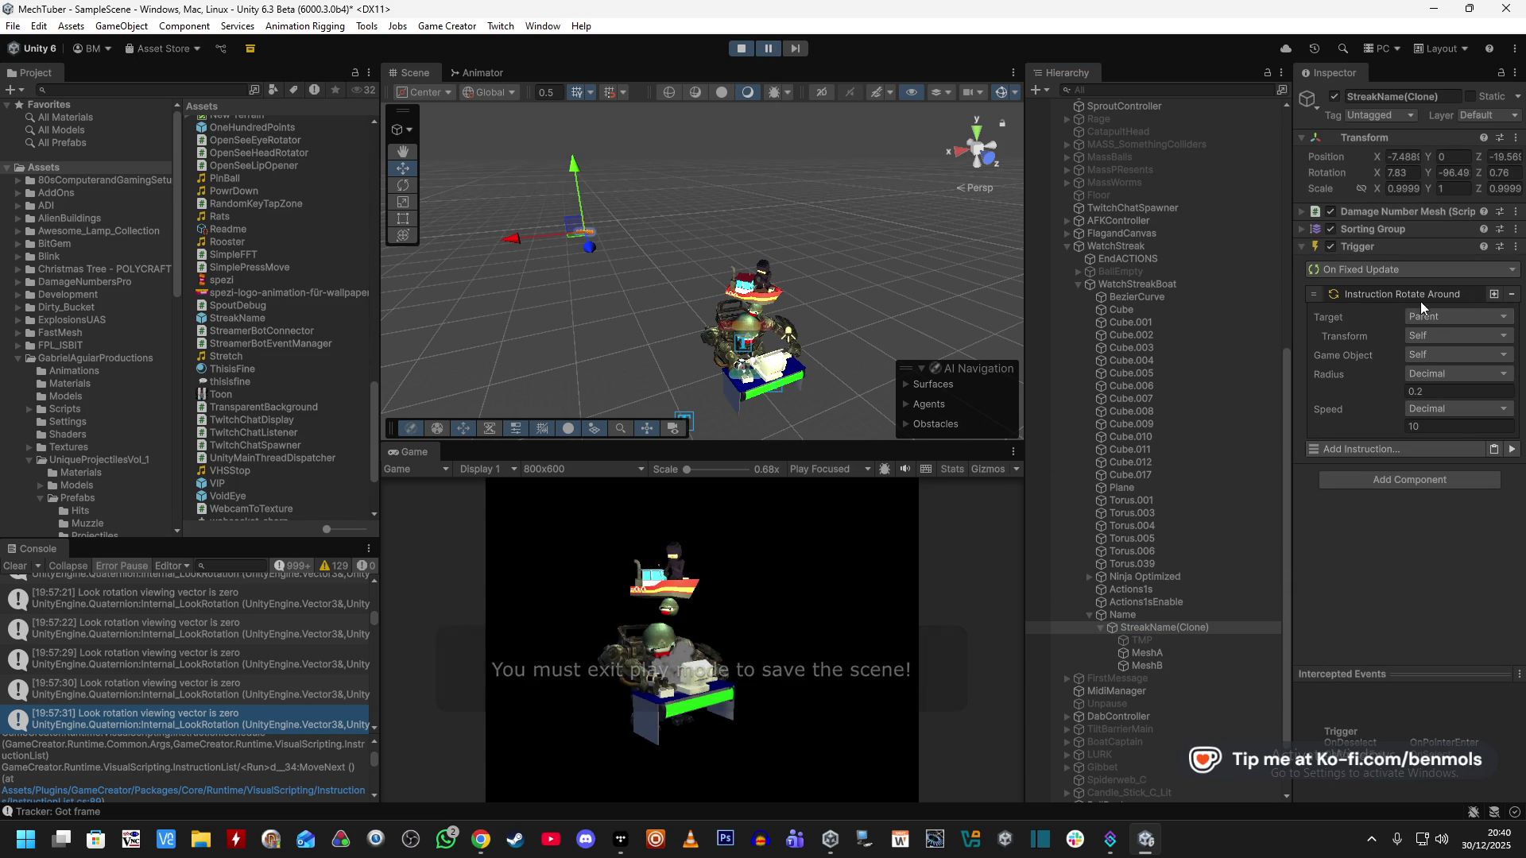
{"action": "left_click", "coordinate": [1137, 618]}
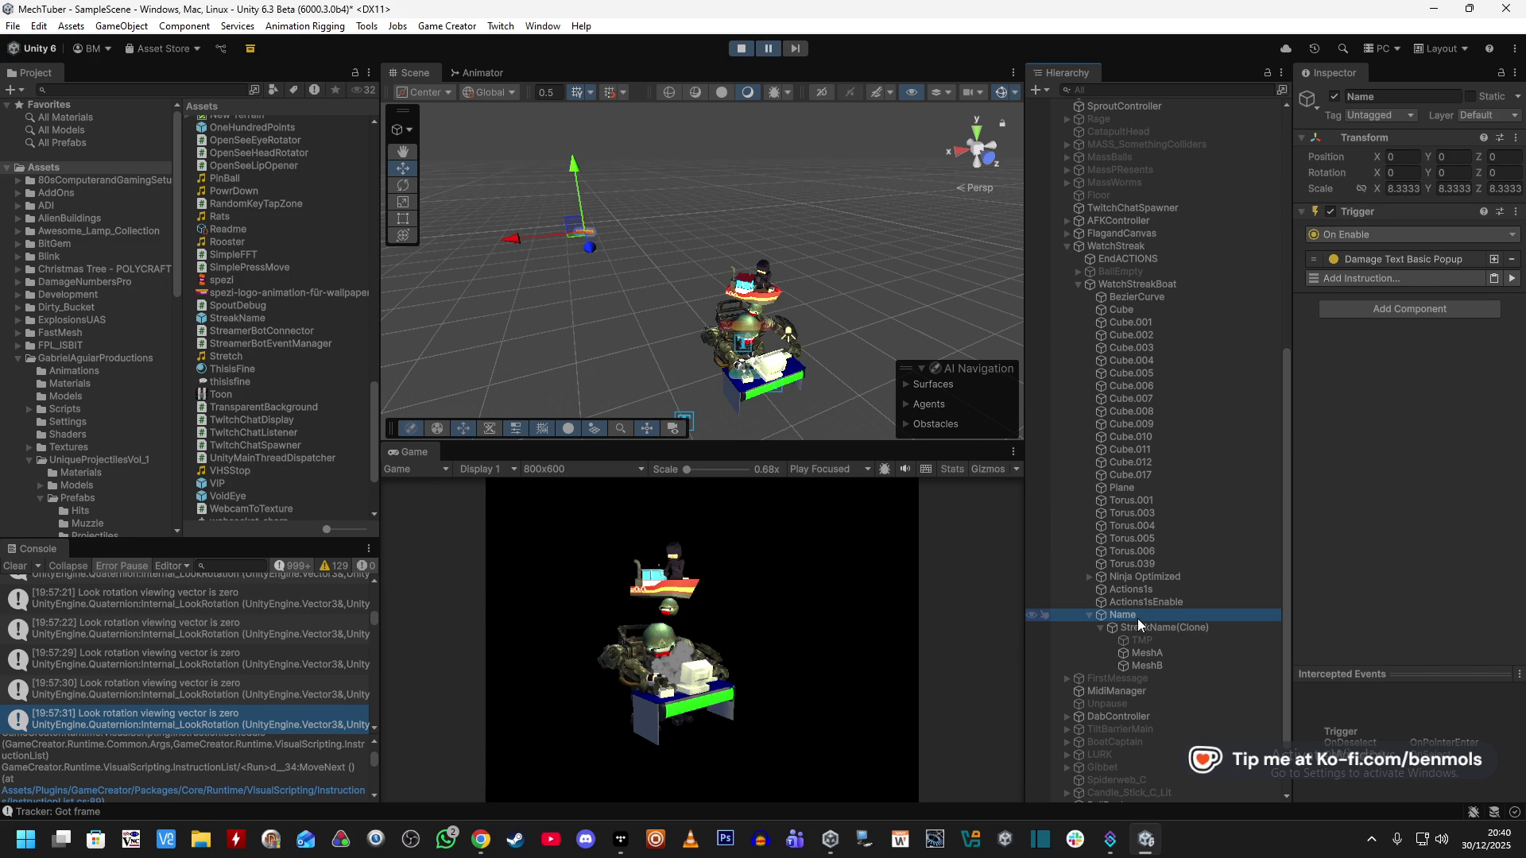
{"action": "key", "text": "f"}
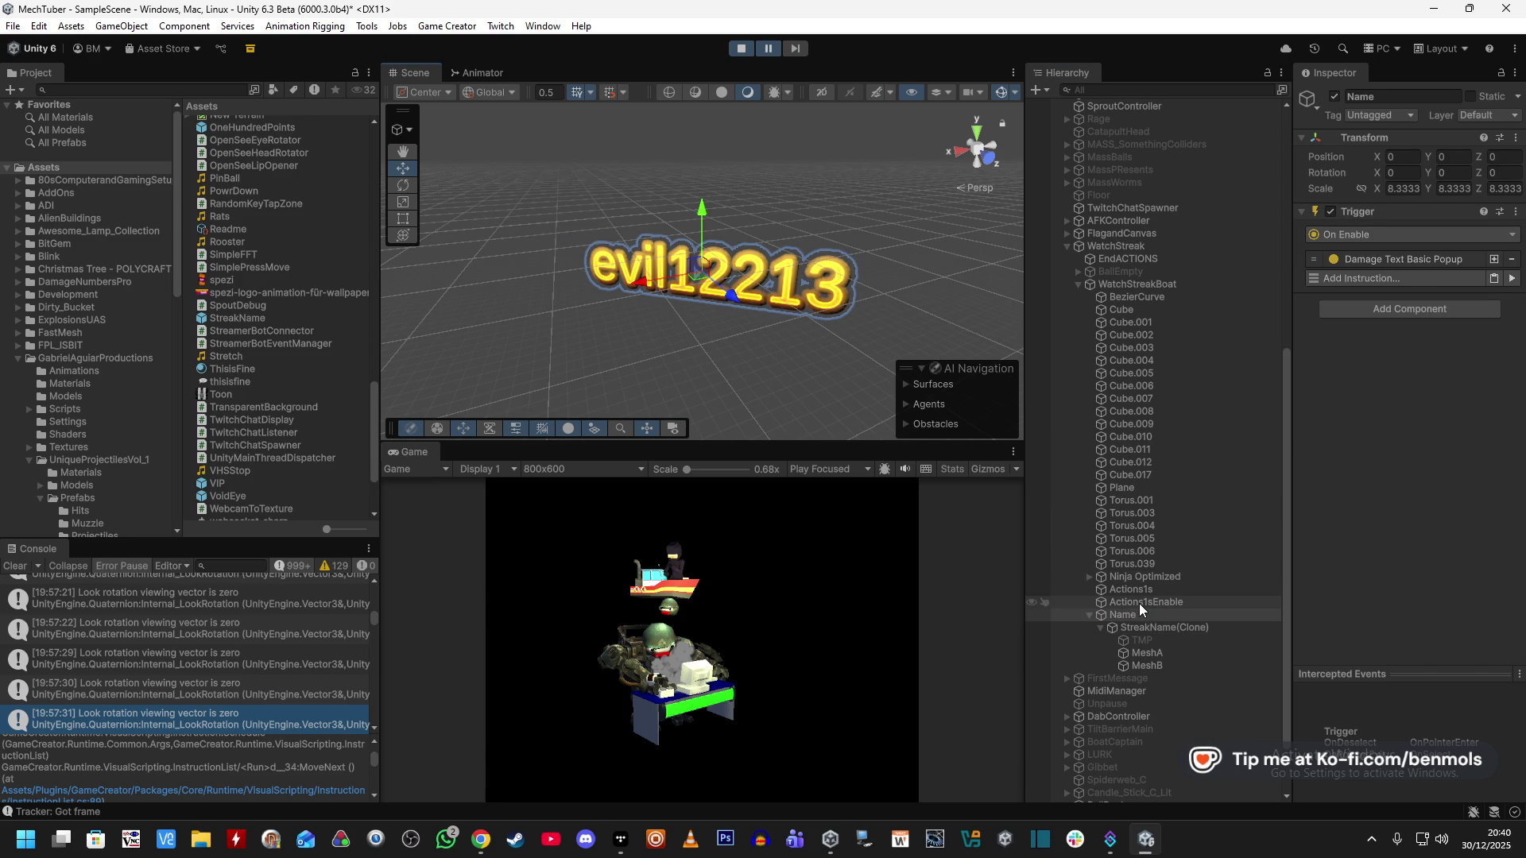
{"action": "left_click", "coordinate": [1138, 285]}
{"action": "key", "text": "f"}
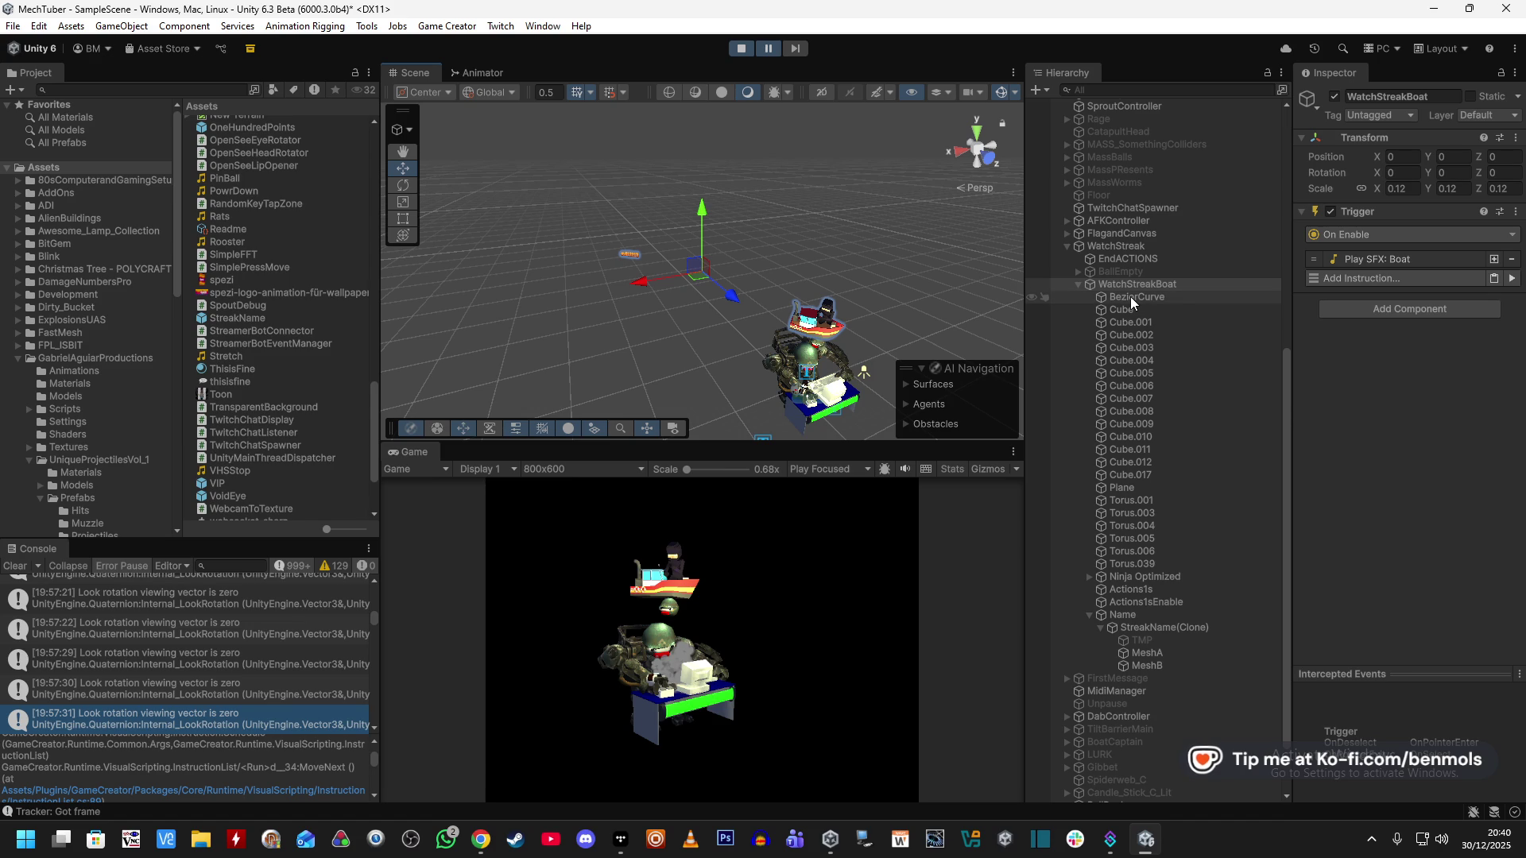
Review WatchStreak, EndACTIONS and WatchStreakBoat's trigger, then stop play mode.
{"action": "left_click", "coordinate": [1135, 246]}
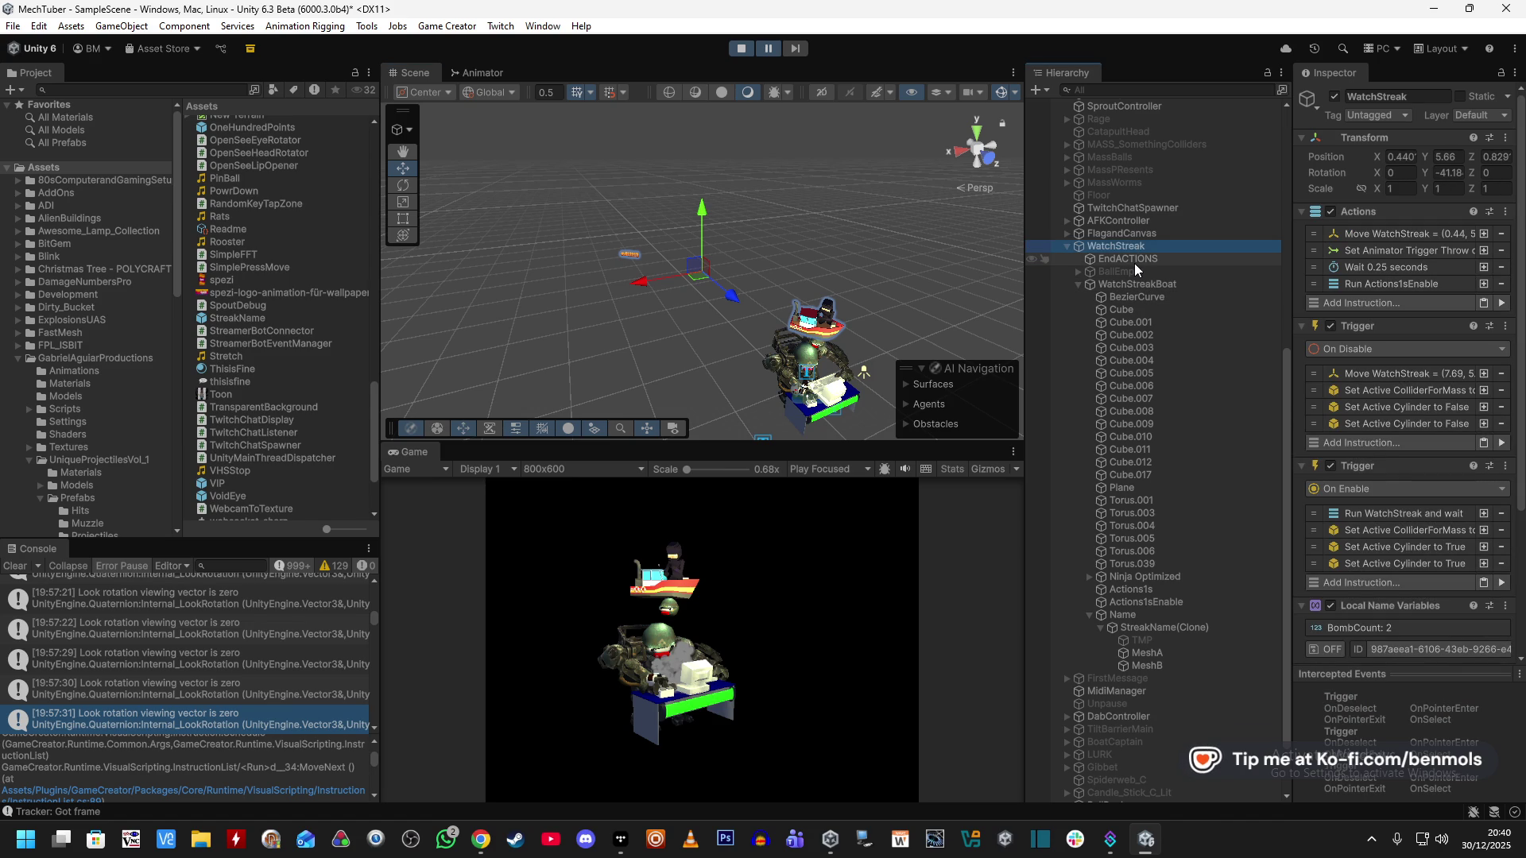
{"action": "left_click", "coordinate": [1135, 262]}
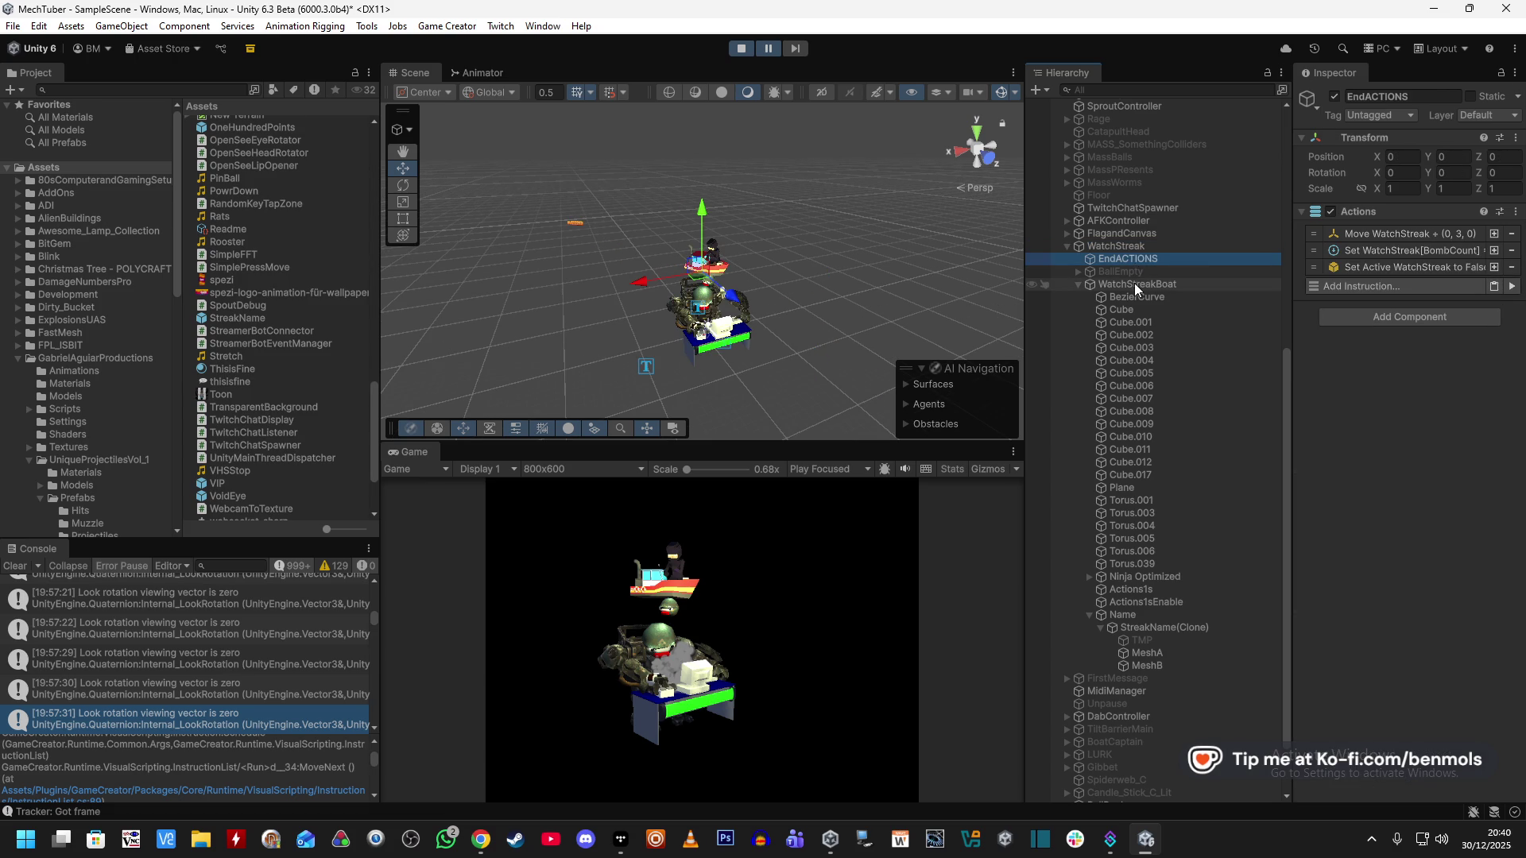
{"action": "left_click", "coordinate": [1133, 246]}
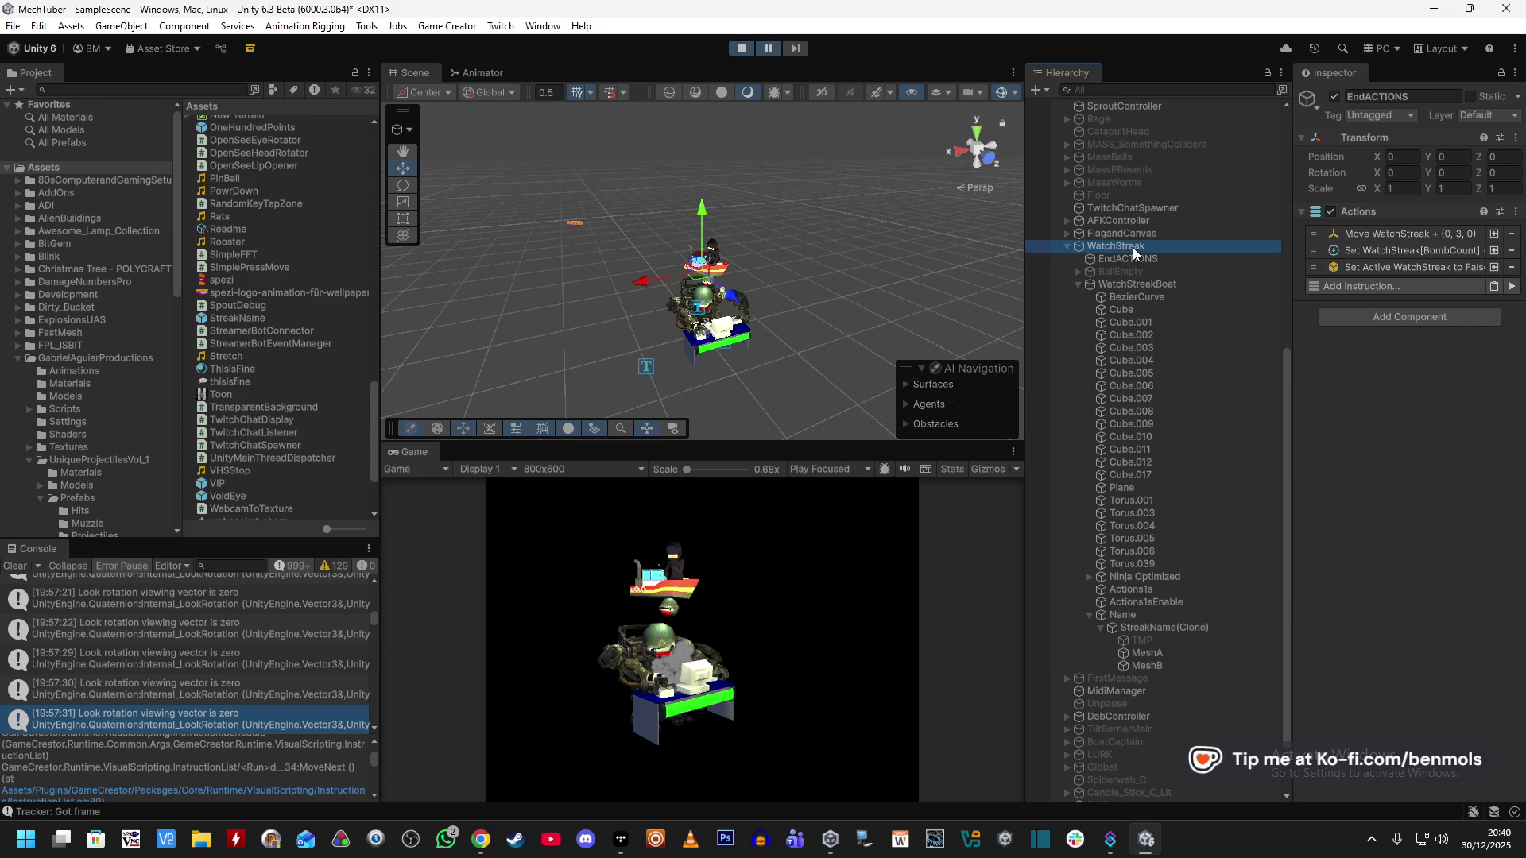
{"action": "left_click", "coordinate": [1131, 259]}
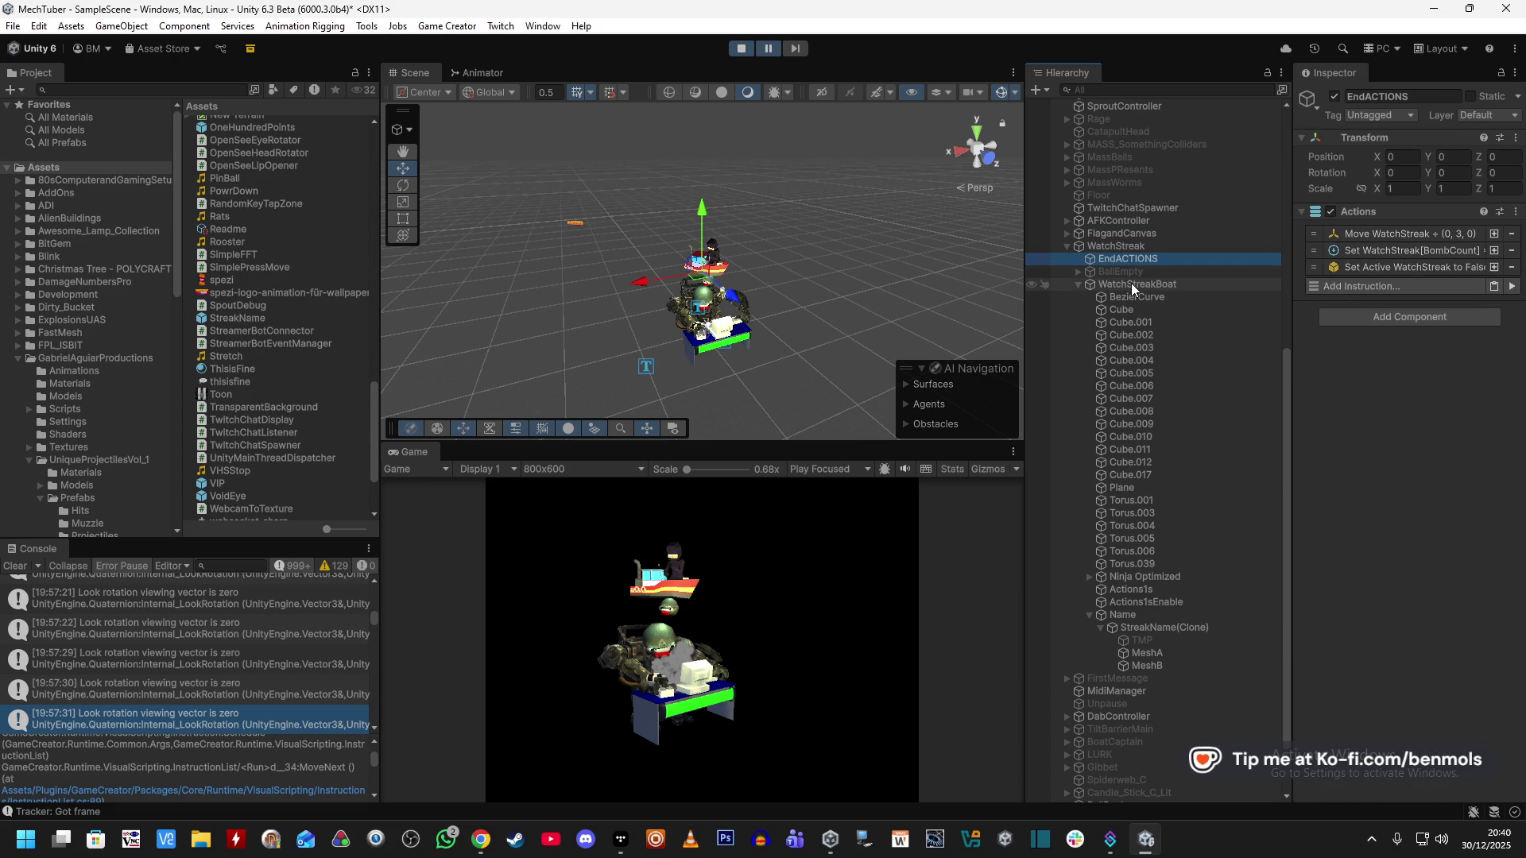
{"action": "left_click", "coordinate": [1131, 284]}
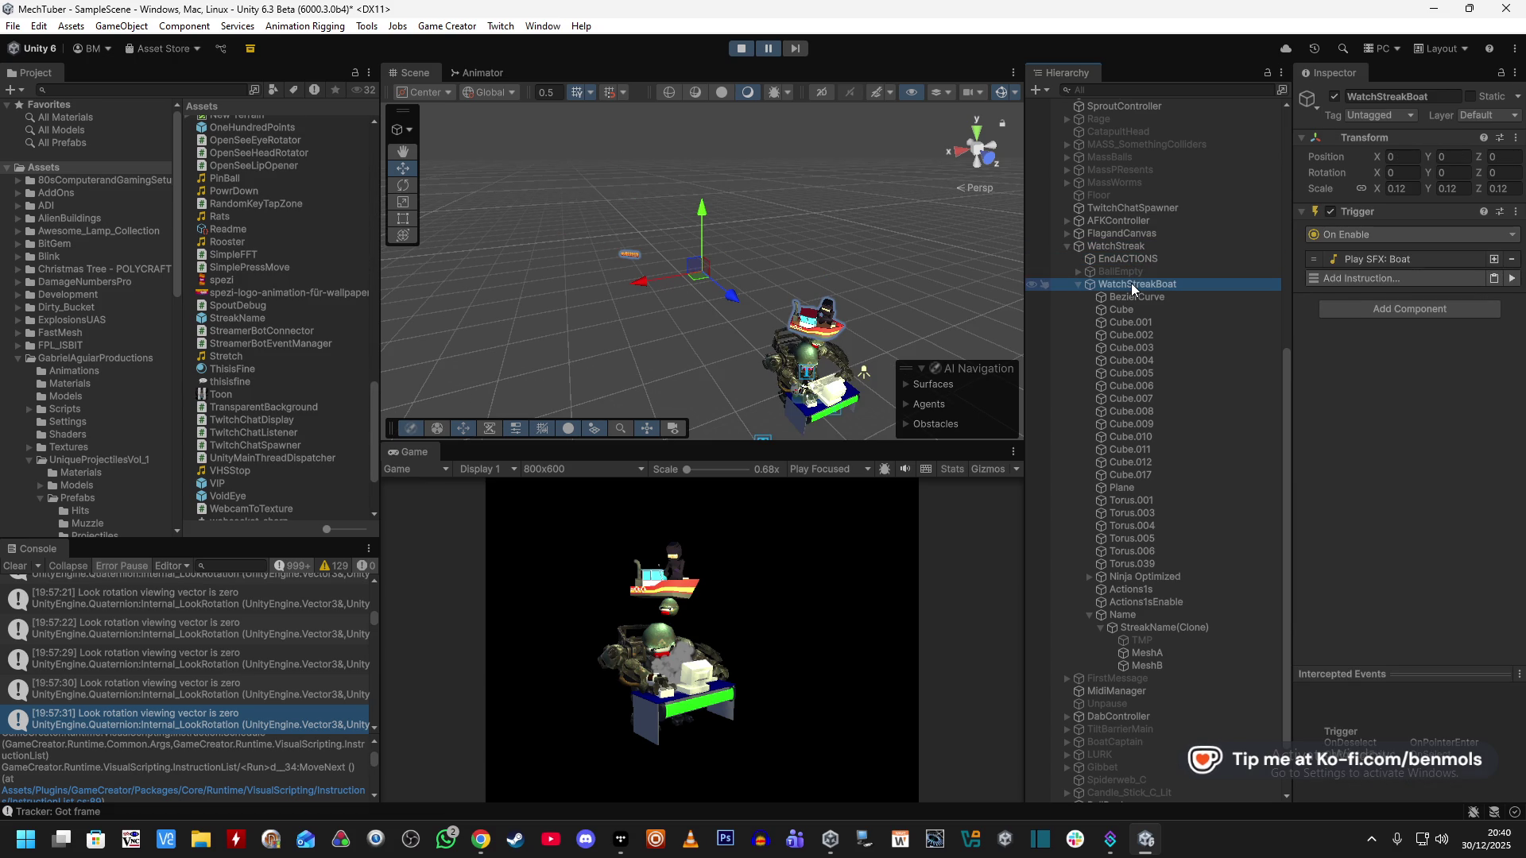
{"action": "left_click", "coordinate": [738, 49]}
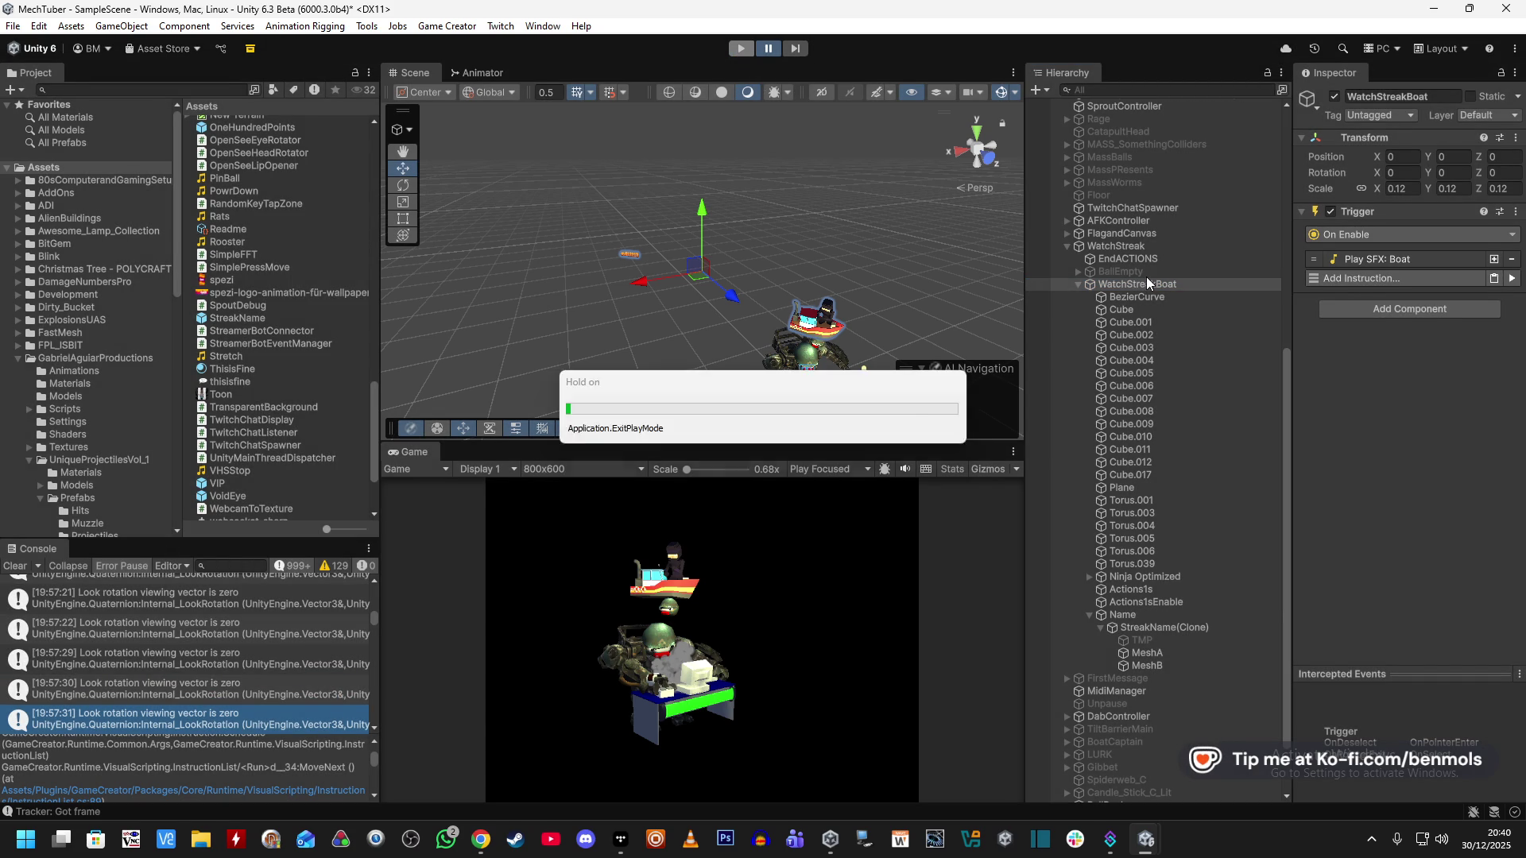
Review WatchStreak, EndACTIONS and WatchStreakBoat components in the Inspector.
{"action": "left_click", "coordinate": [1138, 275]}
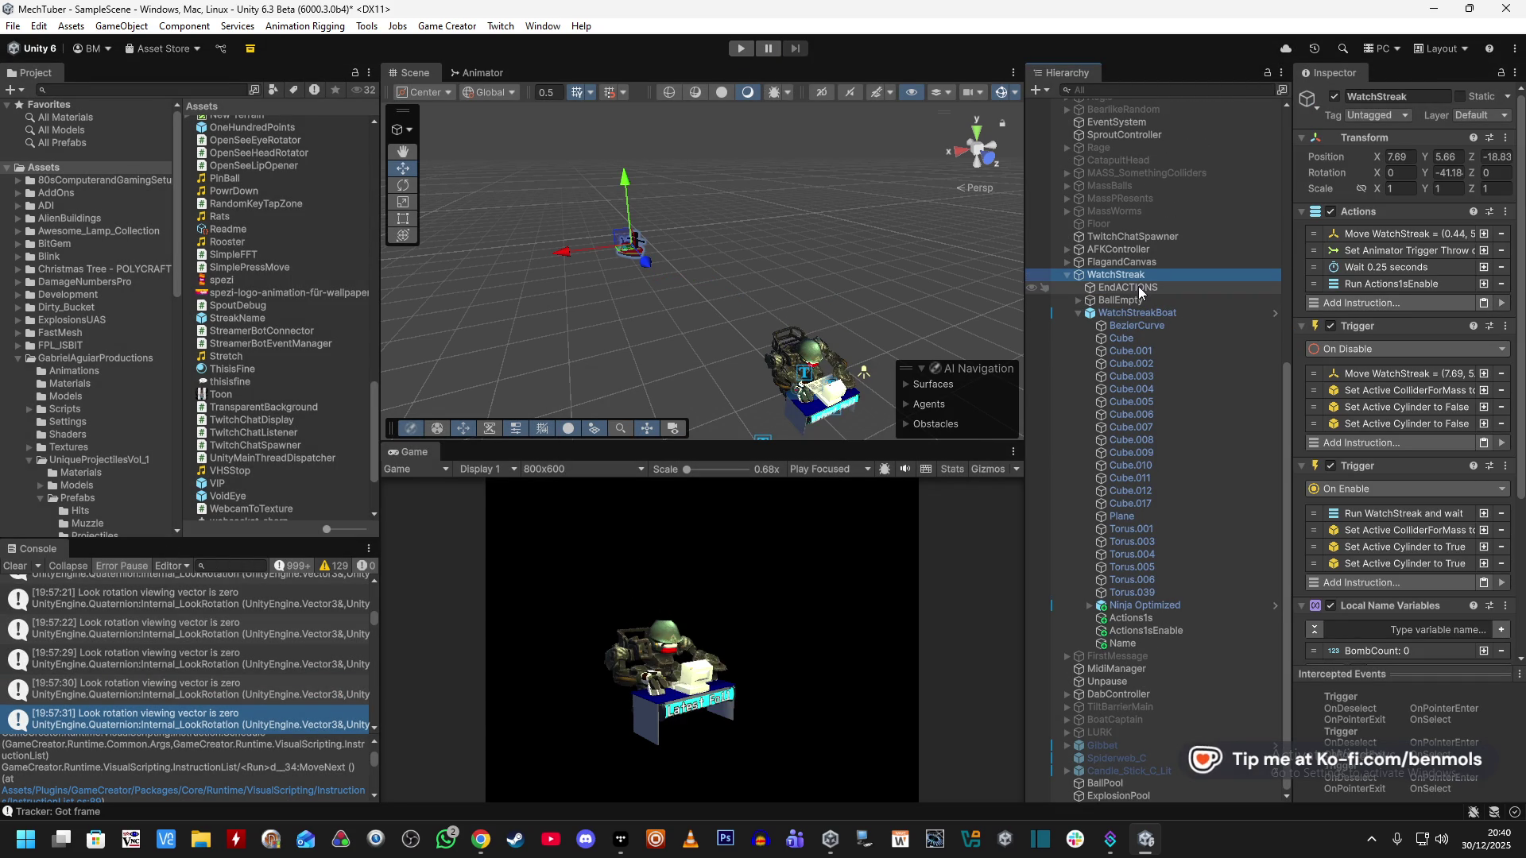
{"action": "left_click", "coordinate": [1137, 286]}
{"action": "left_click", "coordinate": [1137, 299]}
{"action": "left_click", "coordinate": [1137, 313]}
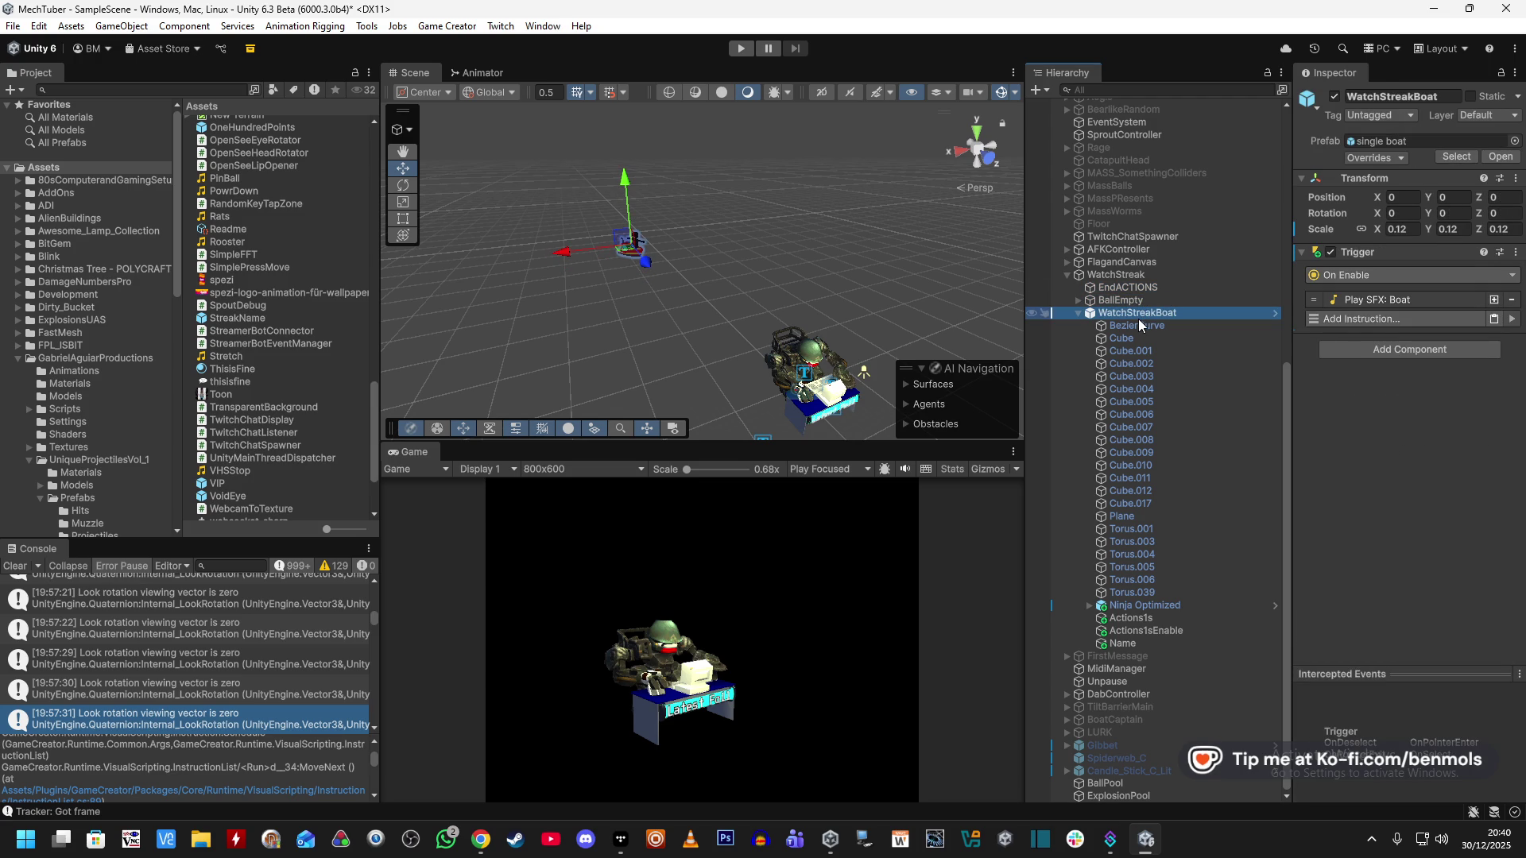
{"action": "left_click", "coordinate": [1155, 278]}
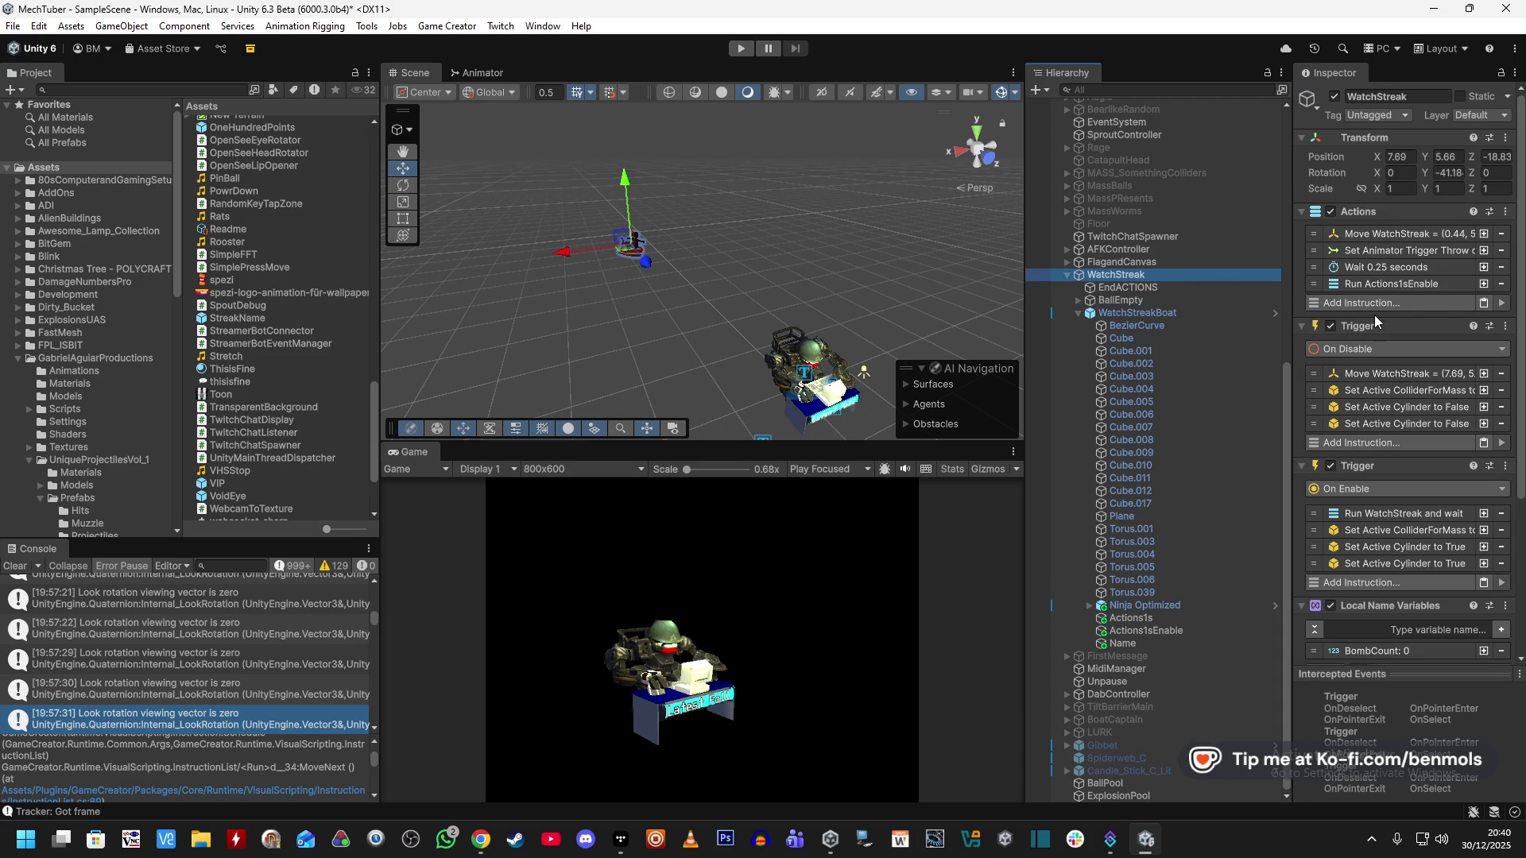
{"action": "left_click", "coordinate": [1198, 312]}
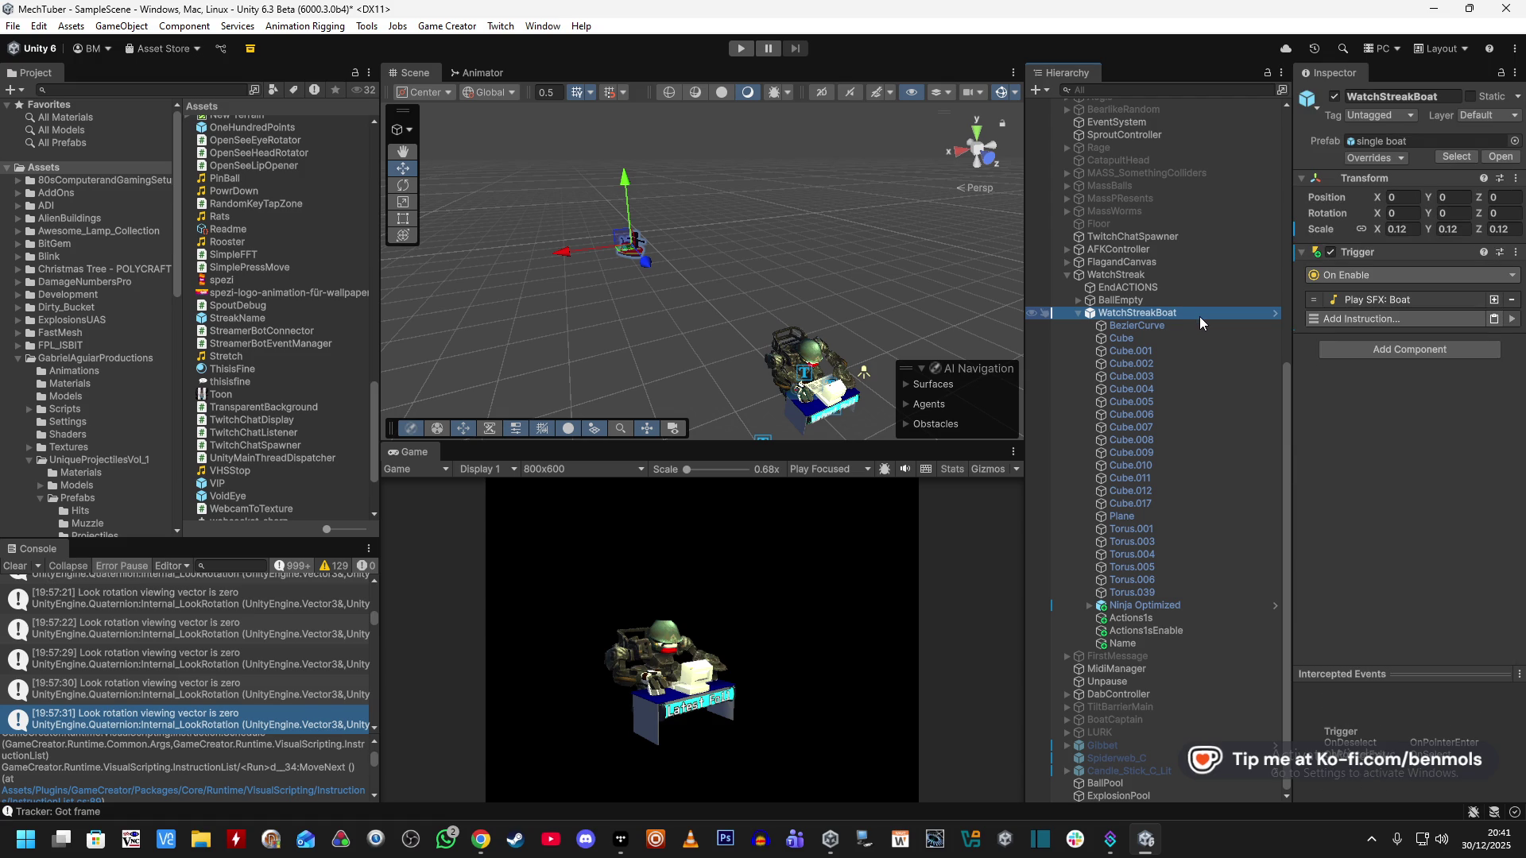
{"action": "left_click", "coordinate": [1079, 312]}
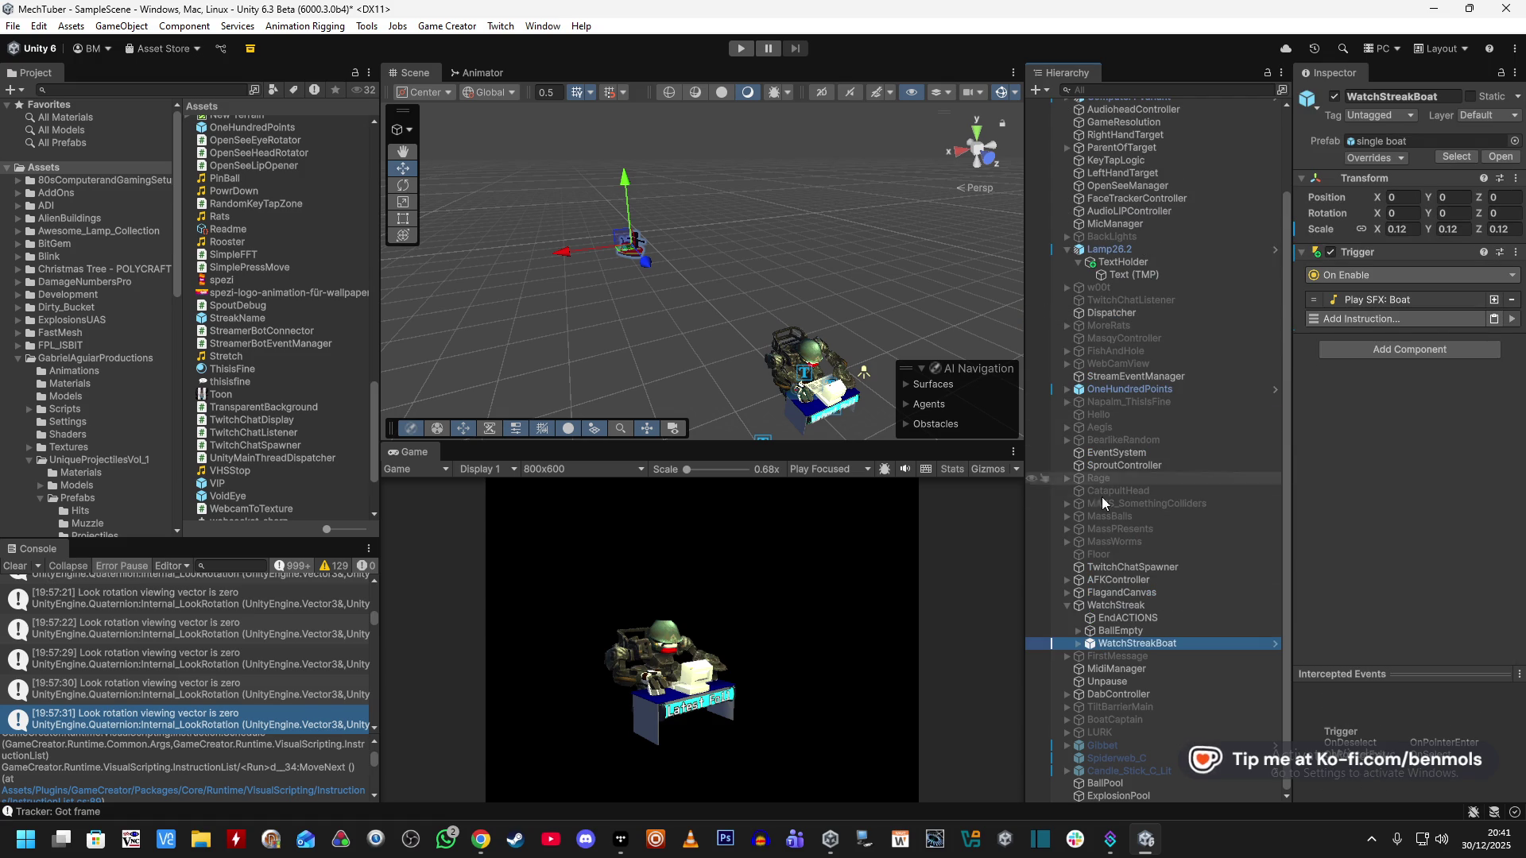
Move Name to the top of WatchStreakBoat's children and expand its Damage Text Basic Popup settings.
{"action": "left_click", "coordinate": [1078, 643]}
{"action": "scroll", "coordinate": [1124, 594], "scroll_direction": "down", "scroll_amount": 7}
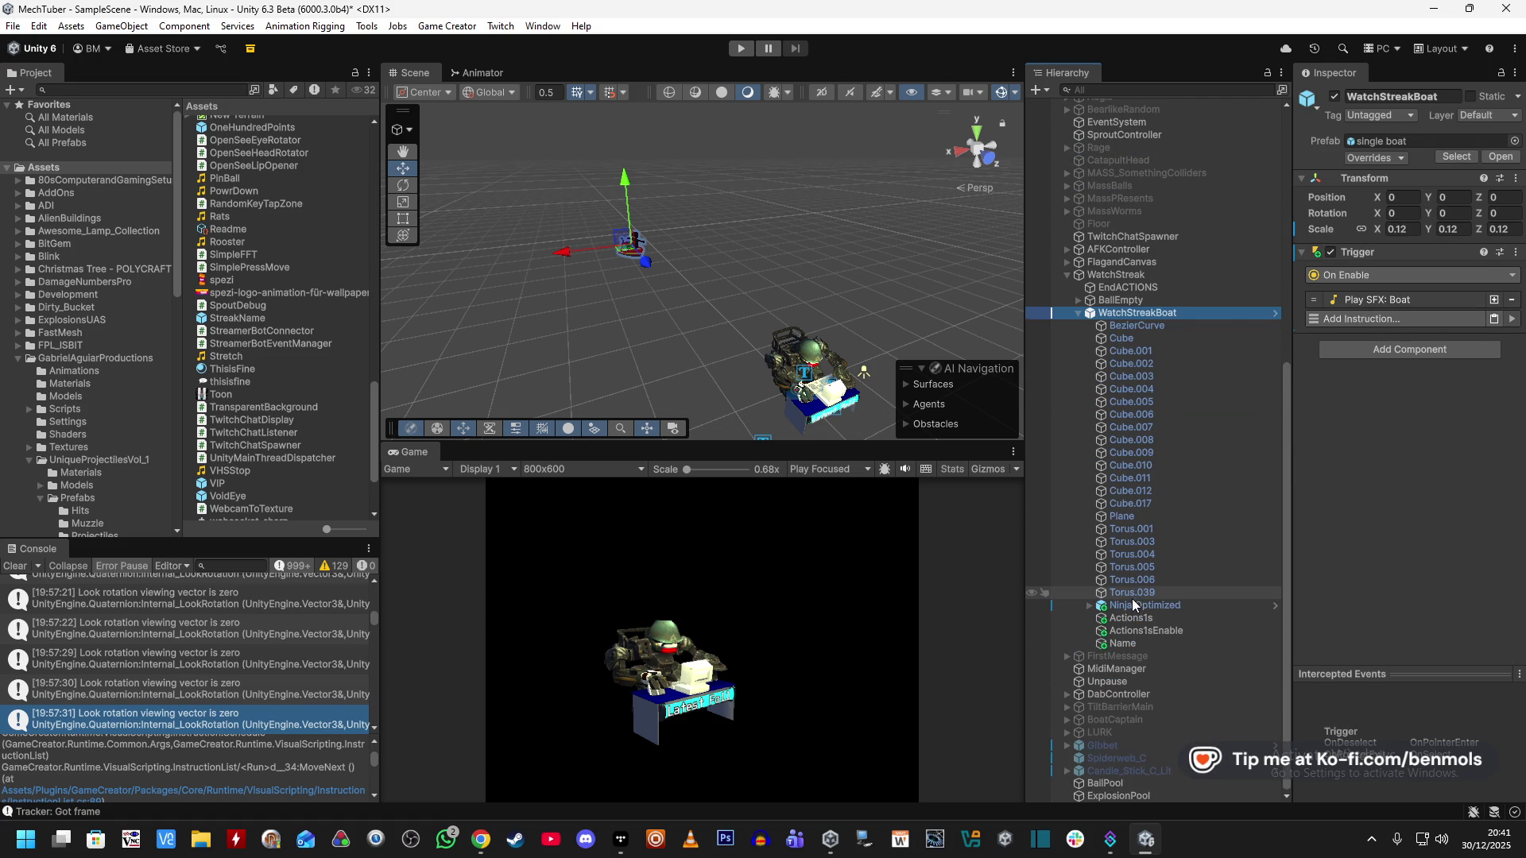
{"action": "left_click_drag", "start_coordinate": [1136, 642], "coordinate": [1134, 324]}
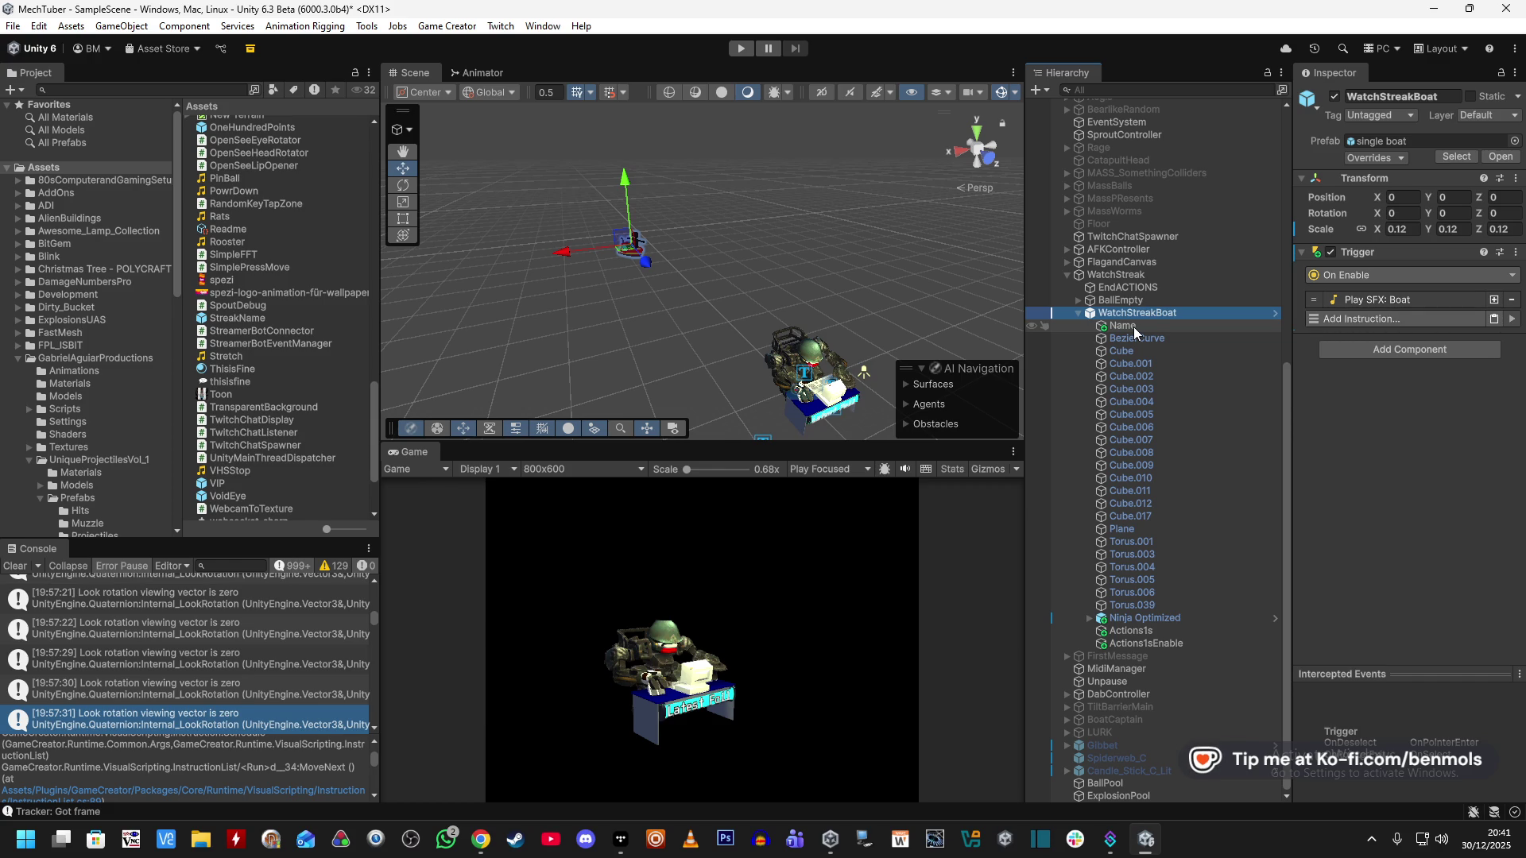
{"action": "left_click", "coordinate": [1133, 327]}
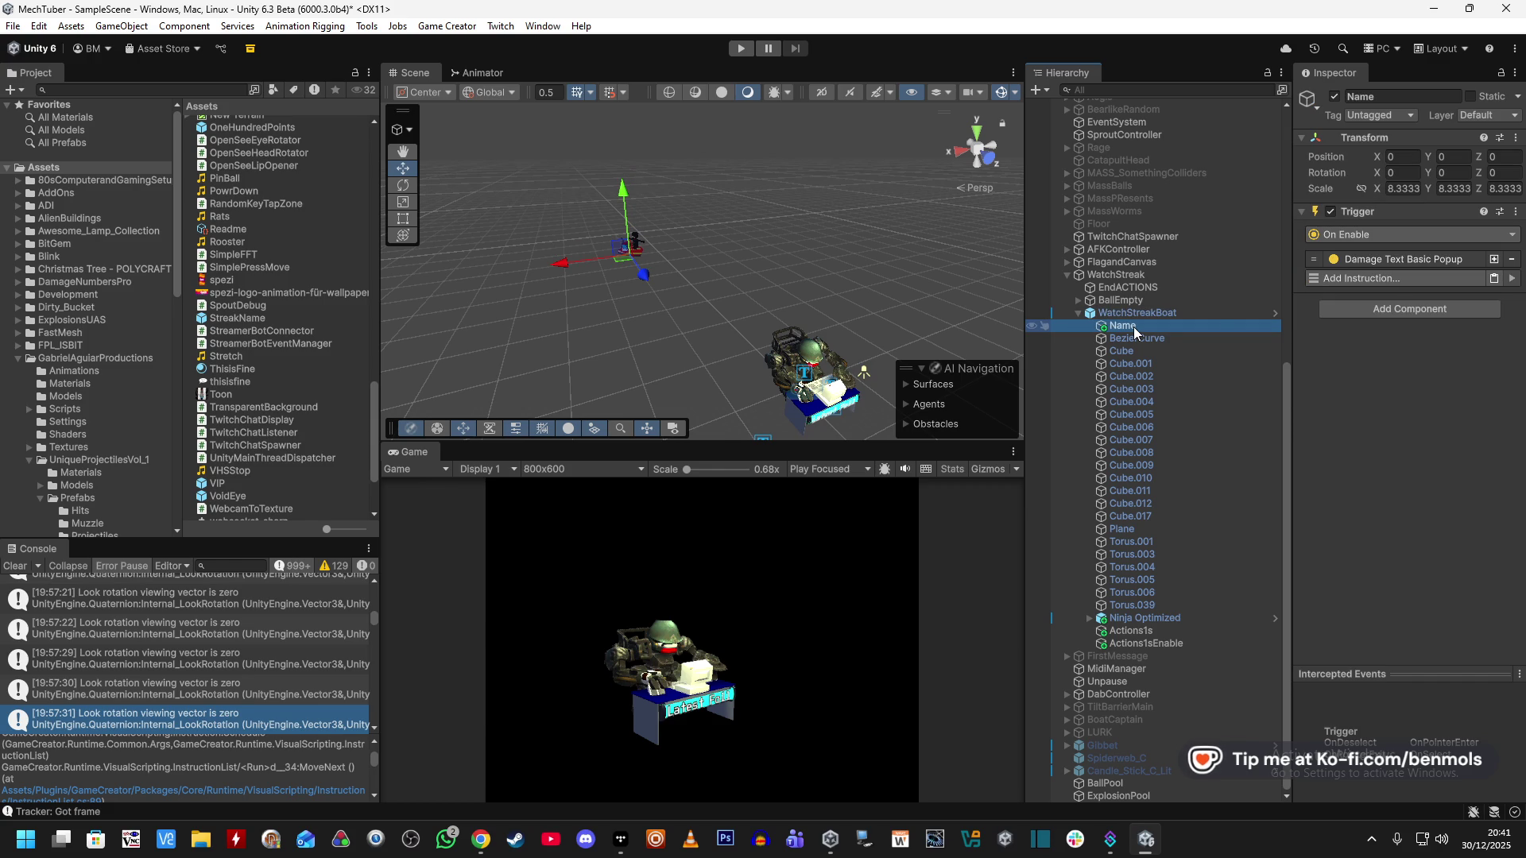
{"action": "left_click", "coordinate": [1427, 263]}
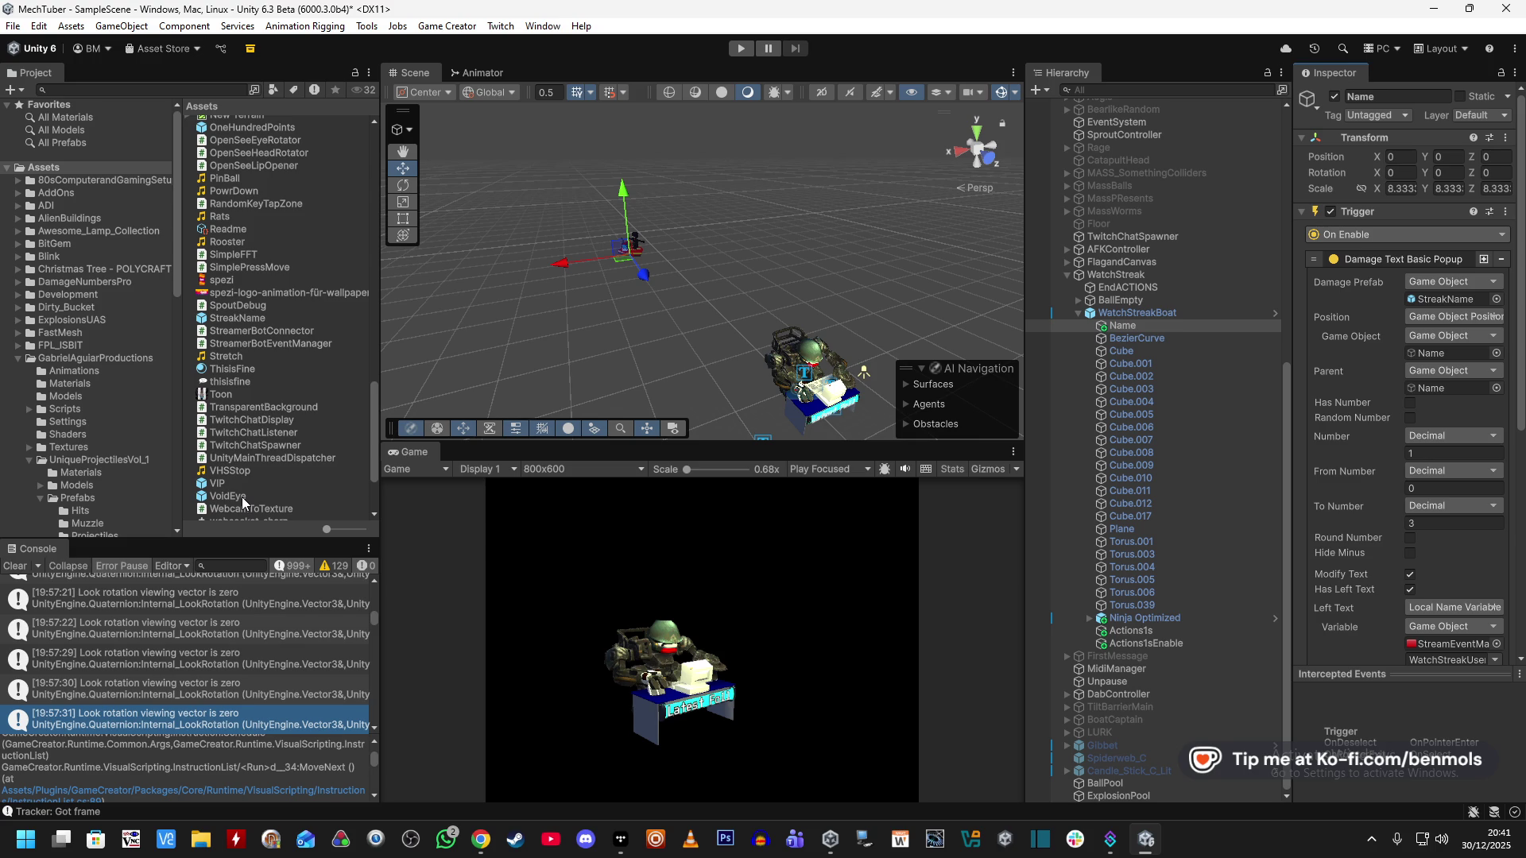
{"action": "scroll", "coordinate": [254, 463], "scroll_direction": "down", "scroll_amount": 3}
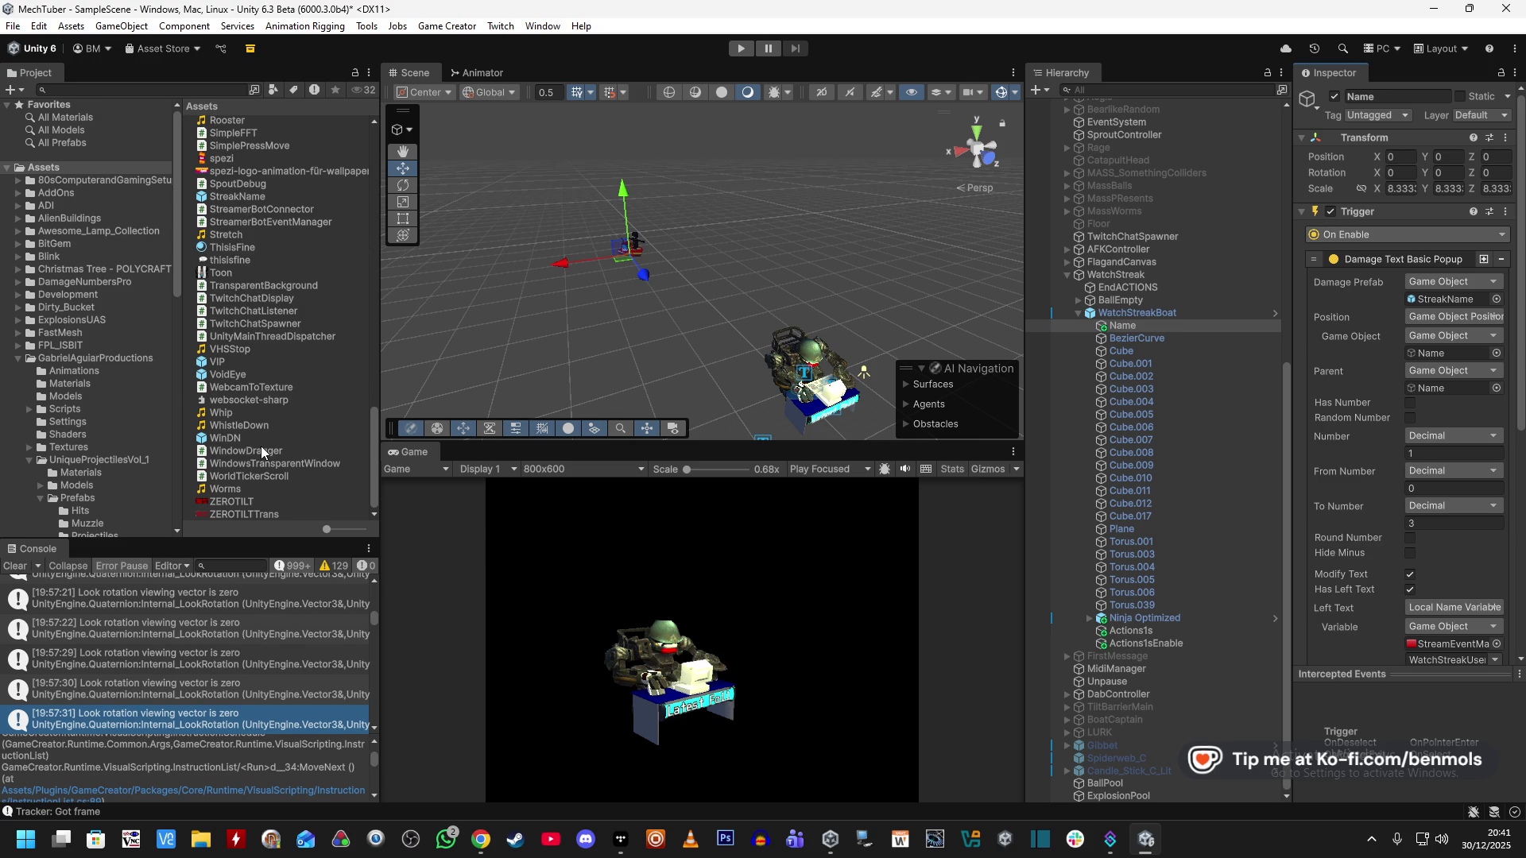
{"action": "scroll", "coordinate": [260, 445], "scroll_direction": "up", "scroll_amount": 2}
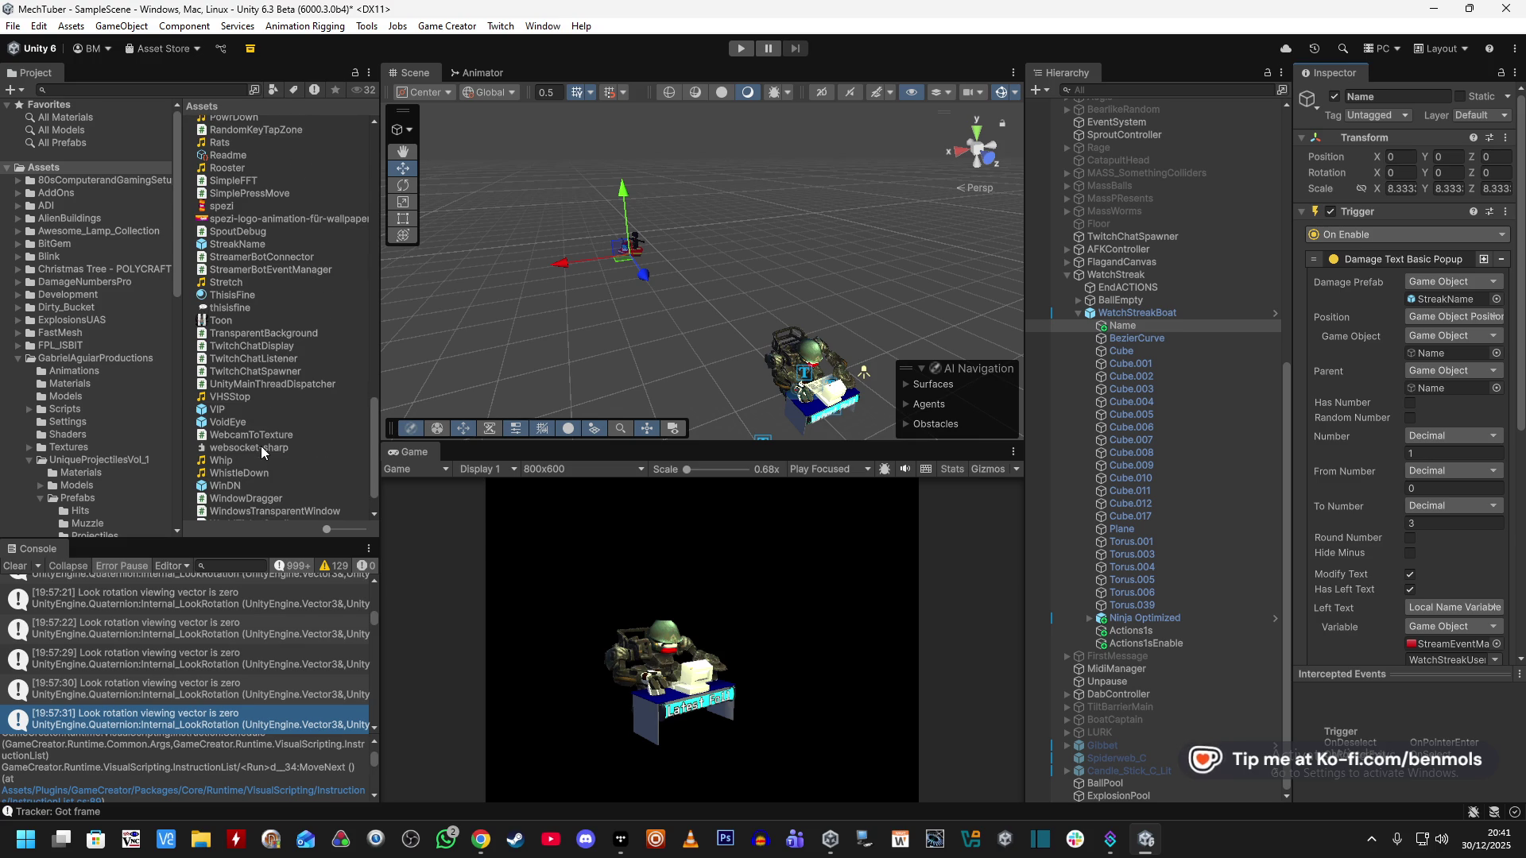
{"action": "scroll", "coordinate": [261, 446], "scroll_direction": "up", "scroll_amount": 2}
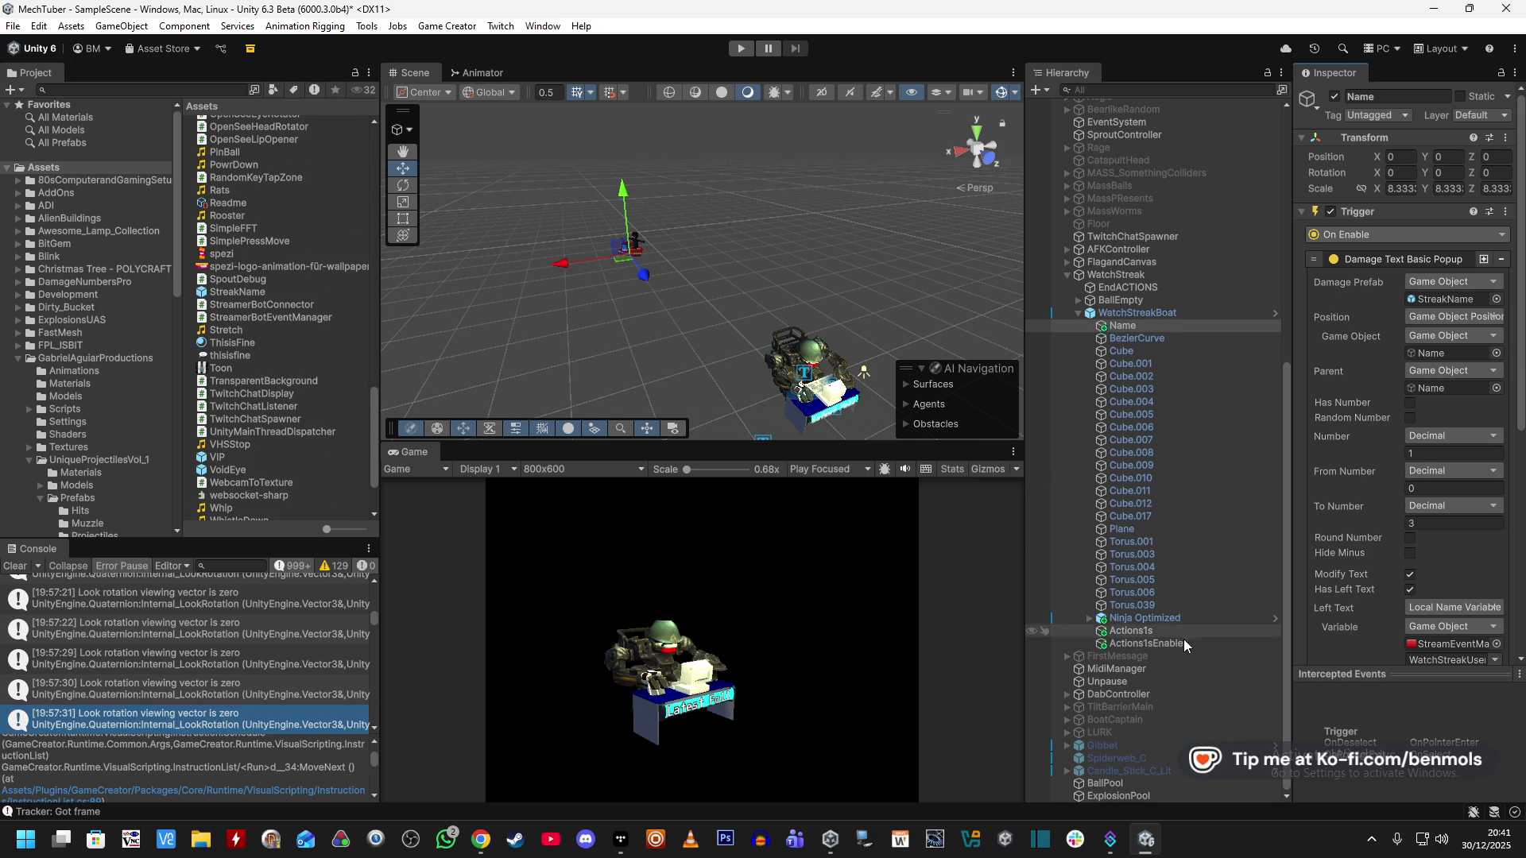
Delete the Name object from under WatchStreakBoat in the Hierarchy.
{"action": "left_click", "coordinate": [1141, 336]}
{"action": "left_click", "coordinate": [1143, 325]}
{"action": "key", "text": "Delete"}
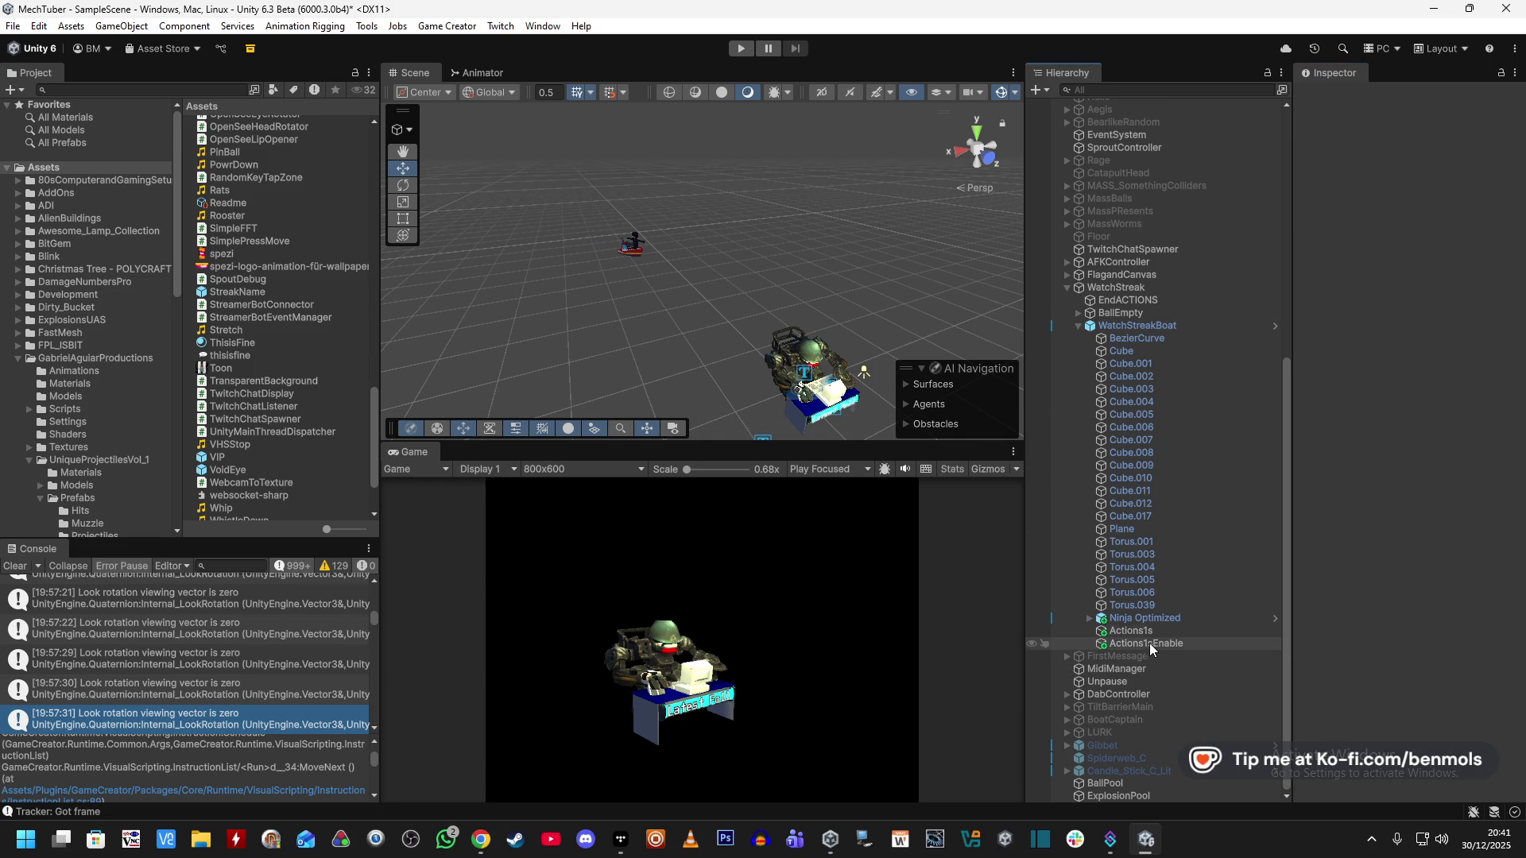
Delete the StreakName prefab asset after confirming, then collapse WatchStreakBoat.
{"action": "left_click", "coordinate": [282, 293]}
{"action": "key", "text": "Delete"}
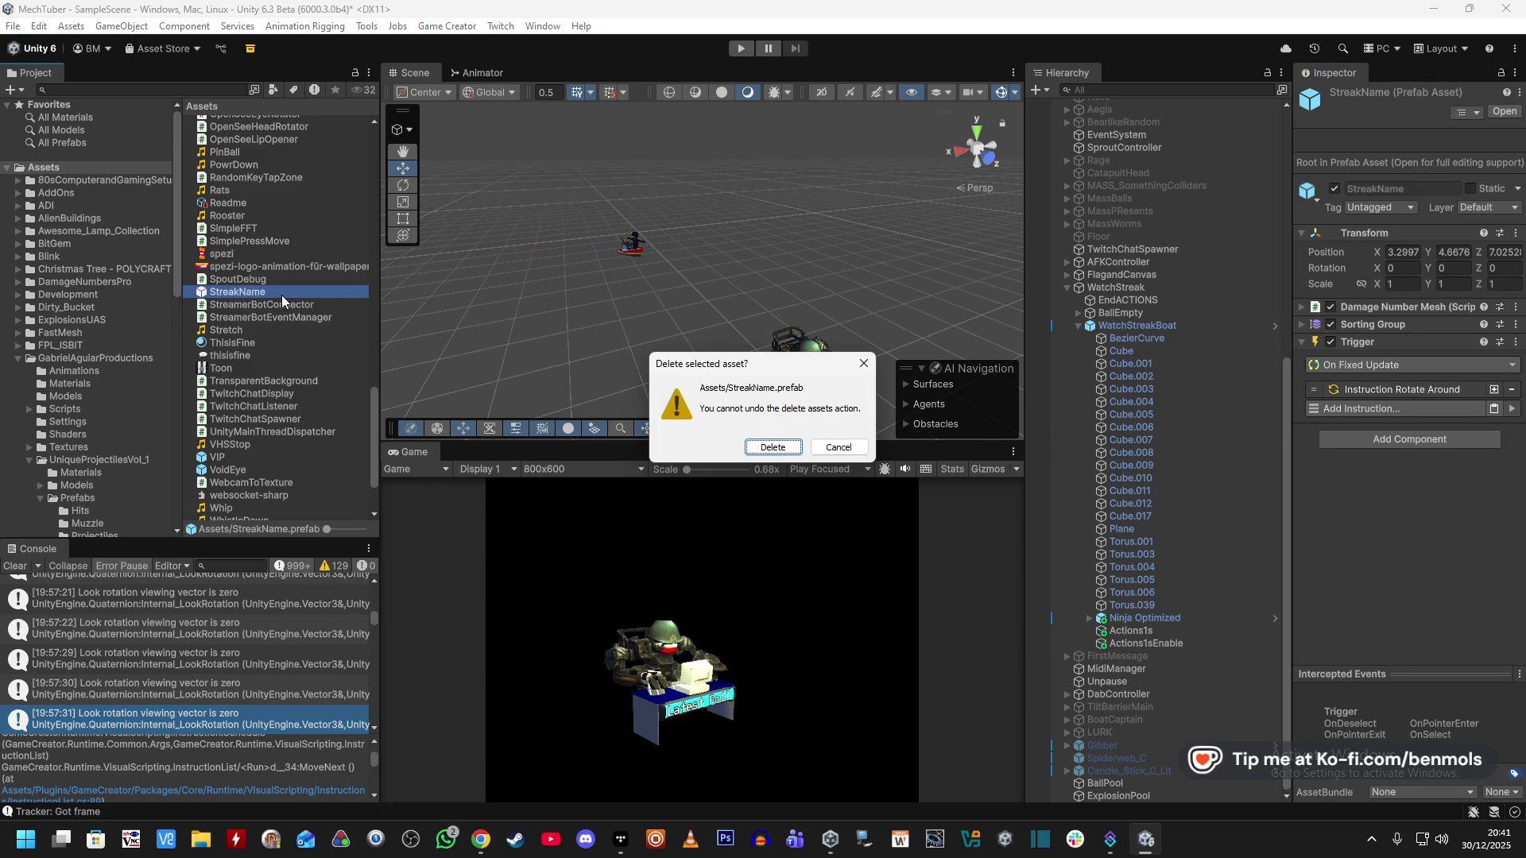
{"action": "left_click", "coordinate": [780, 446]}
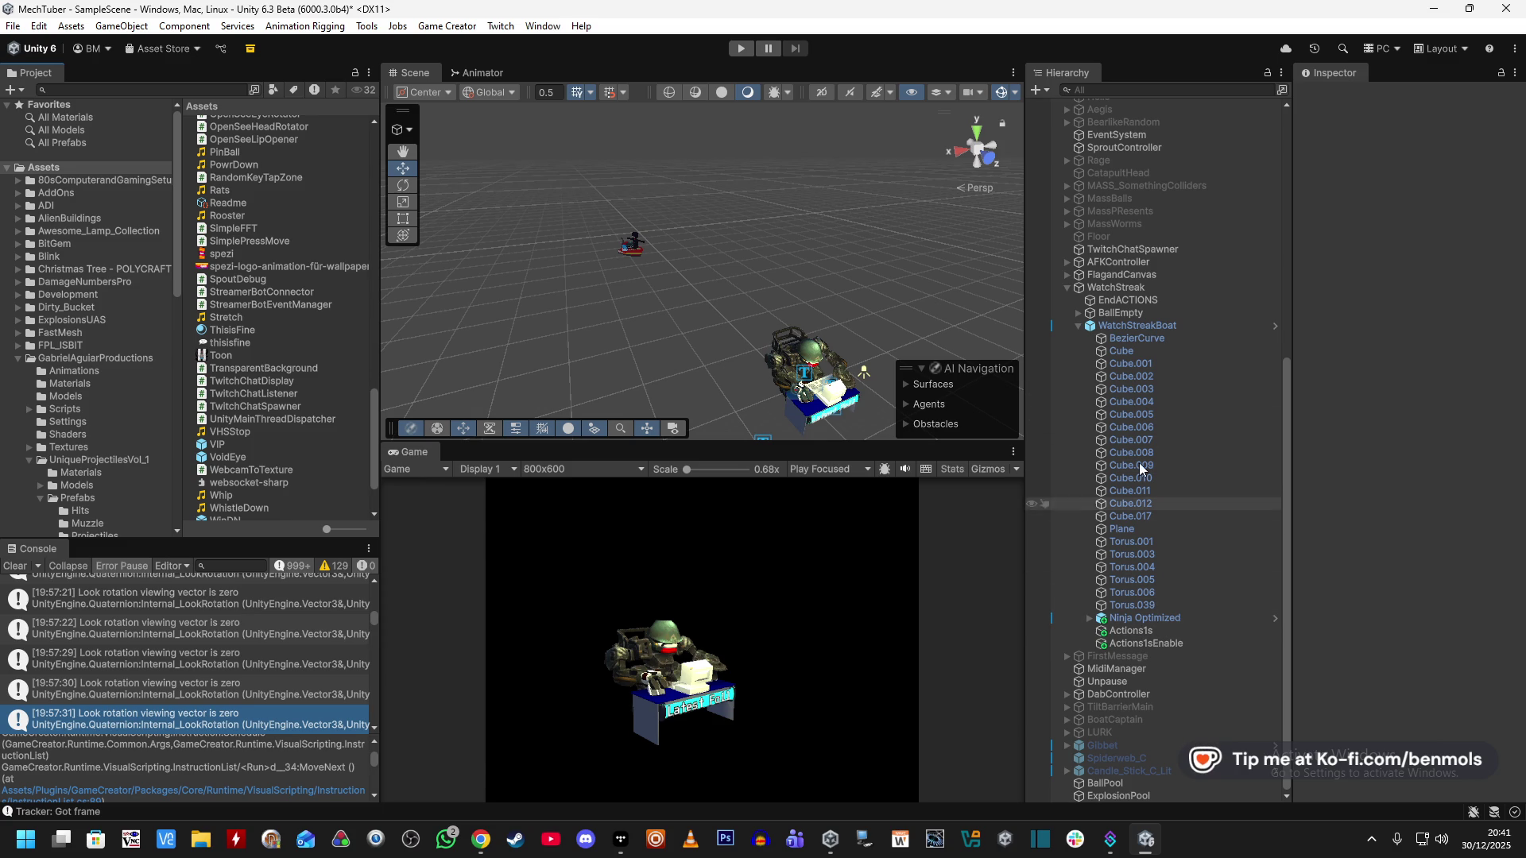
{"action": "left_click", "coordinate": [1080, 326]}
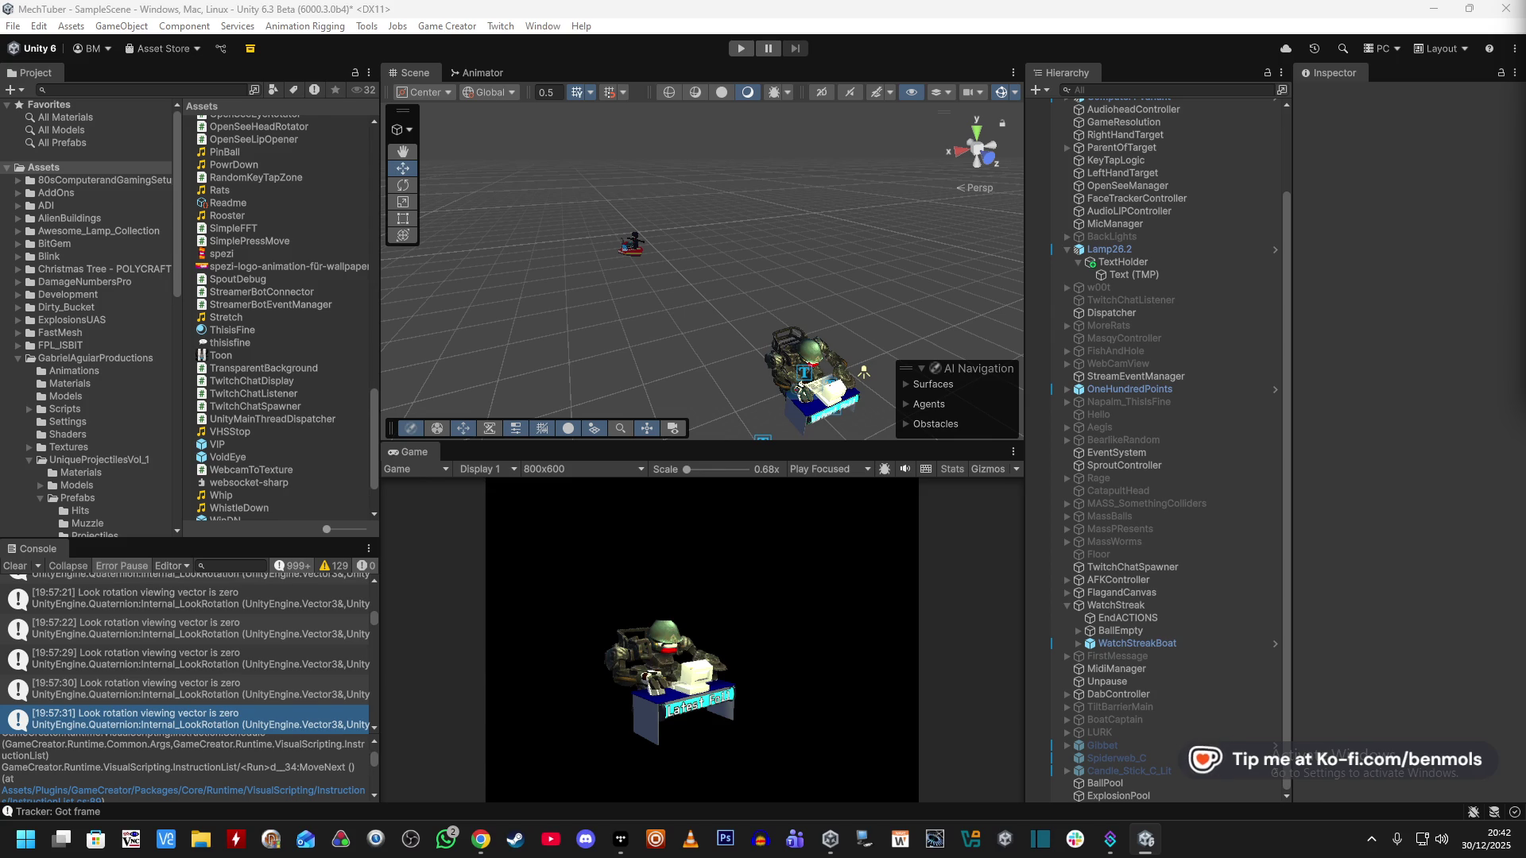
Clear the Console and scroll StreamEventManager's Inspector down to its Redemption Bindings.
{"action": "left_click", "coordinate": [15, 566]}
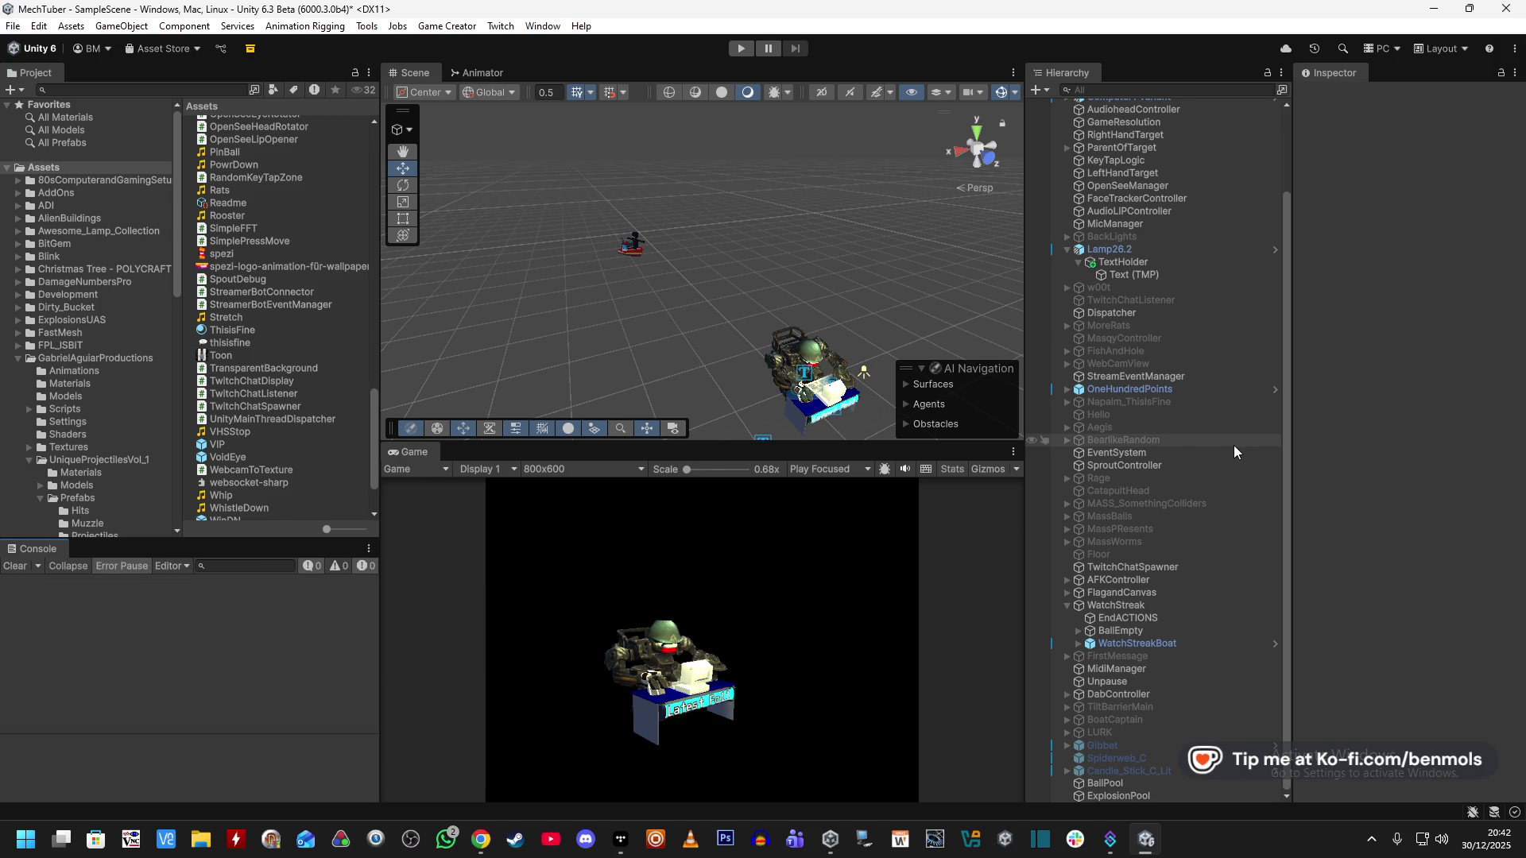
{"action": "scroll", "coordinate": [1234, 452], "scroll_direction": "up", "scroll_amount": 3}
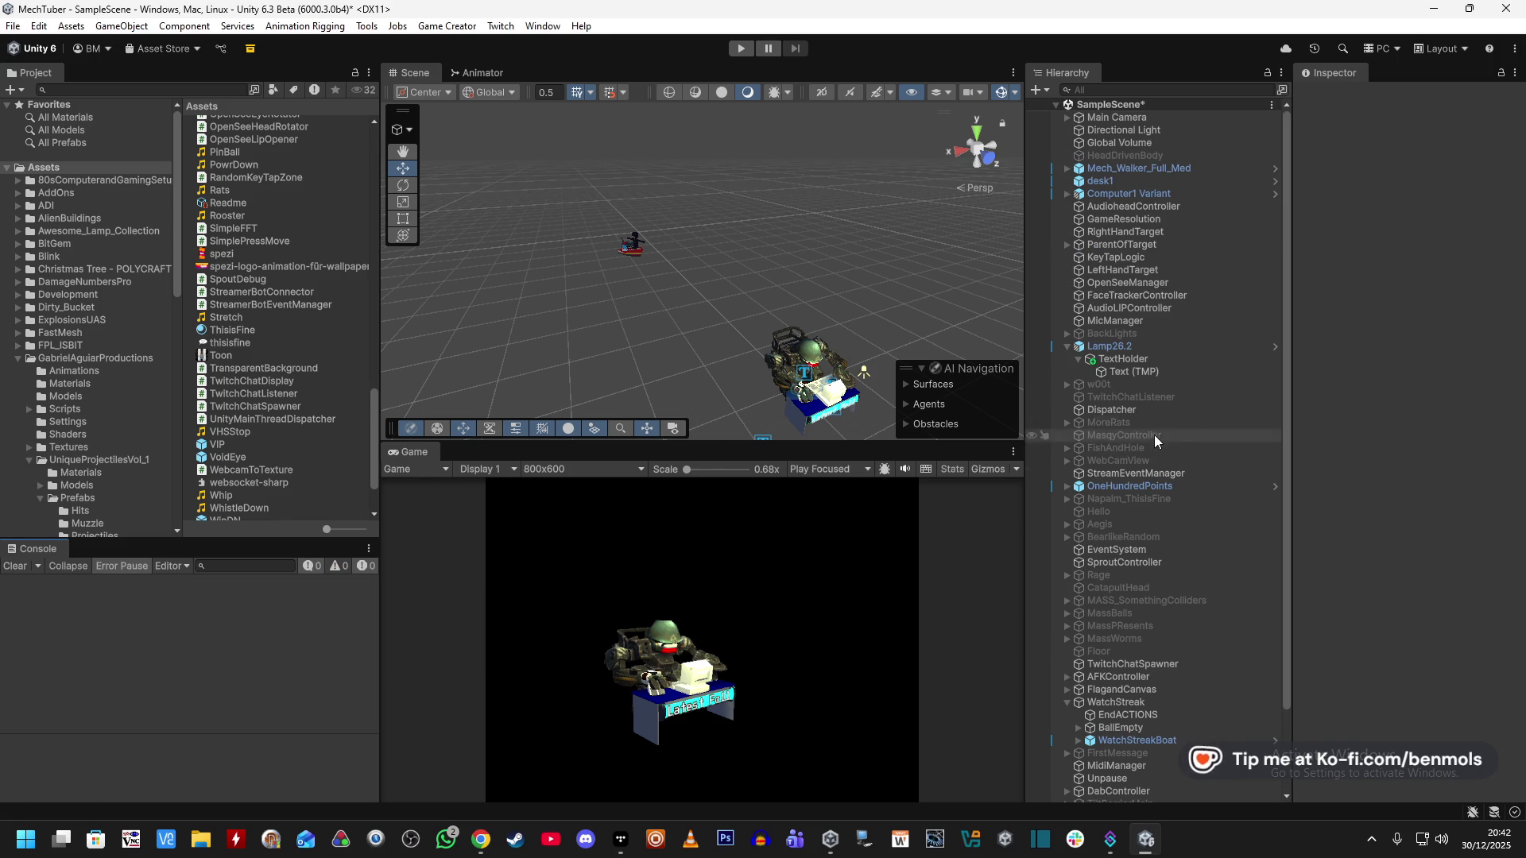
{"action": "left_click", "coordinate": [1141, 474]}
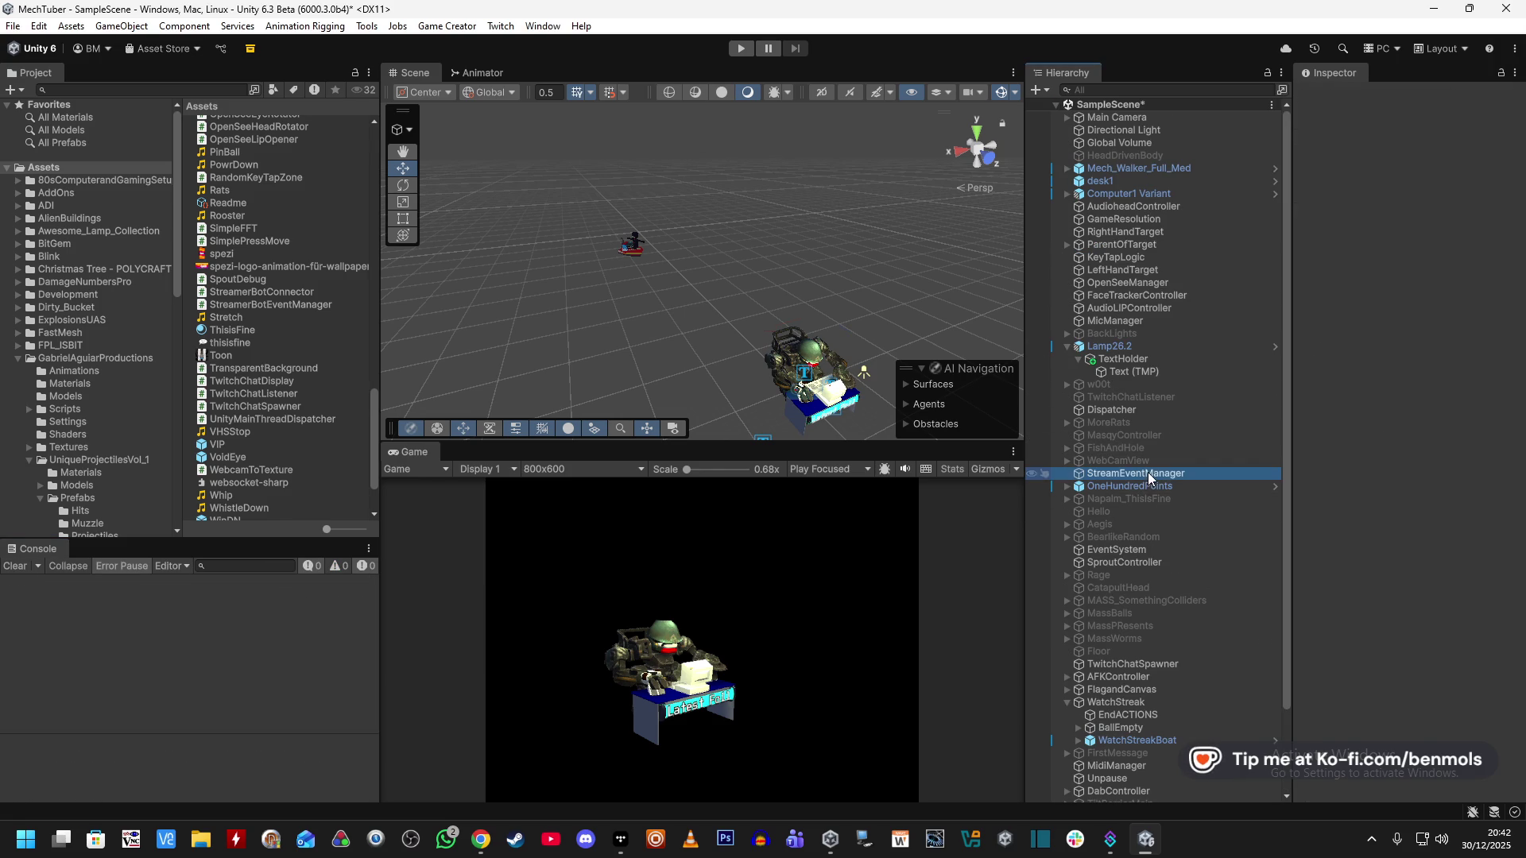
{"action": "scroll", "coordinate": [1343, 557], "scroll_direction": "down", "scroll_amount": 10}
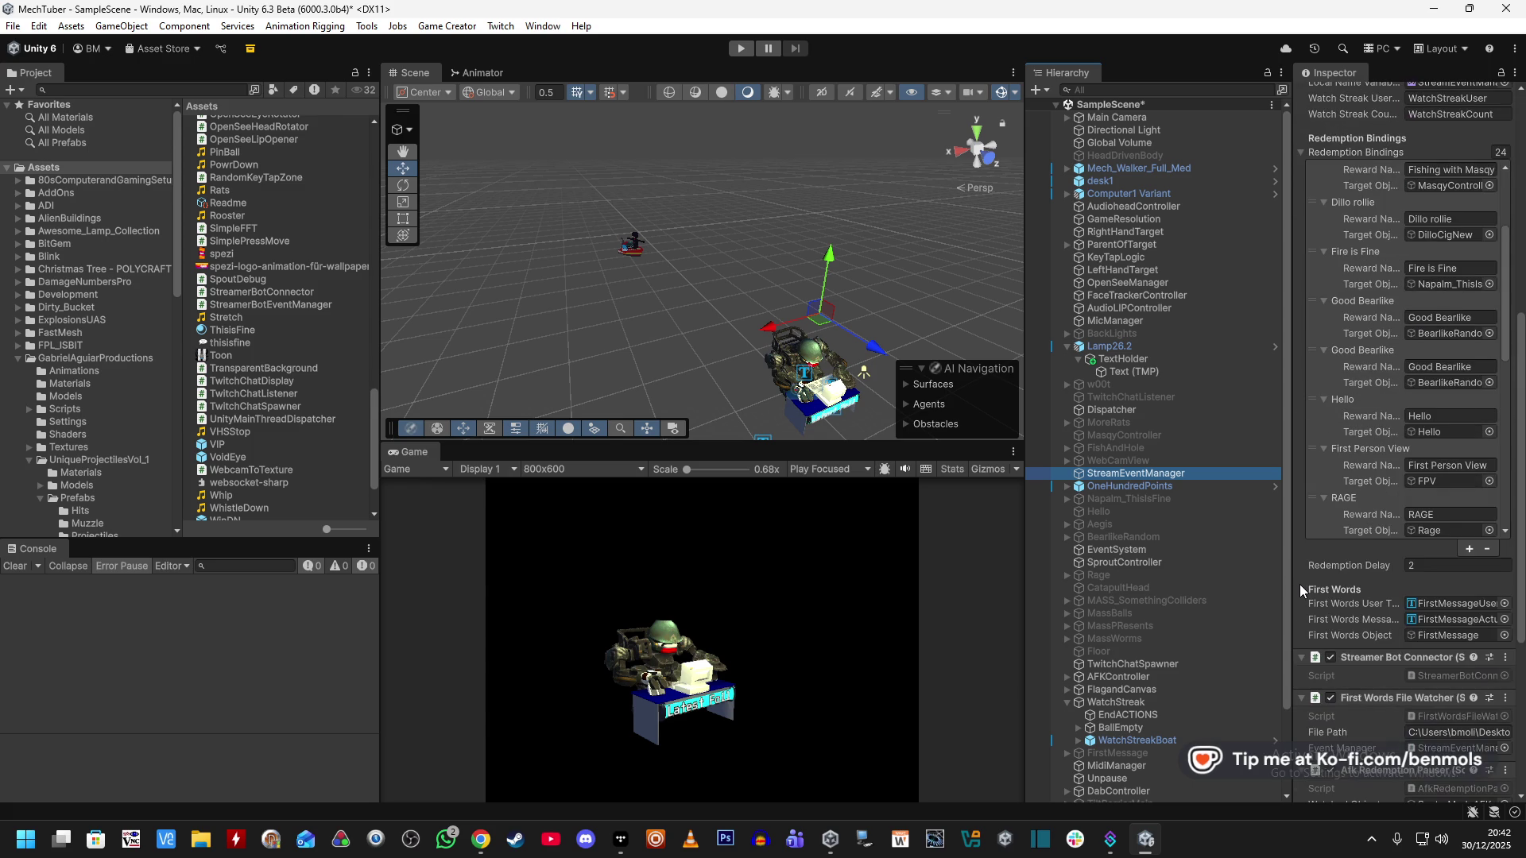
{"action": "scroll", "coordinate": [1391, 511], "scroll_direction": "down", "scroll_amount": 3}
{"action": "scroll", "coordinate": [1392, 511], "scroll_direction": "down", "scroll_amount": 3}
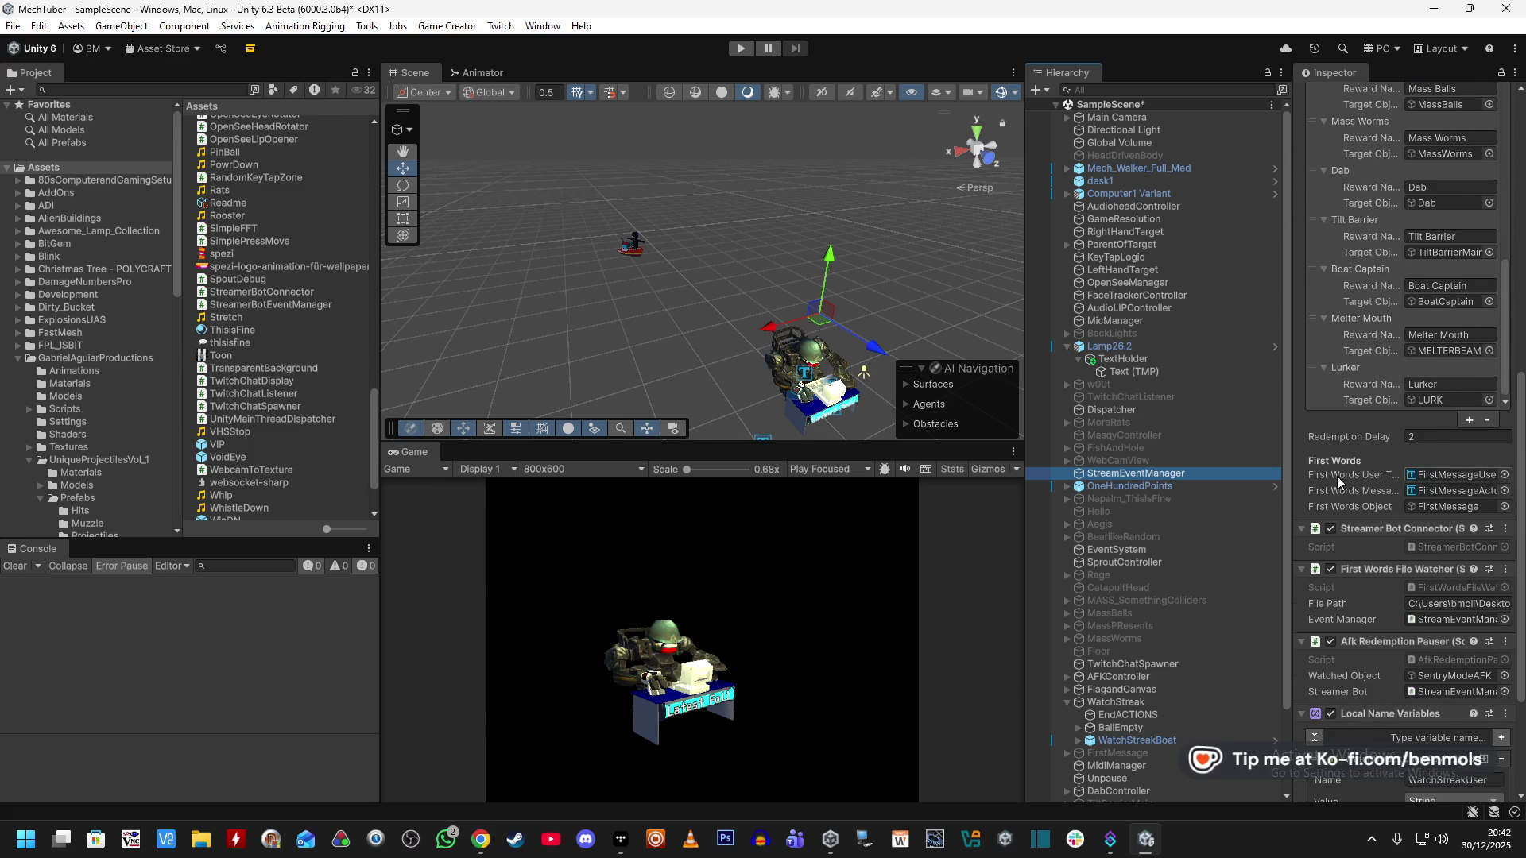
{"action": "scroll", "coordinate": [1454, 493], "scroll_direction": "down", "scroll_amount": 2}
Add a new Redemption Bindings entry with reward name 'Void Eye'.
{"action": "left_click", "coordinate": [1469, 464]}
{"action": "left_click", "coordinate": [1427, 443]}
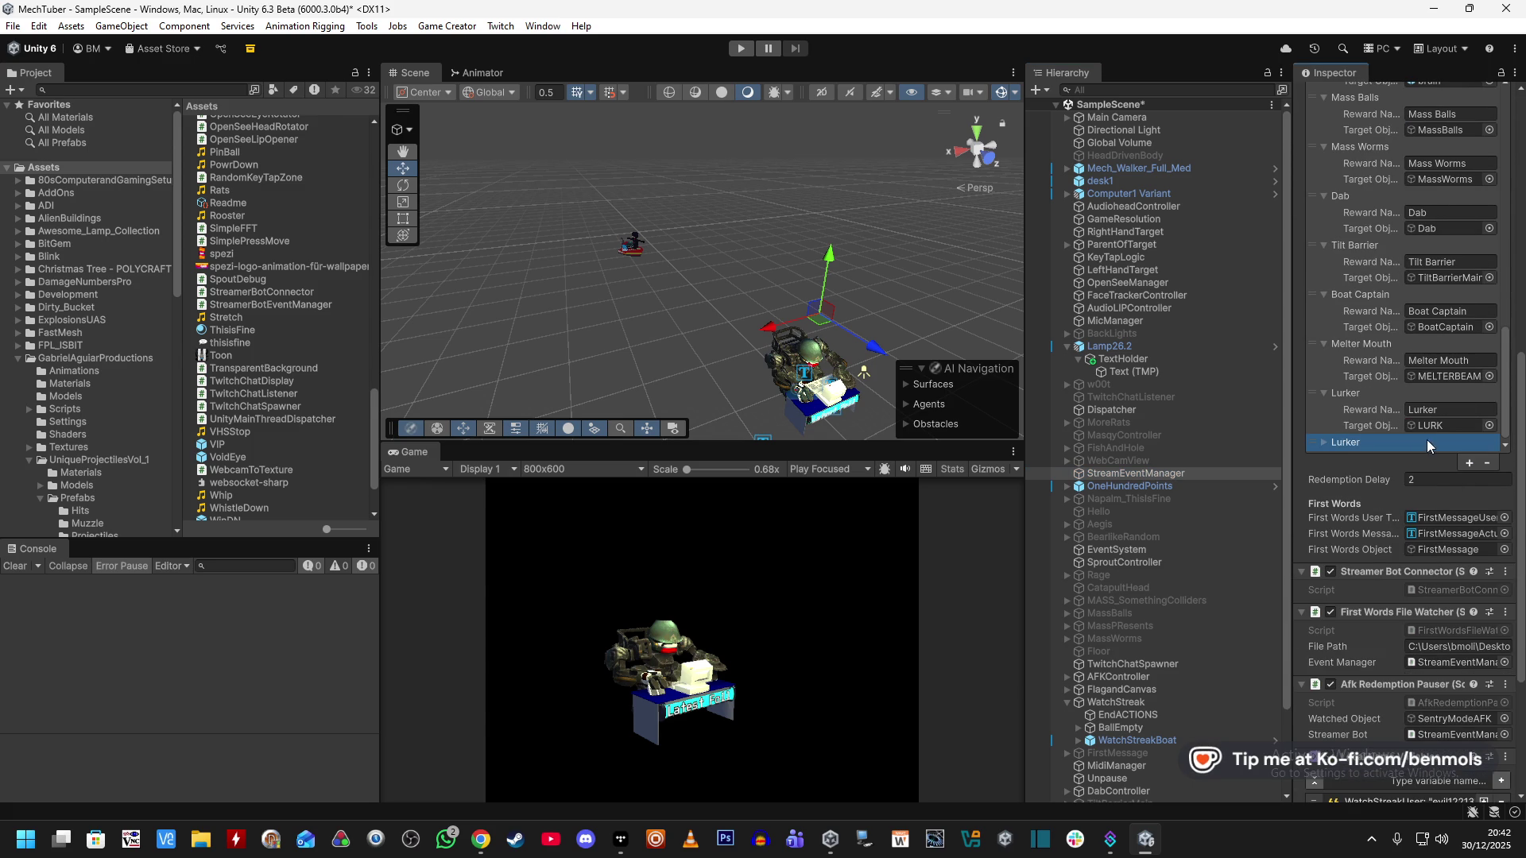
{"action": "left_click", "coordinate": [1323, 442]}
{"action": "scroll", "coordinate": [1430, 381], "scroll_direction": "down", "scroll_amount": 2}
{"action": "left_click", "coordinate": [1453, 341]}
{"action": "type", "text": "Void Eye"}
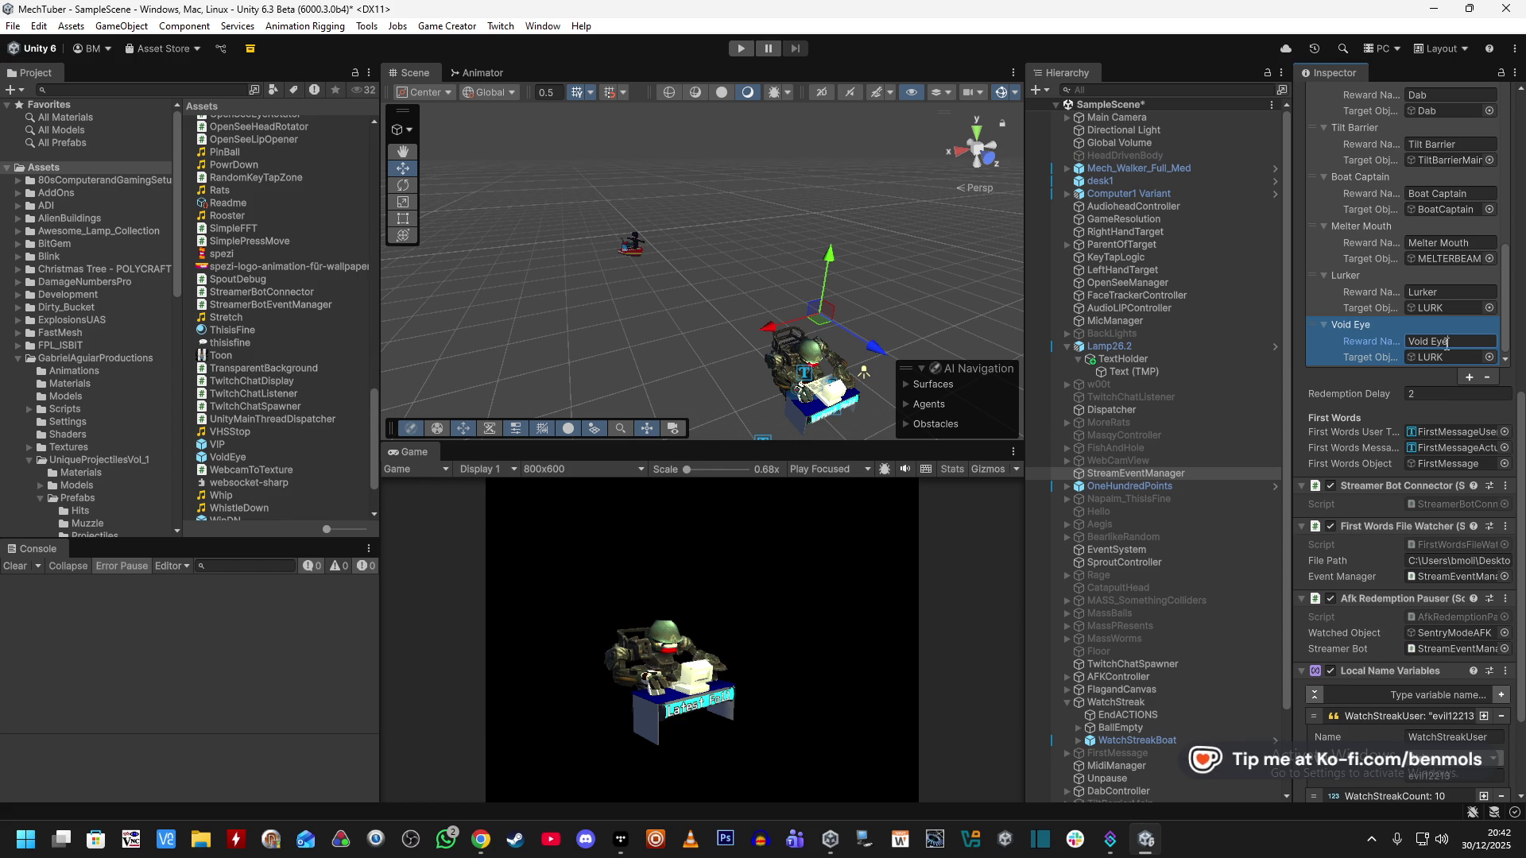
Set the Void Eye binding's target object to VOIDEYE.
{"action": "left_click", "coordinate": [1489, 357]}
{"action": "type", "text": "Void"}
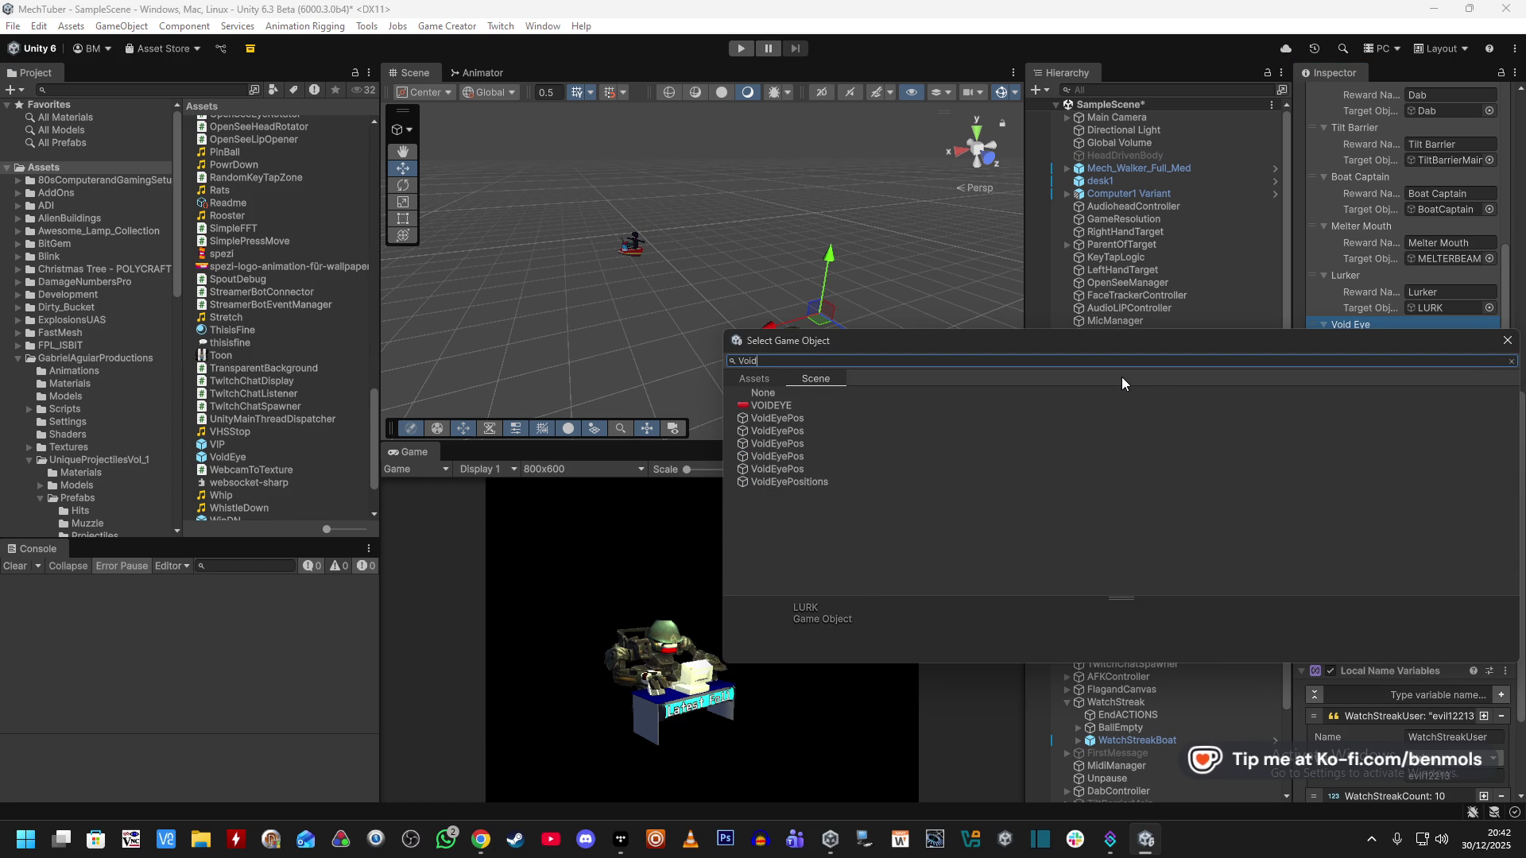
{"action": "left_click", "coordinate": [788, 406]}
{"action": "double_click", "coordinate": [788, 405]}
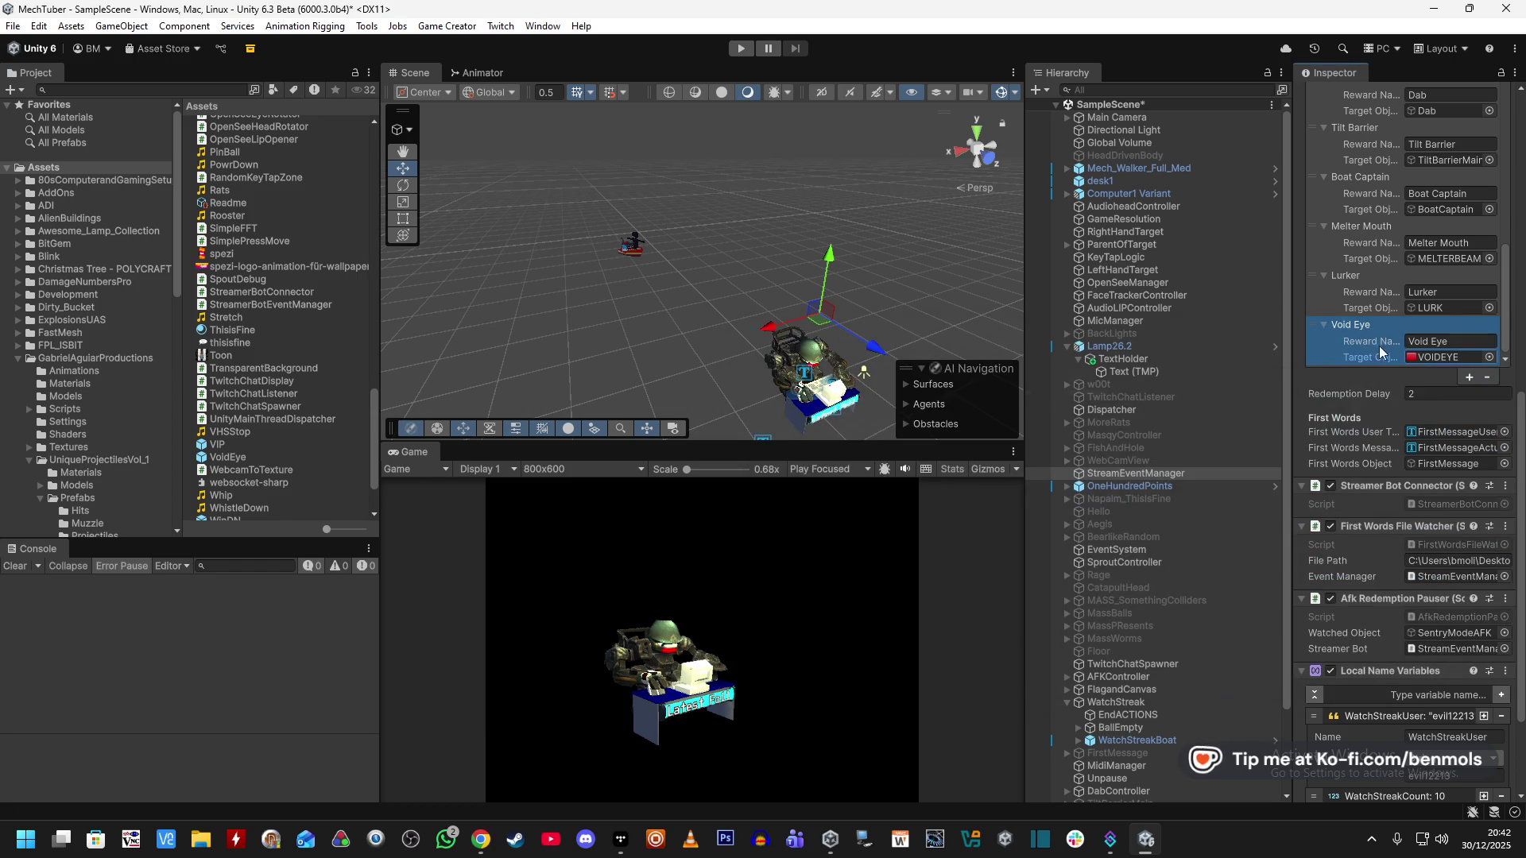
{"action": "left_click", "coordinate": [1435, 357]}
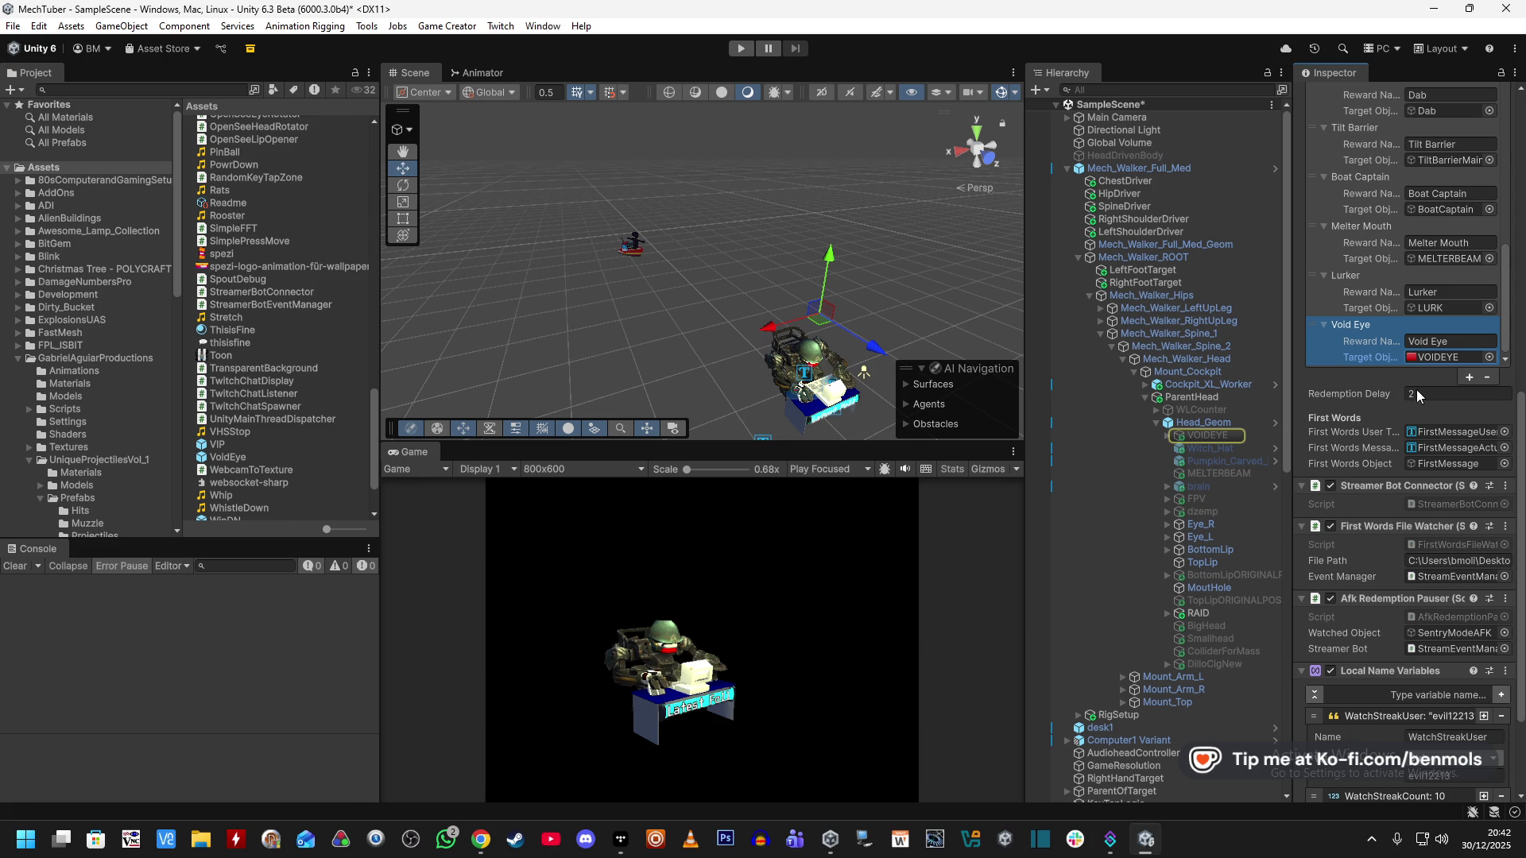
{"action": "left_click", "coordinate": [1351, 383]}
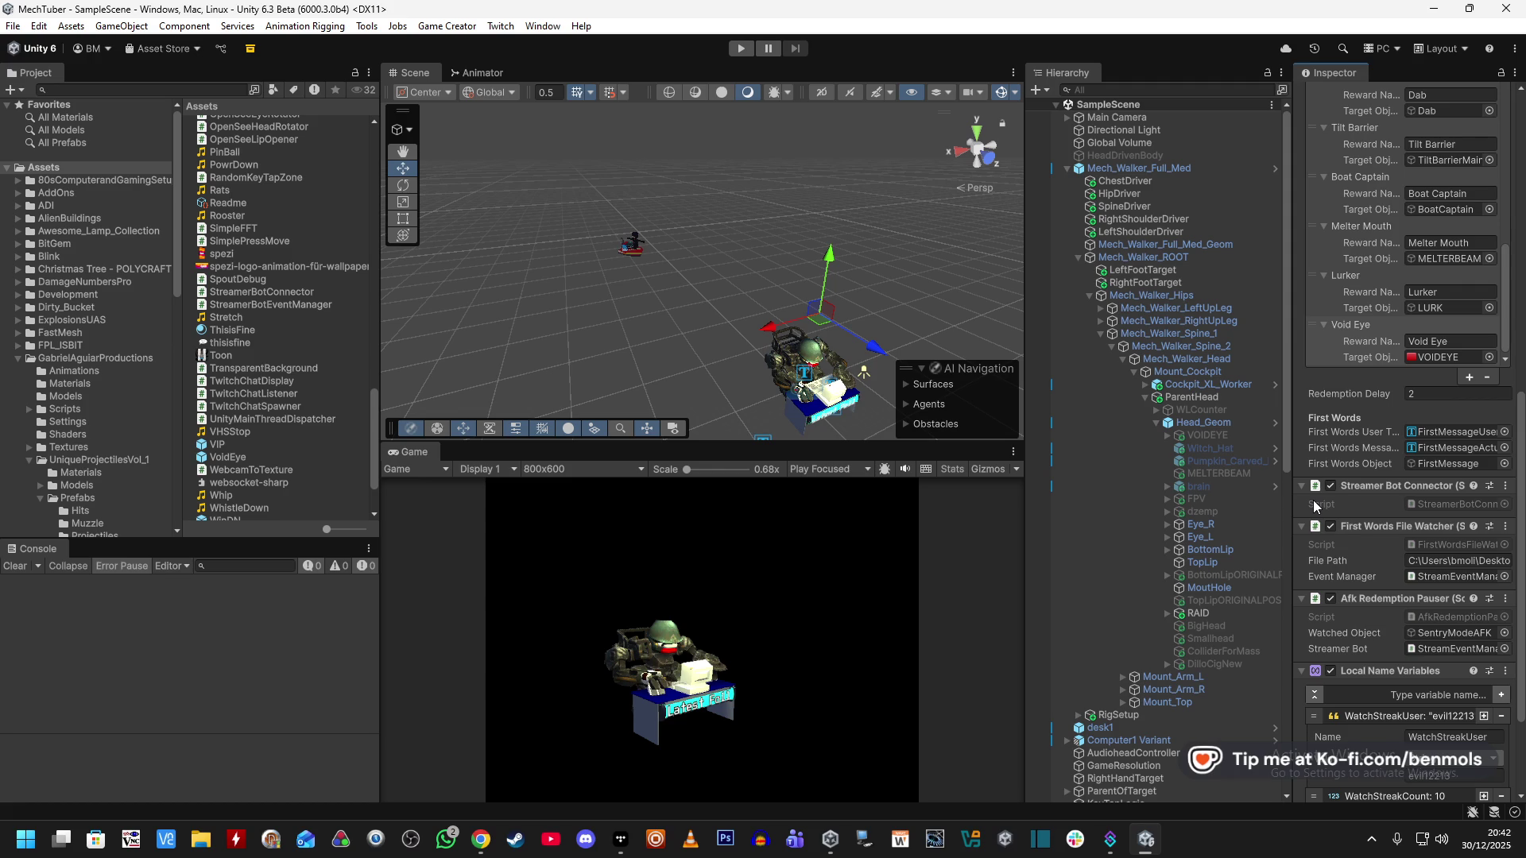
Select the MidiManager object in the Hierarchy.
{"action": "scroll", "coordinate": [1313, 501], "scroll_direction": "up", "scroll_amount": 1}
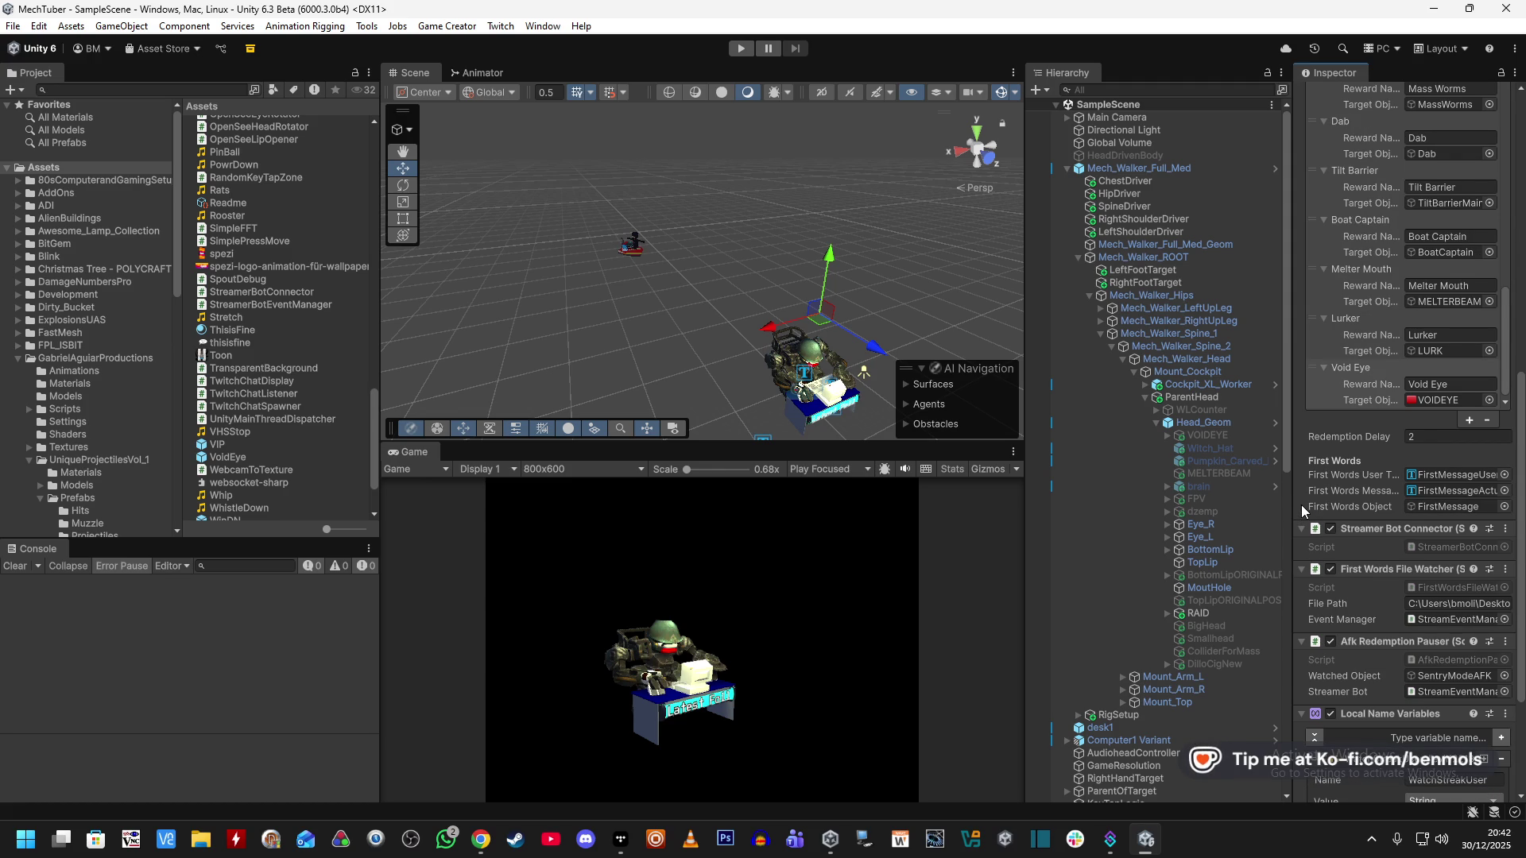
{"action": "scroll", "coordinate": [1185, 583], "scroll_direction": "down", "scroll_amount": 5}
{"action": "scroll", "coordinate": [1186, 587], "scroll_direction": "down", "scroll_amount": 5}
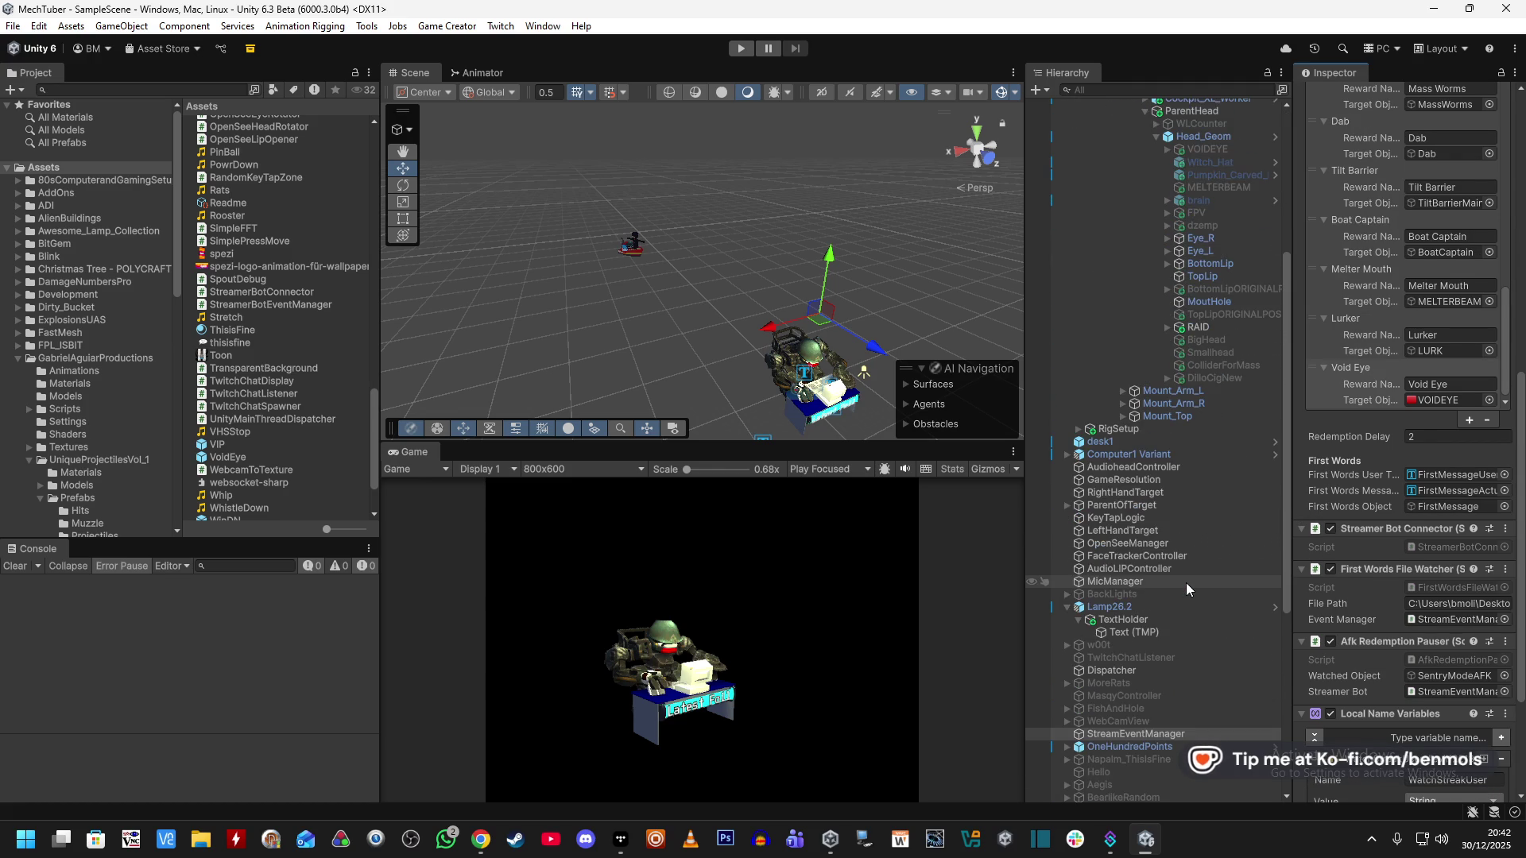
{"action": "scroll", "coordinate": [1185, 587], "scroll_direction": "down", "scroll_amount": 2}
{"action": "scroll", "coordinate": [1186, 587], "scroll_direction": "down", "scroll_amount": 2}
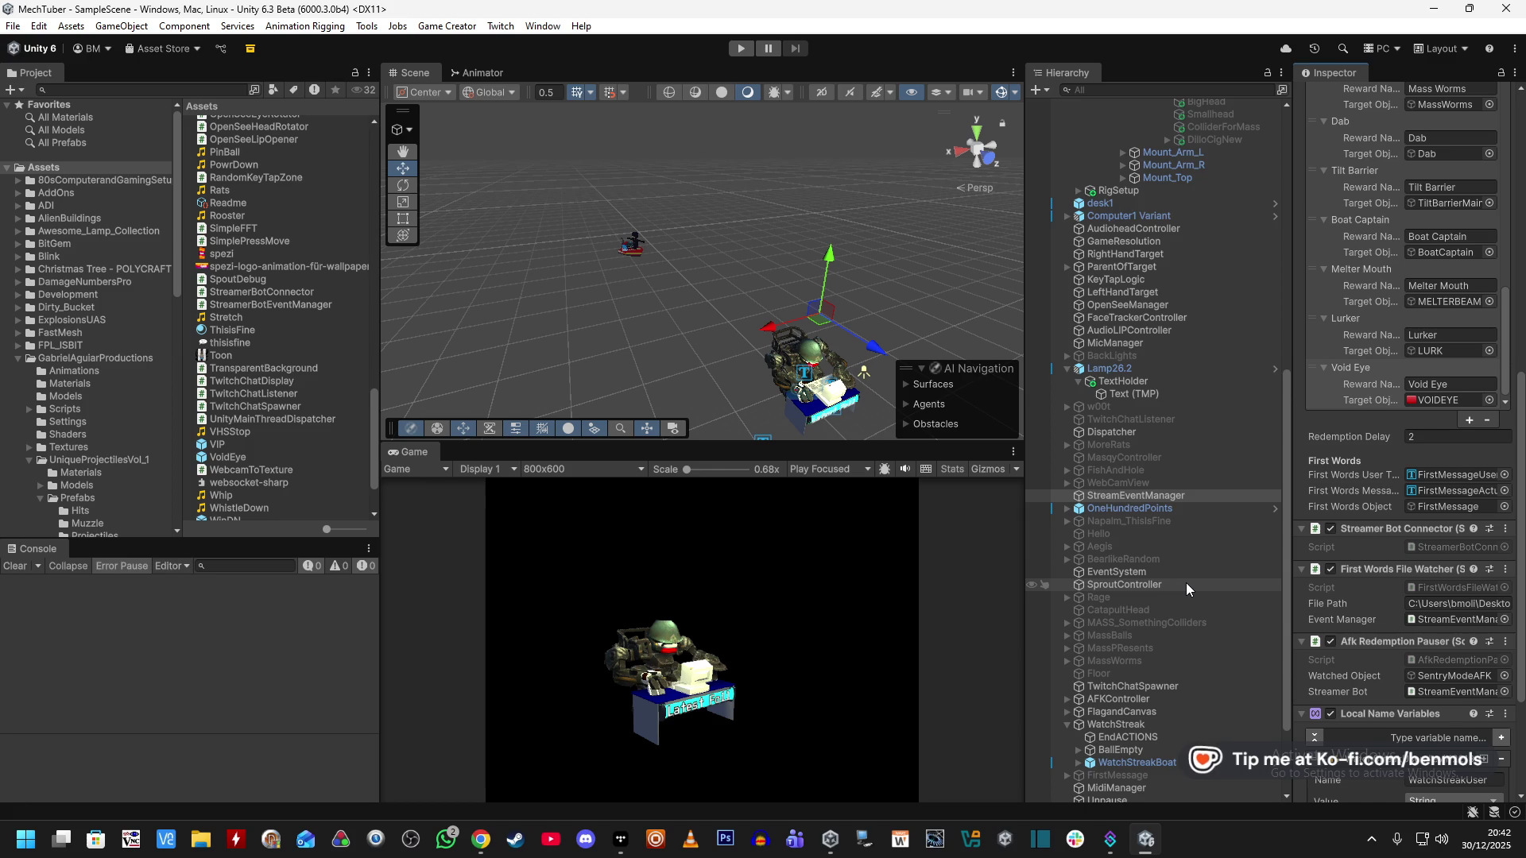
{"action": "scroll", "coordinate": [1186, 583], "scroll_direction": "down", "scroll_amount": 3}
{"action": "left_click", "coordinate": [1144, 692]}
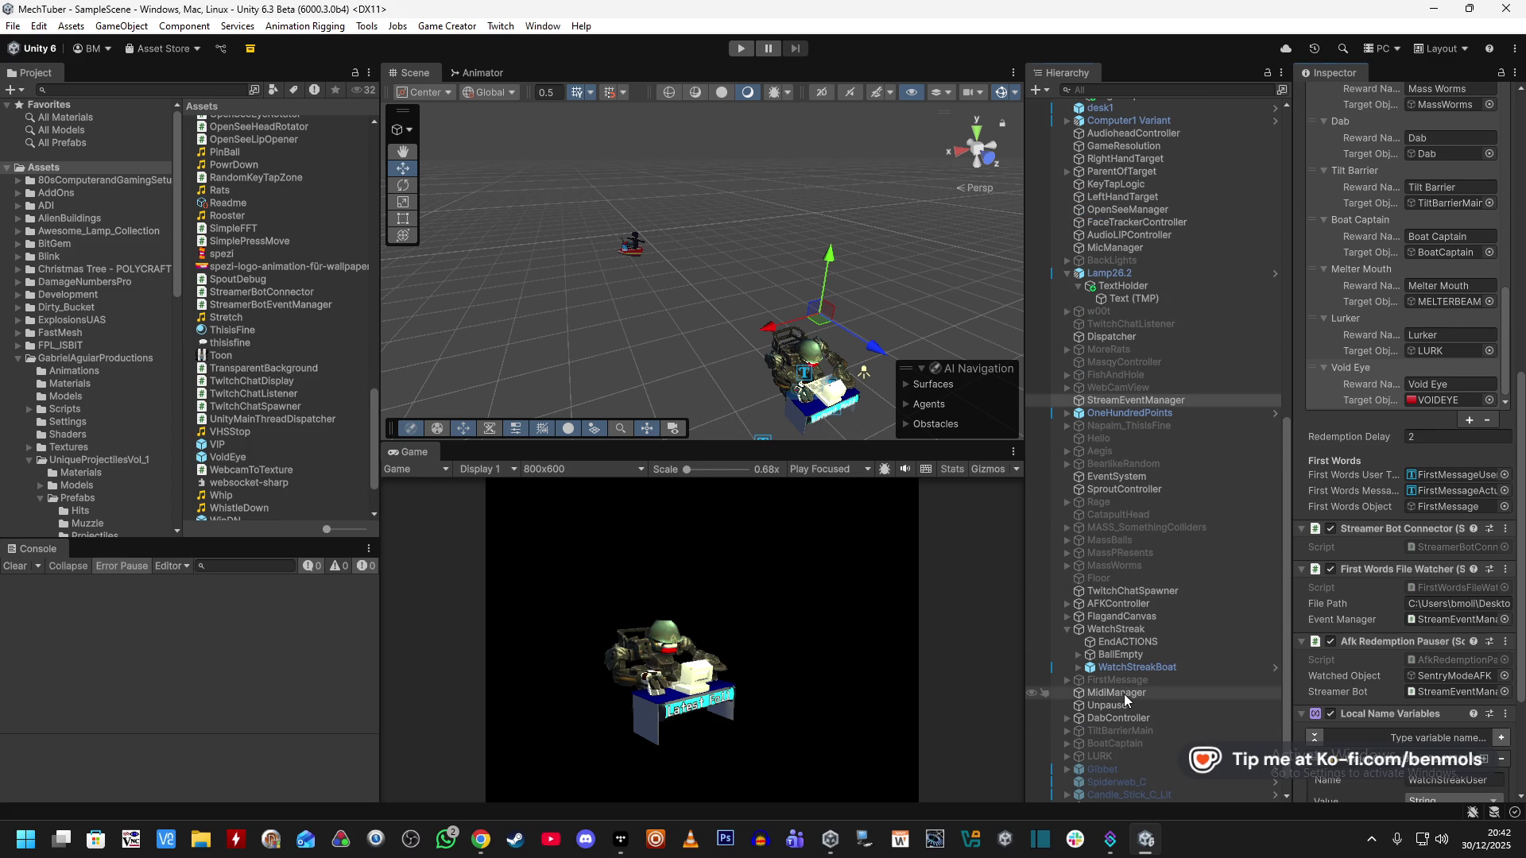
Add Key Binding Element 18 mapping MIDI note 54 to VOIDEYE with hold time 0.1.
{"action": "scroll", "coordinate": [1349, 524], "scroll_direction": "down", "scroll_amount": 18}
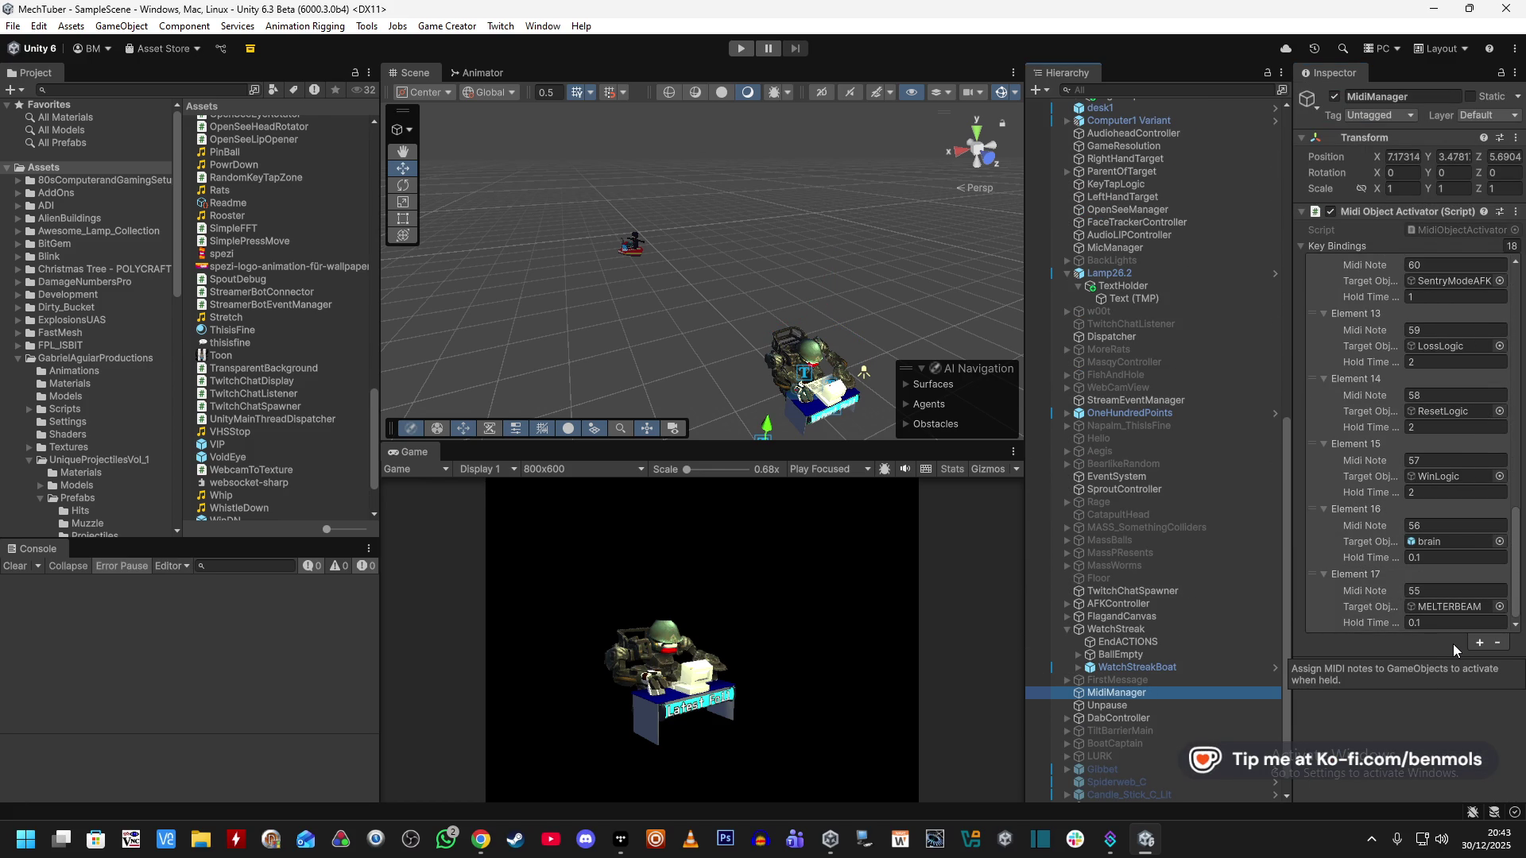
{"action": "left_click", "coordinate": [1478, 642]}
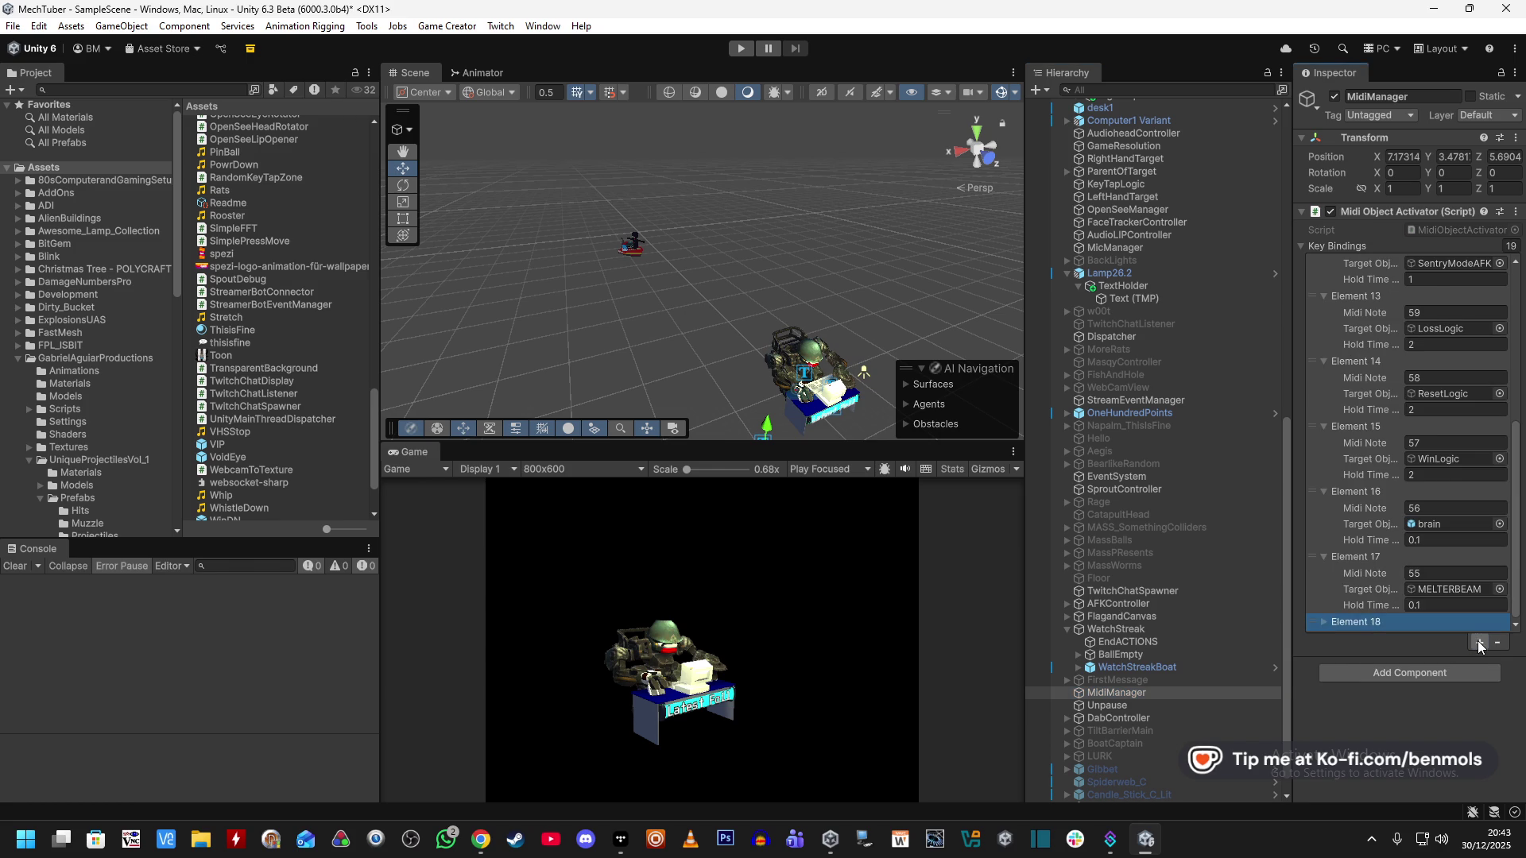
{"action": "left_click", "coordinate": [1323, 623]}
{"action": "left_click", "coordinate": [1431, 591]}
{"action": "type", "text": "54"}
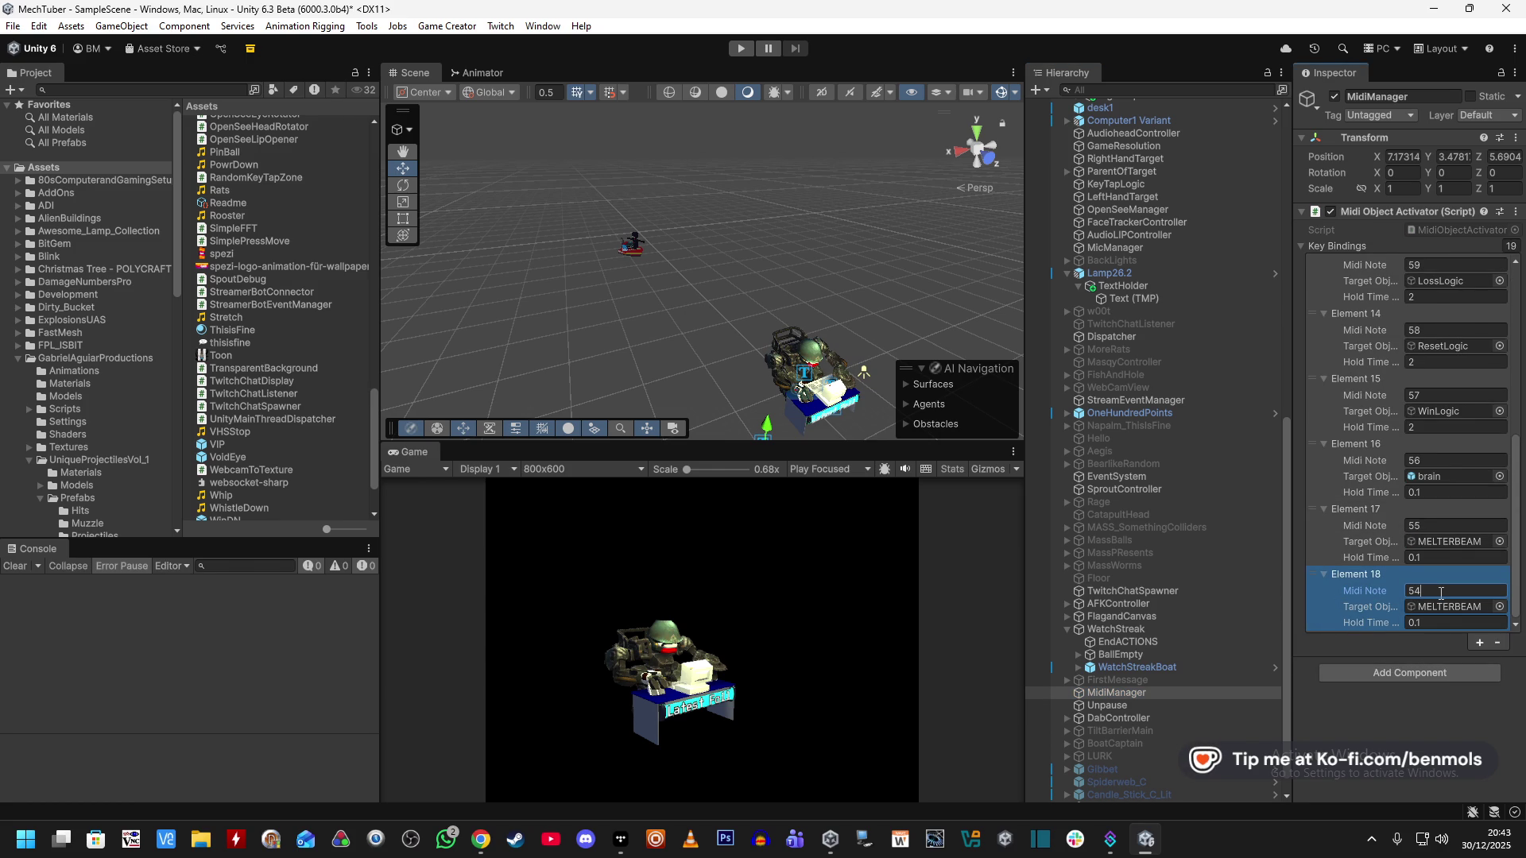
{"action": "left_click", "coordinate": [1499, 606]}
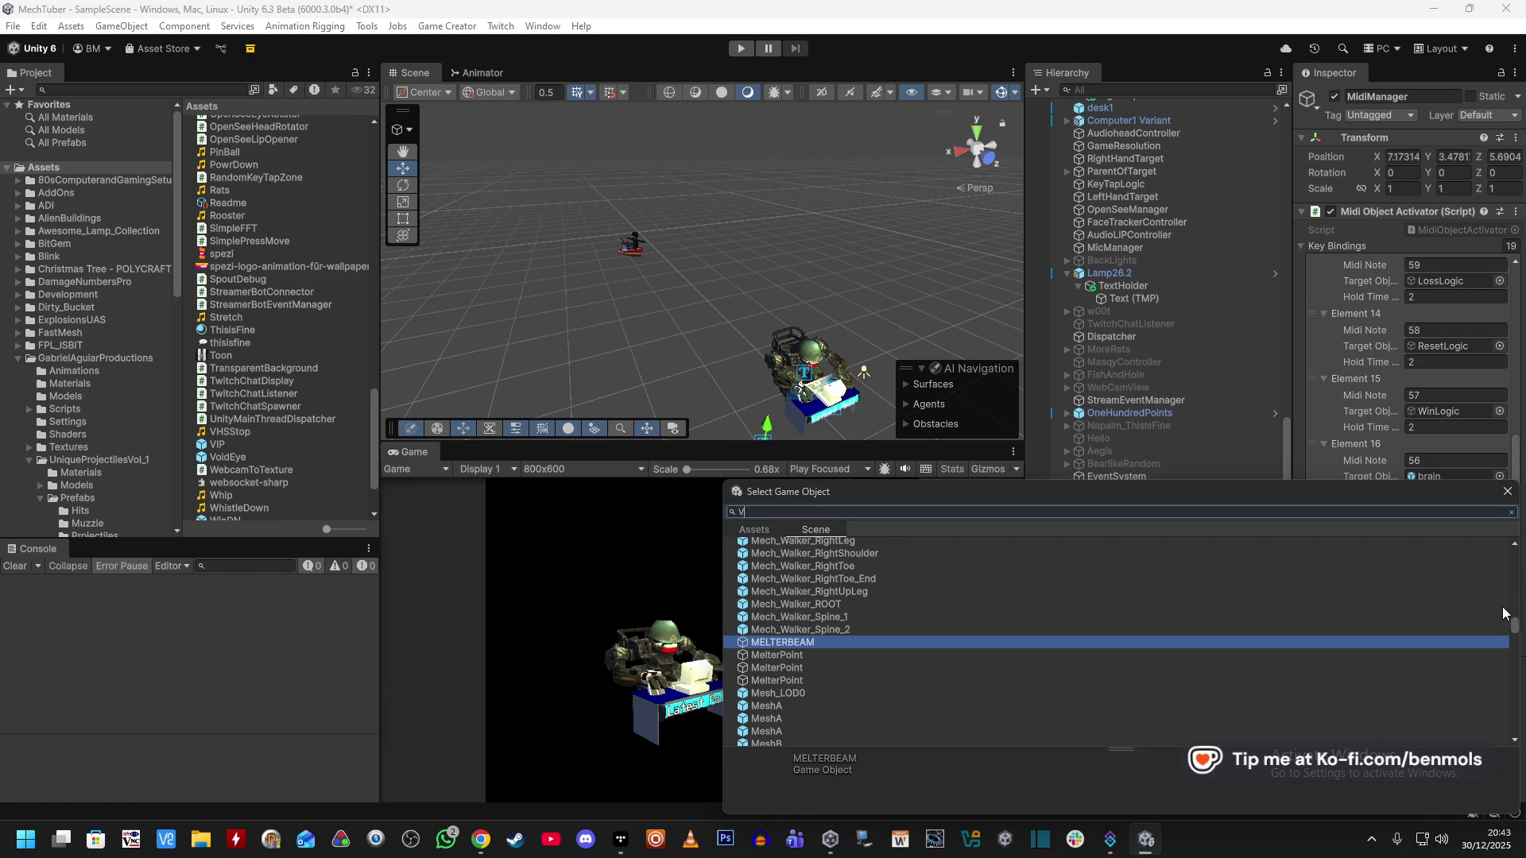
{"action": "type", "text": "Void"}
{"action": "double_click", "coordinate": [782, 556]}
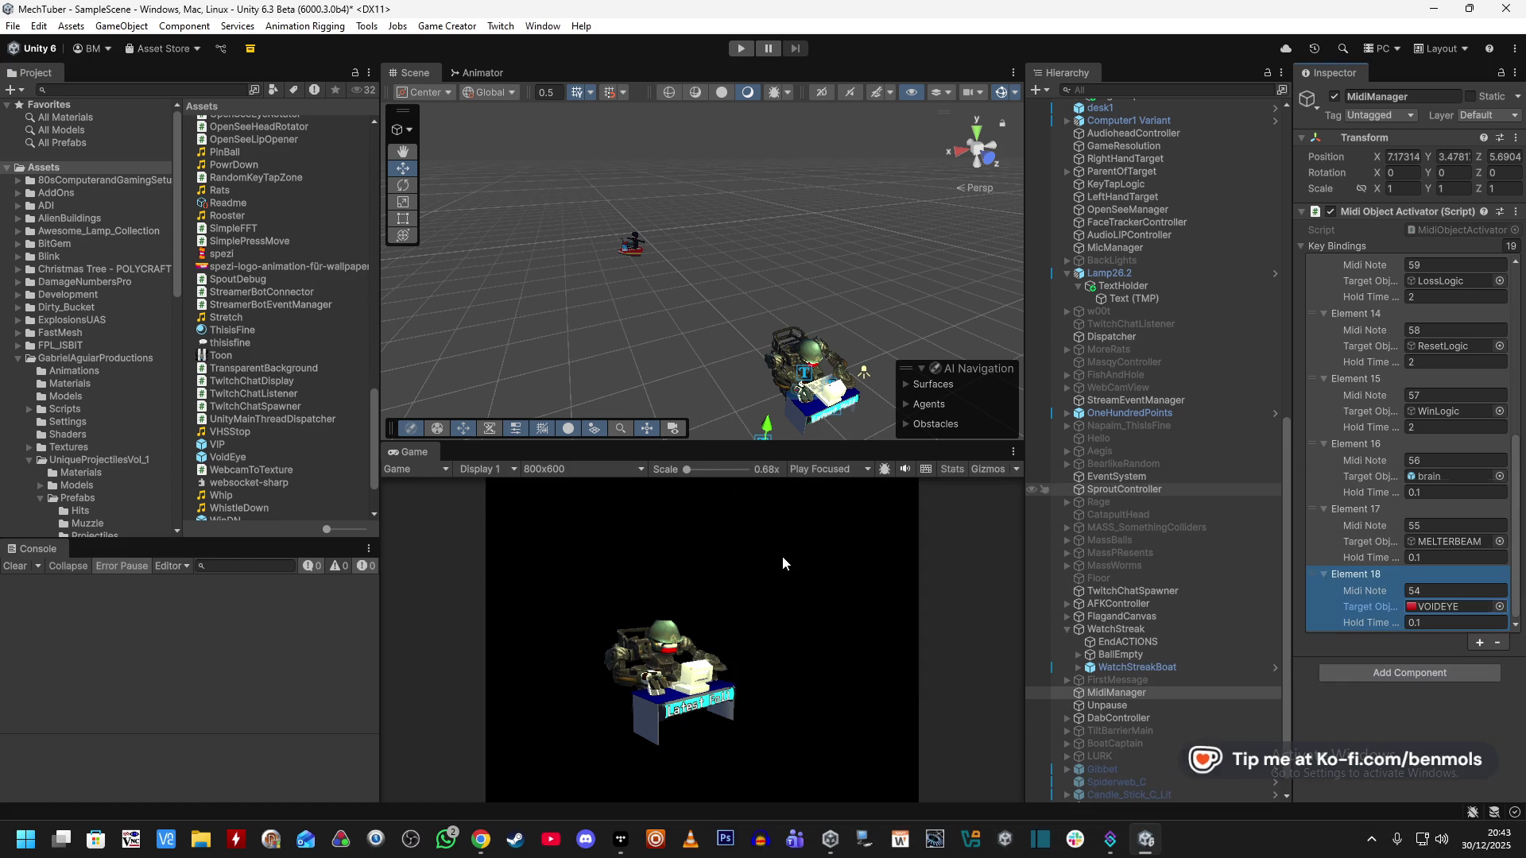
{"action": "left_click", "coordinate": [1440, 623]}
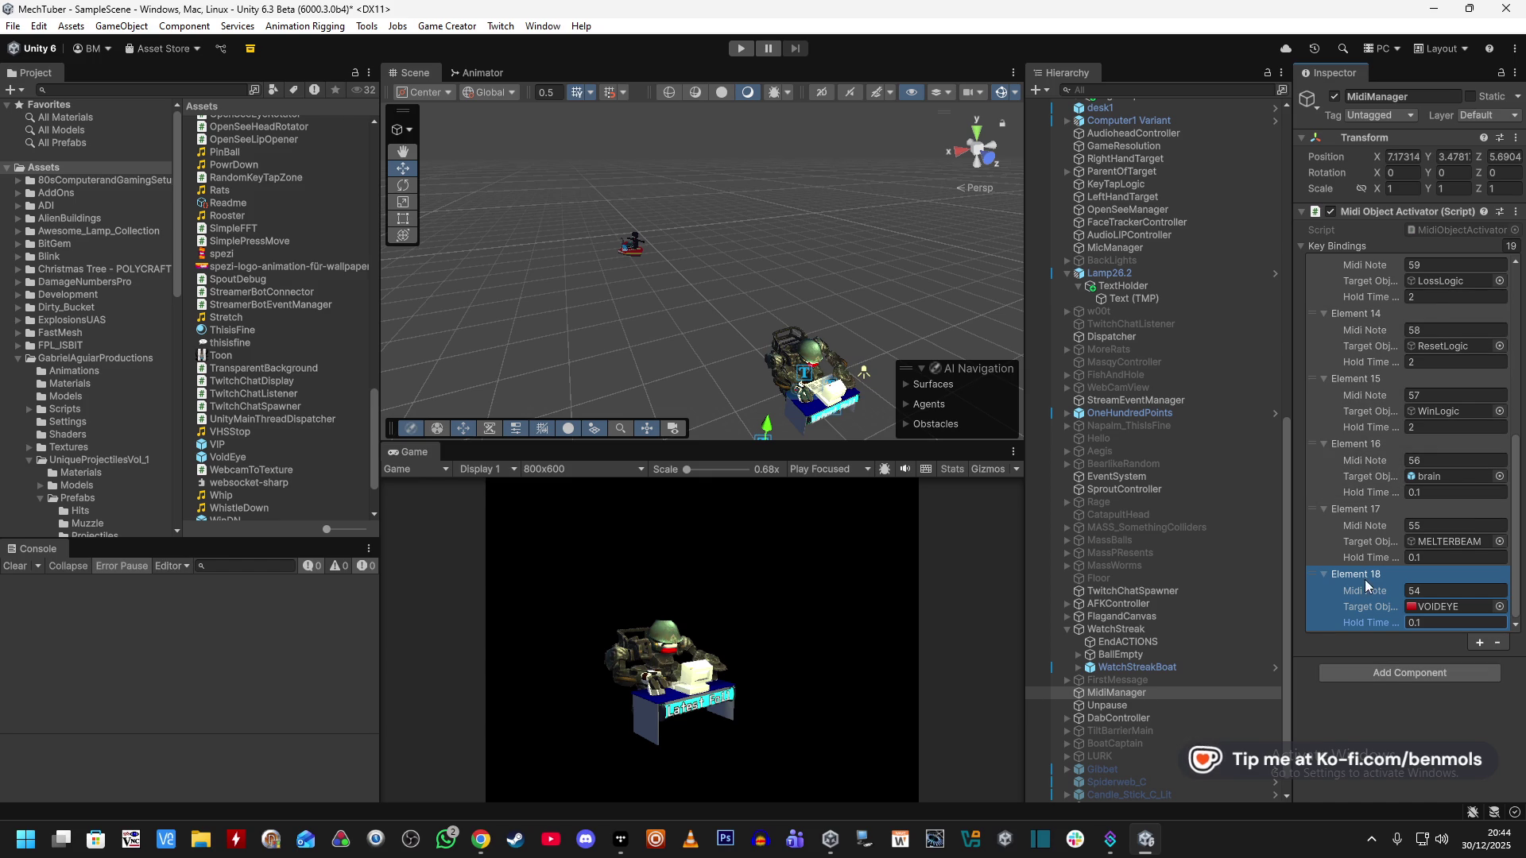
Review Element 17 and Element 18 values in the Key Bindings list.
{"action": "left_click", "coordinate": [1424, 525]}
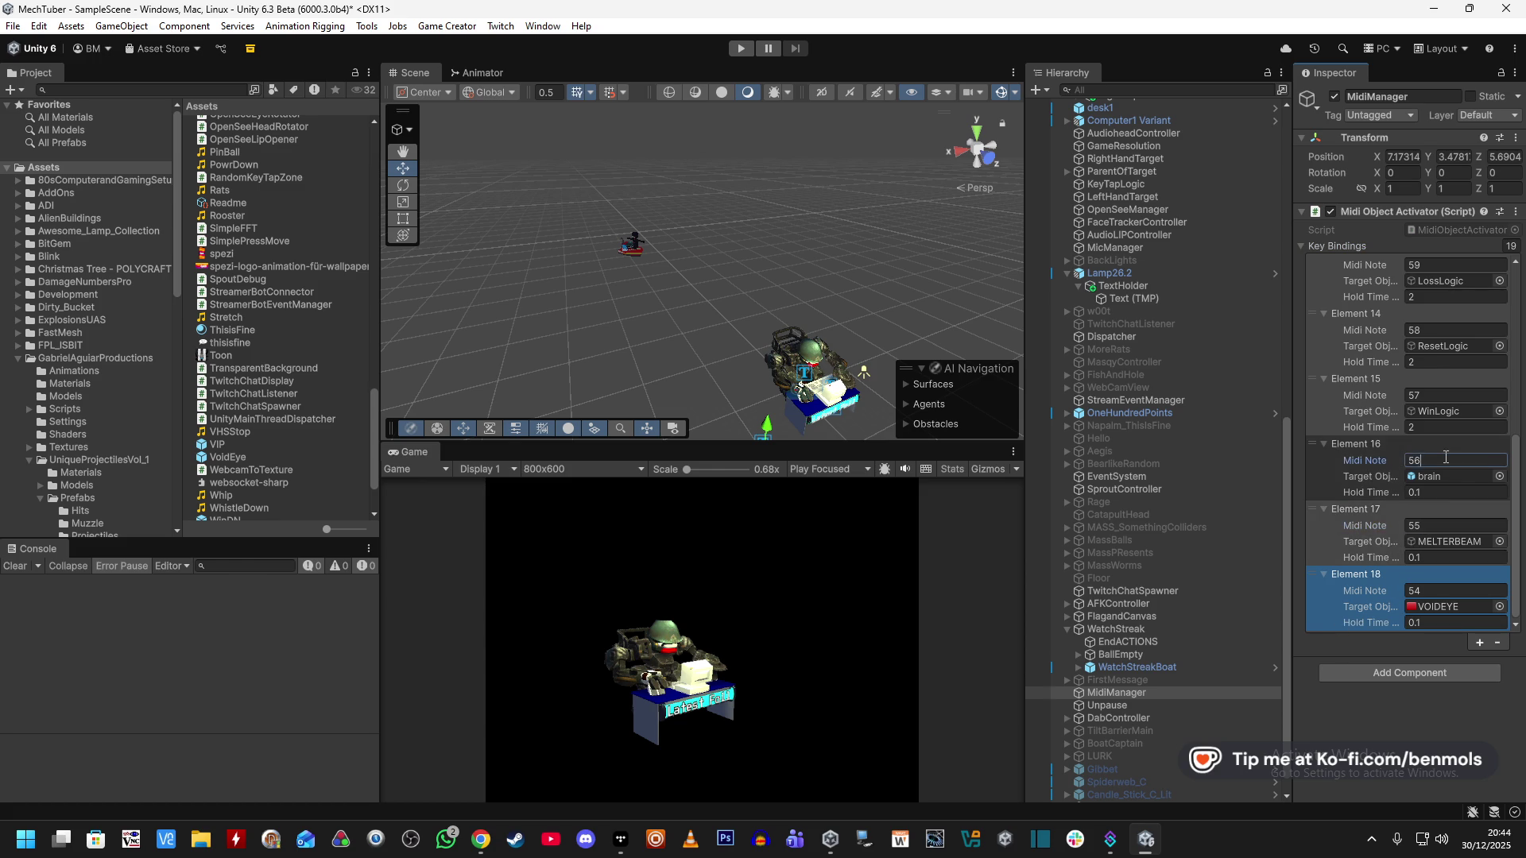
{"action": "left_click", "coordinate": [1378, 510]}
{"action": "left_click", "coordinate": [1381, 559]}
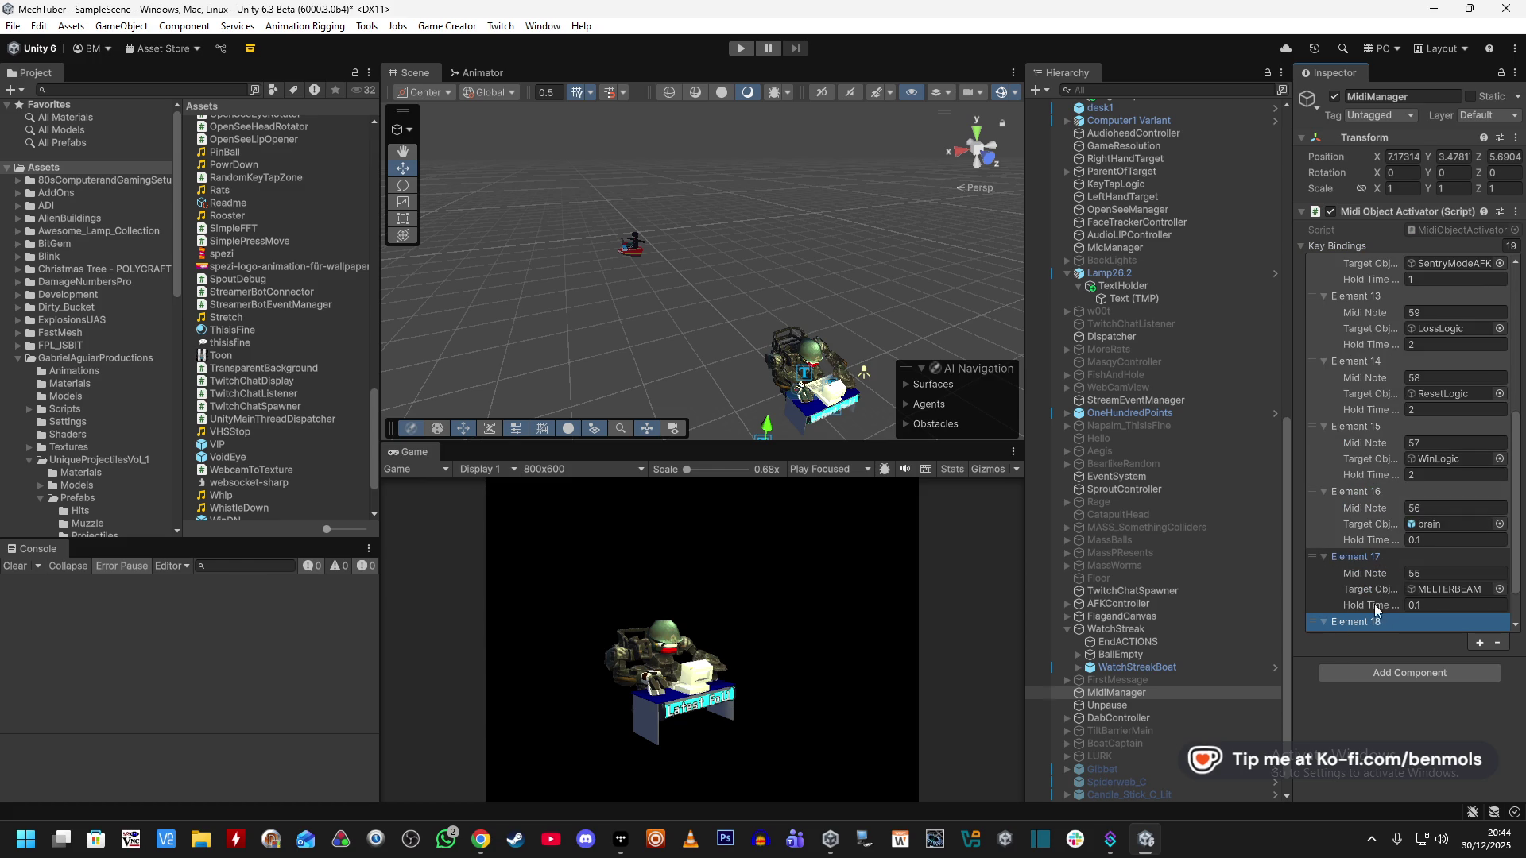
{"action": "left_click", "coordinate": [1324, 623]}
{"action": "left_click", "coordinate": [1324, 623]}
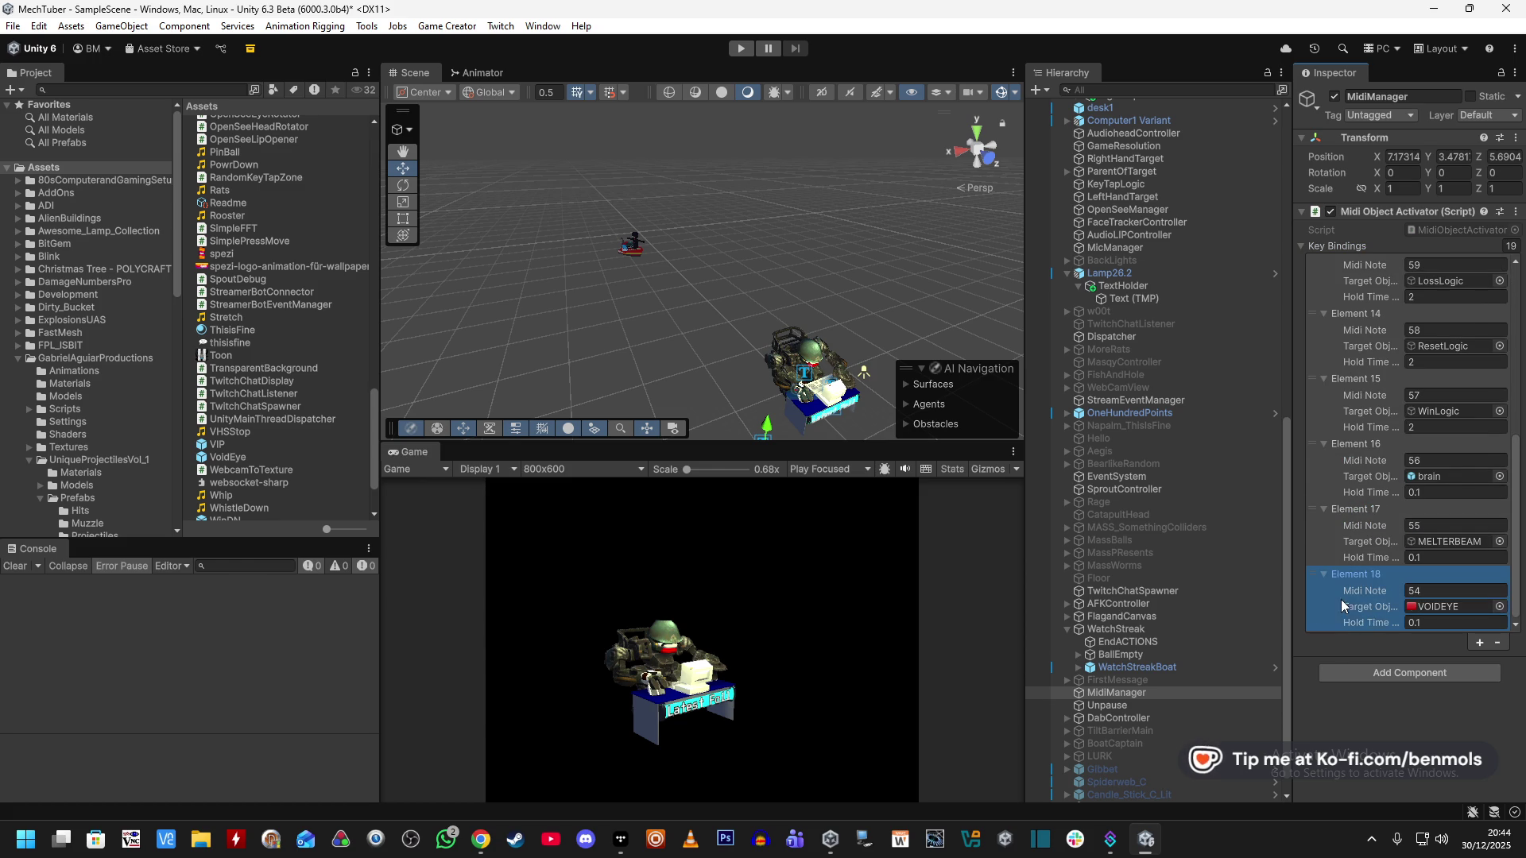
{"action": "left_click", "coordinate": [1435, 625]}
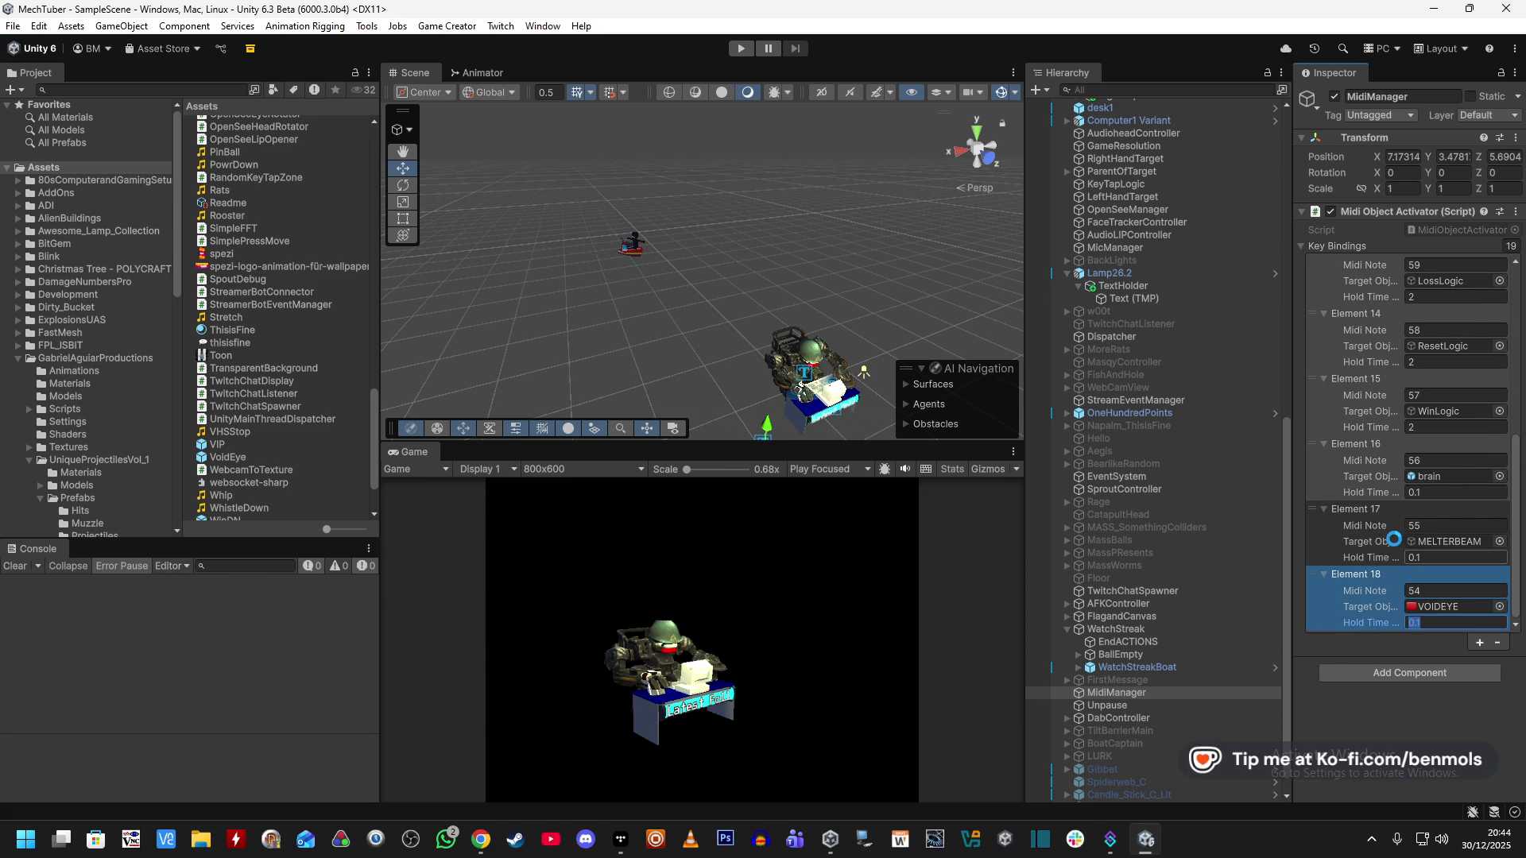
{"action": "left_click", "coordinate": [1110, 847]}
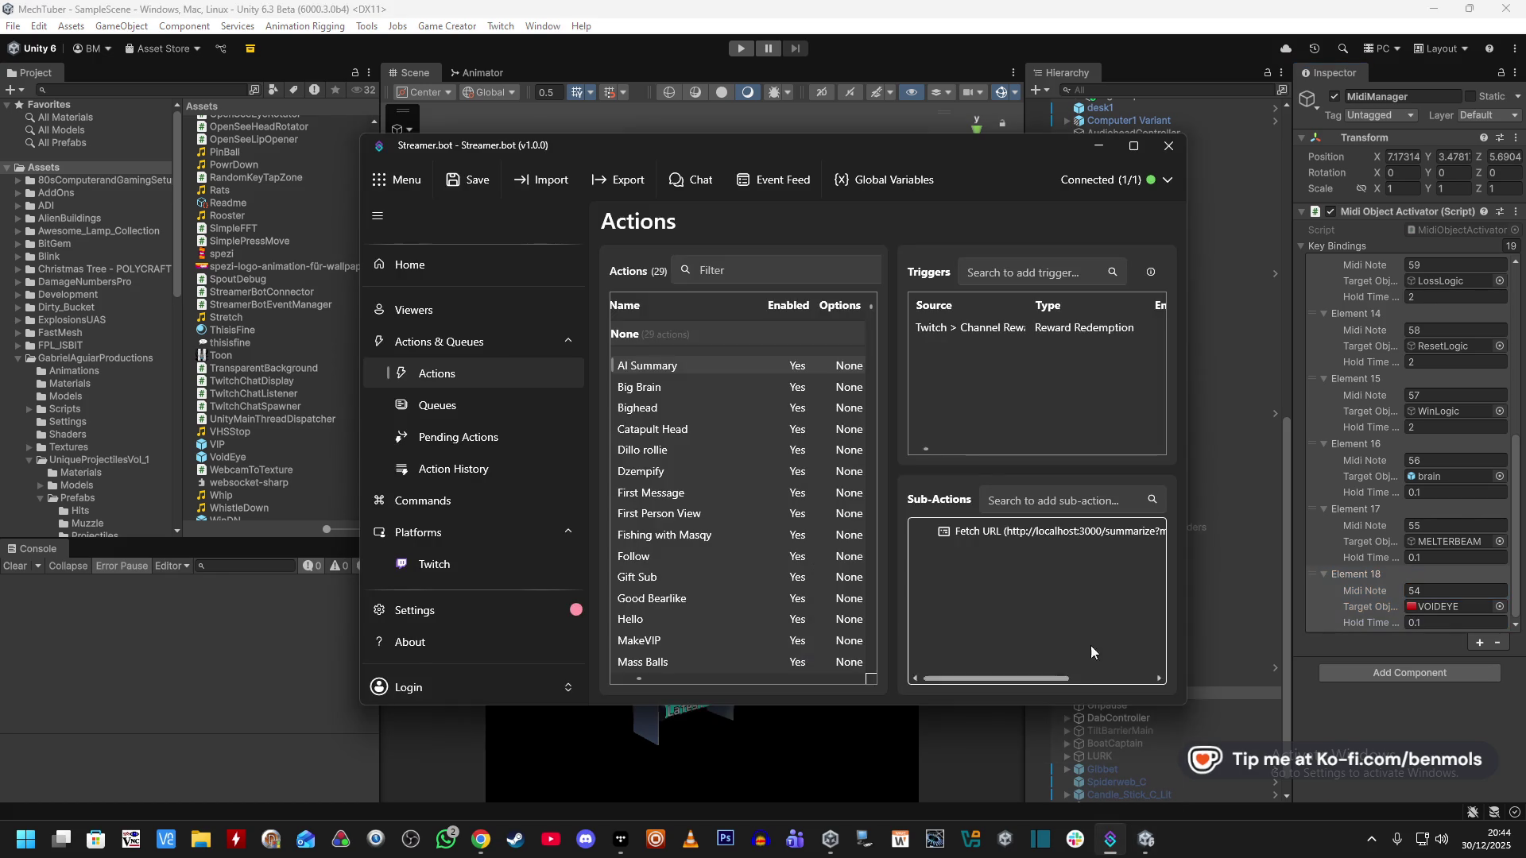
Start a new reward in Streamer.bot's Twitch Channel Point Rewards list.
{"action": "scroll", "coordinate": [724, 405], "scroll_direction": "down", "scroll_amount": 5}
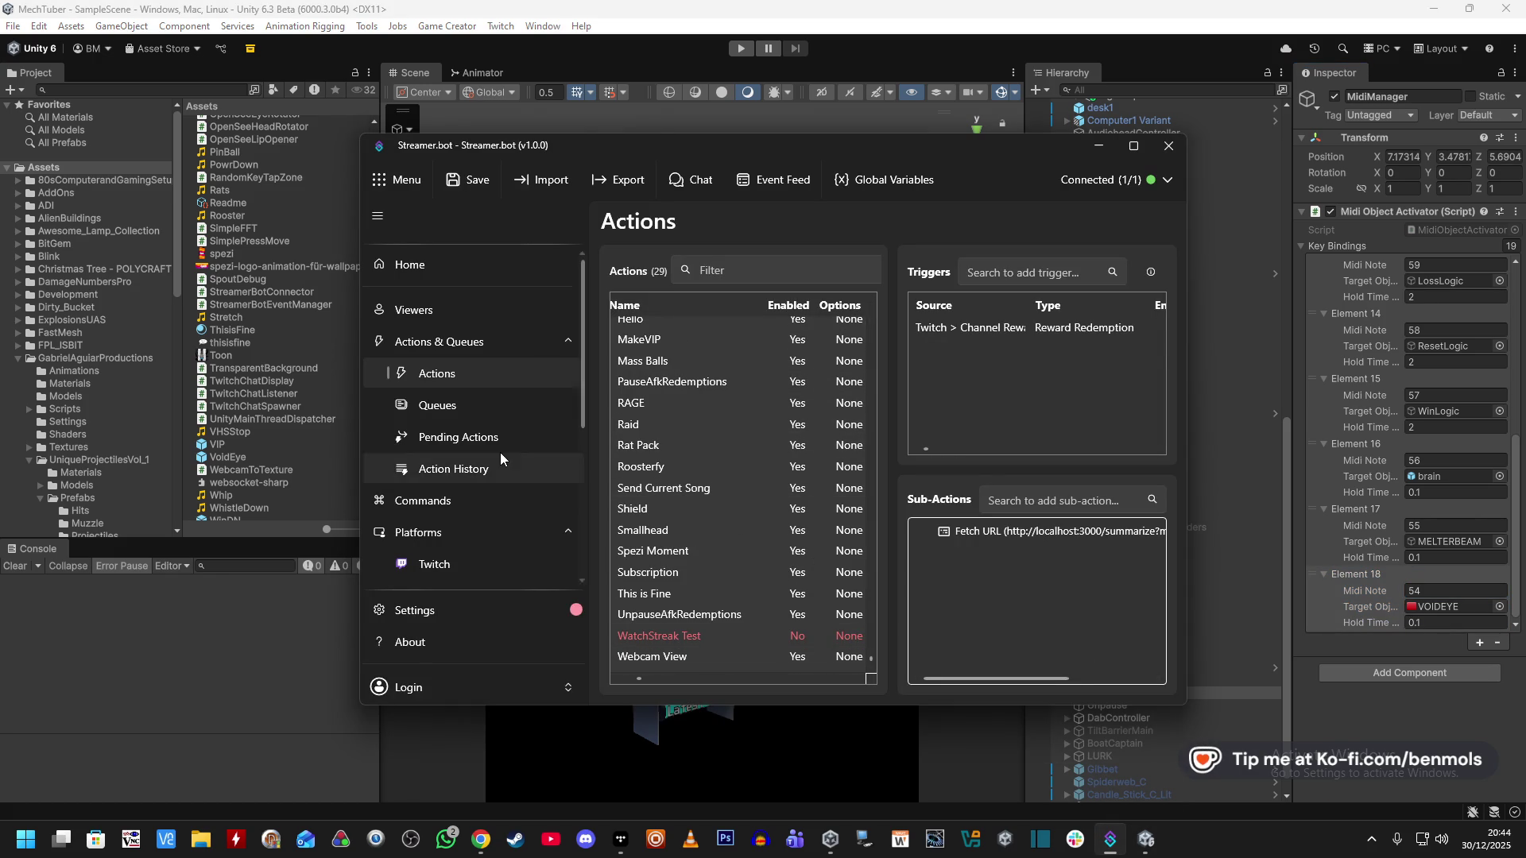
{"action": "scroll", "coordinate": [492, 469], "scroll_direction": "down", "scroll_amount": 1}
{"action": "left_click", "coordinate": [465, 524]}
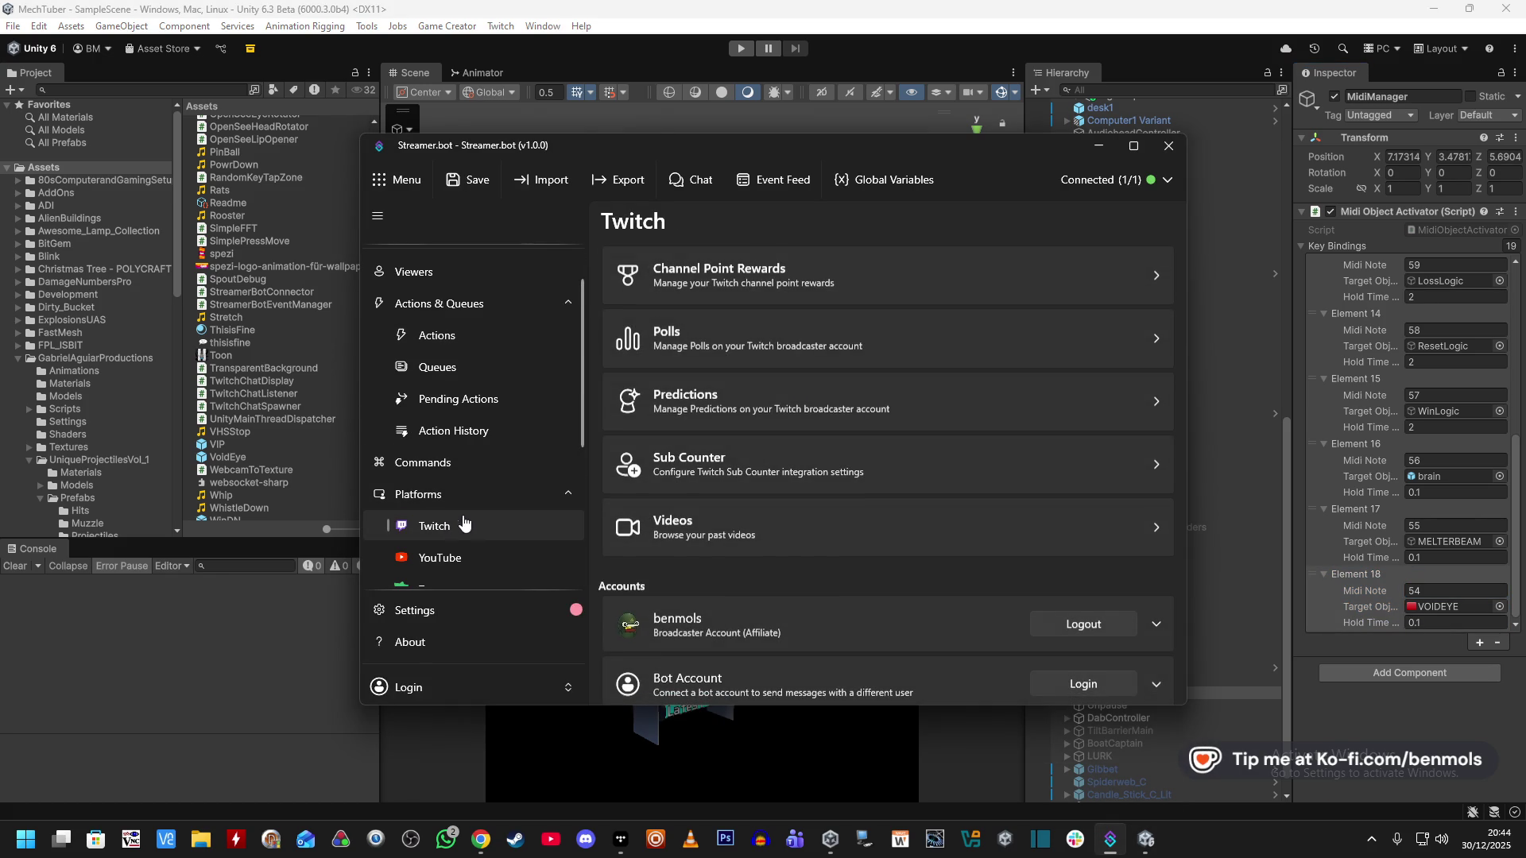
{"action": "left_click", "coordinate": [715, 286]}
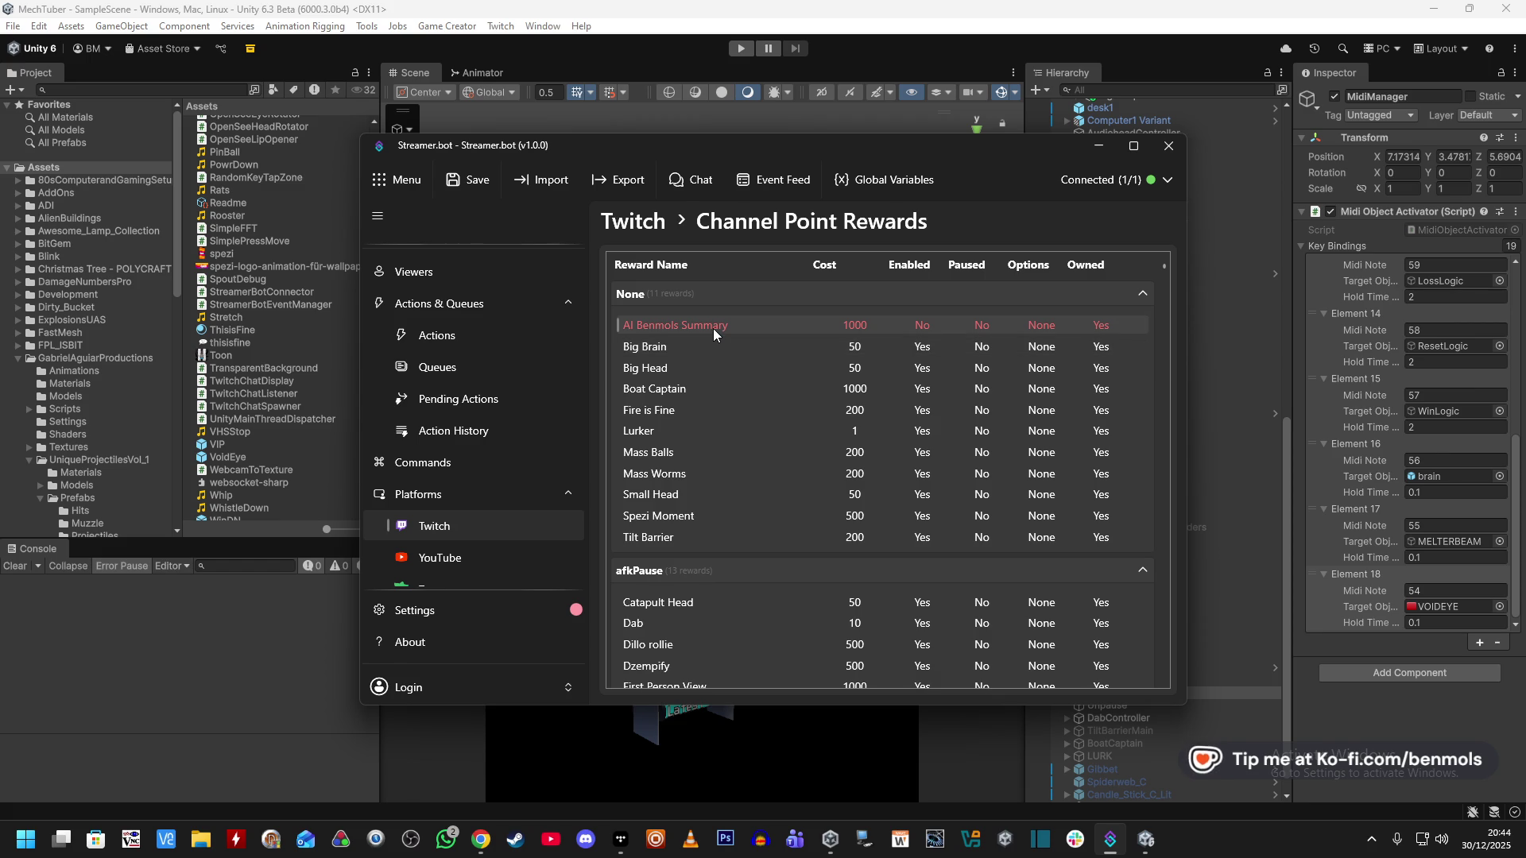
{"action": "scroll", "coordinate": [718, 475], "scroll_direction": "down", "scroll_amount": 3}
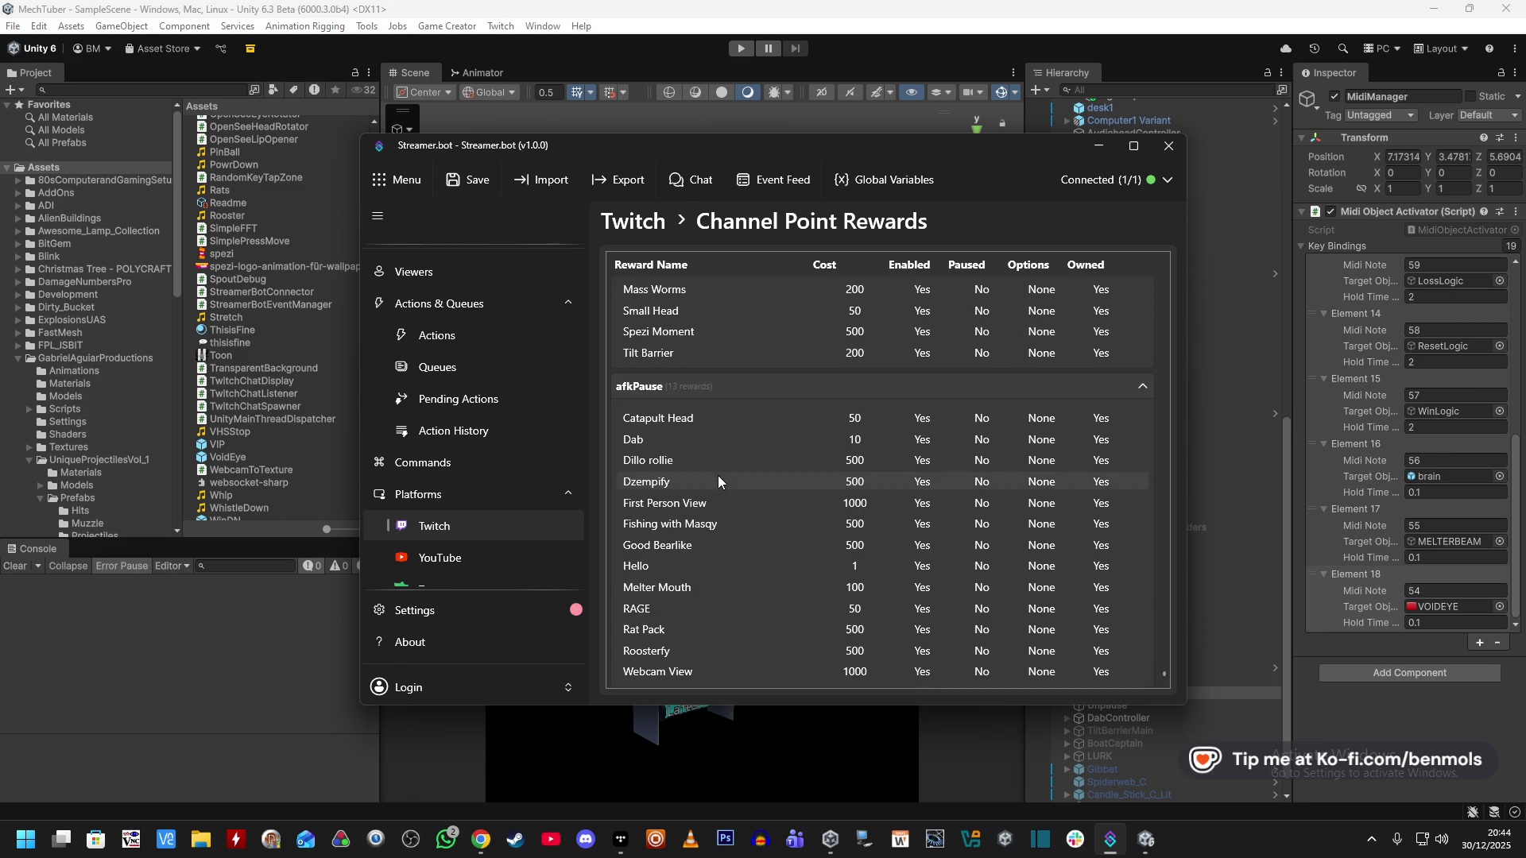
{"action": "right_click", "coordinate": [735, 633]}
{"action": "left_click", "coordinate": [800, 280]}
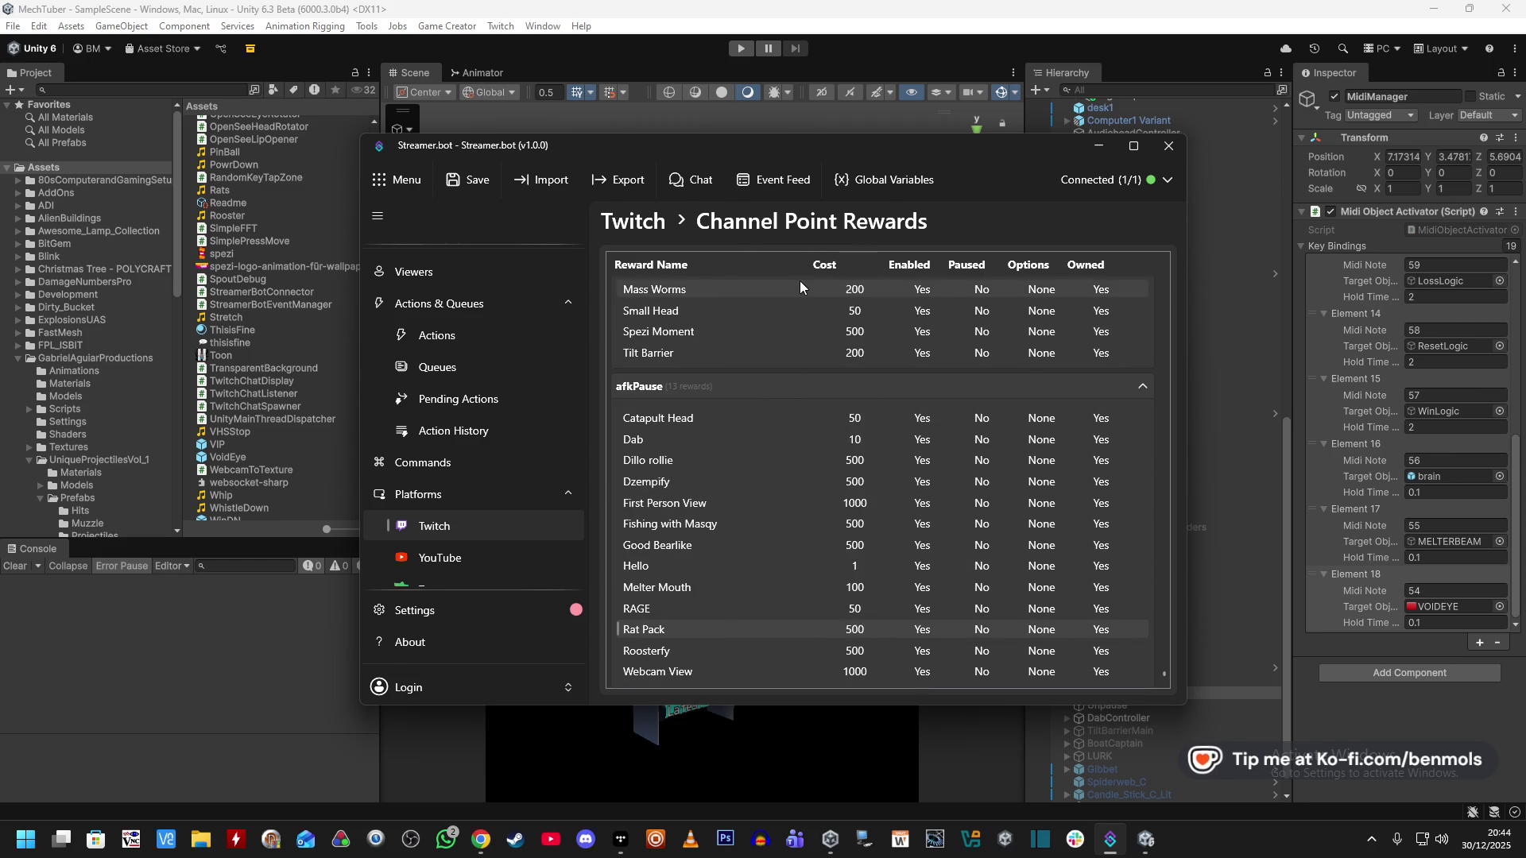
Name the reward 'Void Eye', describe it 'Turn me into a void eye!', colour it purple #8000FF.
{"action": "left_click", "coordinate": [672, 208]}
{"action": "type", "text": "Void Eye"}
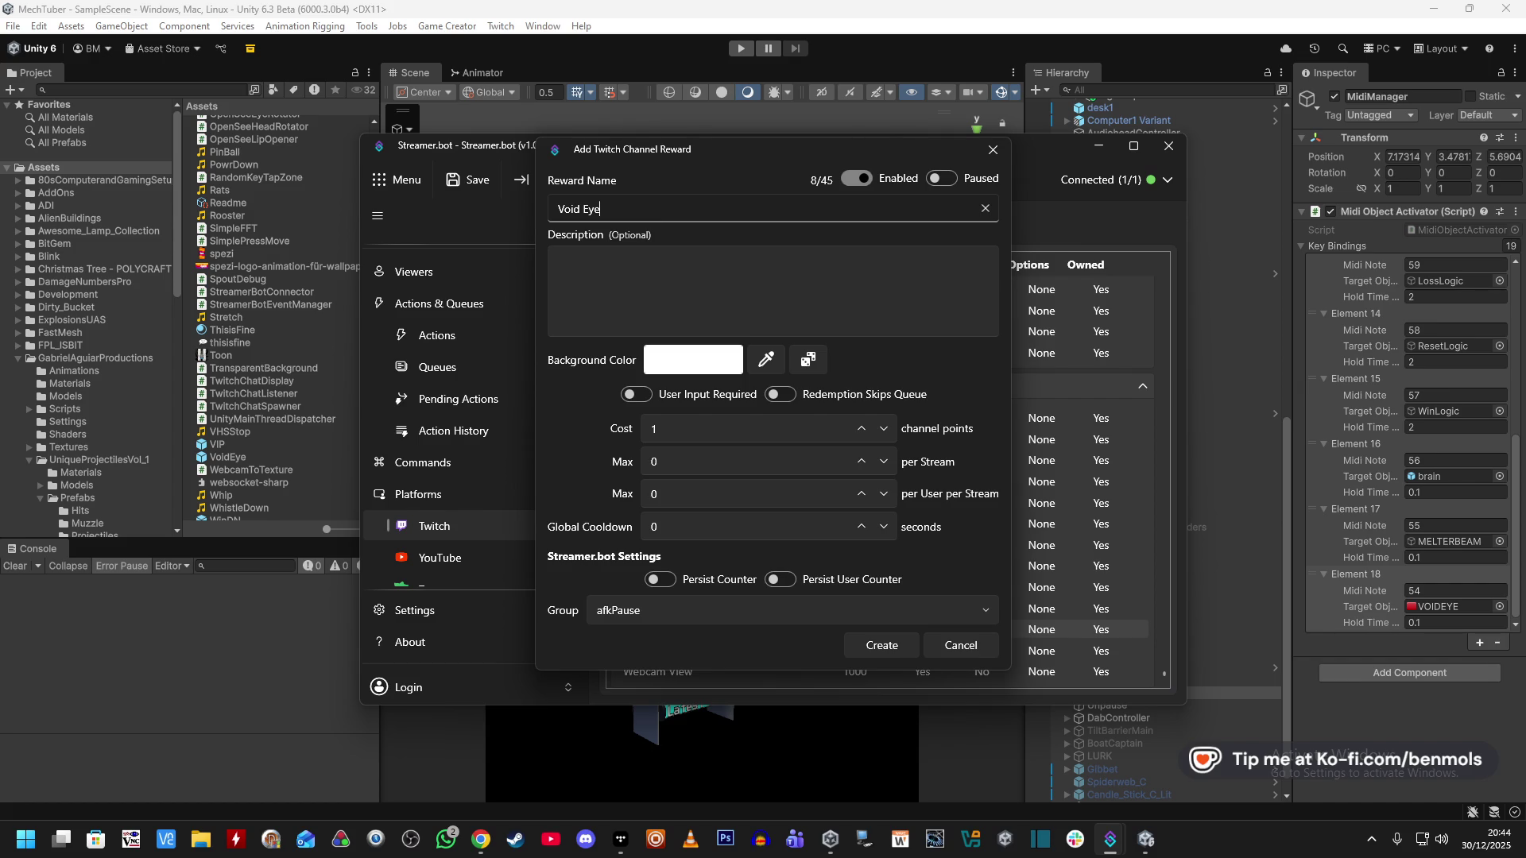
{"action": "left_click", "coordinate": [623, 263]}
{"action": "type", "text": "Turn me into a void eye"}
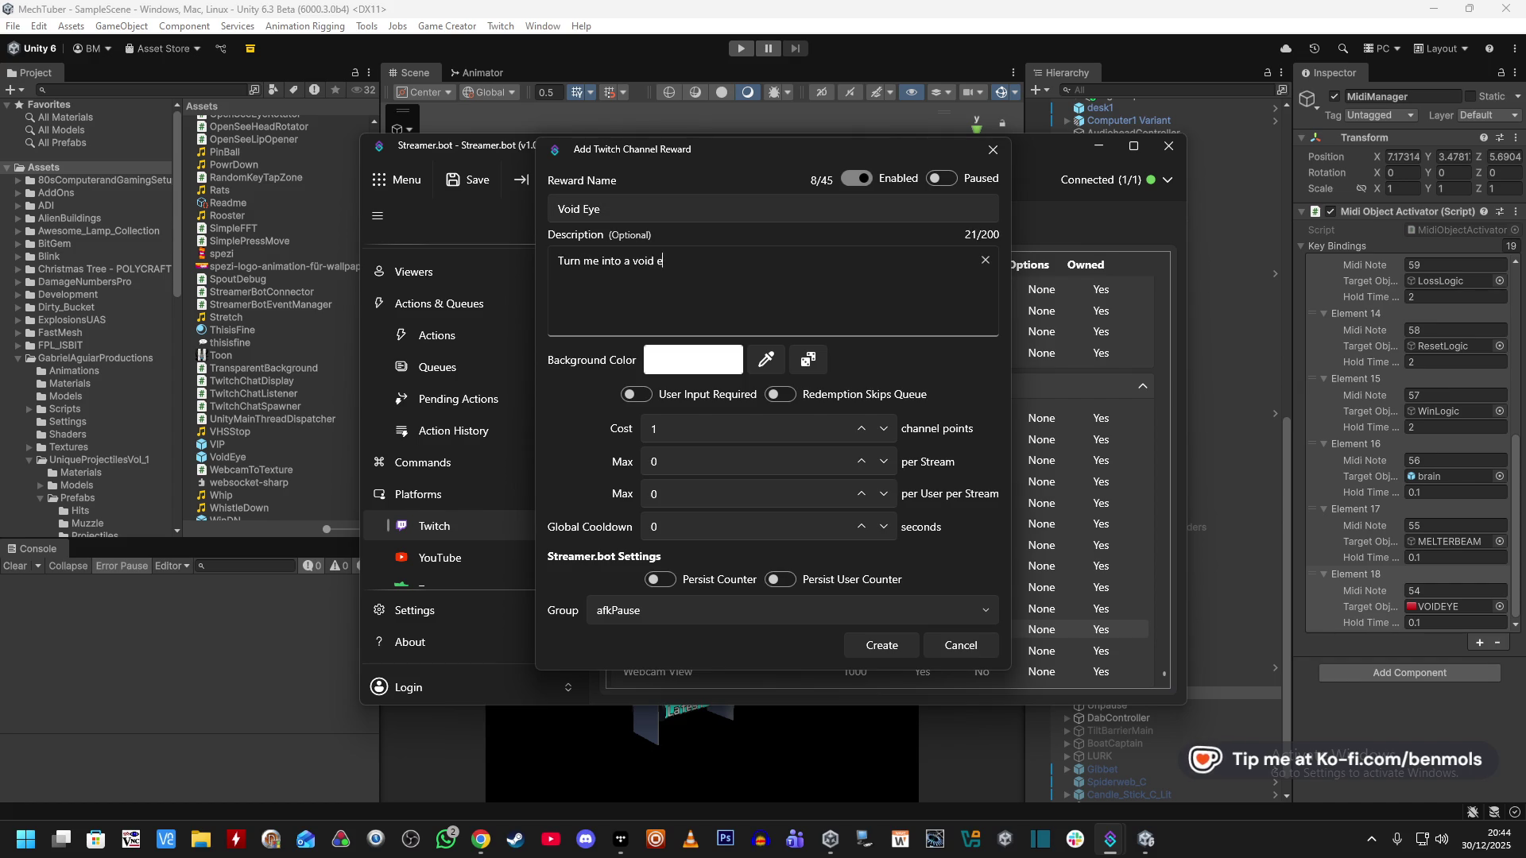
{"action": "left_click", "coordinate": [693, 360]}
{"action": "left_click", "coordinate": [834, 287]}
{"action": "left_click", "coordinate": [705, 431]}
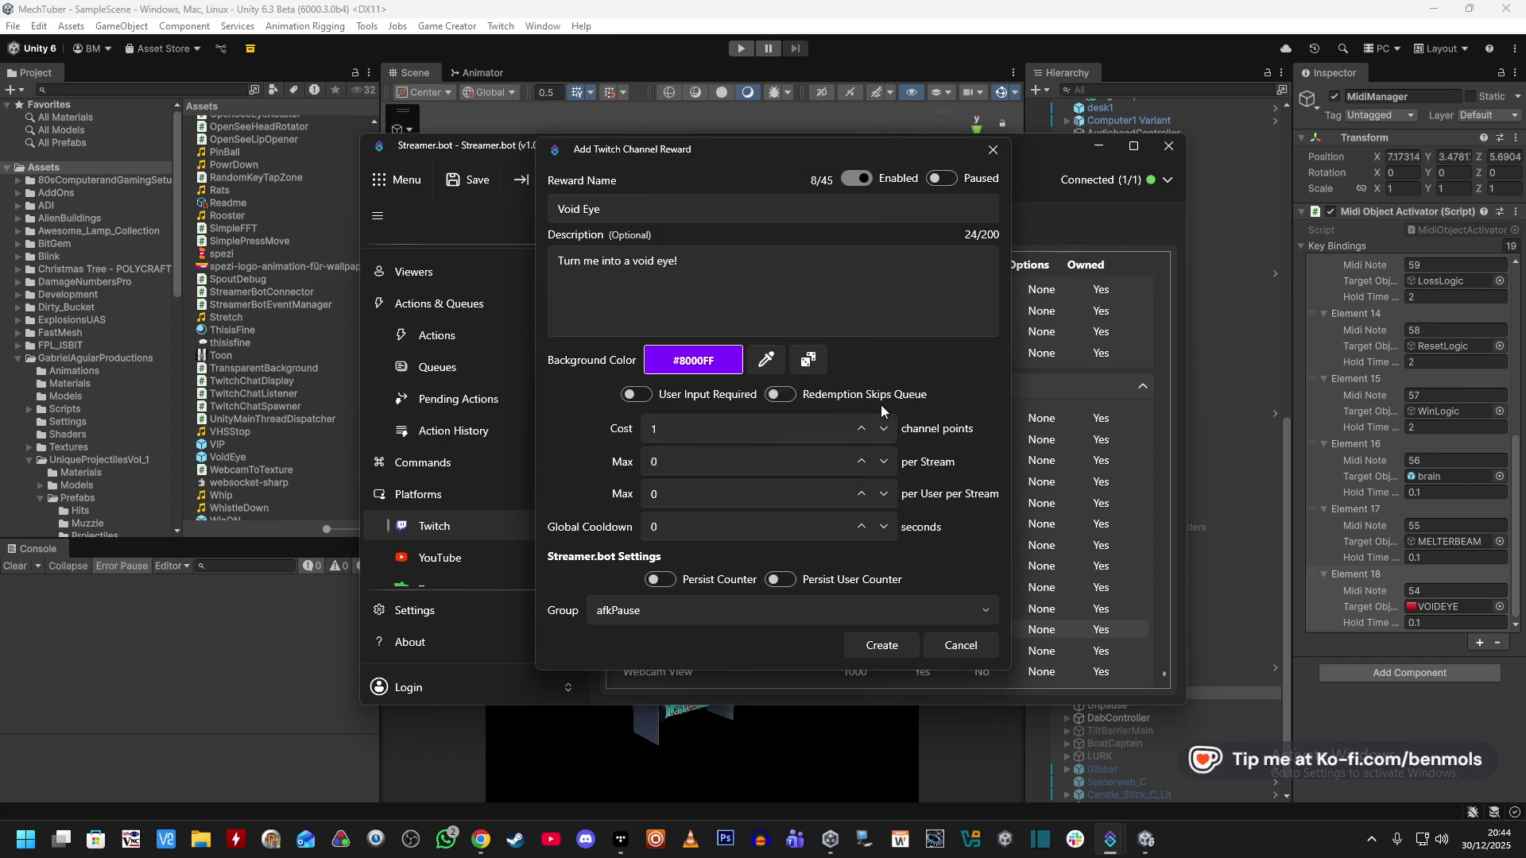
Set the reward's cost to 100 and global cooldown to 60 seconds.
{"action": "left_click", "coordinate": [774, 439]}
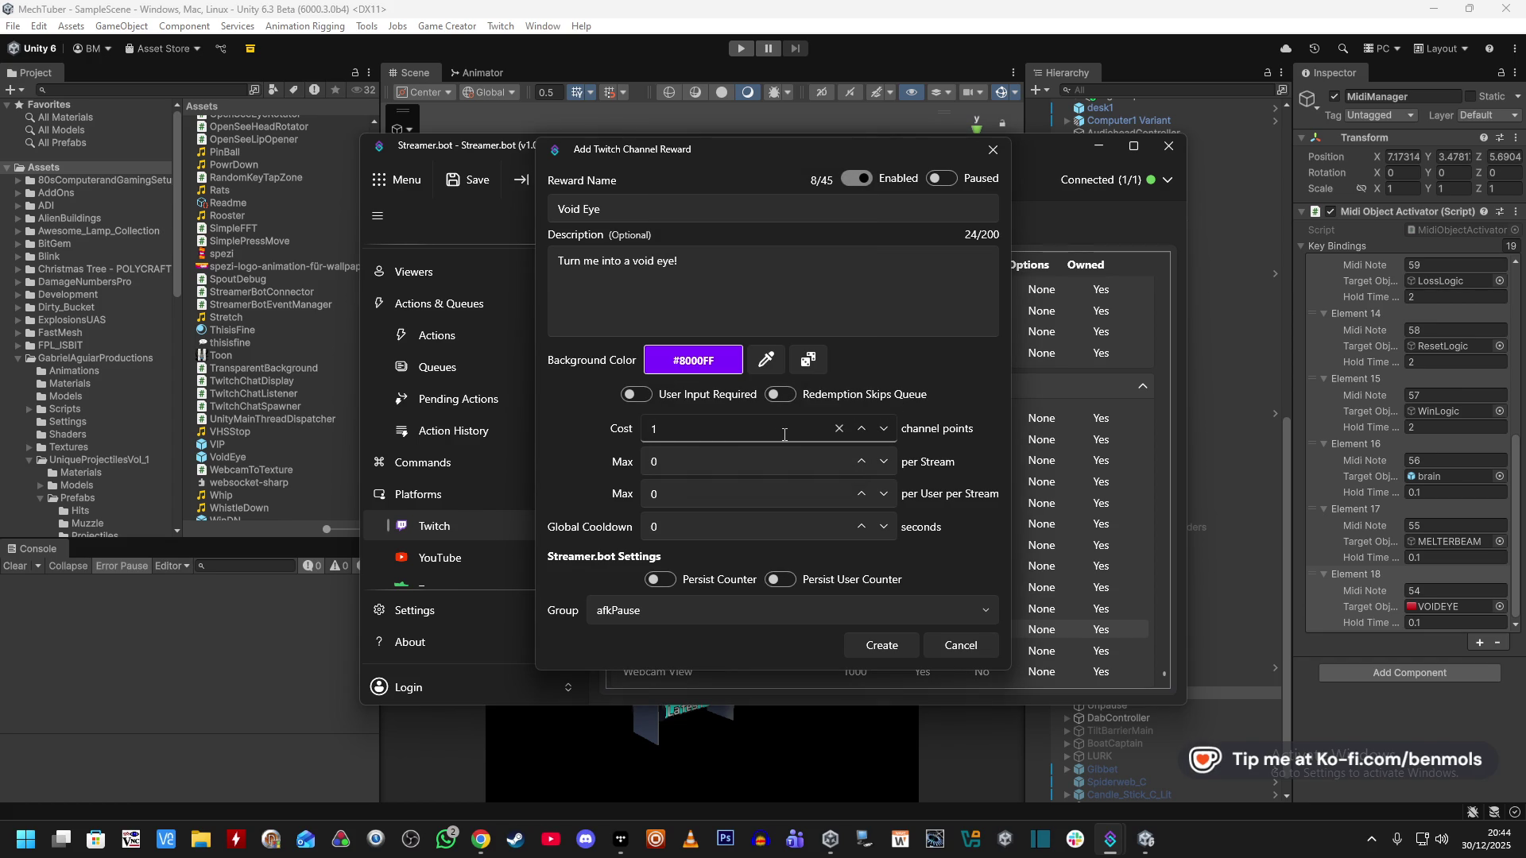
{"action": "type", "text": "200"}
{"action": "key", "text": "BackSpace"}
{"action": "key", "text": "BackSpace"}
{"action": "key", "text": "BackSpace"}
{"action": "type", "text": "100"}
{"action": "left_click", "coordinate": [739, 528]}
{"action": "key", "text": "BackSpace"}
{"action": "type", "text": "60"}
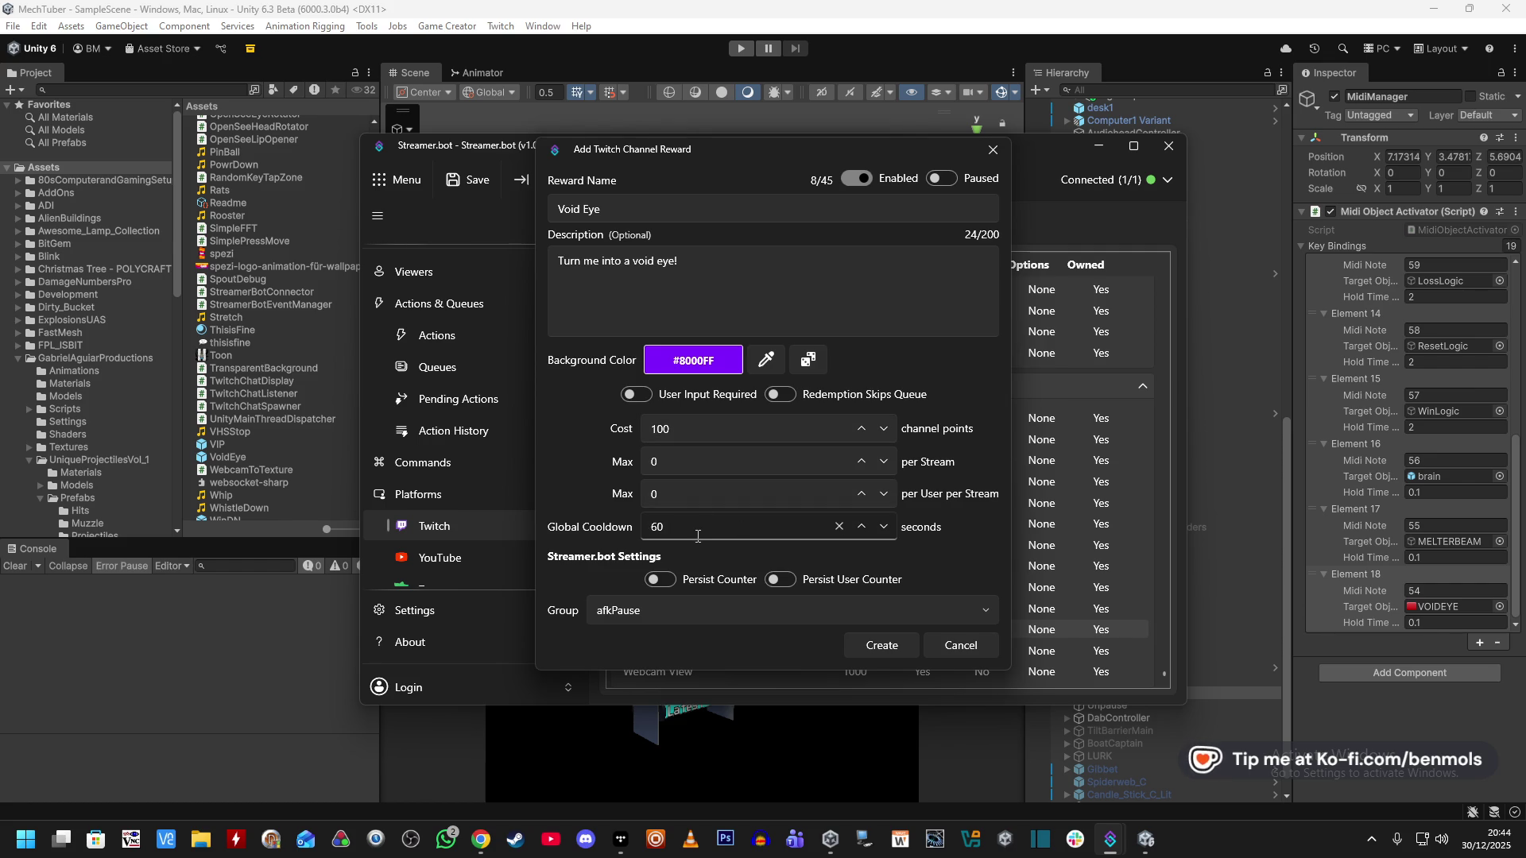